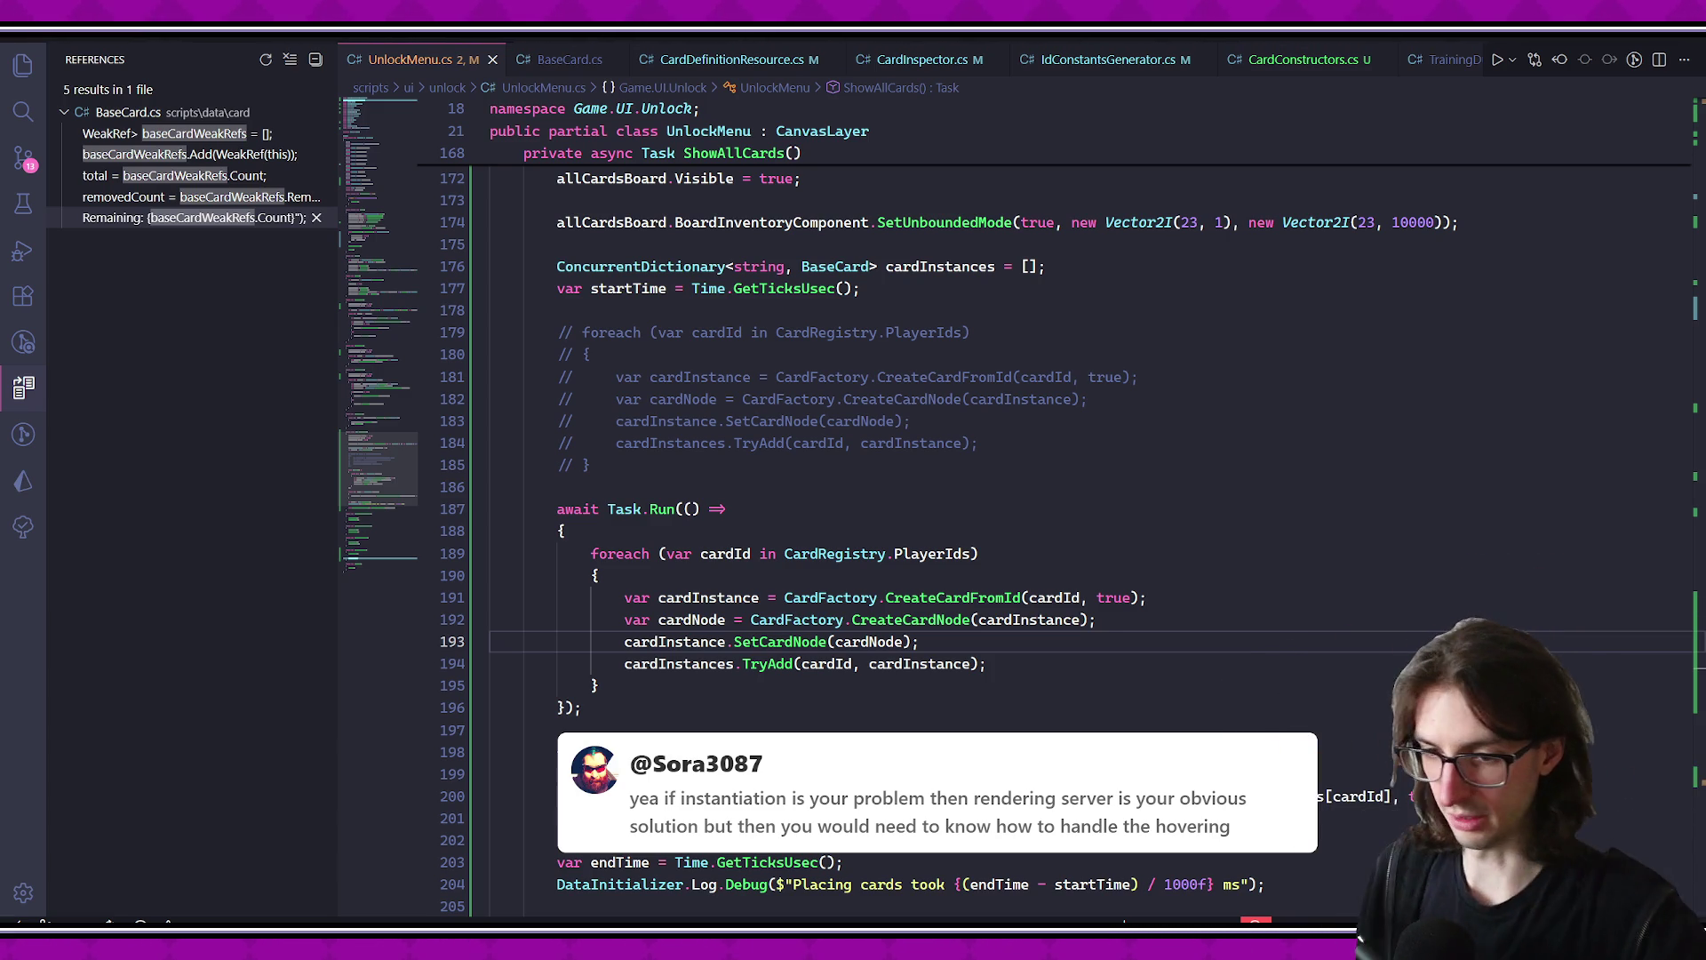
- Switch from VS Code to the Godot editor, where the UnlockMenu scene is open
key("alt+Tab")
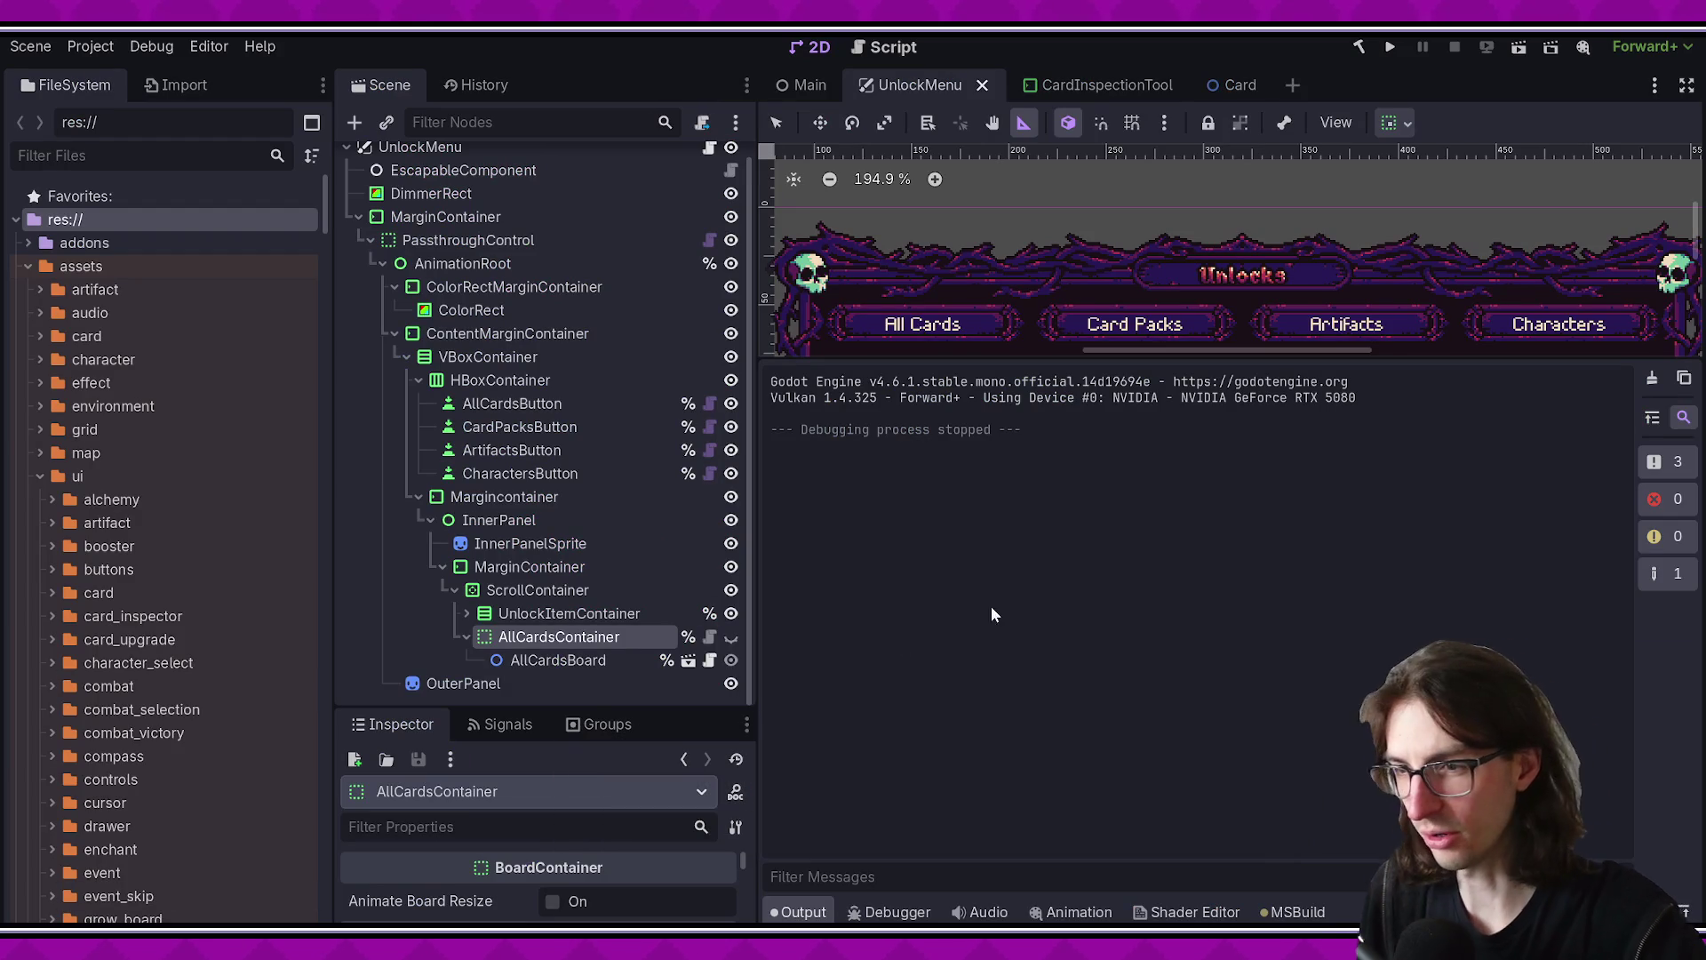
- Bring up the Card scene and widen the scene view to see the card
key("ctrl+Tab")
key("ctrl+Tab")
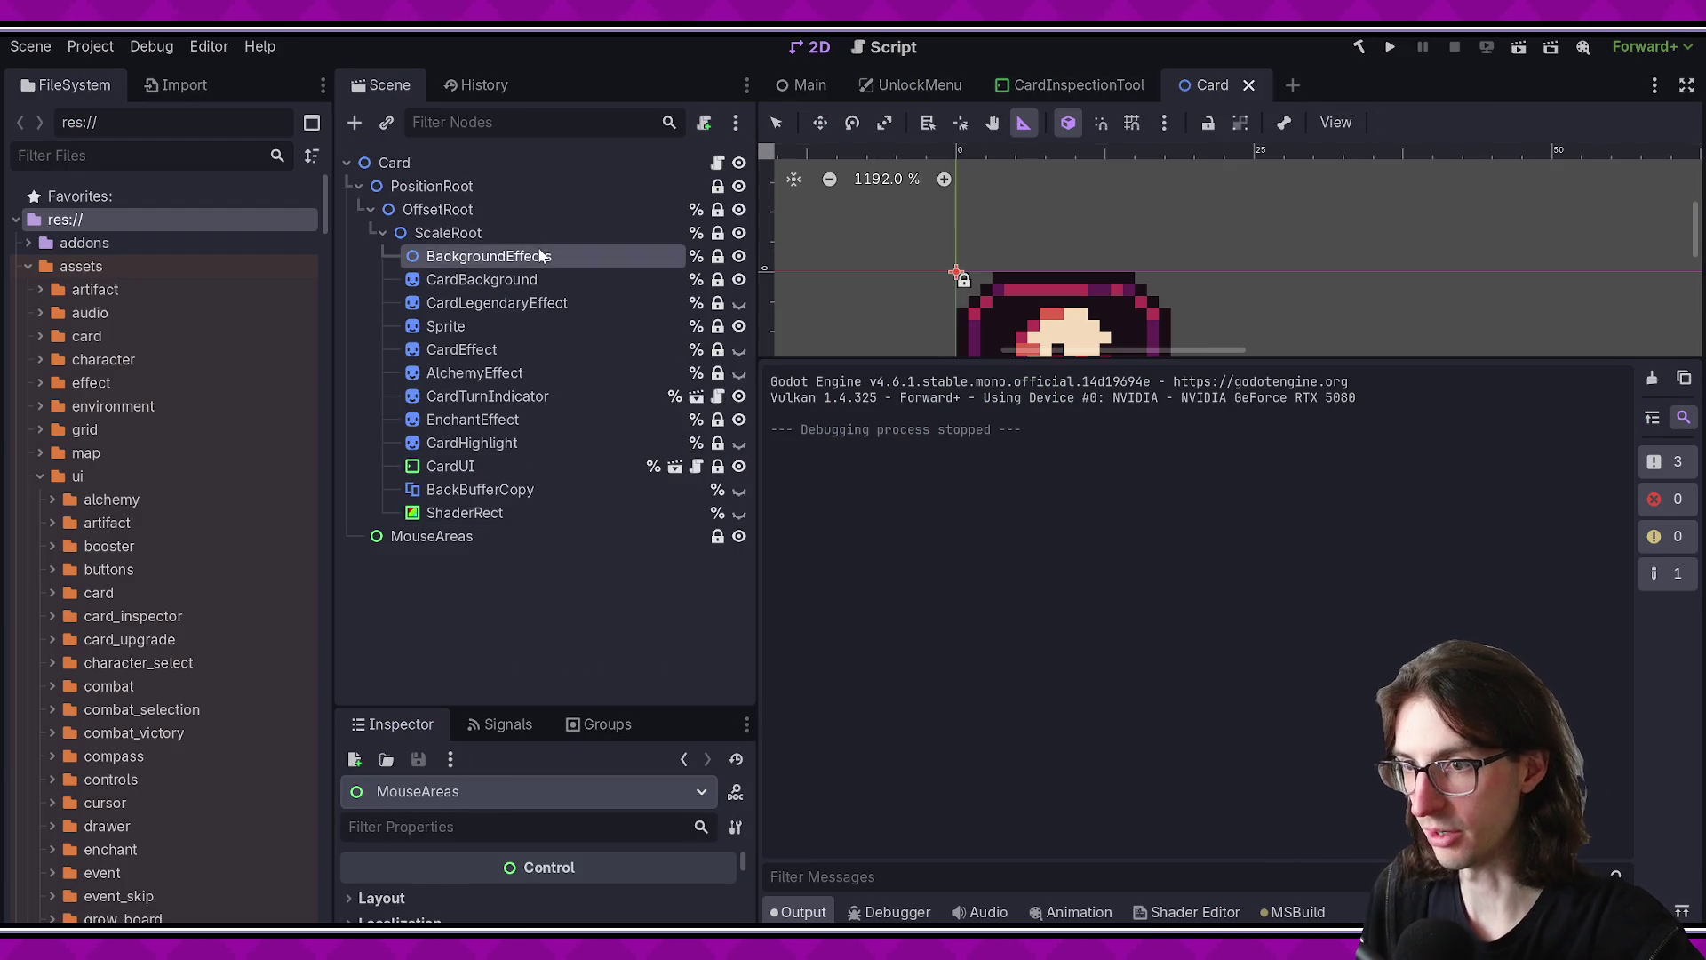
left_click(551, 349)
left_click_drag(758, 520, 782, 519)
- Inspect the Card nodes from CardEffect and CardTurnIndicator up through ScaleRoot, OffsetRoot and PositionRoot
left_click(826, 912)
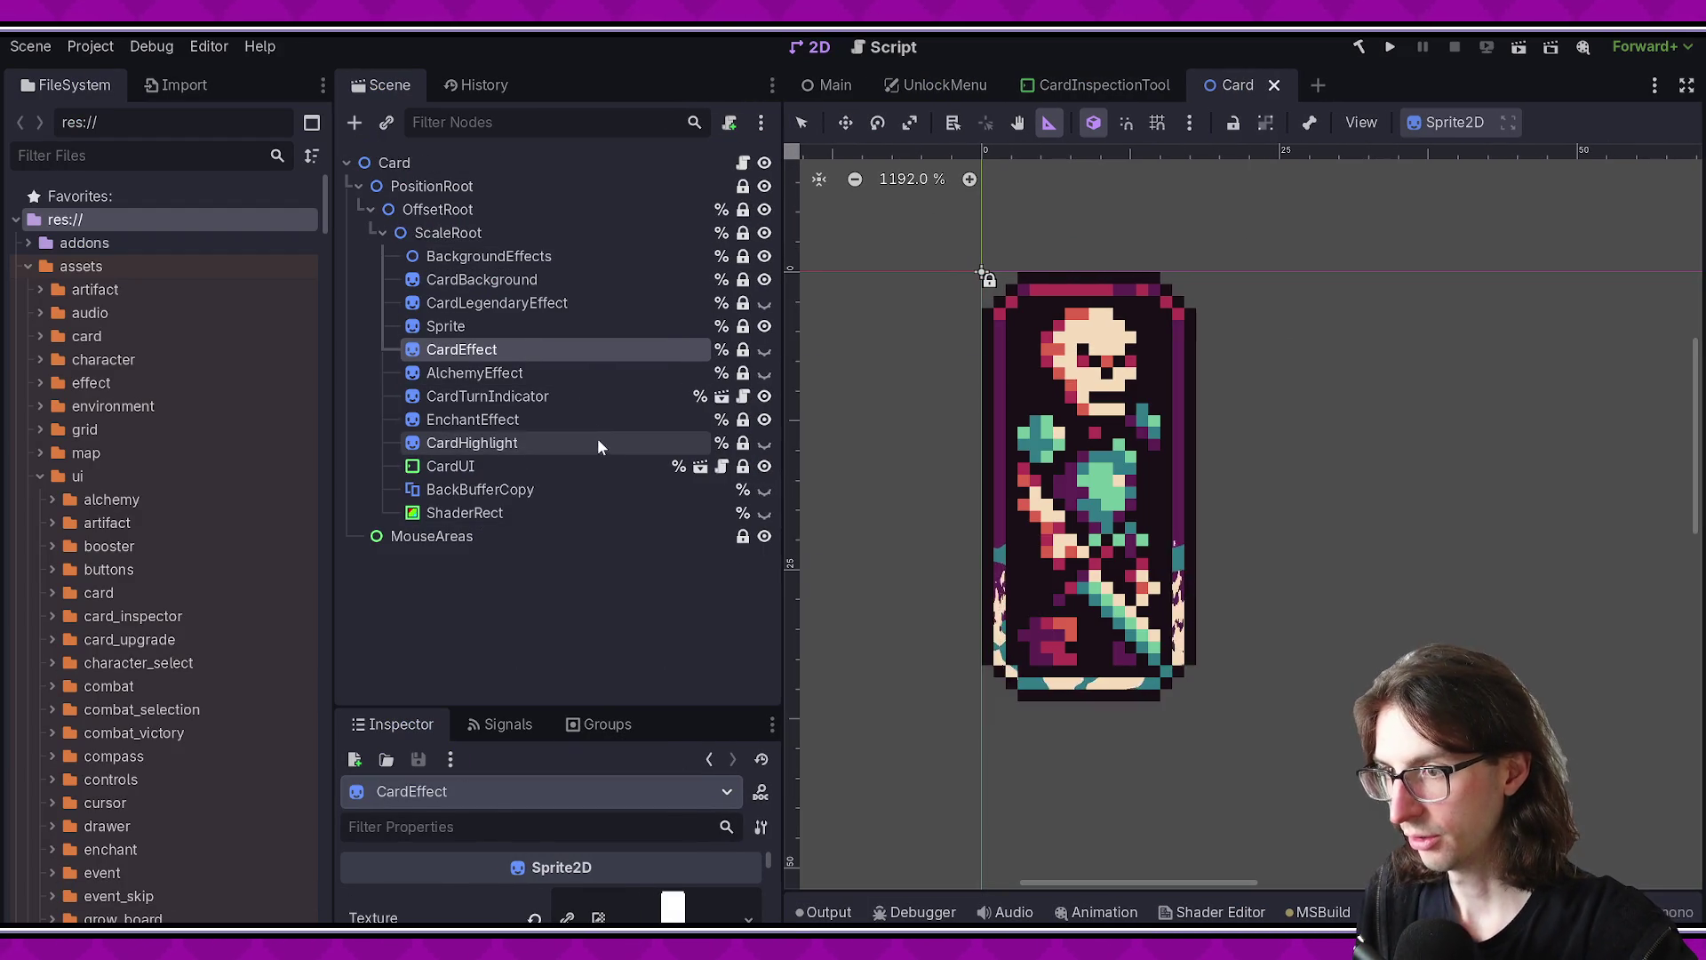
left_click(592, 398)
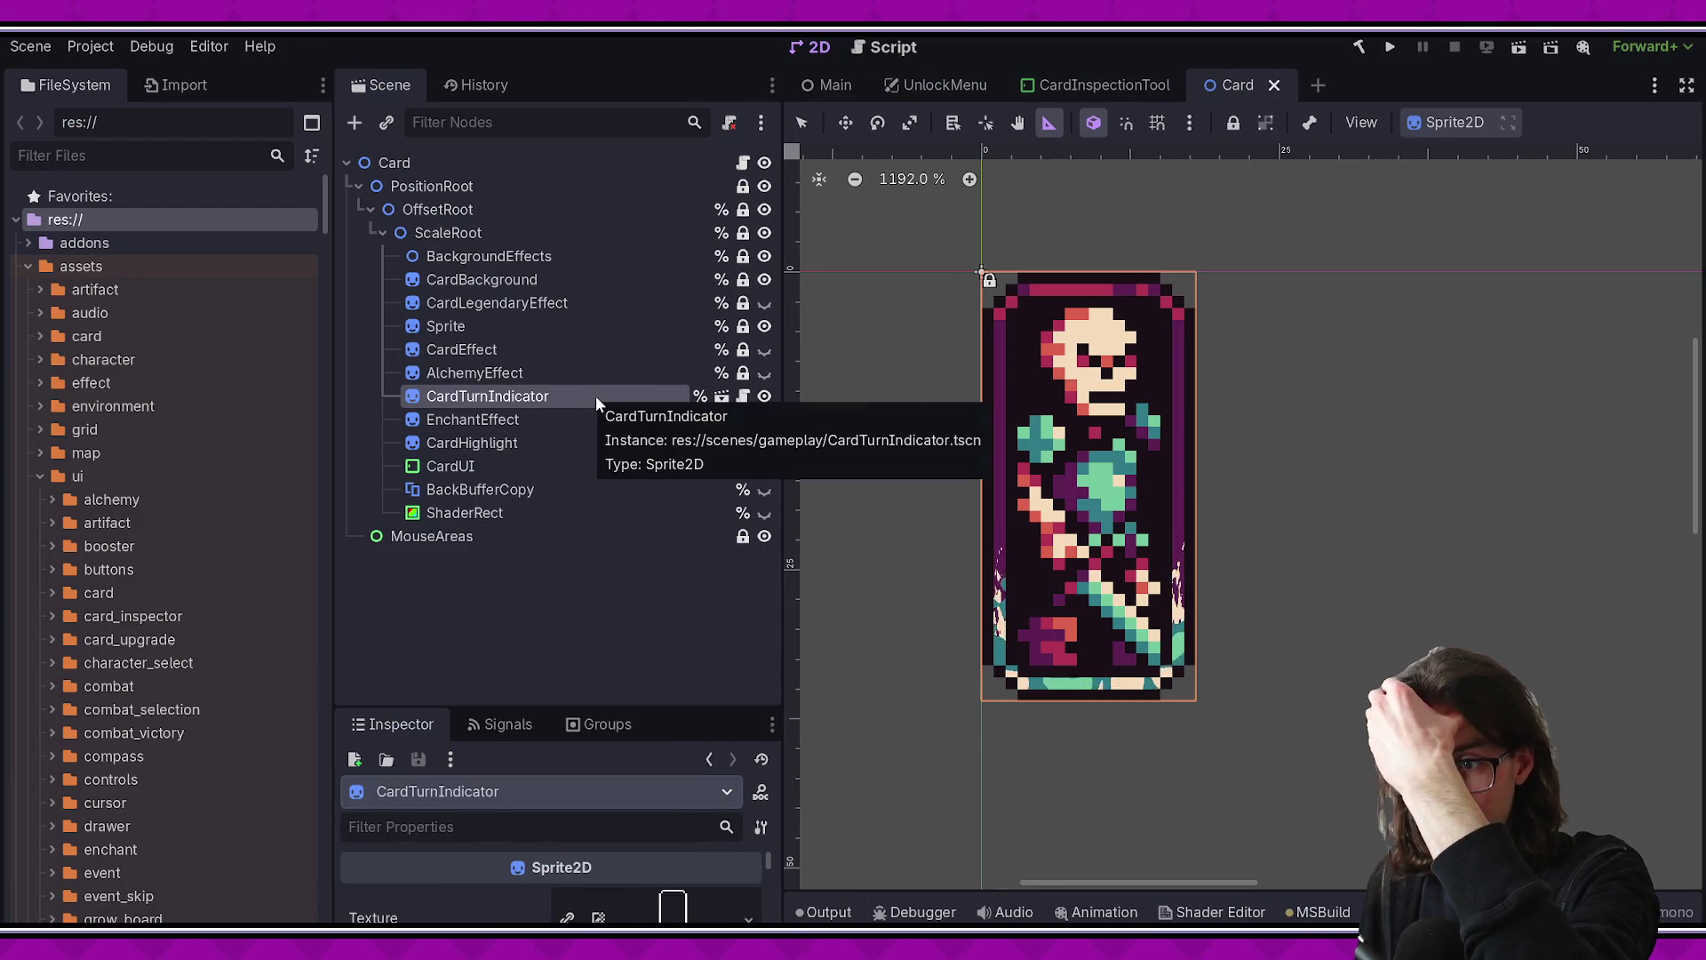
left_click(562, 366)
left_click(561, 354)
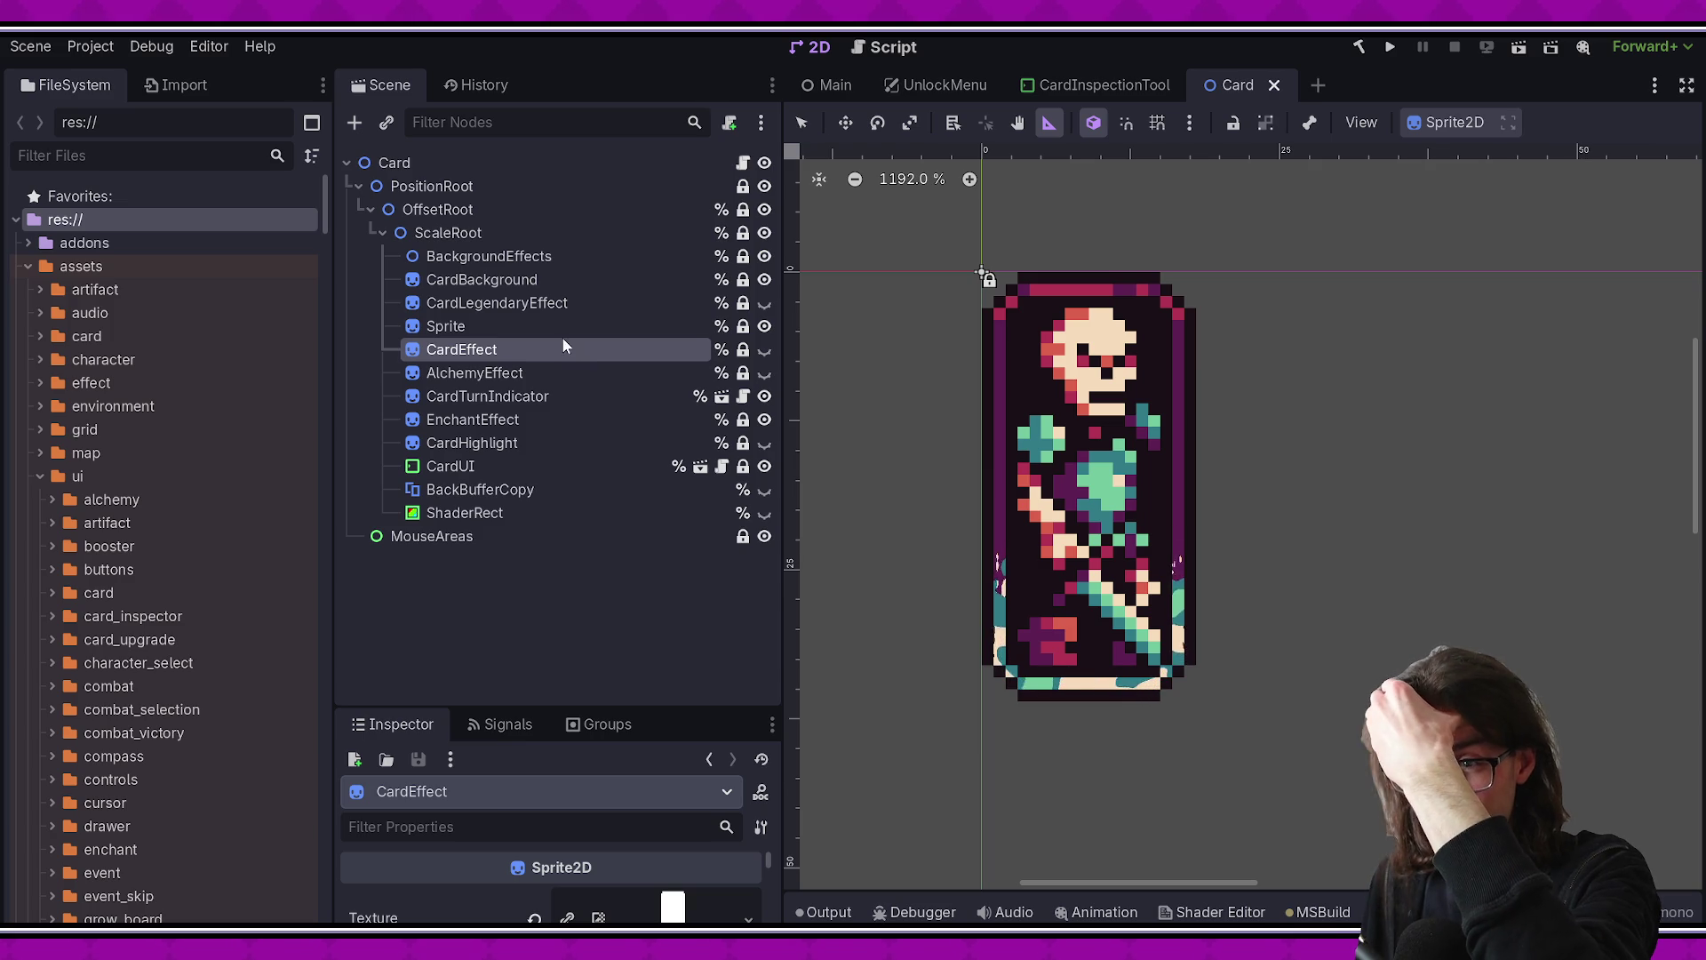
left_click(561, 326)
left_click(563, 303)
left_click(580, 275)
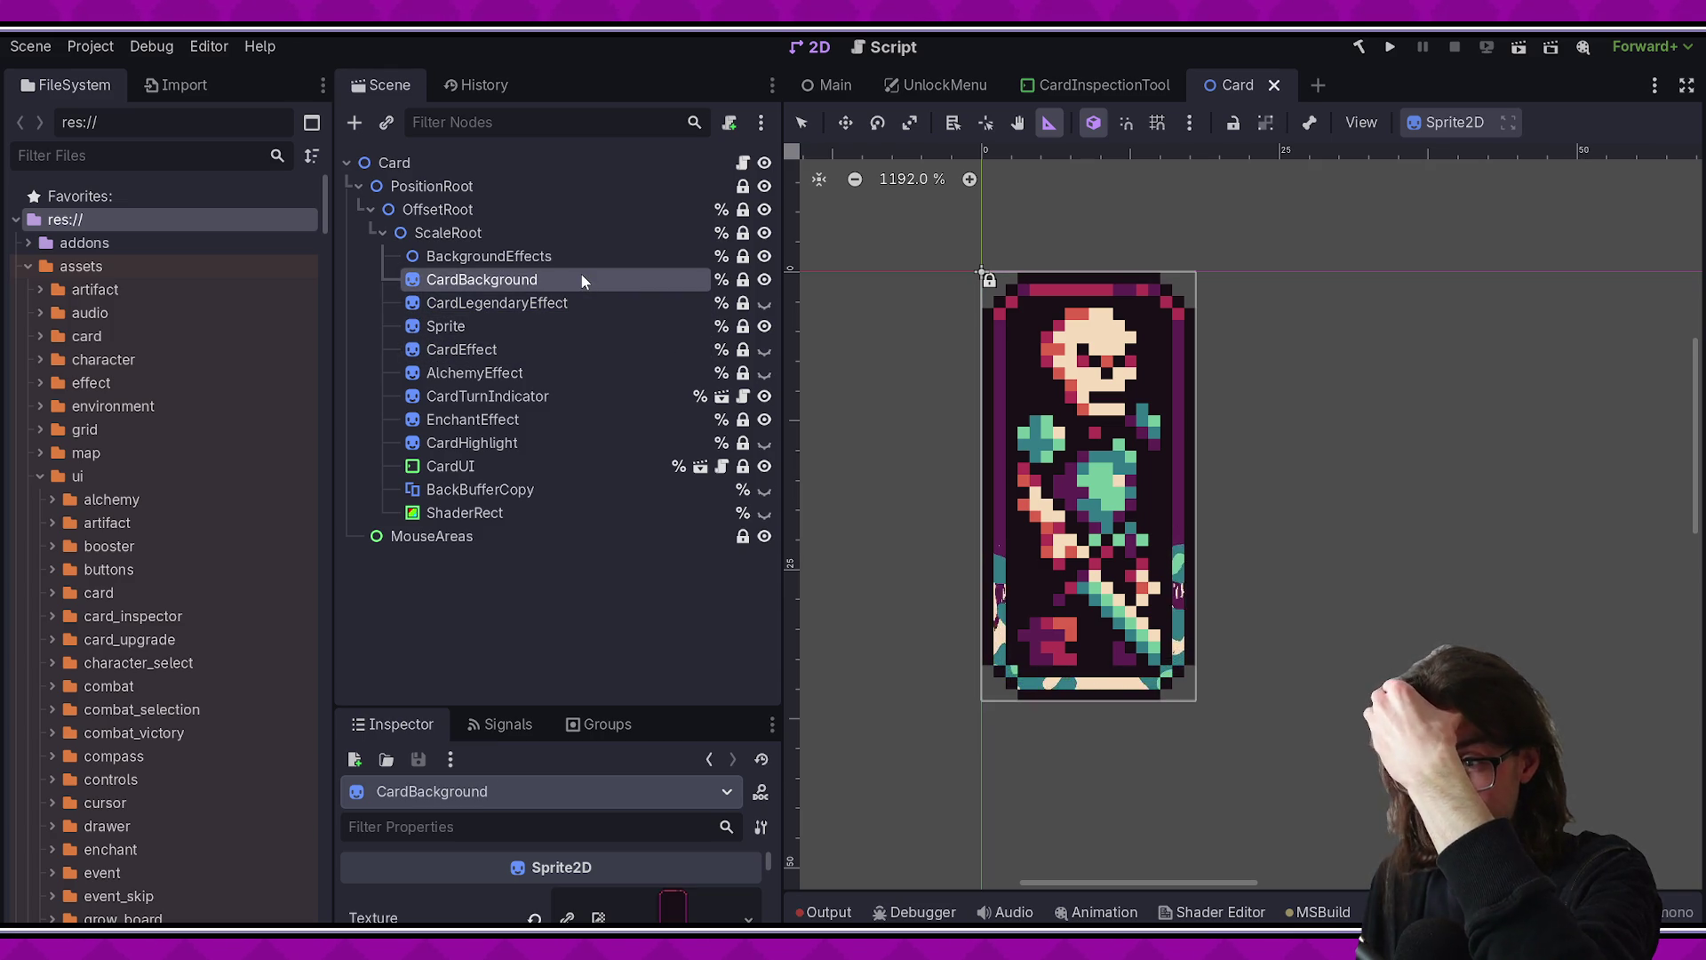
left_click(579, 262)
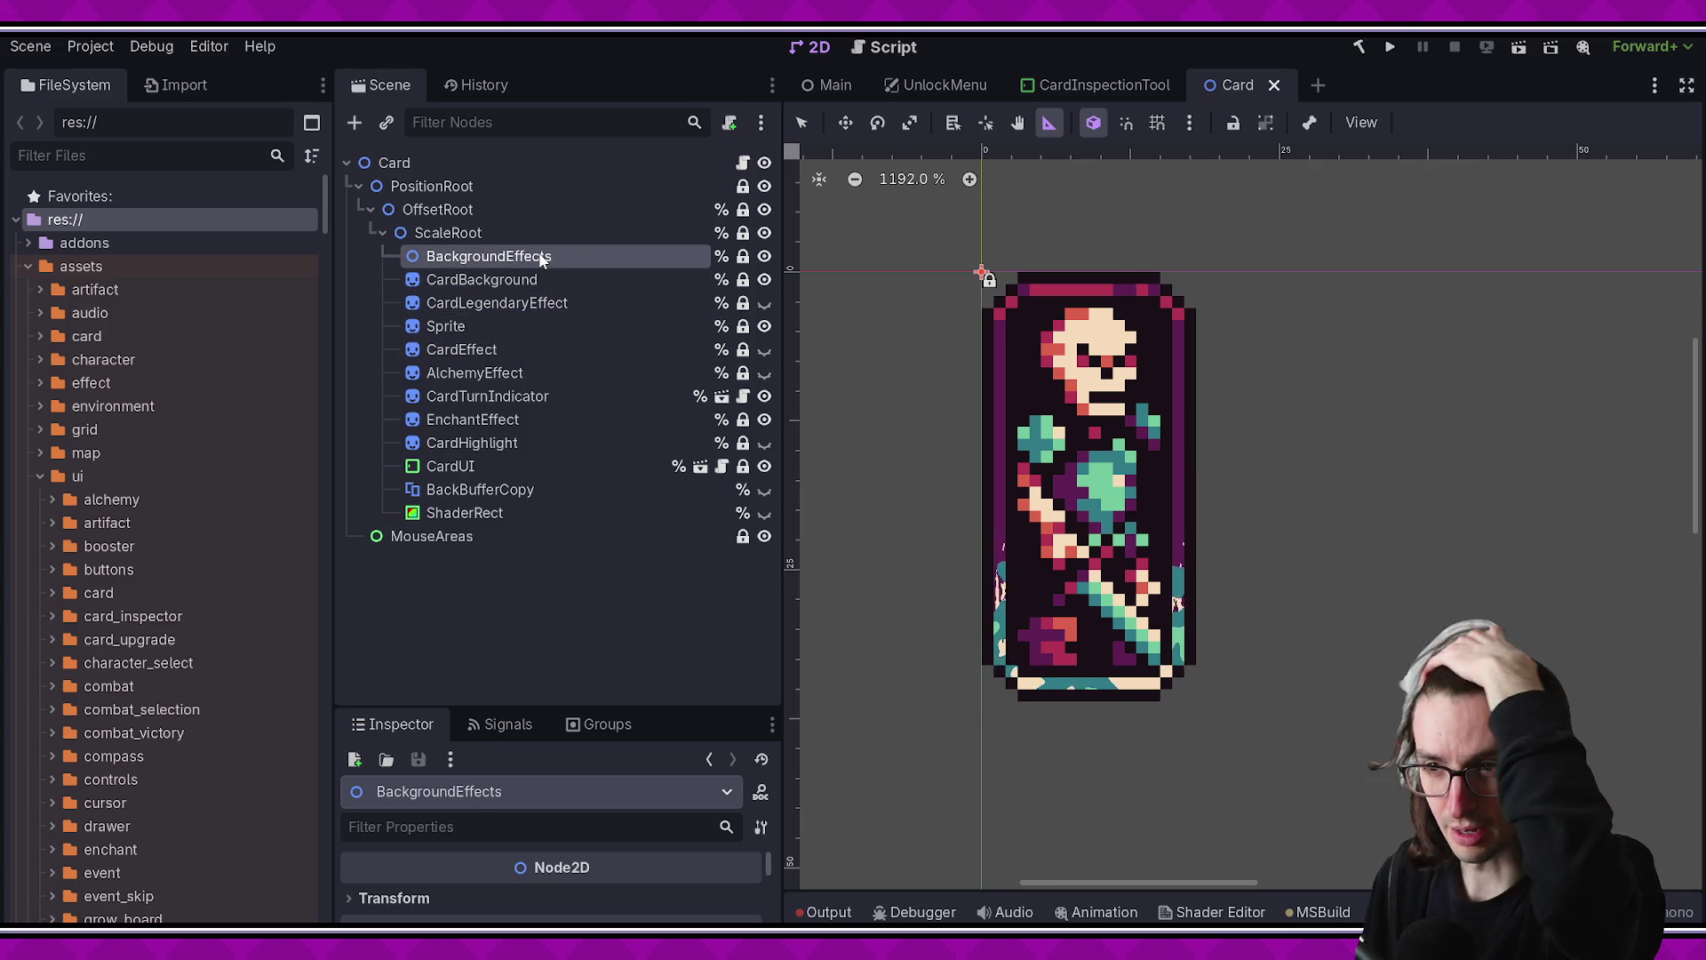
left_click(467, 235)
left_click(473, 210)
left_click(487, 186)
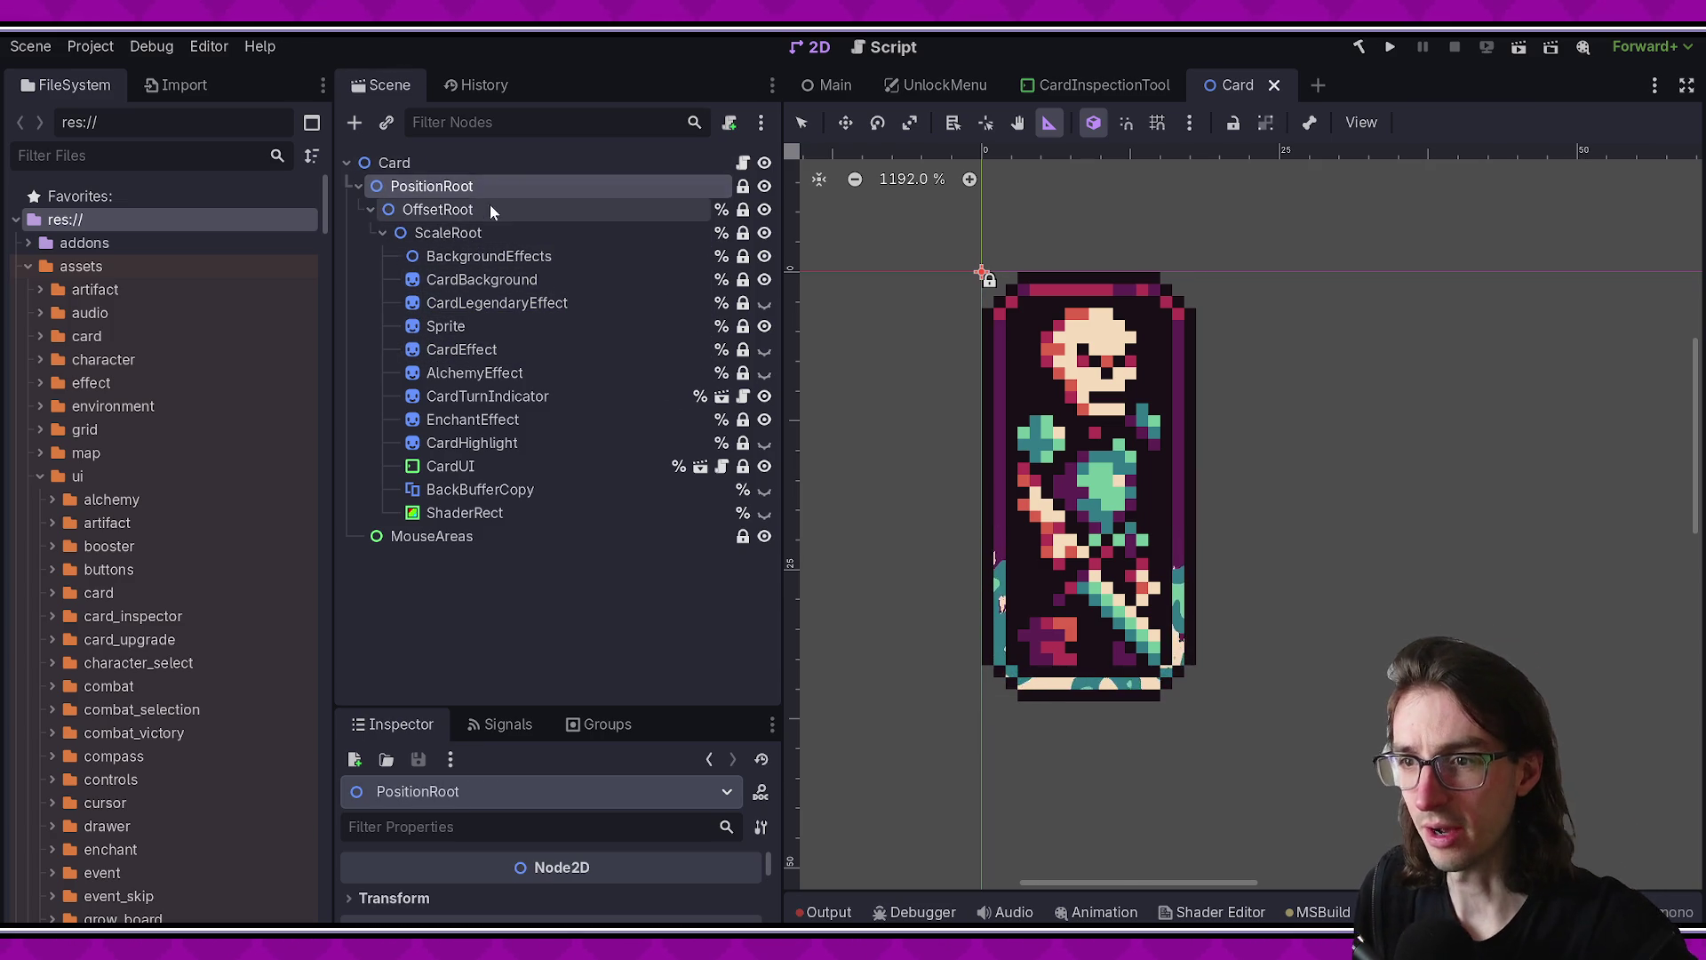
- Select BackgroundEffects through BackBufferCopy, check ShaderRect, and bring up MouseAreas' context menu
left_click(455, 171)
left_click(480, 256)
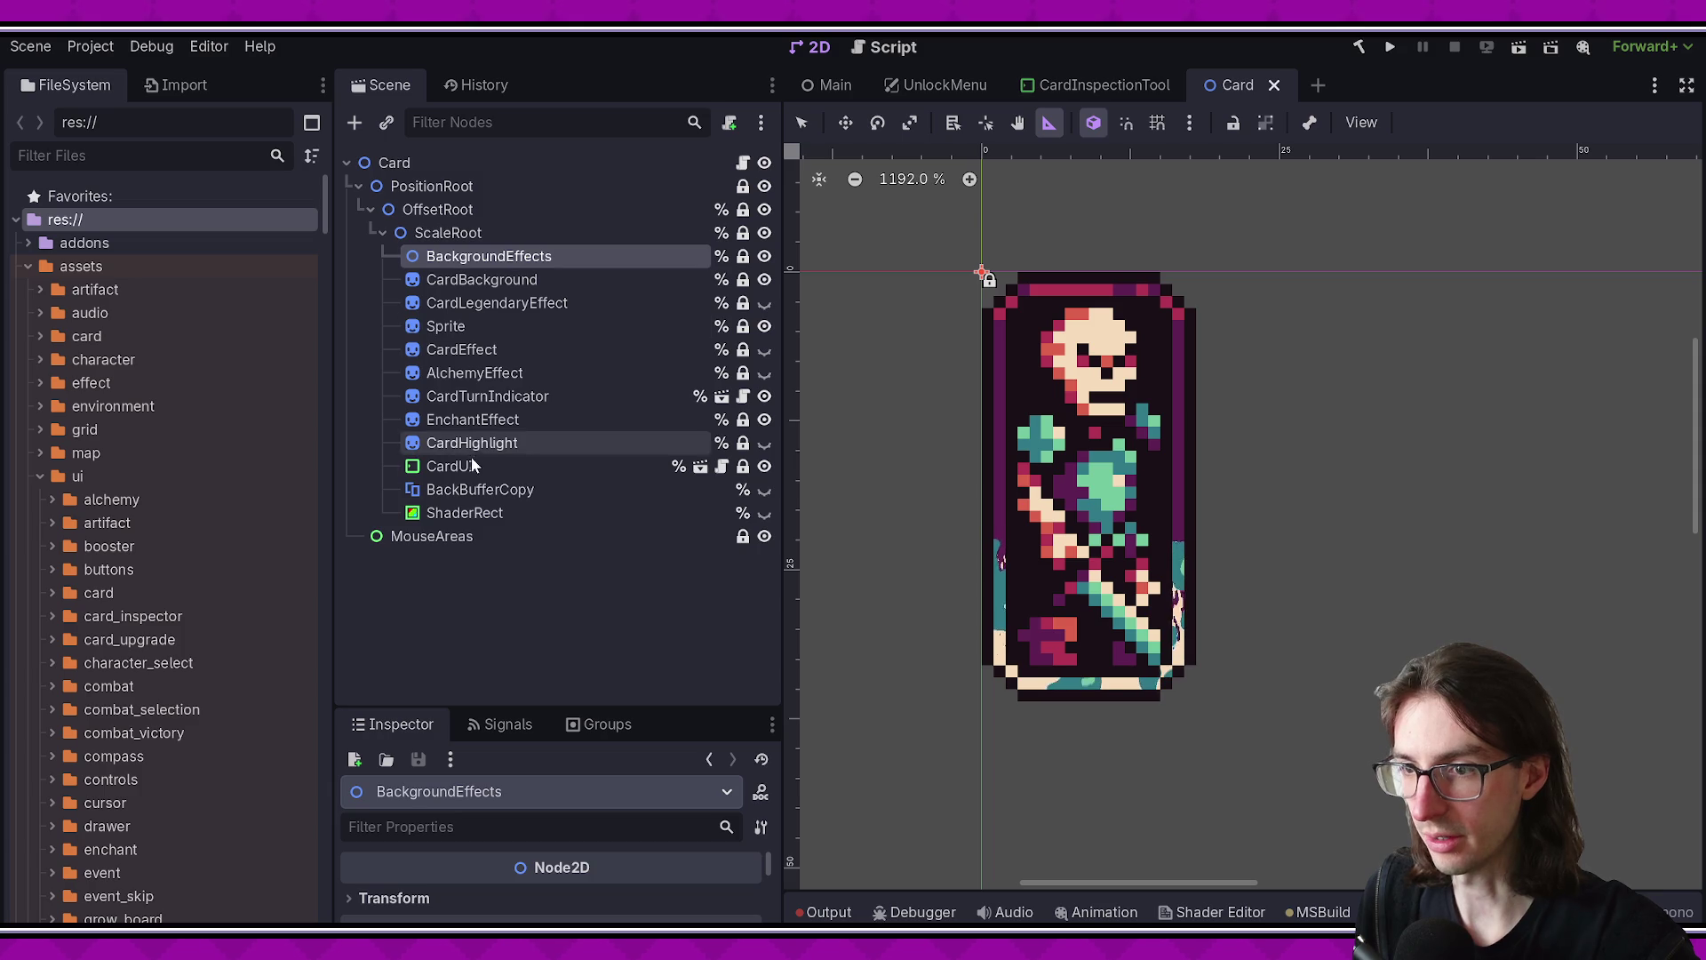
left_click(480, 487, "shift")
left_click(483, 513)
left_click(480, 490)
left_click(488, 513)
left_click(497, 536)
right_click(525, 536)
left_click(471, 544)
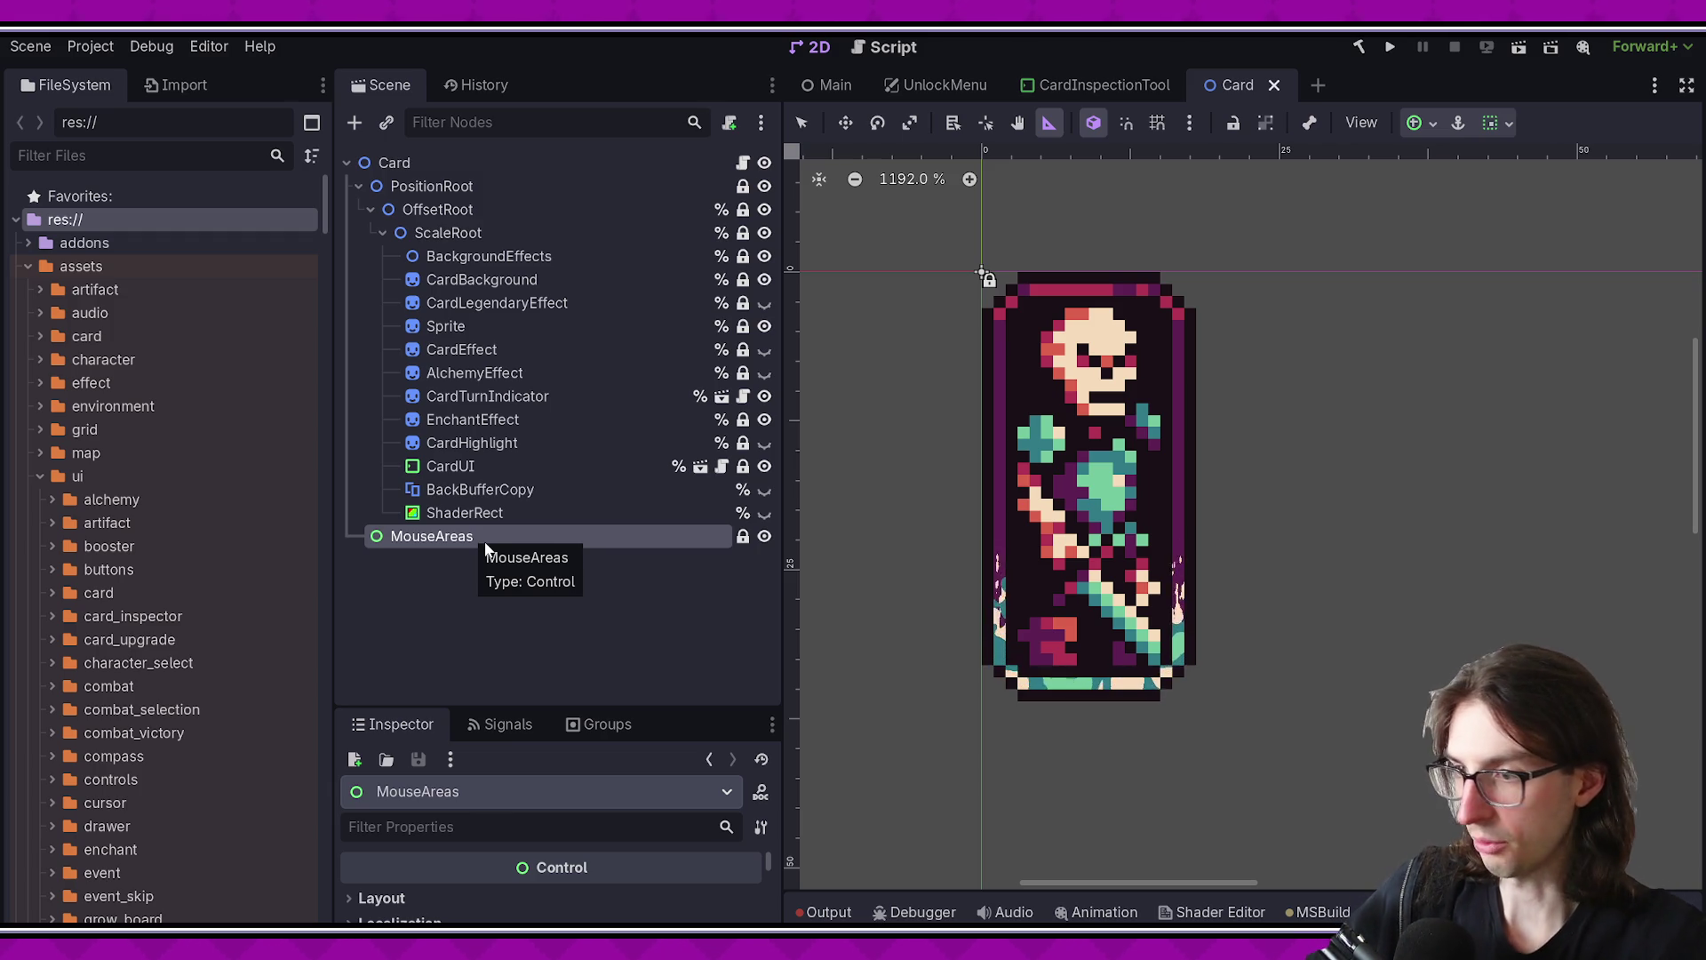
right_click(458, 538)
- Dismiss the MouseAreas menu, clear the node selection, and return to UnlockMenu.cs in VS Code
left_click(397, 544)
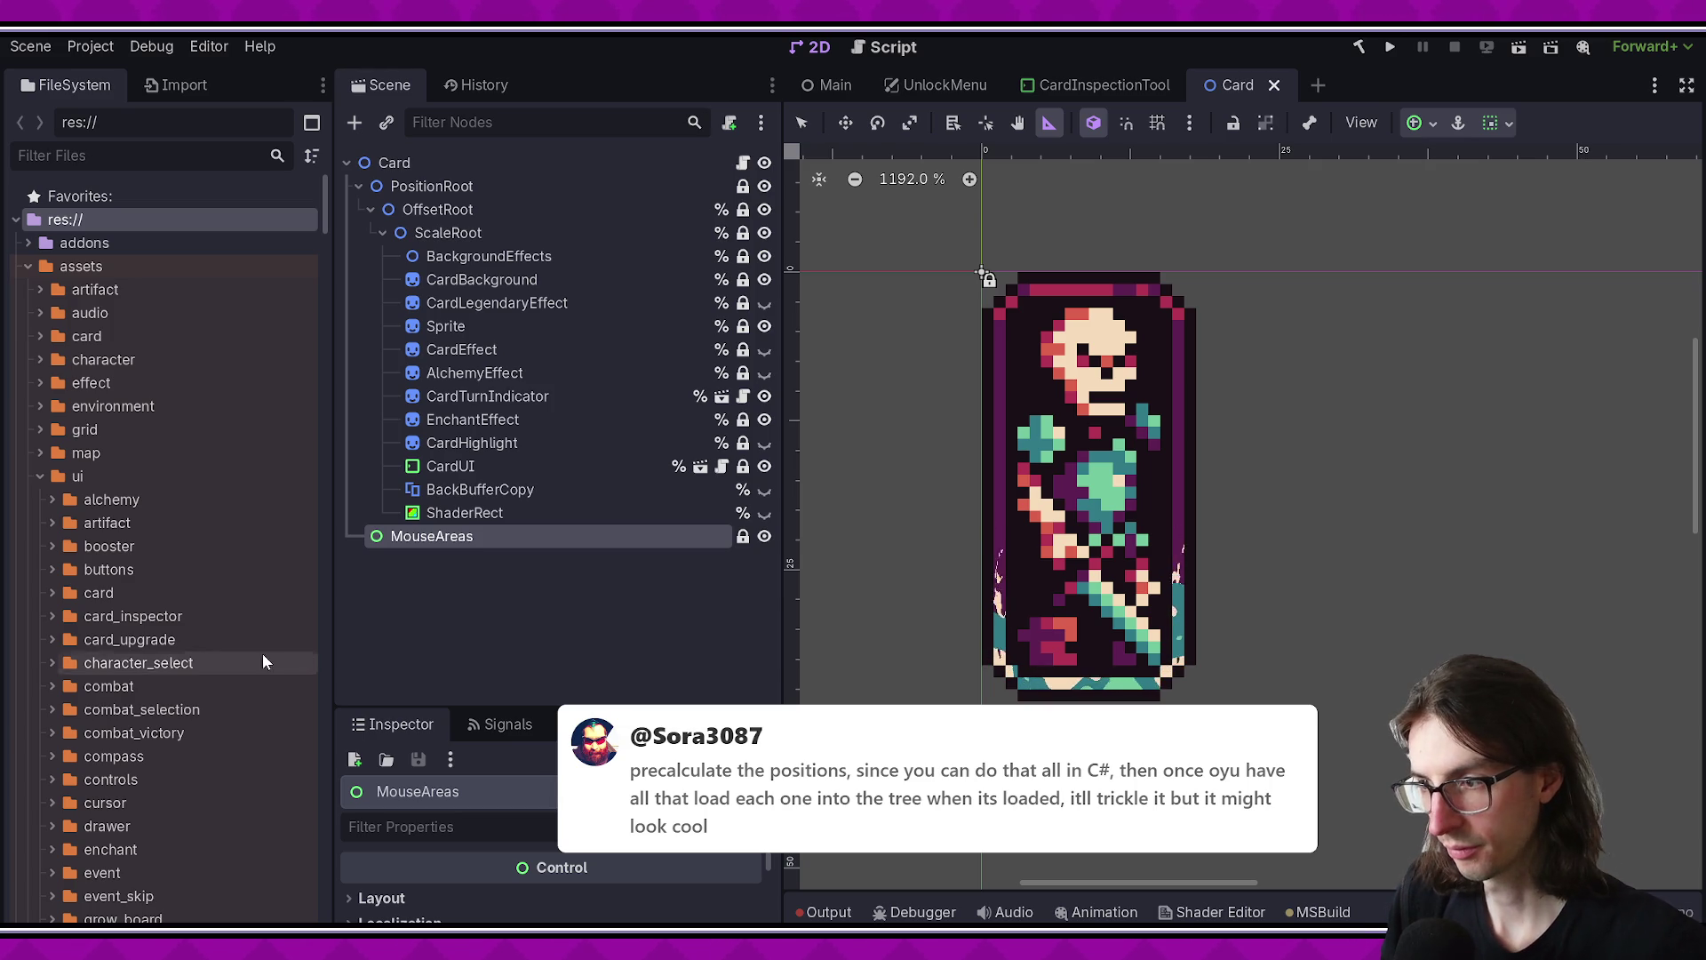
left_click(476, 628)
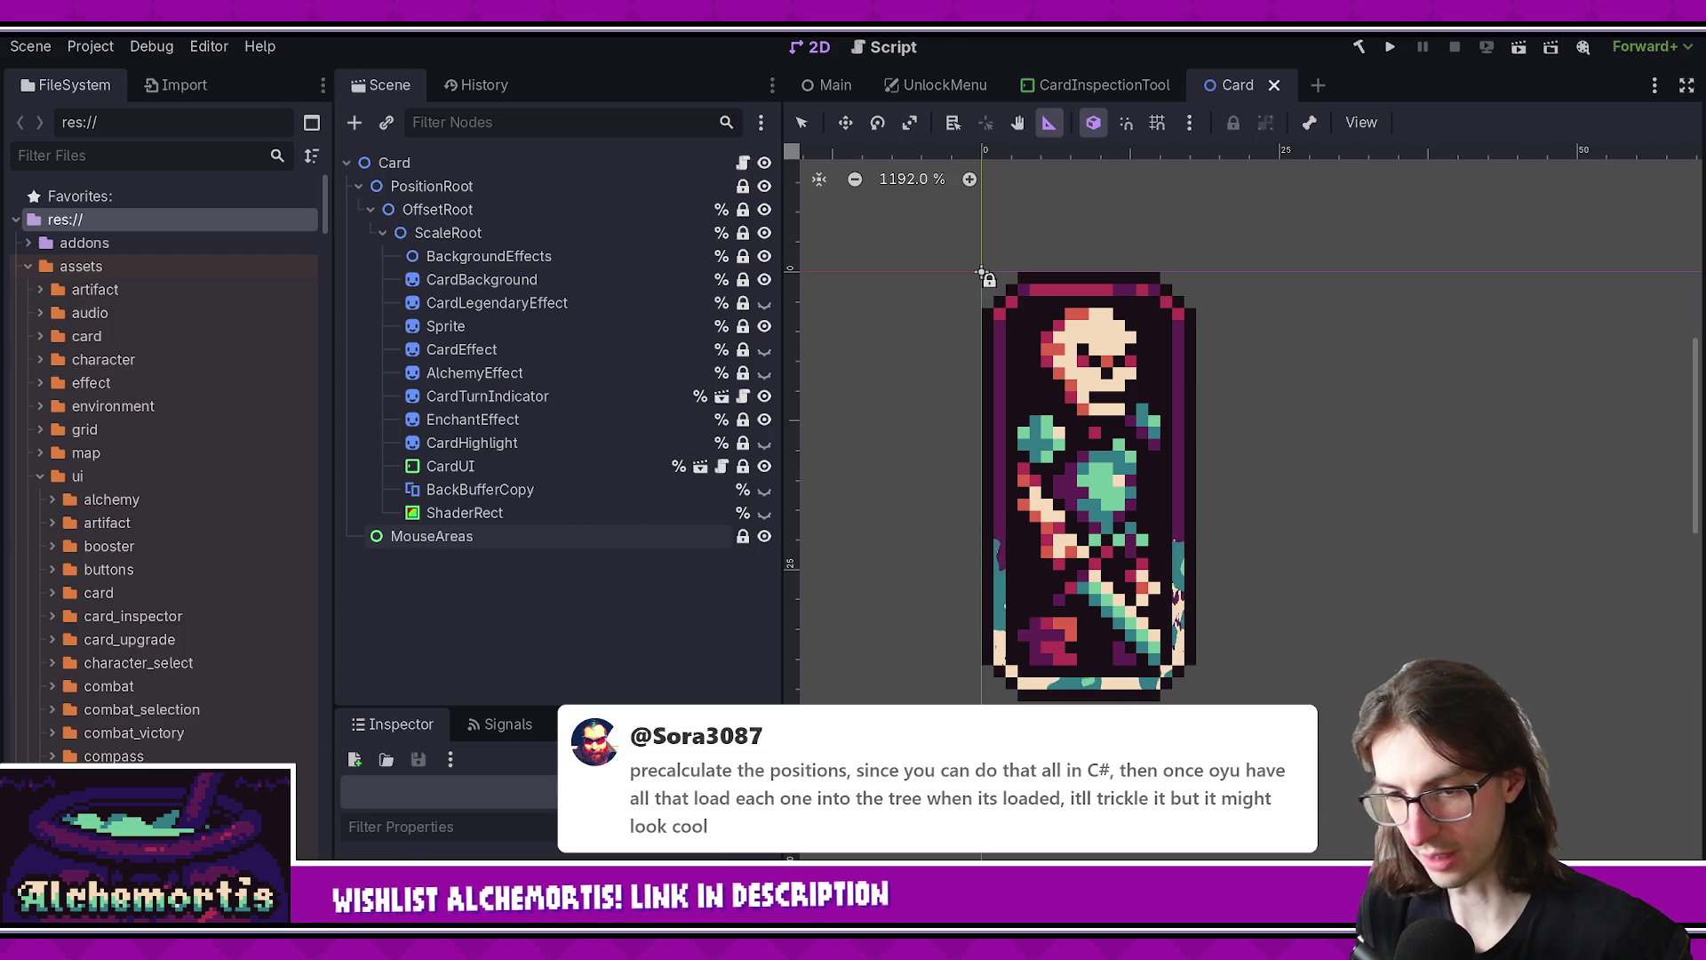
key("alt+Tab")
mouse_move(792, 472)
left_mouse_down()
mouse_move(533, 377)
mouse_move(682, 332)
left_mouse_up()
left_click_drag(643, 508, 925, 699)
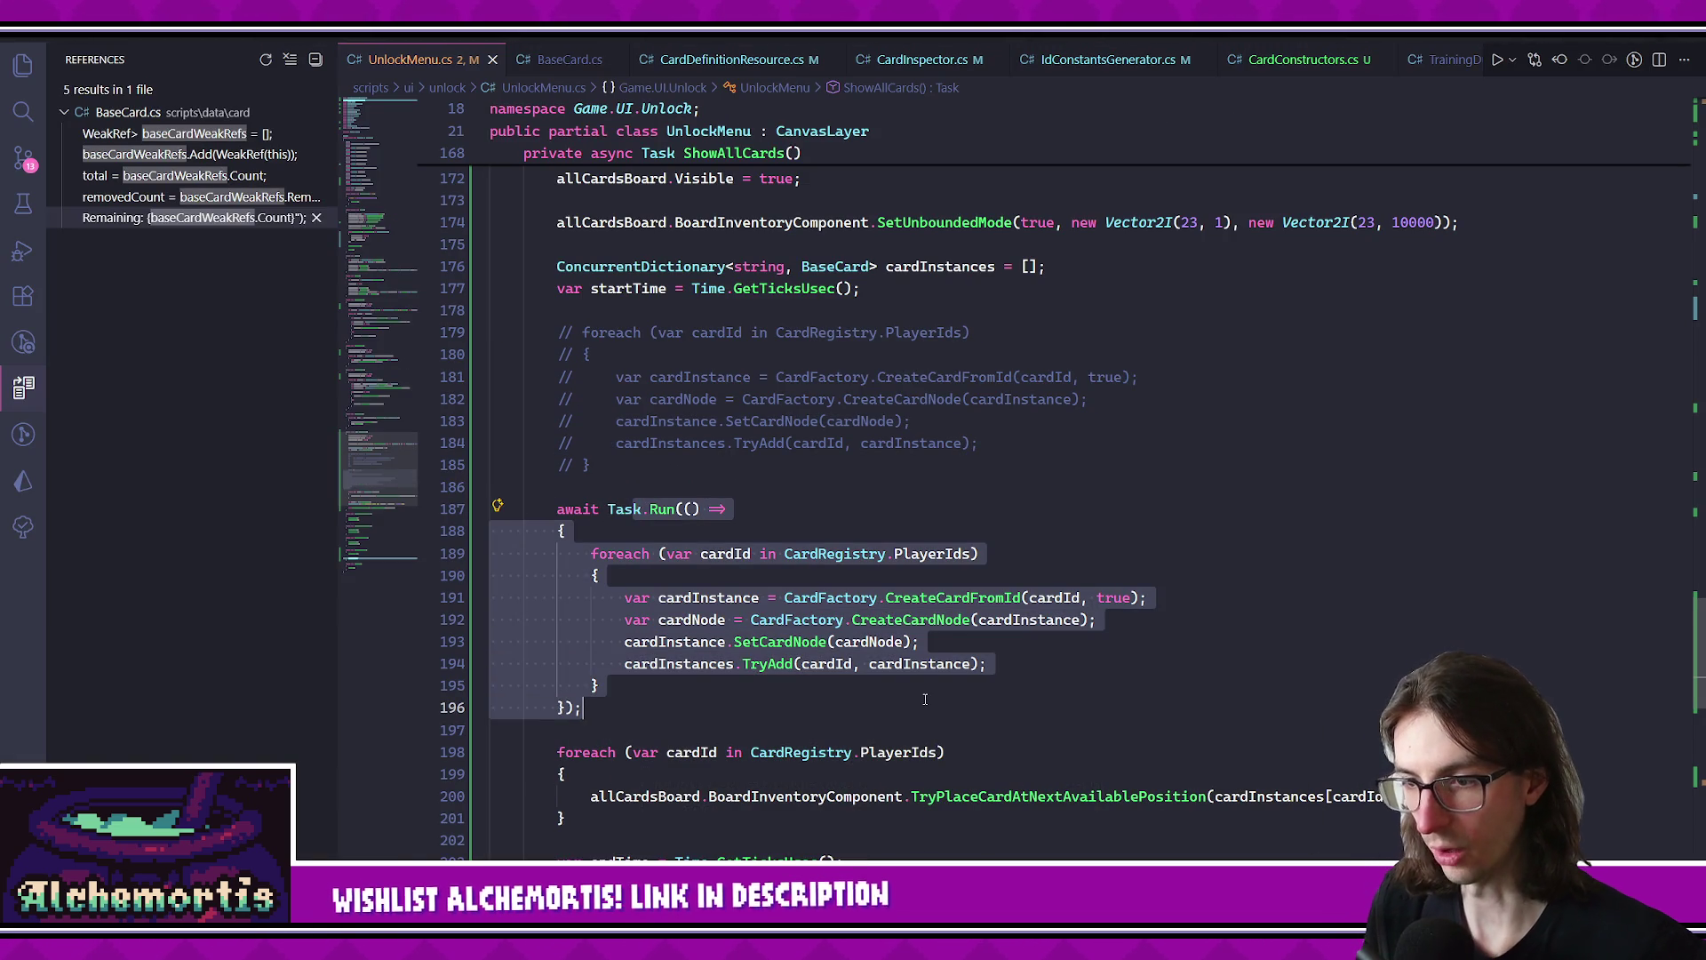
left_click(925, 699)
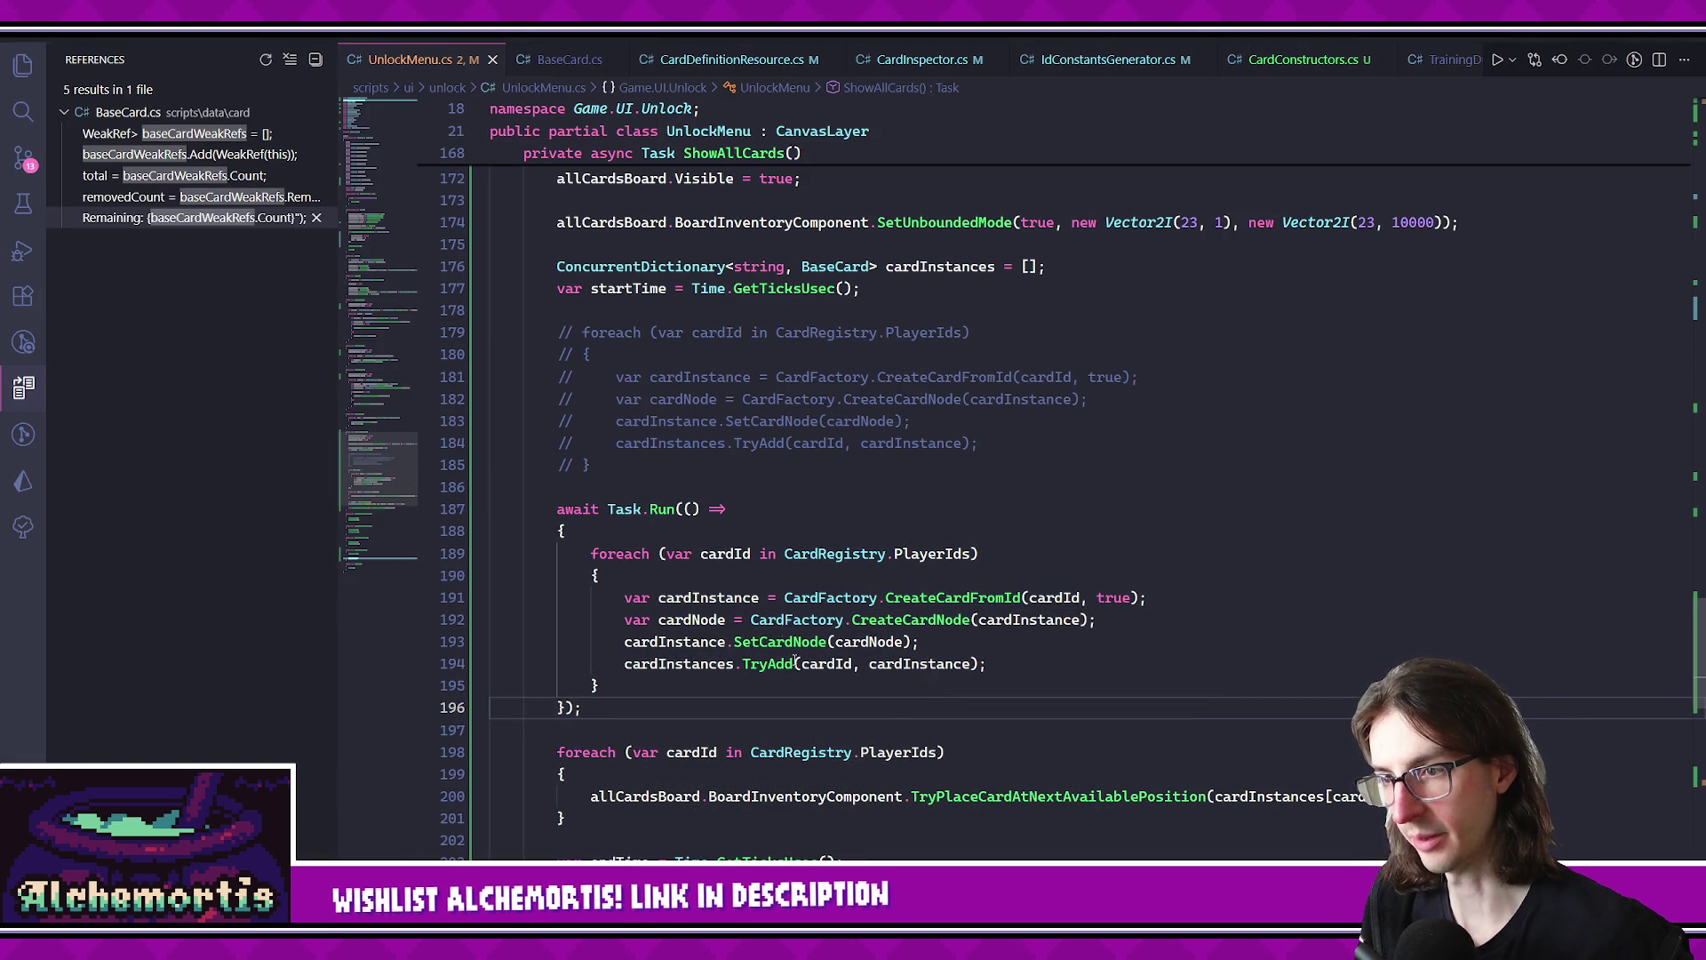
left_click_drag(692, 485, 498, 332)
left_click(692, 485)
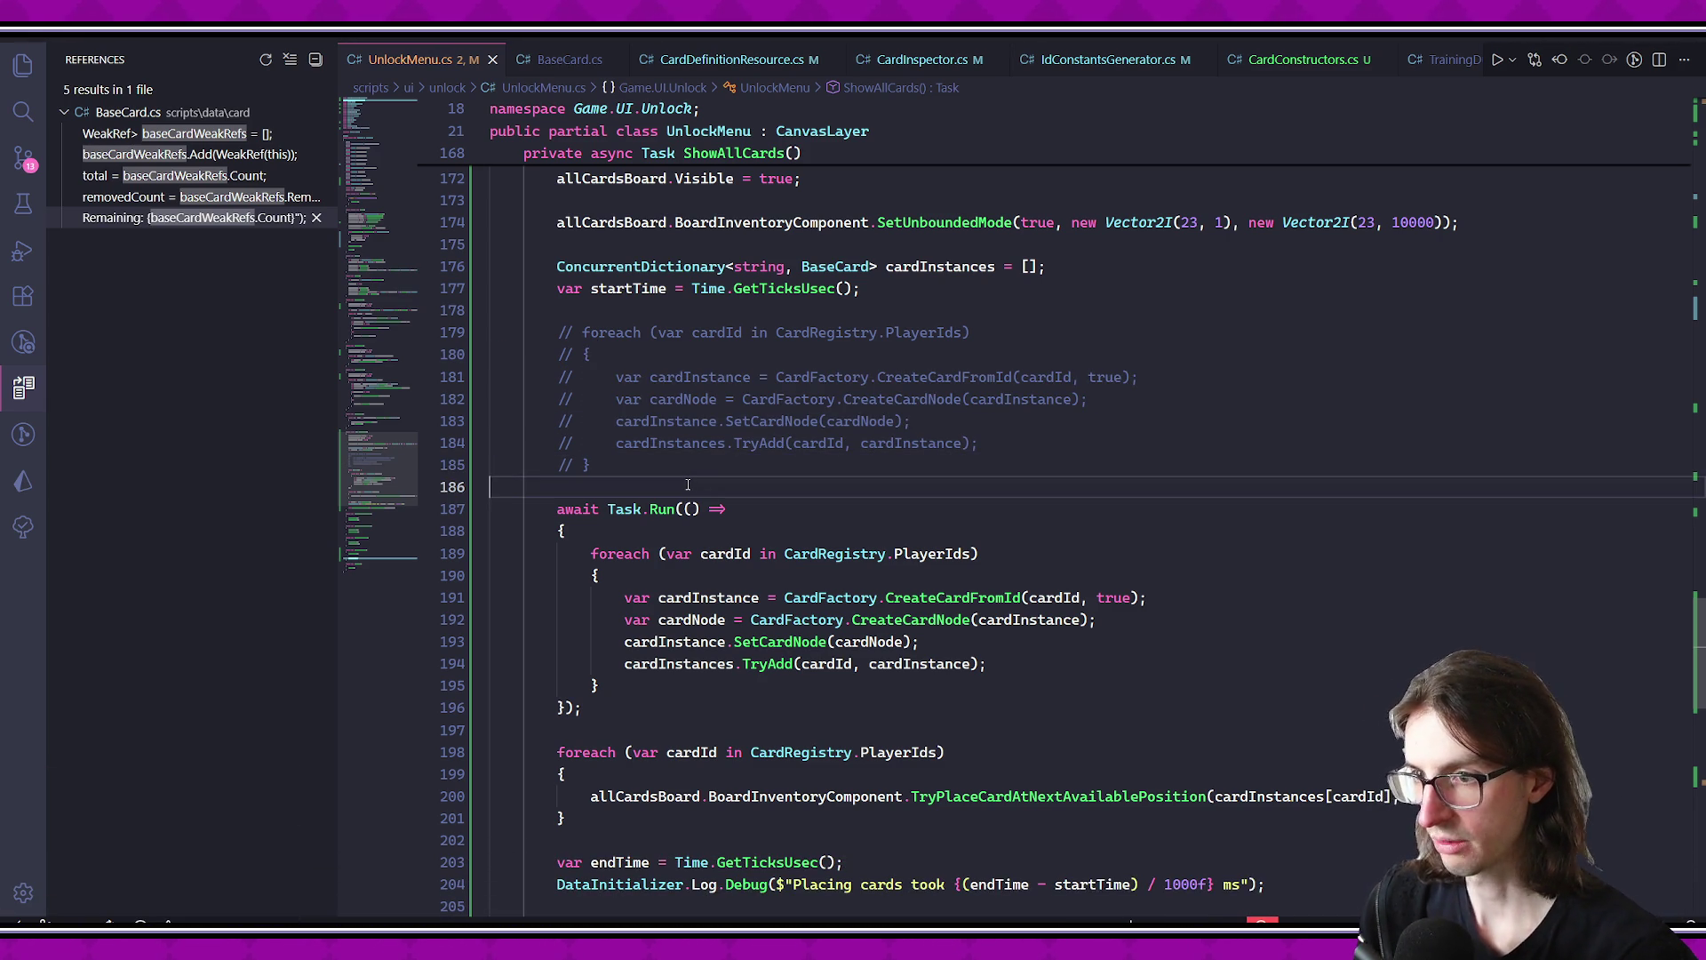
mouse_move(555, 509)
left_mouse_down()
mouse_move(622, 697)
mouse_move(657, 712)
left_mouse_up()
left_click(658, 712)
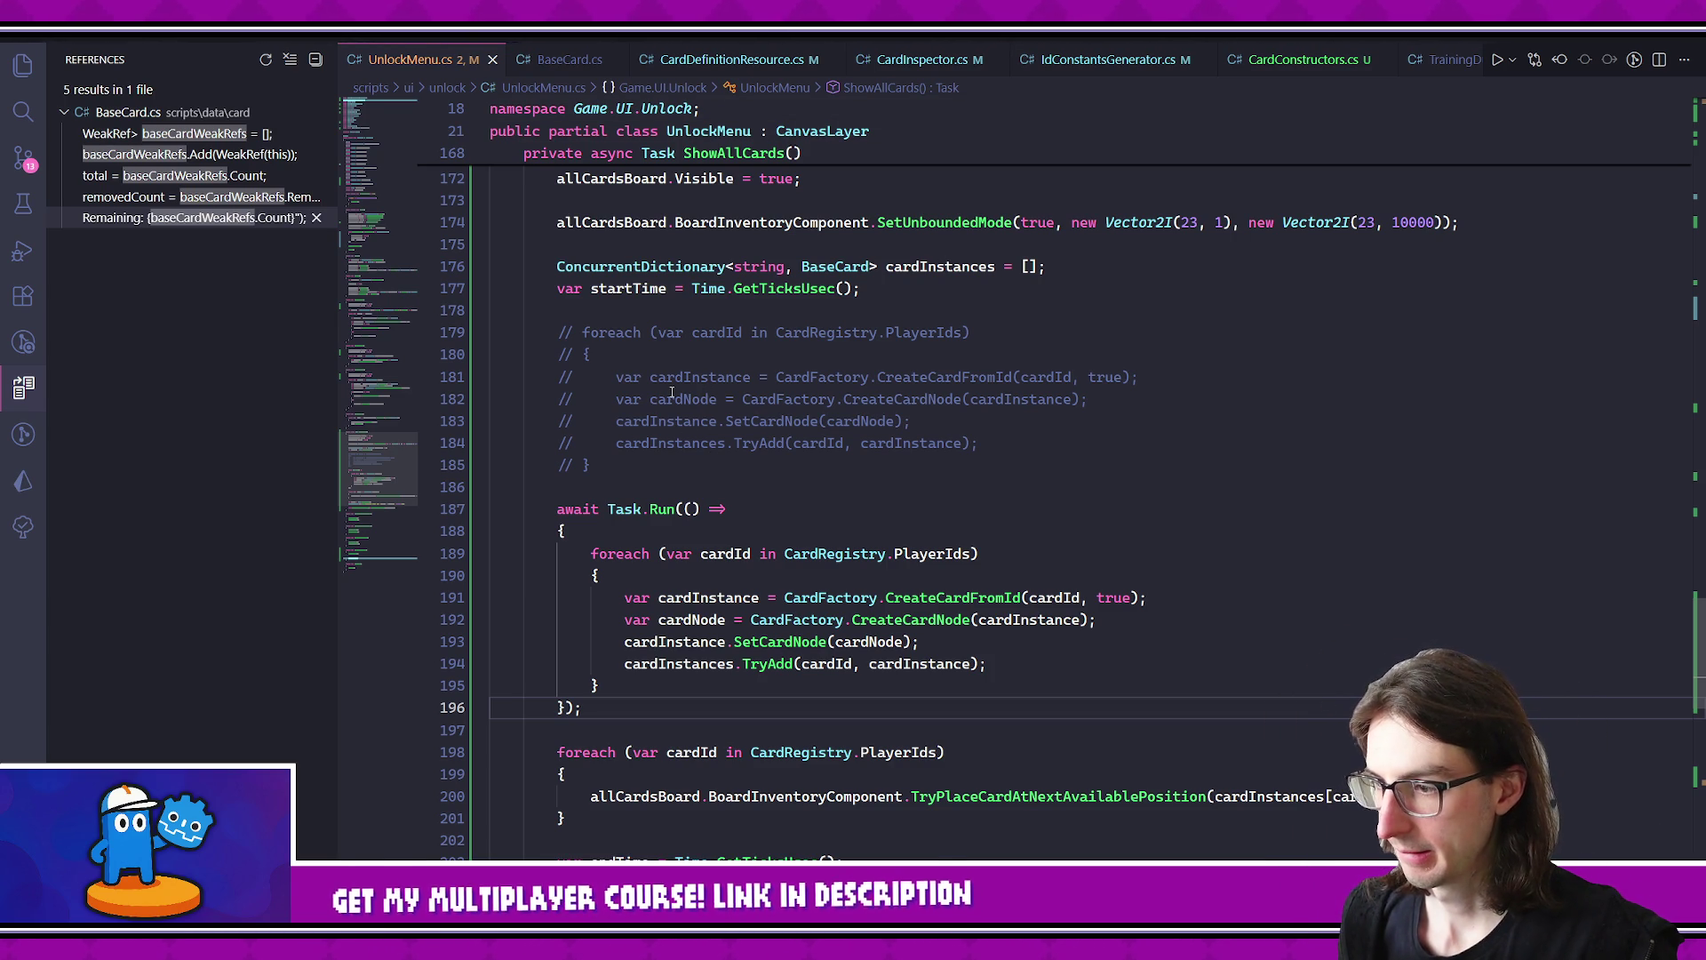
- Follow CreateCardFromId into CardFactory.cs and FromId into CardRegistry, then navigate back and forward
left_click(950, 595, "ctrl")
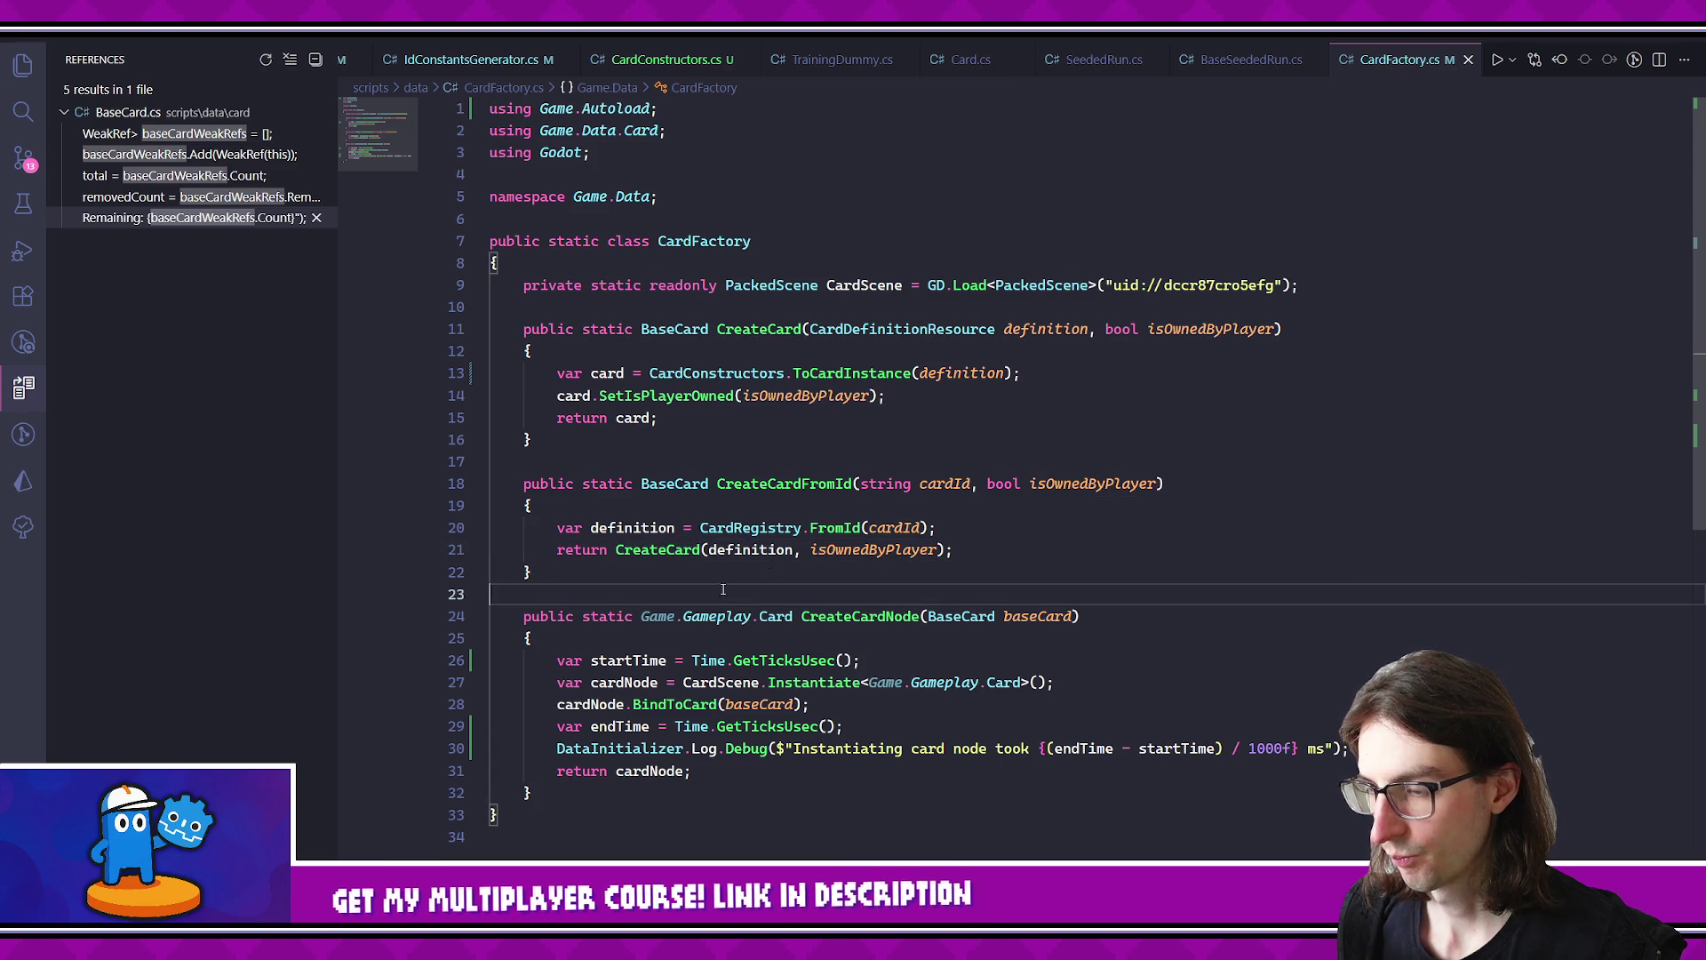
left_click(835, 528, "ctrl")
key("alt+Left")
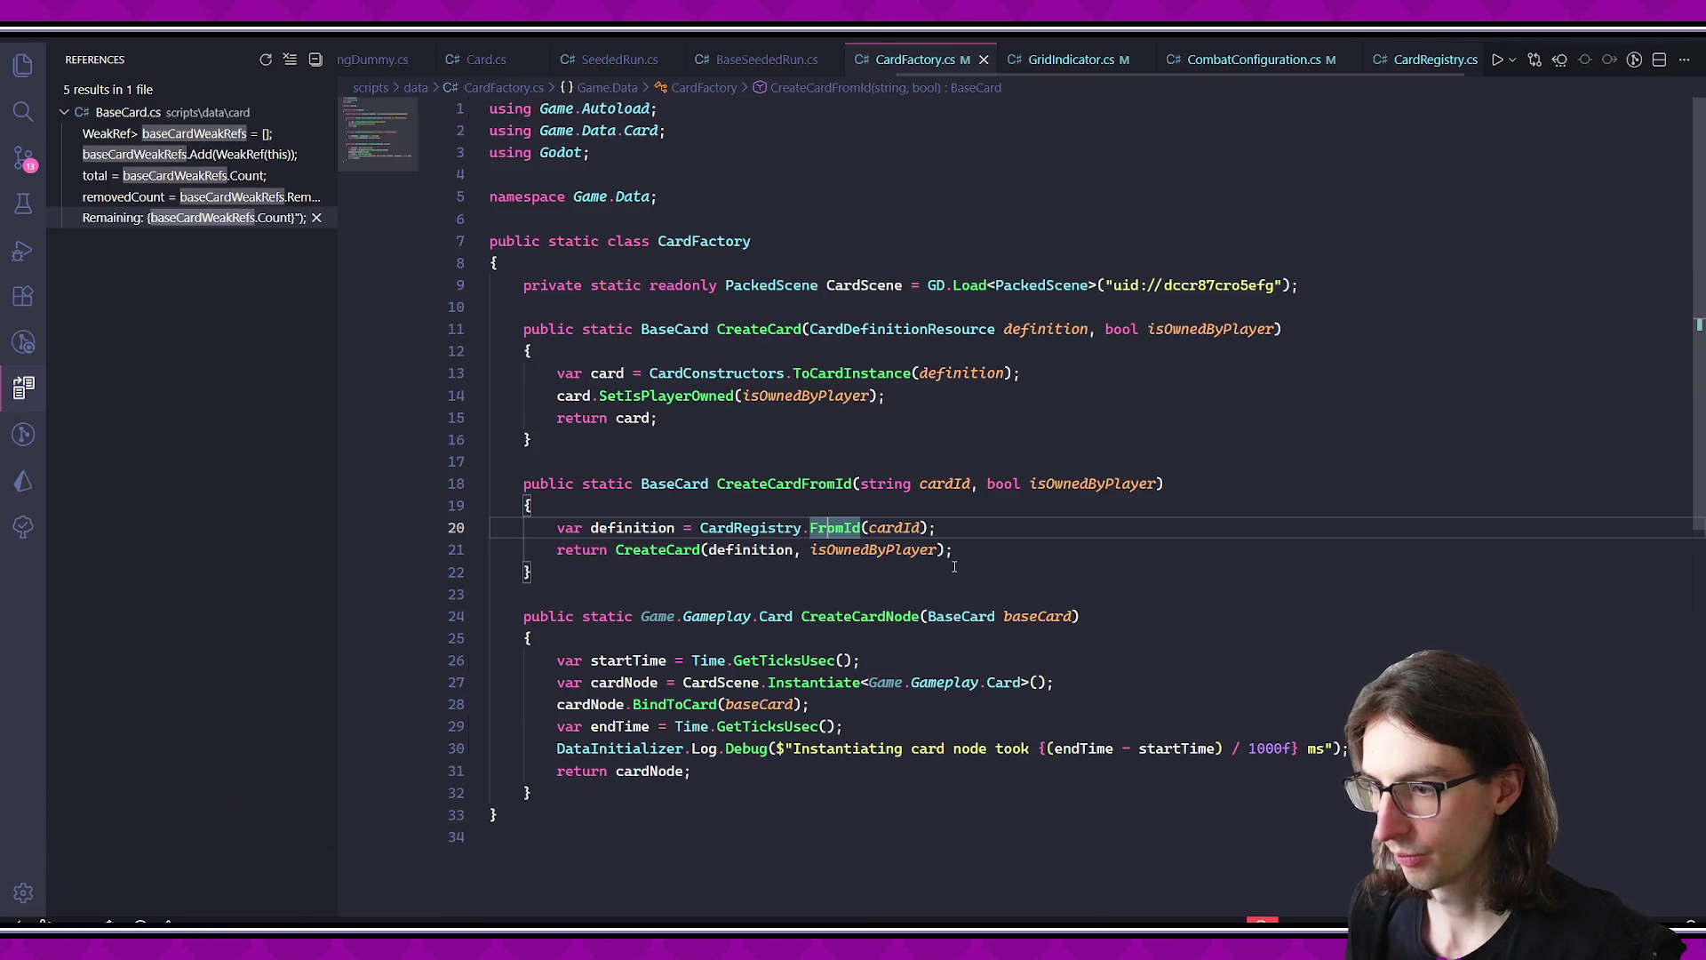
key("alt+Left")
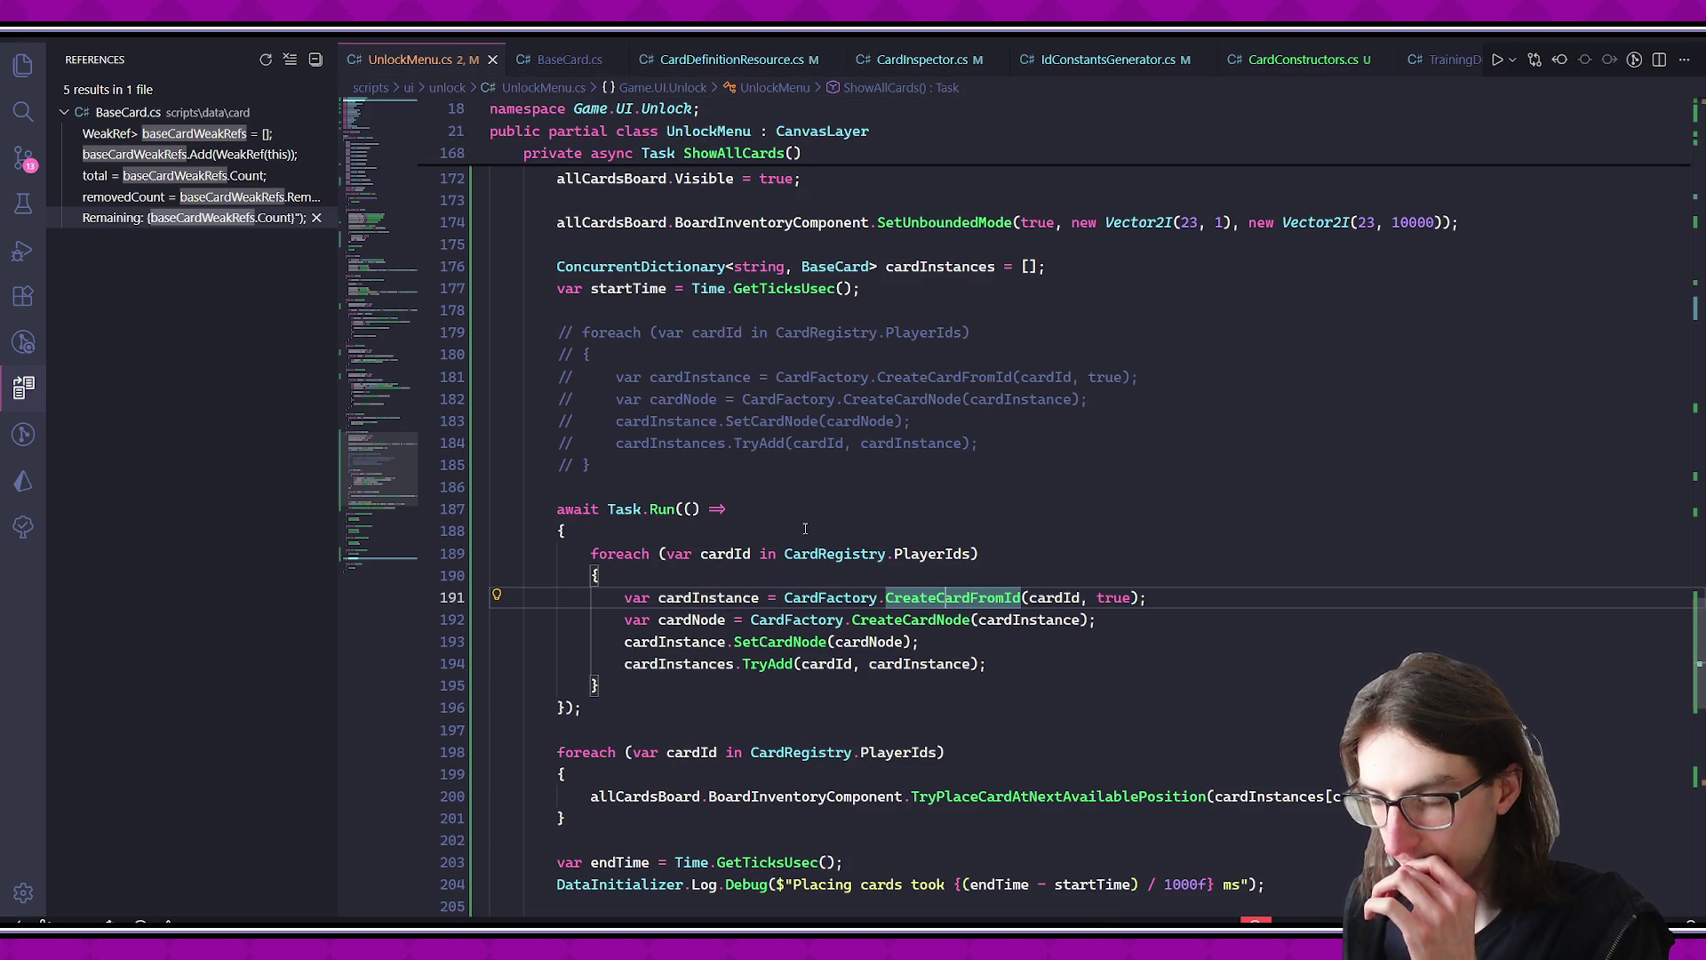
key("alt+Right")
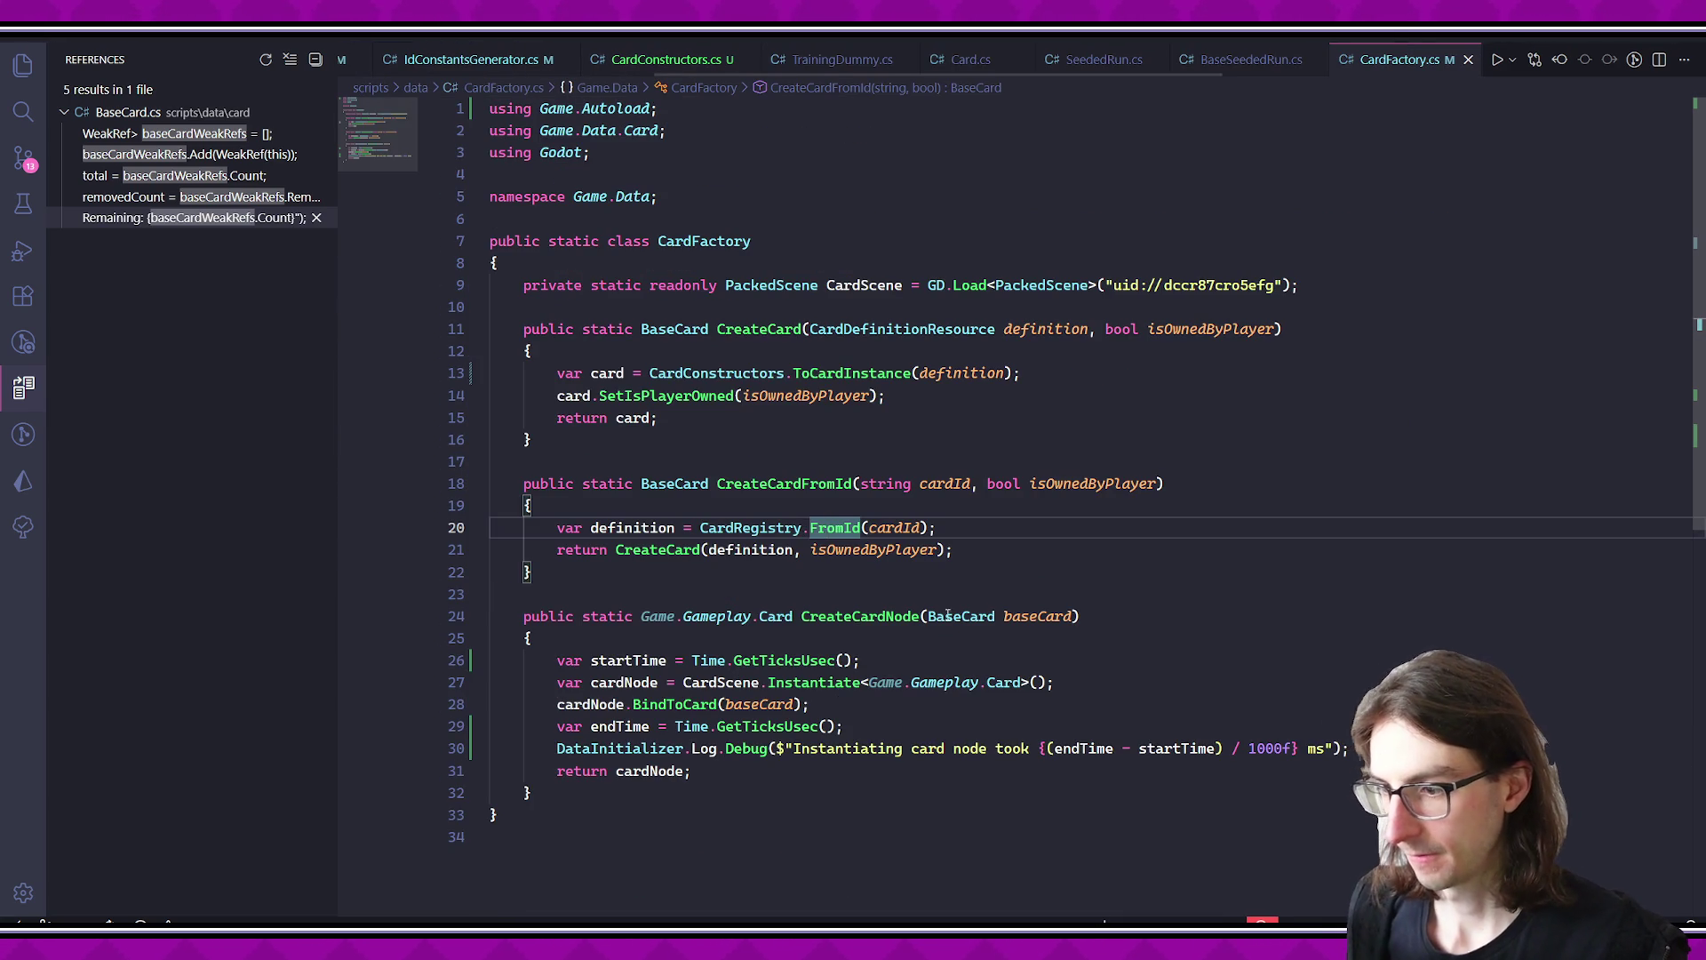
- Insert a blank line at the top of CreateCardFromId's body
triple_click(833, 750)
left_click(691, 660)
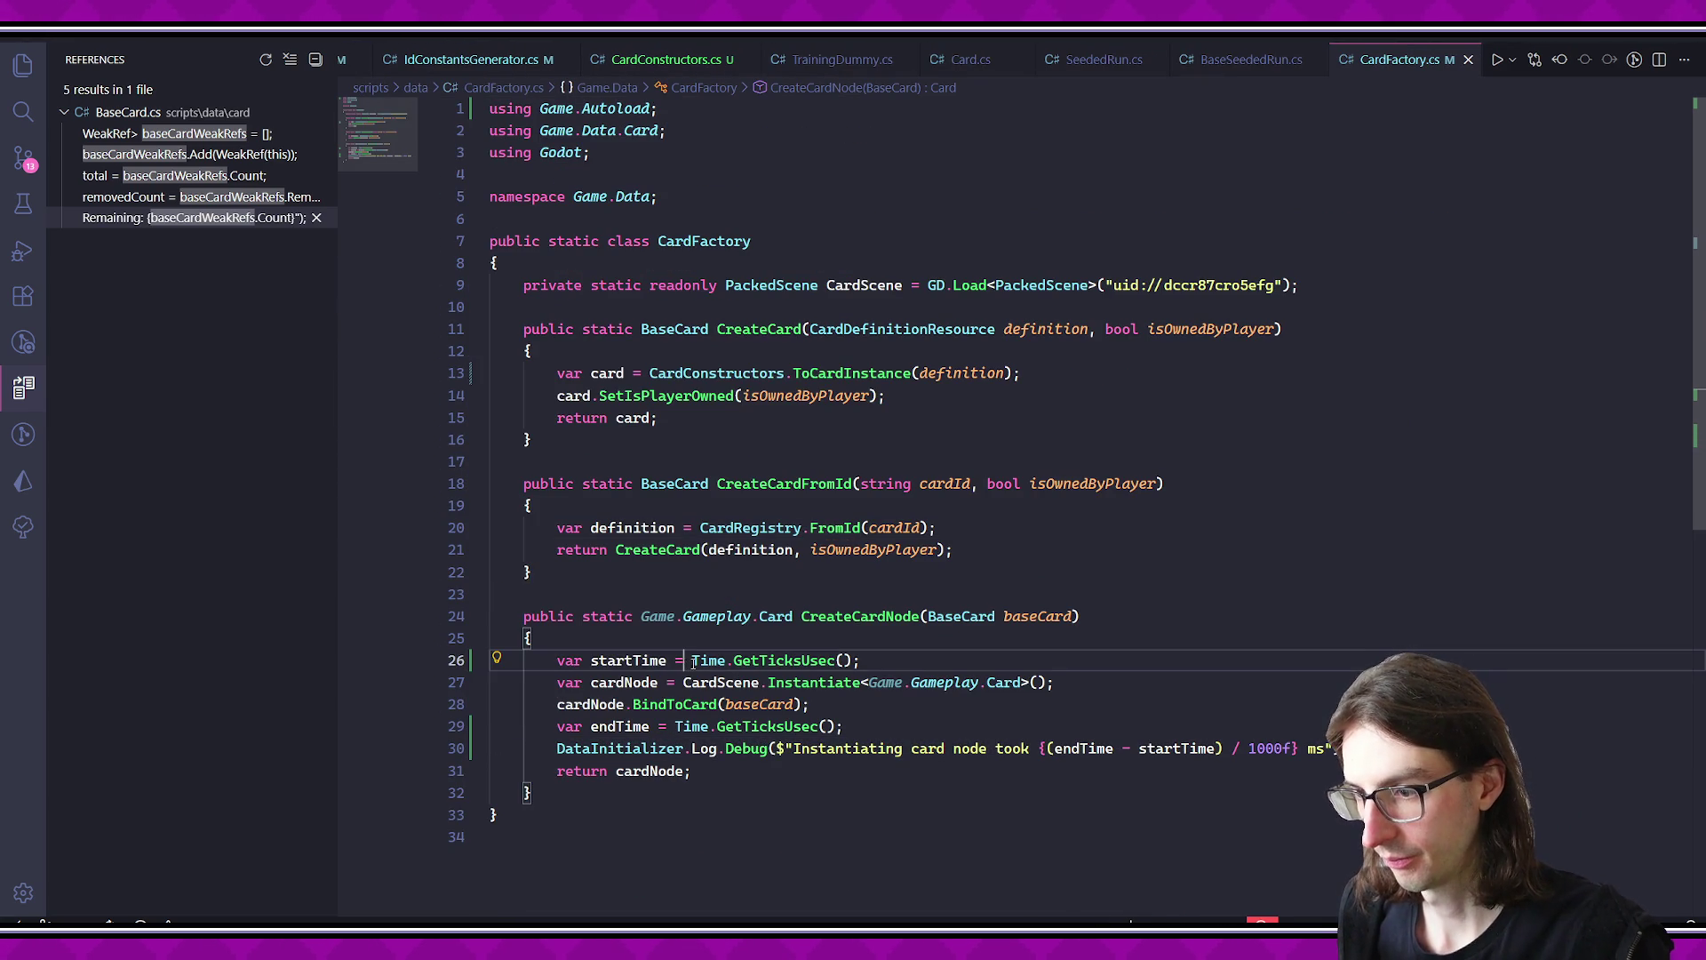
left_click(829, 751)
left_click(981, 508)
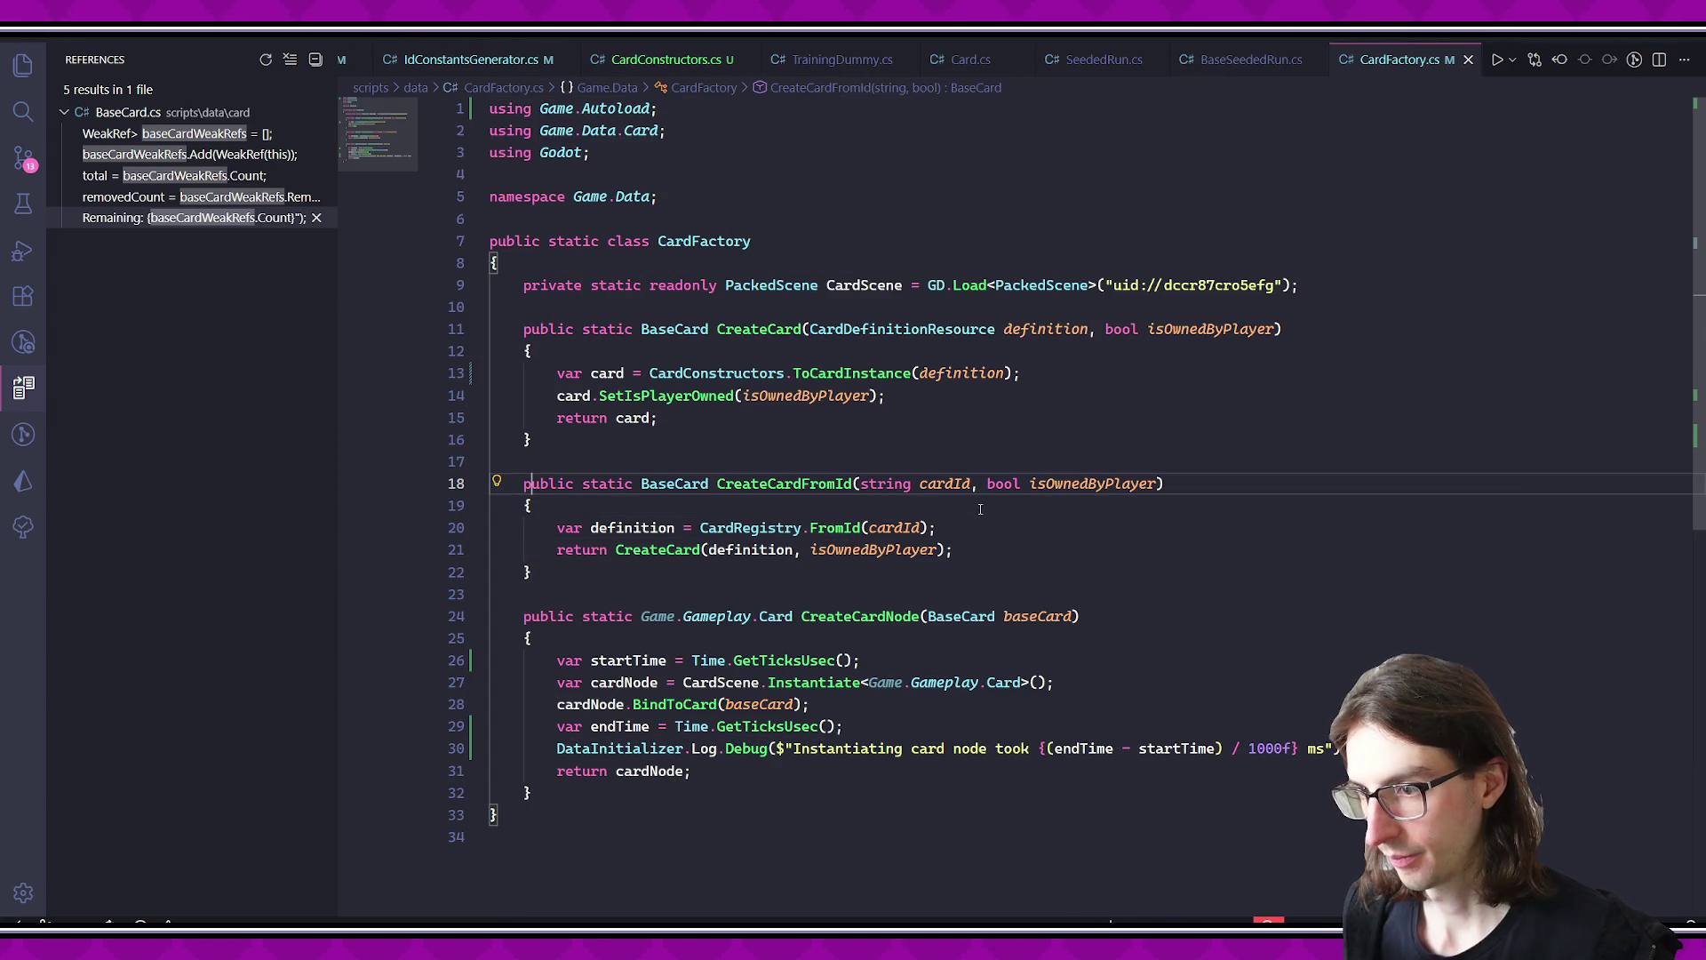
key("Return")
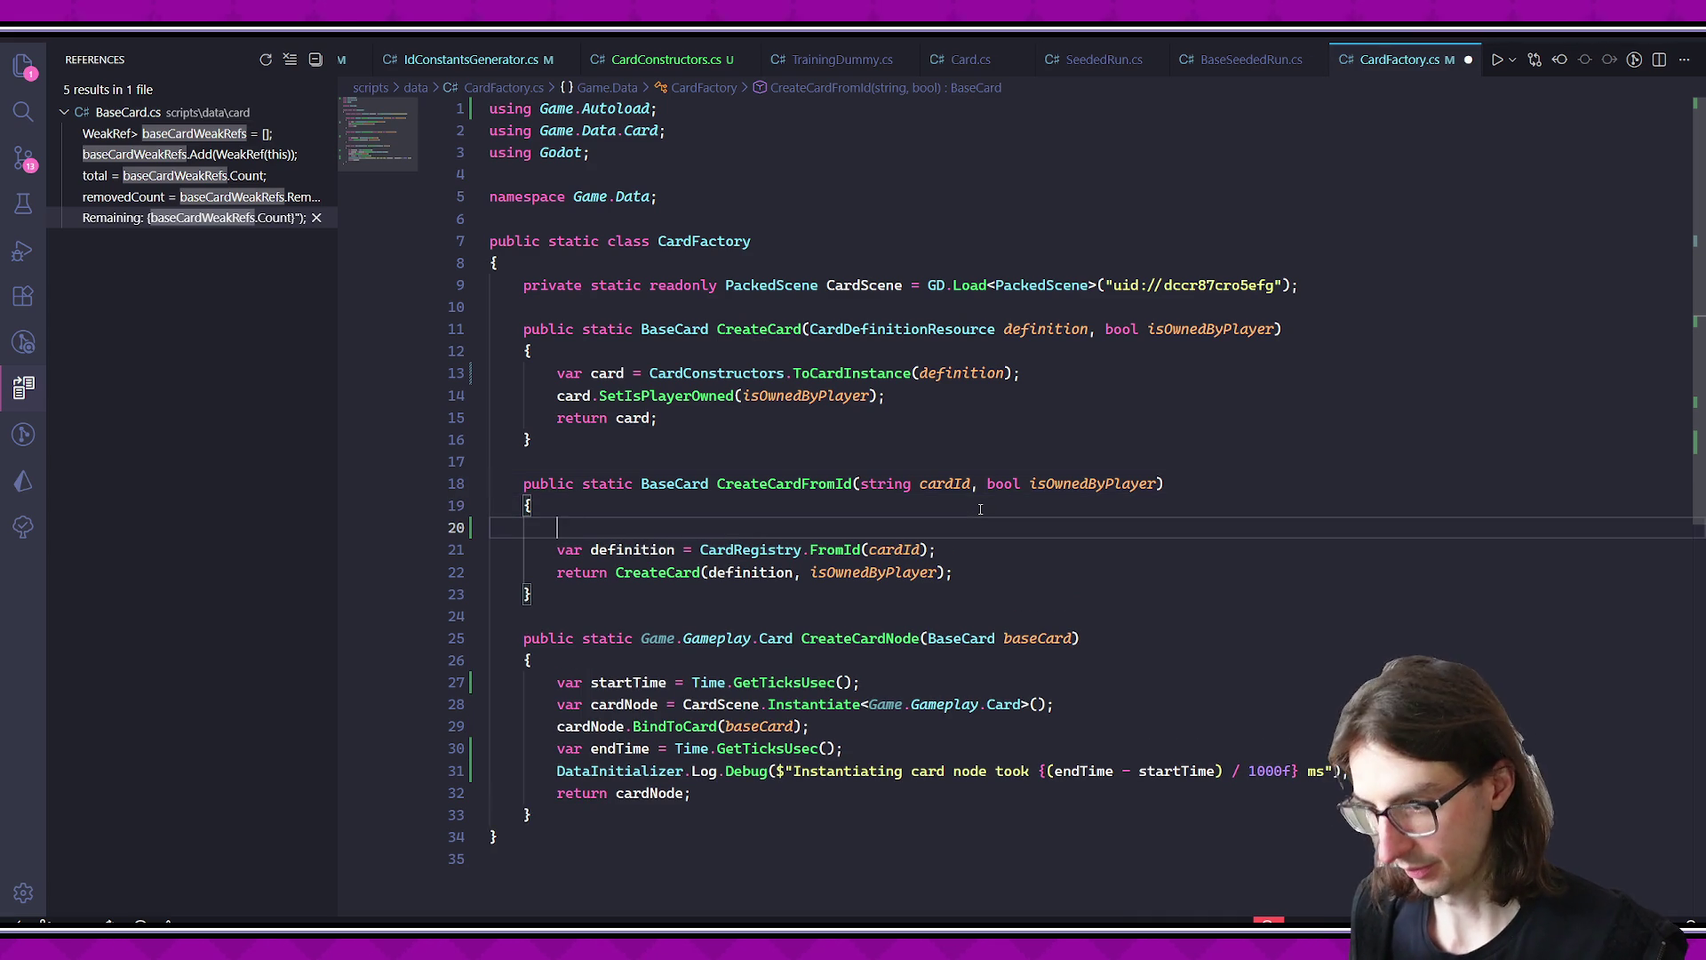
- Add Copilot-suggested startTime and endTime lines around the card-definition lookup in CreateCardFromId
type("O")
key("BackSpace")
type("var star")
key("Tab")
left_click(985, 550)
key("Return")
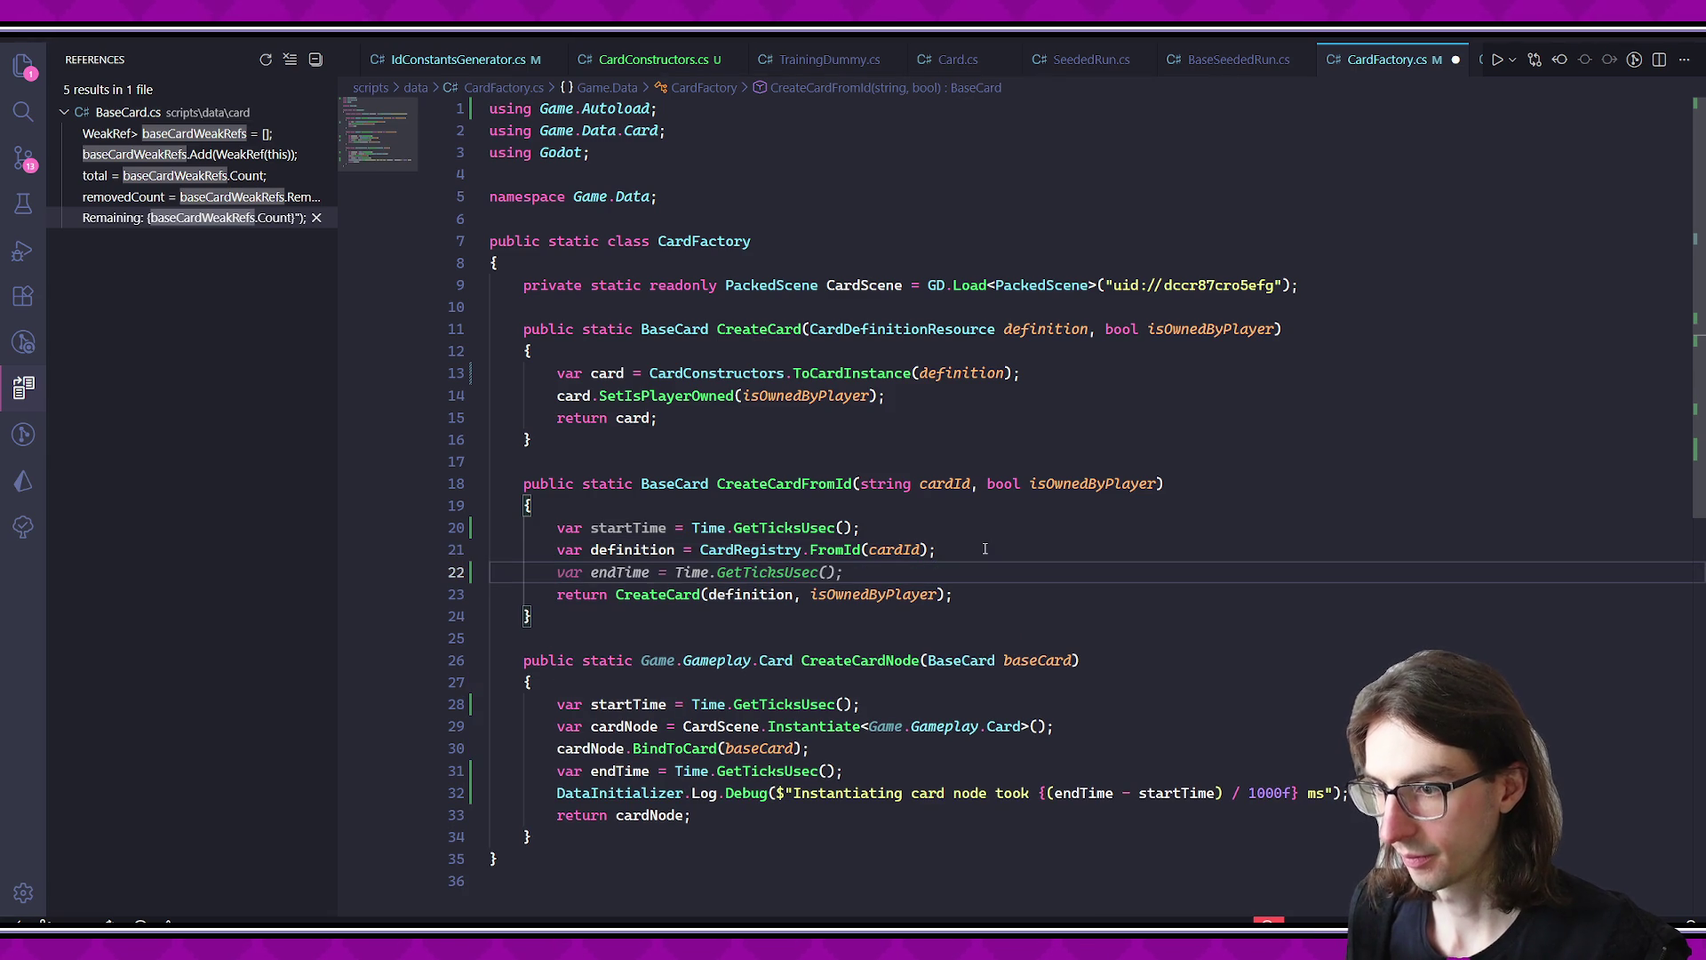
key("Tab")
key("Tab")
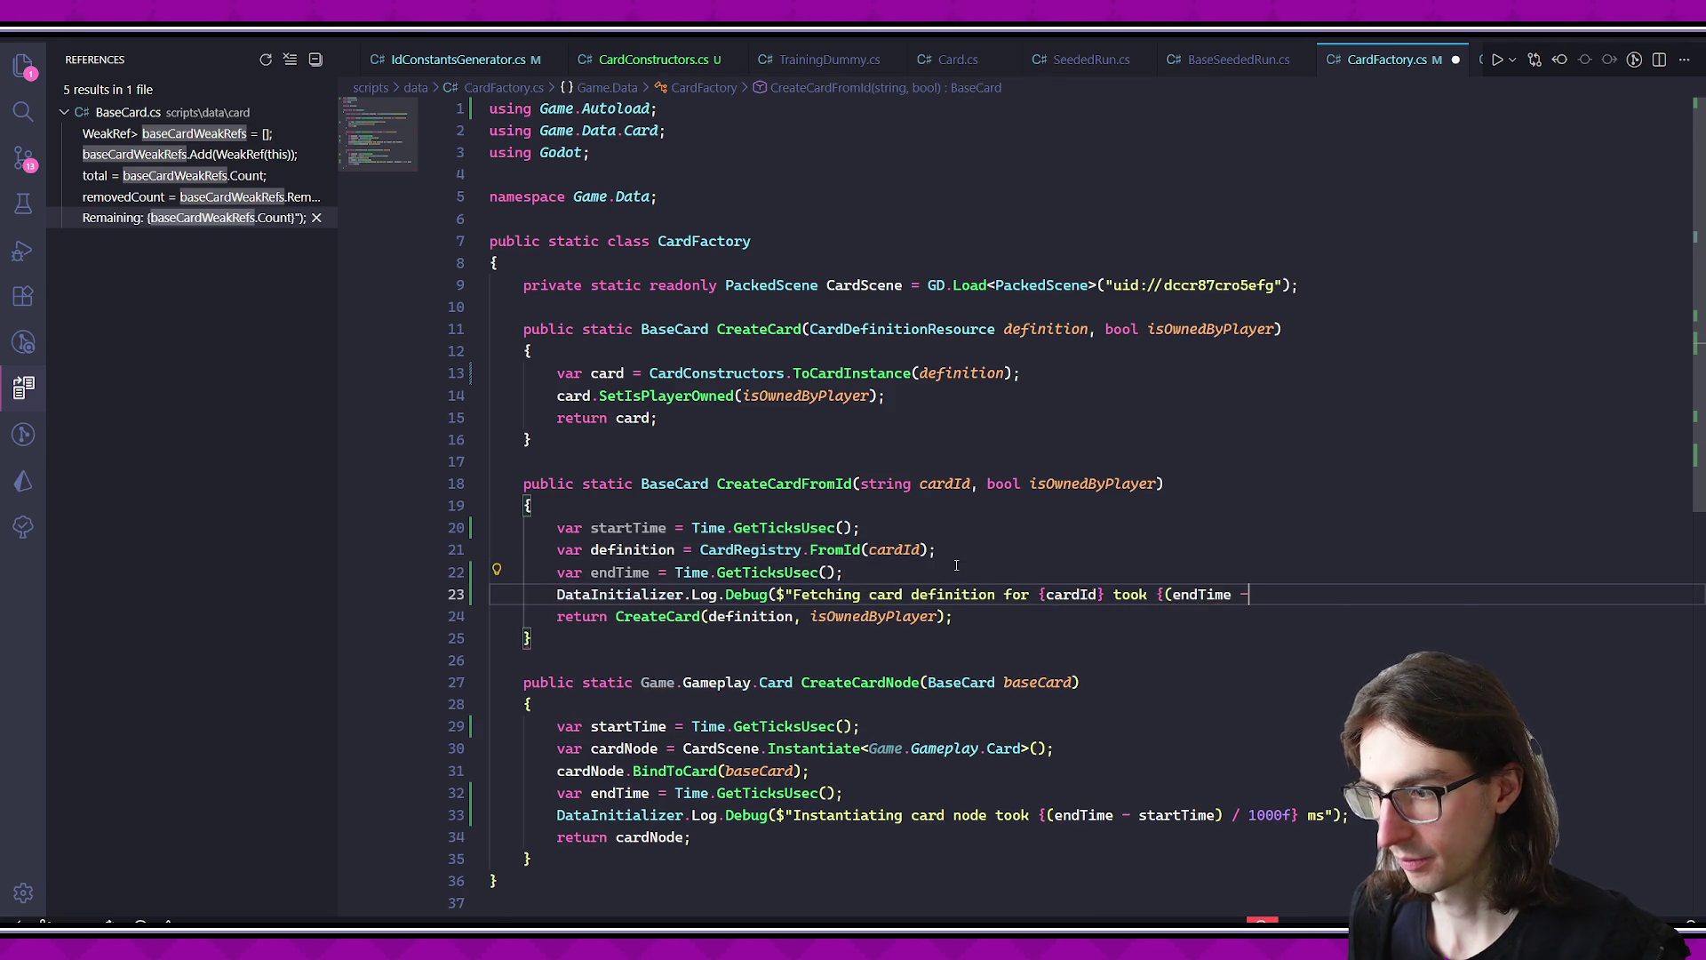
left_click(1110, 642)
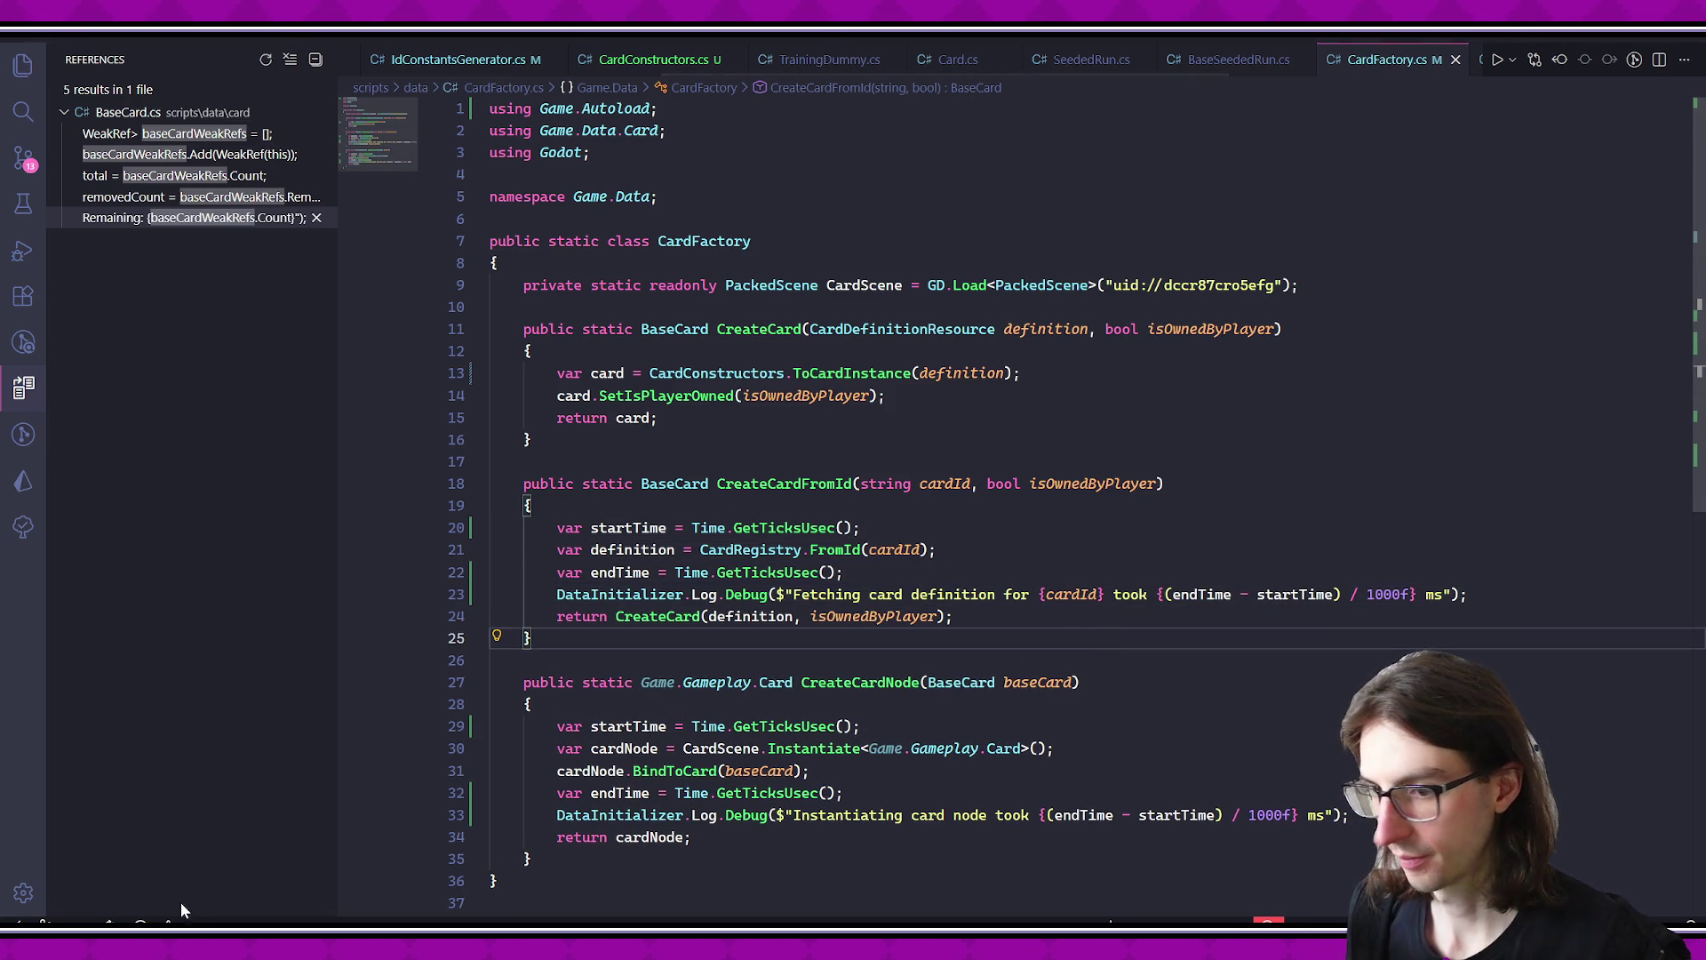
- Run the current scene from Godot and return to it as the game launches
key("alt+Tab")
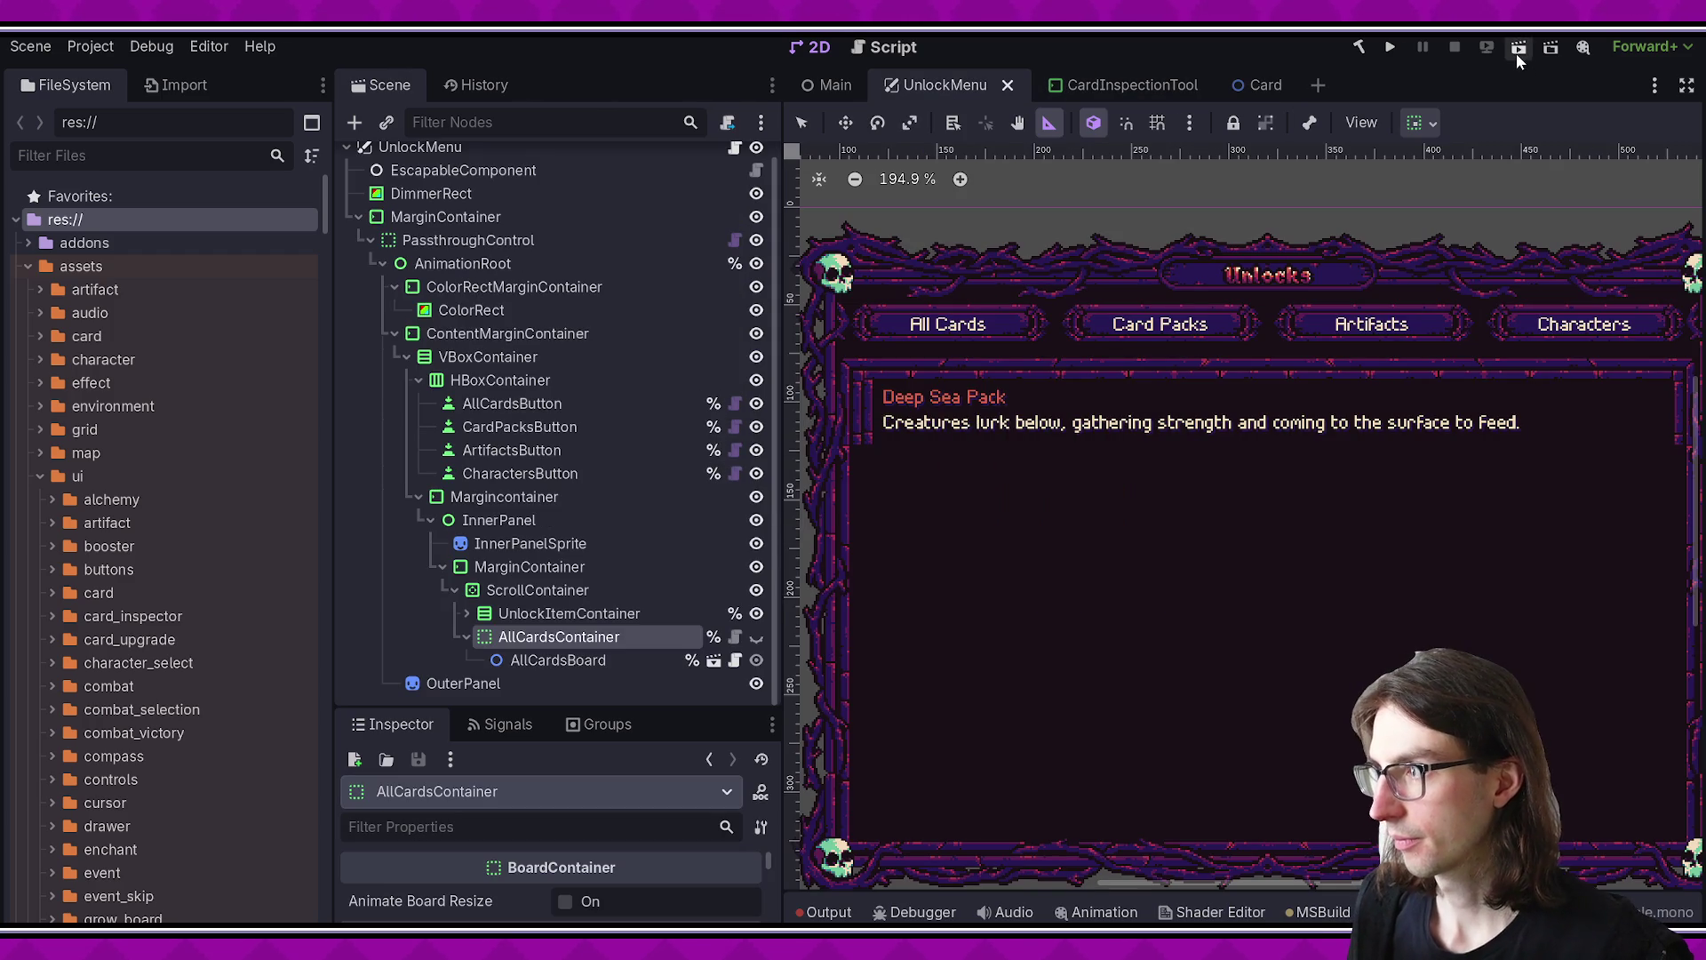
left_click(1516, 54)
key("alt+Tab")
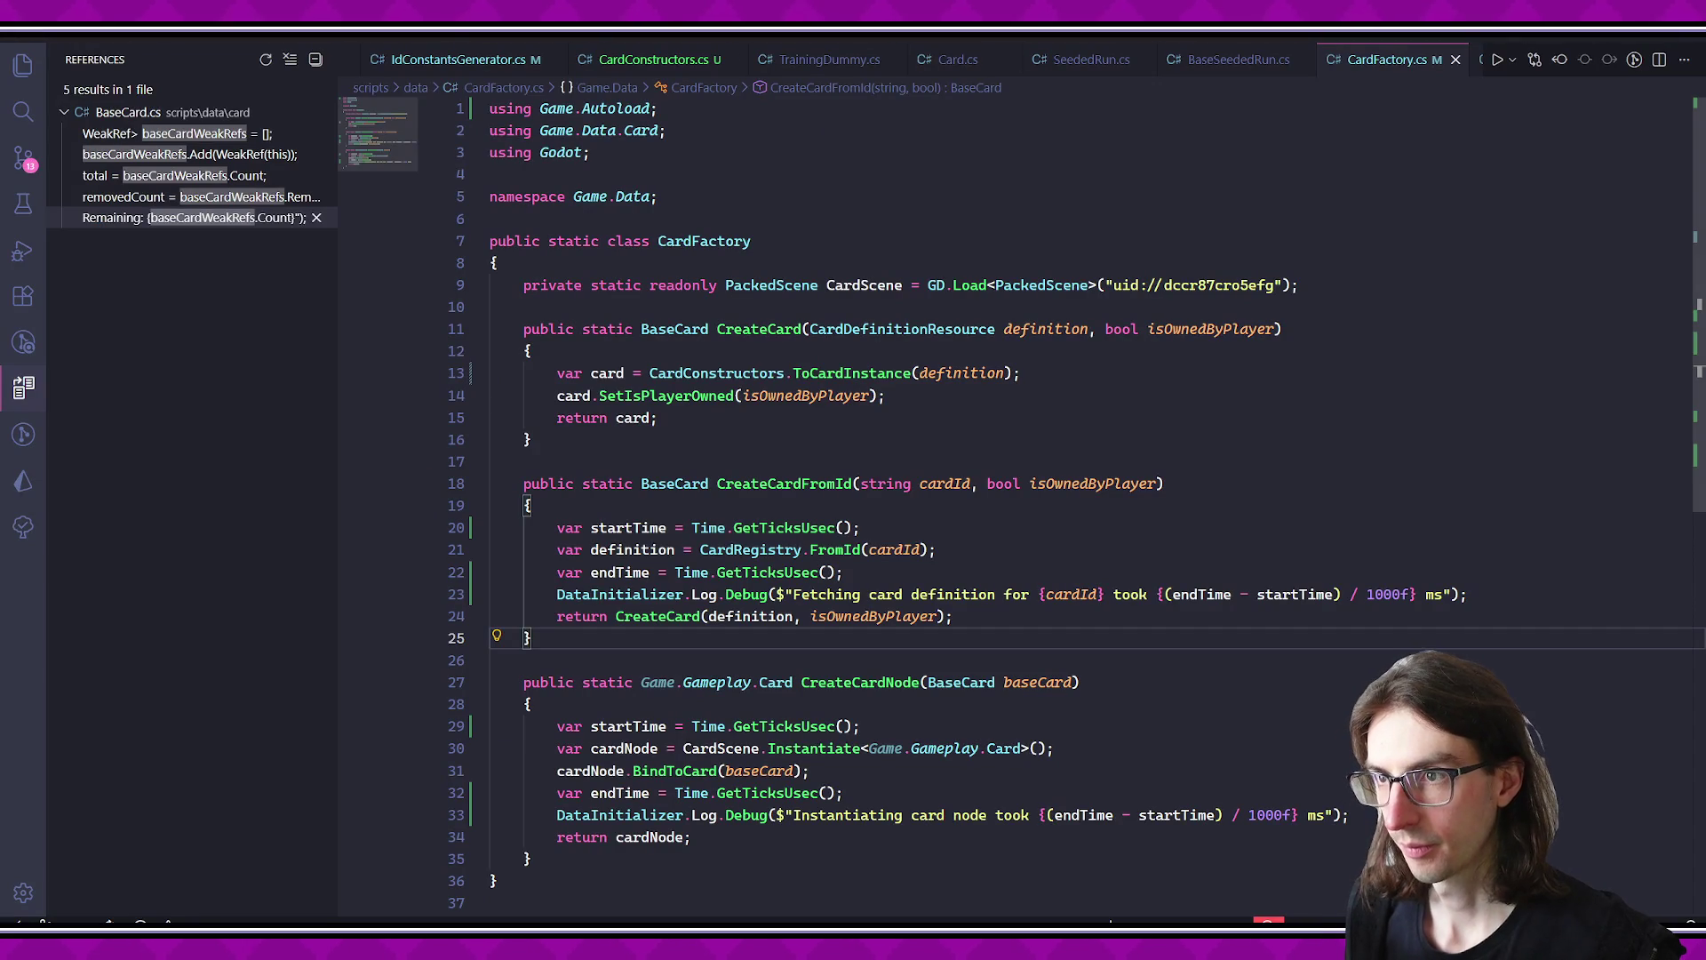
scroll(596, 53, "up", 3)
left_click(411, 58)
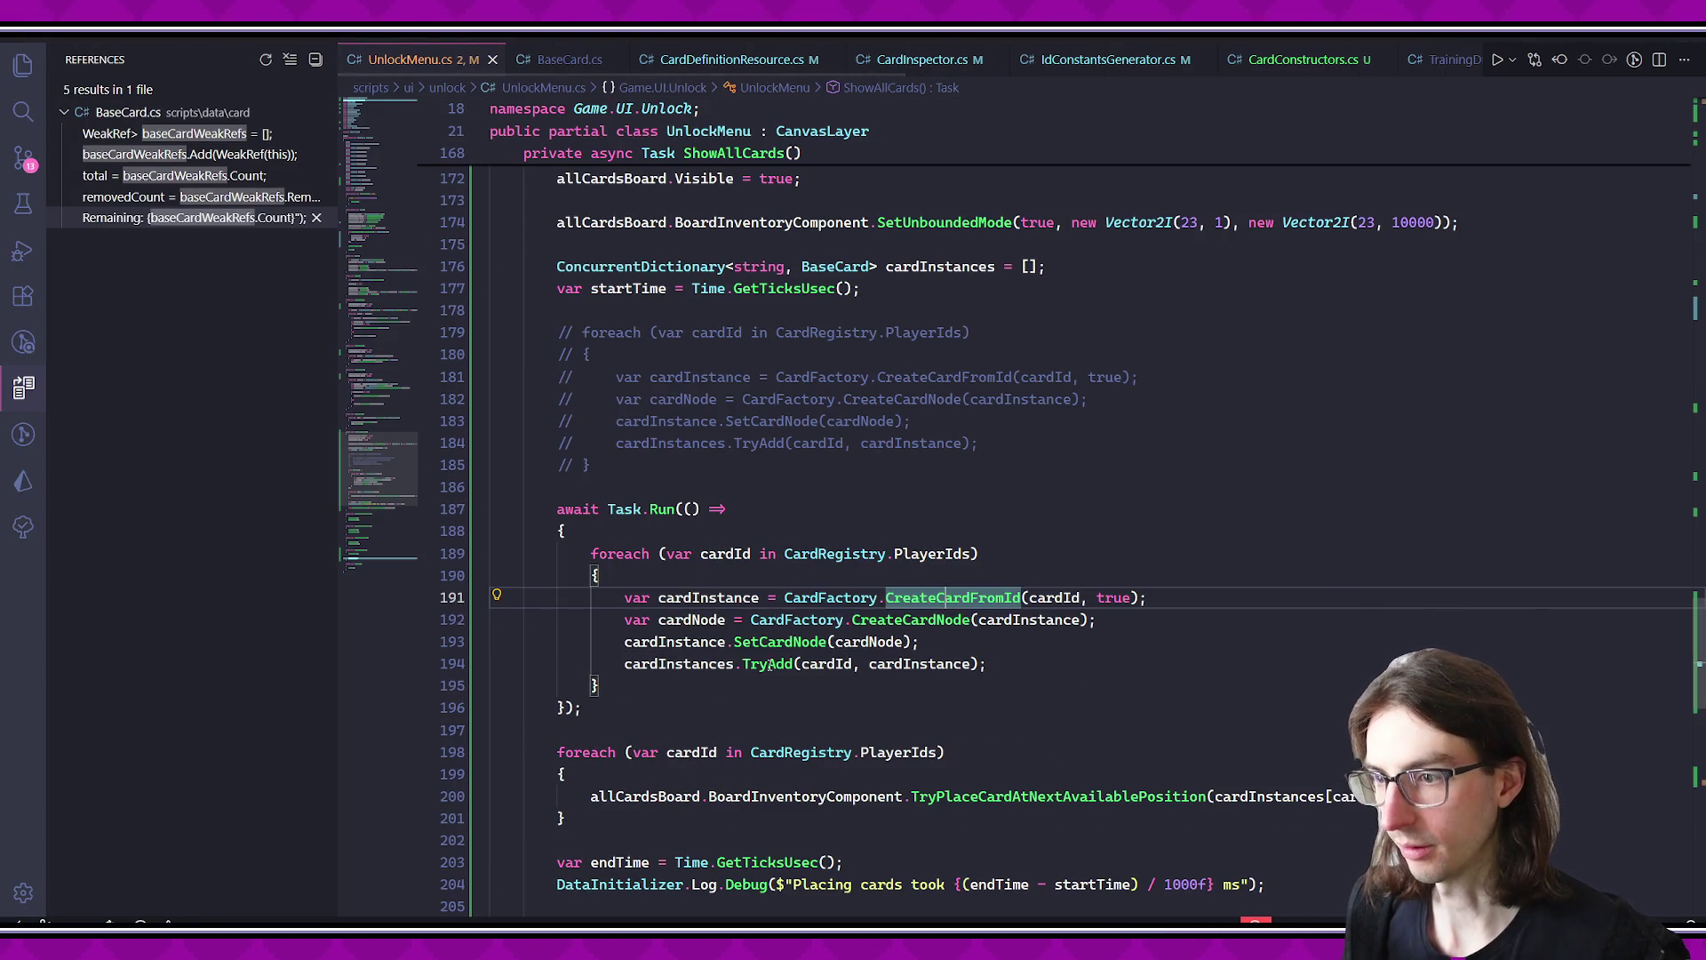
key("alt+Tab")
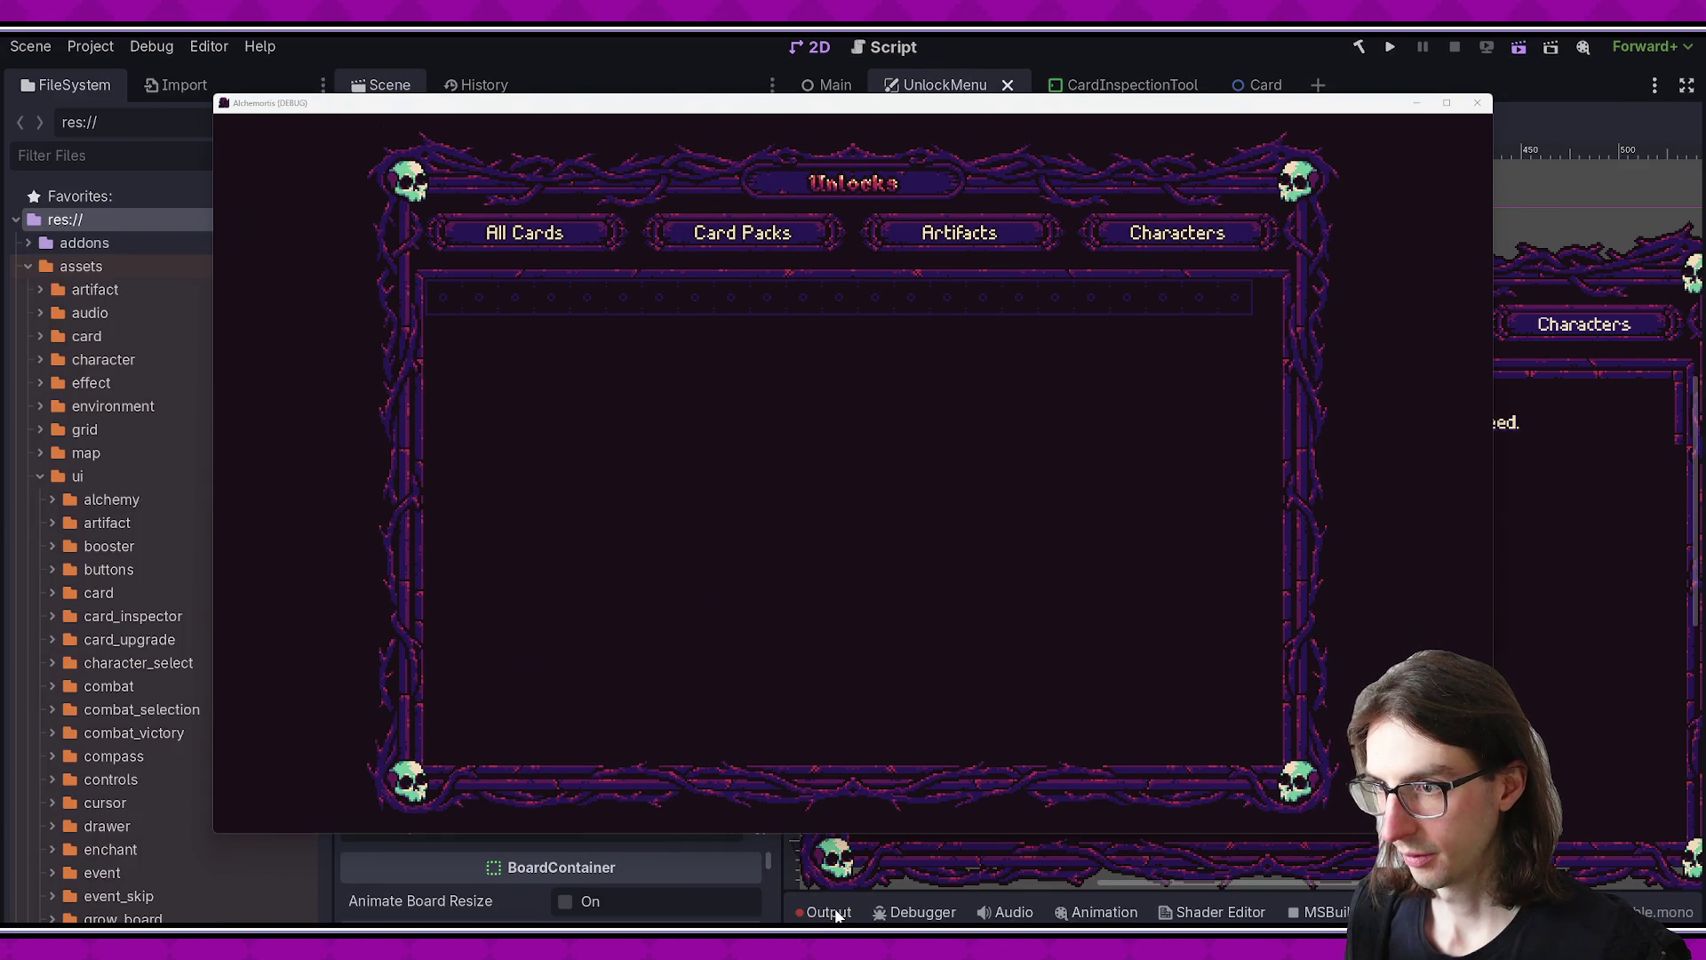
- Review Output log timings, including skeleton_dragon's 49.721 ms node instantiation, then return to VS Code
left_click(889, 915)
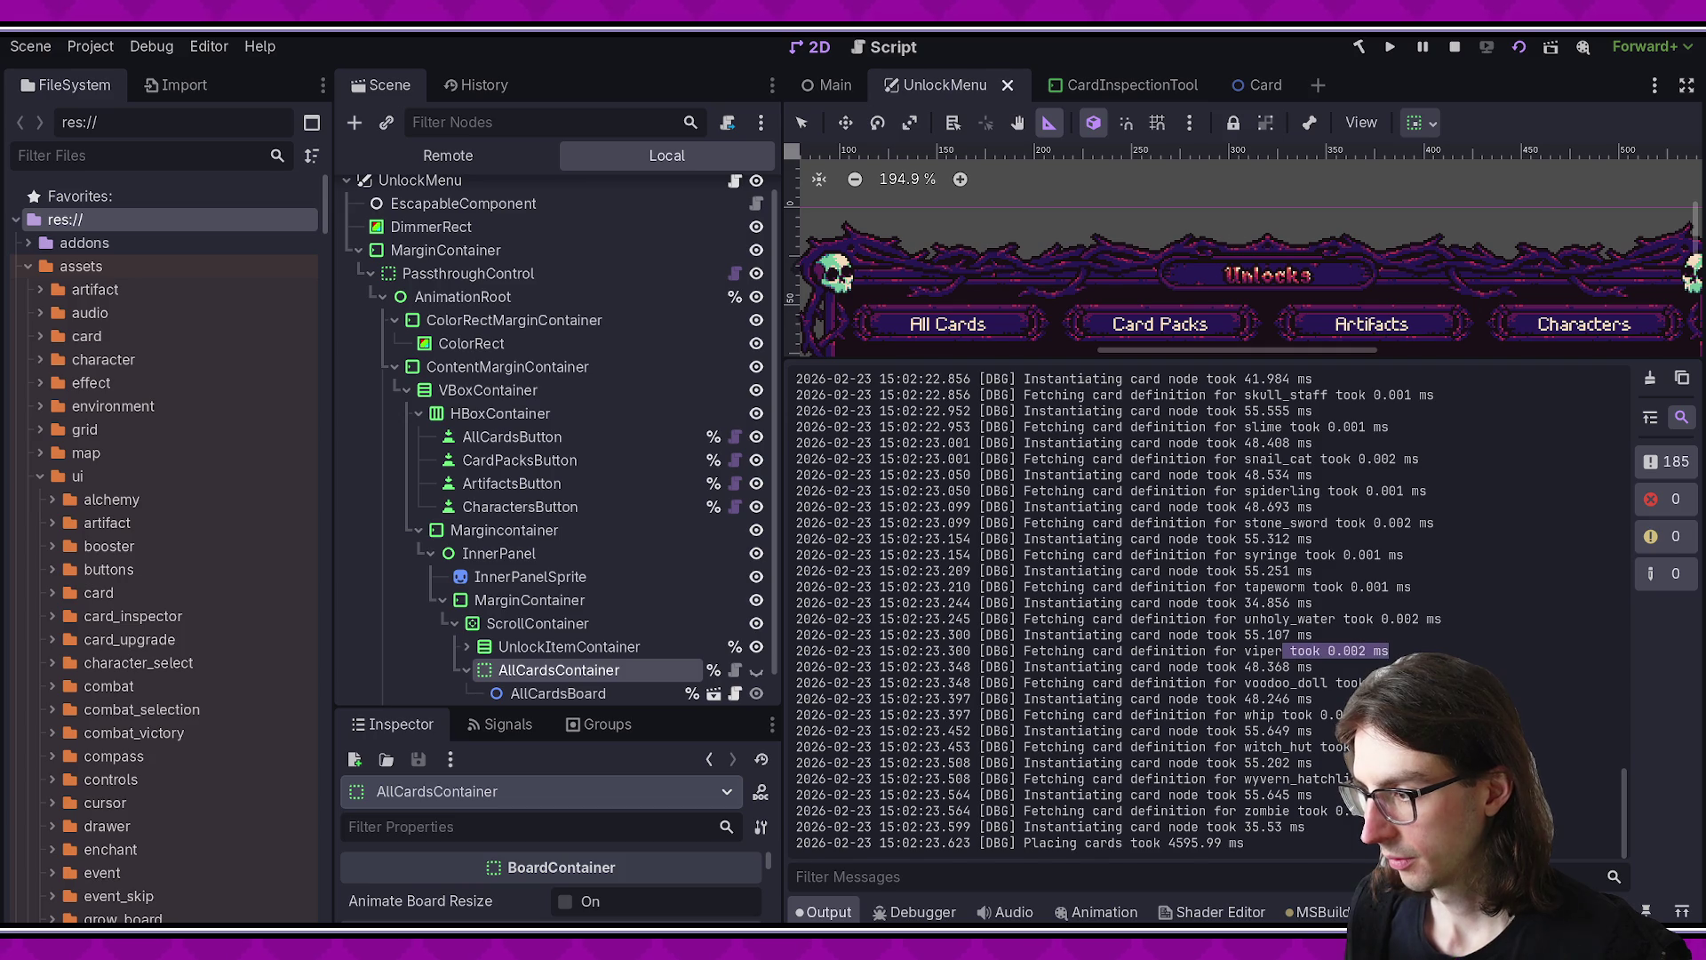
scroll(1333, 622, "up", 2)
left_click_drag(1258, 647, 1404, 653)
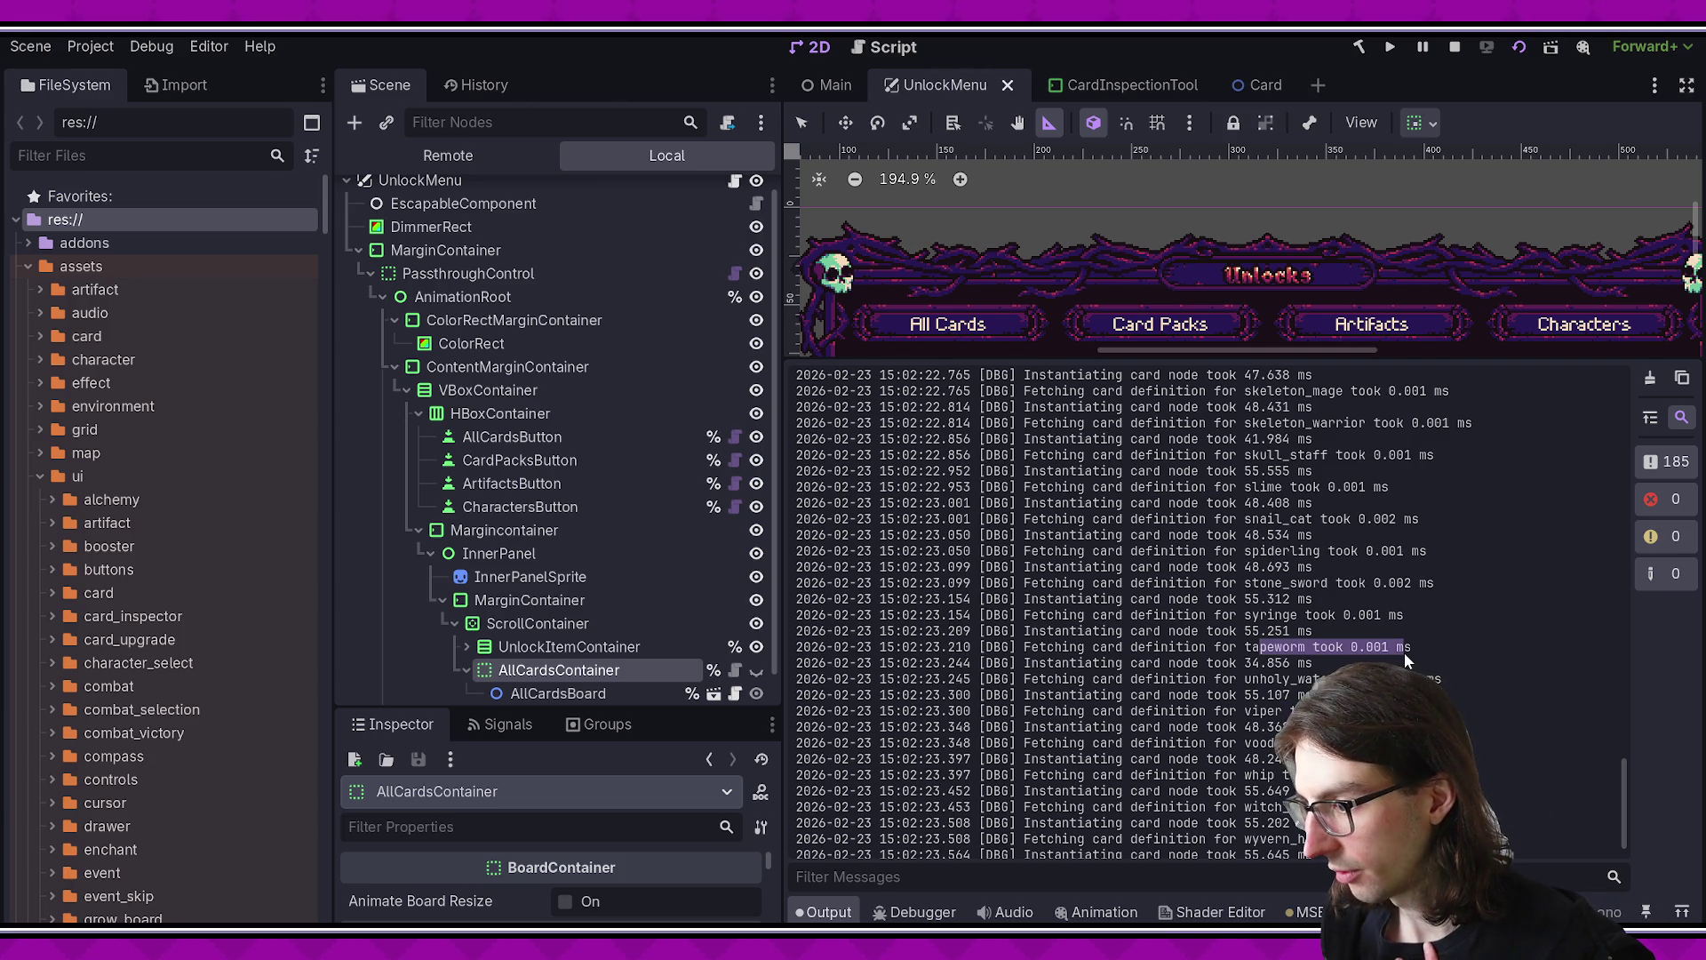
left_click(1404, 654)
scroll(1401, 654, "up", 5)
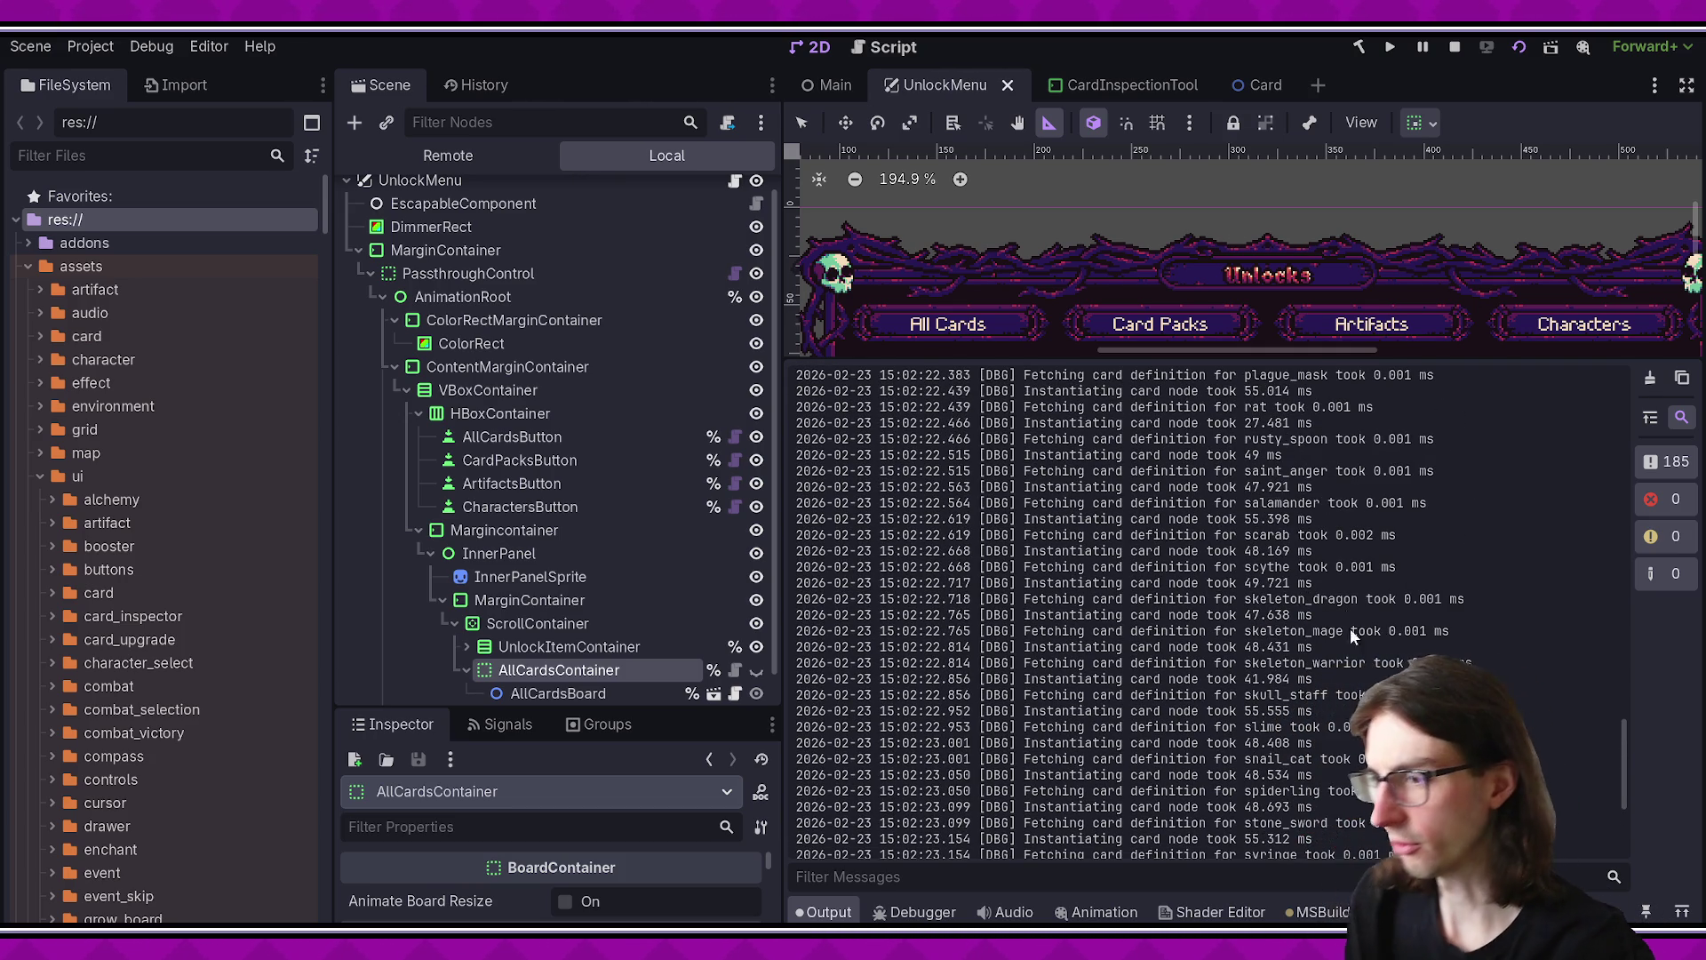
left_click_drag(1356, 598, 1356, 583)
left_click(1356, 586)
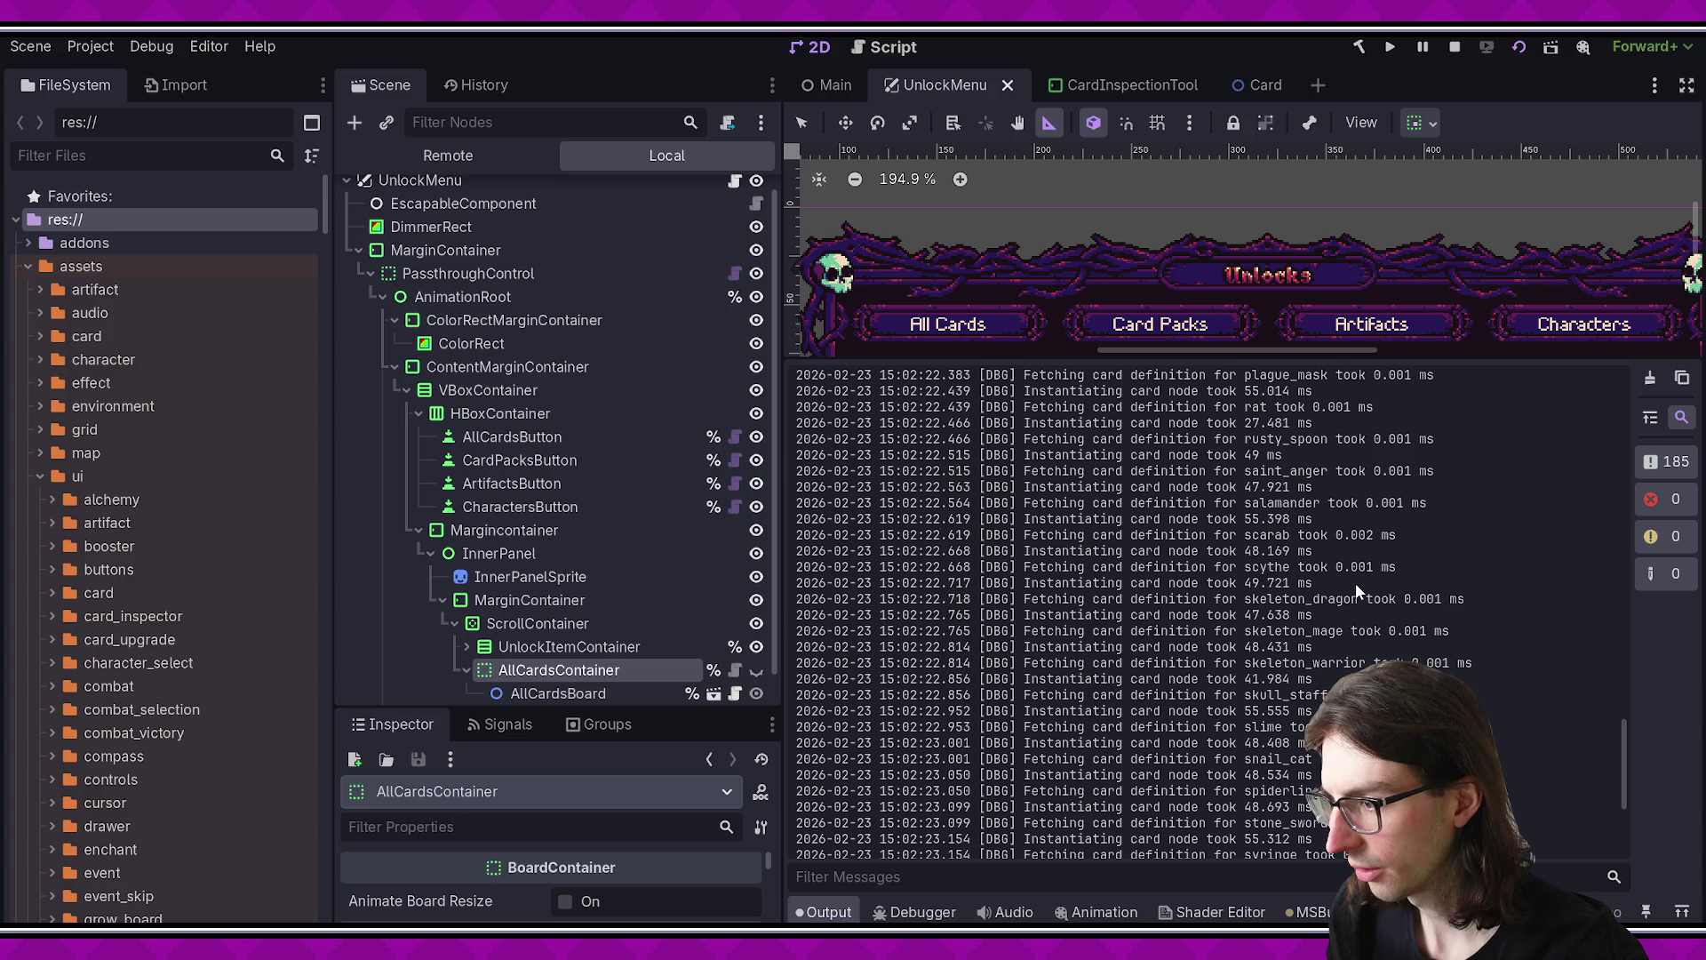
left_click_drag(1064, 583, 1167, 583)
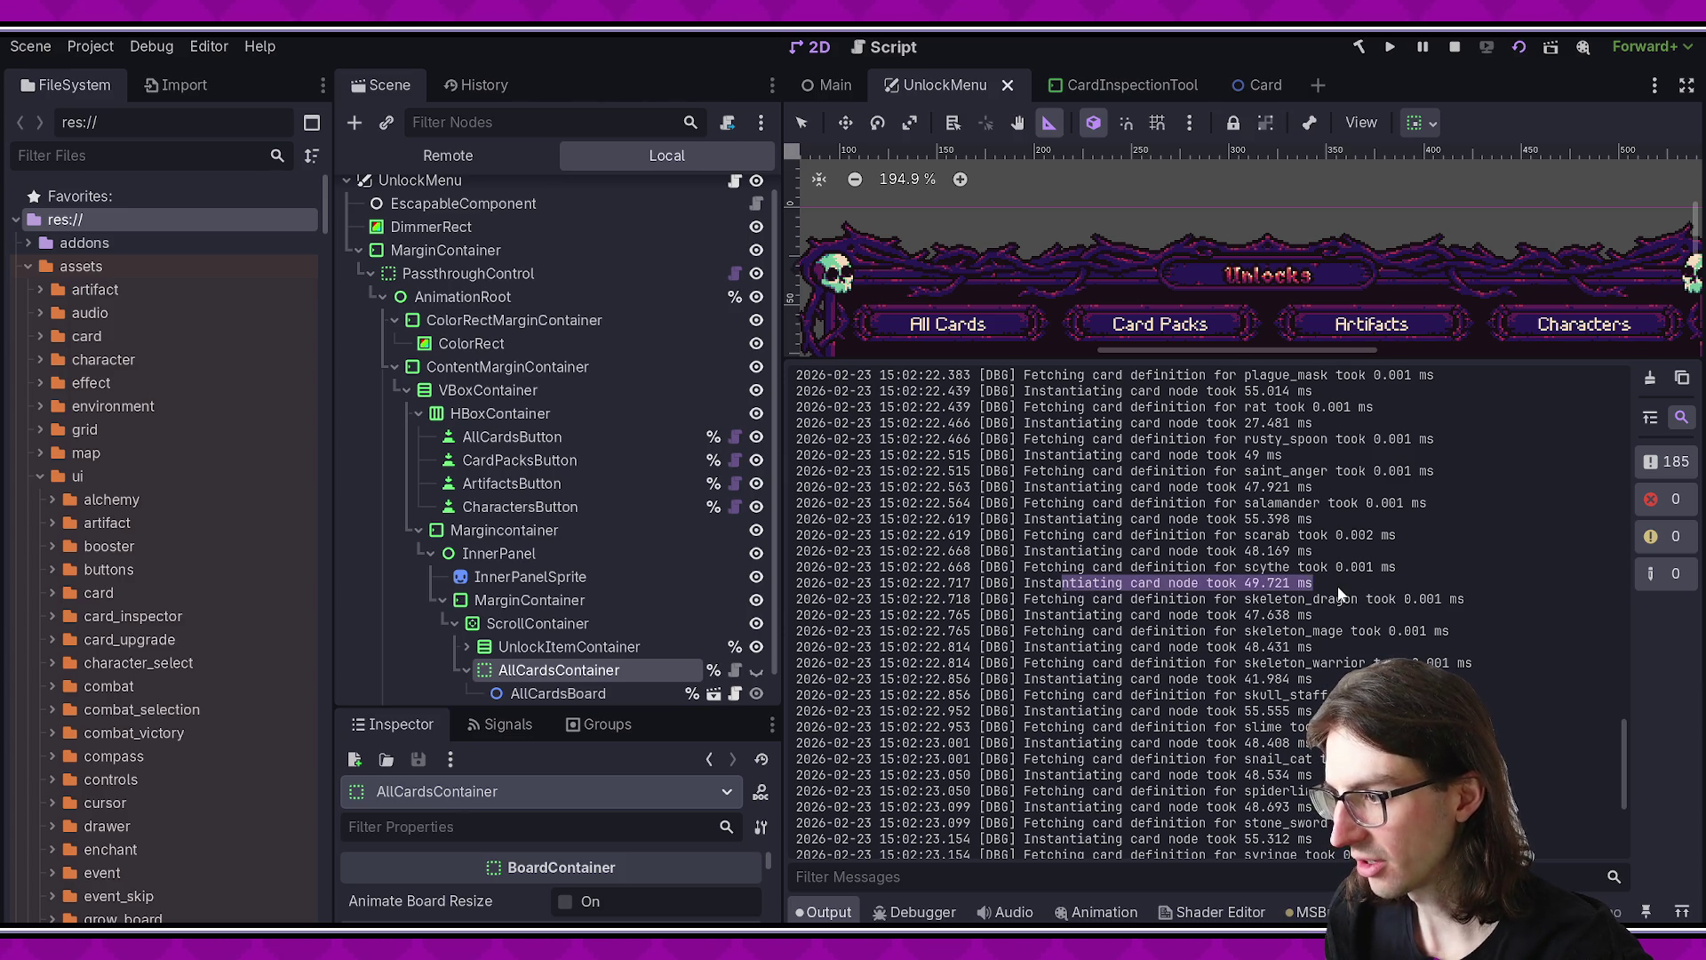
key("alt+Tab")
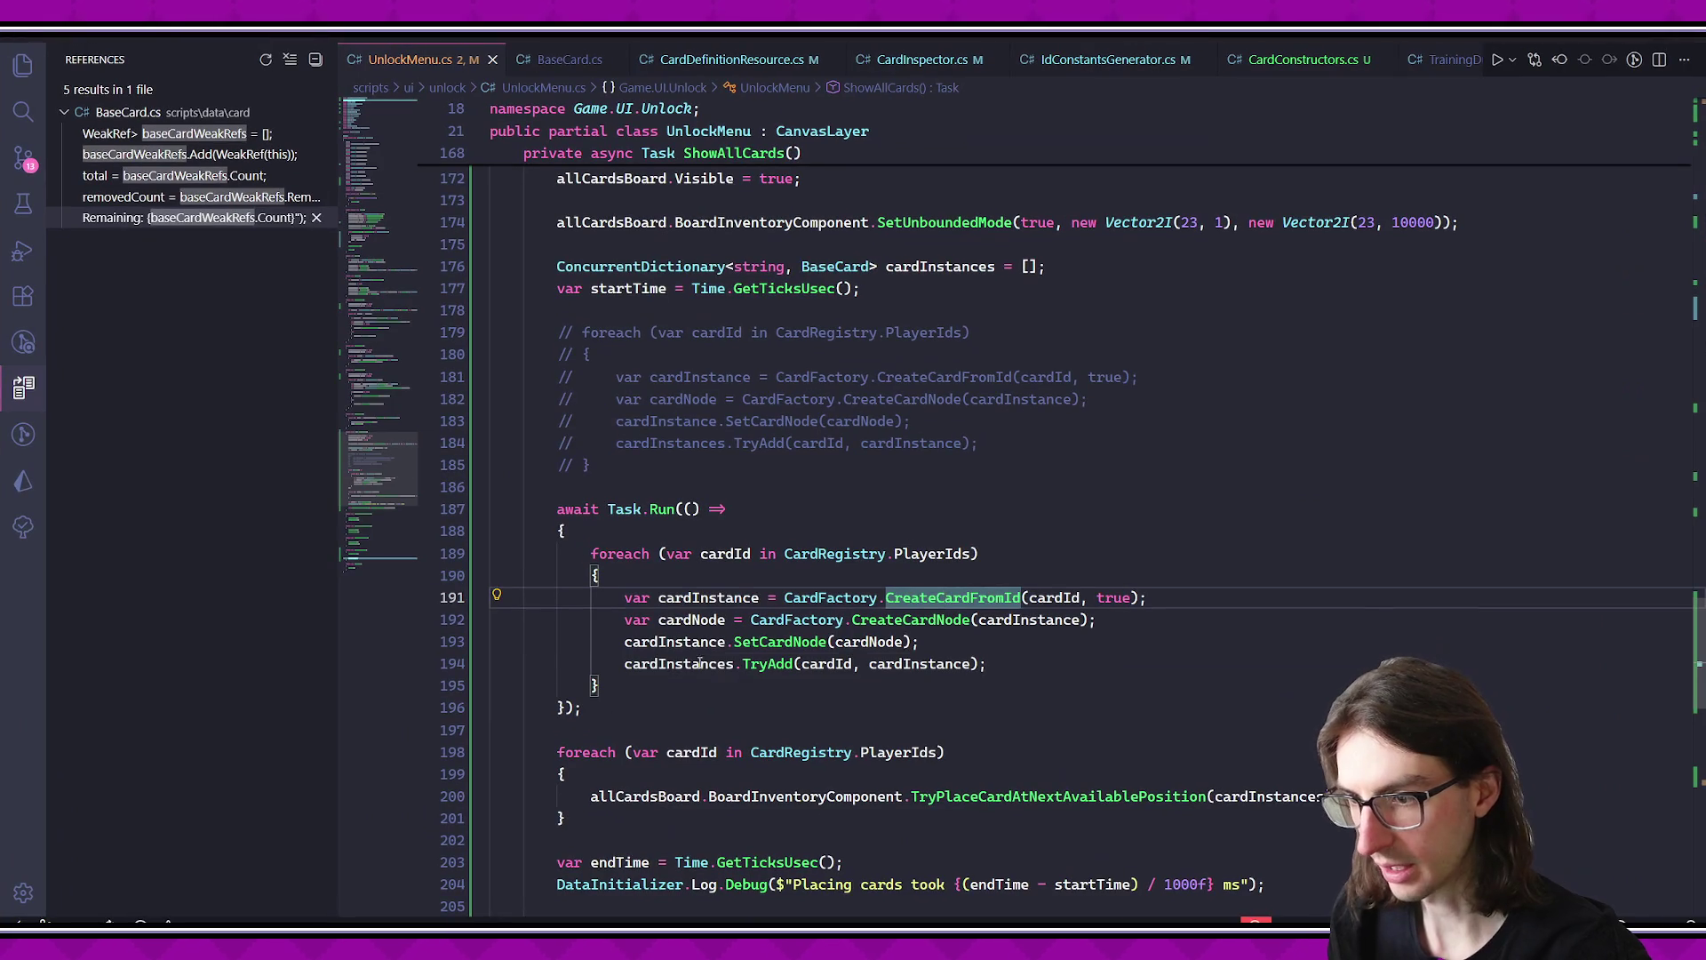
- Highlight the Task.Run block and its foreach loop in UnlockMenu.cs
left_click(854, 708)
scroll(854, 691, "down", 1)
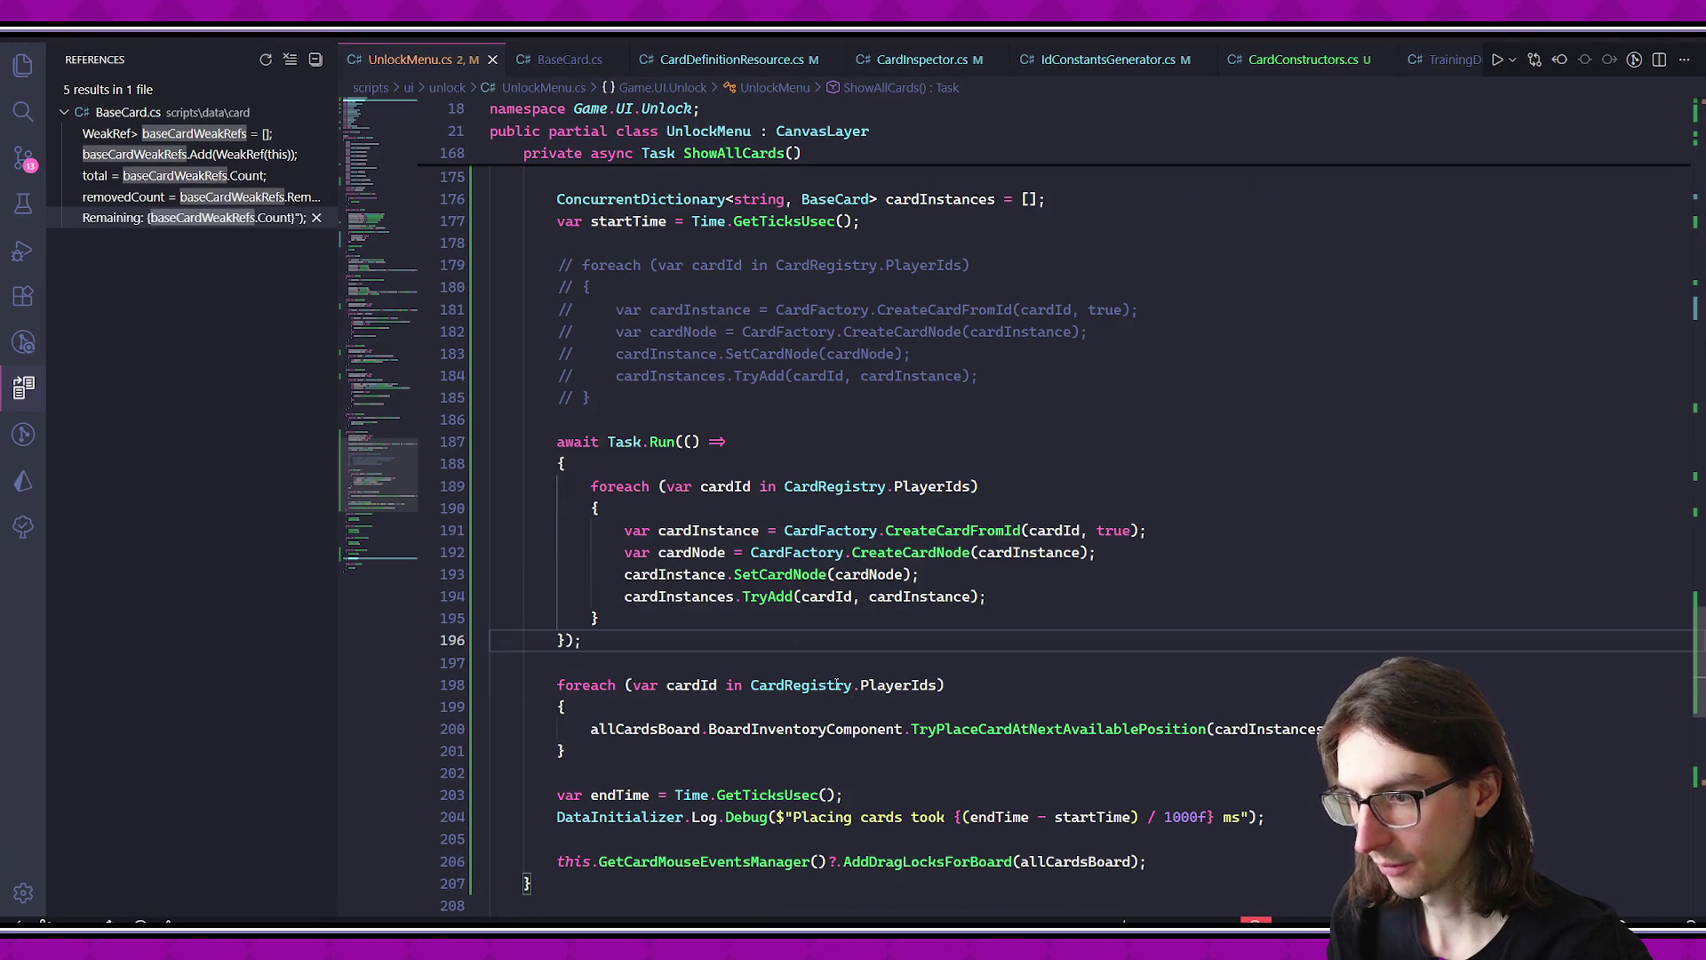
left_click_drag(587, 440, 853, 636)
left_click(865, 632)
left_click_drag(593, 487, 803, 603)
left_click(803, 611)
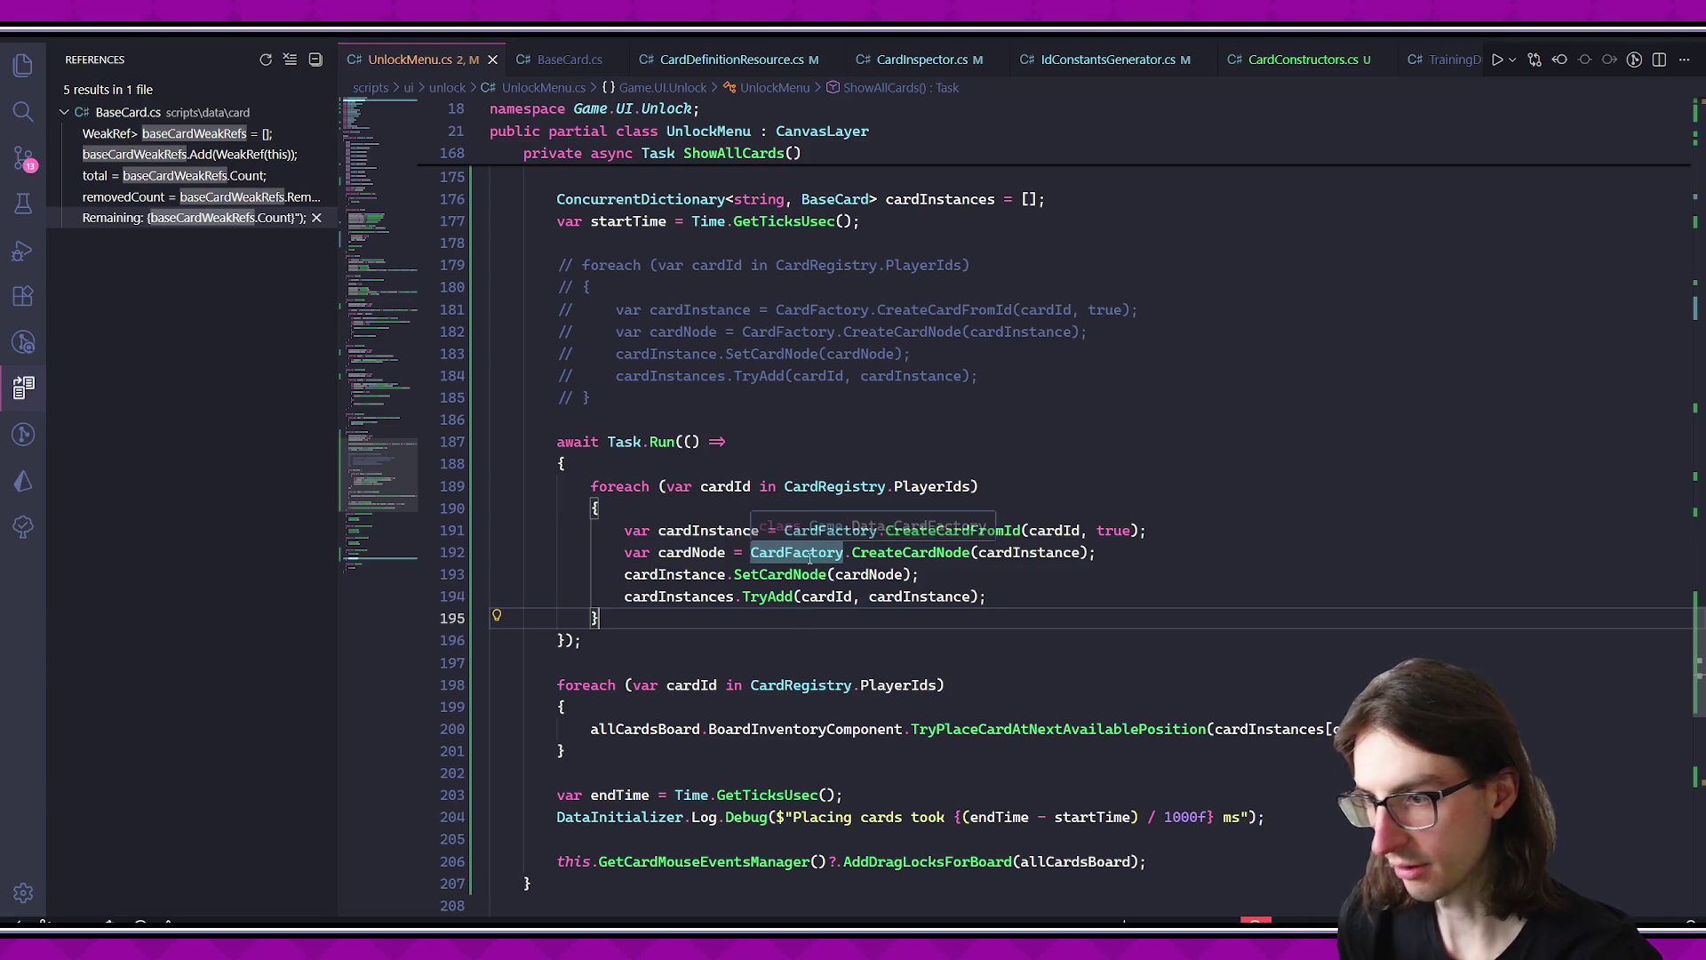
- Go to the CreateCardNode definition in CardFactory.cs, at its return cardNode line
left_click(906, 552, "ctrl")
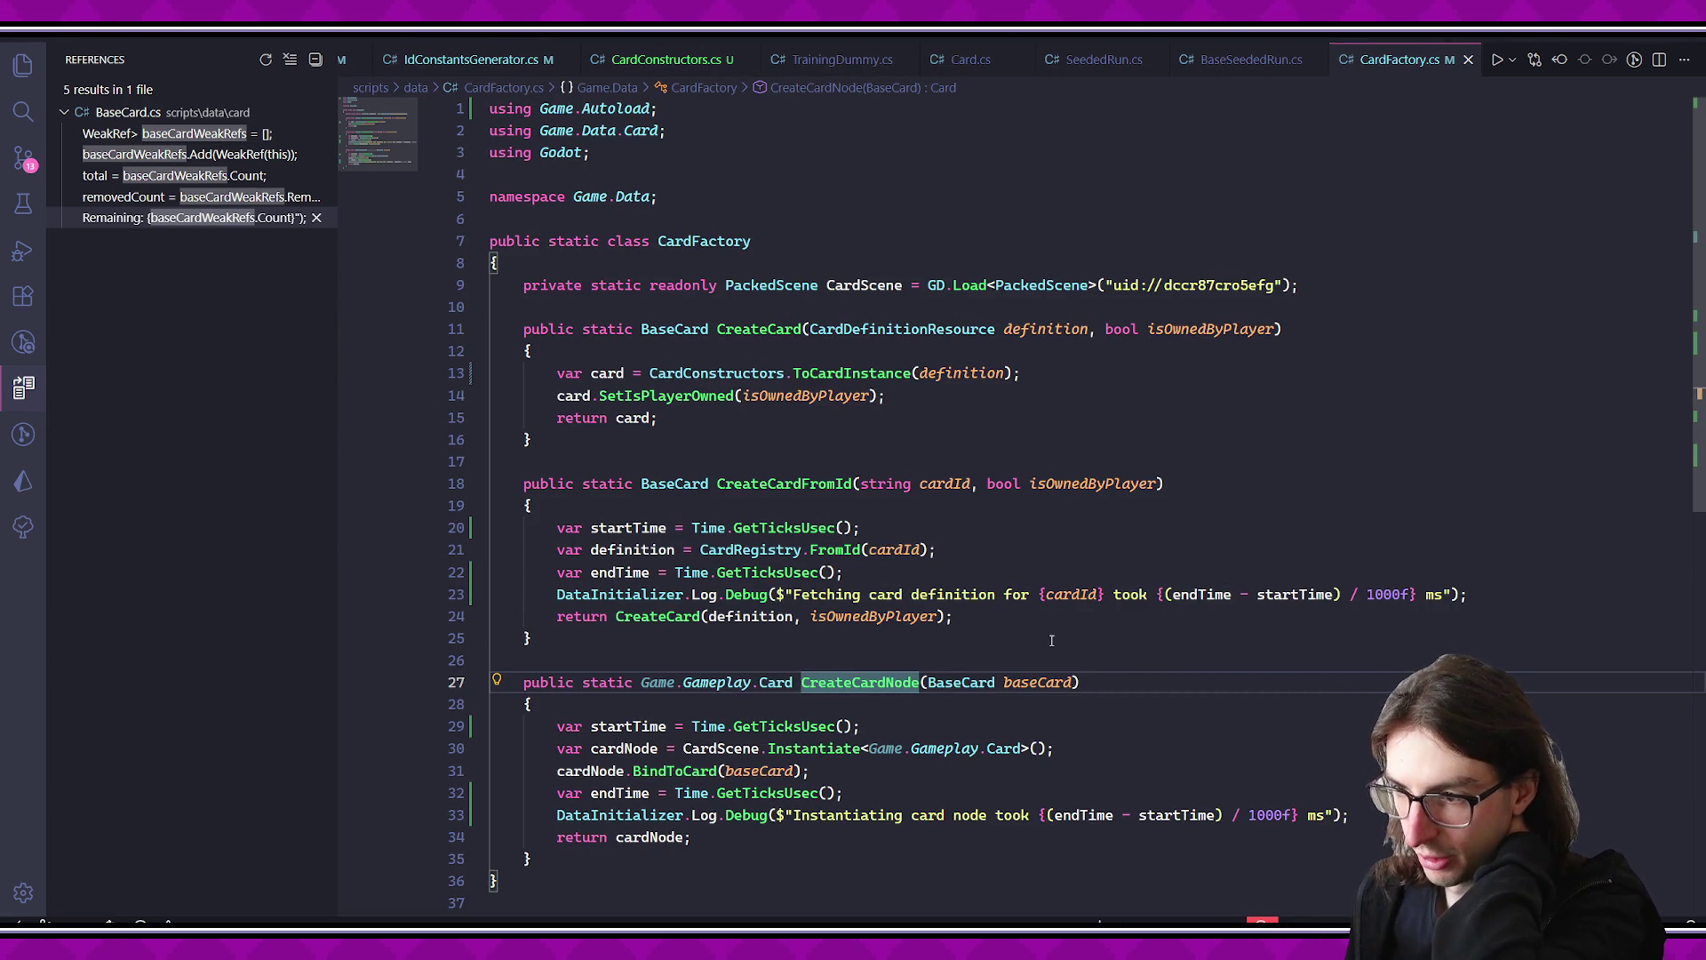
scroll(1027, 632, "down", 3)
left_click(999, 642)
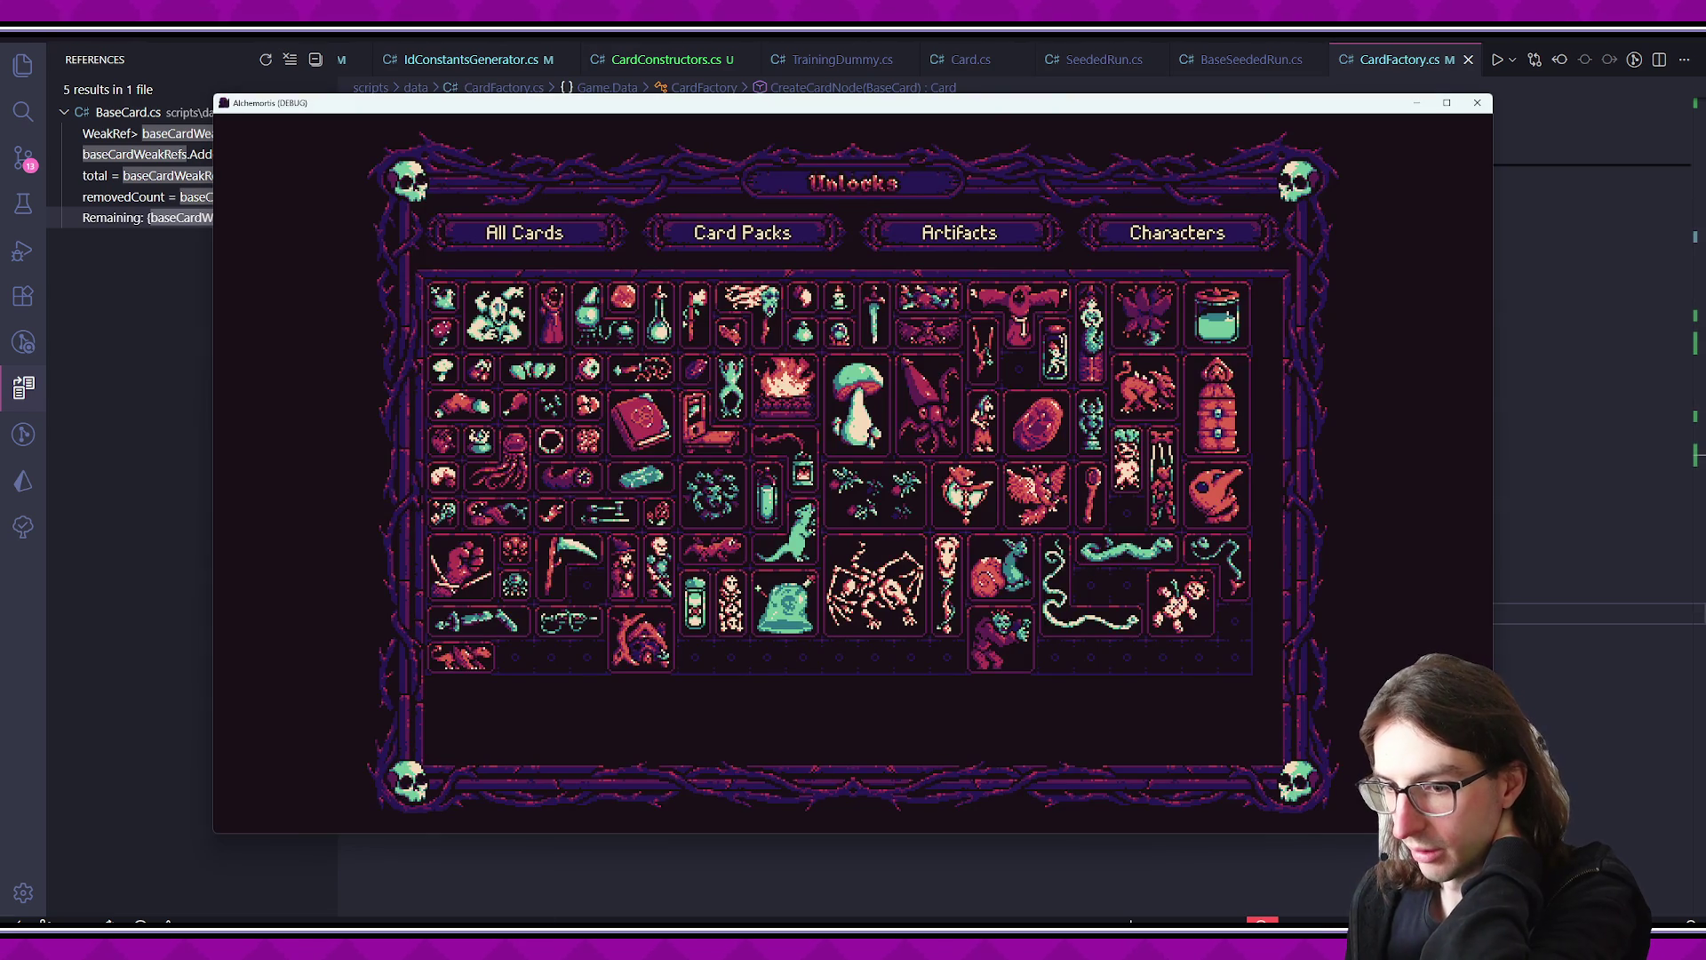
- Close the game, check the snail_cat timing lines in the Output log, and return to CardFactory.cs
key("alt+F4")
key("alt+Tab")
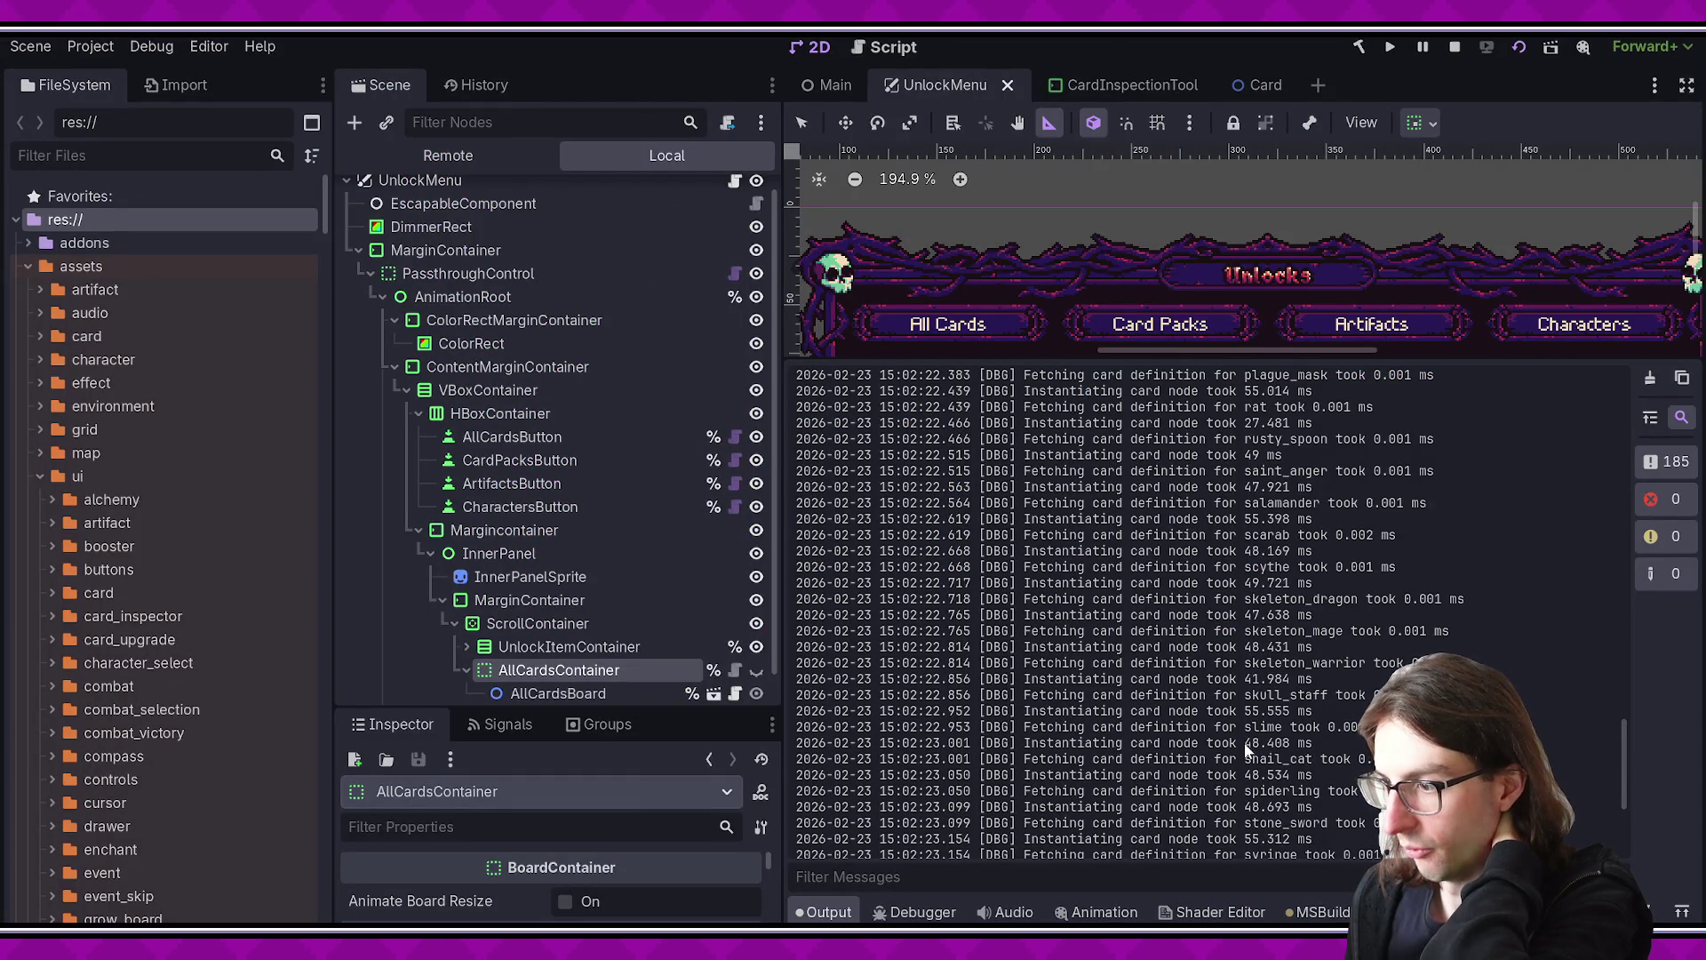
mouse_move(1199, 758)
left_mouse_down()
mouse_move(1265, 782)
mouse_move(1246, 778)
left_mouse_up()
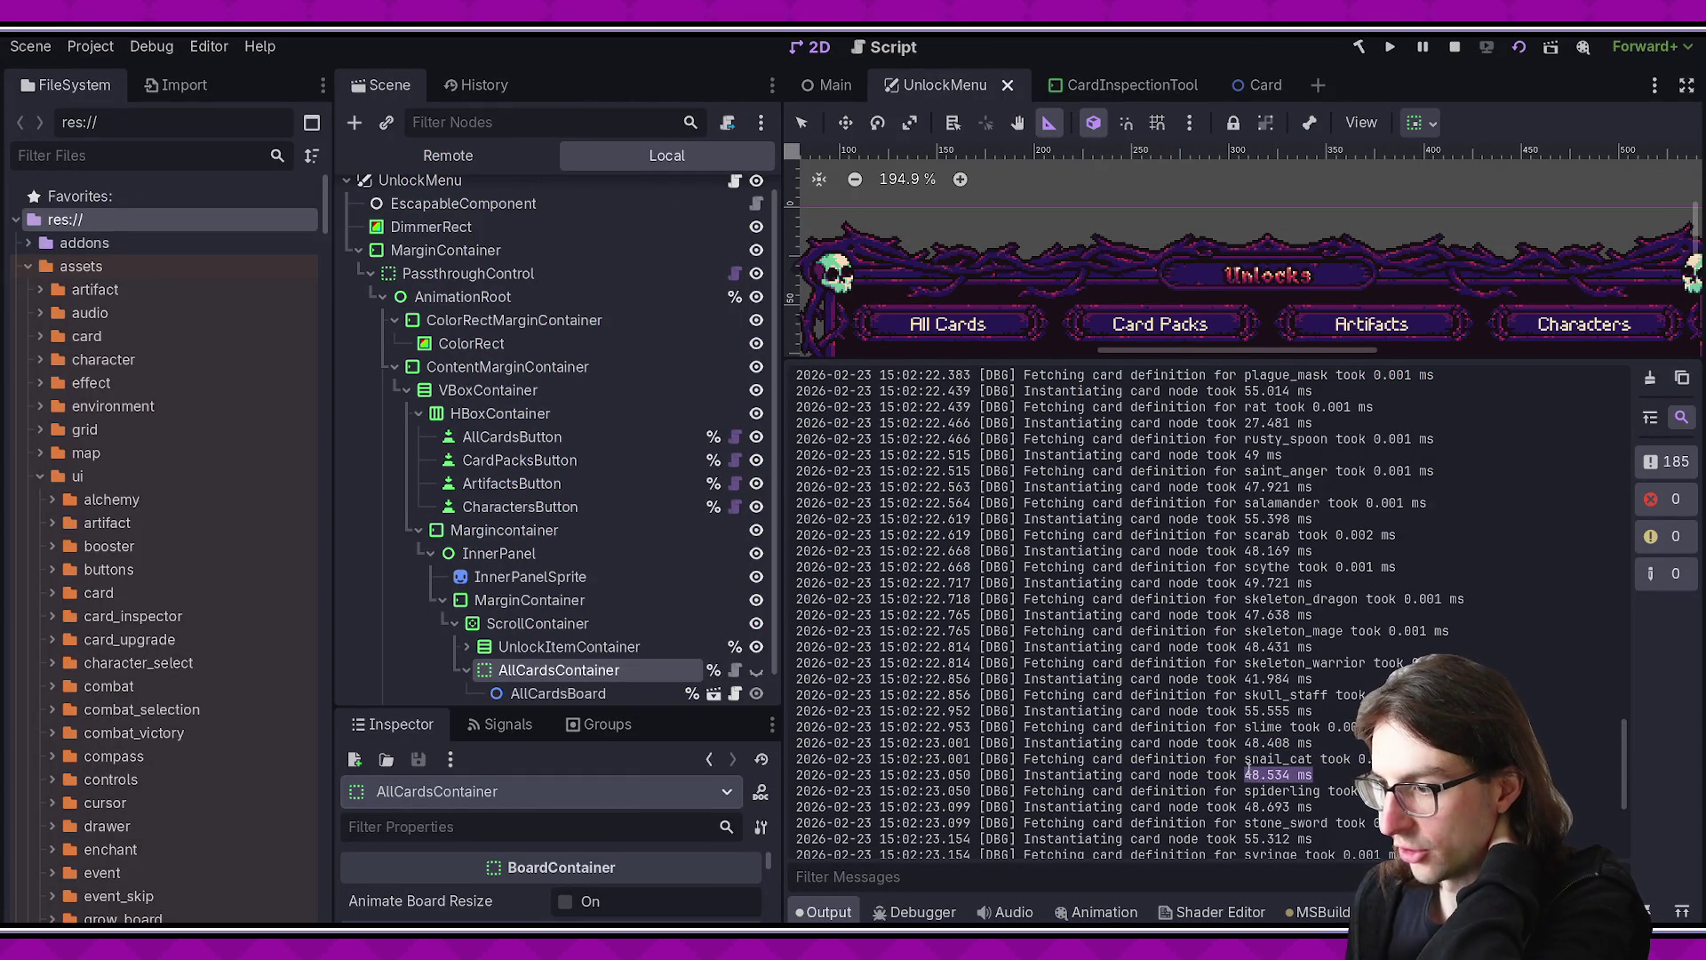
left_click(1249, 779)
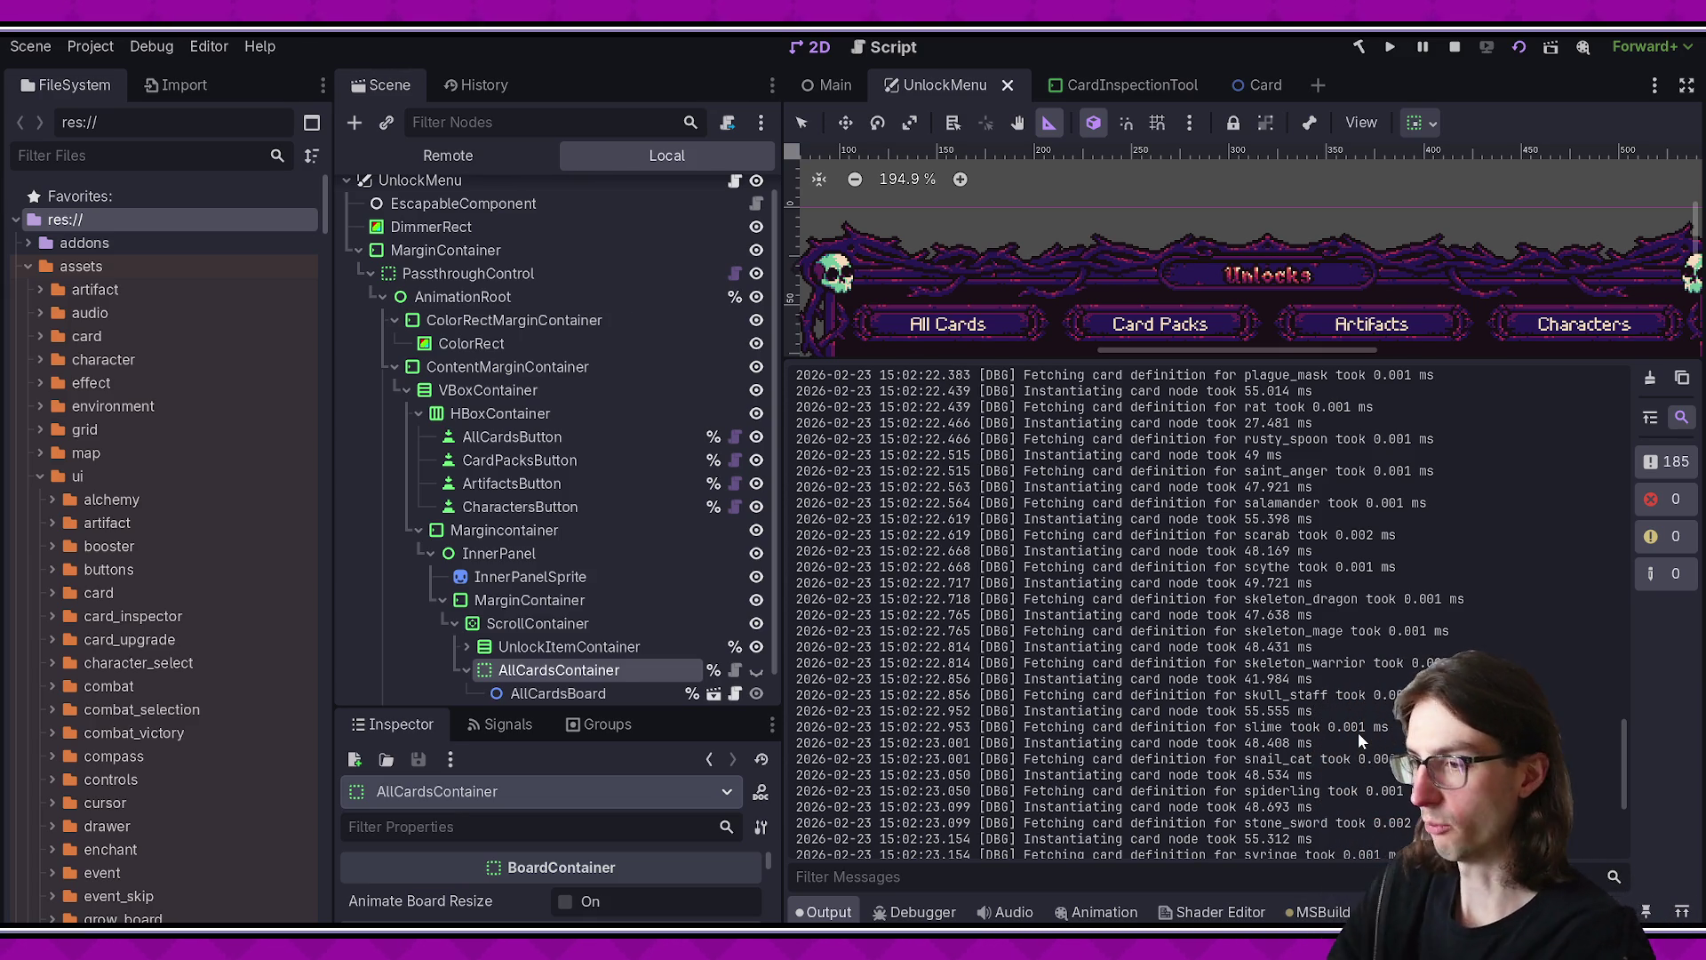
key("alt+Tab")
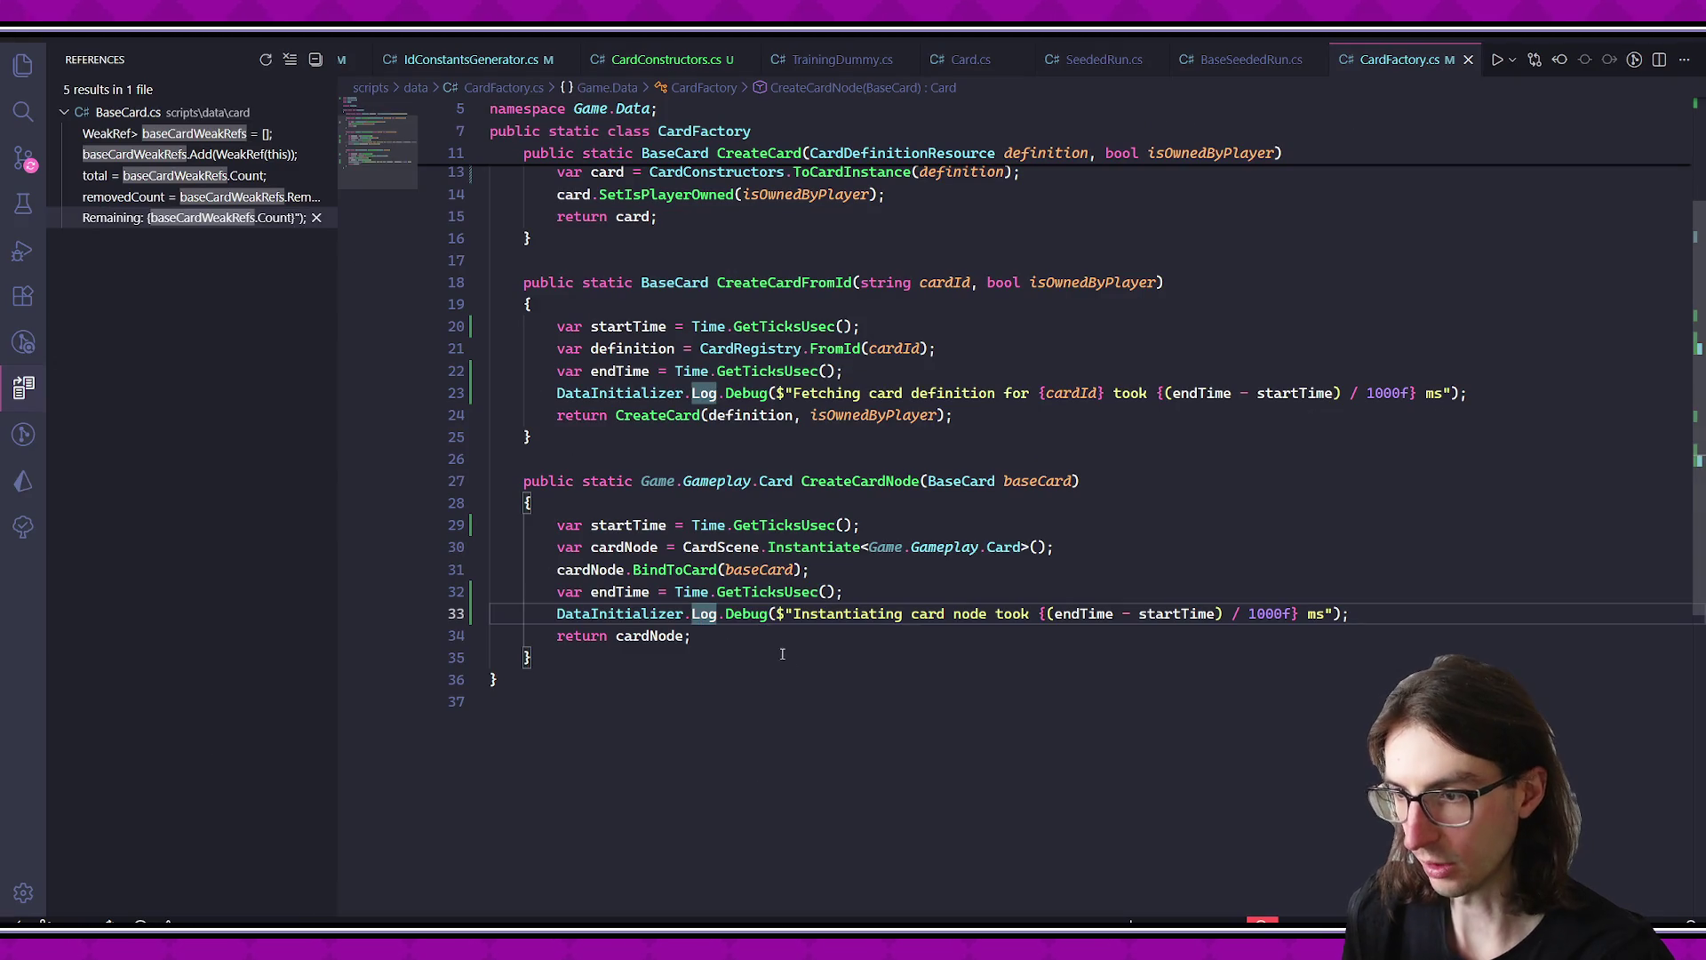
- Look up Instantiate, then find the GD.Load call that loads the card scene
left_click(769, 655)
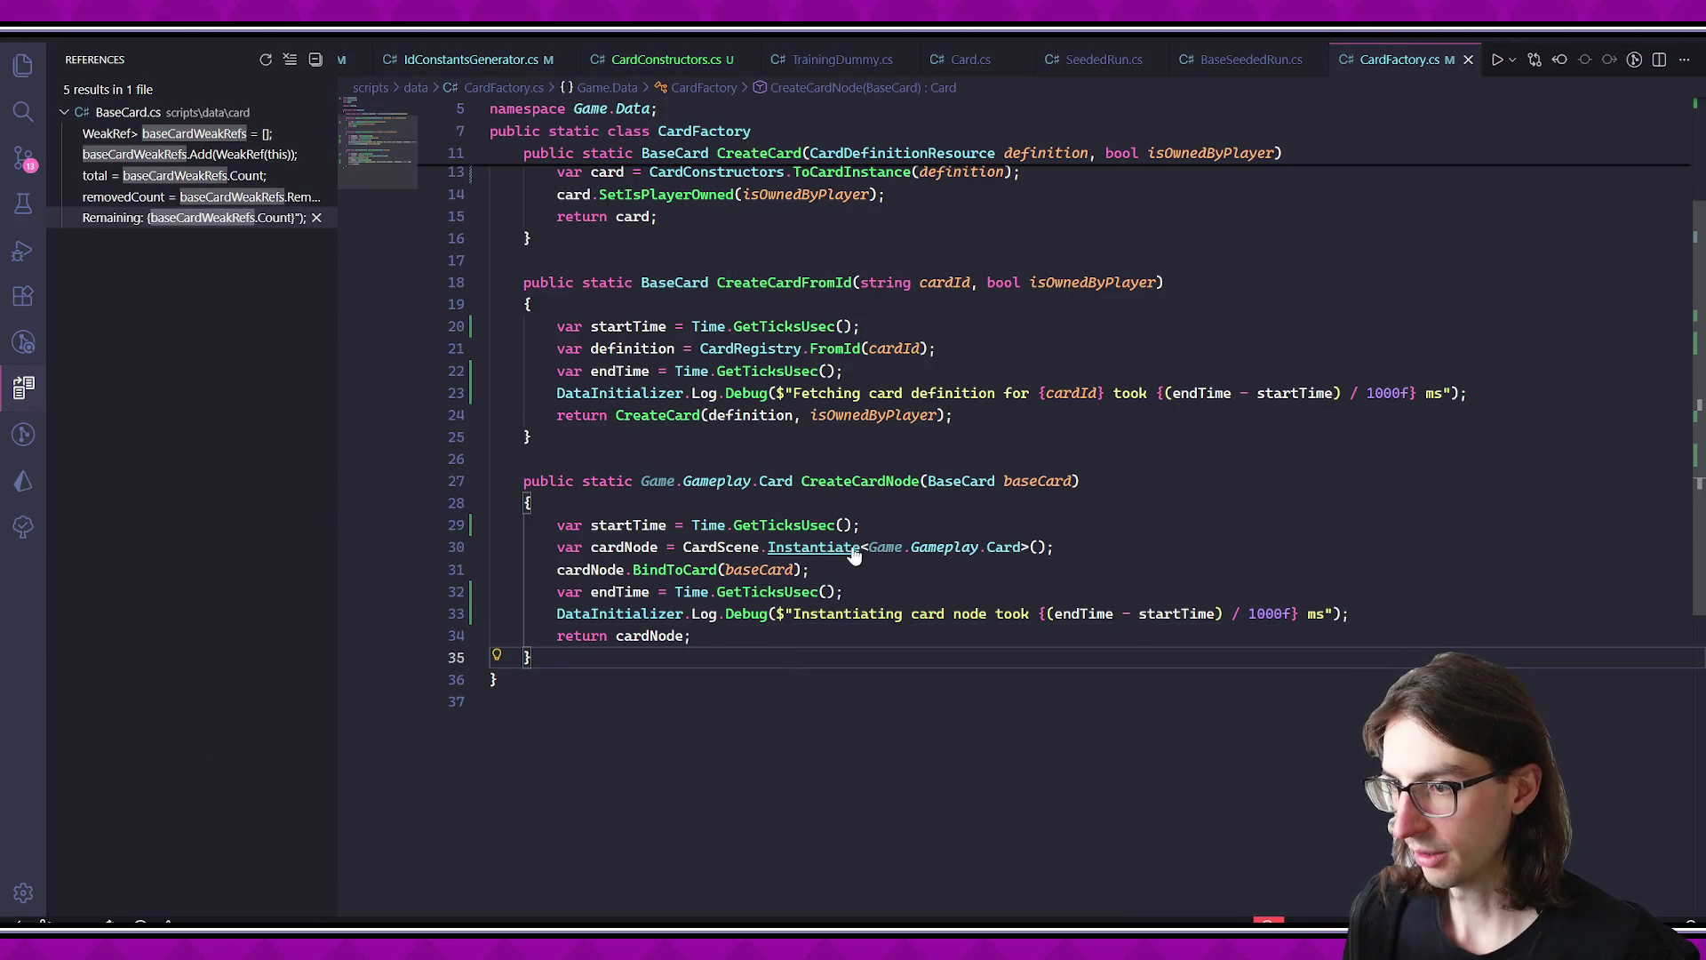
left_click(853, 553, "ctrl")
key("alt+Left")
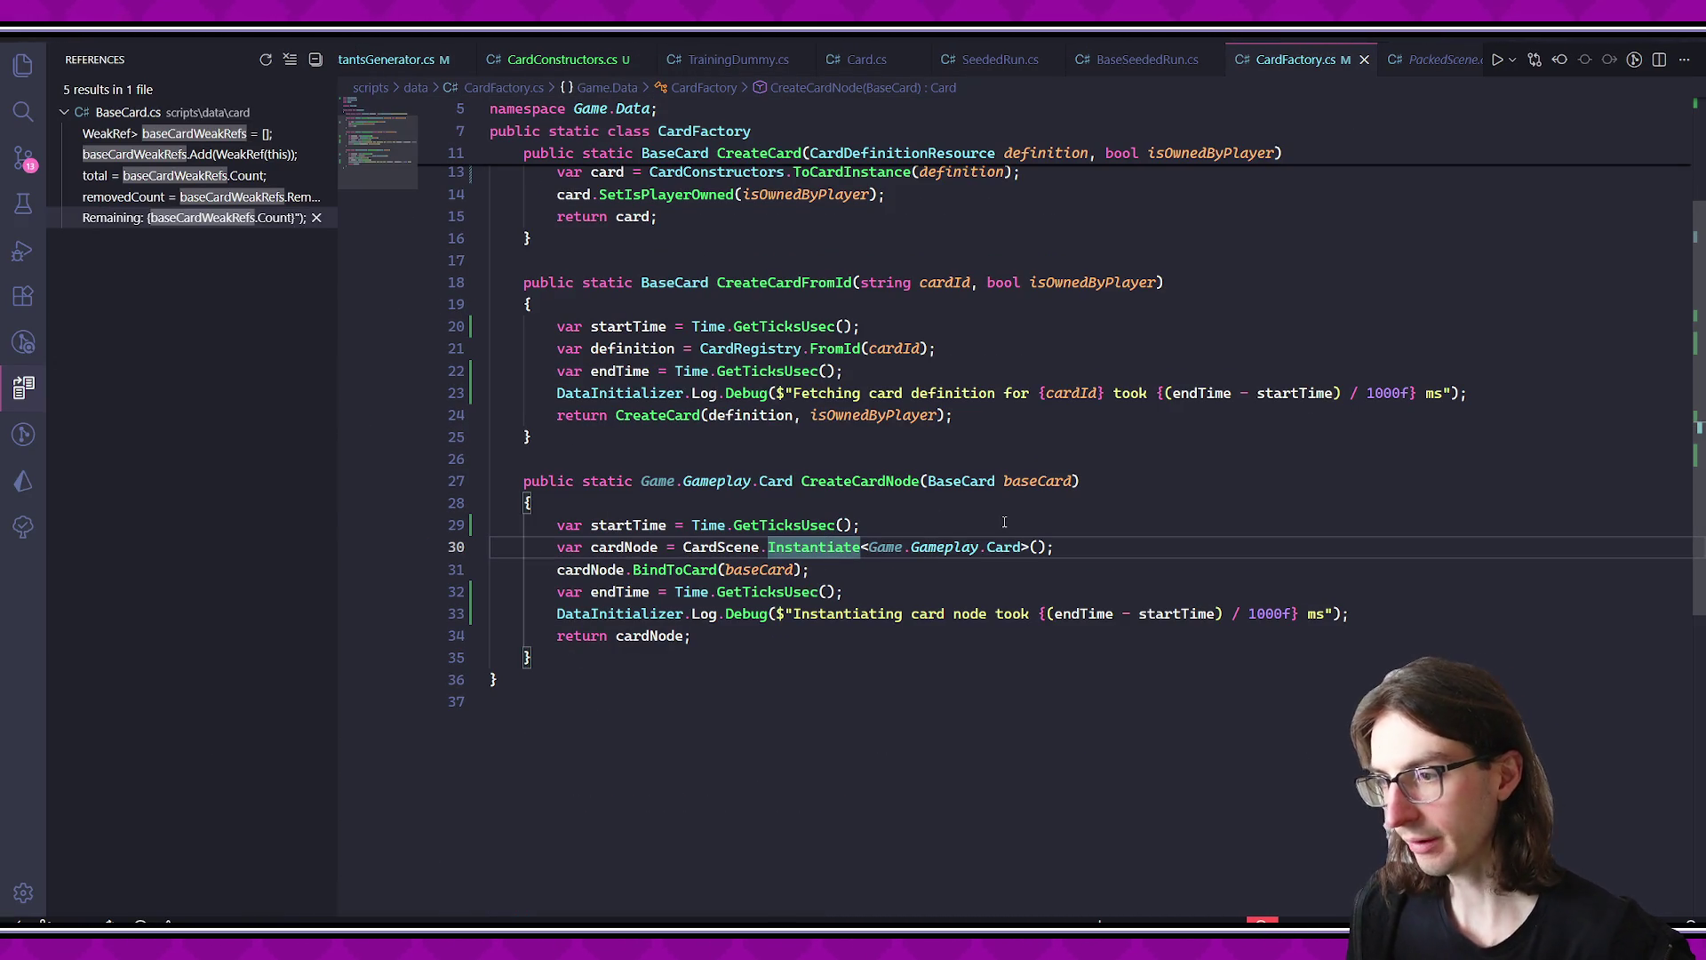
mouse_move(675, 570)
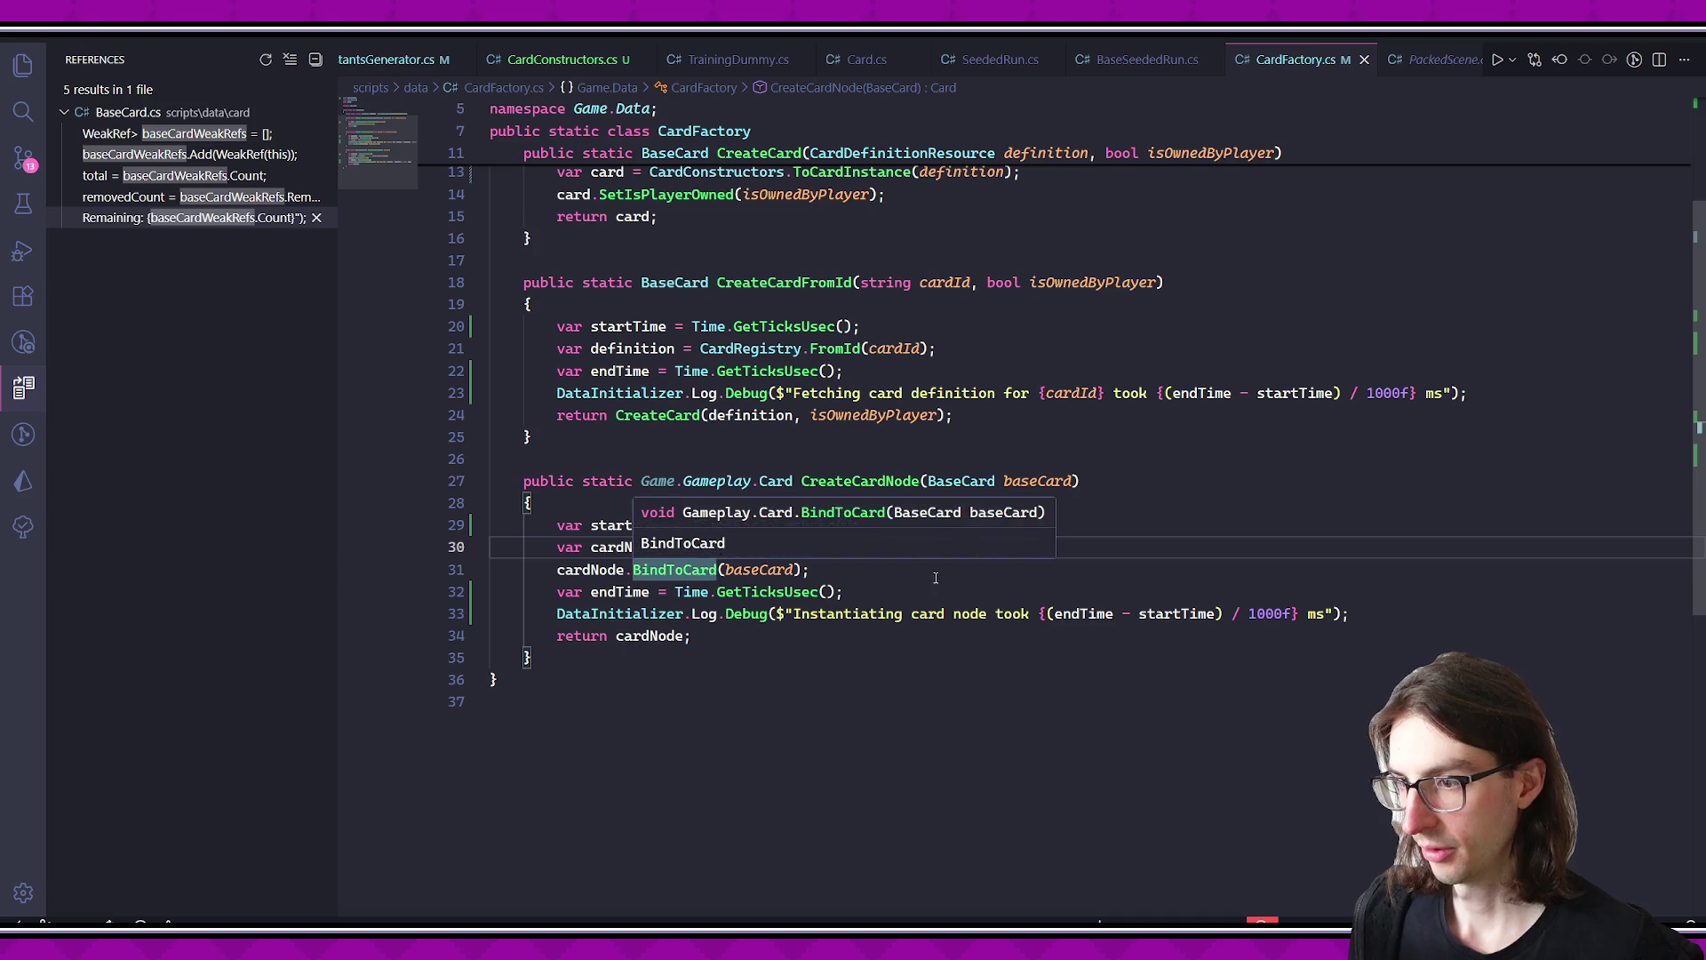
scroll(929, 574, "up", 4)
left_click(1039, 375)
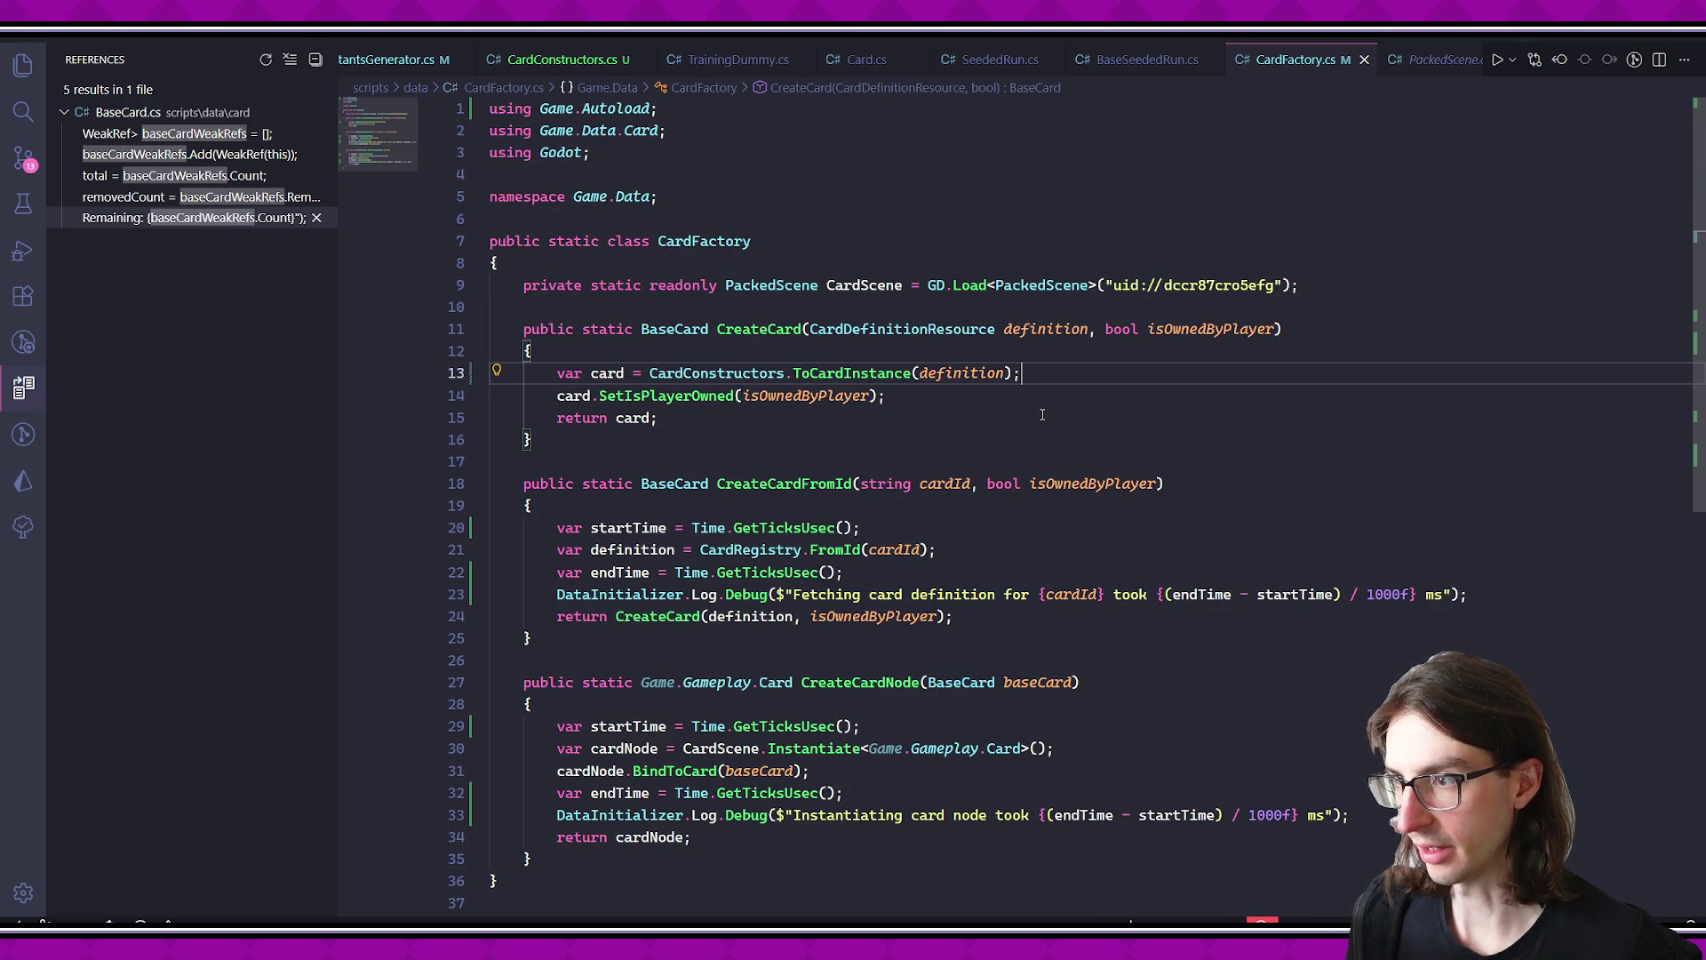
left_click(981, 308)
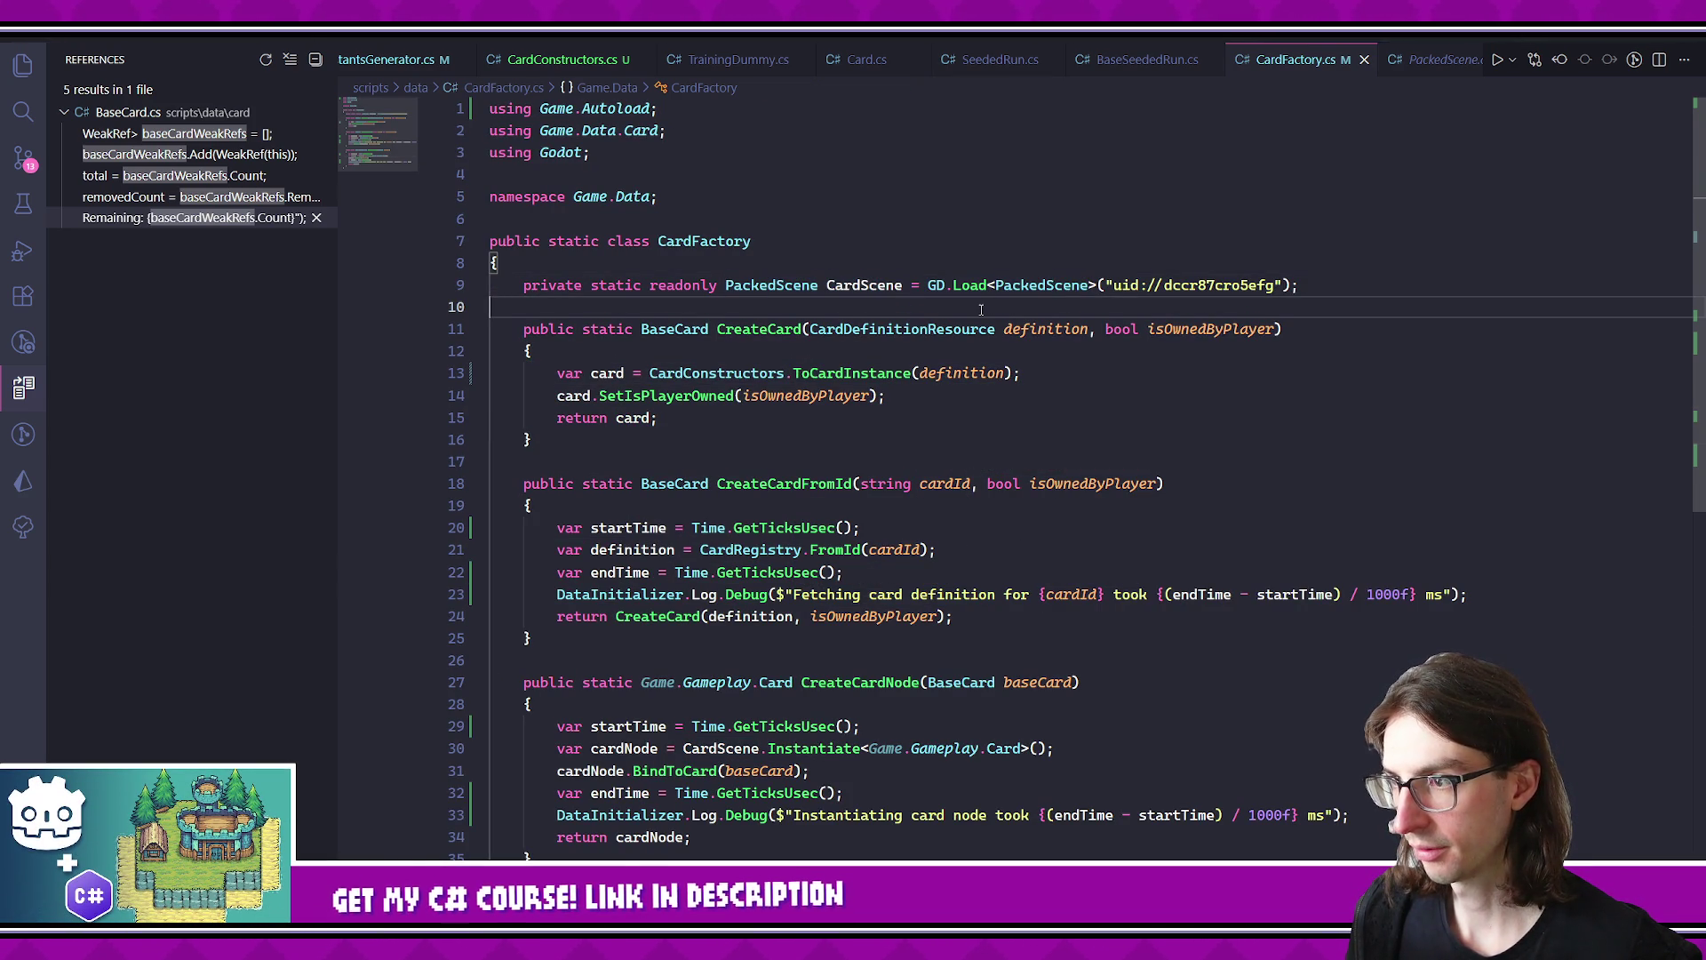
left_click_drag(927, 286, 1298, 286)
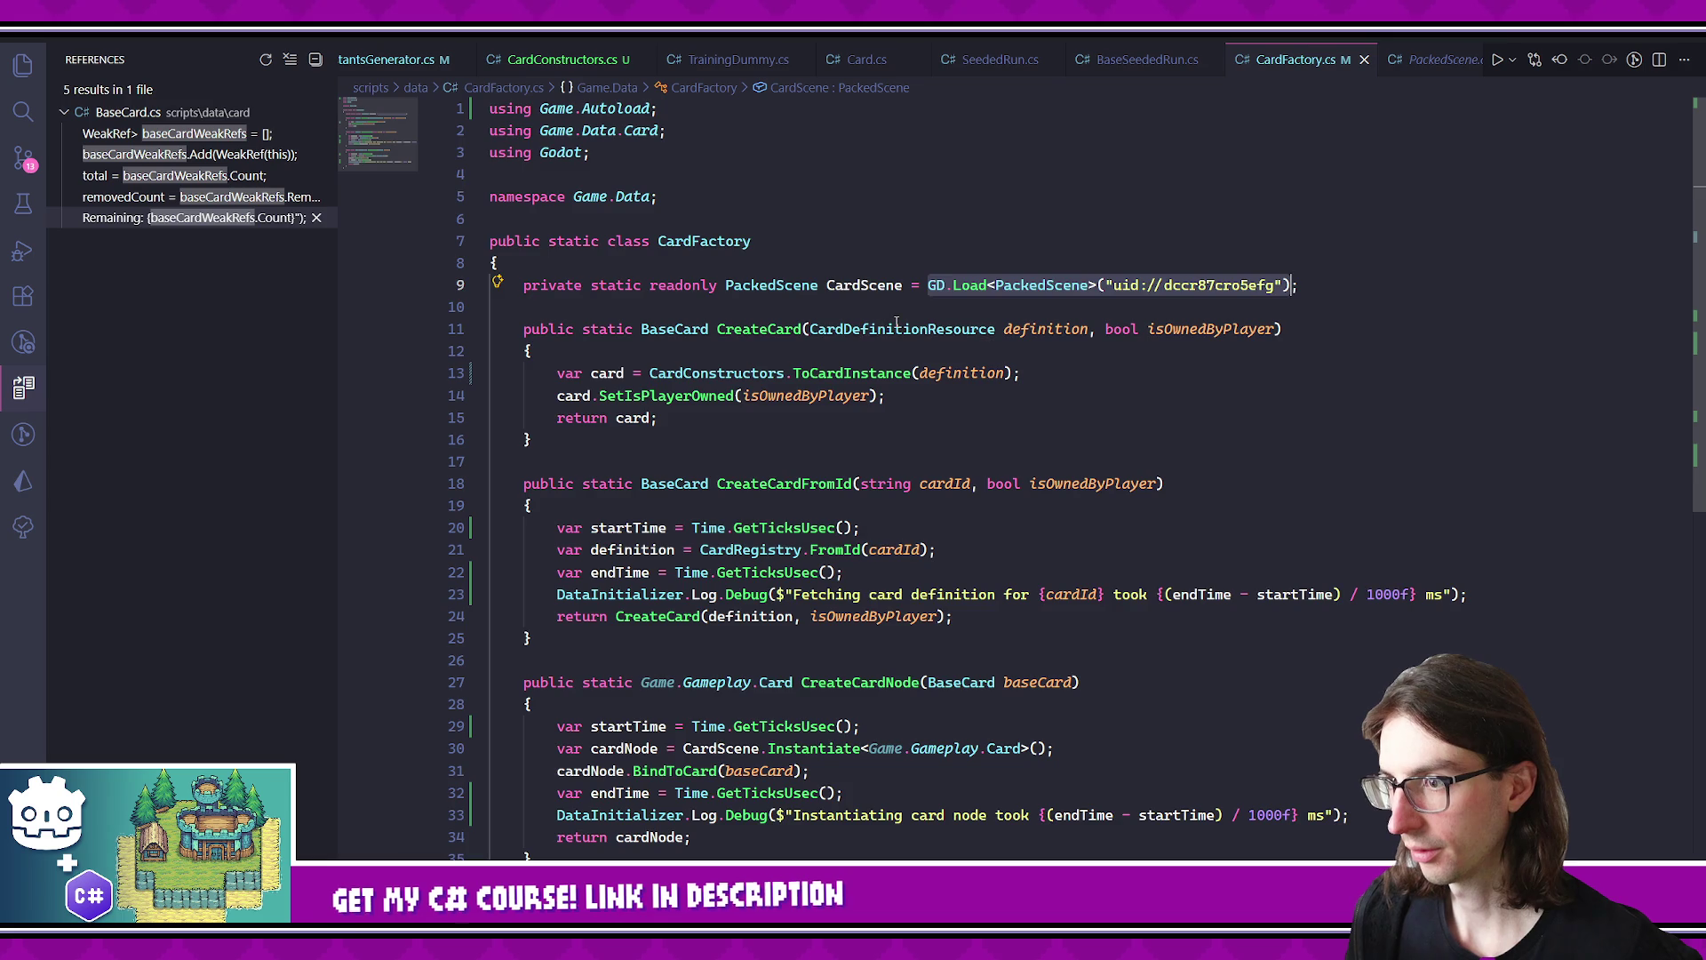
scroll(933, 373, "down", 5)
- Add 'var cardScene = GD.Load<PackedScene>(...)' atop CreateCardNode and instantiate from cardScene
left_click(985, 469)
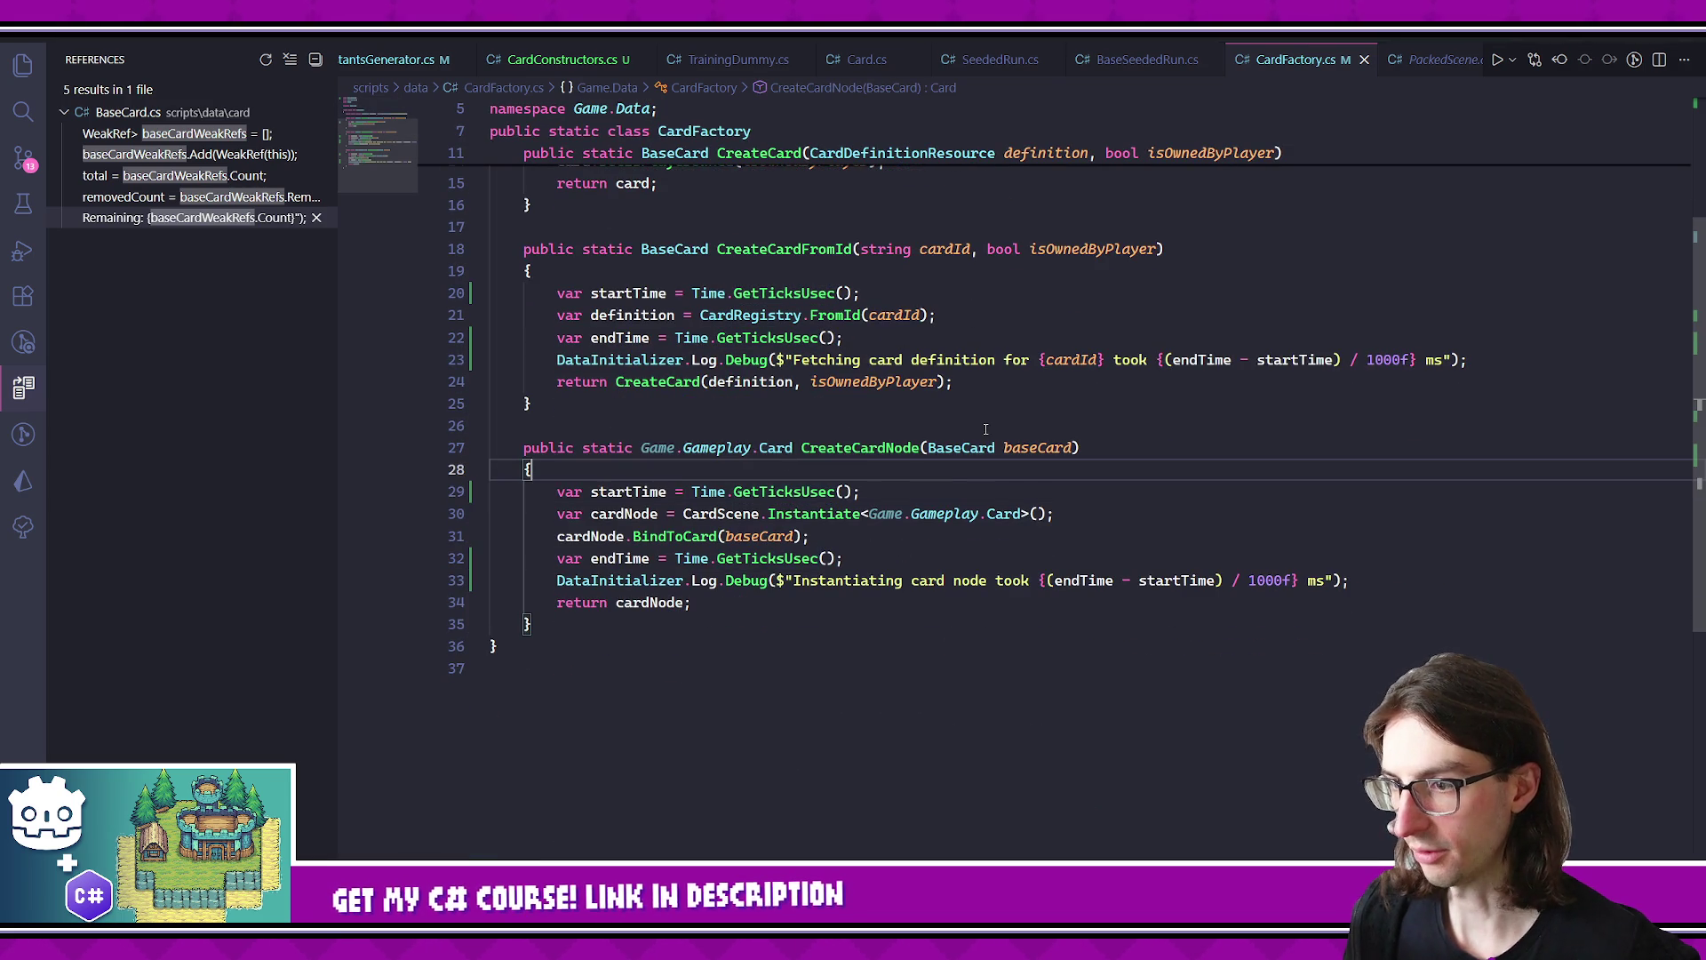
key("Return")
type("var cardS")
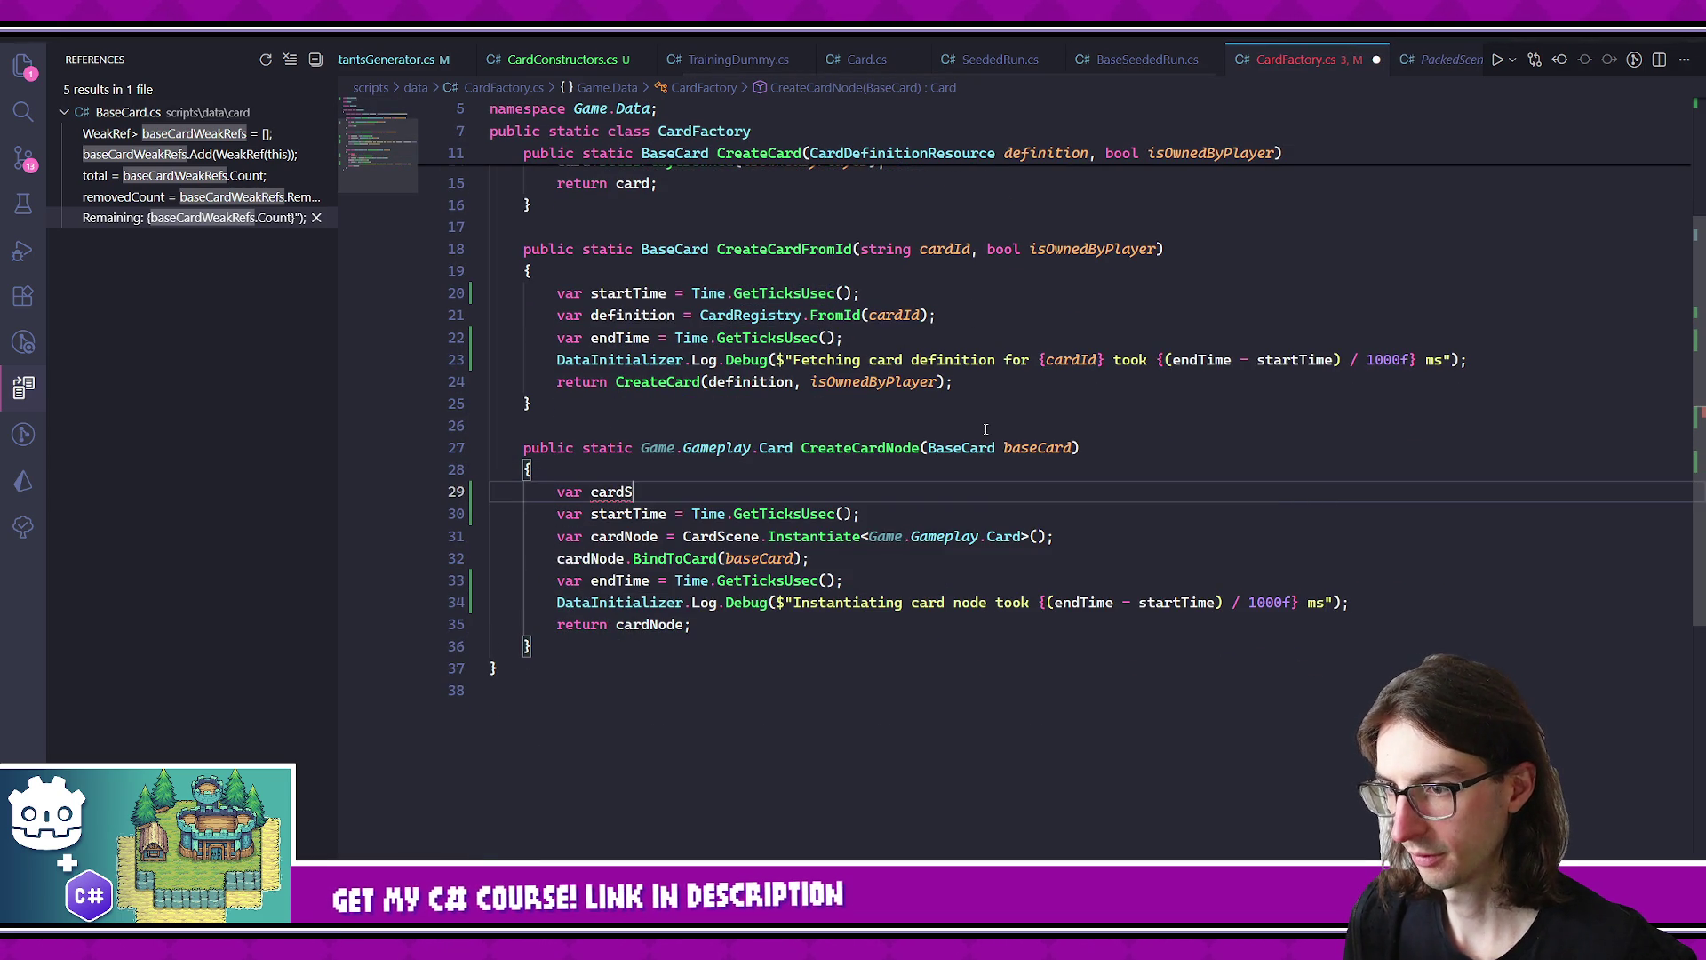
type("cene = GD.Load")
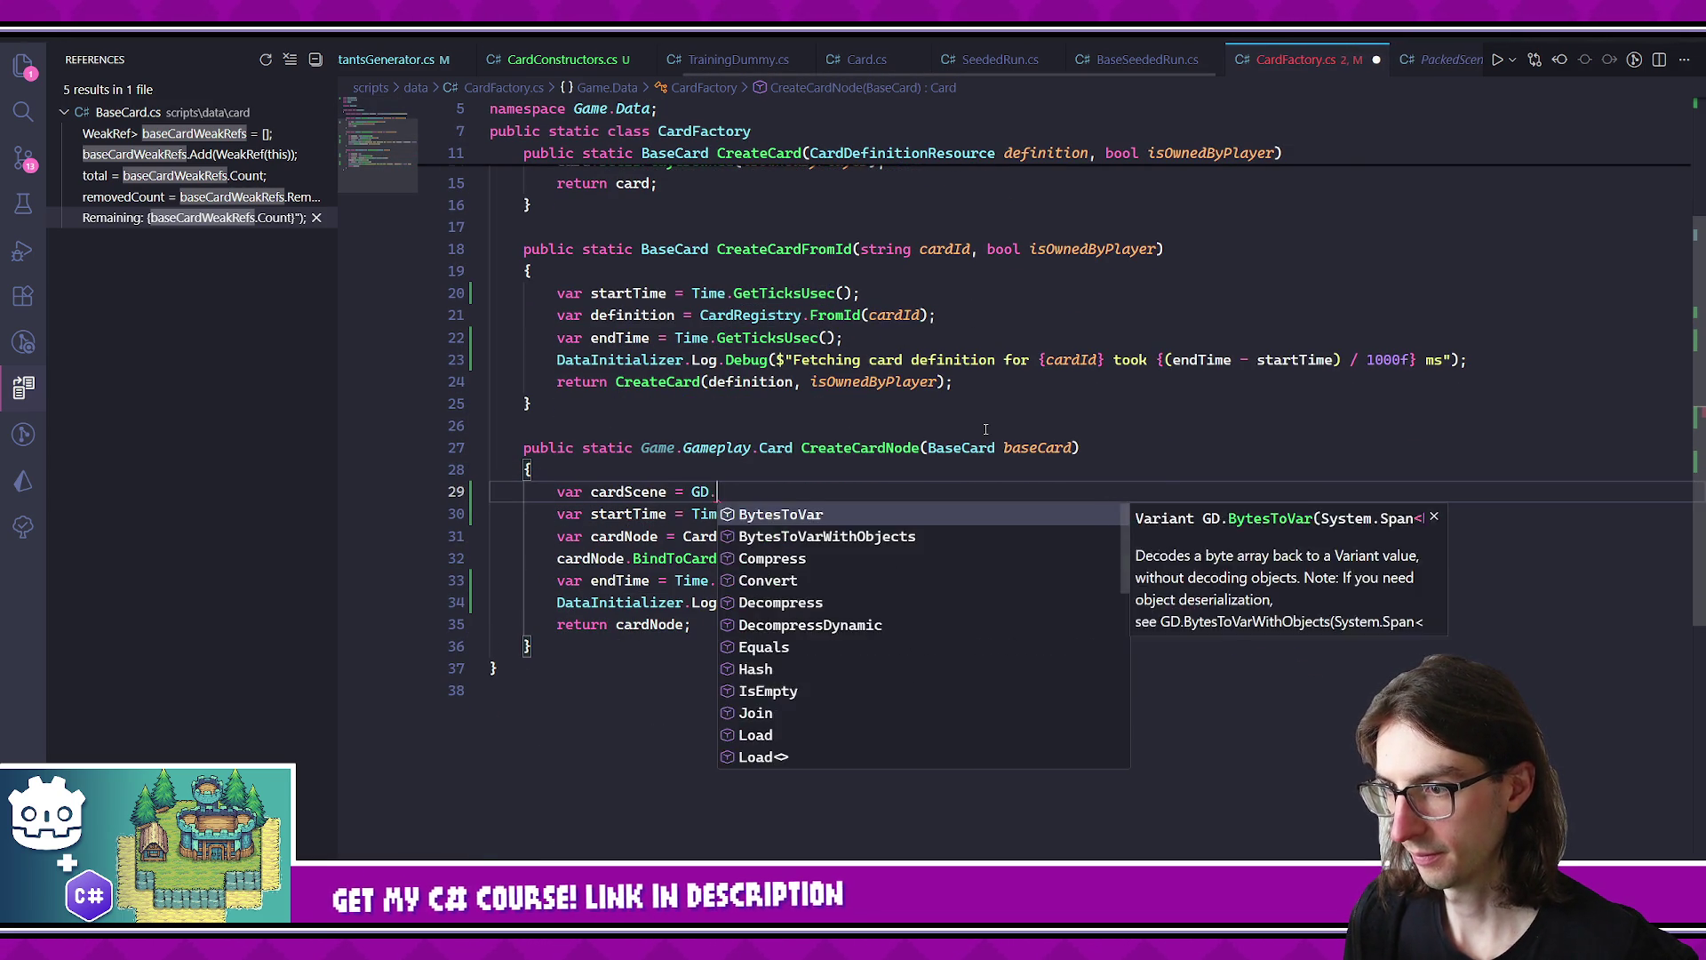
key("Tab")
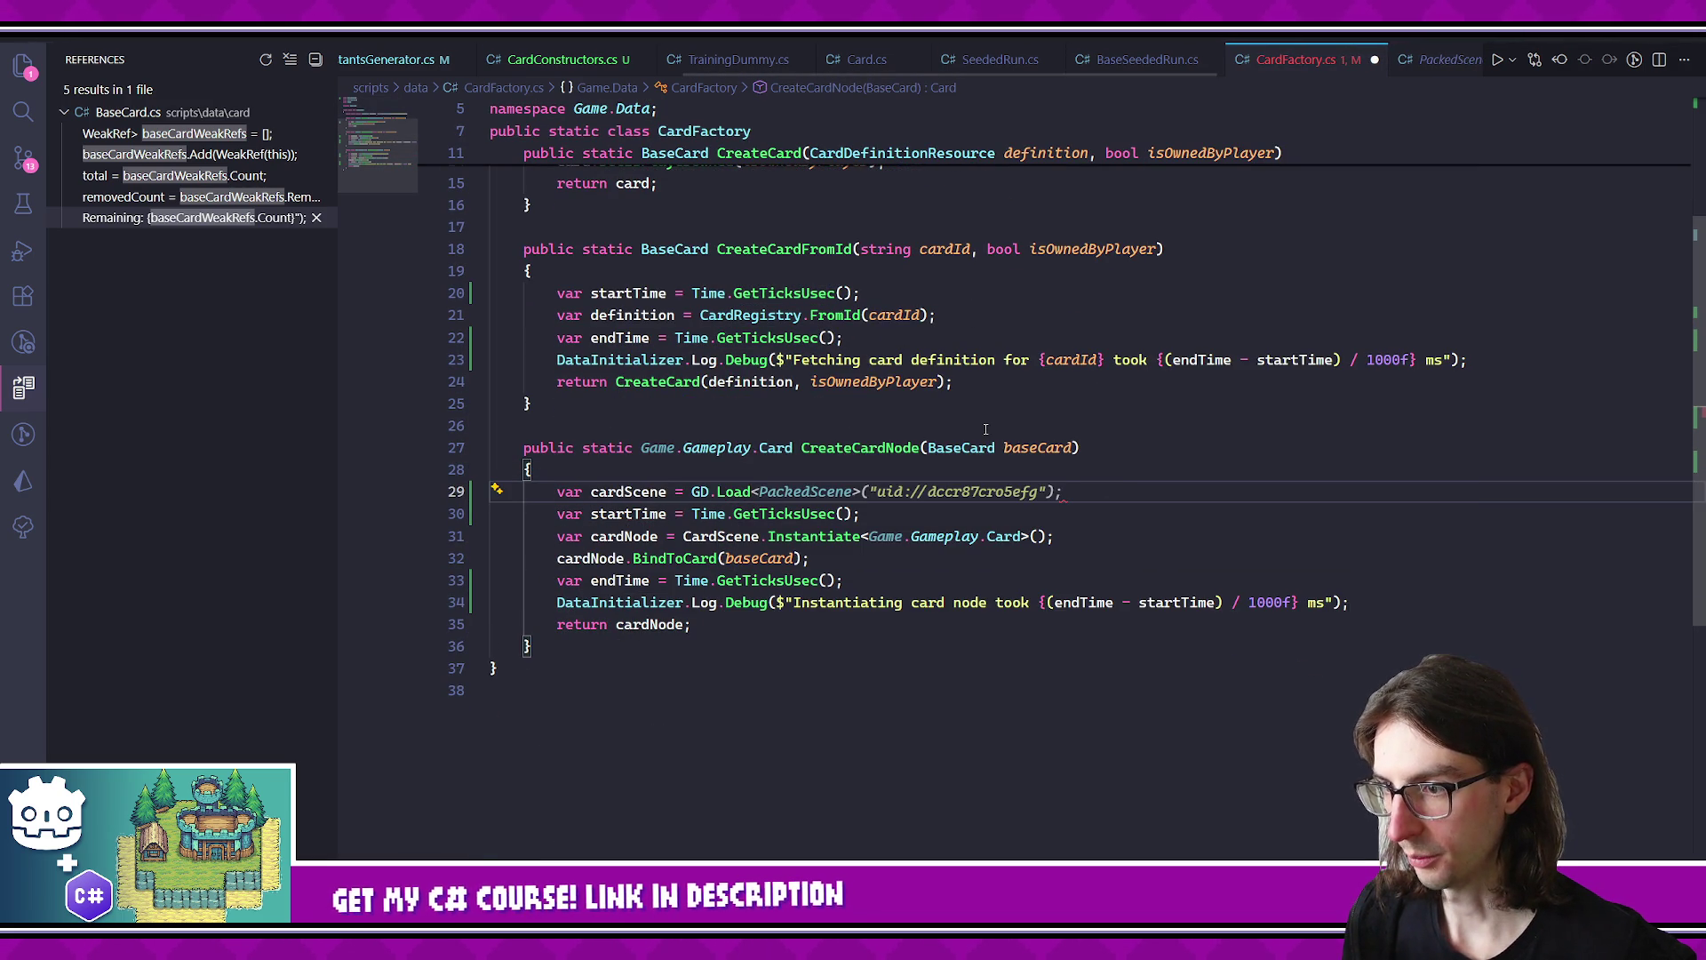
scroll(989, 449, "up", 5)
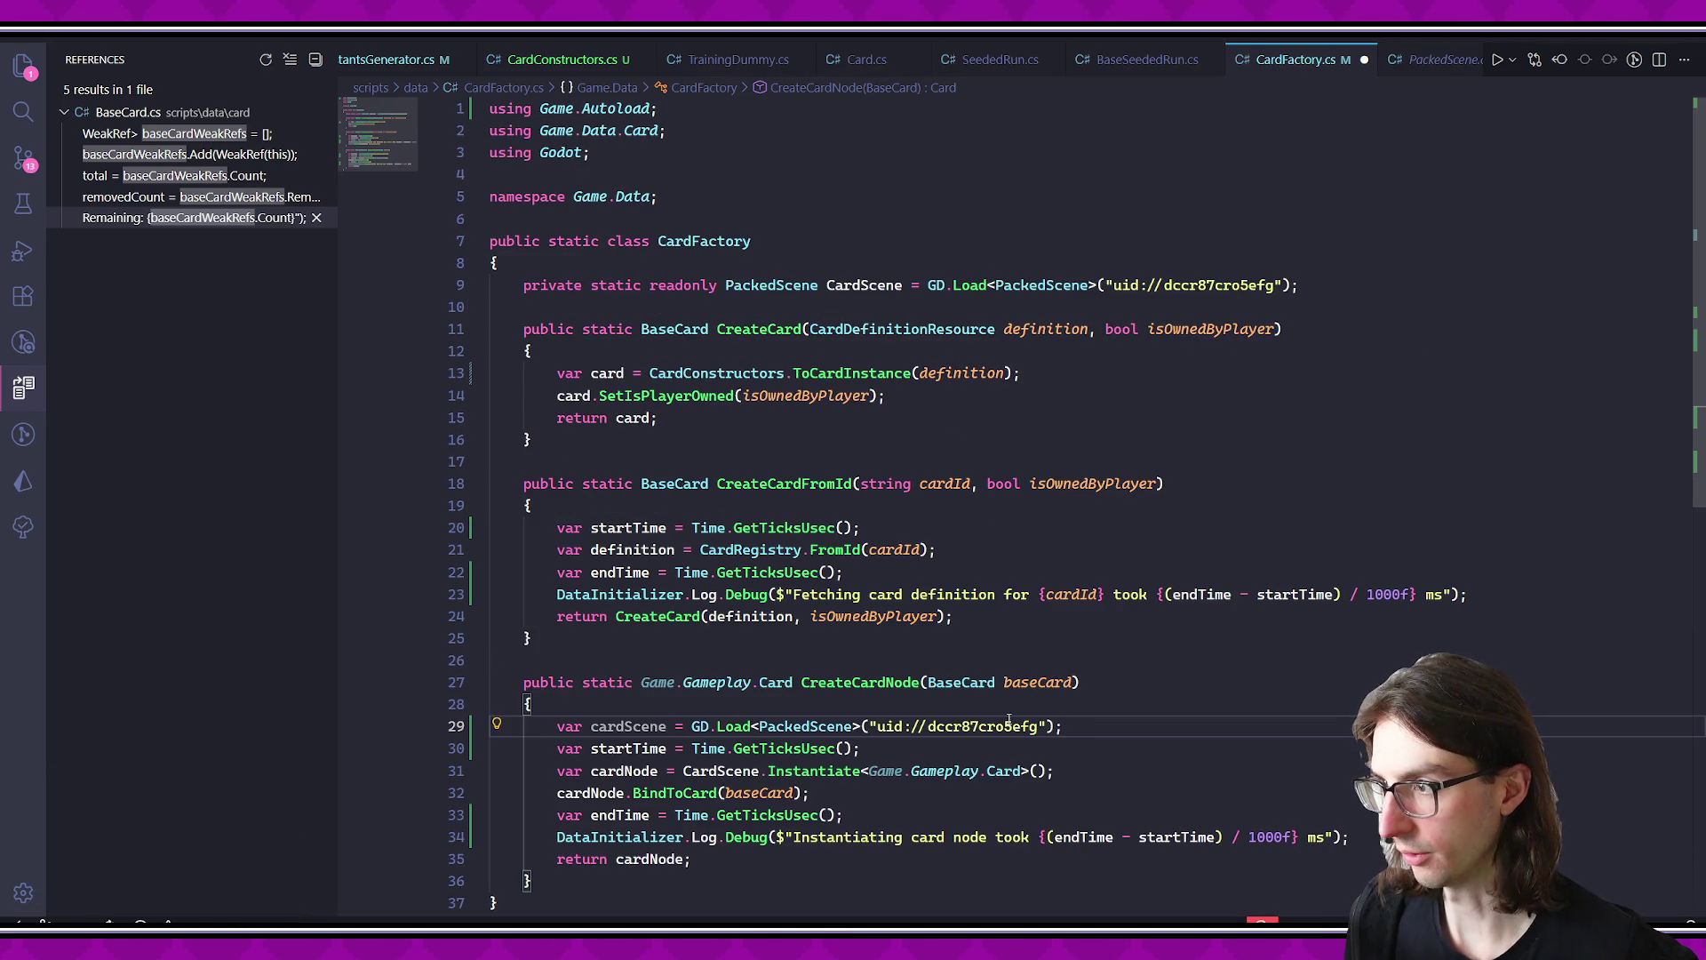
left_click_drag(686, 726, 1099, 726)
left_click(1099, 726)
key("BackSpace")
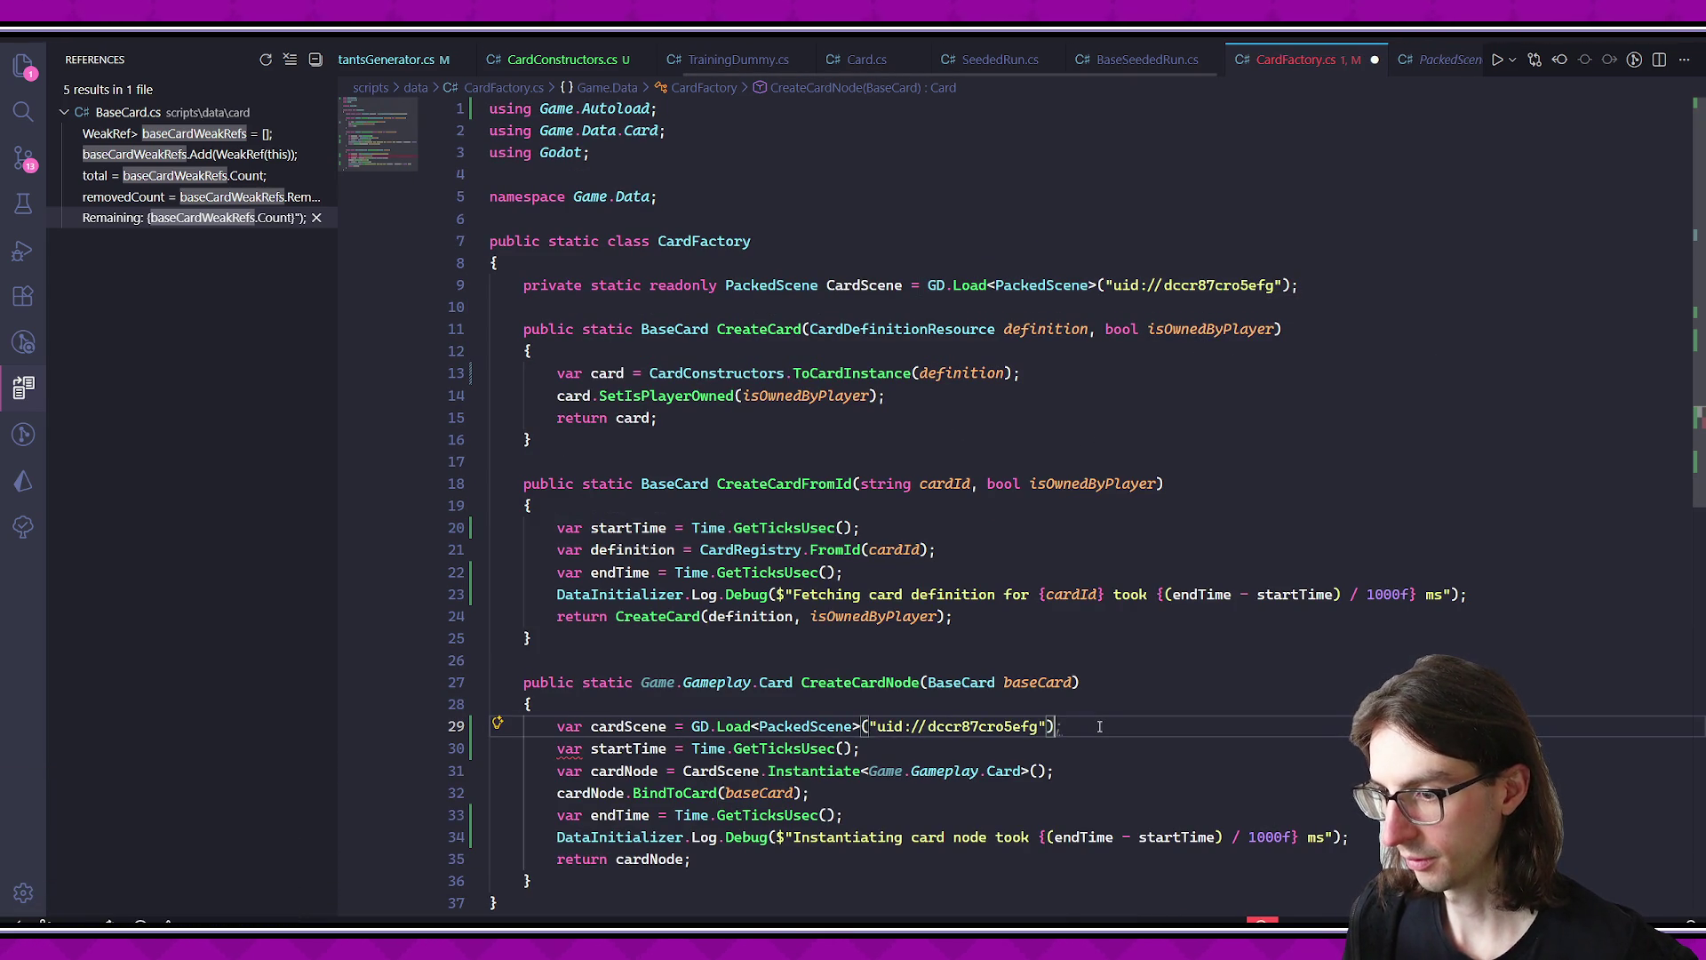
key("Tab")
scroll(1100, 702, "down", 1)
key("Tab")
left_click(824, 811)
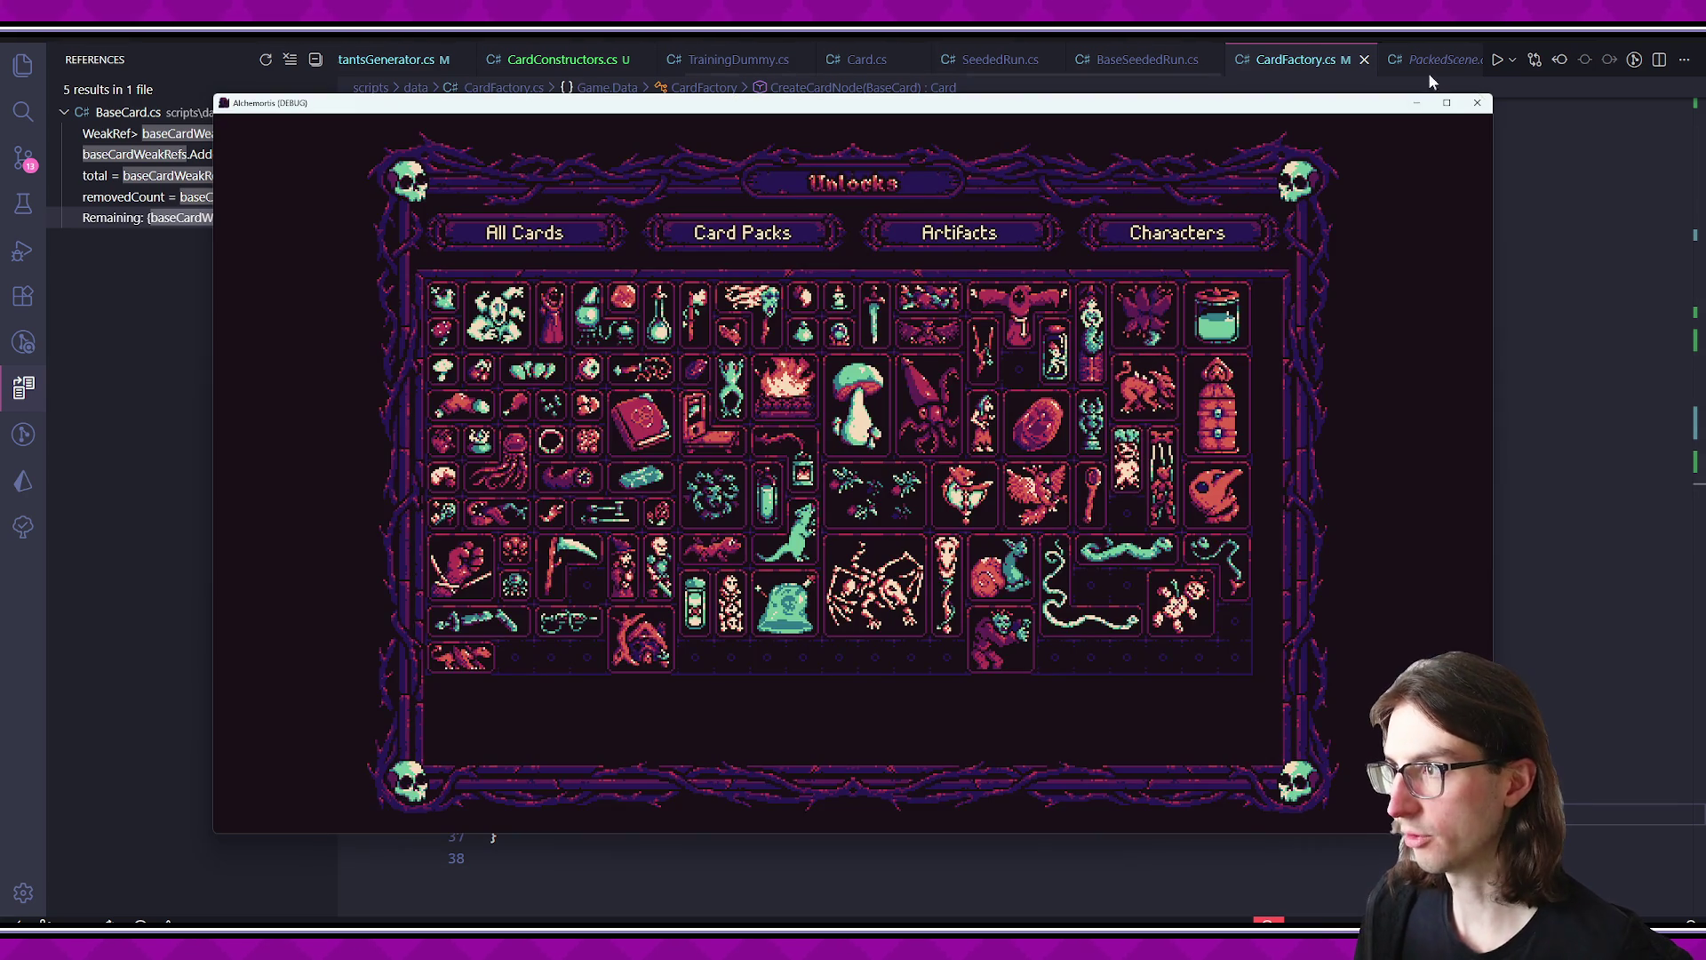
left_click(1478, 100)
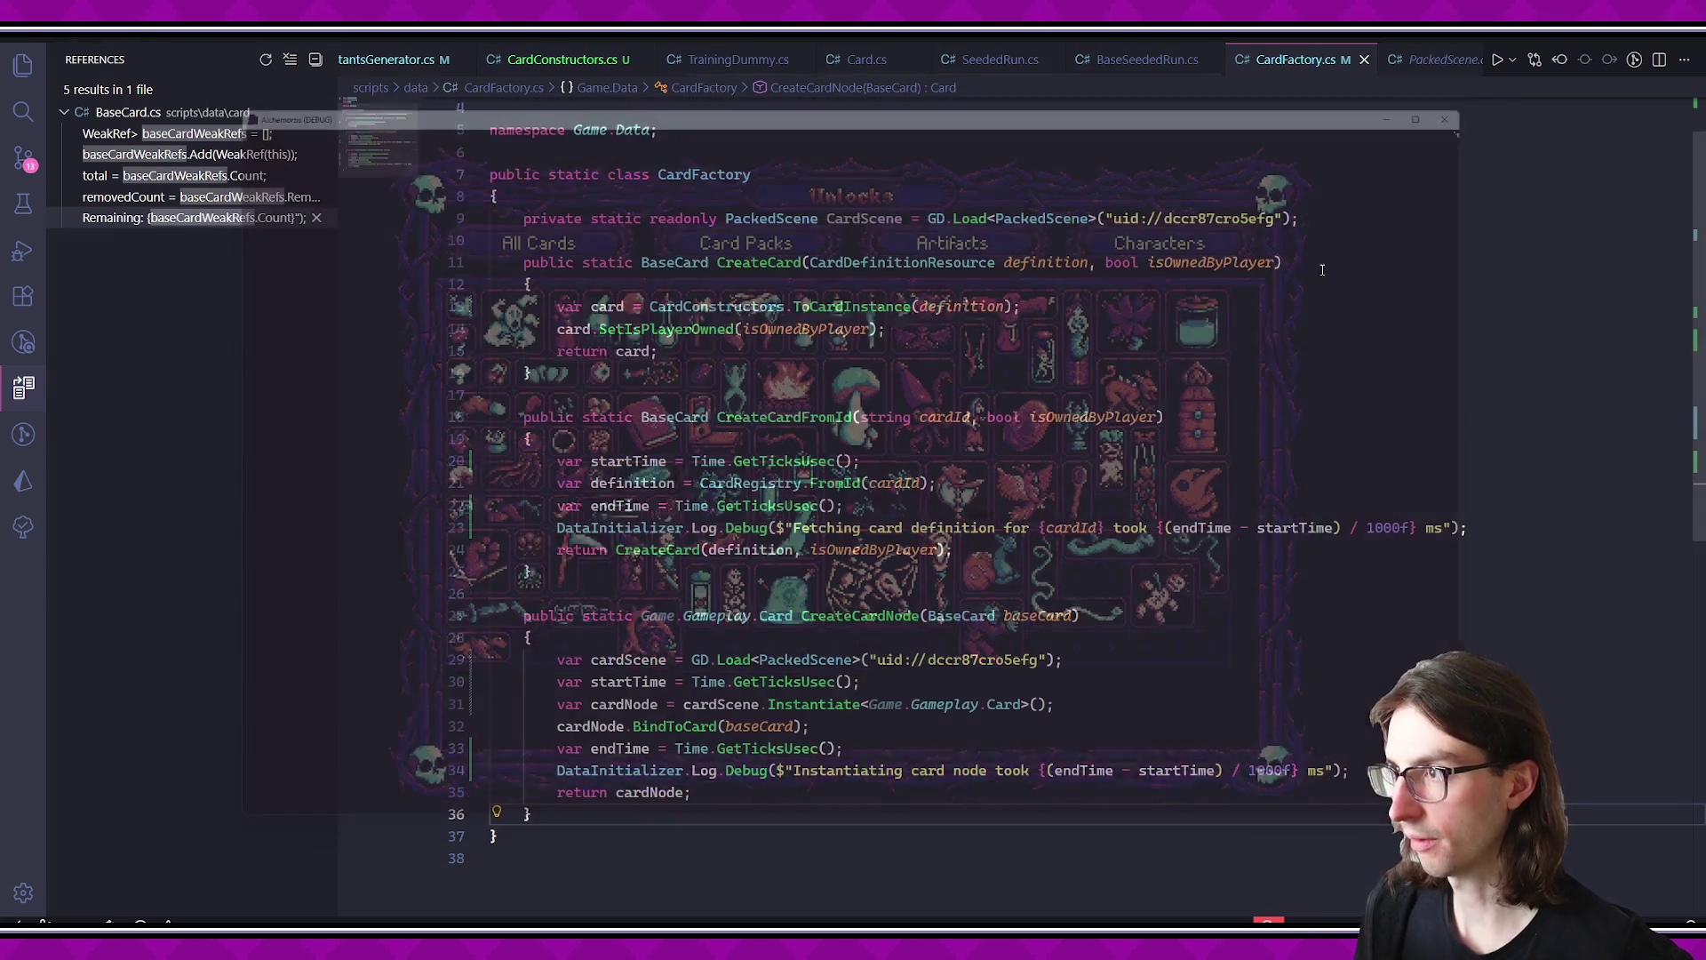
- Rerun the UnlockMenu scene, check a card timing line in the Output log, and return to CardFactory.cs
key("alt+Tab")
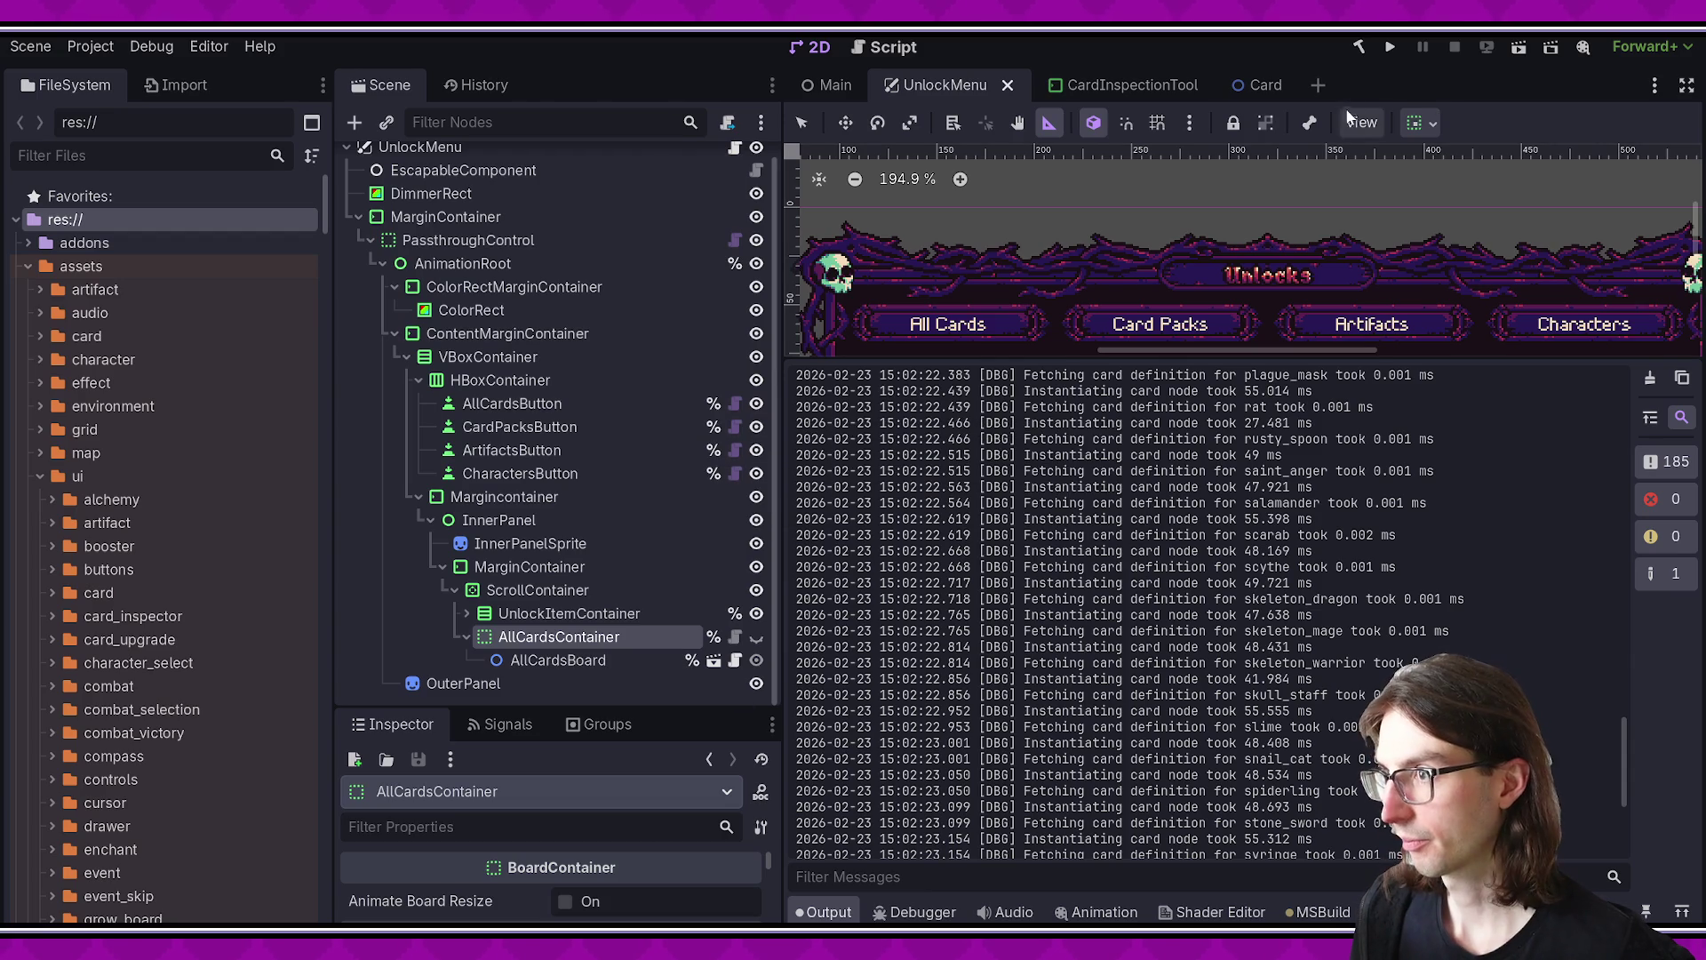
left_click(1519, 47)
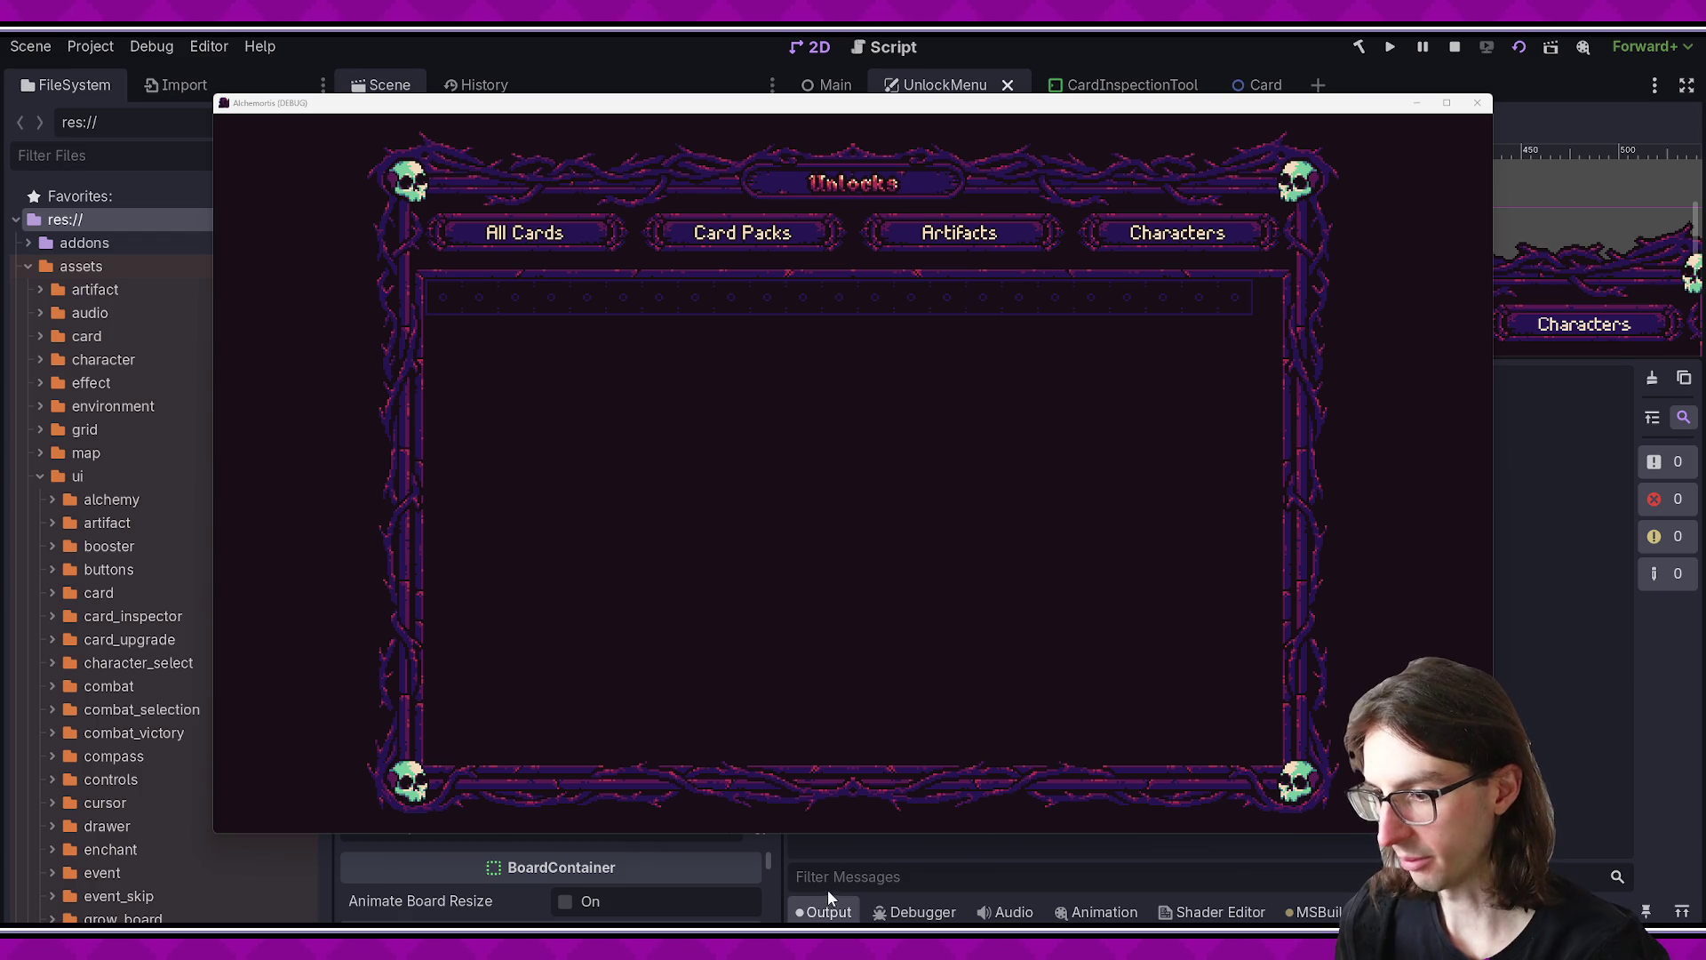
left_click(849, 905)
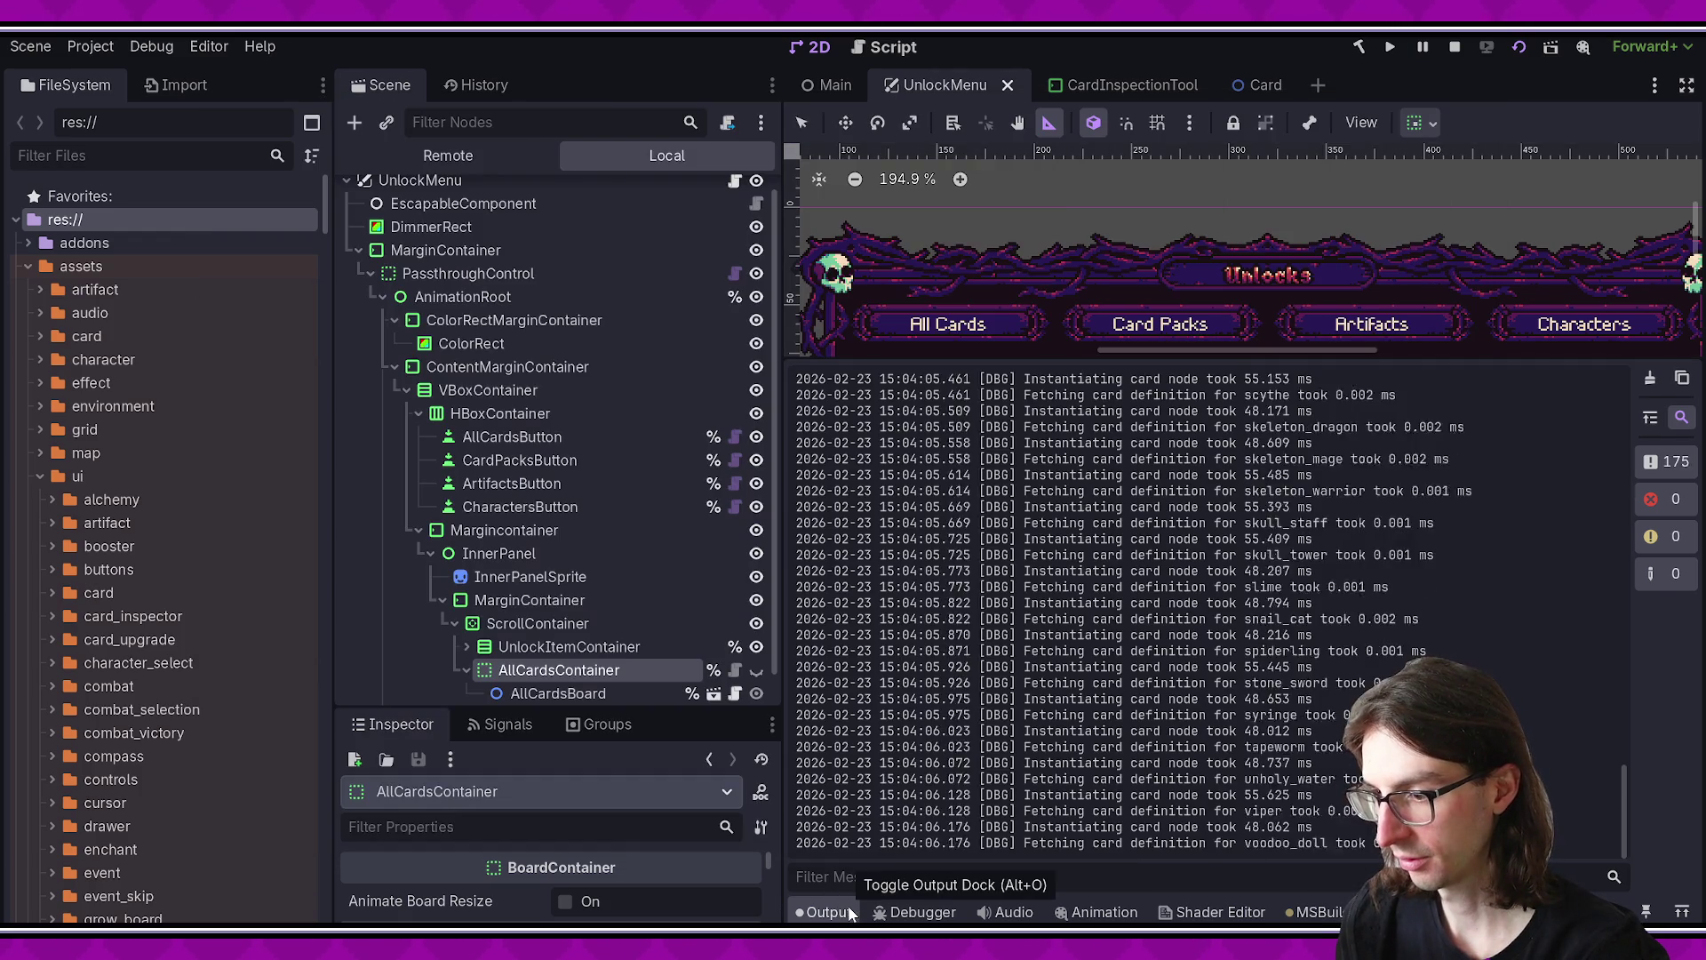
left_click_drag(1261, 762, 796, 763)
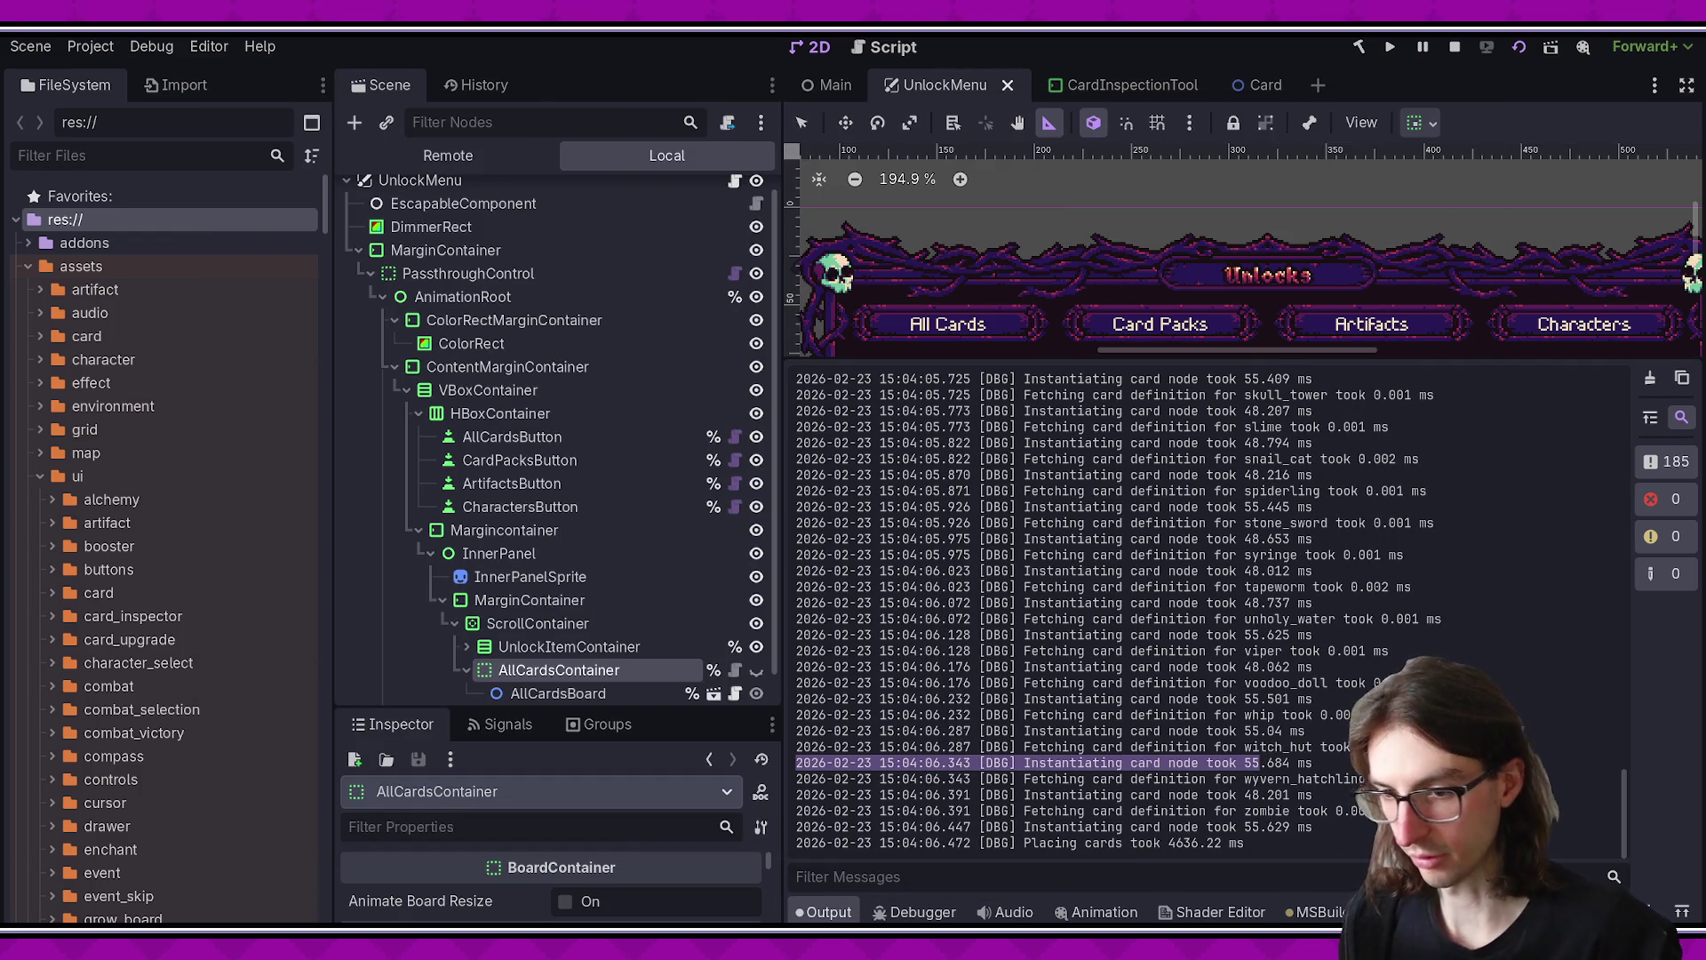
key("alt+Tab")
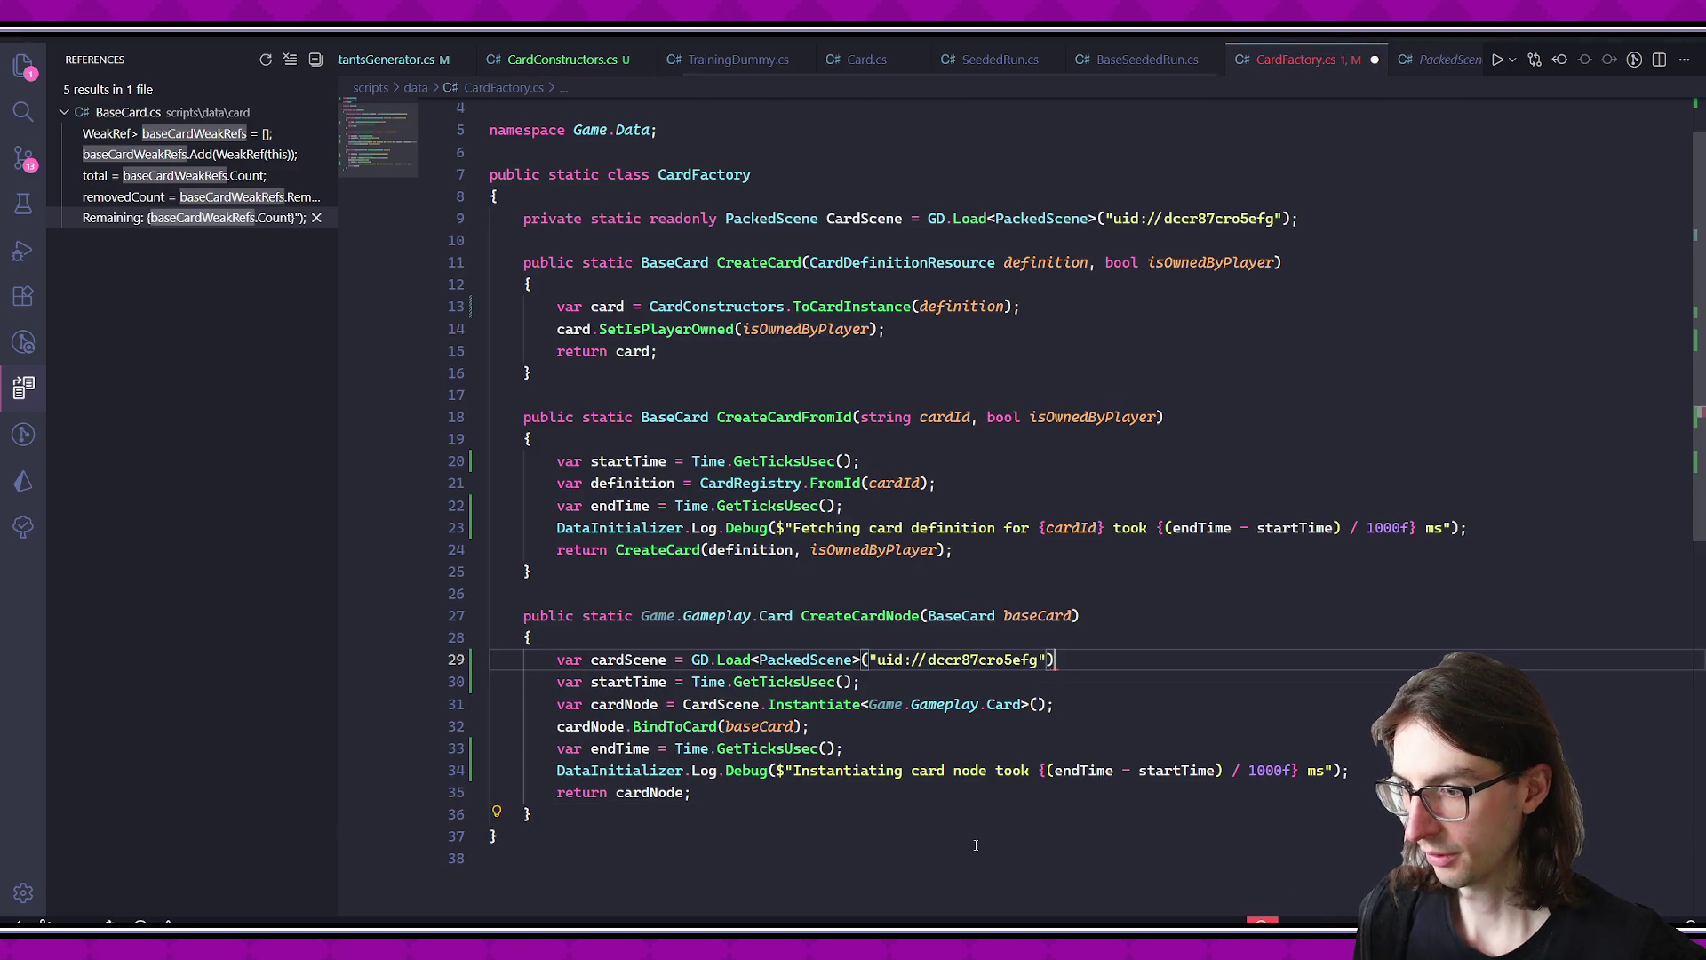
type(";")
- Delete the local GD.Load line in CreateCardNode and instantiate from the static CardScene field instead
left_click(946, 751)
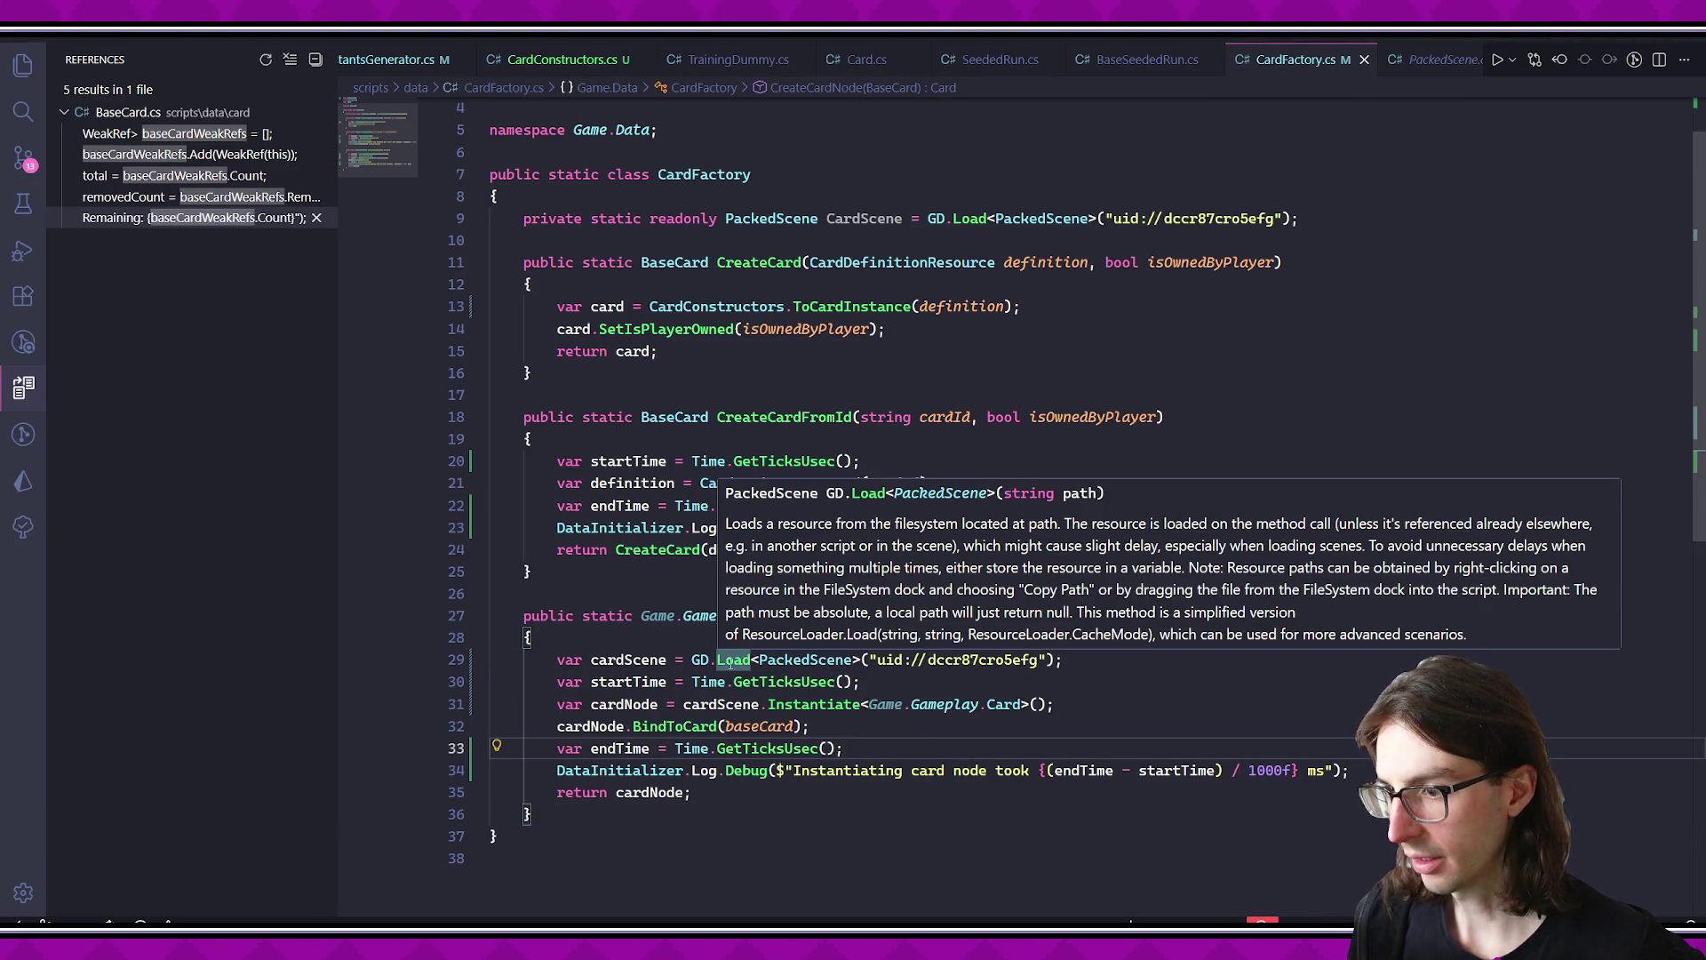
left_click(718, 662)
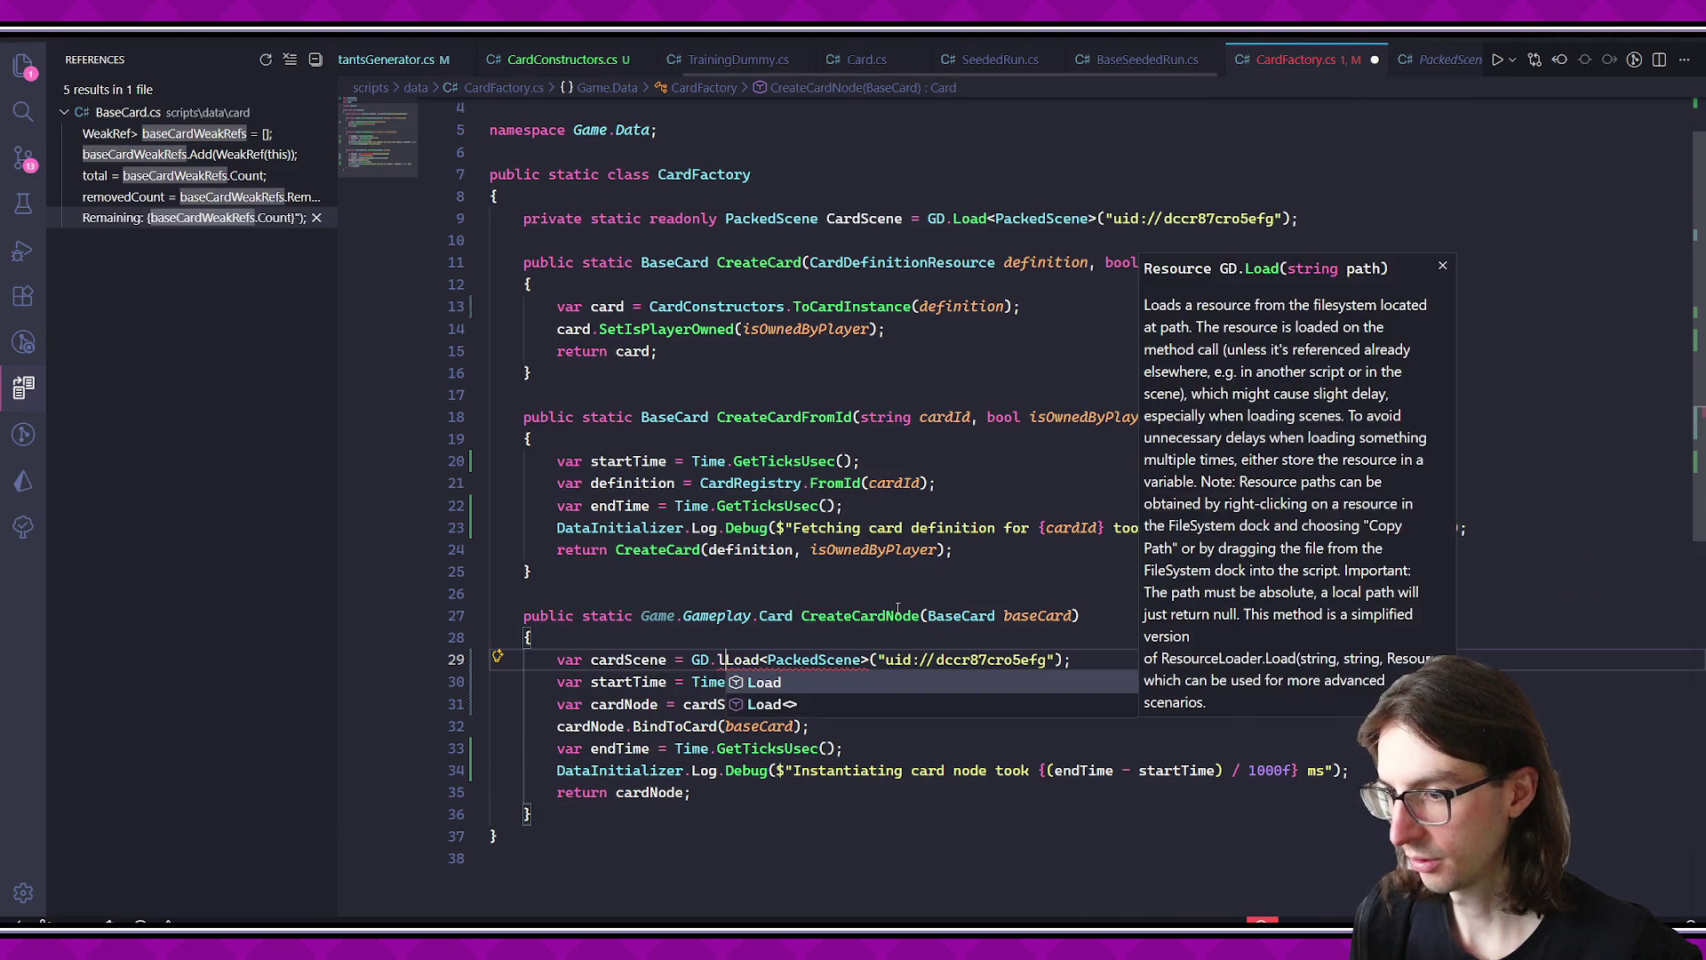
type("d")
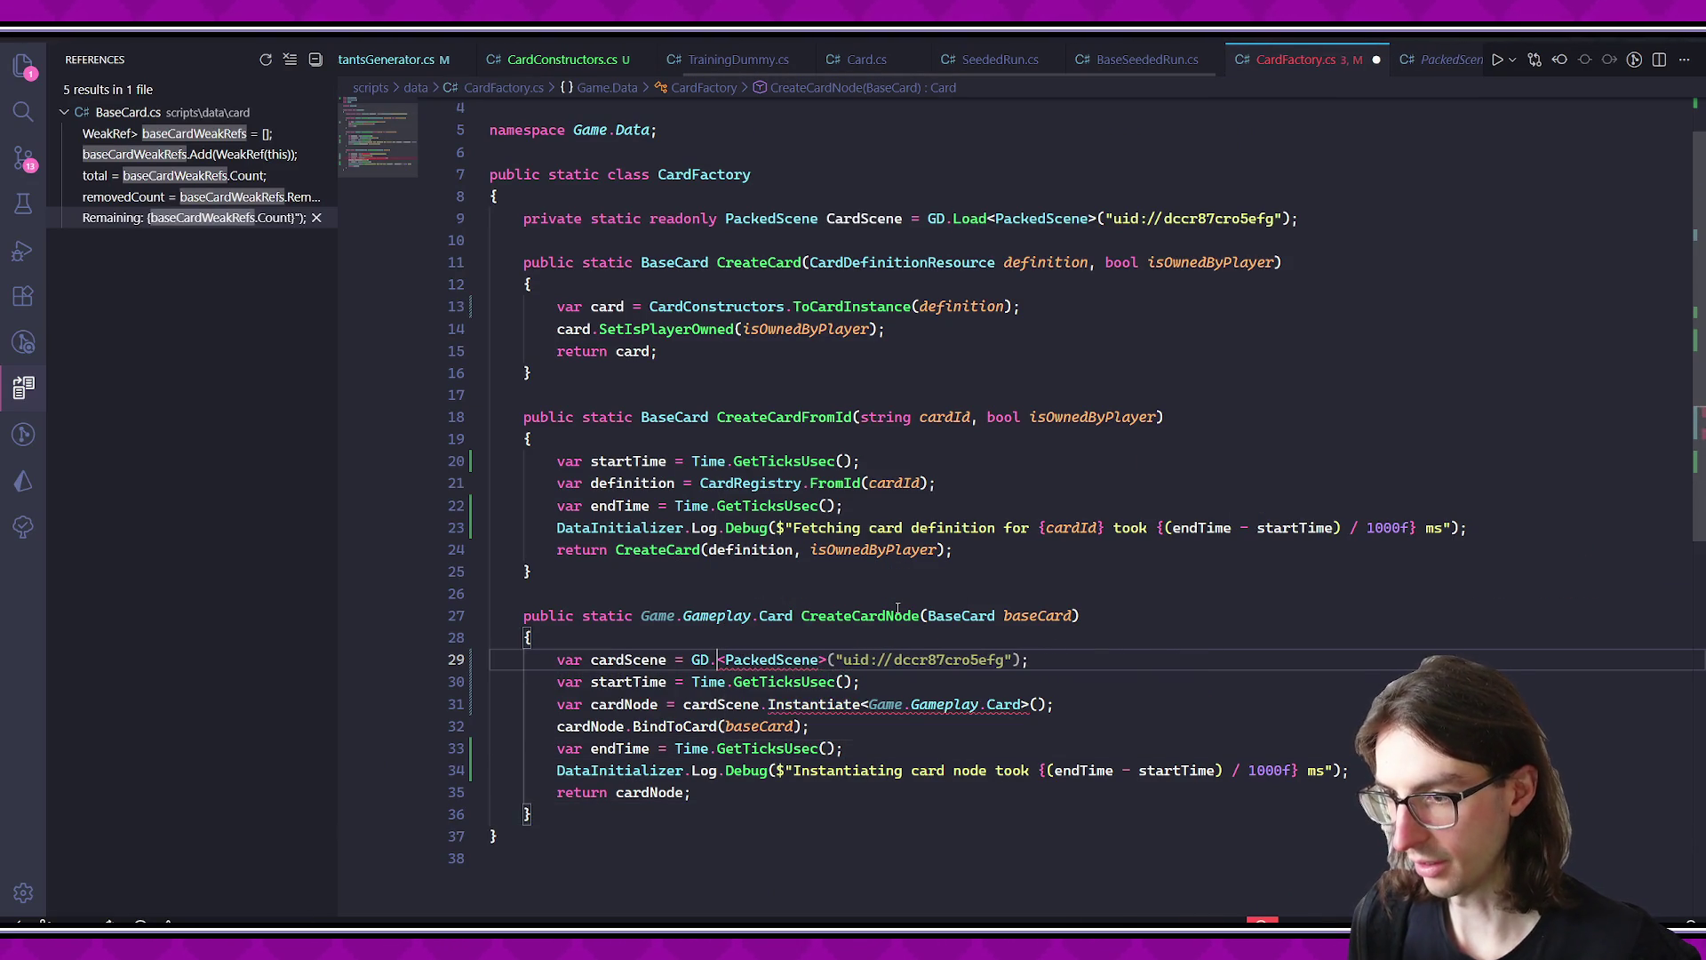
key("Escape")
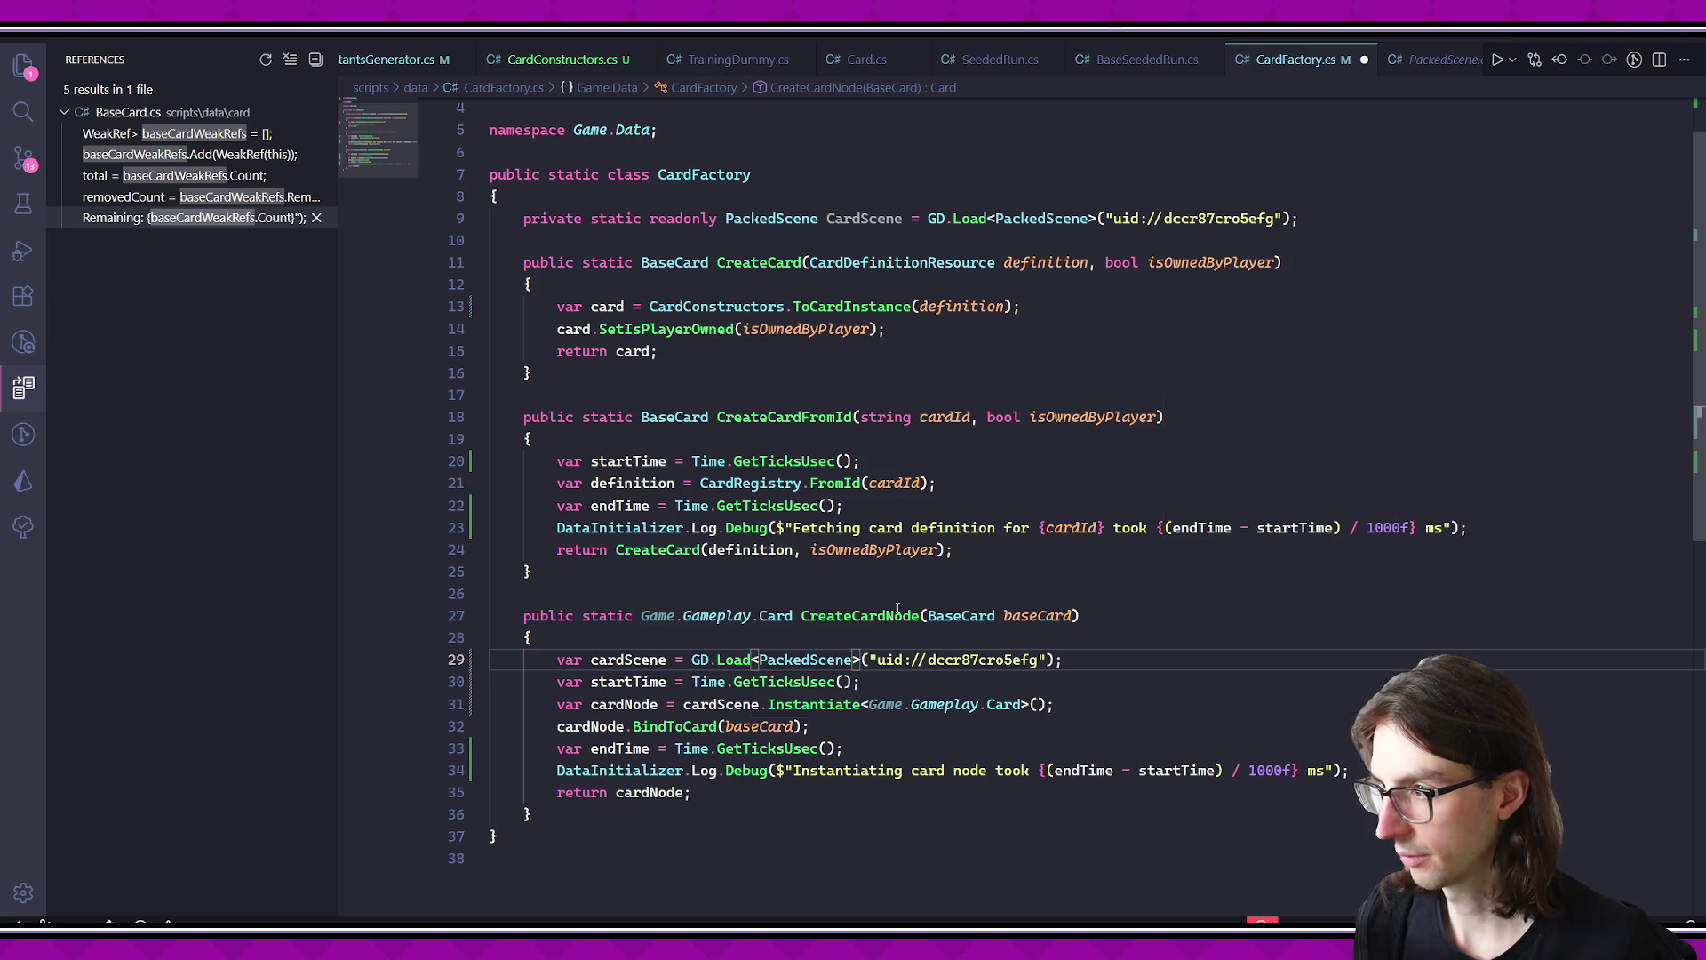
triple_click(786, 659)
key("Delete")
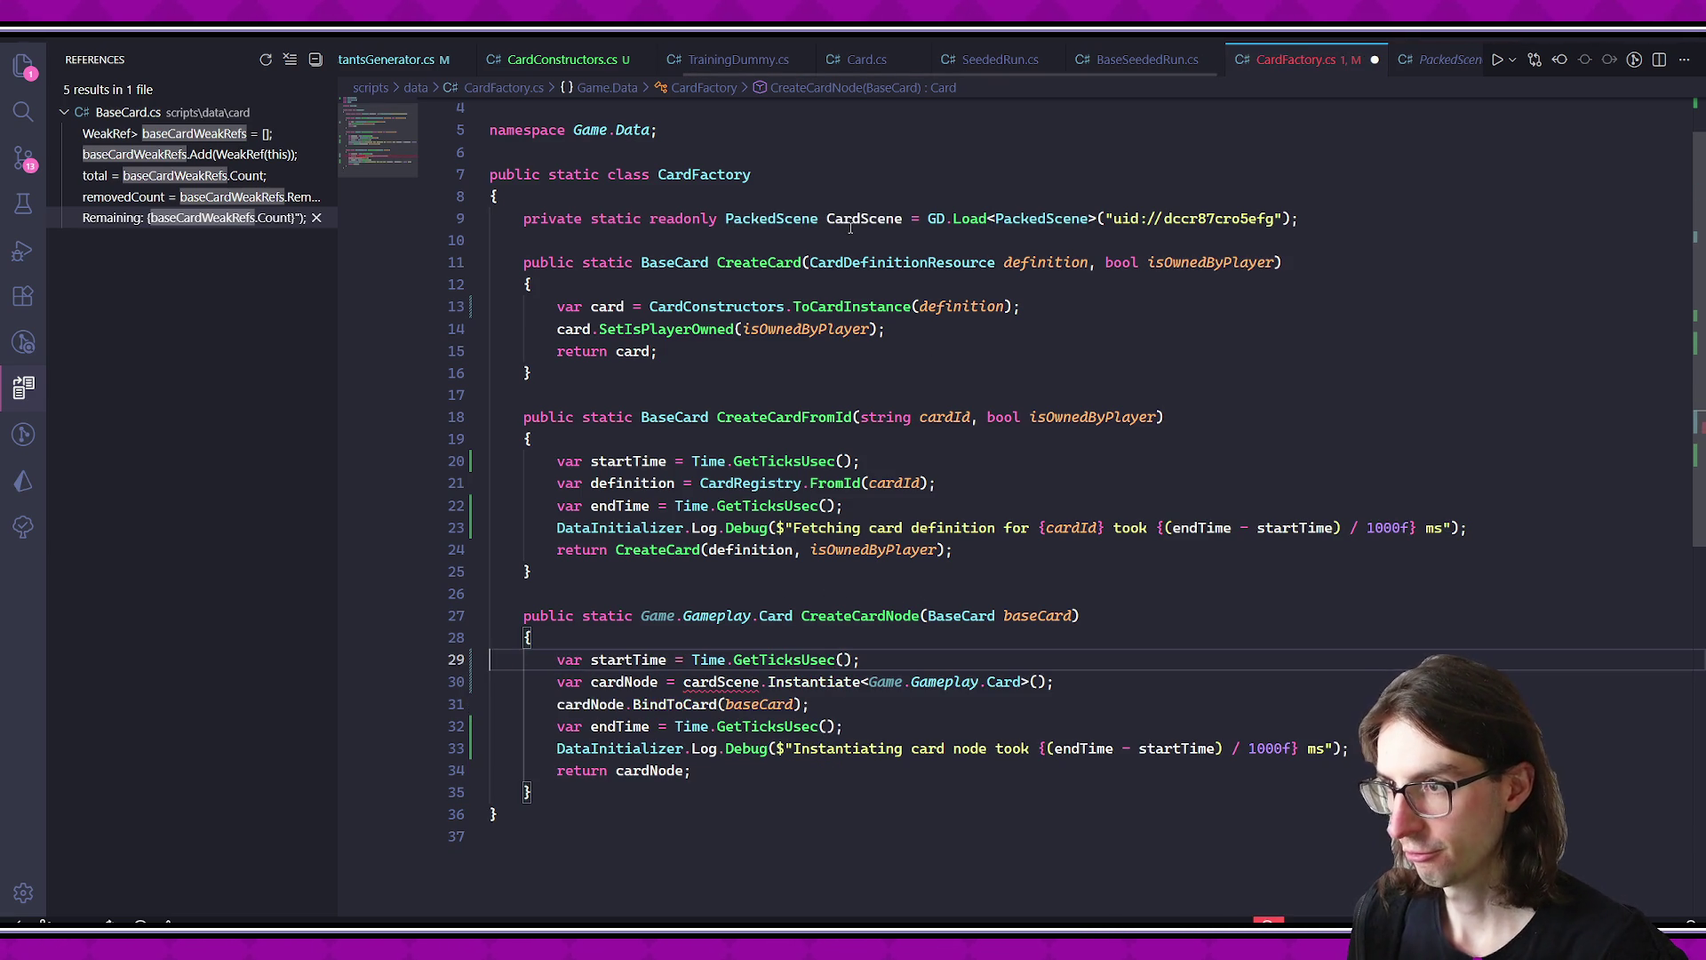
double_click(720, 681)
type("Card")
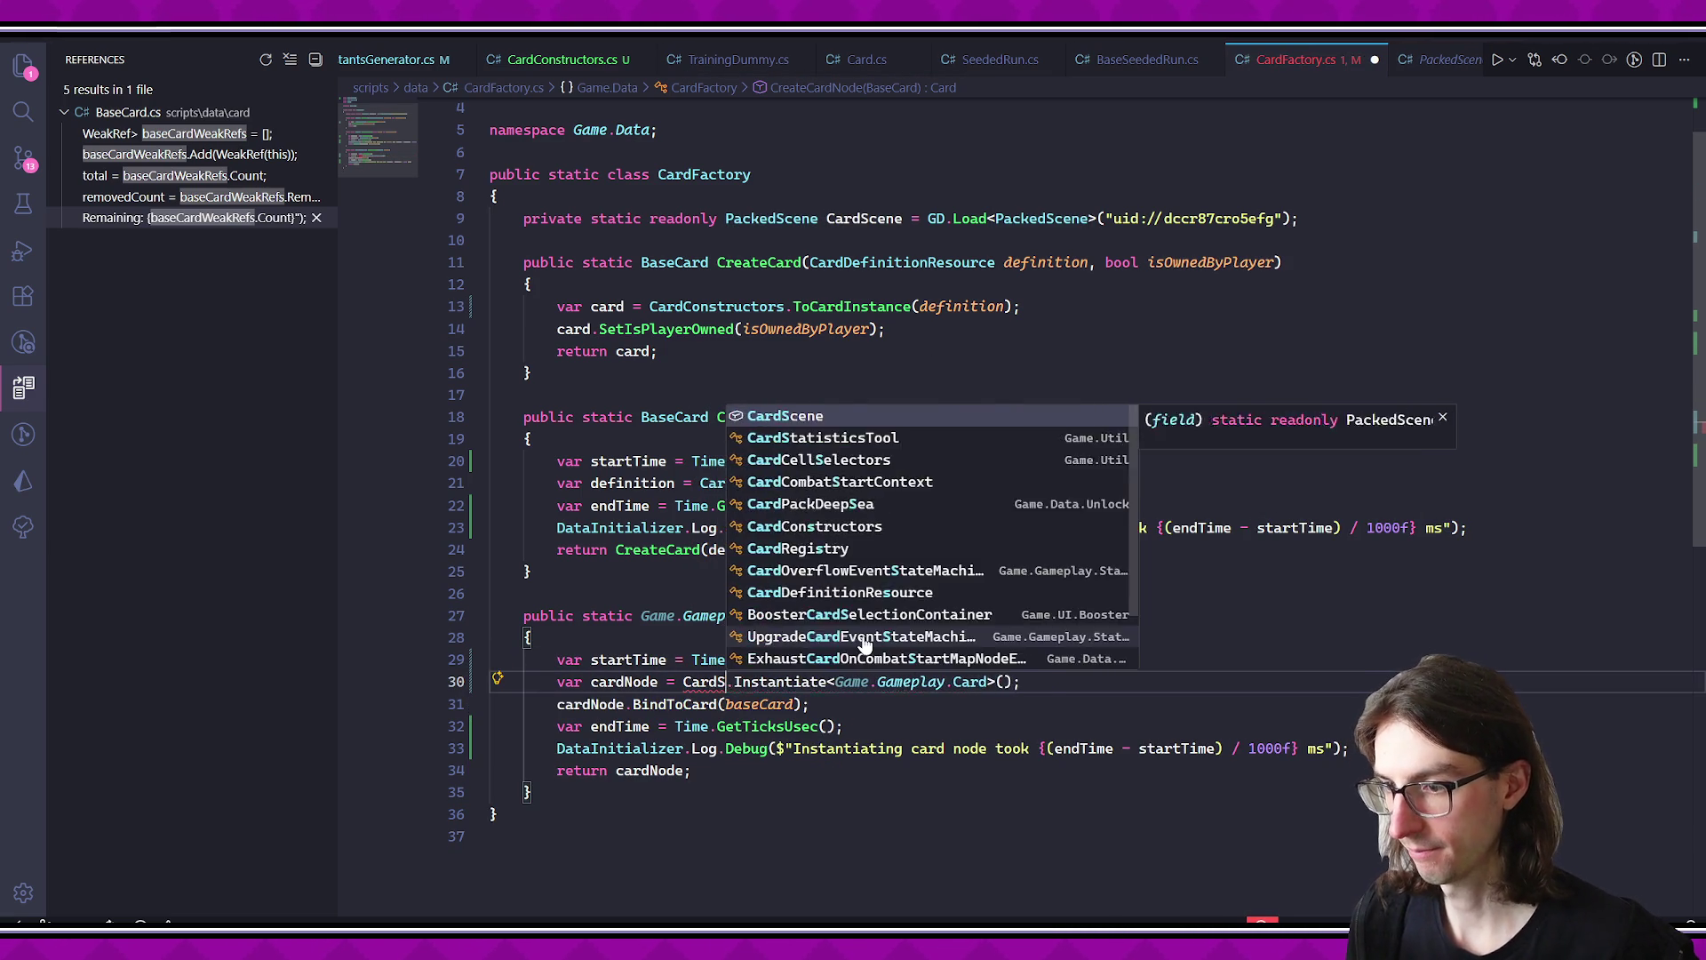
key("Tab")
- Move the endTime and Debug log lines above BindToCard so only instantiation is timed
key("Up")
key("Down")
key("Down")
key("Down")
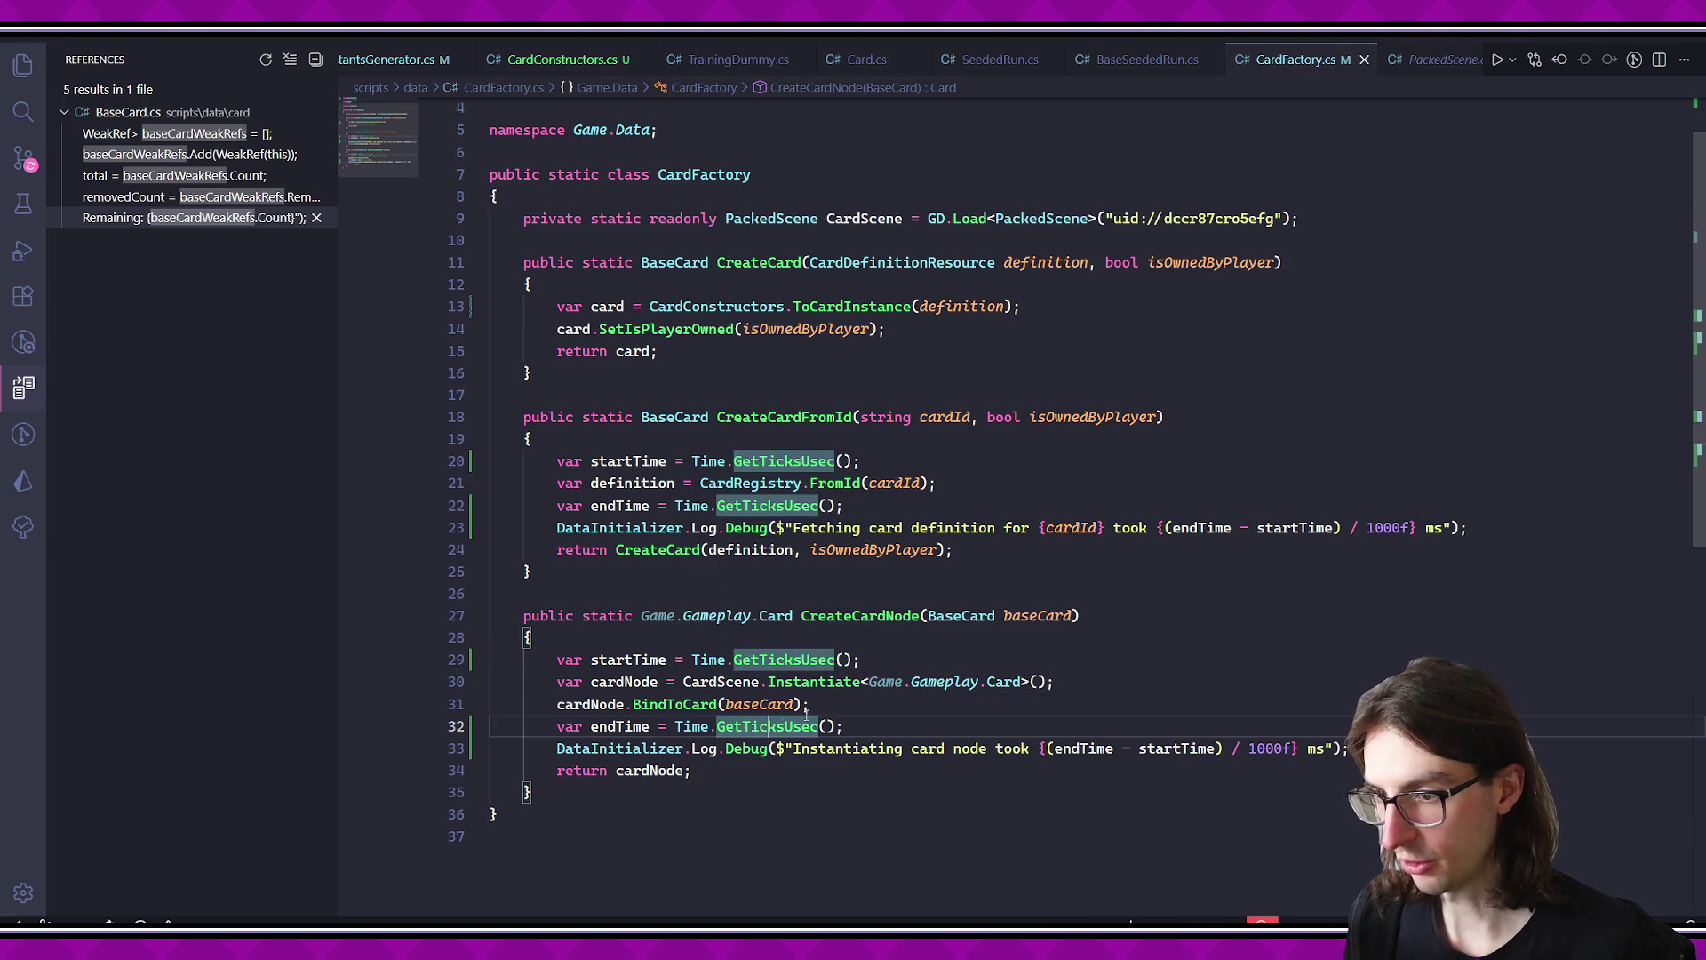
key("alt+Up")
left_click(903, 748)
key("alt+Up")
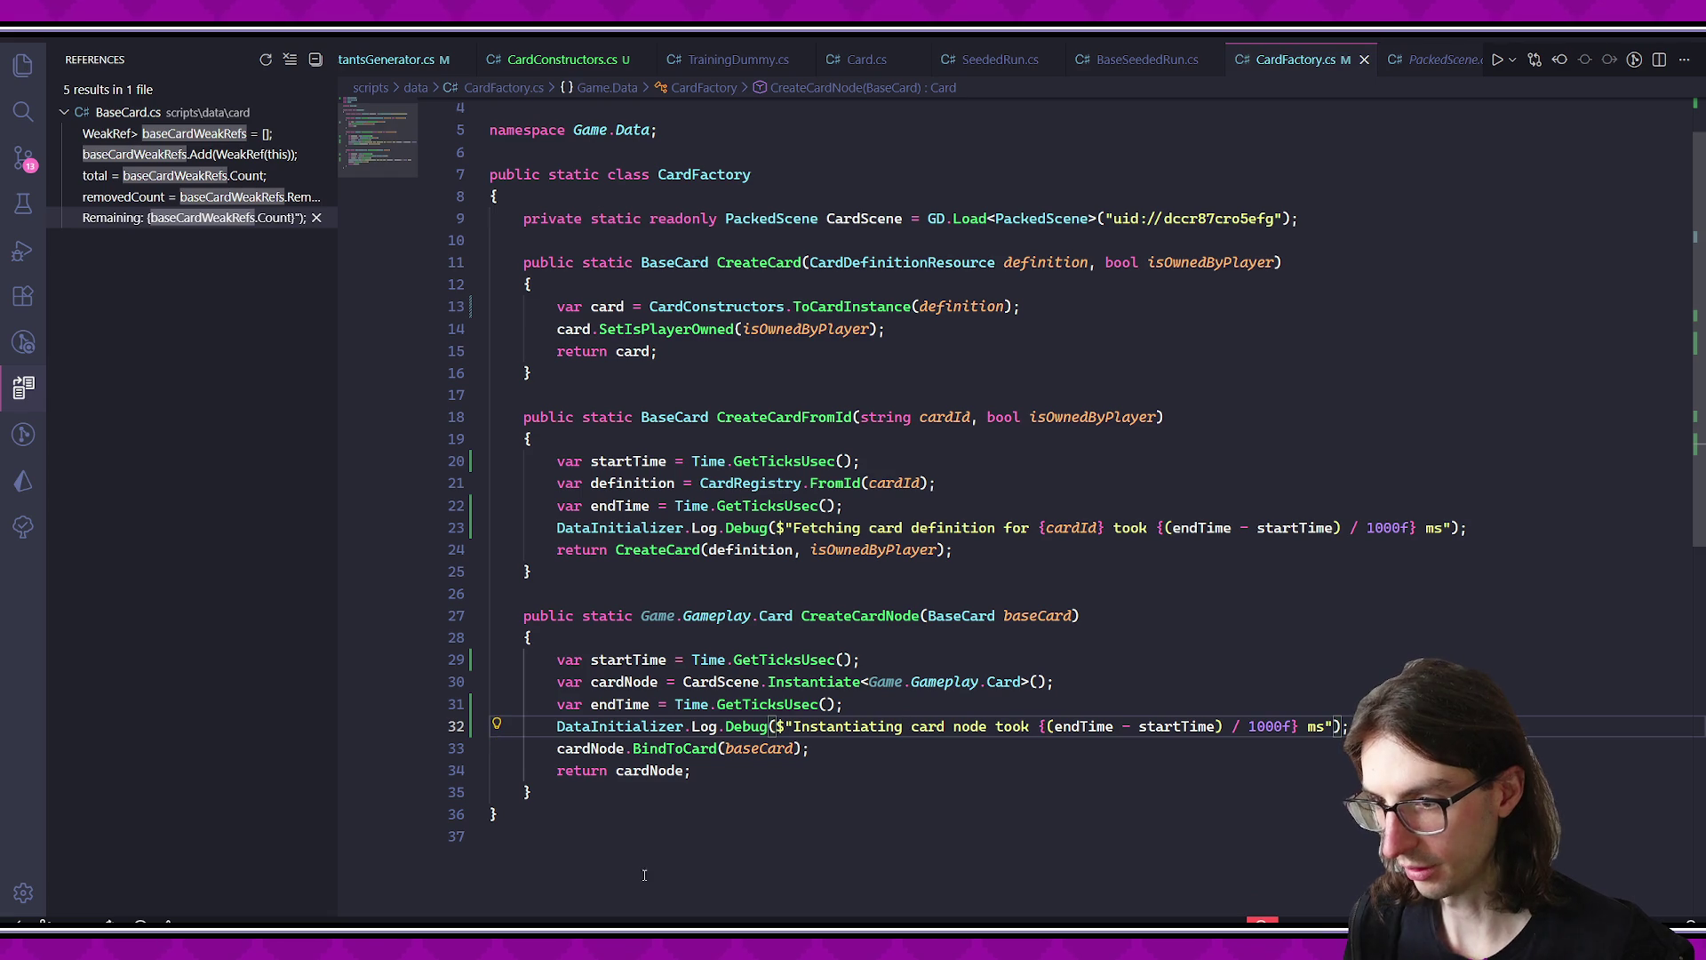
key("alt+Tab")
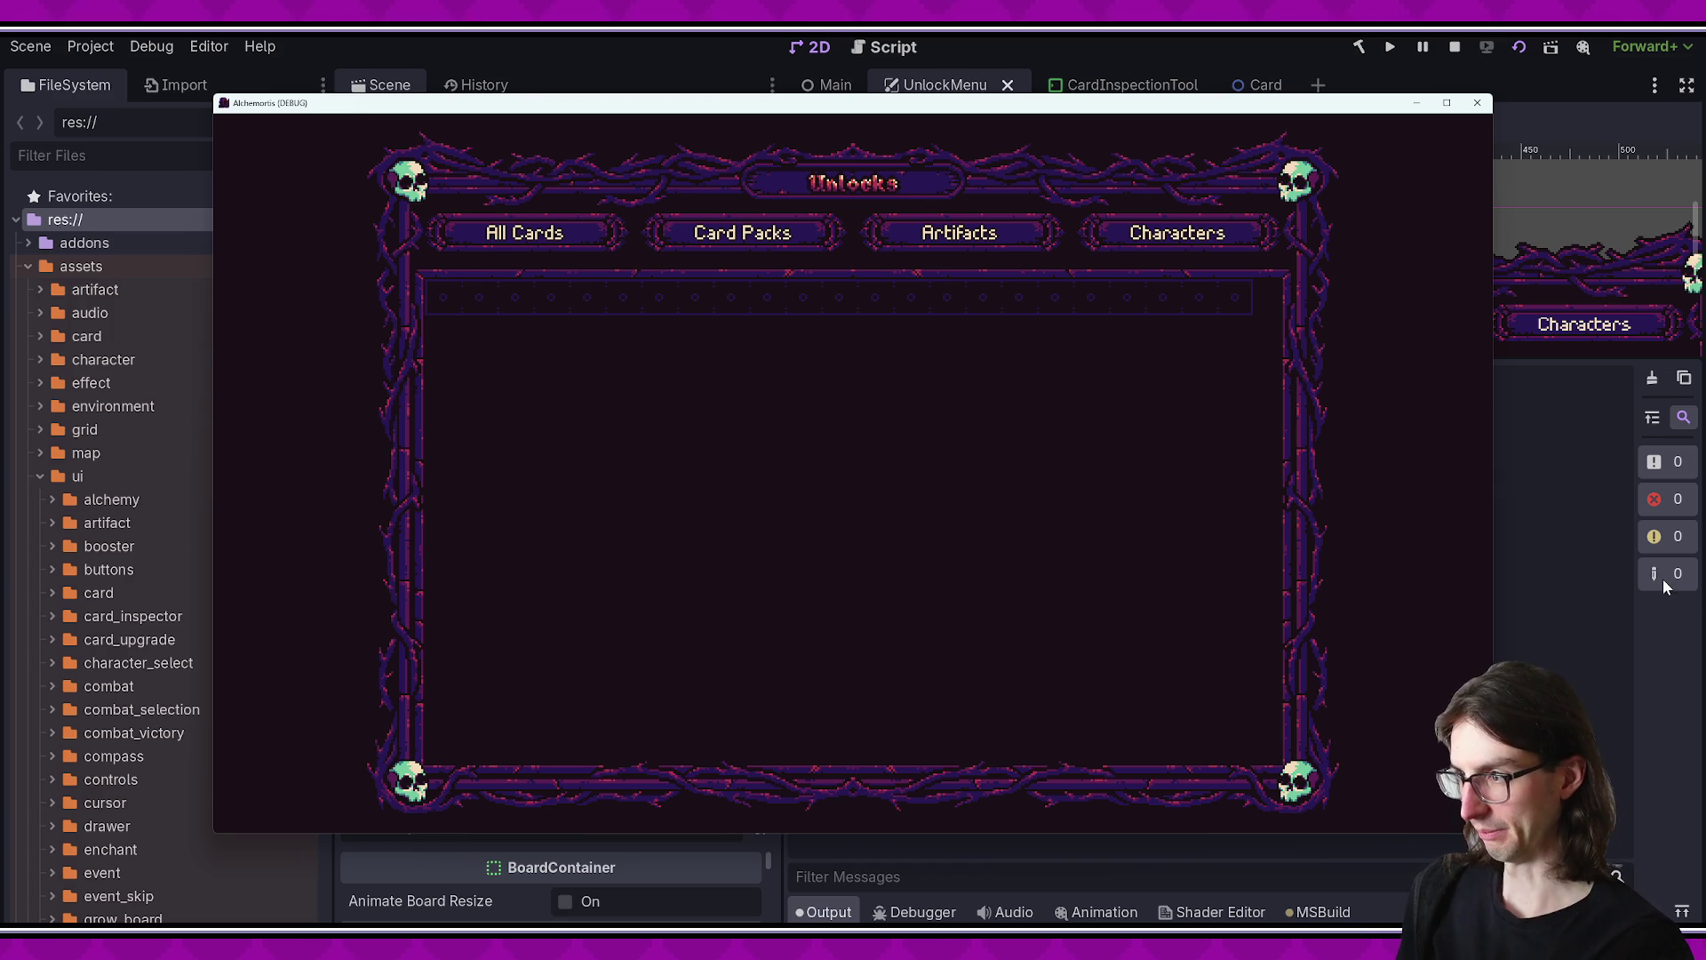
- Check the rerun's Output log (placement at 4558 ms) and the filled Unlocks grid, then return to CardFactory.cs
left_click(1549, 575)
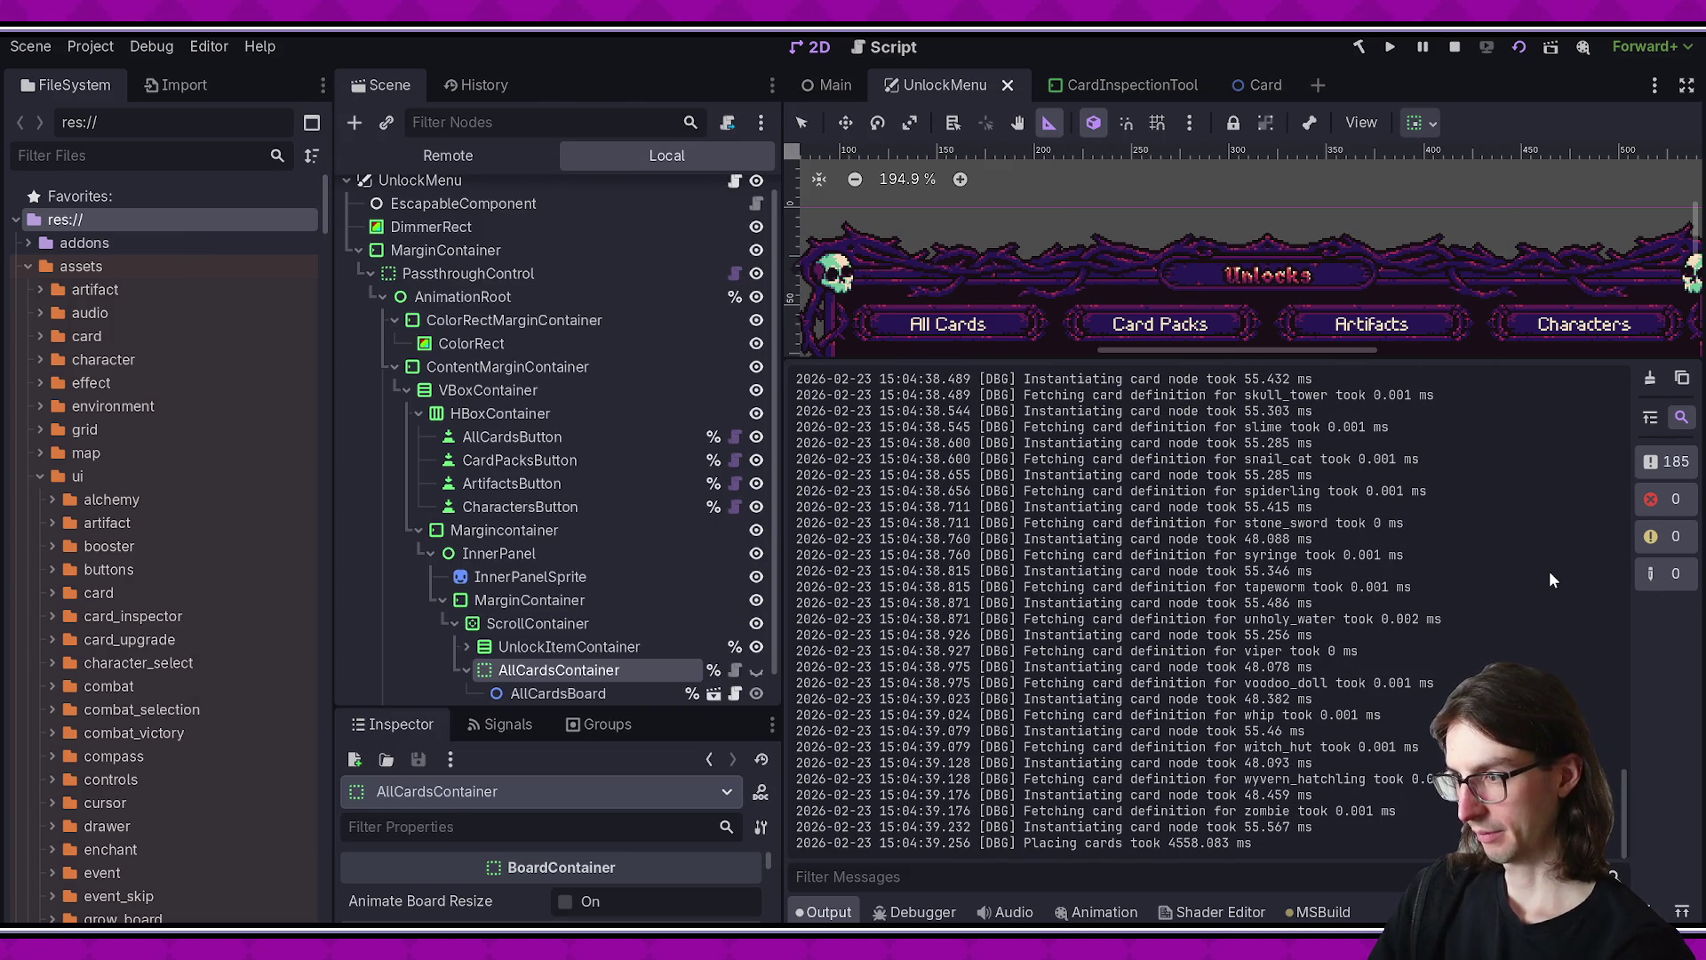
key("alt+Tab")
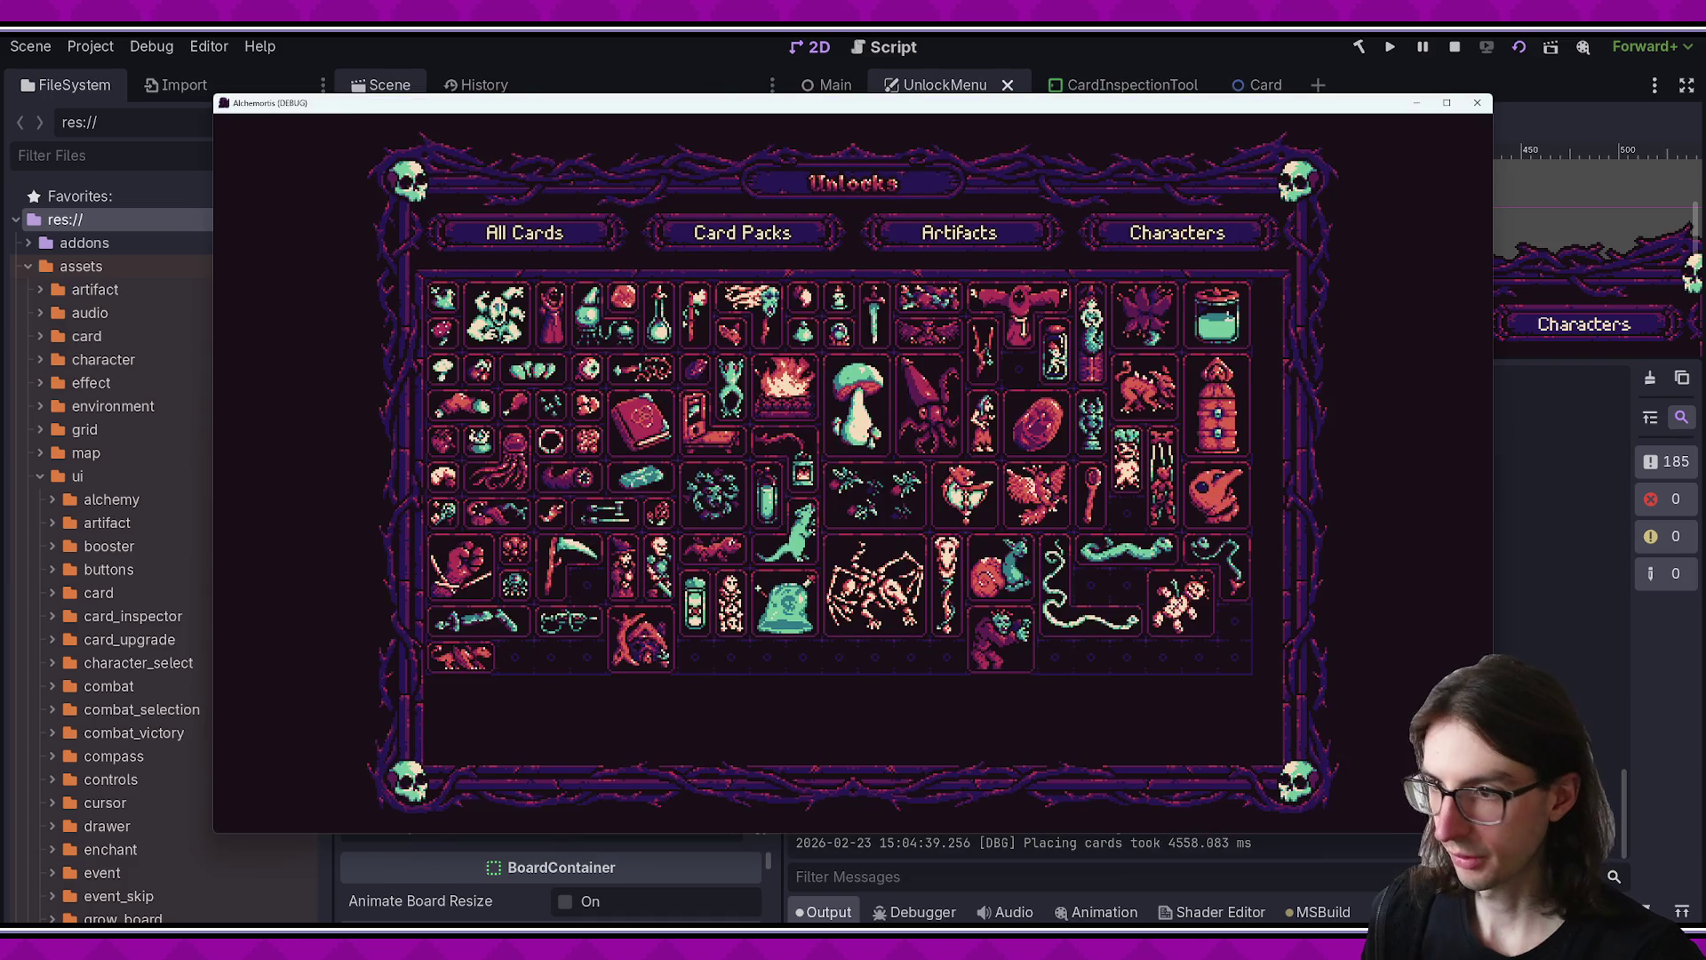
key("alt+Tab")
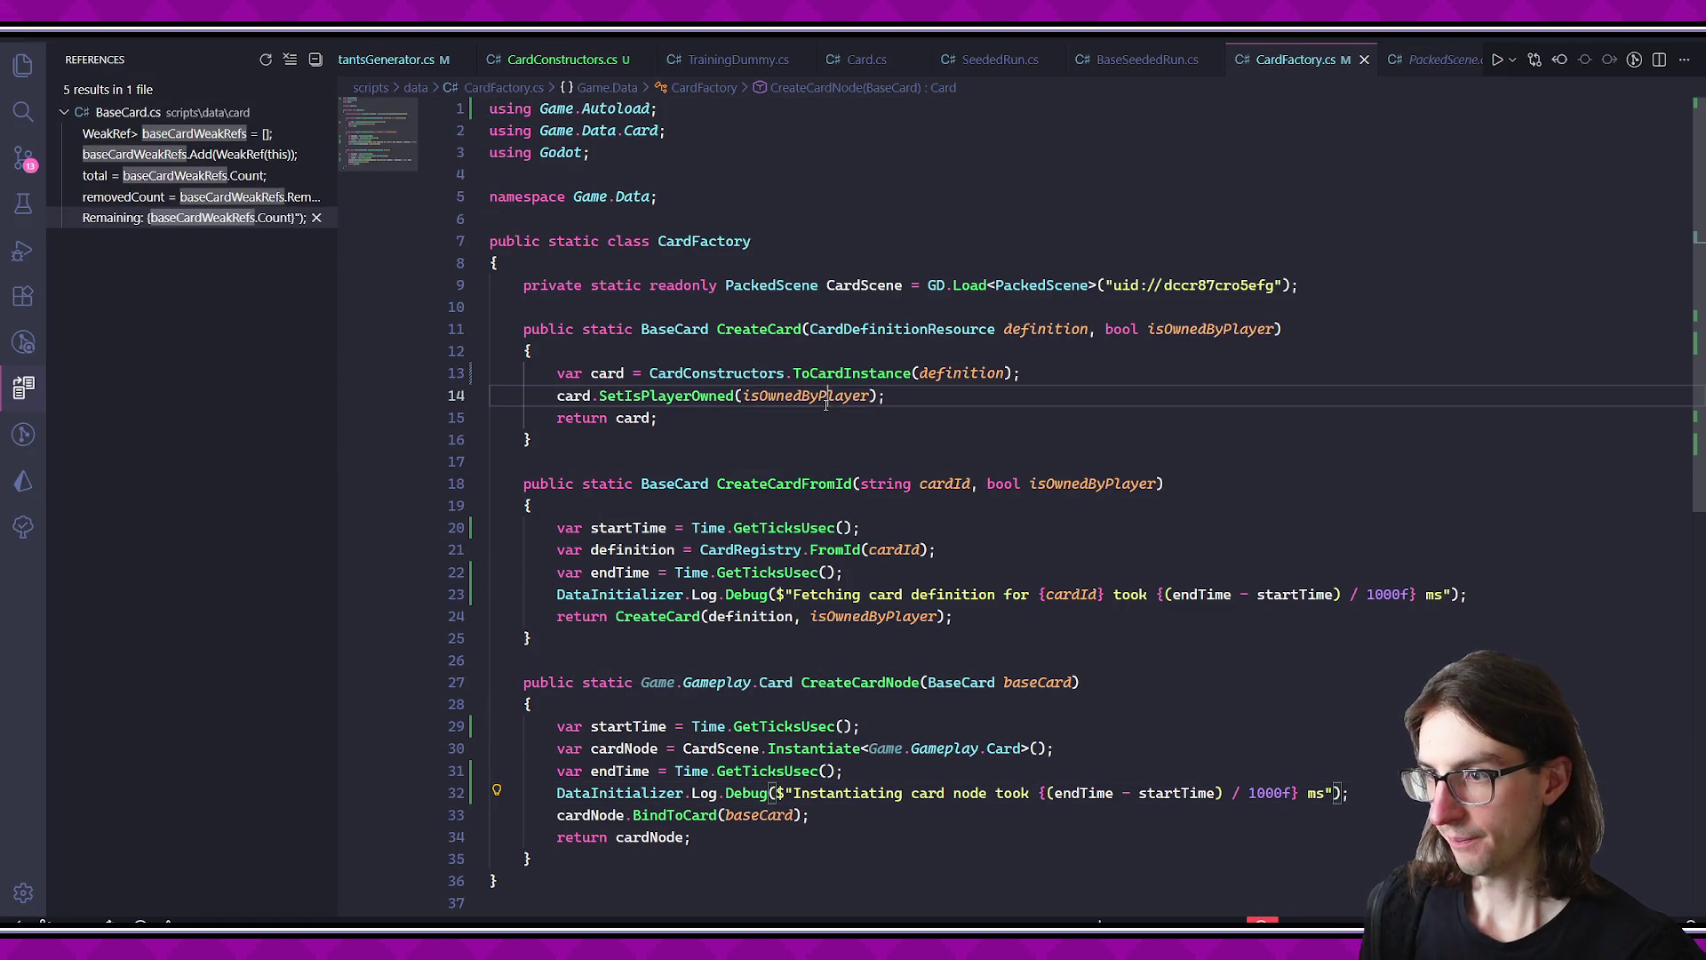
- Delete the startTime, endTime and fetch-definition Debug log lines from CreateCardFromId
triple_click(904, 576)
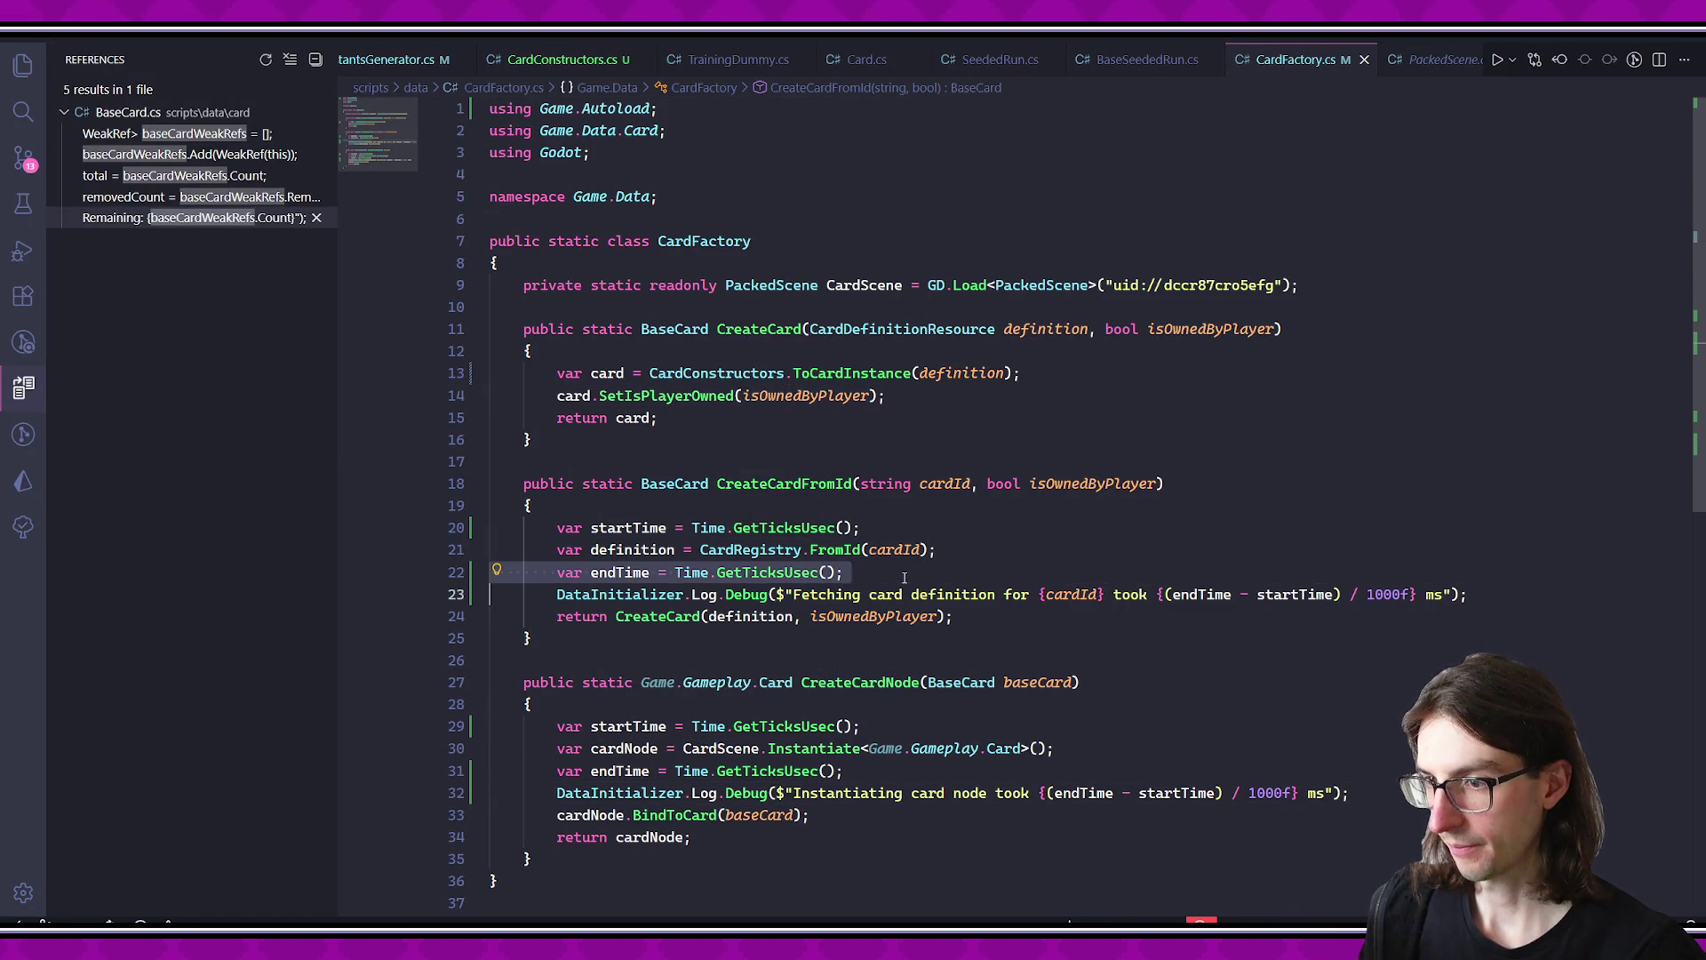
key("BackSpace")
key("ctrl+shift+k")
left_click(764, 528)
key("ctrl+shift+k")
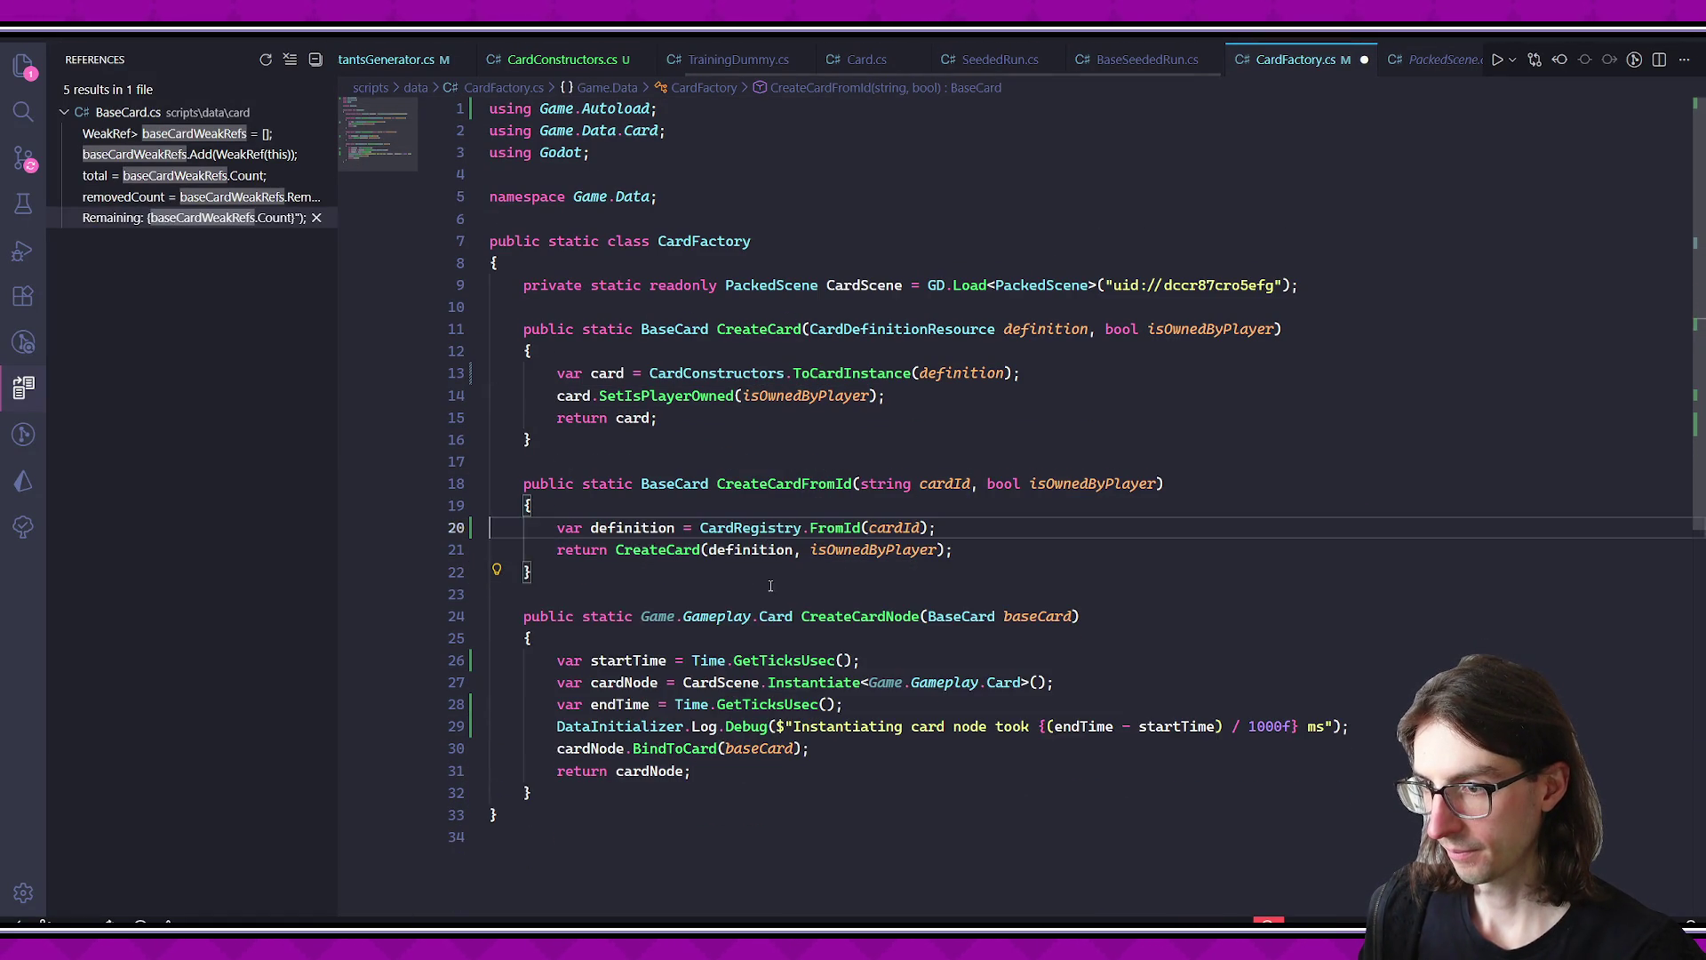
left_click(769, 587)
scroll(769, 581, "down", 2)
- Remove the startTime, endTime and instantiation Debug log lines from CreateCardNode and save
left_click(766, 603)
left_click(805, 581)
left_click_drag(682, 581, 1085, 593)
key("Down")
key("Up")
key("Up")
key("Down")
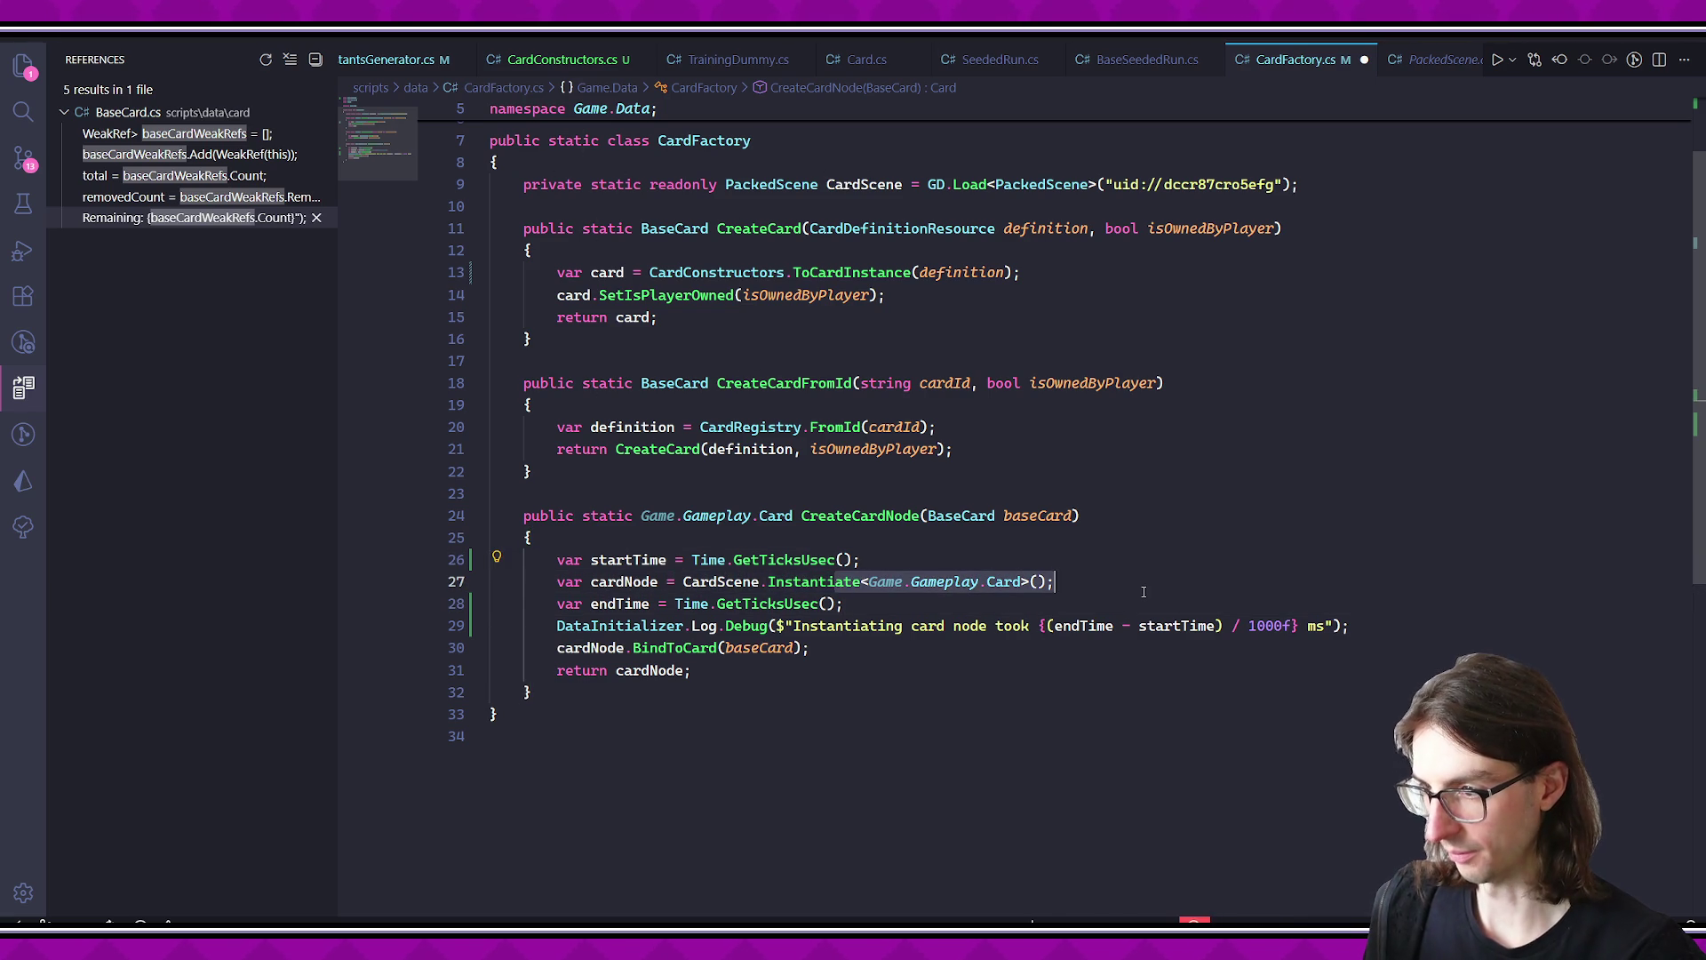
left_click(875, 572)
key("Up")
key("ctrl+shift+k")
left_click(773, 581)
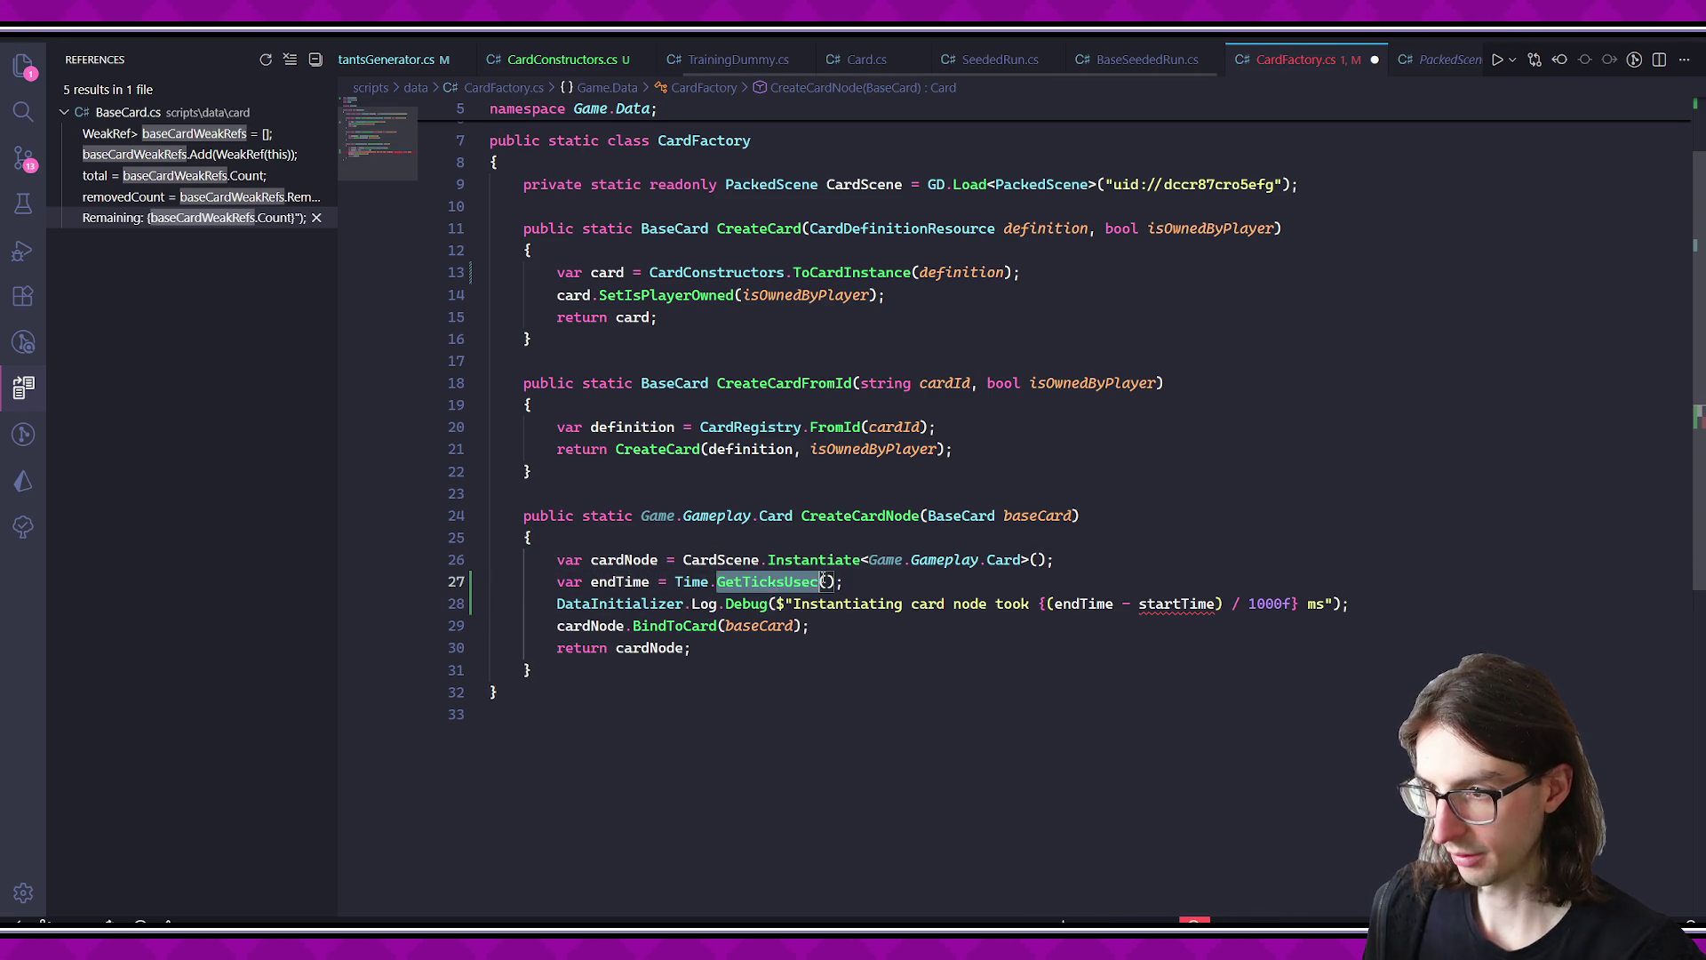
key("ctrl+shift+k")
double_click(848, 582)
key("ctrl+shift+k")
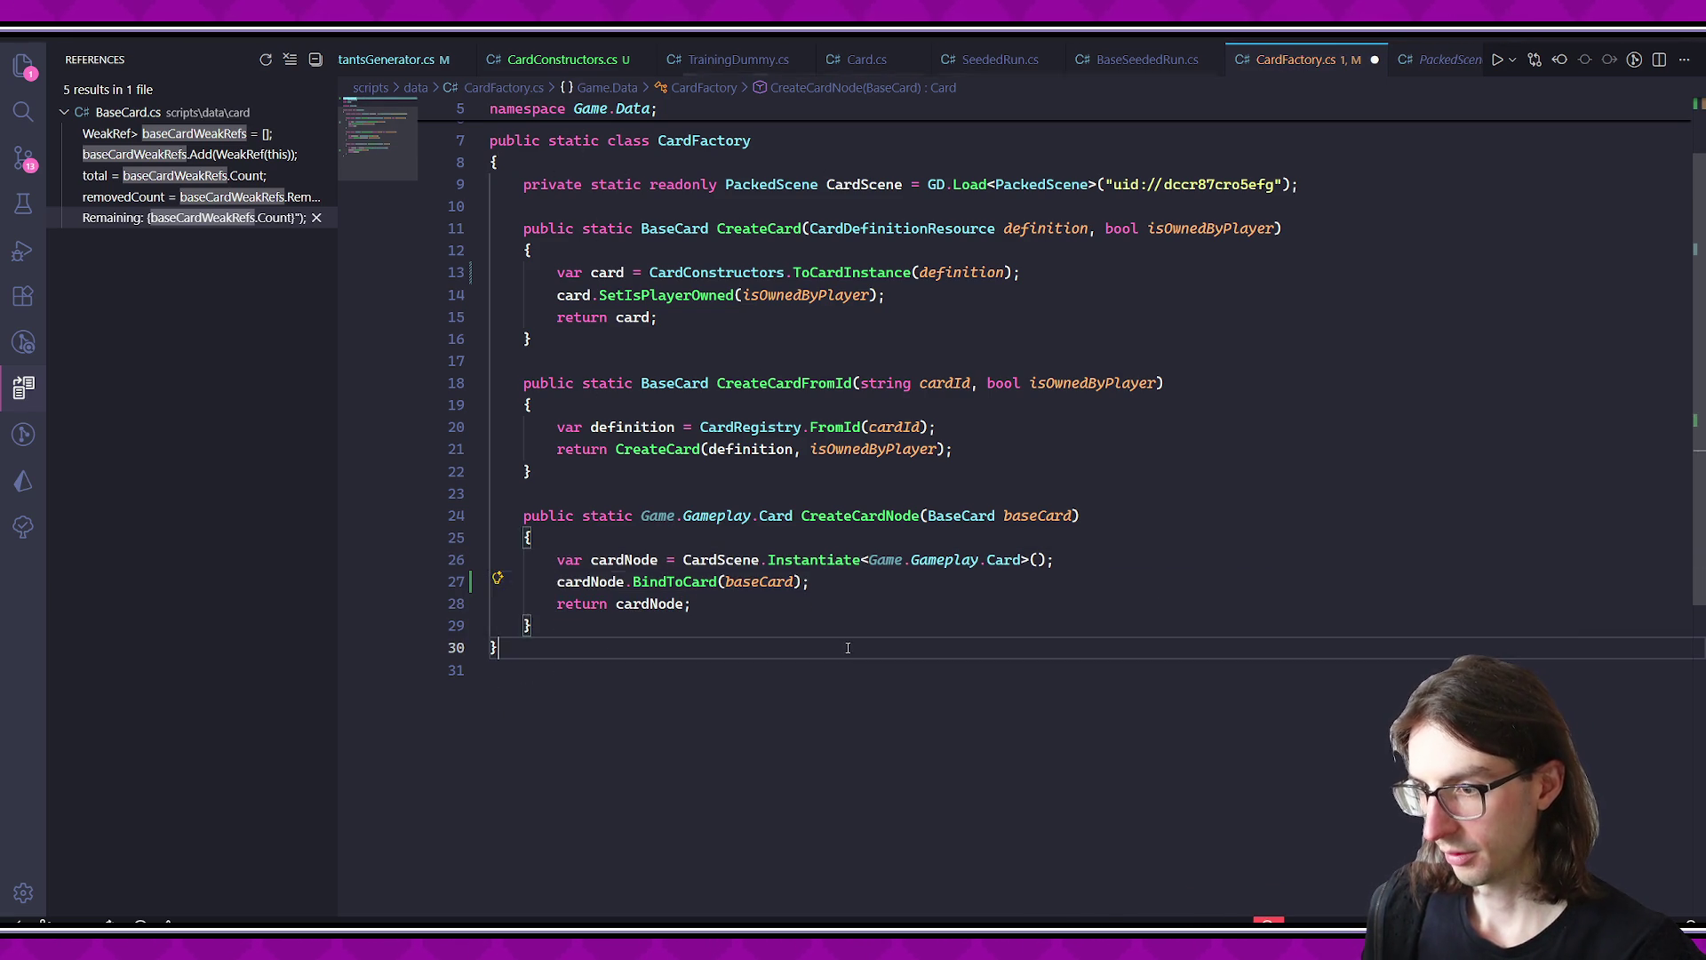
key("ctrl+s")
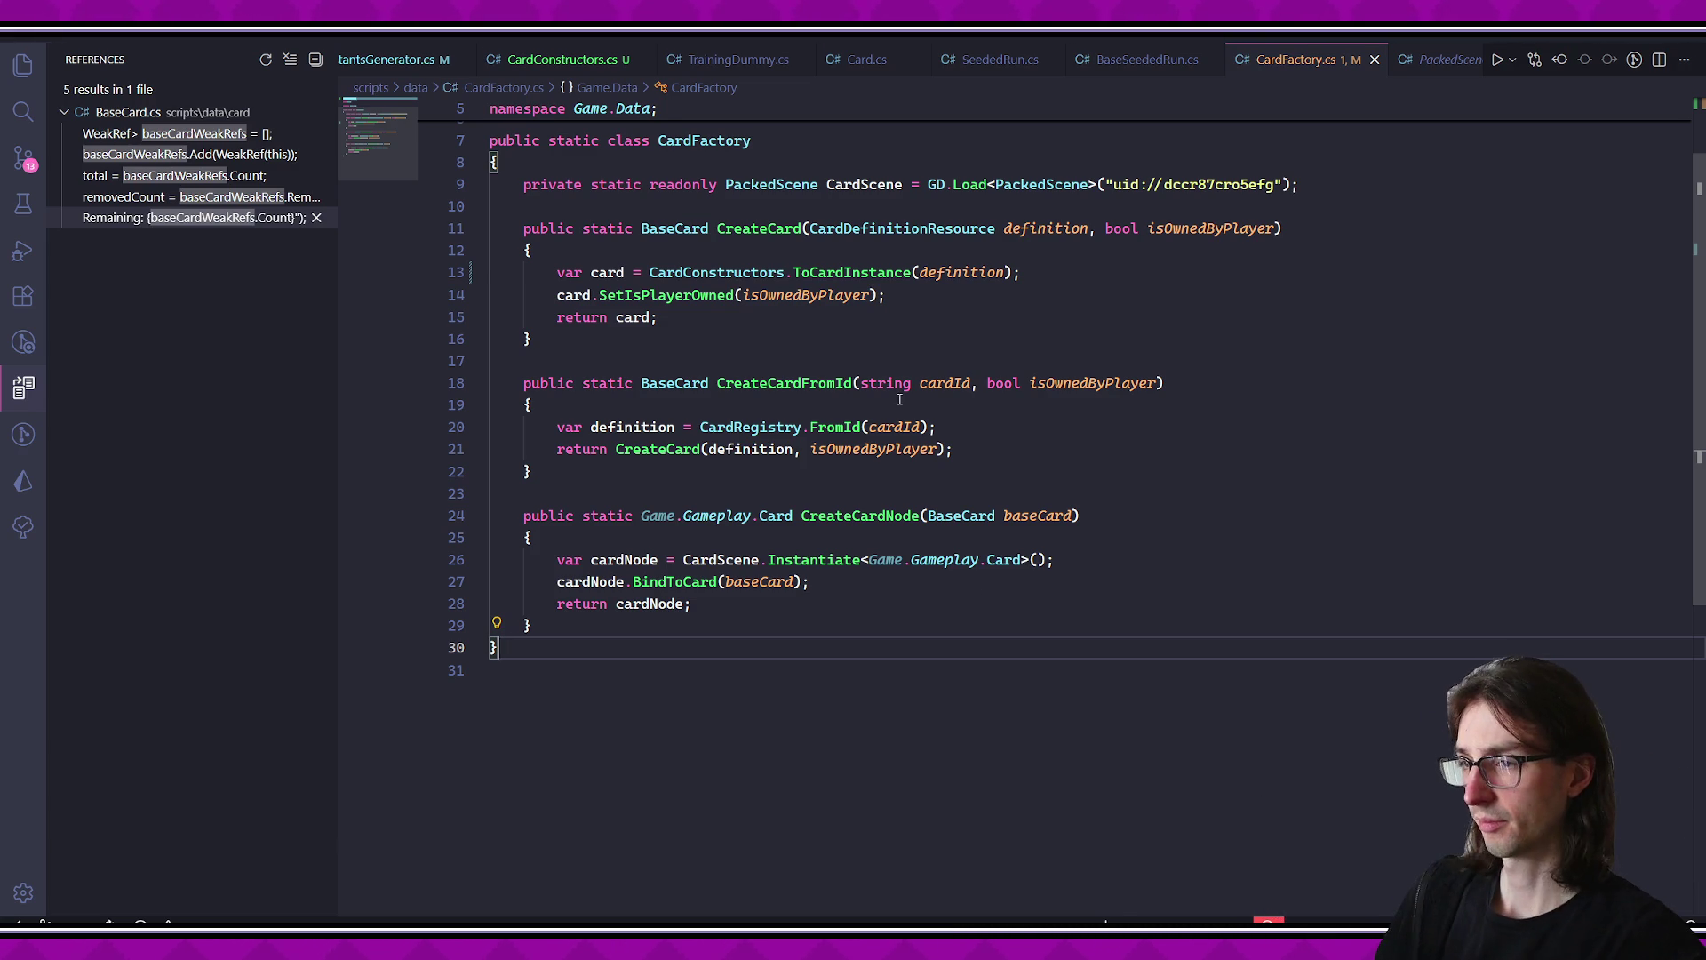
- Remove the unused using Game.Autoload import and save CardFactory.cs
scroll(556, 139, "up", 2)
key("ctrl+Home")
key("ctrl+shift+k")
key("ctrl+s")
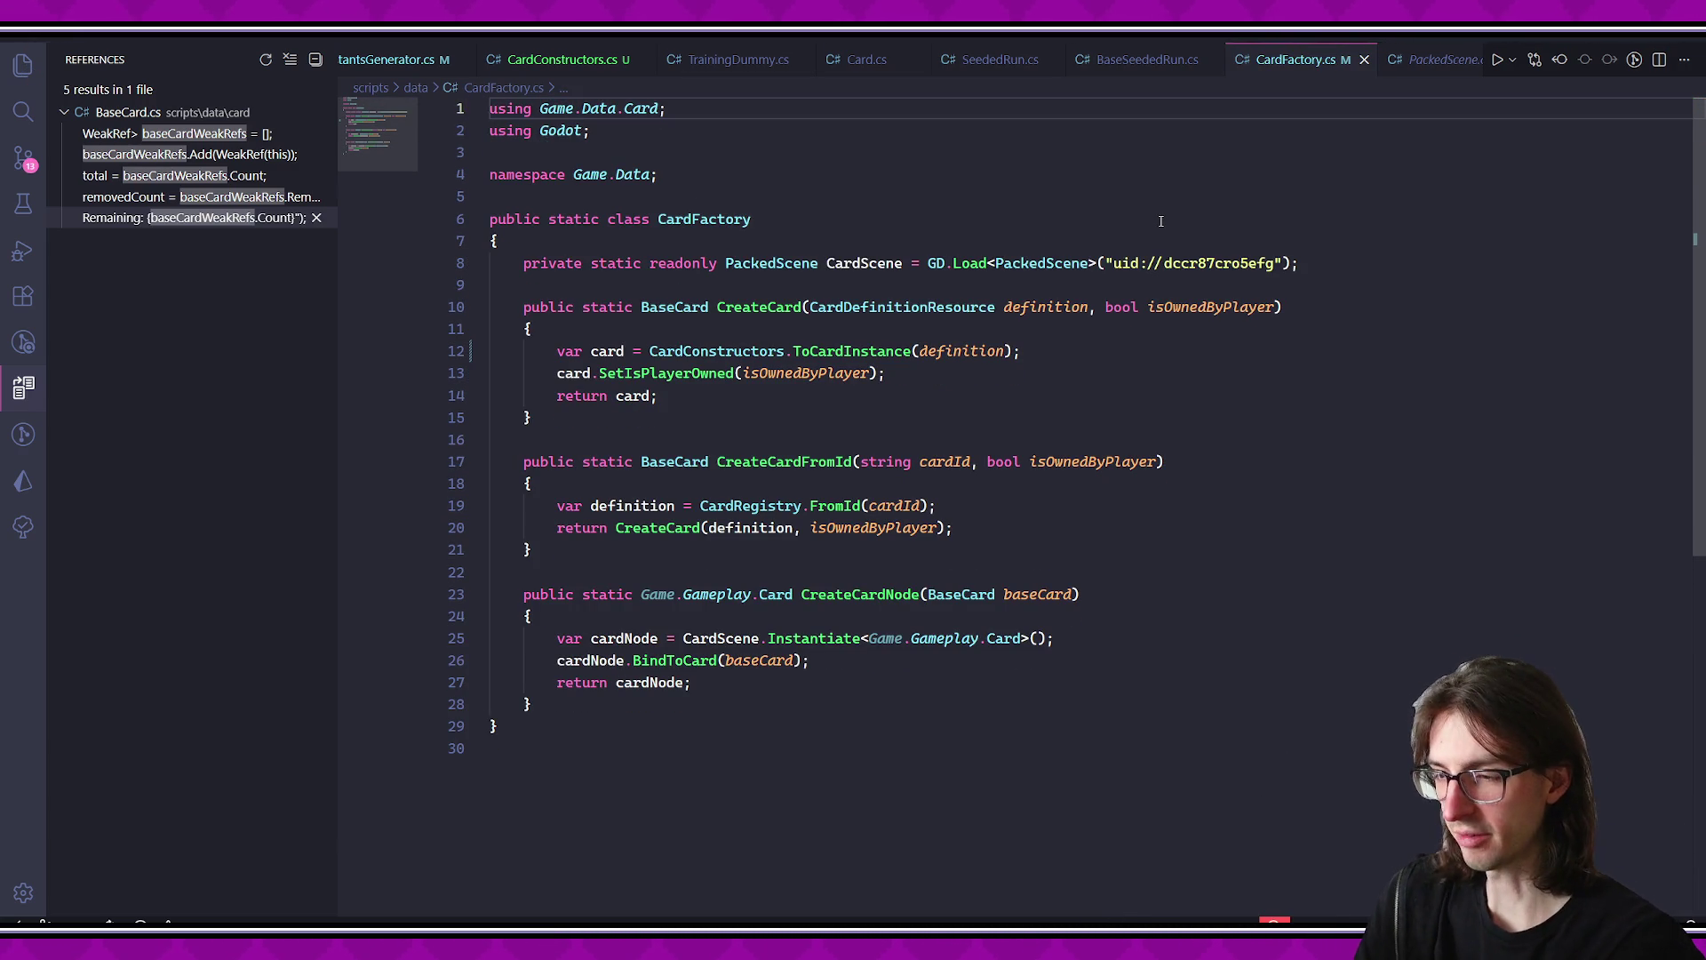
scroll(495, 64, "up", 5)
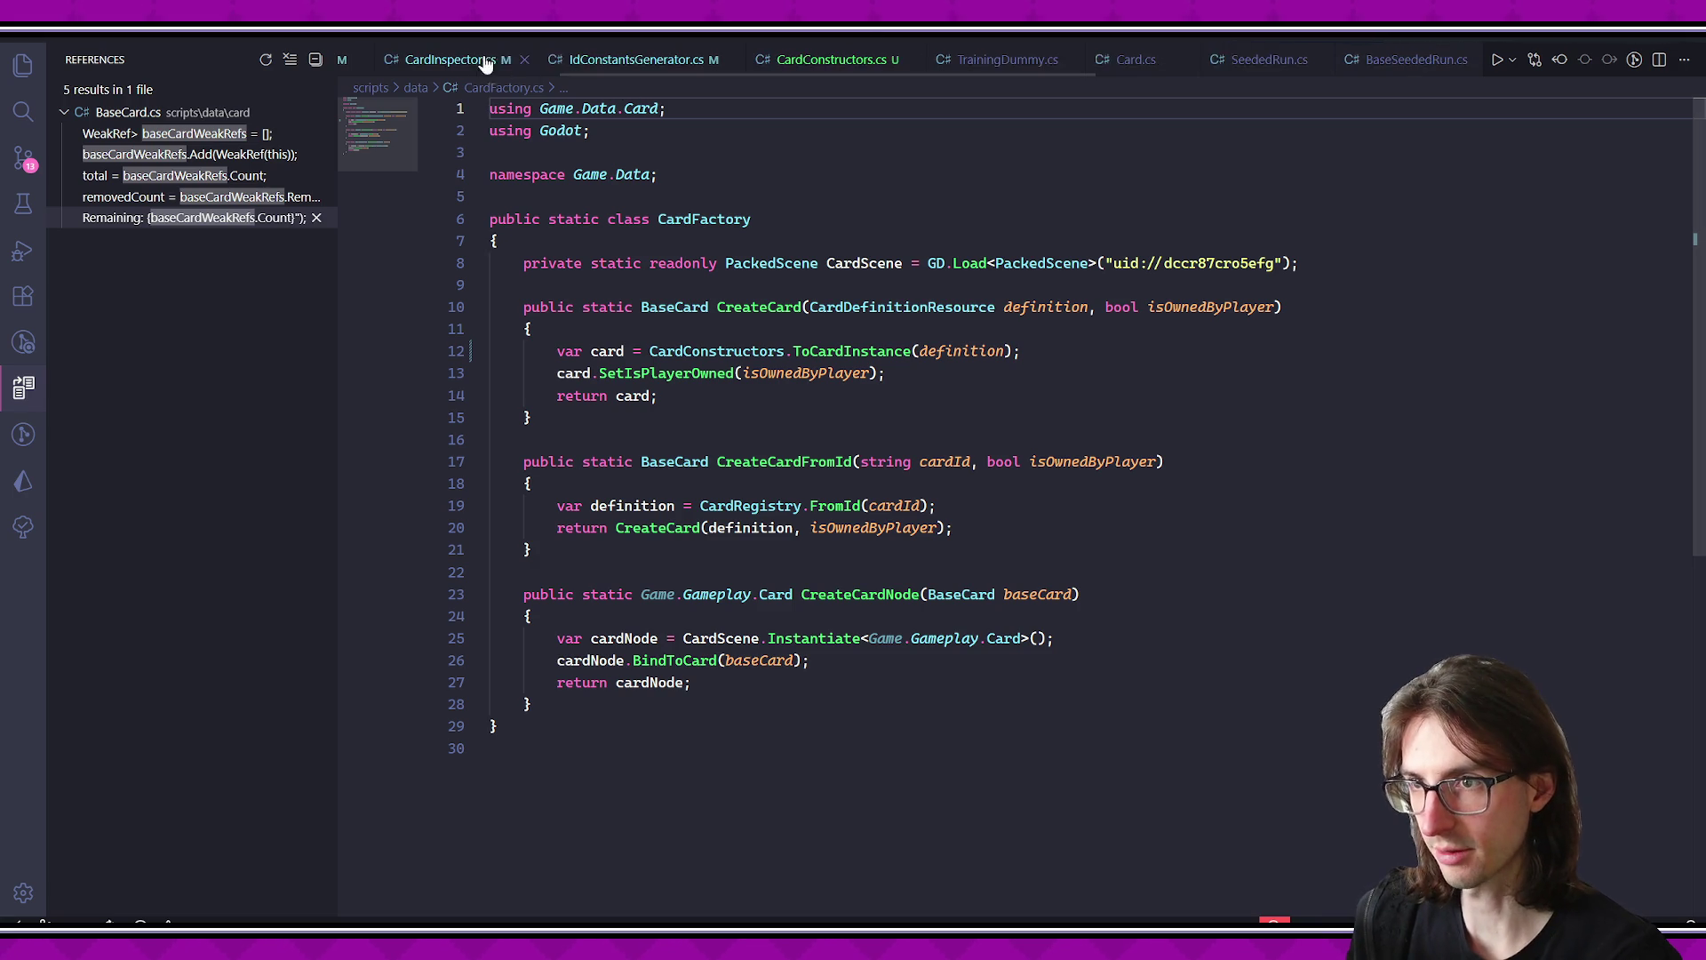
left_click(391, 60)
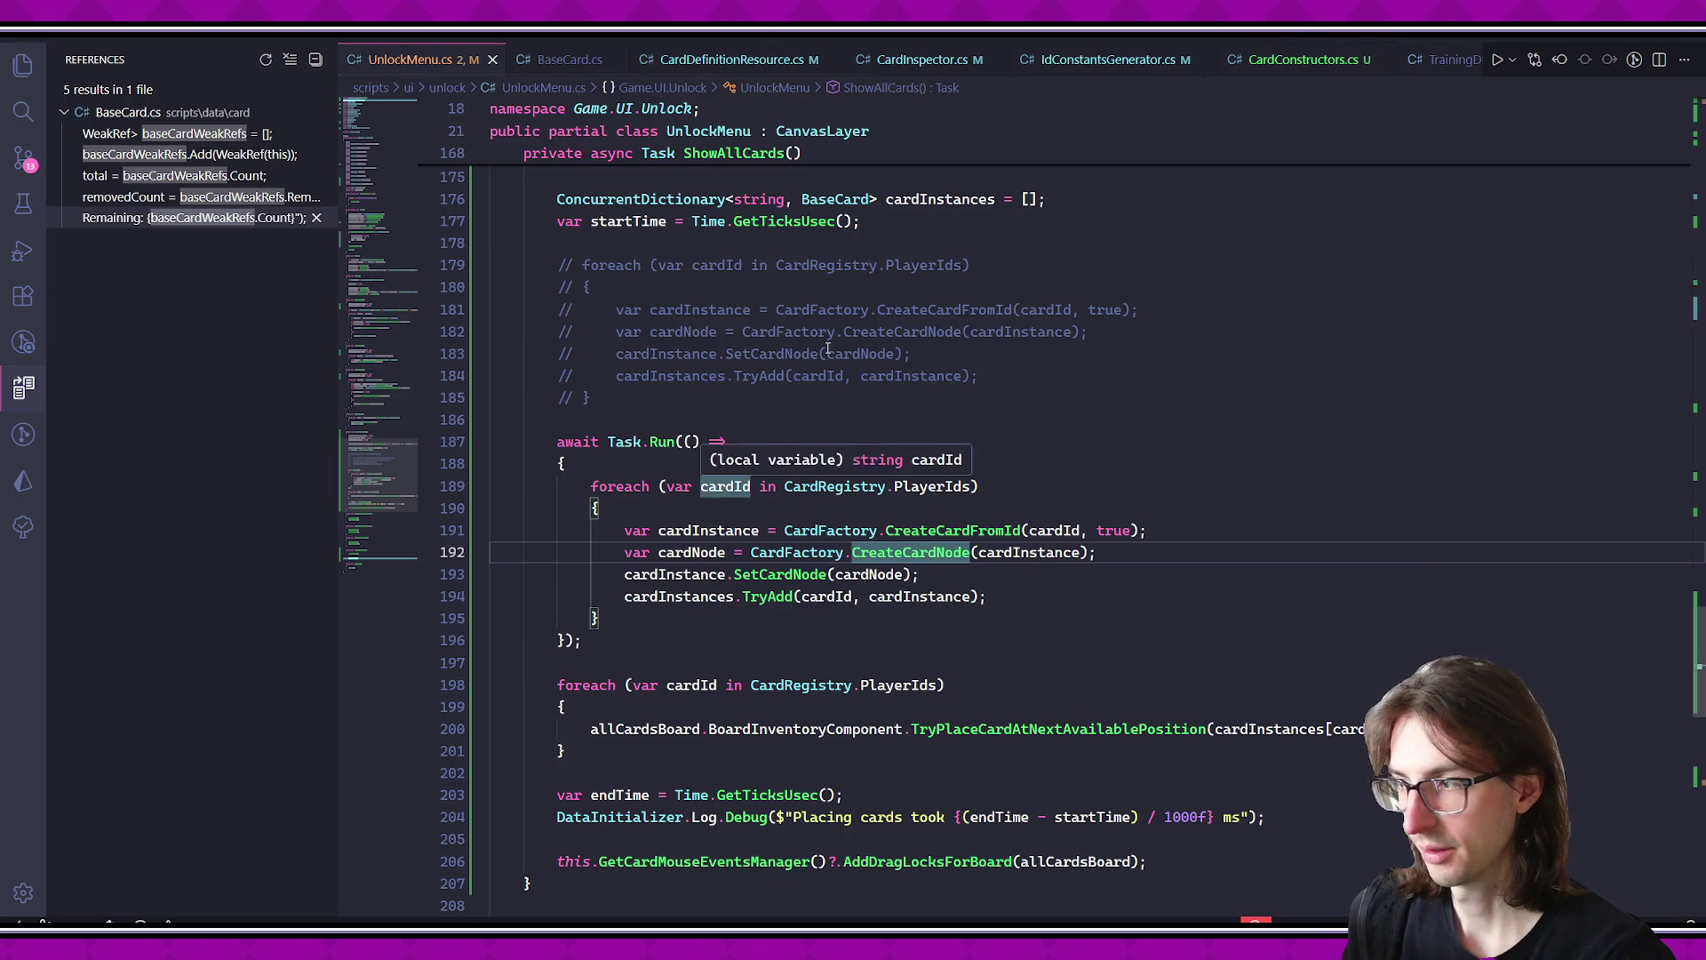
- Delete the unused System.Collections.Generic import from UnlockMenu.cs and save
scroll(725, 489, "up", 20)
triple_click(960, 131)
key("Delete")
scroll(705, 421, "down", 20)
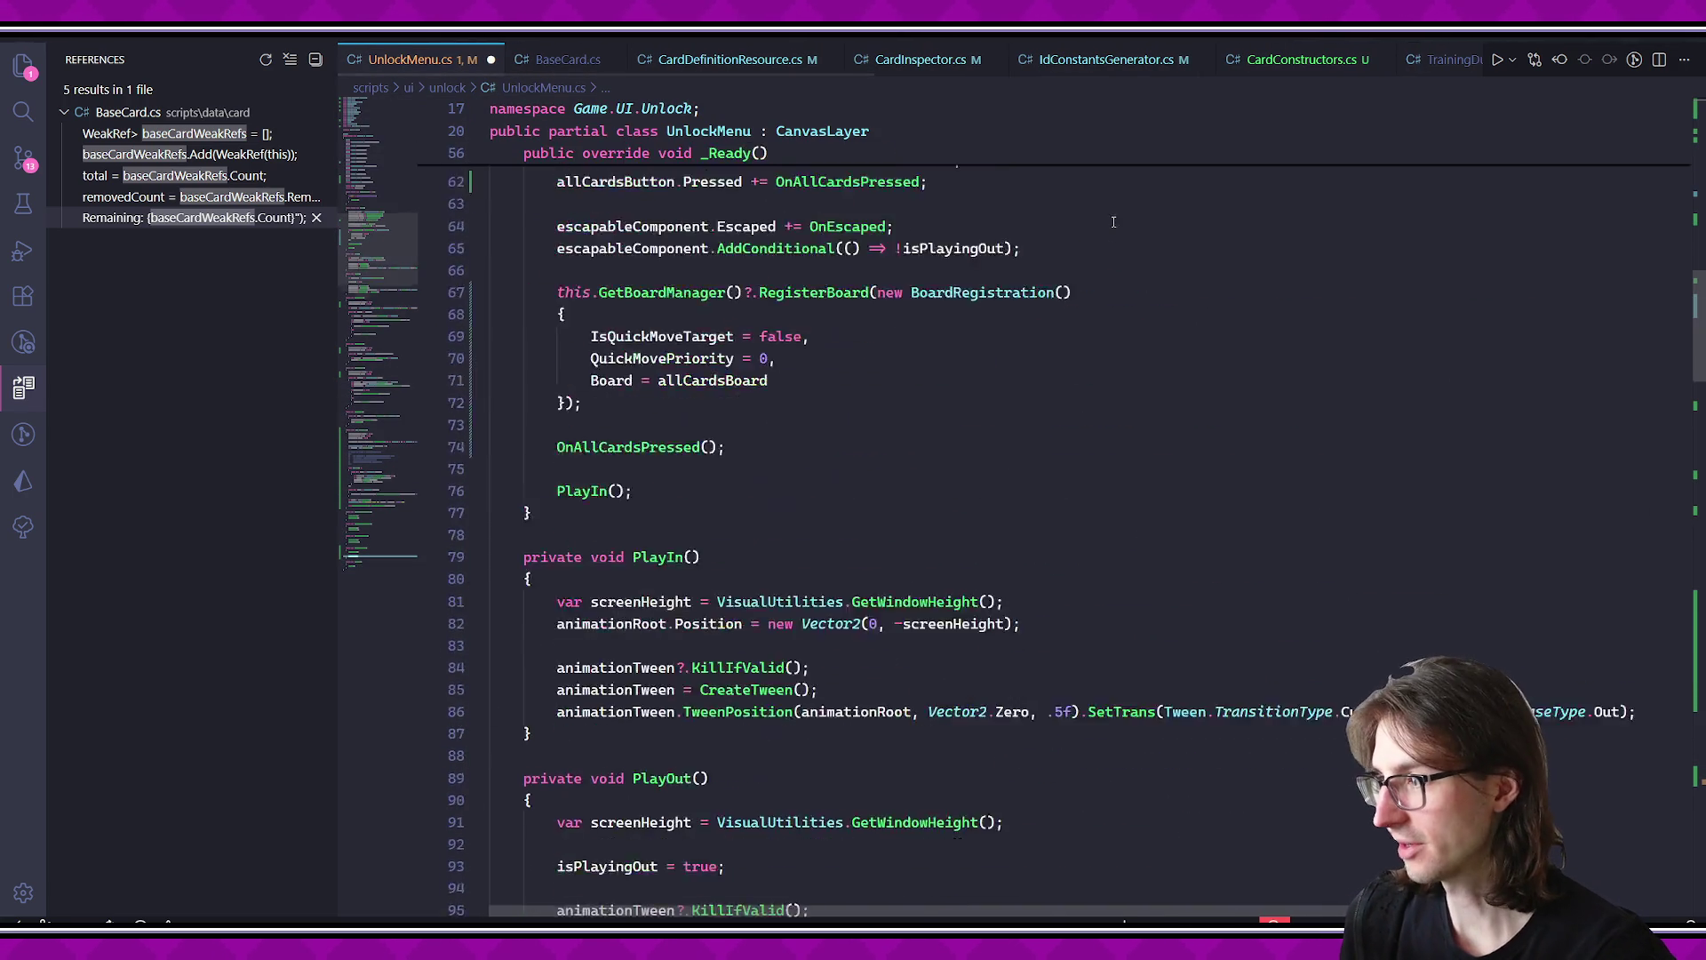
left_click_drag(705, 424, 866, 784)
left_click(867, 783)
scroll(818, 613, "down", 3)
key("ctrl+s")
- Review the Task.Run card-loading block in ShowAllCards
scroll(817, 613, "down", 1)
mouse_move(498, 608)
left_mouse_down()
mouse_move(800, 742)
mouse_move(586, 806)
left_mouse_up()
key("Escape")
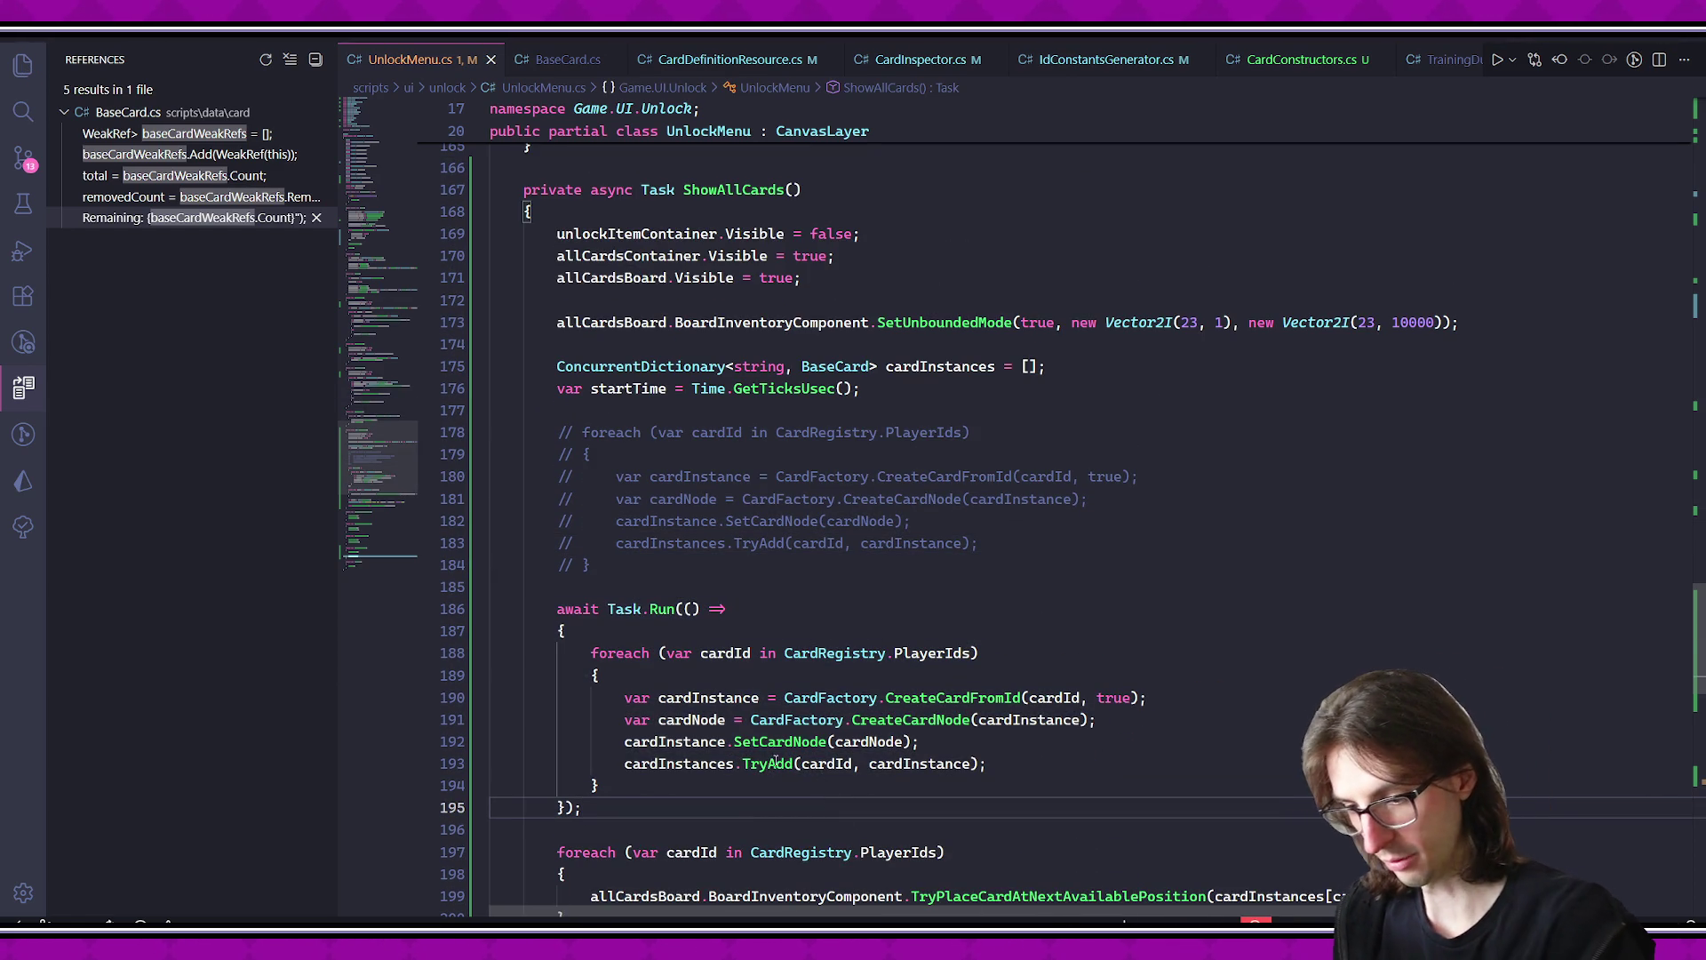
mouse_move(773, 766)
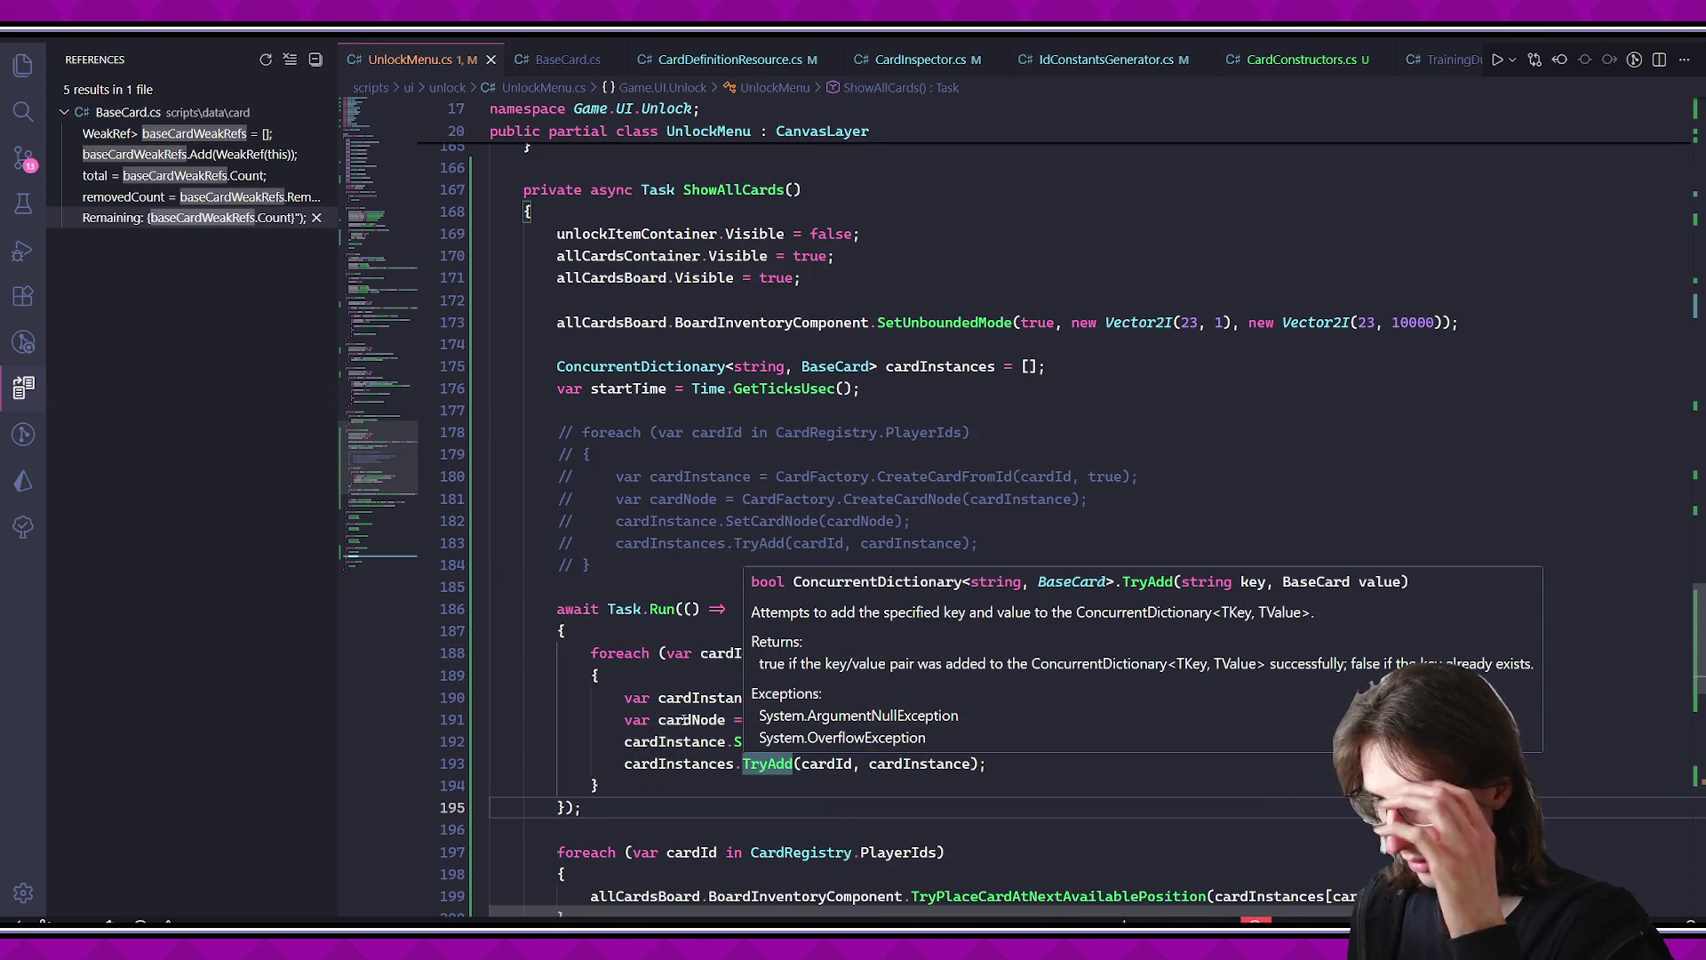
left_click(756, 787)
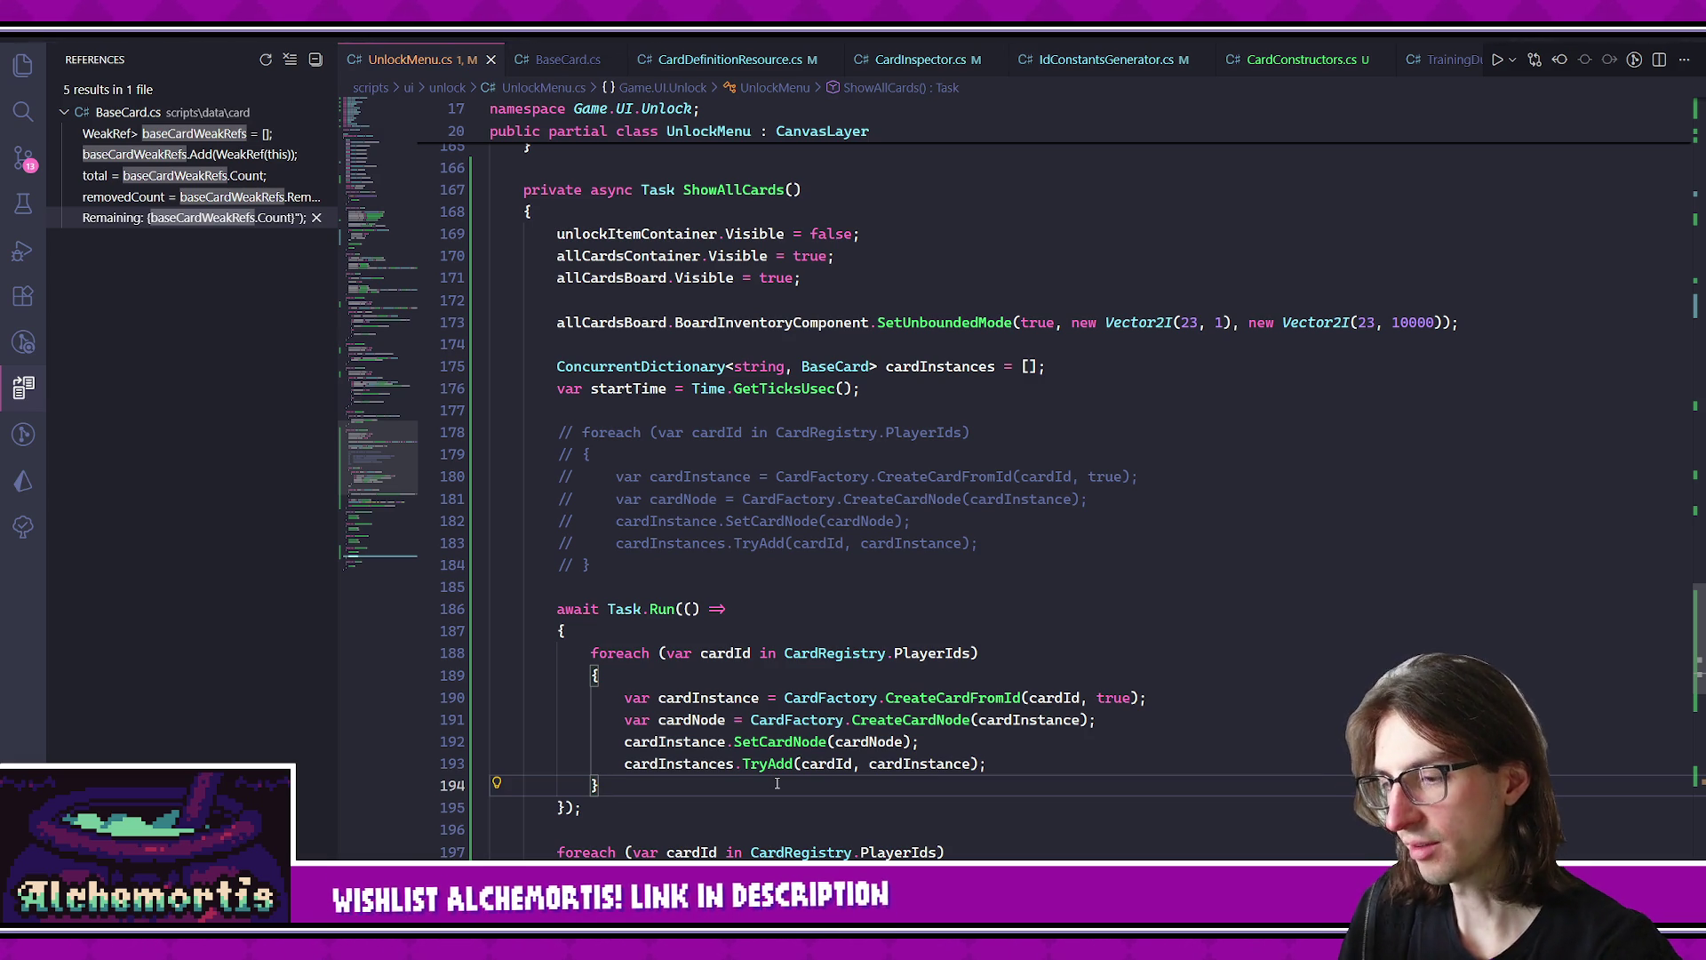
left_click(763, 624)
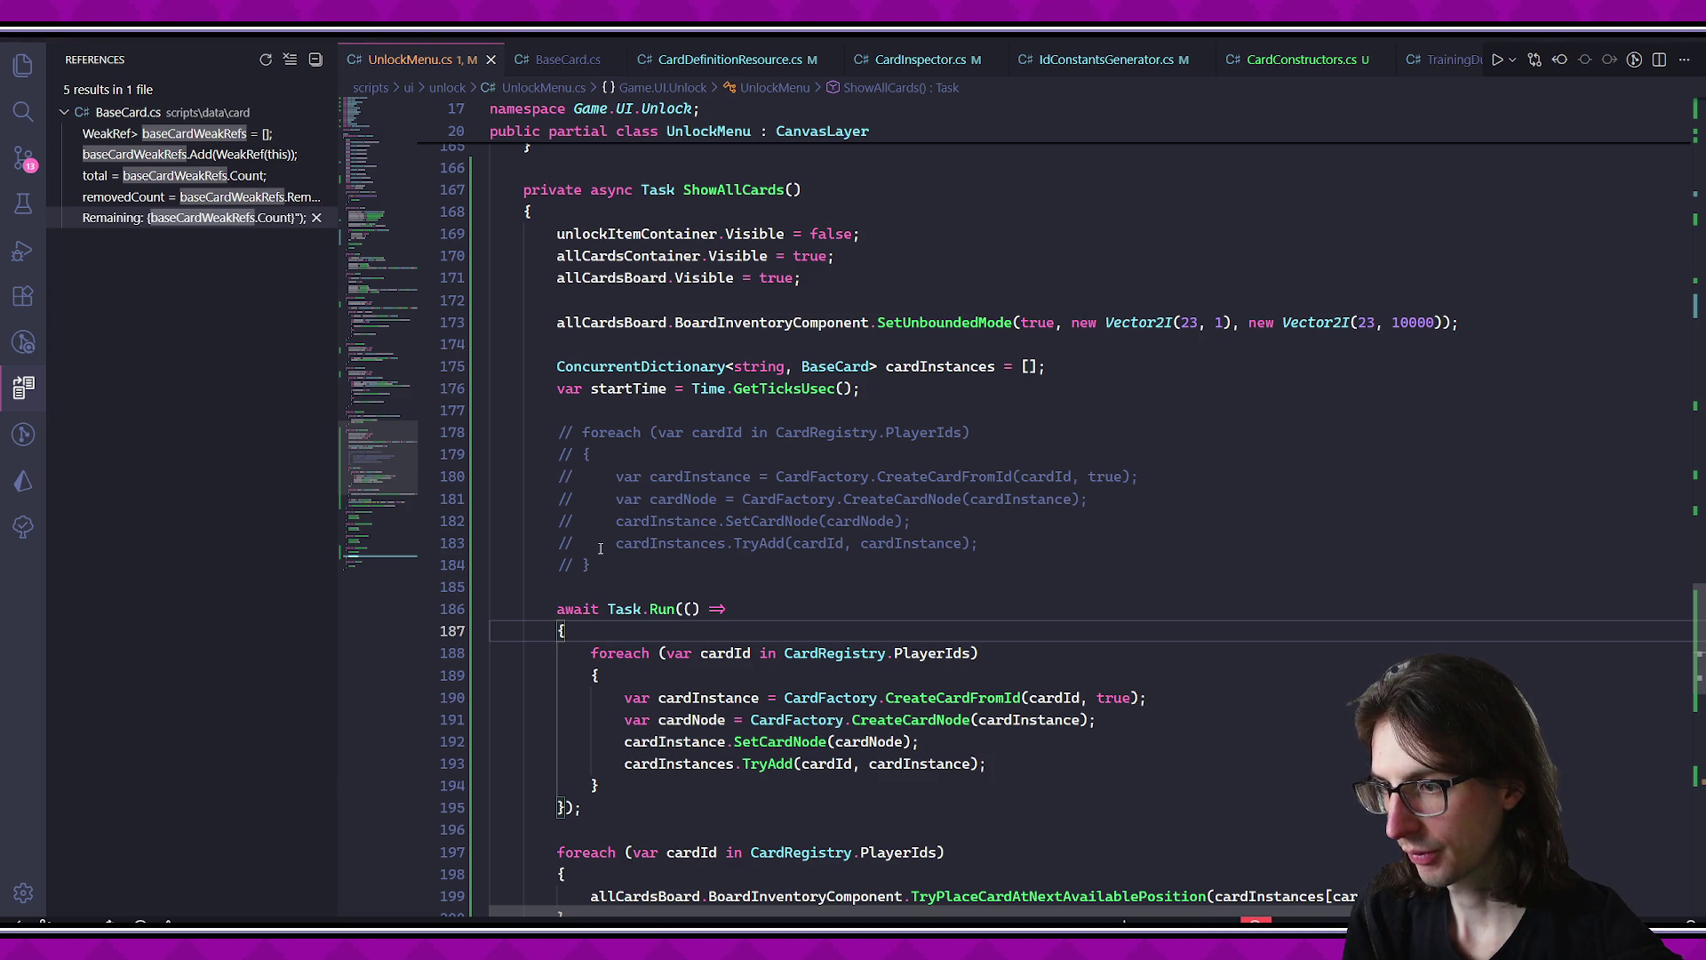
scroll(600, 549, "down", 2)
mouse_move(586, 706)
left_mouse_down()
mouse_move(478, 552)
mouse_move(485, 507)
left_mouse_up()
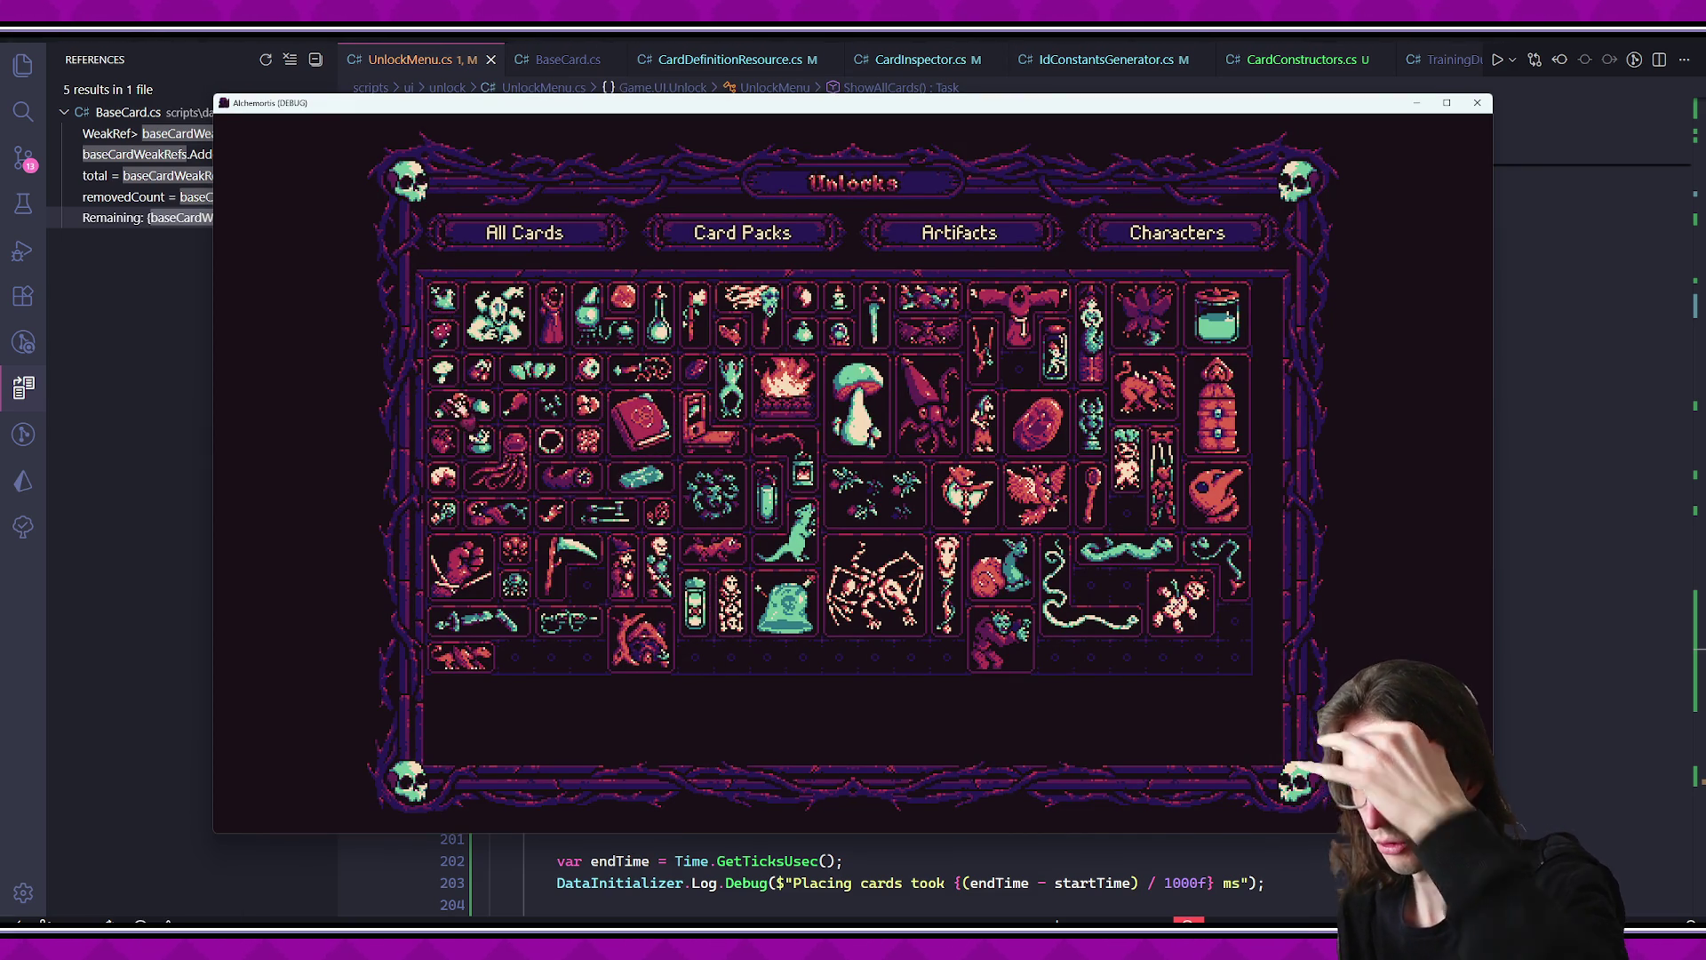
- In Godot's Remote scene tree, expand UnlockMenu through its containers down to AllCardsBoard
left_click(194, 888)
key("alt+Tab")
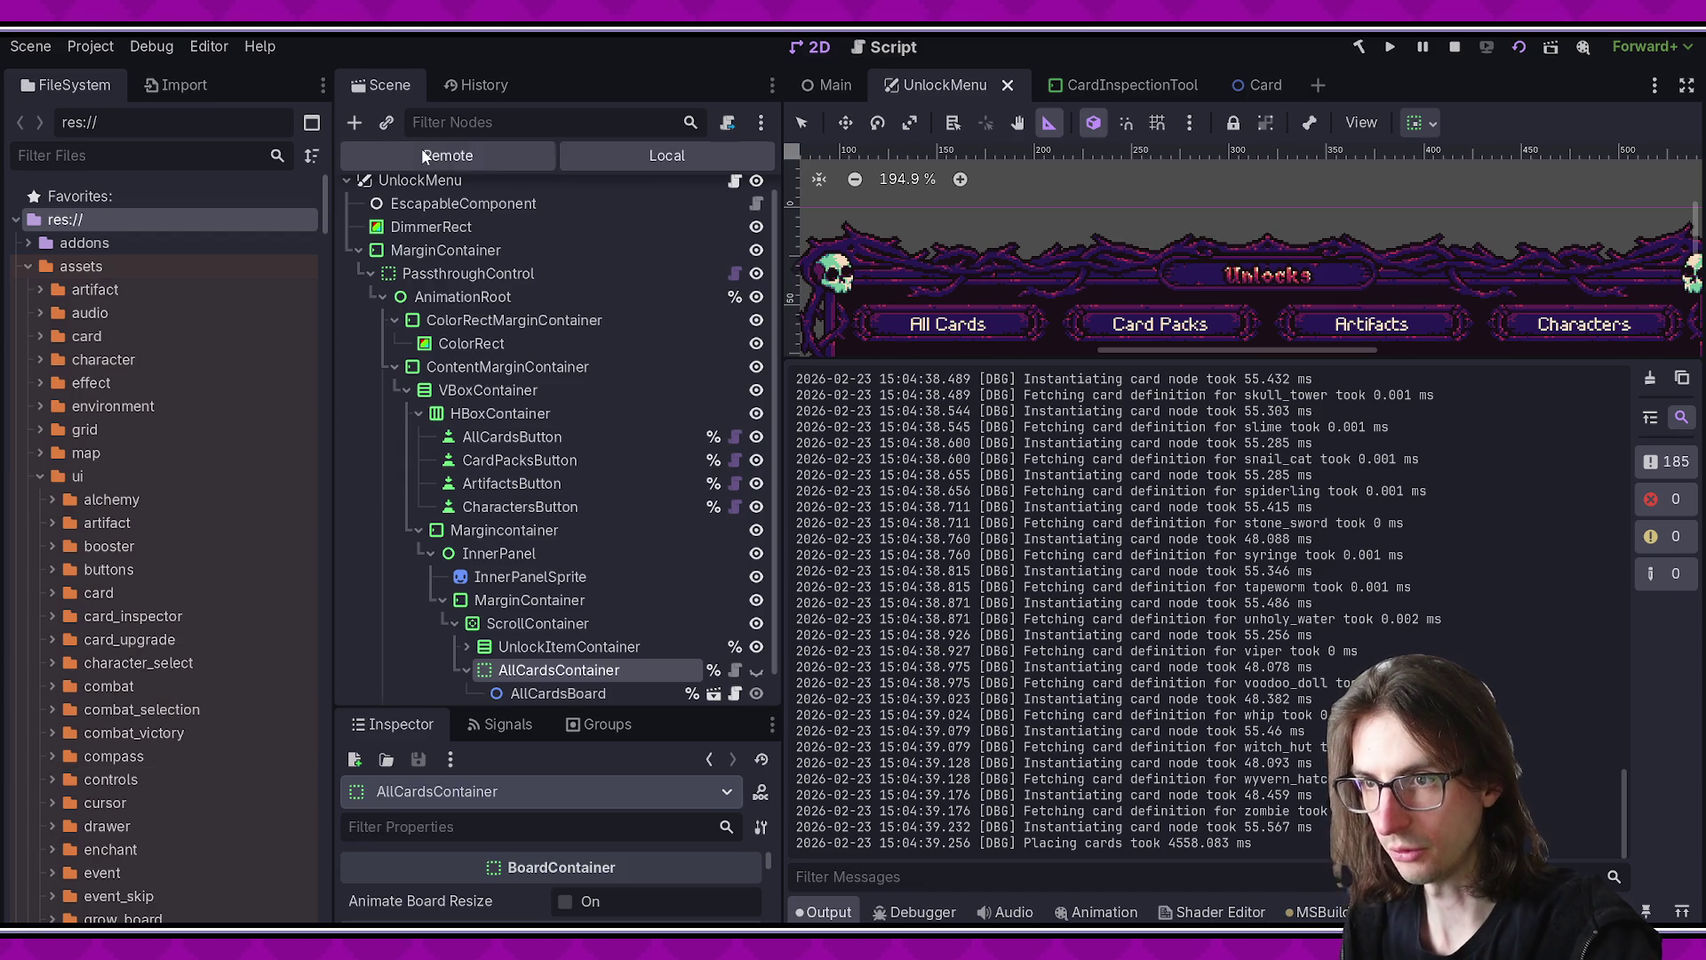
left_click(423, 155)
left_click(350, 430)
left_click(371, 507)
left_click(382, 523)
left_click(395, 546)
left_click(406, 593)
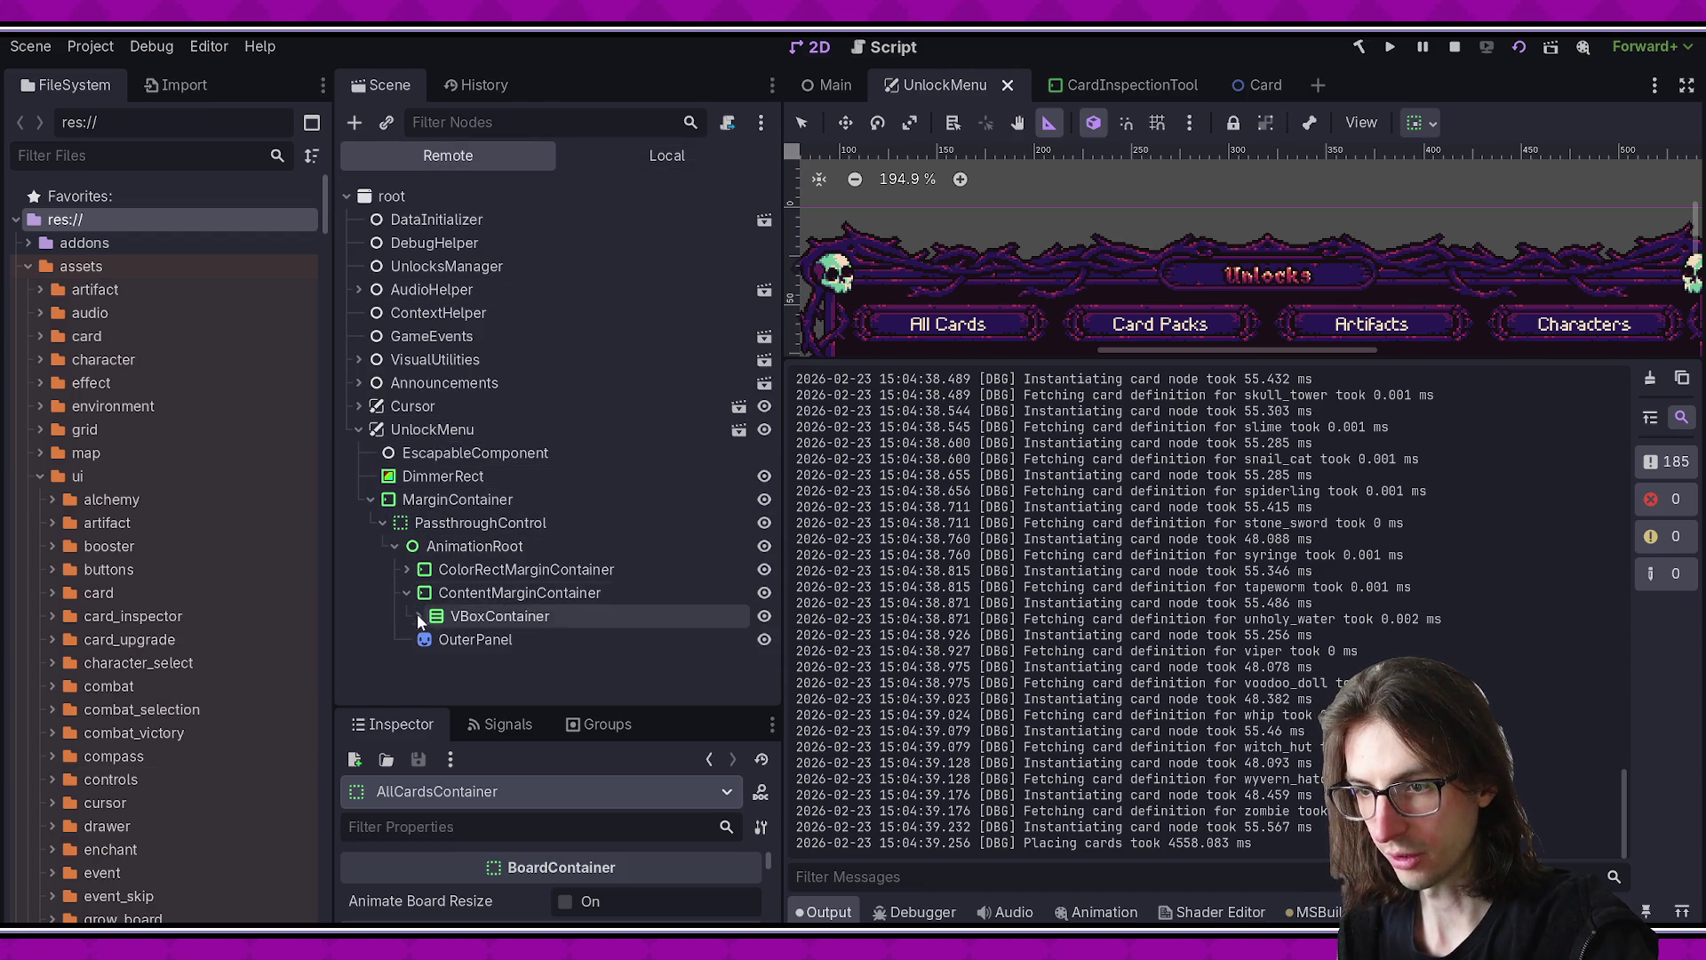
left_click(419, 616)
left_click(430, 662)
scroll(416, 629, "down", 1)
left_click(442, 659)
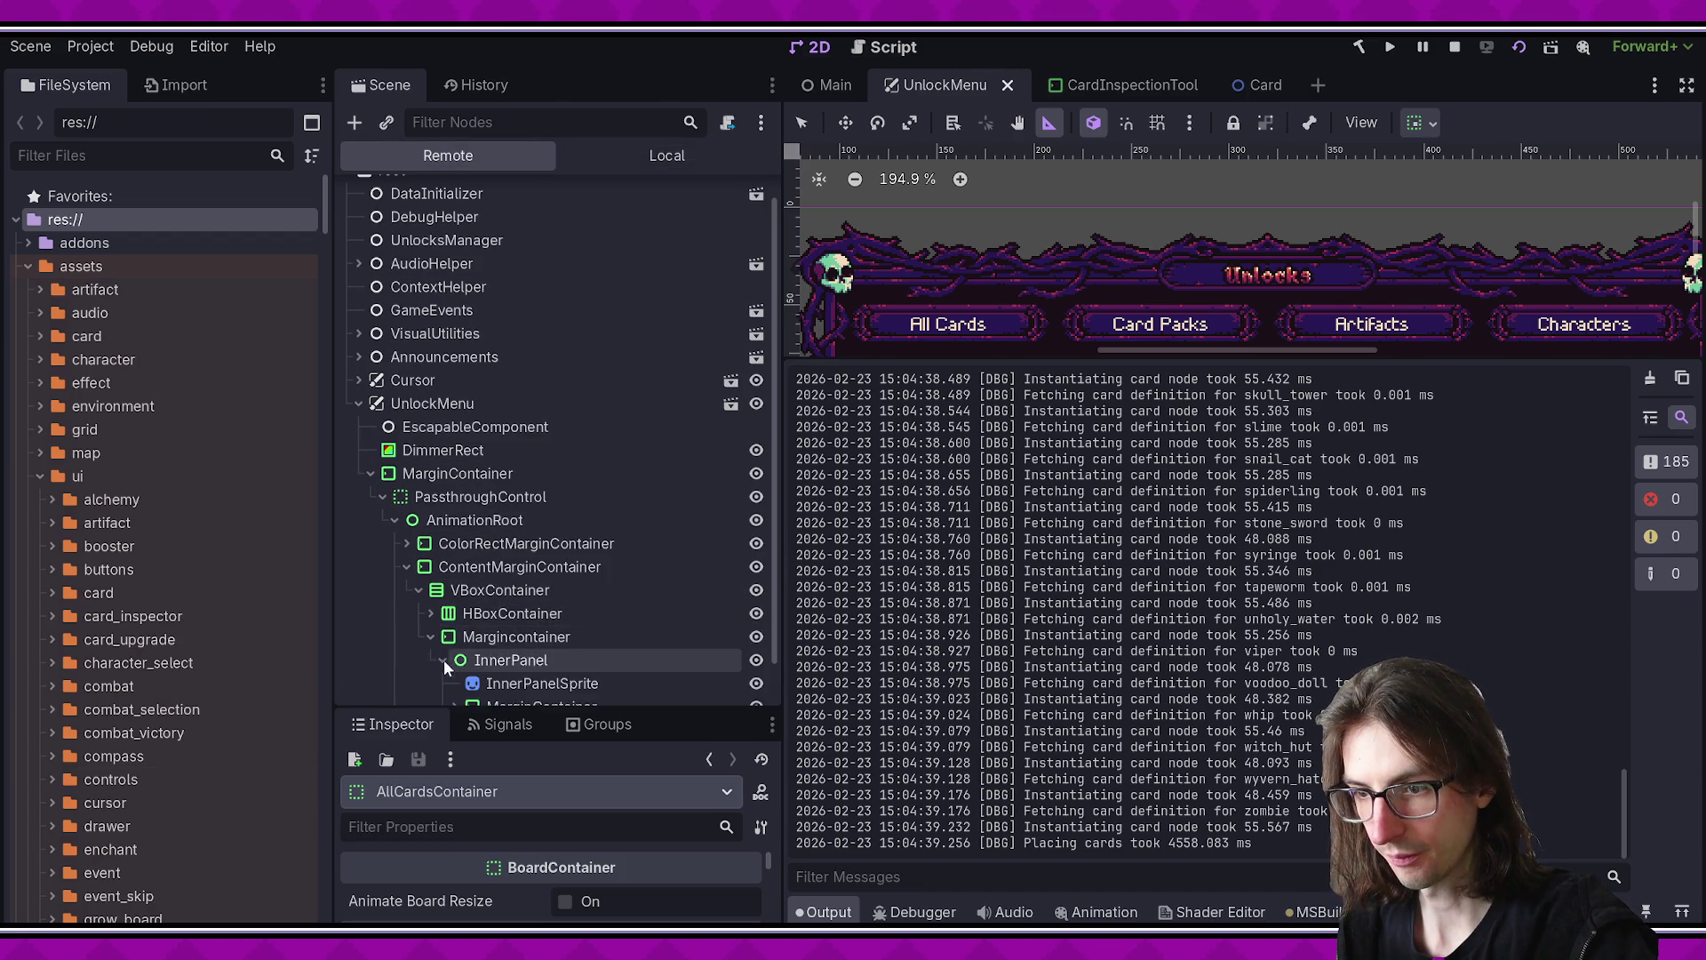
scroll(426, 635, "down", 2)
left_click(457, 652)
scroll(456, 652, "down", 1)
left_click(466, 653)
scroll(458, 647, "down", 5)
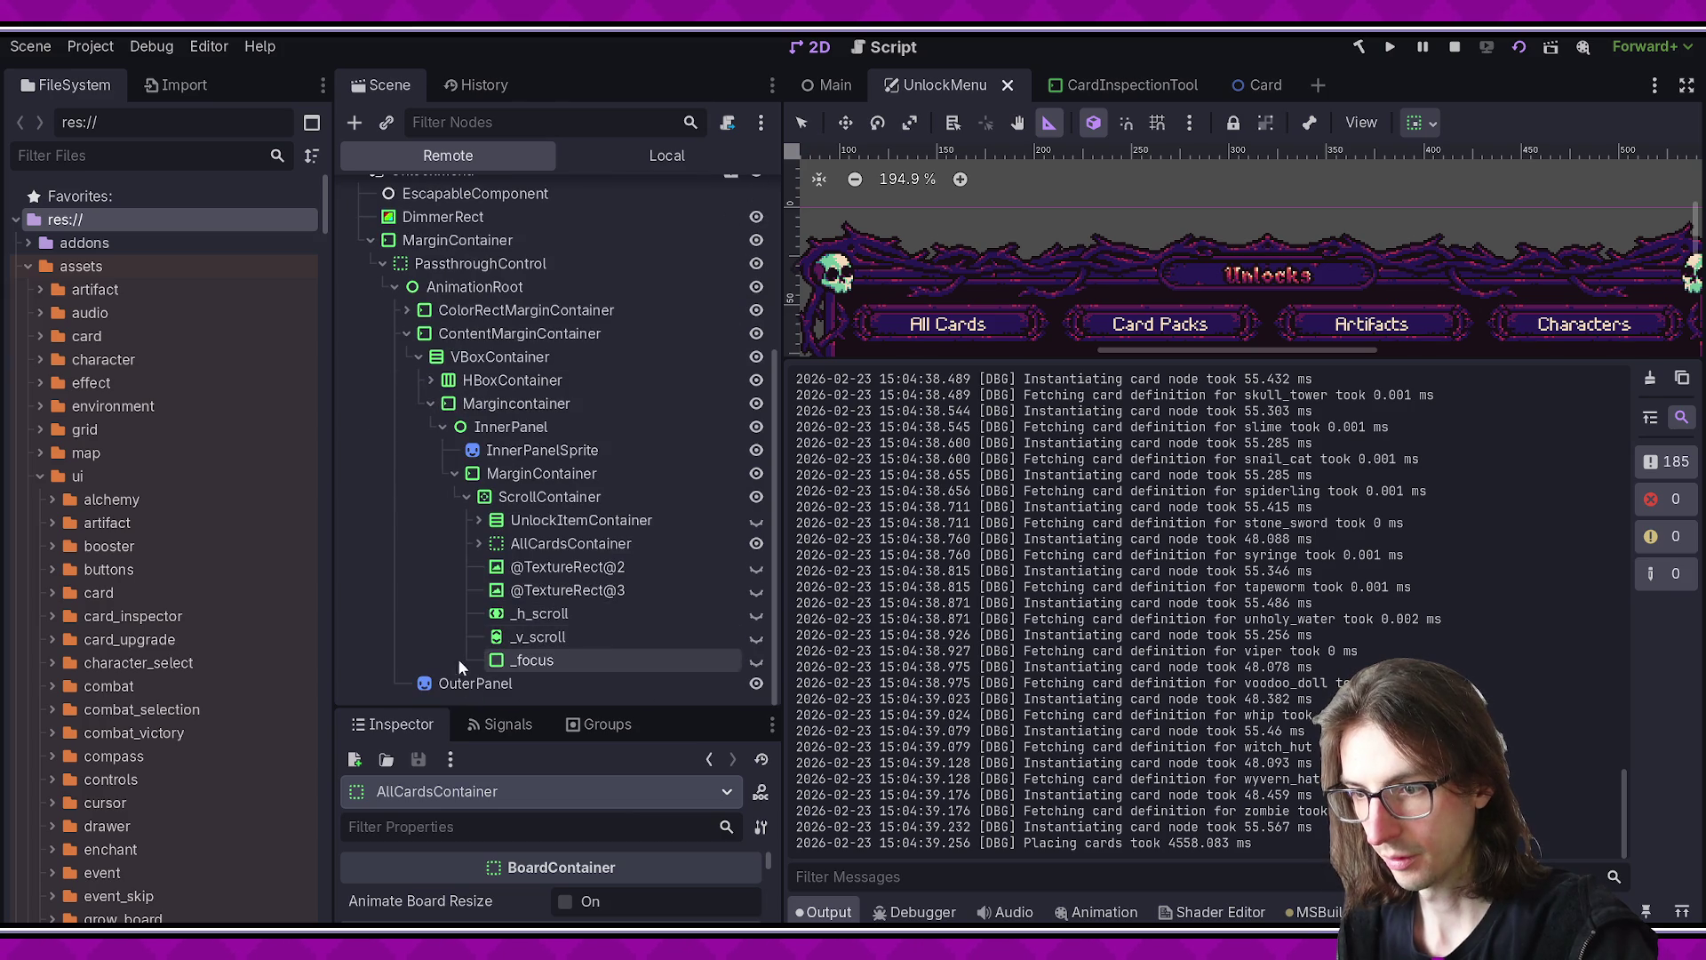
left_click(479, 543)
left_click(490, 566)
scroll(515, 601, "down", 4)
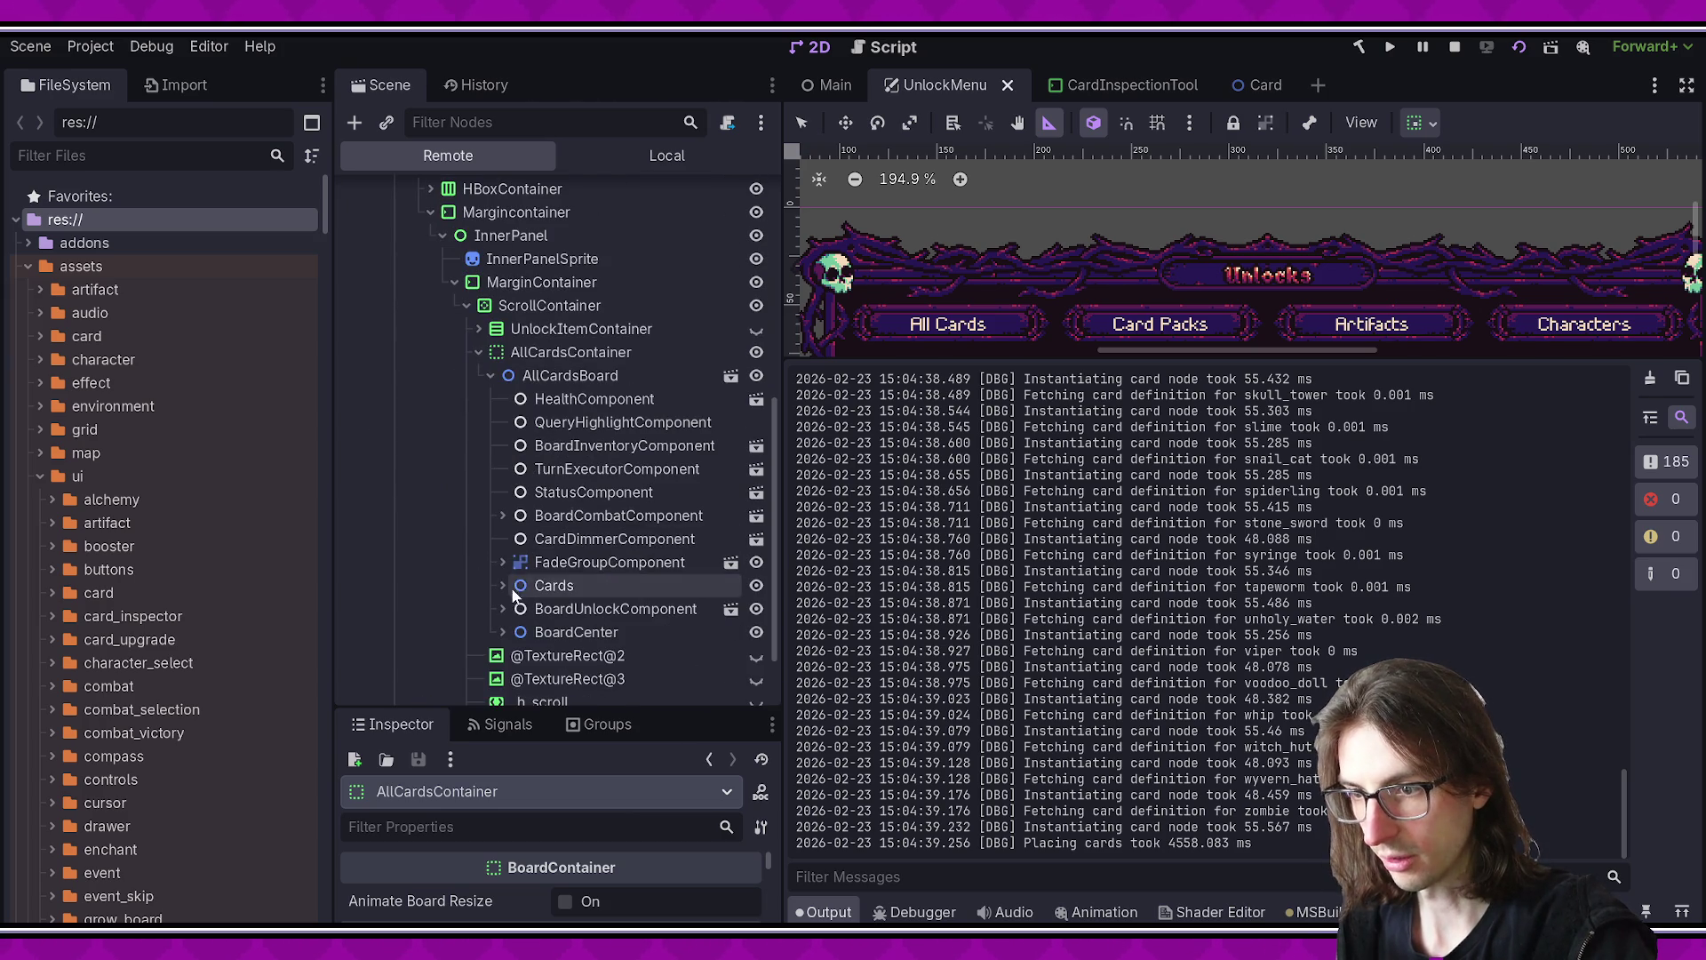
left_click(560, 376)
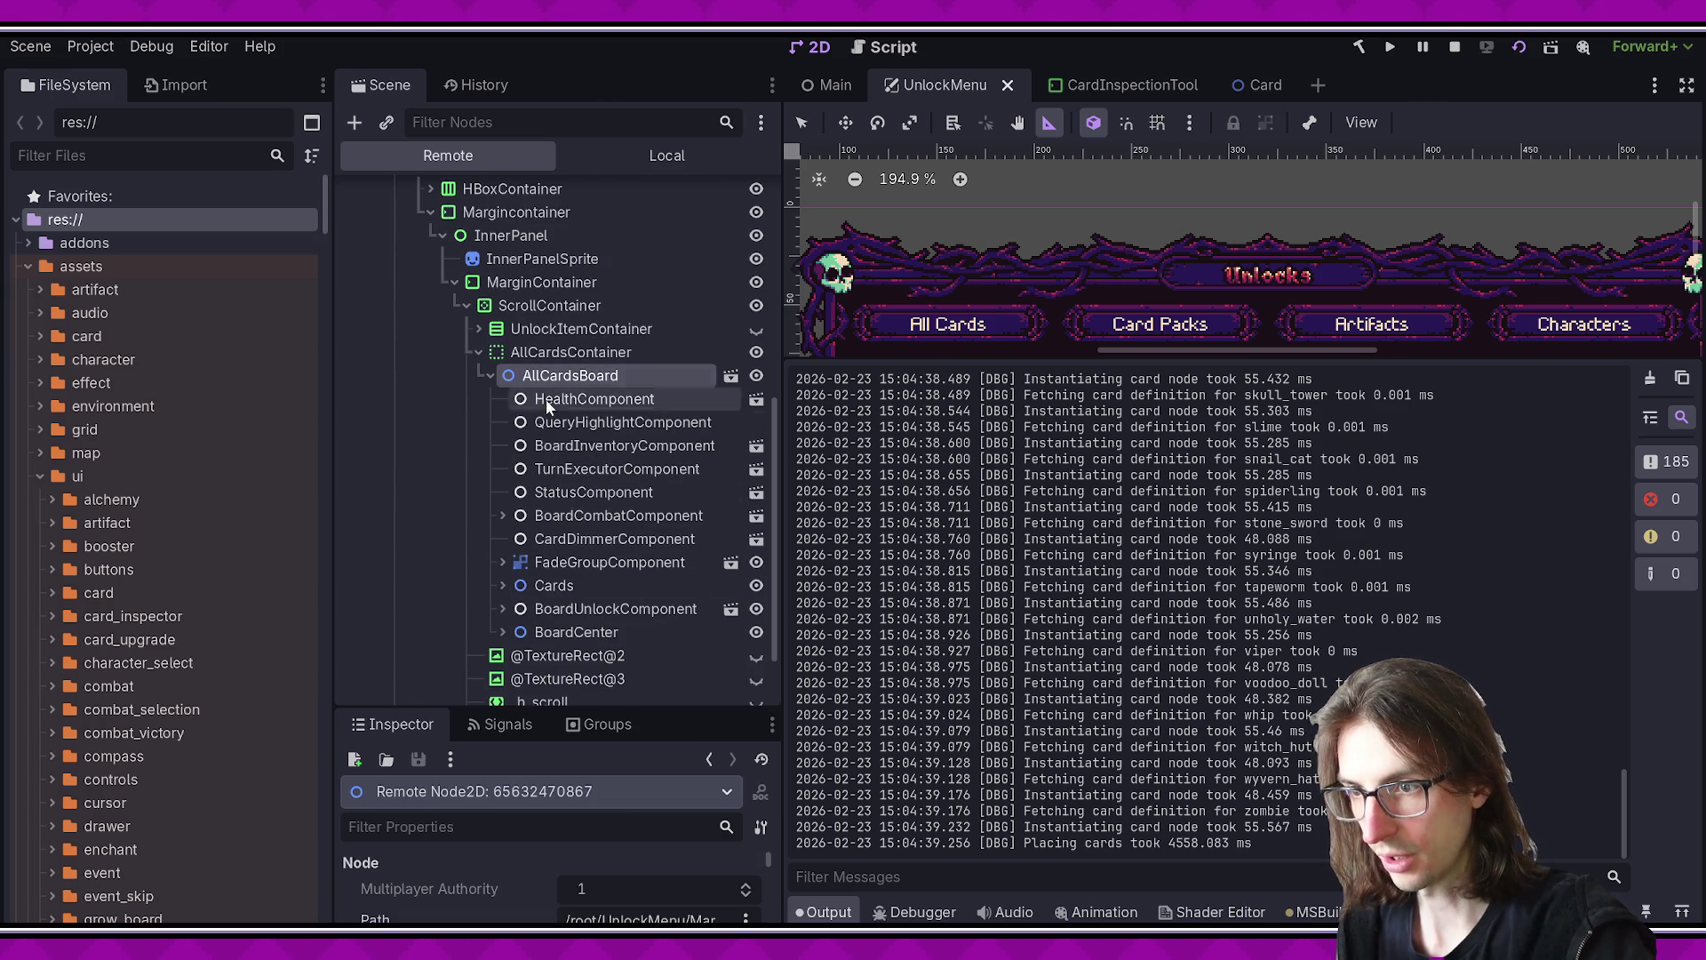
left_click(499, 583)
scroll(505, 551, "down", 10)
scroll(512, 522, "up", 10)
left_click(582, 608)
scroll(605, 551, "down", 10)
scroll(613, 480, "down", 15)
left_click(602, 516)
left_click(601, 492)
left_click(601, 468)
left_click(600, 445)
left_click(597, 422)
left_click(602, 399)
key("Up")
key("Up")
key("Up")
scroll(602, 391, "up", 3)
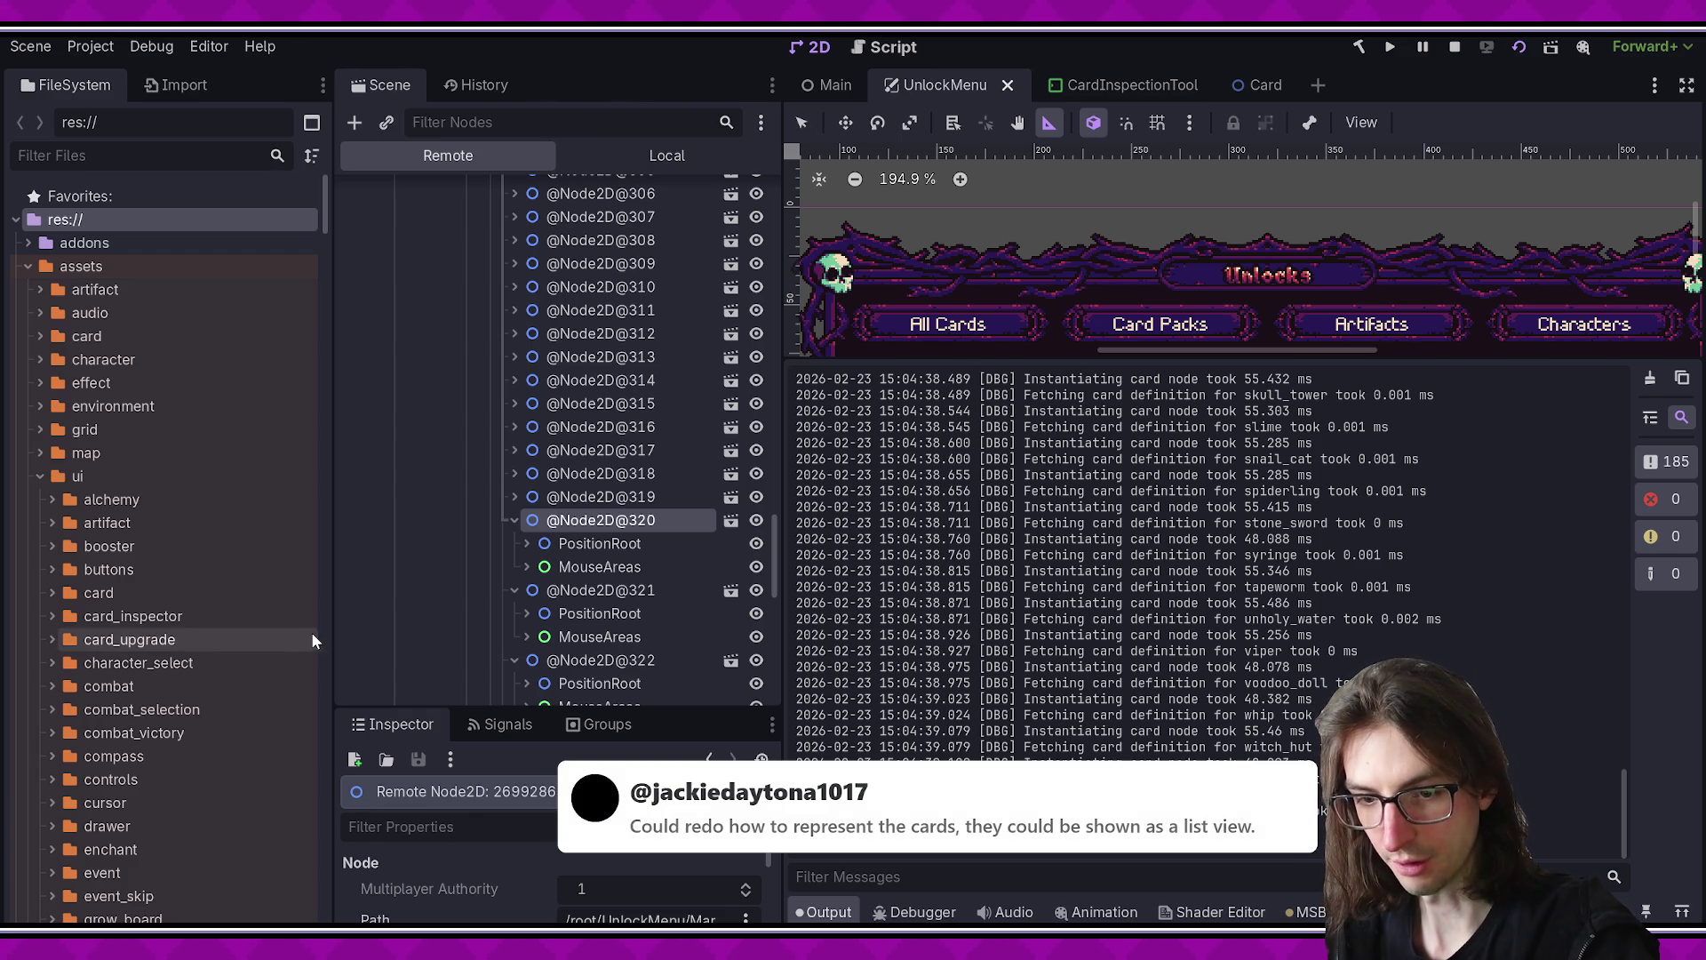
left_click(620, 498)
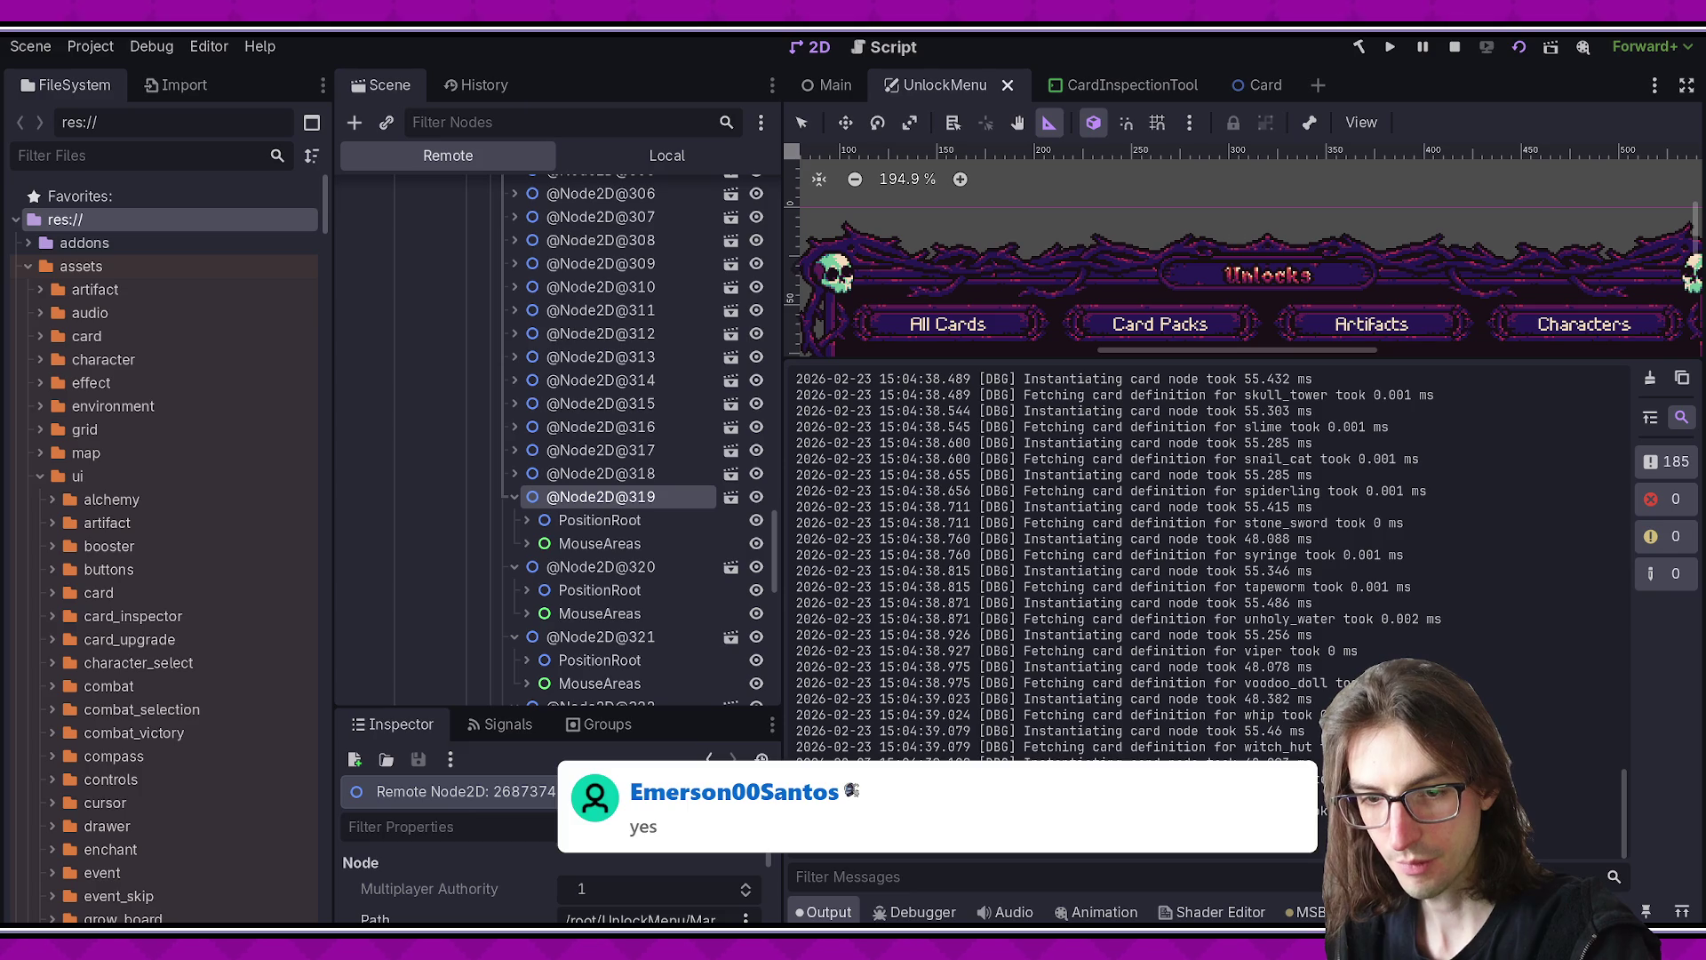
scroll(558, 444, "up", 10)
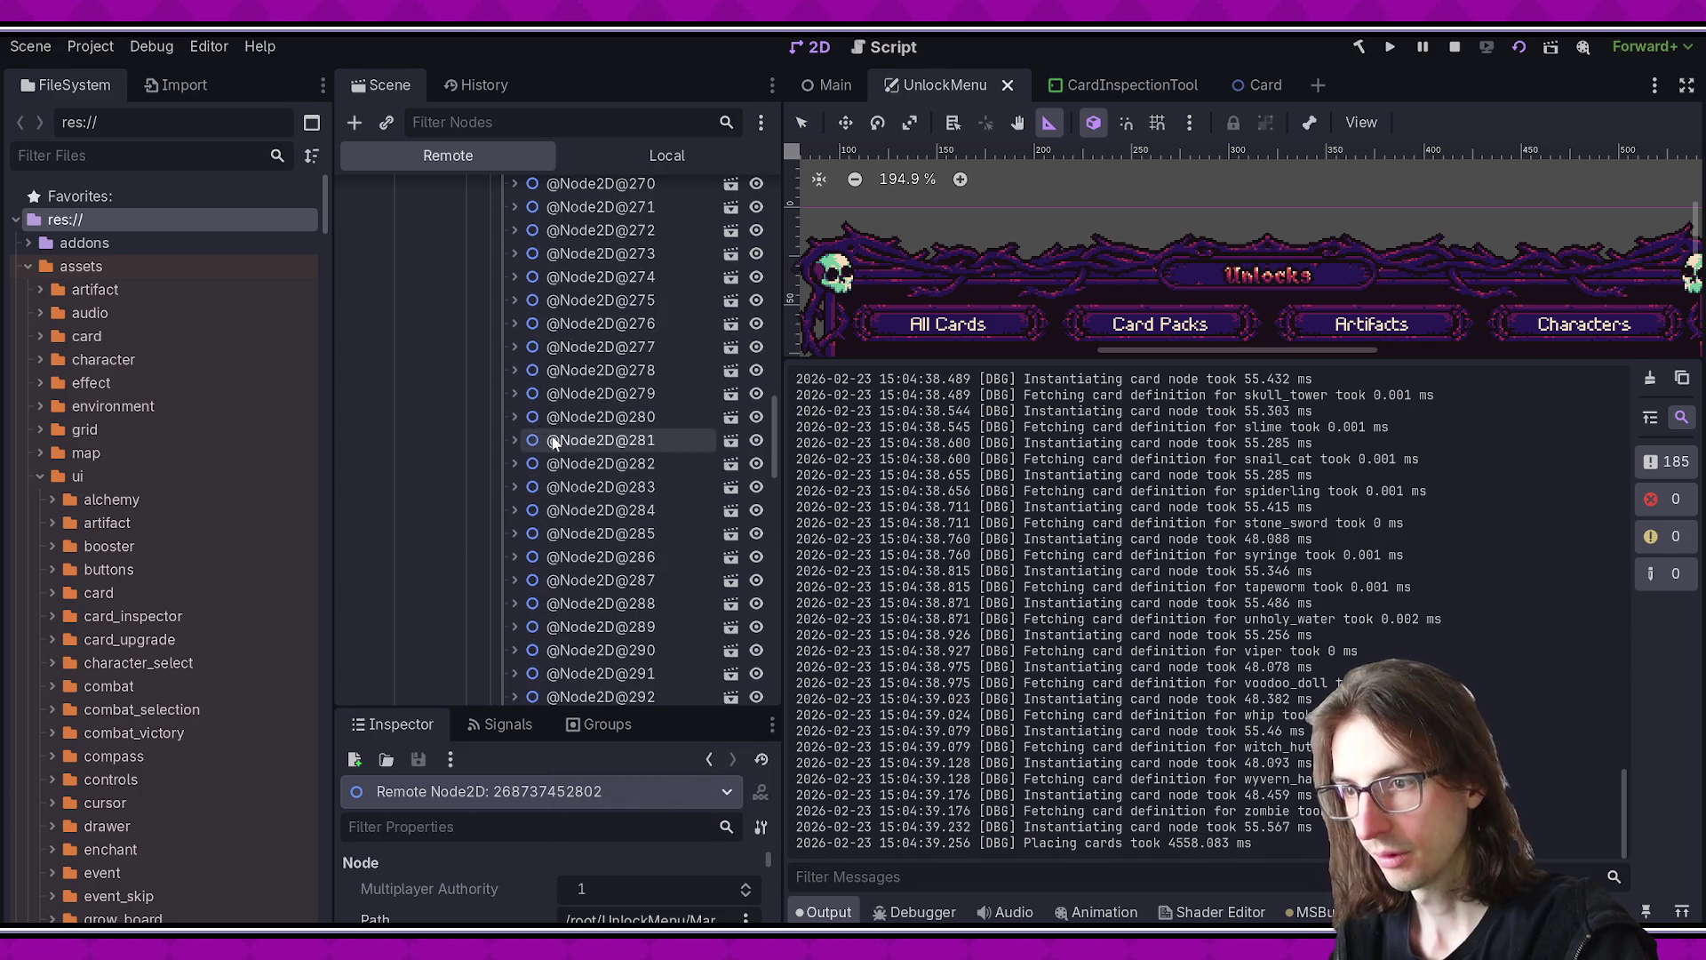
left_click(513, 440)
left_click(526, 463)
left_click(538, 487)
left_click(550, 509)
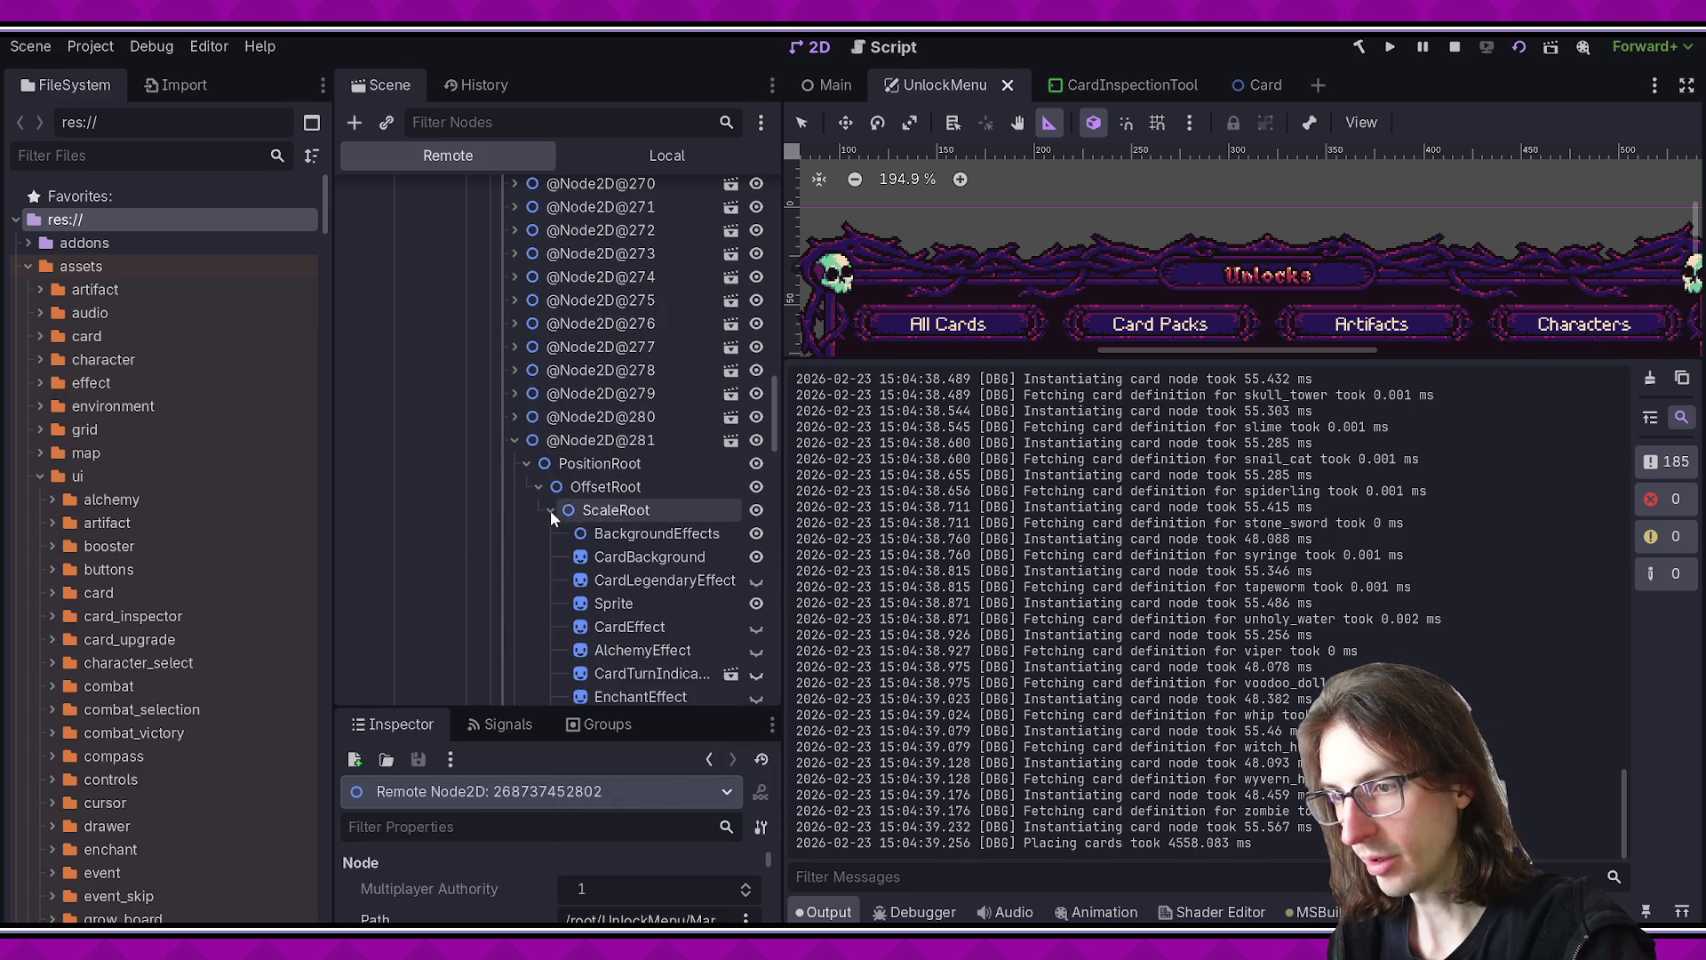
scroll(590, 546, "down", 5)
scroll(597, 497, "up", 3)
left_click(600, 461)
left_click(599, 481)
key("Up")
key("Up")
key("Up")
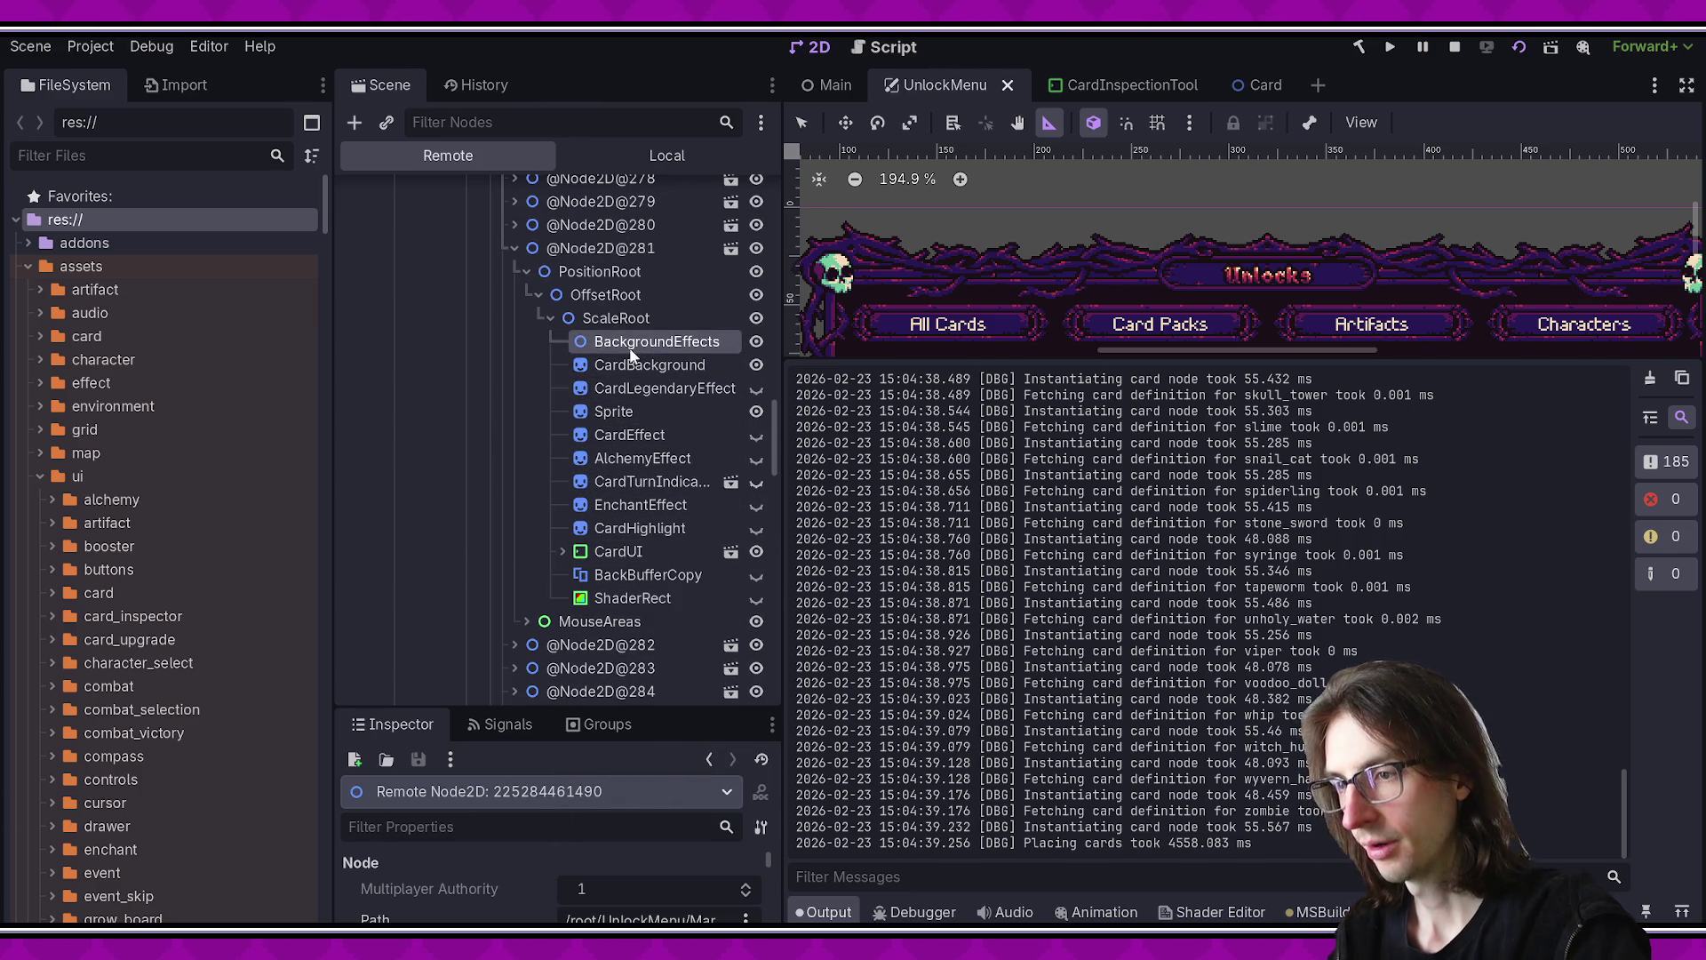
key("Up")
key("Down")
key("Up")
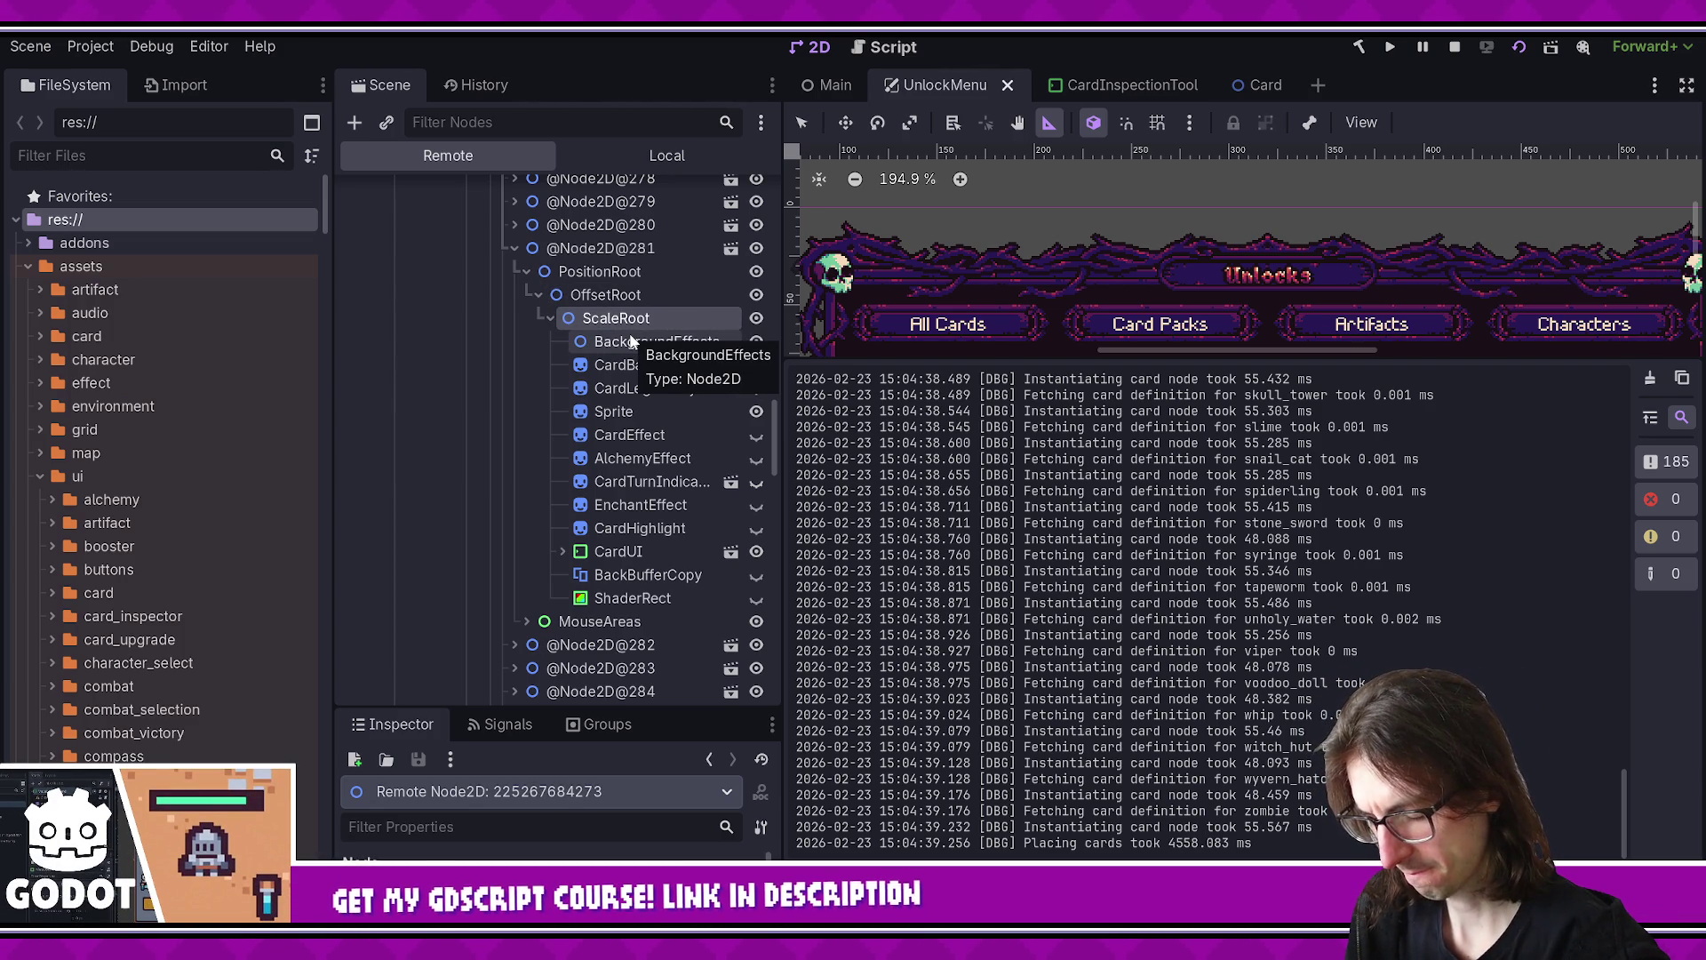
scroll(622, 373, "up", 20)
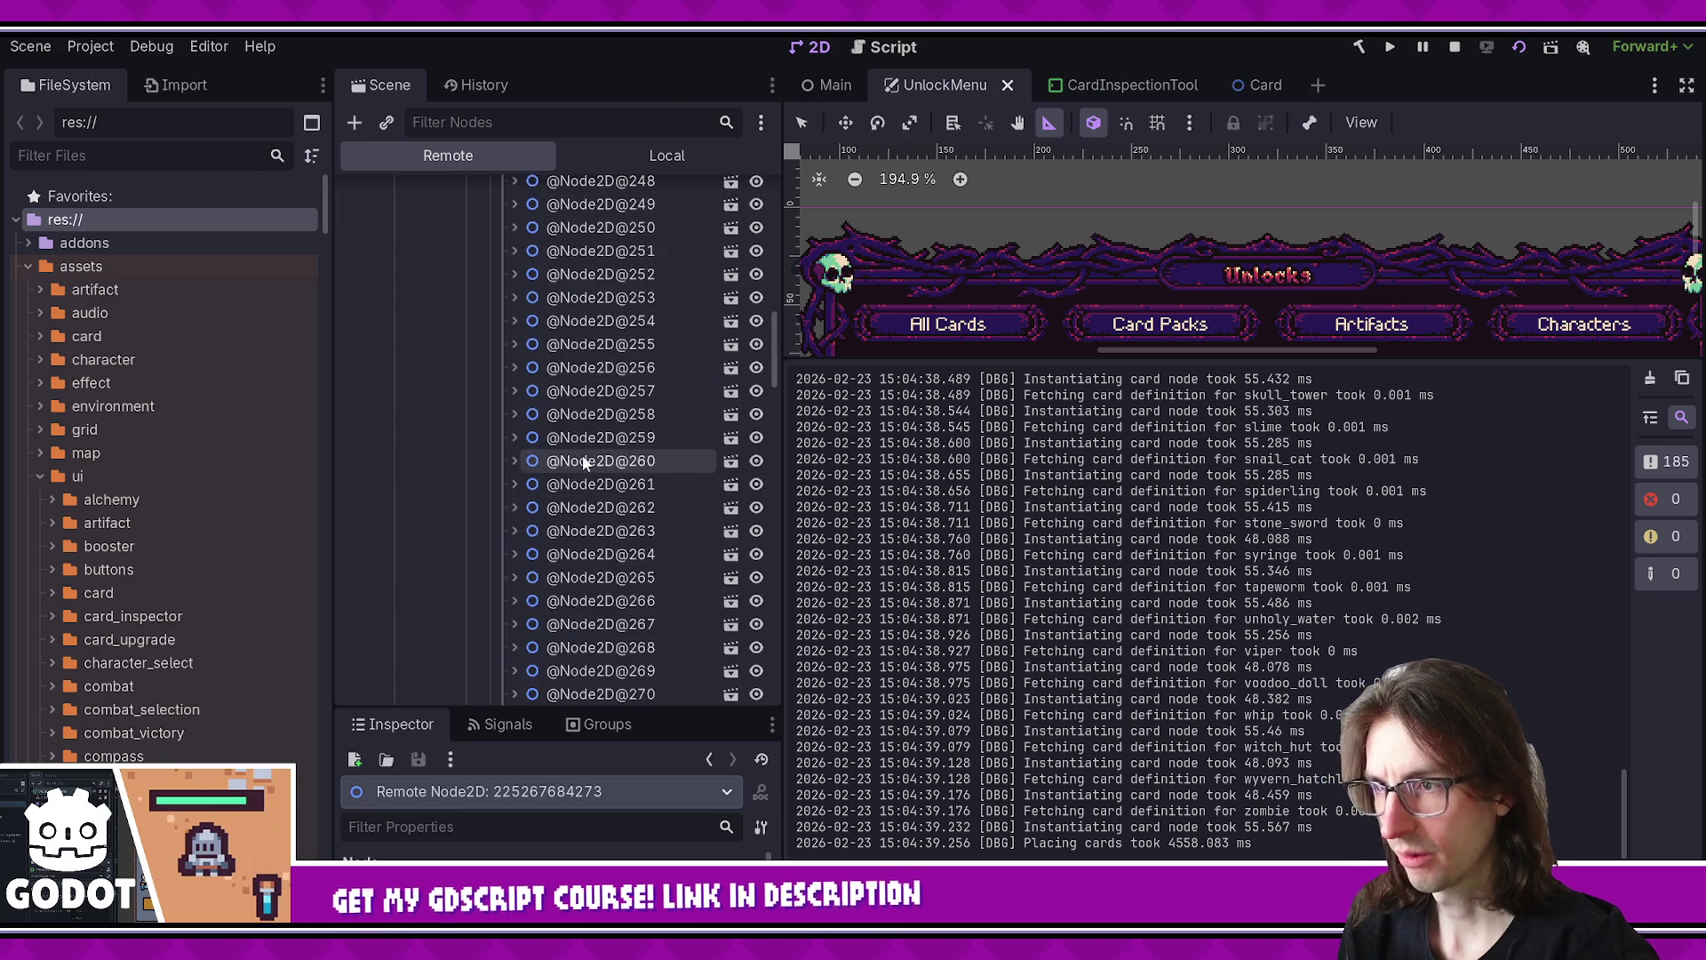
- Use Save Branch as Scene on the live AllCardsBoard node, storing it as res://scenes/AllCardsBoard.tscn
right_click(580, 439)
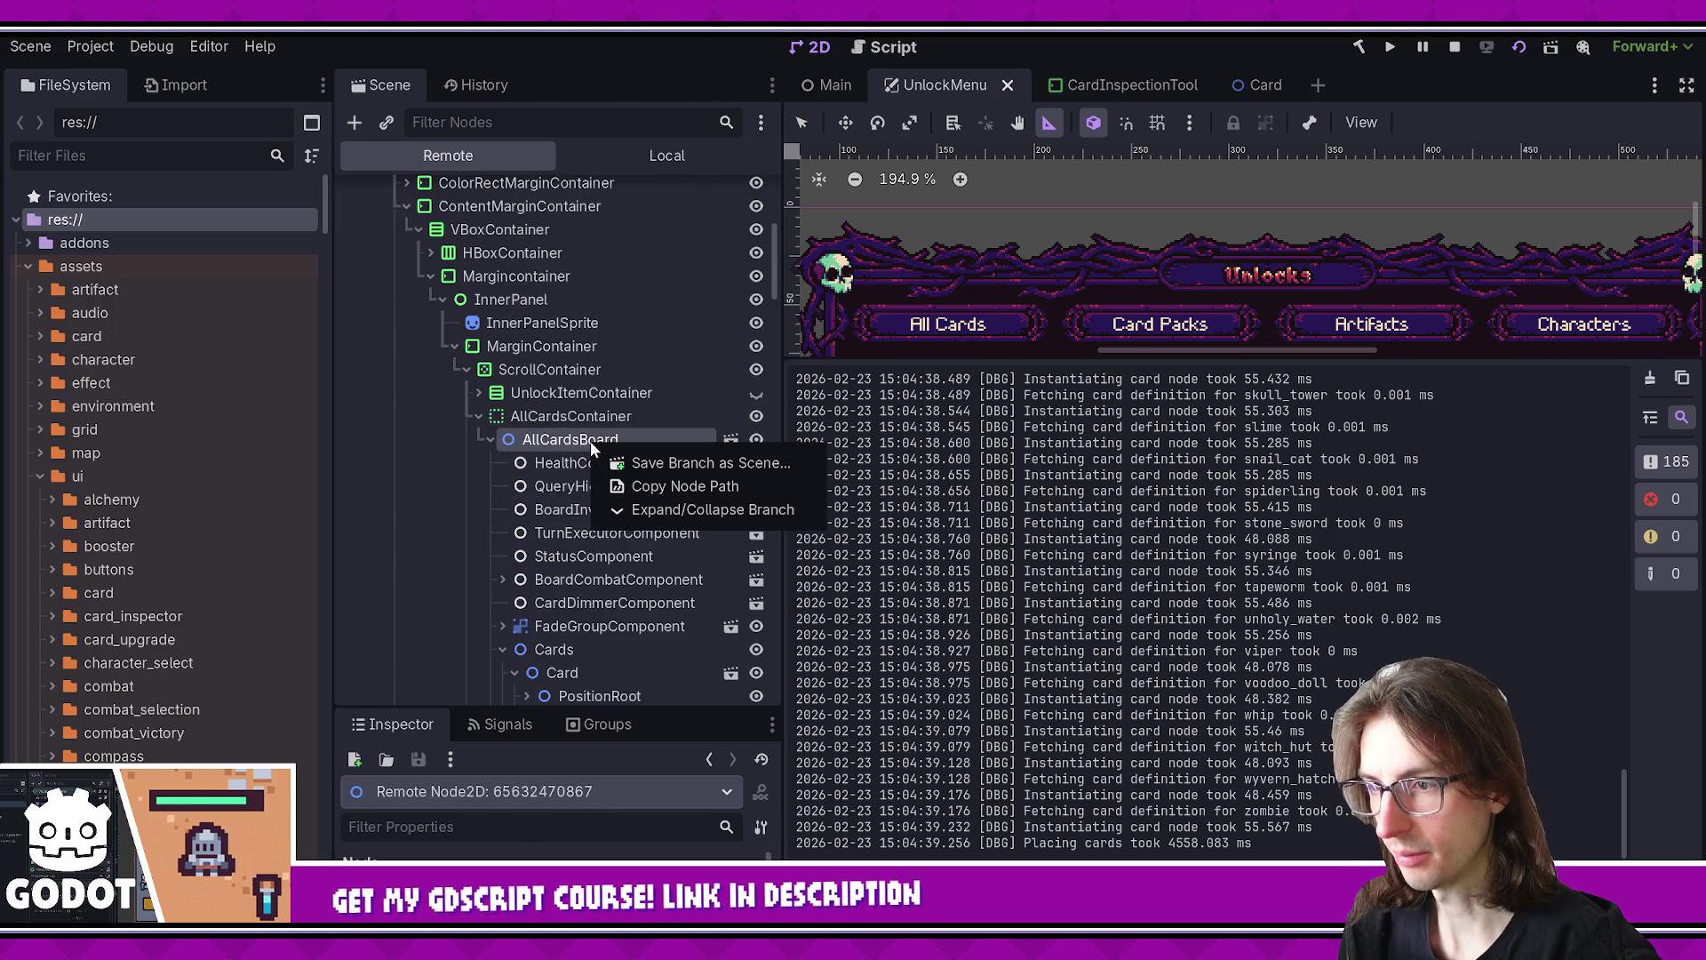
left_click(563, 416)
scroll(574, 434, "down", 5)
scroll(578, 426, "up", 3)
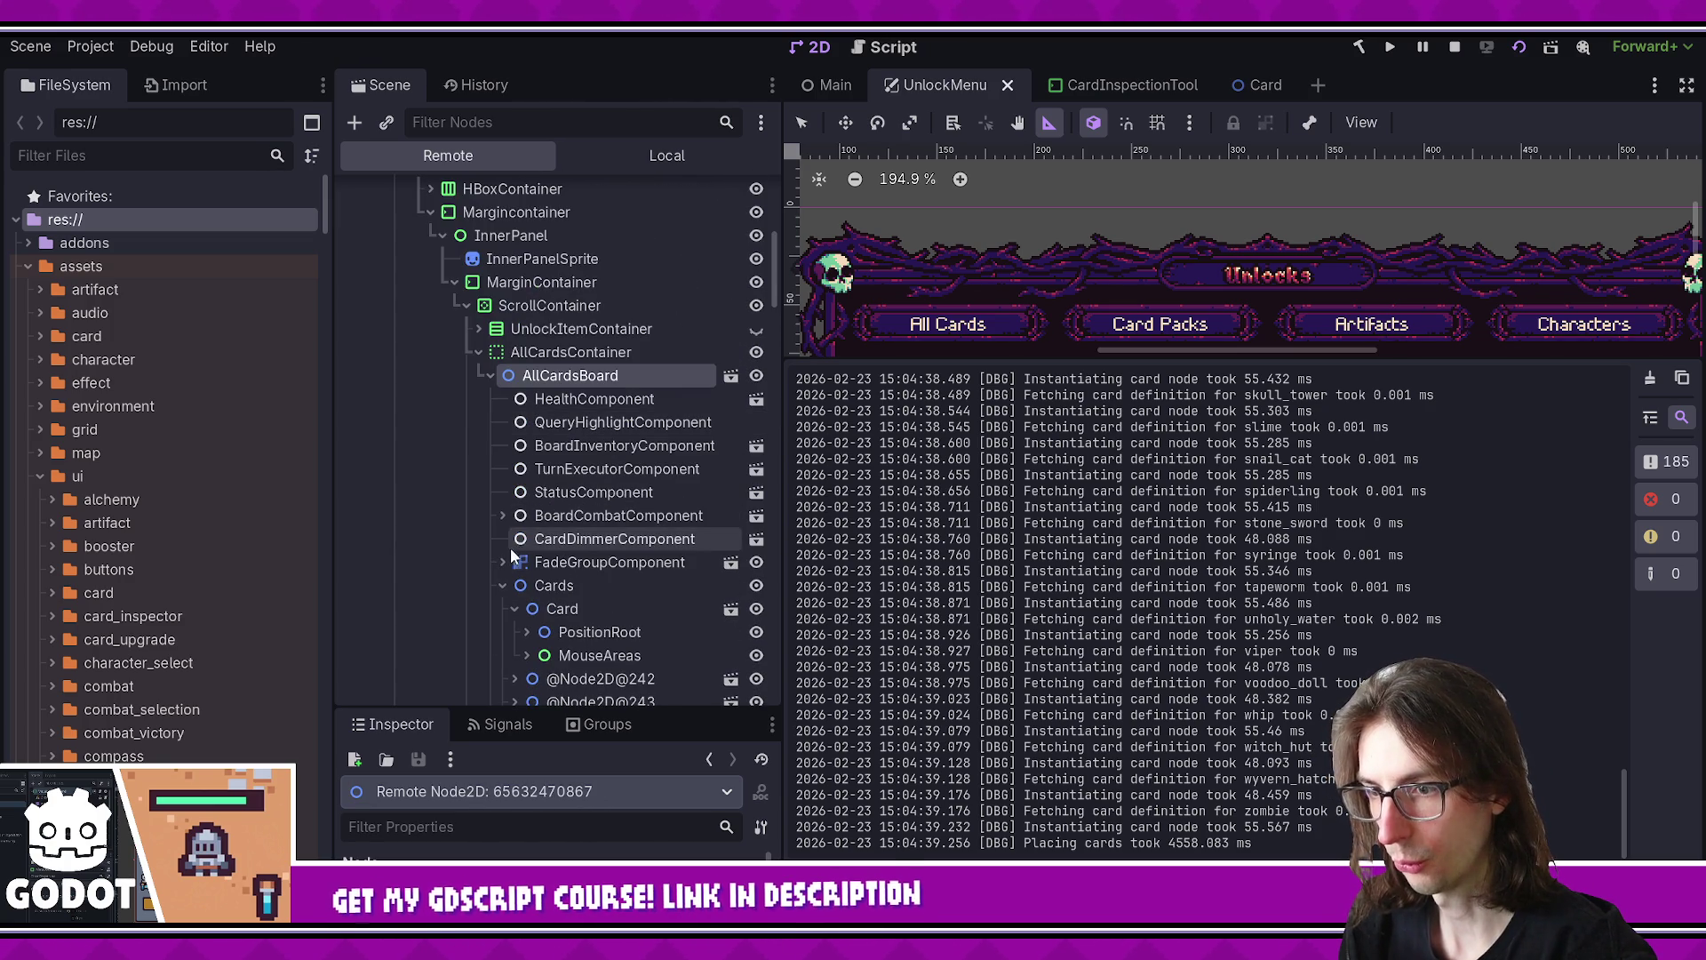
right_click(590, 378)
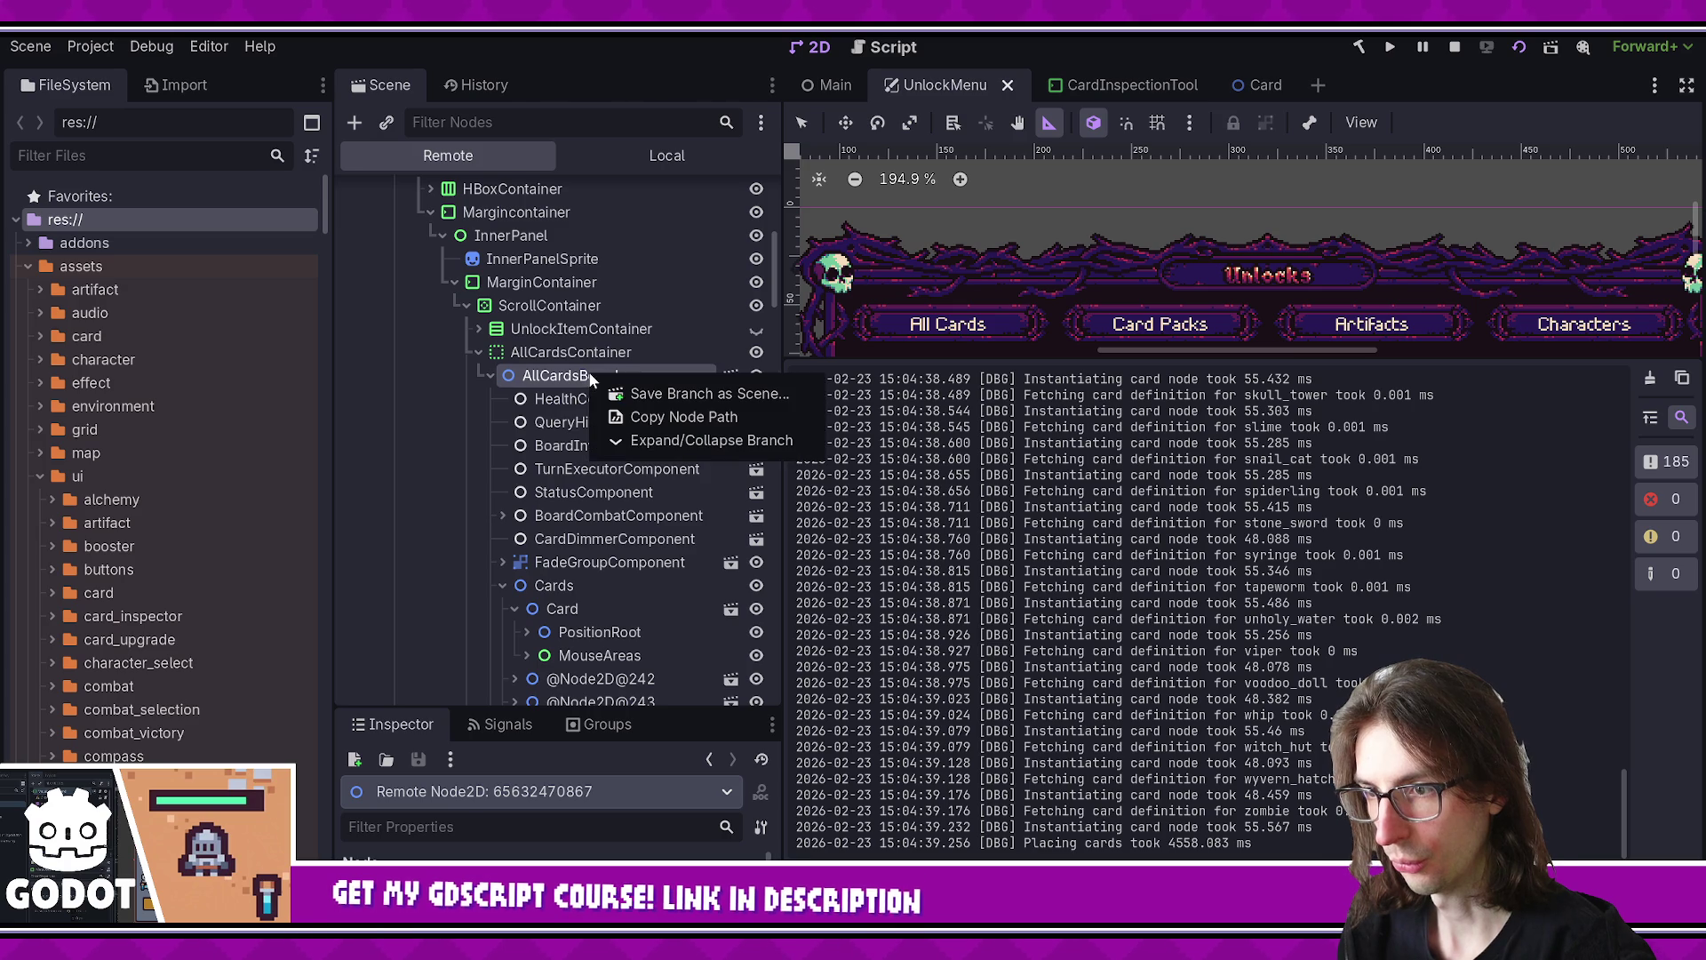
left_click(636, 393)
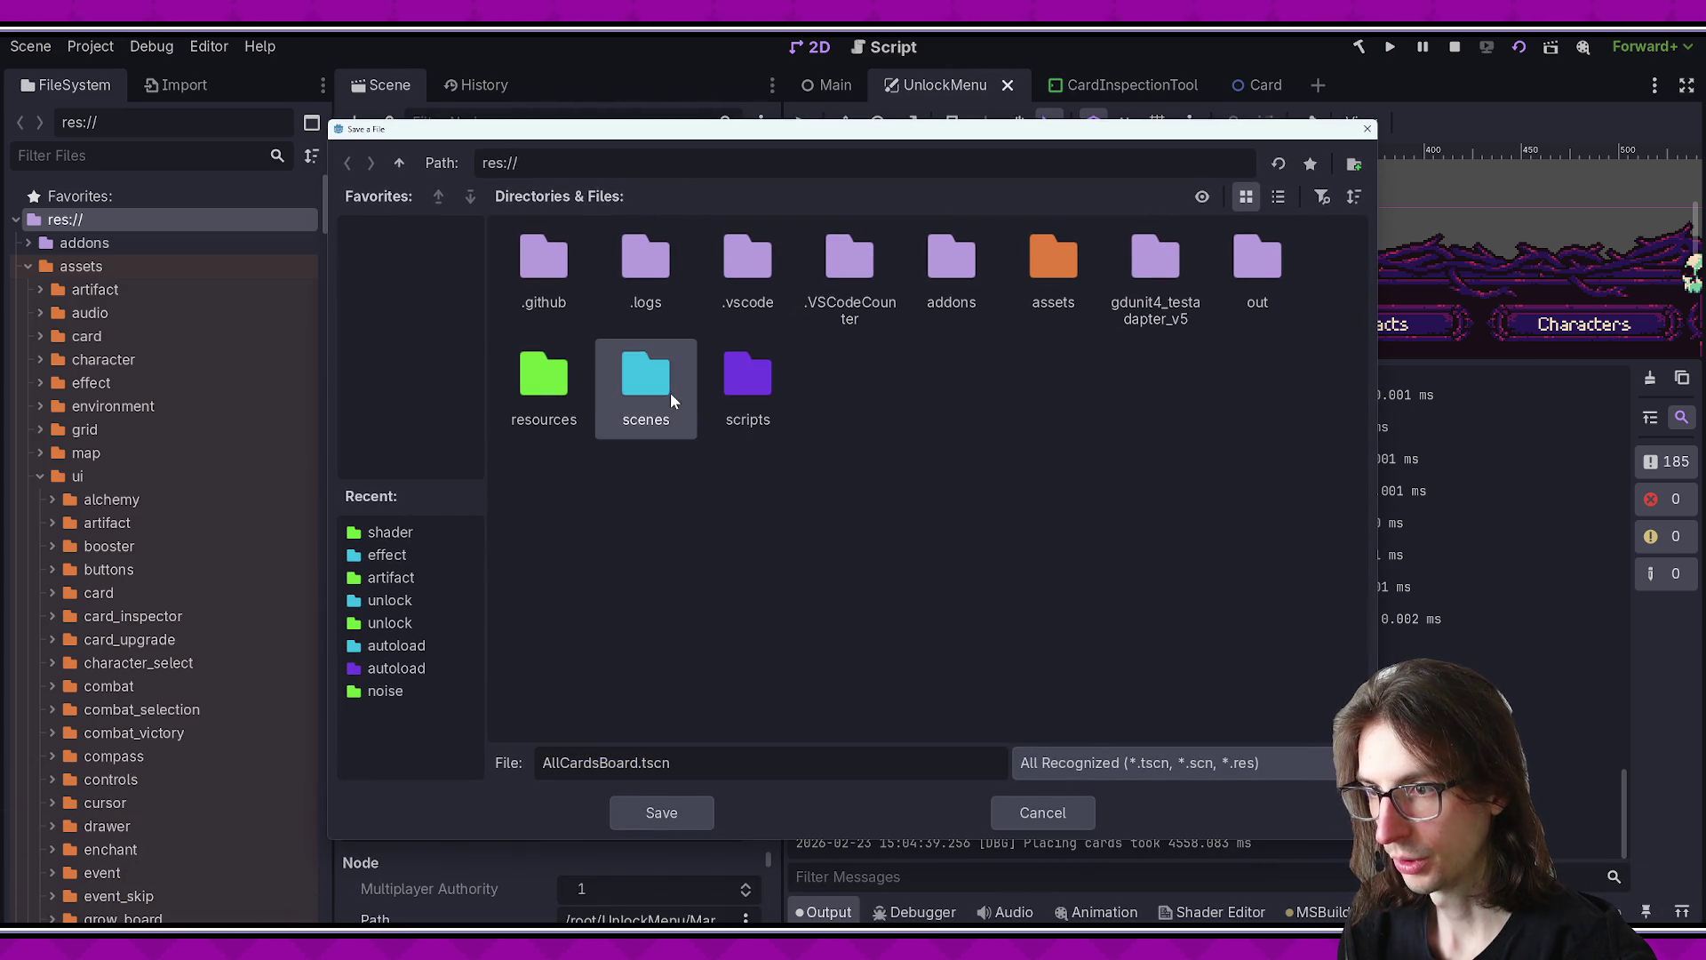
double_click(669, 392)
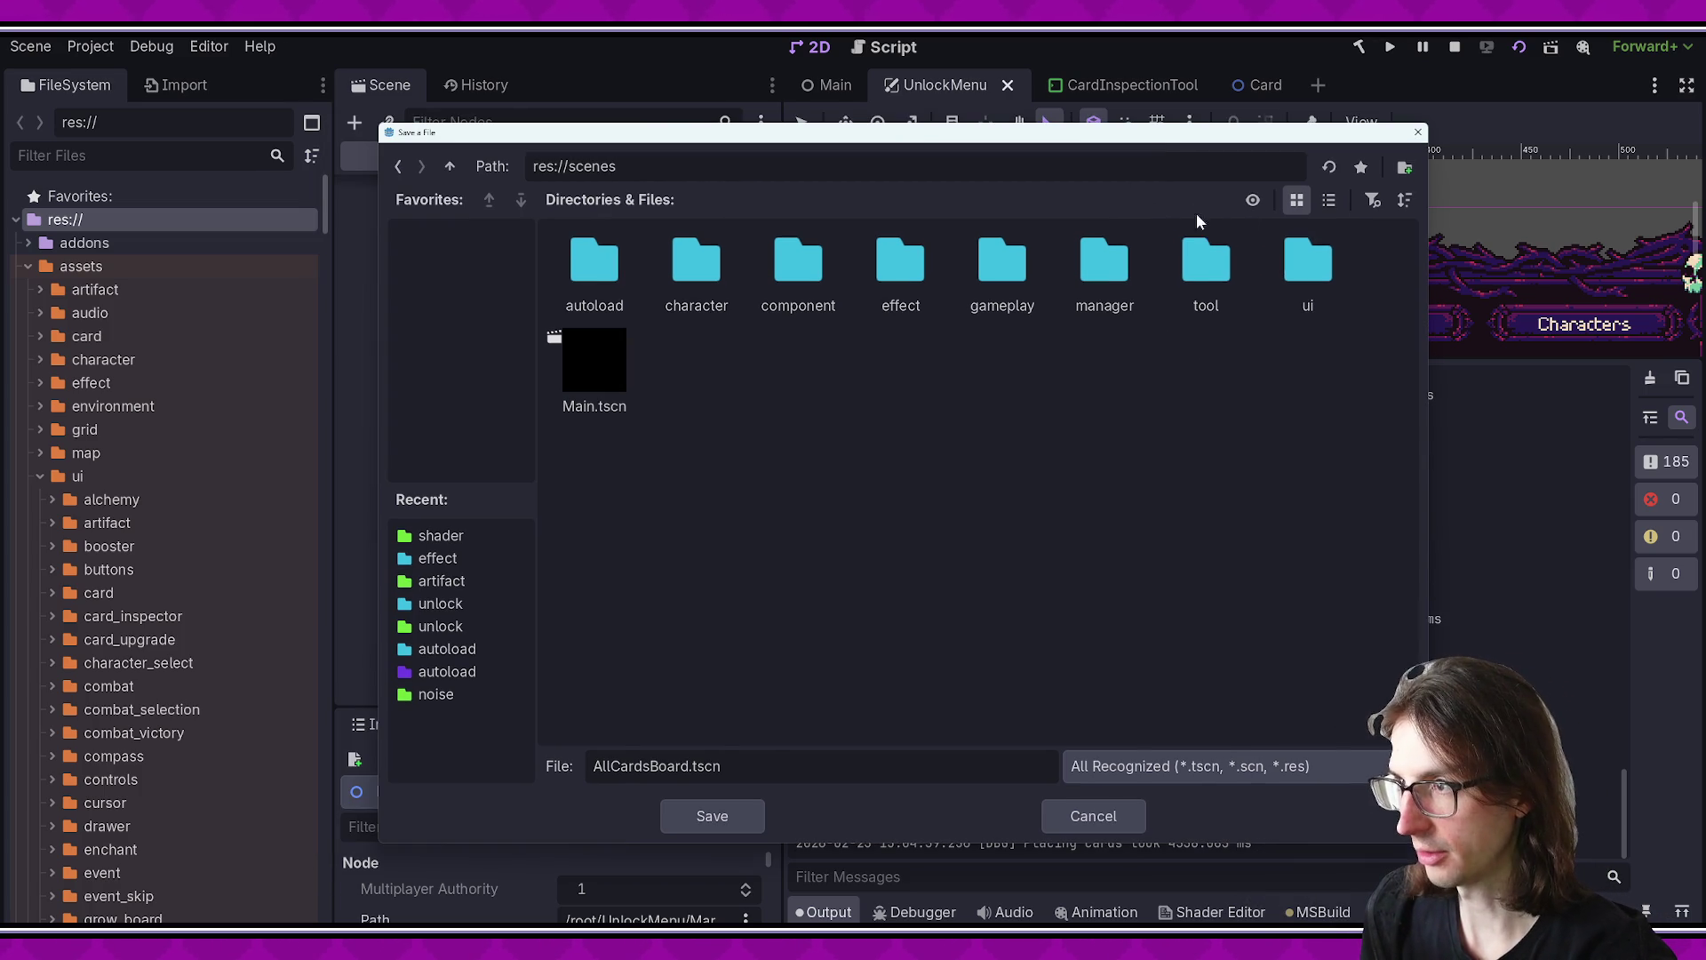
double_click(1298, 263)
left_click(399, 172)
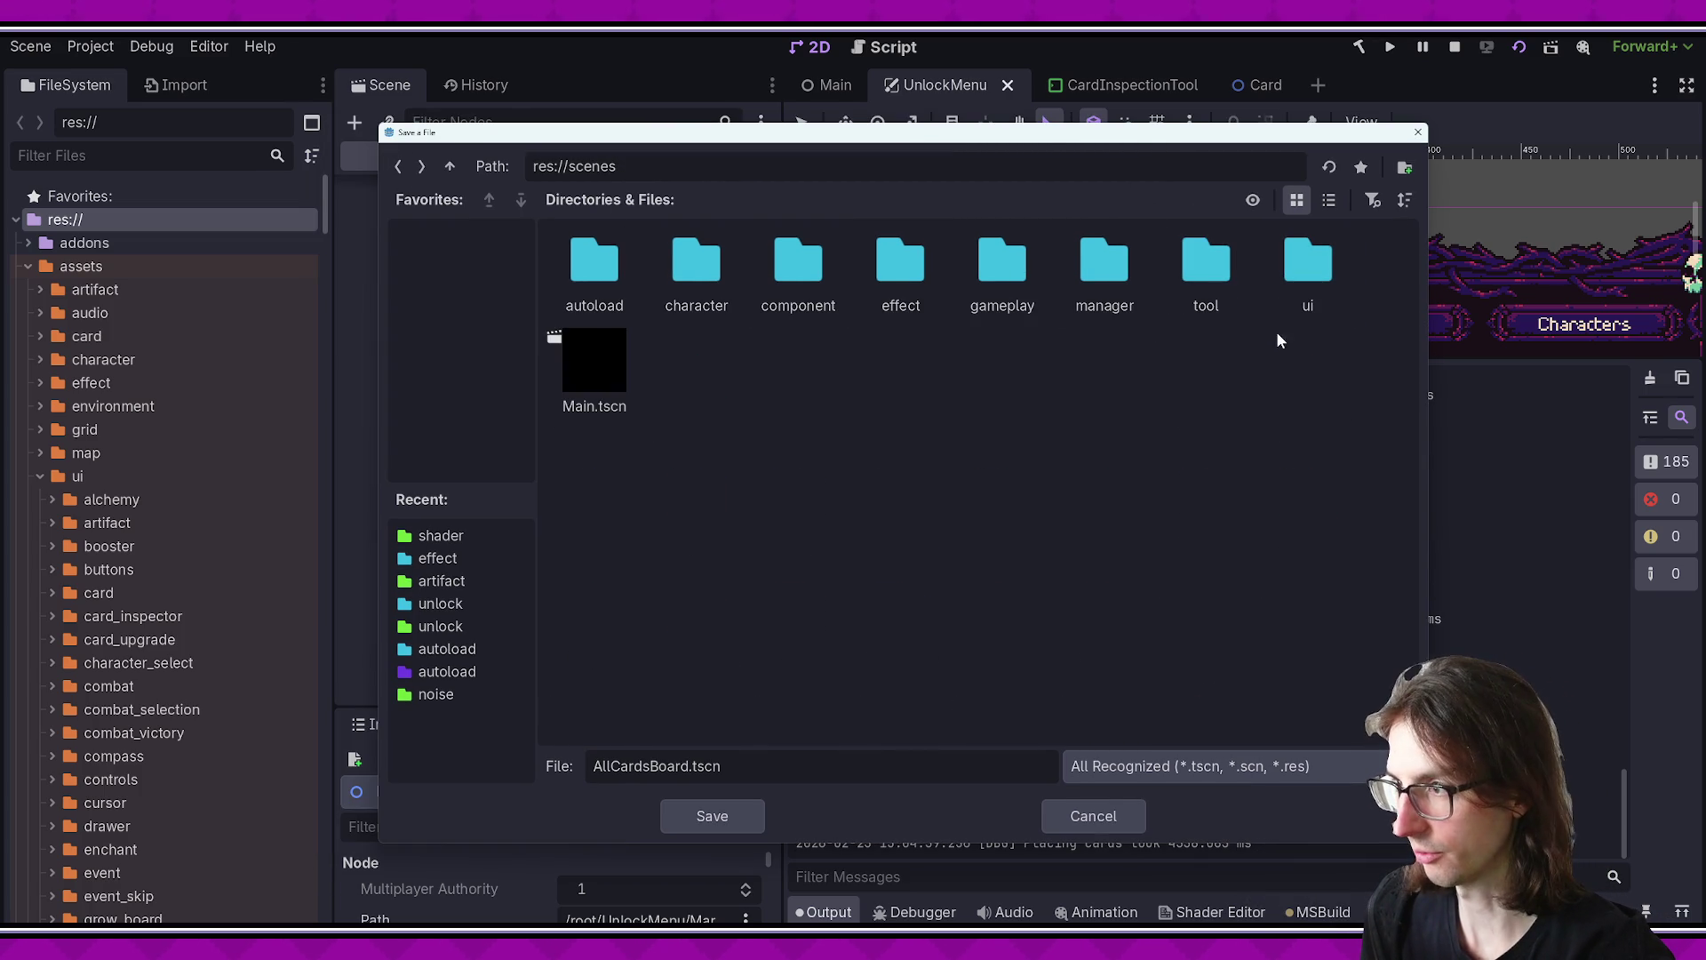
left_click(712, 815)
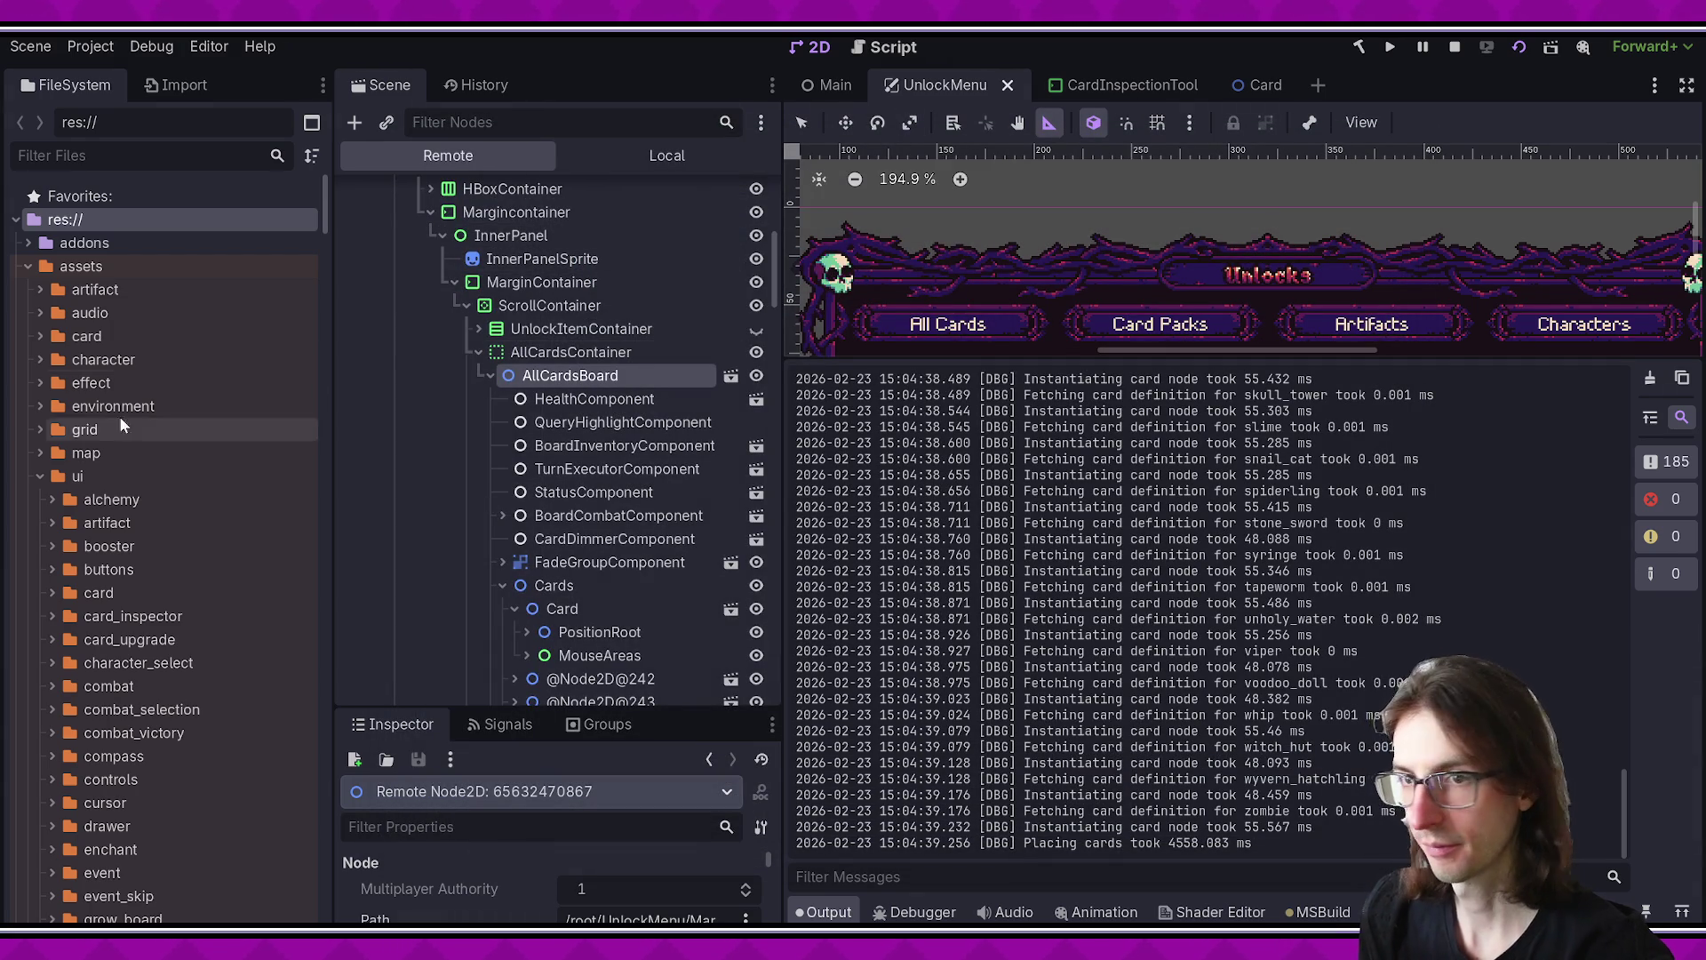
- Filter the FileSystem dock for 'allcar' and open AllCardsBoard.tscn
left_click(162, 156)
type("allcar")
left_click(105, 274)
double_click(160, 267)
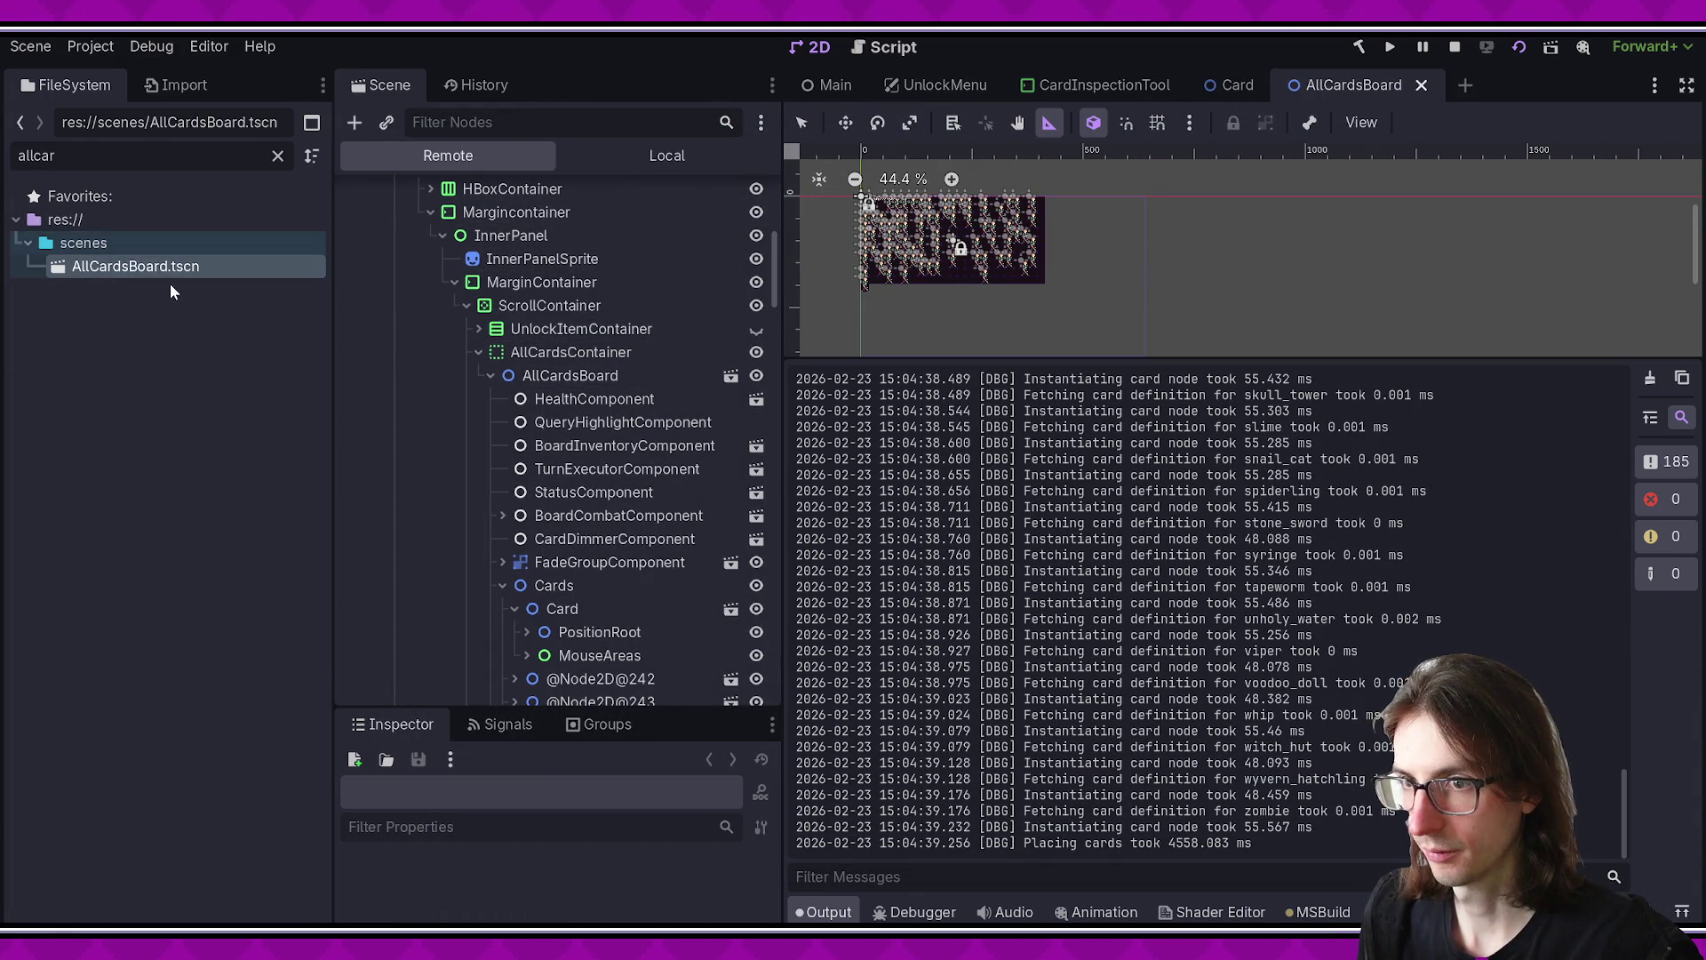
- Collapse the output log, scroll over the saved board, and close the scene
left_click(823, 912)
scroll(1021, 488, "up", 8)
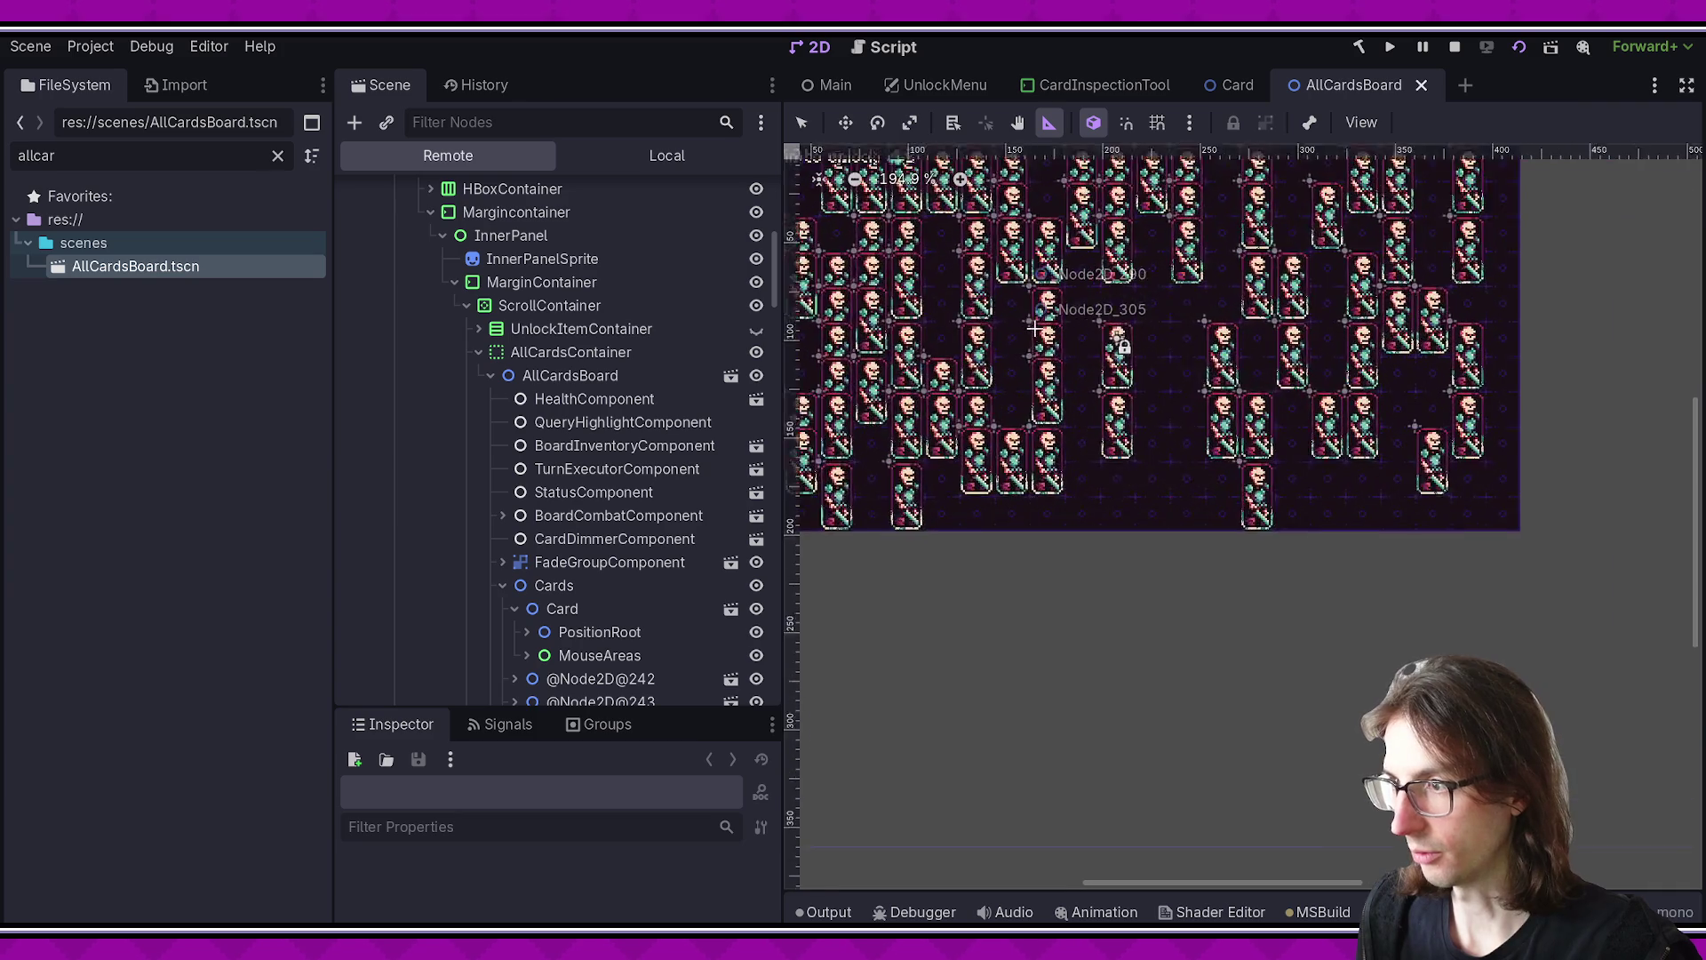
scroll(1255, 539, "down", 2)
key("ctrl+shift+w")
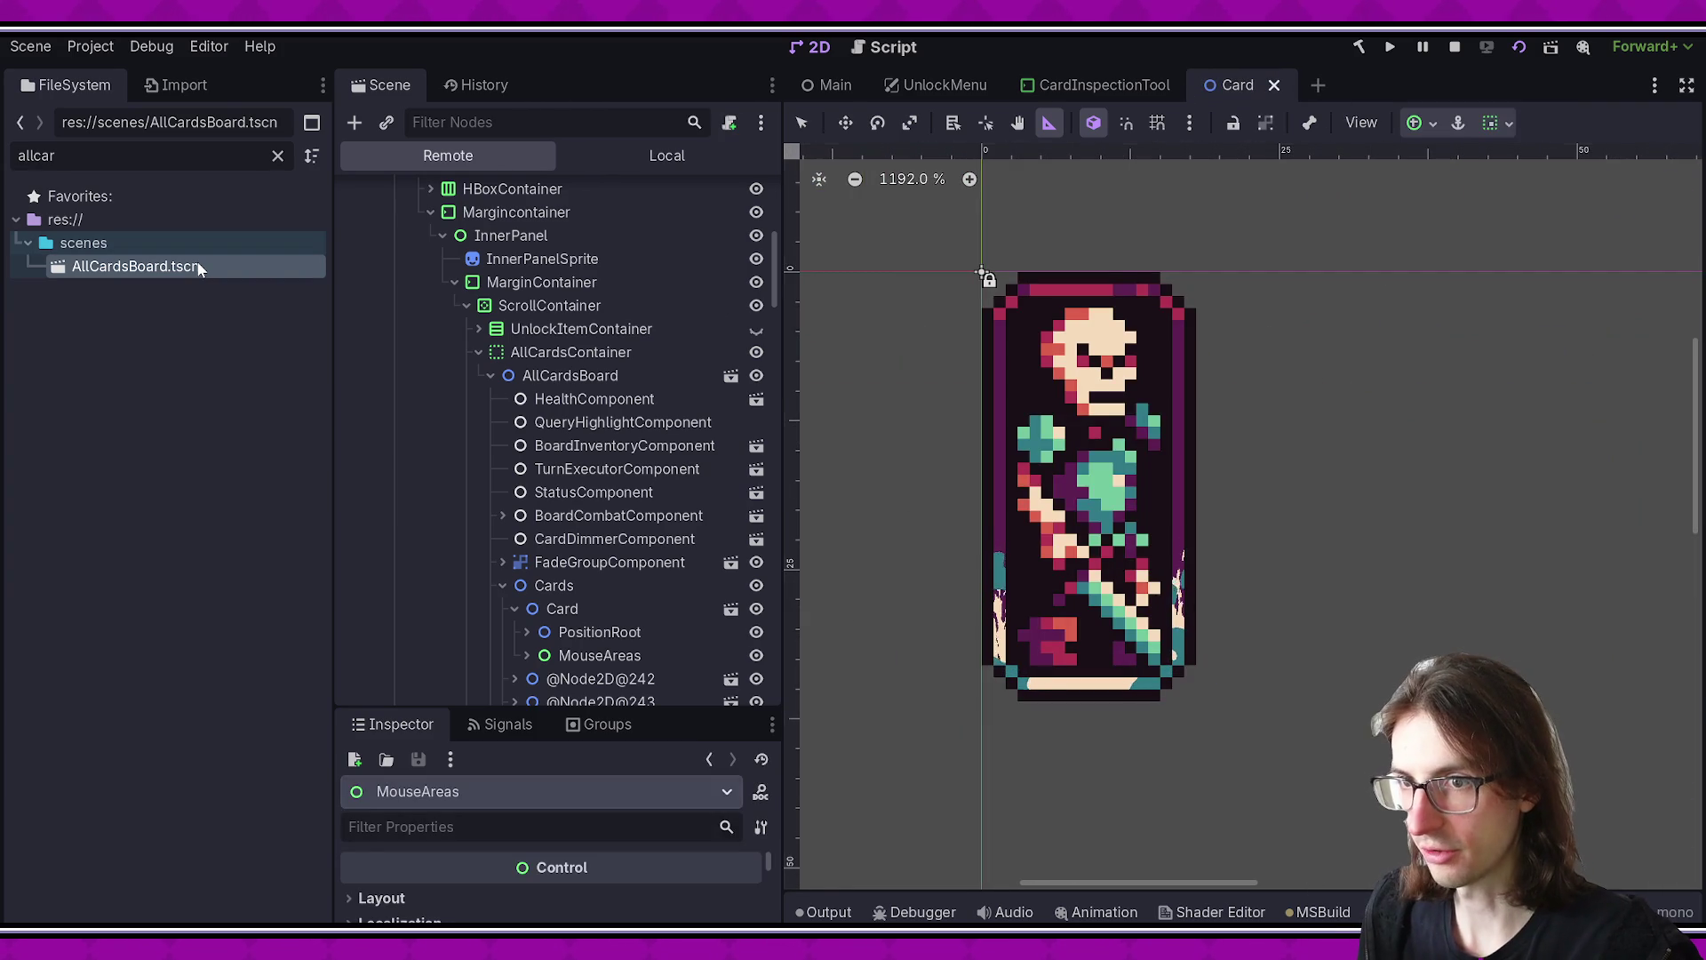
- Reopen AllCardsBoard.tscn, inspect its _focus and _v_scroll nodes, then close it
double_click(200, 266)
scroll(998, 488, "up", 8)
scroll(1085, 711, "left", 2)
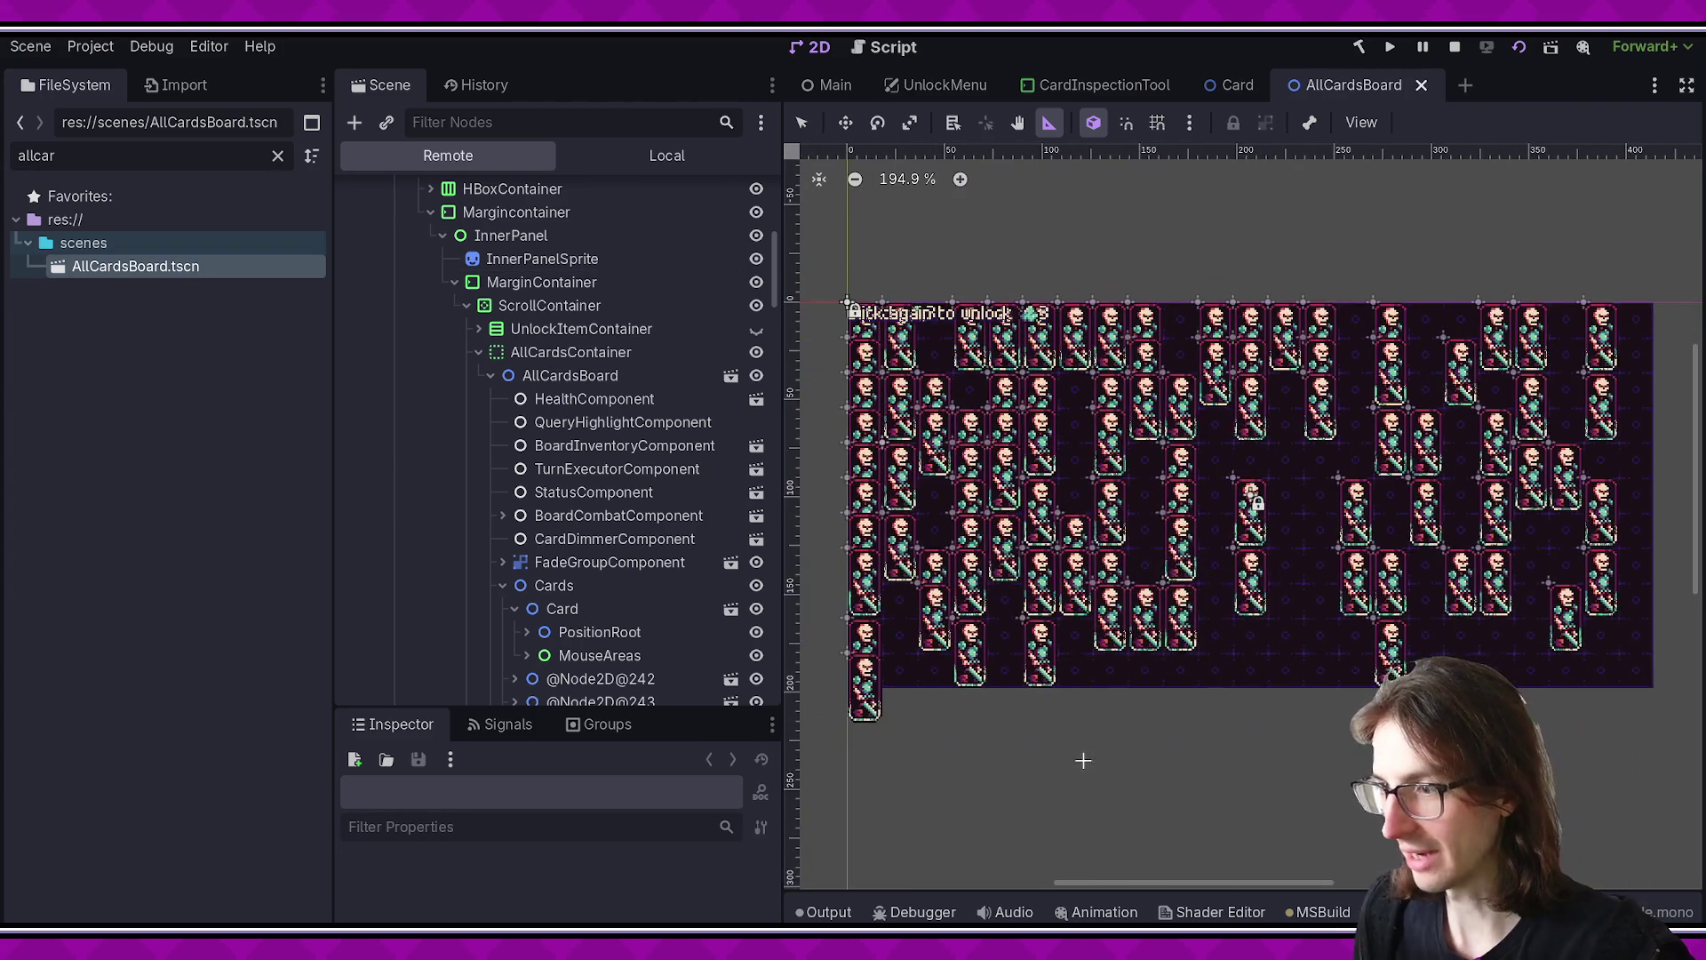
scroll(1080, 702, "down", 2)
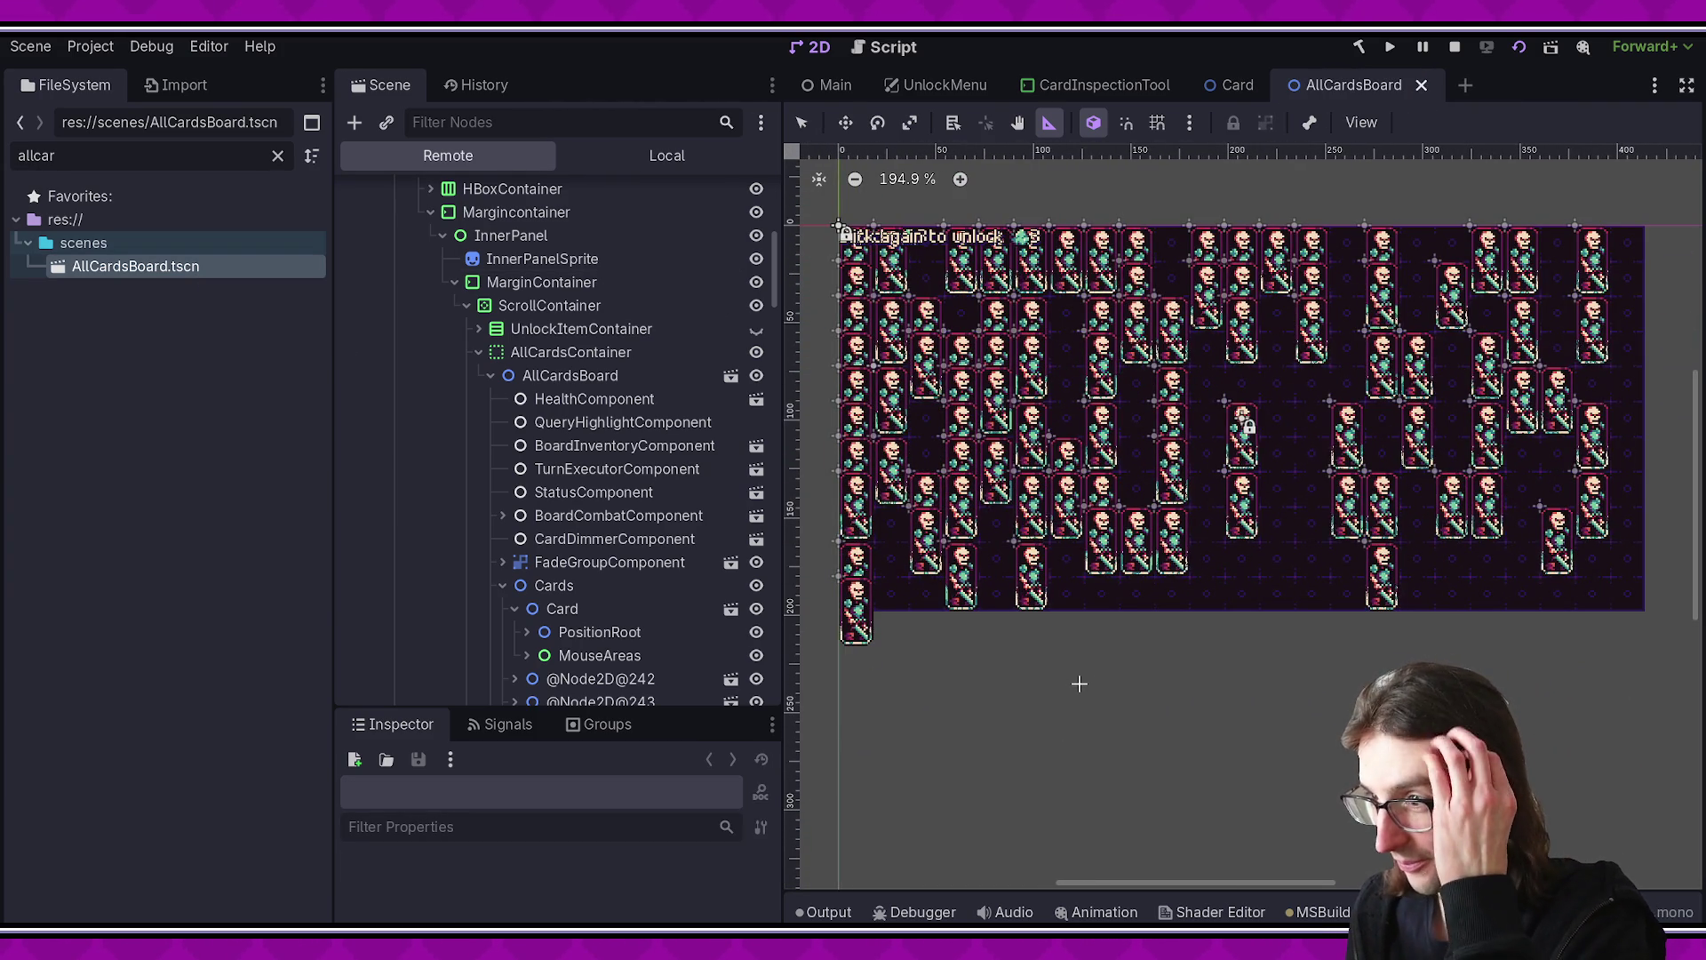
scroll(685, 456, "down", 20)
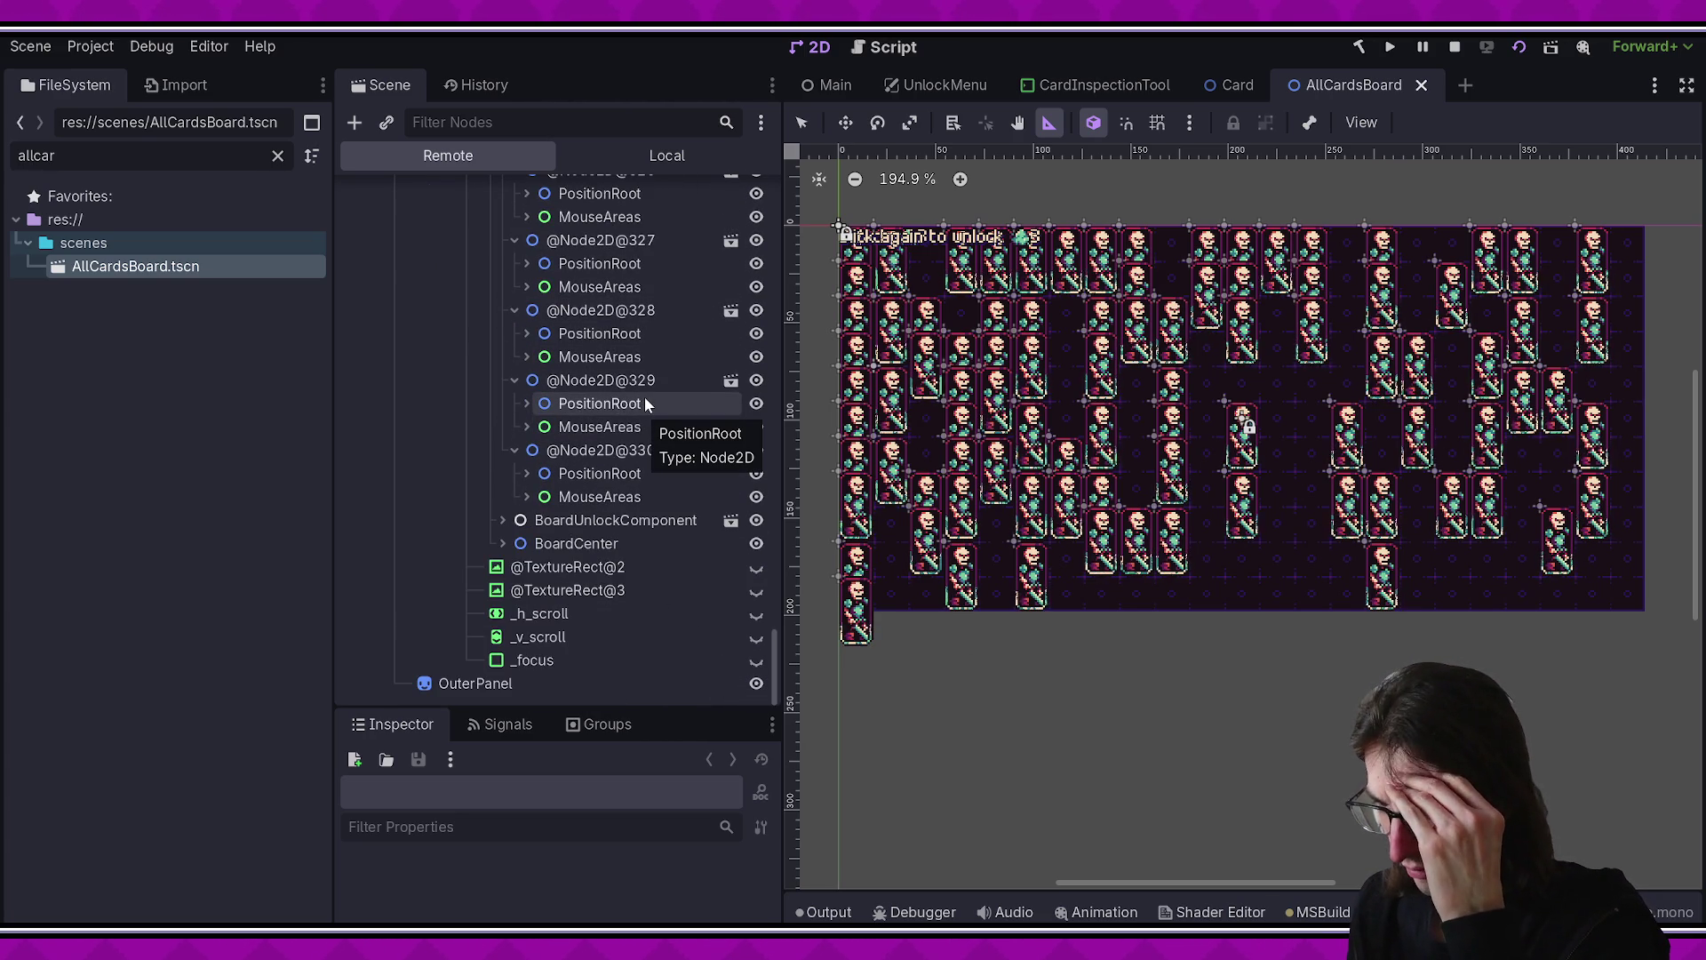
left_click(569, 640)
left_click(564, 660)
left_click(560, 635)
left_click(550, 657)
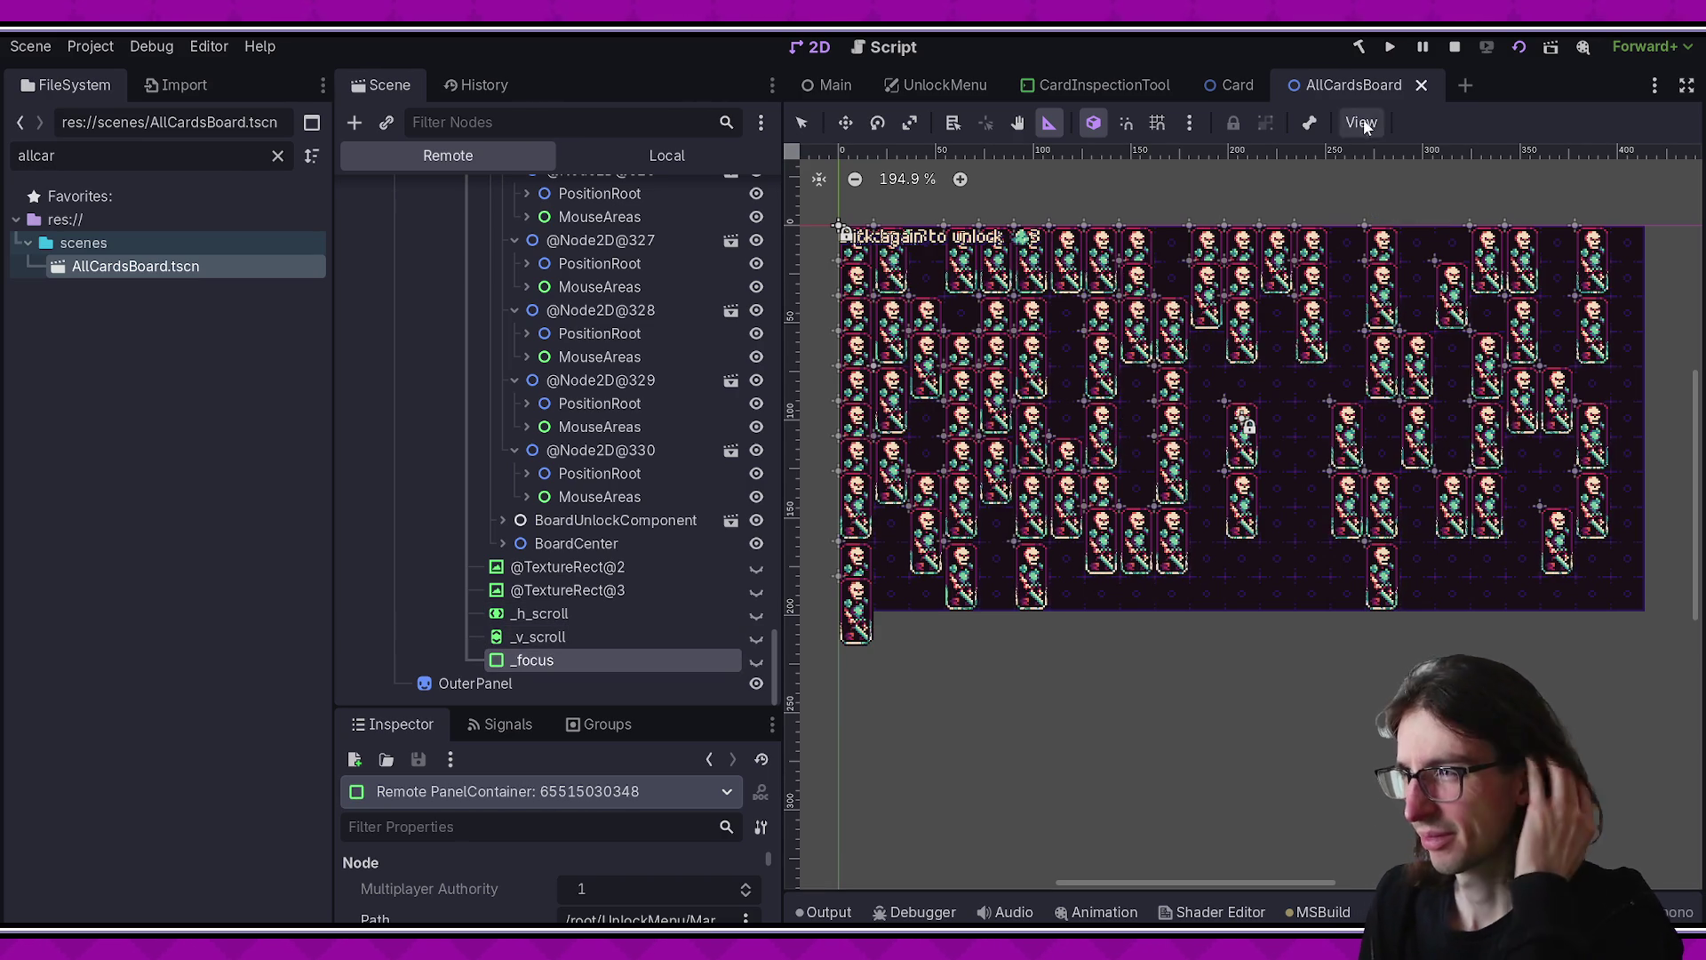
left_click(1421, 84)
- Delete AllCardsBoard.tscn and return to the editor's own scene tree
key("Delete")
key("Return")
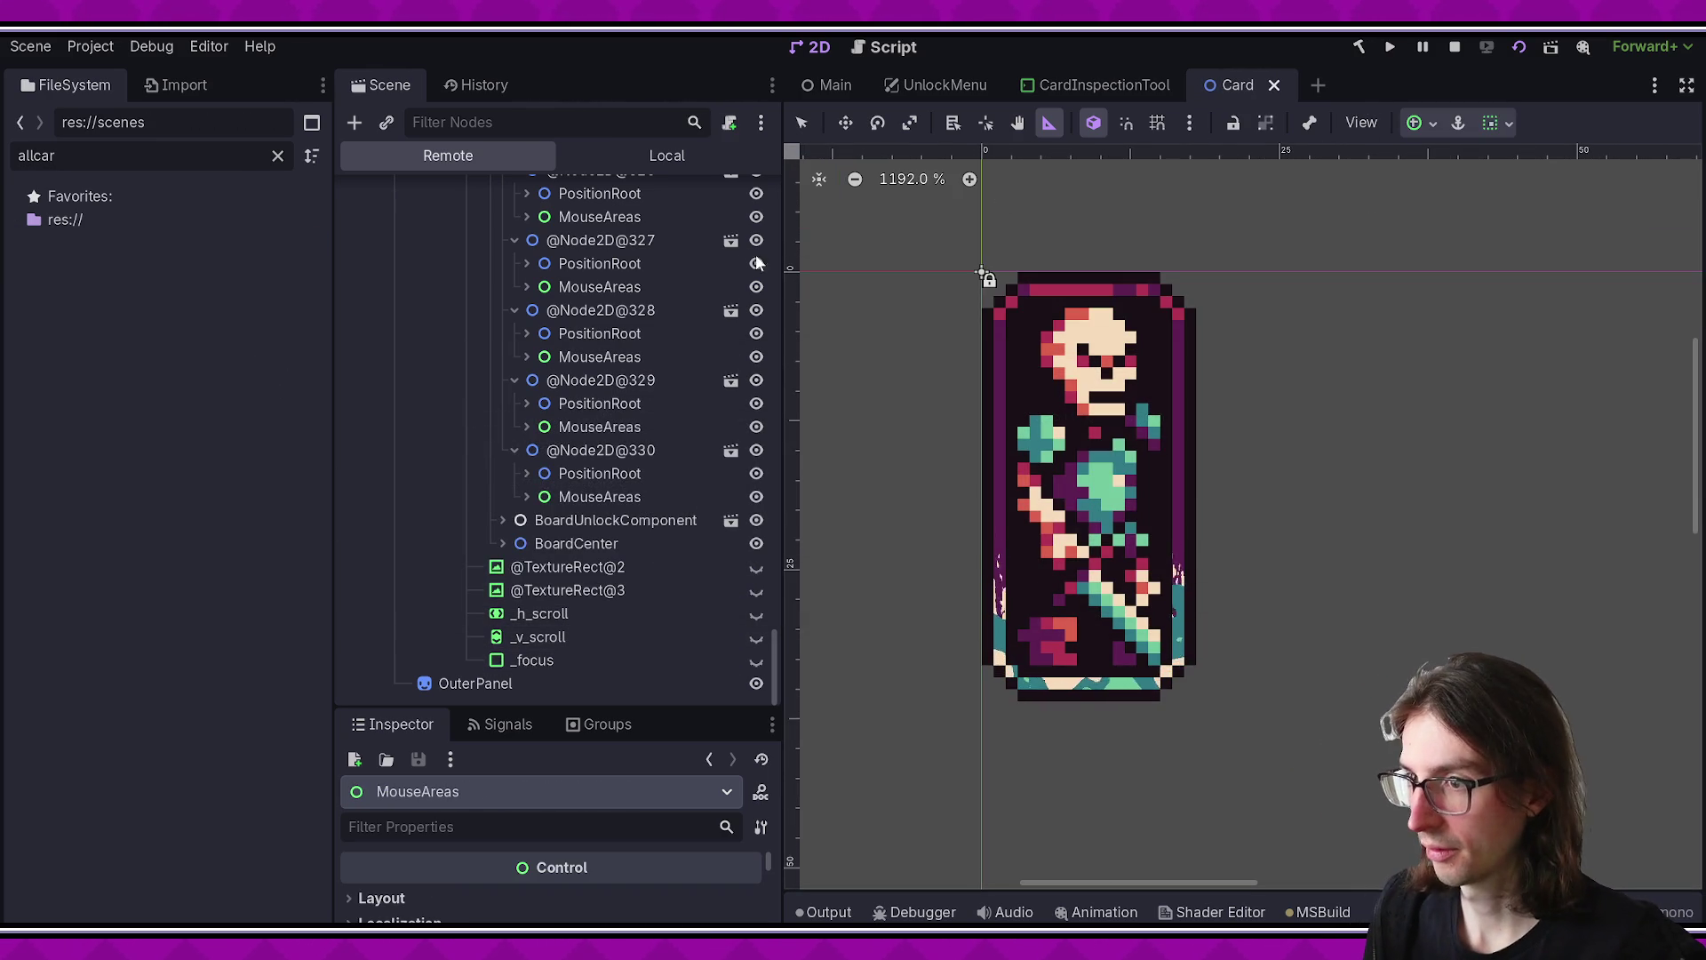
left_click(667, 162)
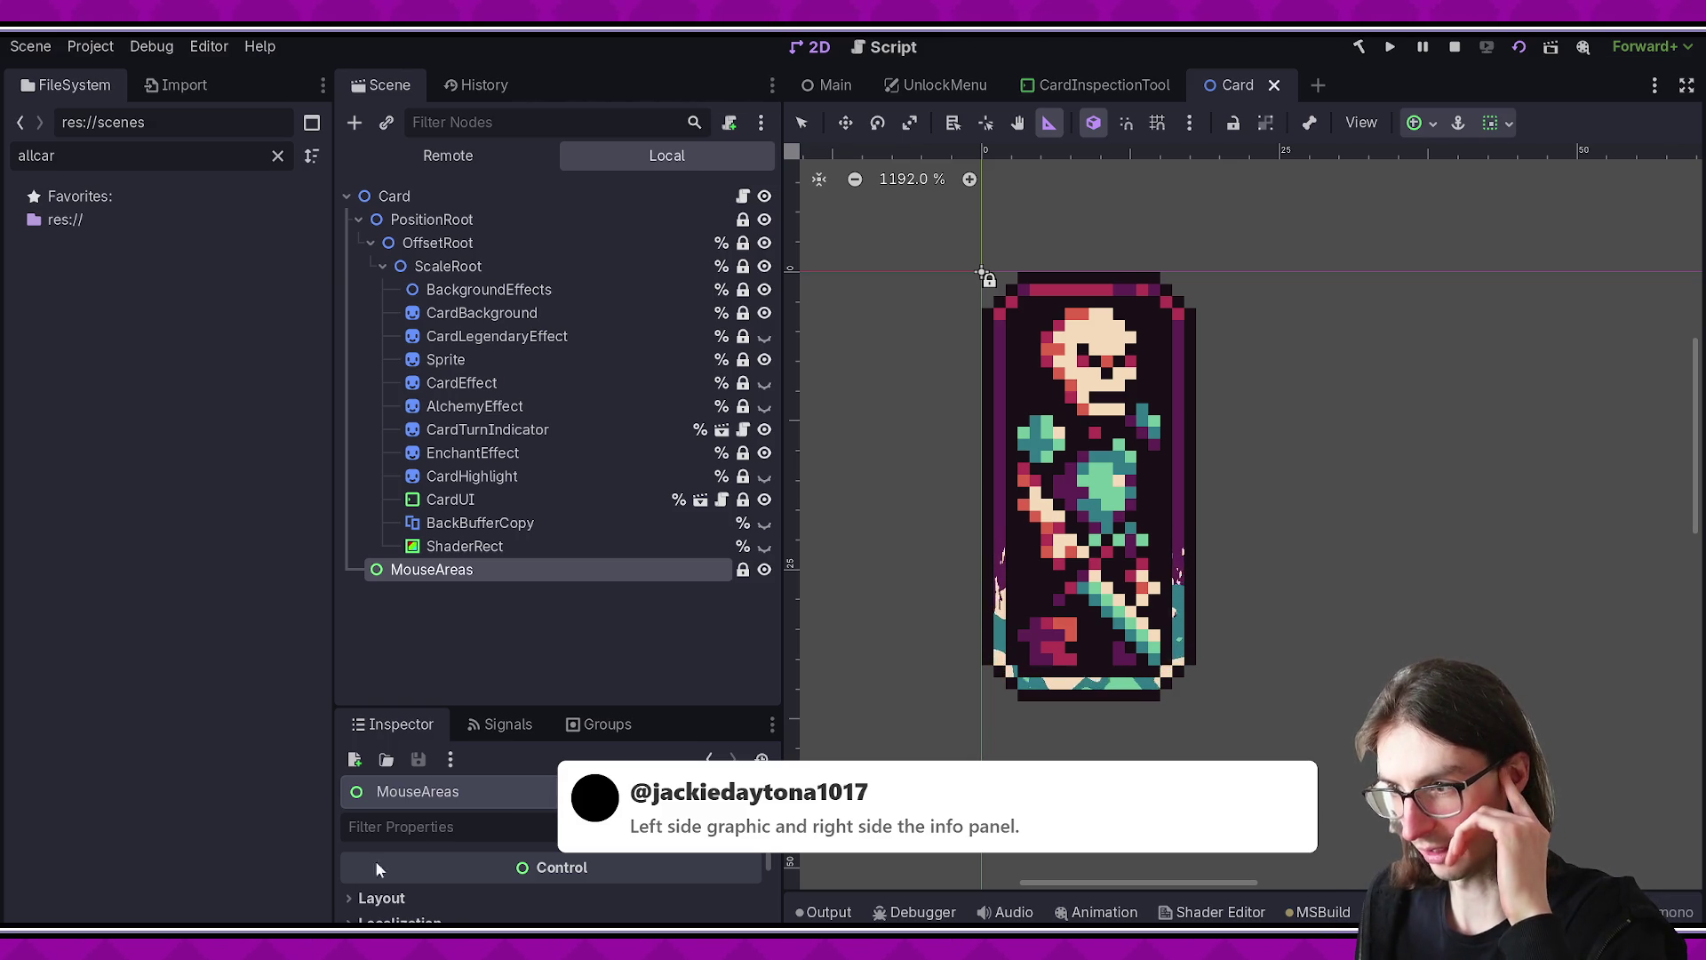
left_click(537, 639)
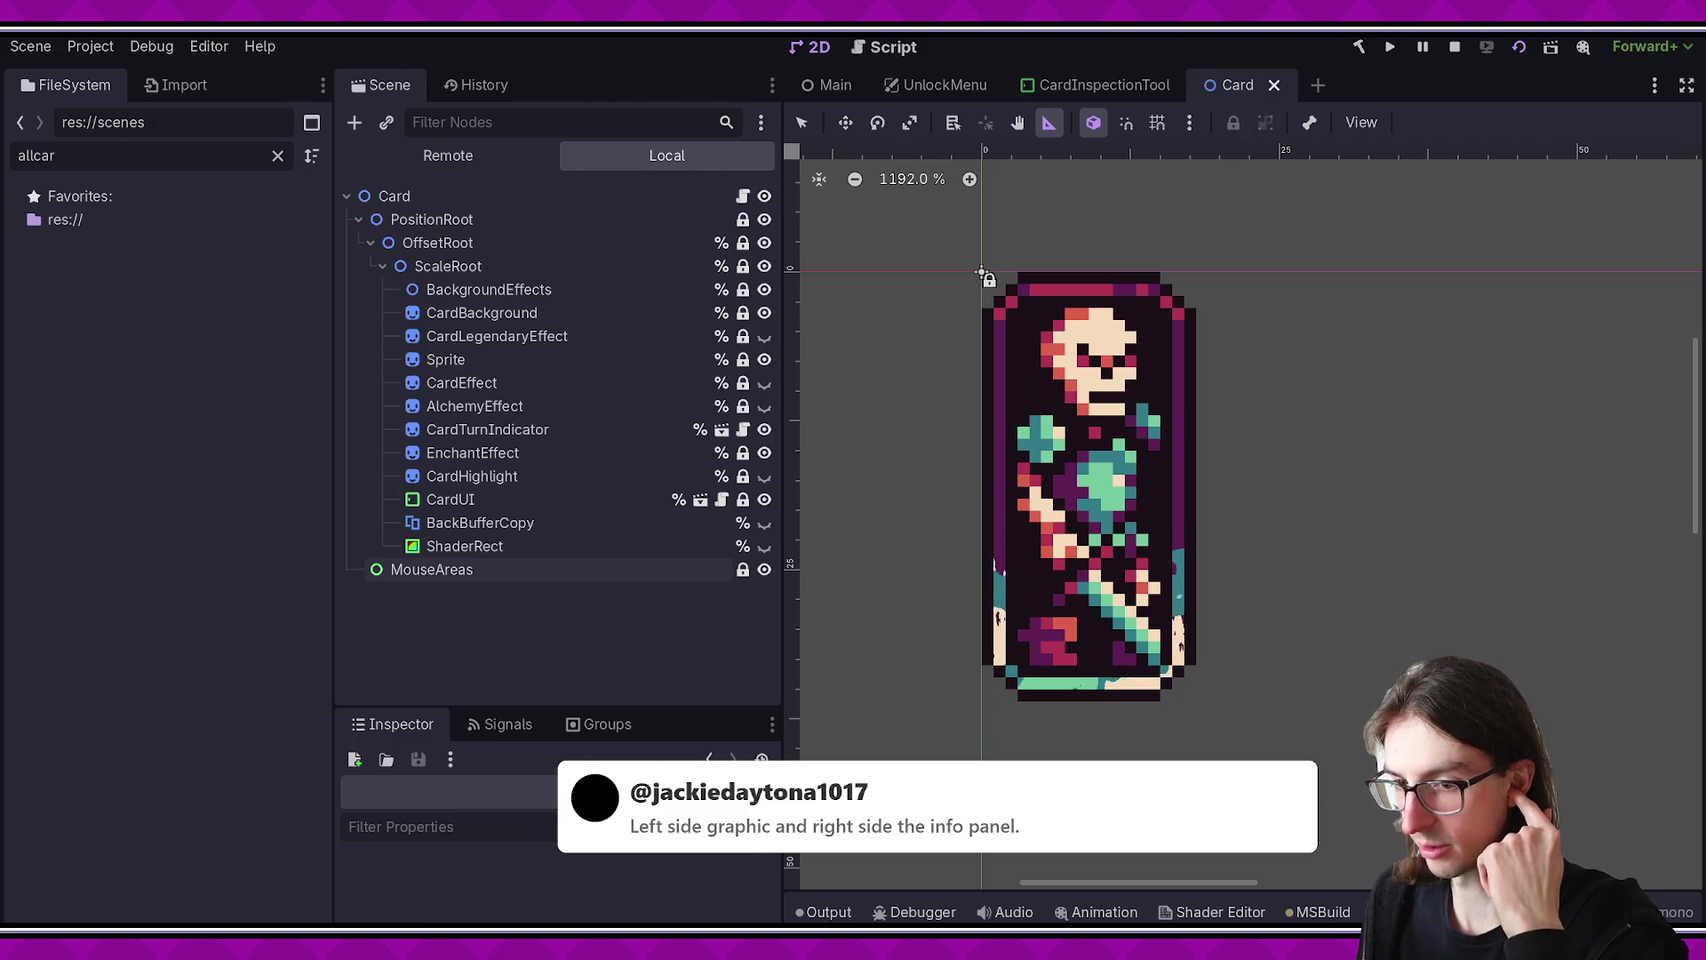
key("alt+Tab")
key("alt+Tab")
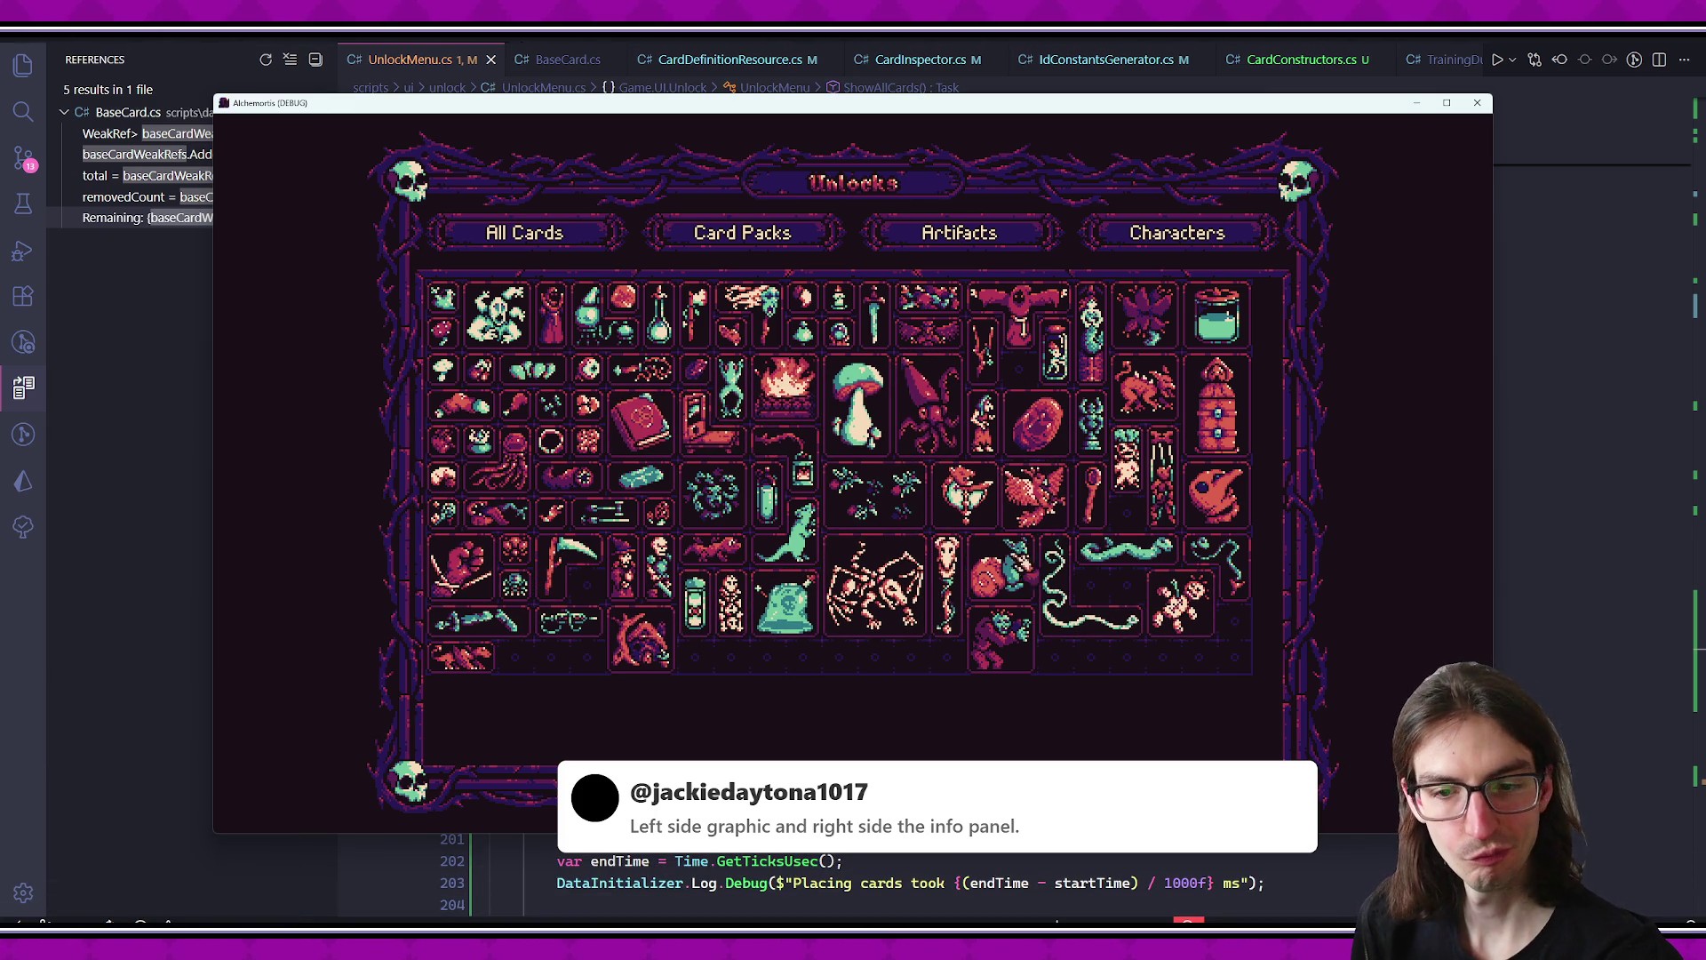
- Switch between Card Packs and All Cards twice, then close the unresponsive game window
left_click(773, 236)
left_click(529, 231)
left_click(693, 244)
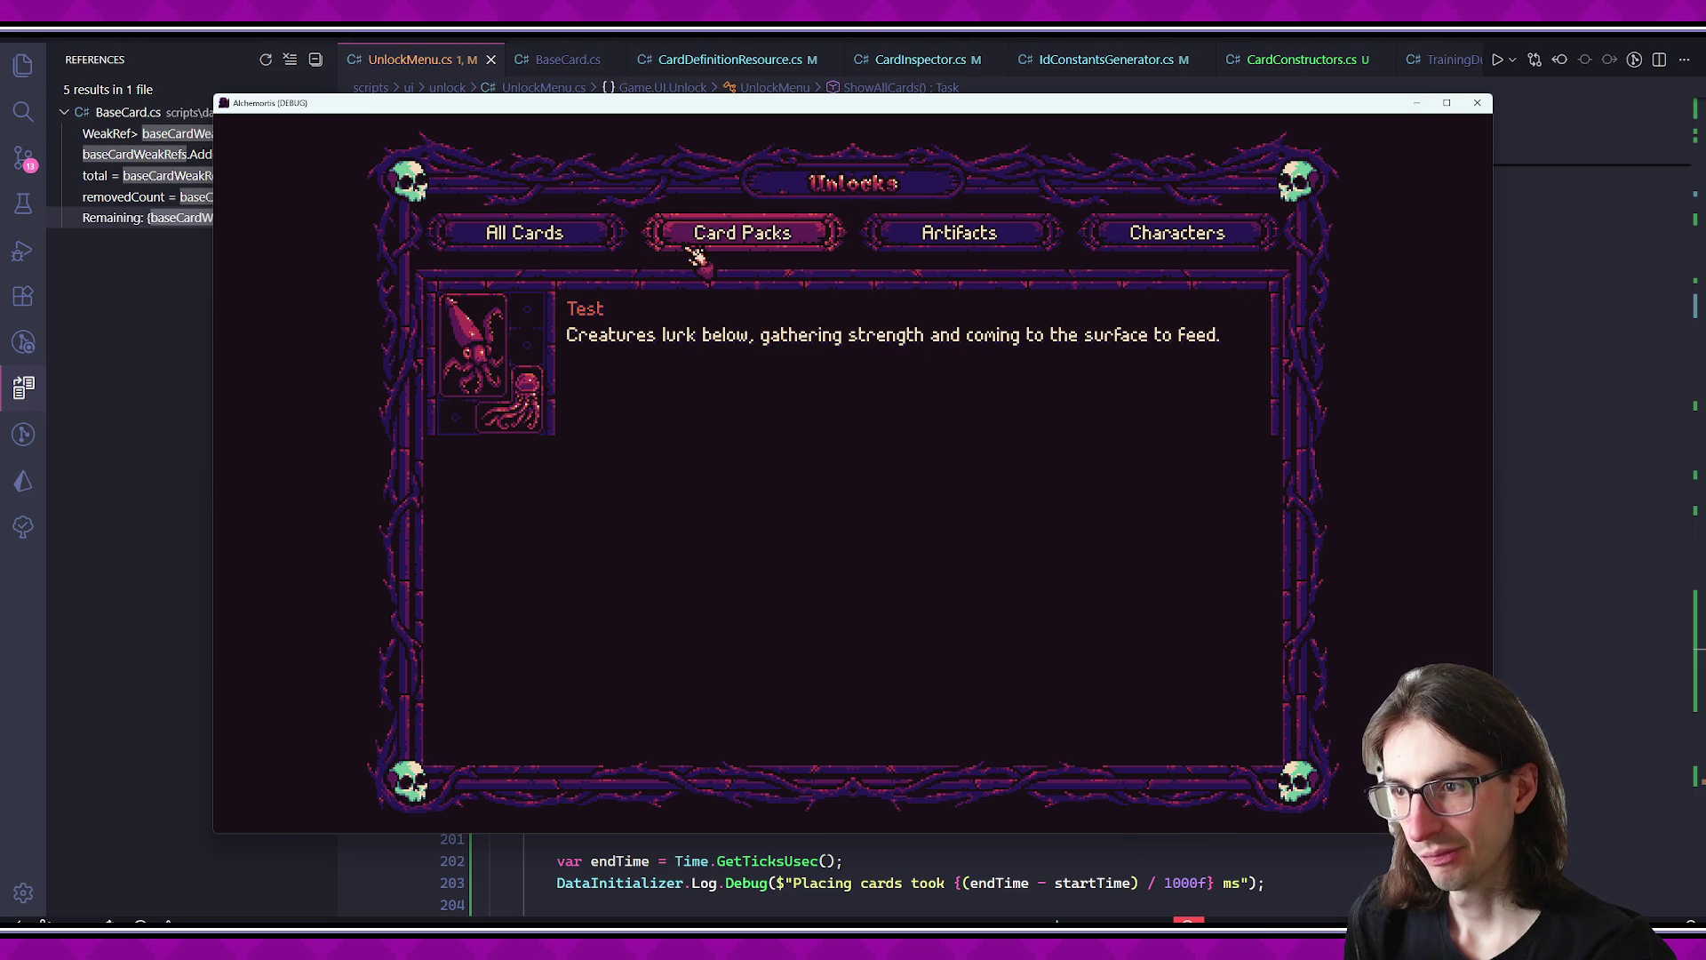
left_click(593, 252)
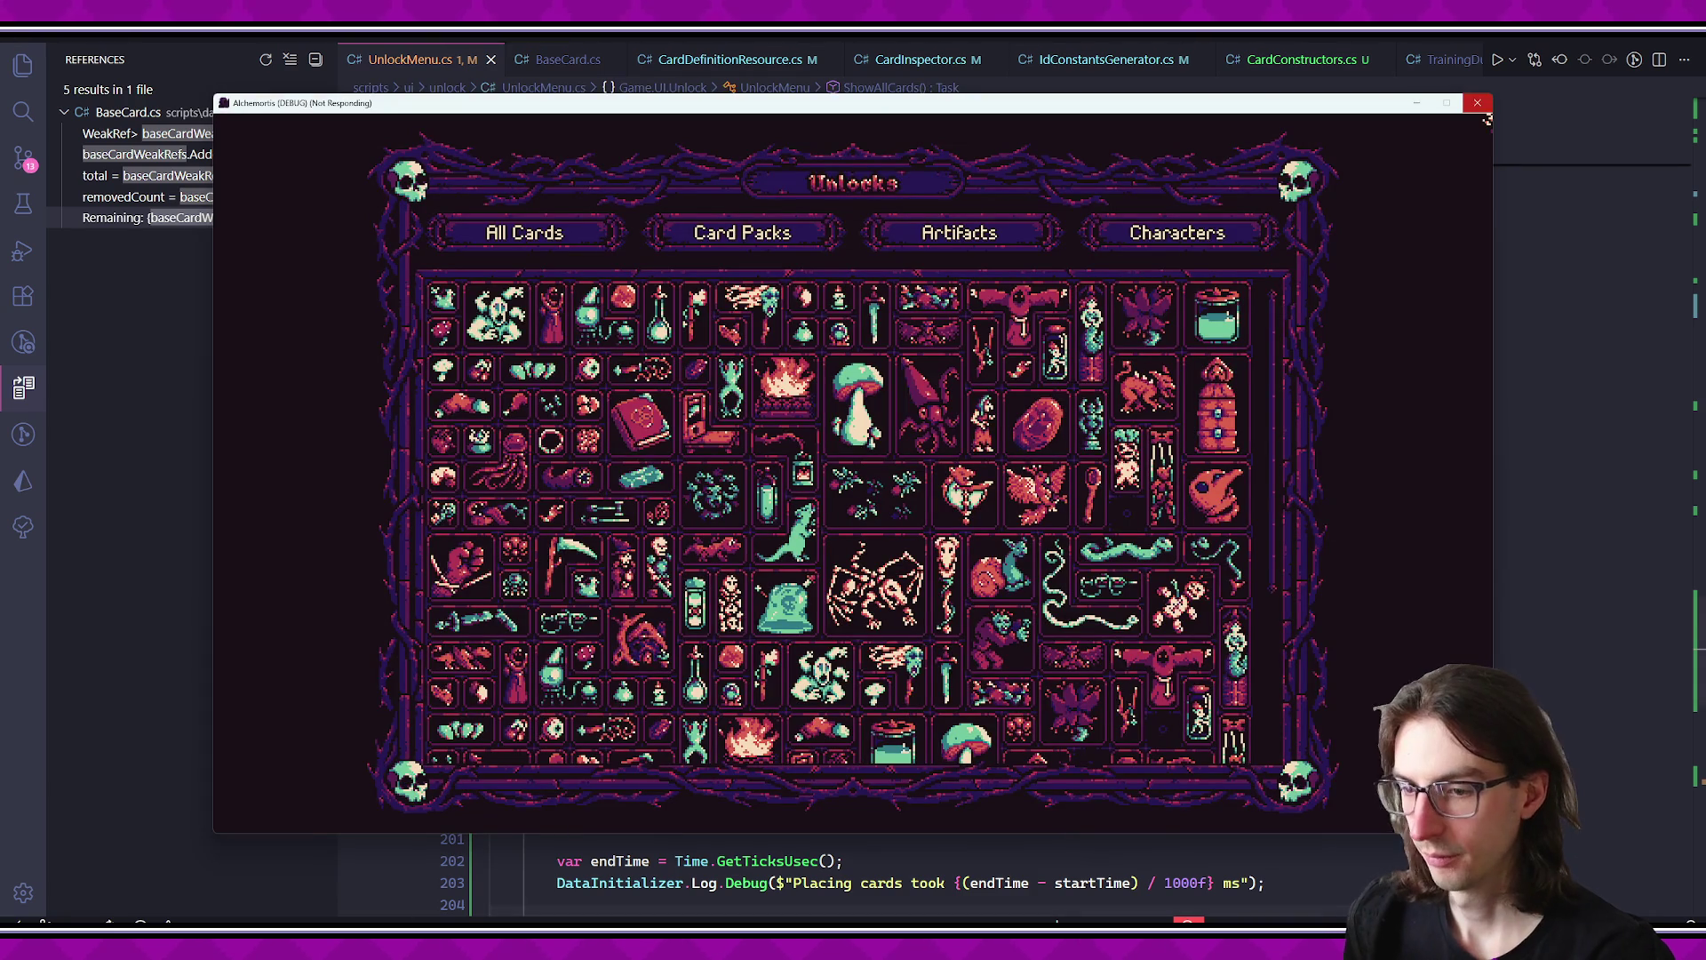
left_click(1477, 103)
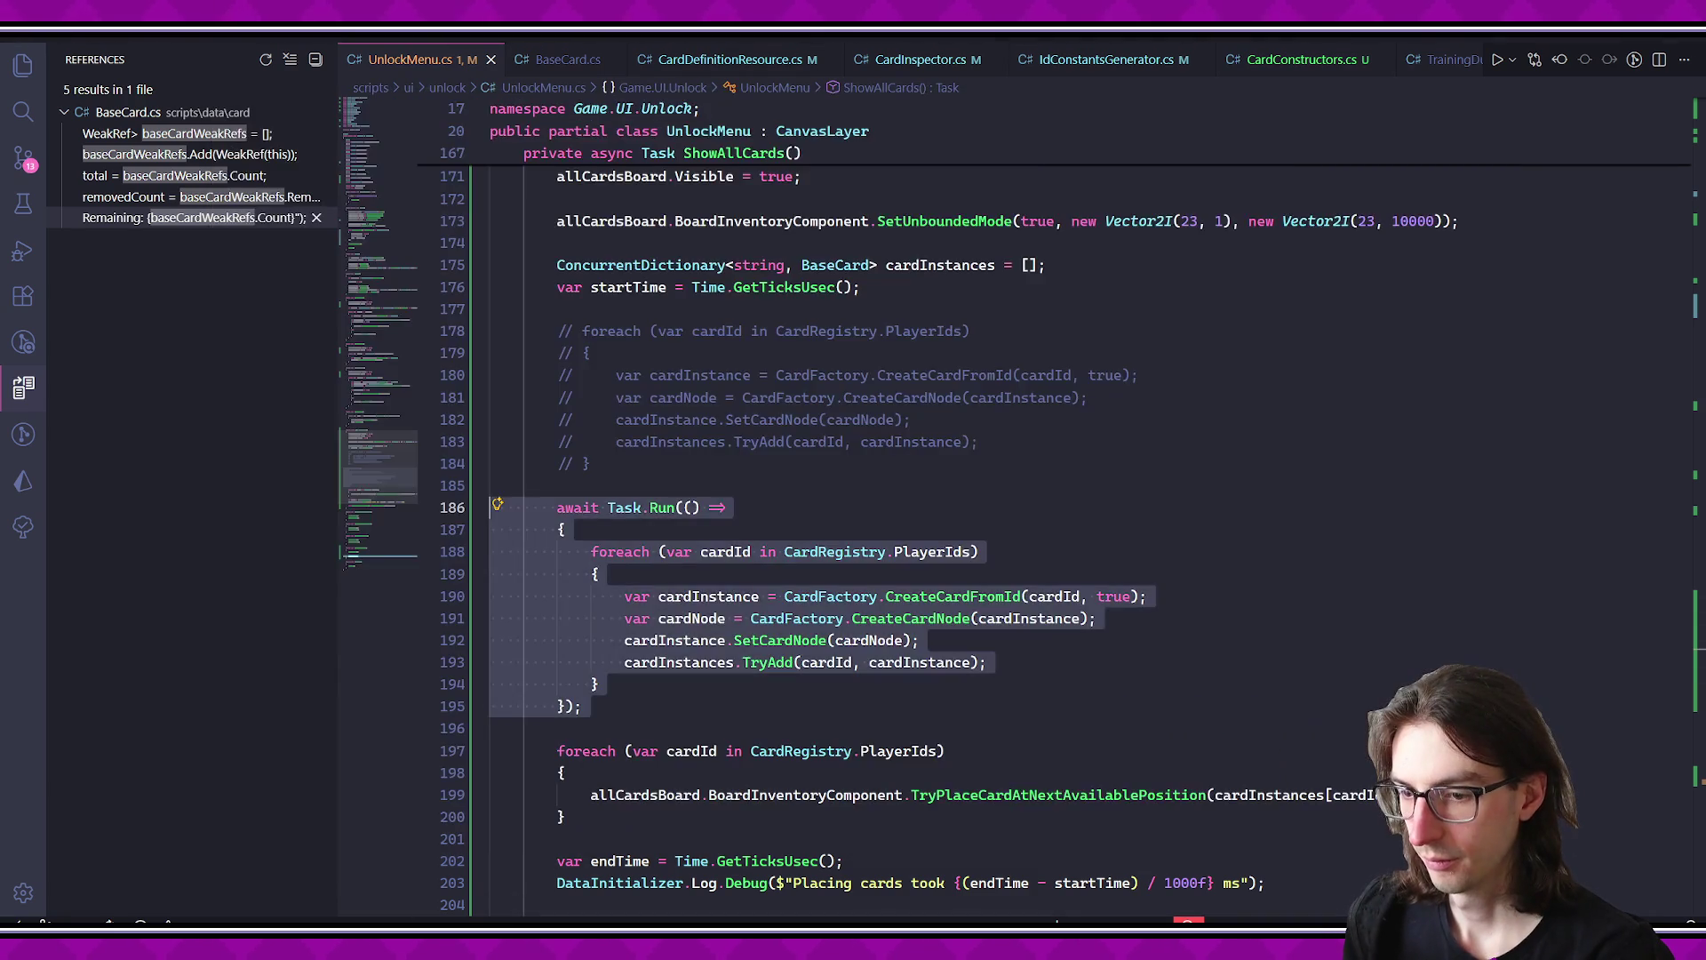
- Back in UnlockMenu.cs, review the Task.Run block and jump to the ShowAllCards definition
key("alt+Tab")
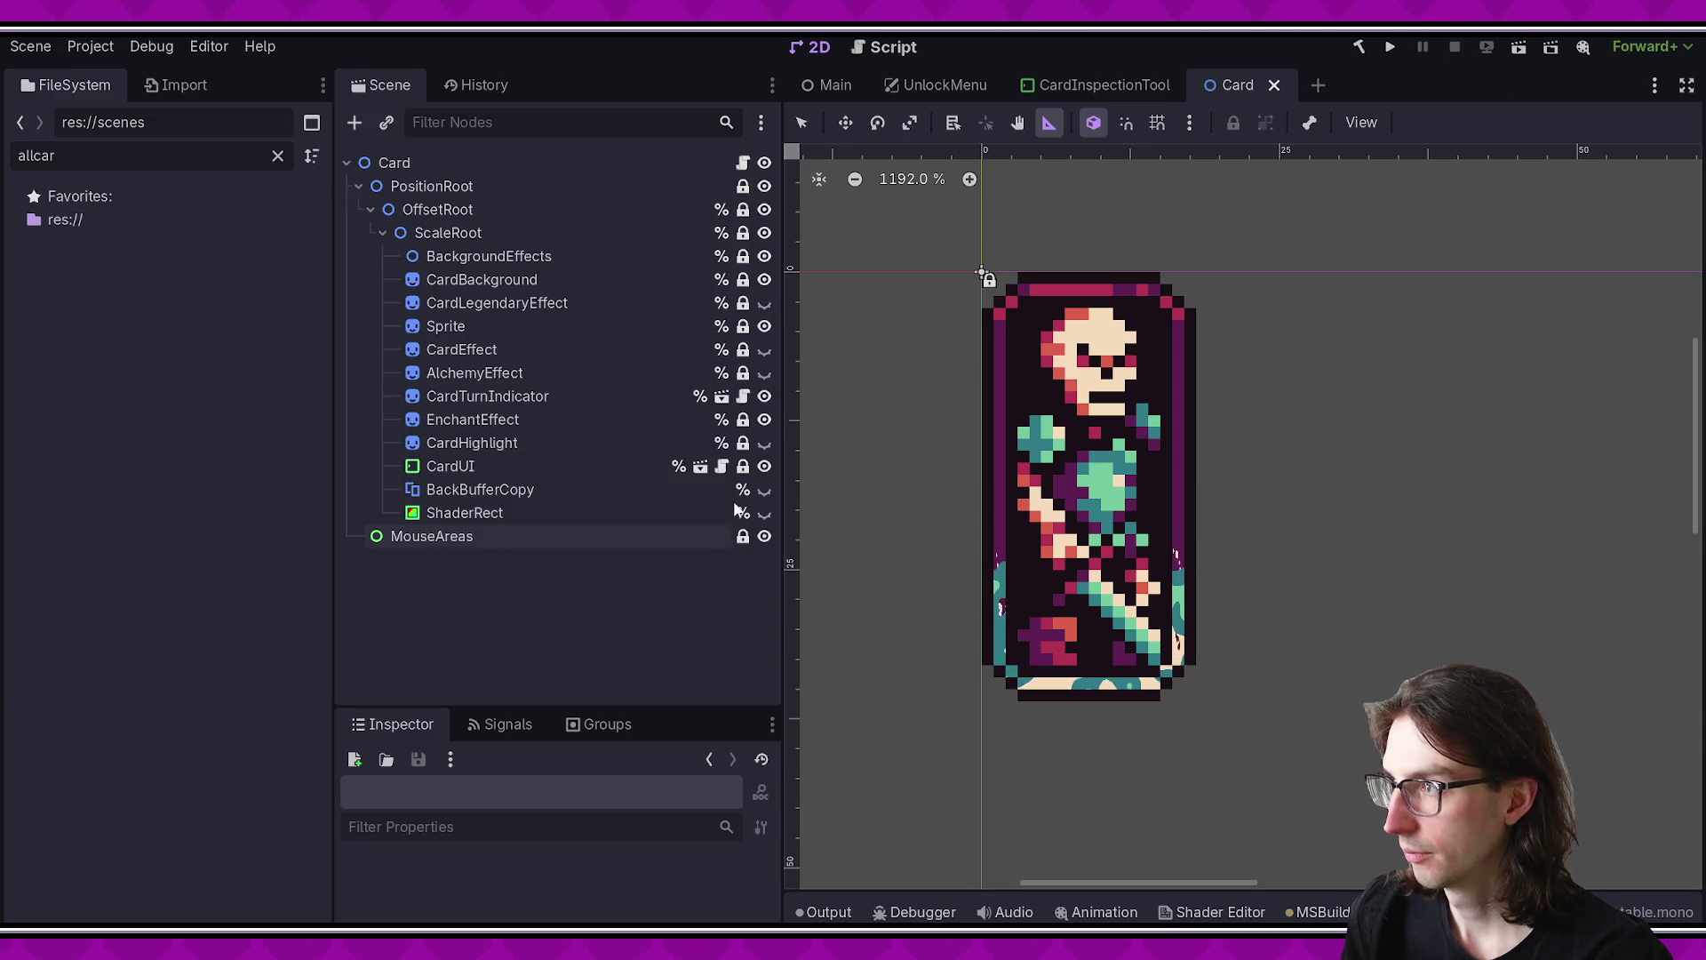
key("alt+Tab")
key("Escape")
scroll(787, 673, "down", 2)
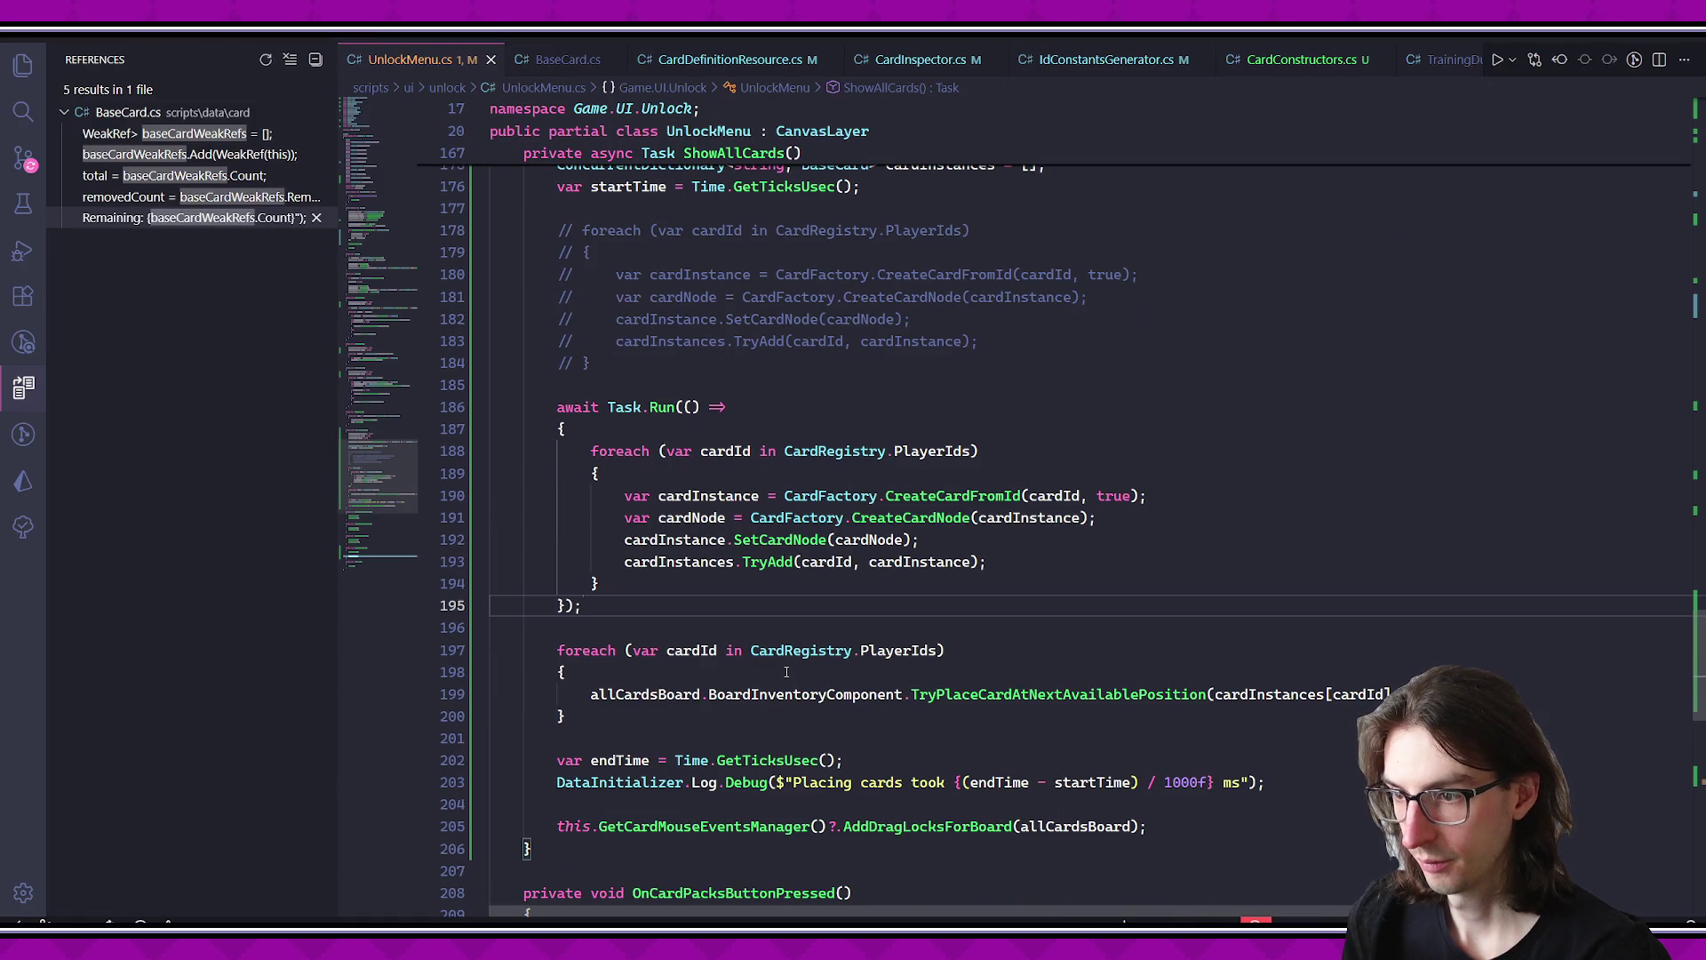
scroll(787, 673, "up", 4)
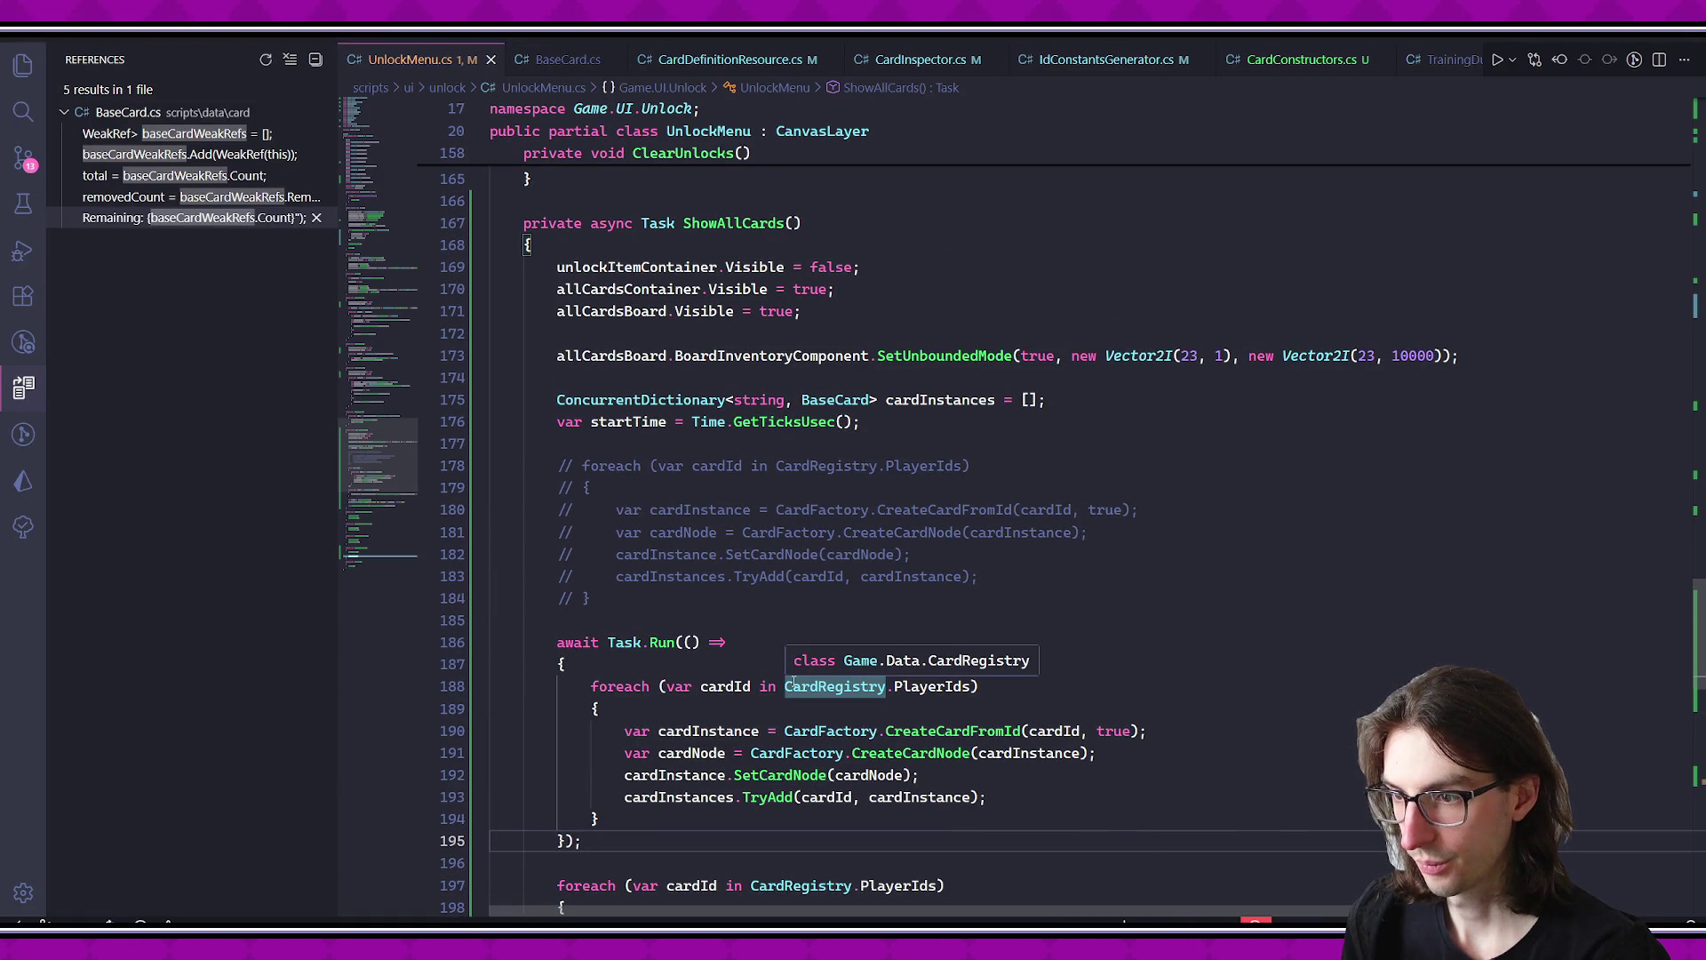
left_click_drag(591, 598, 549, 466)
scroll(875, 560, "down", 5)
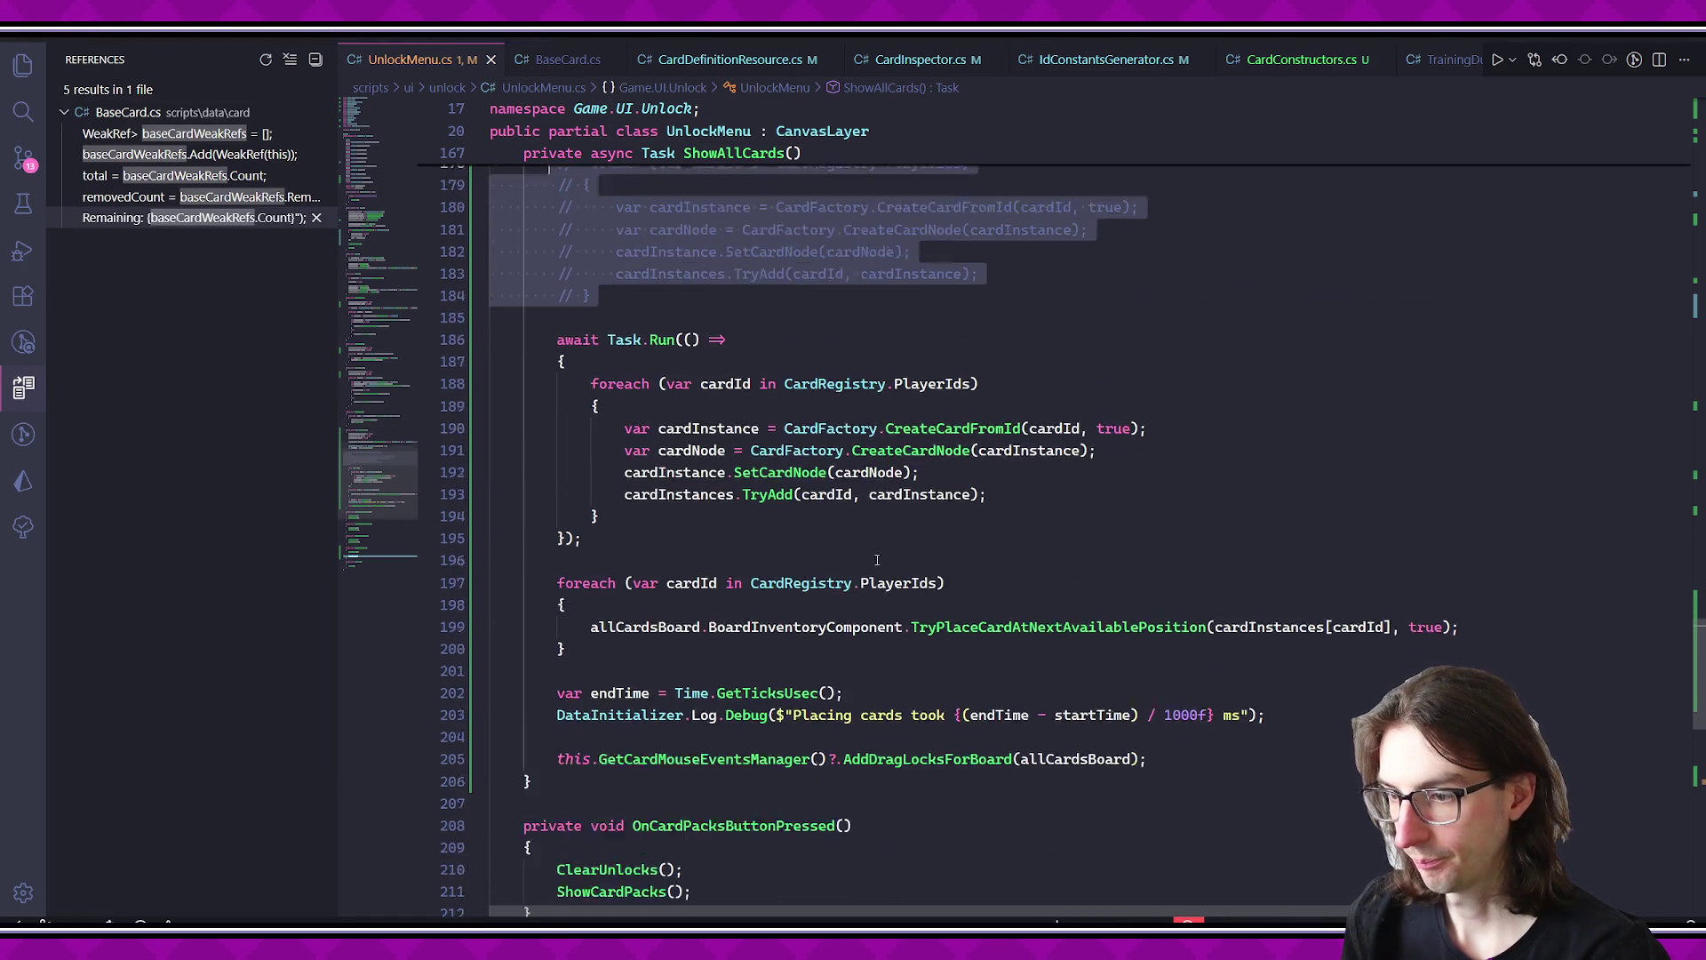
scroll(876, 560, "down", 3)
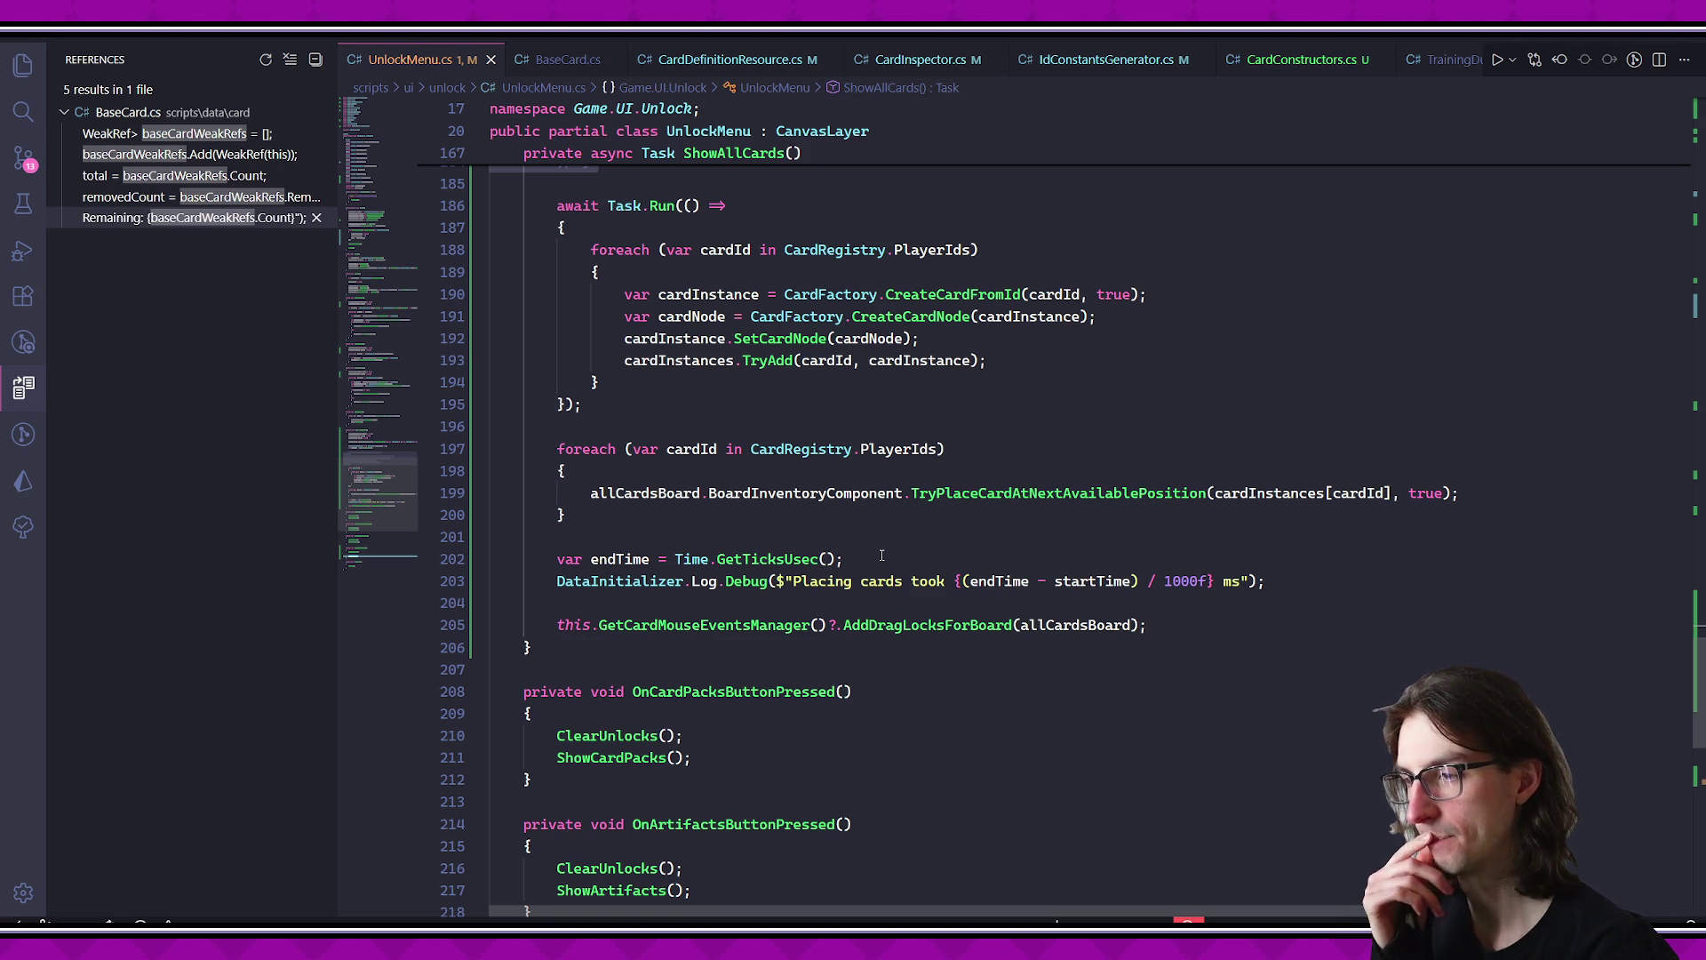
scroll(881, 569, "down", 7)
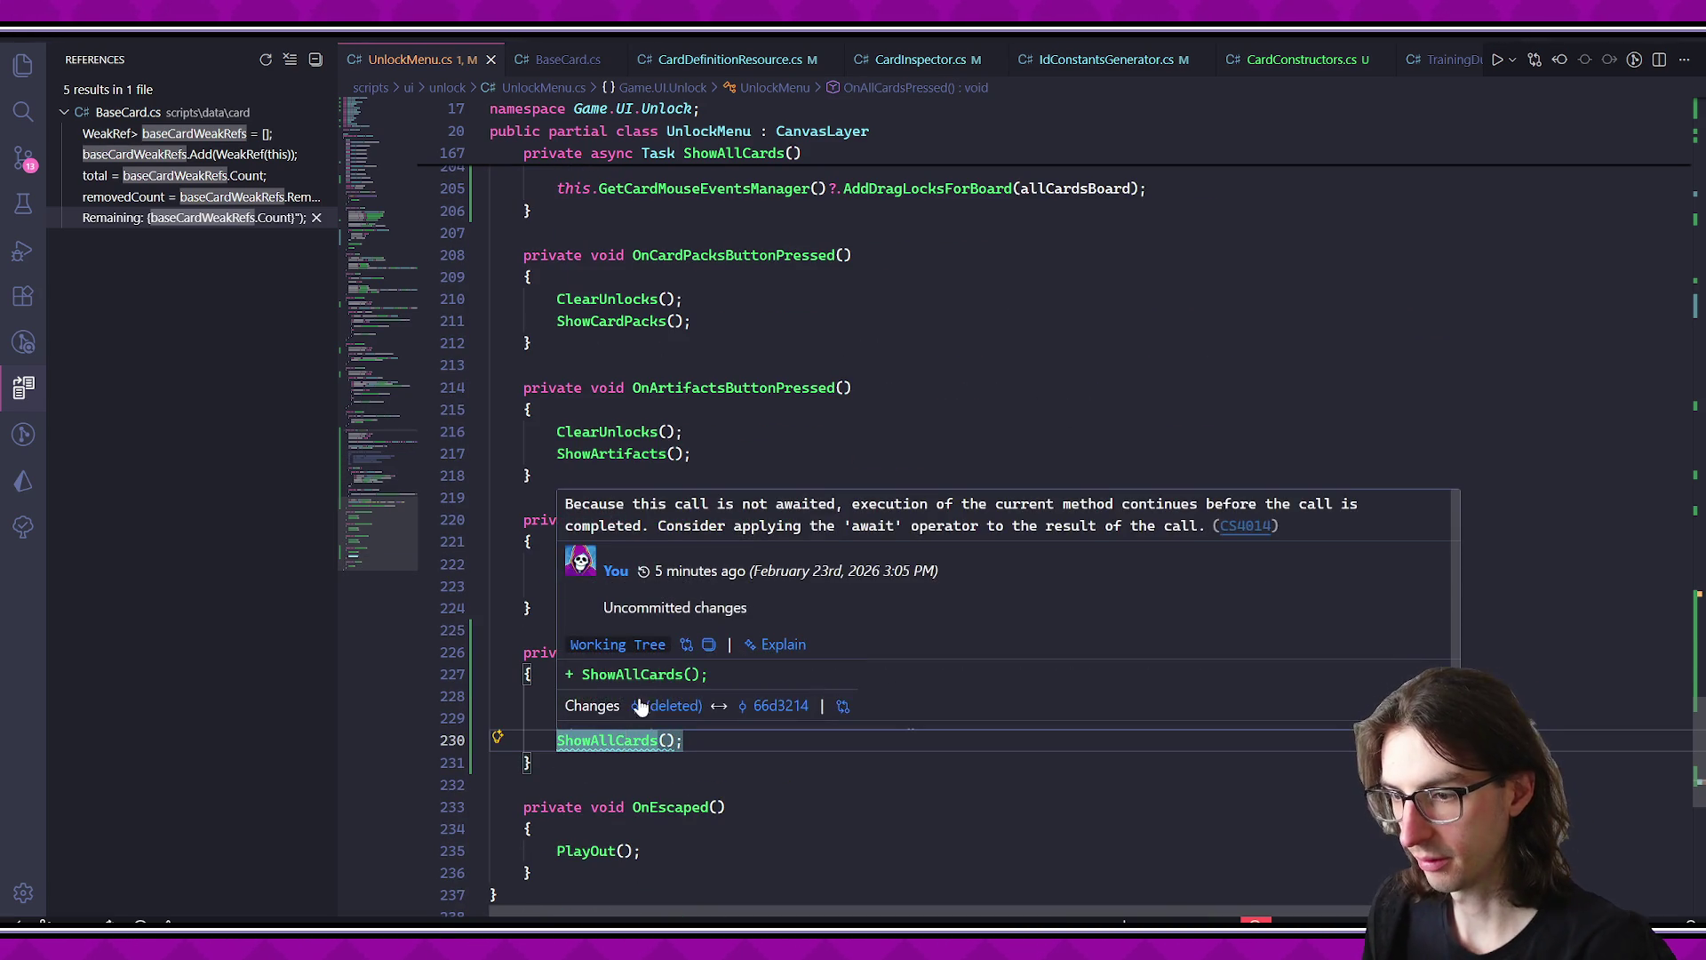
left_click(622, 741, "ctrl")
scroll(633, 576, "up", 5)
- Replace 'async Task' with 'void' on ShowAllCards and save
double_click(611, 592)
key("BackSpace")
double_click(616, 592)
key("BackSpace")
type("void")
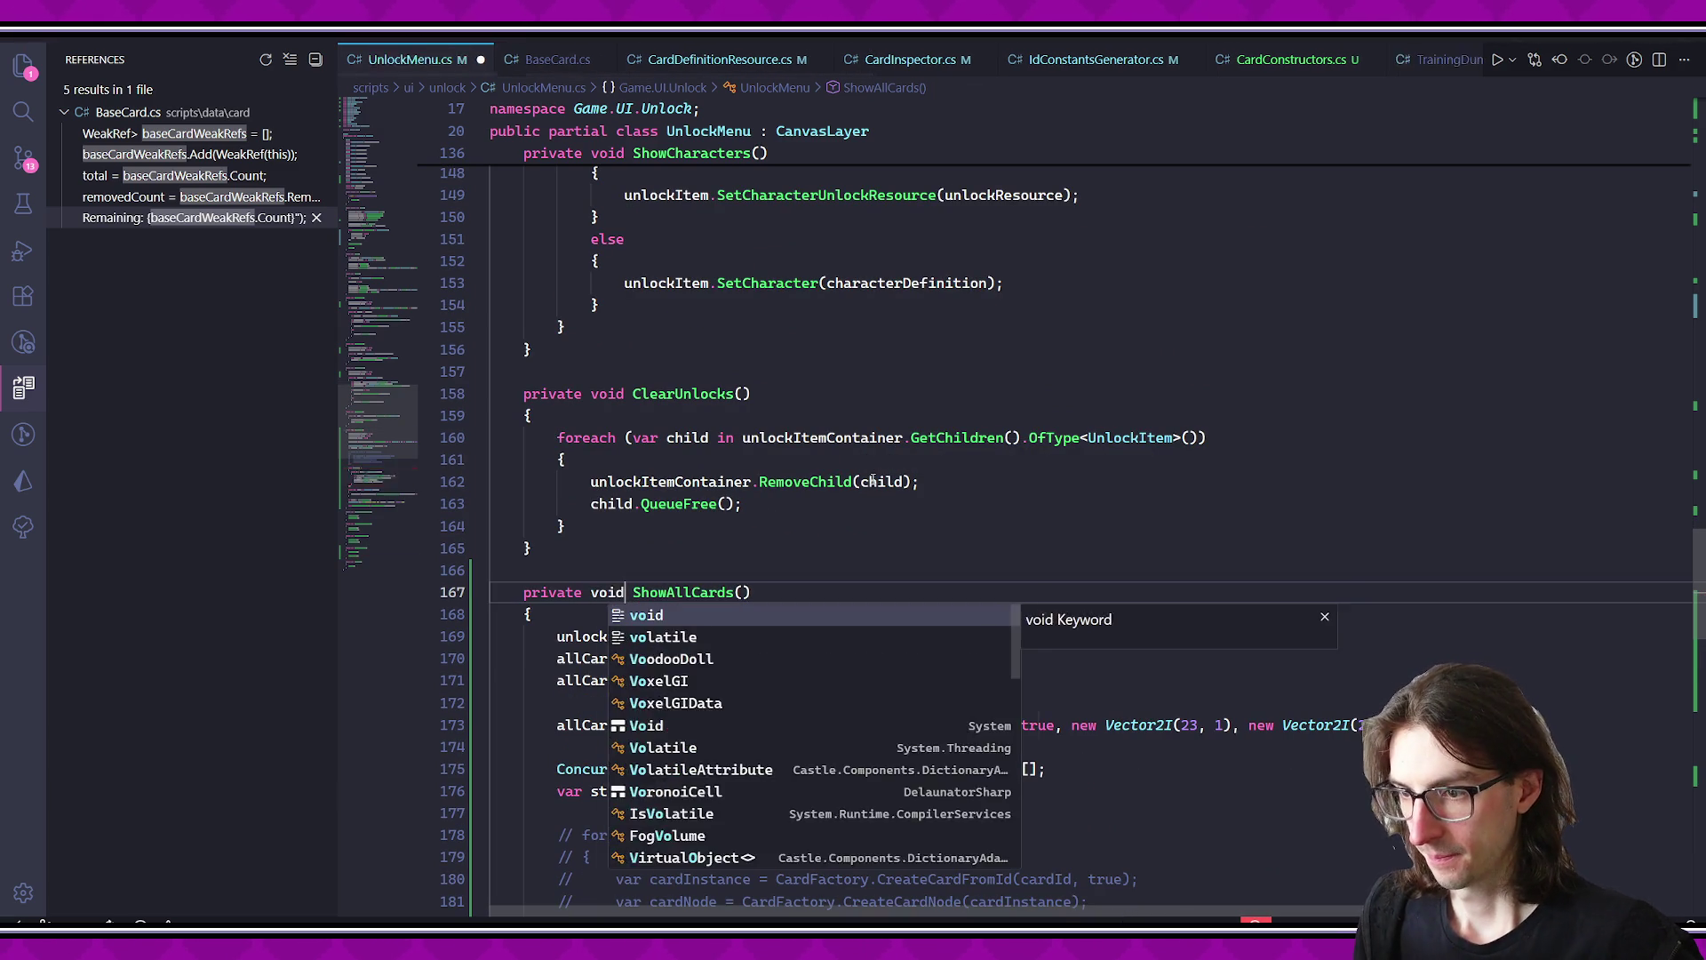
key("ctrl+s")
- Delete the await Task.Run card-creation block and save
scroll(728, 552, "down", 4)
scroll(729, 552, "down", 2)
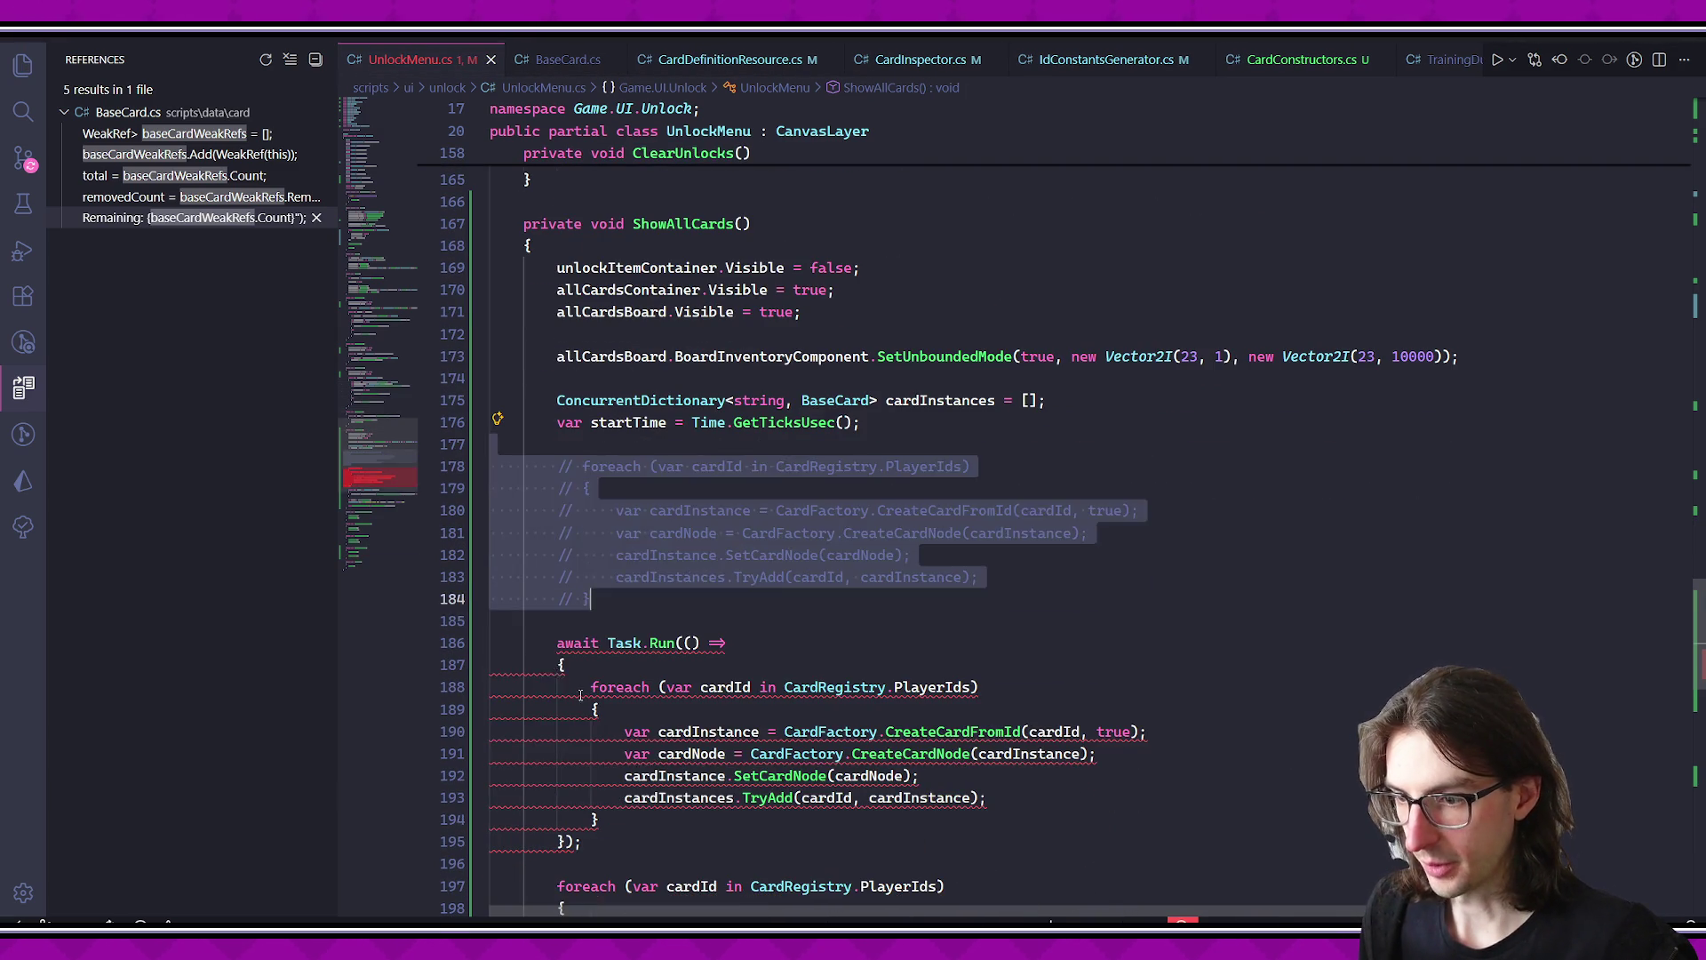
left_click_drag(533, 621, 742, 855)
key("BackSpace")
key("Return")
key("ctrl+s")
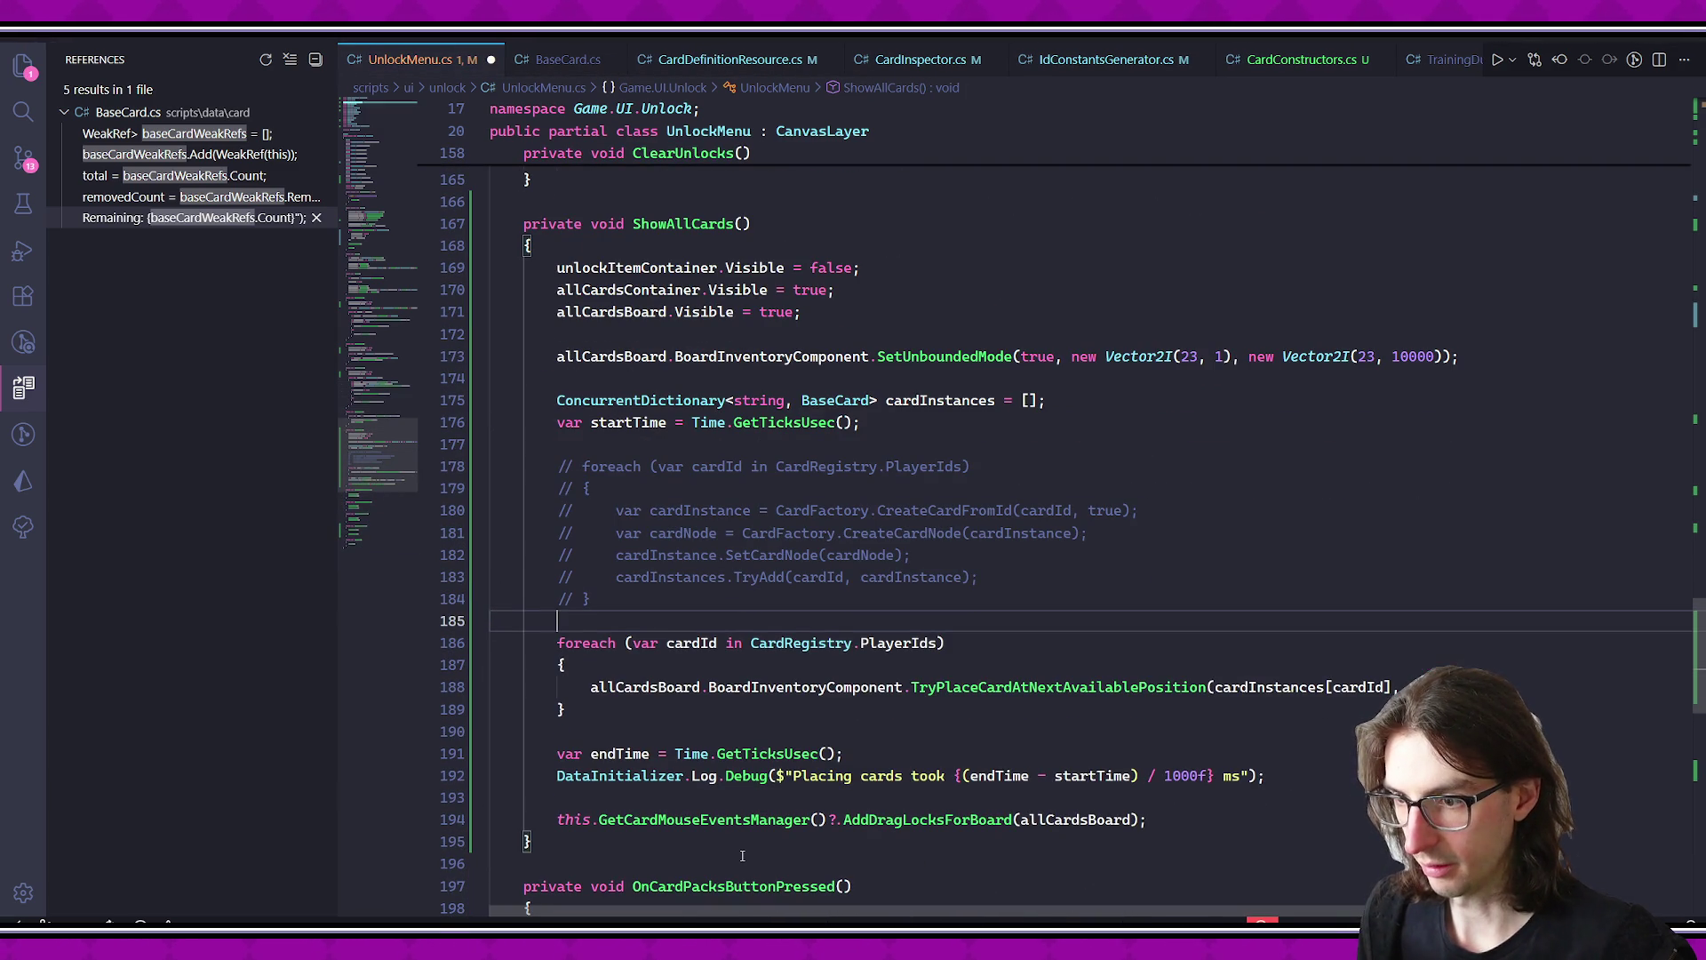
- Uncomment the original foreach loop with Ctrl+/ and remove the blank line in OnAllCardsPressed
left_click_drag(639, 598, 613, 466)
key("ctrl+slash")
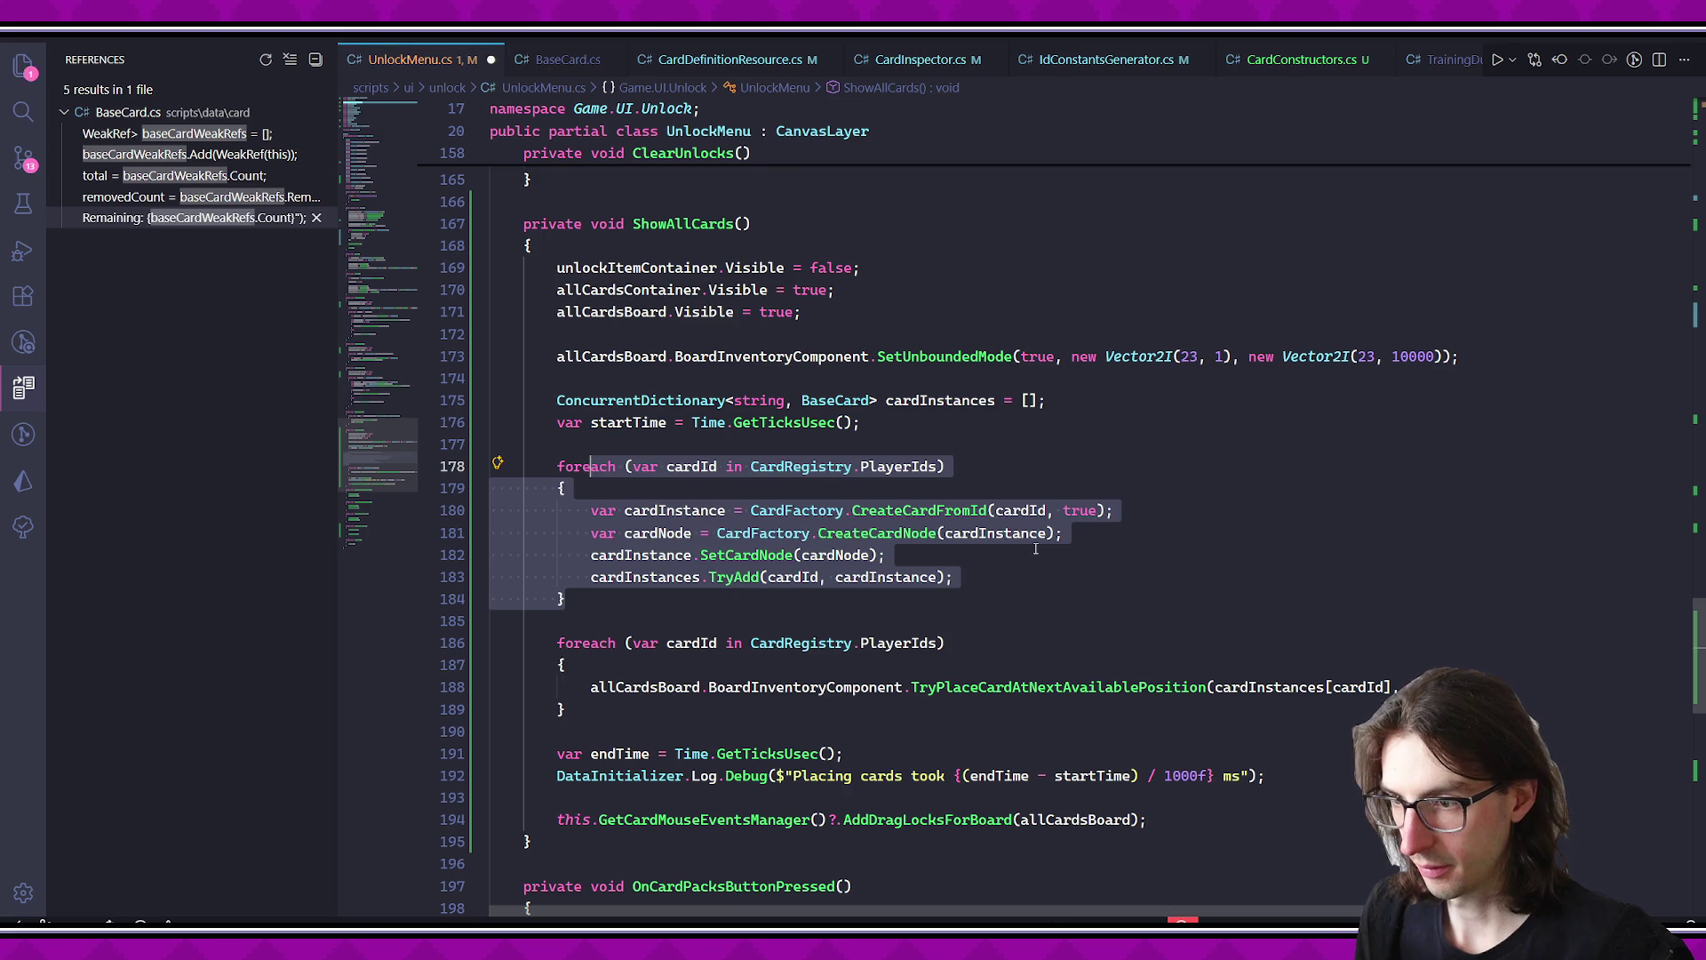
left_click(952, 621)
scroll(952, 619, "down", 2)
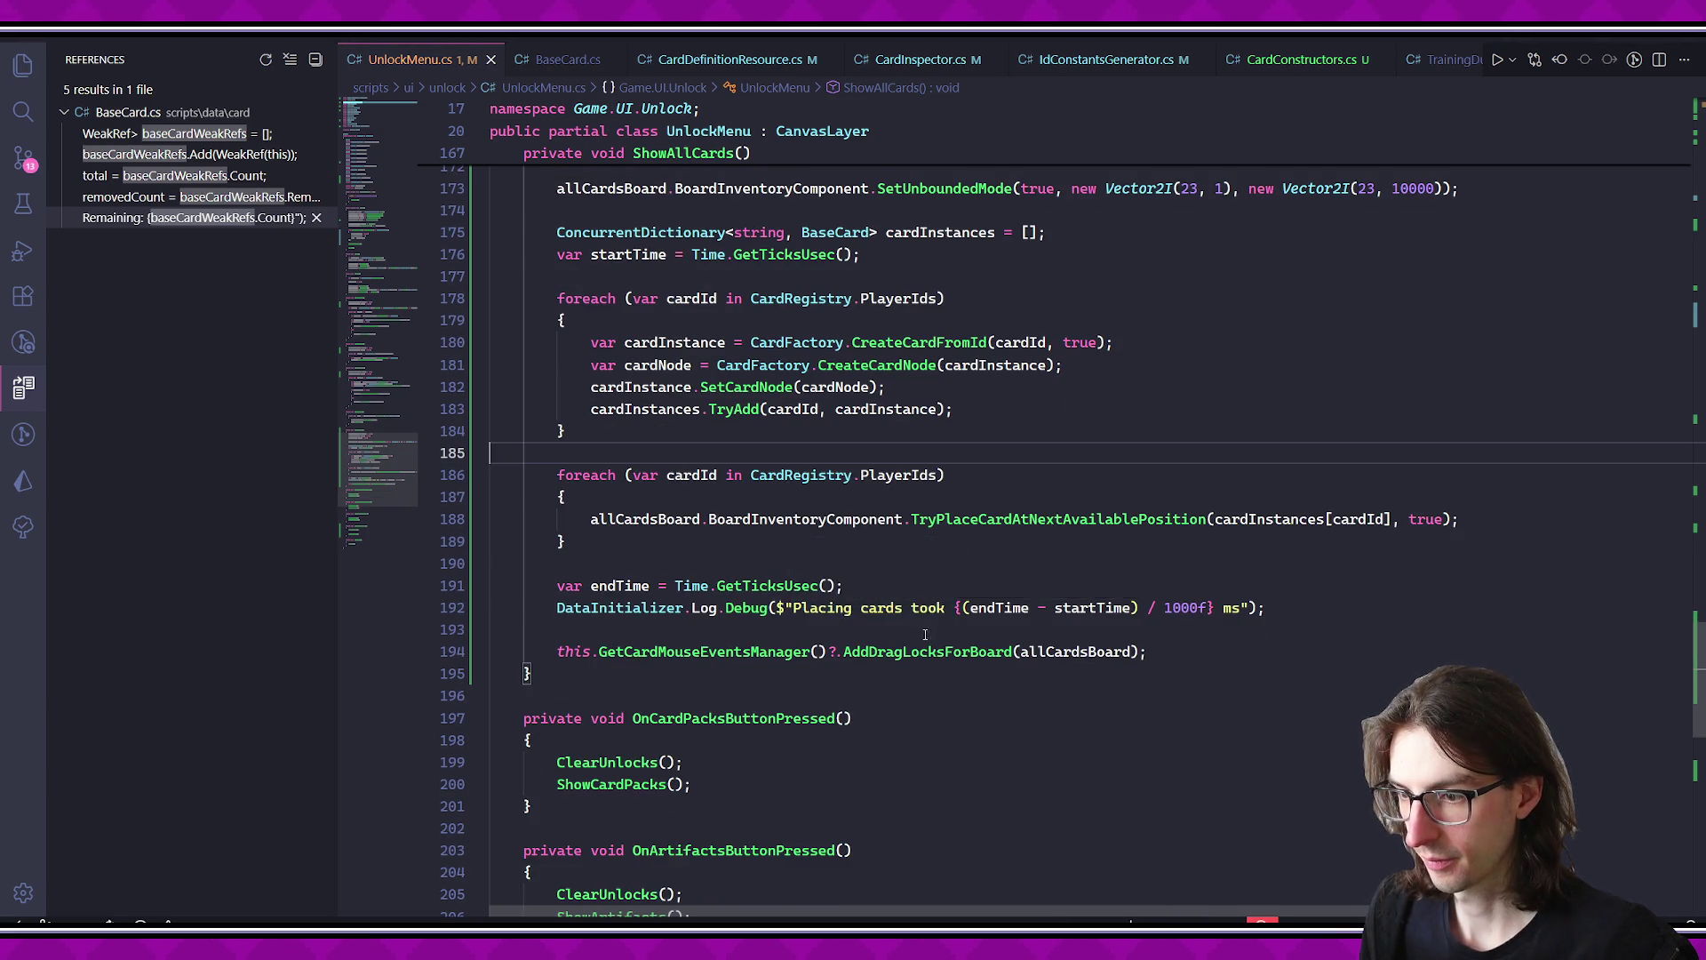
scroll(924, 617, "down", 8)
left_click(675, 711)
key("BackSpace")
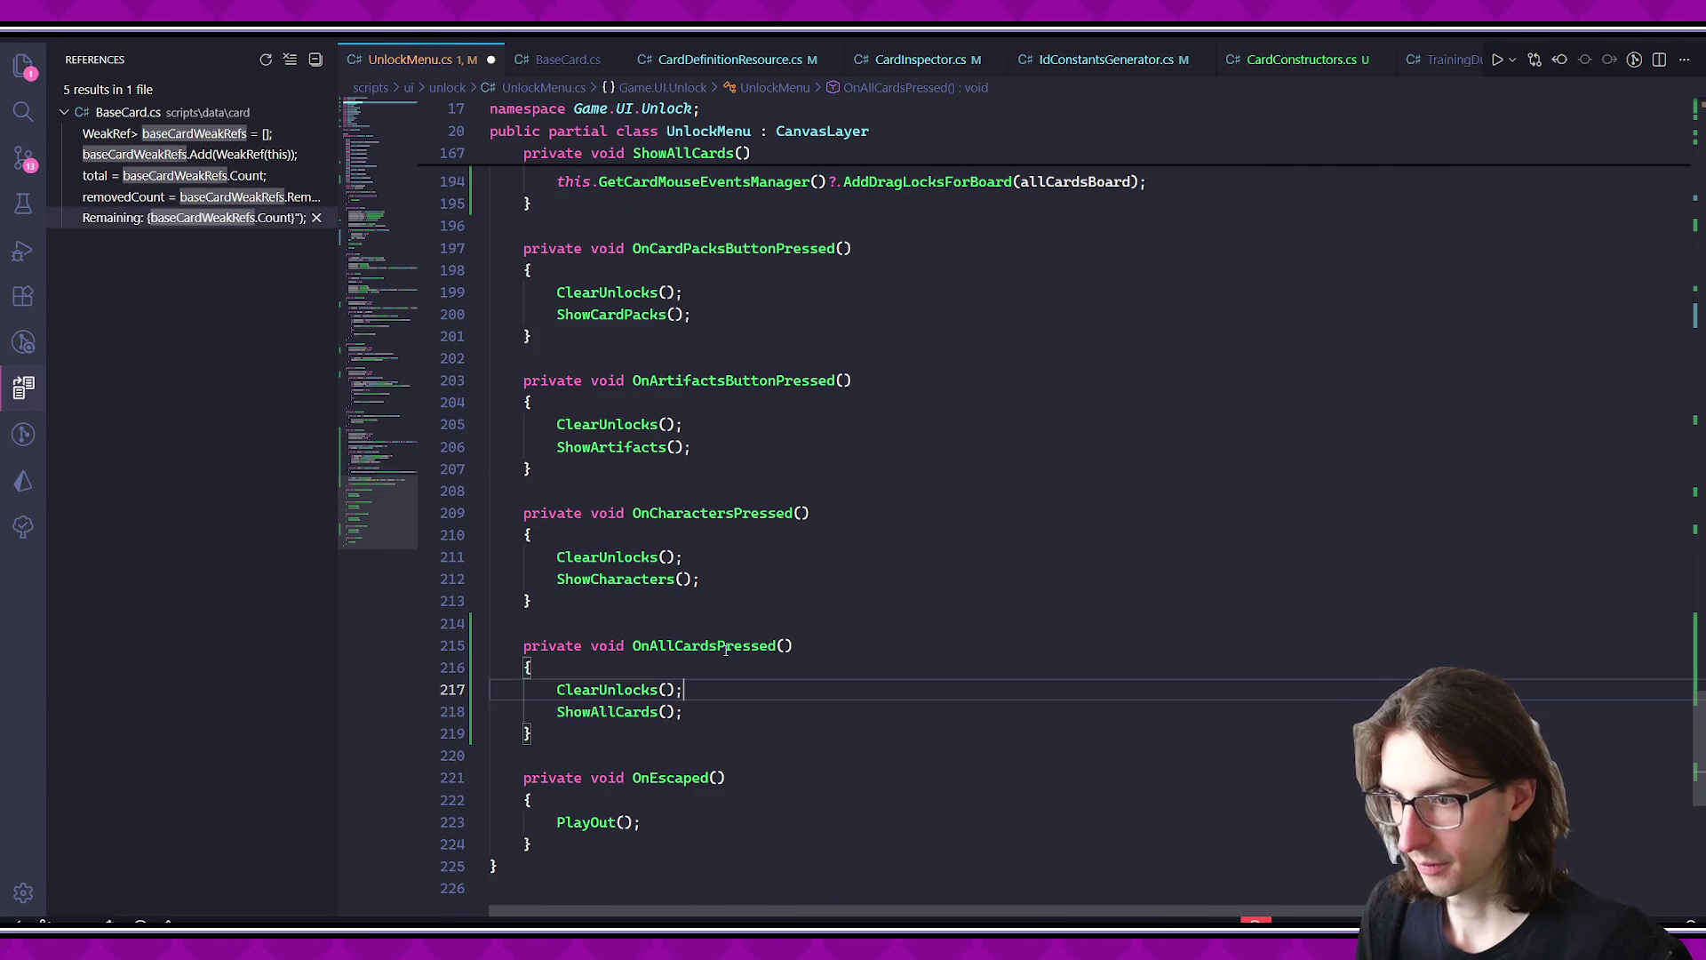
- In ClearUnlocks, add a foreach loop over GetCardsOnBoard()
left_click(622, 690, "ctrl")
left_click(936, 496)
key("Down")
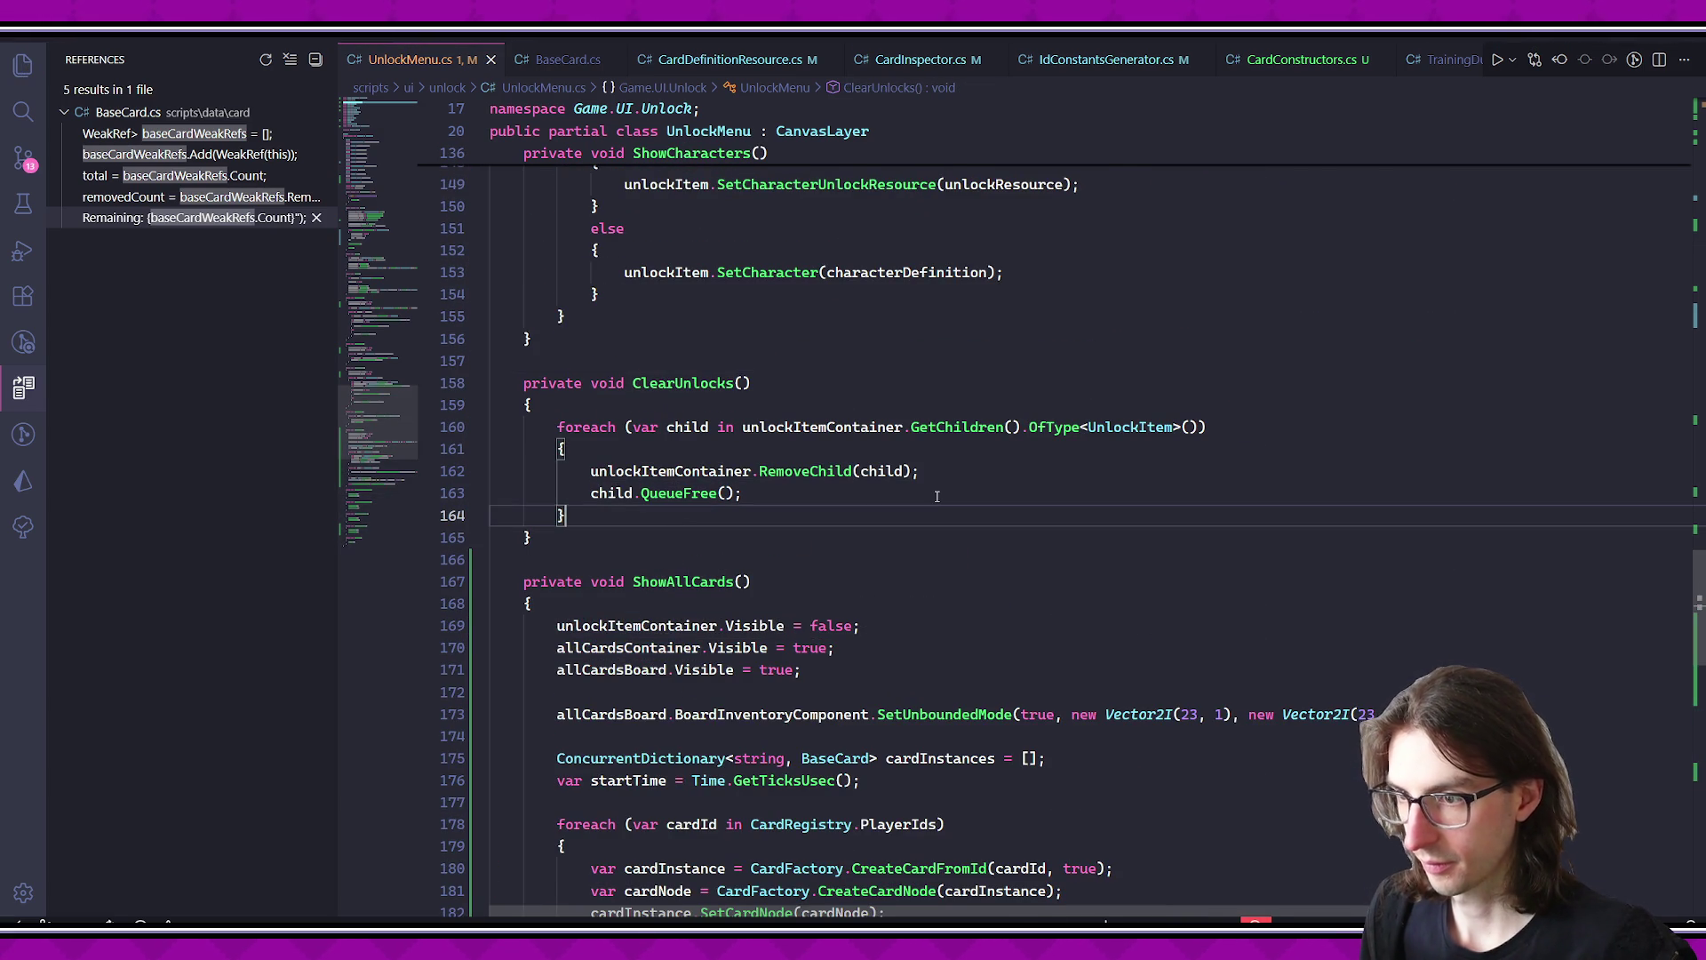
key("Return")
key("Return")
type("foreach (var card in ")
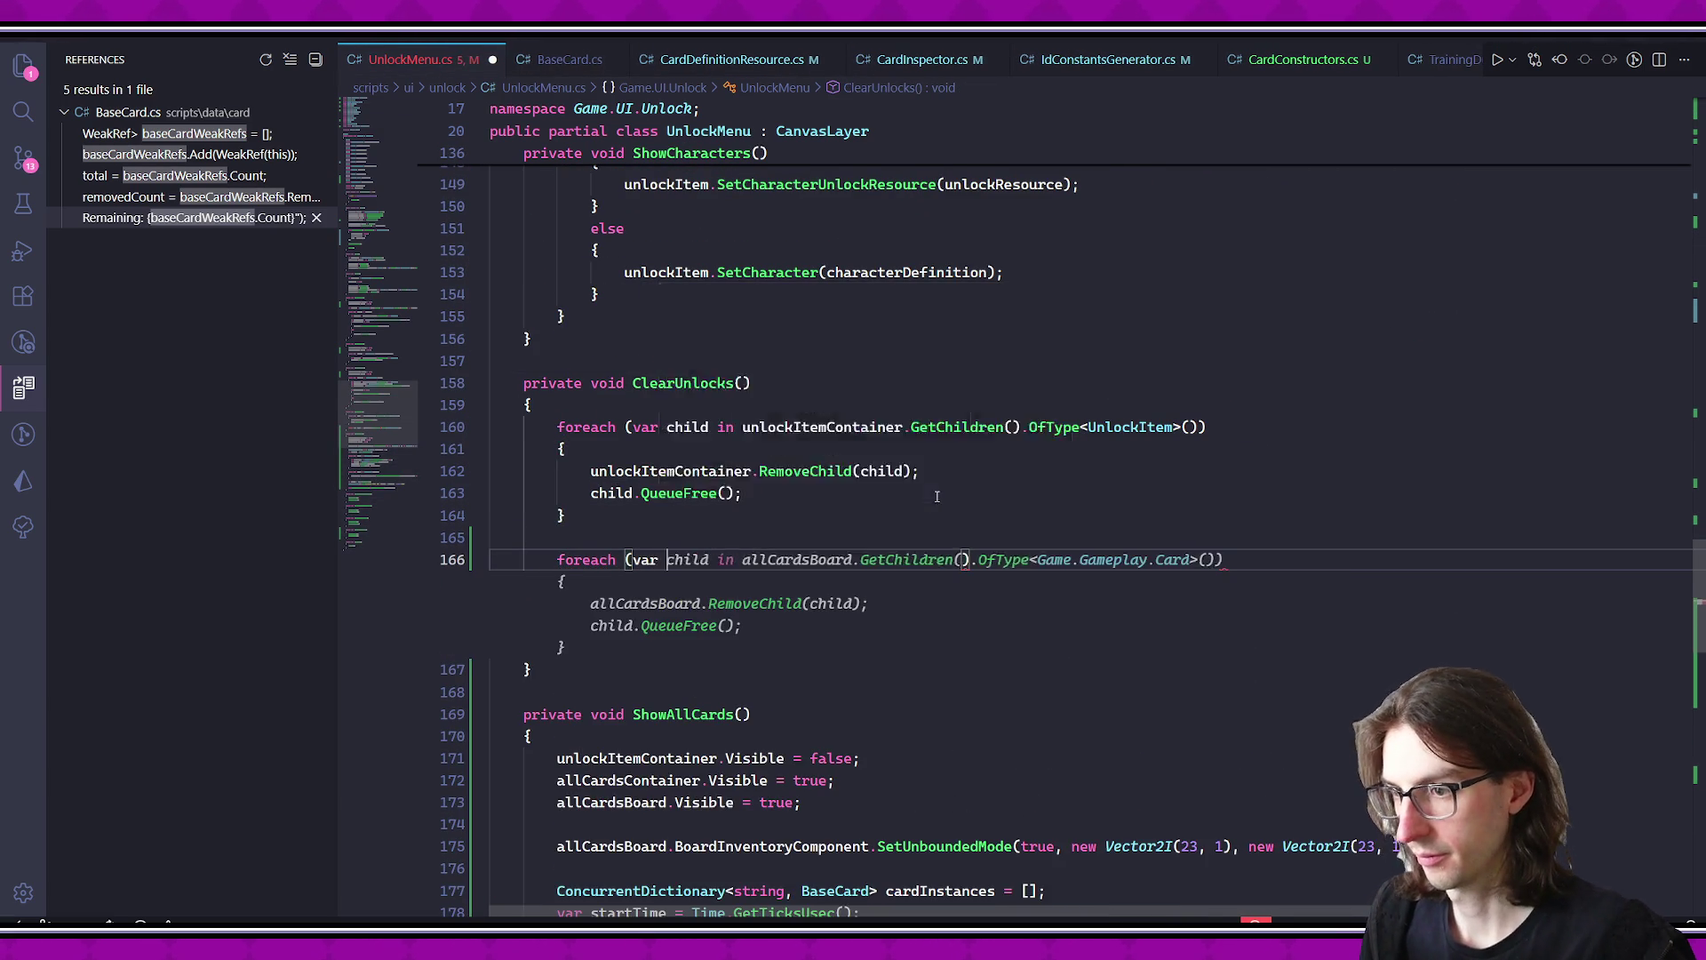
type("a")
key("Escape")
key("Tab")
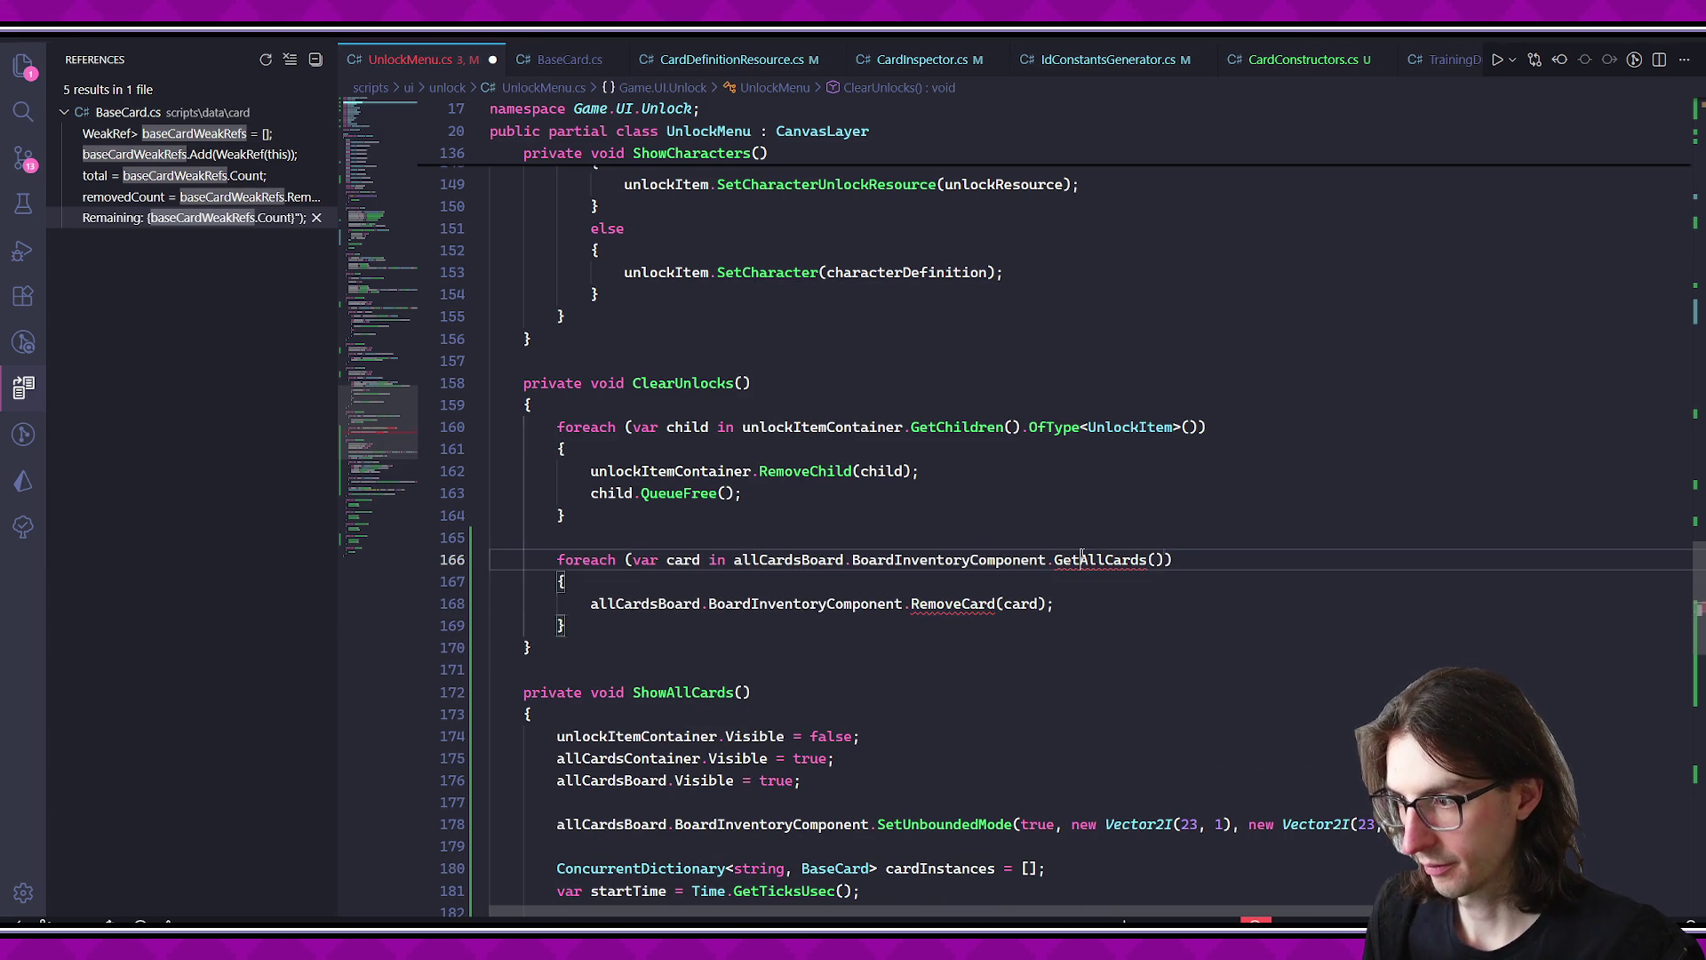
double_click(1106, 559)
type("GetCardsOn")
key("Tab")
- Make the loop call allCardsBoard.BoardInventoryComponent.TryRemoveCard(card)
left_click(591, 604)
left_click(1084, 608)
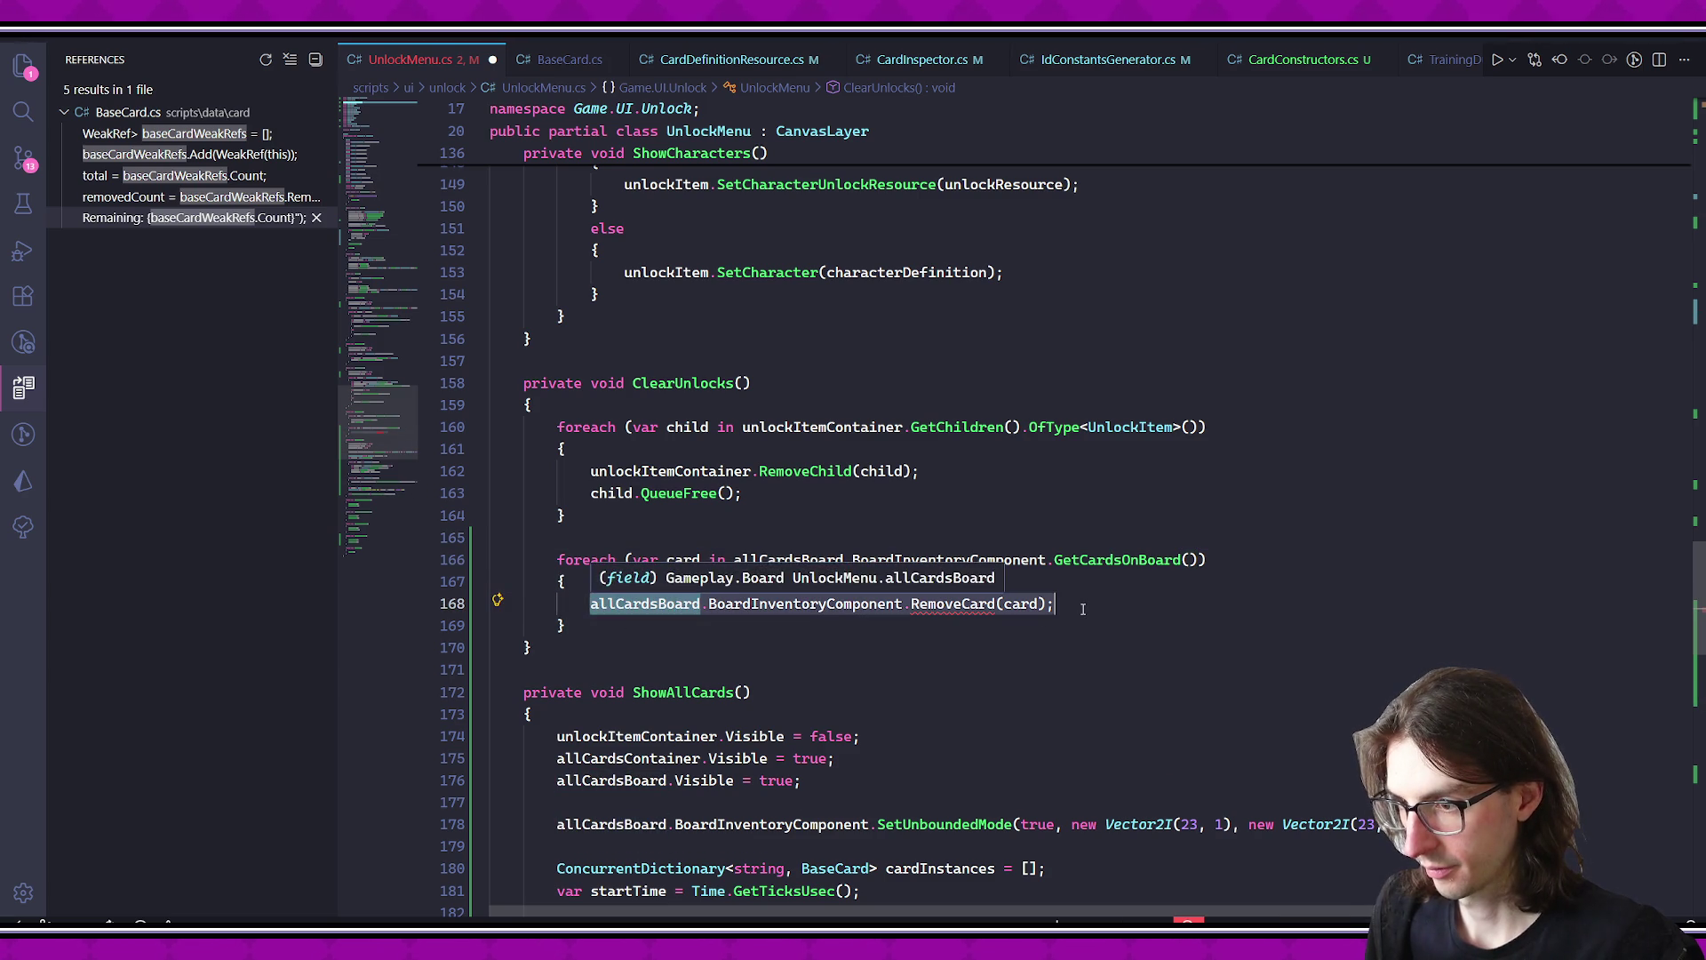
type("allCardsBoard.BoardI")
key("Tab")
type(".TryR")
key("Tab")
key("Tab")
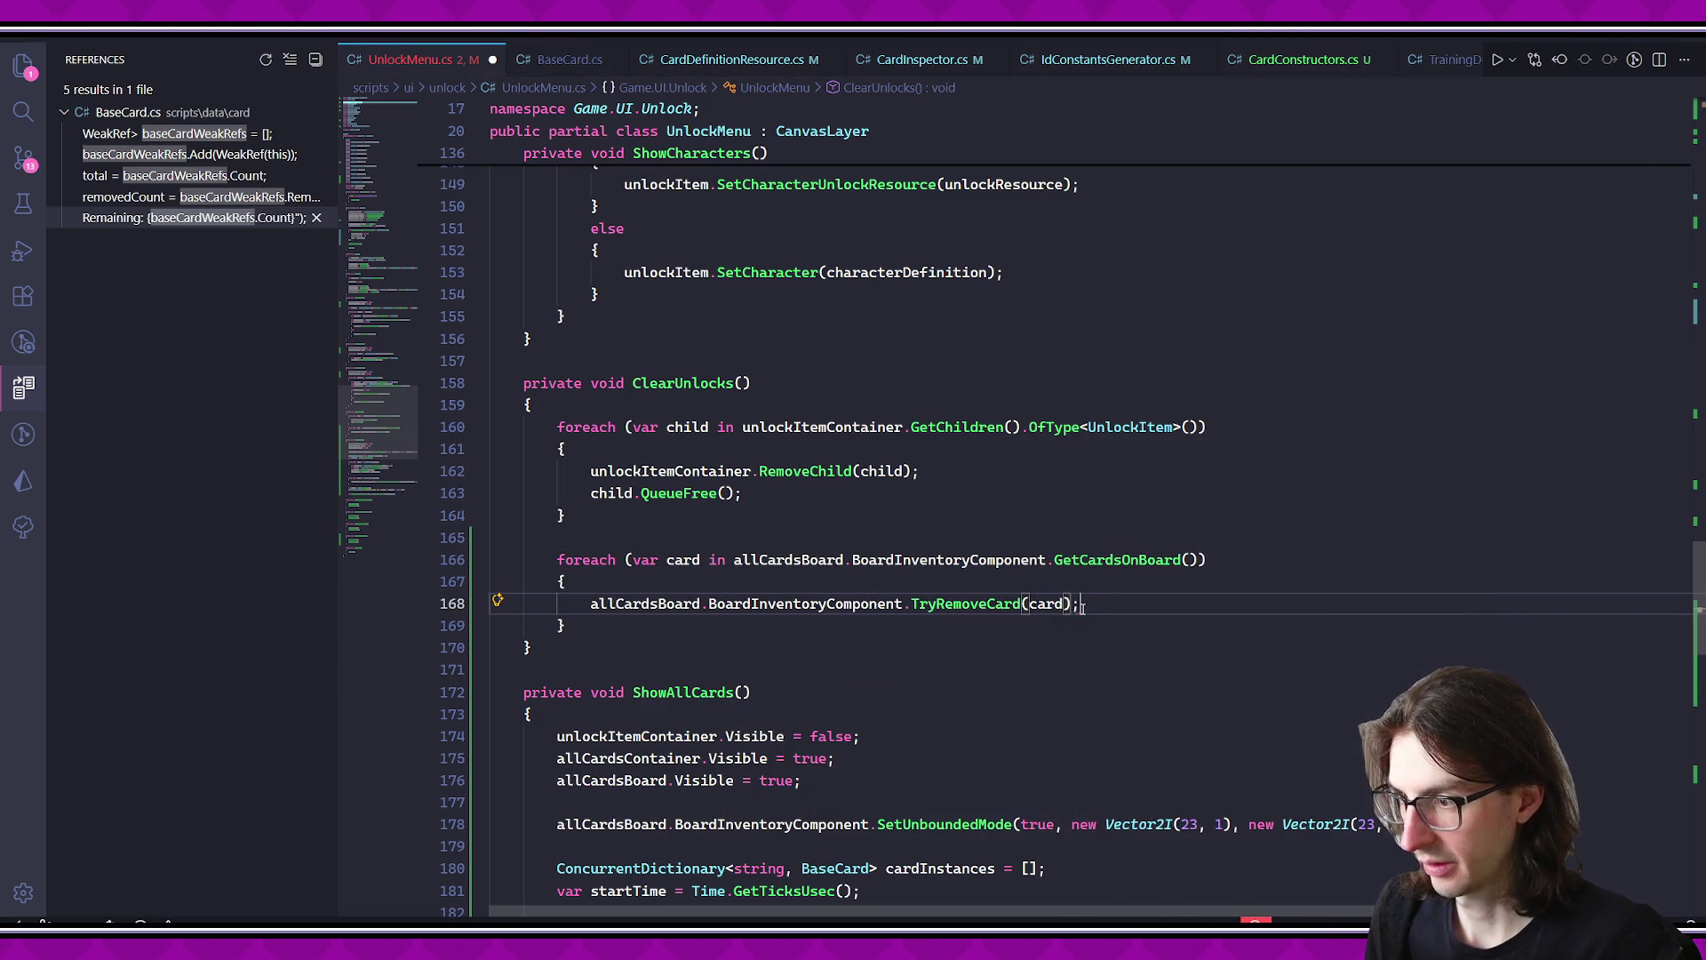
key("End")
key("Return")
- Add card.QueueFree(); inside the loop and save UnlockMenu.cs
type("card.")
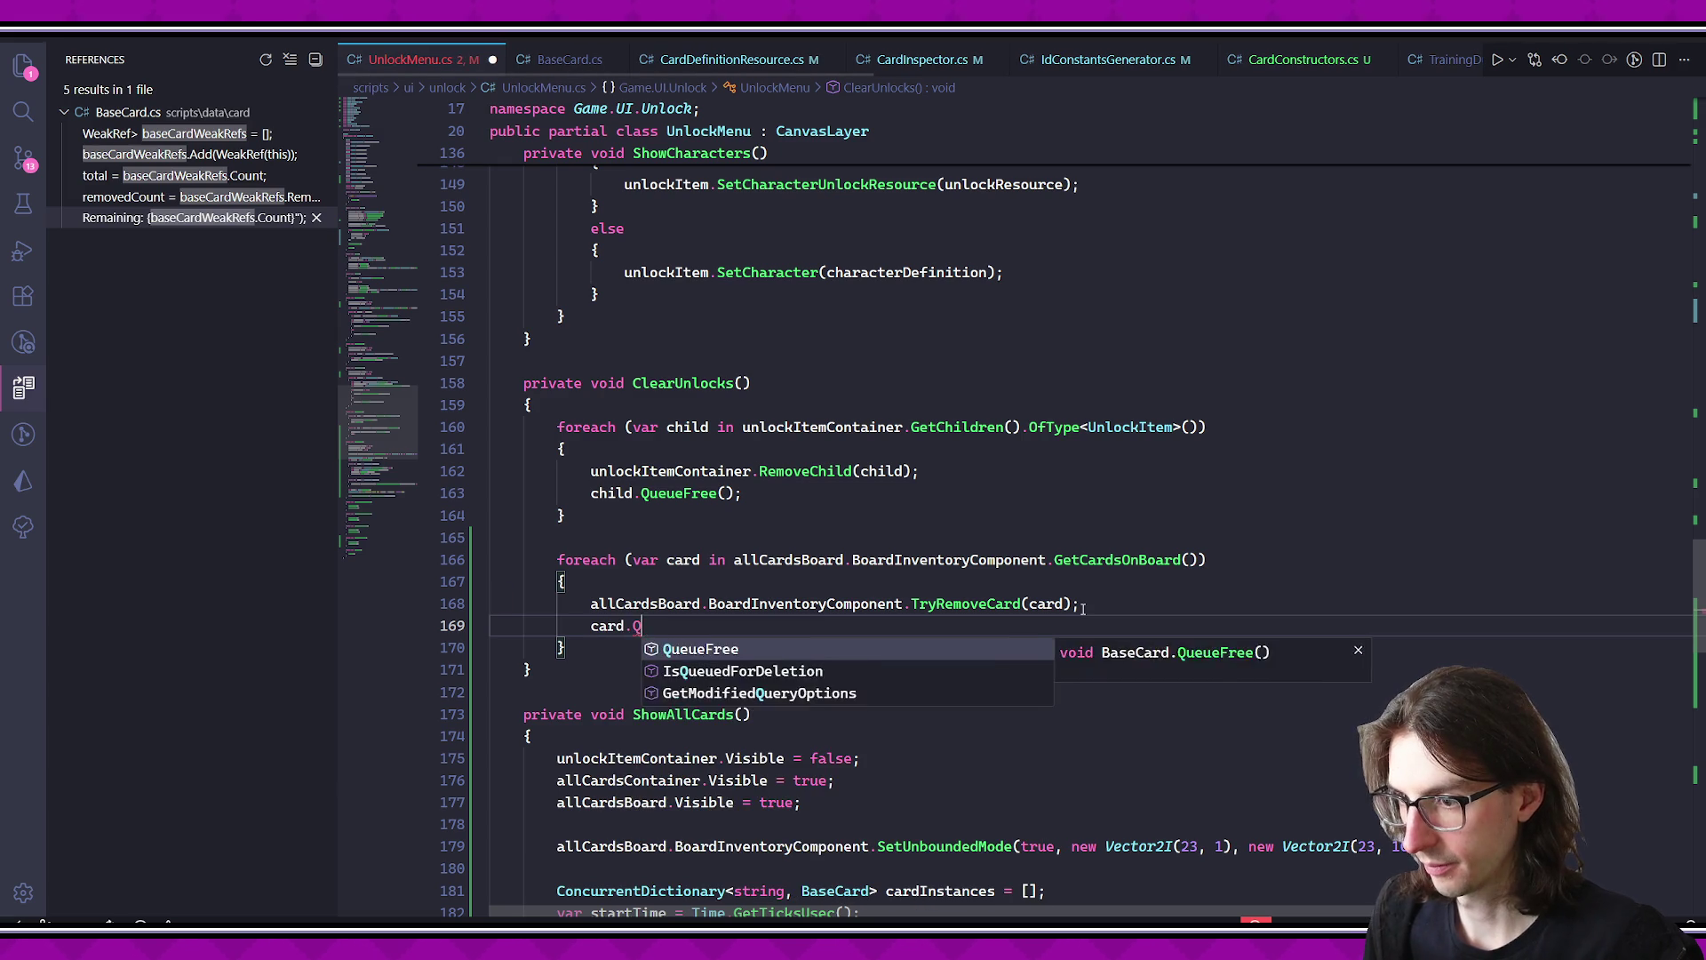
key("Tab")
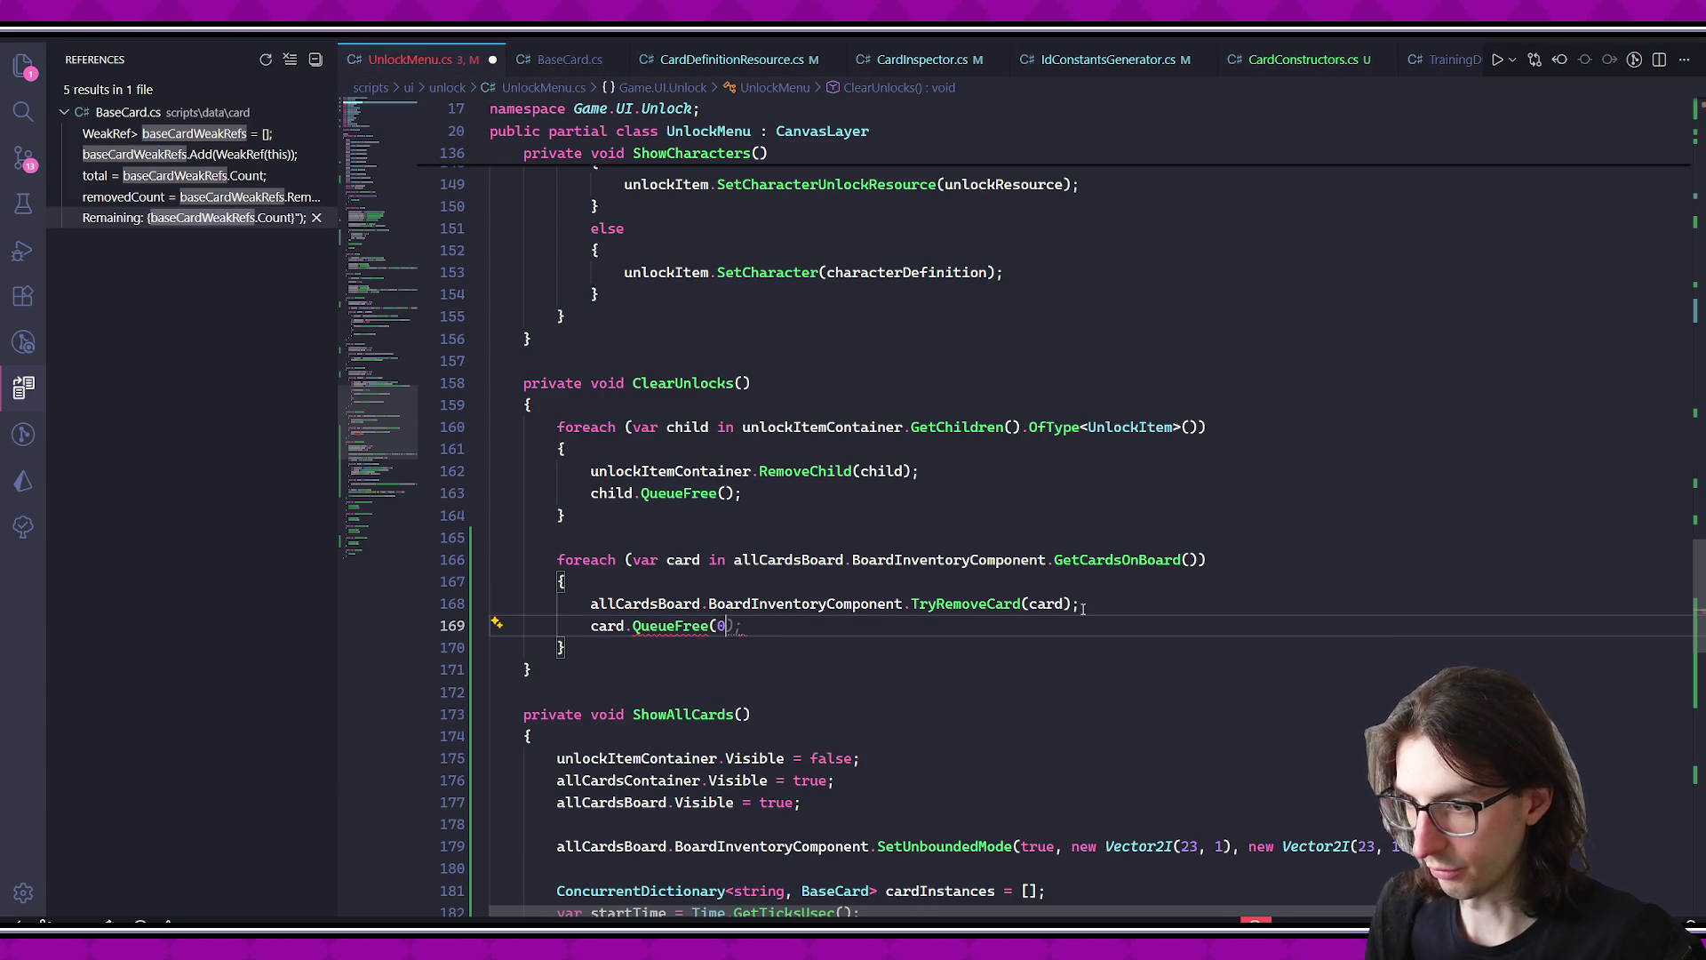
key("Tab")
key("Down")
key("Down")
left_click(859, 622)
type(");")
key("ctrl+s")
left_click(891, 651)
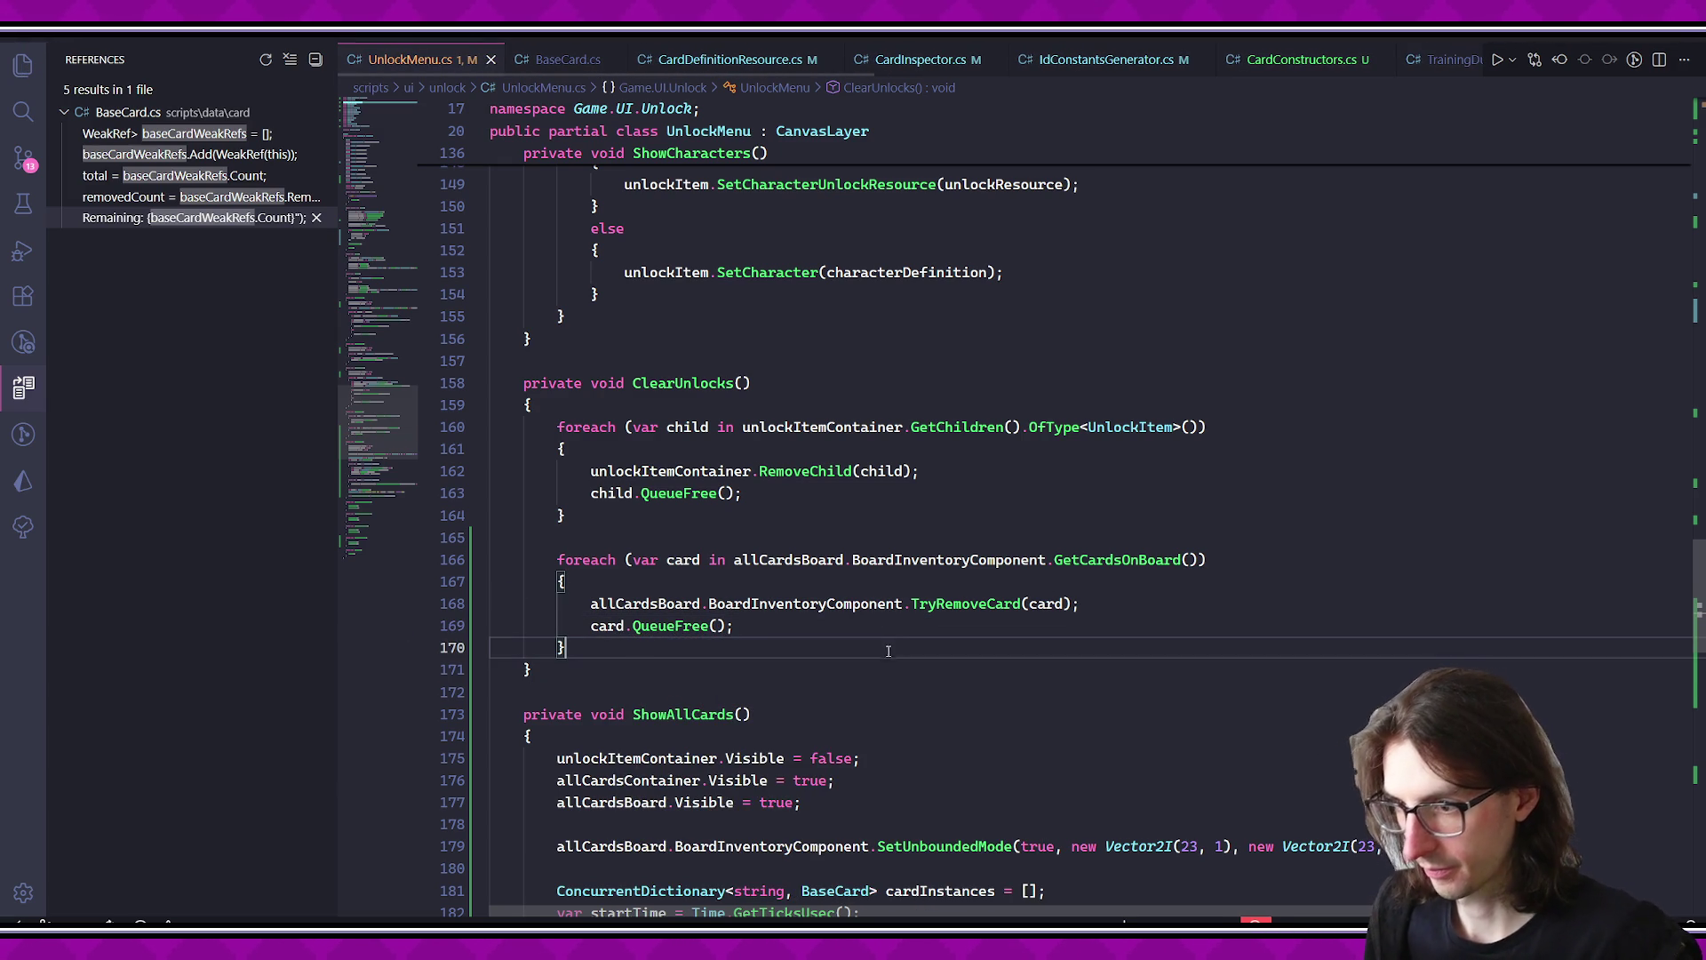
key("alt+Tab")
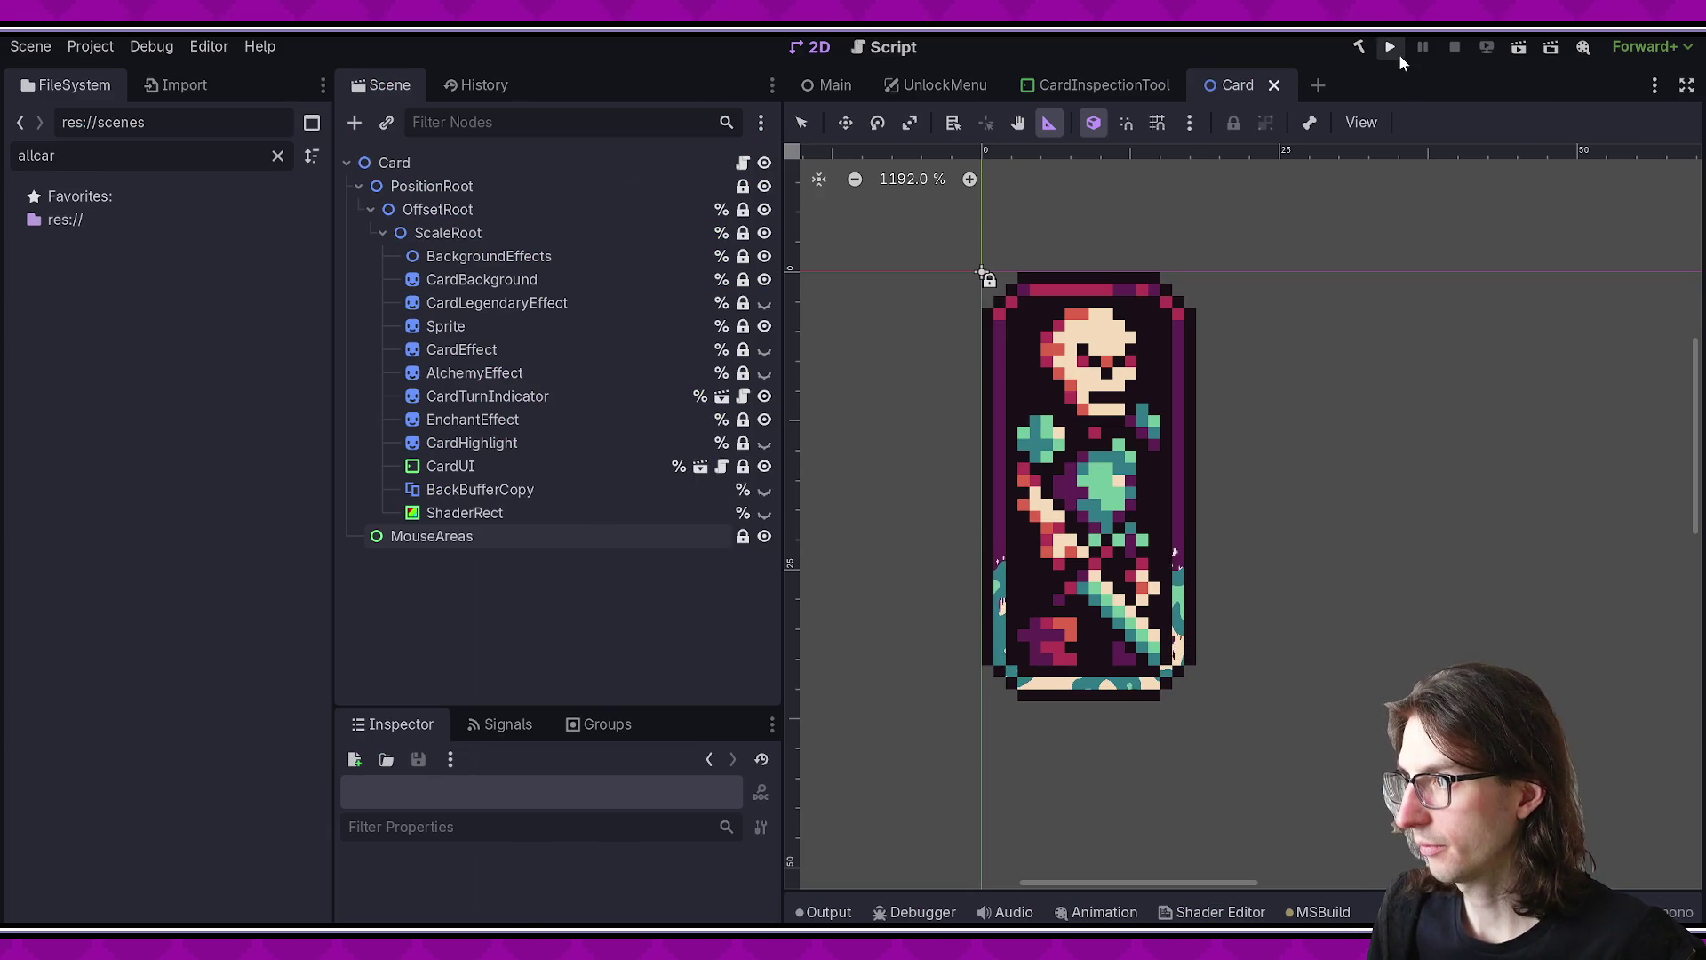
- Run the project, check the All Cards grid, and close the game window
left_click(1399, 53)
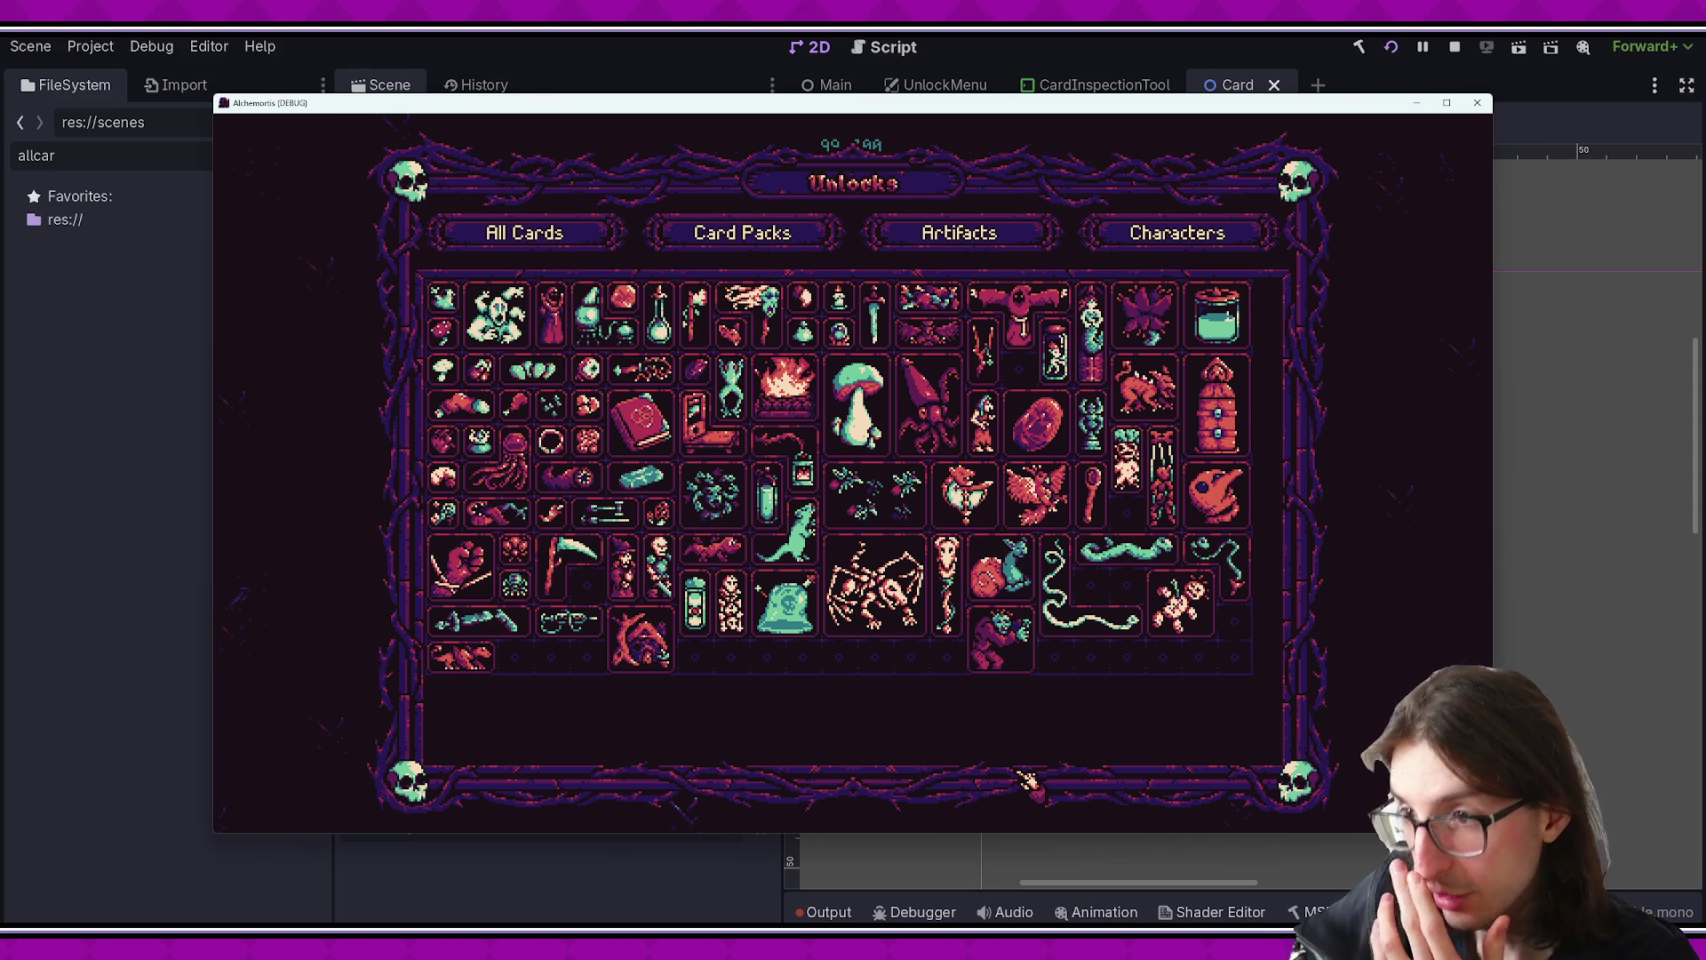
left_click(1477, 104)
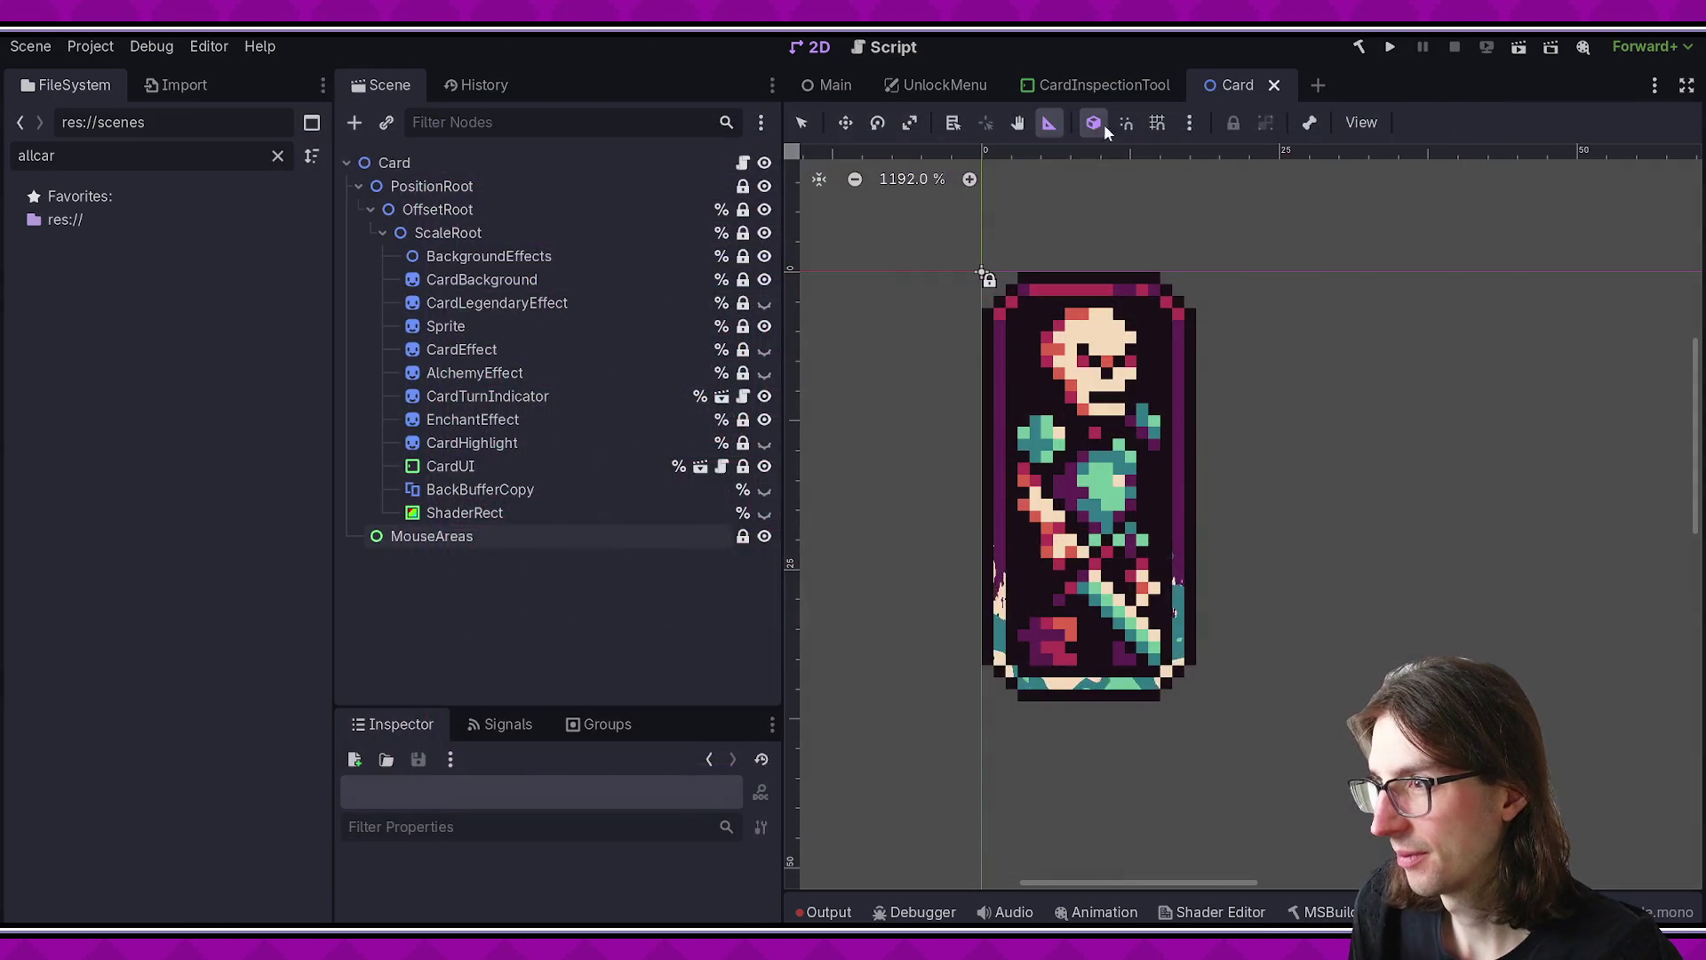
- Collapse the Card's PositionRoot branch, rerun the game to view Unlocks, then close it
left_click(1111, 85)
left_click(1238, 85)
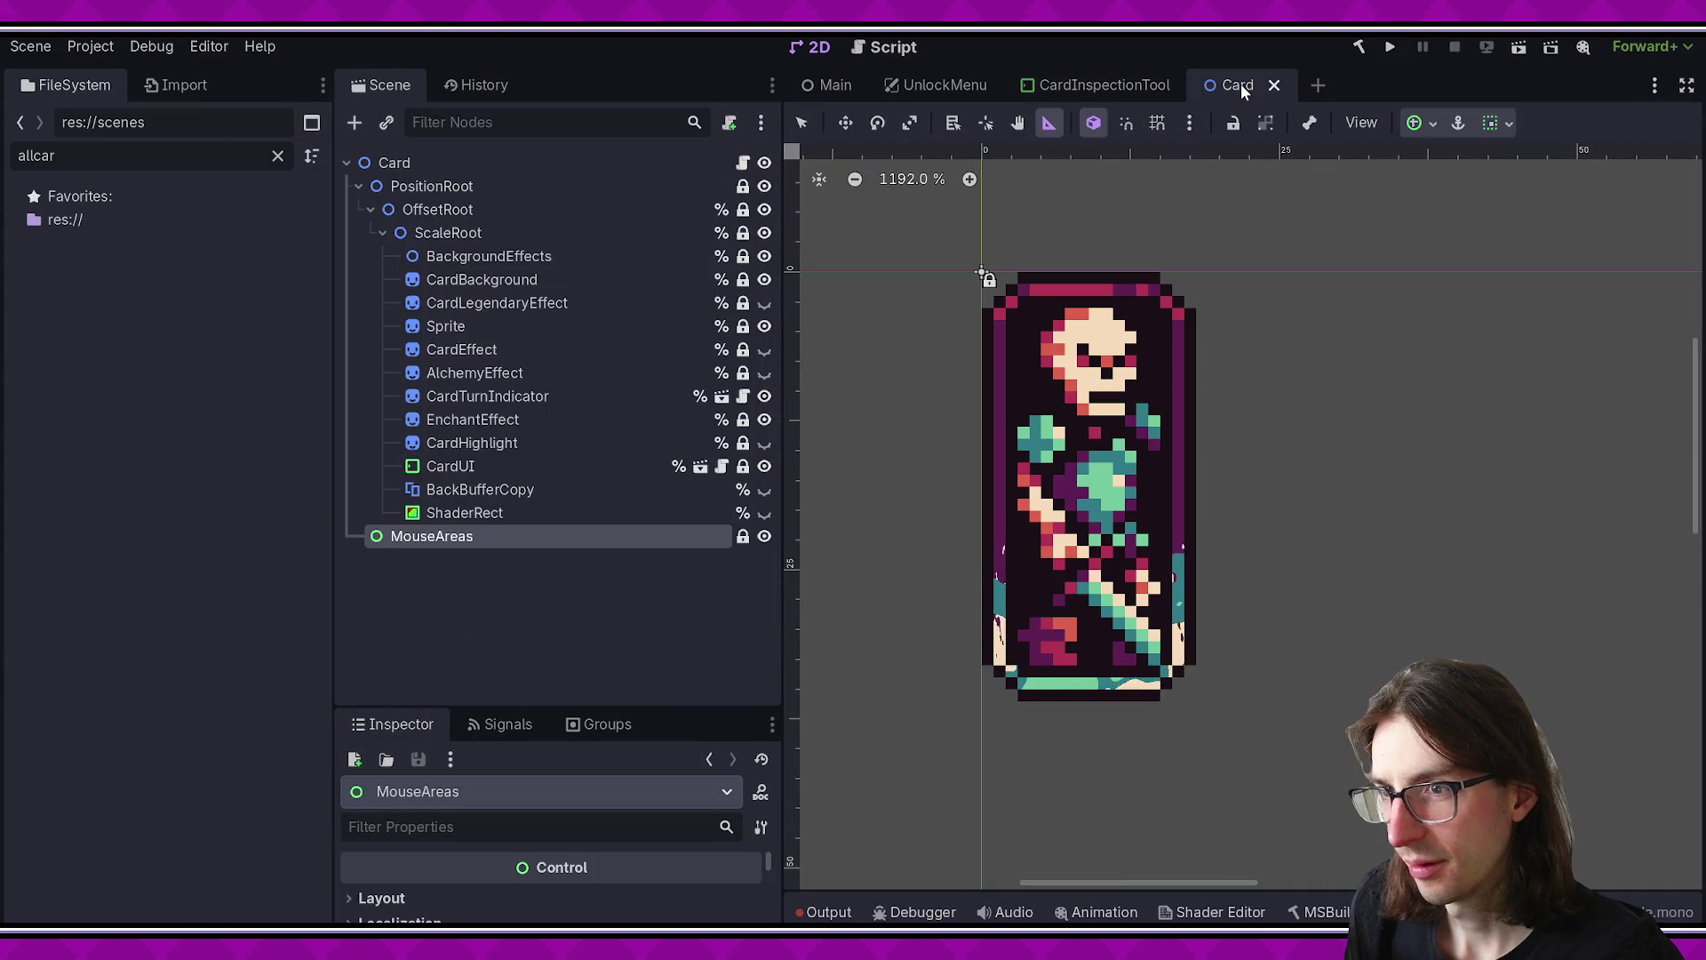
left_click(764, 185)
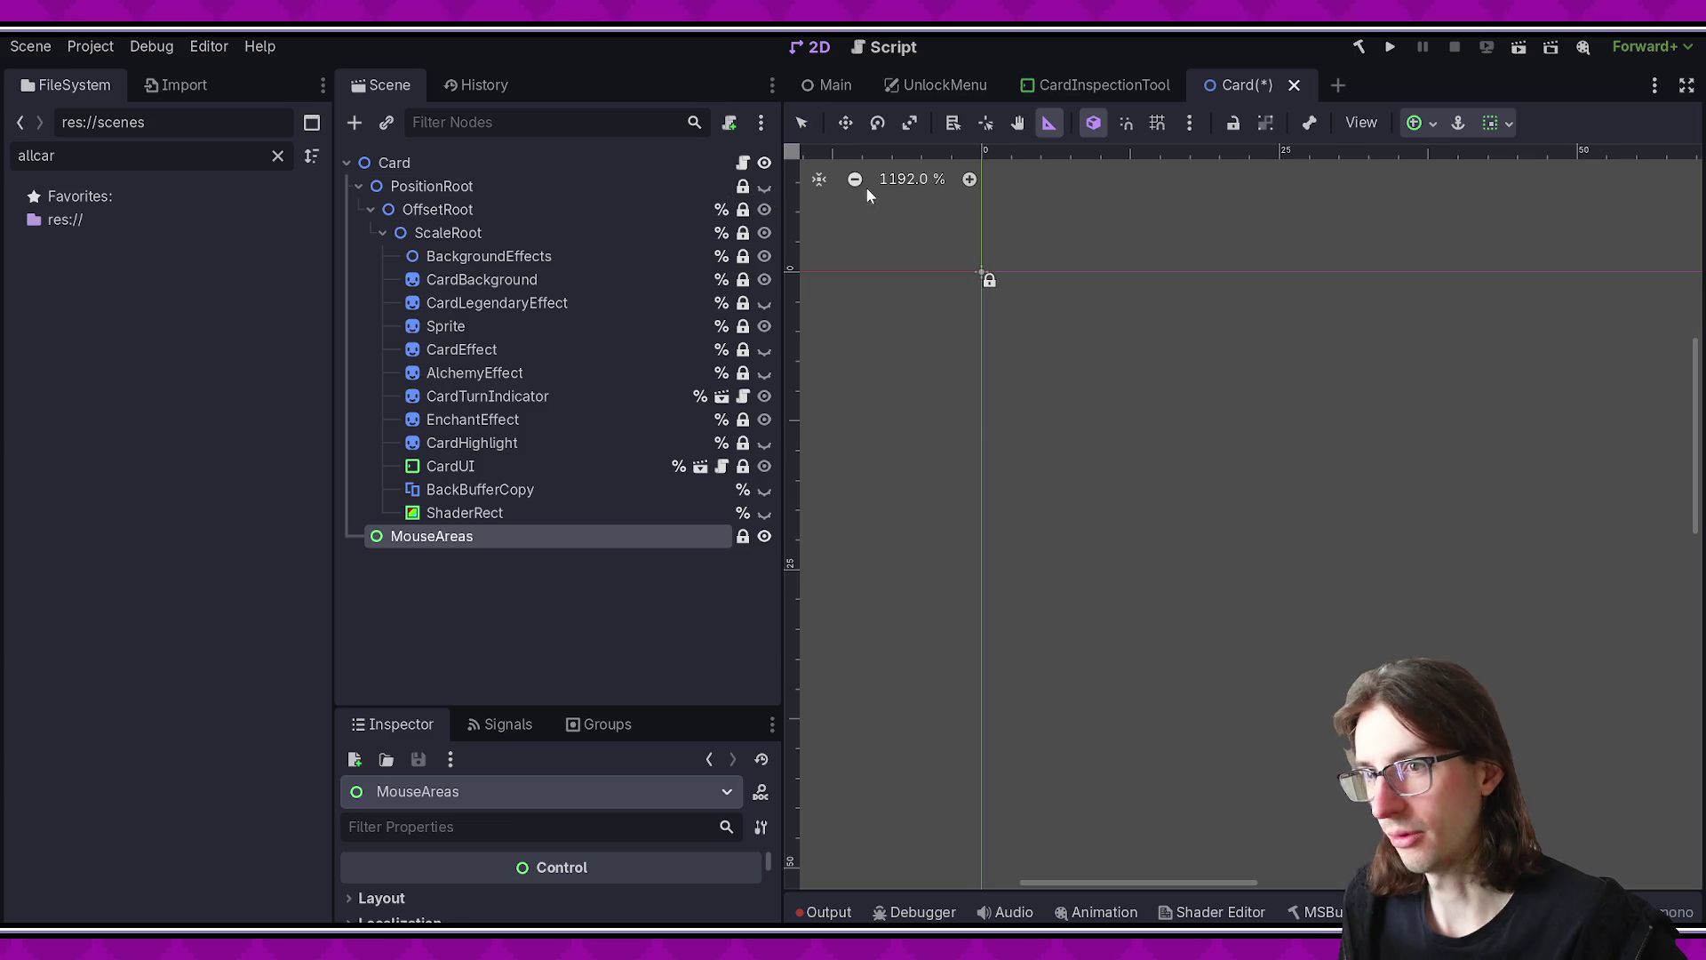
left_click(1395, 56)
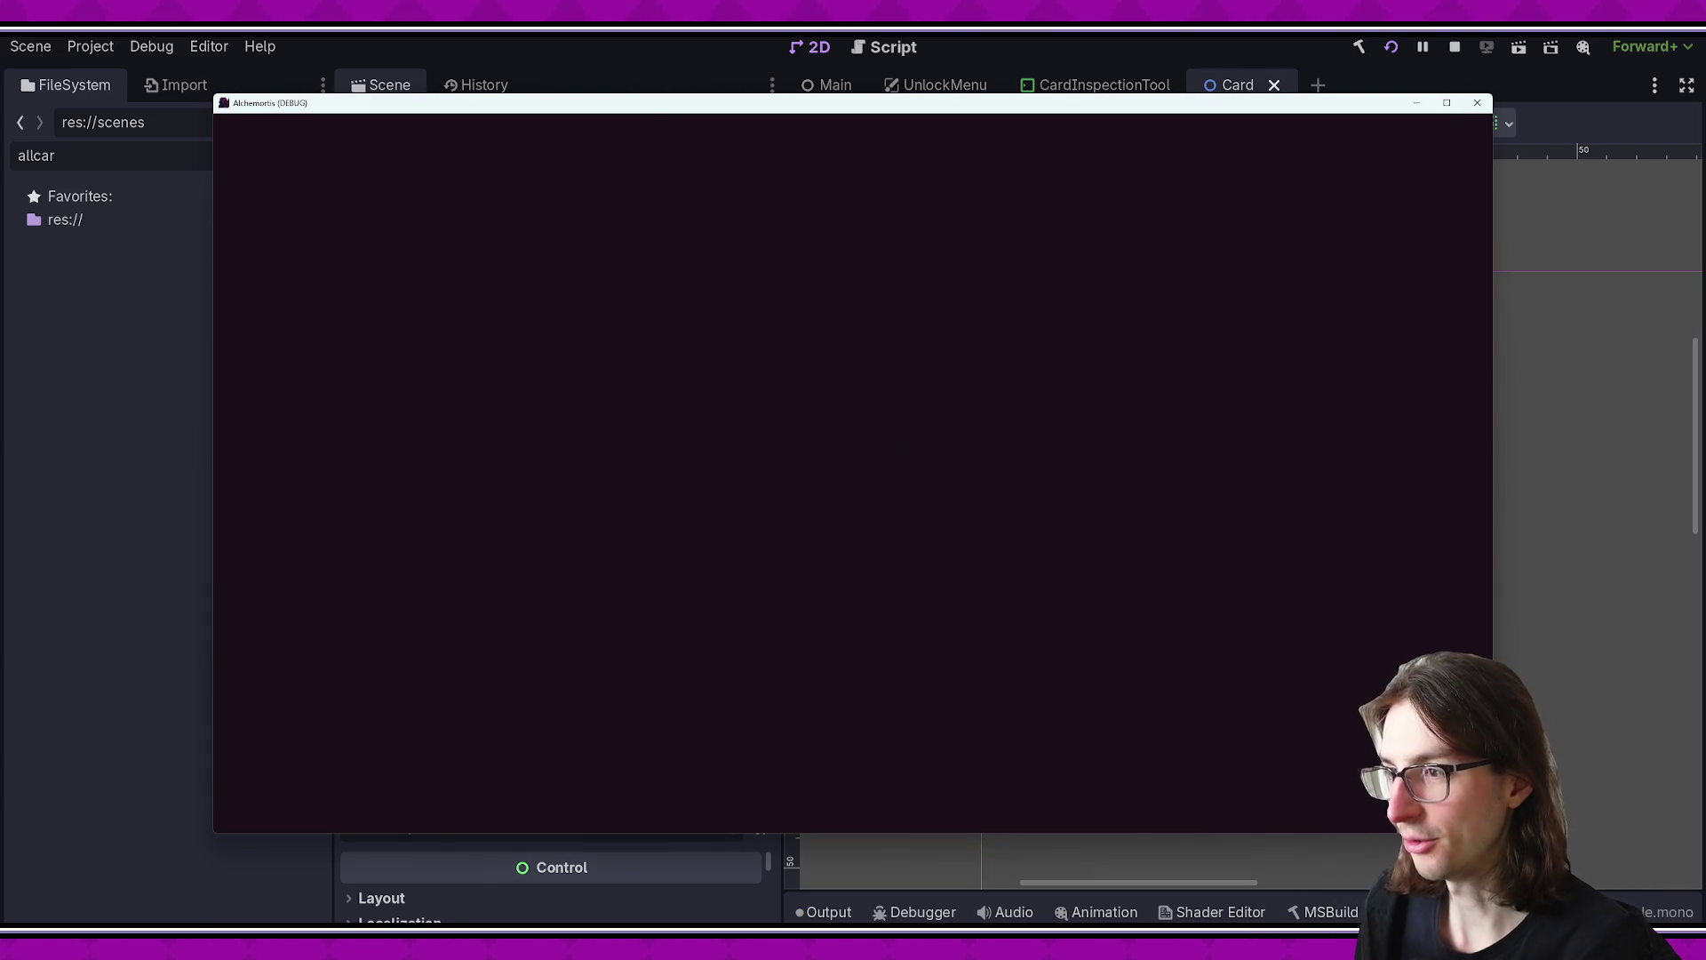
key("Escape")
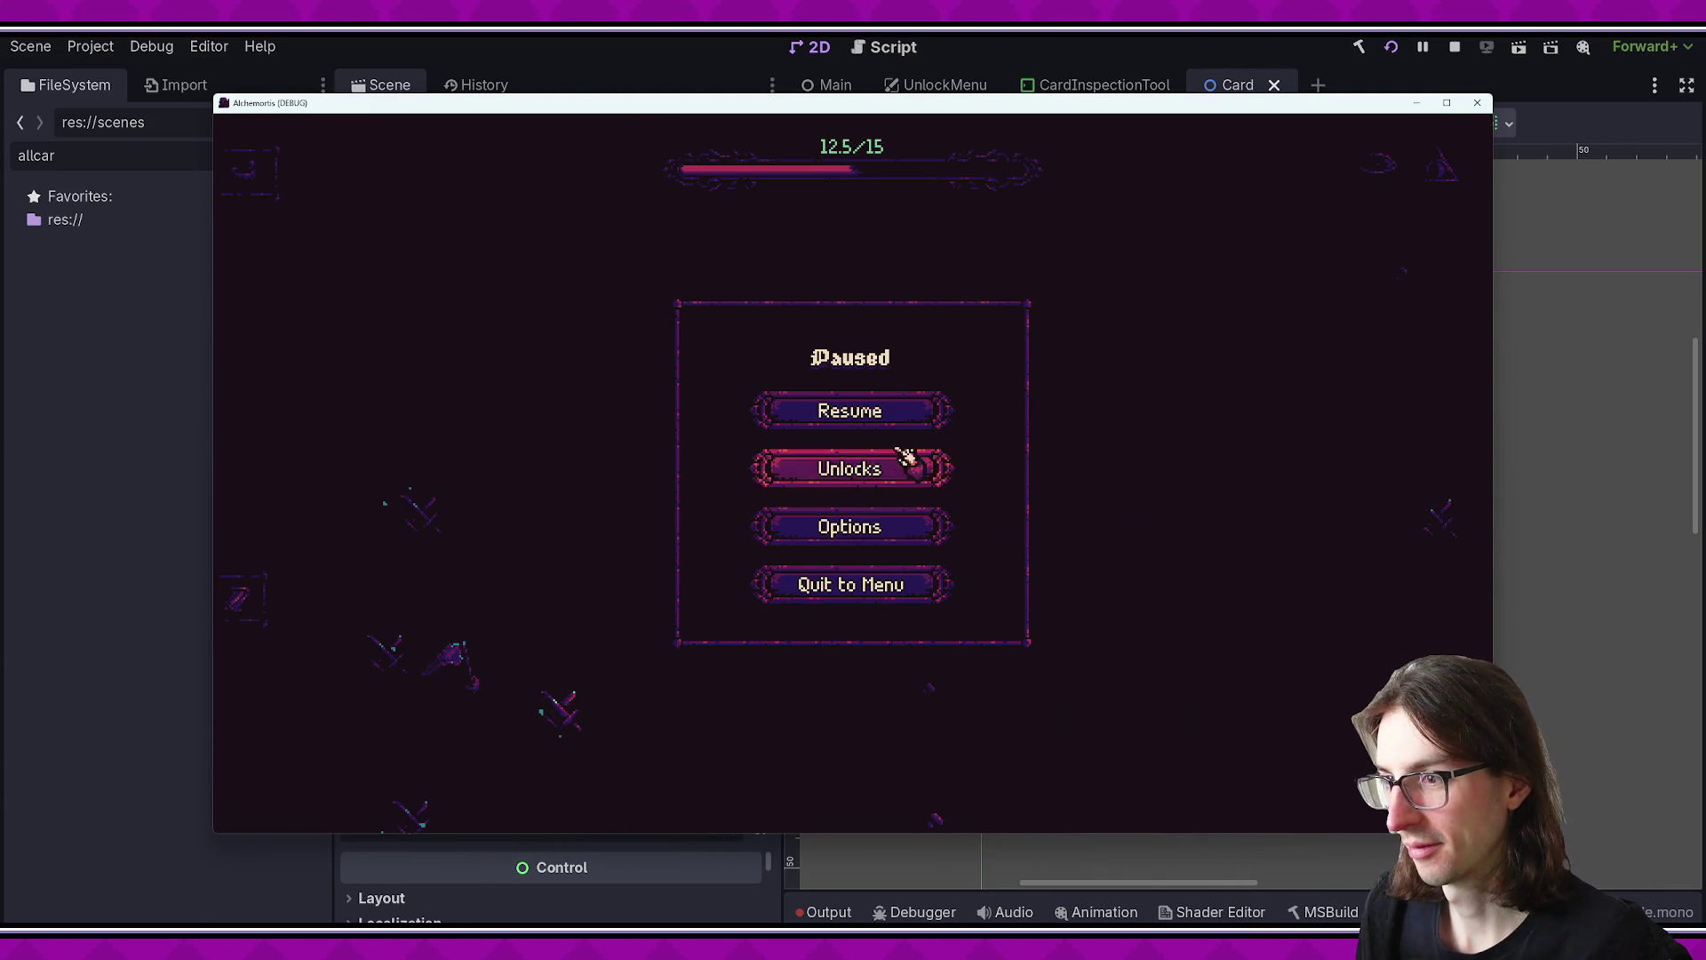
left_click(887, 466)
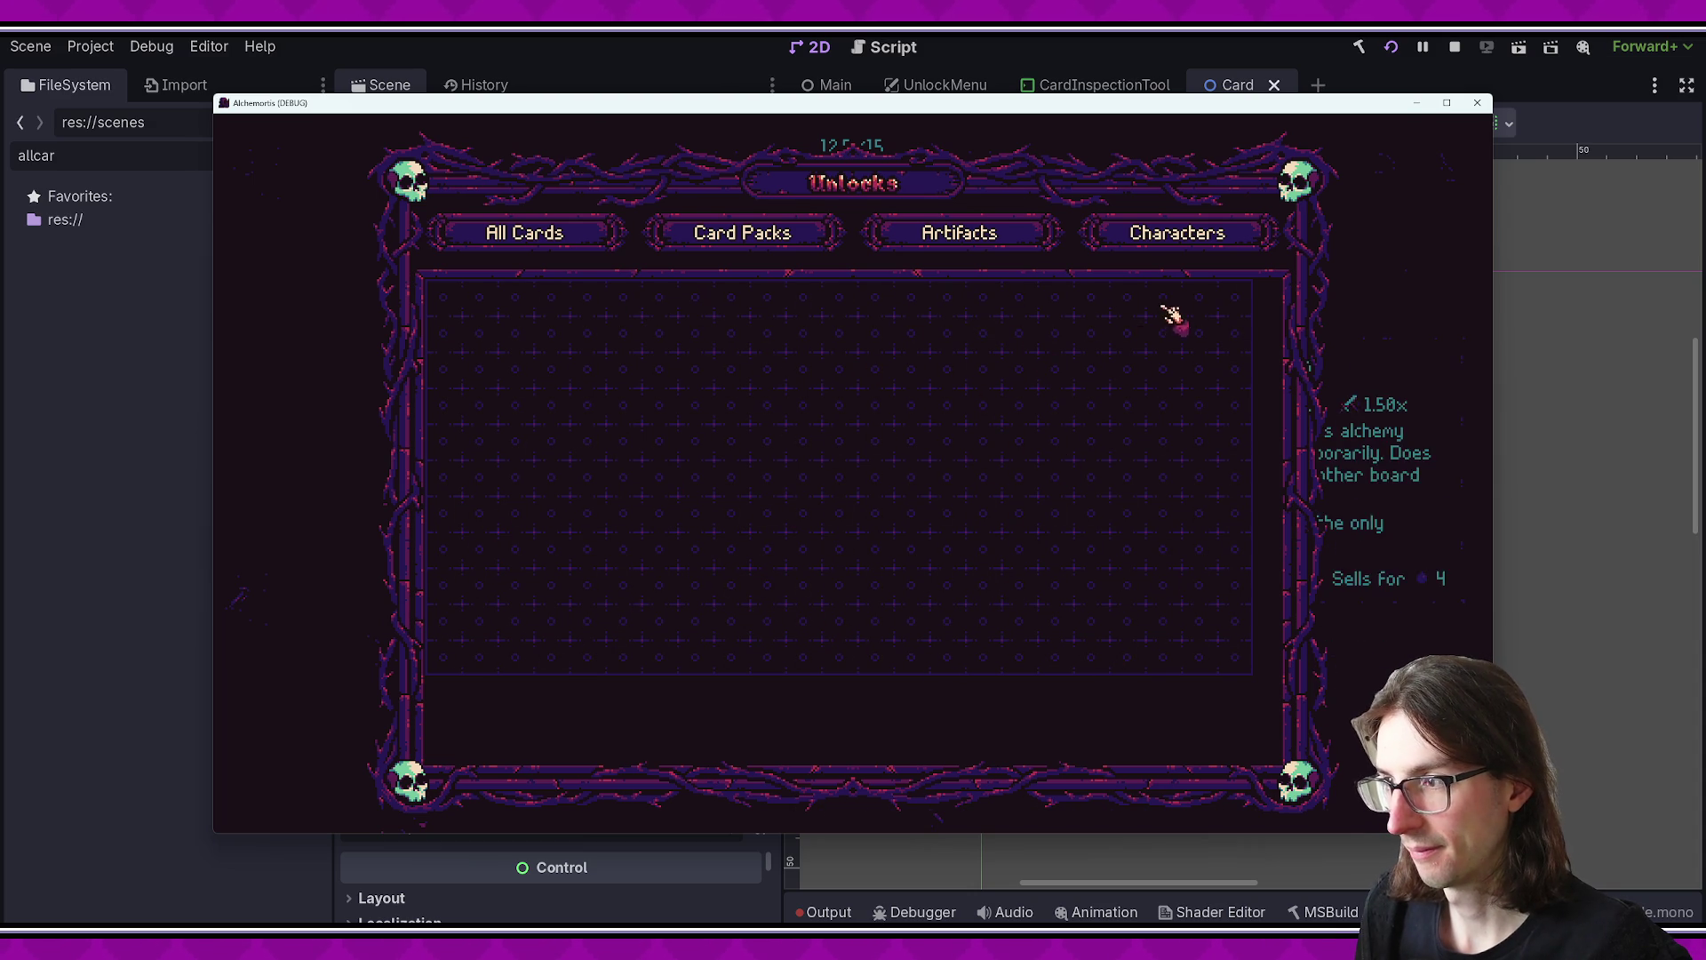
left_click(1446, 103)
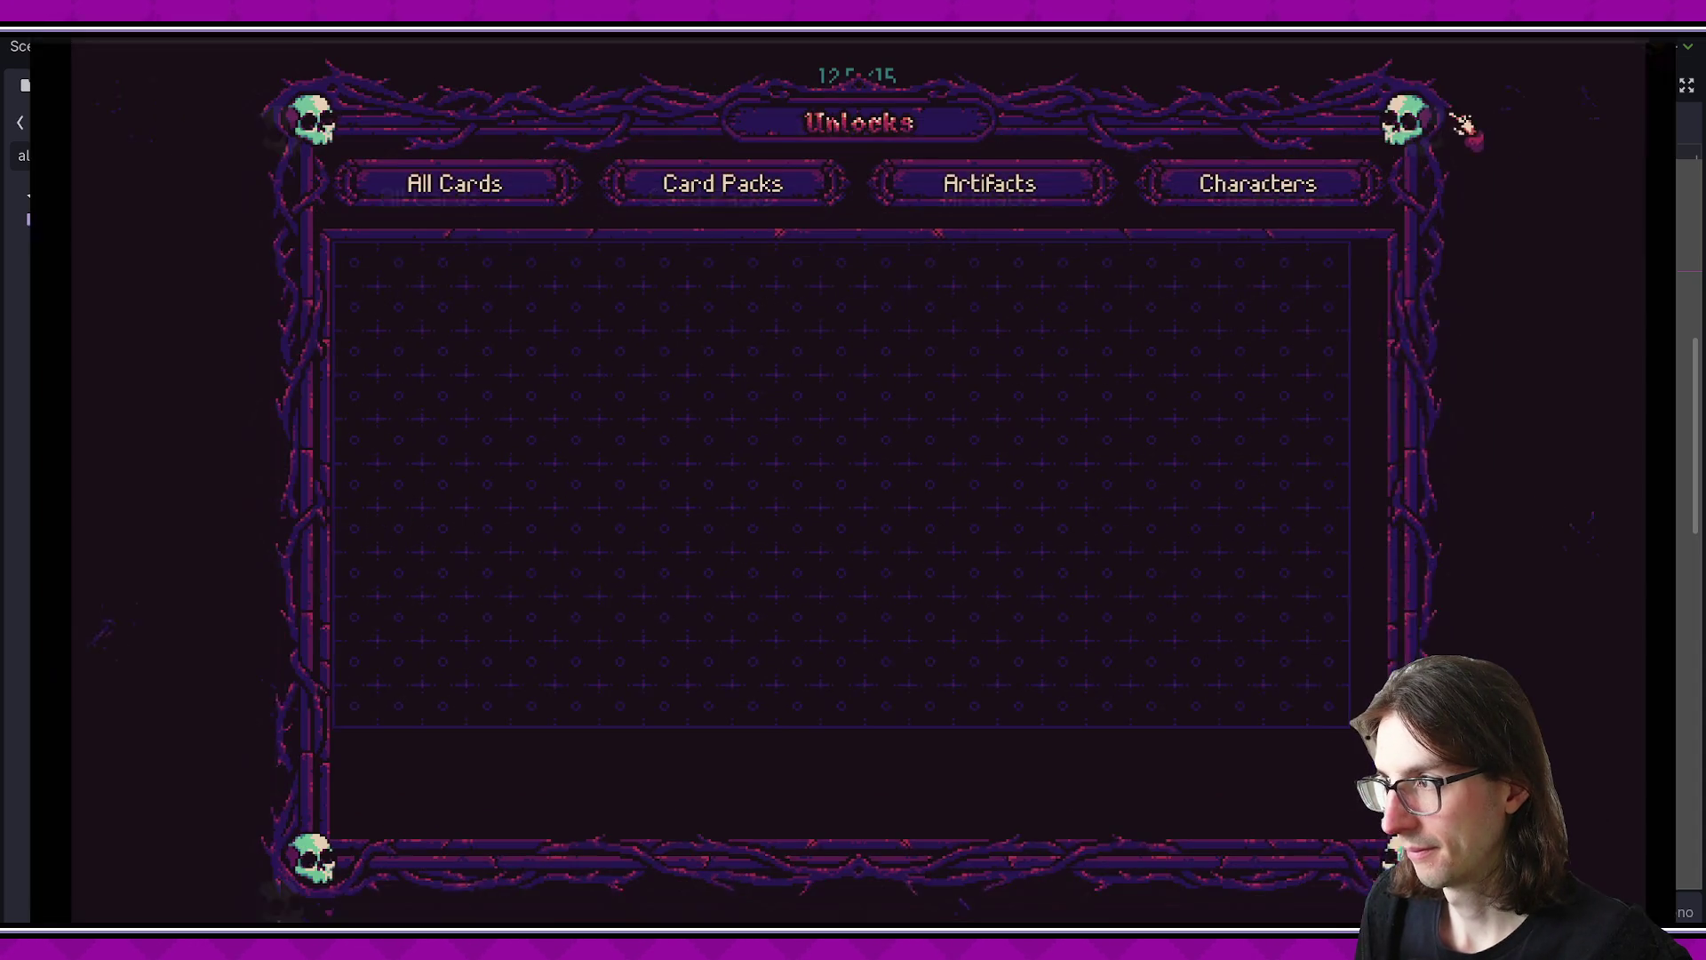
left_click(1653, 49)
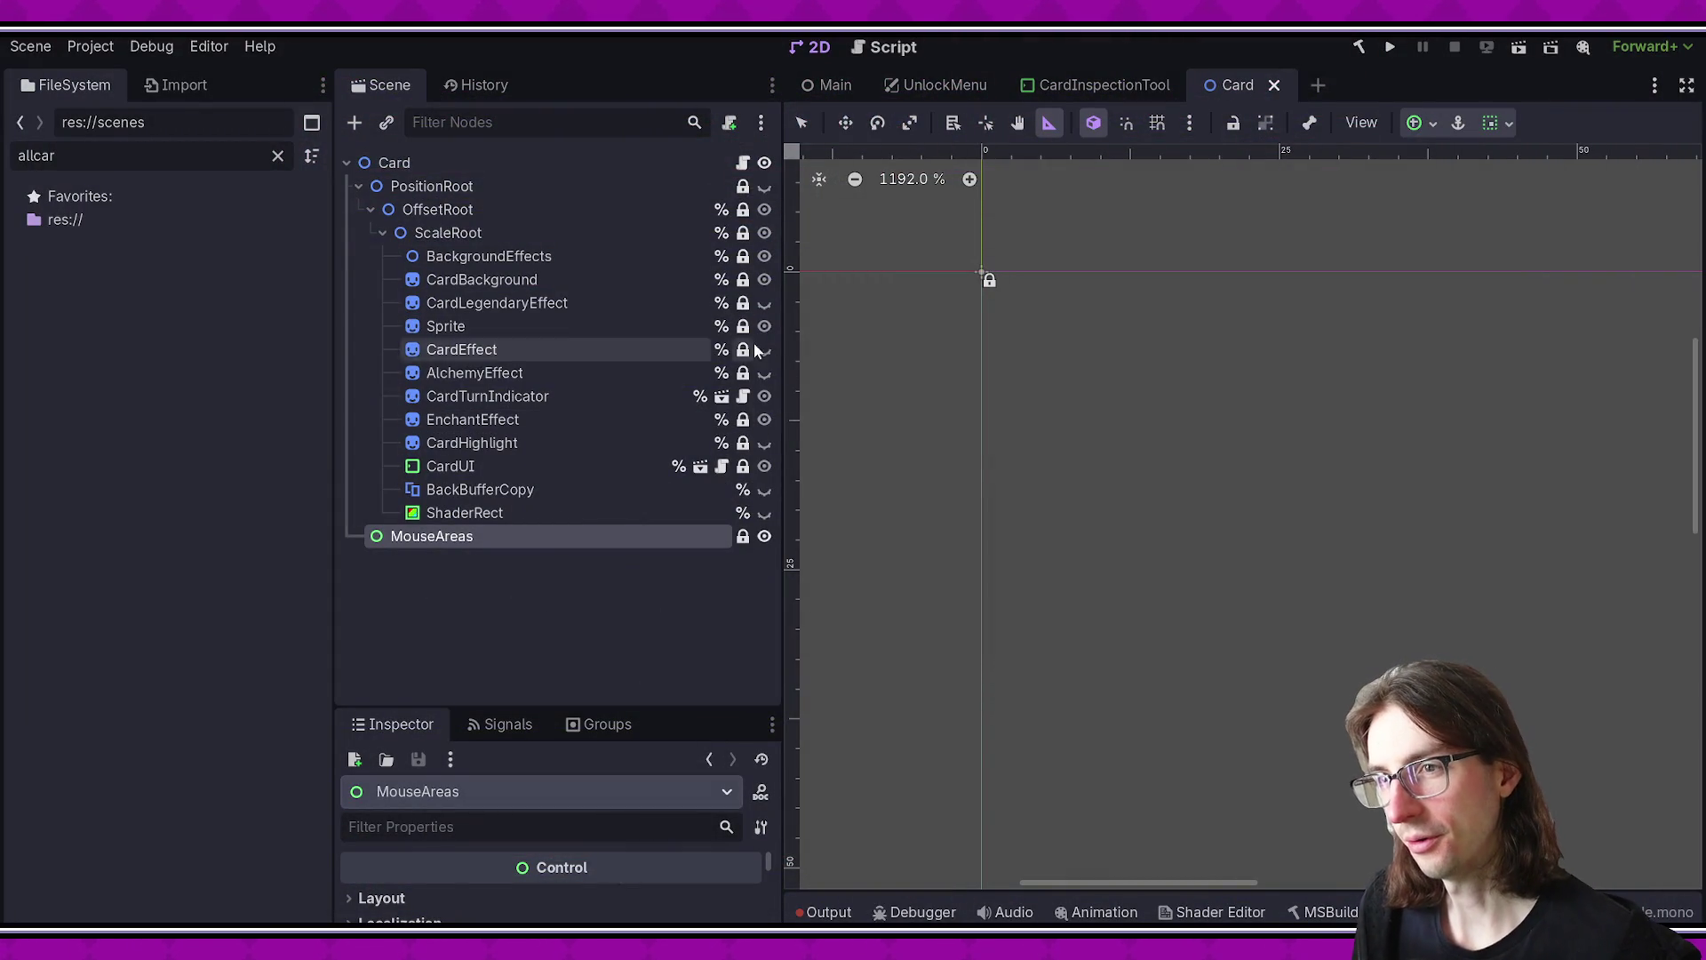
- Step through the Card nodes from PositionRoot to BackBufferCopy, widening the Scene dock
left_click(453, 189)
key("Down")
key("Down")
key("Down")
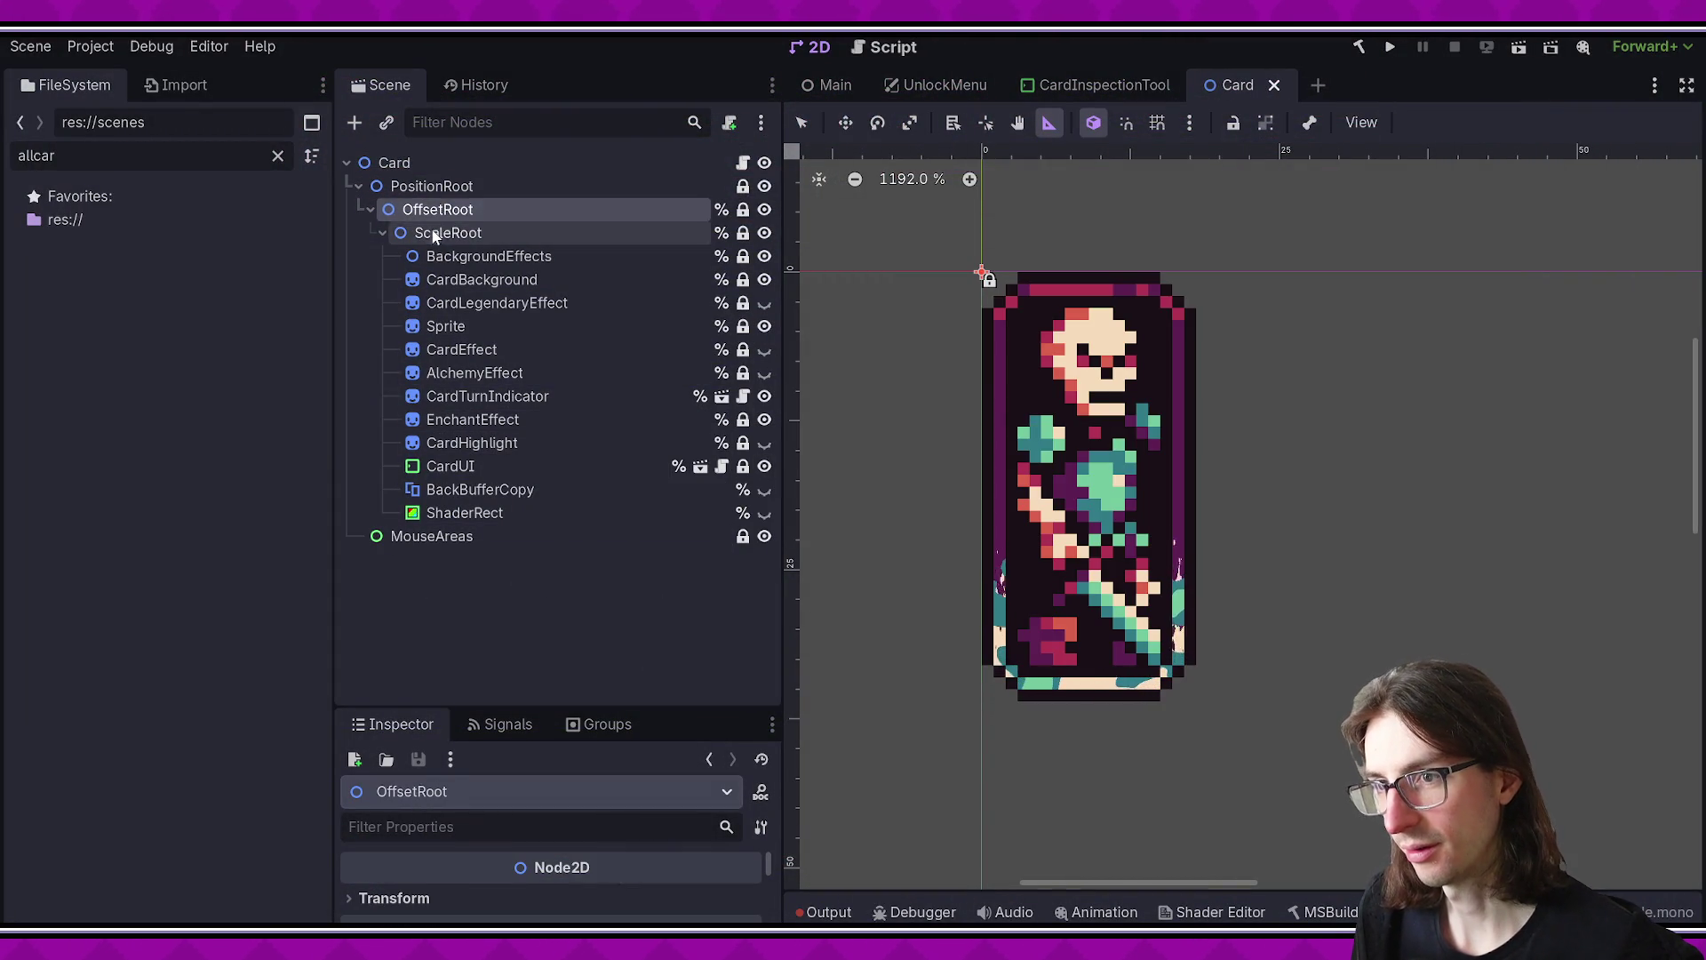
key("Down")
key("Down")
key("Down")
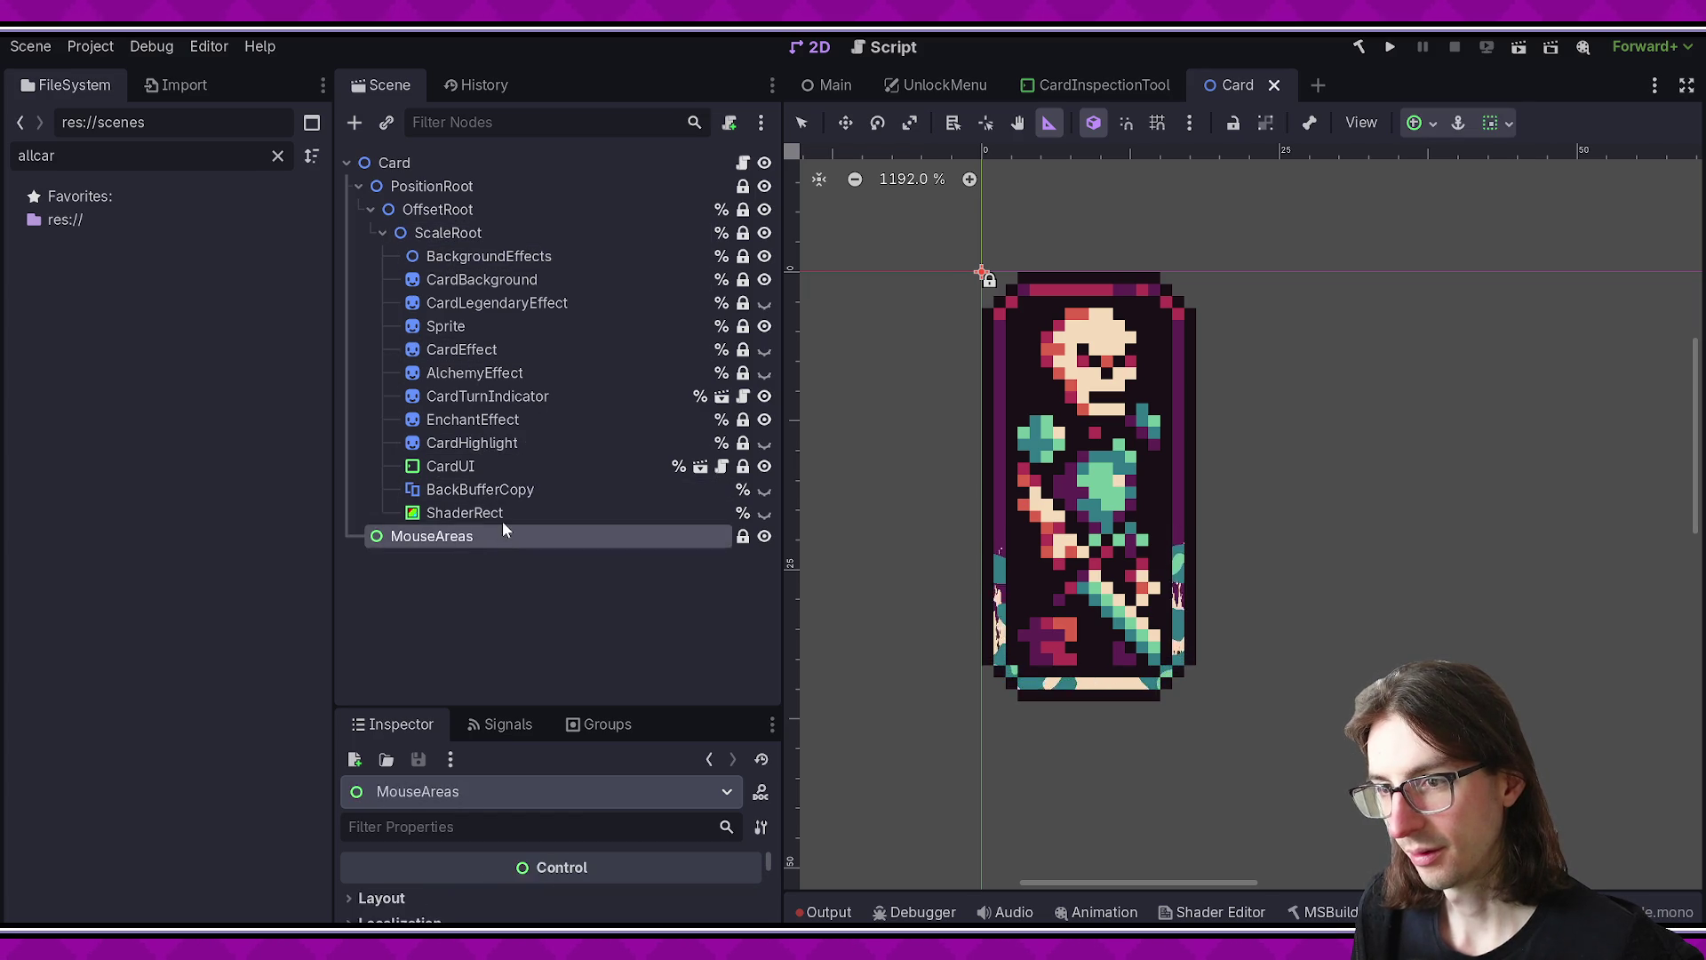
key("Up")
key("Up")
key("Up")
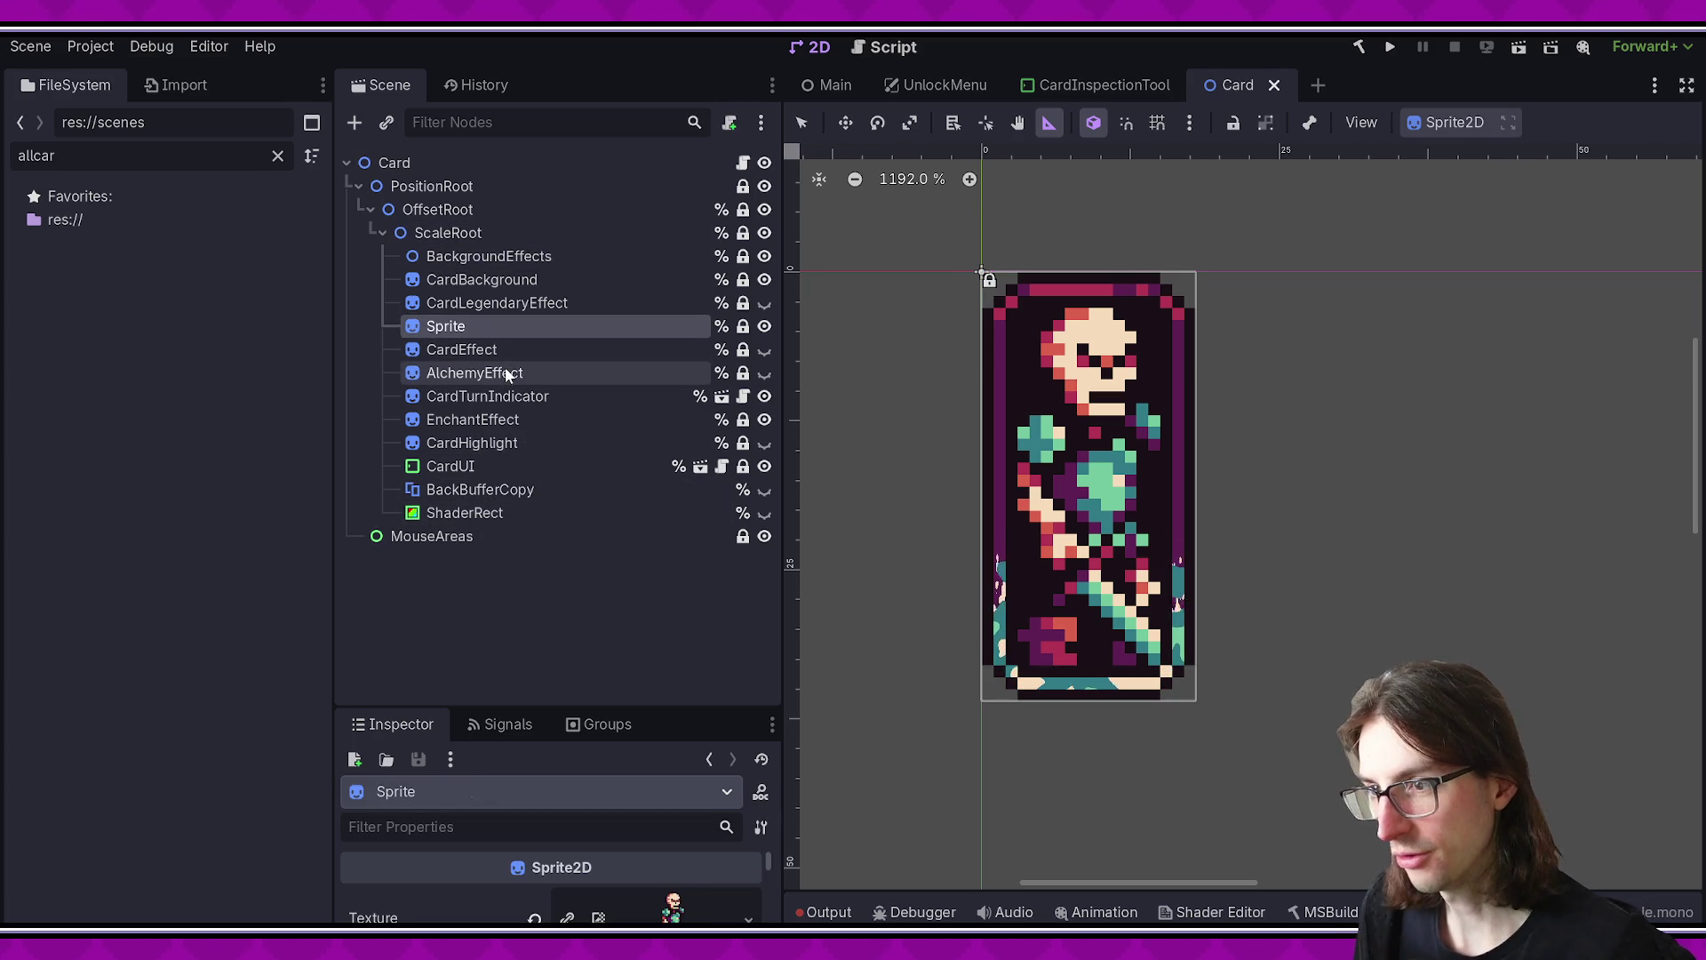
key("Down")
key("Down")
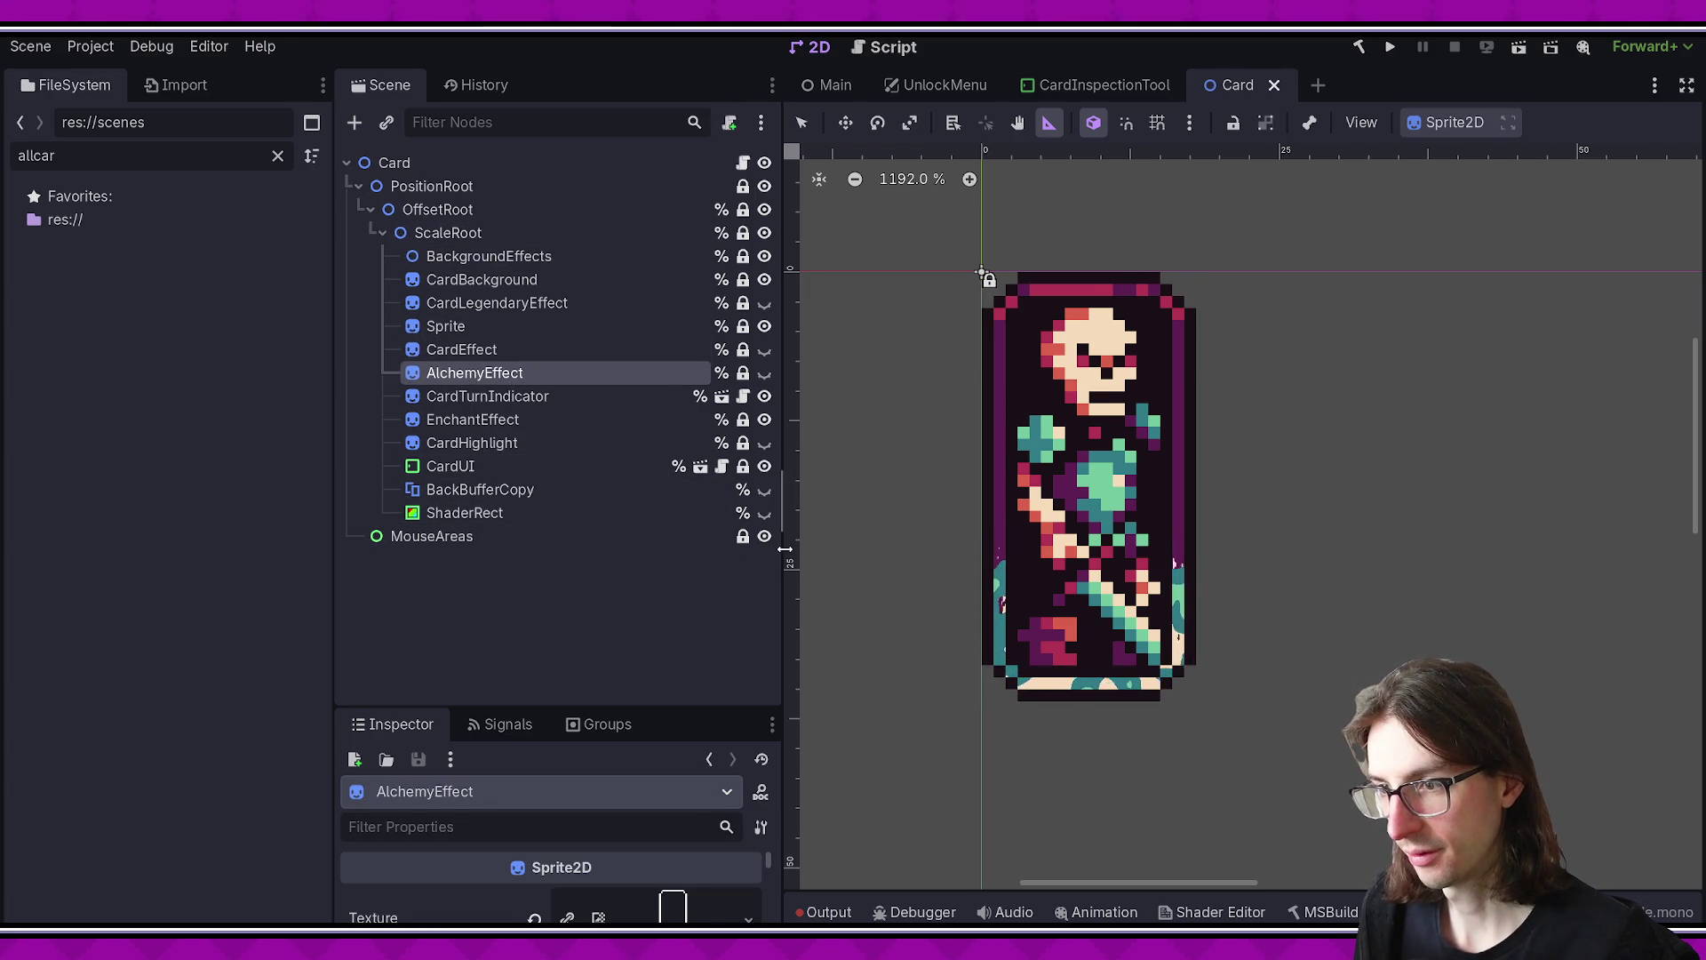
left_click_drag(784, 549, 849, 549)
left_click(524, 540)
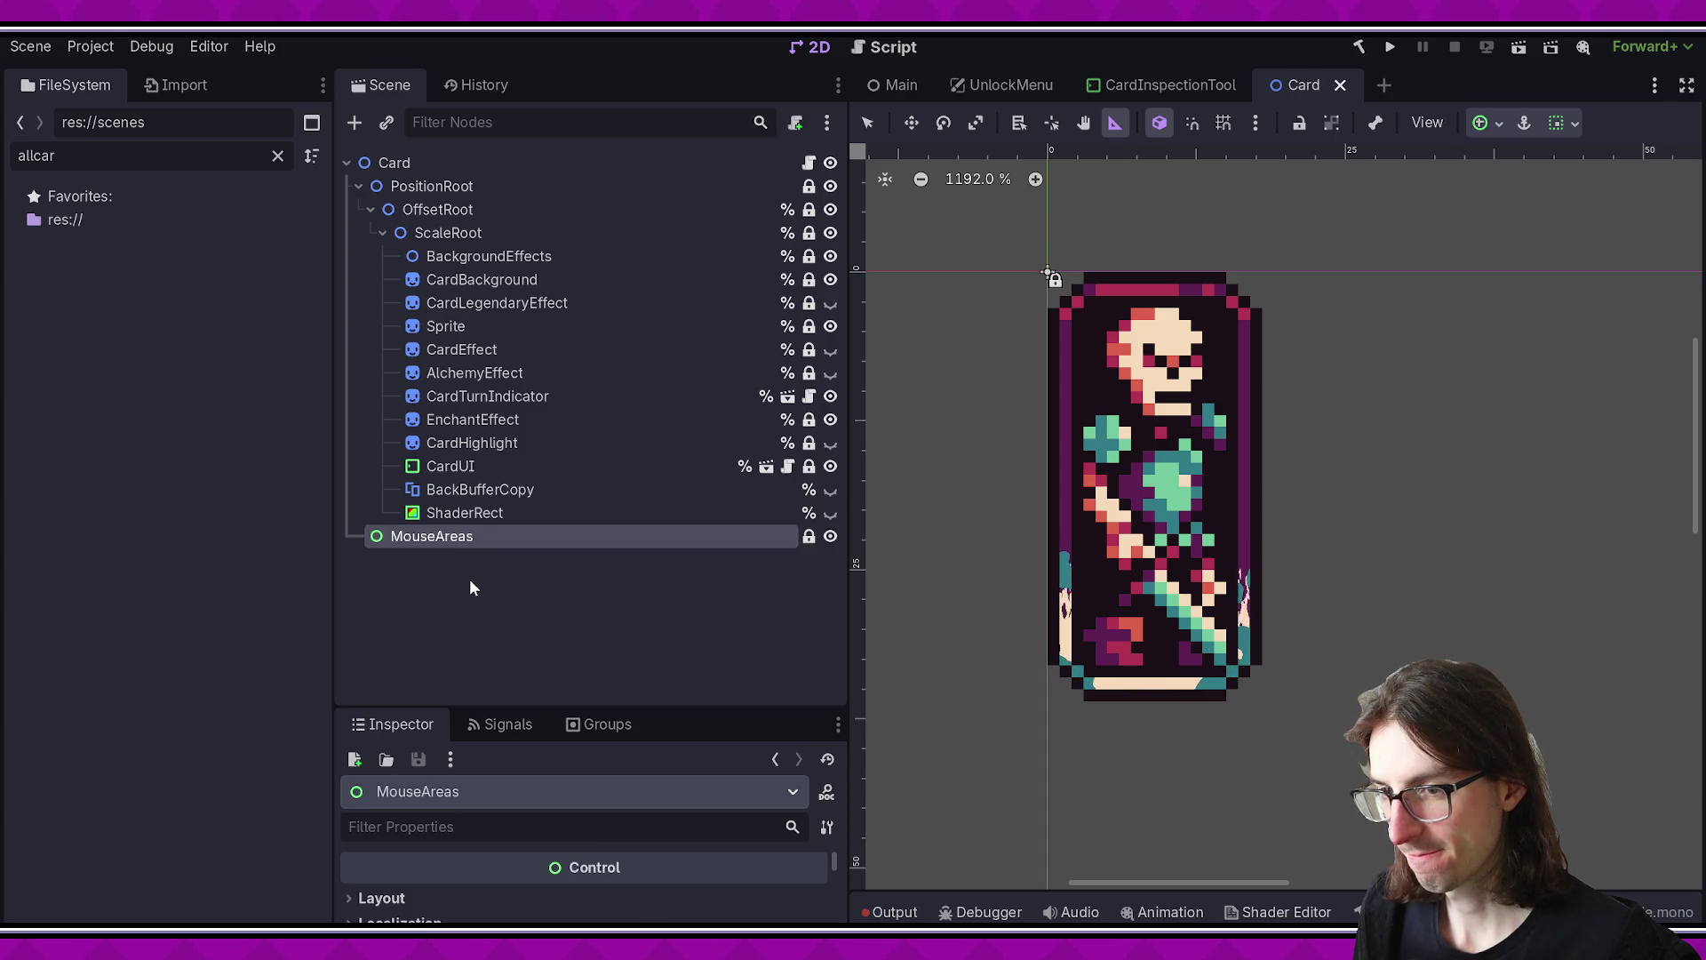
key("Up")
key("Up")
key("Down")
key("Up")
- Select EnchantEffect and expand its ShaderMaterial to show enchant colours and Local to Scene
left_click(533, 514)
left_click(533, 489)
left_click(532, 449)
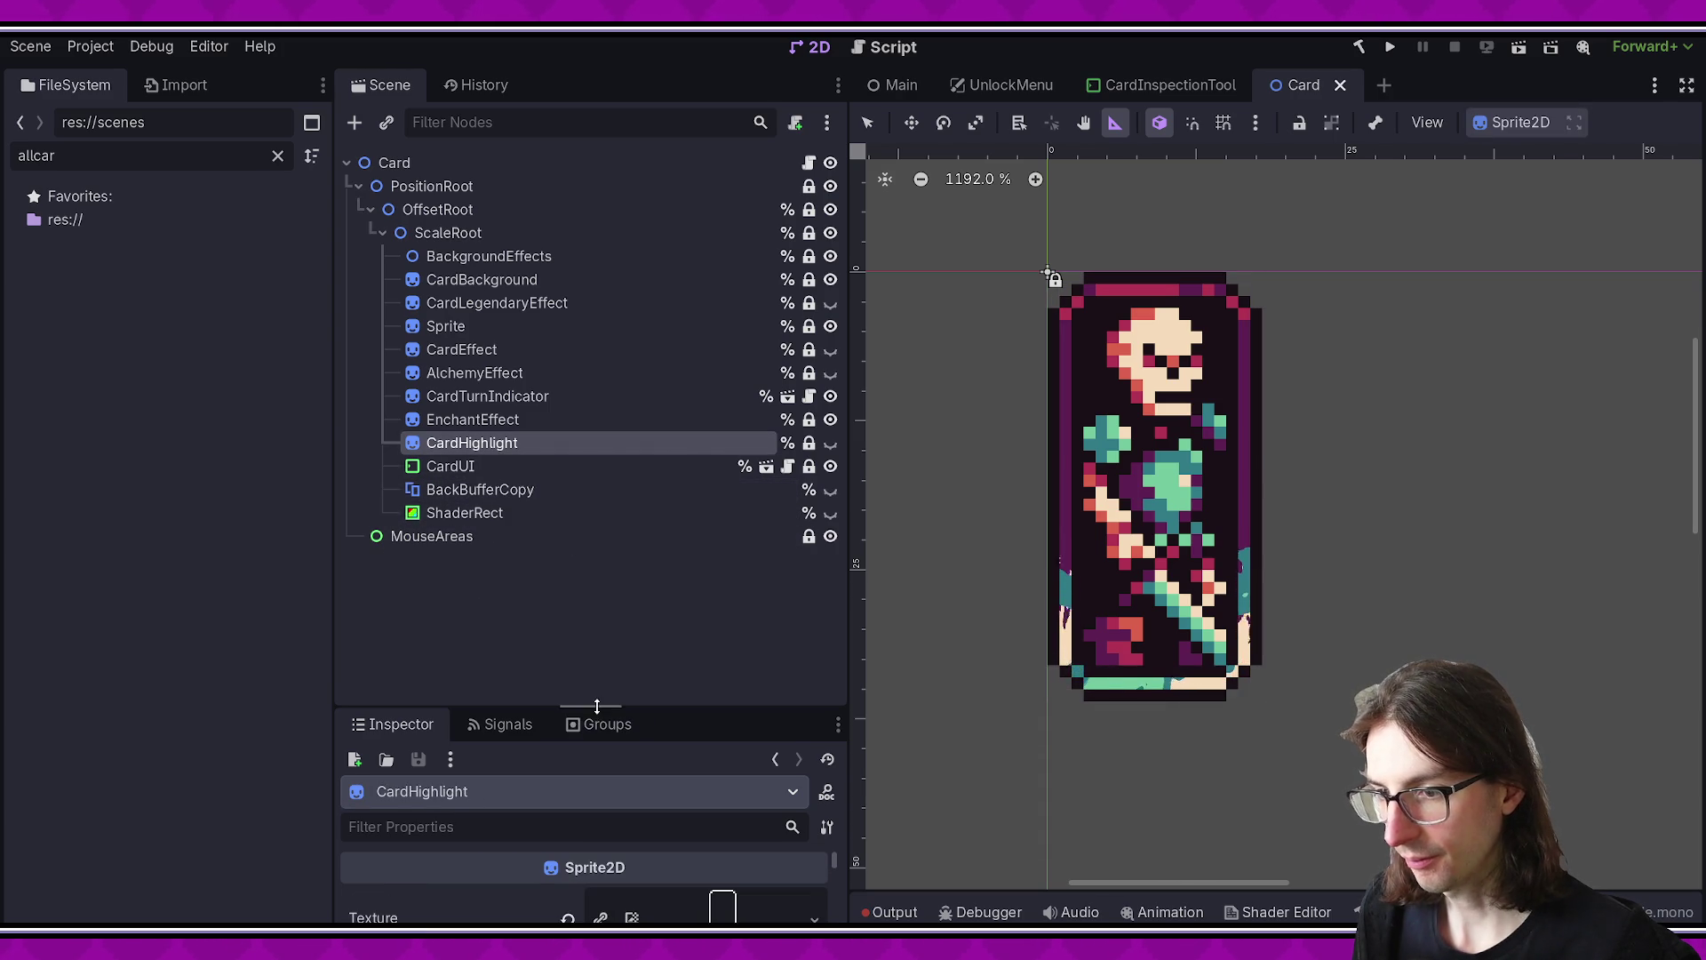
left_click_drag(596, 706, 596, 372)
scroll(622, 631, "down", 10)
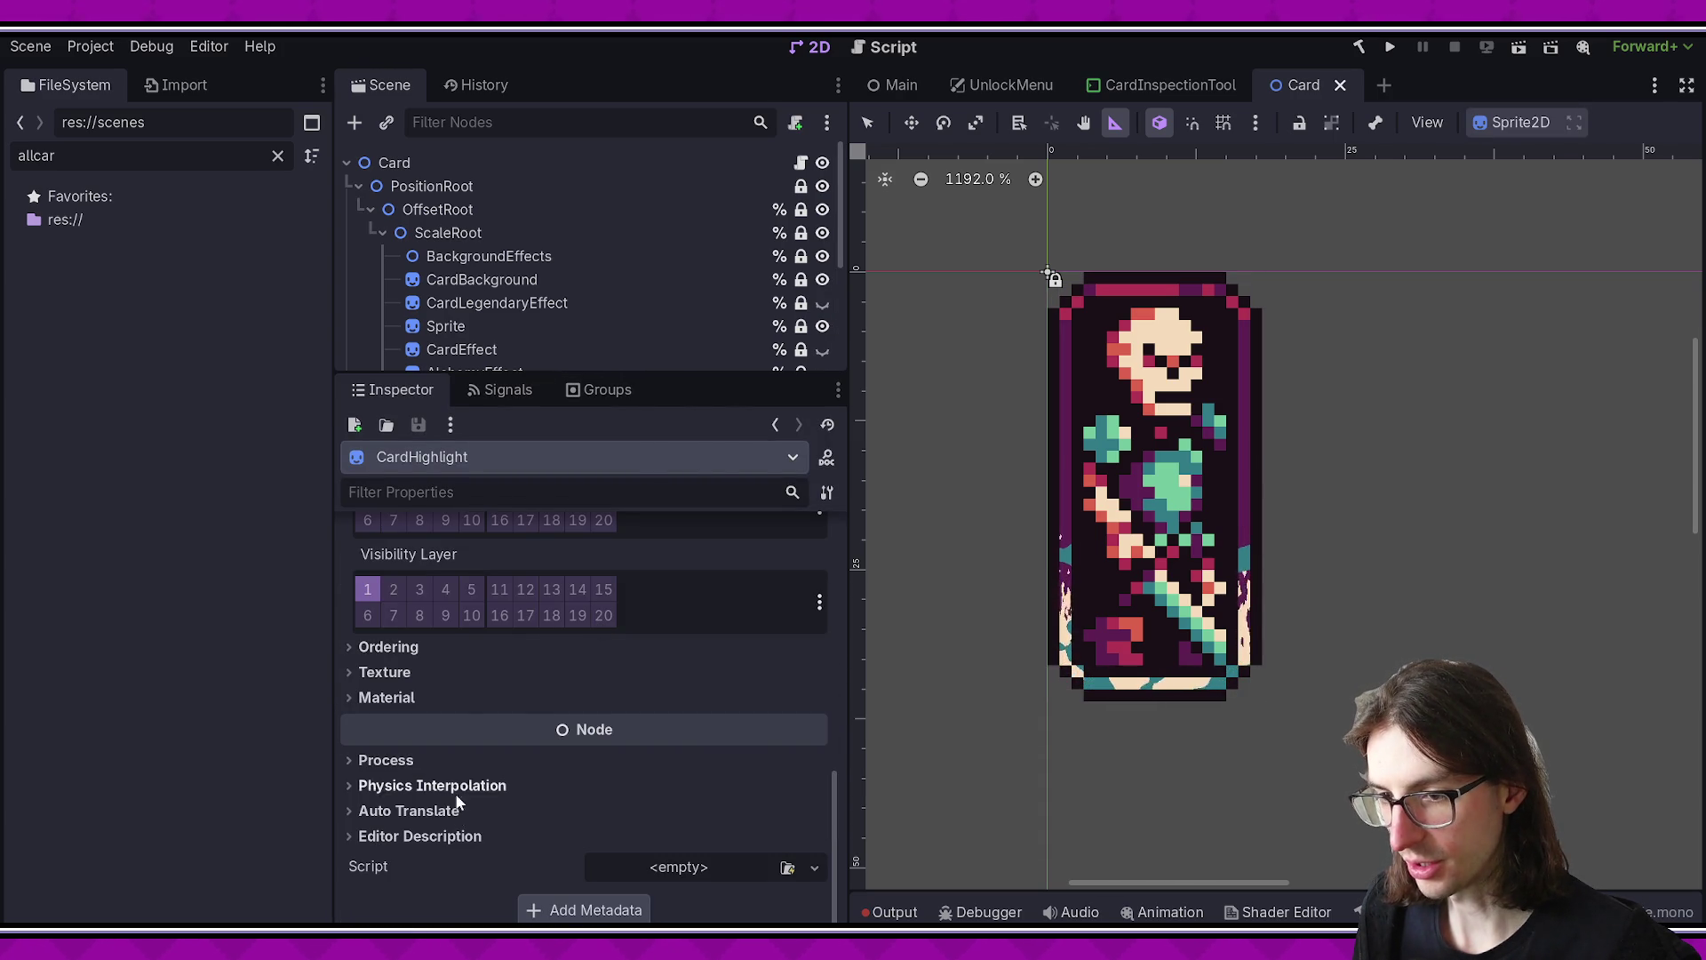
mouse_move(506, 368)
left_mouse_down()
mouse_move(508, 575)
mouse_move(508, 275)
left_mouse_up()
key("Up")
scroll(464, 754, "down", 2)
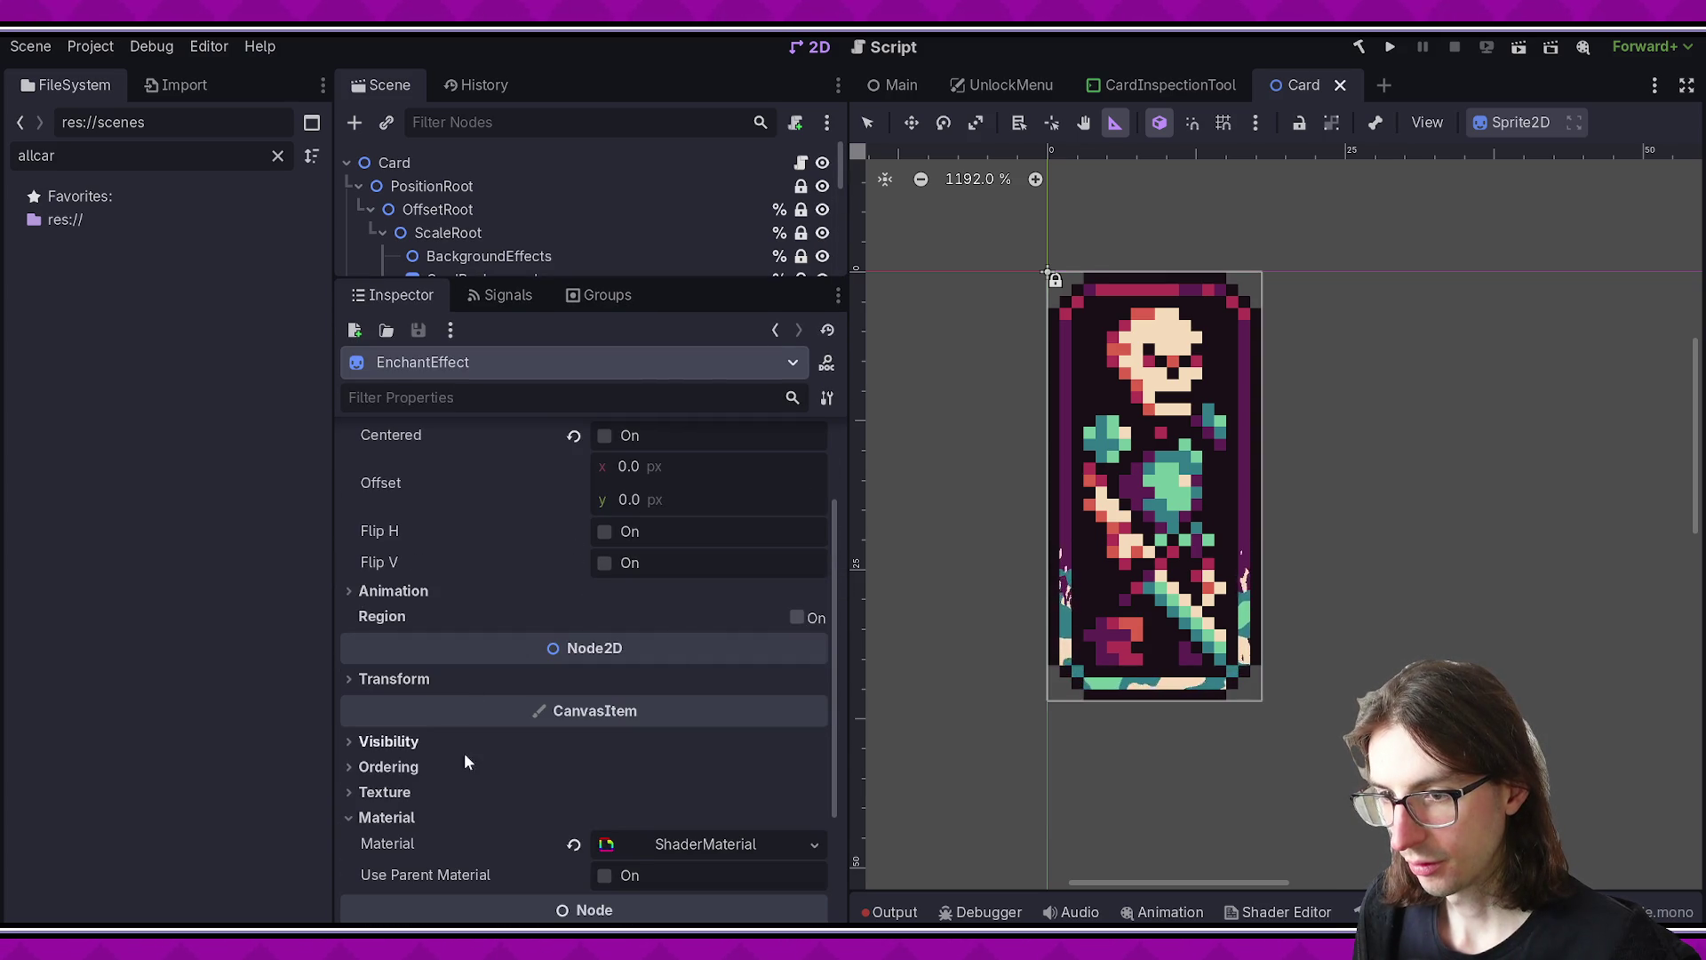
left_click(661, 842)
scroll(515, 728, "down", 5)
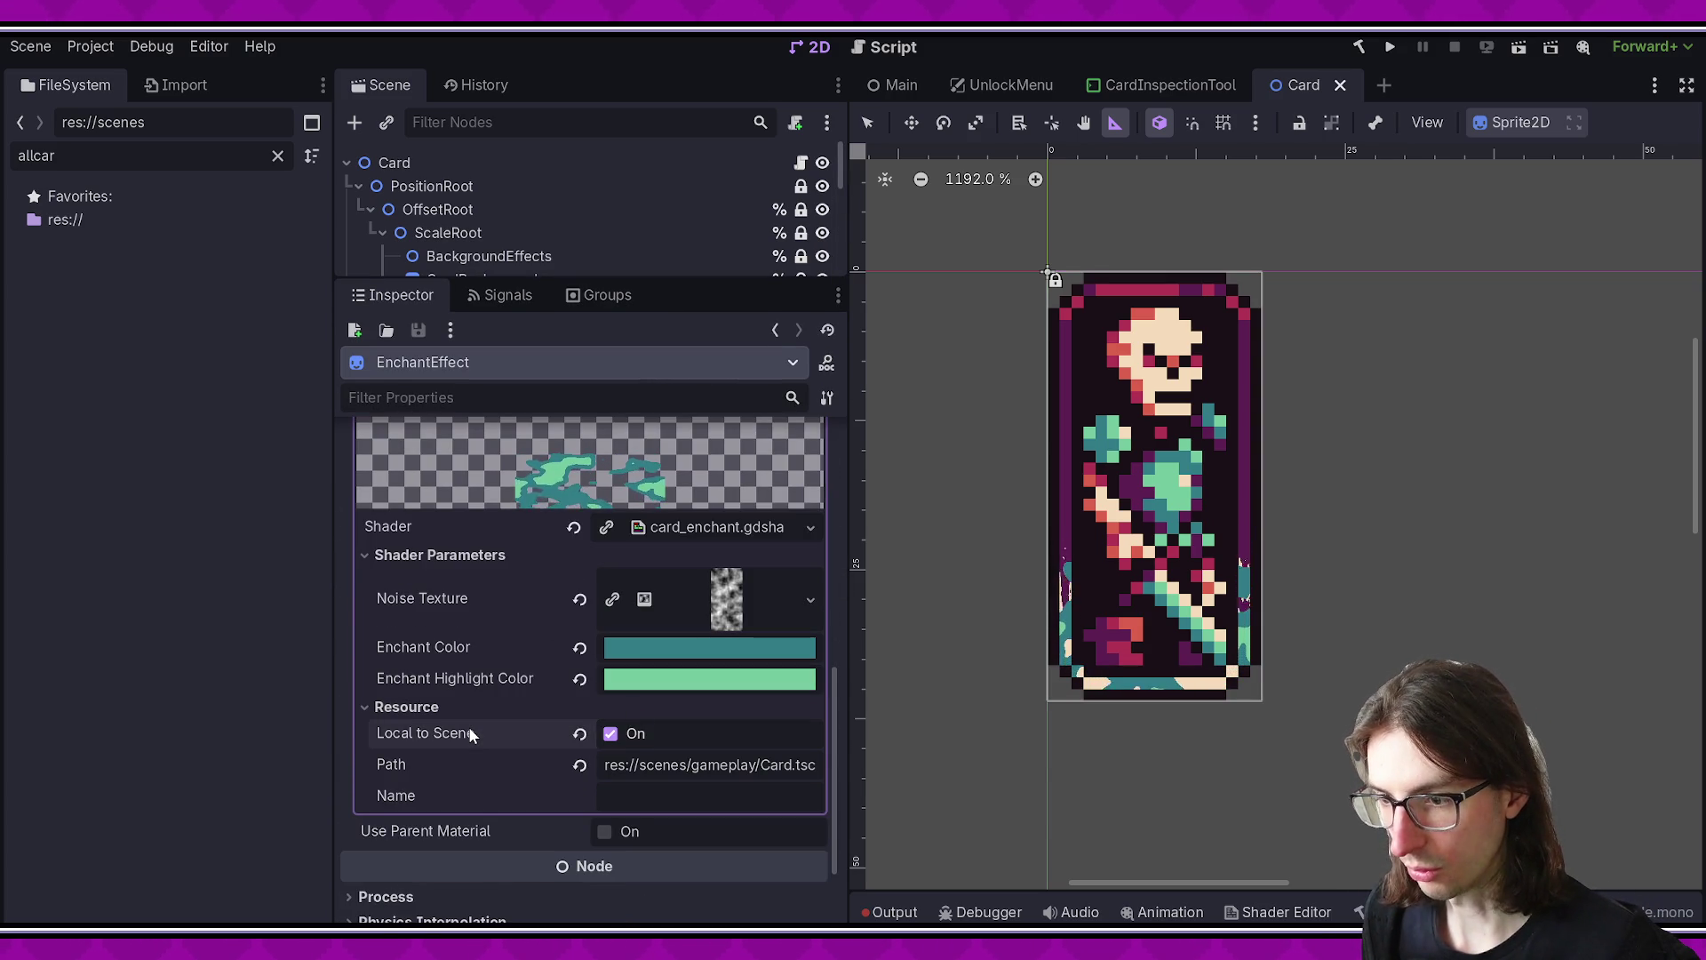
key("alt+Tab")
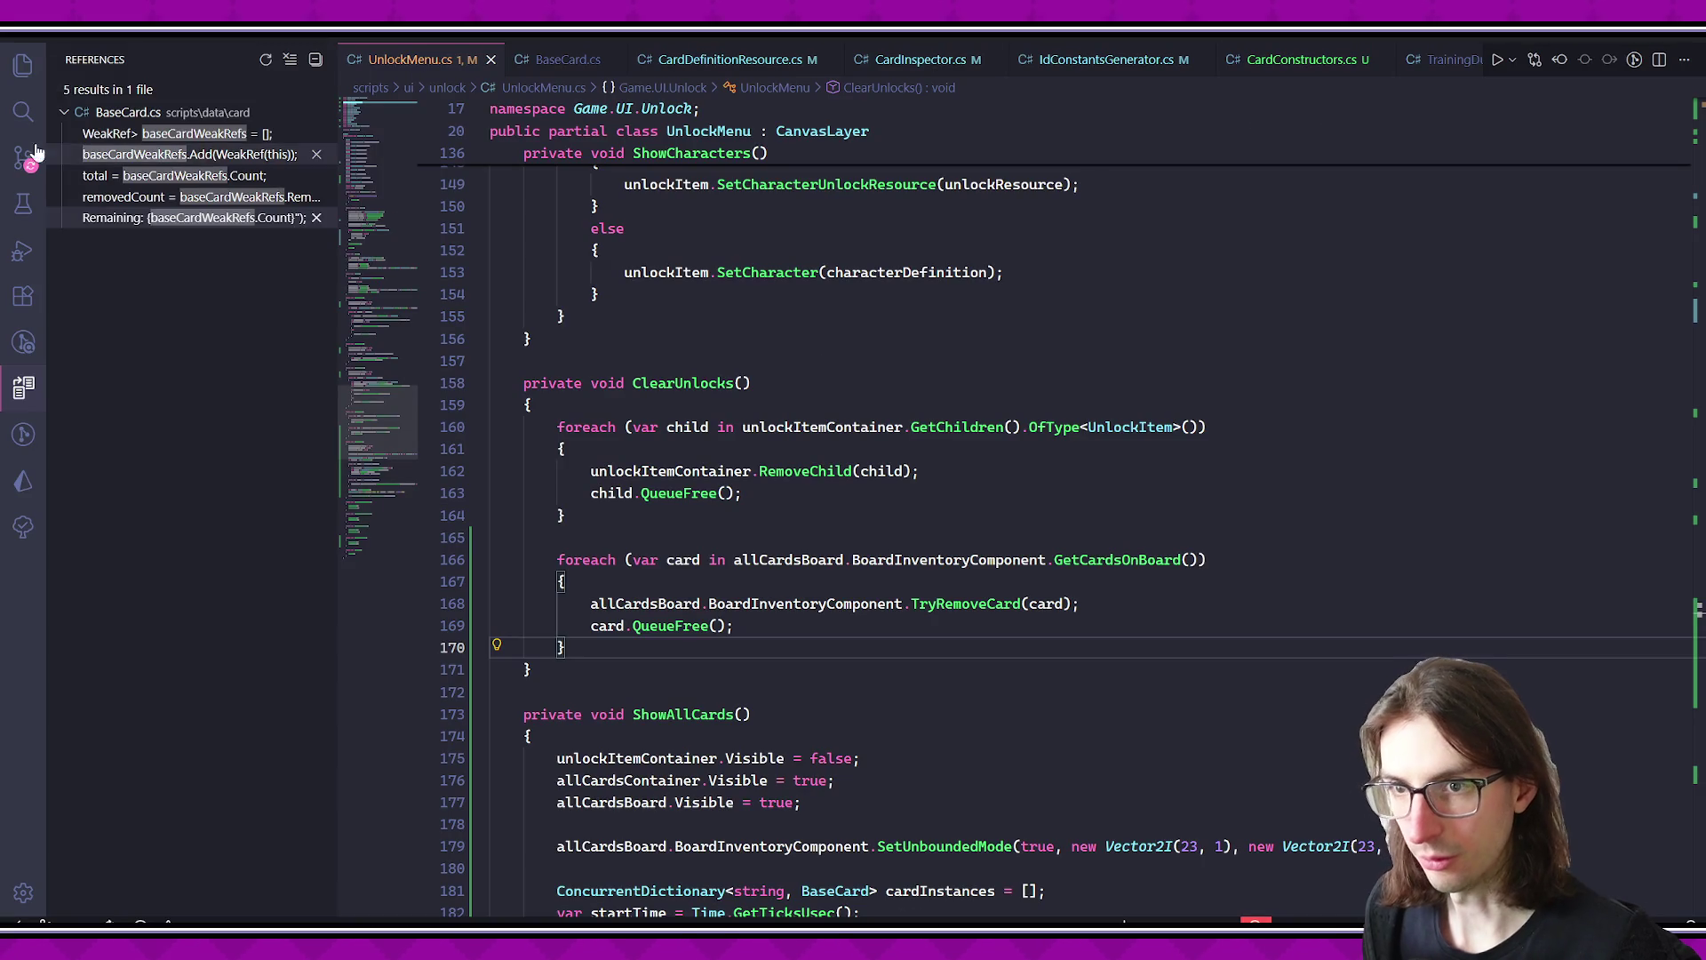
- In Source Control, discard the untracked screenshot PNG to the Recycle Bin
left_click(23, 157)
left_click(244, 196)
left_click(261, 196)
left_click(858, 499)
- Stage all 12 changed files, including the UnlockMenu.tscn diff
left_click(129, 196)
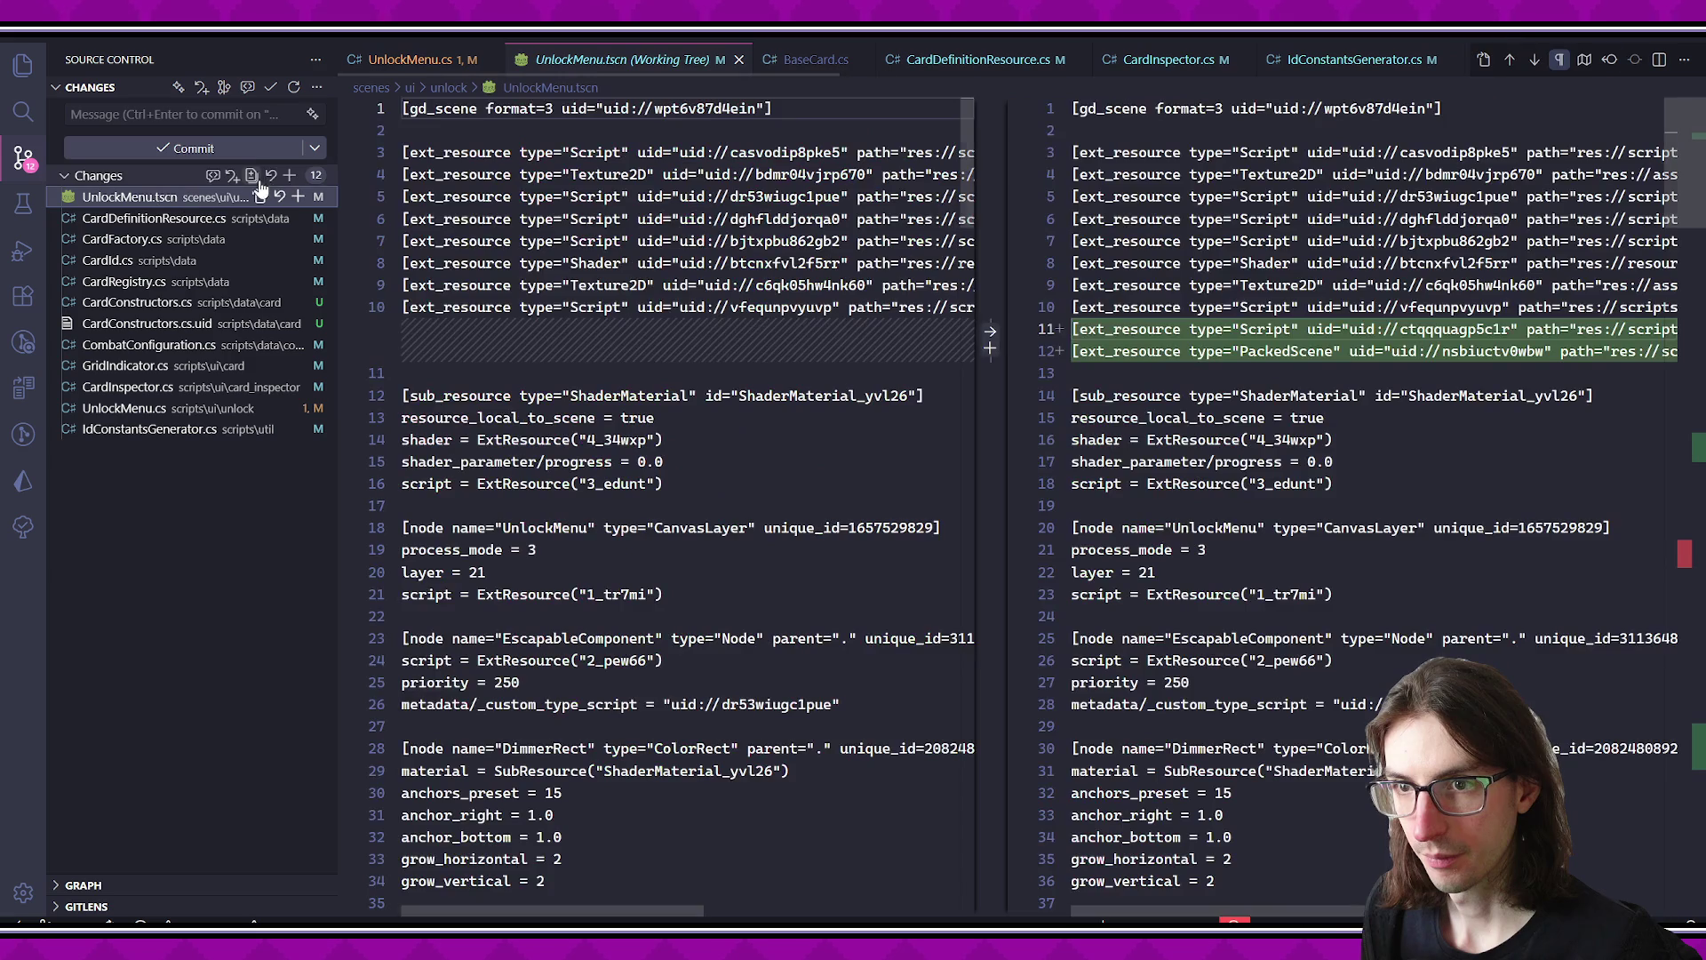
left_click(299, 175)
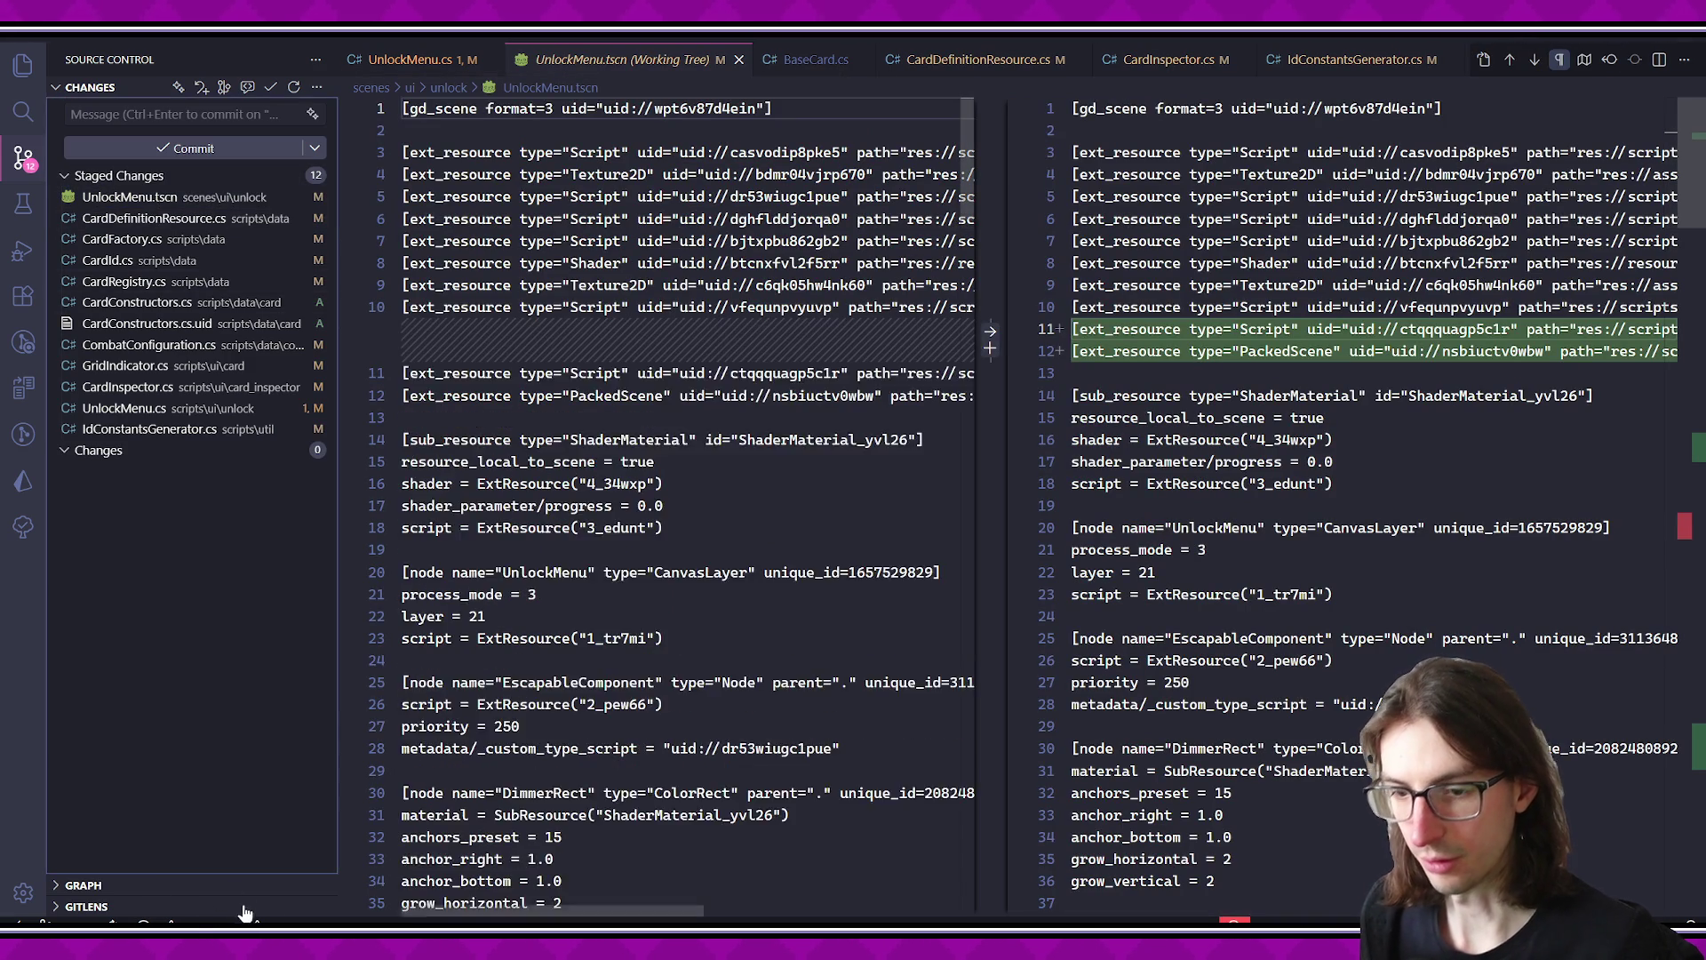
key("alt+Tab")
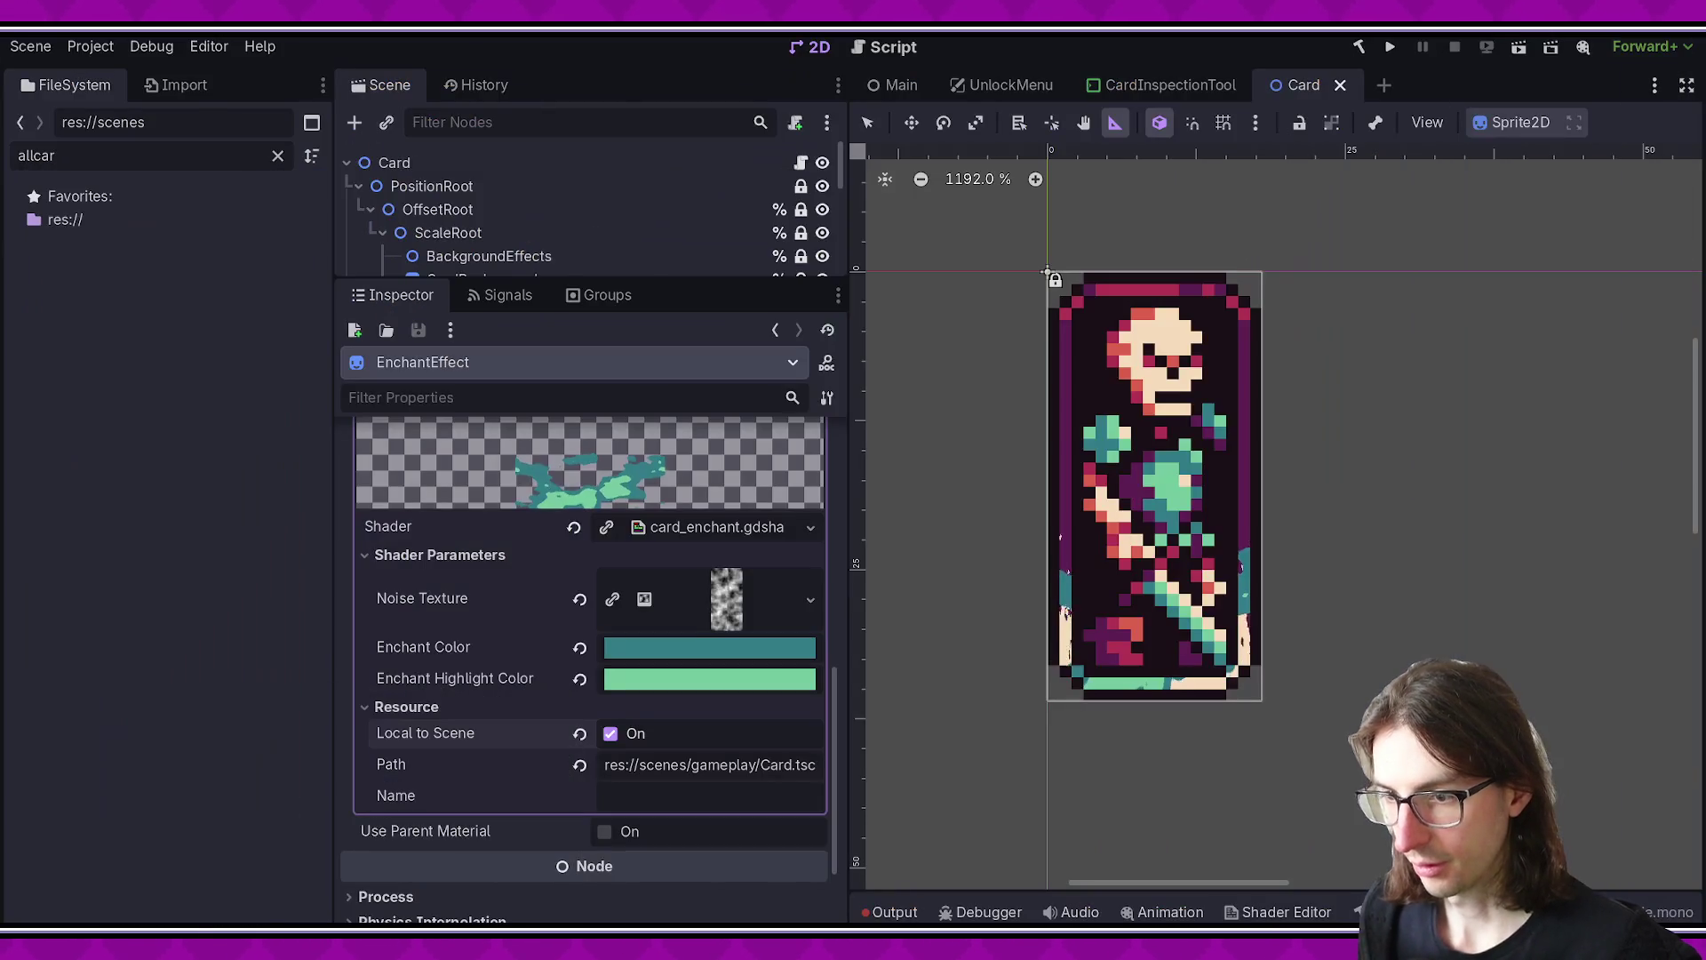
- Enable Local to Scene on the EnchantEffect shader material
left_click(647, 734)
scroll(466, 728, "up", 5)
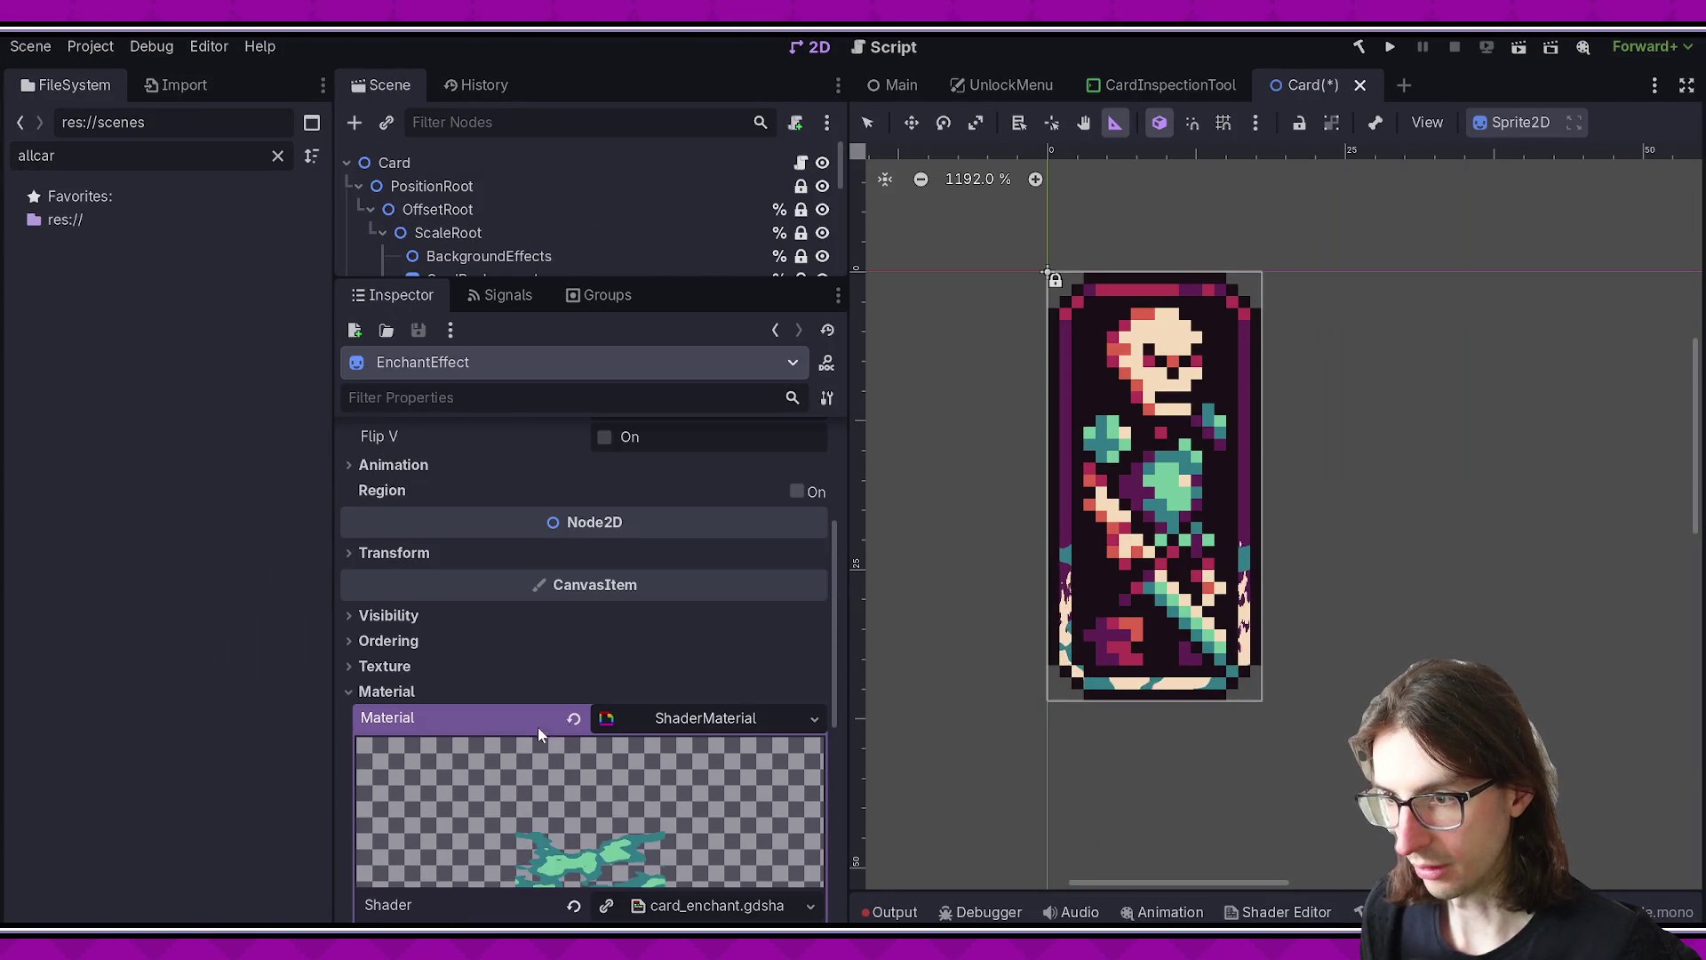
left_click(646, 714)
left_click(657, 715)
scroll(670, 722, "up", 5)
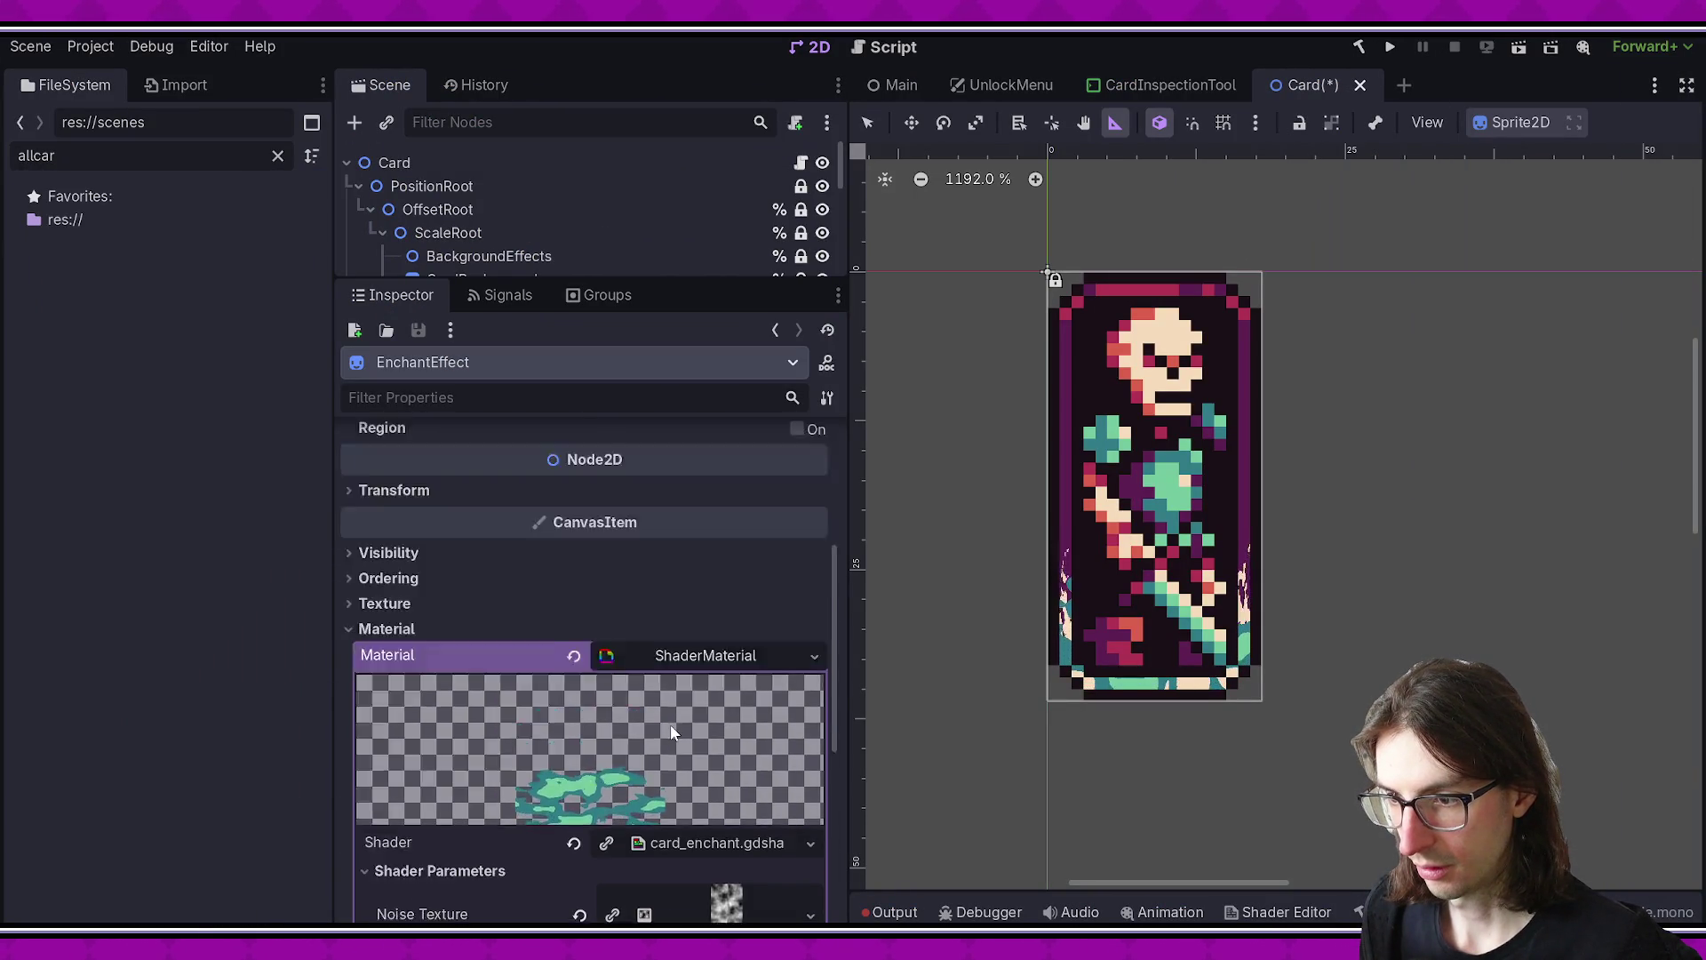
scroll(674, 684, "up", 2)
mouse_move(568, 283)
left_mouse_down()
mouse_move(556, 658)
mouse_move(609, 169)
left_mouse_up()
- Inspect the materials on the CardTurnIndicator and AlchemyEffect nodes
left_click(496, 391)
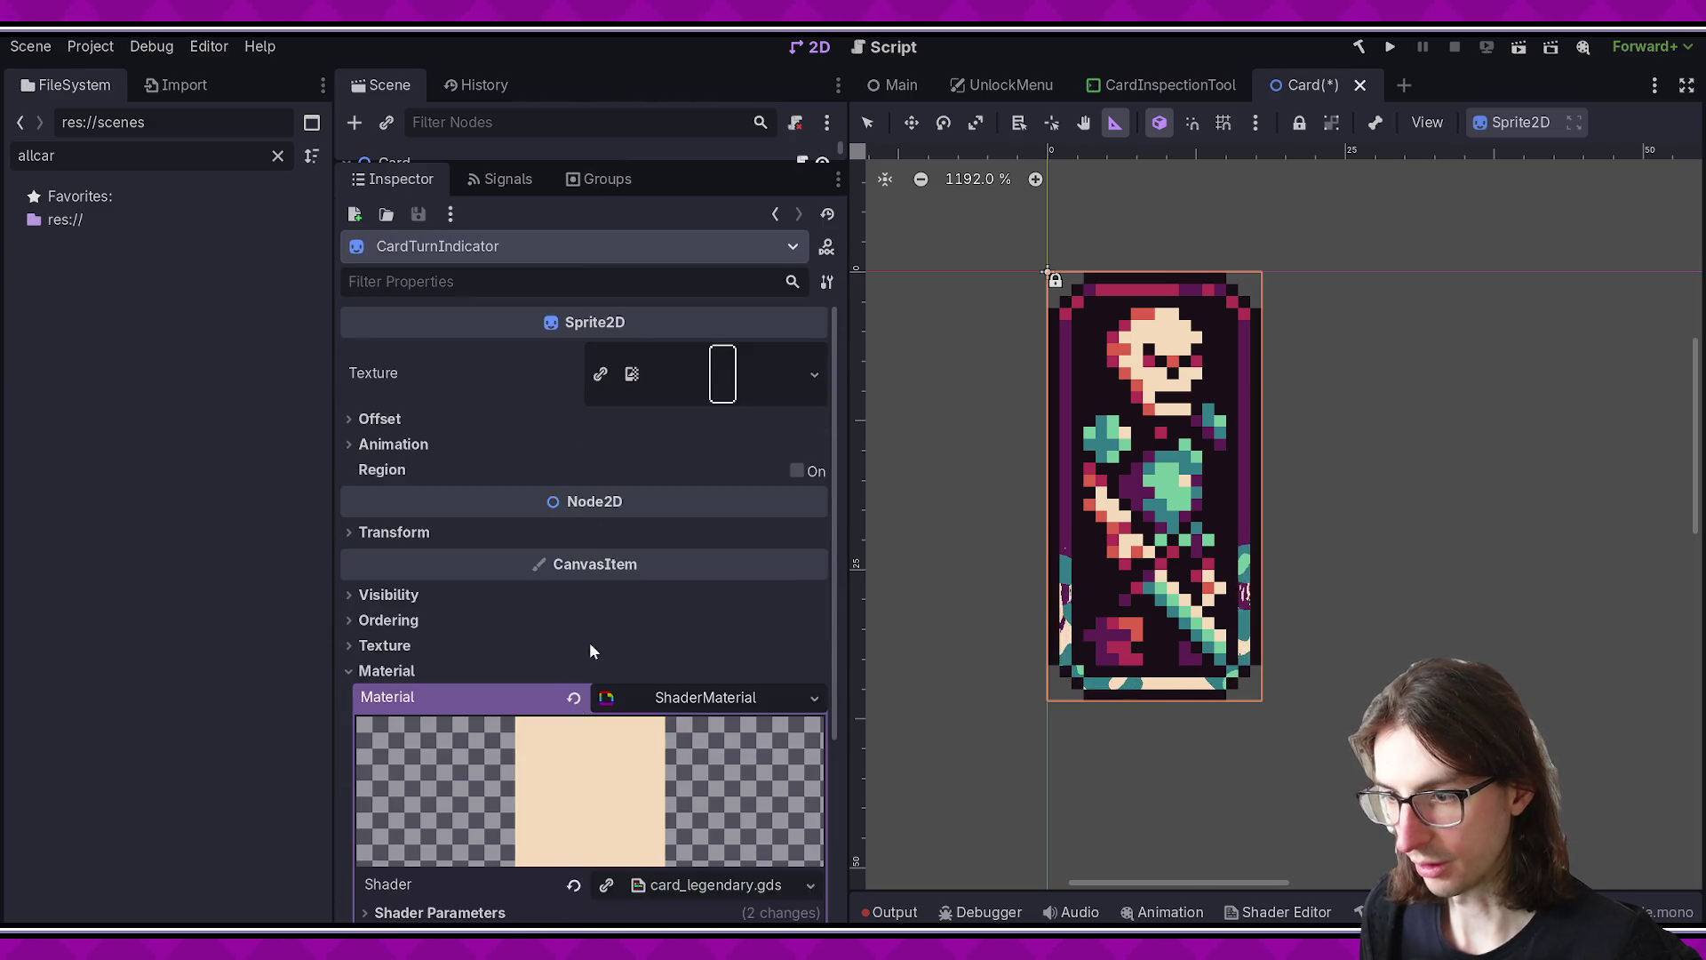
scroll(605, 649, "down", 5)
left_click(443, 661)
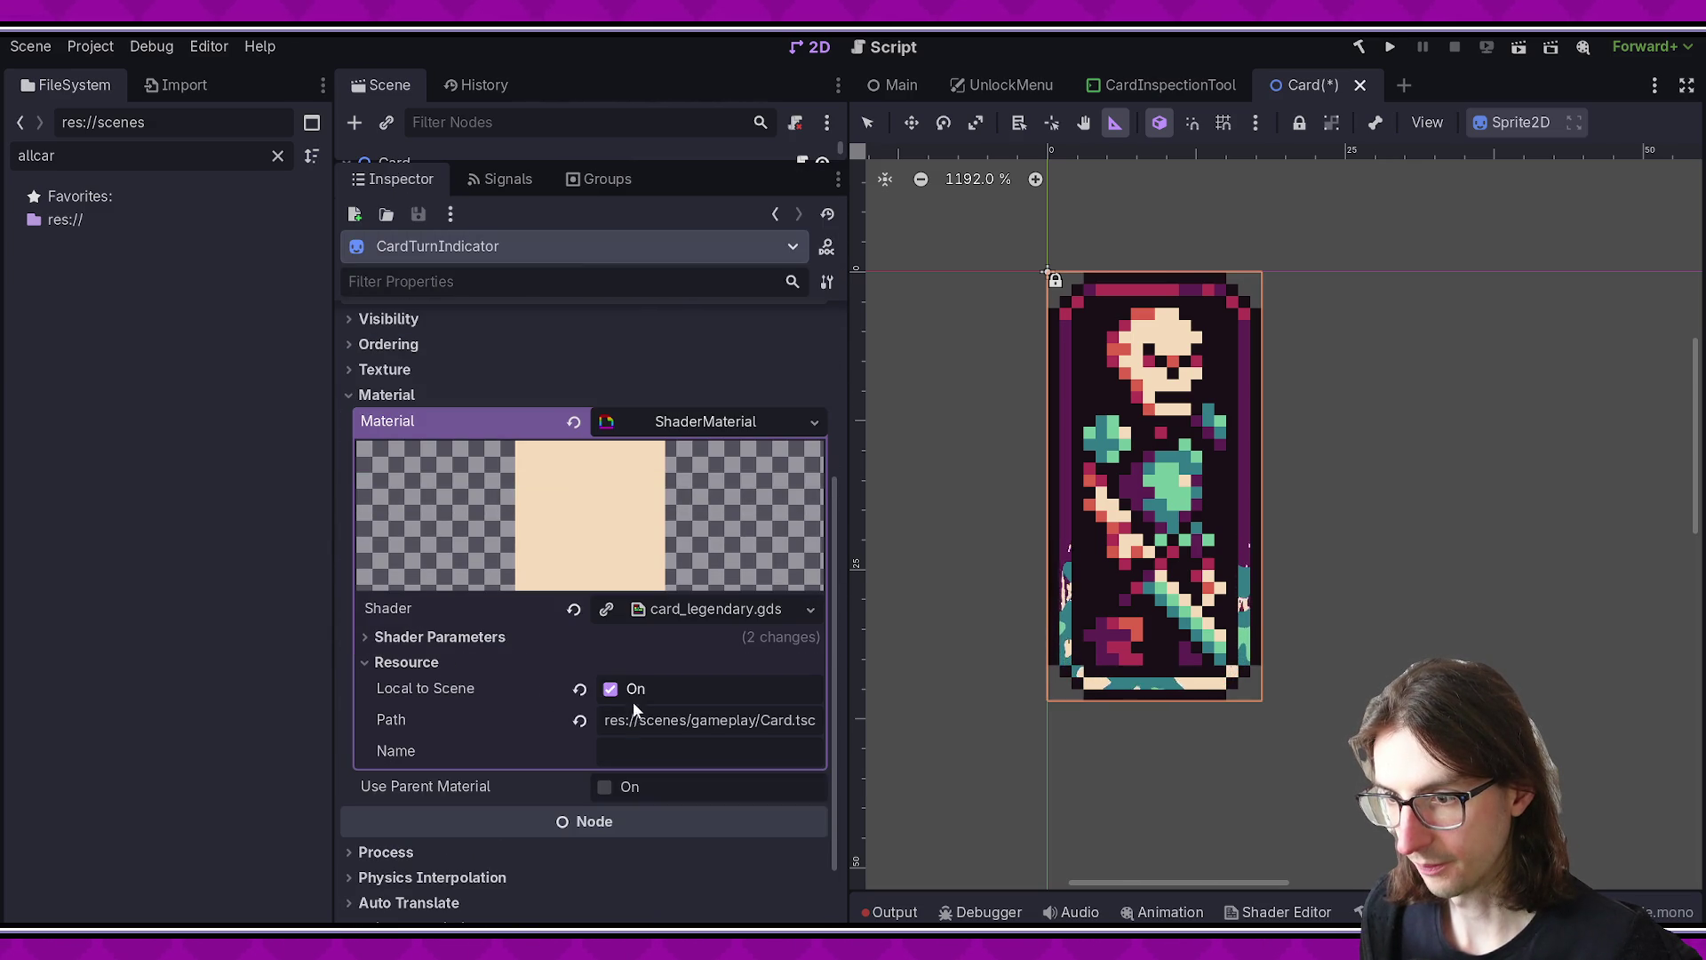
mouse_move(633, 161)
left_mouse_down()
mouse_move(622, 605)
mouse_move(620, 227)
left_mouse_up()
left_click(535, 370)
scroll(535, 591, "down", 6)
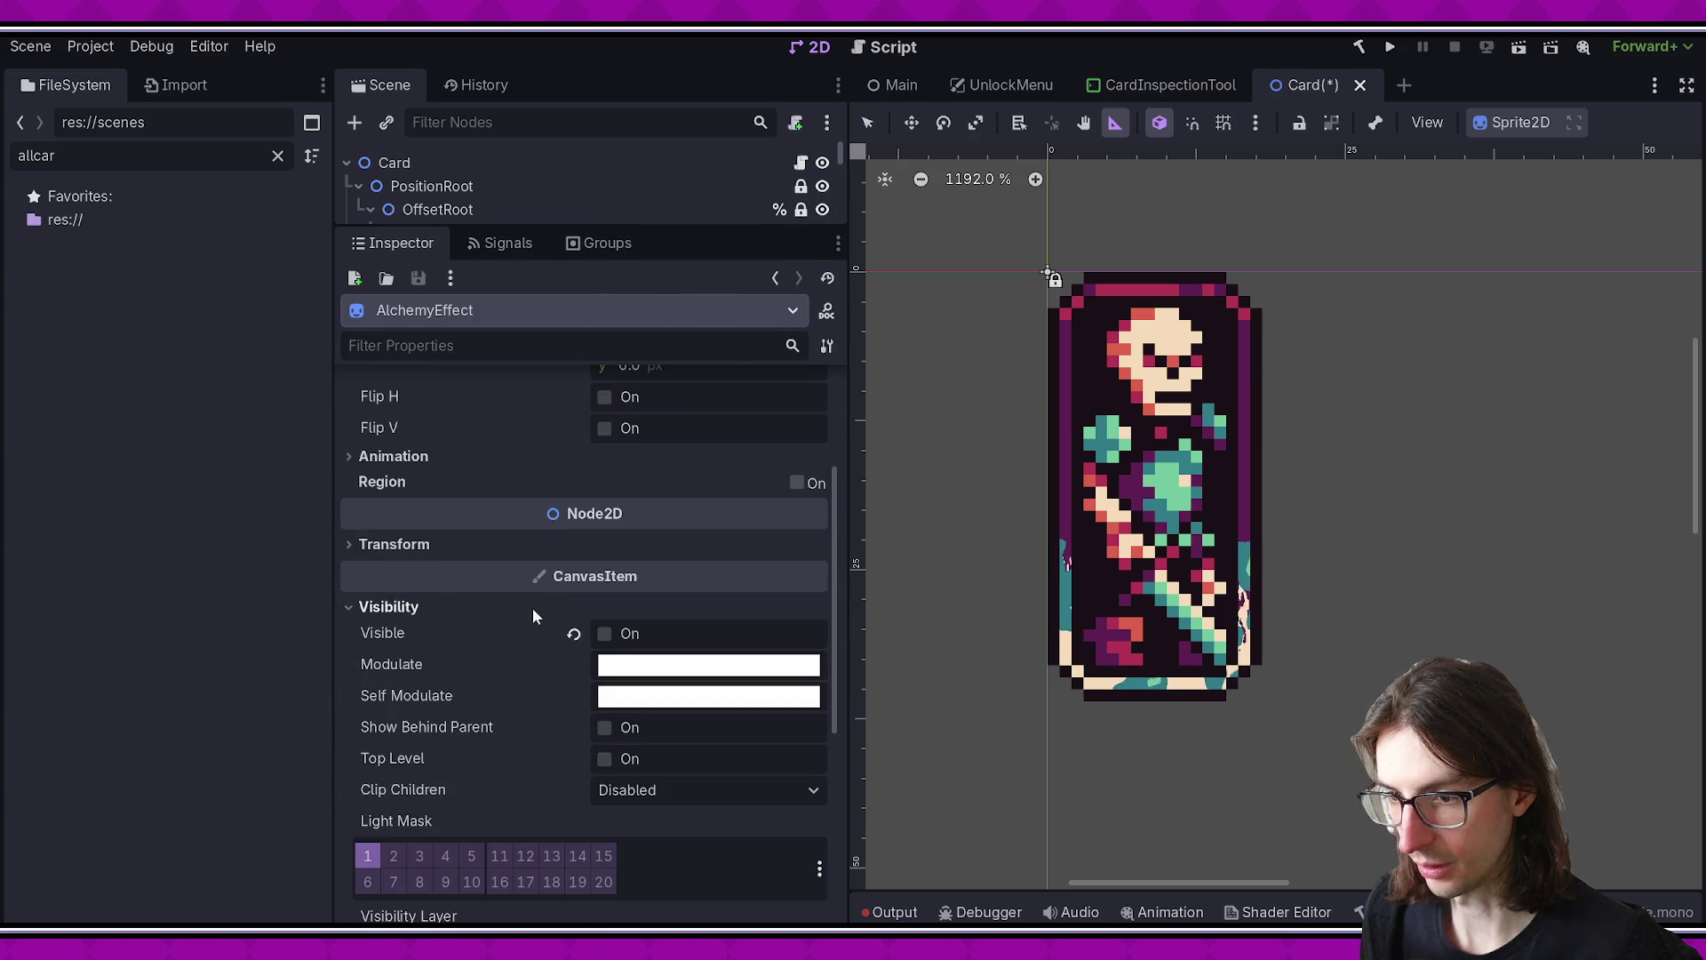
left_click(640, 738)
scroll(638, 622, "down", 8)
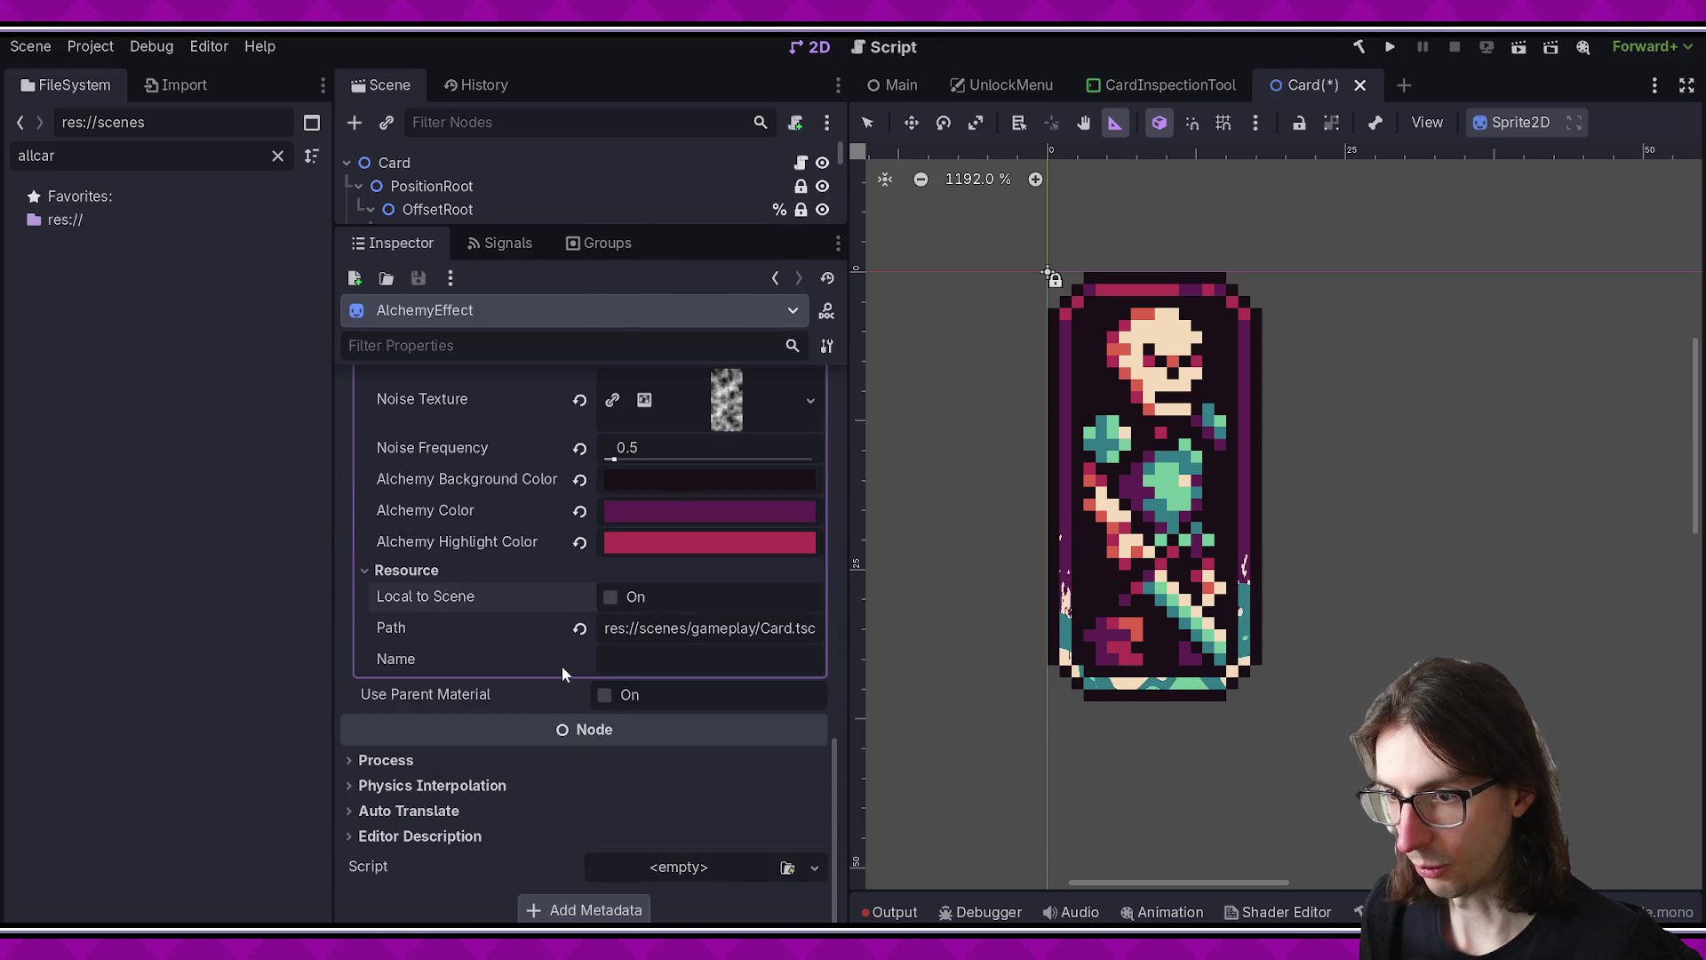
scroll(557, 668, "up", 10)
mouse_move(645, 227)
left_mouse_down()
mouse_move(622, 622)
mouse_move(641, 260)
left_mouse_up()
- Check CardEffect's card_debuff shader material, then select the Sprite node
key("Up")
scroll(400, 643, "down", 5)
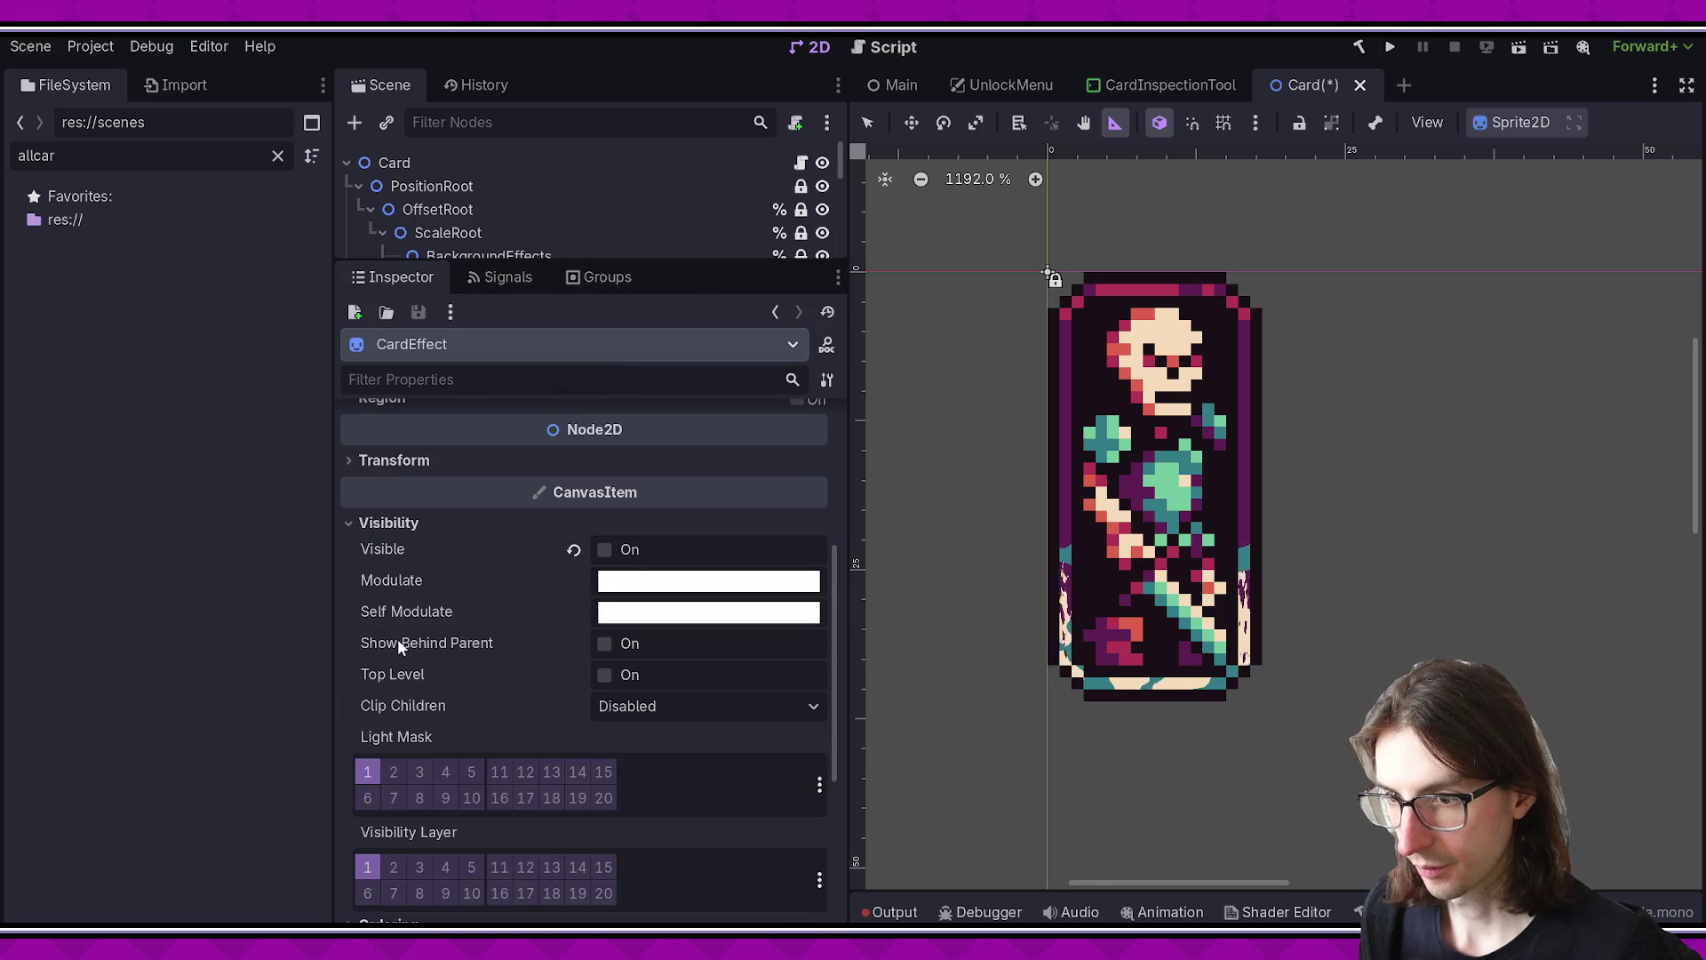
scroll(408, 552, "down", 3)
left_click(659, 748)
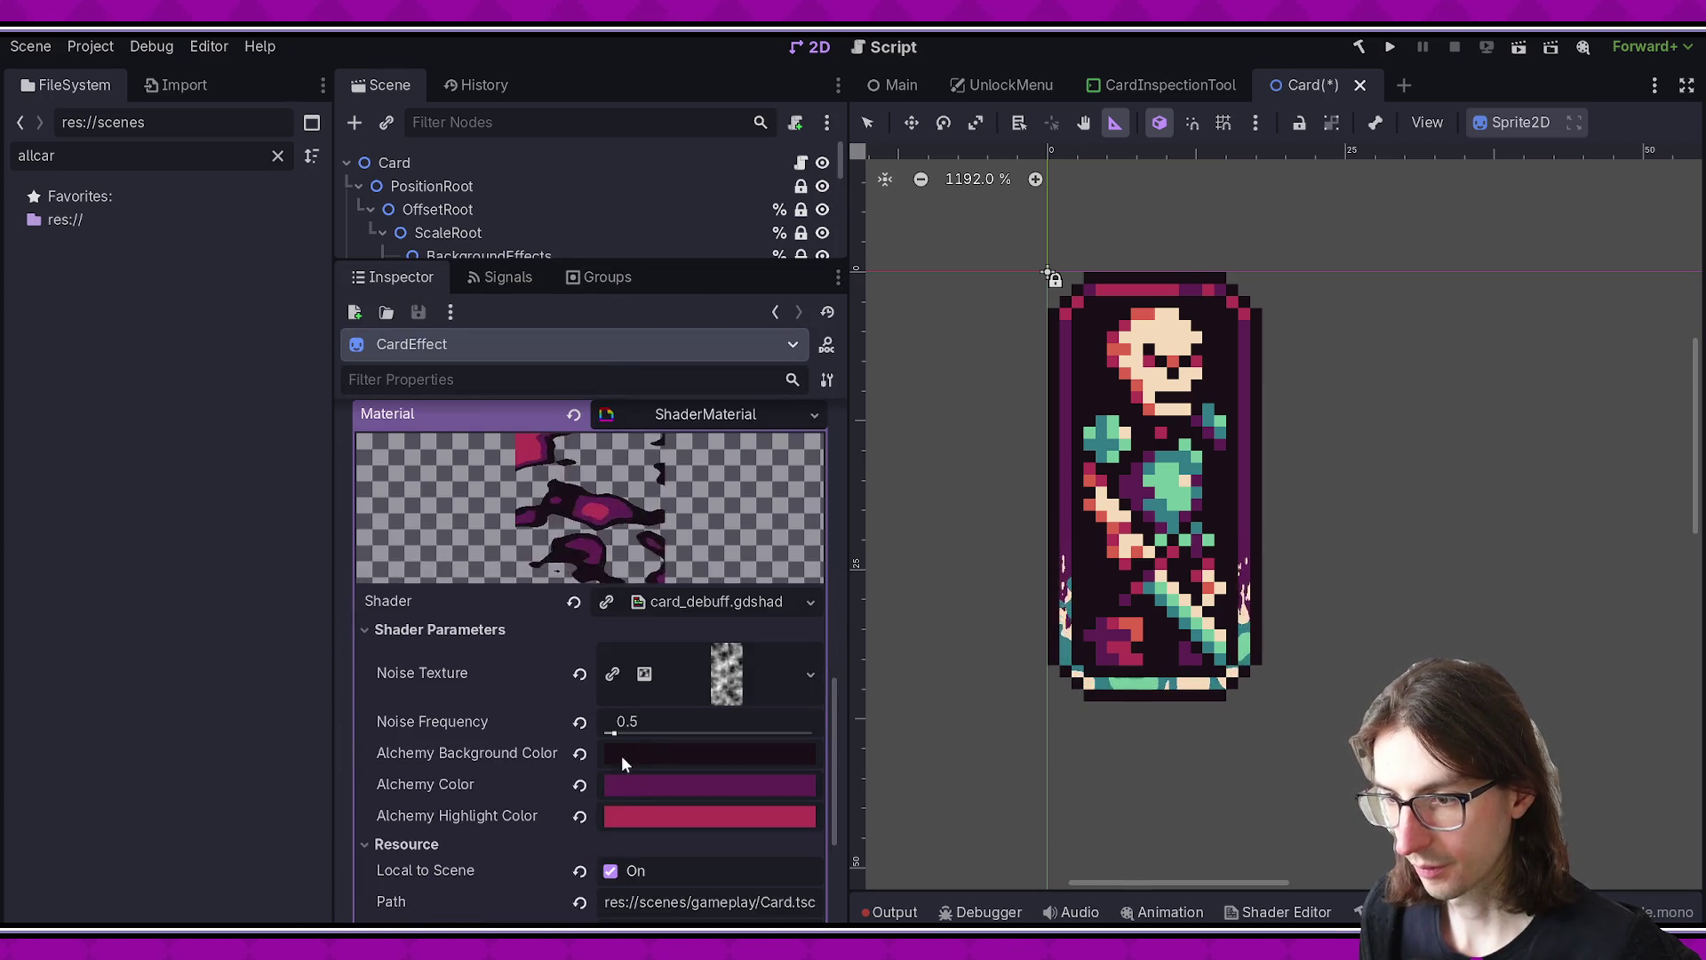
scroll(627, 750, "down", 2)
scroll(659, 702, "up", 15)
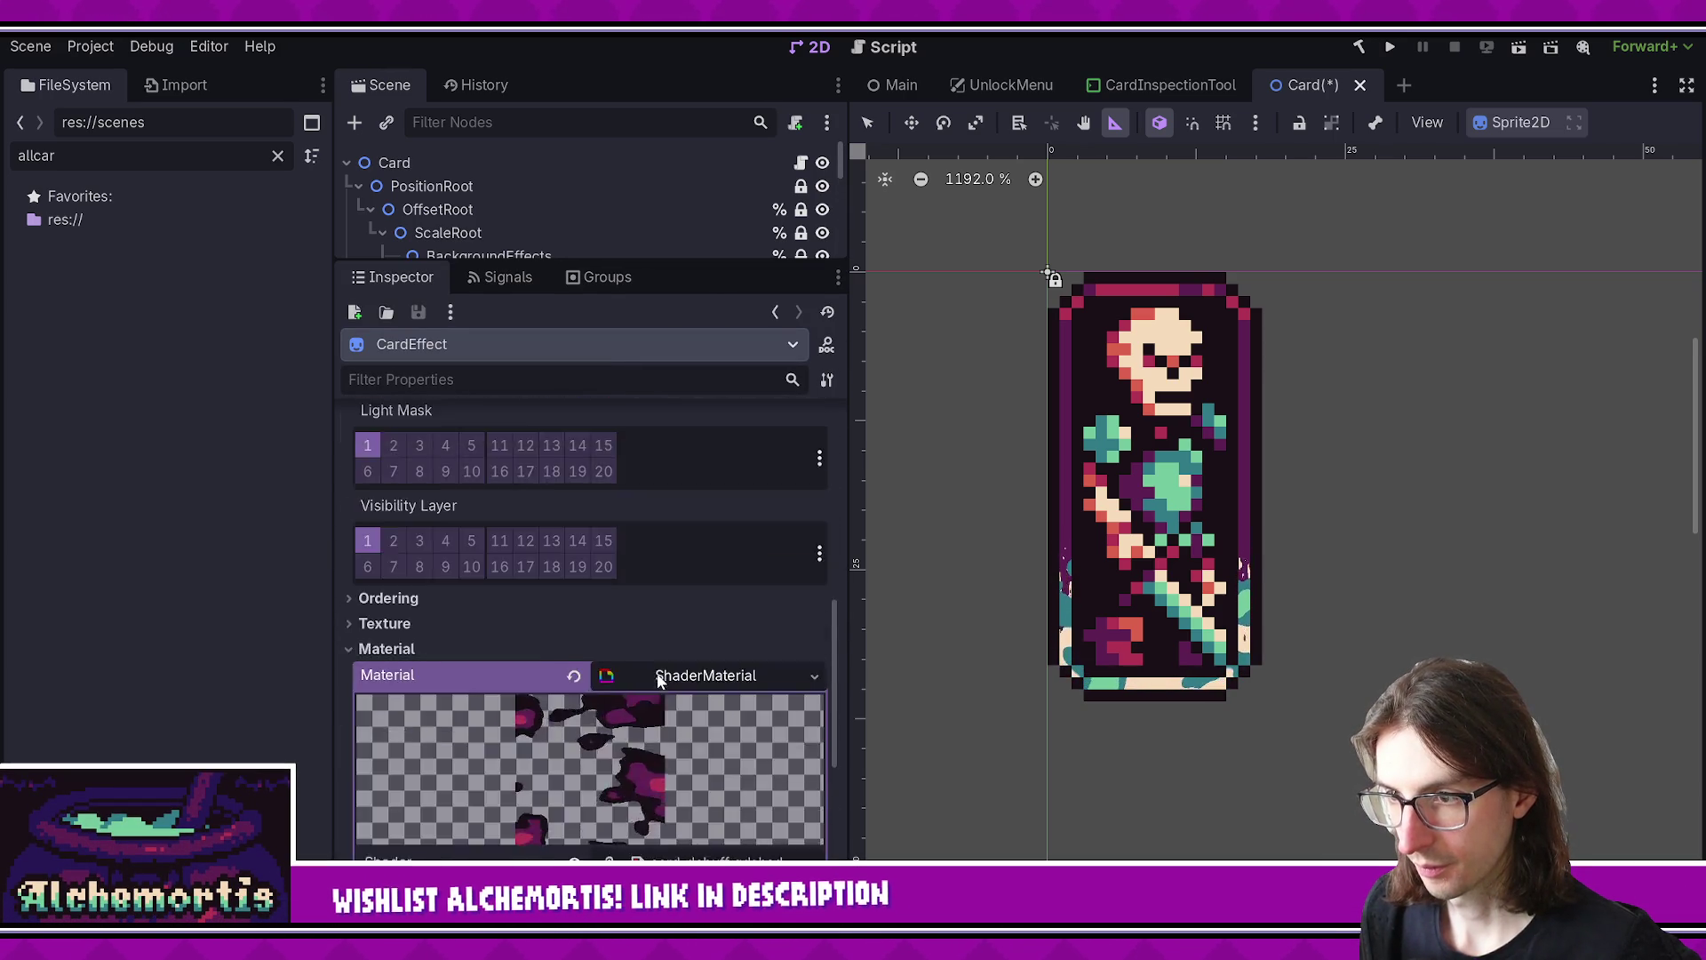
mouse_move(668, 261)
left_mouse_down()
mouse_move(668, 614)
mouse_move(691, 178)
left_mouse_up()
left_click(531, 329)
scroll(695, 545, "down", 5)
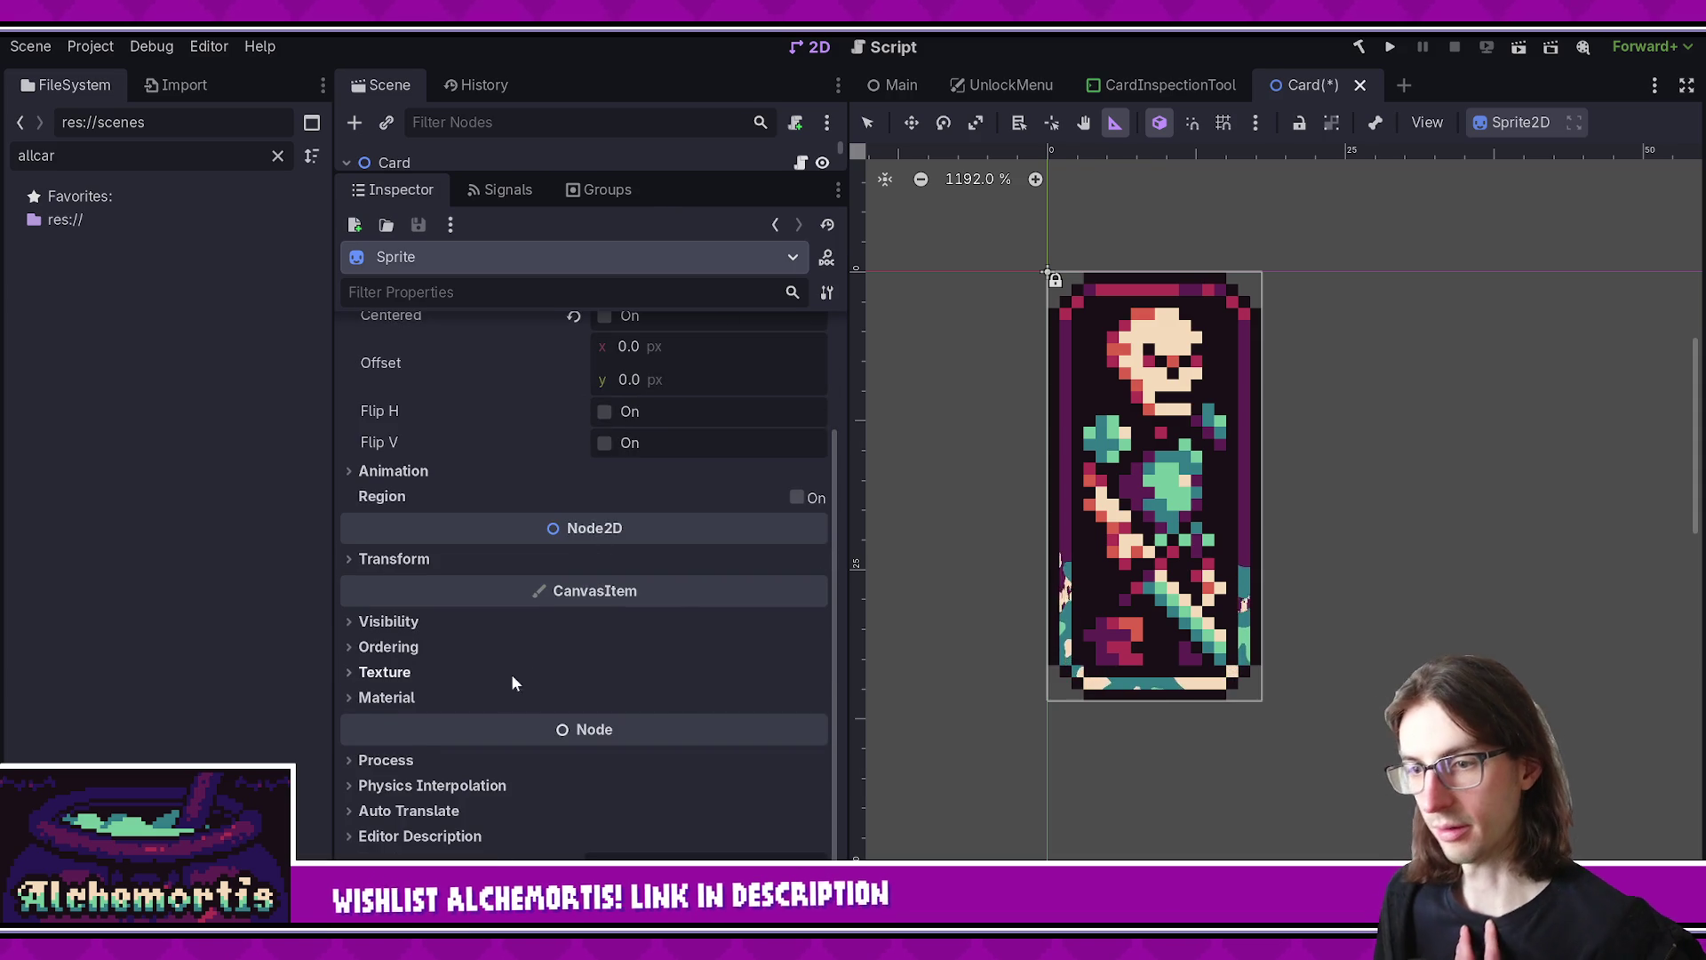
- Inspect the Sprite's material and CardLegendaryEffect's shader material resource settings
left_click(535, 698)
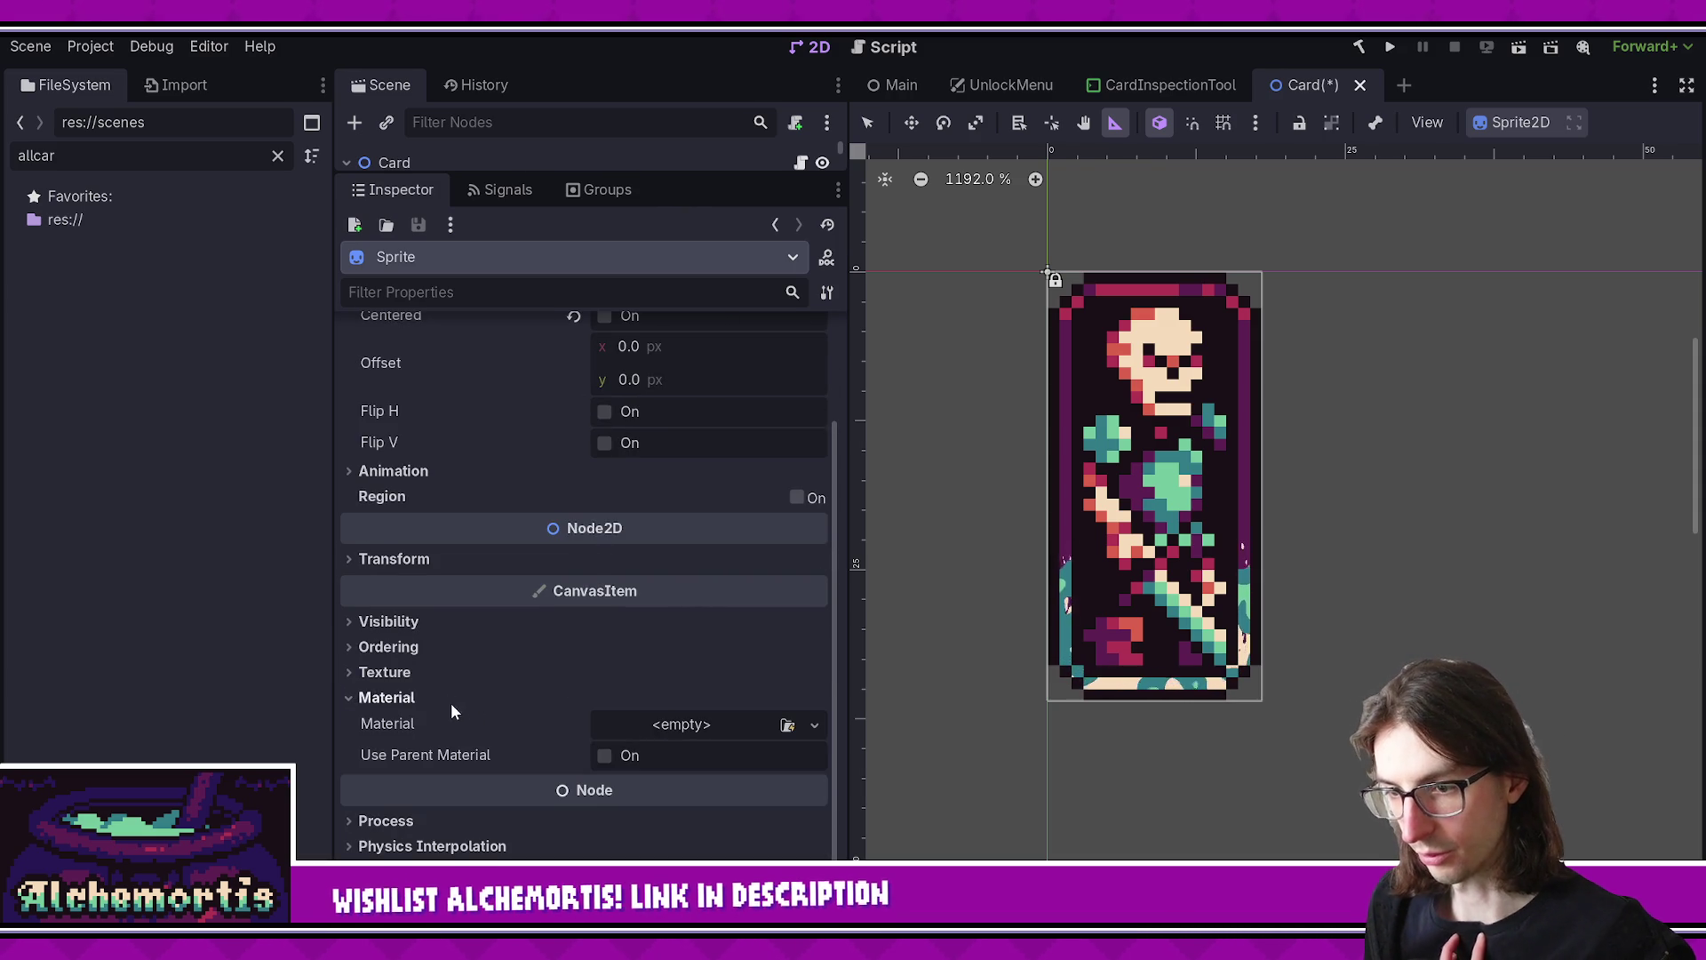
scroll(451, 707, "up", 10)
mouse_move(601, 176)
left_mouse_down()
mouse_move(604, 514)
mouse_move(604, 222)
left_mouse_up()
left_click(529, 304)
scroll(584, 738, "down", 2)
left_click(651, 662)
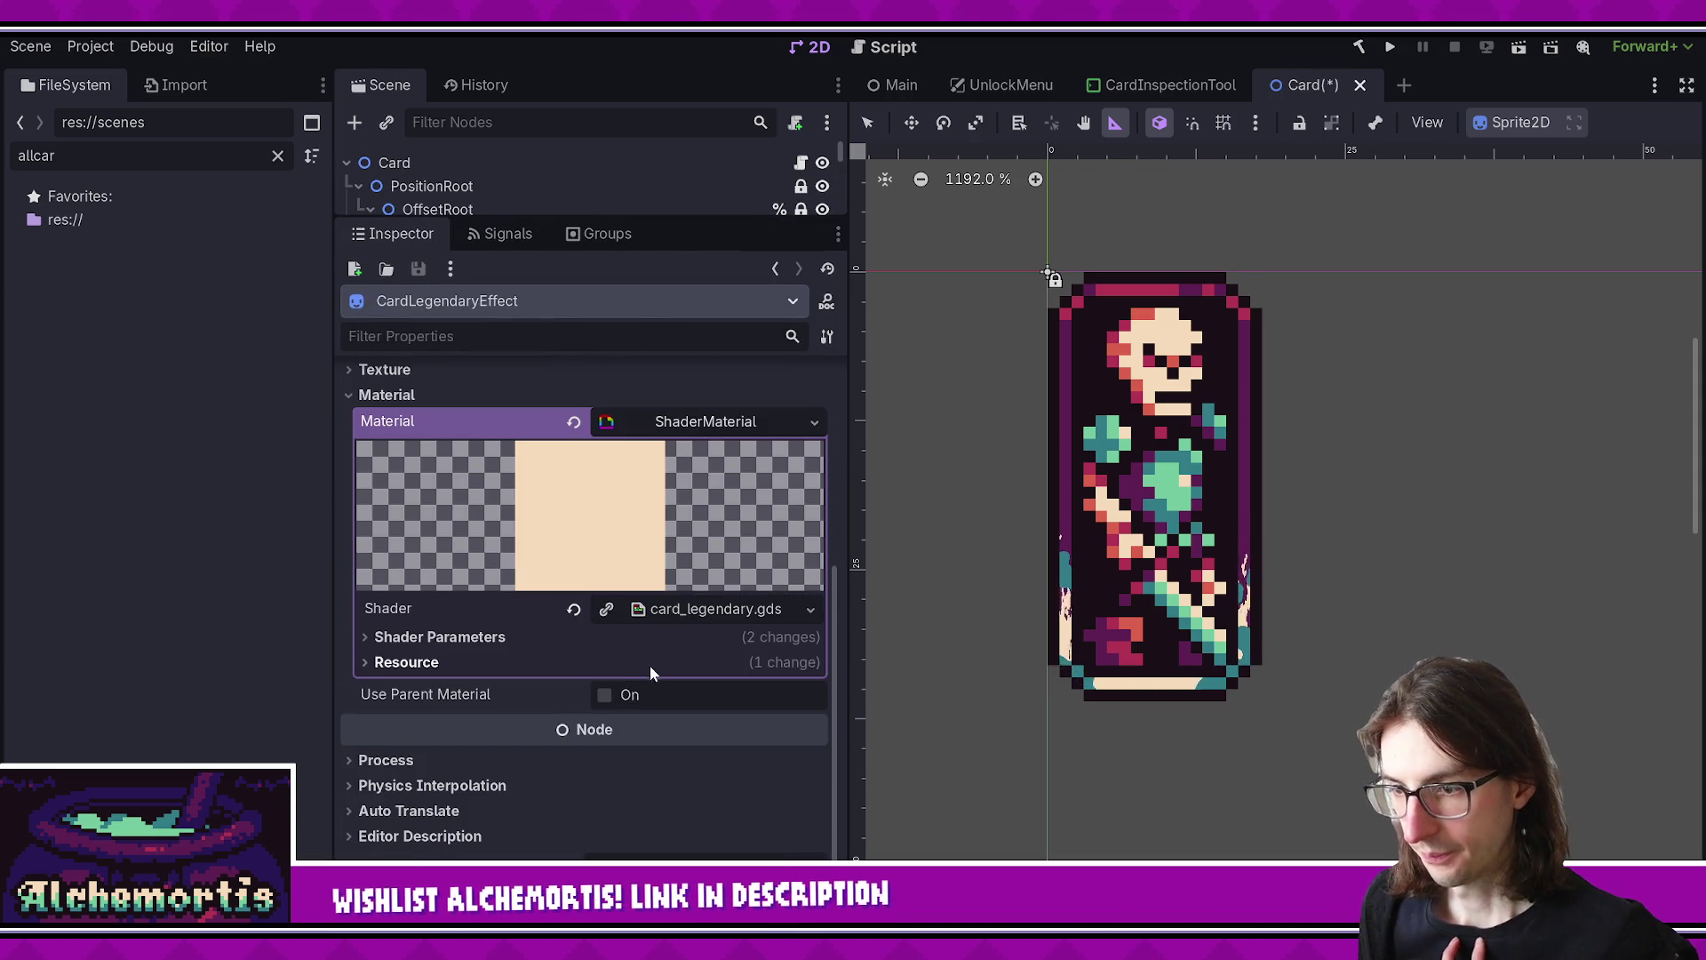
left_click(658, 664)
scroll(605, 356, "up", 5)
mouse_move(638, 225)
left_mouse_down()
mouse_move(640, 508)
mouse_move(613, 233)
left_mouse_up()
- Check the materials on the CardBackground and BackgroundEffects nodes
left_click(549, 277)
scroll(576, 489, "down", 2)
left_click(438, 693)
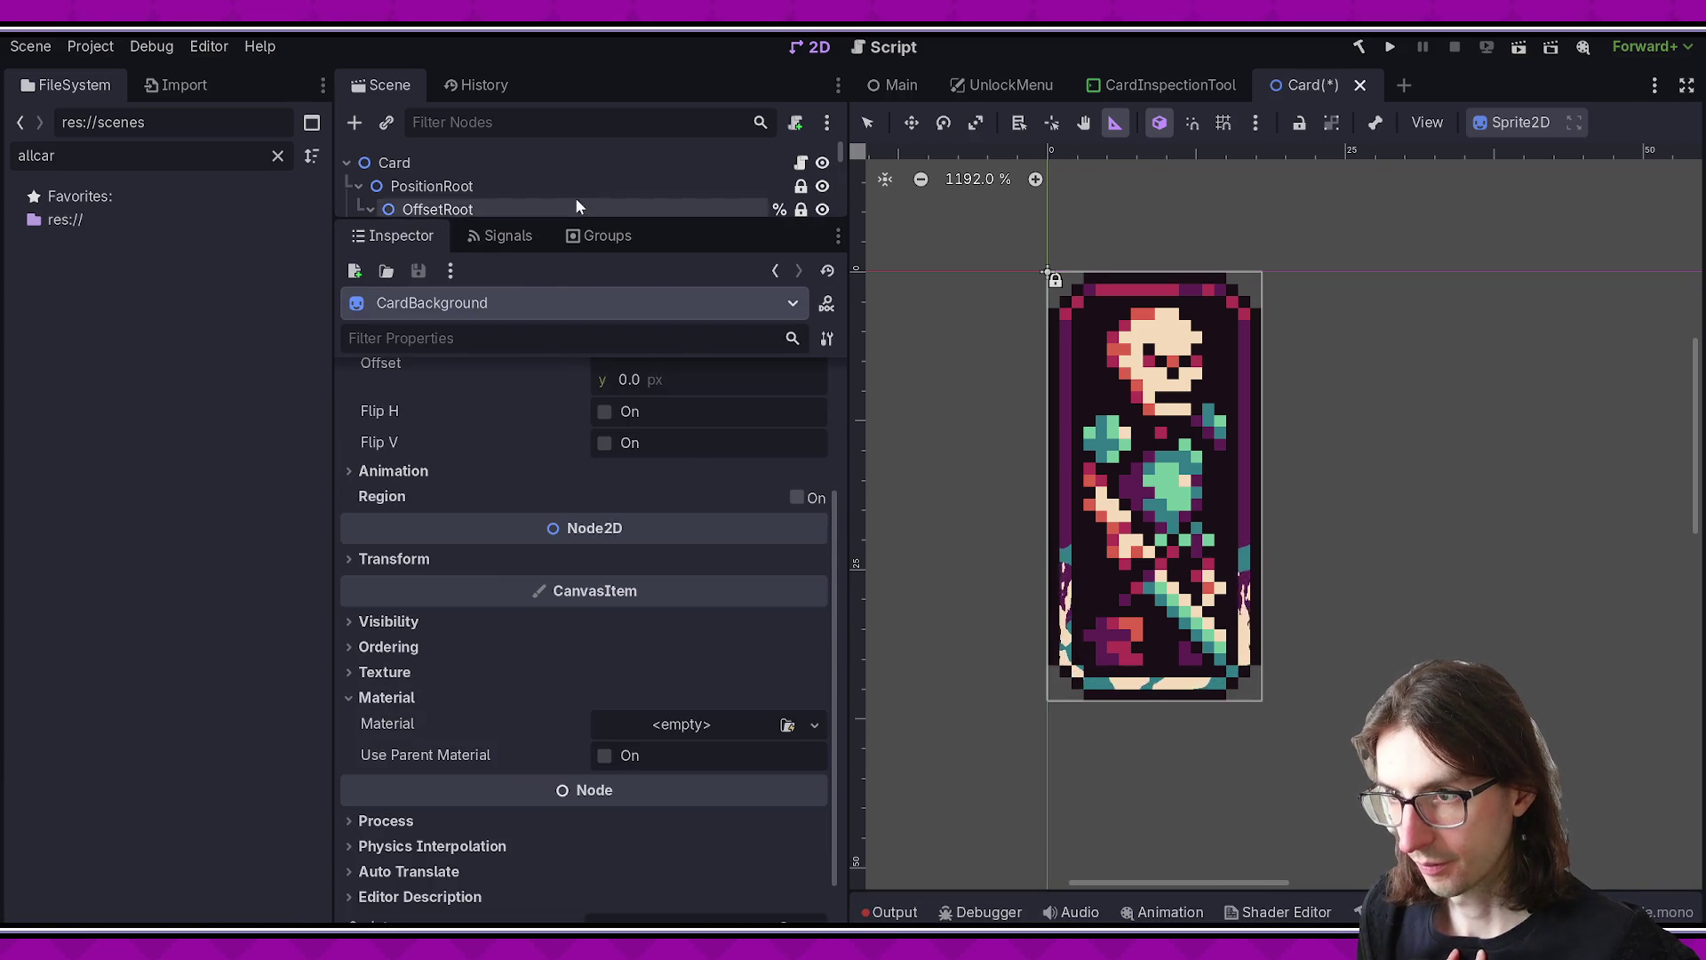
left_click(578, 233)
left_click(391, 234)
left_click_drag(493, 222, 492, 392)
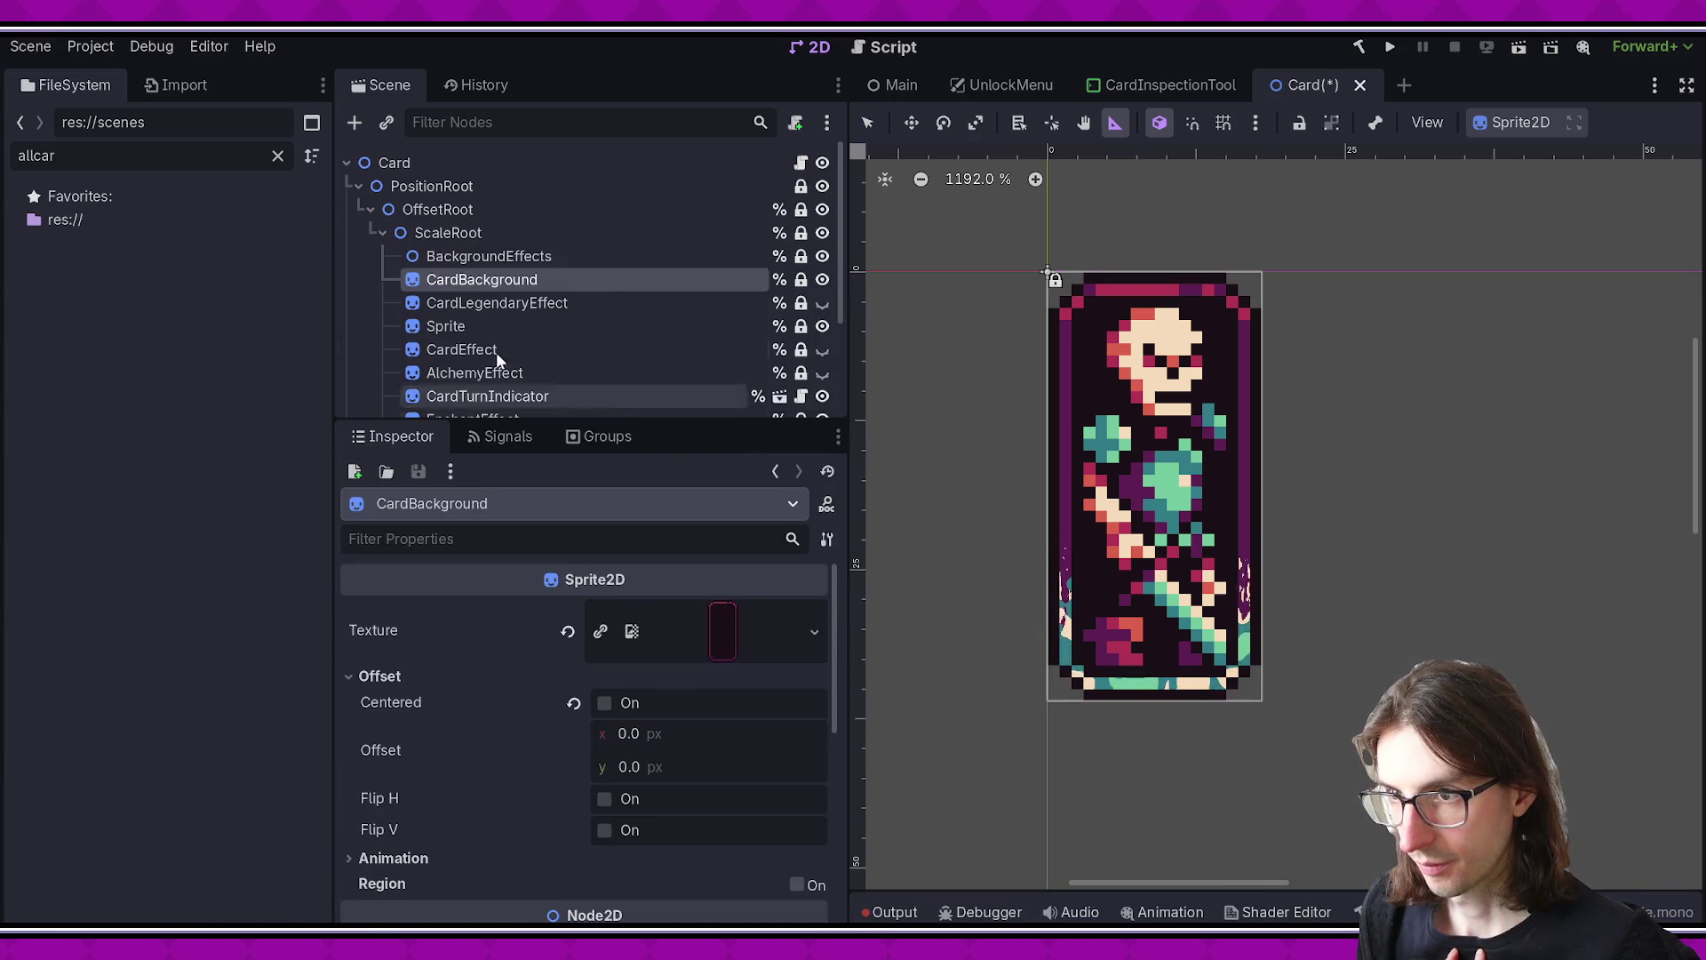
key("Up")
scroll(631, 566, "down", 1)
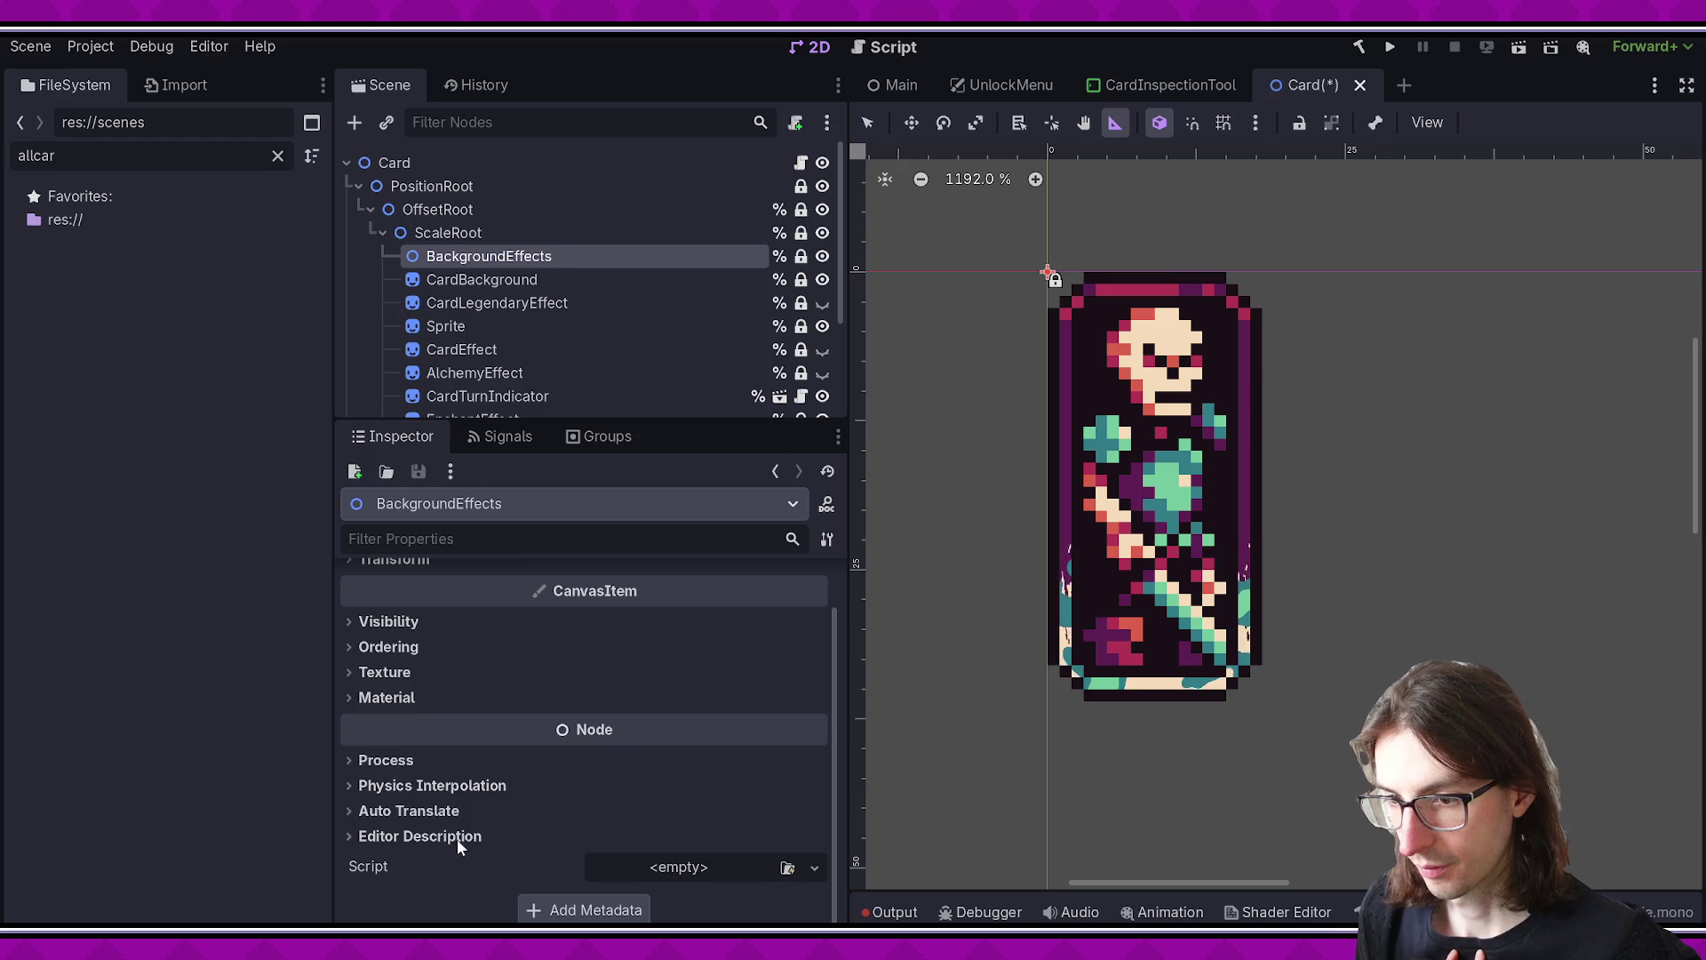
left_click(423, 697)
left_click(531, 232)
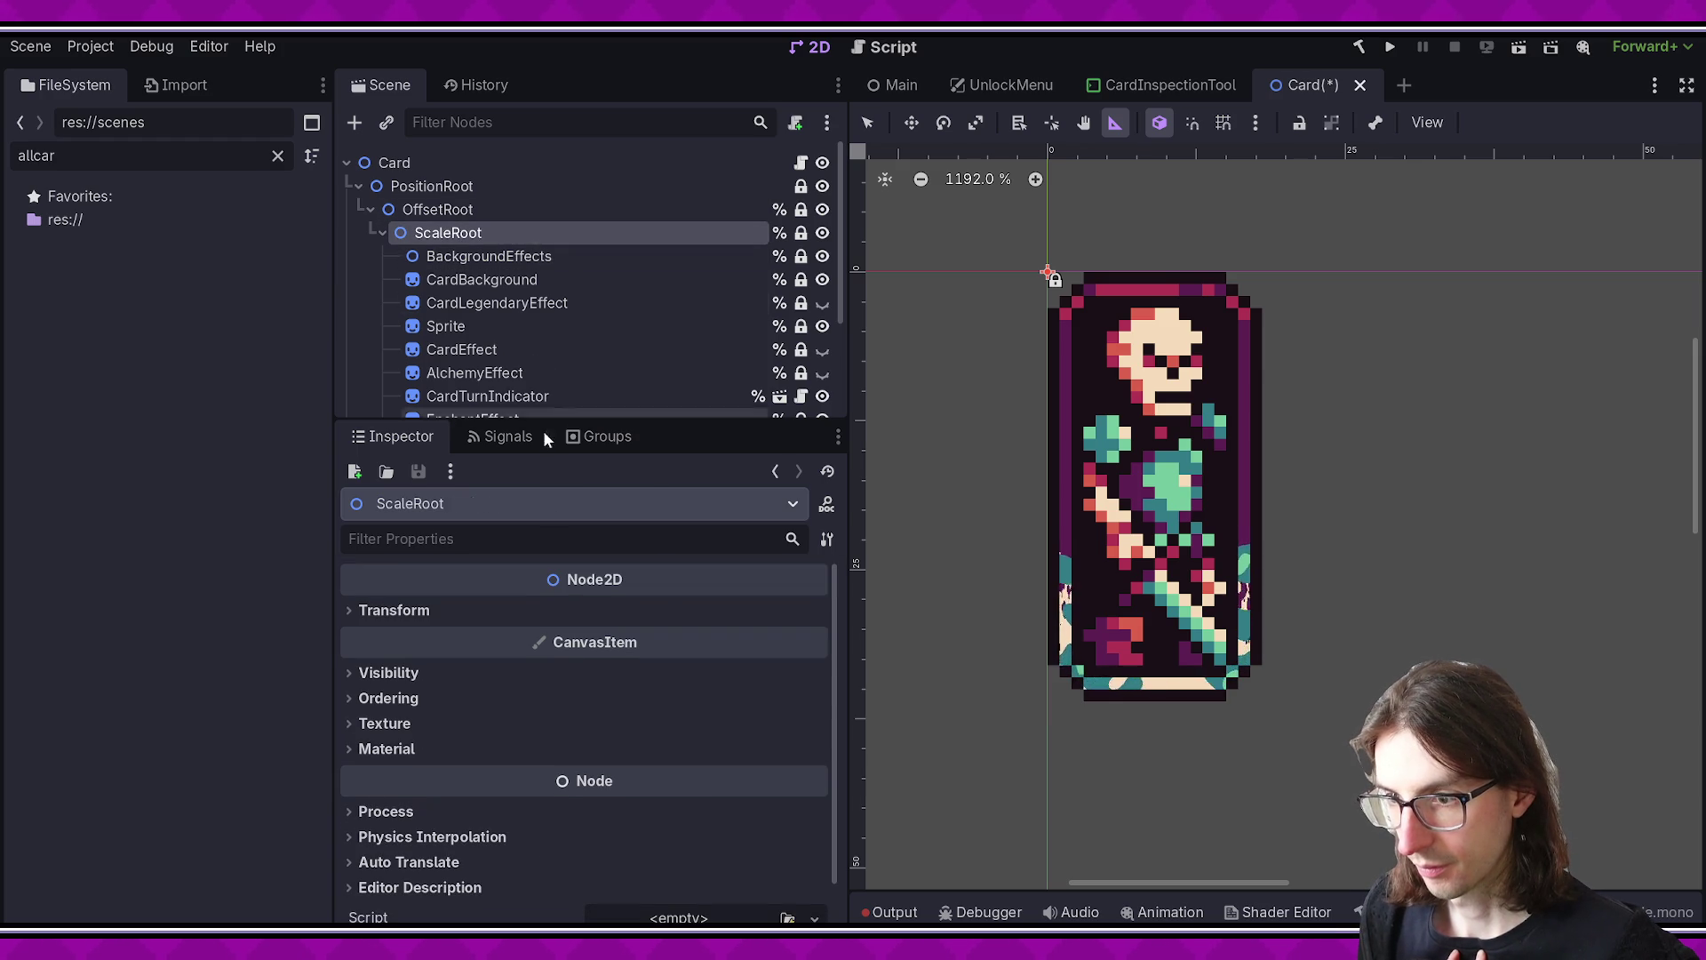
mouse_move(523, 418)
left_mouse_down()
mouse_move(523, 694)
mouse_move(610, 598)
mouse_move(541, 293)
left_mouse_up()
left_click(498, 258)
- Review ShaderRect's card_mask_fade shader material, then run the project
left_click(487, 512)
key("Up")
key("Down")
scroll(542, 609, "down", 10)
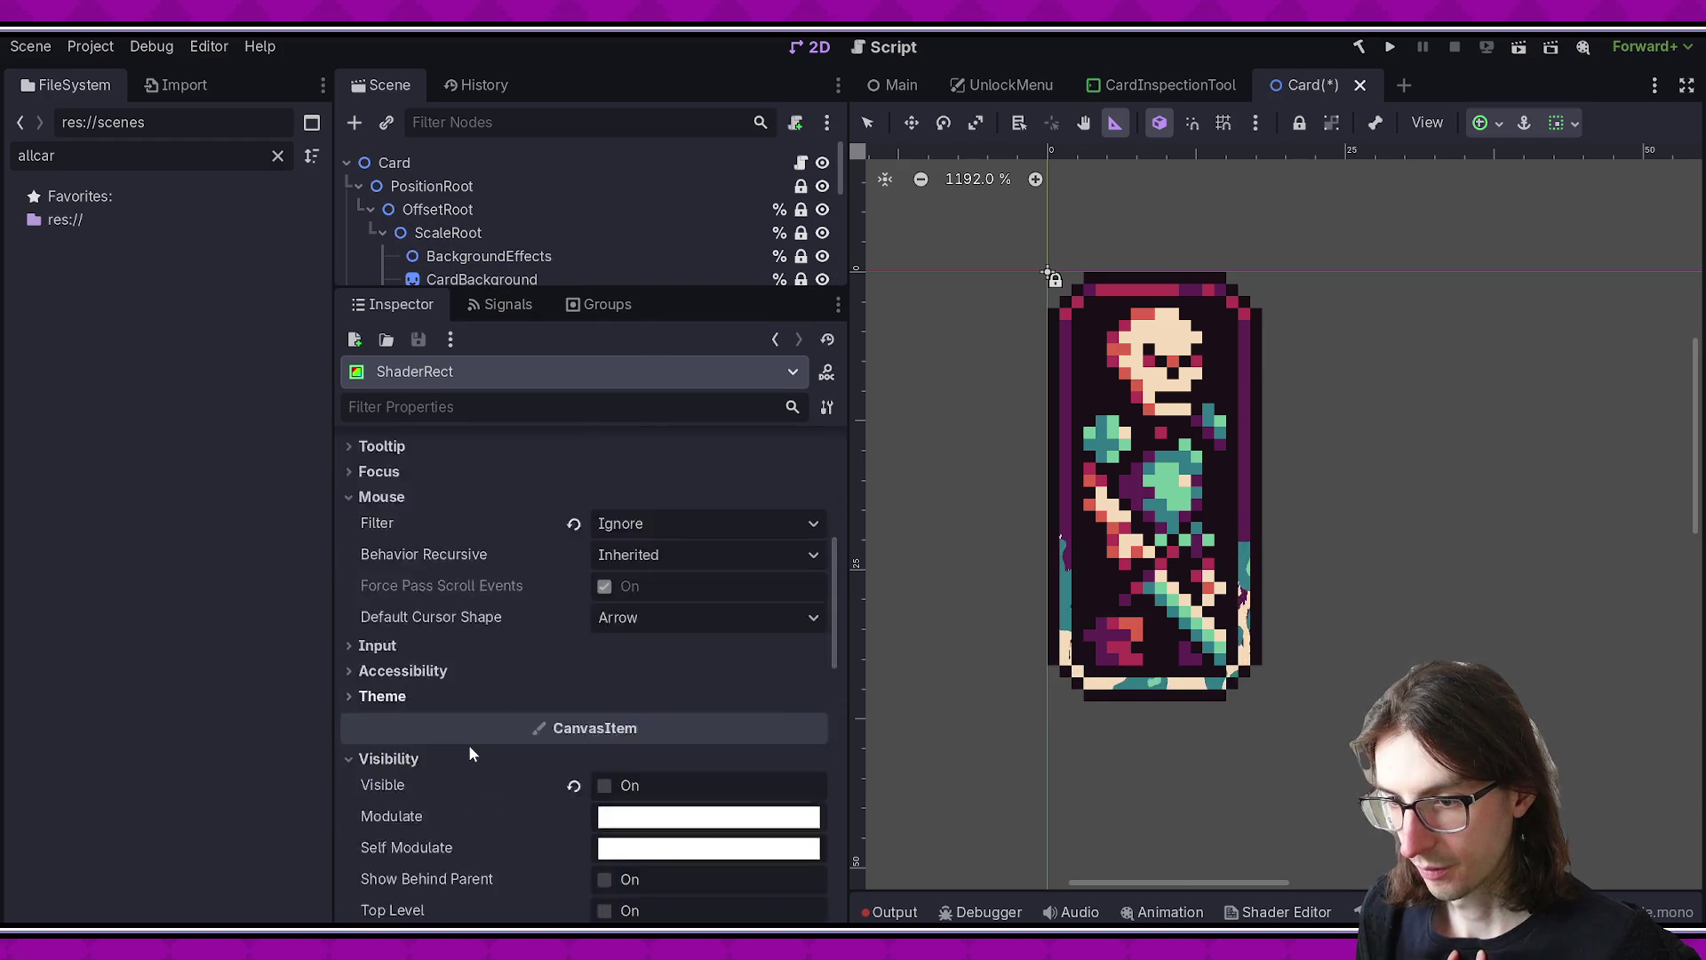
scroll(480, 707, "down", 3)
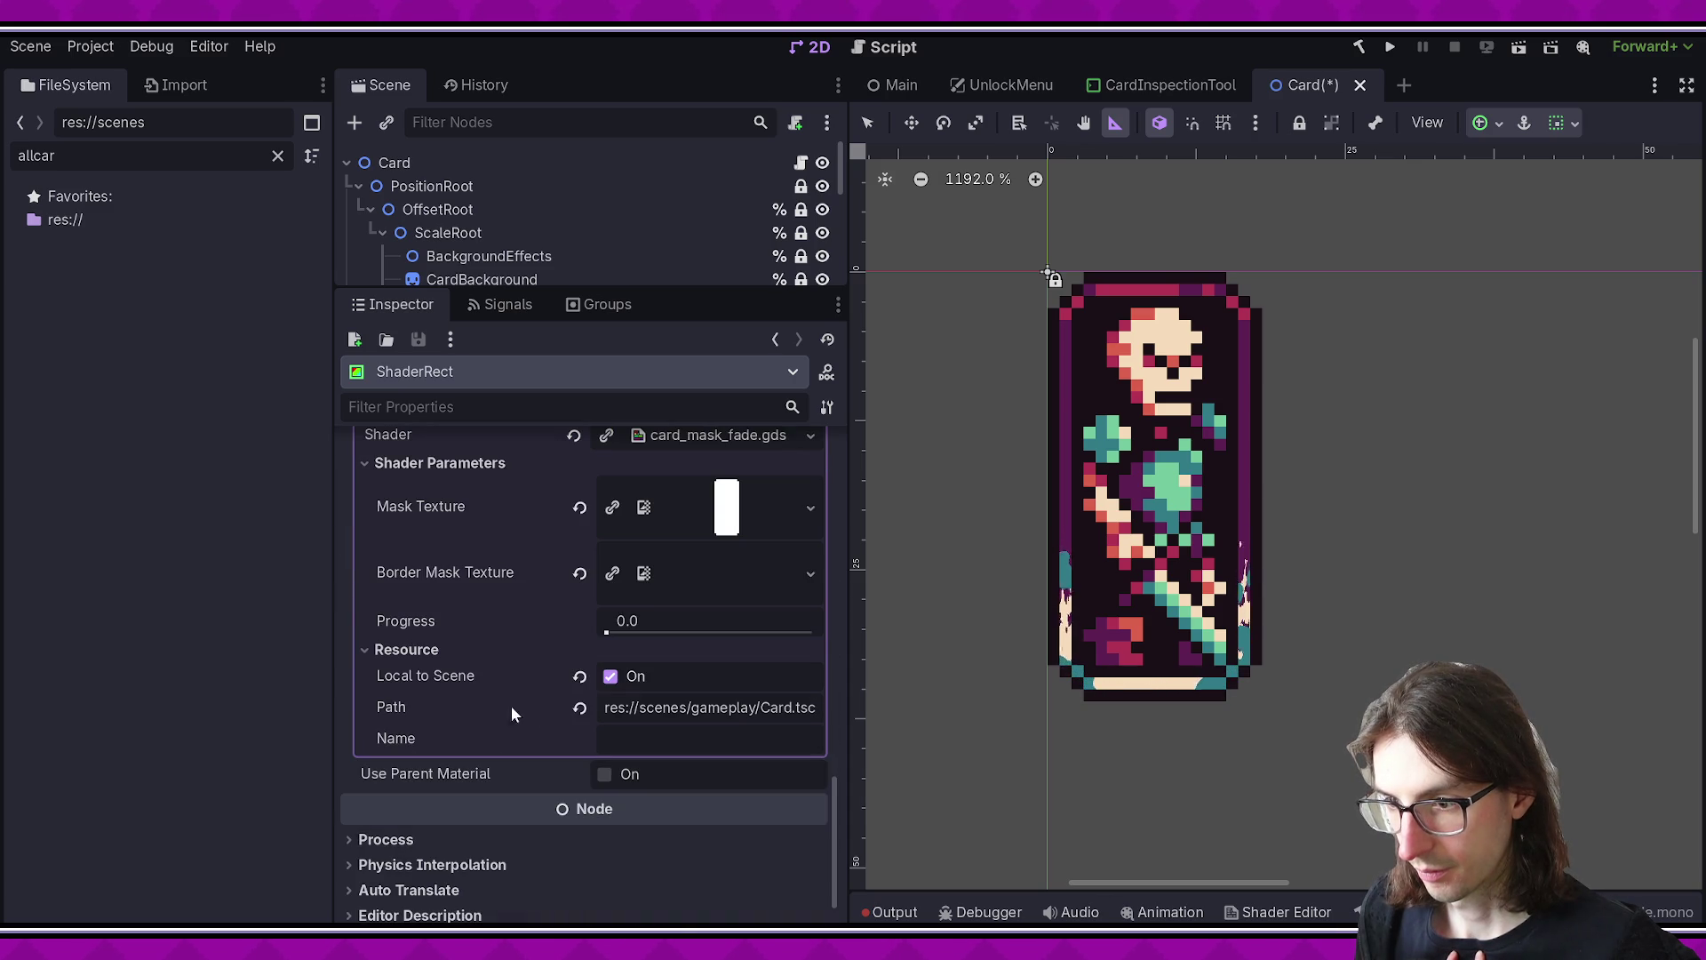
scroll(478, 647, "up", 10)
scroll(508, 636, "down", 6)
scroll(674, 716, "down", 2)
scroll(605, 684, "down", 2)
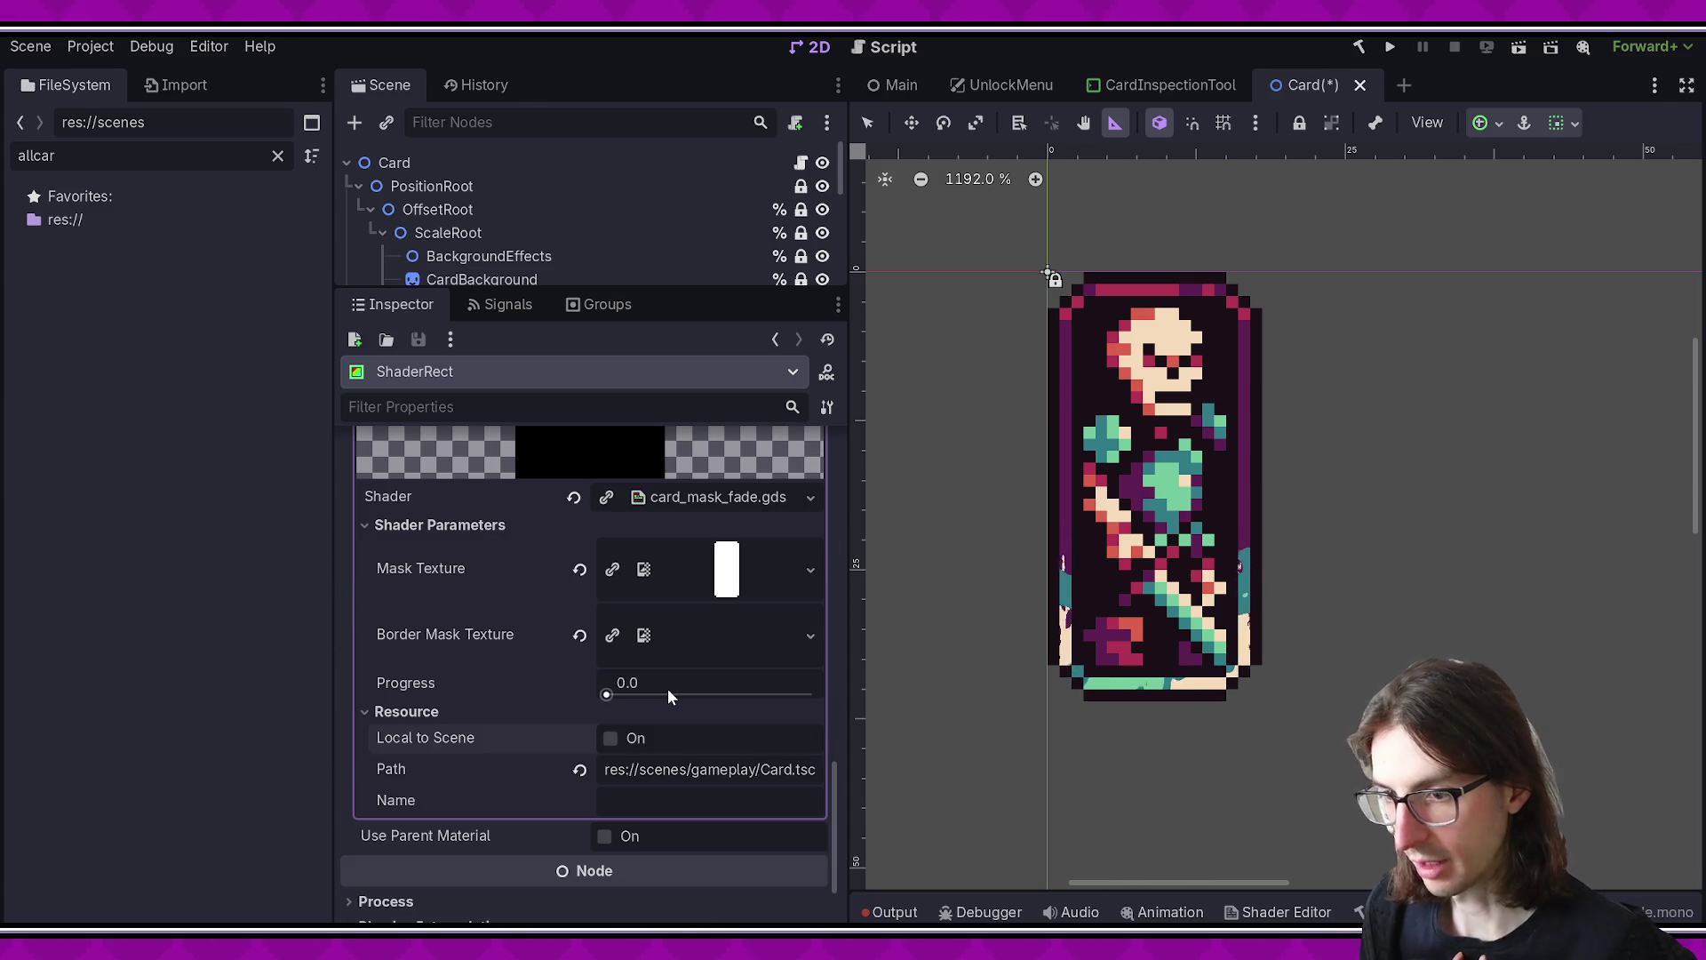
left_click_drag(636, 291, 599, 533)
scroll(600, 478, "down", 1)
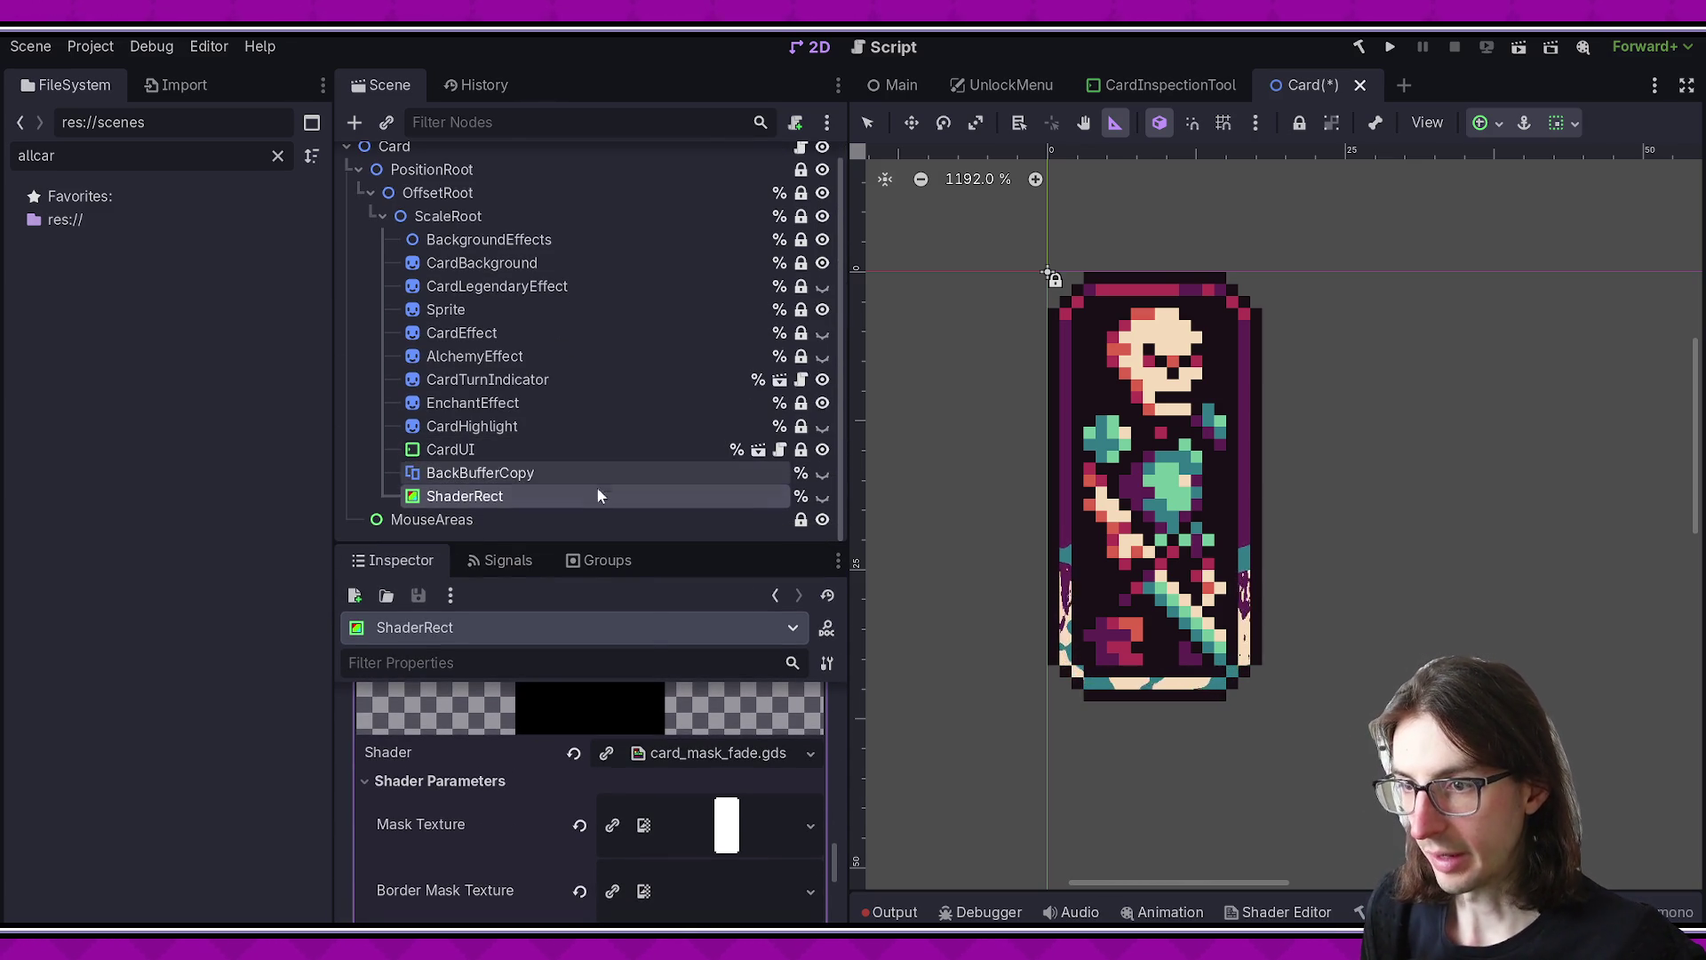
left_click(1391, 49)
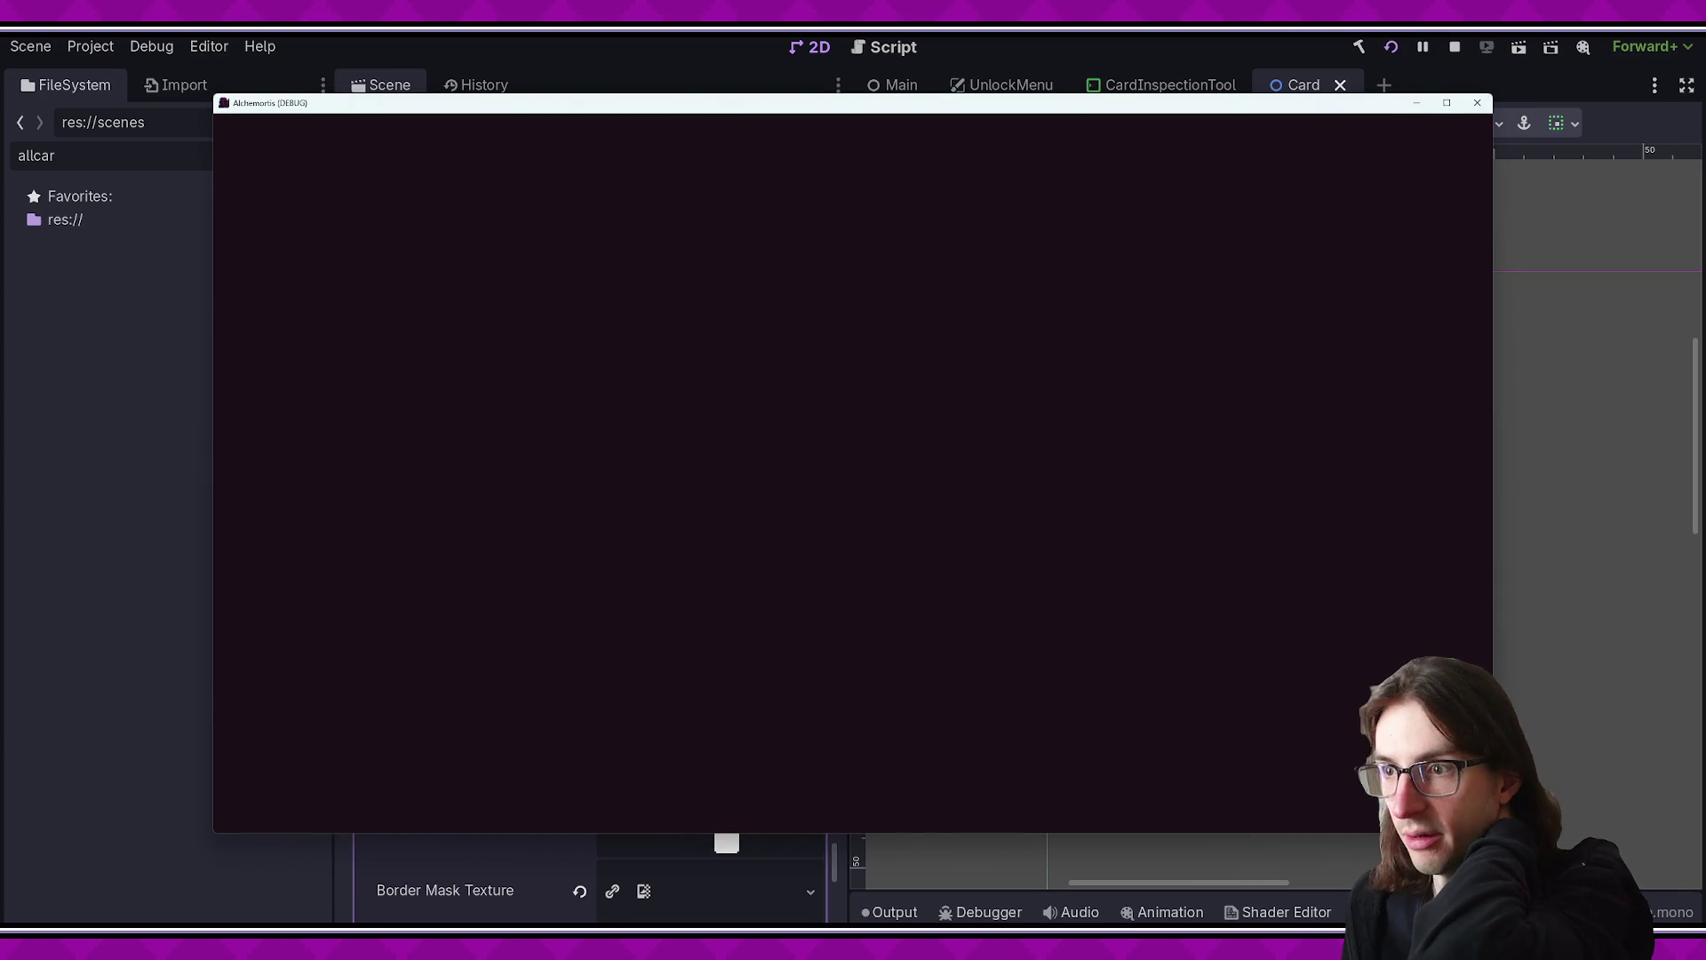
- Open the Unlocks screen from the game's pause menu and check the editor
key("Escape")
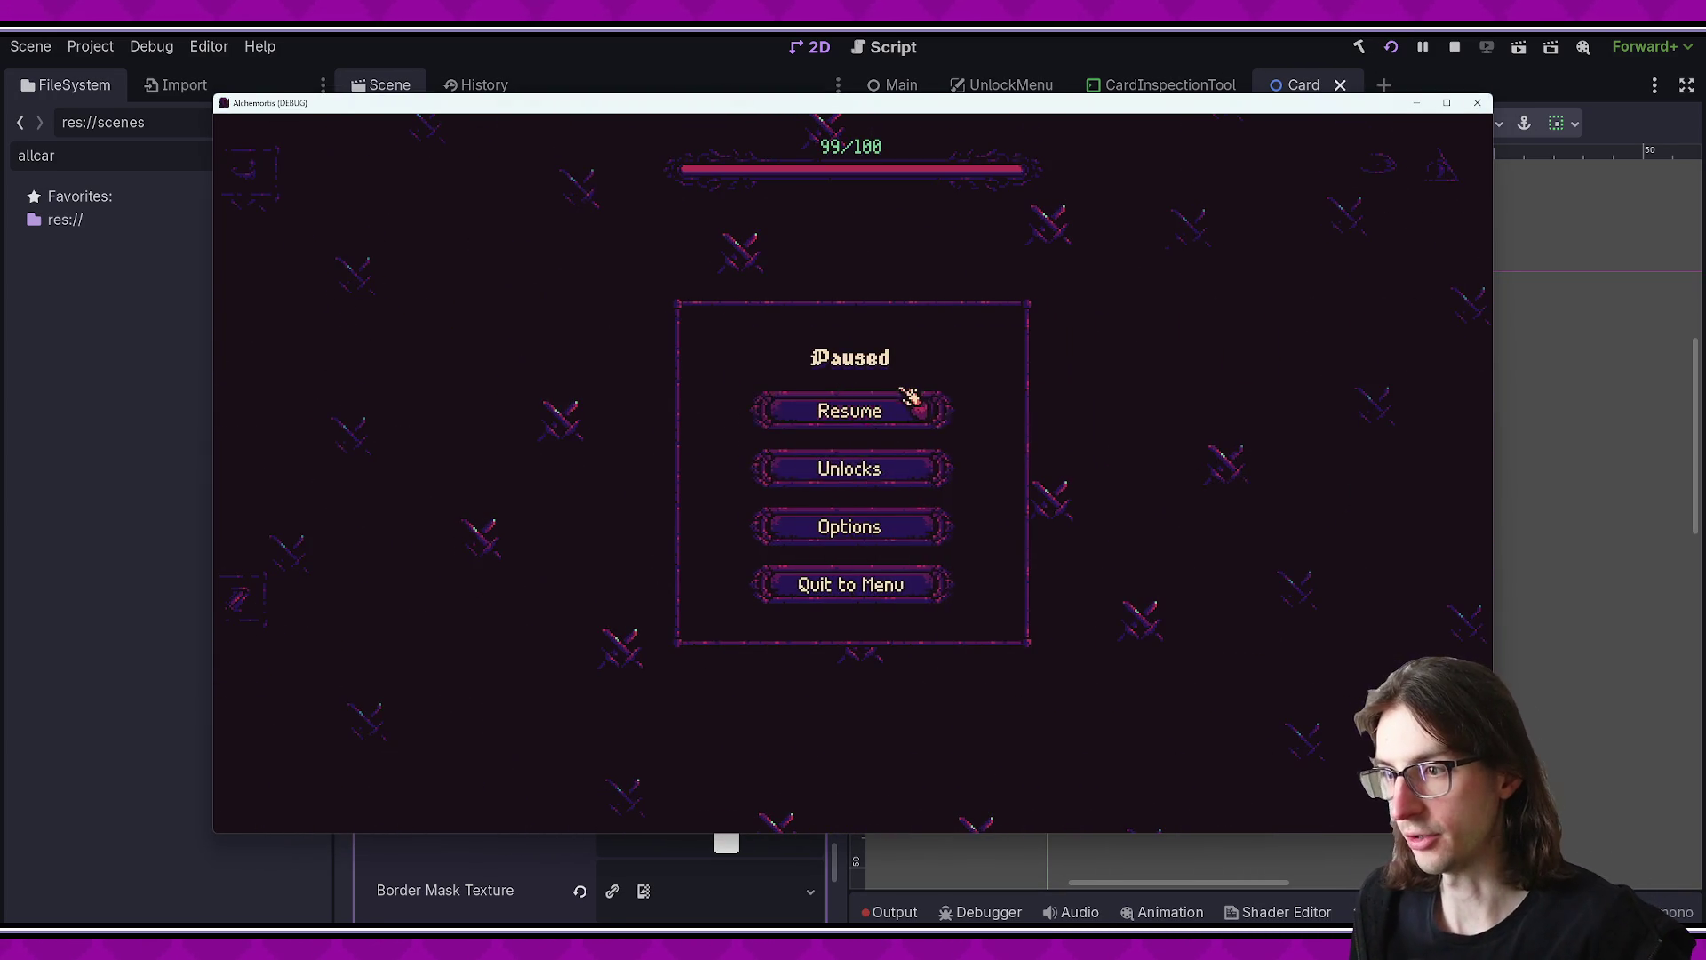
left_click(868, 472)
key("alt+F4")
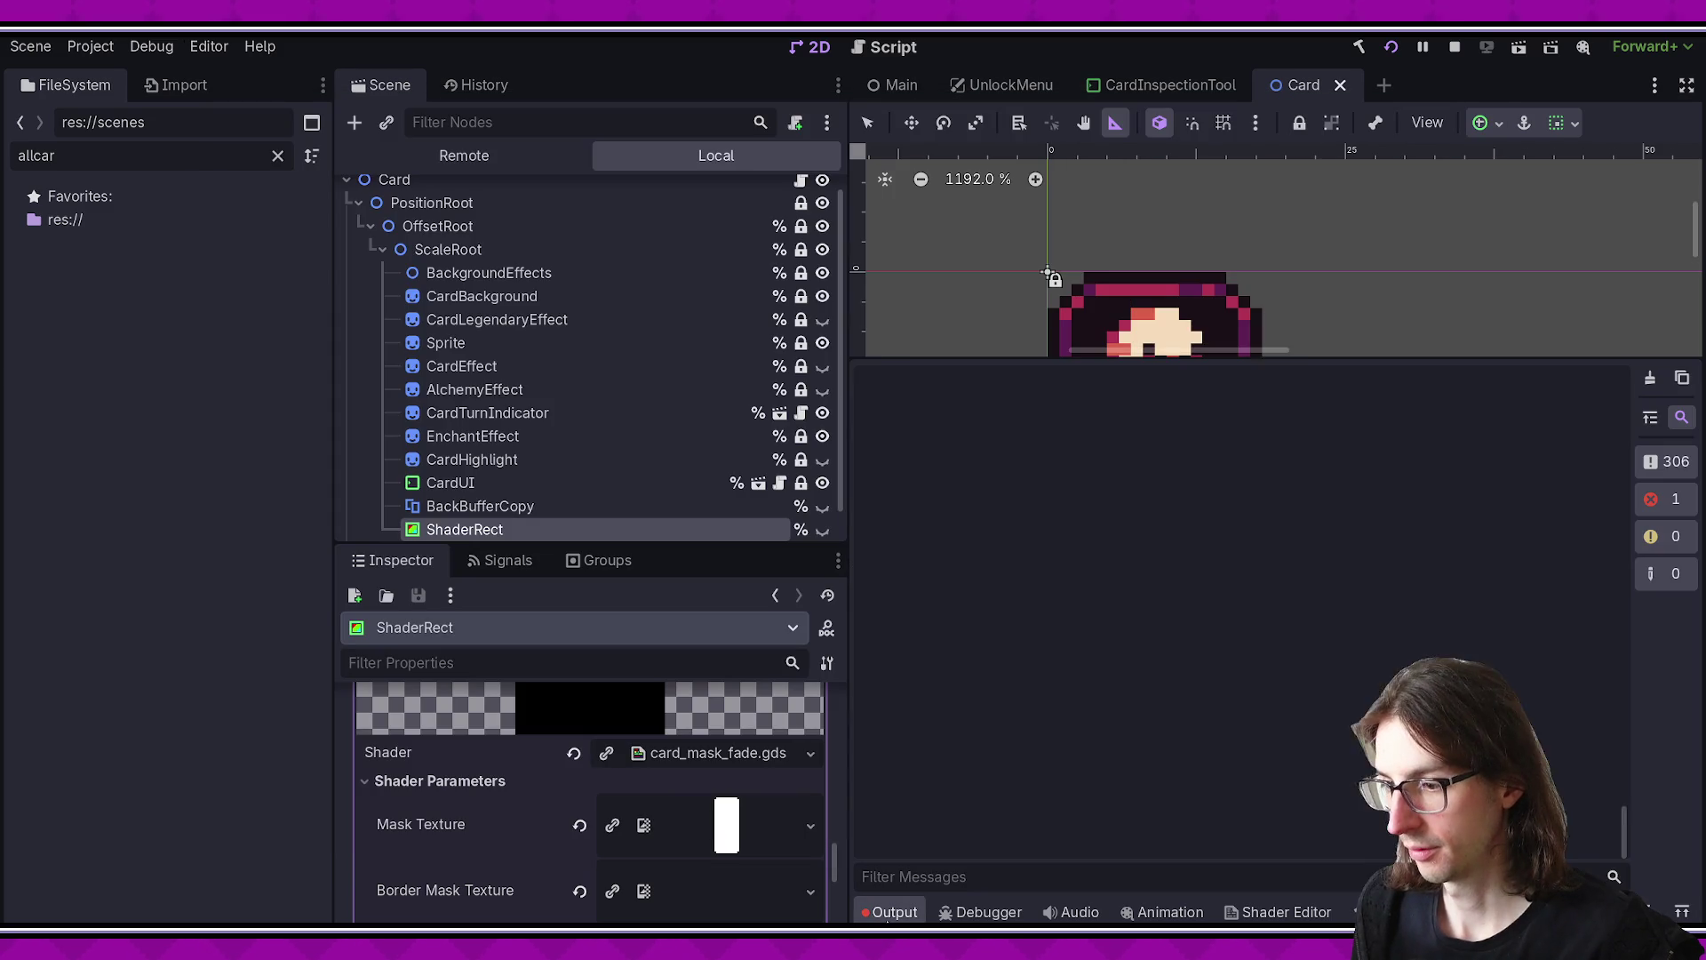
left_click(1242, 843)
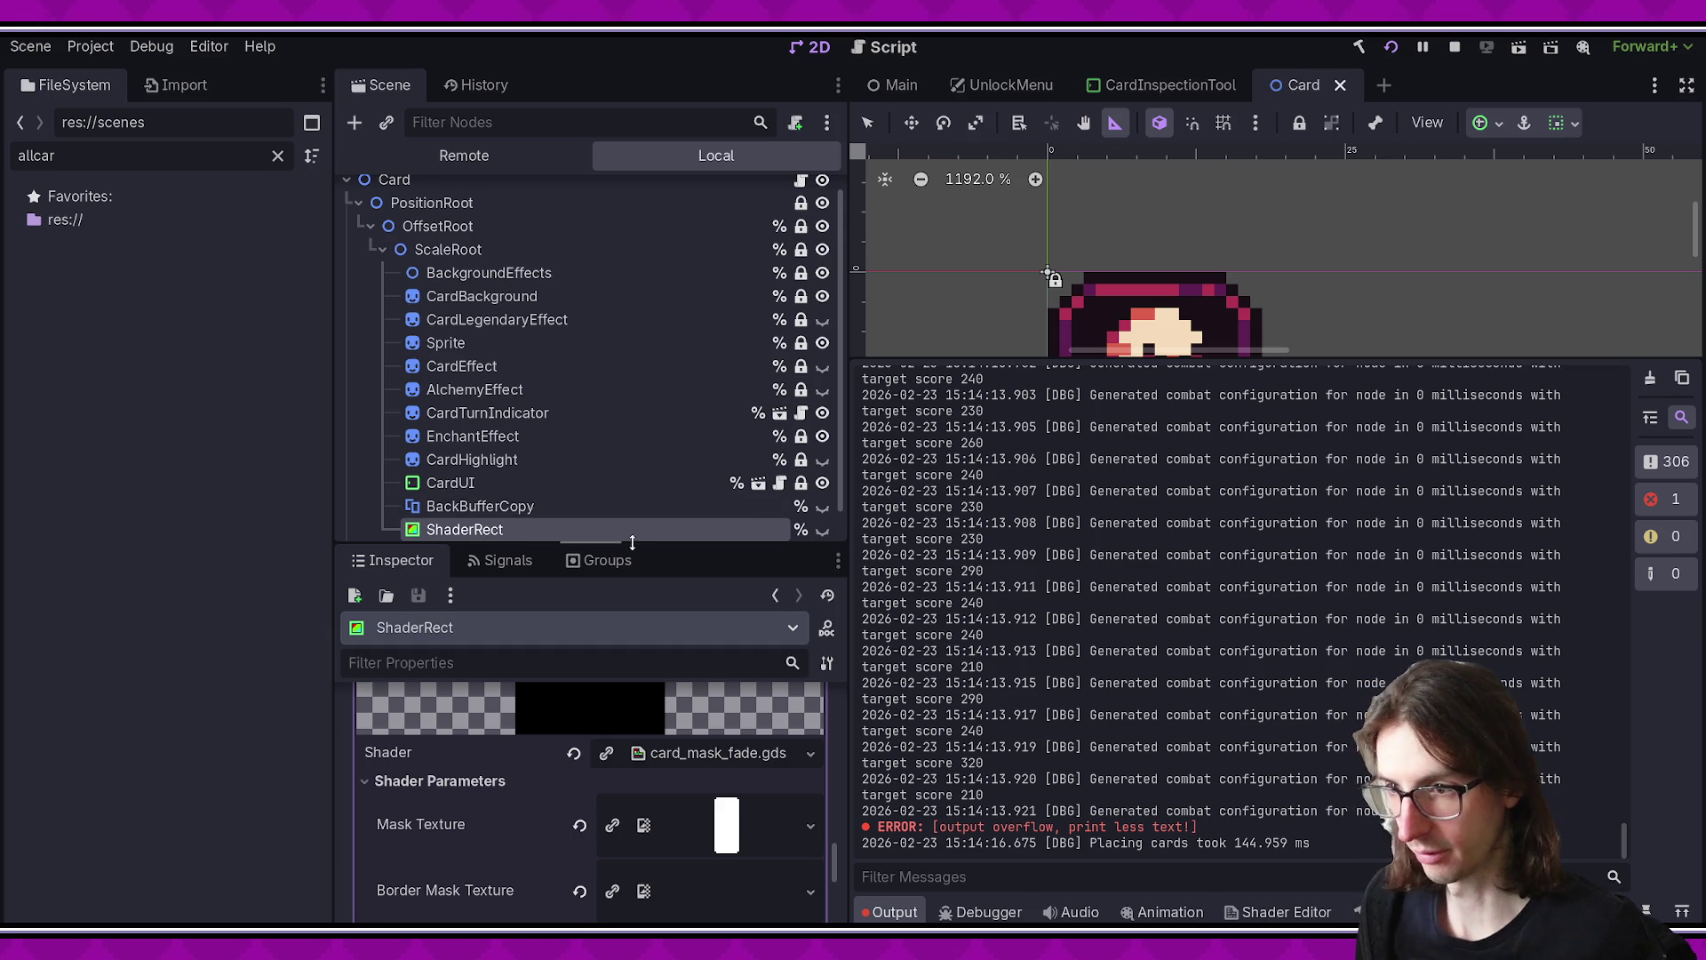
left_click(594, 439)
left_click(579, 454)
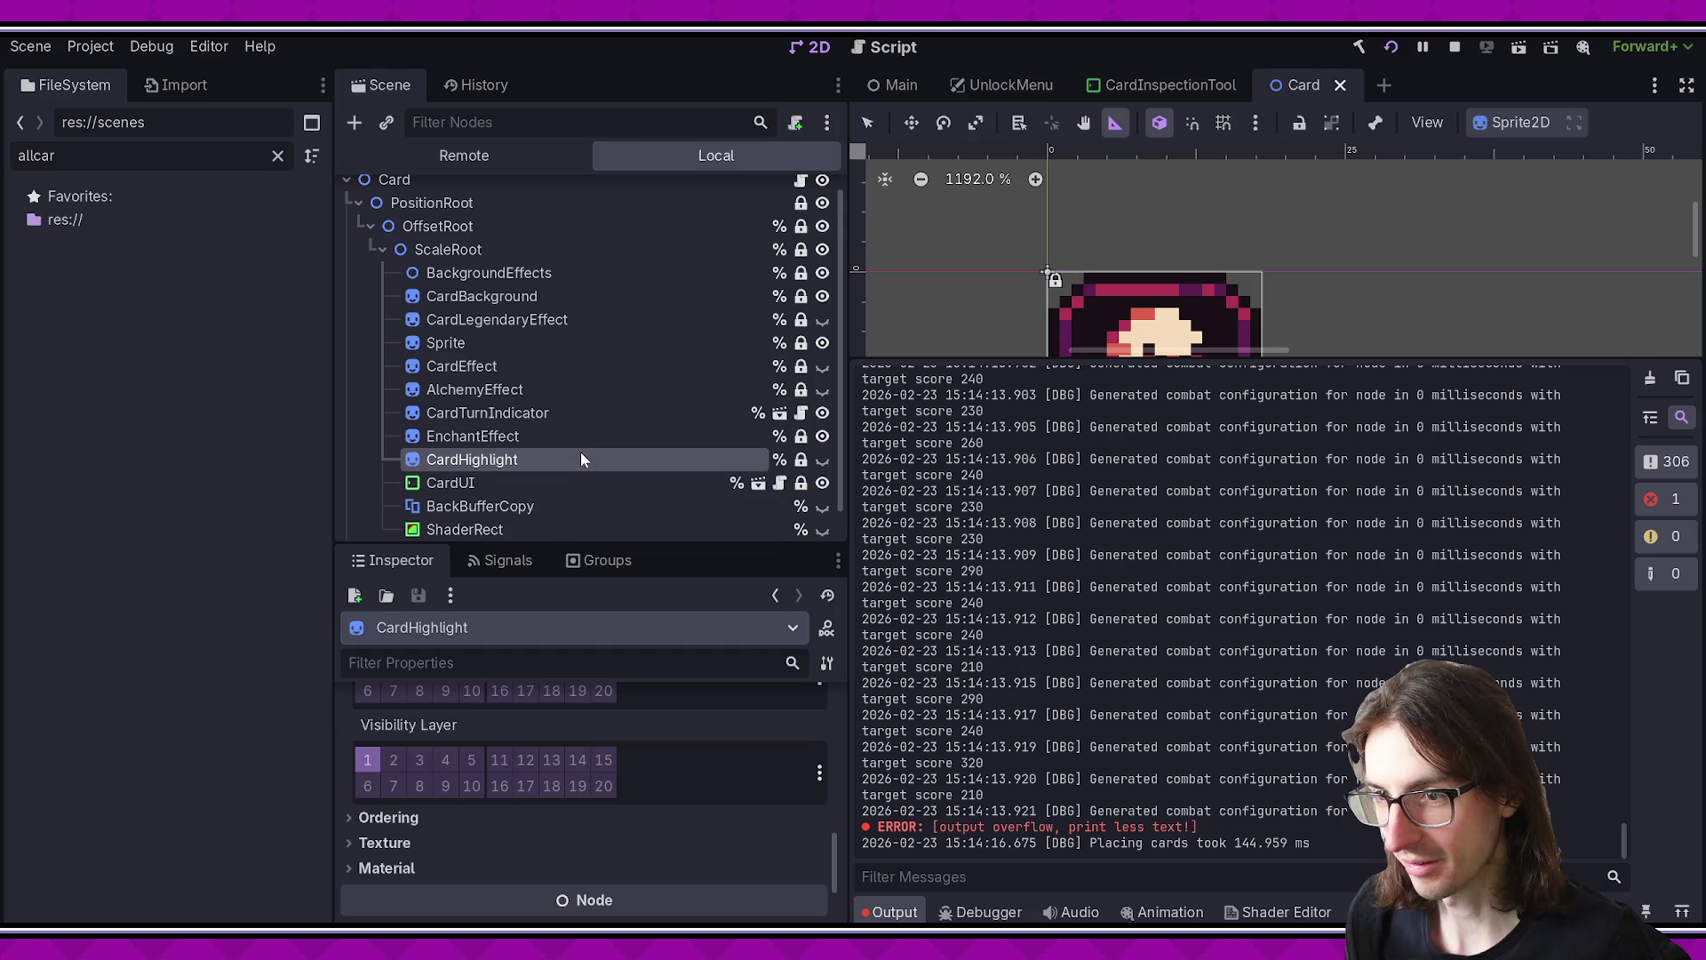
scroll(576, 684, "down", 2)
- Load All Cards three times, comparing placement times (about 124–145 ms) in Output
key("alt+Tab")
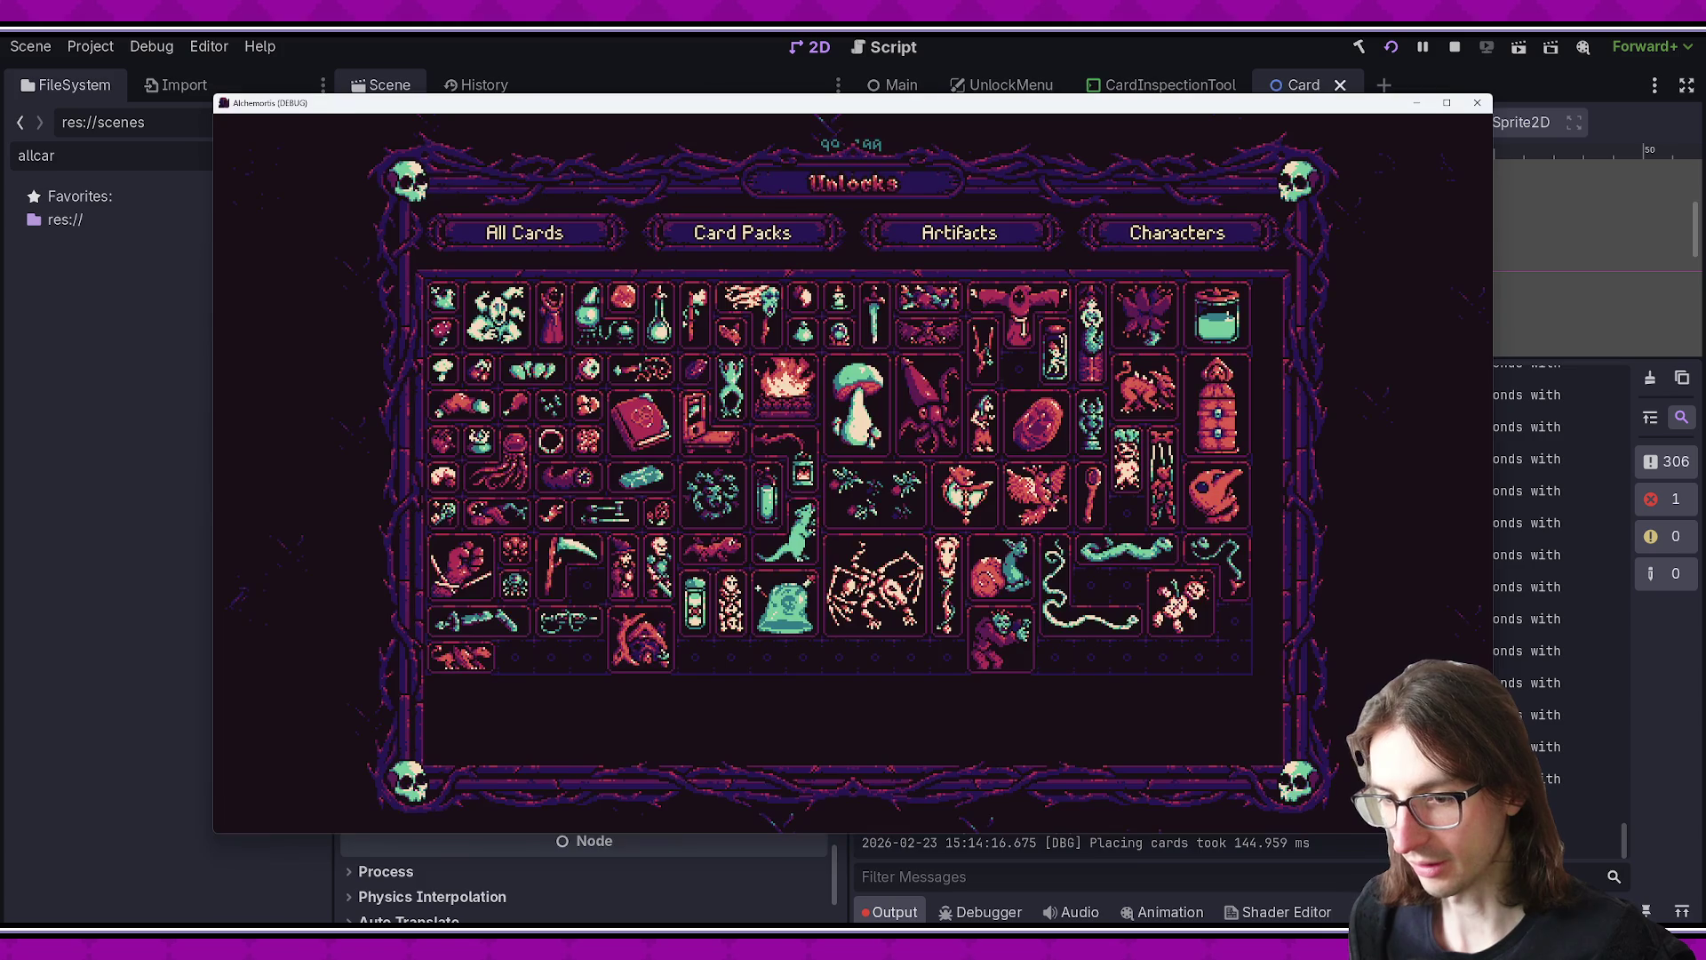
left_click(588, 222)
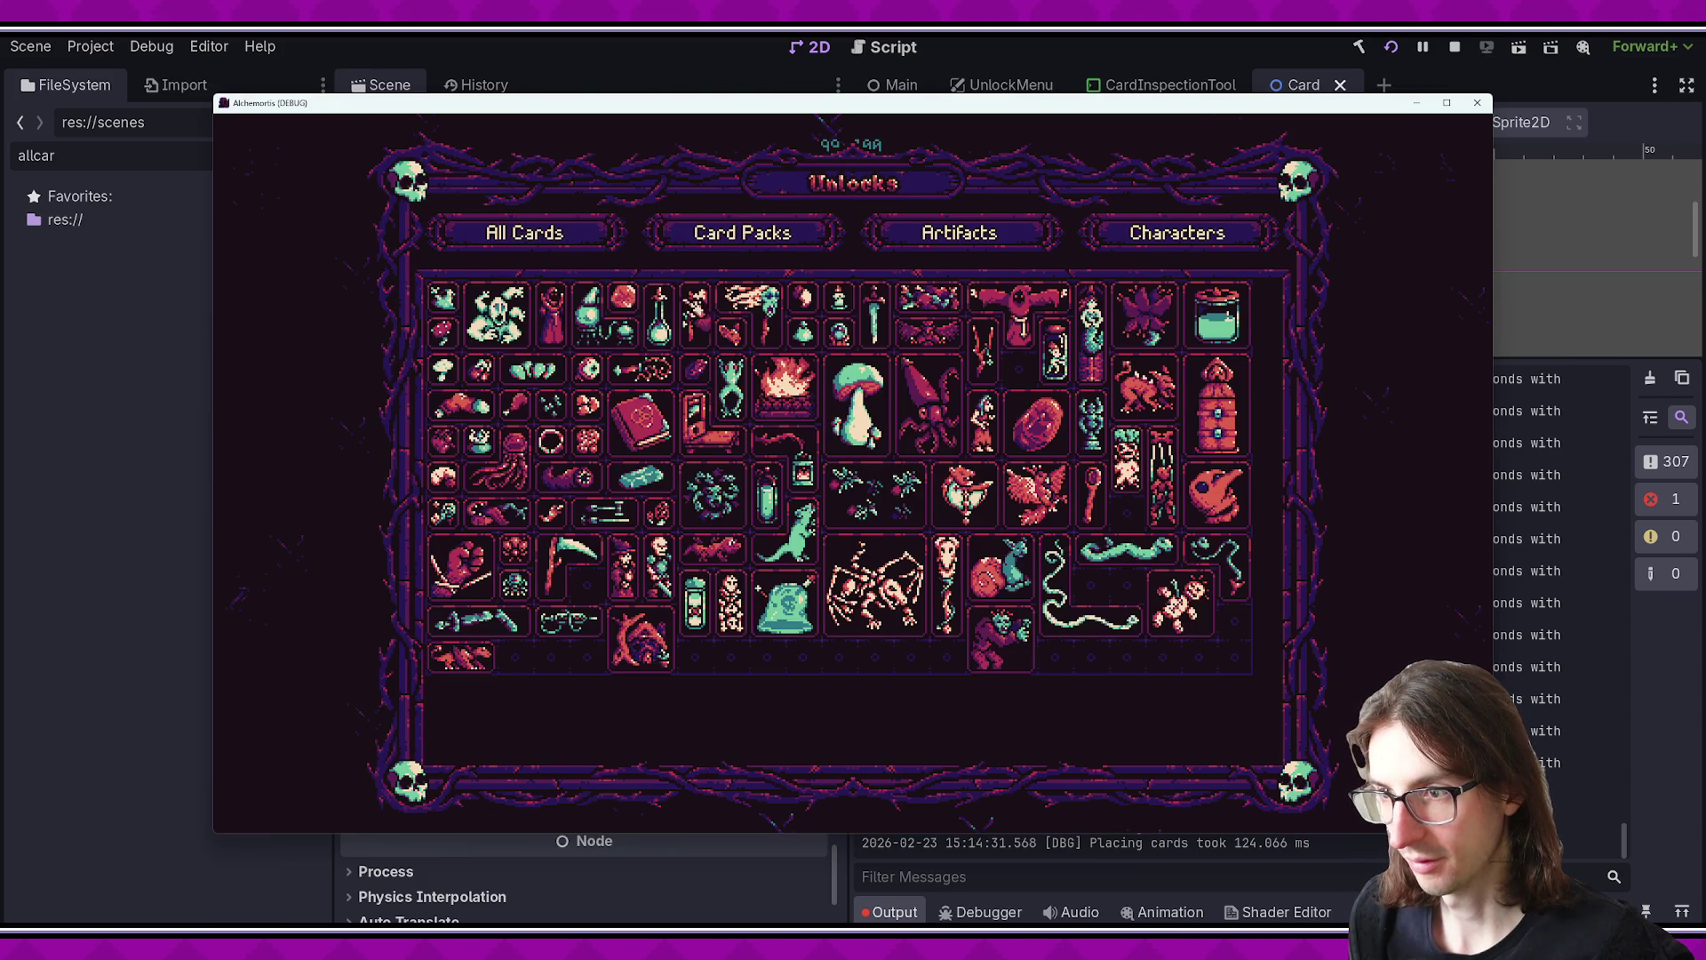
key("alt+Tab")
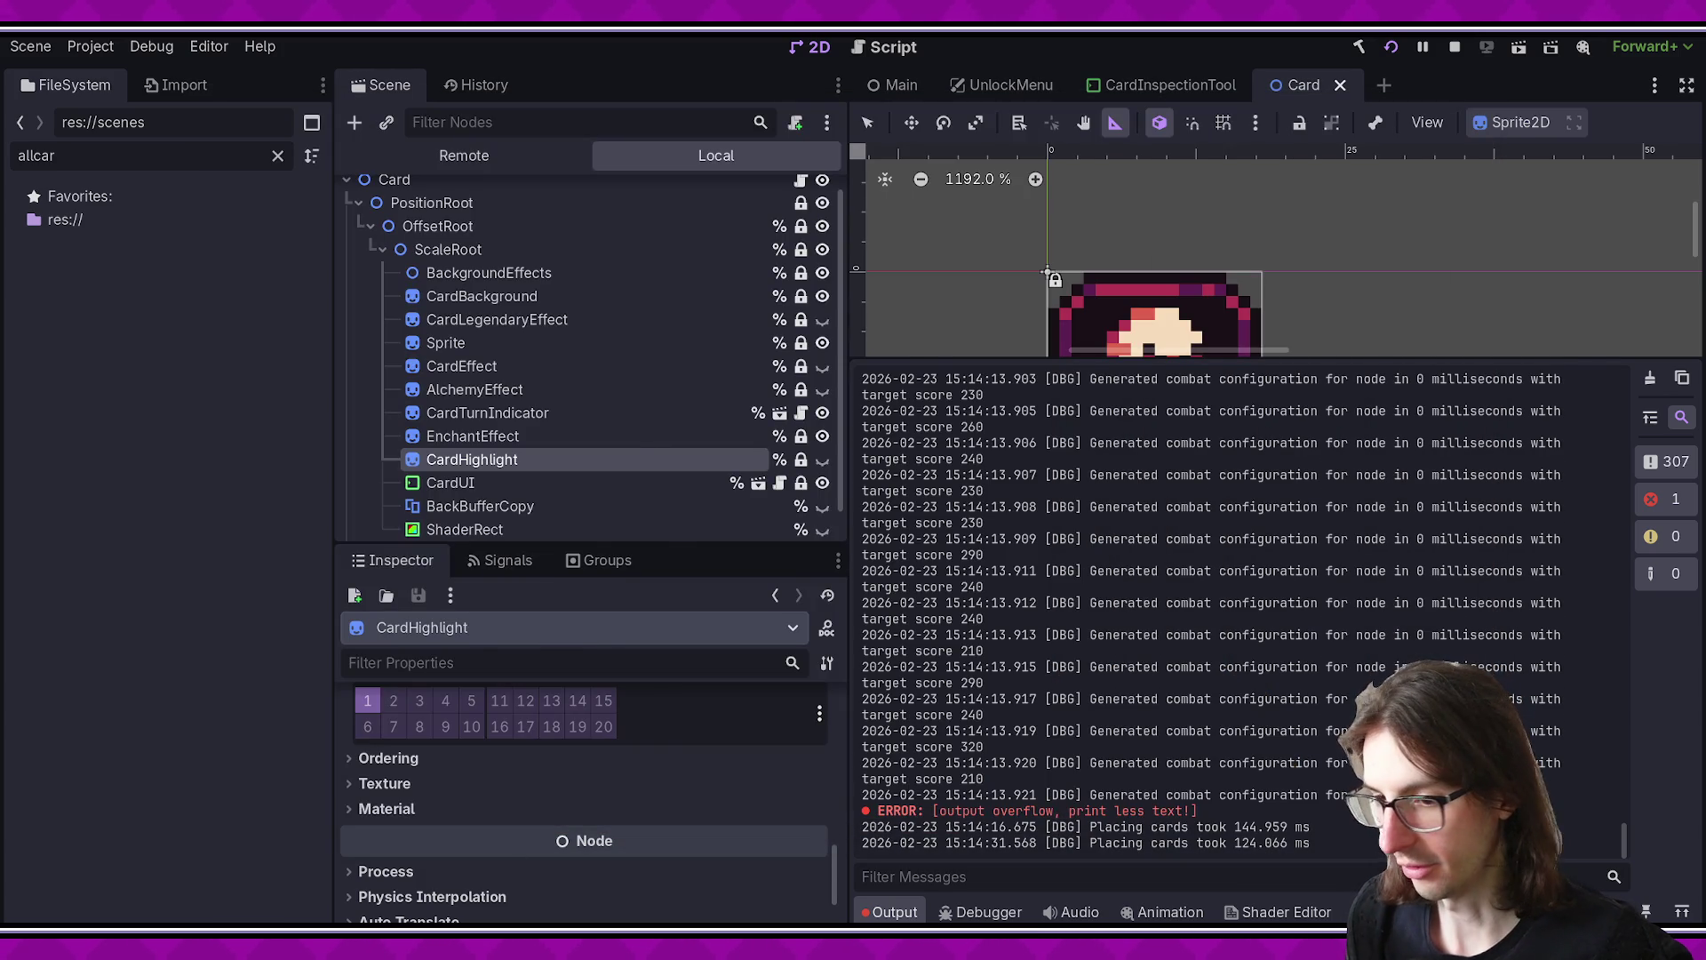
key("alt+Tab")
left_click(593, 228)
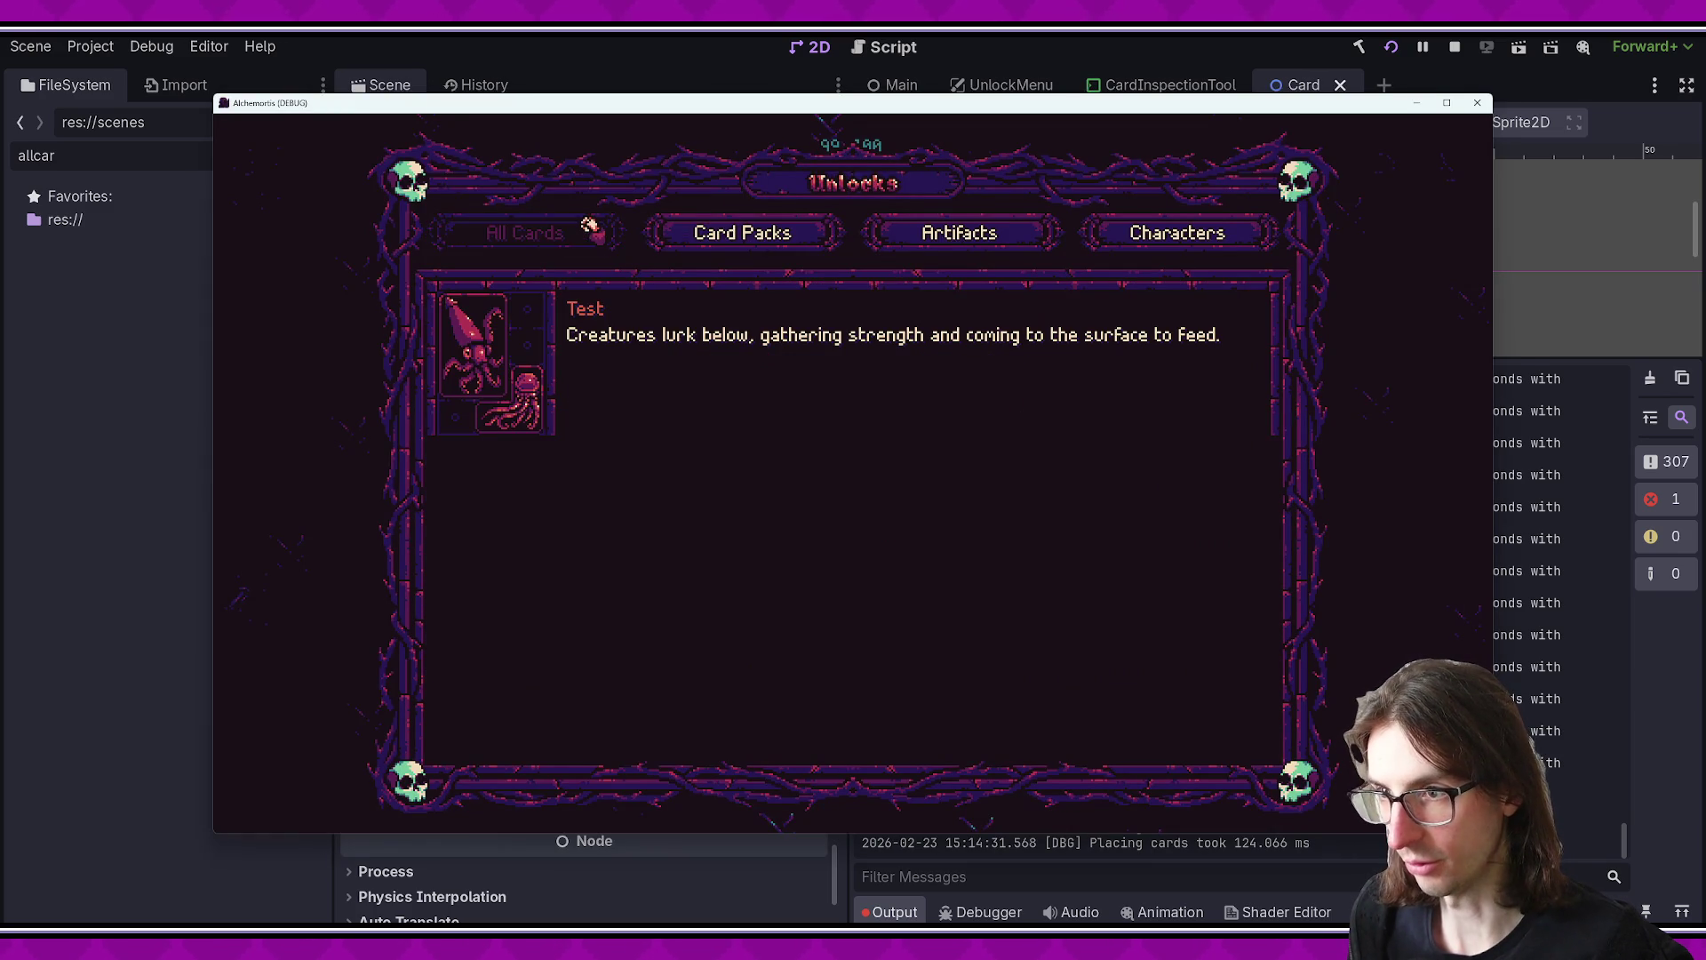
key("alt+Tab")
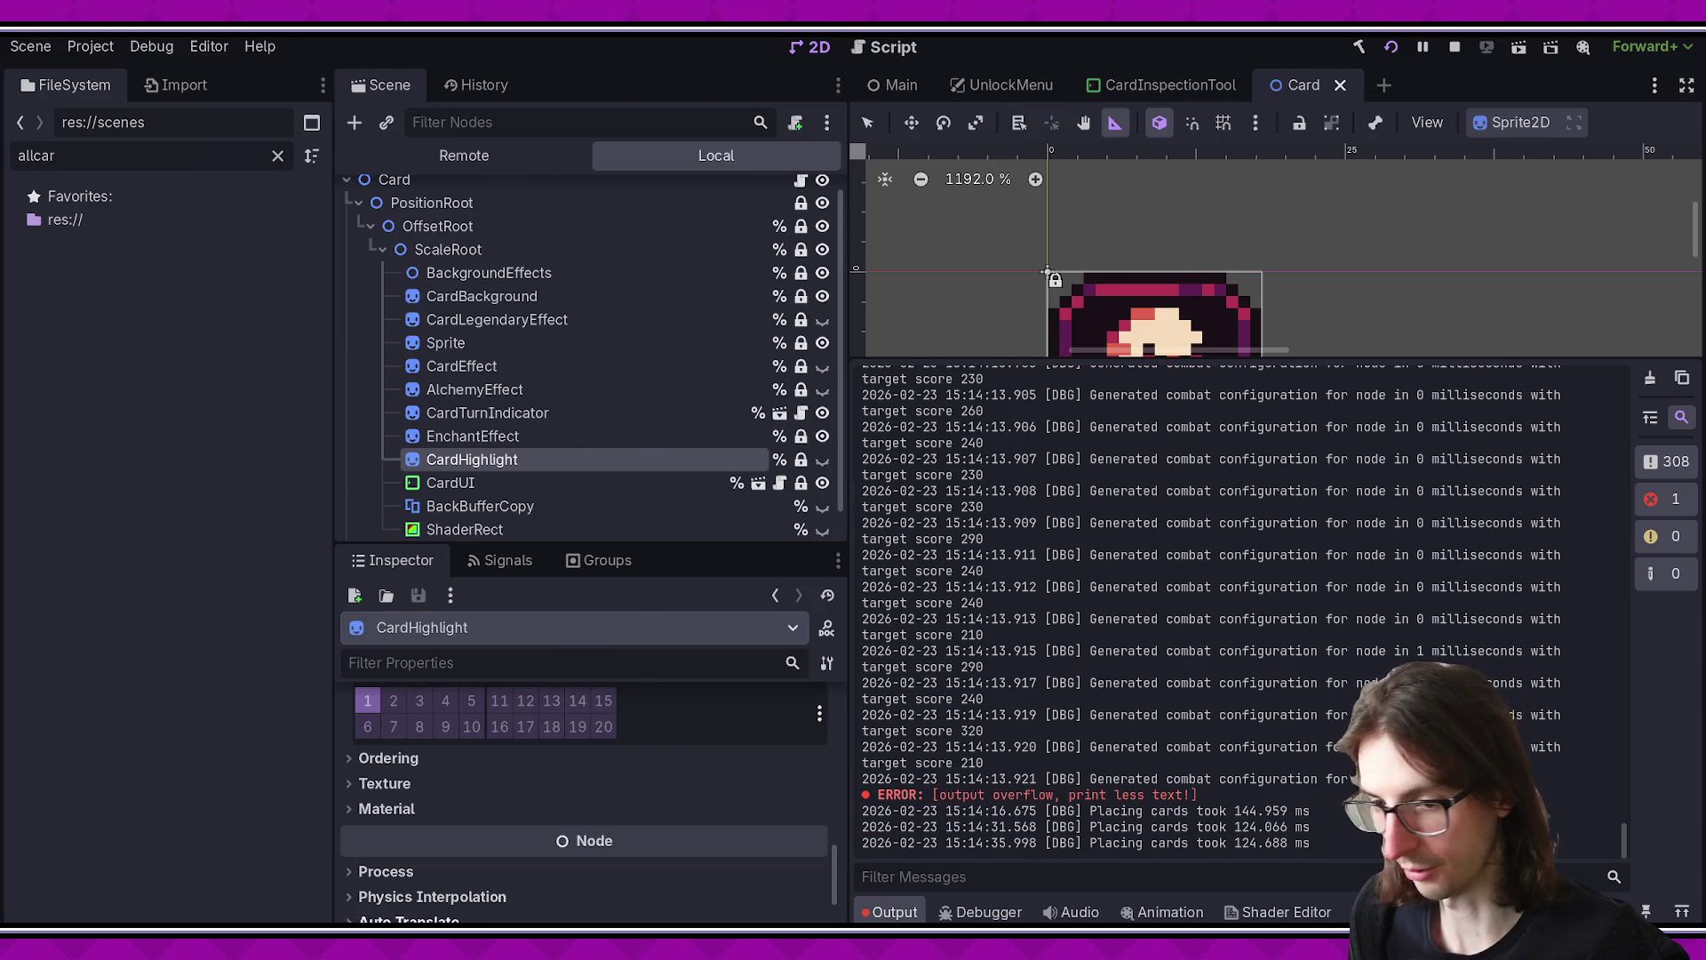
key("alt+Tab")
left_click(539, 238)
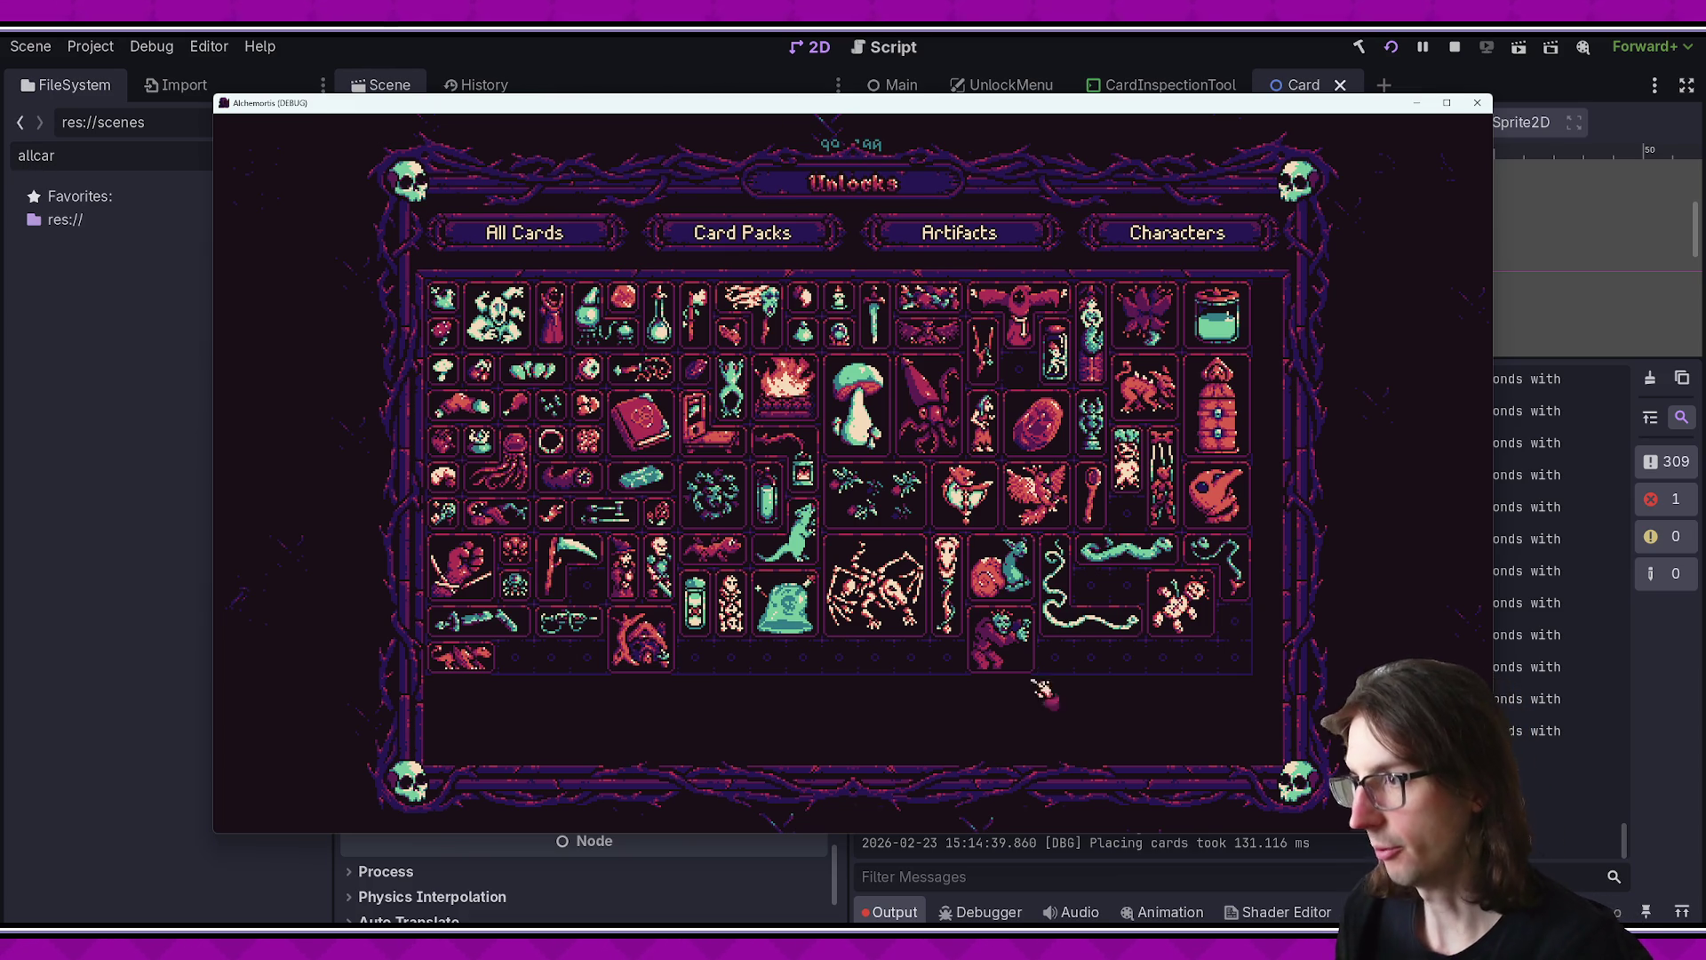
- Stop the game and close the UnlockMenu.tscn diff in VS Code
key("F8")
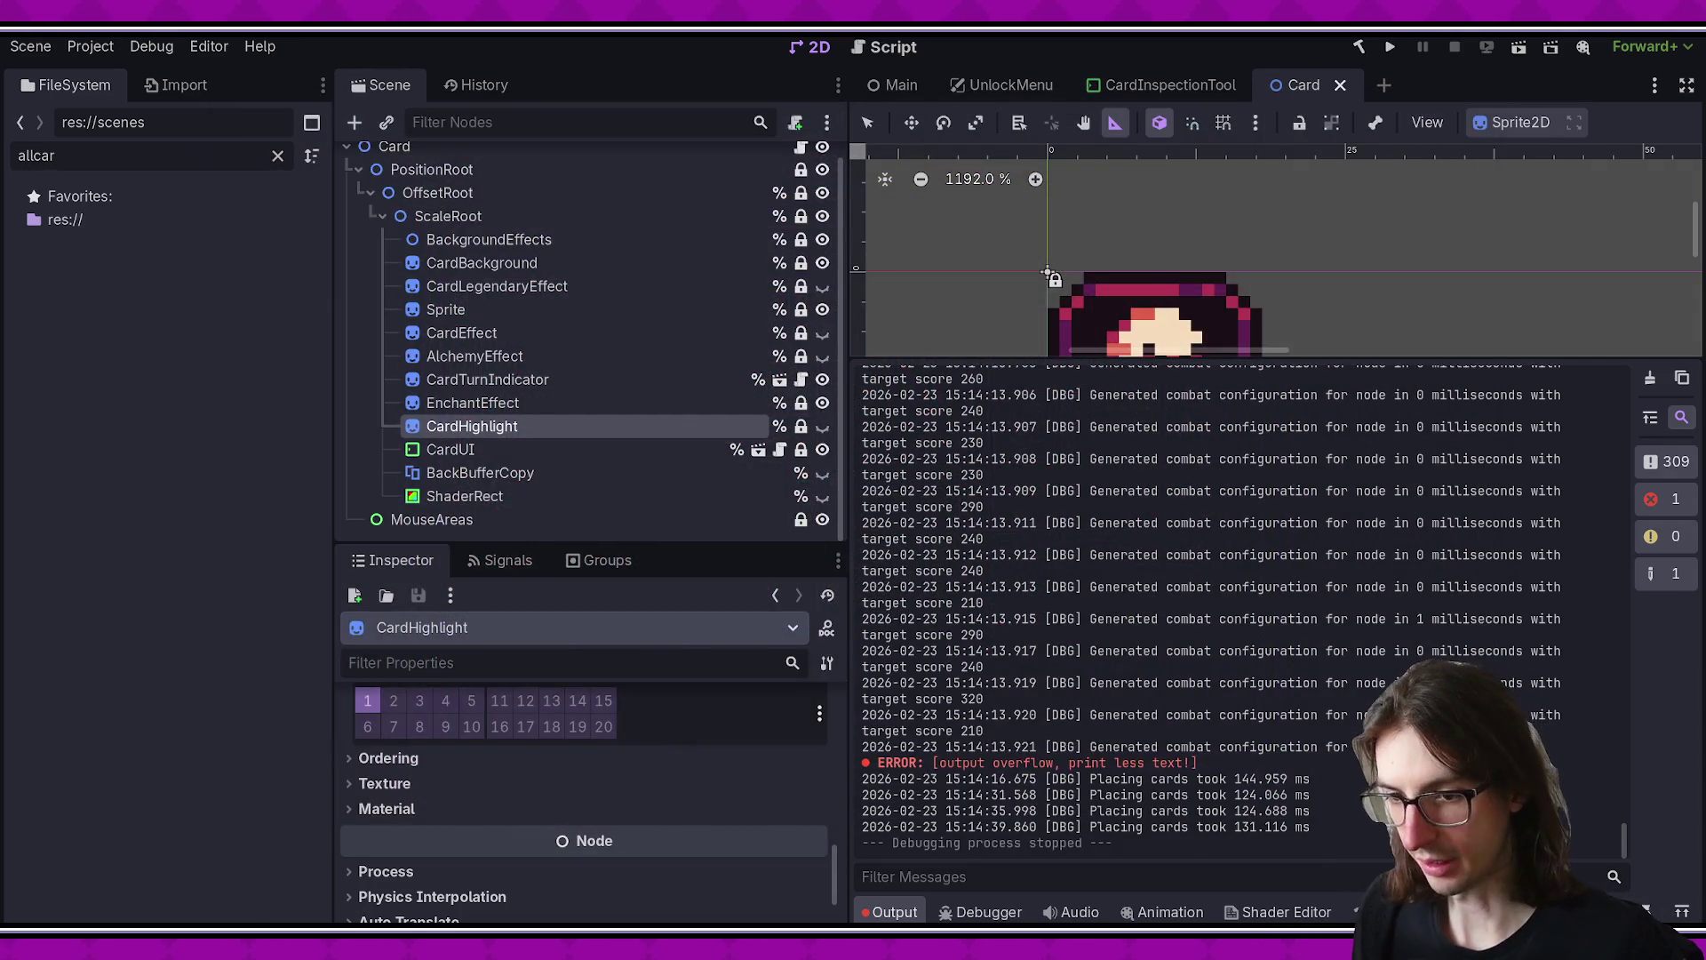
key("alt+Tab")
middle_click(673, 69)
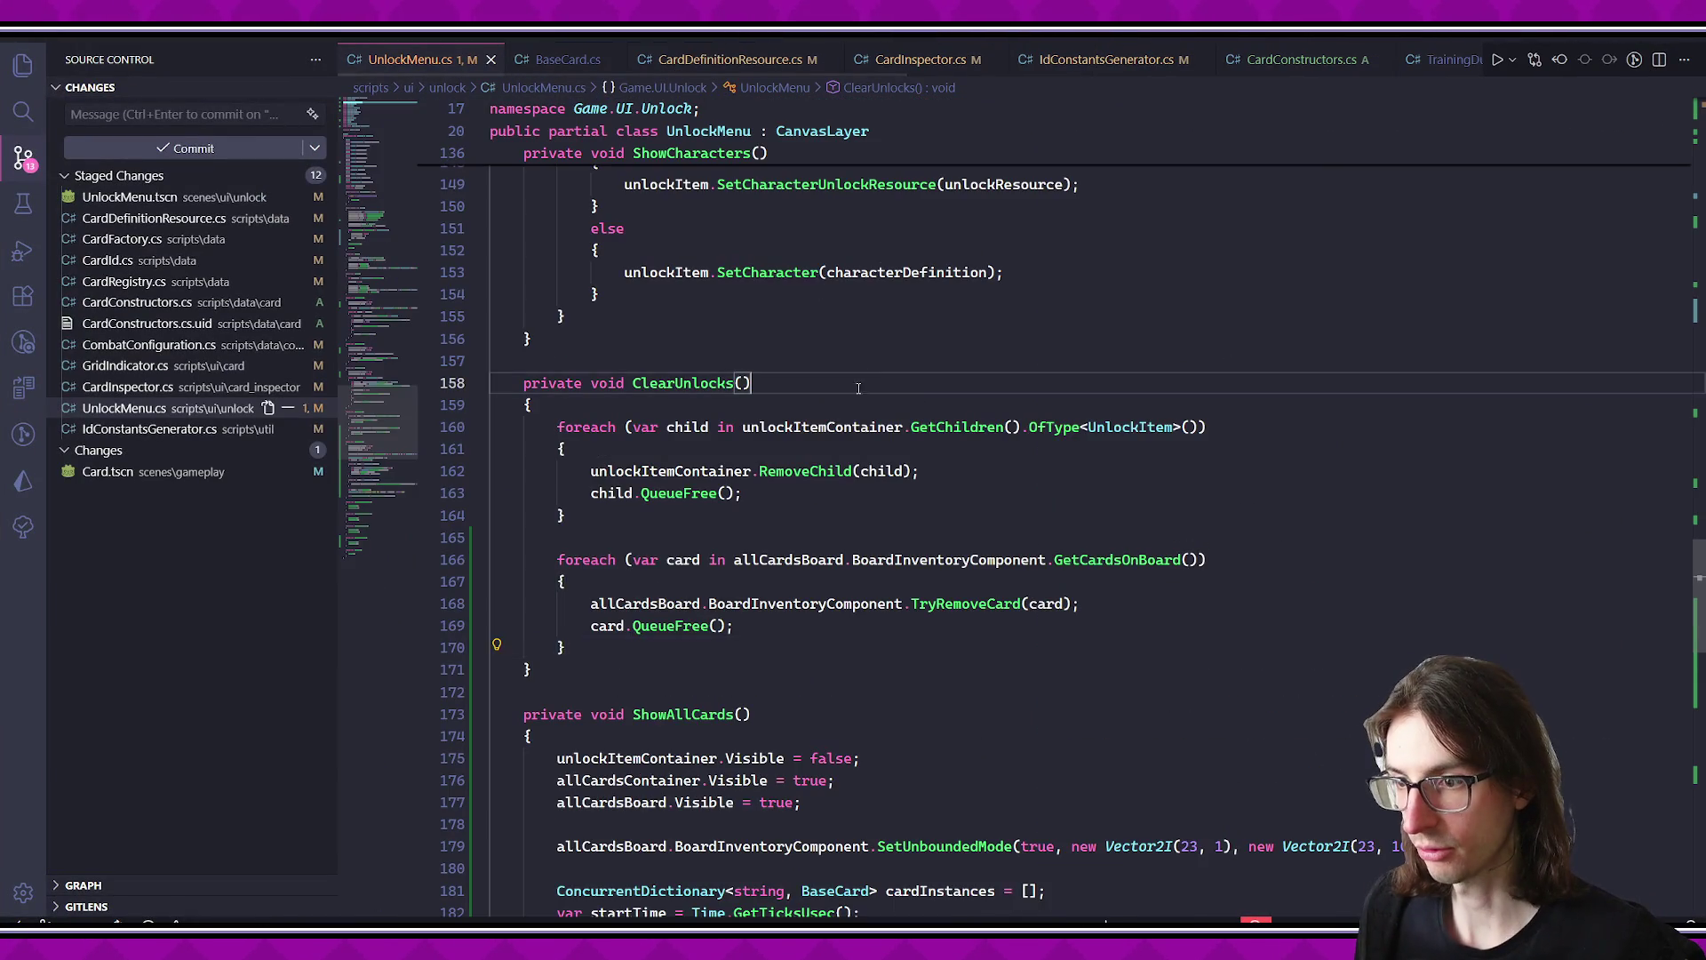
- Close the open Card scene tabs in Godot
scroll(804, 382, "down", 10)
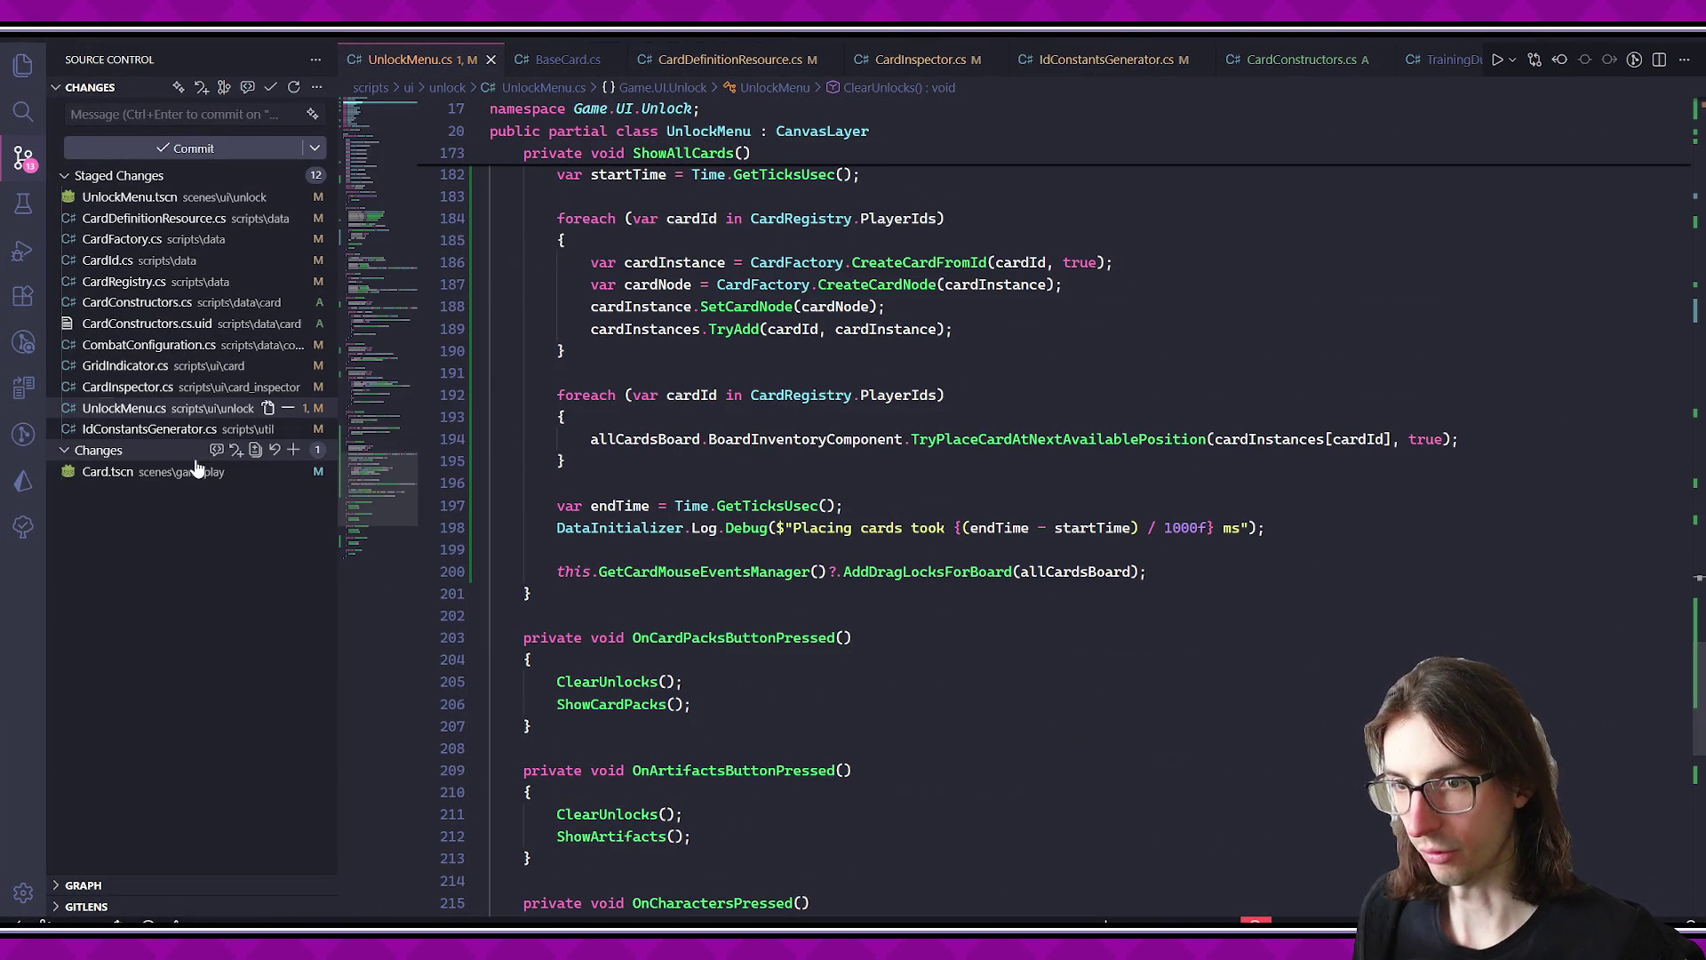
left_click(164, 451)
key("alt+Tab")
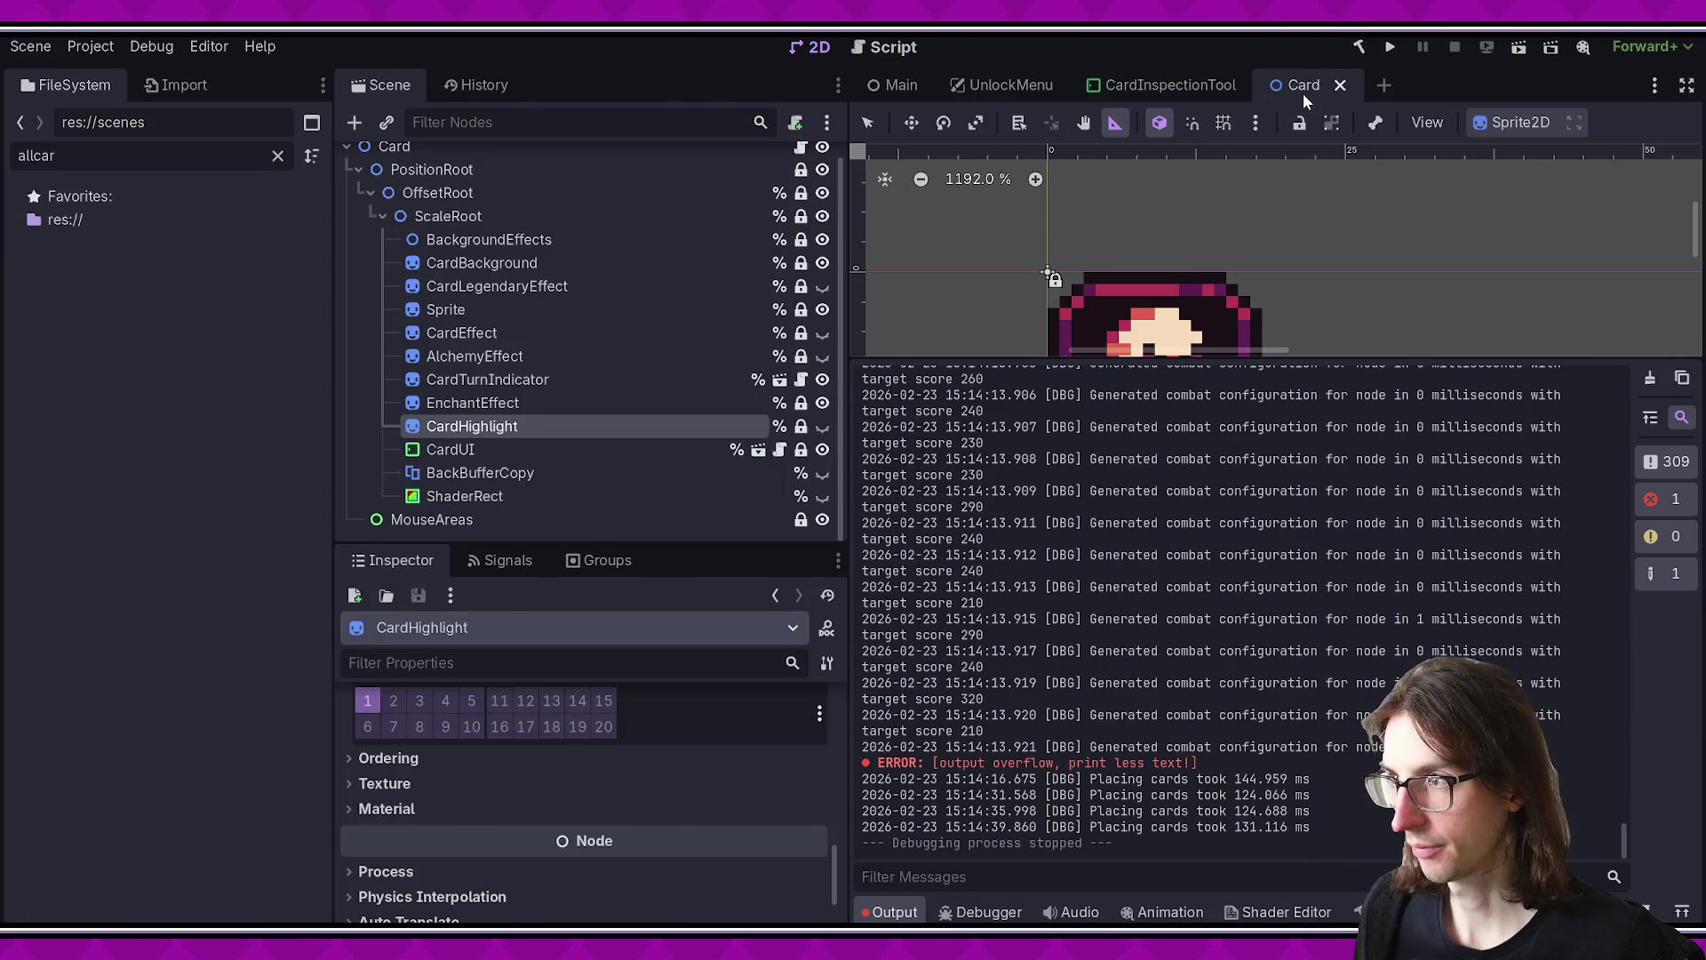
left_click(1299, 89)
left_click(1252, 84)
key("alt+Tab")
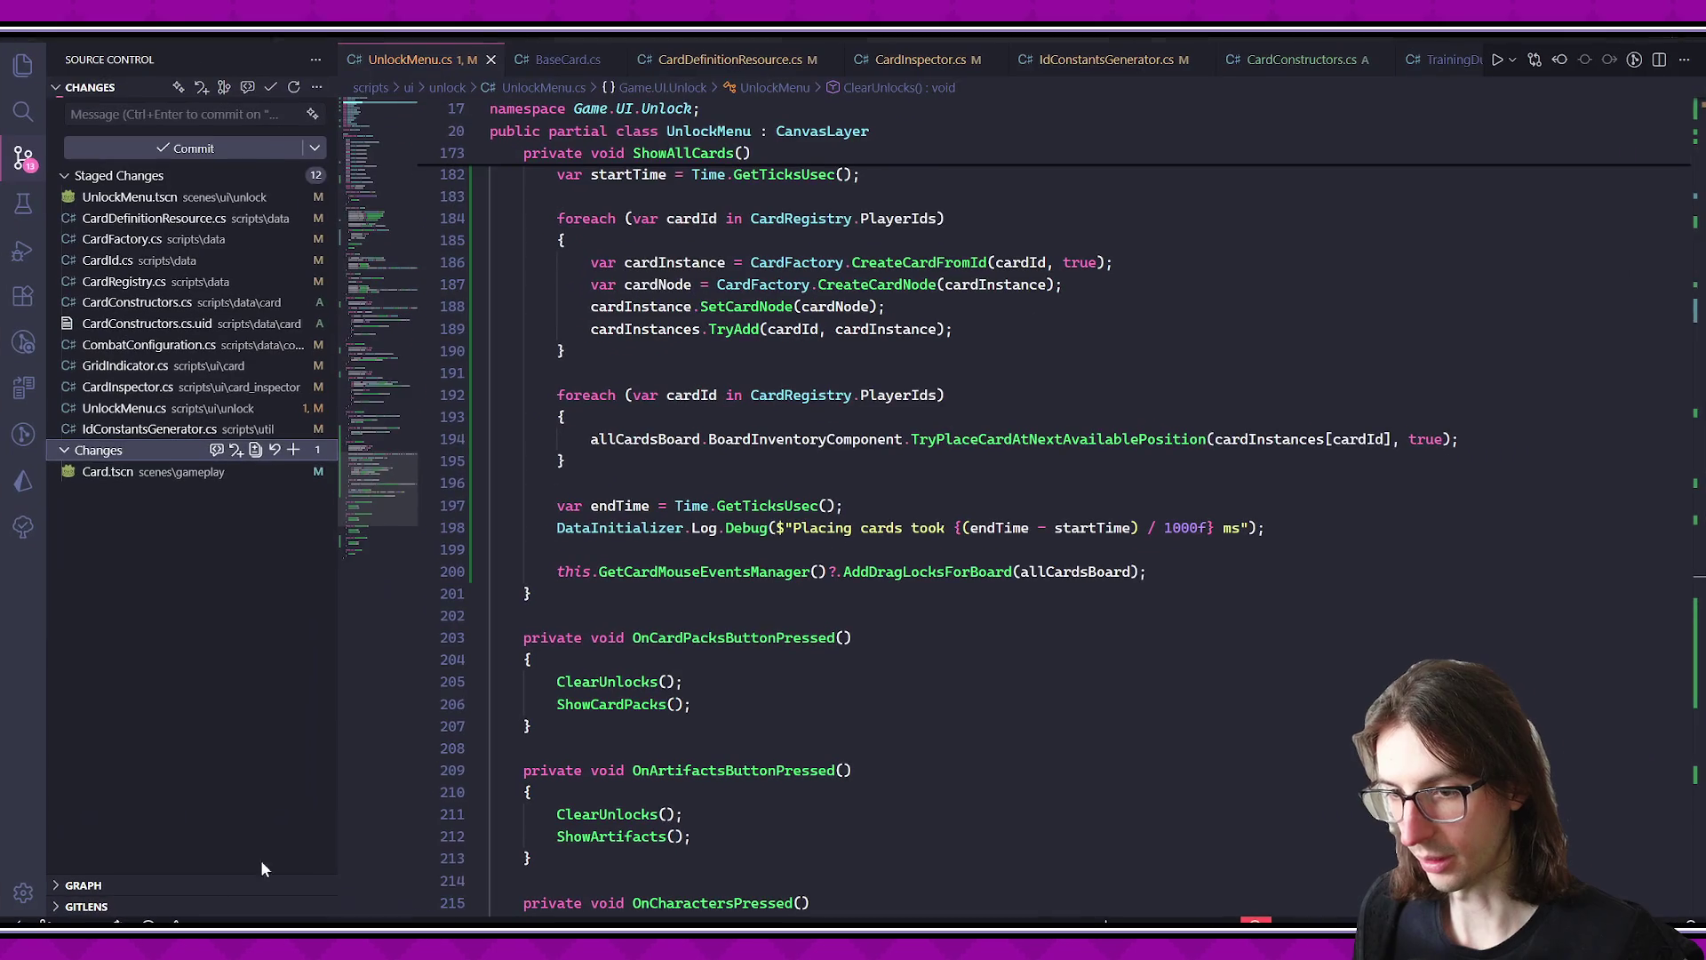
- Discard the unstaged Card.tscn changes, confirming with Discard File
left_click(233, 470)
left_click(279, 471)
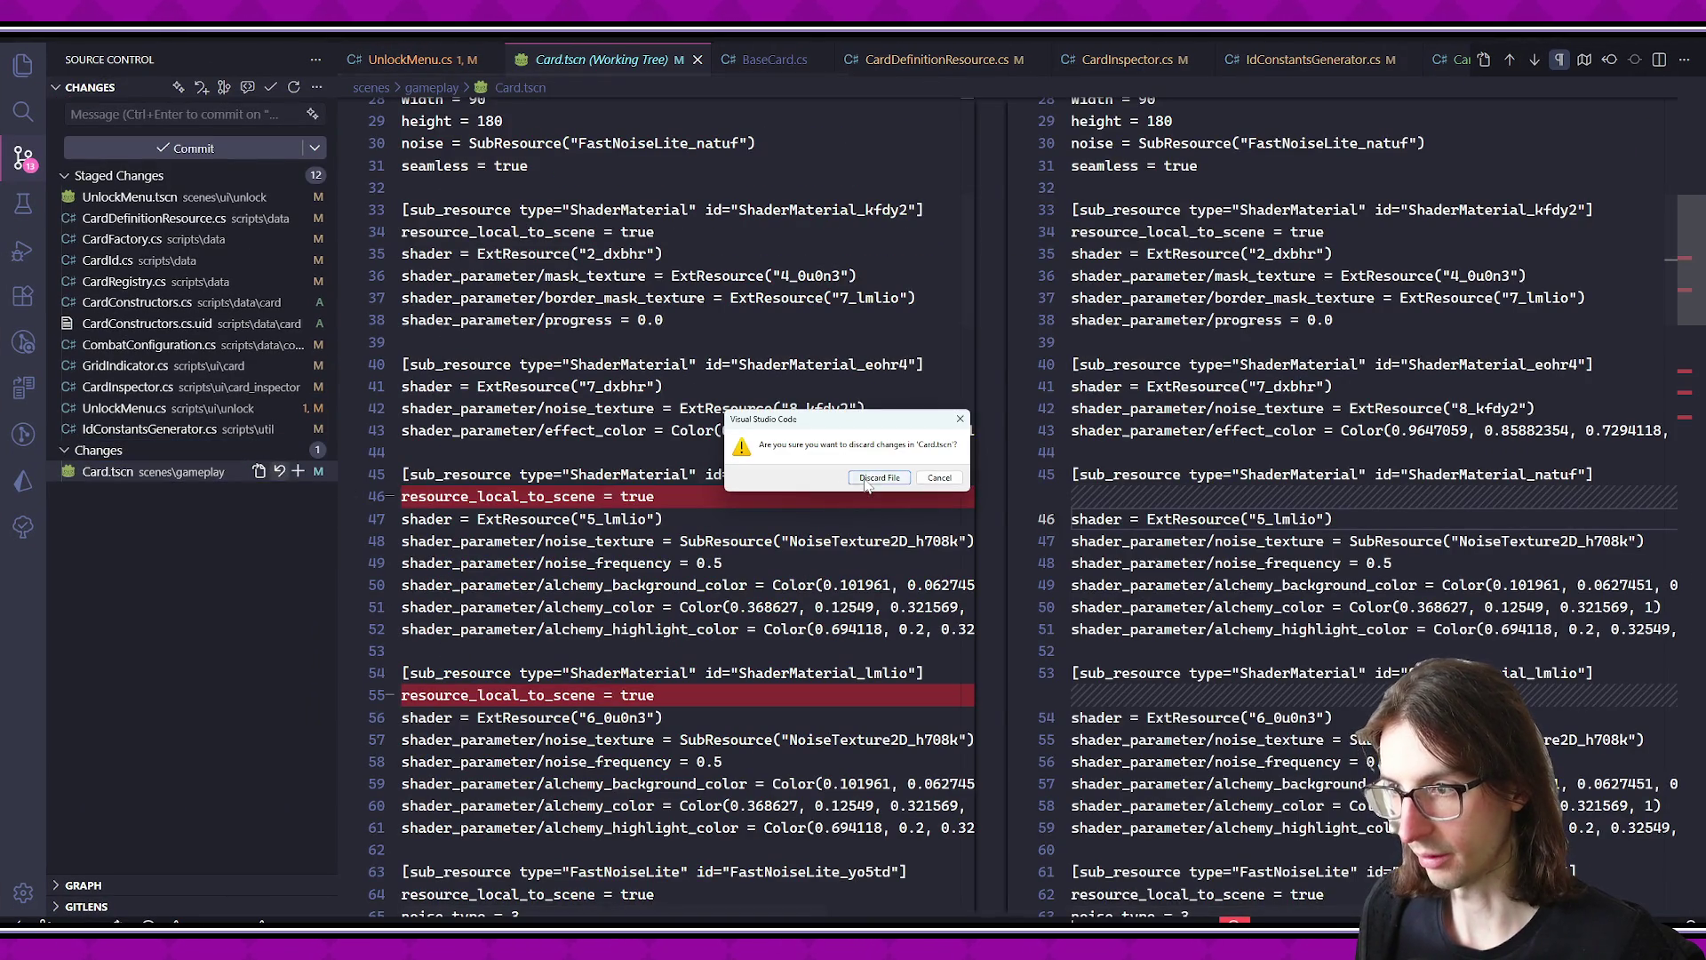
left_click(879, 477)
scroll(618, 153, "up", 10)
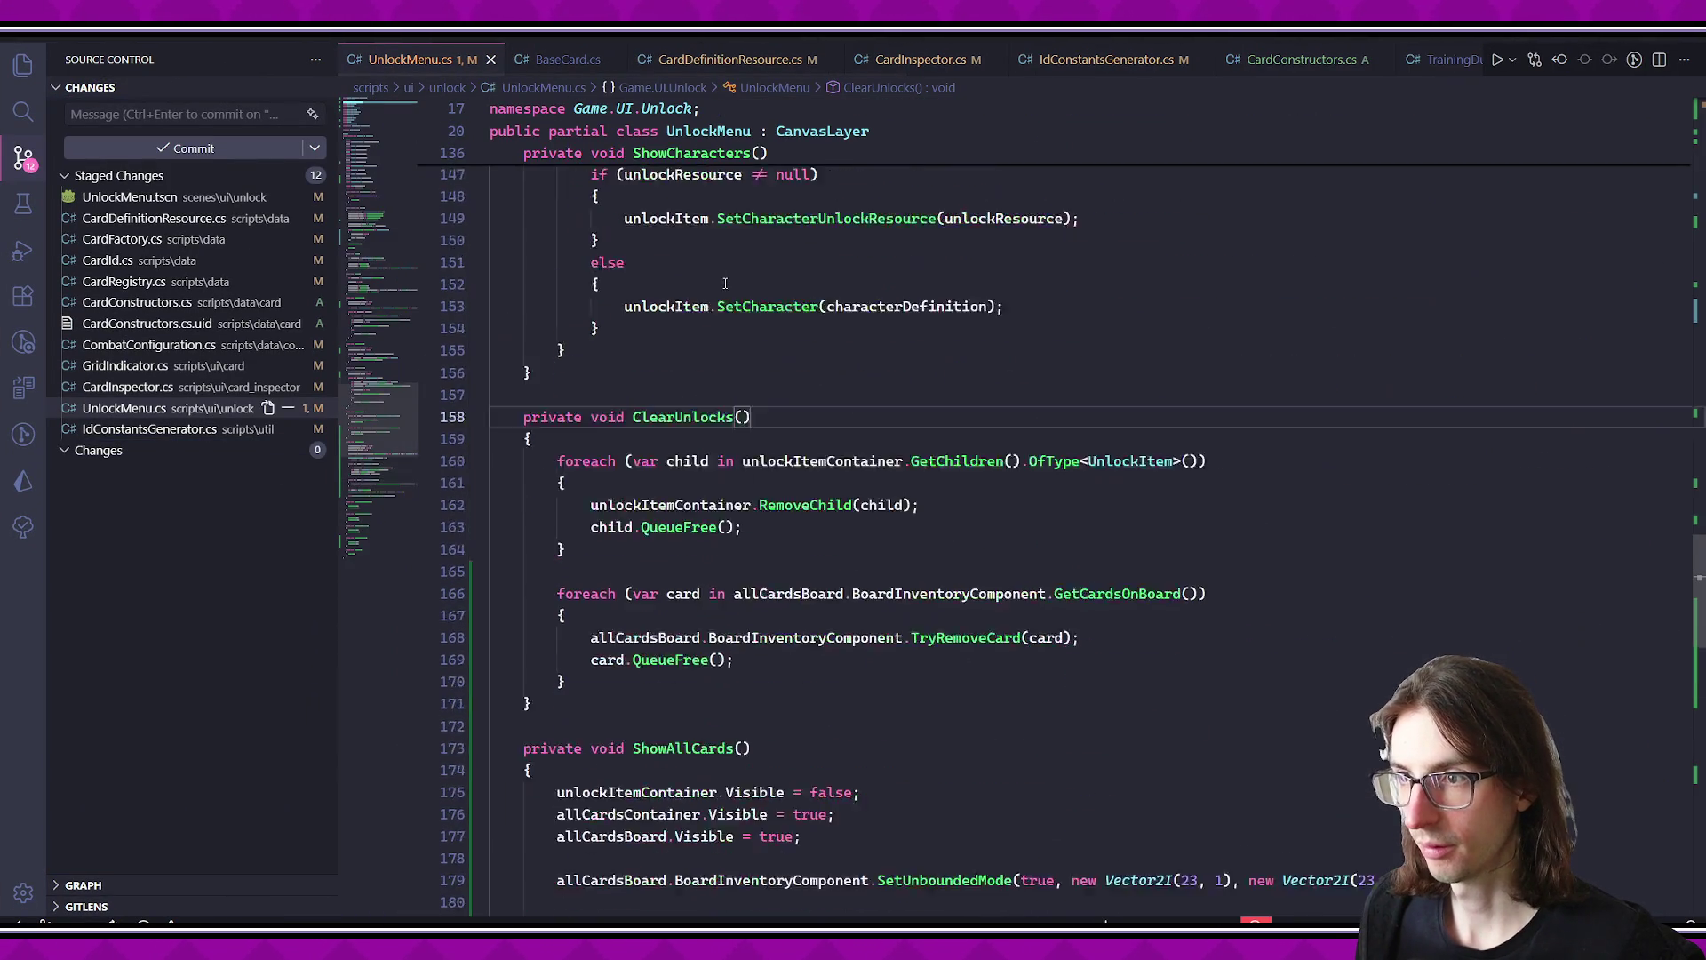
scroll(821, 310, "down", 8)
scroll(821, 310, "up", 3)
scroll(818, 306, "up", 1)
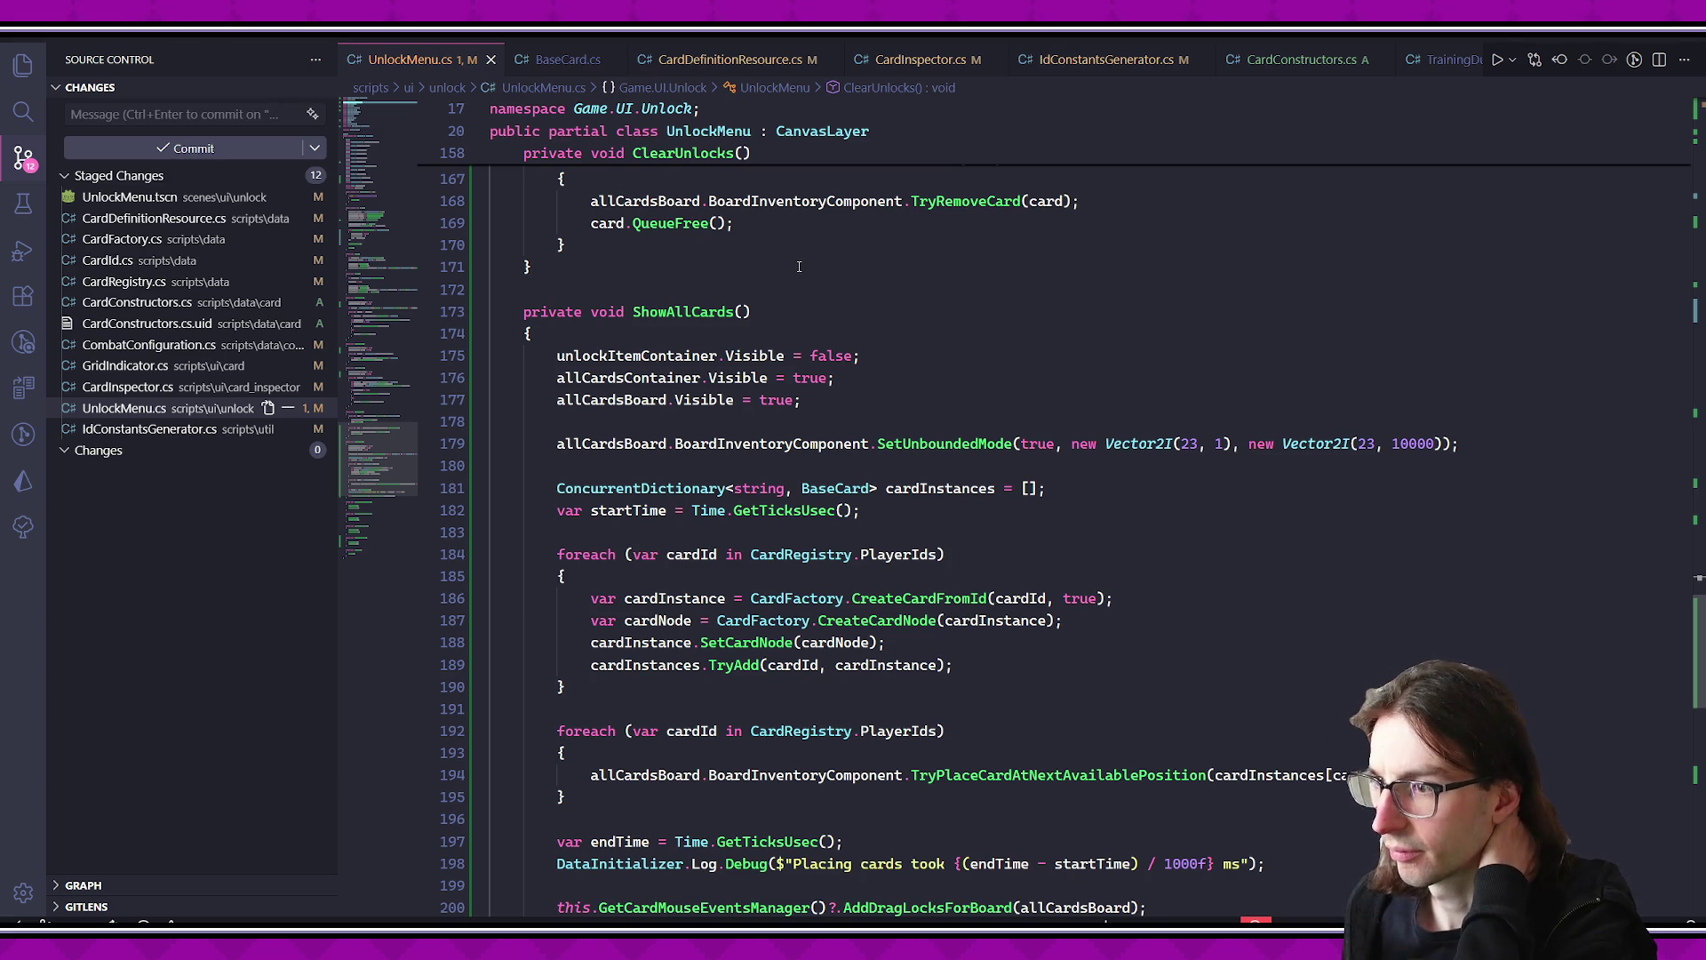
scroll(799, 265, "down", 1)
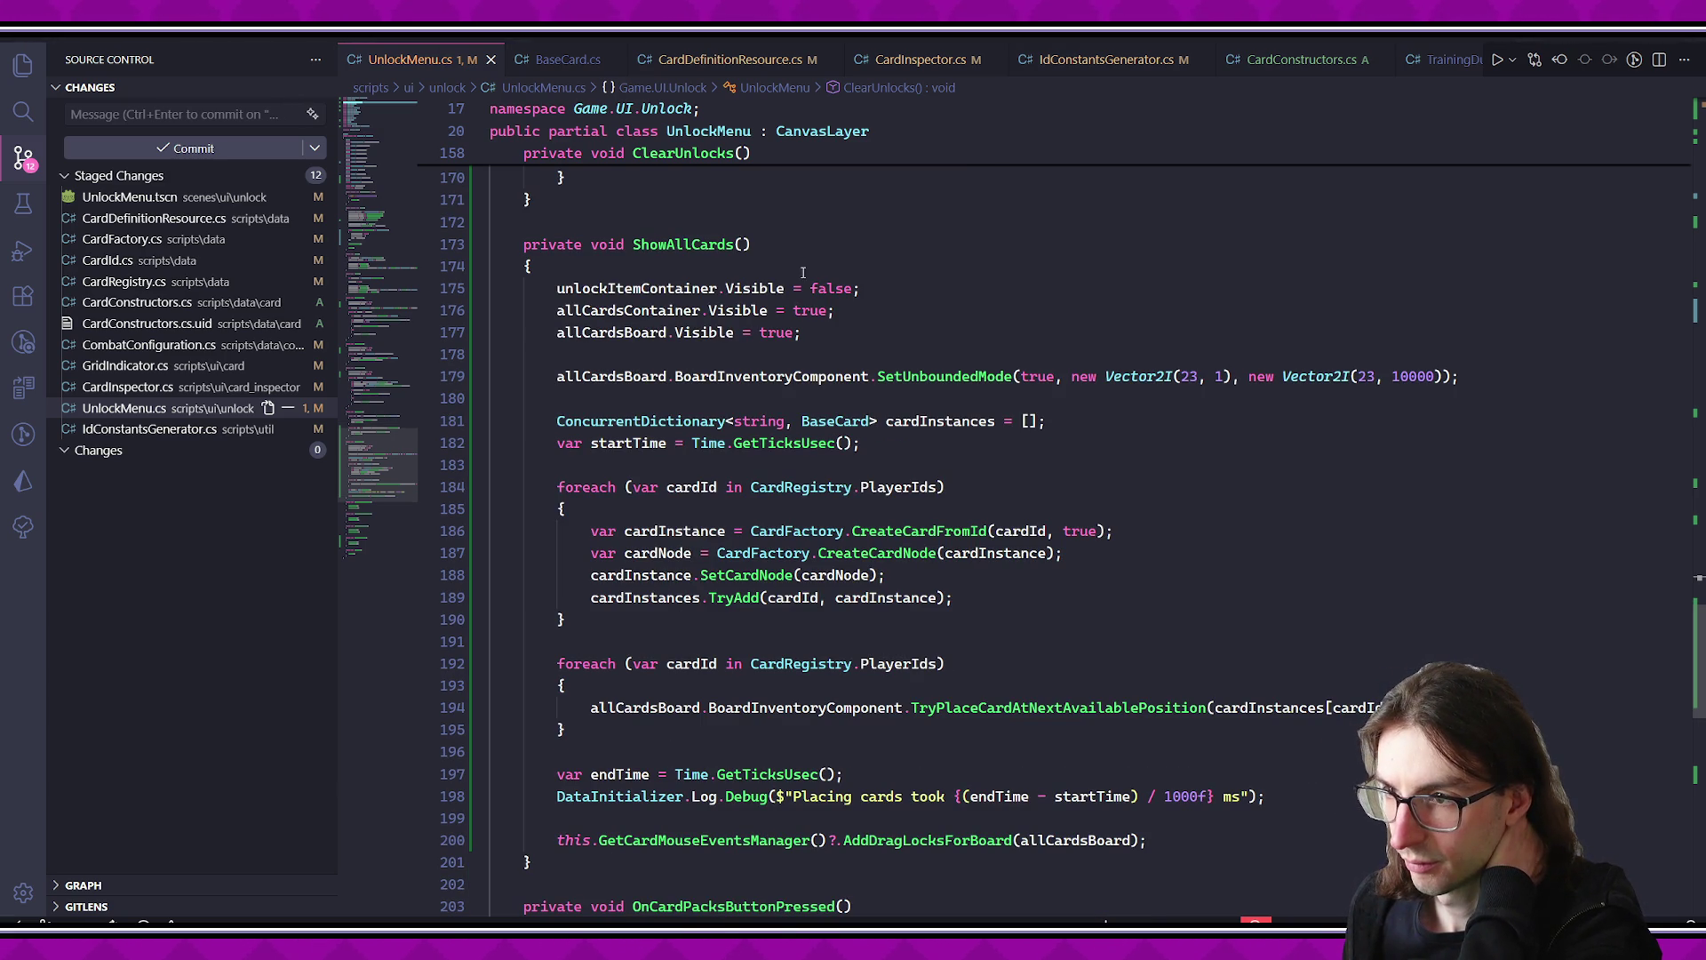
triple_click(977, 376)
key("ctrl+c")
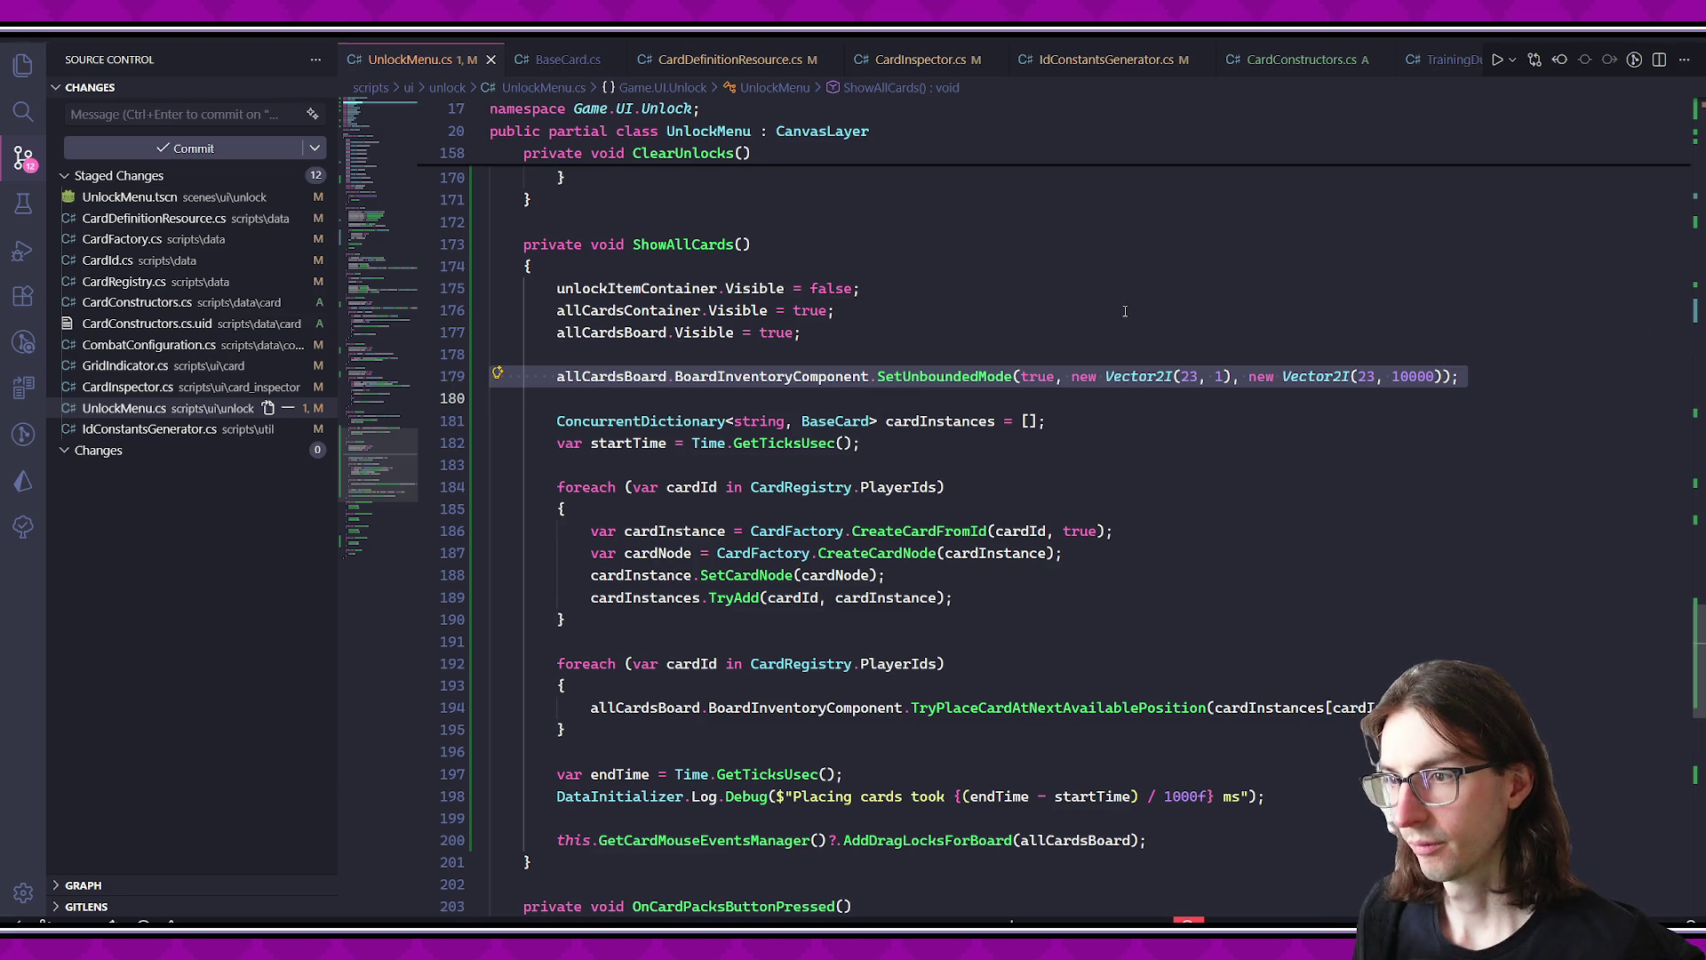
key("BackSpace")
key("BackSpace")
key("BackSpace")
key("ctrl+z")
scroll(1126, 311, "up", 20)
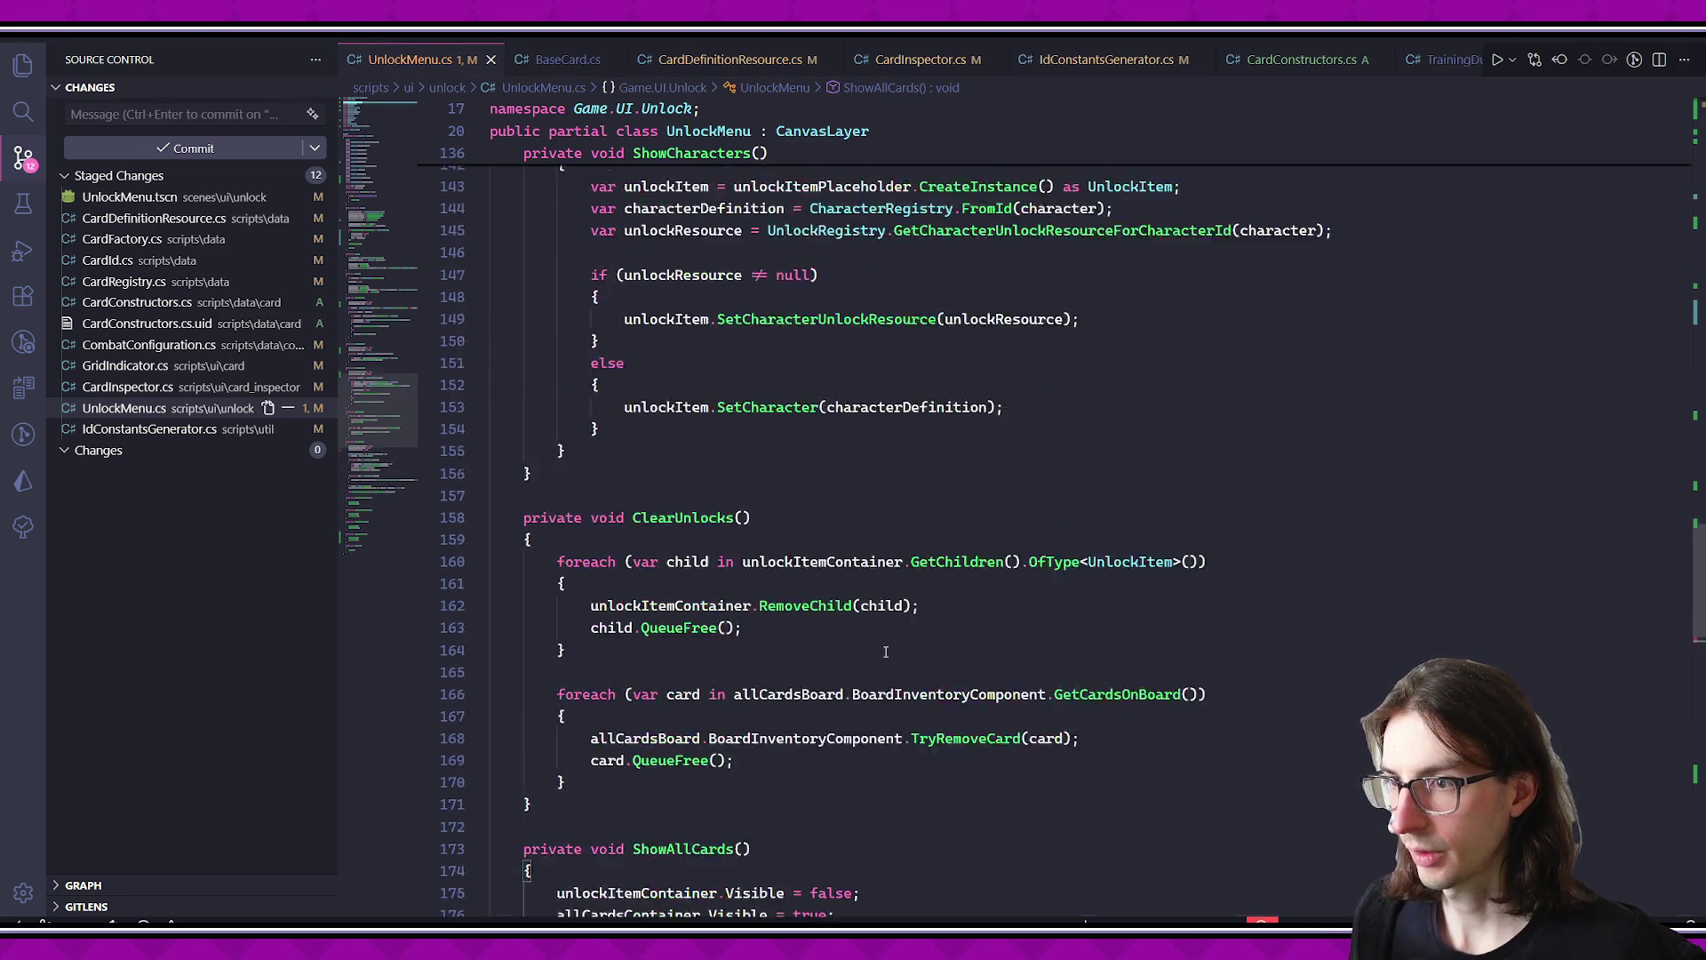
scroll(848, 592, "up", 3)
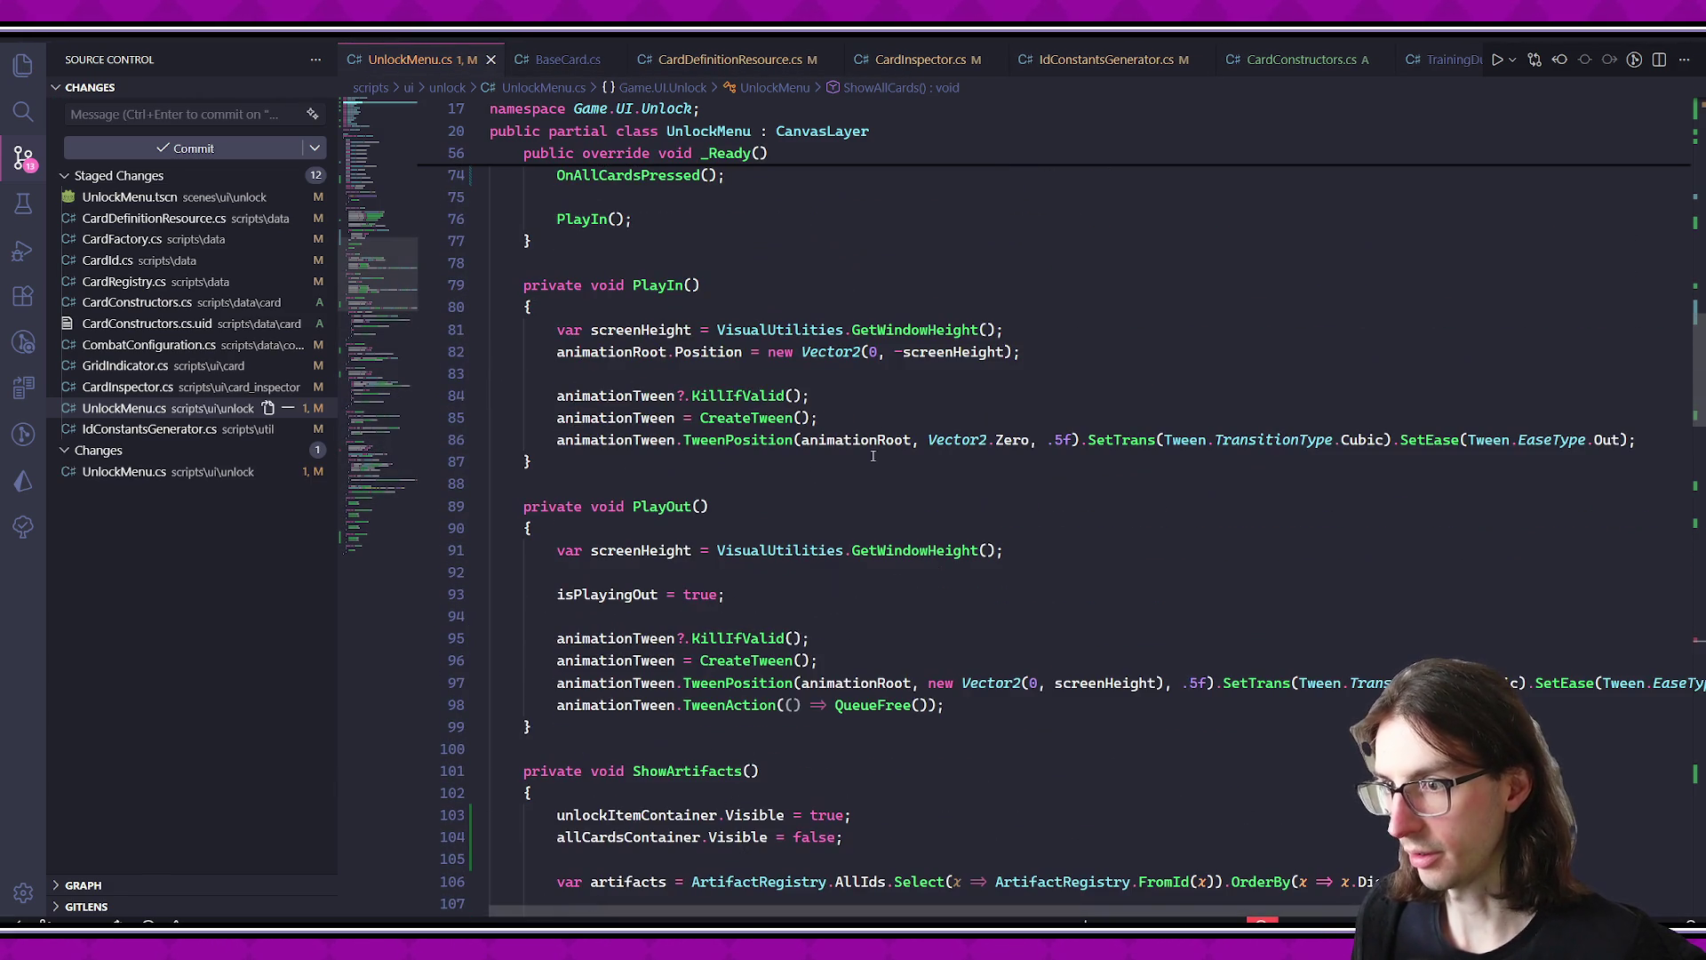
scroll(985, 415, "up", 7)
left_click(764, 611)
left_click(764, 589)
key("Return")
key("Return")
key("Up")
key("ctrl+v")
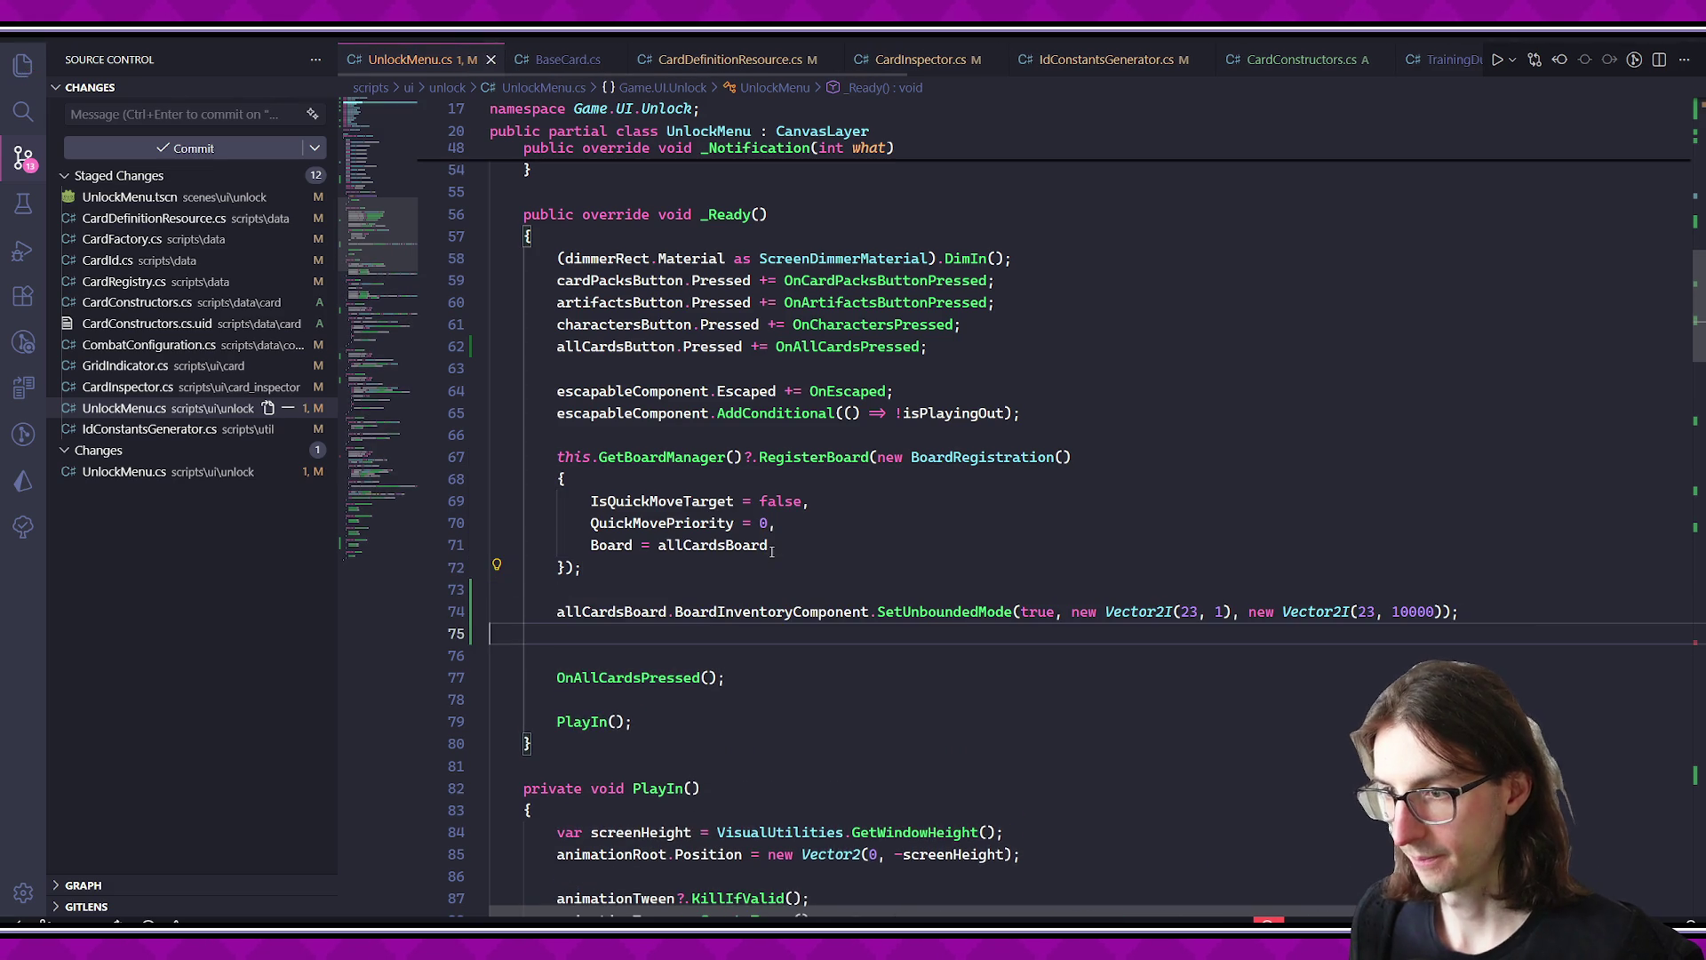
scroll(800, 515, "down", 20)
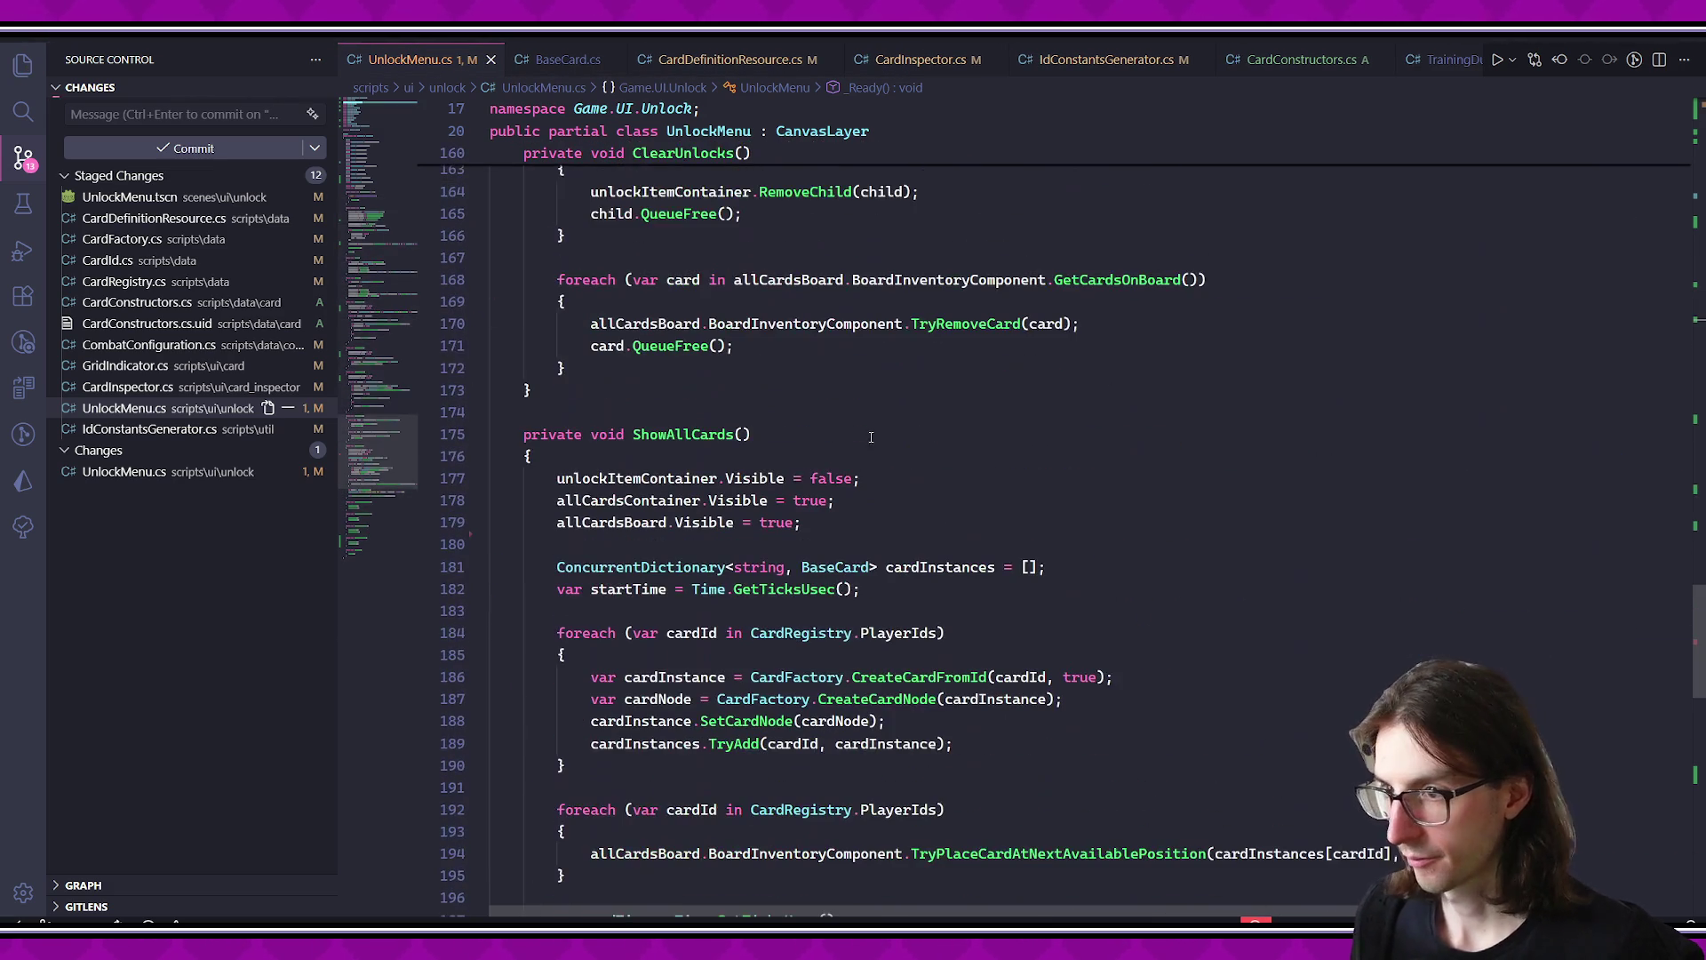
scroll(875, 425, "up", 1)
scroll(835, 382, "down", 4)
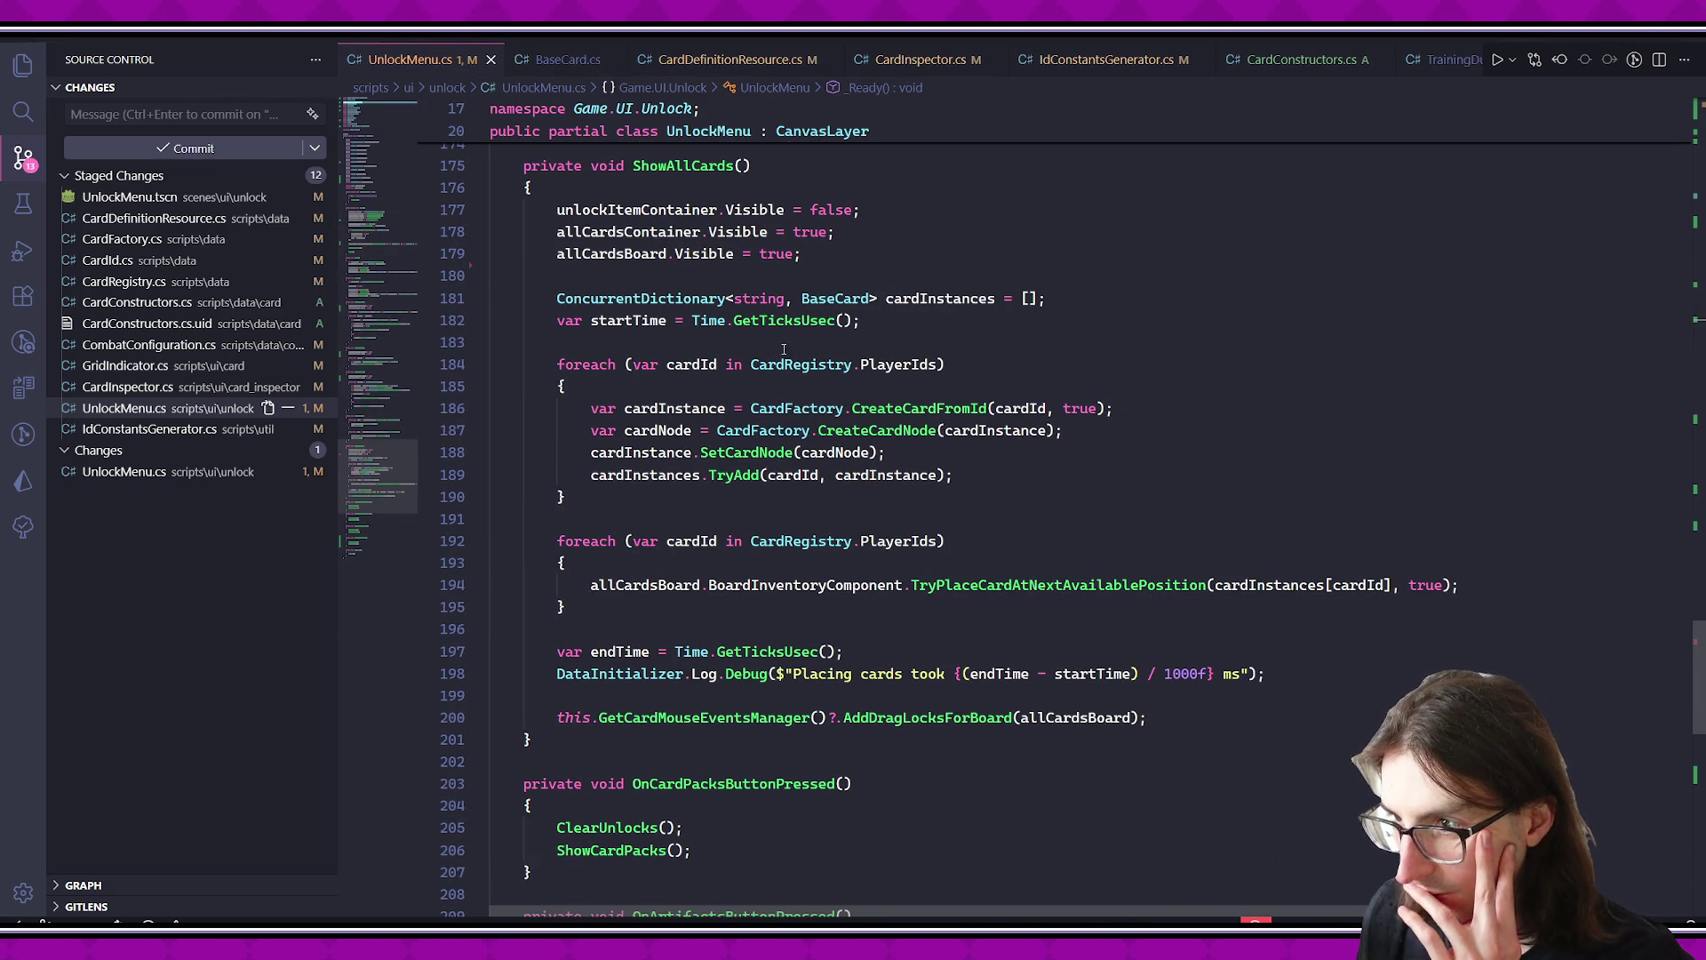
left_click(760, 453)
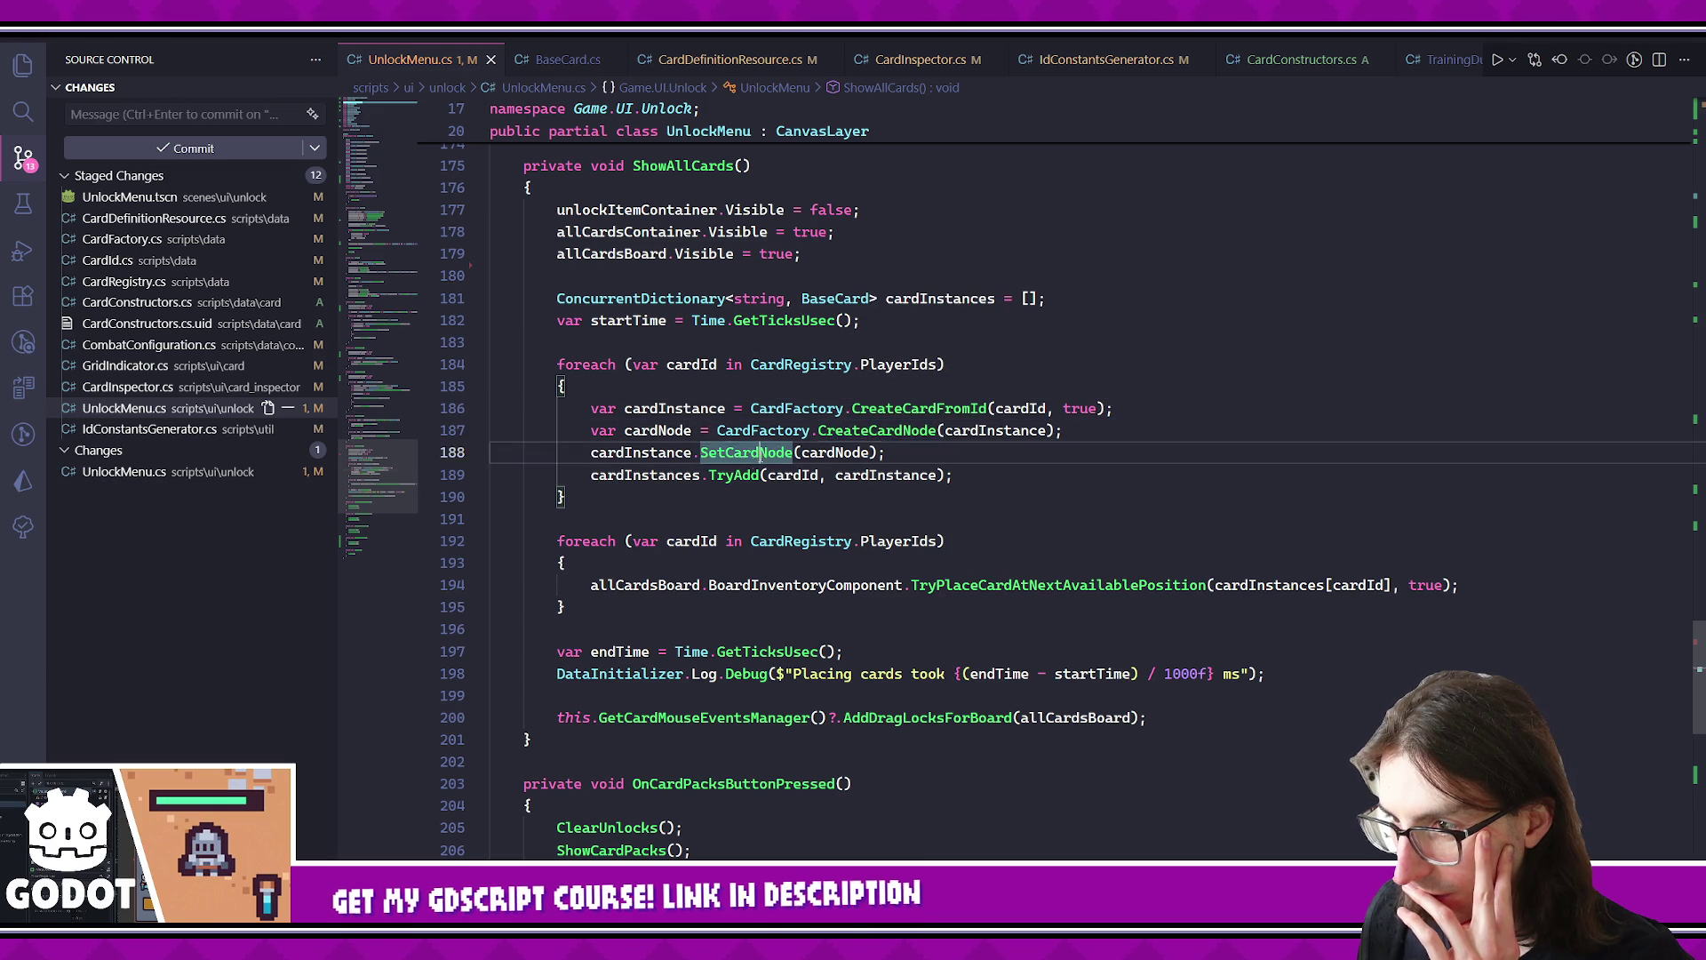
left_click(734, 474)
left_click(978, 584)
left_click(782, 541)
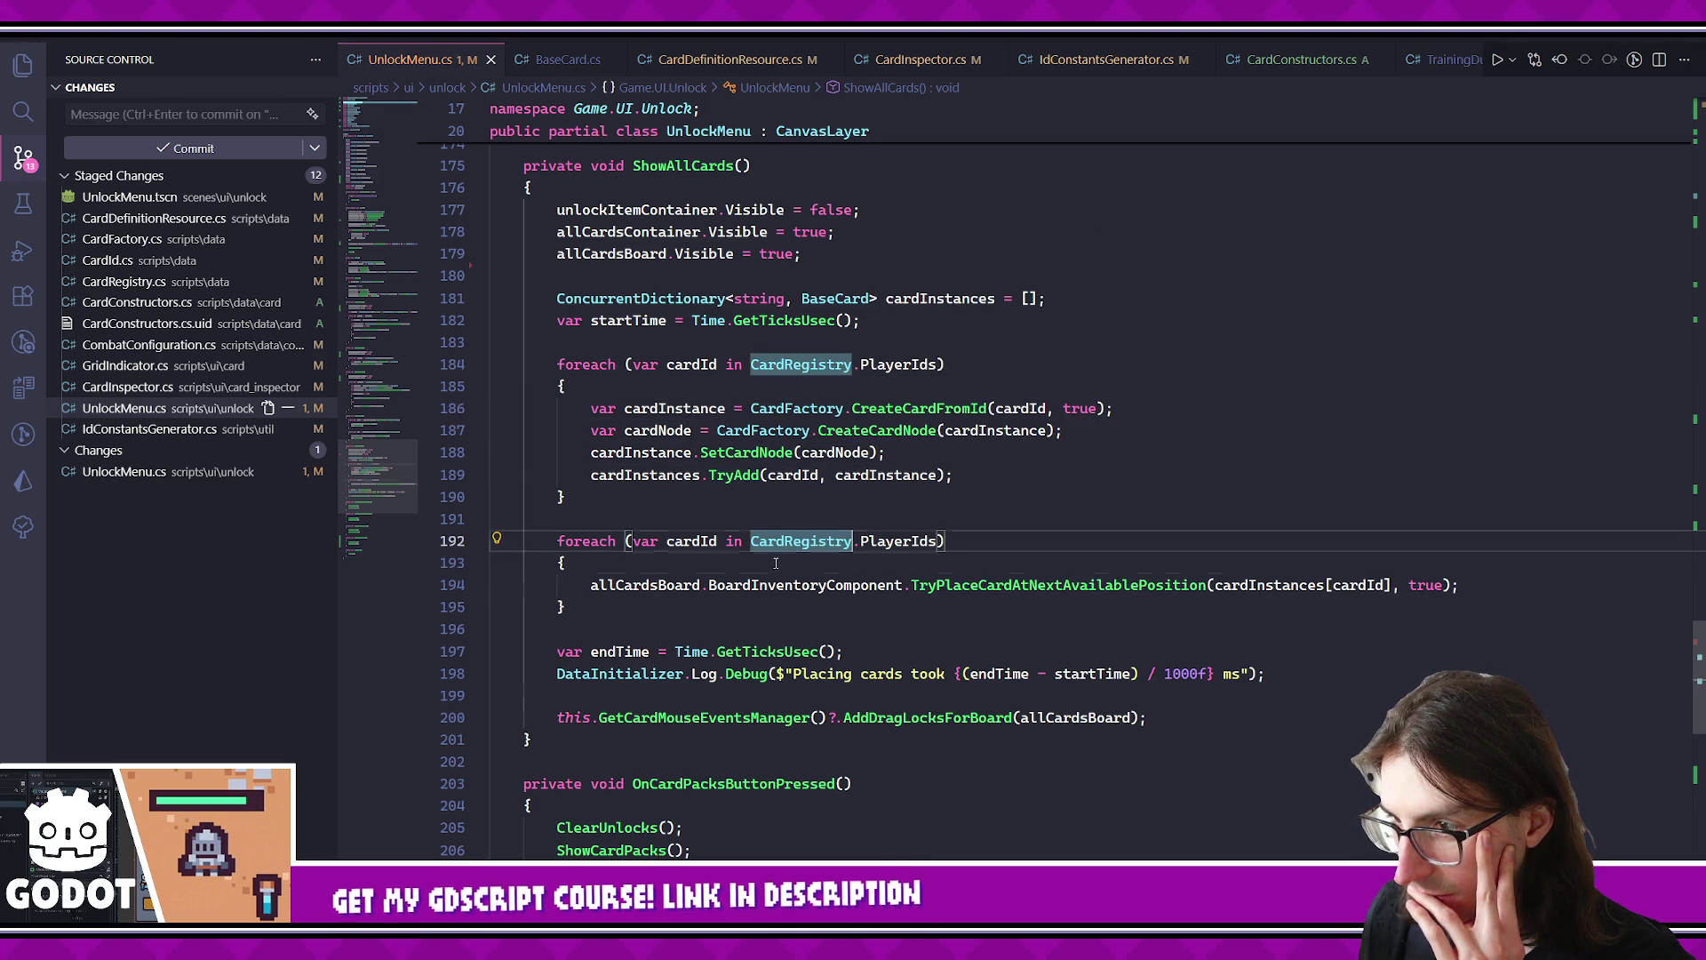
left_click(826, 608)
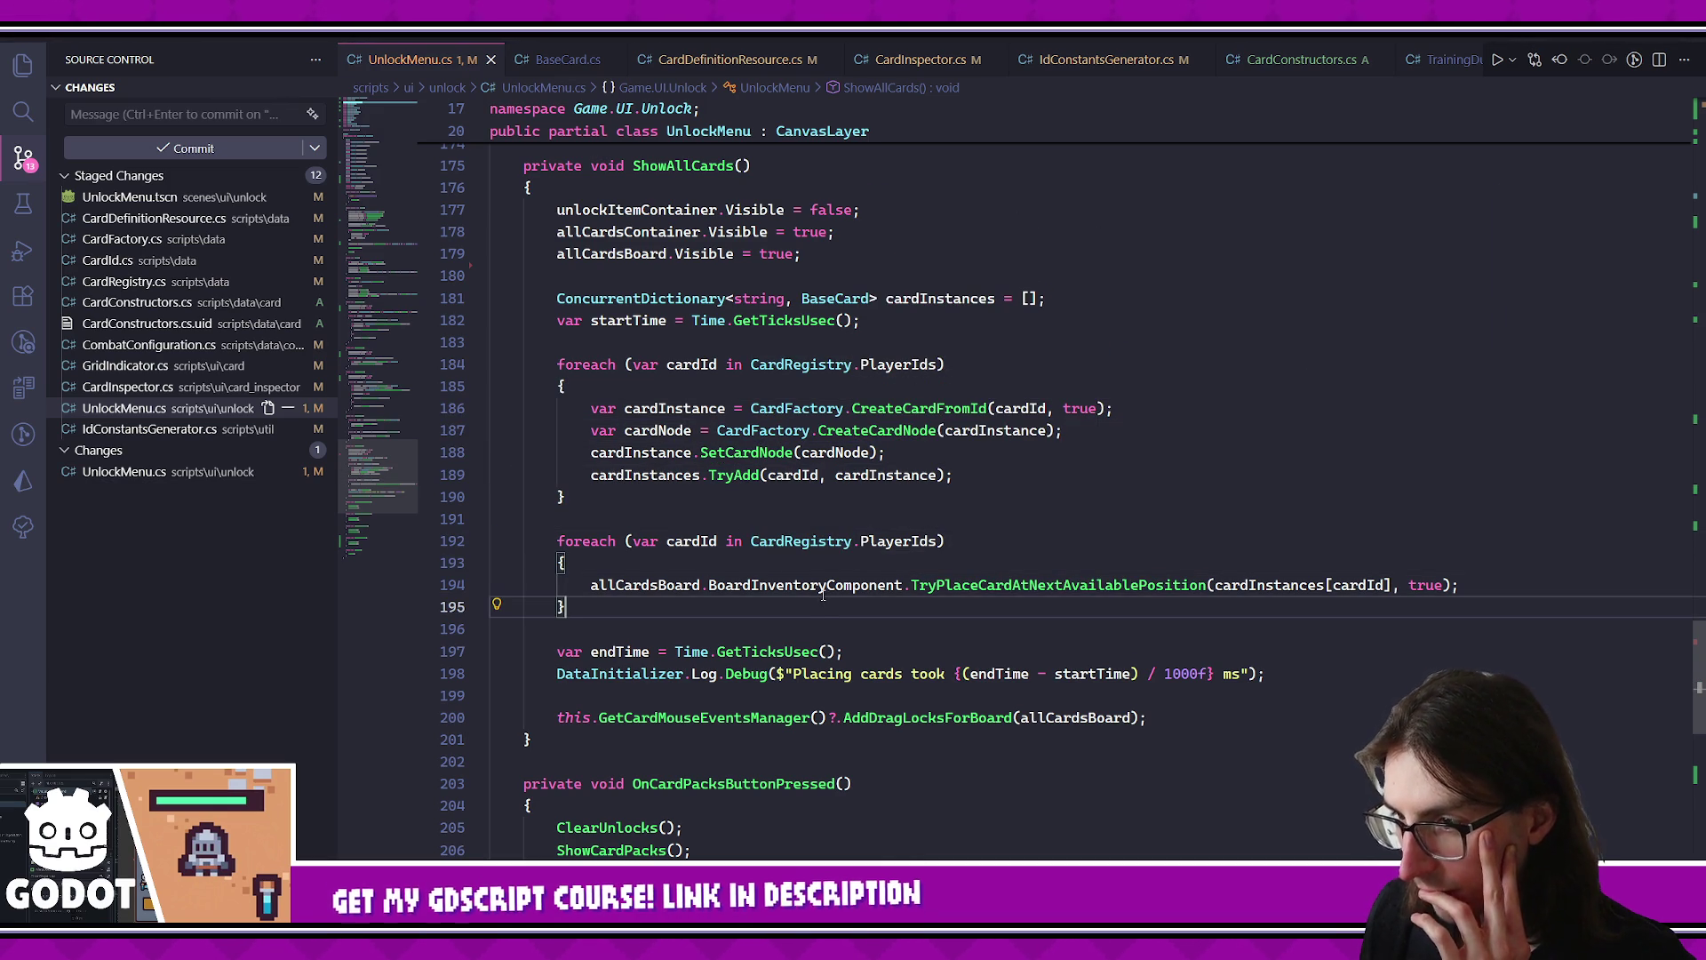
mouse_move(822, 593)
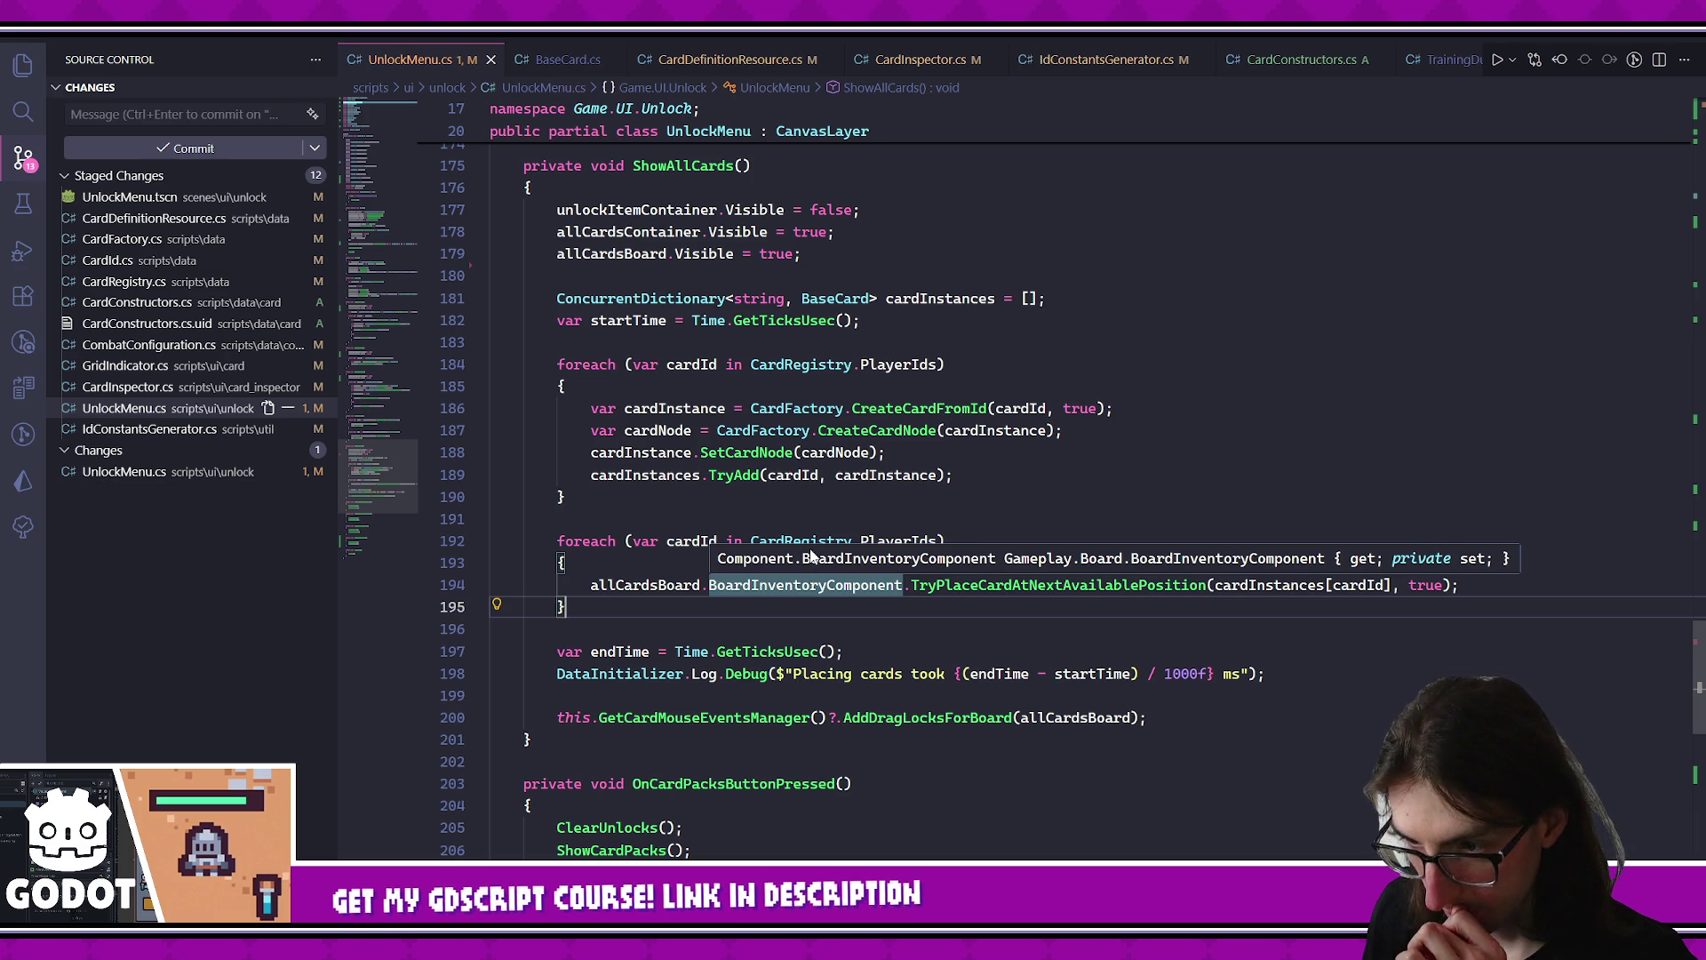
scroll(765, 518, "up", 6)
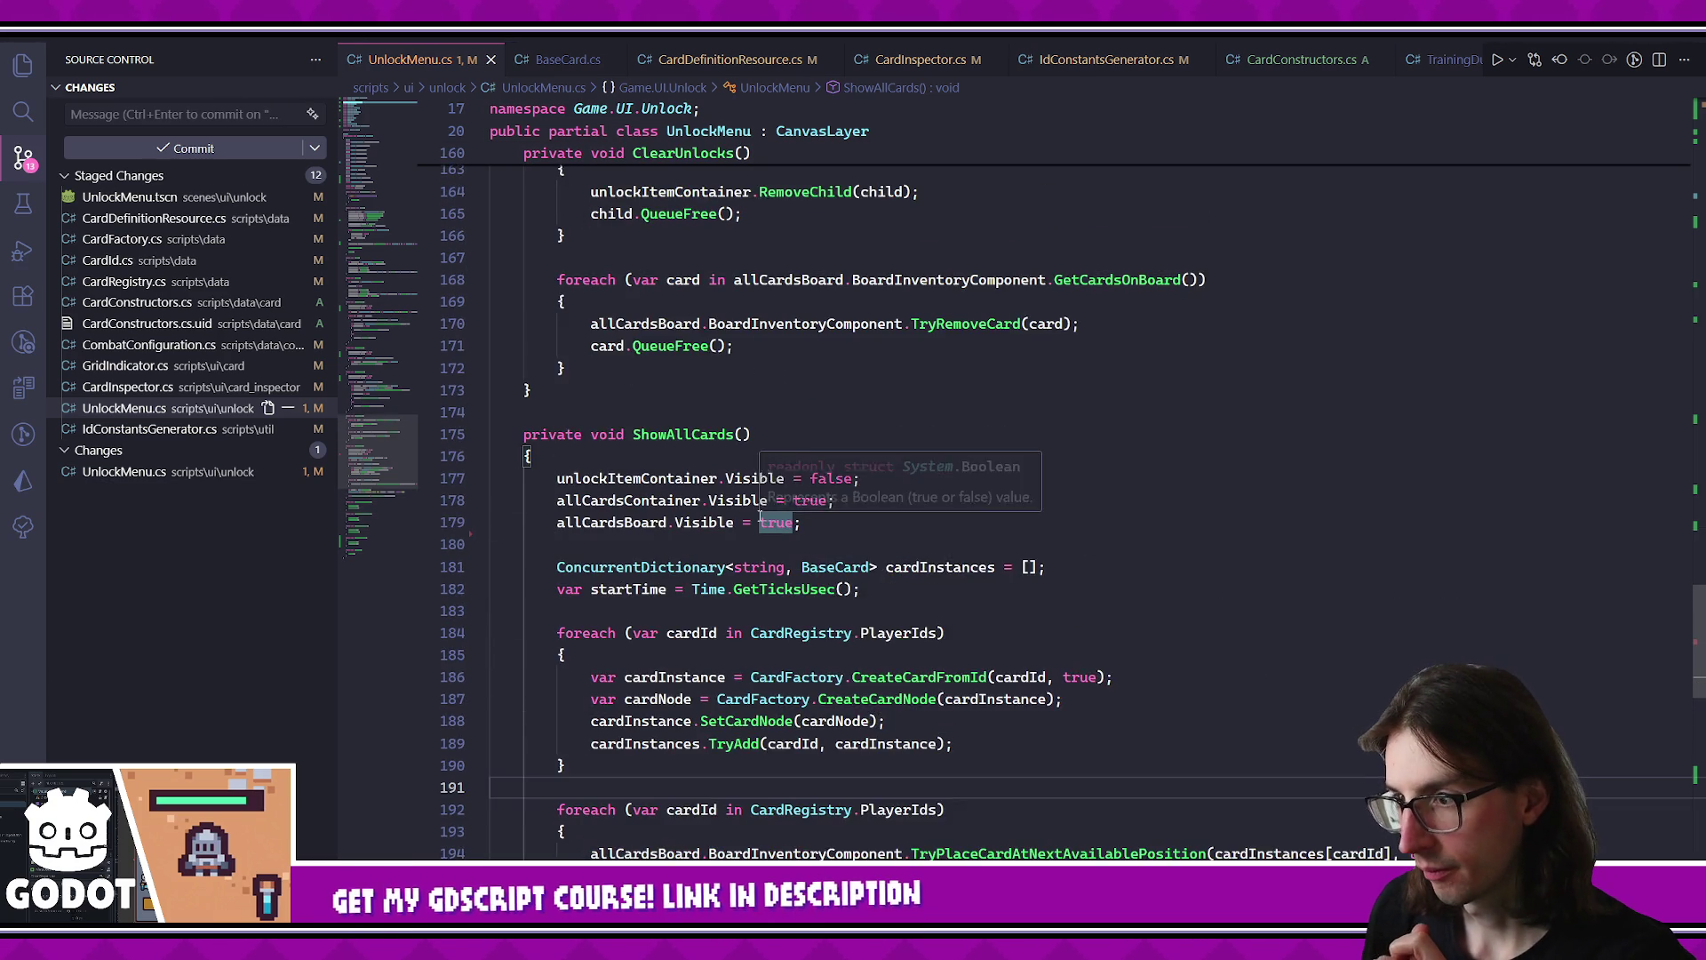
scroll(775, 526, "up", 20)
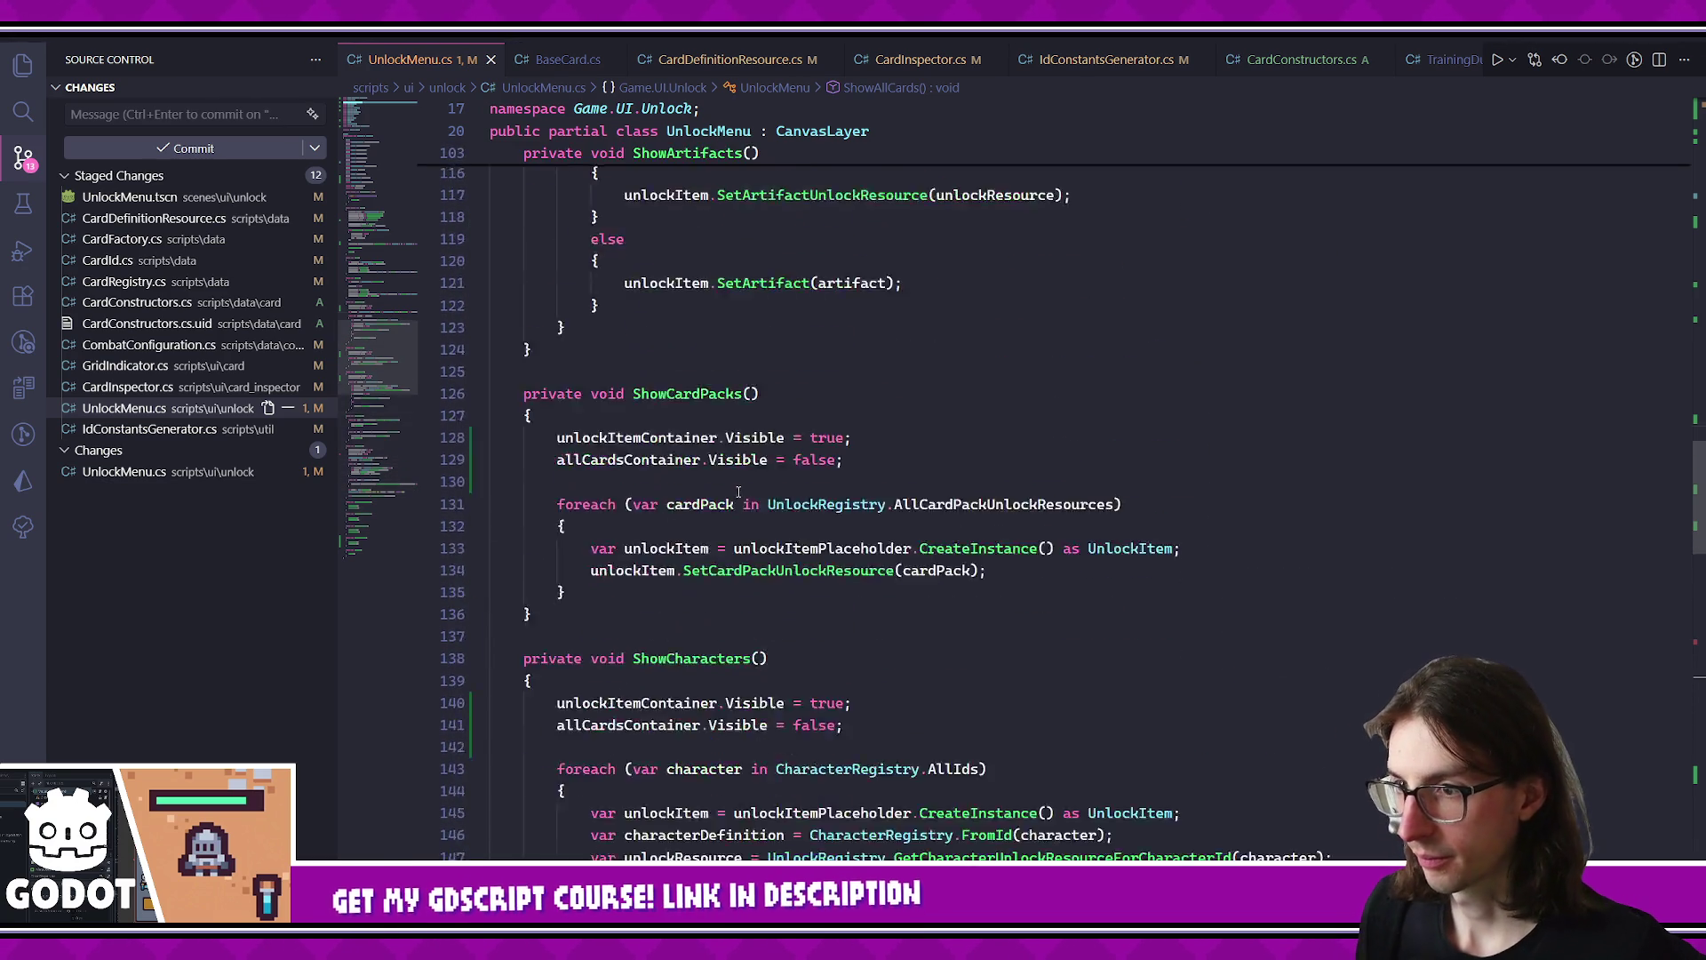
scroll(720, 474, "up", 17)
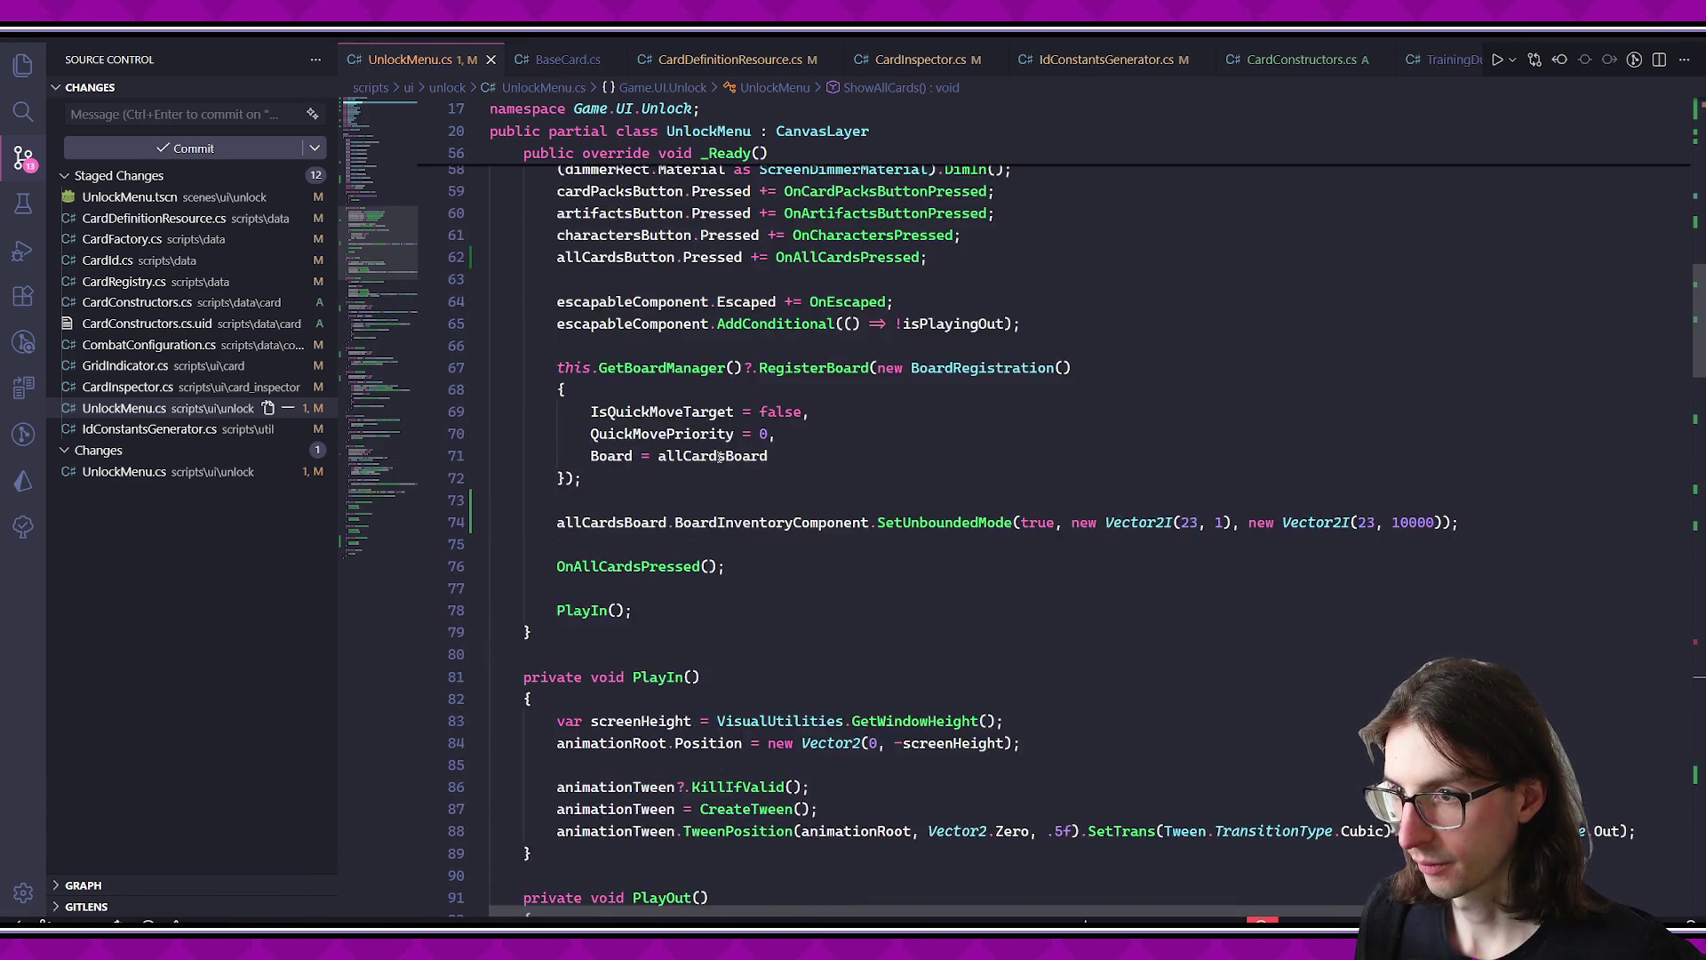
- Declare a 'private int cardsLoaded' field below isPlayingOut
left_click(822, 448)
key("Return")
key("Return")
type("priu")
key("BackSpace")
type("ate L")
key("Tab")
type("L")
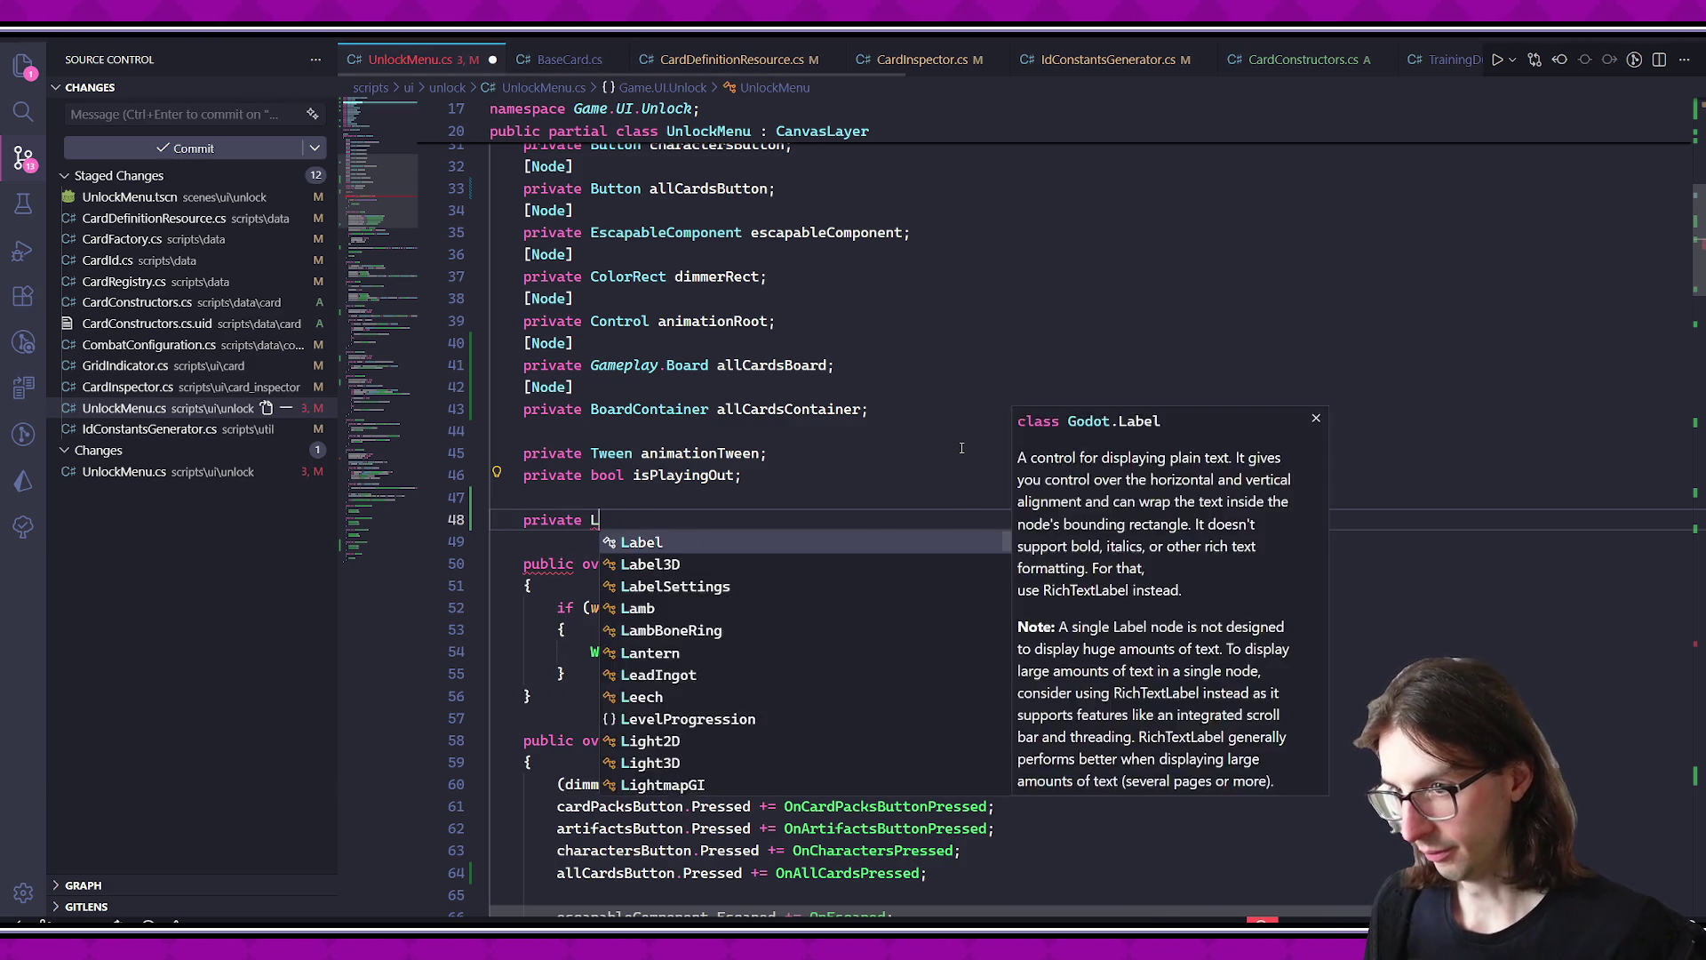
type("i")
key("Tab")
type("<")
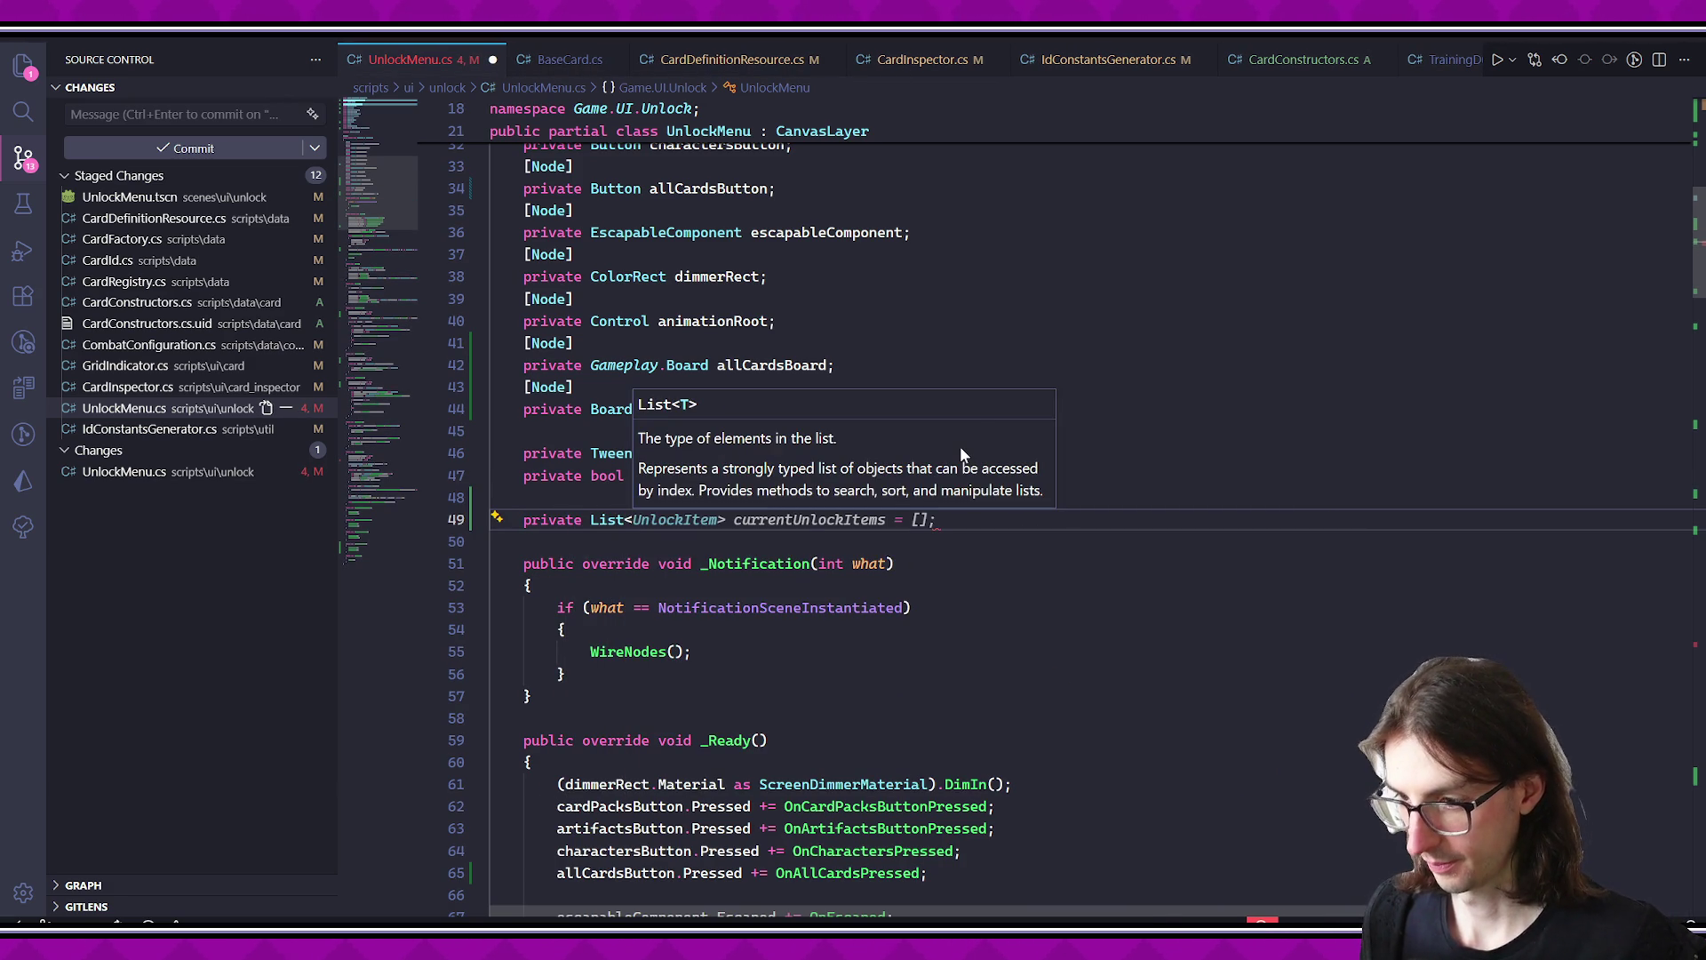
type("List<string>")
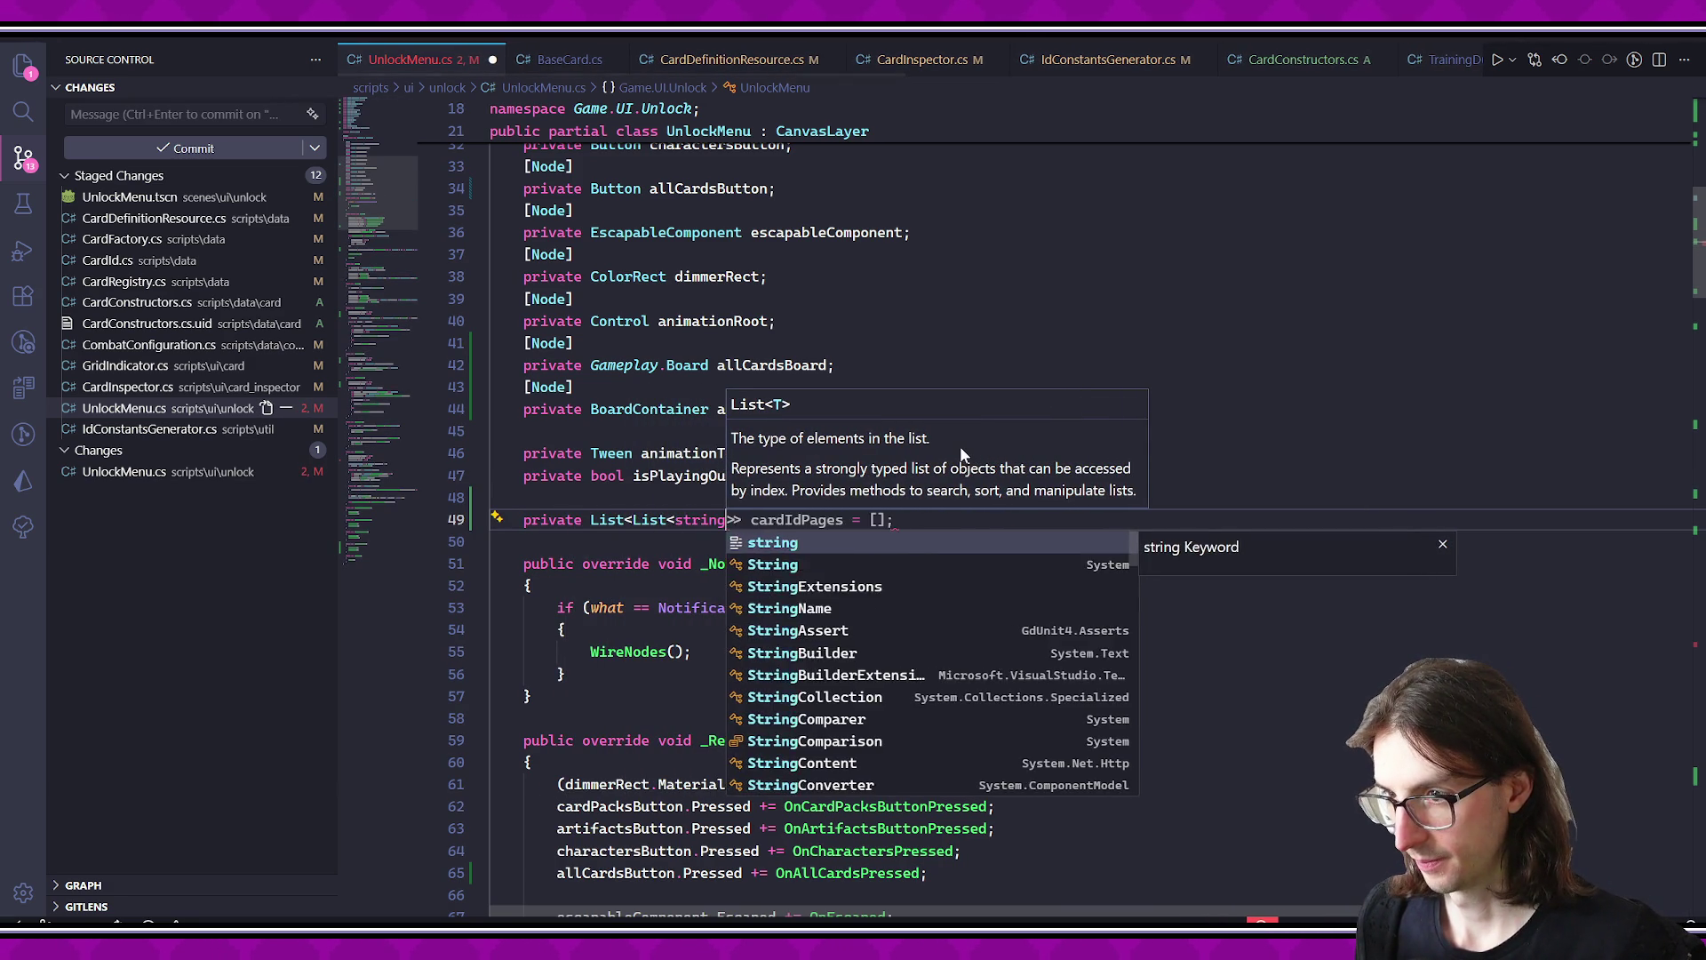
key("Escape")
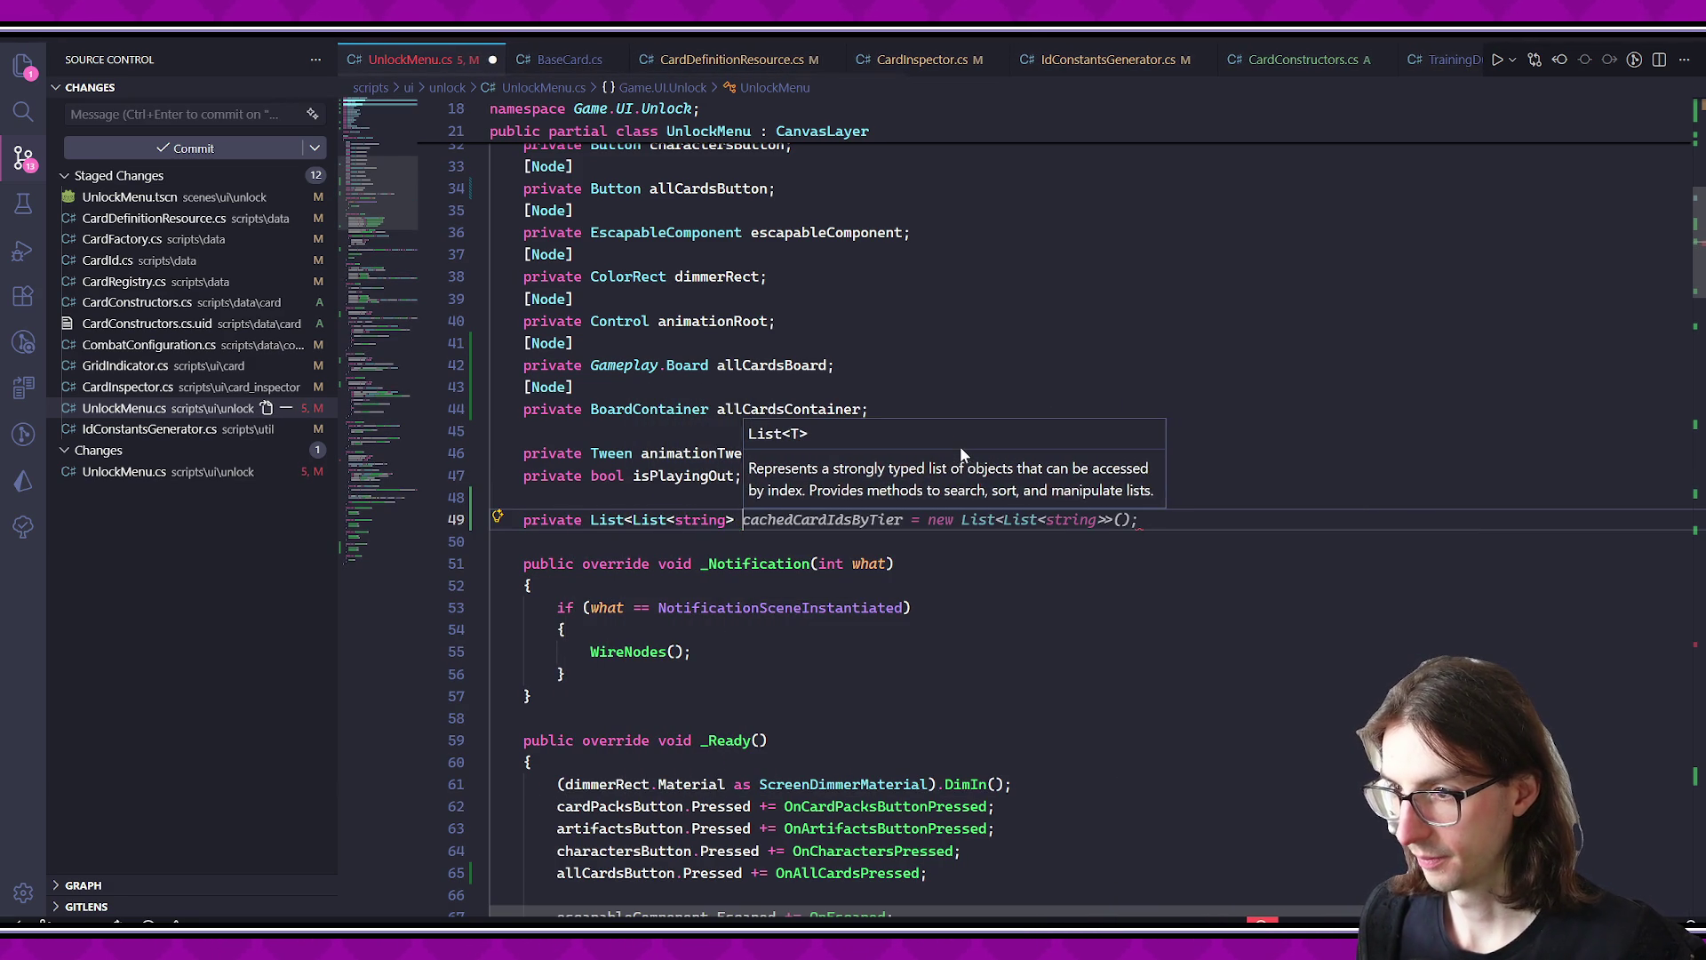
key("BackSpace")
key("BackSpace")
key("BackSpace")
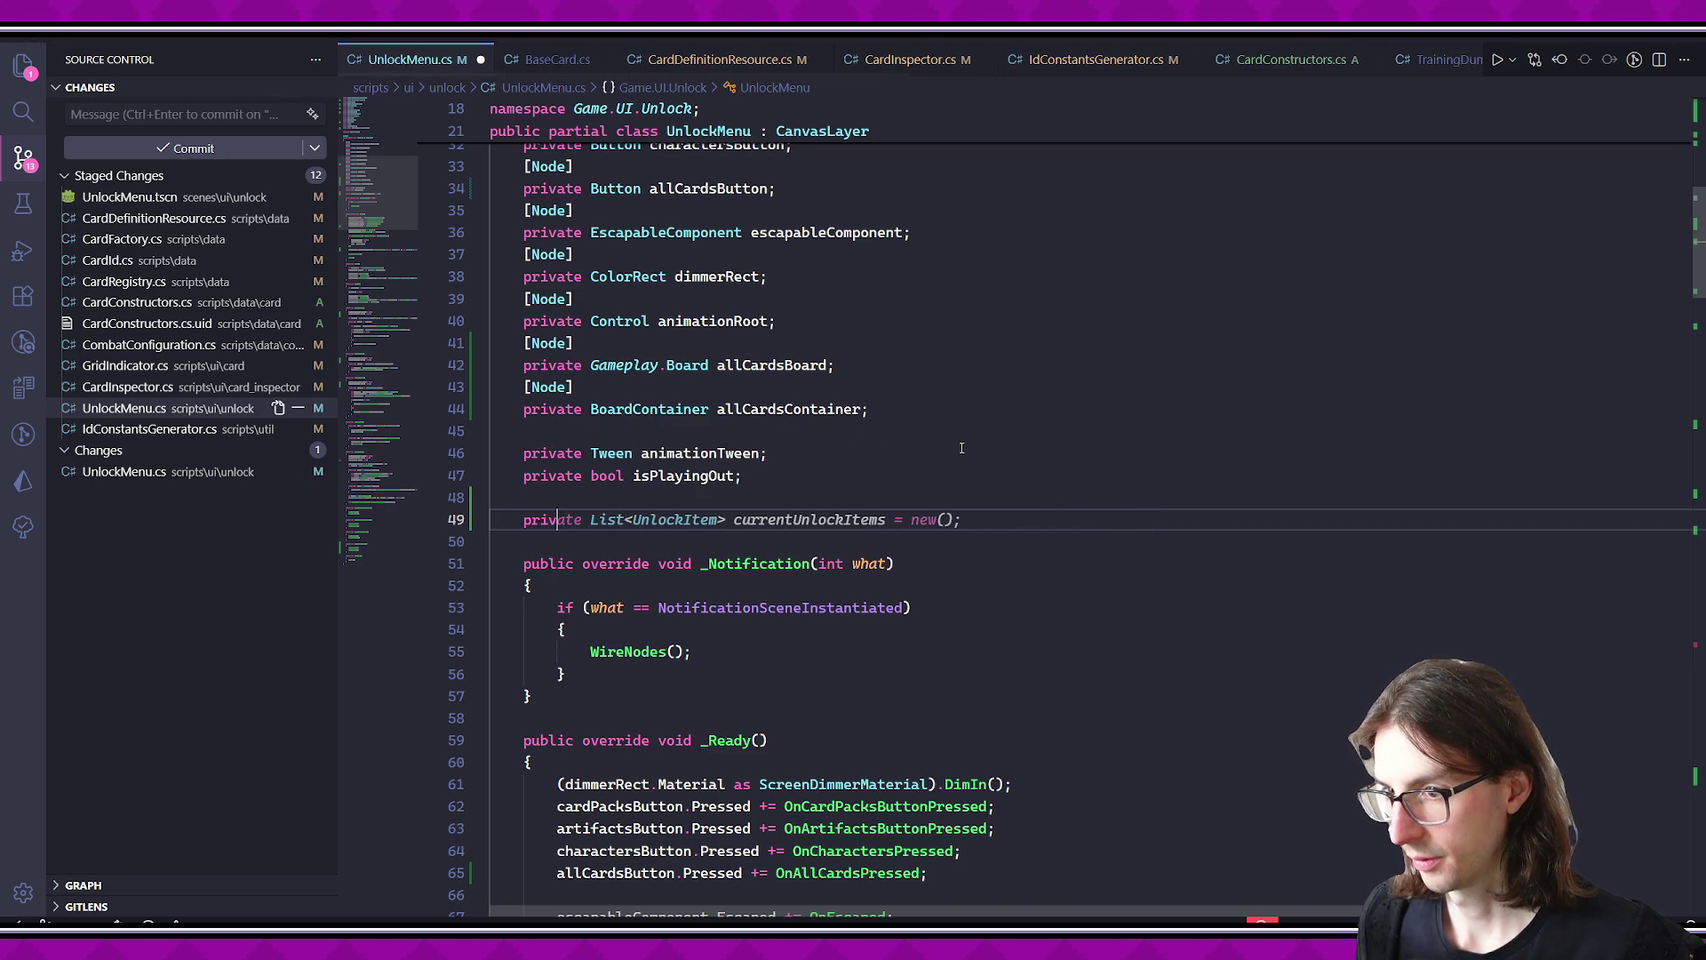
key("BackSpace")
key("BackSpace")
key("BackSpace")
type("private int cardsLoa")
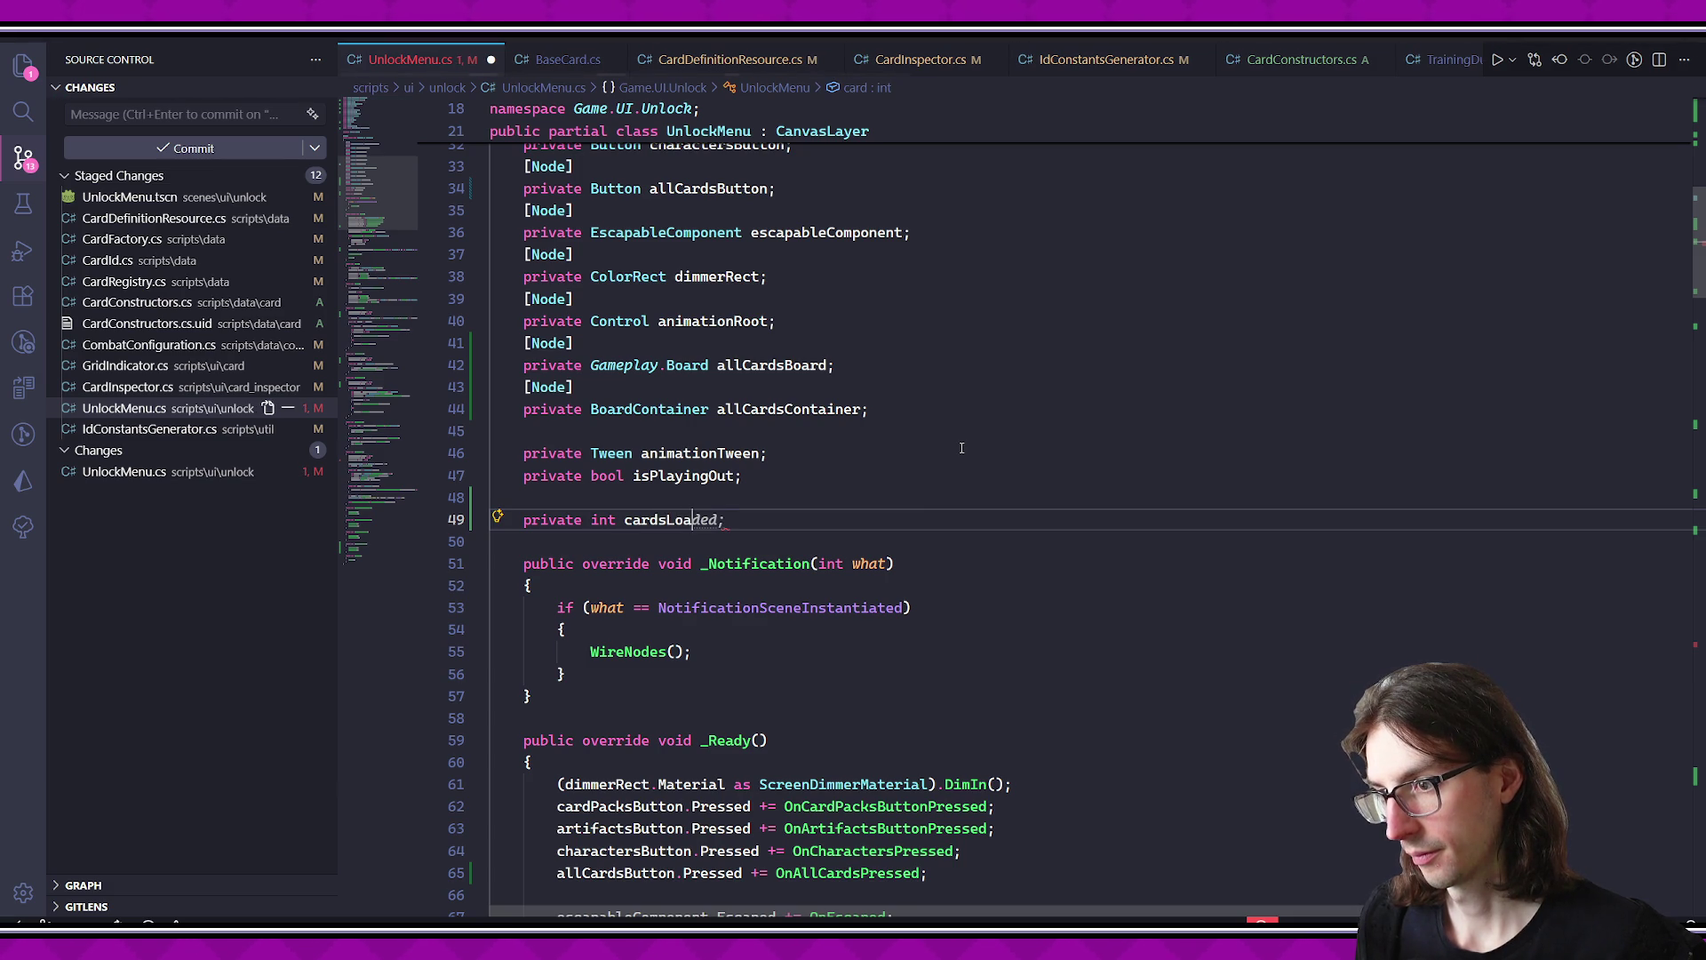
key("Tab")
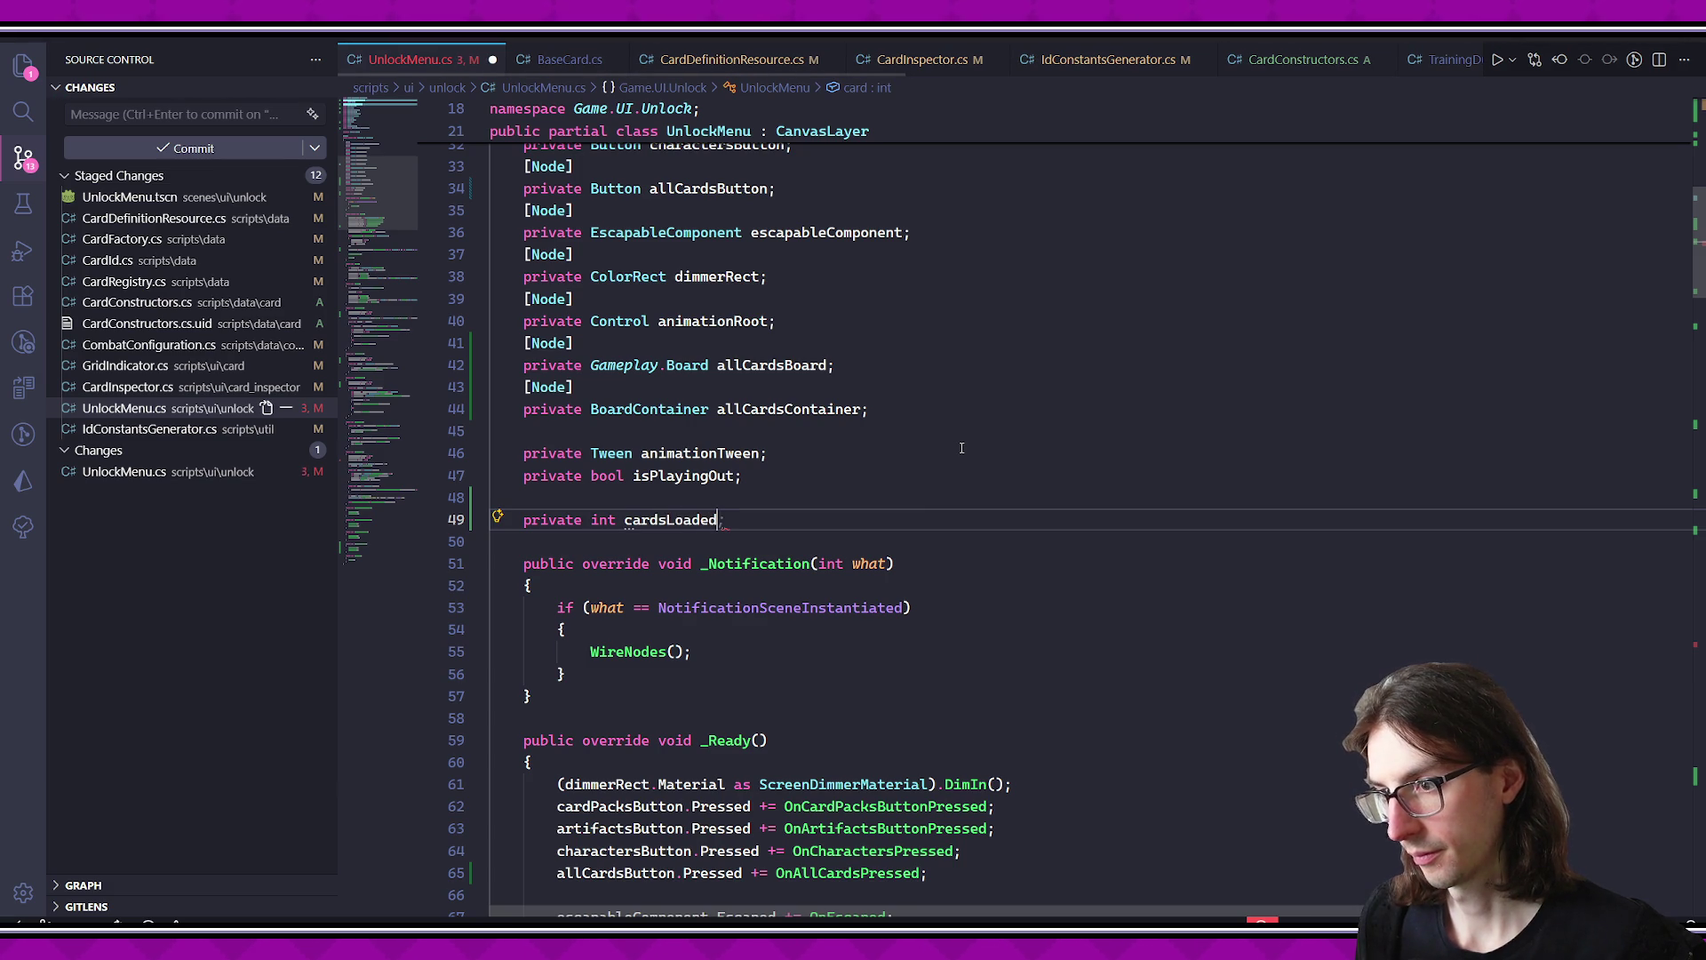
type(";")
- Add a 'private List<string> cardIdsToLoad' field and save UnlockMenu.cs
key("Return")
type("pr")
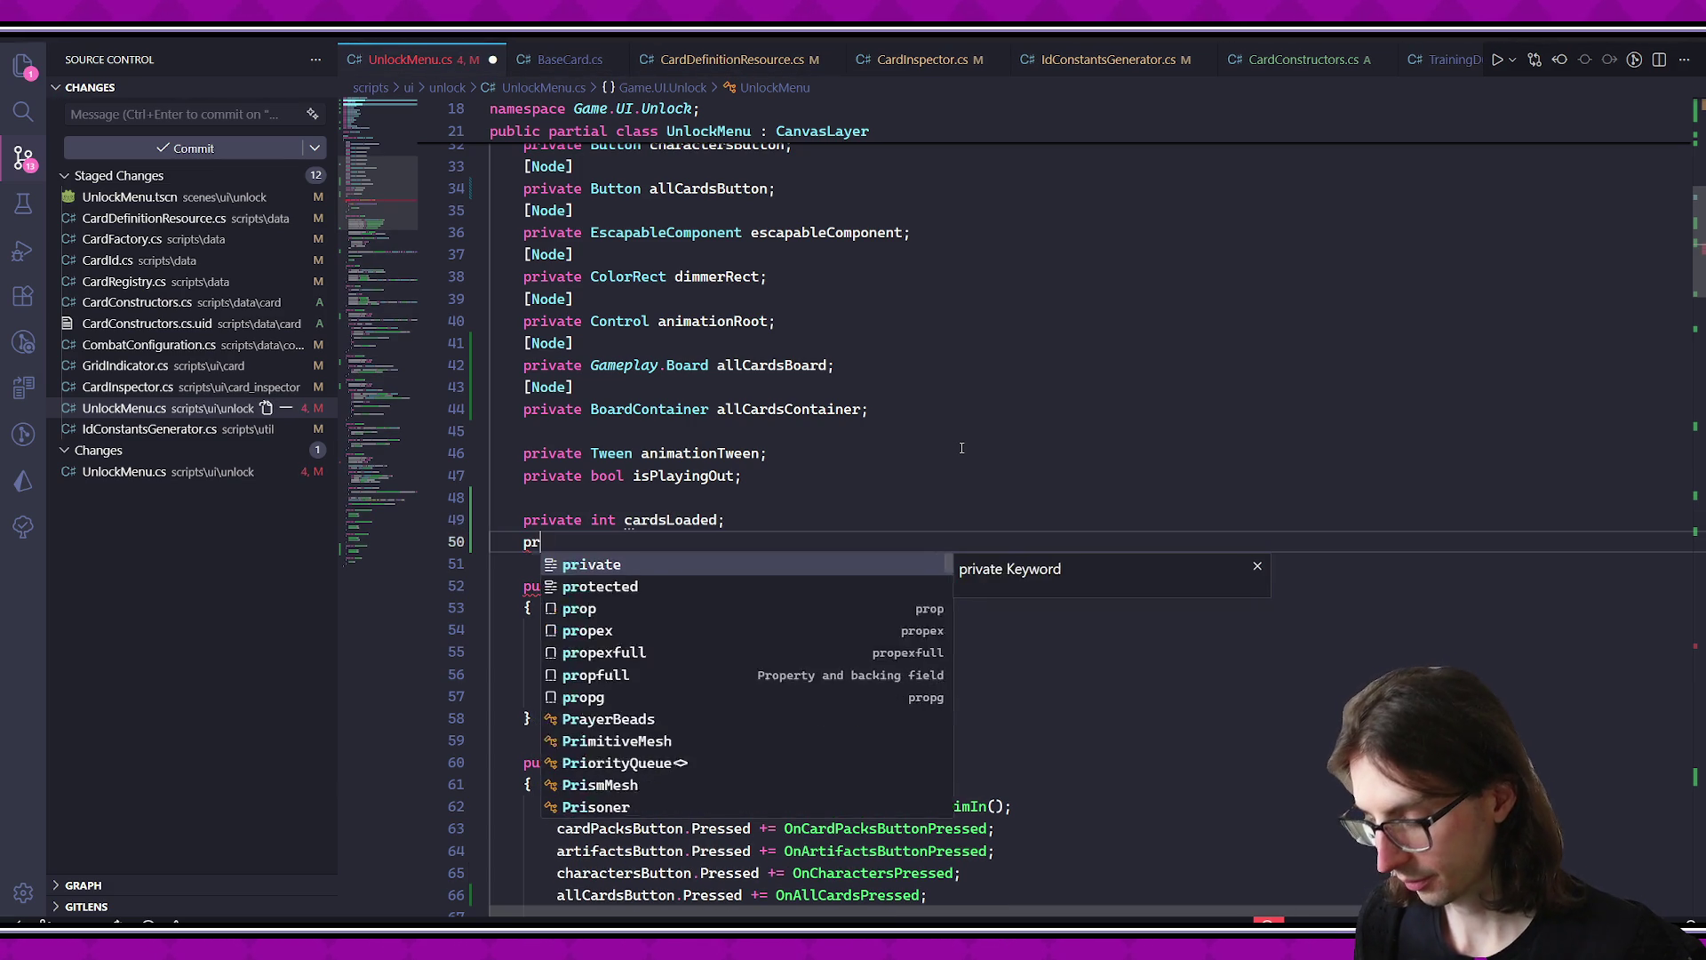
type("ivate List<Card")
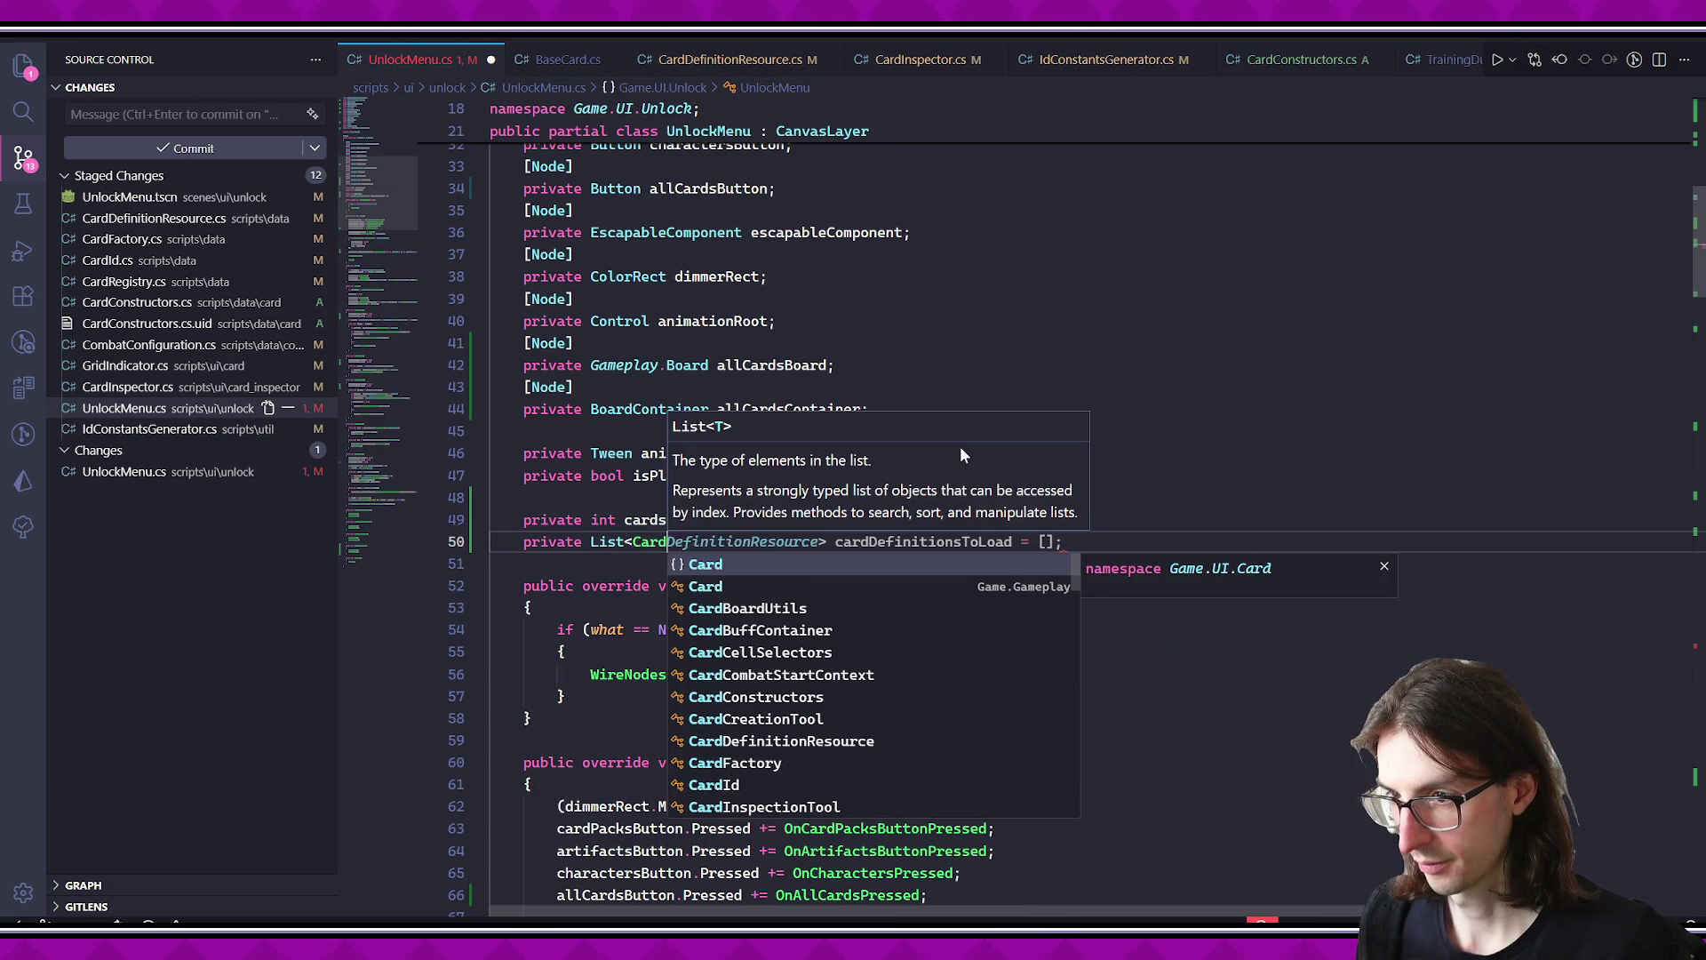
key("BackSpace")
key("BackSpace")
key("BackSpace")
type("string> ")
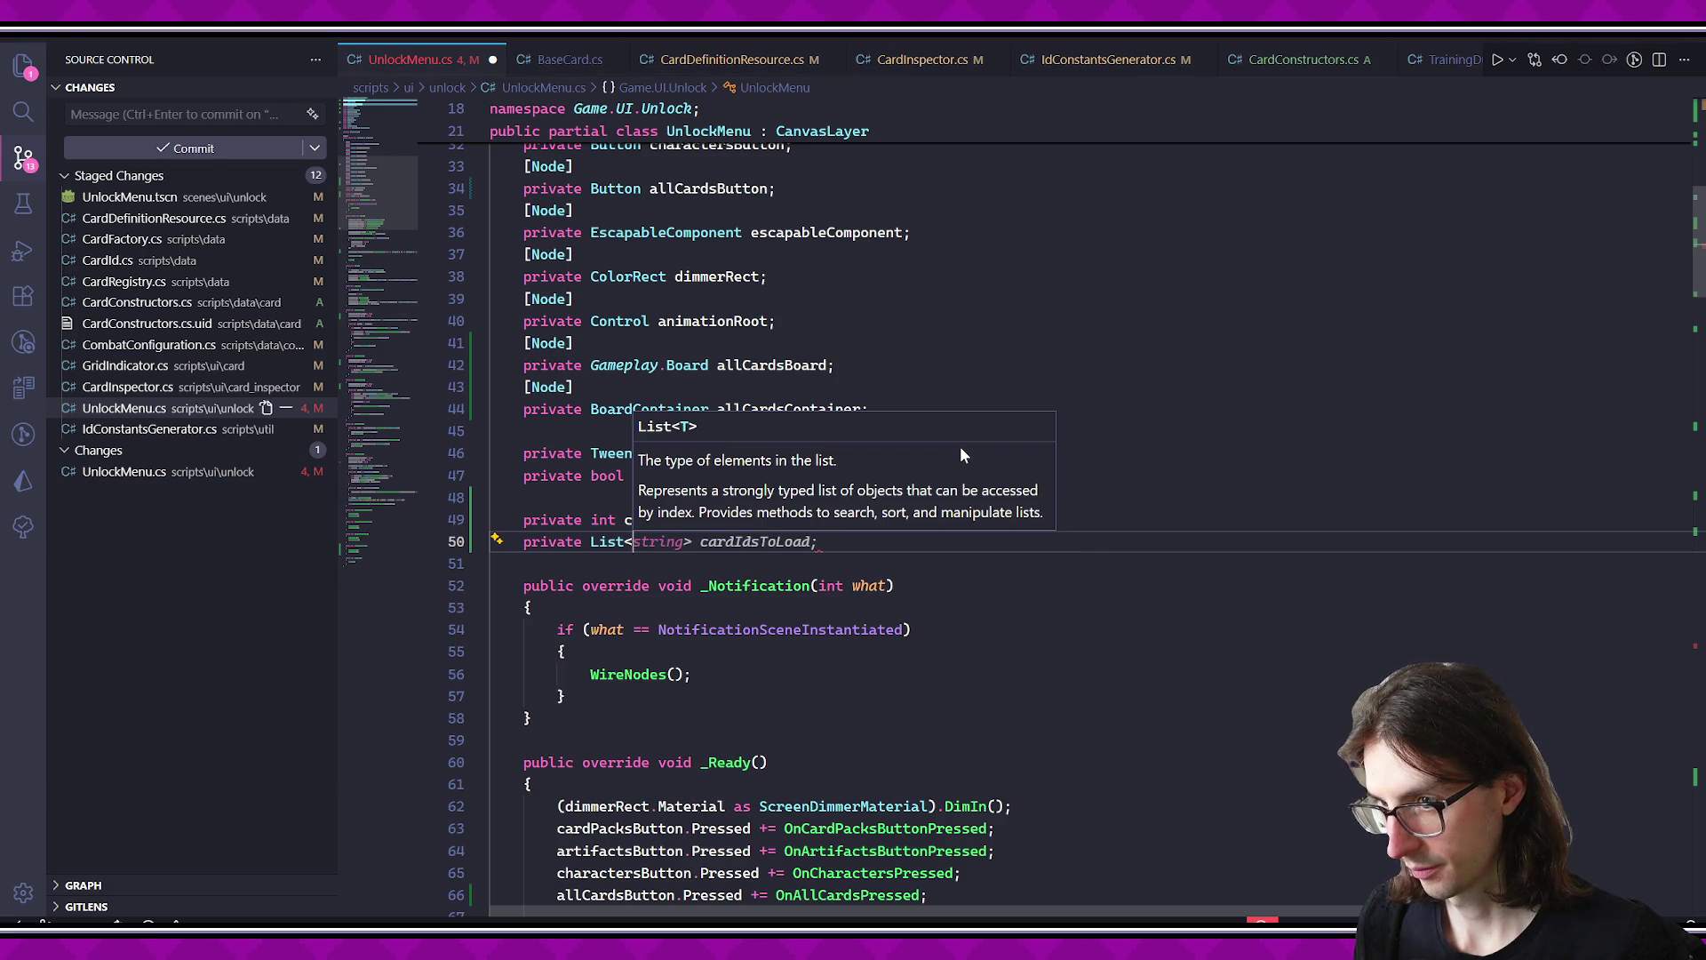
type("cardId")
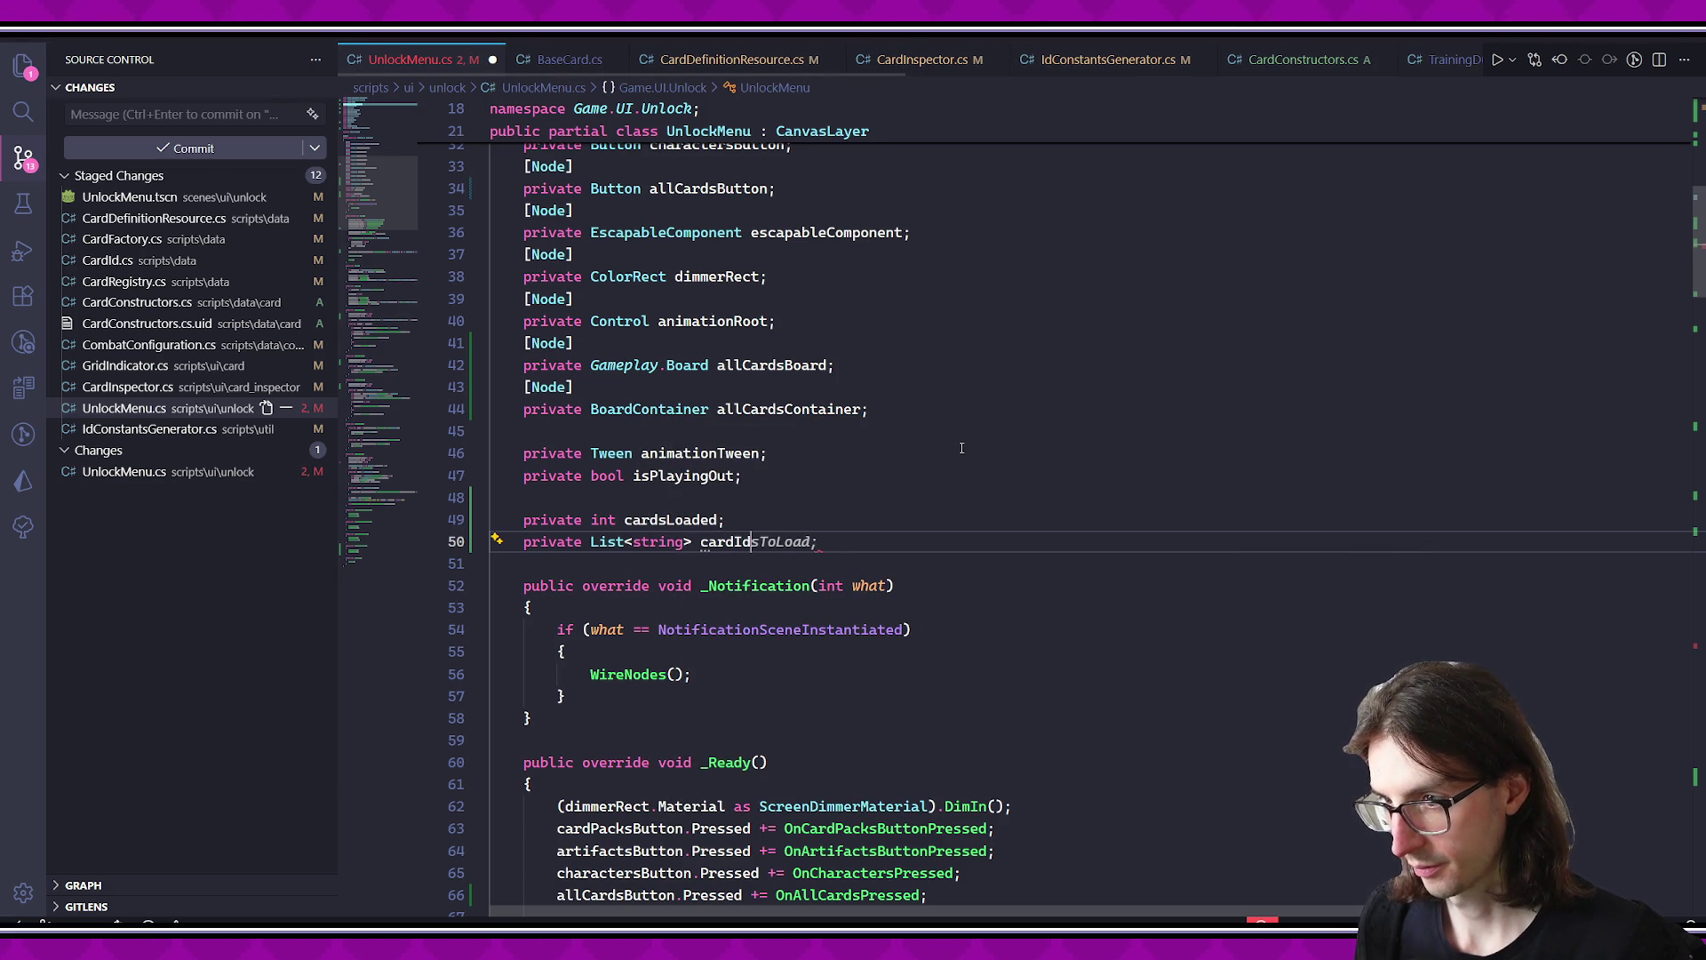
key("ctrl+s")
scroll(888, 452, "down", 15)
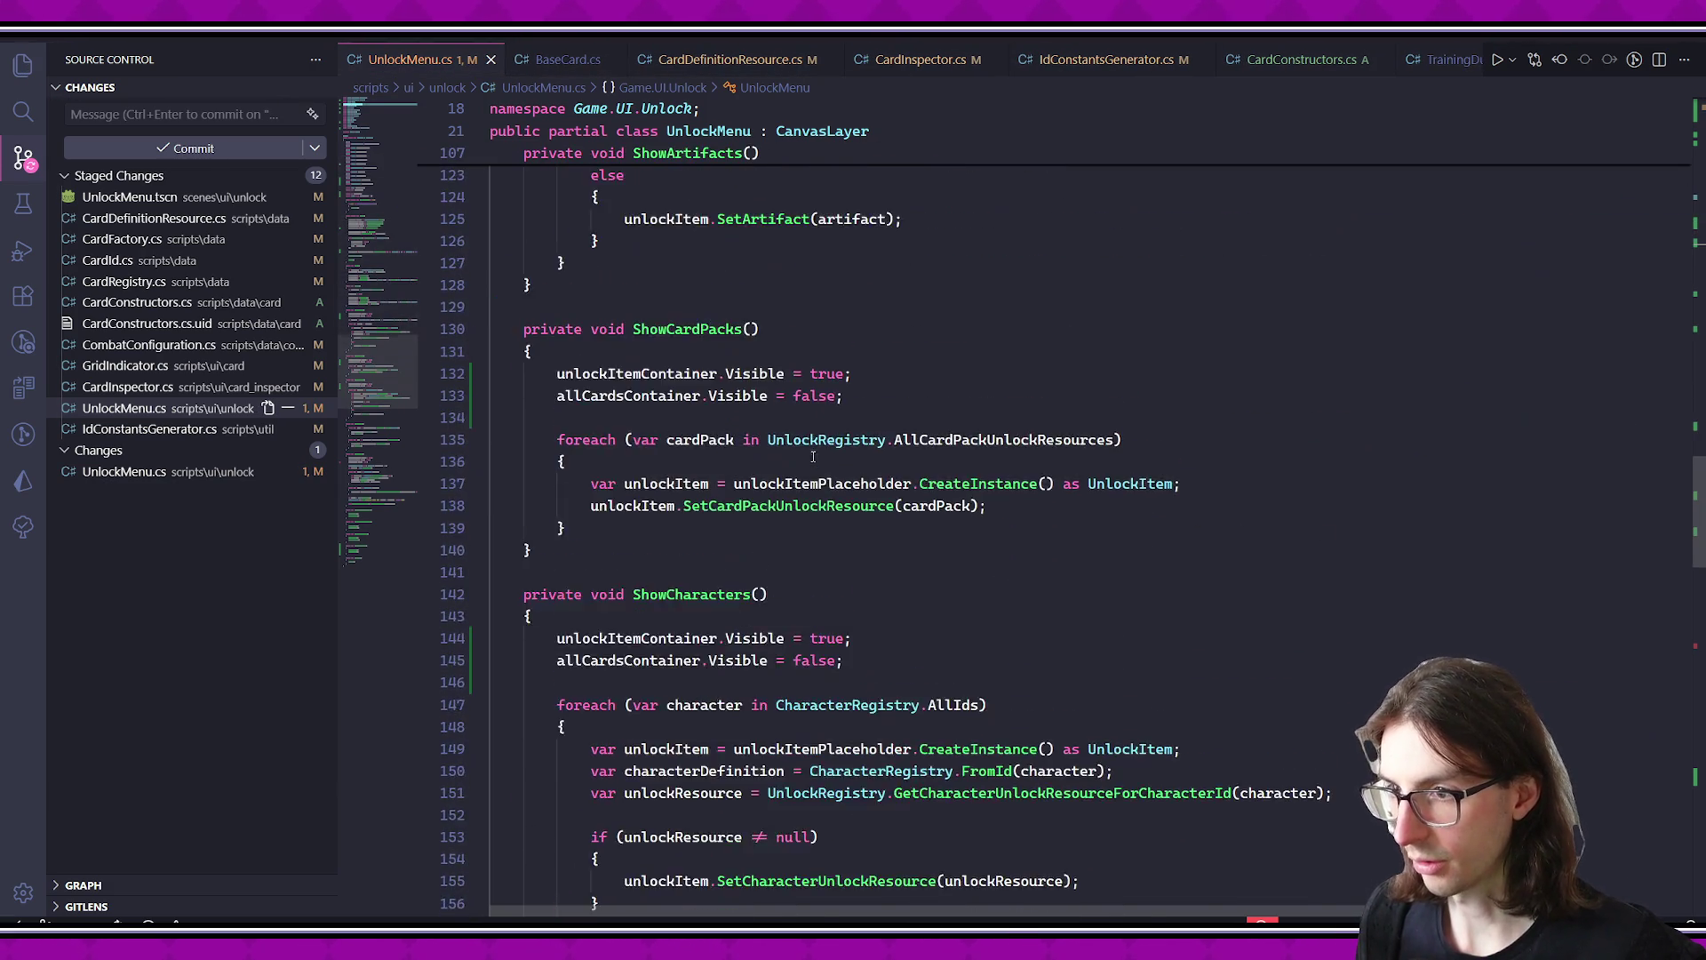
scroll(814, 454, "down", 15)
scroll(745, 417, "down", 2)
- Assign 'cardIdsToLoad = [.. CardRegistry.PlayerIds];' below the startTime line
left_click(951, 401)
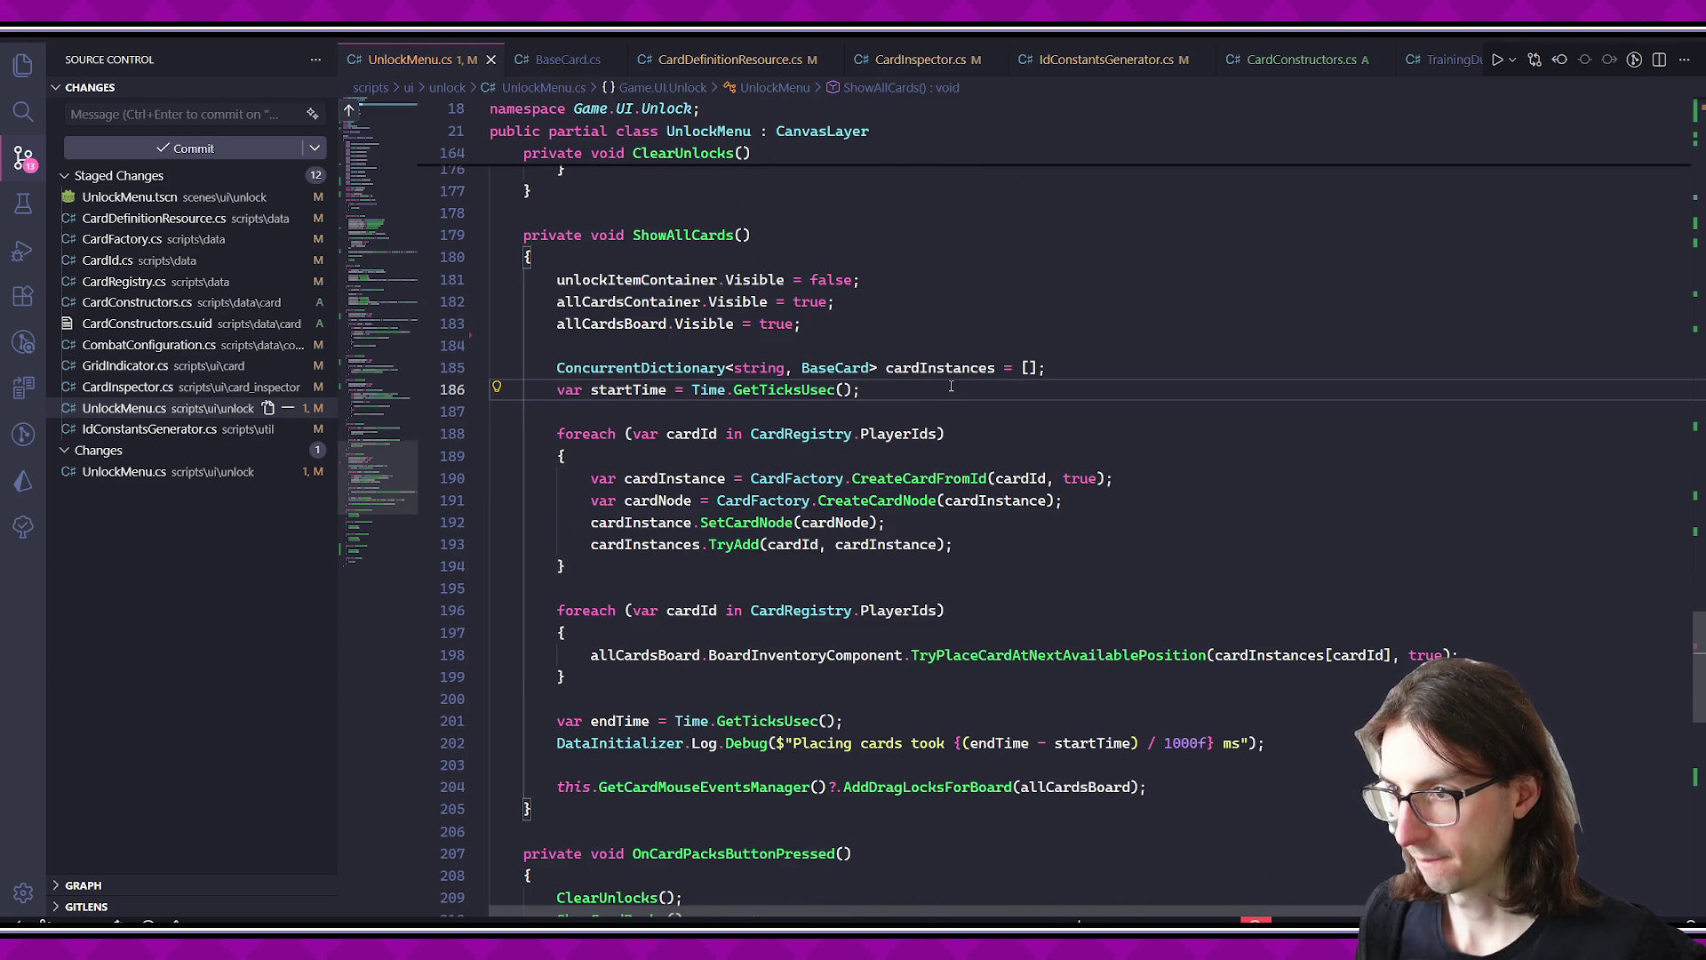
key("Return")
key("Return")
type("cardId")
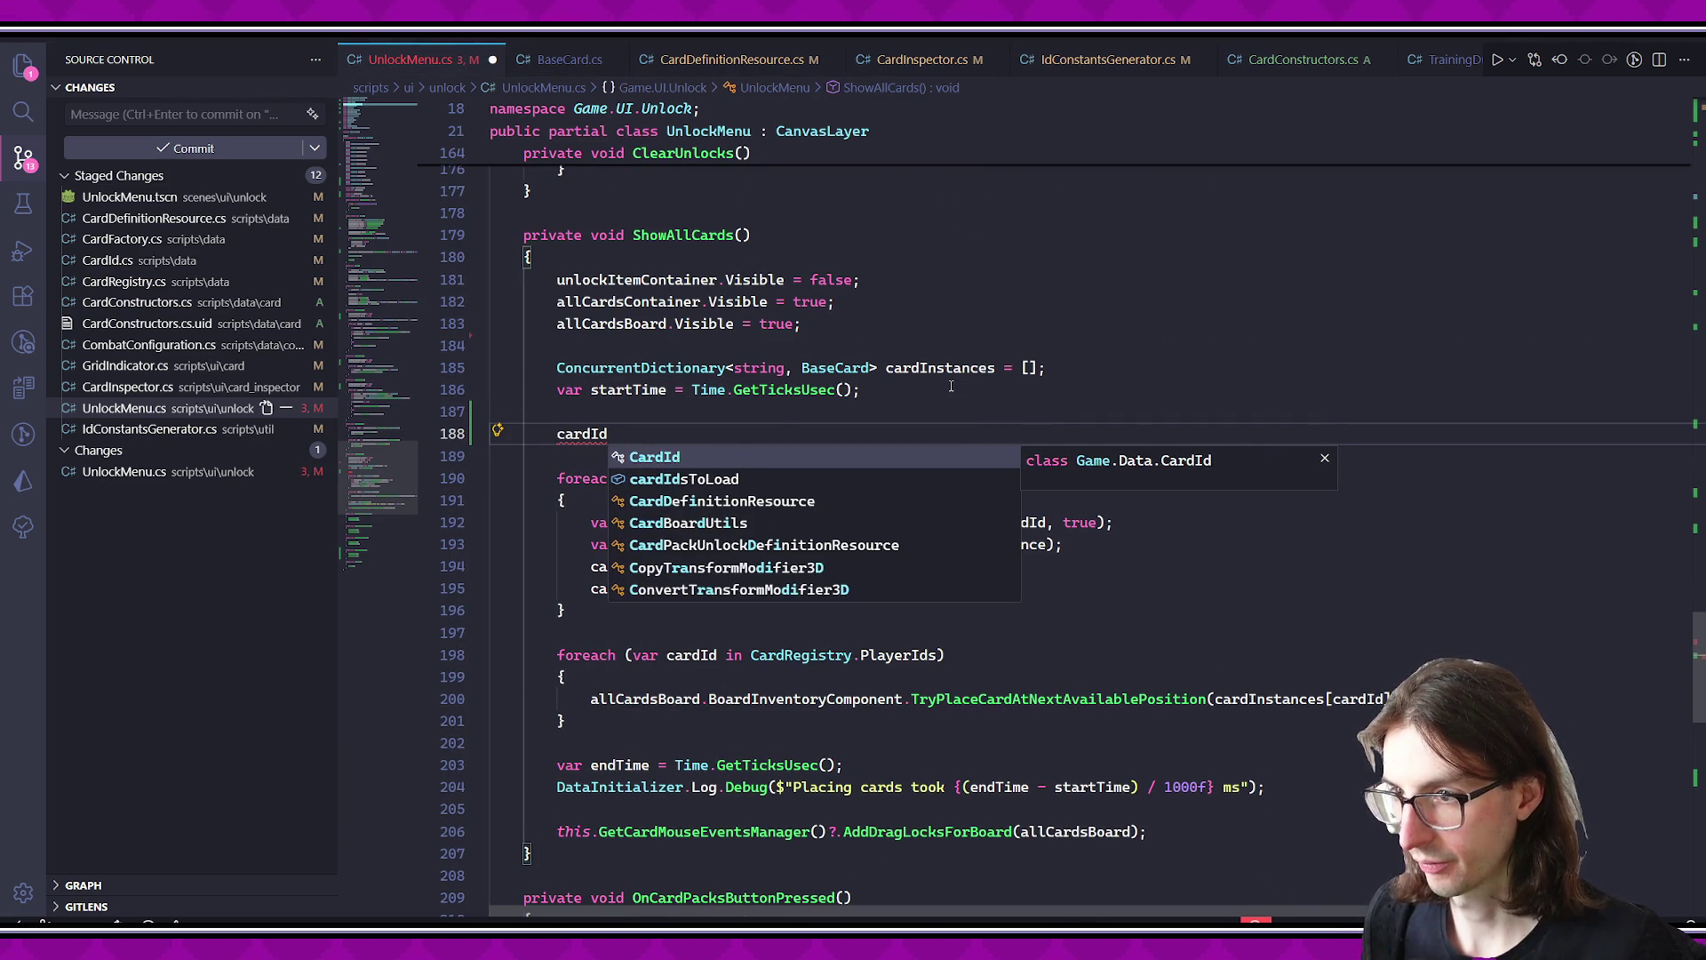
key("Down")
key("Tab")
key("Tab")
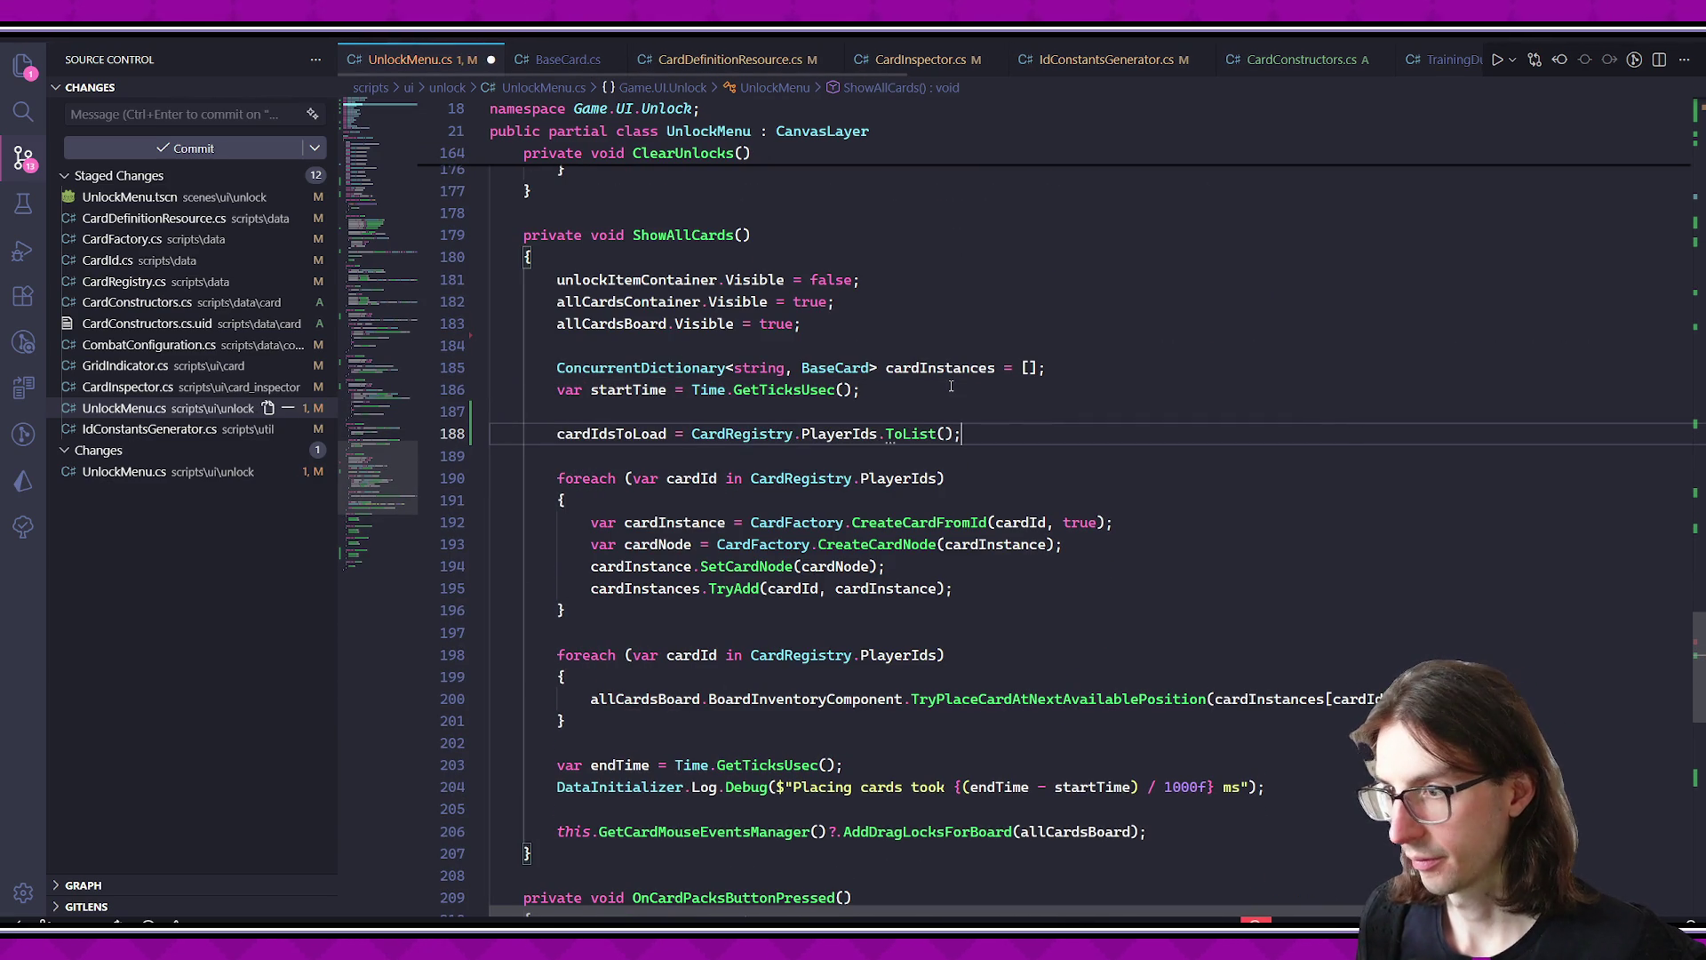
key("ctrl+period")
key("Return")
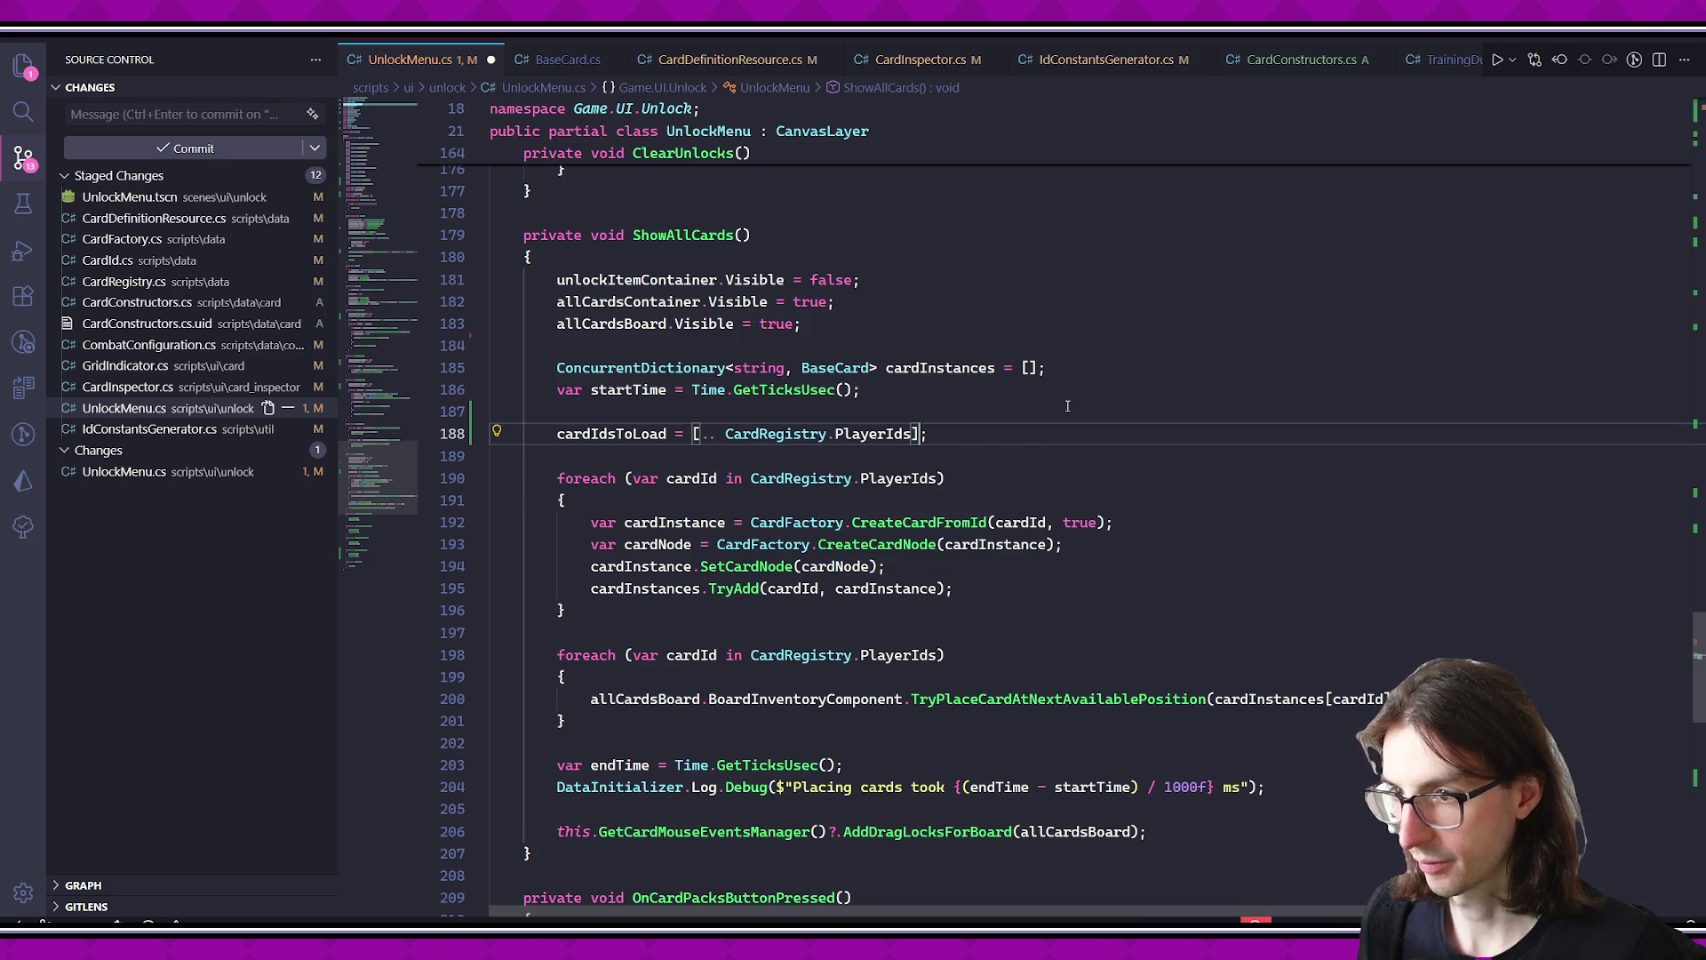
- Delete both card-building foreach loops and comment out the endTime and log lines
mouse_move(554, 478)
left_mouse_down()
mouse_move(951, 484)
mouse_move(1069, 725)
left_mouse_up()
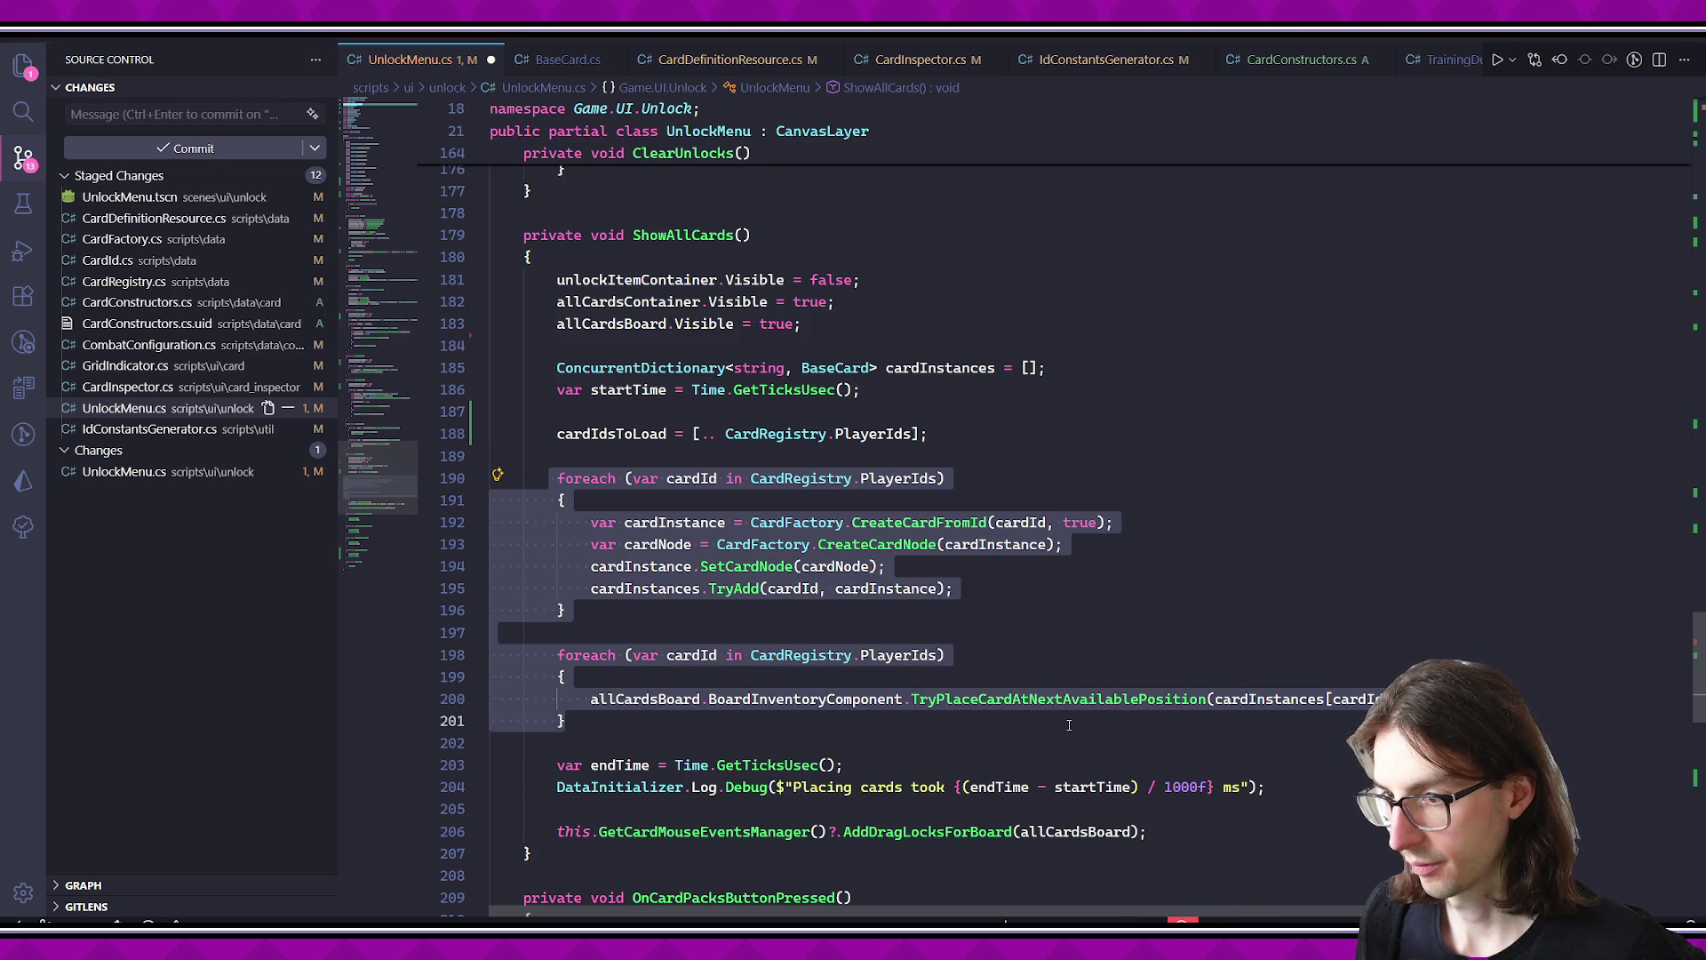
key("BackSpace")
key("BackSpace")
key("BackSpace")
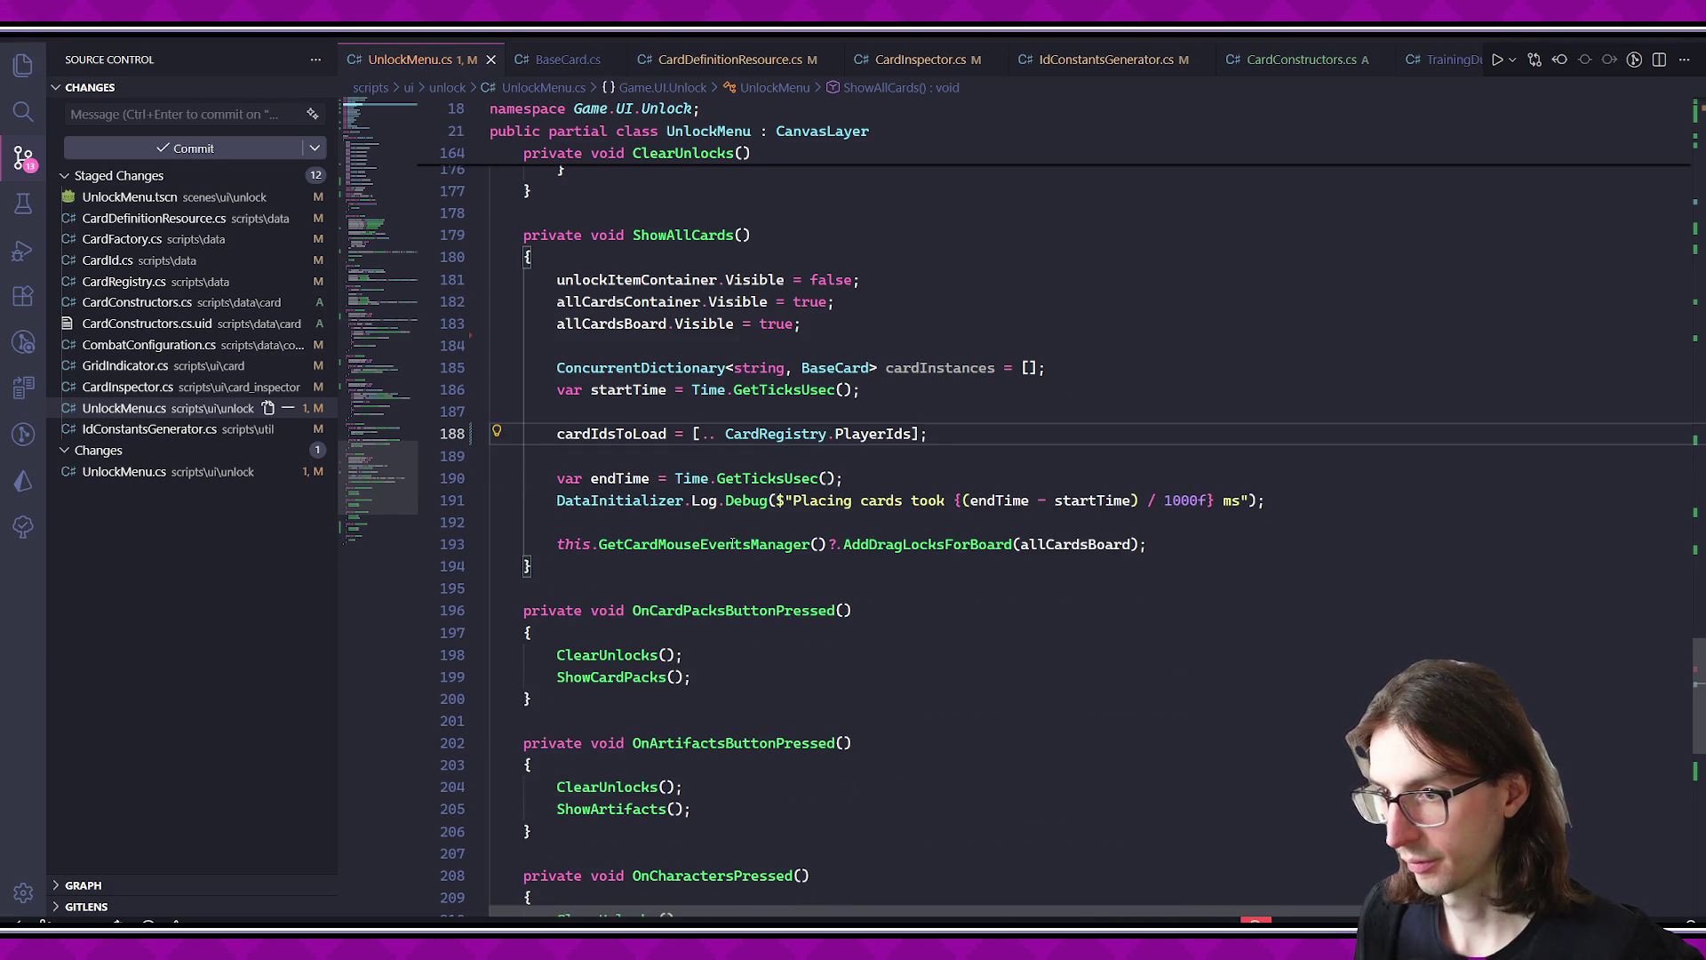
left_click_drag(555, 478, 1266, 502)
key("ctrl+slash")
left_click(709, 389)
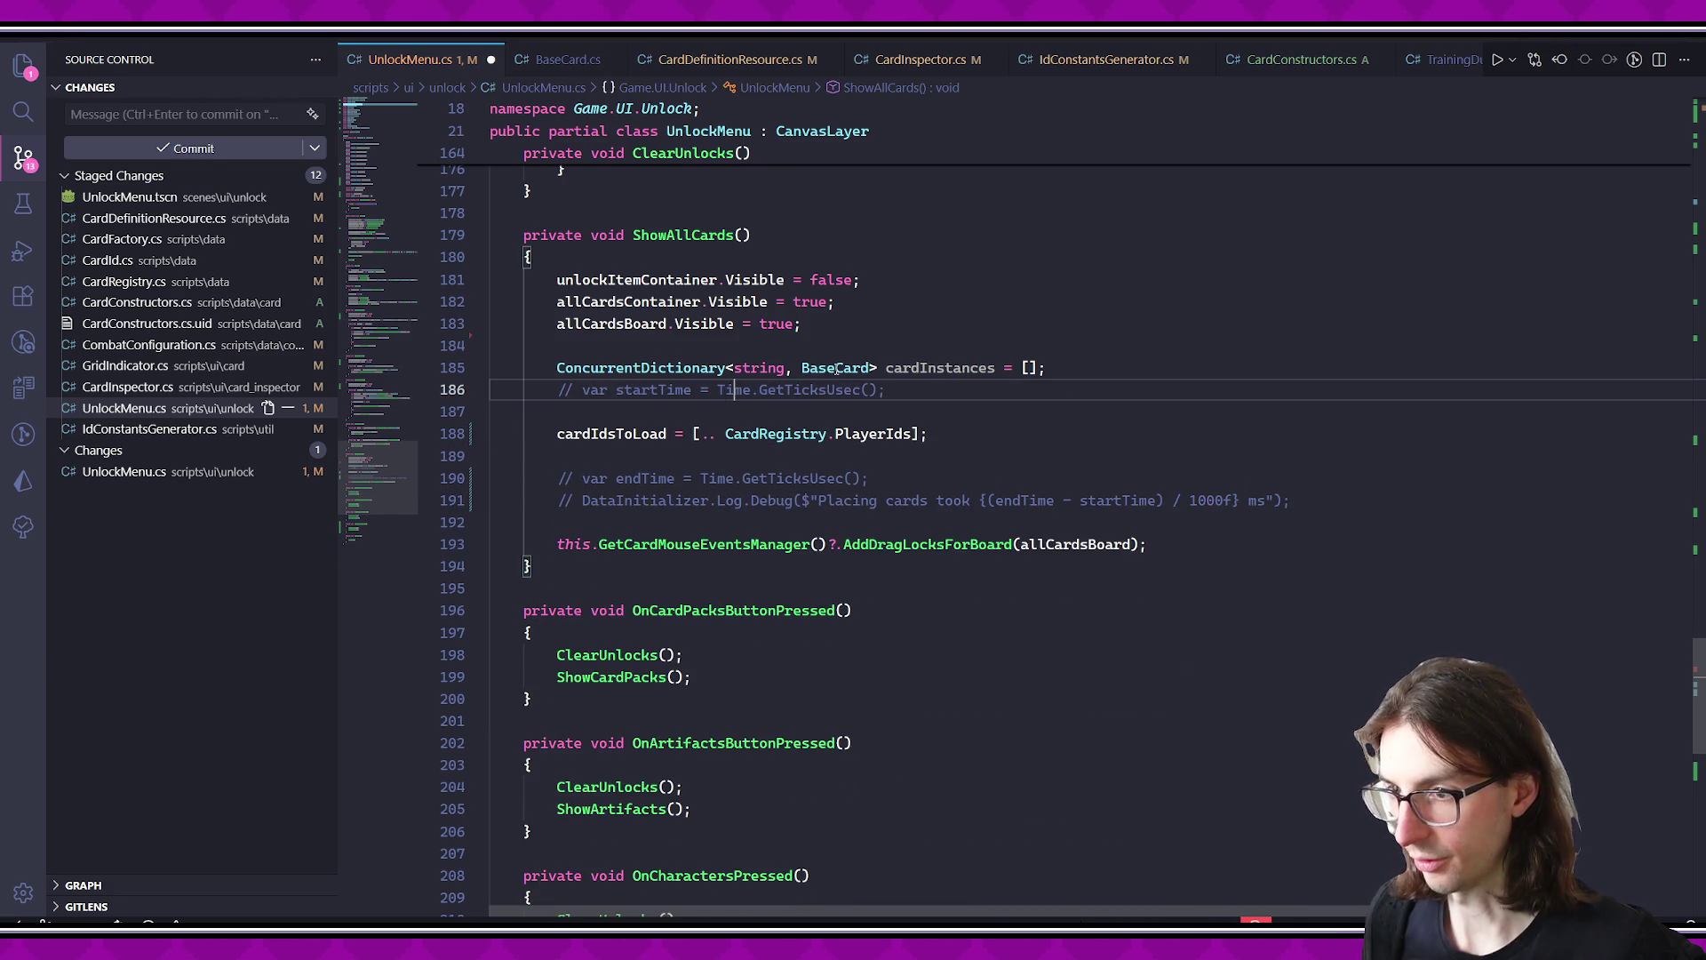
scroll(931, 488, "up", 20)
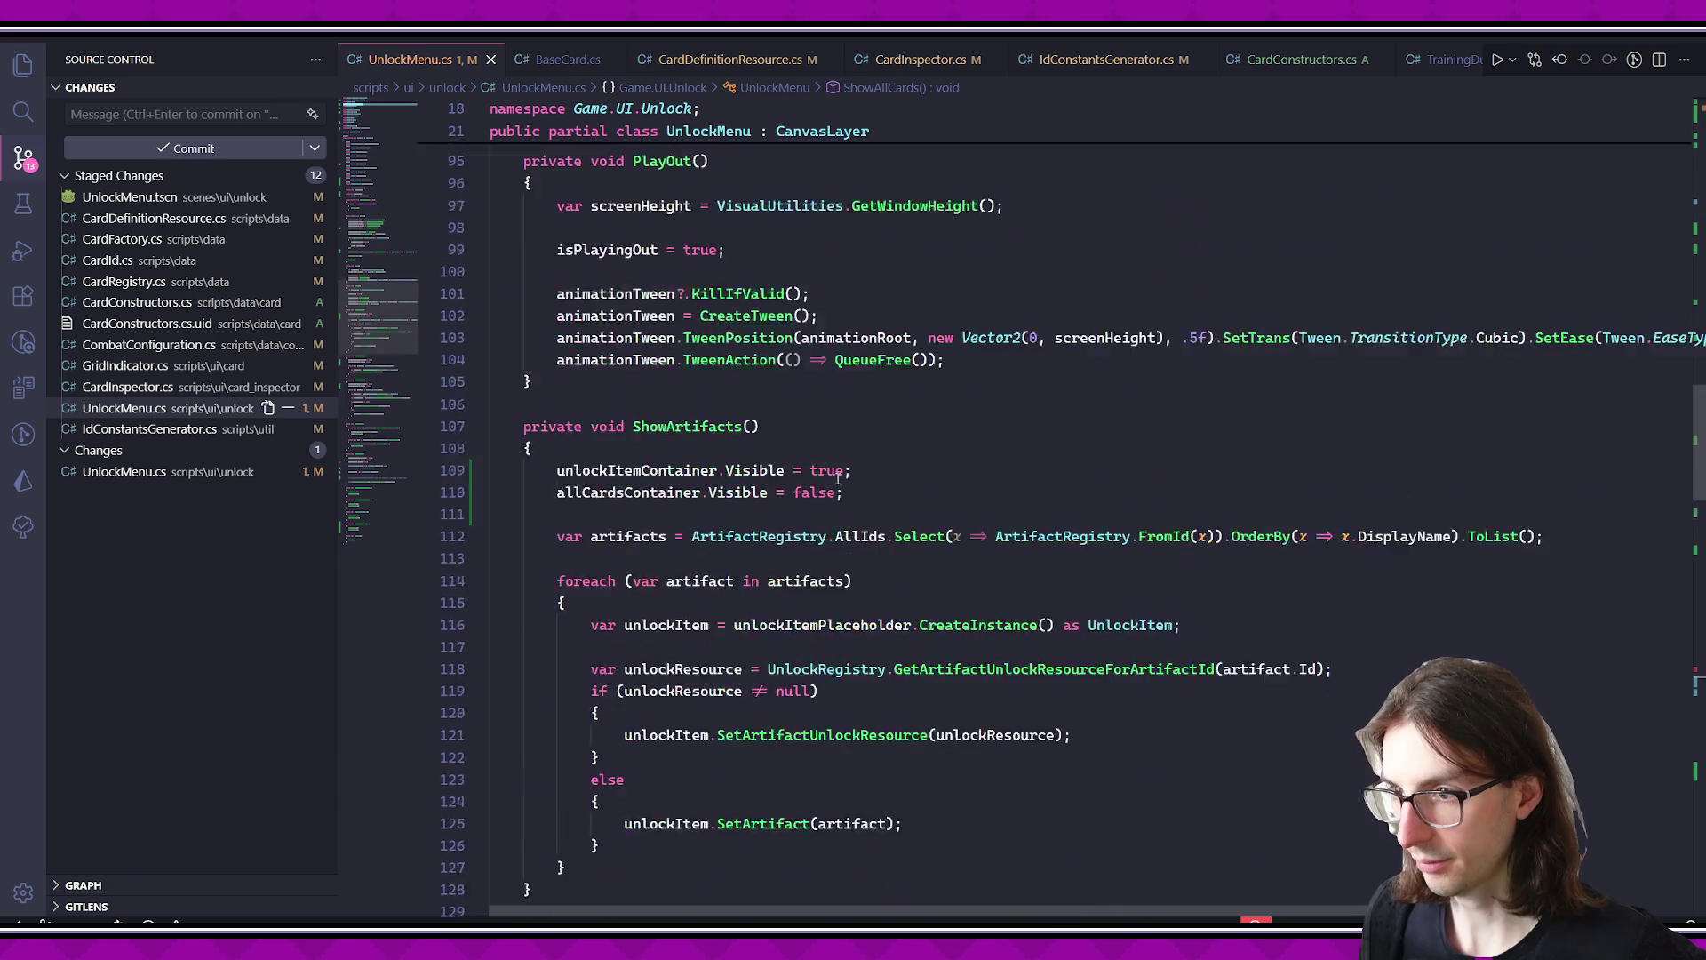
scroll(832, 471, "up", 15)
scroll(711, 507, "down", 12)
- Add a 'public override void _Process' method after _Ready and save
left_click(597, 540)
key("Return")
key("Return")
type("public ov")
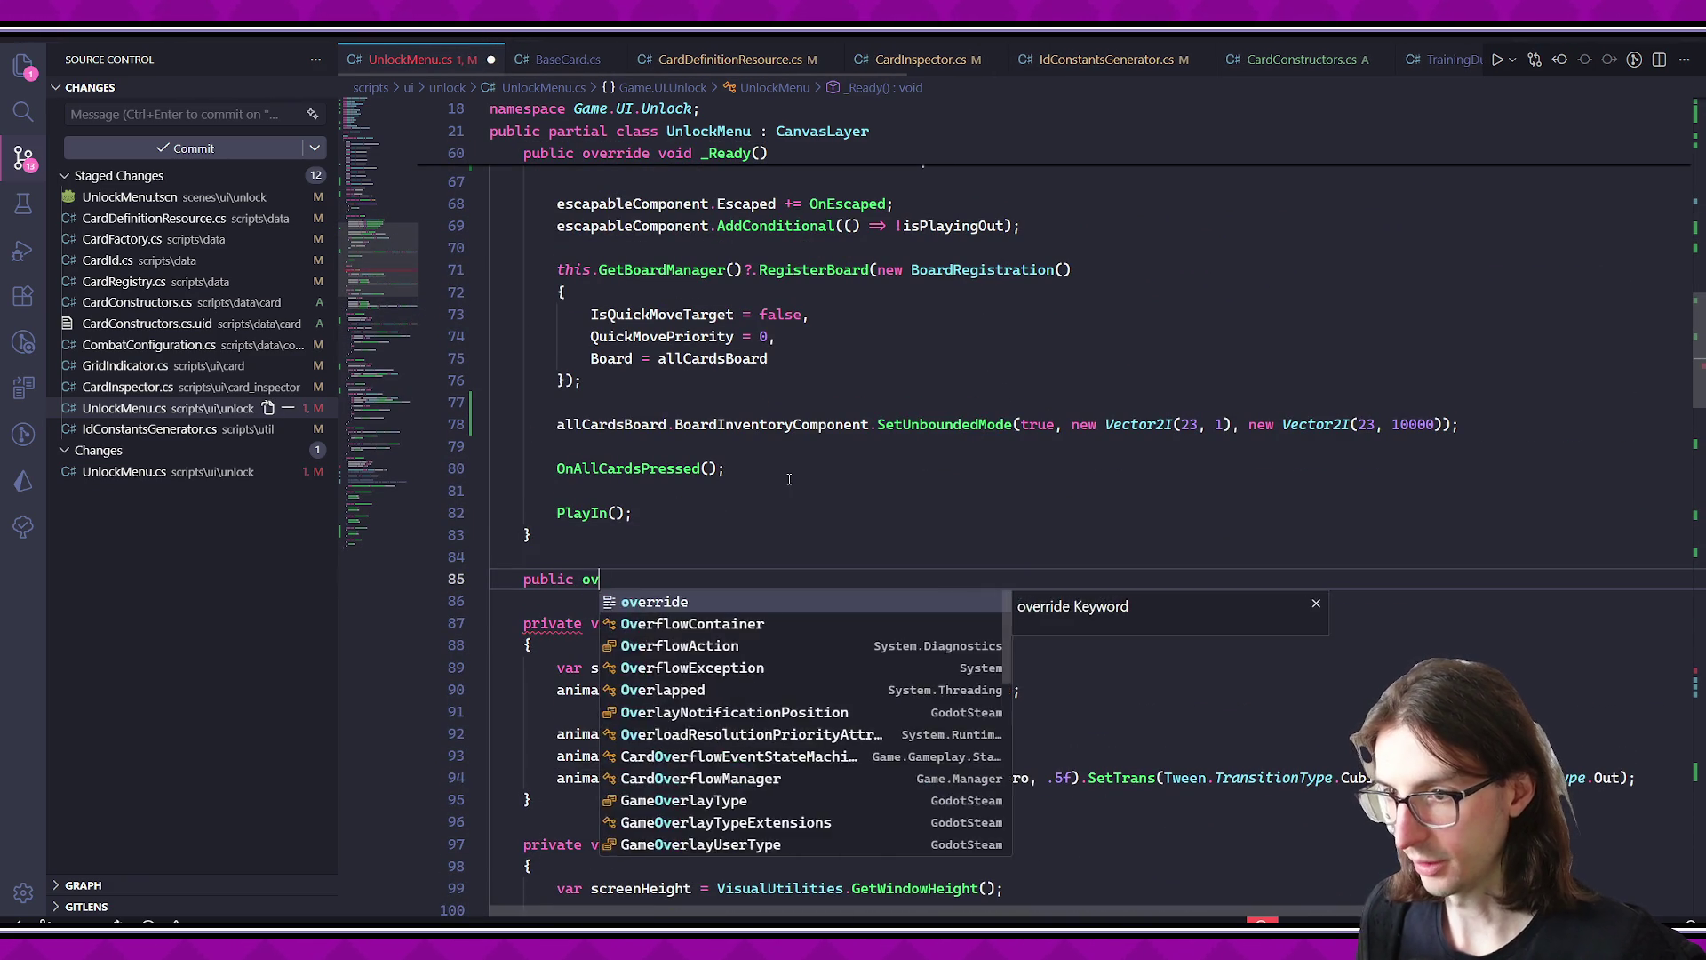
type("erride void _Proce")
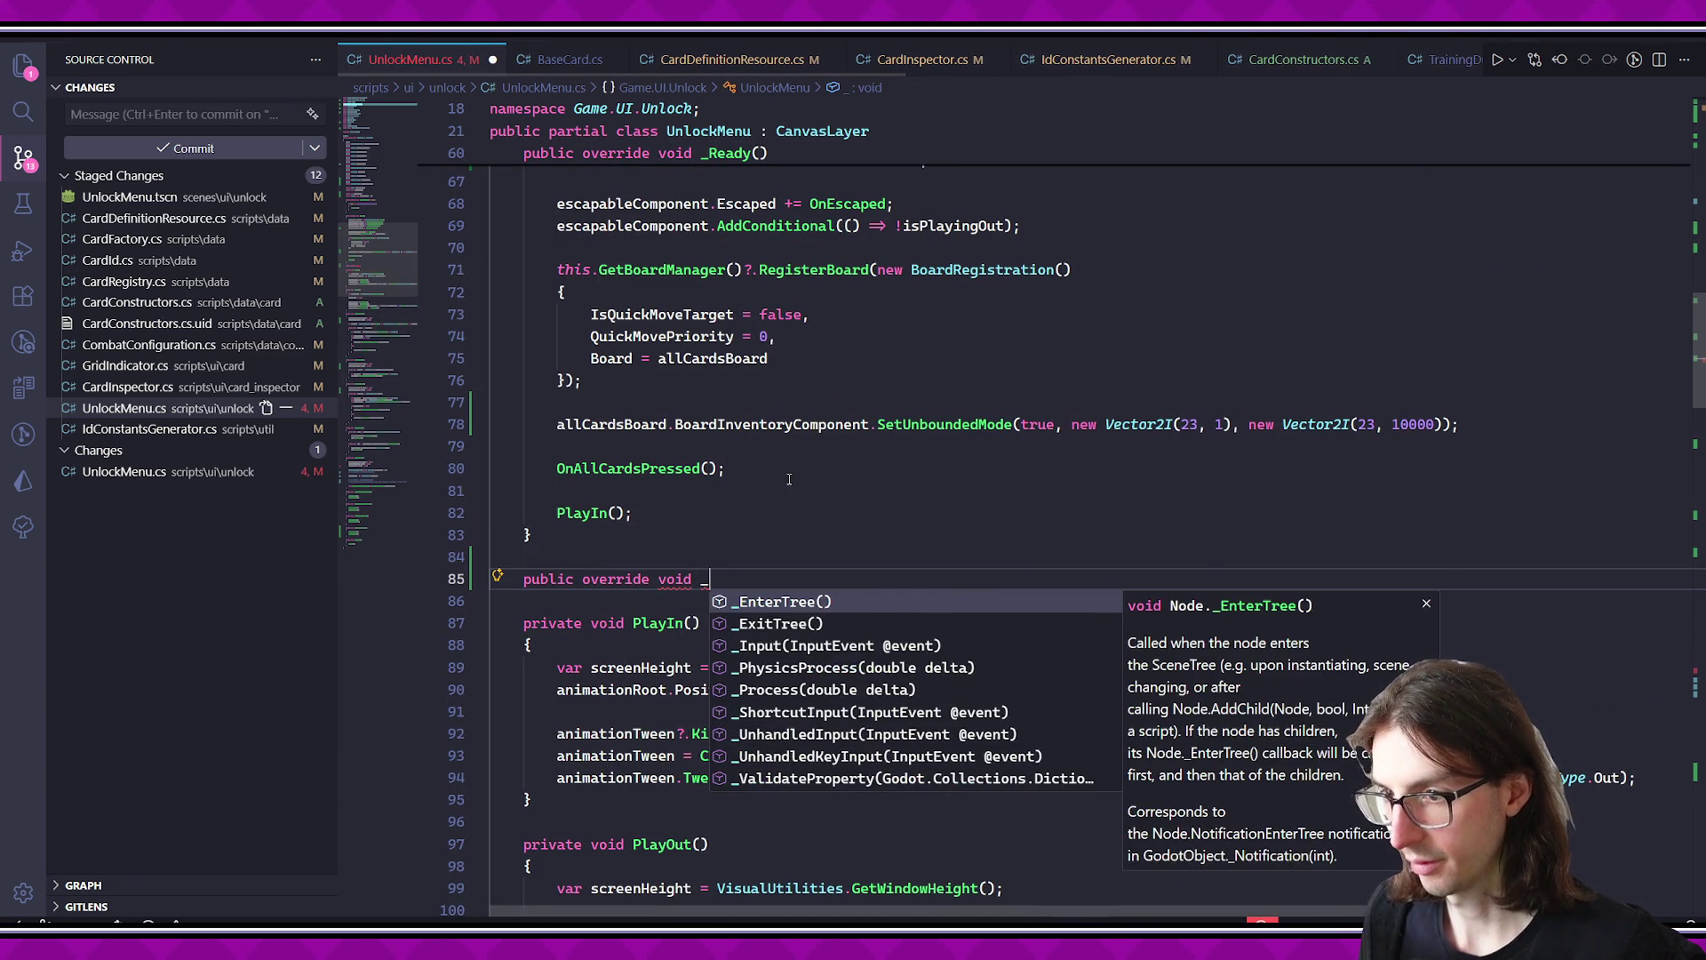
key("Return")
key("ctrl+s")
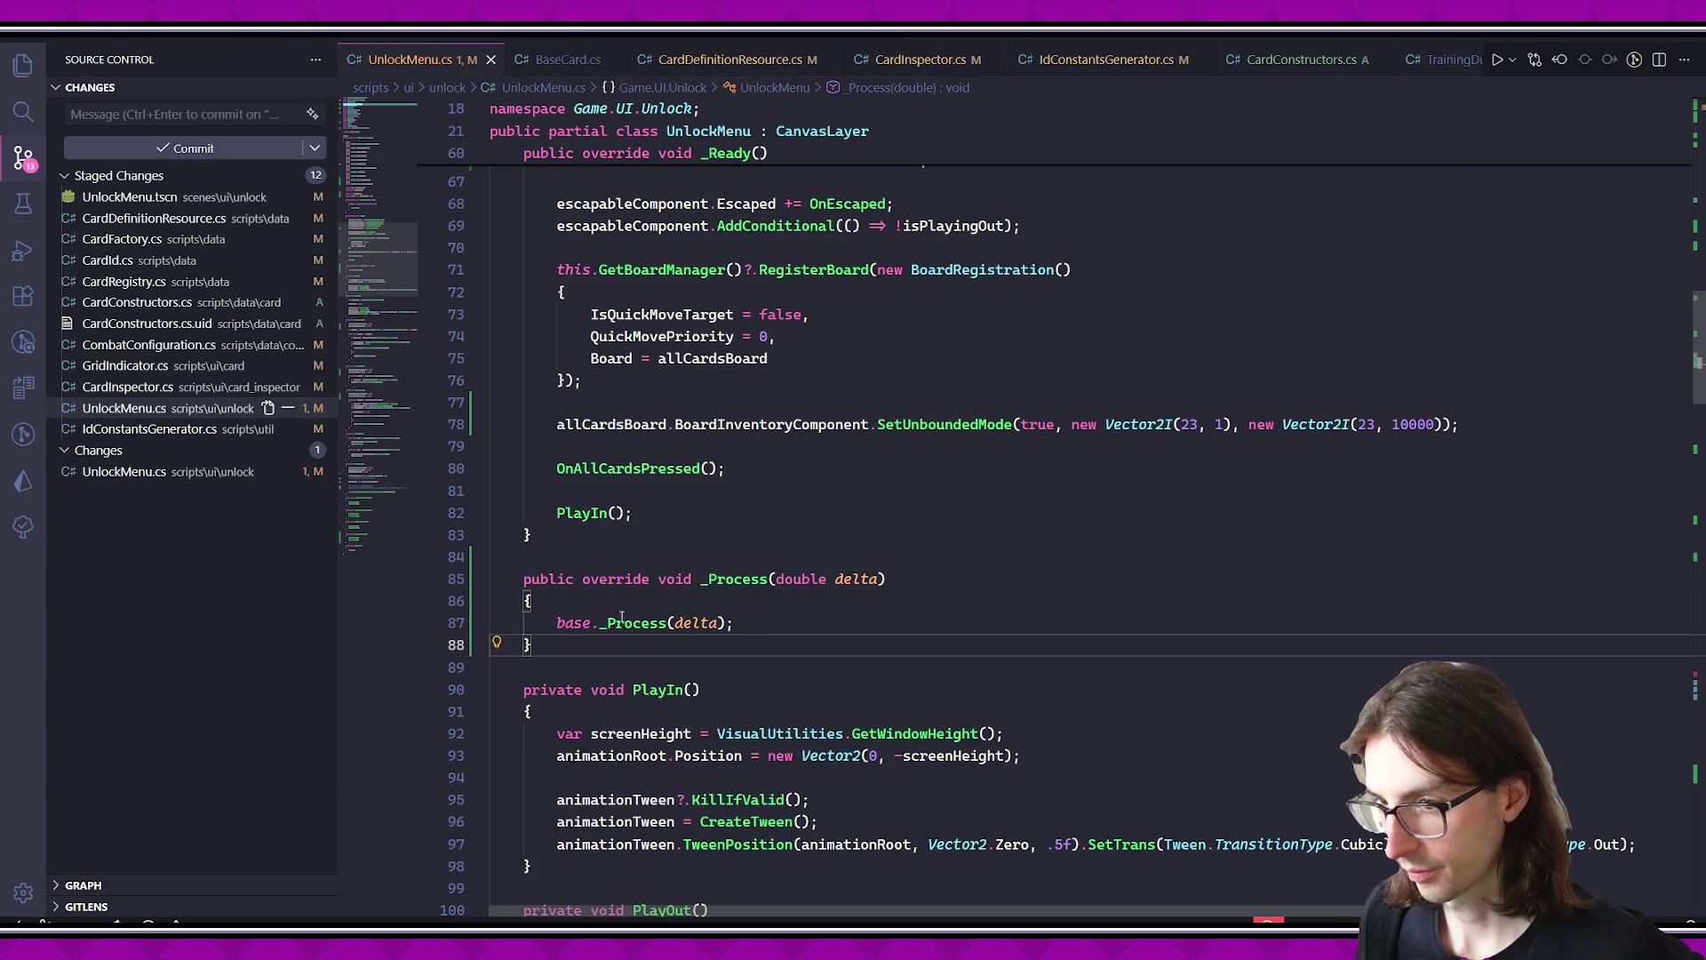
- Insert a for loop from cardsLoaded over cardIdsToLoad, pasting the card-building loops inside
type("for (")
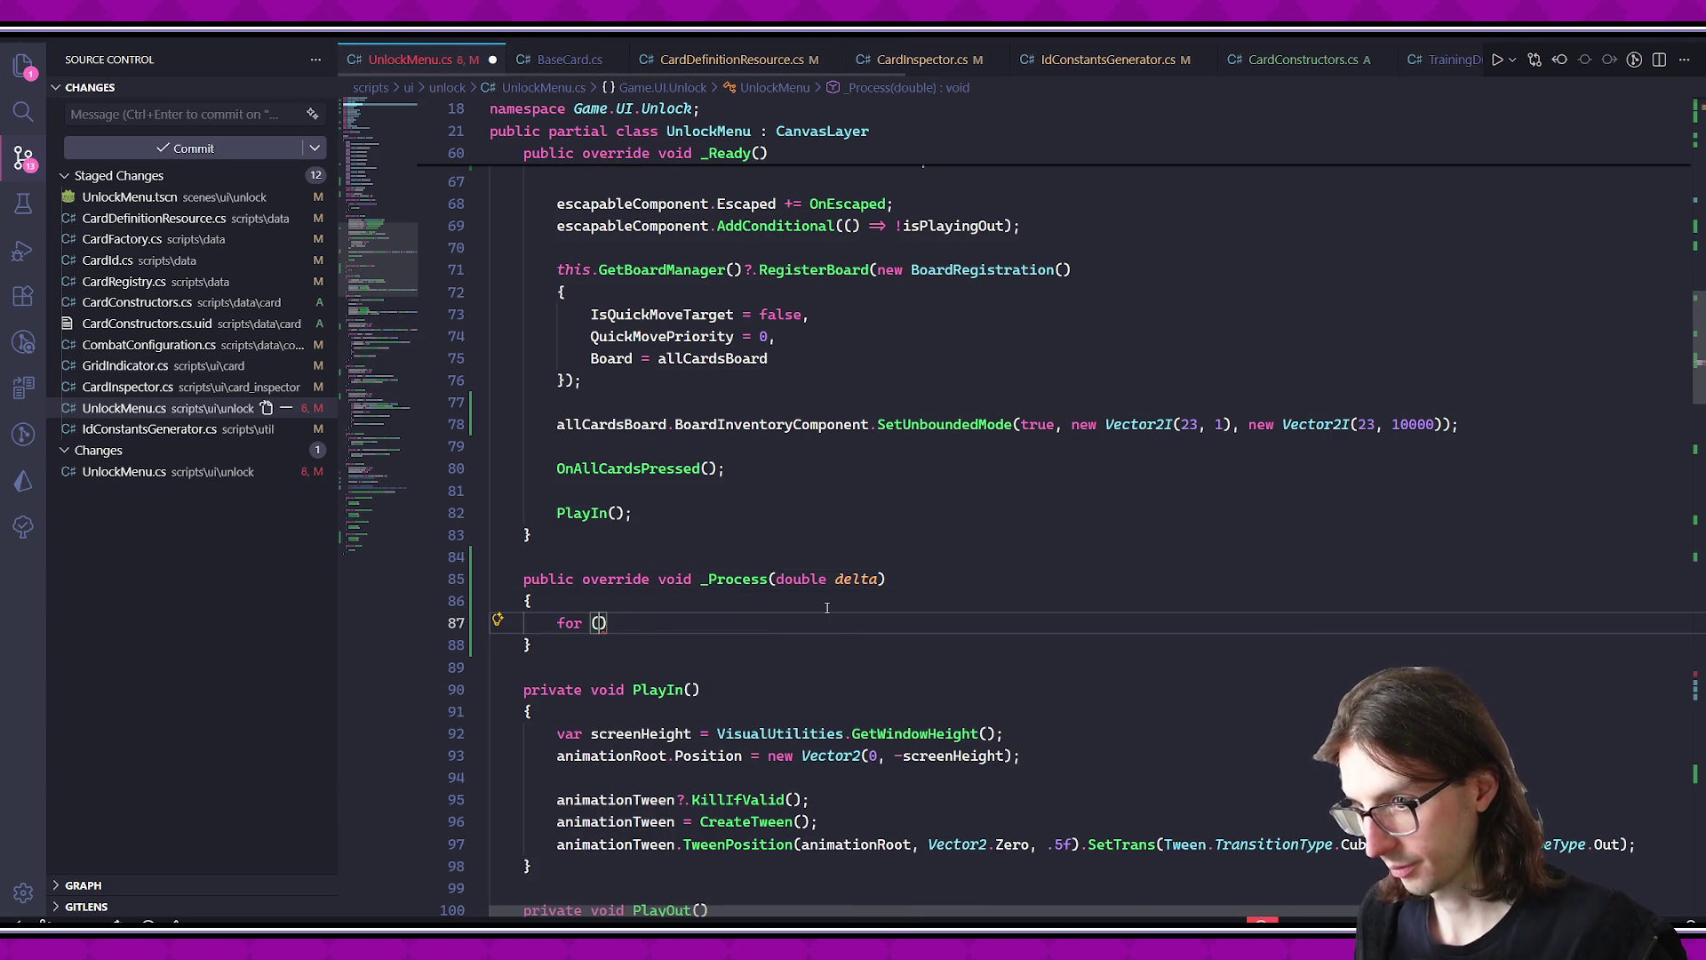
key("Tab")
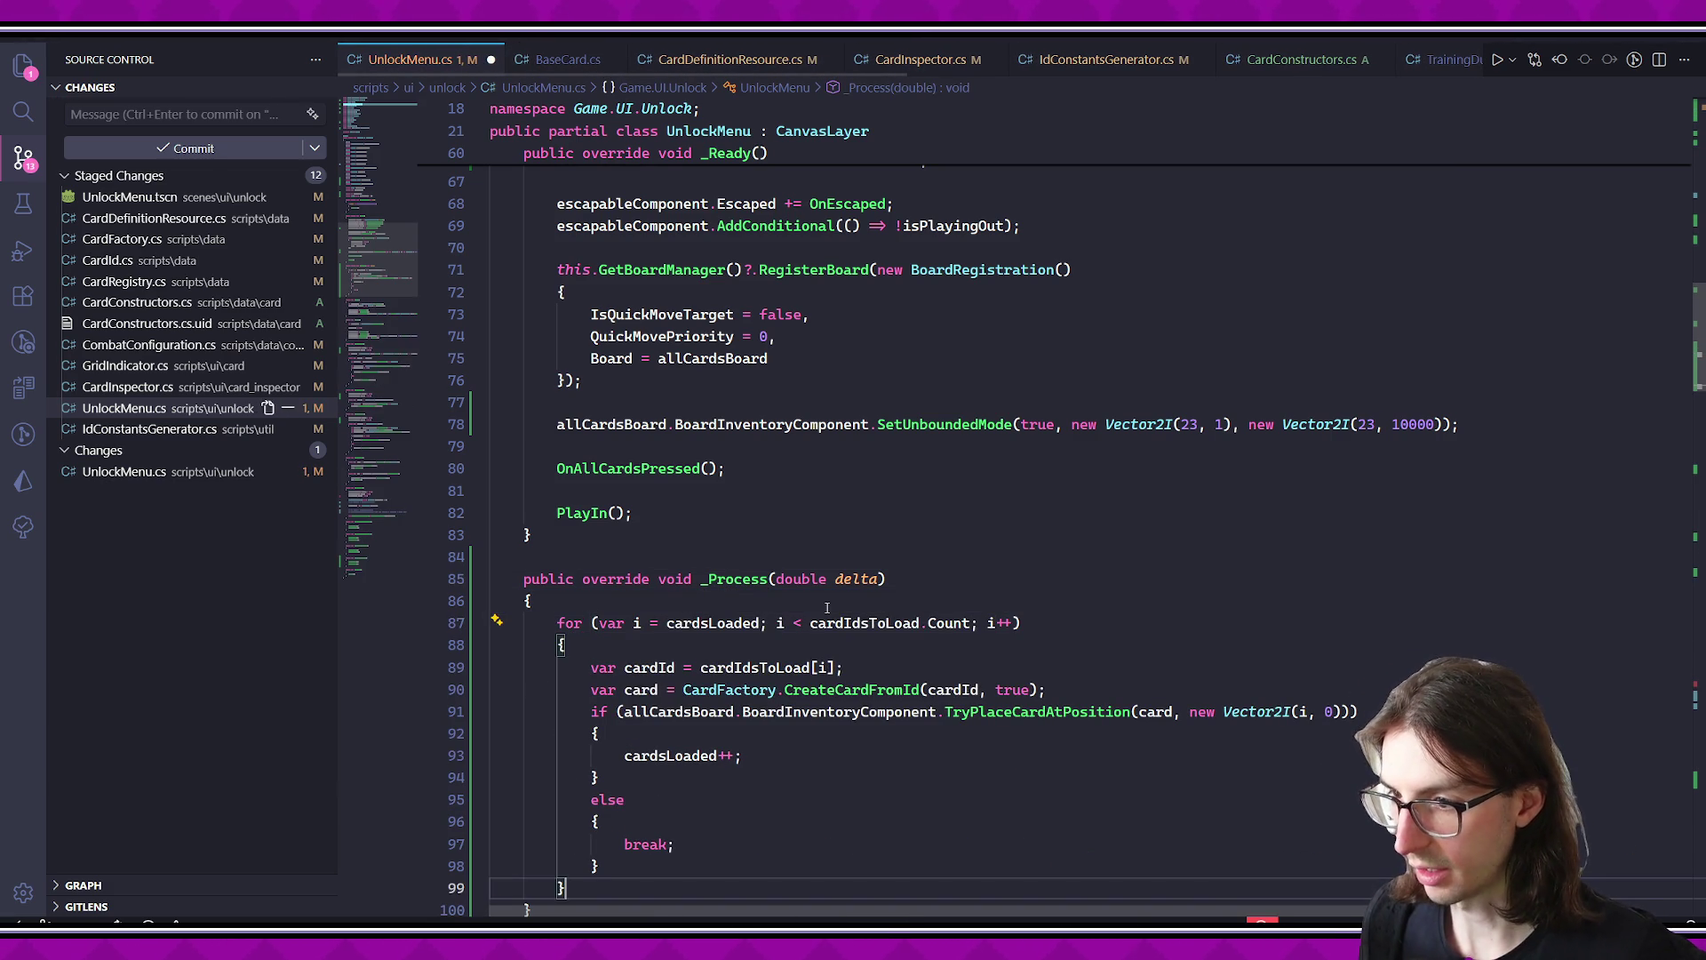
scroll(826, 608, "down", 1)
left_click(711, 555)
left_click(869, 555)
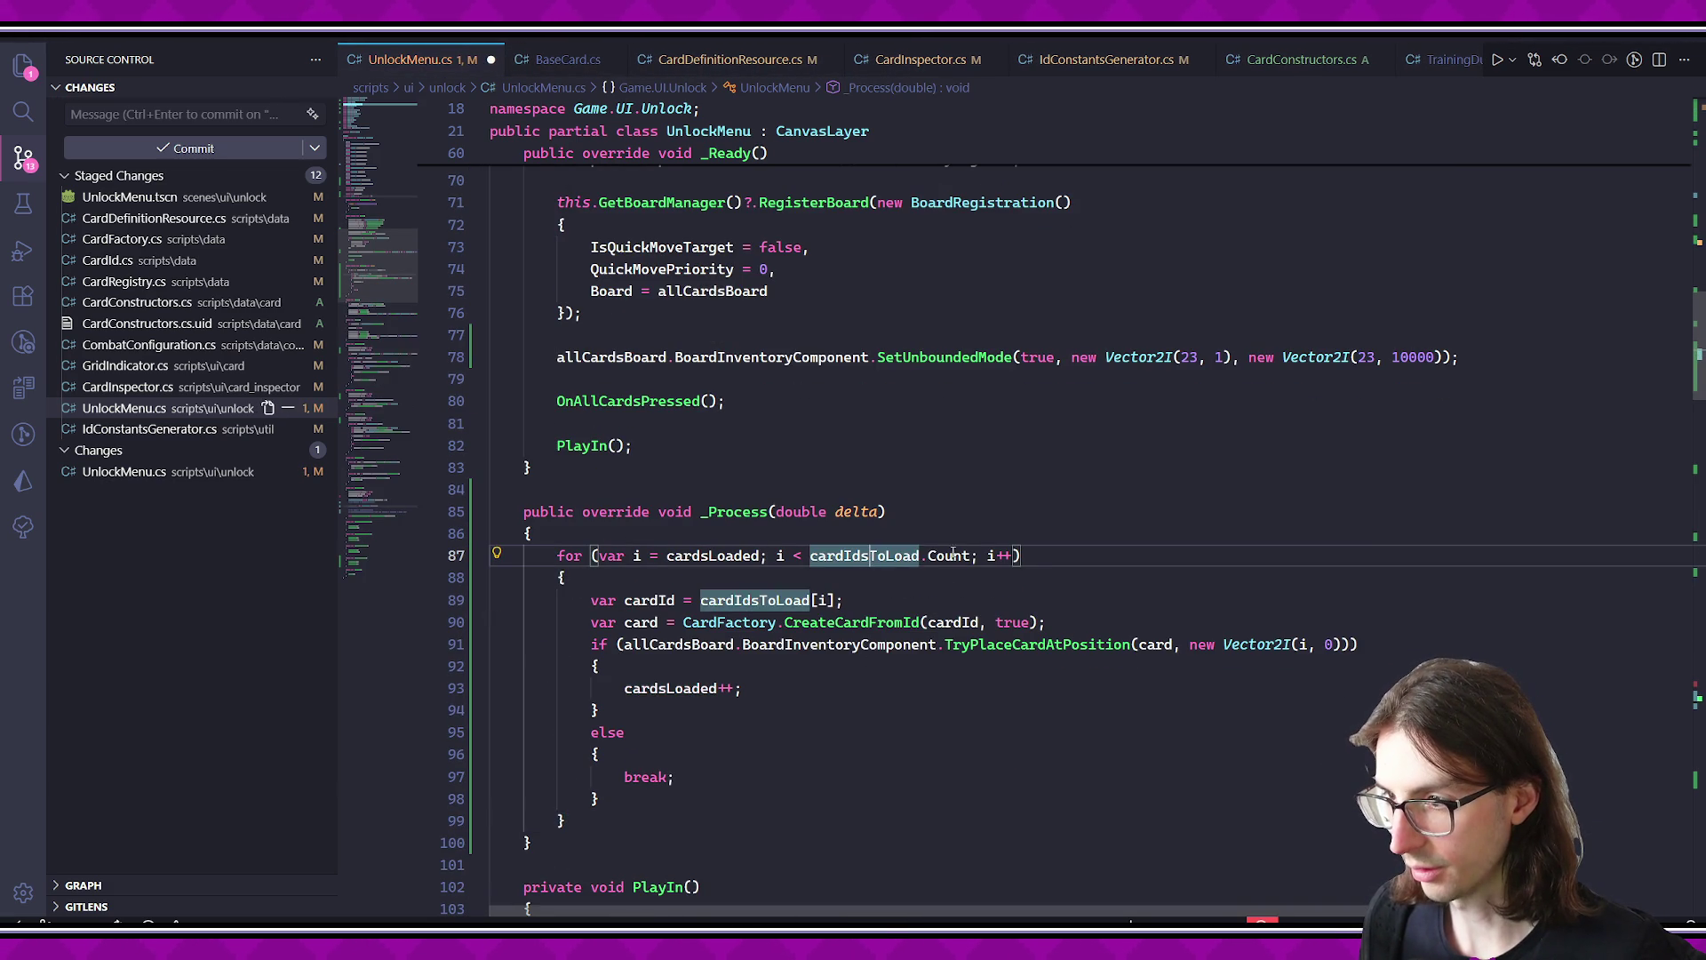
scroll(974, 607, "down", 2)
mouse_move(592, 499)
left_mouse_down()
mouse_move(783, 680)
mouse_move(808, 653)
mouse_move(675, 604)
mouse_move(593, 522)
mouse_move(704, 683)
left_mouse_up()
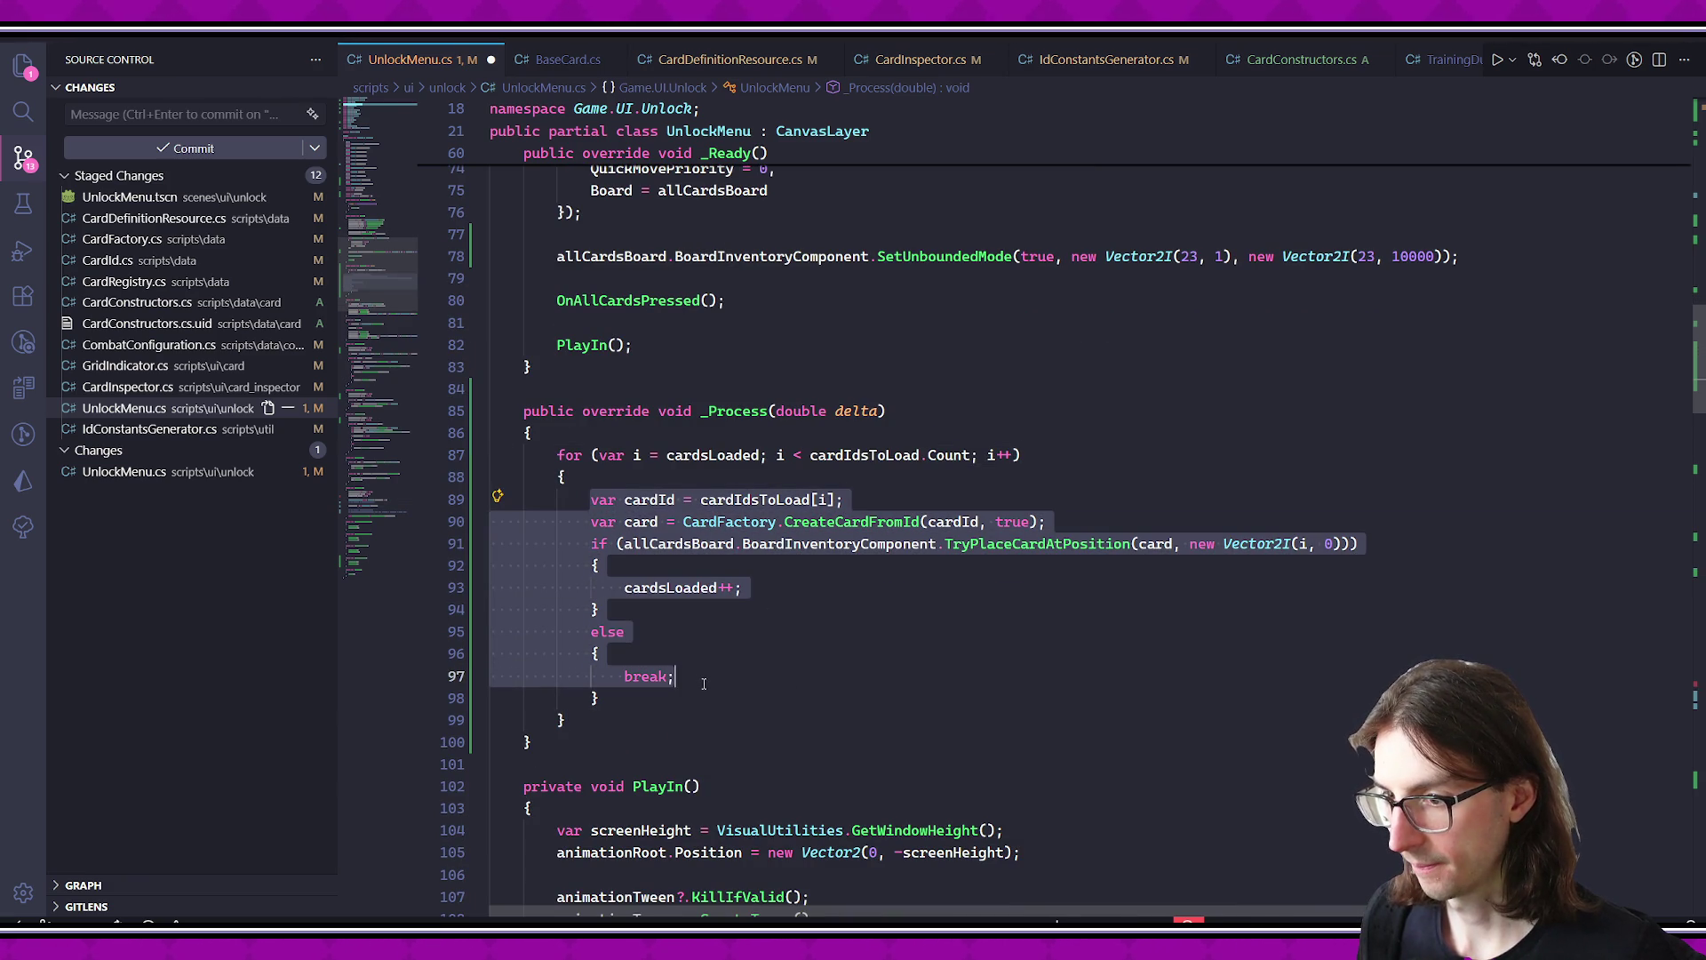
key("ctrl+v")
- Replace the PlayerIds foreach header with 'var cardId = cardIdsToLoad[i];' and save
left_click(734, 500)
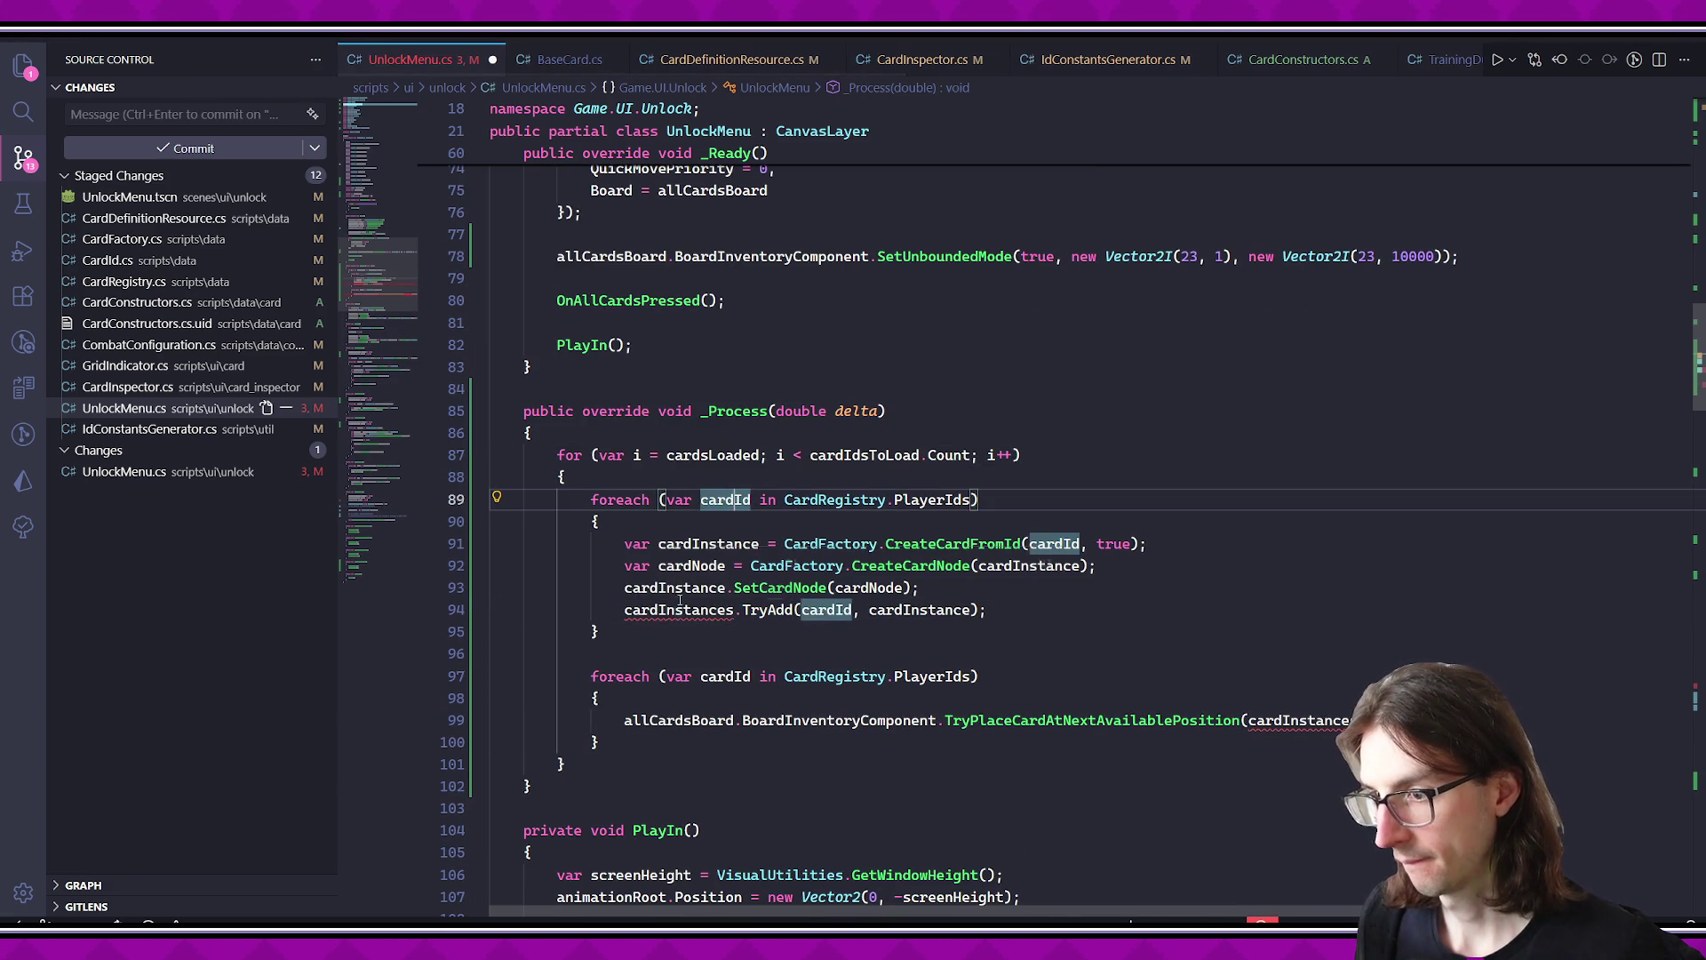
left_click(766, 519)
left_click_drag(591, 522, 593, 500)
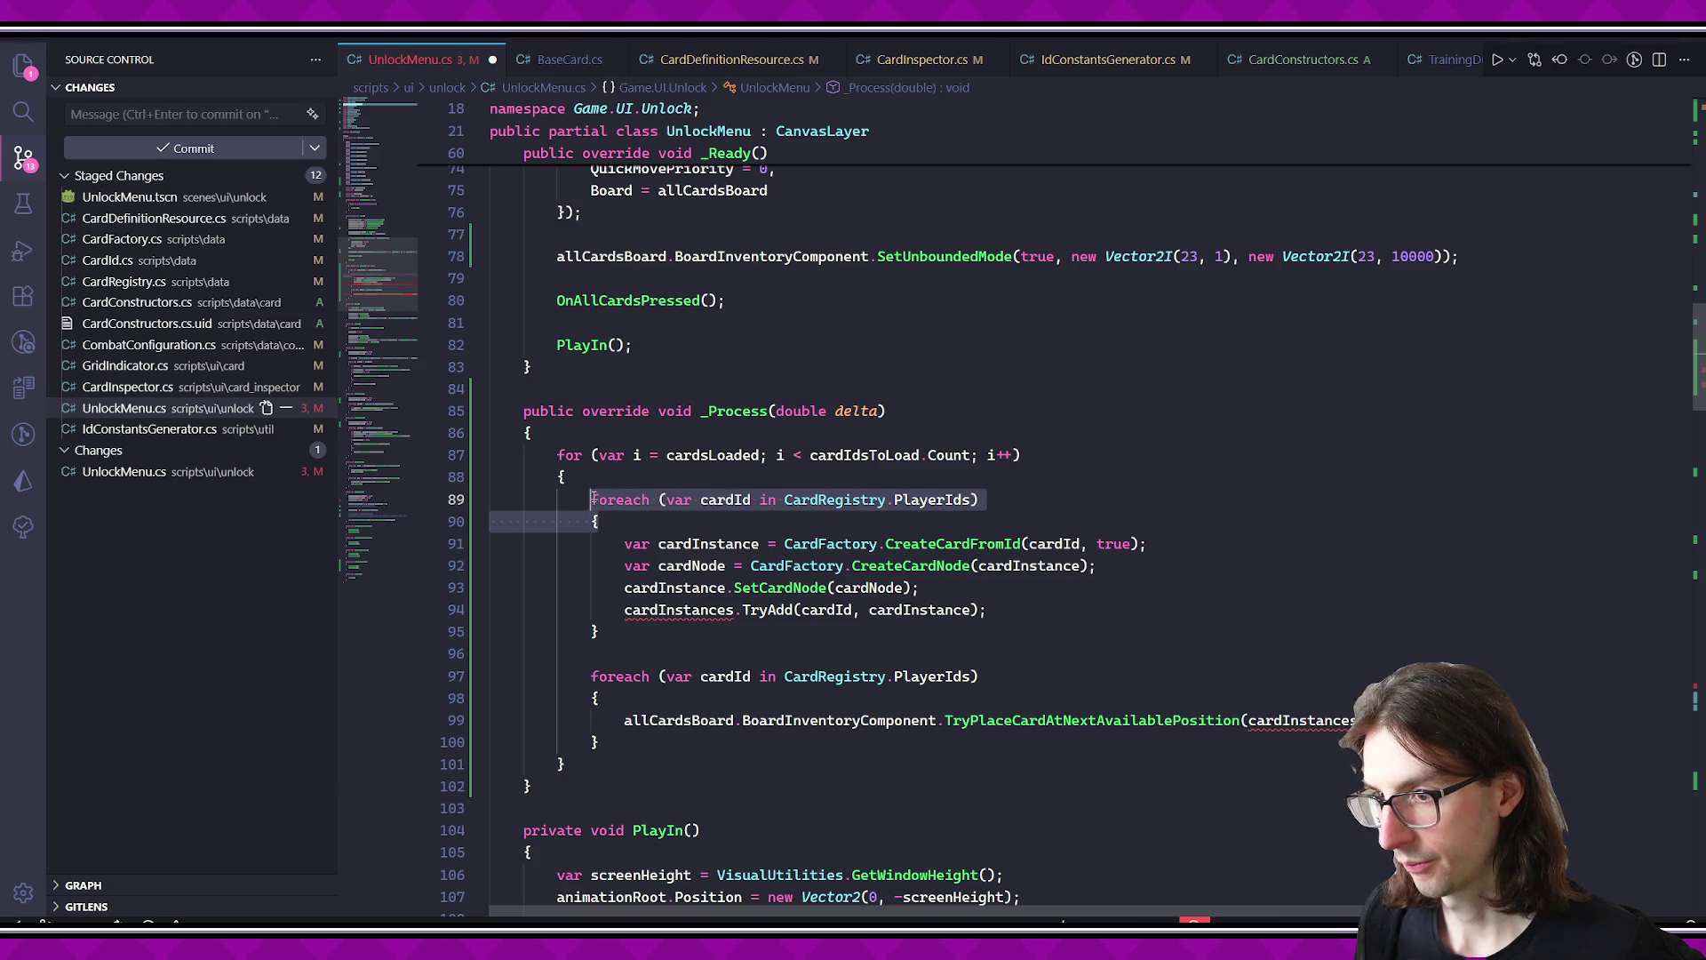
type("var cardId =")
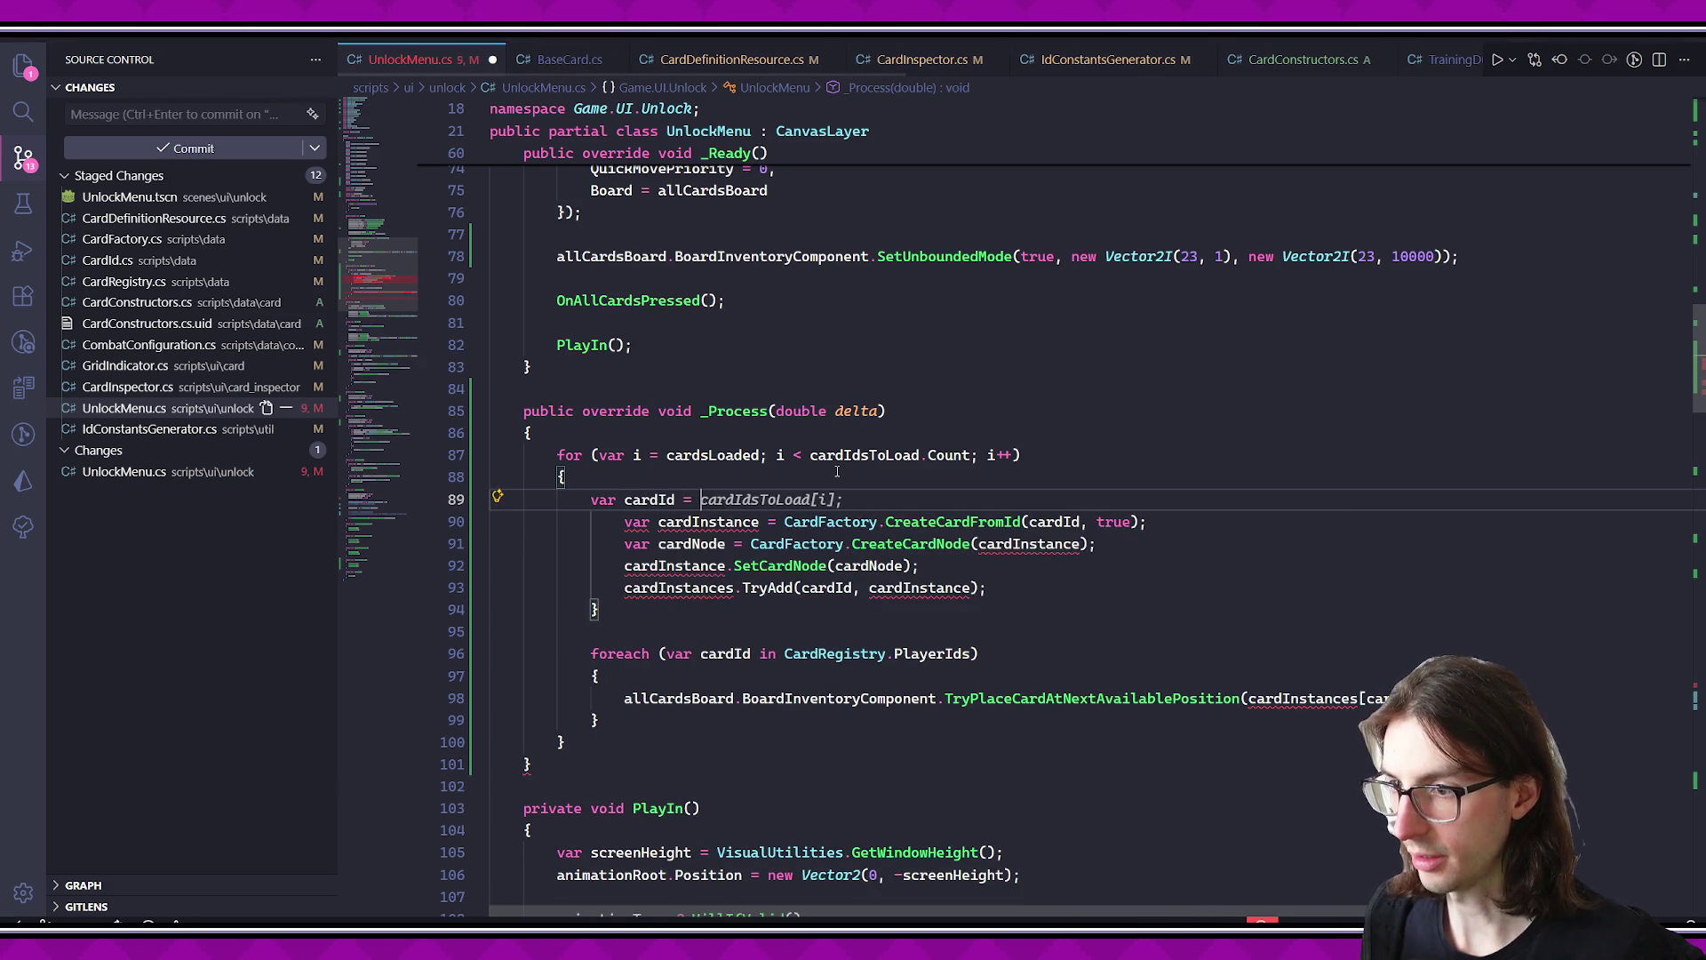
key("Tab")
key("ctrl+s")
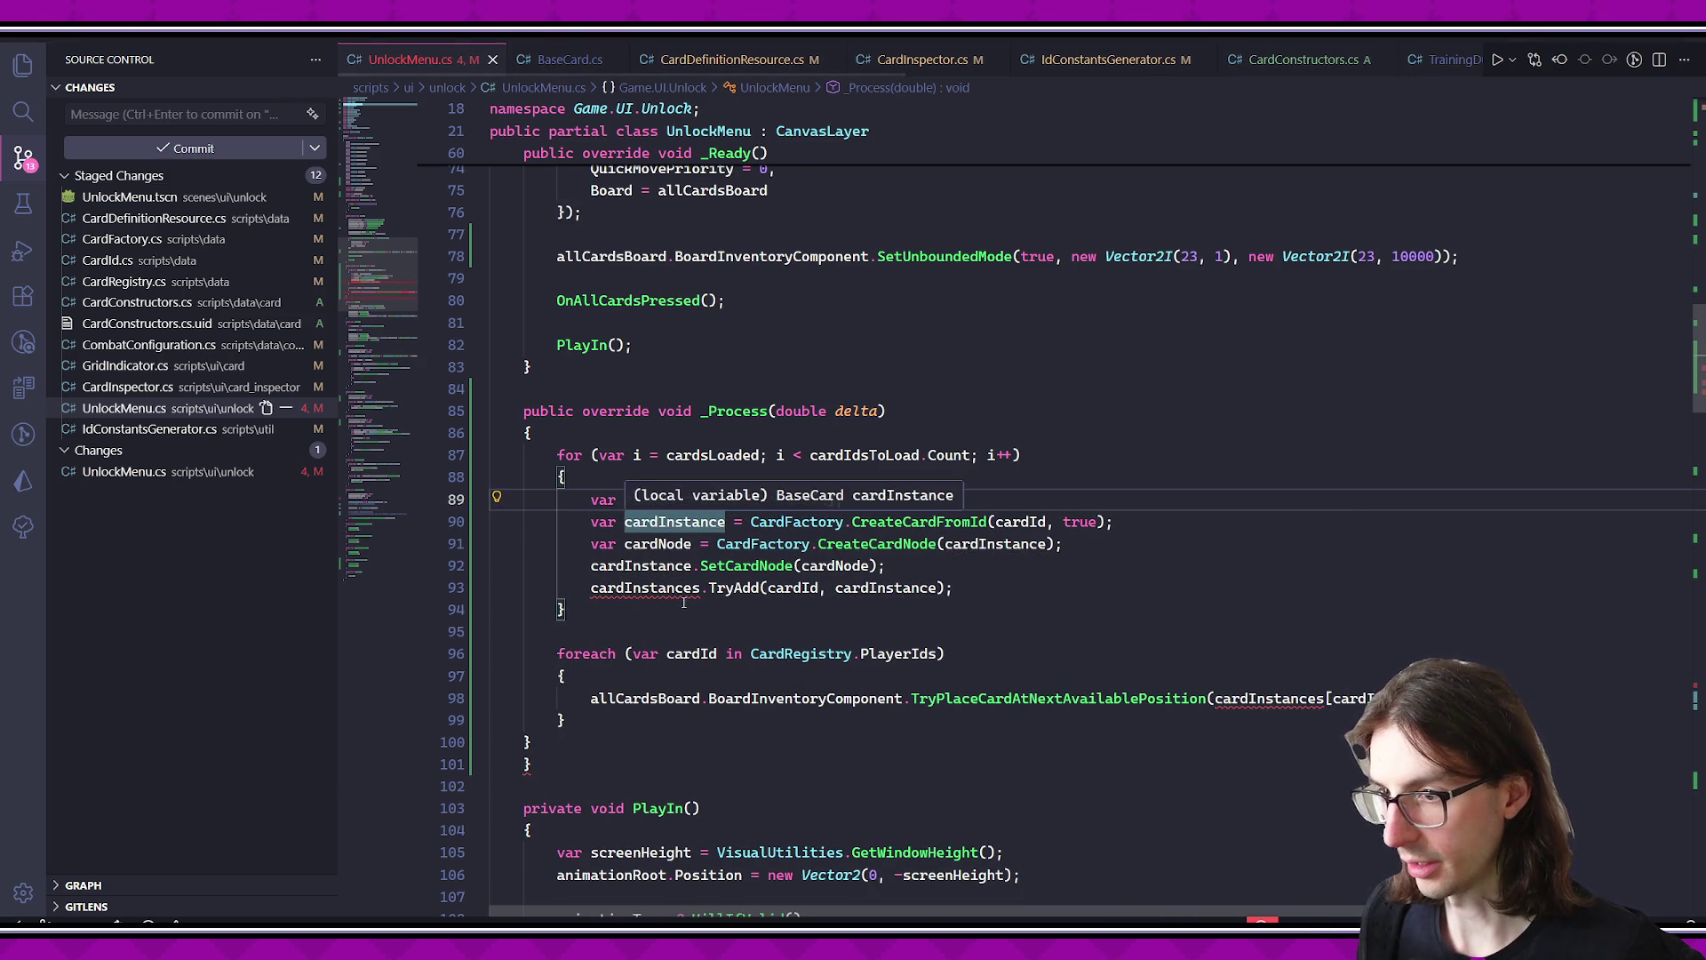
- Delete the cardInstances.TryAdd and SetCardNode lines and move TryPlaceCard up into the for loop
left_click(690, 609)
key("Up")
key("ctrl+l")
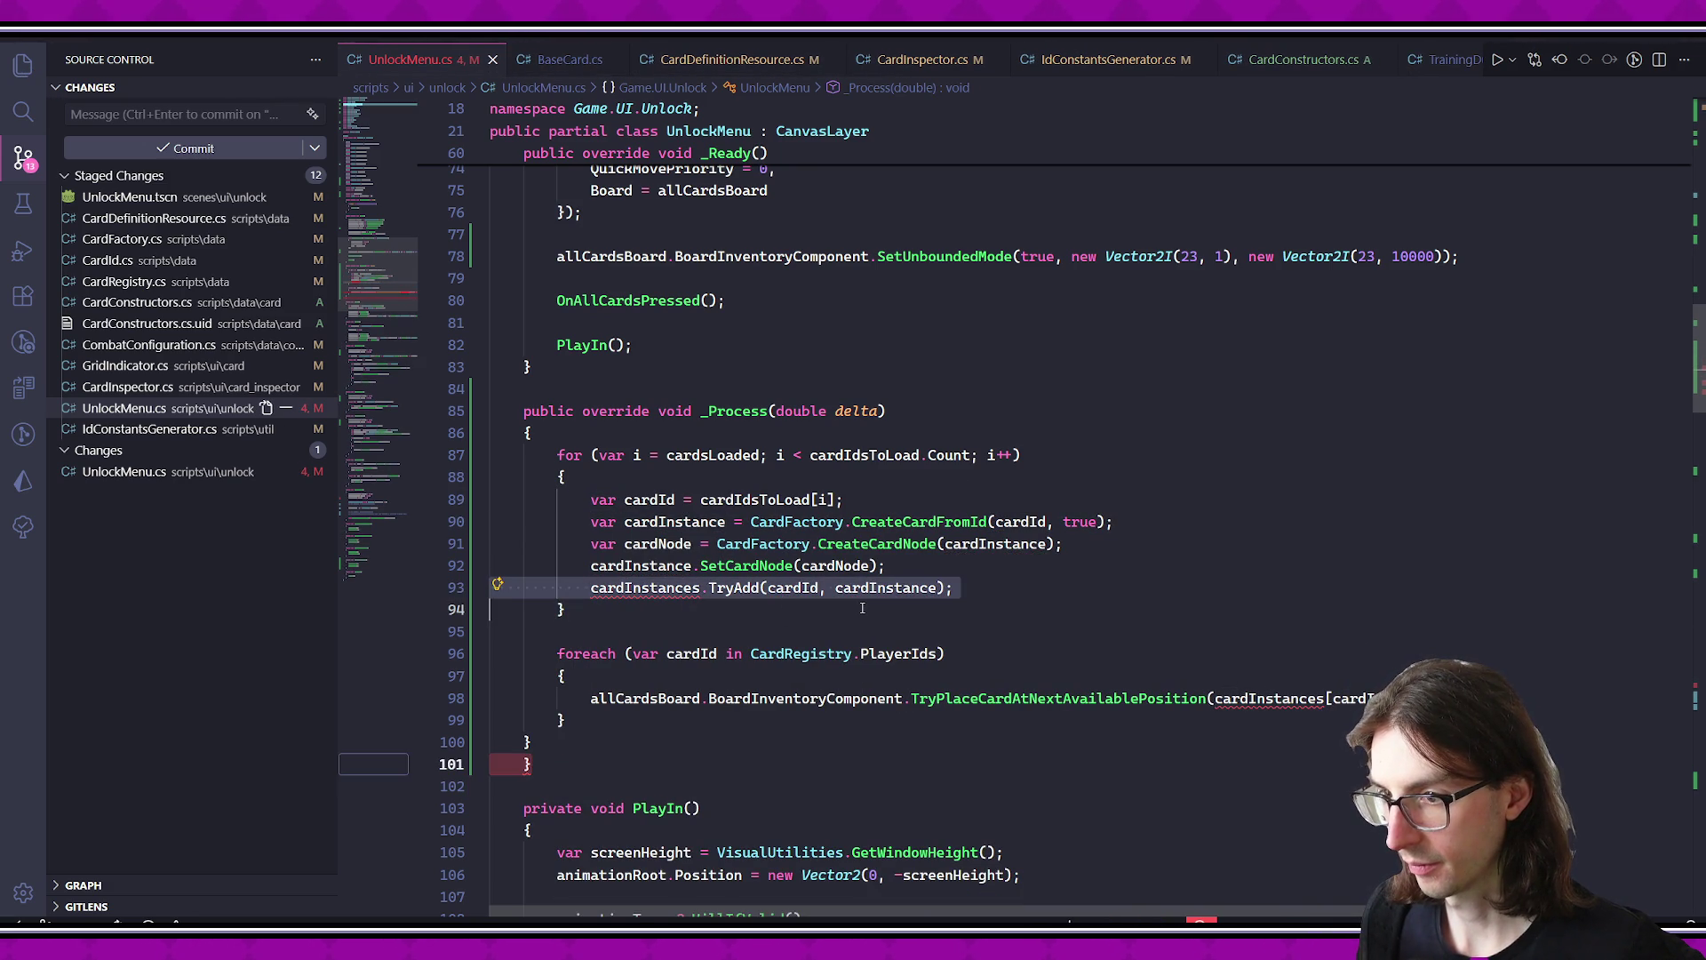
key("BackSpace")
left_click(613, 680)
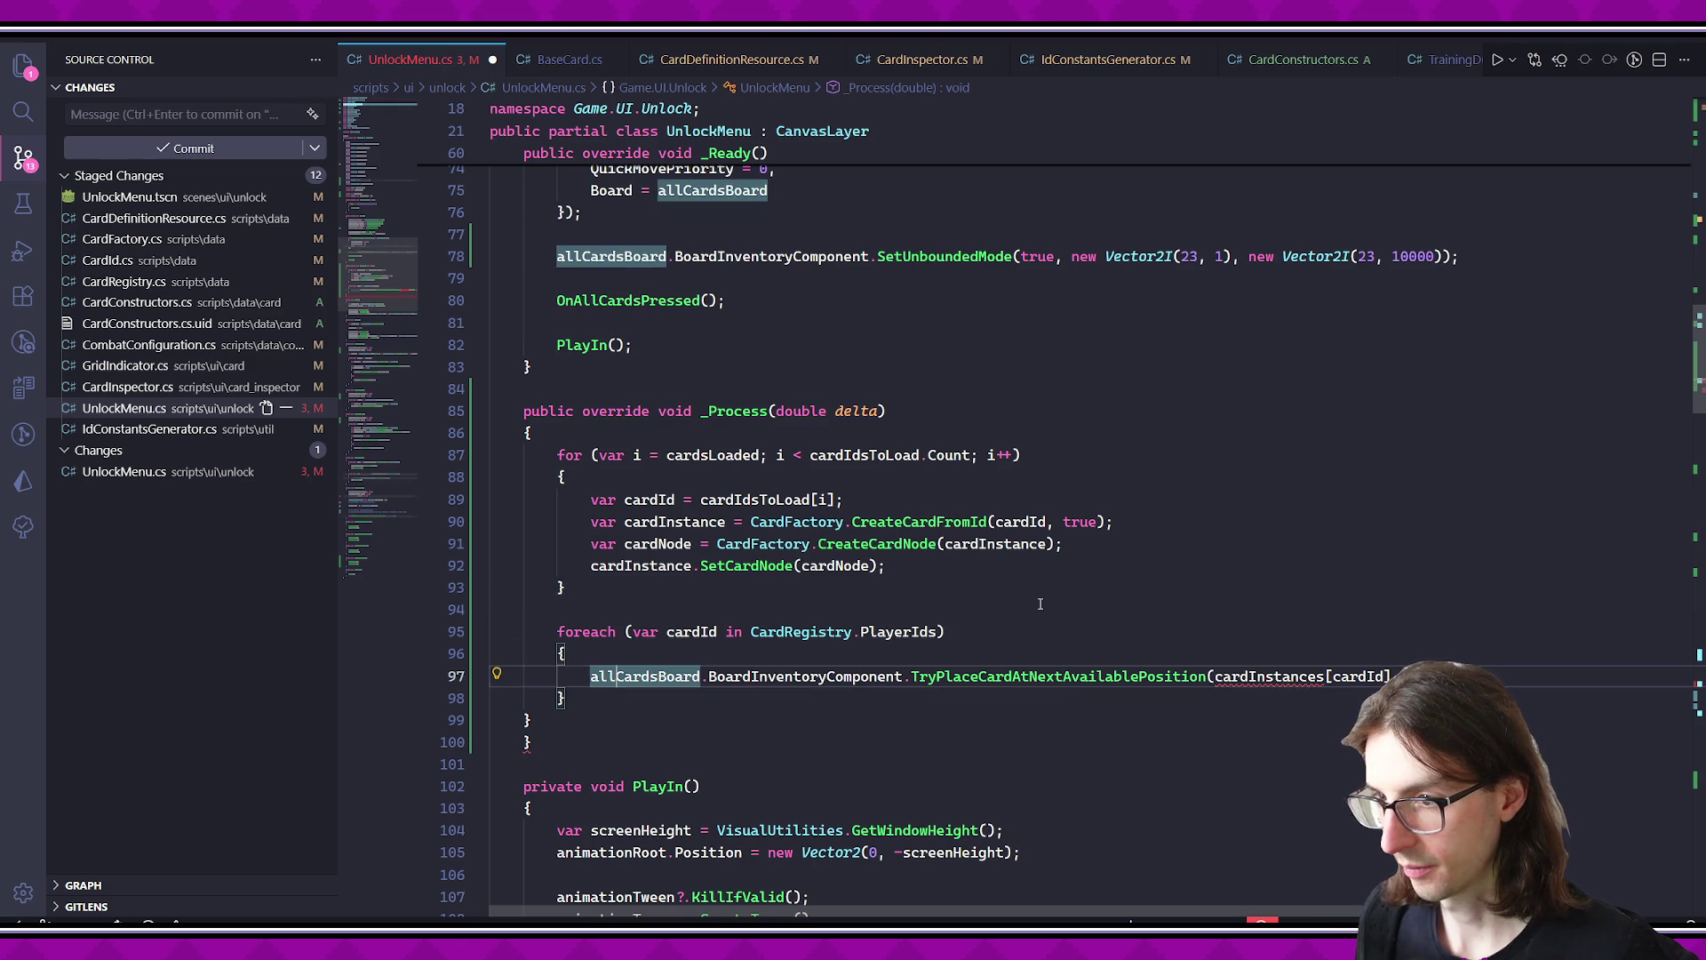
key("alt+Up")
key("alt+Up")
key("alt+Up")
left_click(1268, 637)
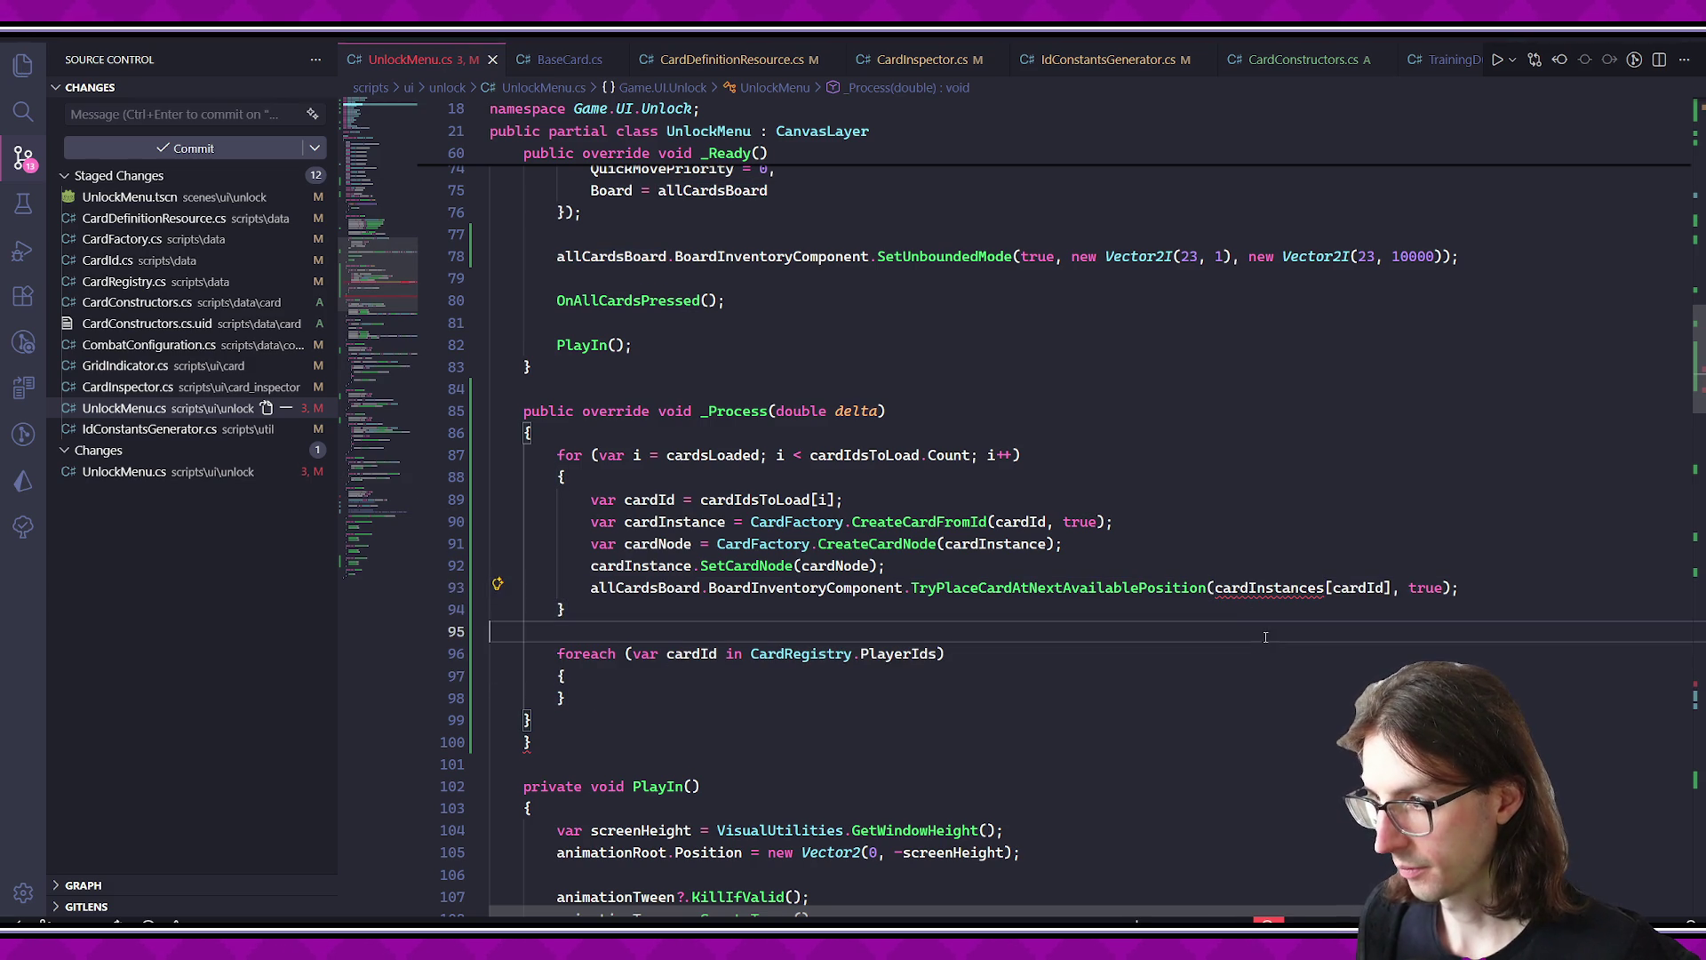
left_click(912, 573)
key("ctrl+l")
key("BackSpace")
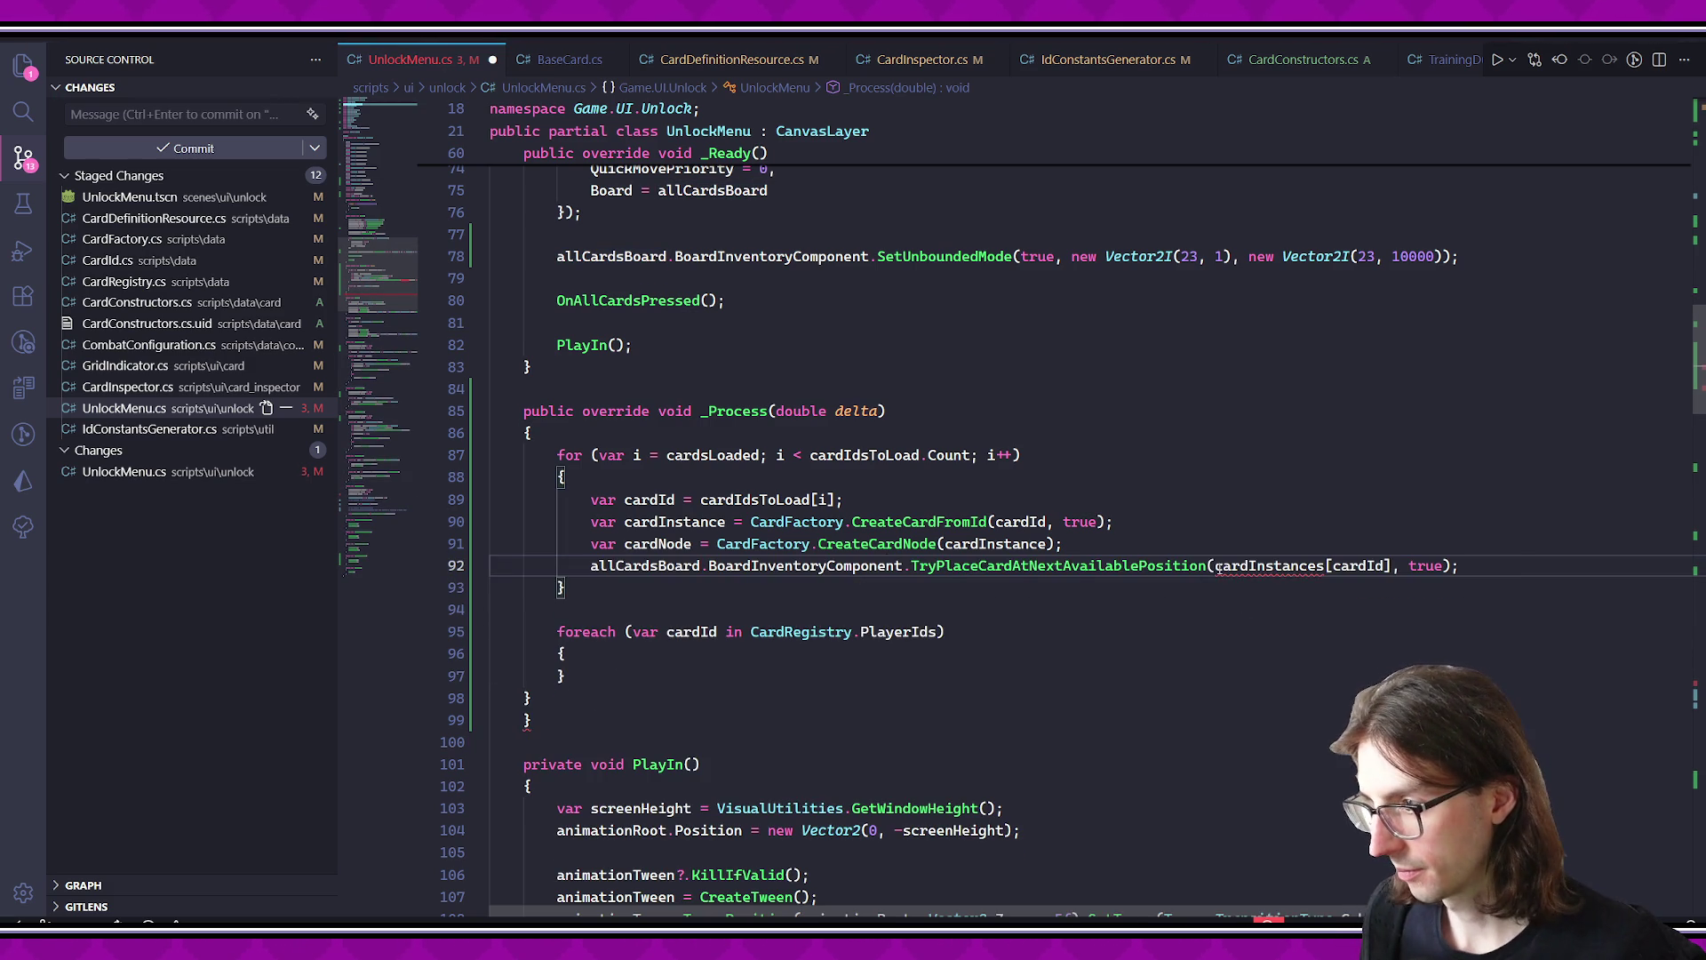
- Pass cardInstance to TryPlaceCard, delete the leftover second foreach block, and save
left_click(1333, 566)
type("cardInstance")
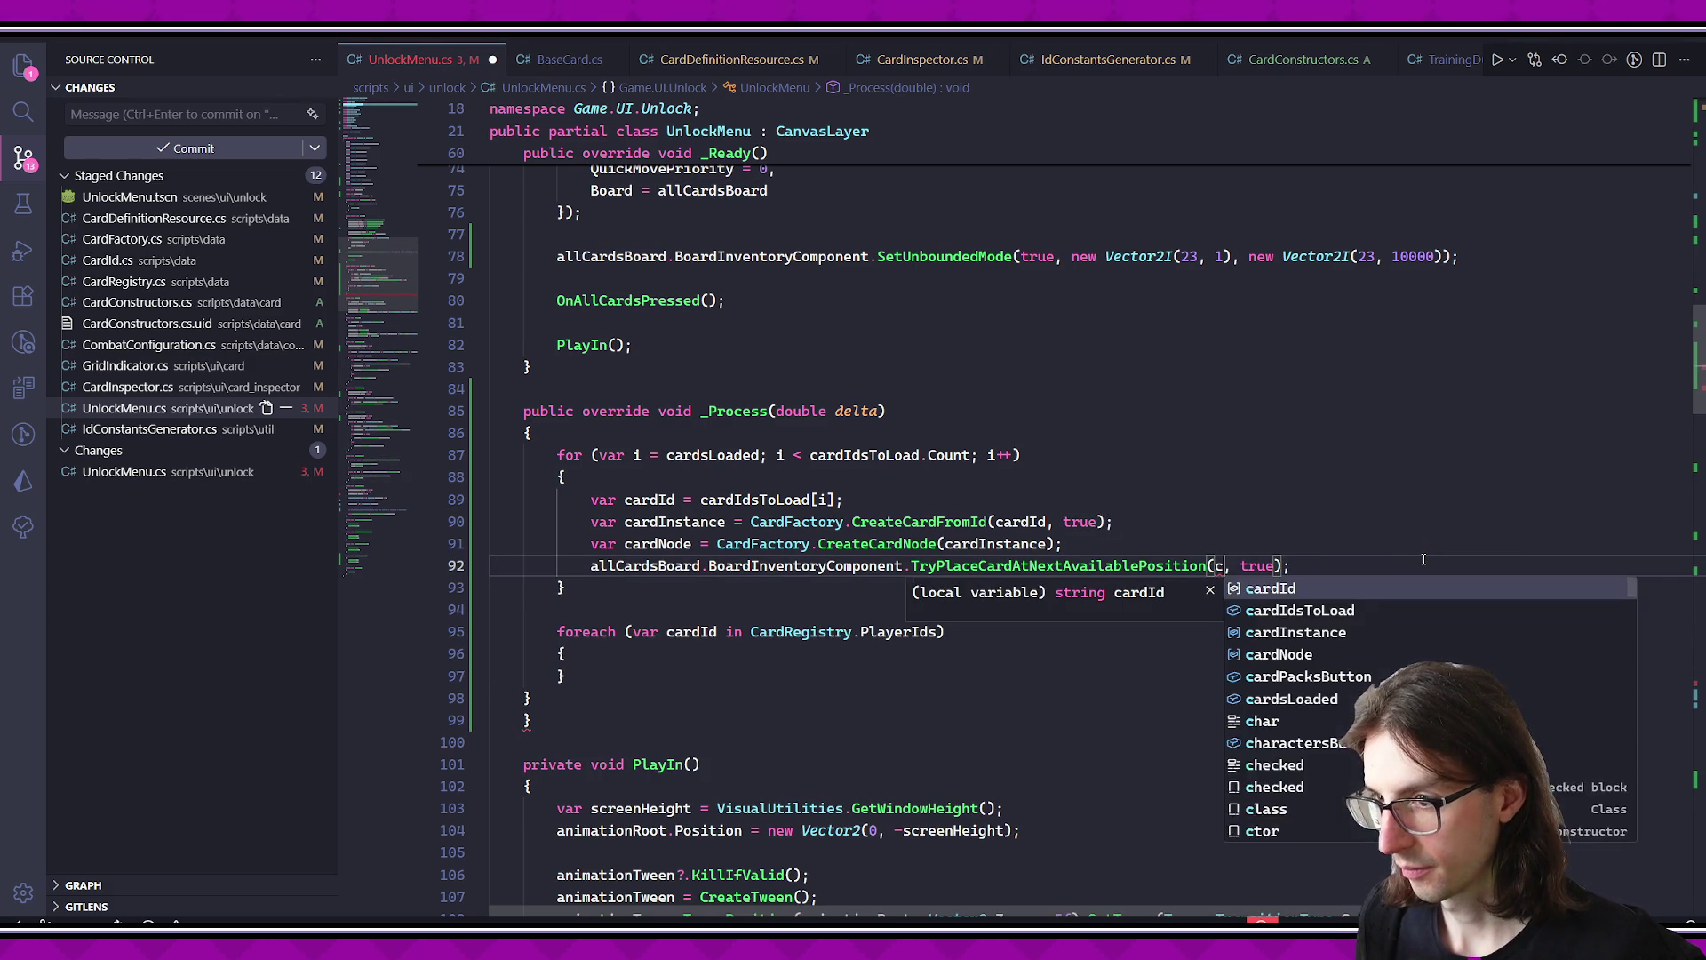
left_click_drag(651, 669, 494, 610)
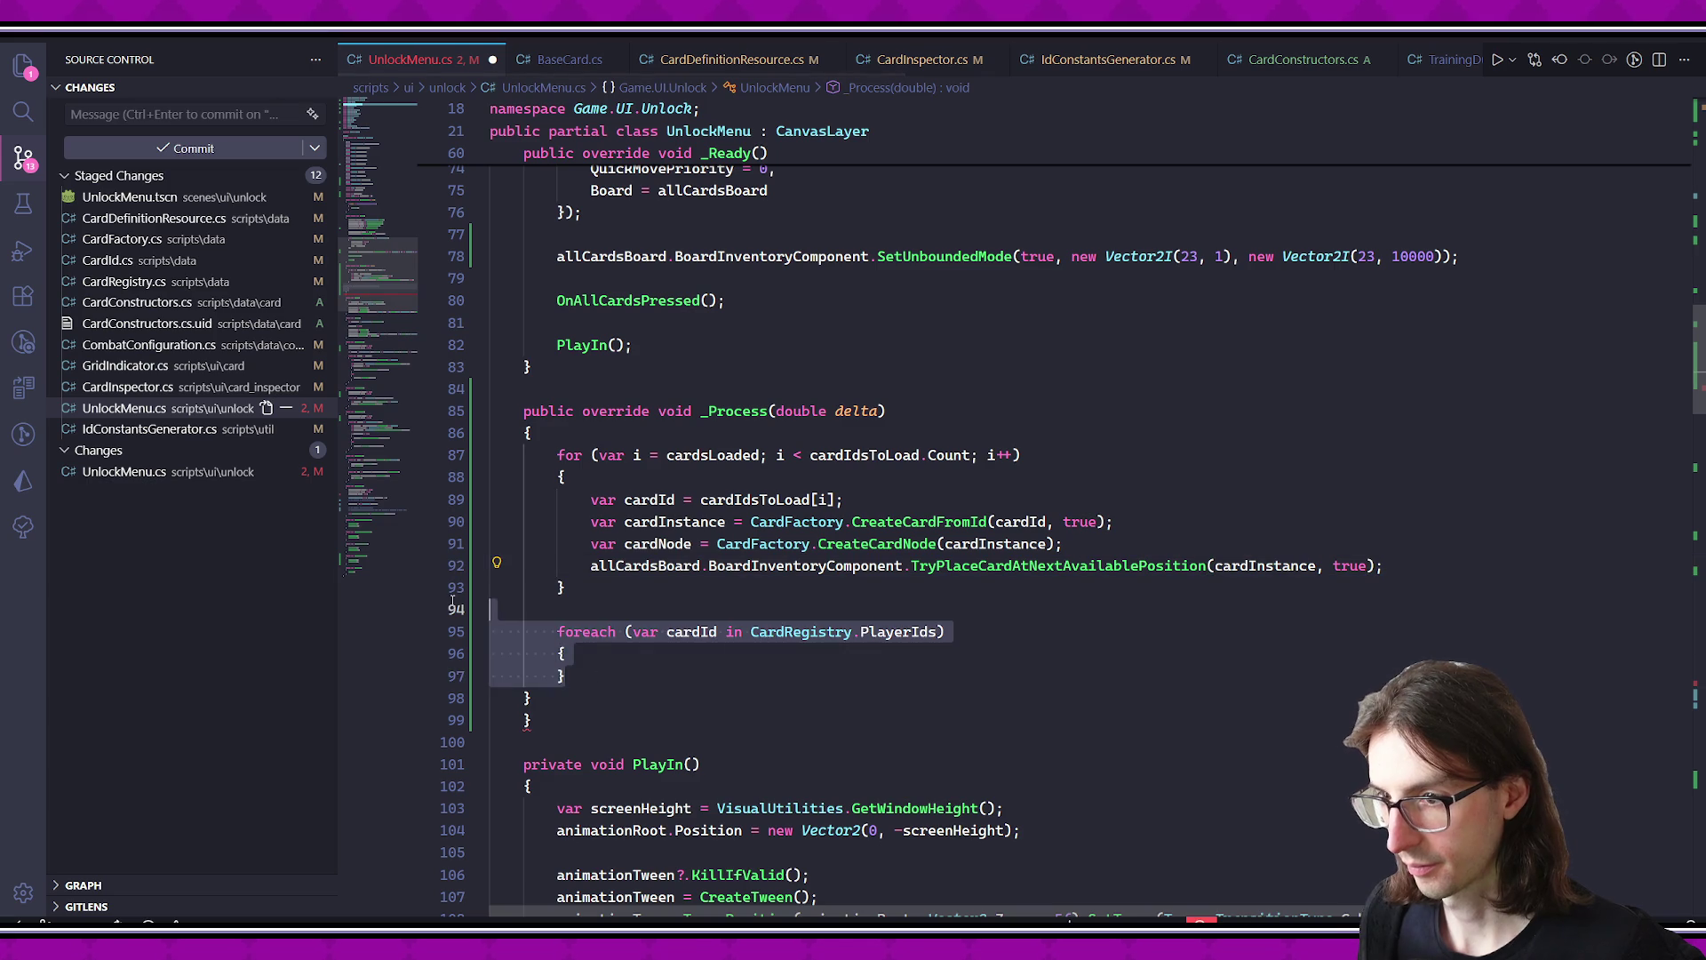
key("BackSpace")
key("Delete")
key("BackSpace")
key("ctrl+s")
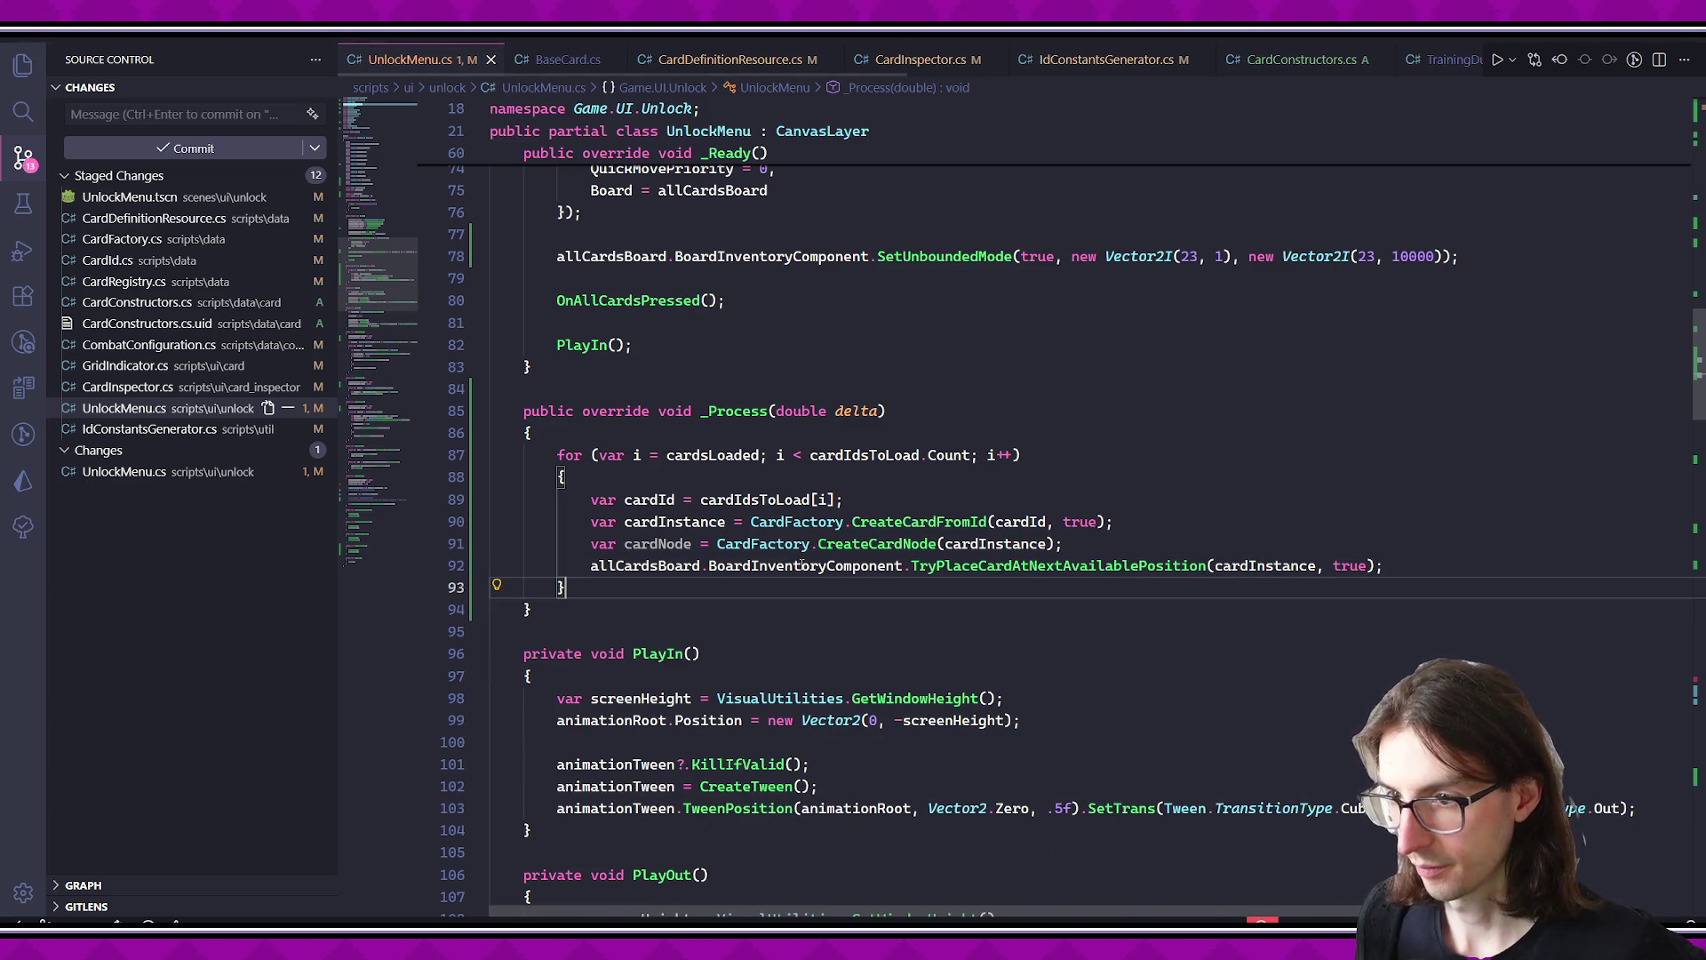
- Add an 'if (i % 3 == 0)' check after placement and 'cardsLoaded++' at the loop start
key("Return")
key("Return")
type("if (i")
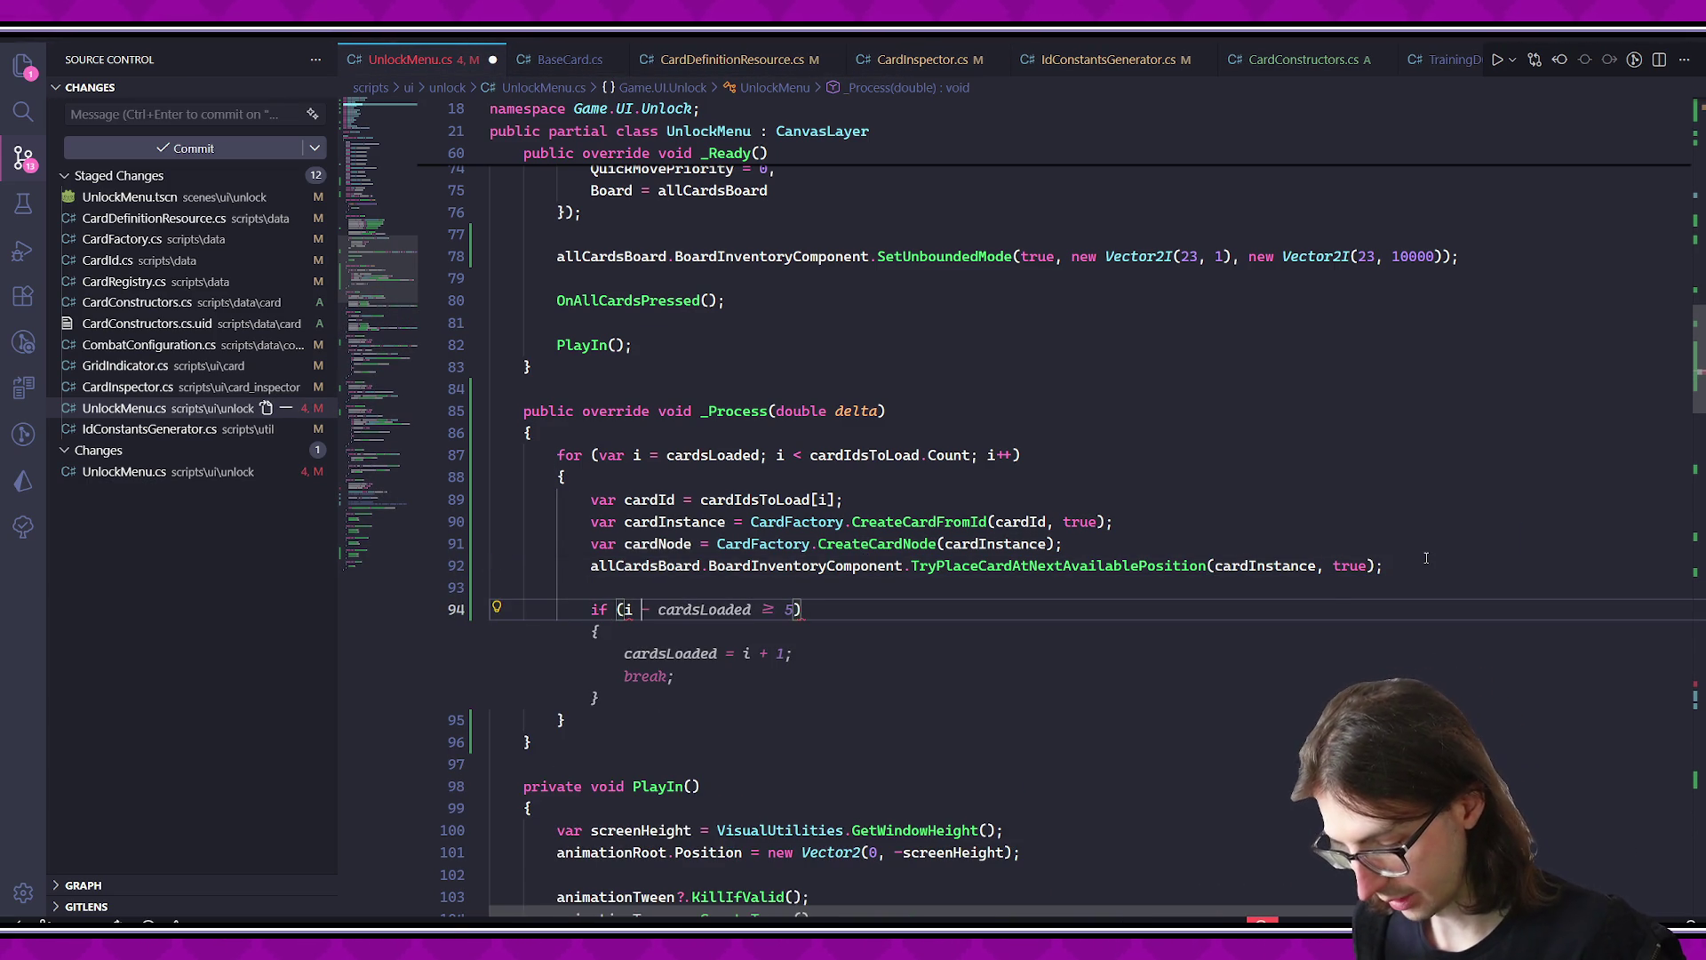
type(" % 3 == 0)")
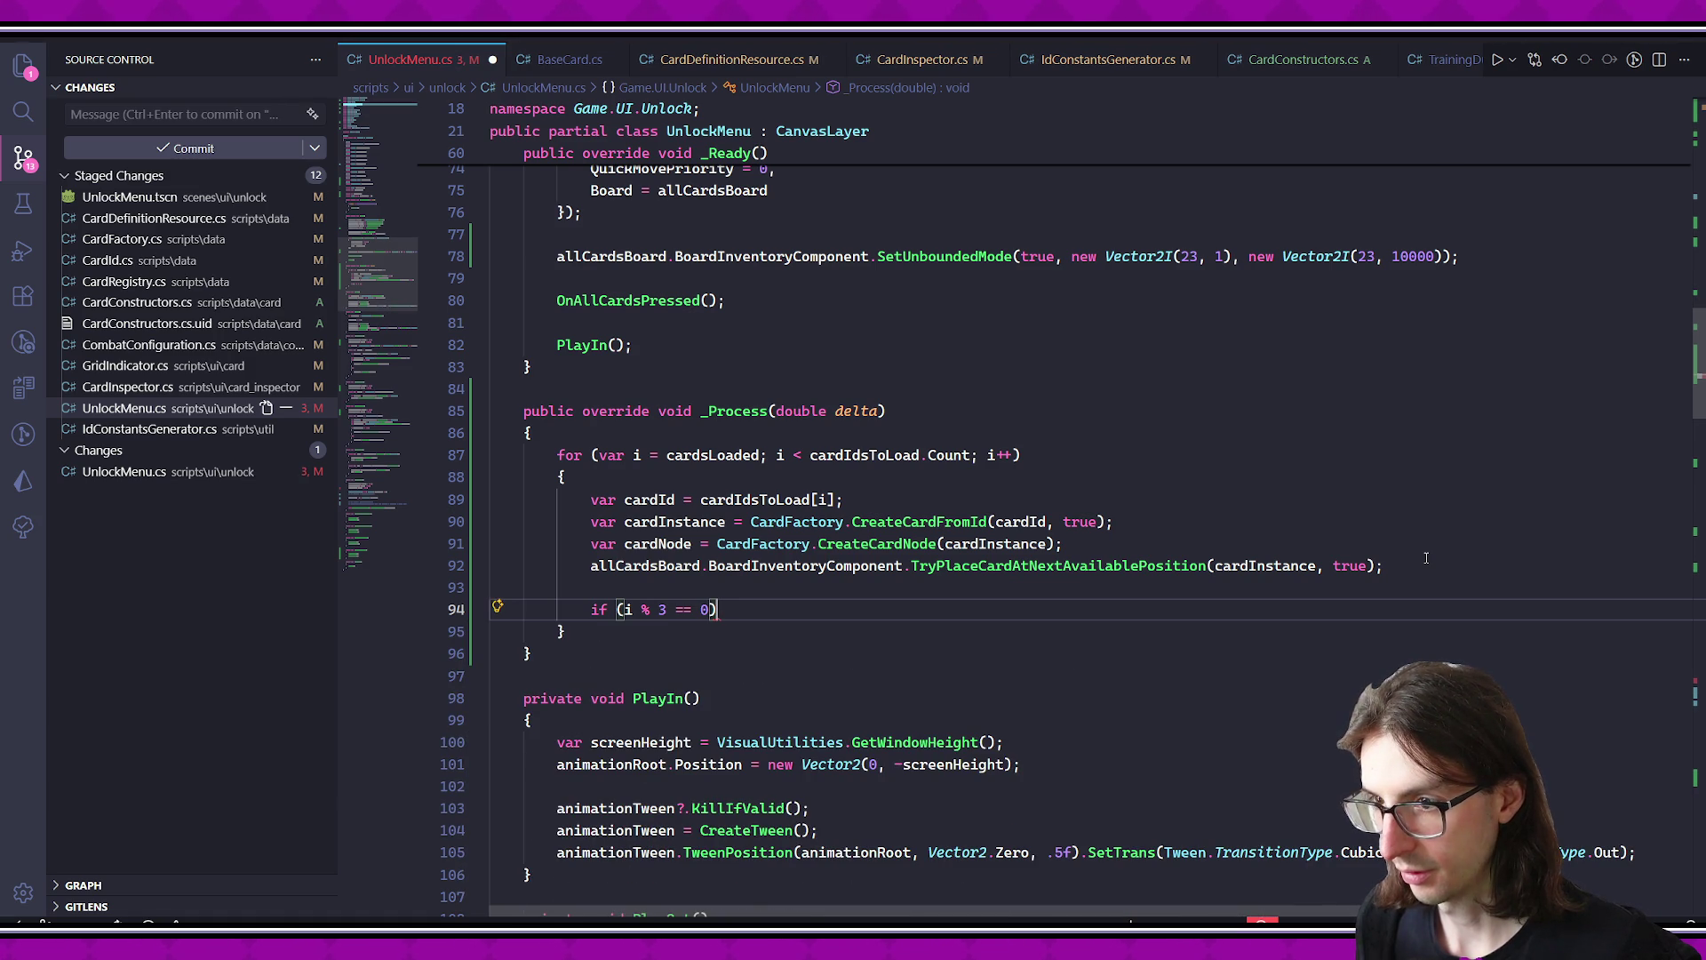
left_click(1092, 477)
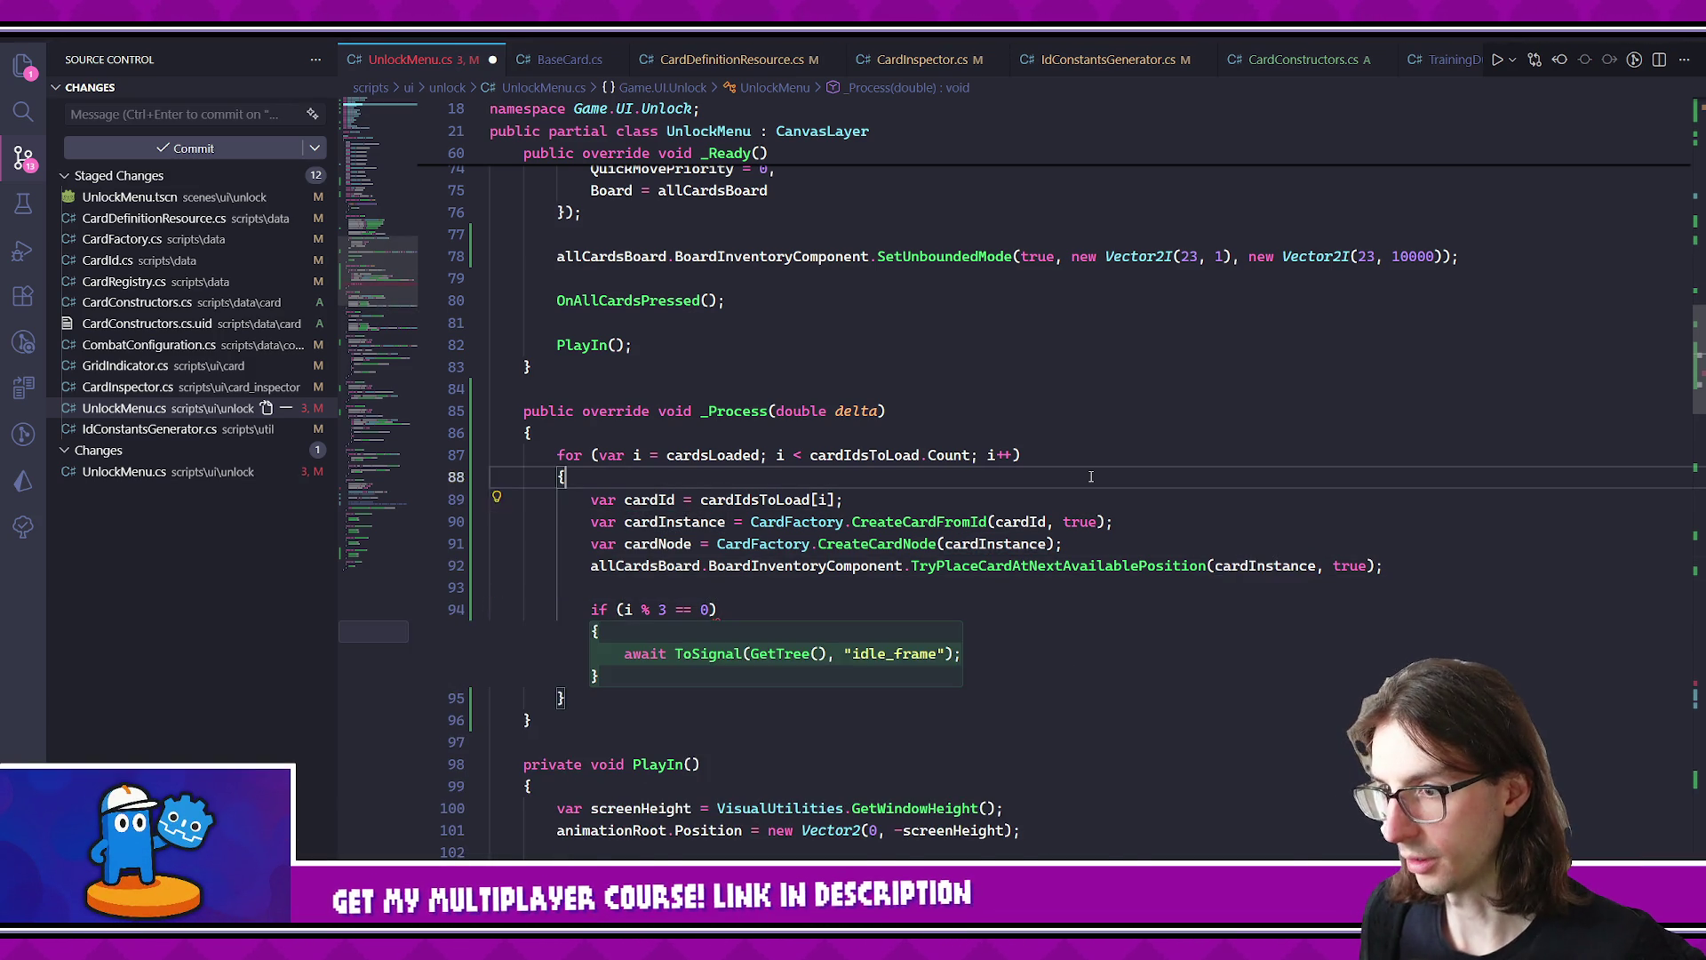
key("Return")
type("card")
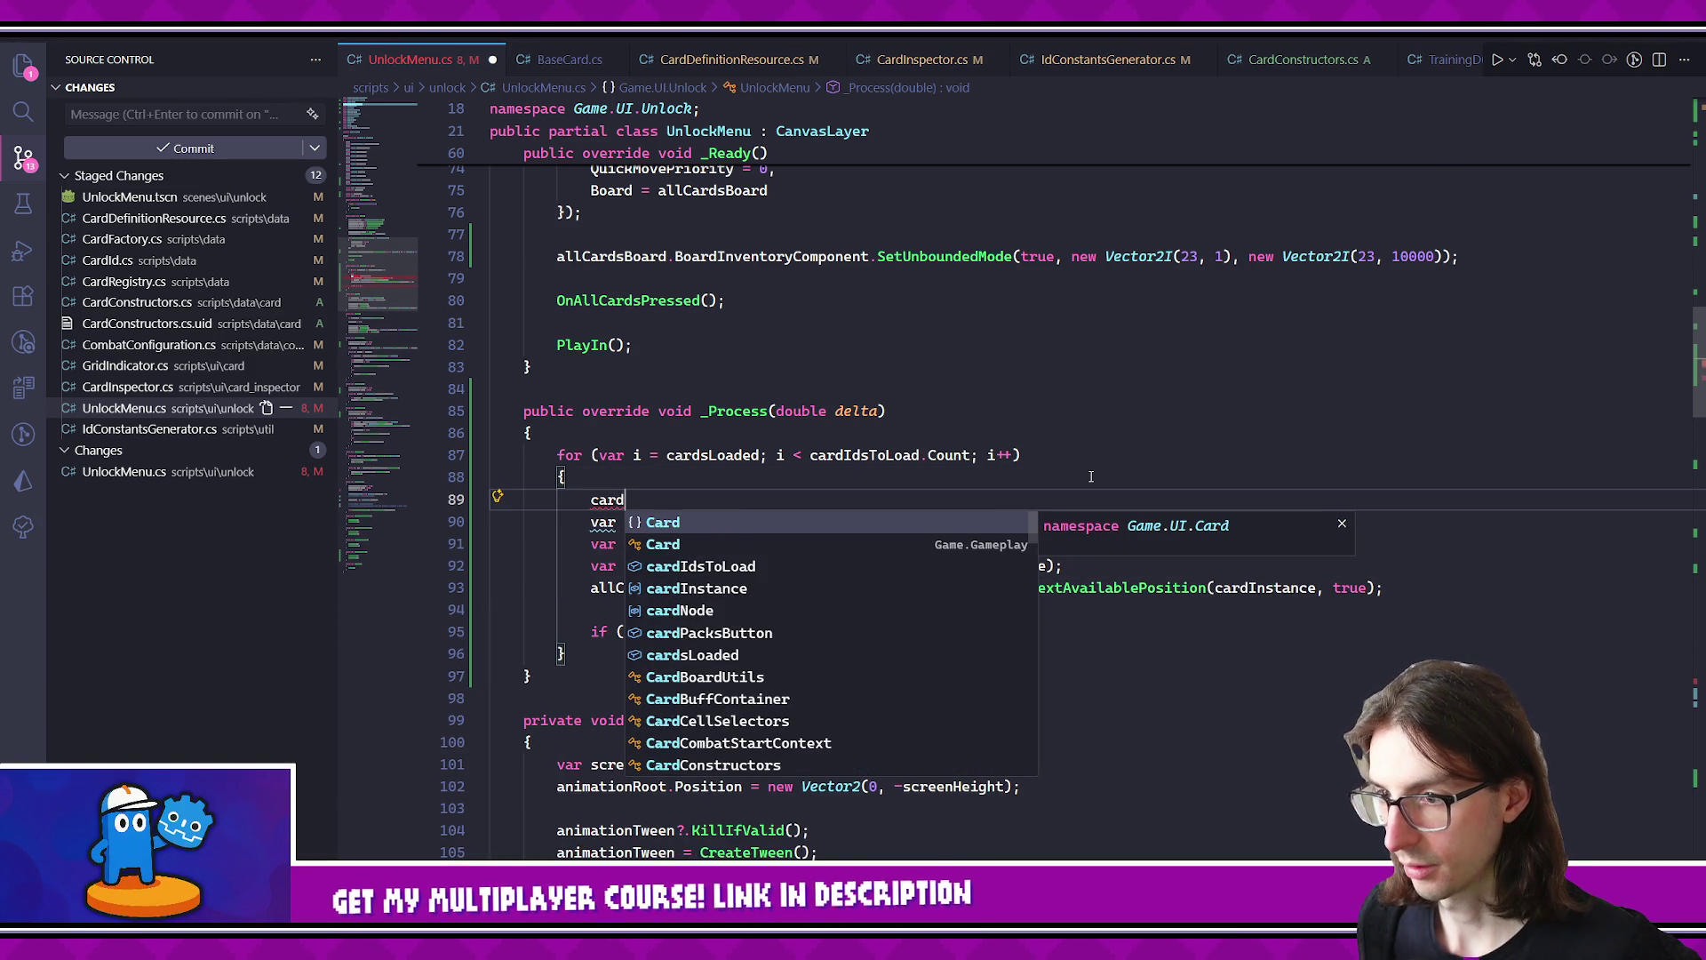
key("Down")
key("Down")
key("Down")
key("Up")
key("Down")
key("Down")
key("Down")
key("Down")
key("Tab")
type("++")
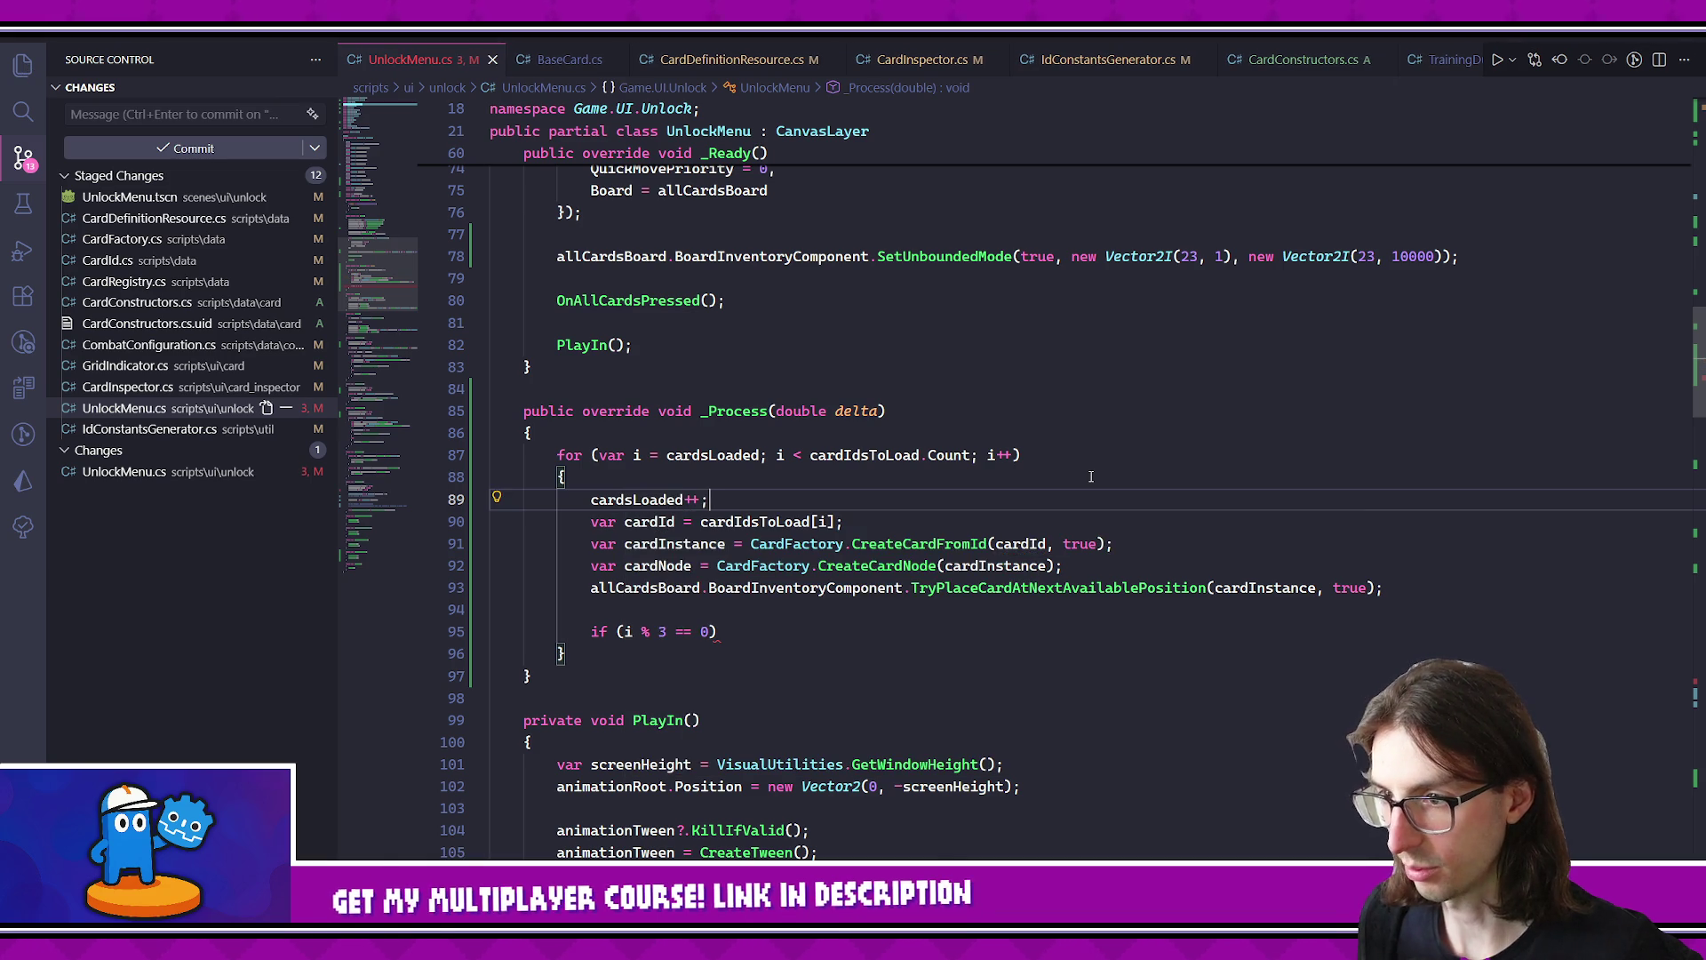
- Make the condition 'cardsLoaded % 3 == 0' with a '{ break; }' body and save
left_click(668, 632)
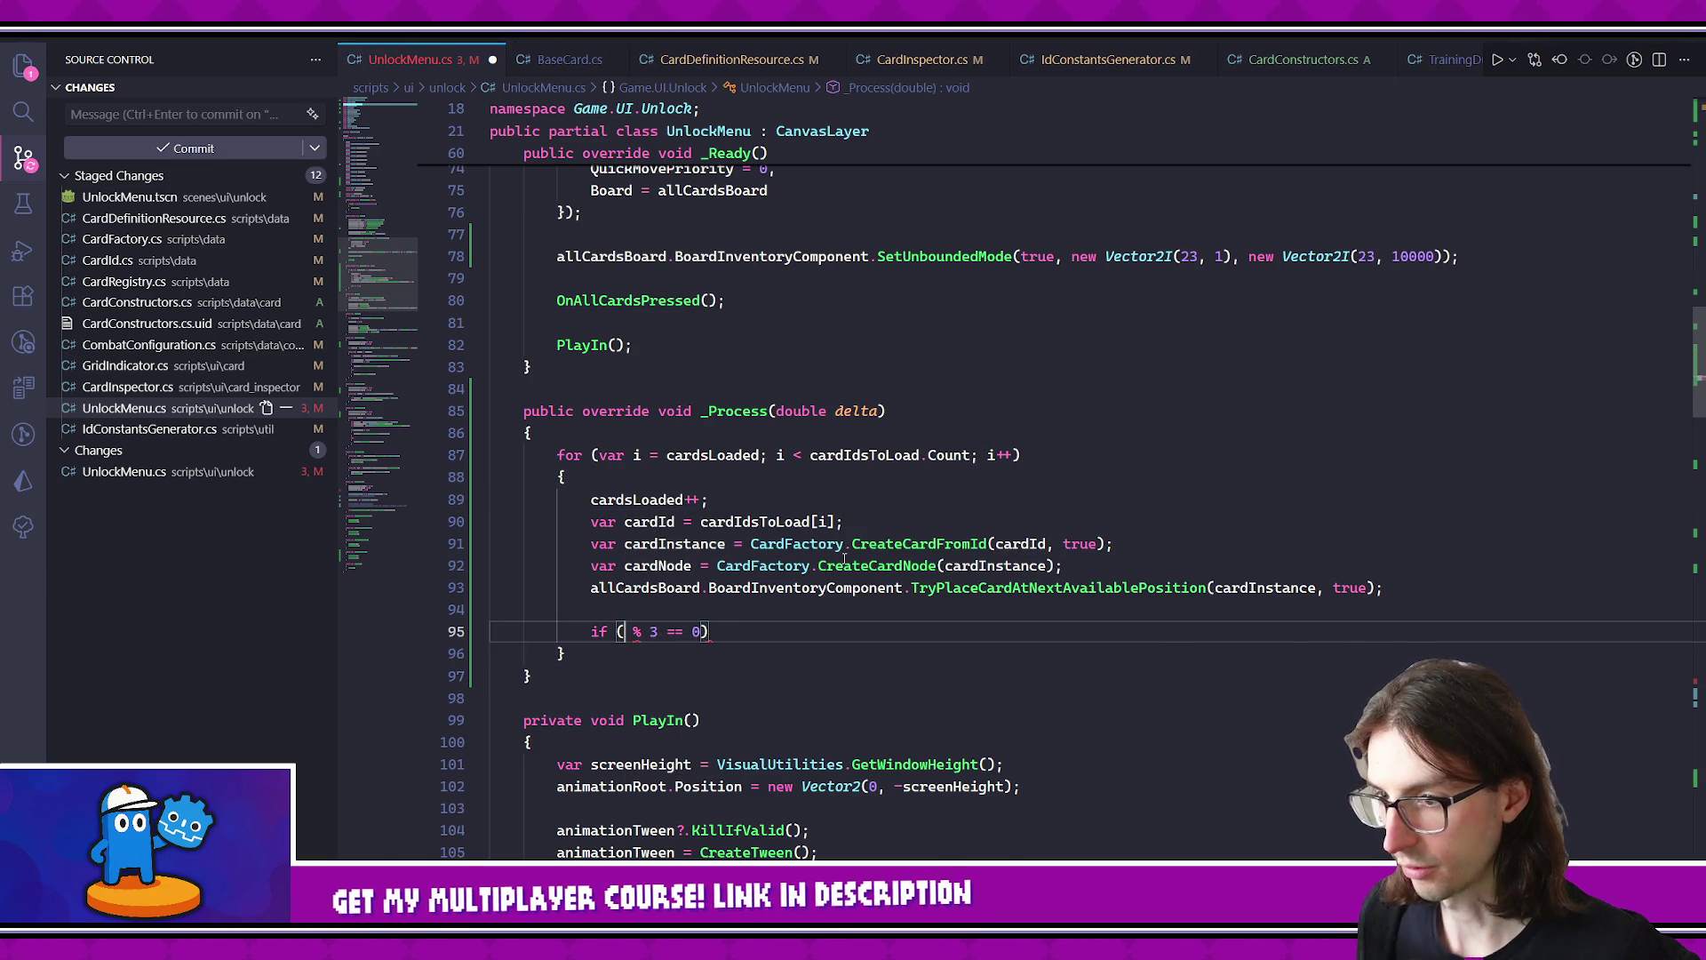
type("cards")
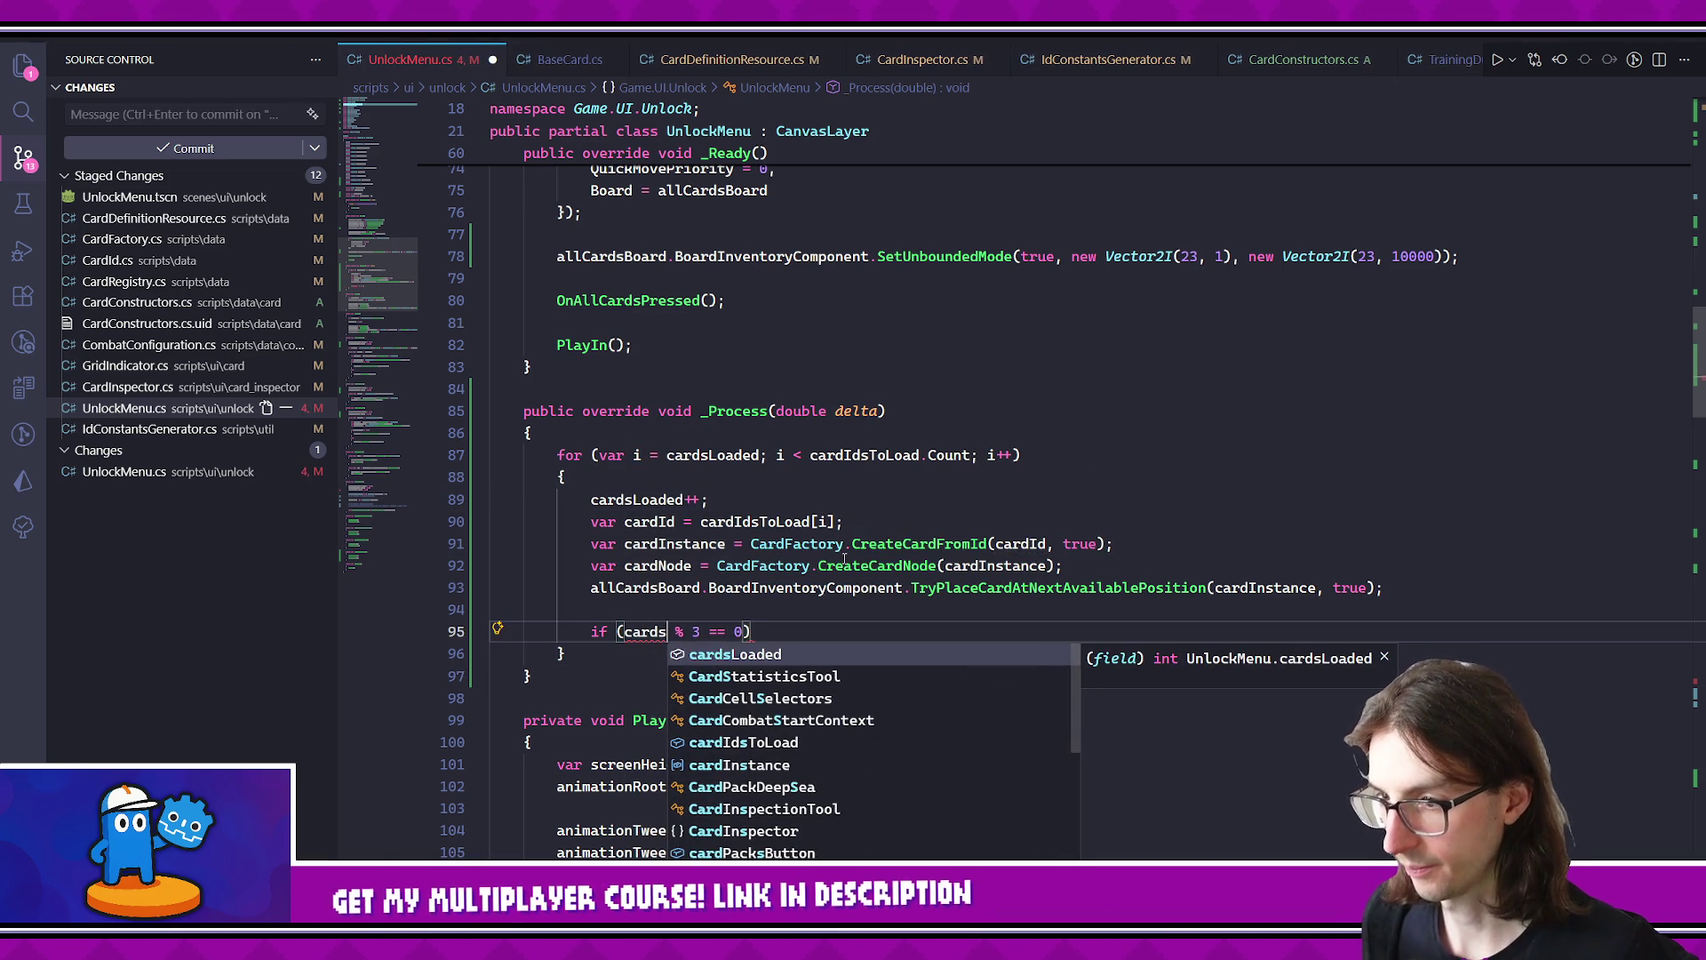
key("Tab")
key("Right")
key("Return")
type("{")
key("Return")
type("break;")
key("ctrl+s")
- Delete the unused CreateCardNode cardNode line from the loop
scroll(1053, 576, "down", 2)
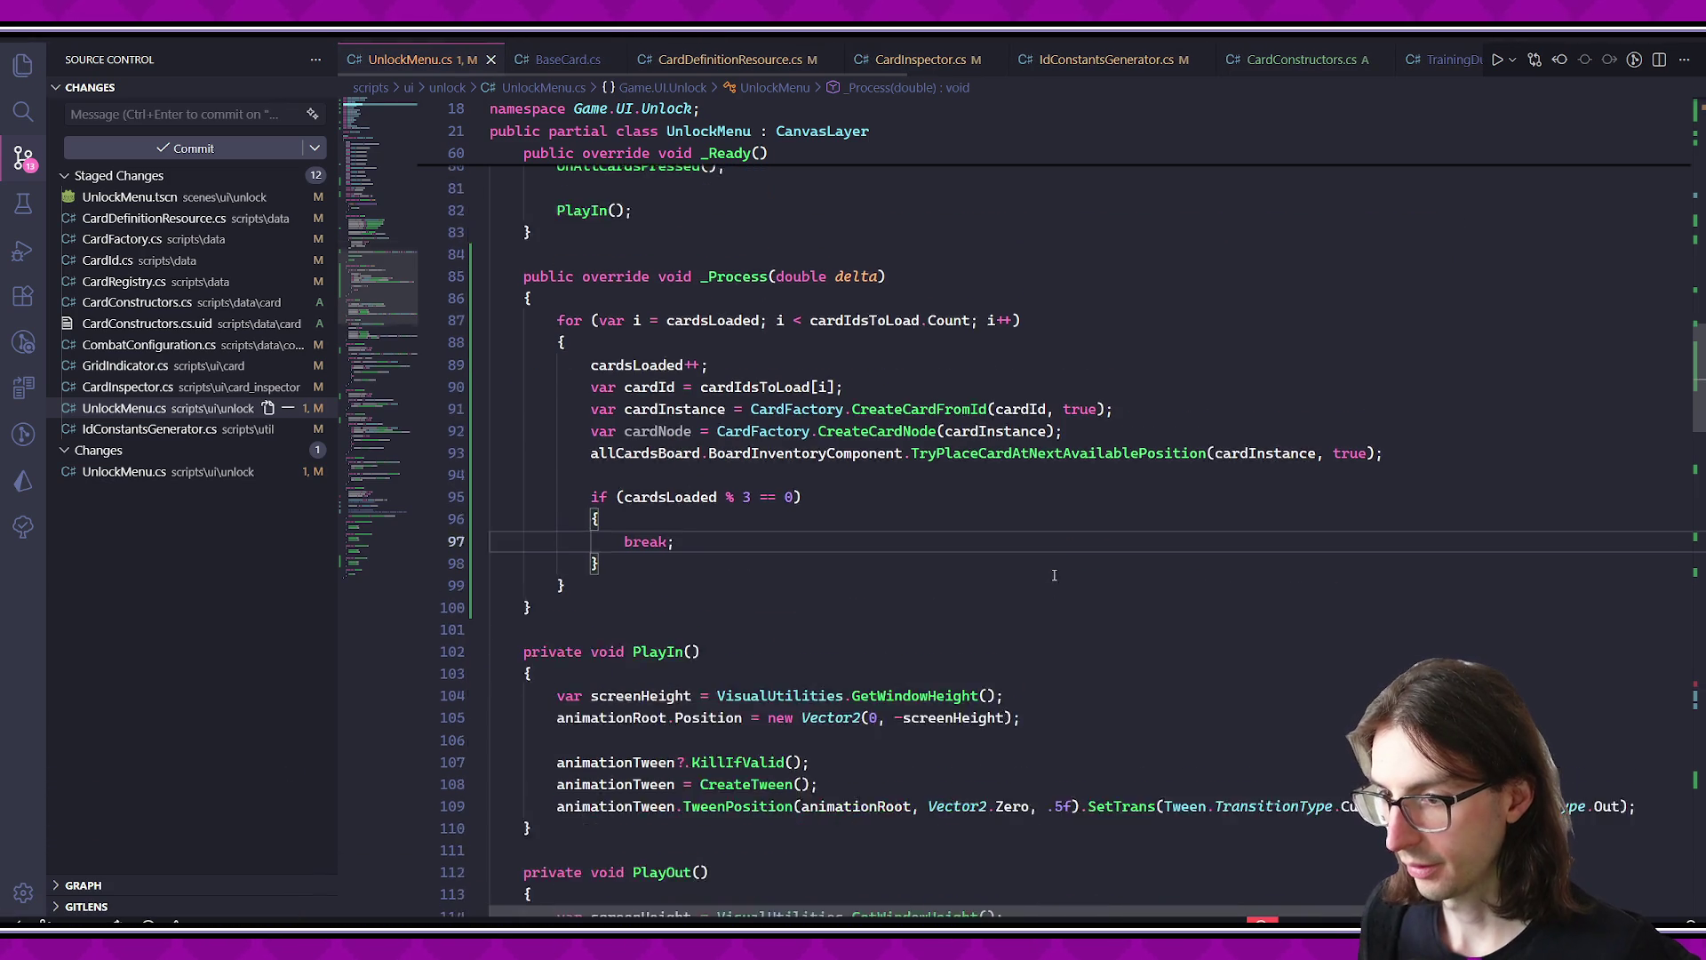
key("Up")
key("Up")
key("Up")
key("ctrl+l")
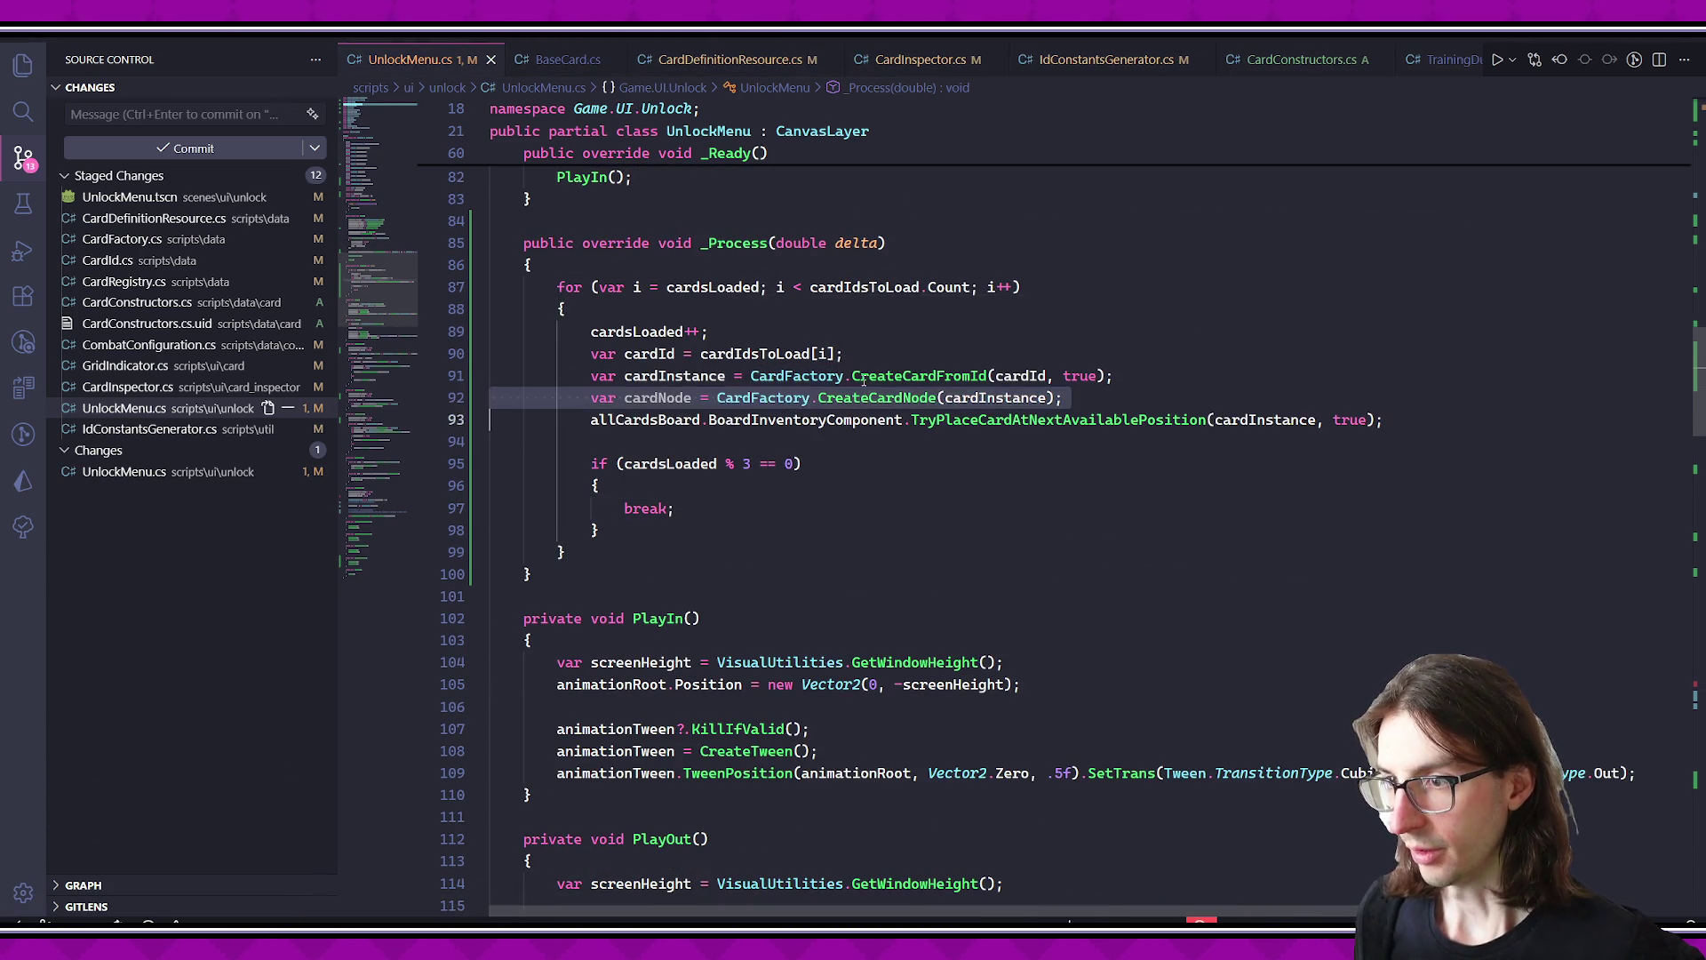
key("Delete")
scroll(889, 387, "up", 3)
- Delete the cardInstances ConcurrentDictionary declaration in ShowAllCards
scroll(902, 395, "down", 3)
scroll(897, 399, "up", 2)
scroll(893, 404, "down", 2)
scroll(889, 411, "up", 2)
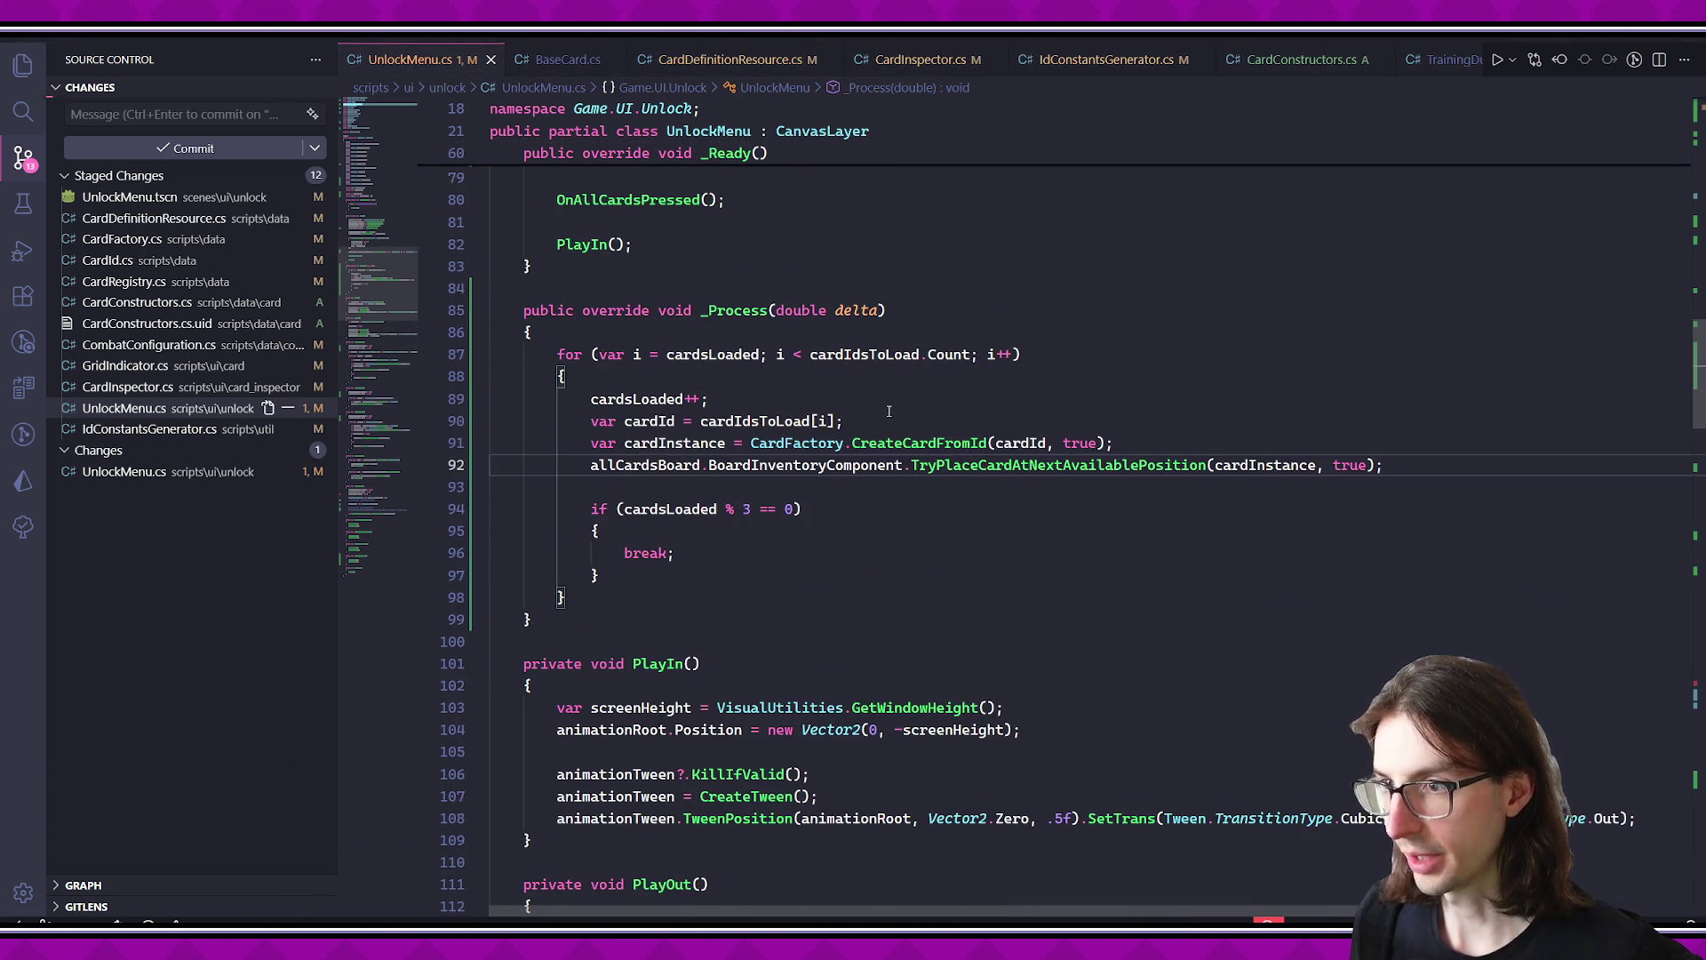
scroll(840, 420, "down", 3)
left_click(839, 426)
scroll(888, 444, "up", 3)
scroll(1004, 544, "down", 1)
scroll(1004, 544, "down", 19)
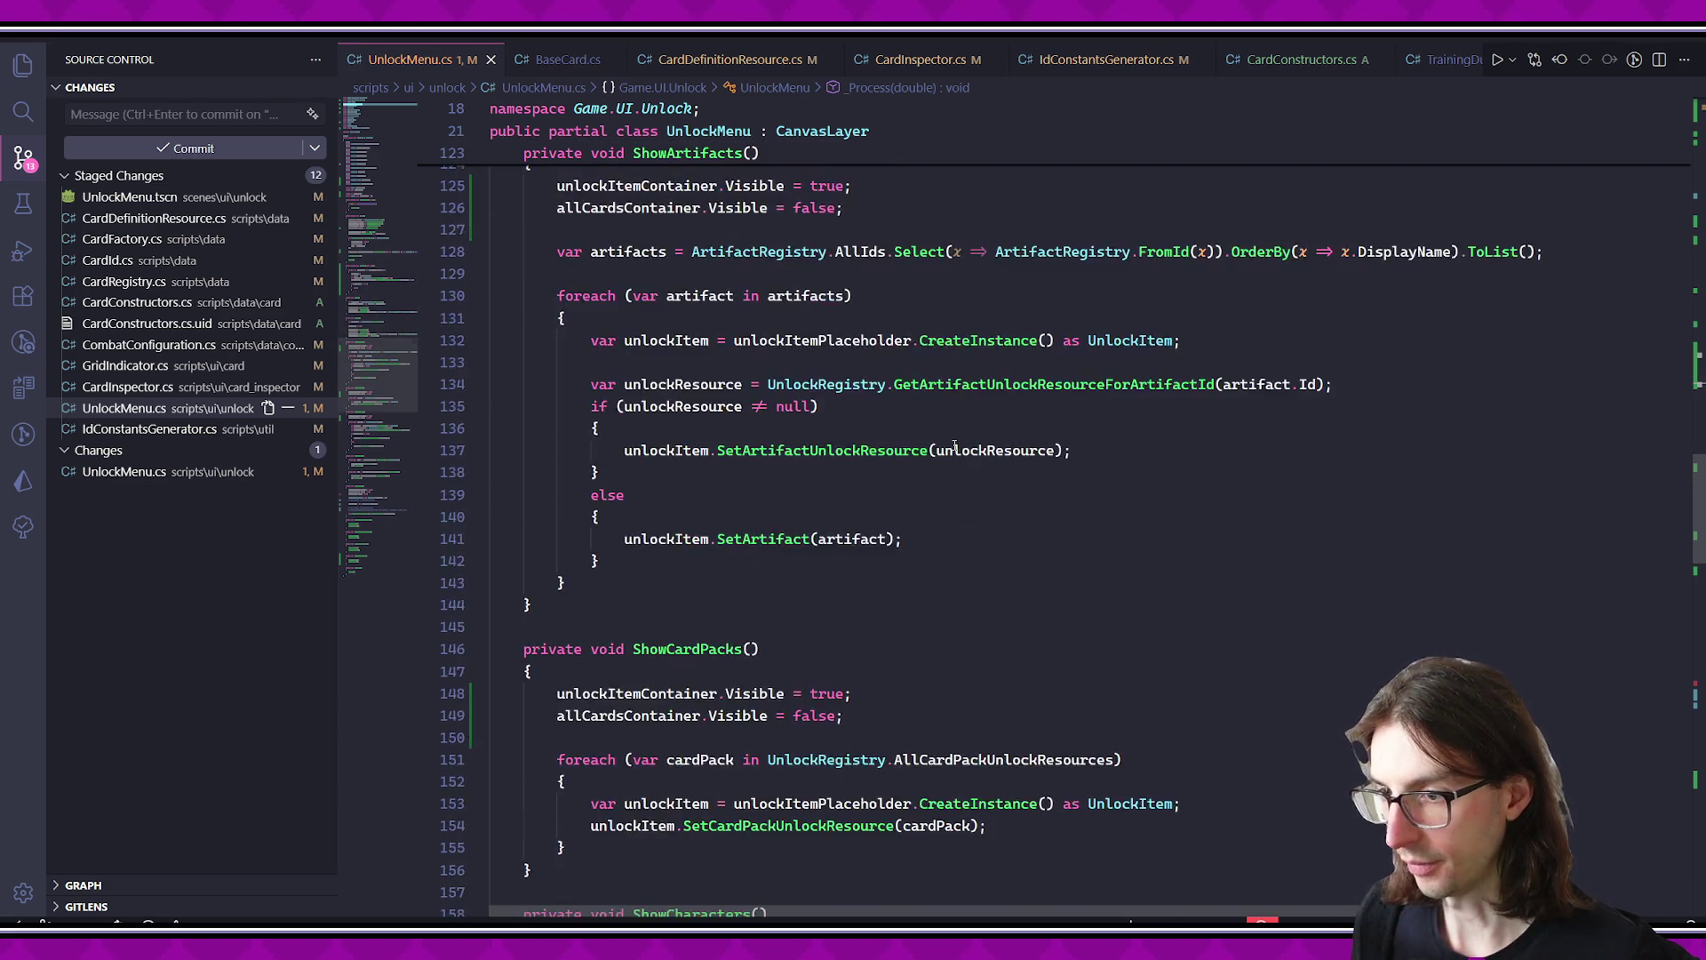
scroll(933, 458, "down", 14)
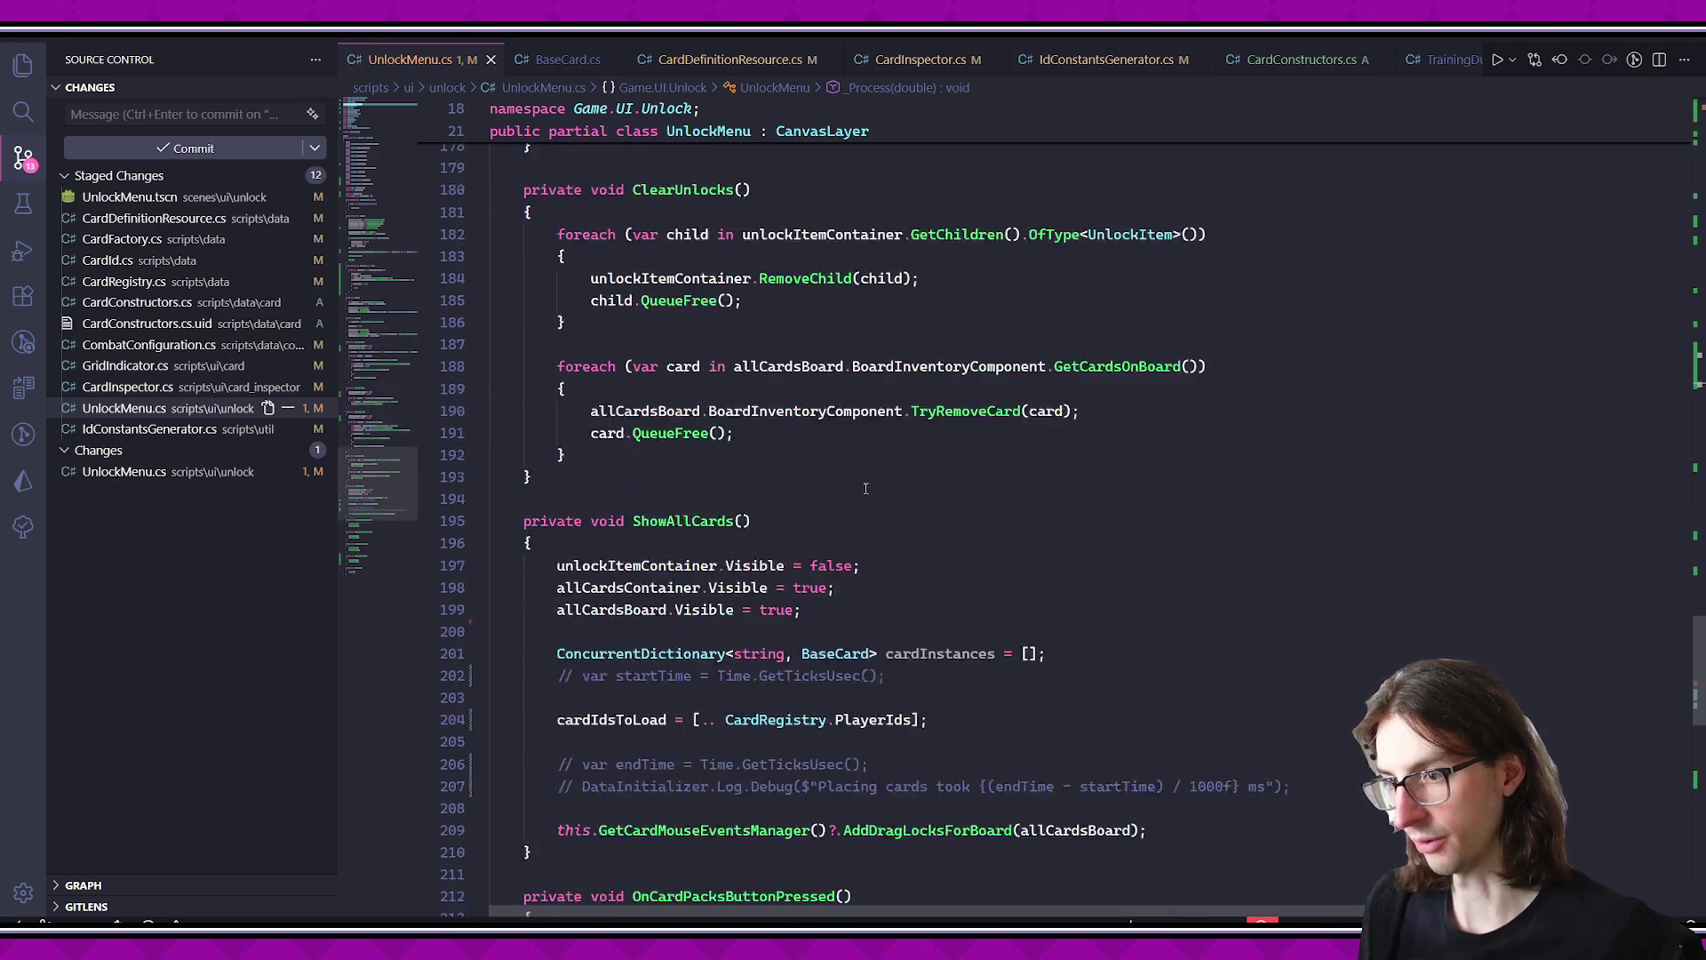
scroll(864, 480, "down", 3)
triple_click(954, 451)
key("Delete")
- Add 'cardIdsToLoad.Clear();' at the top of ClearUnlocks and save
left_click(590, 496)
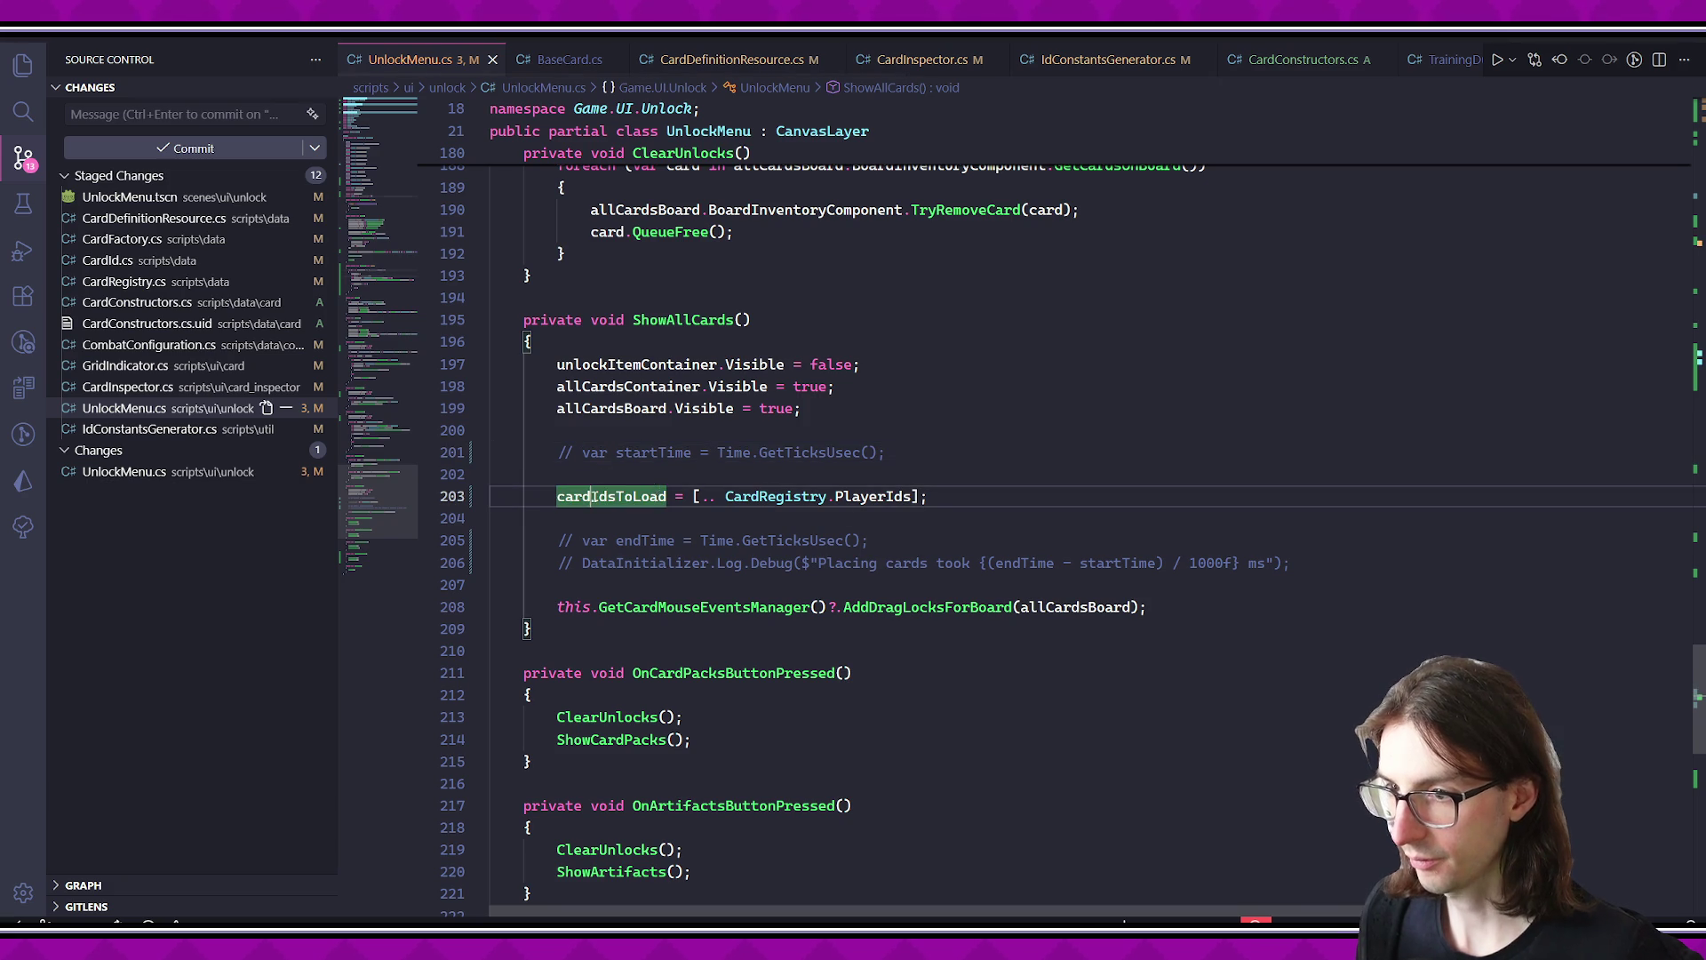
scroll(1088, 733, "down", 2)
scroll(806, 474, "up", 4)
left_click(709, 454)
scroll(805, 475, "down", 4)
scroll(805, 475, "up", 8)
left_click(693, 383)
left_click(695, 404)
key("Return")
type("cardIdsToLoad =")
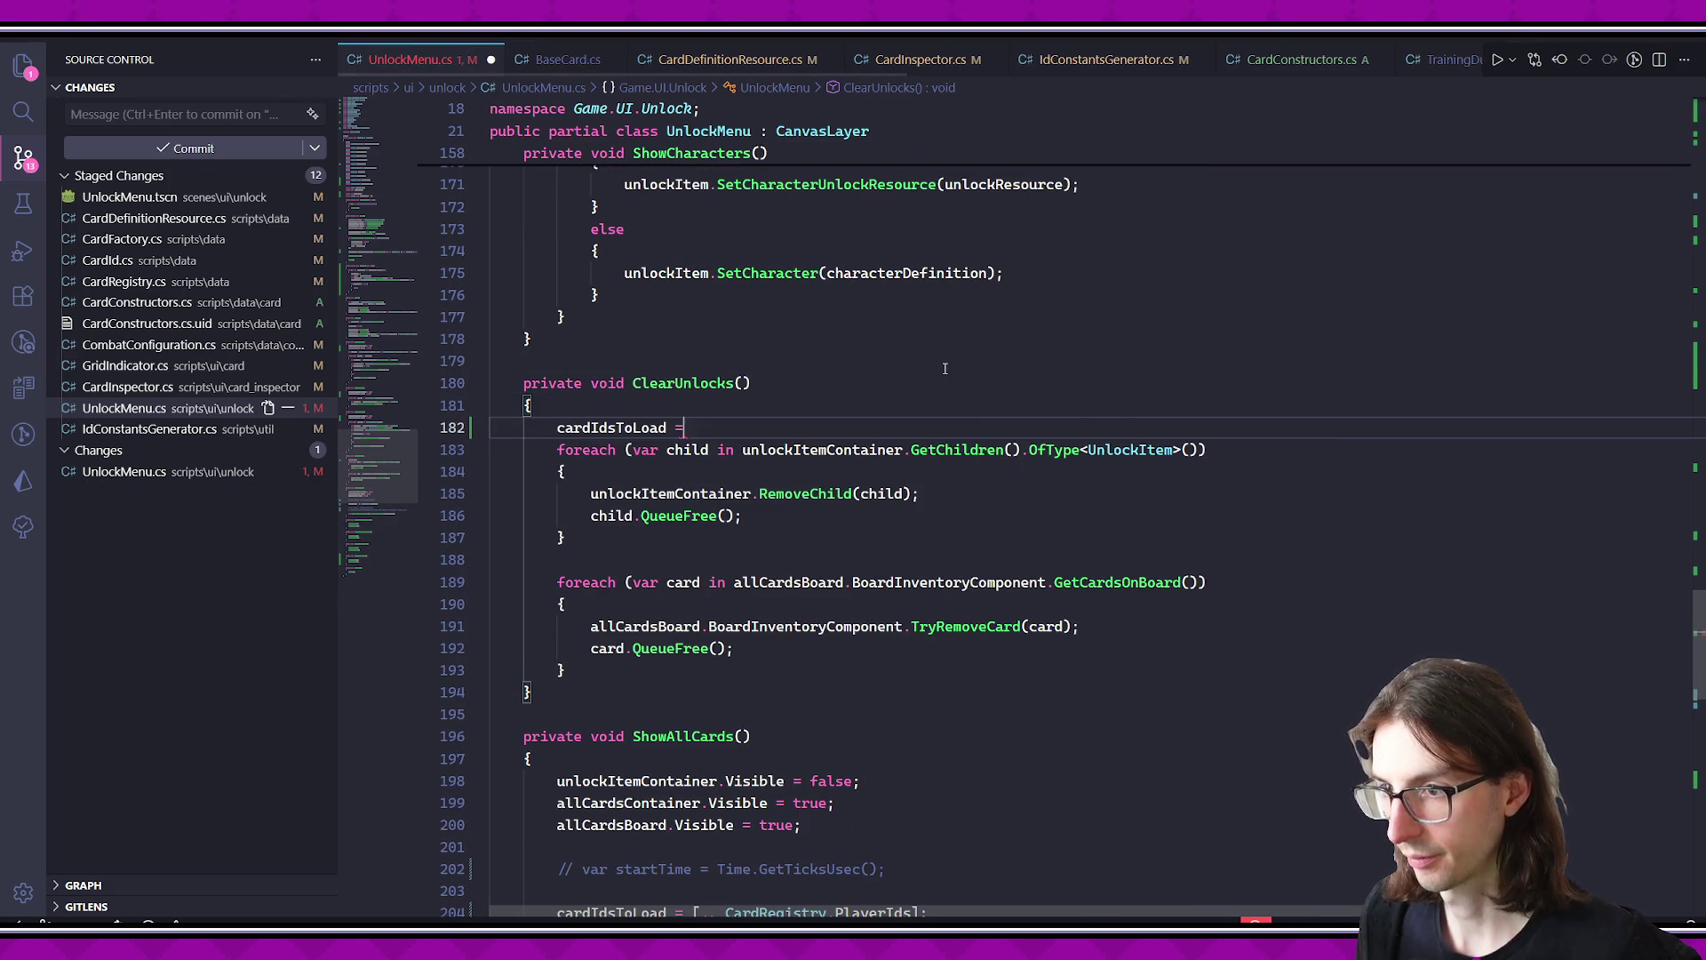
key("BackSpace")
key("BackSpace")
type(".Clear();")
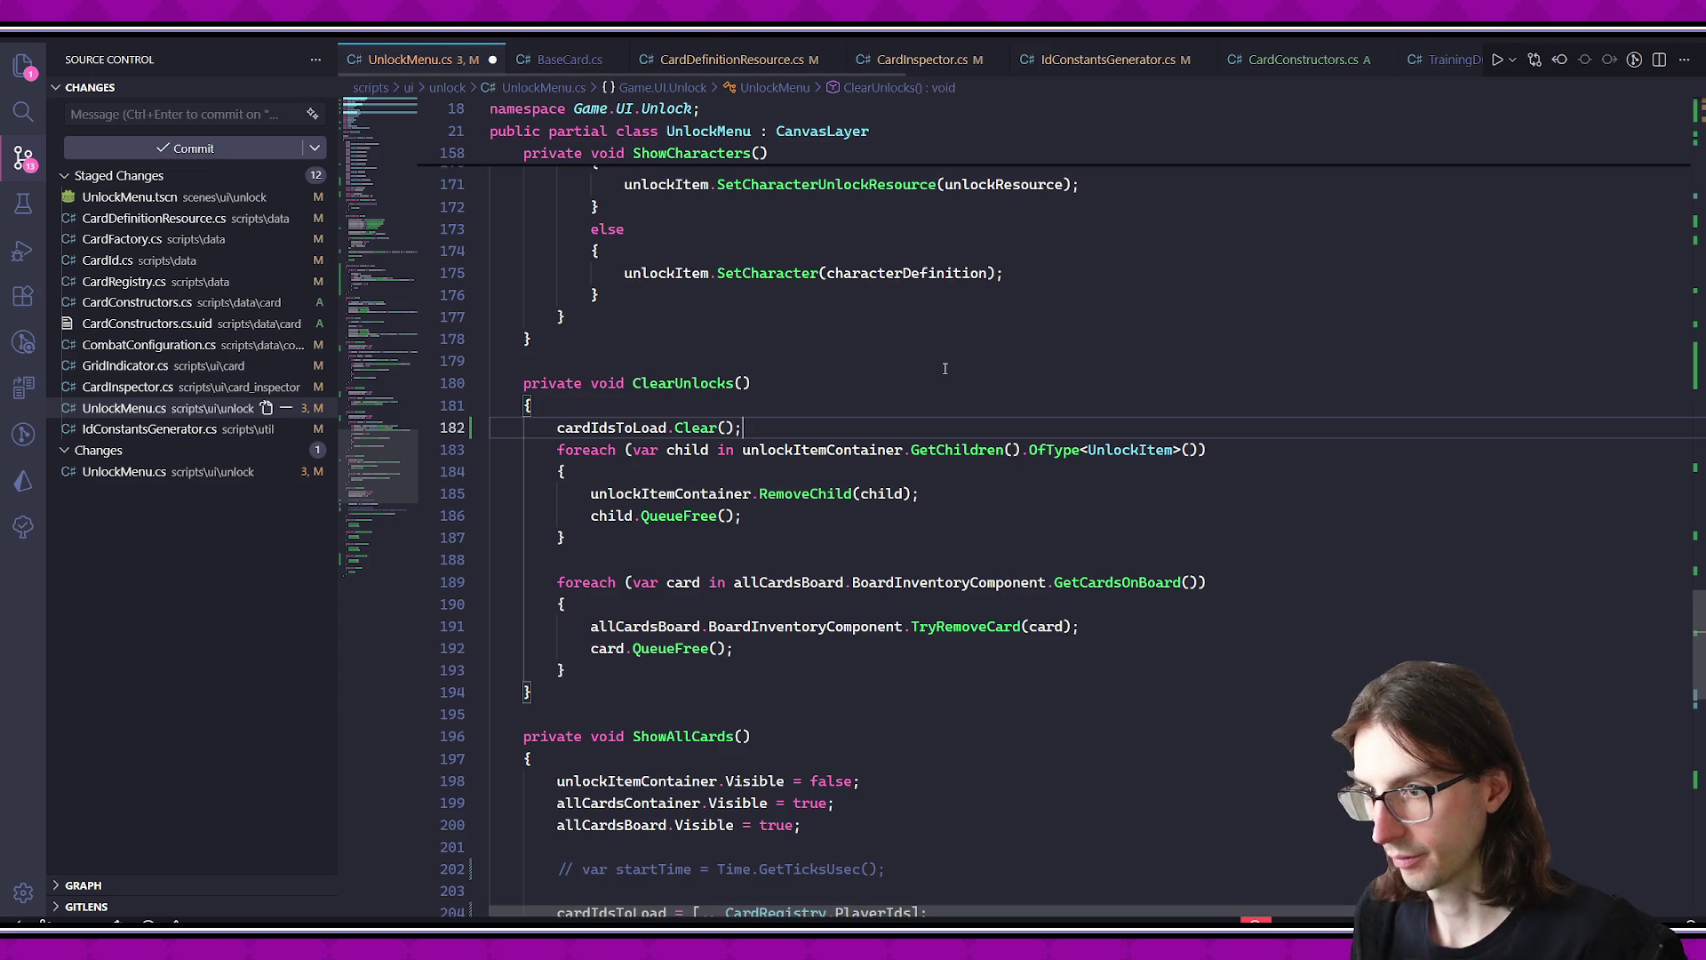
key("Return")
key("ctrl+s")
- Add a blank line between the two loops, then run the project in Godot
left_click(858, 604)
key("Up")
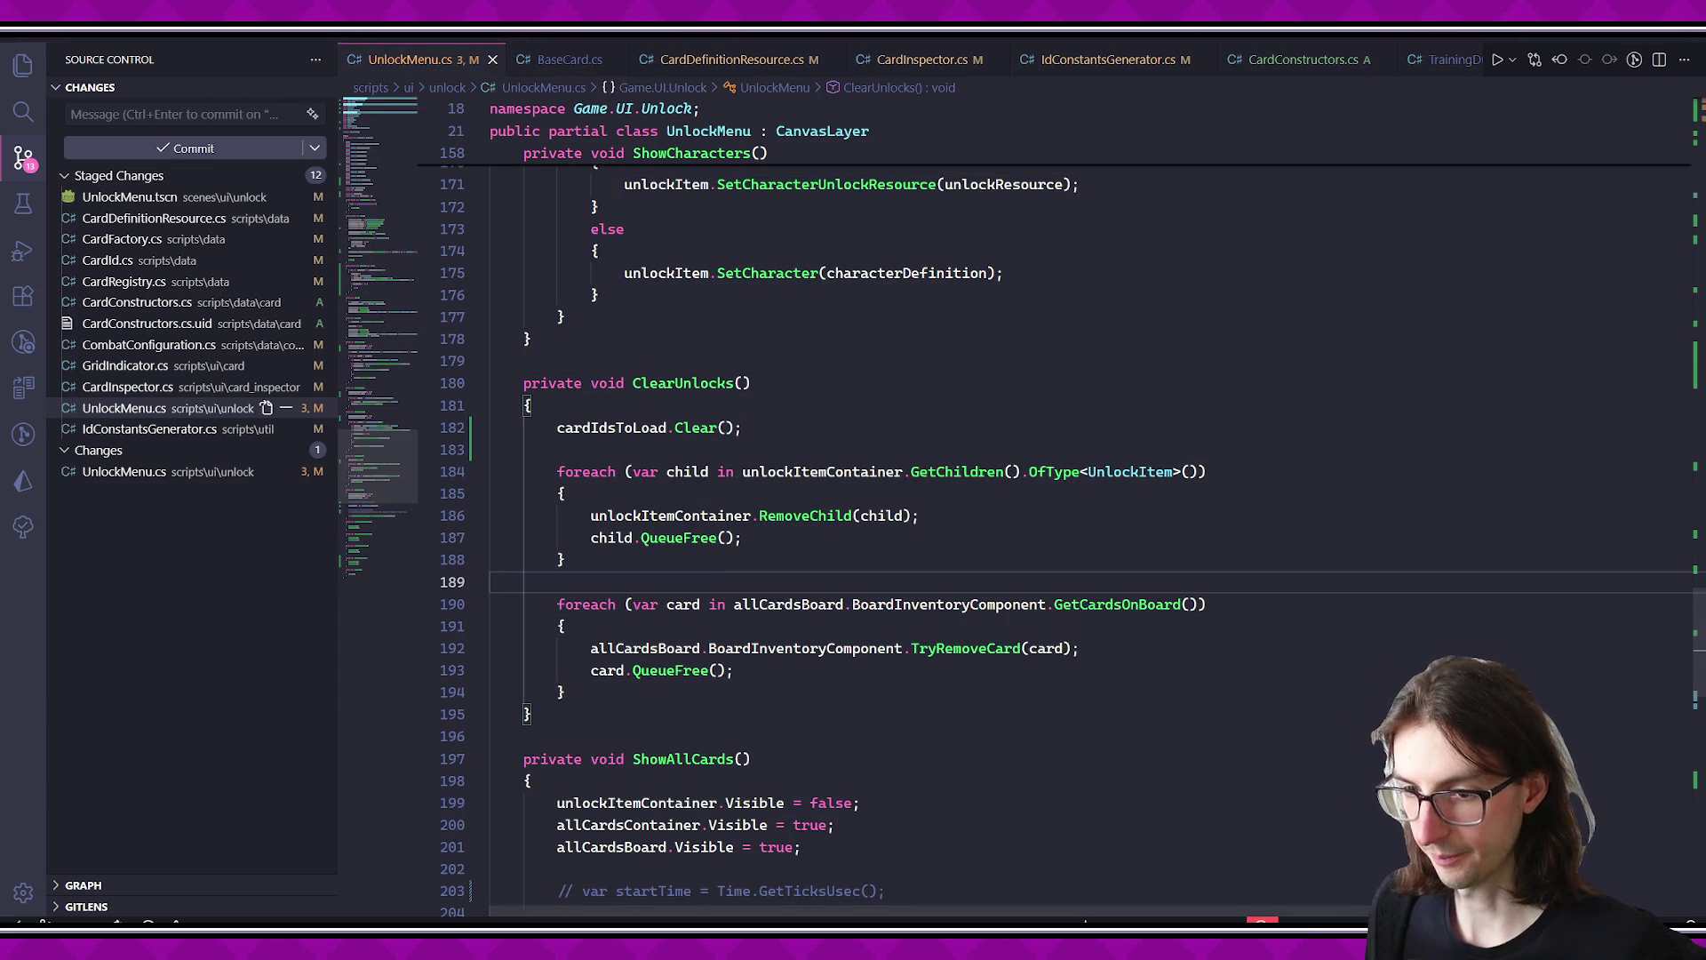
key("alt+Tab")
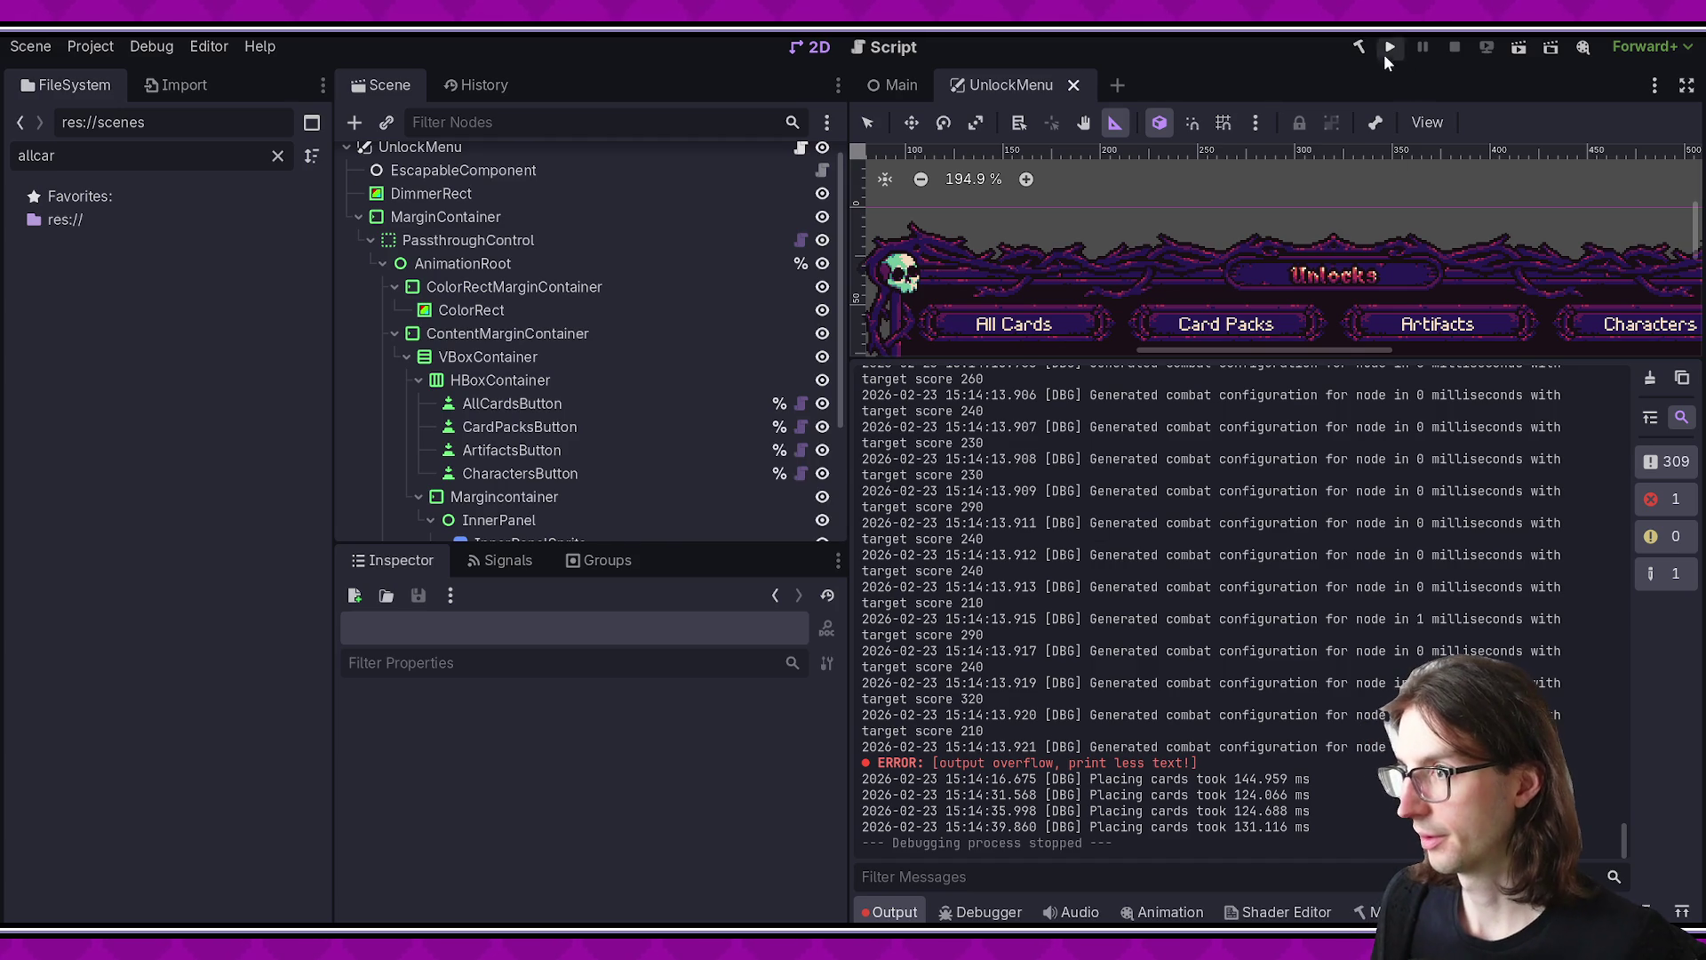
left_click(1390, 49)
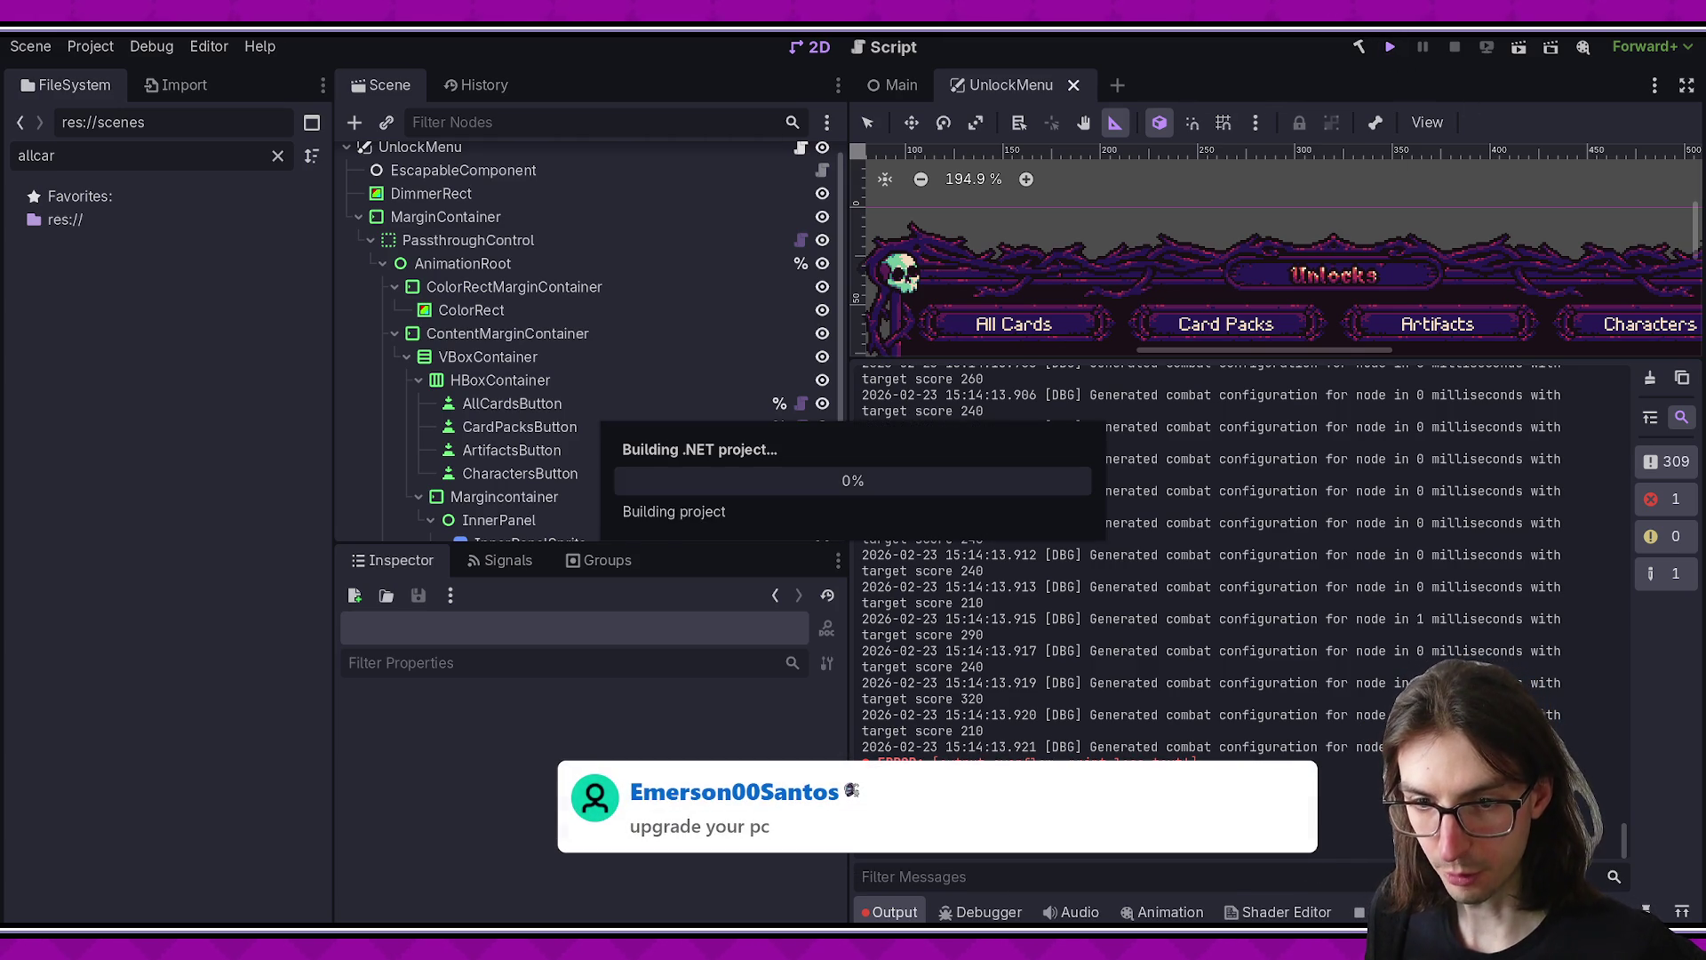
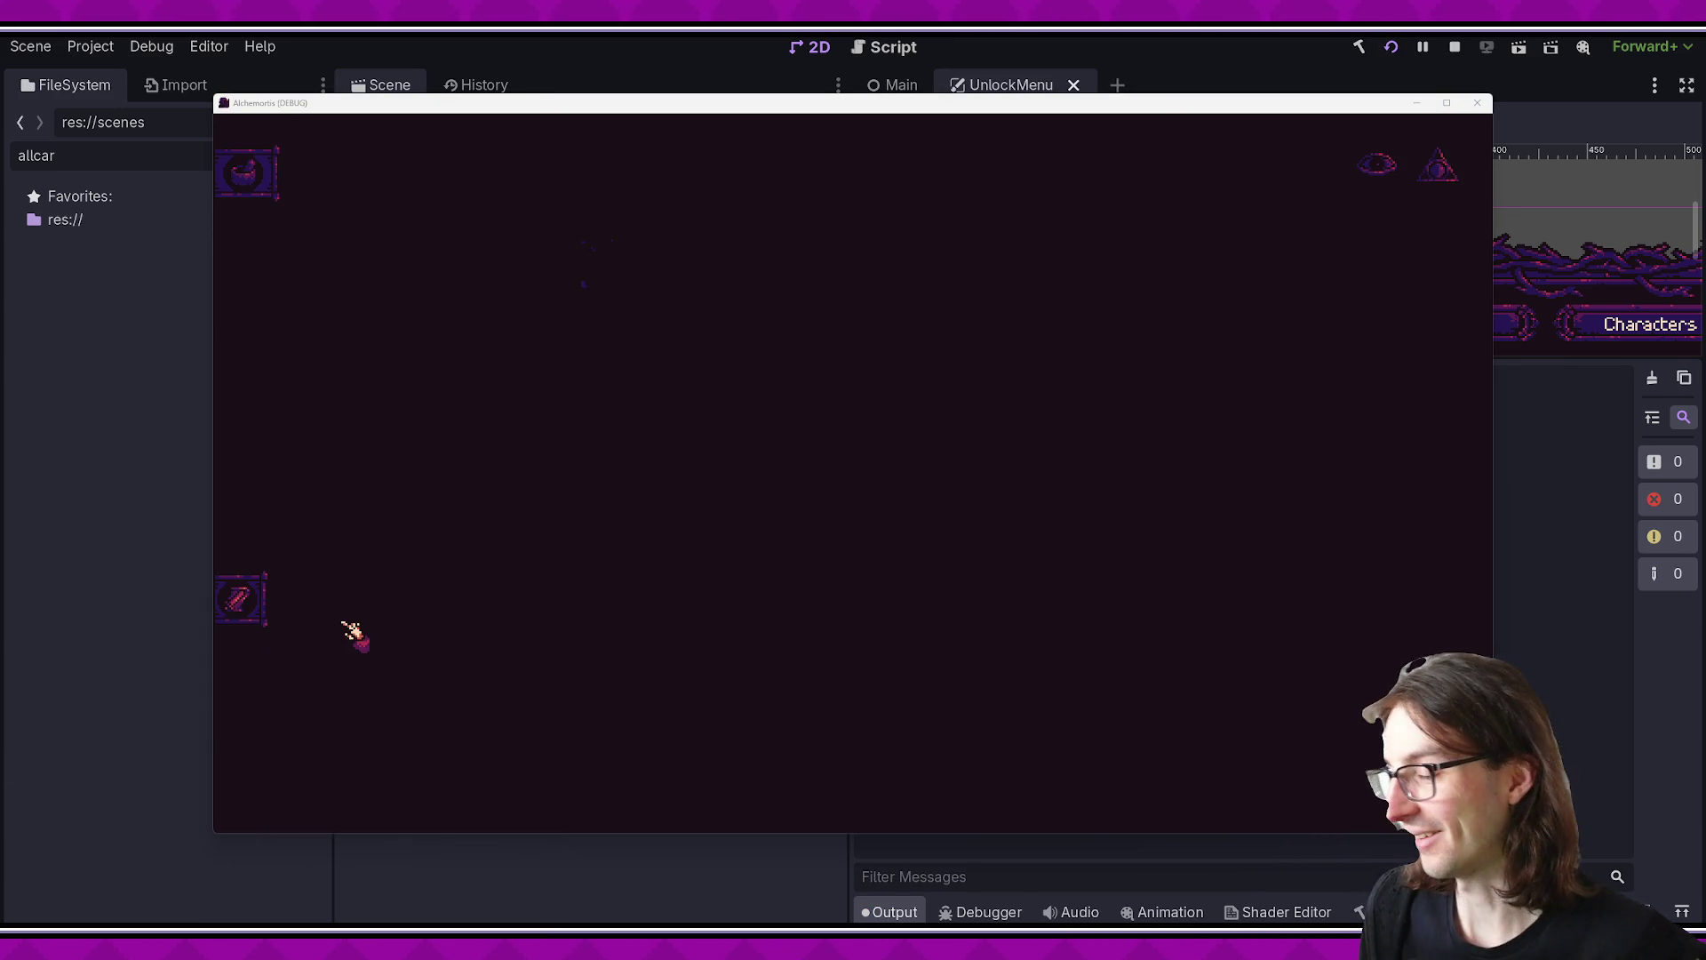
- Pause the running game, open the Unlocks screen to watch the cards load, then close the game
key("Escape")
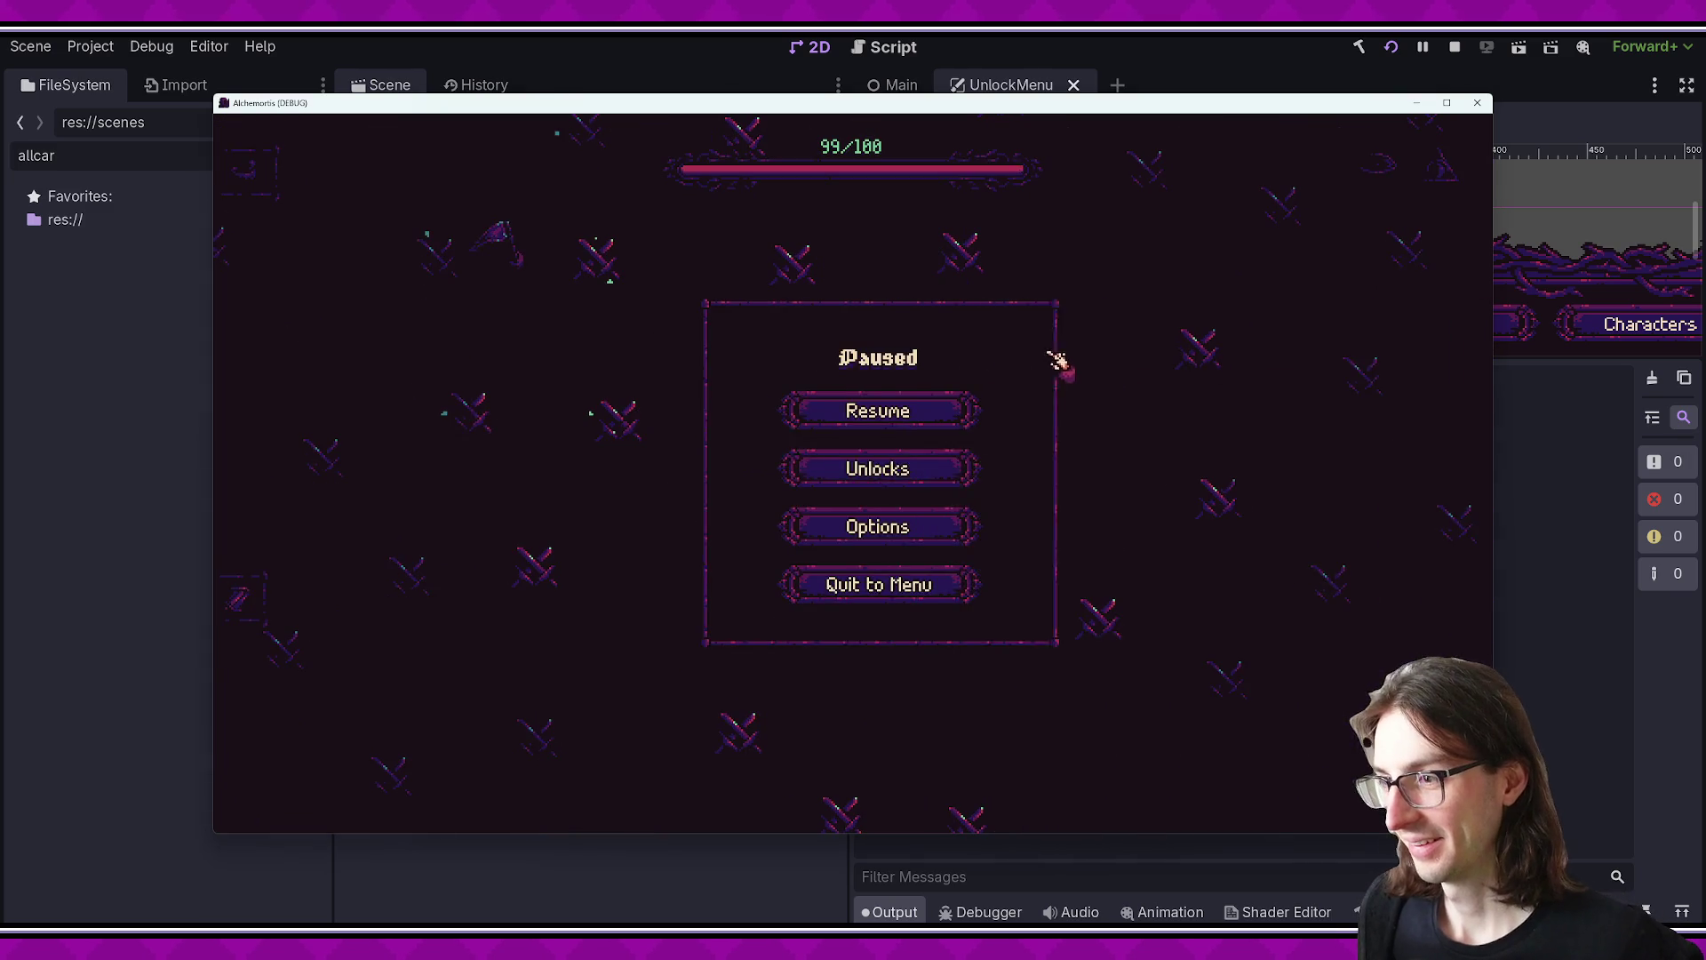
left_click(884, 475)
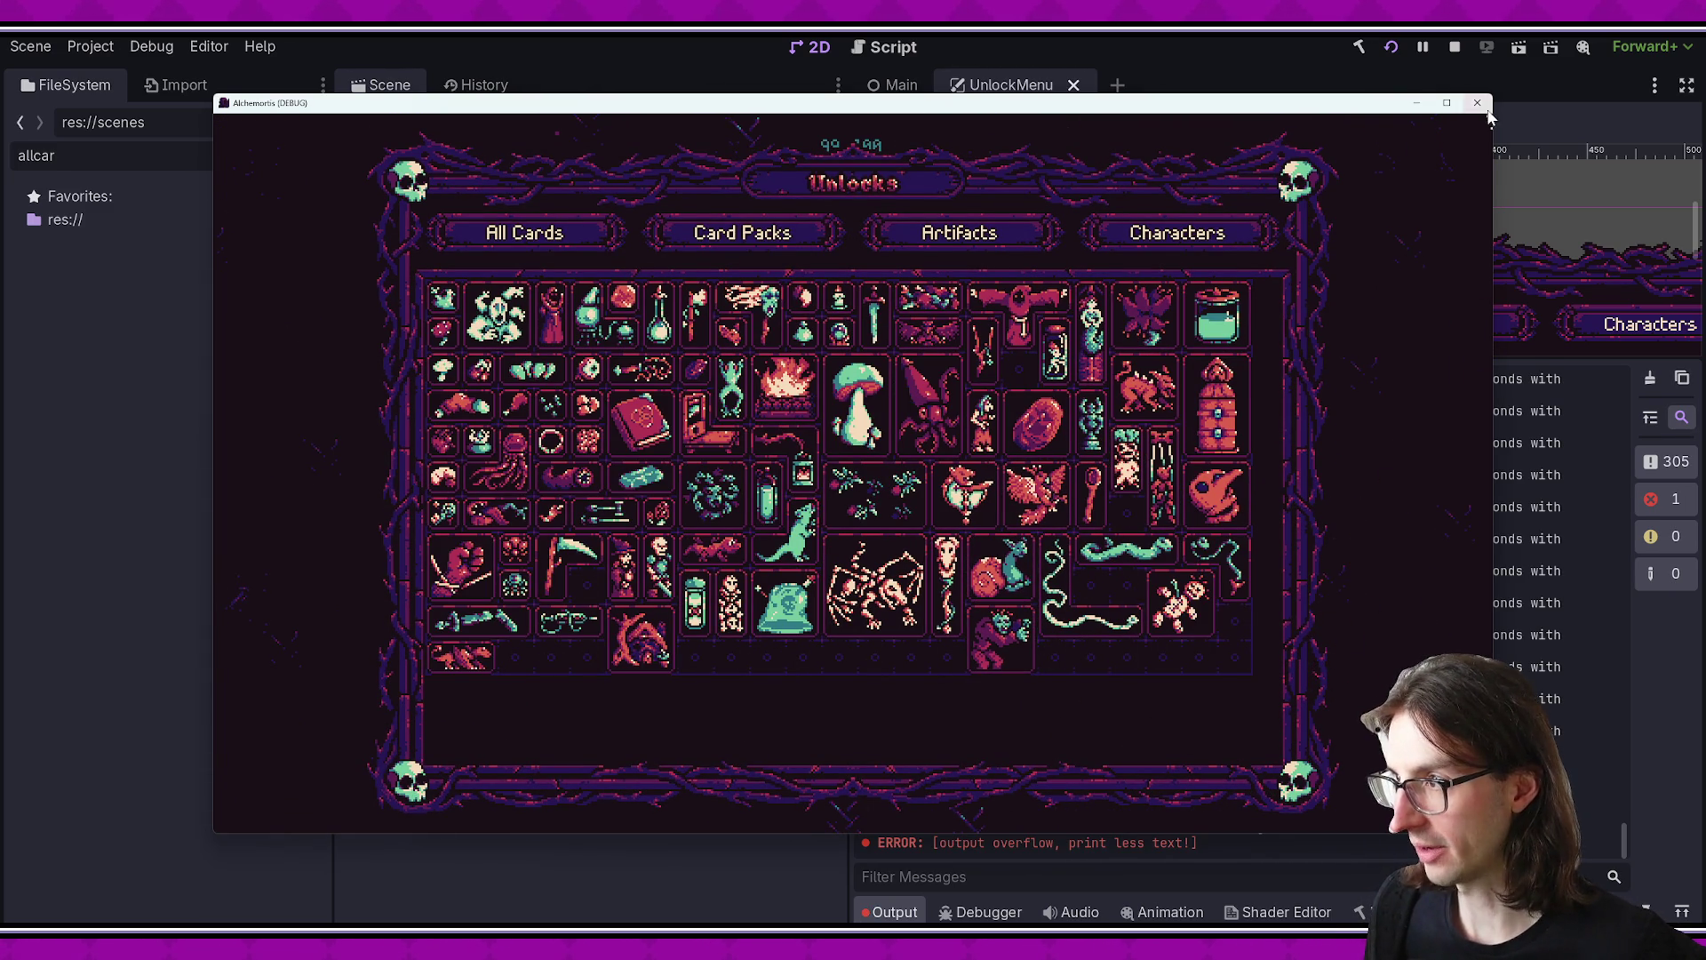
left_click(1477, 102)
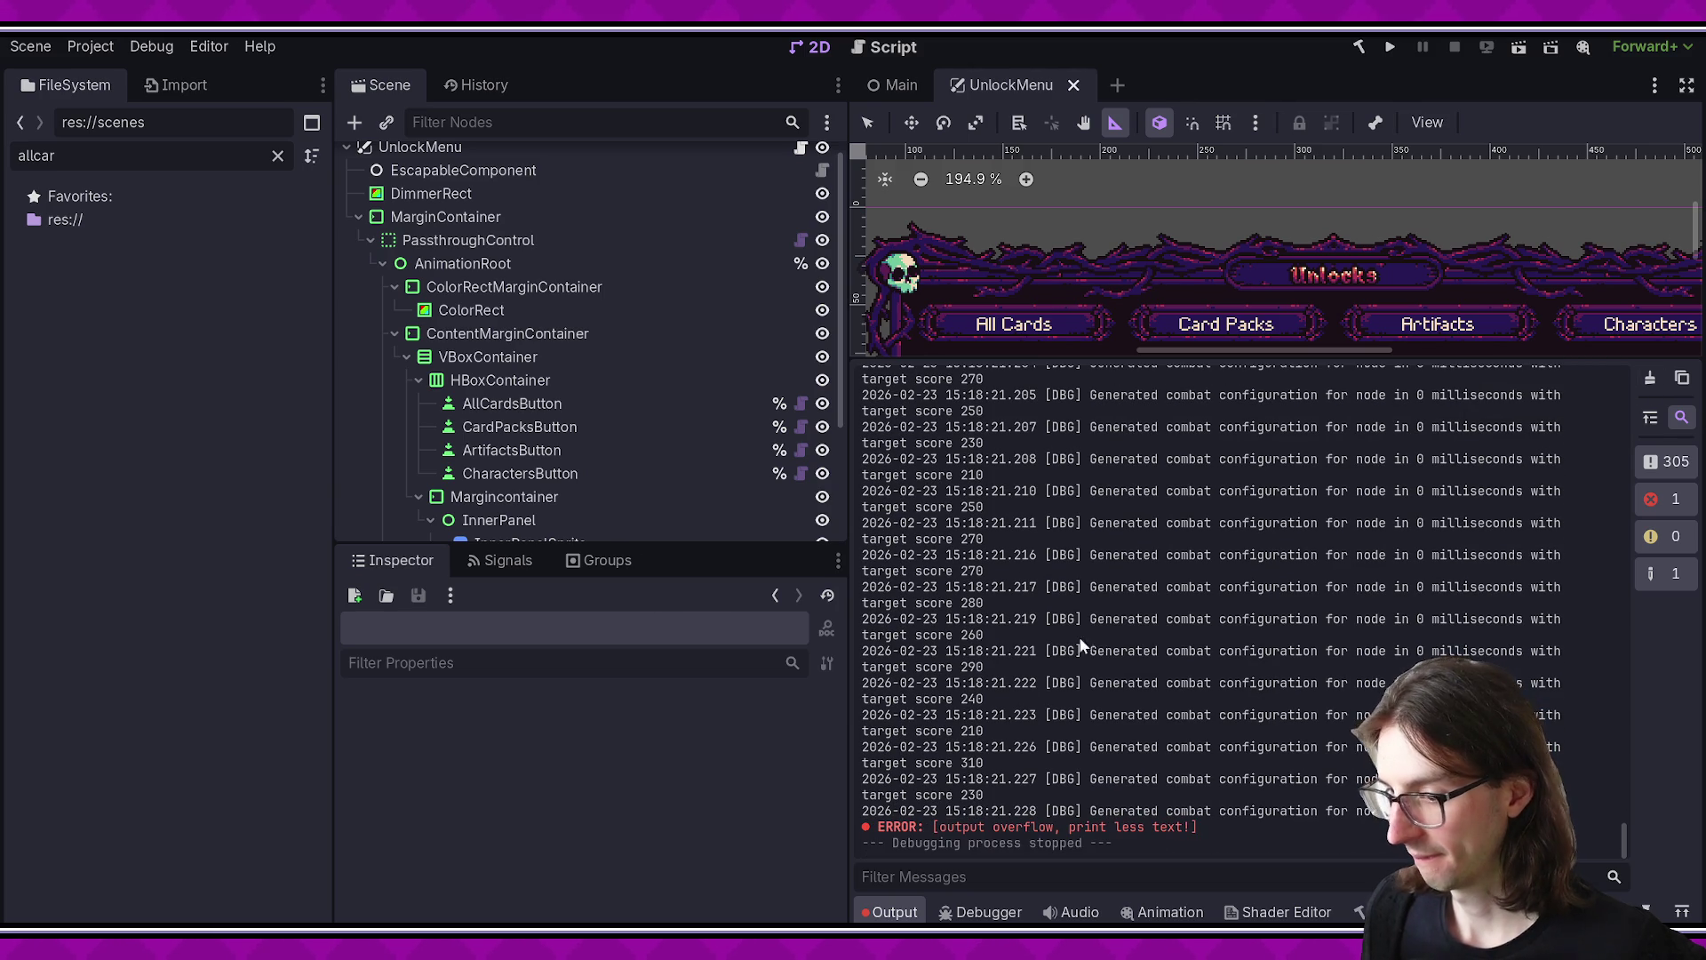
- Relaunch the game, reopen the Unlocks card grid, then return to UnlockMenu.cs in VS Code
left_click(1391, 48)
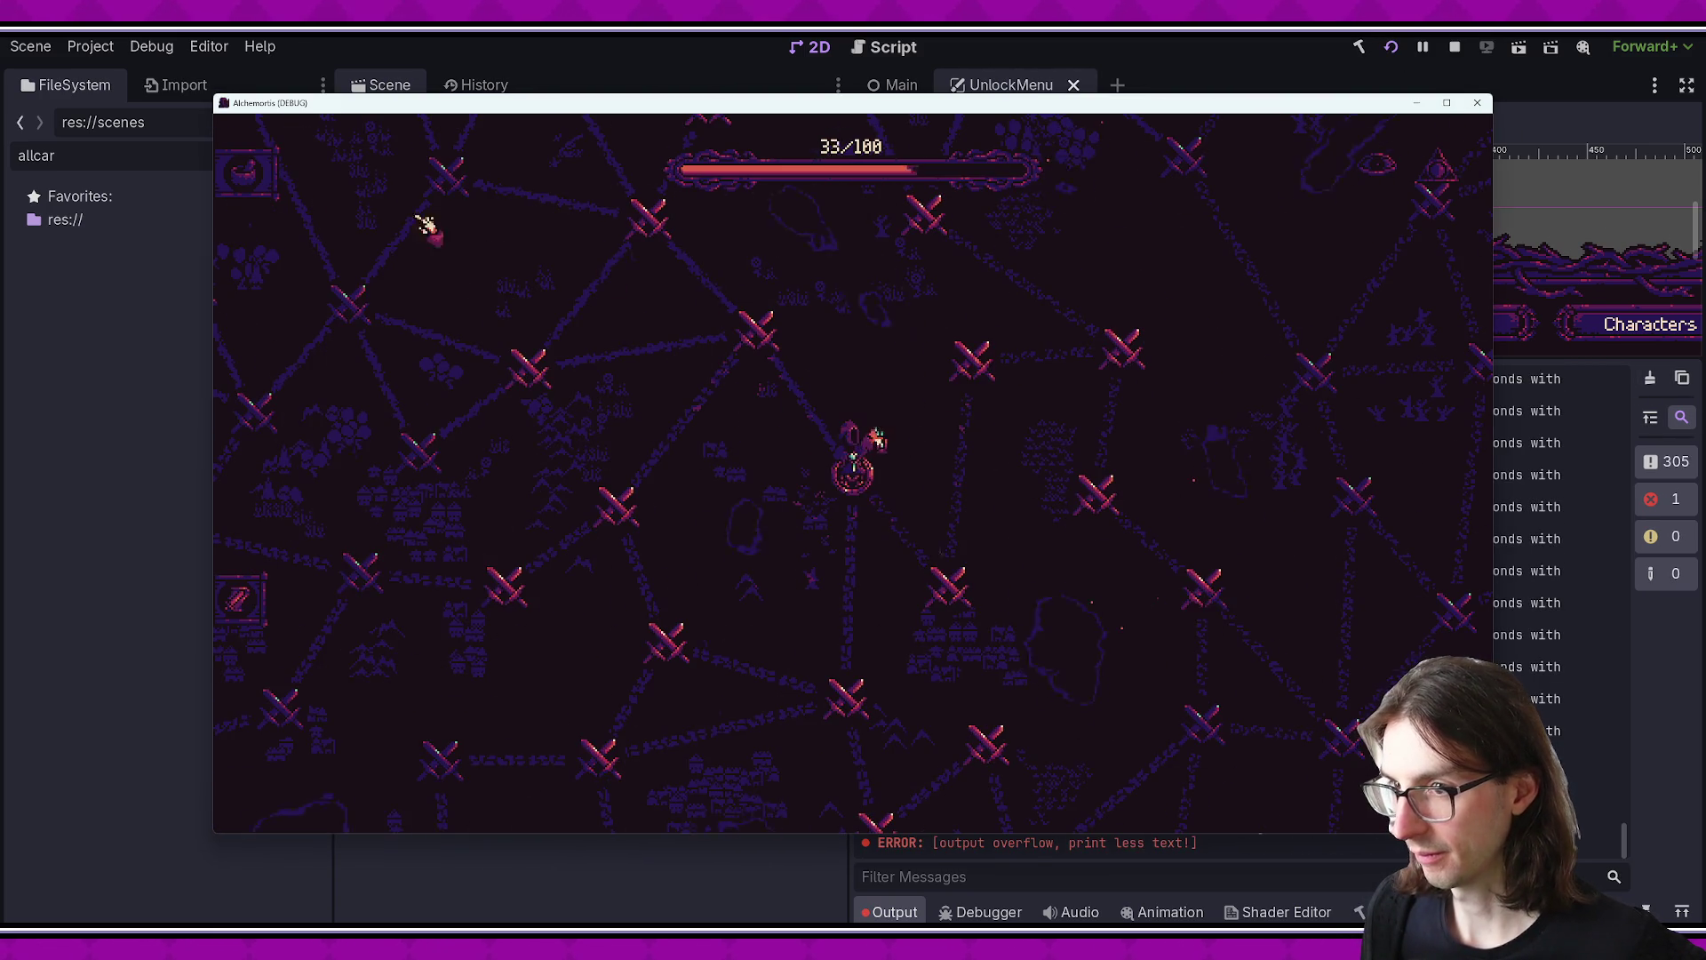
left_click(510, 252)
key("Escape")
left_click(857, 469)
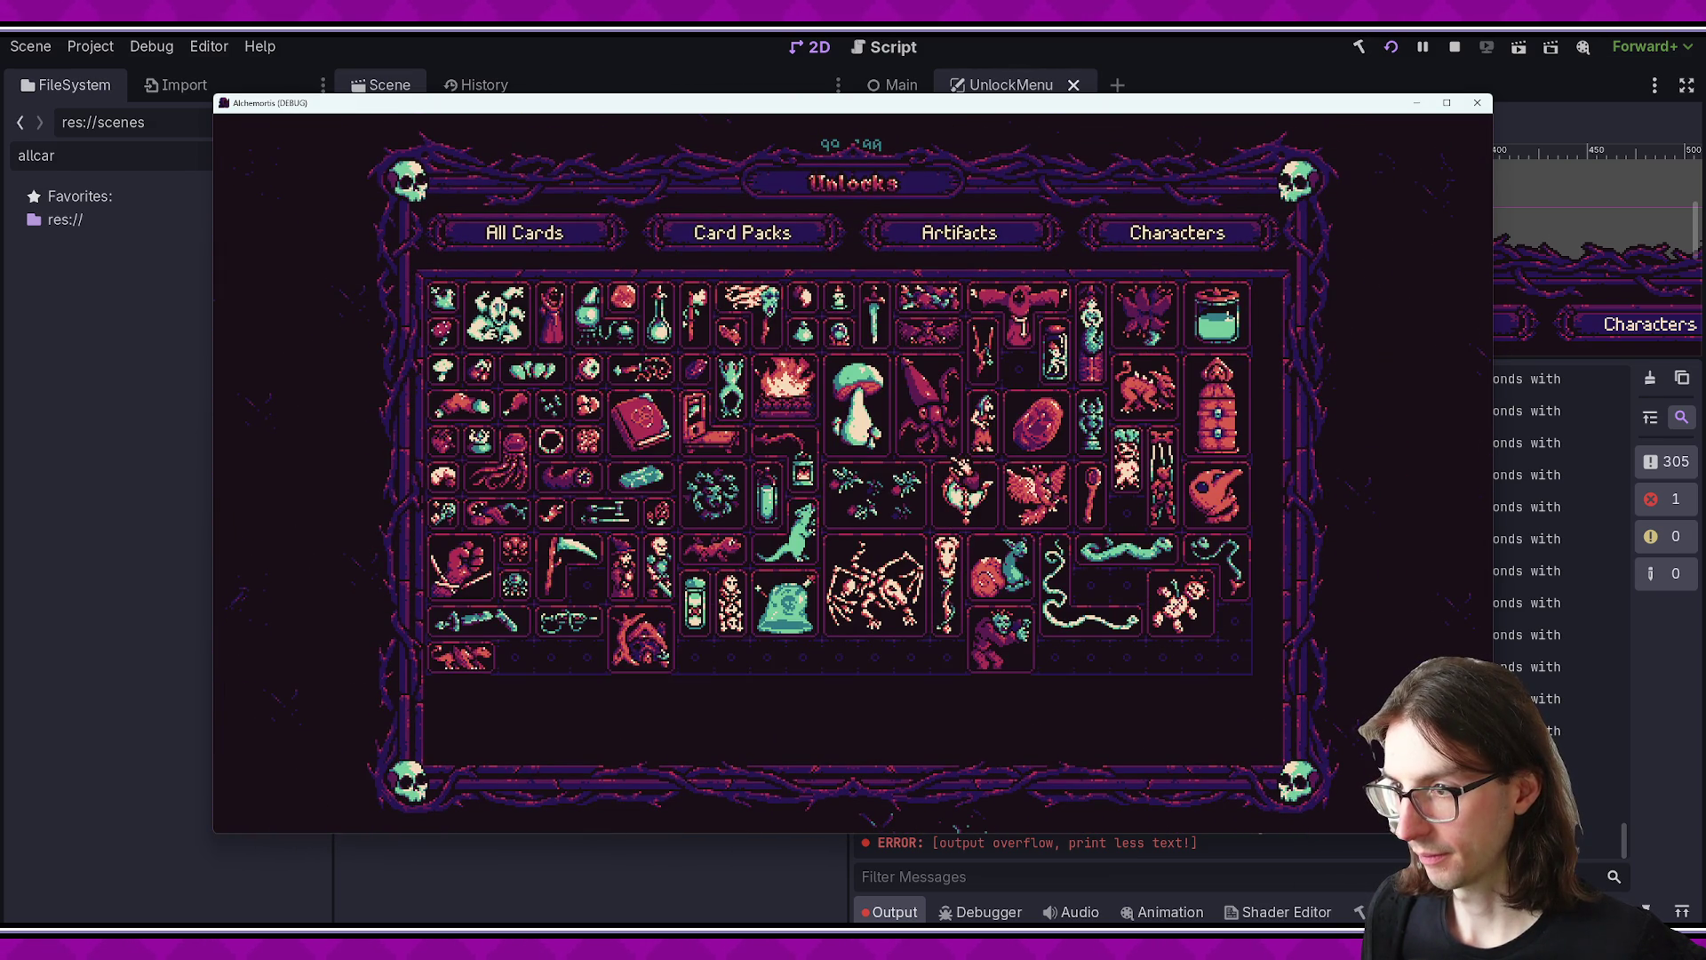
key("Escape")
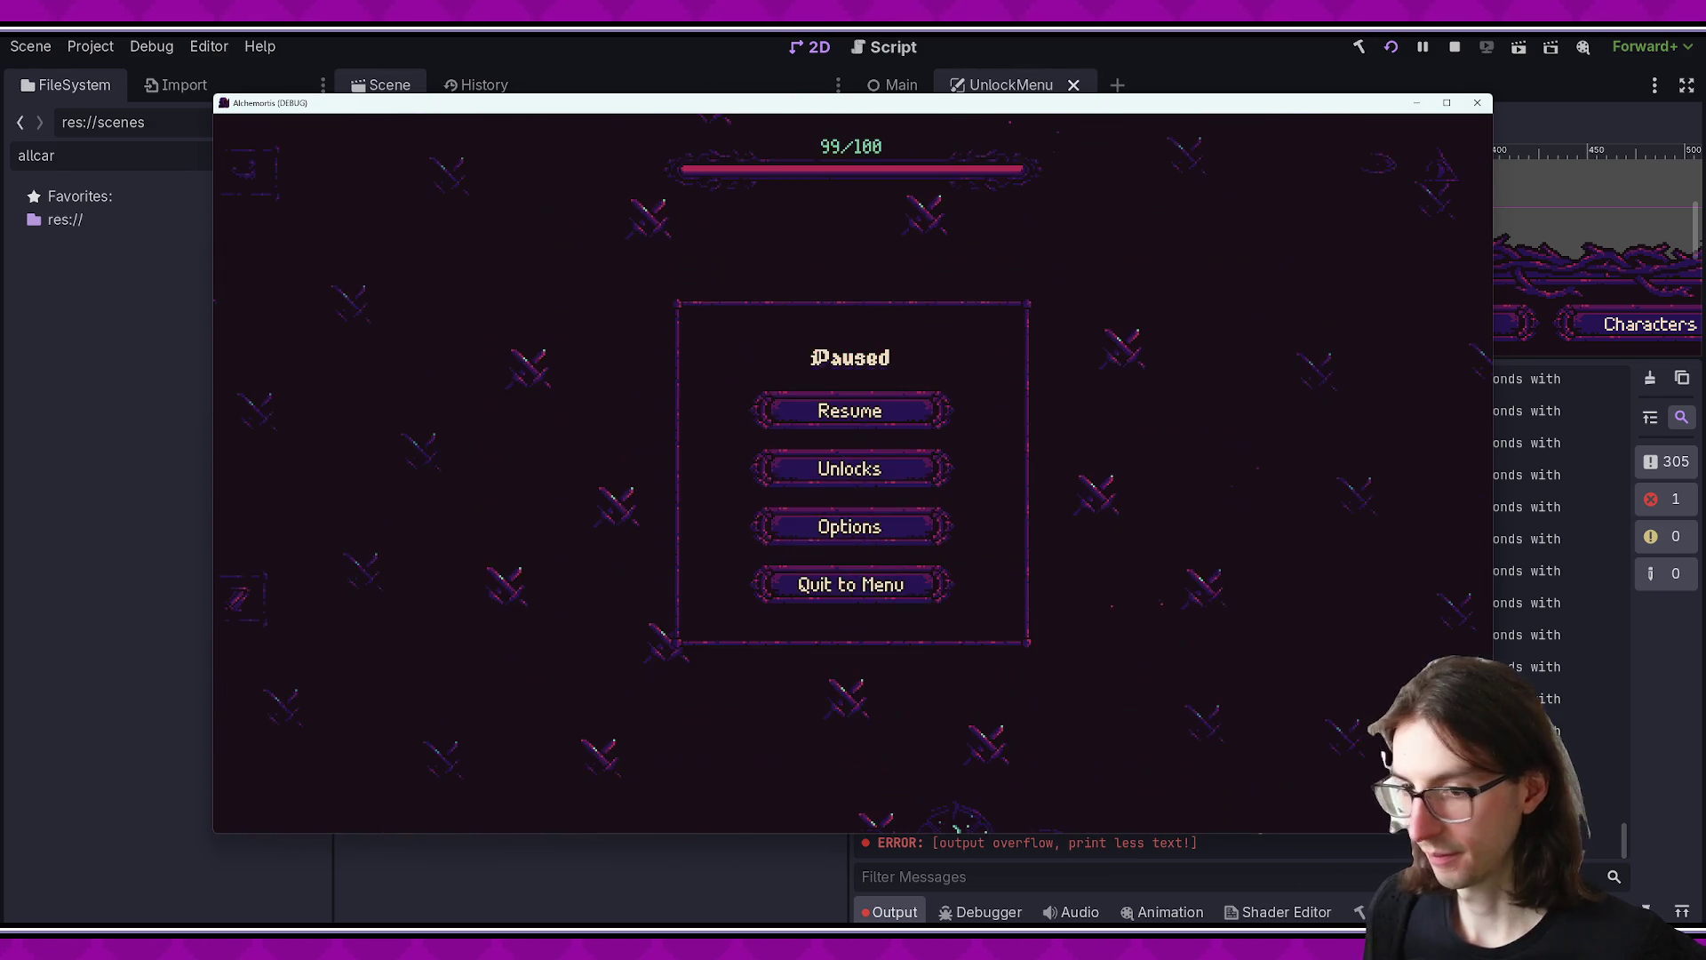
key("alt+Tab")
scroll(831, 507, "up", 20)
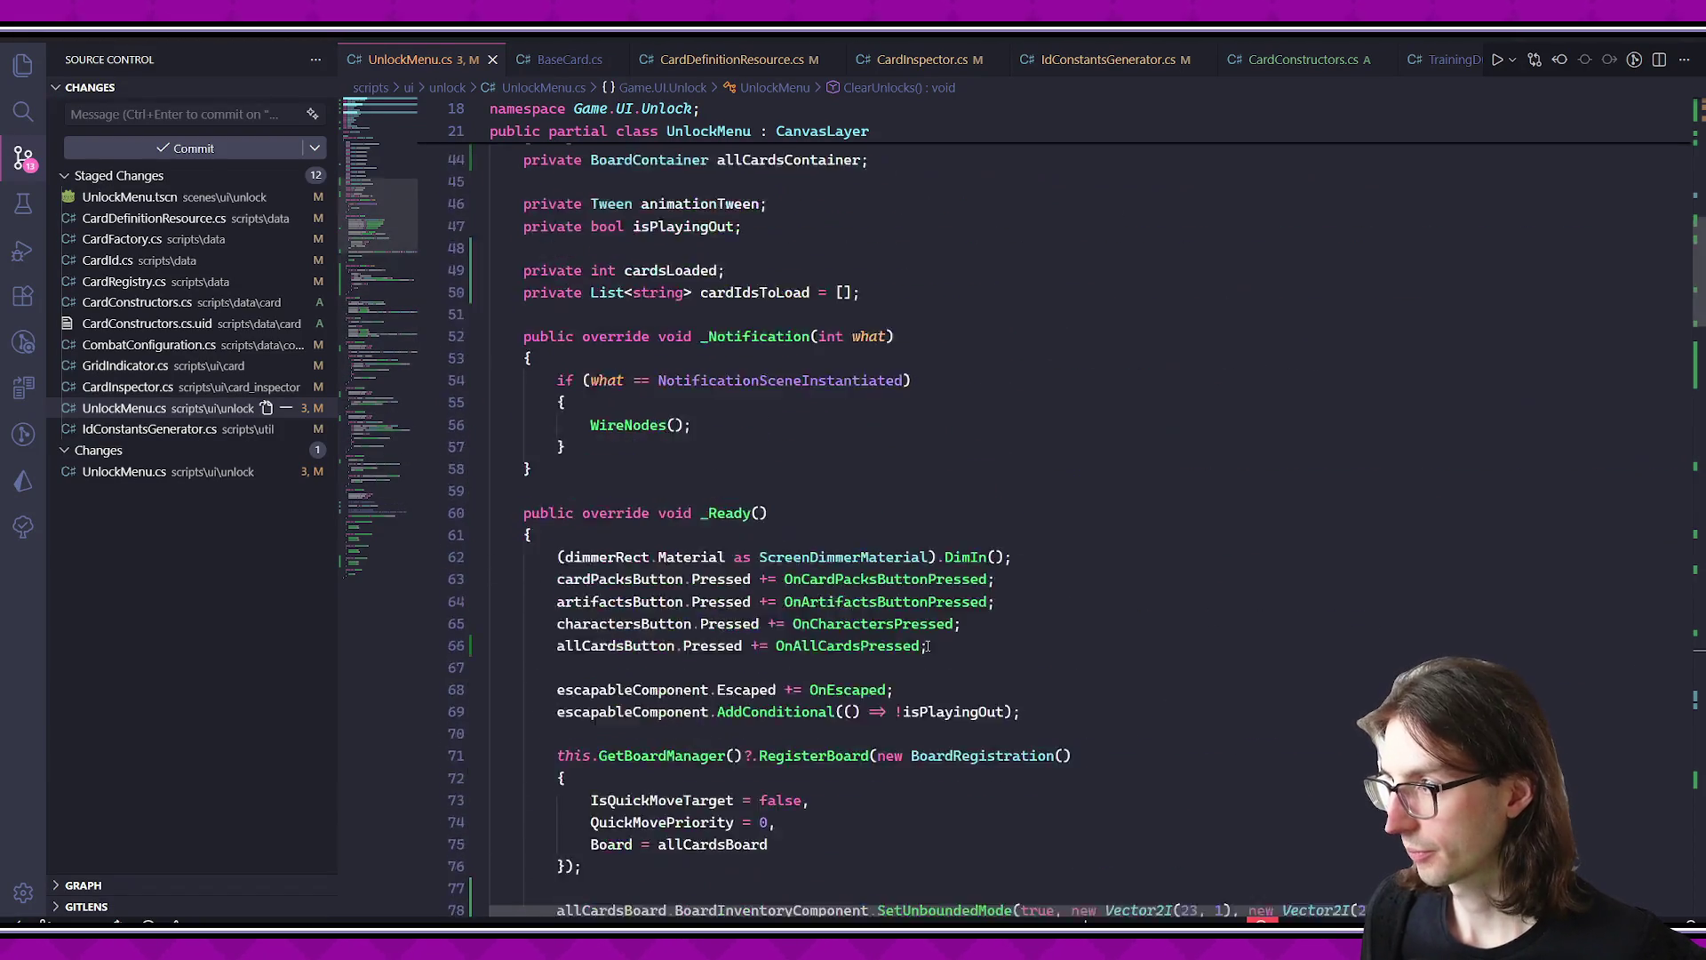
- Add a startTime = Time.GetTicksUsec() line just before the card-placing loop in _Process
scroll(793, 494, "down", 5)
left_click(718, 539)
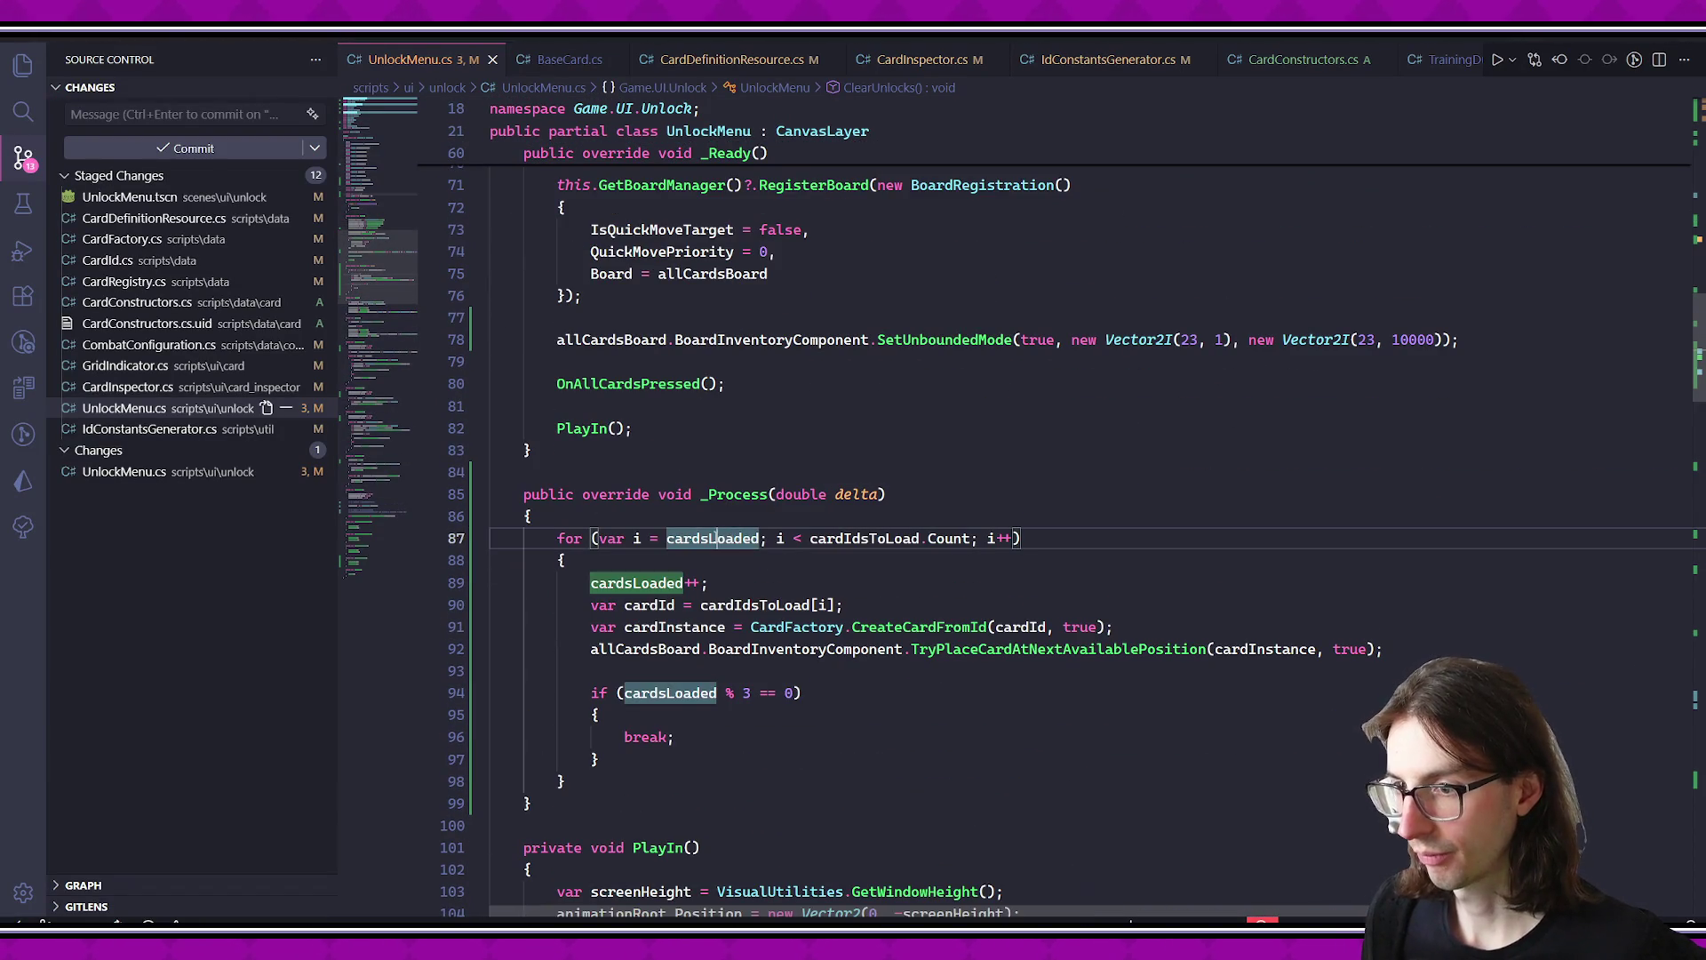
key("ctrl+shift+Return")
type("var ")
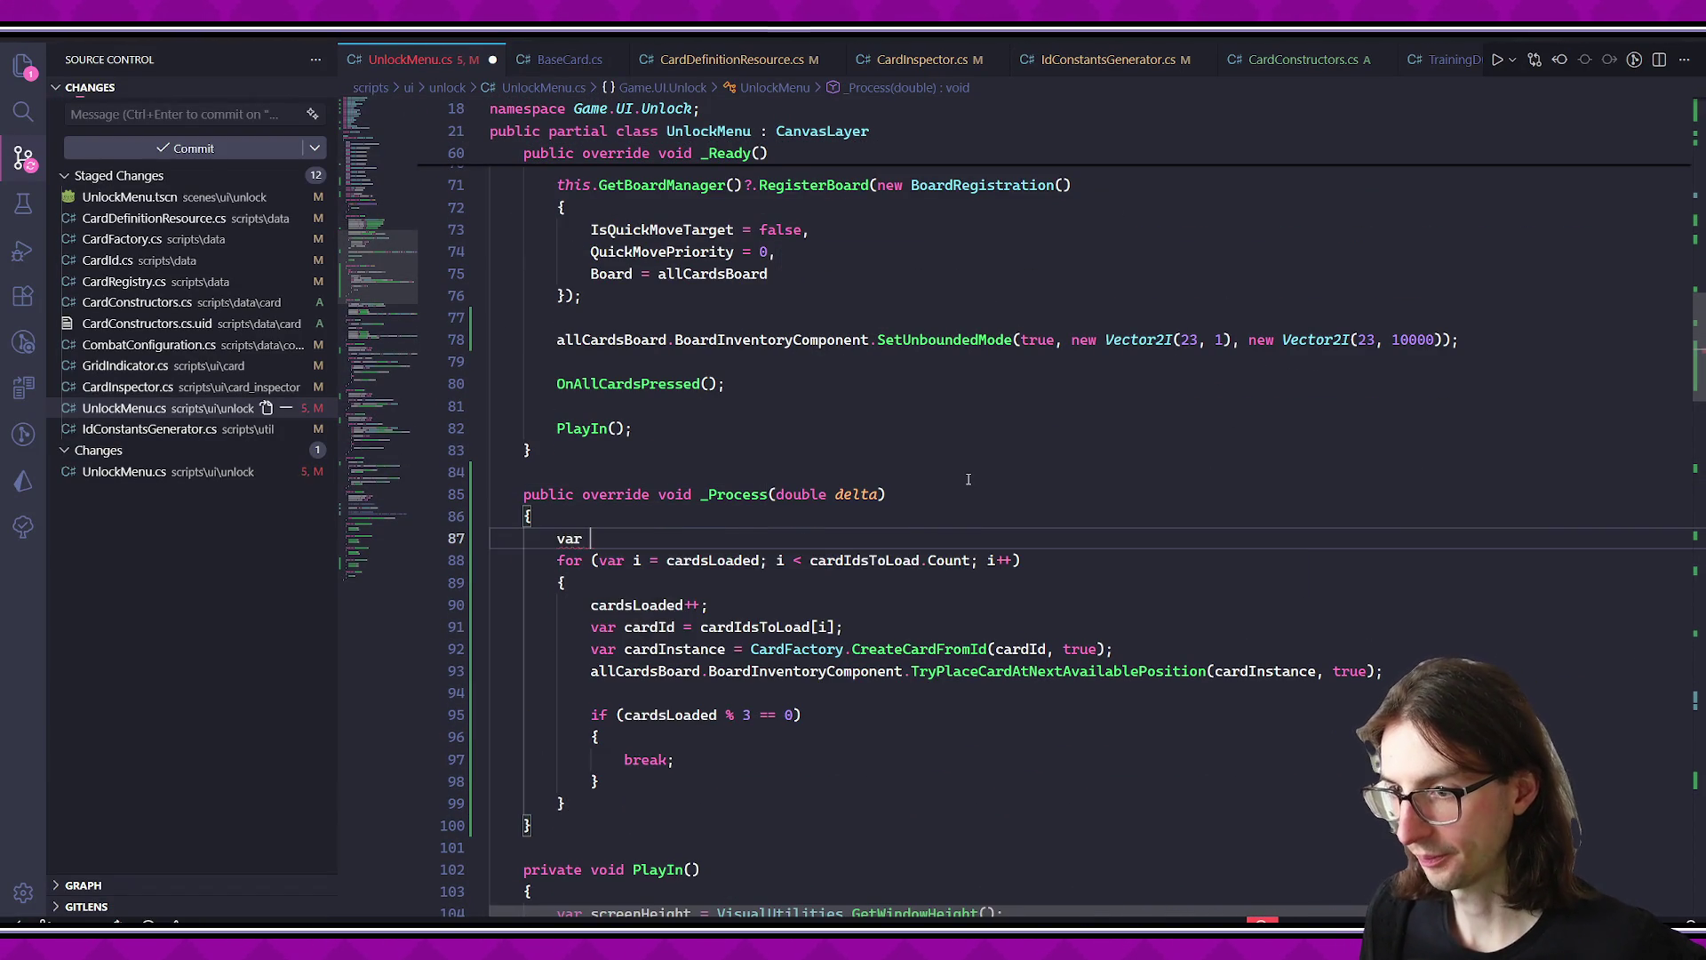
type("startTime = Time.GetTicksUsec();")
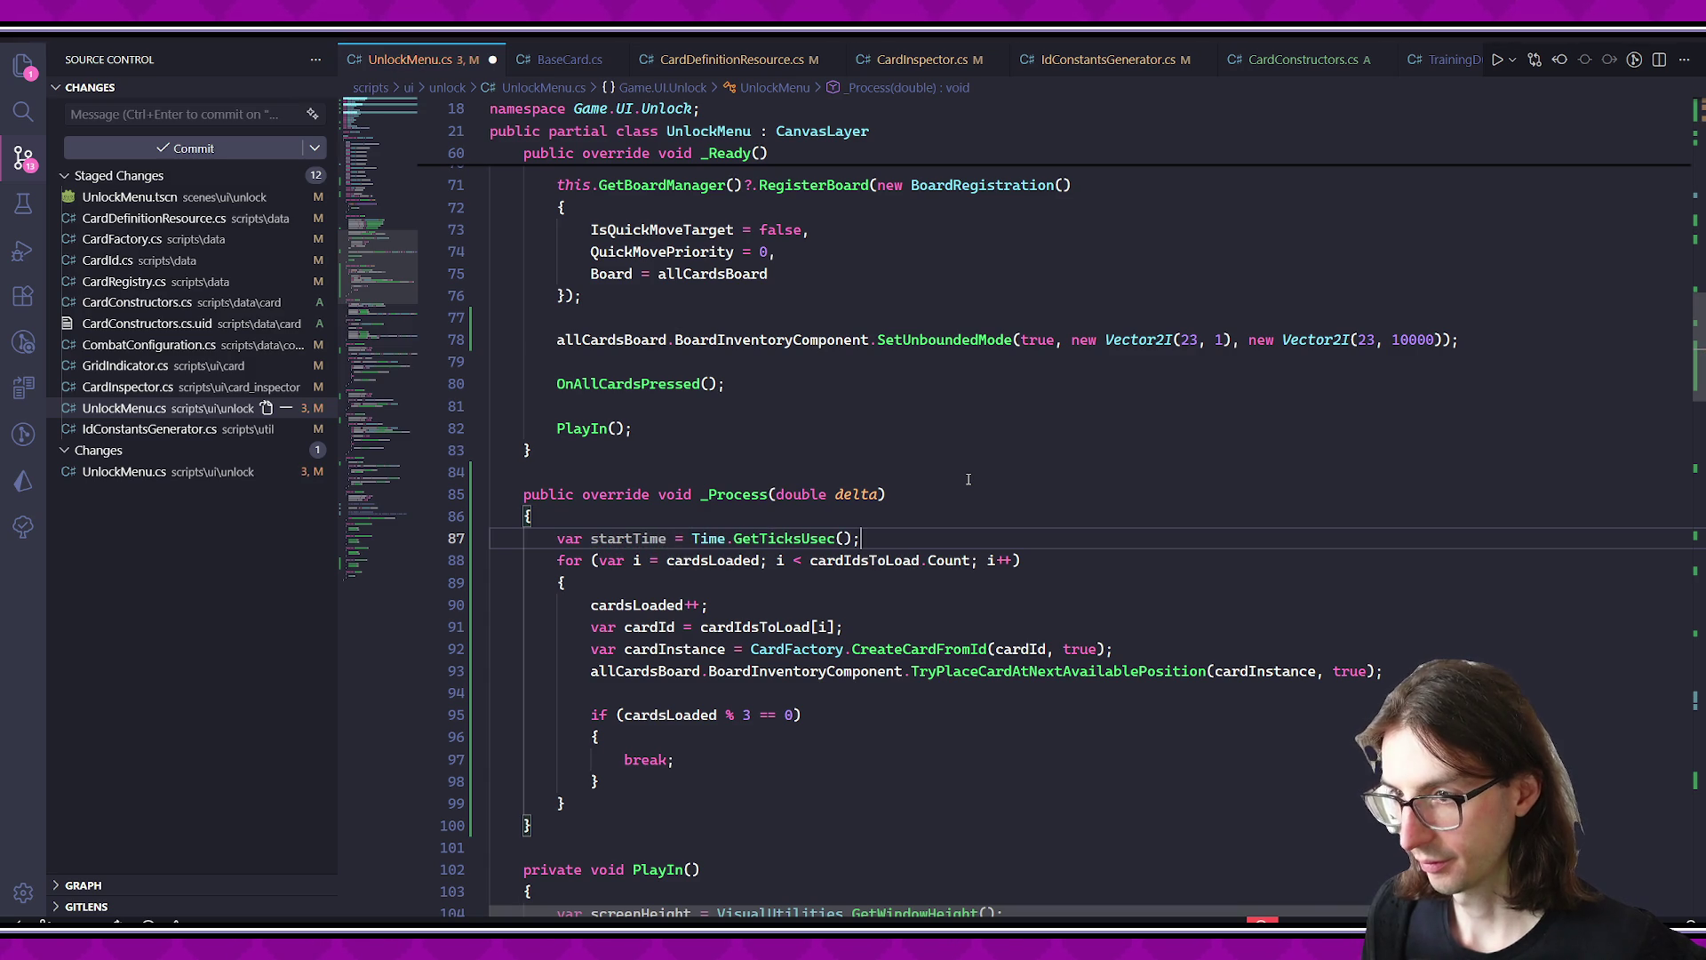
- After the loop, add an endTime line and a DataInitializer.Log.Debug placing-time log, then save
scroll(794, 576, "down", 1)
left_click(836, 702)
key("Return")
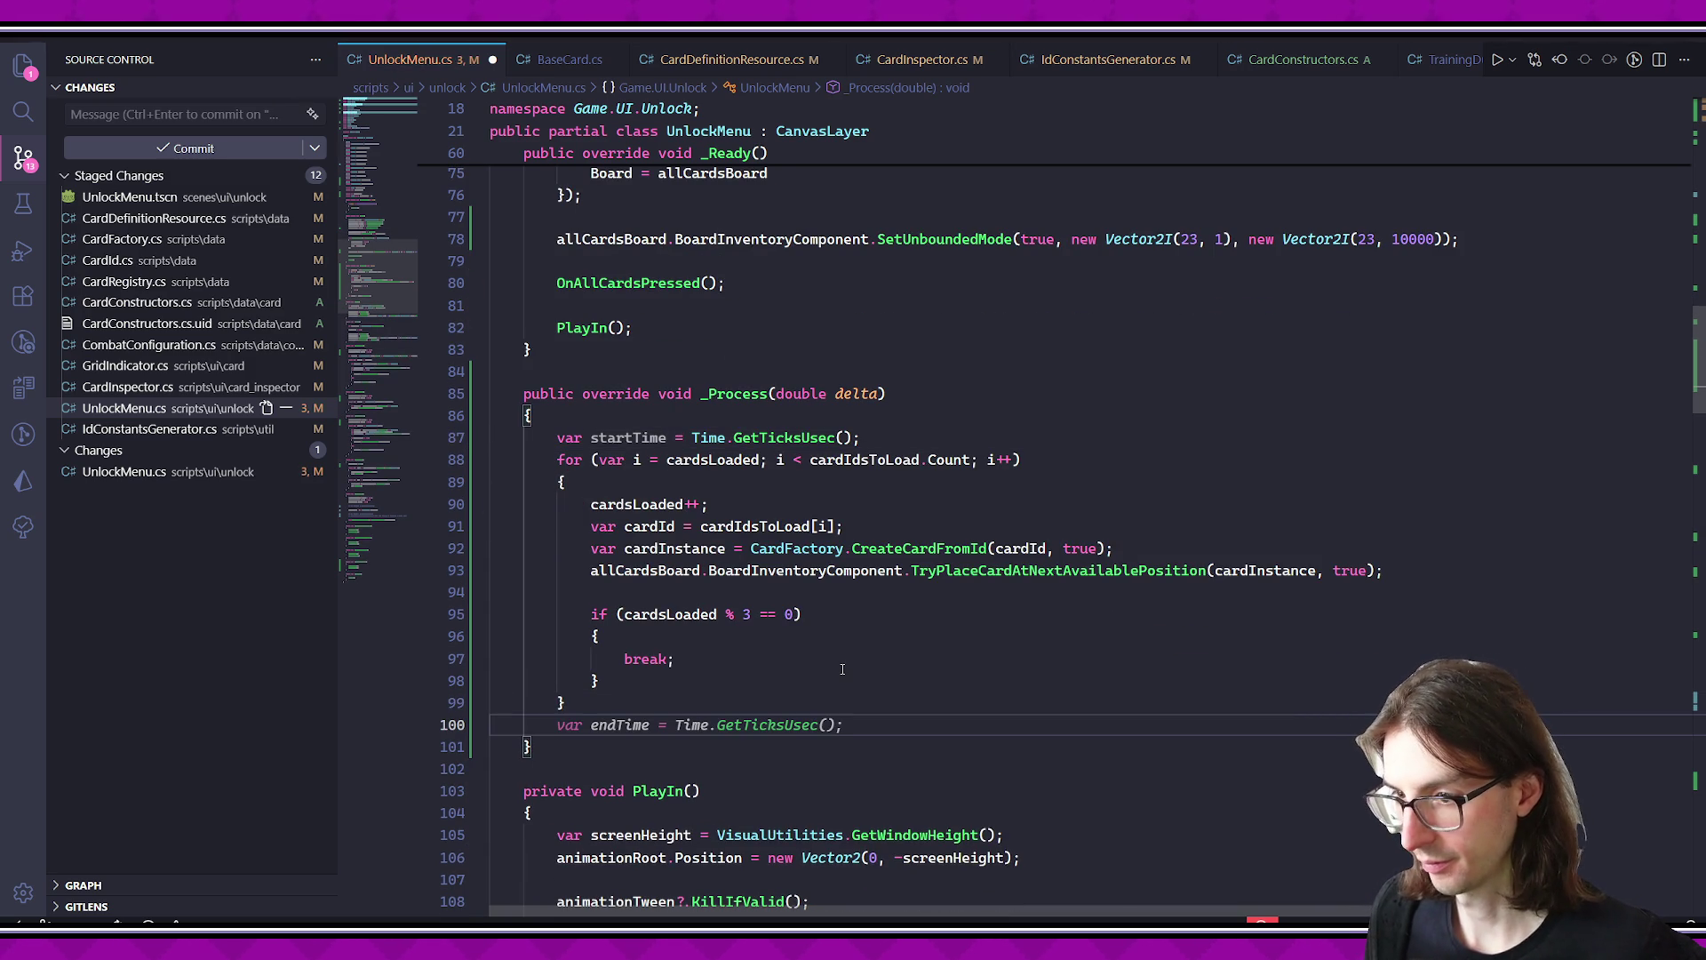
key("Tab")
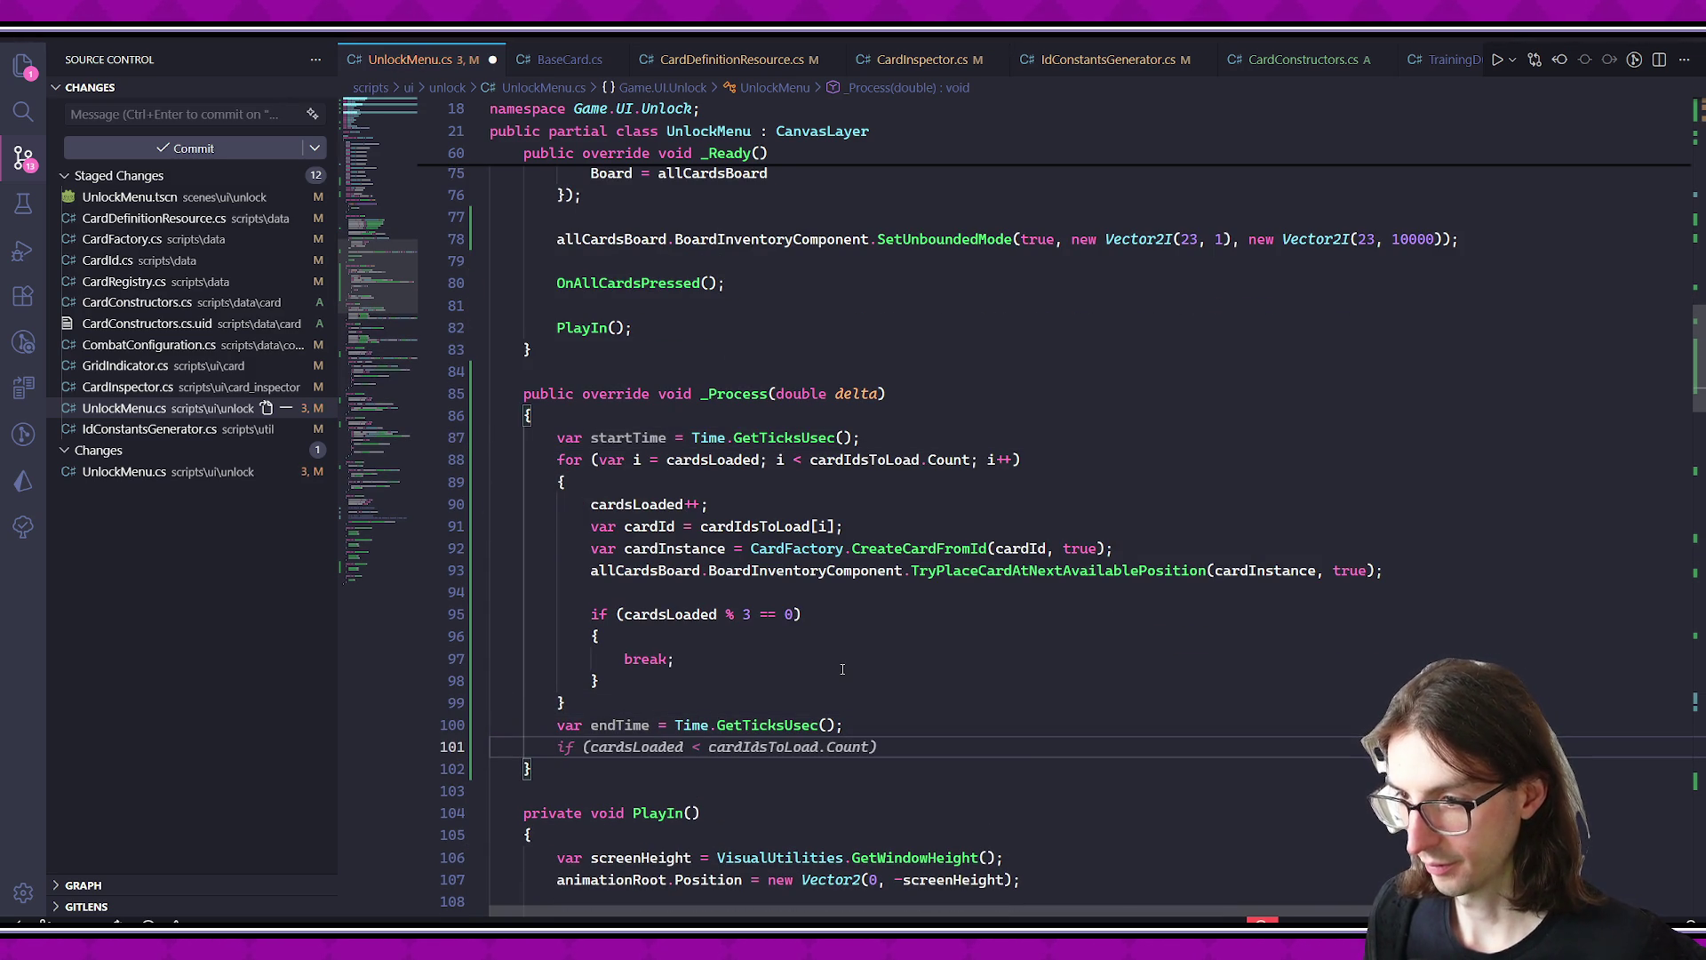
type("DataIni")
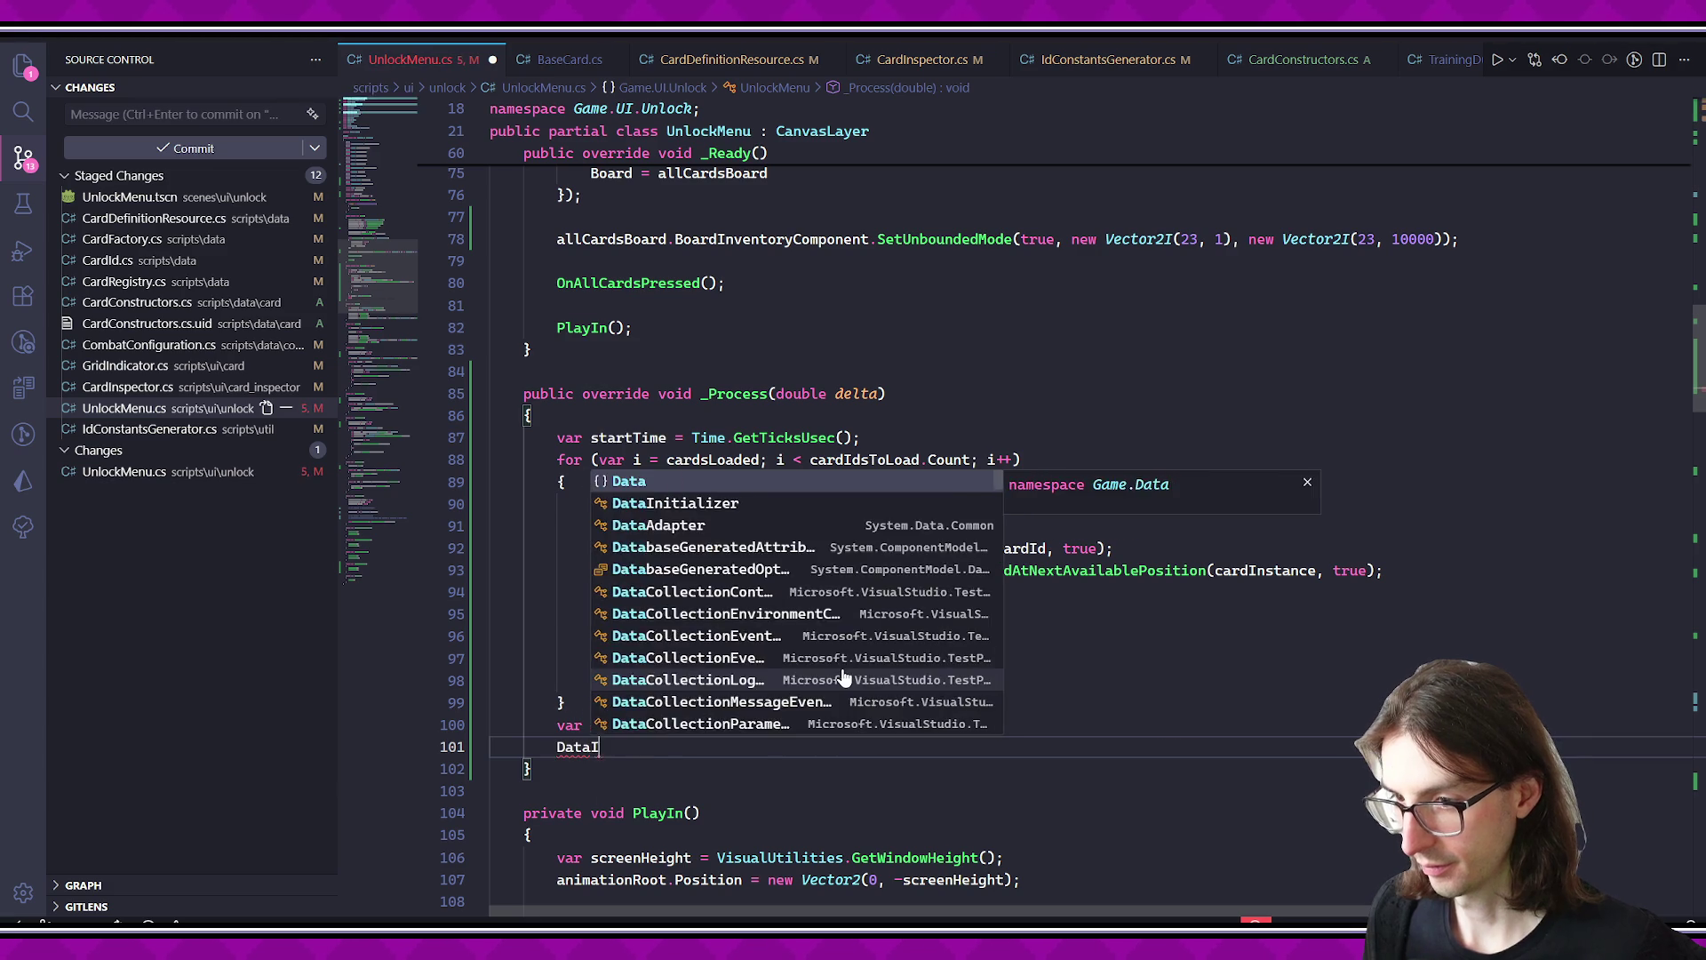
key("Tab")
key("Tab")
key("Down")
key("ctrl+s")
key("alt+Tab")
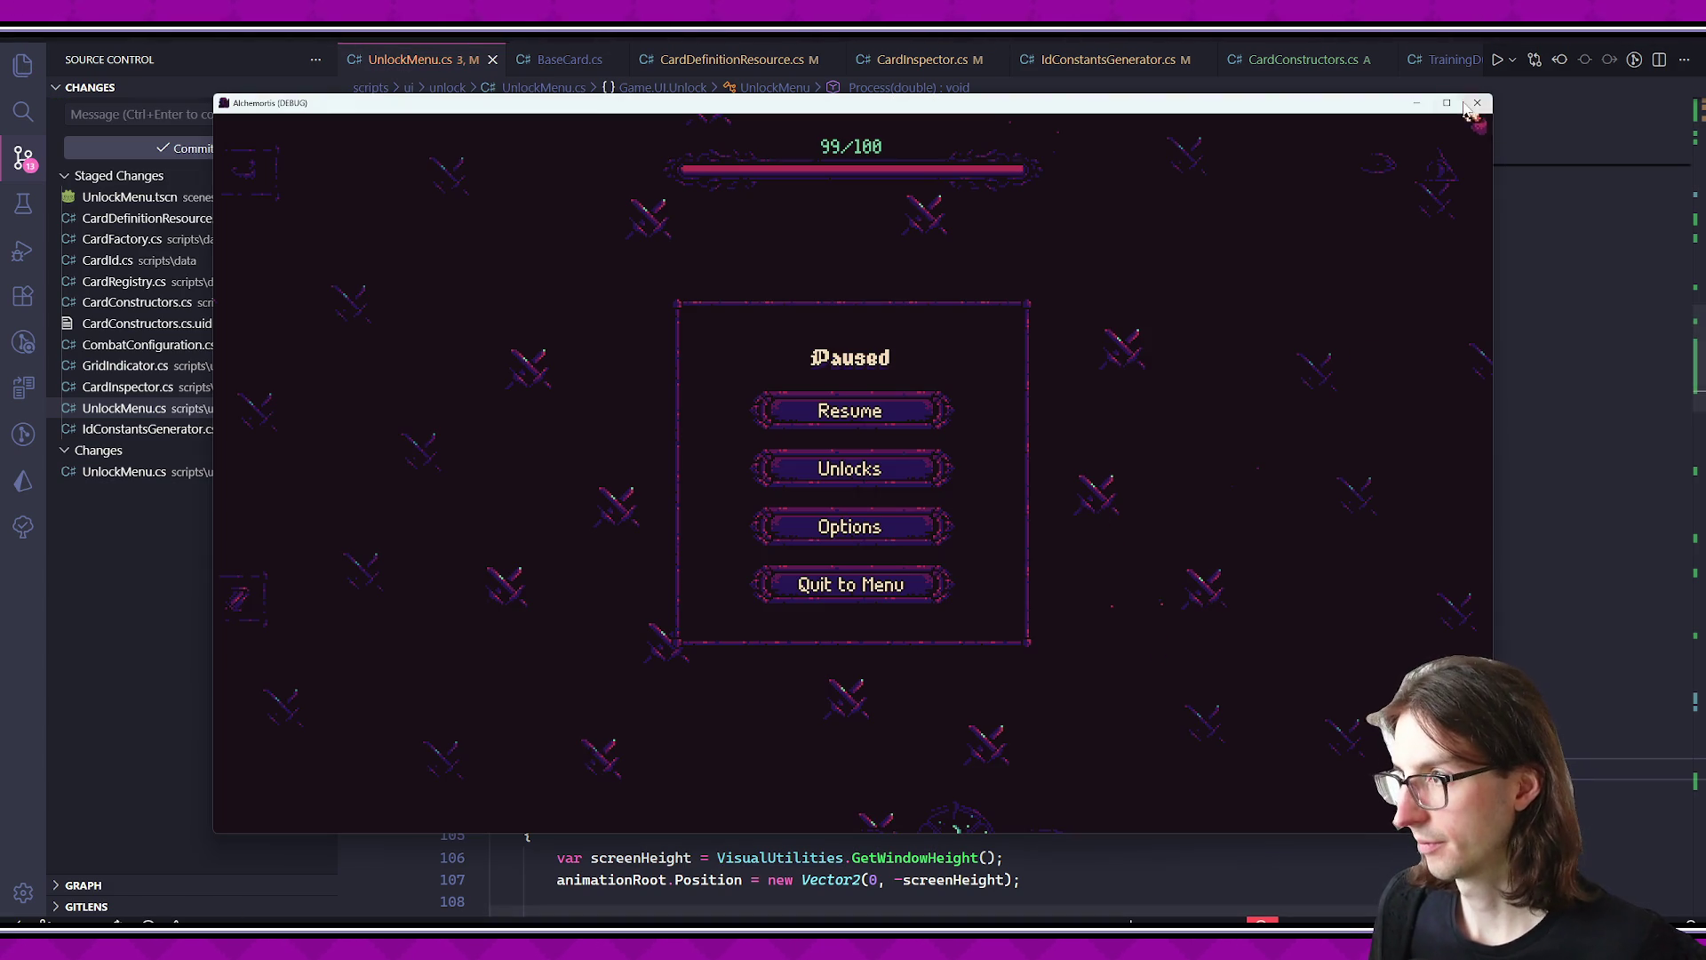
- Restart the game with the timing code and open the Unlocks screen
left_click(1460, 105)
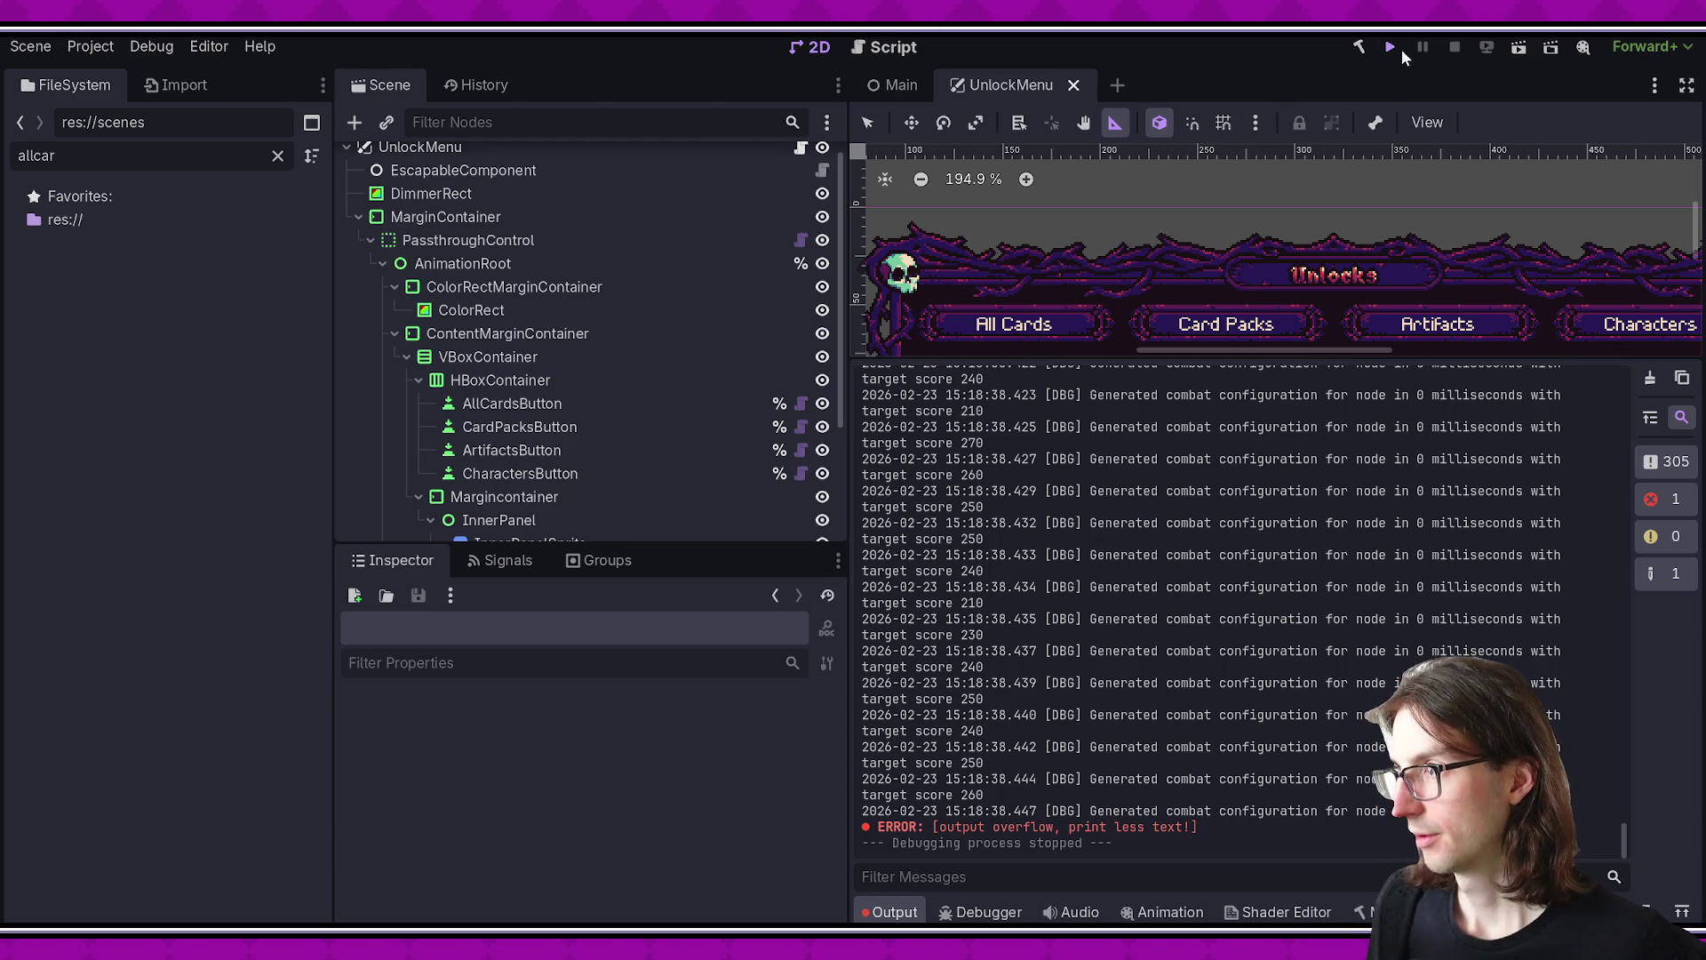
left_click(1390, 47)
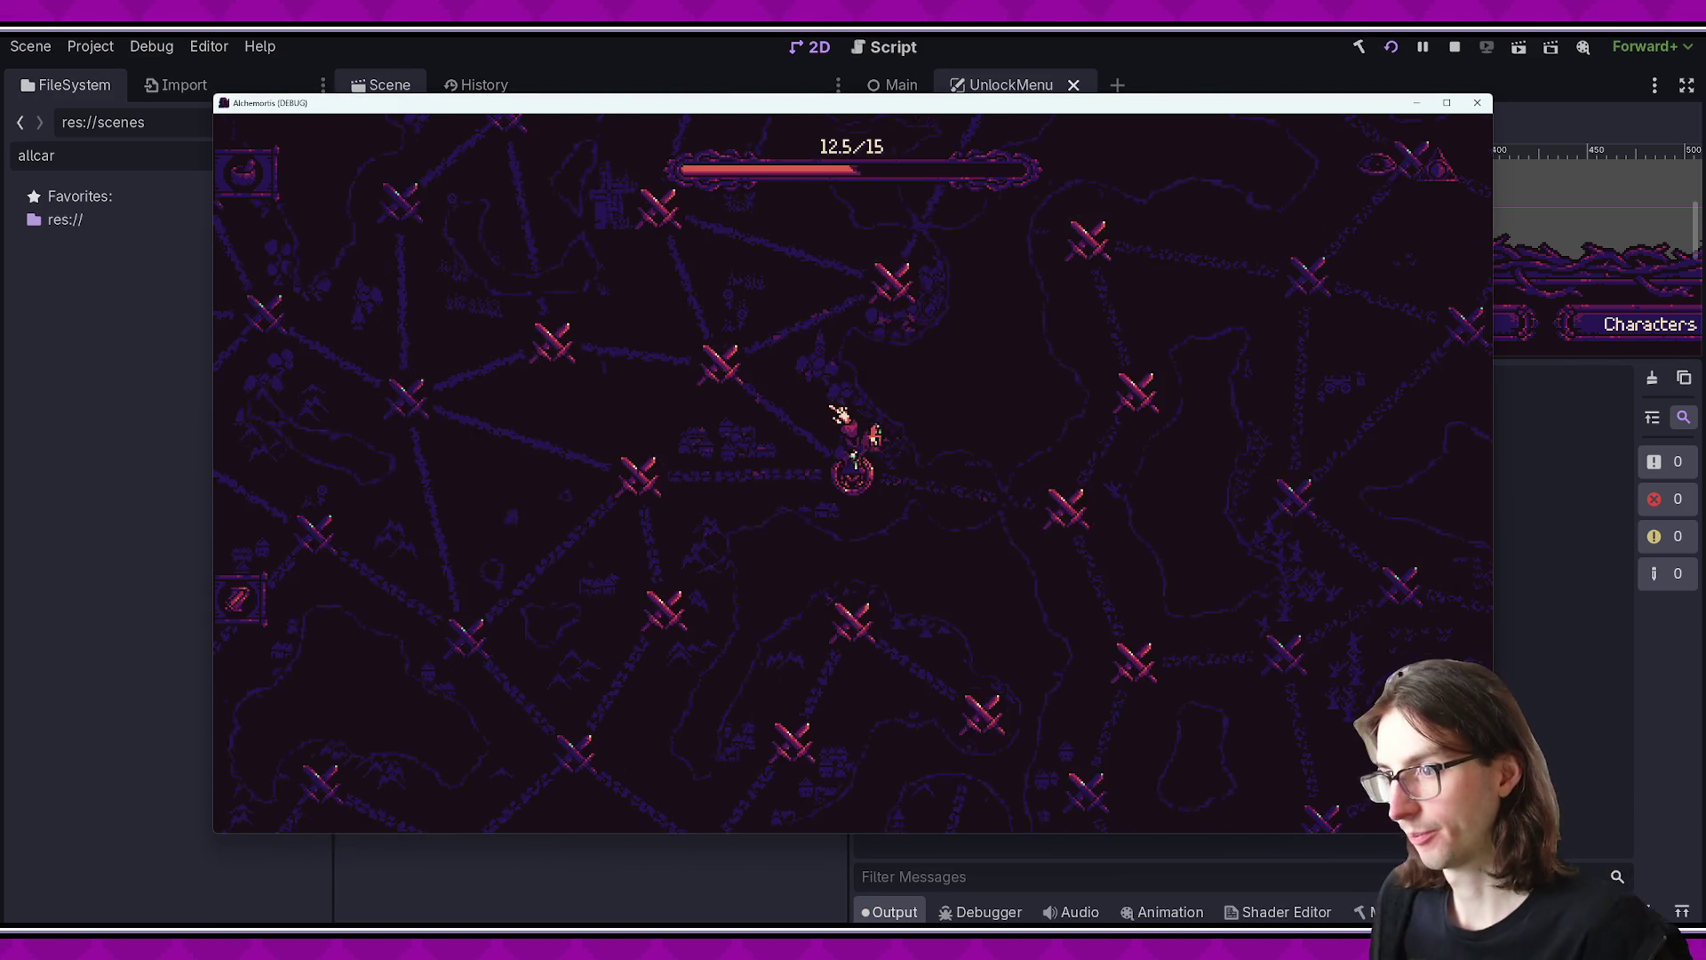
key("Escape")
left_click(867, 468)
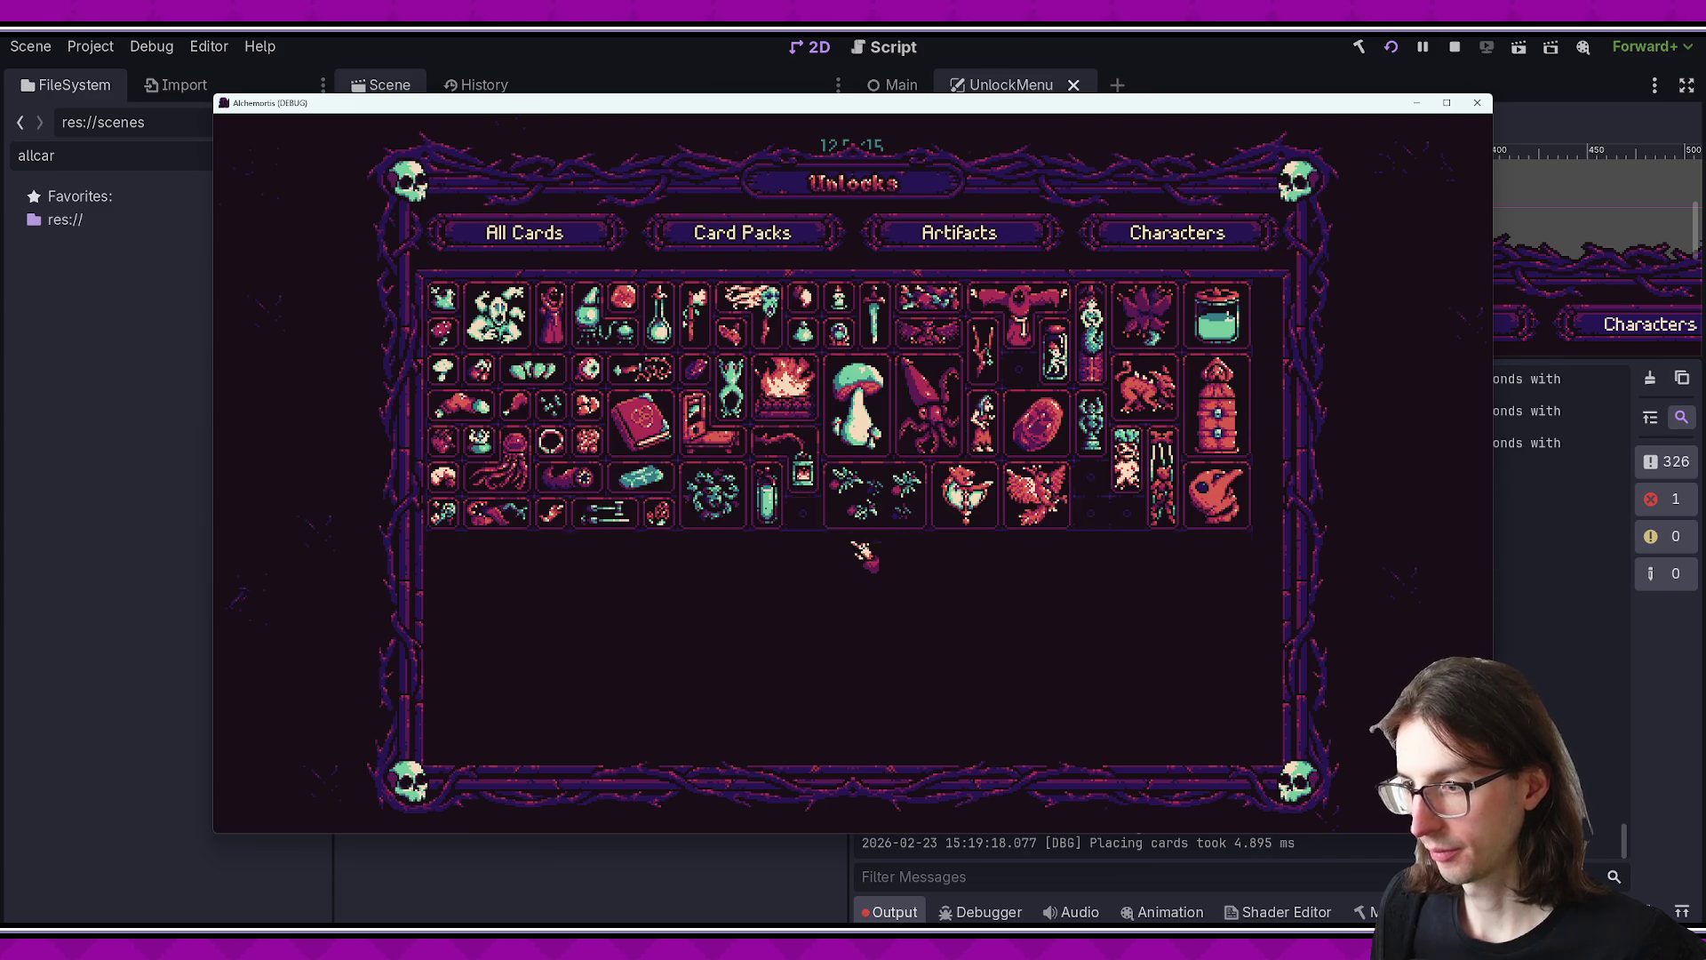
- Read the Placing cards timings in the Output panel, about 4–26 ms per batch, then 0 ms
left_click(1587, 716)
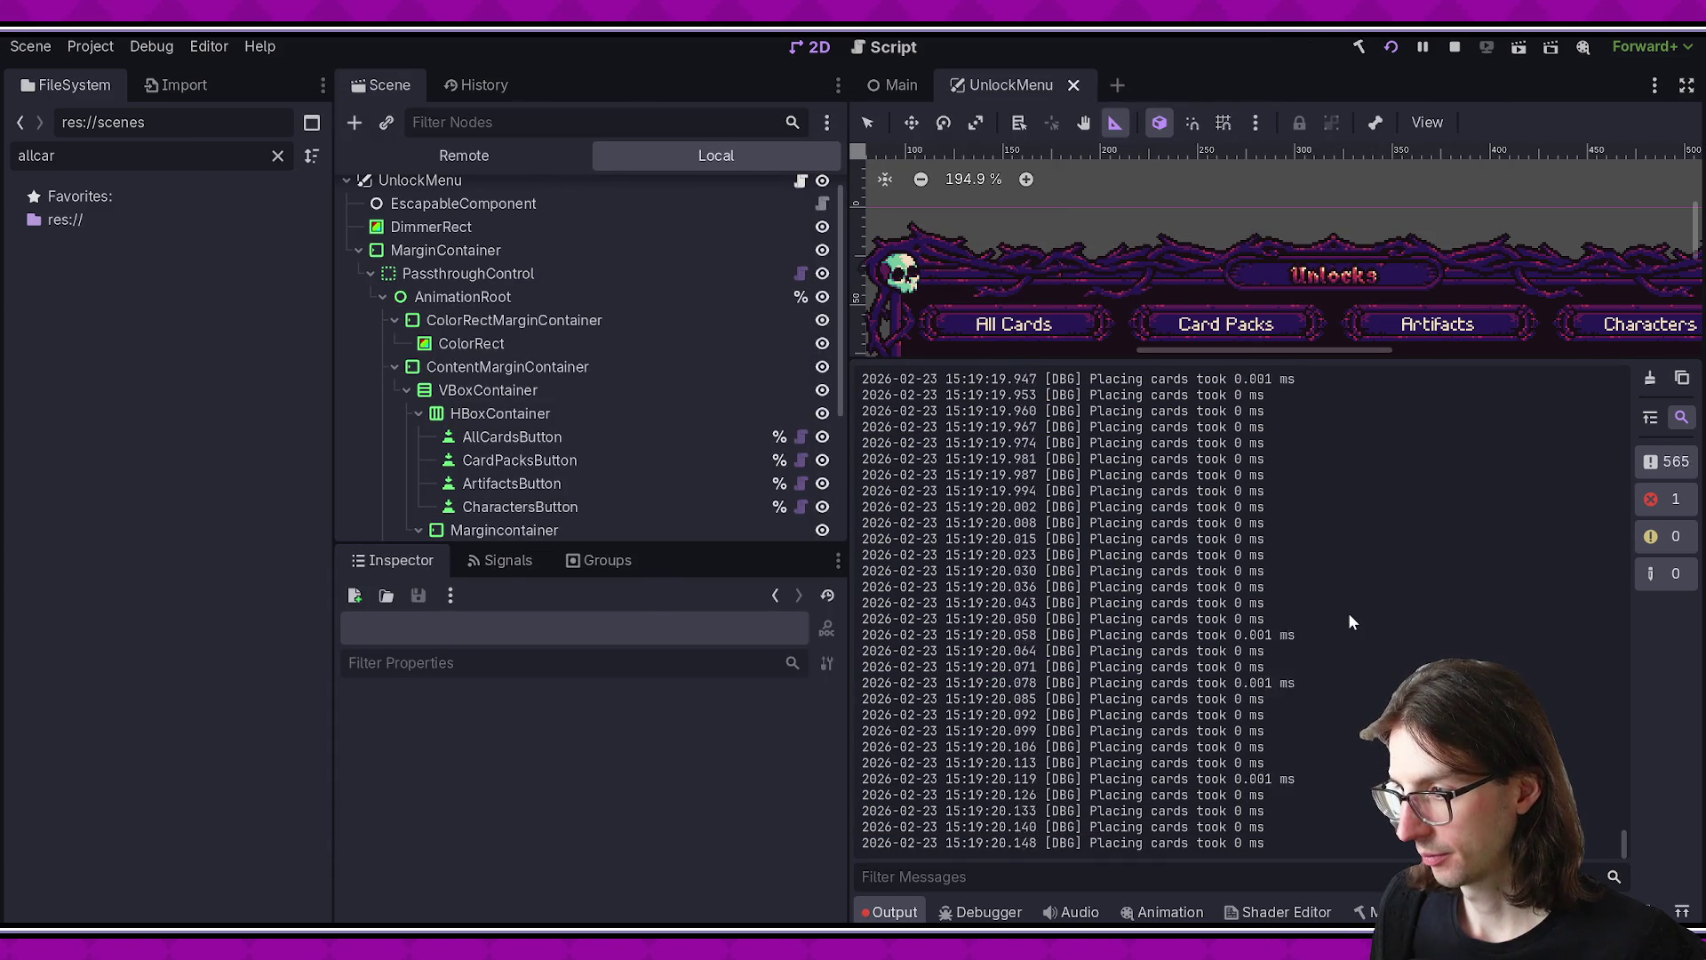
scroll(1296, 663, "up", 5)
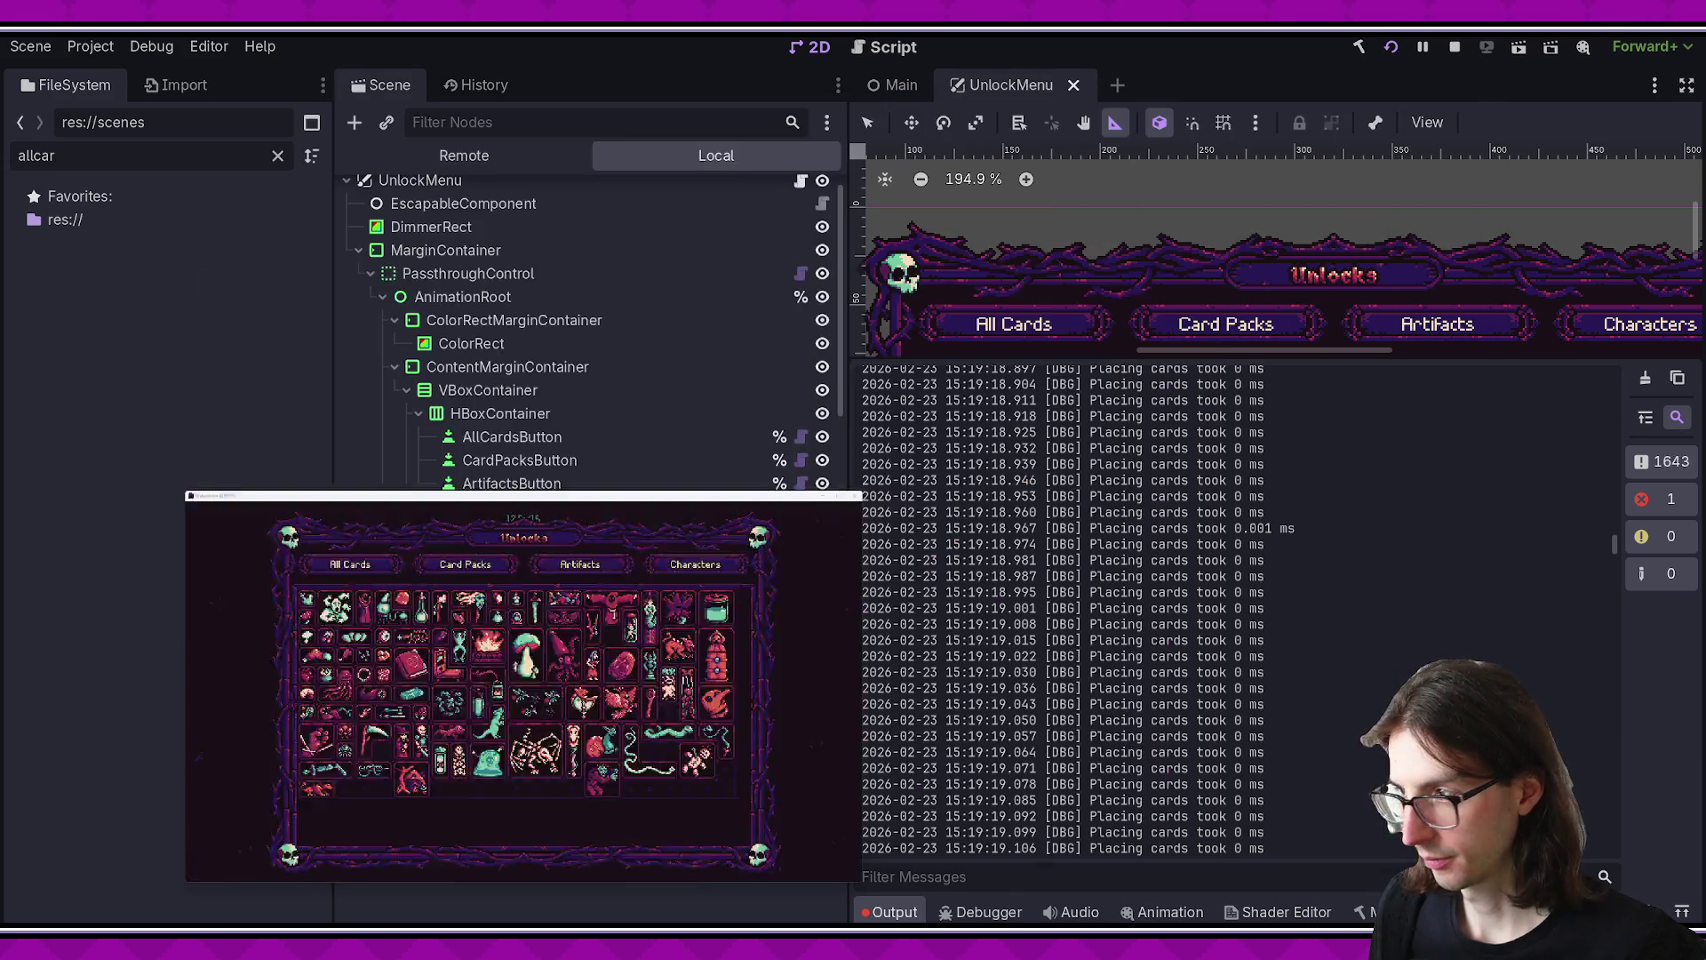
left_click(1177, 563)
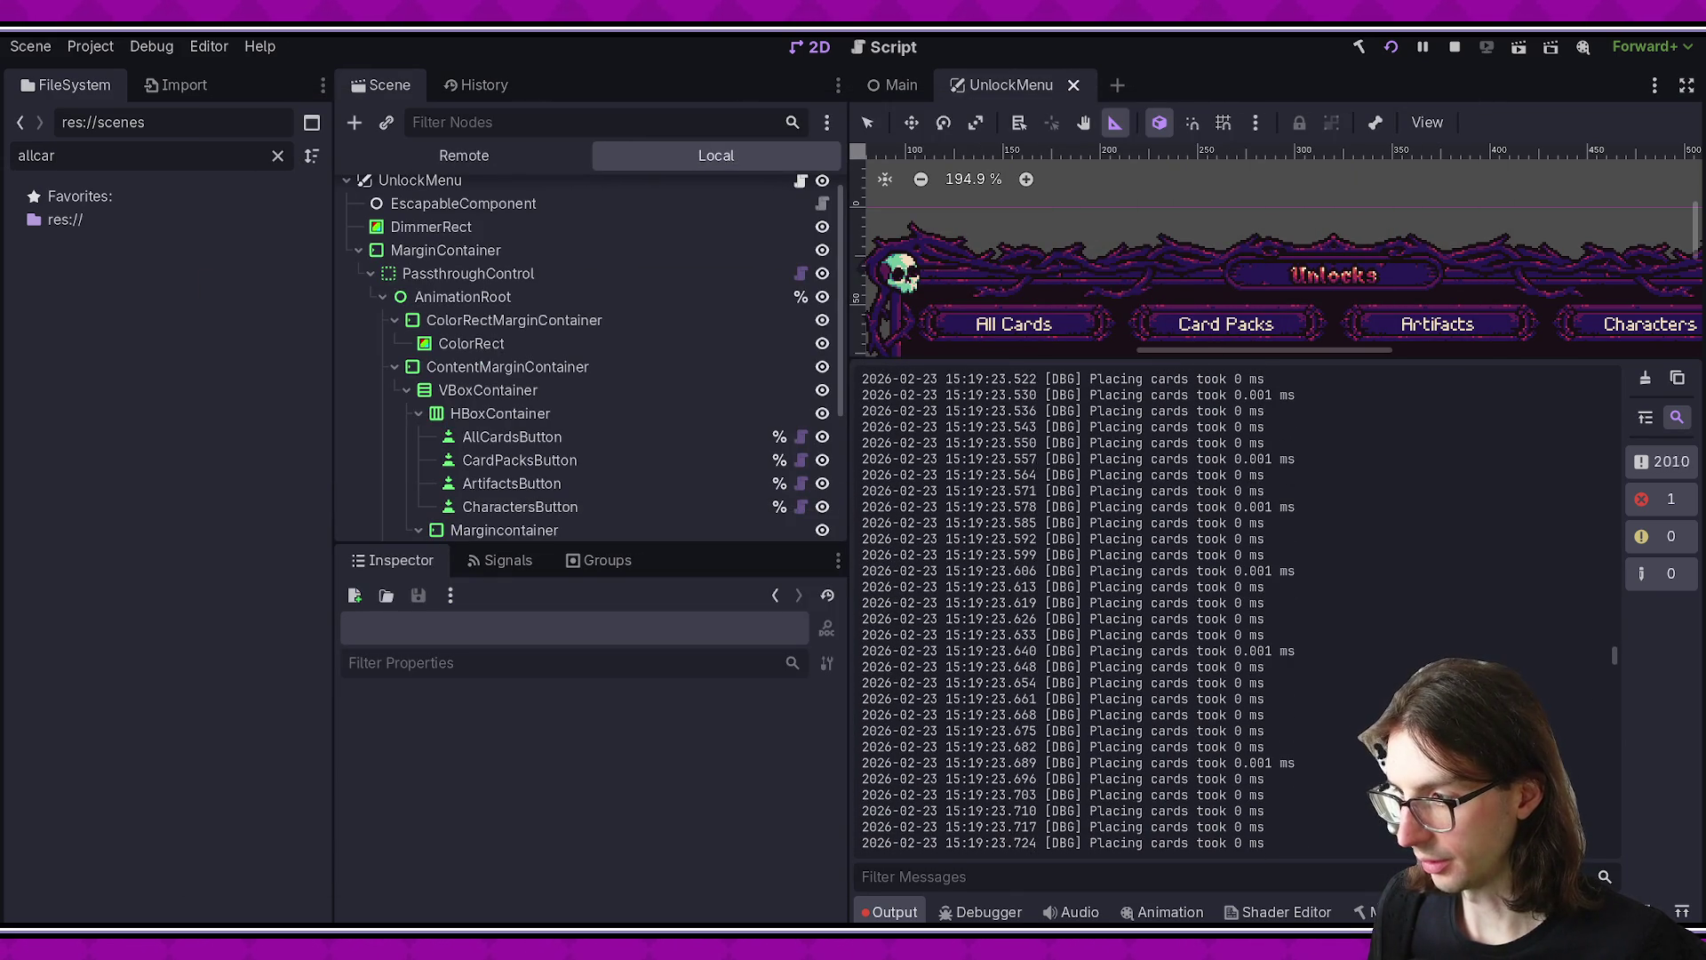
mouse_move(1614, 609)
left_mouse_down()
mouse_move(1628, 465)
mouse_move(1630, 504)
mouse_move(1619, 478)
left_mouse_up()
scroll(1218, 633, "up", 6)
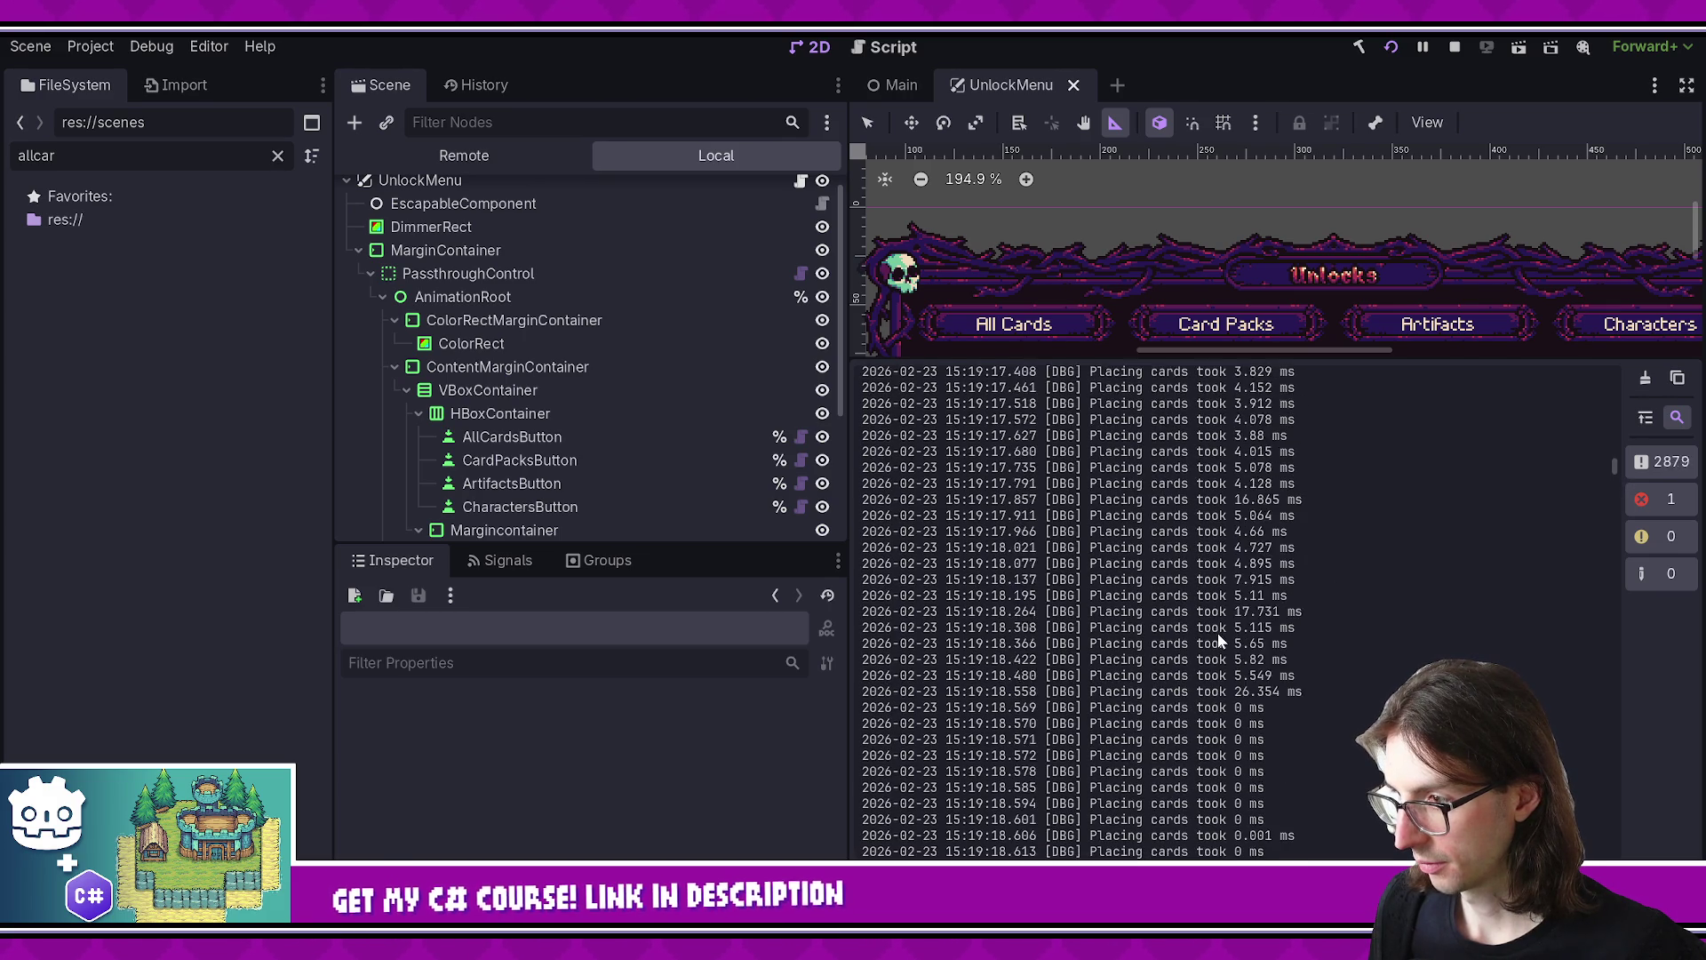
mouse_move(1202, 498)
left_mouse_down()
mouse_move(1324, 738)
mouse_move(1119, 591)
mouse_move(1347, 567)
left_mouse_up()
key("alt+Tab")
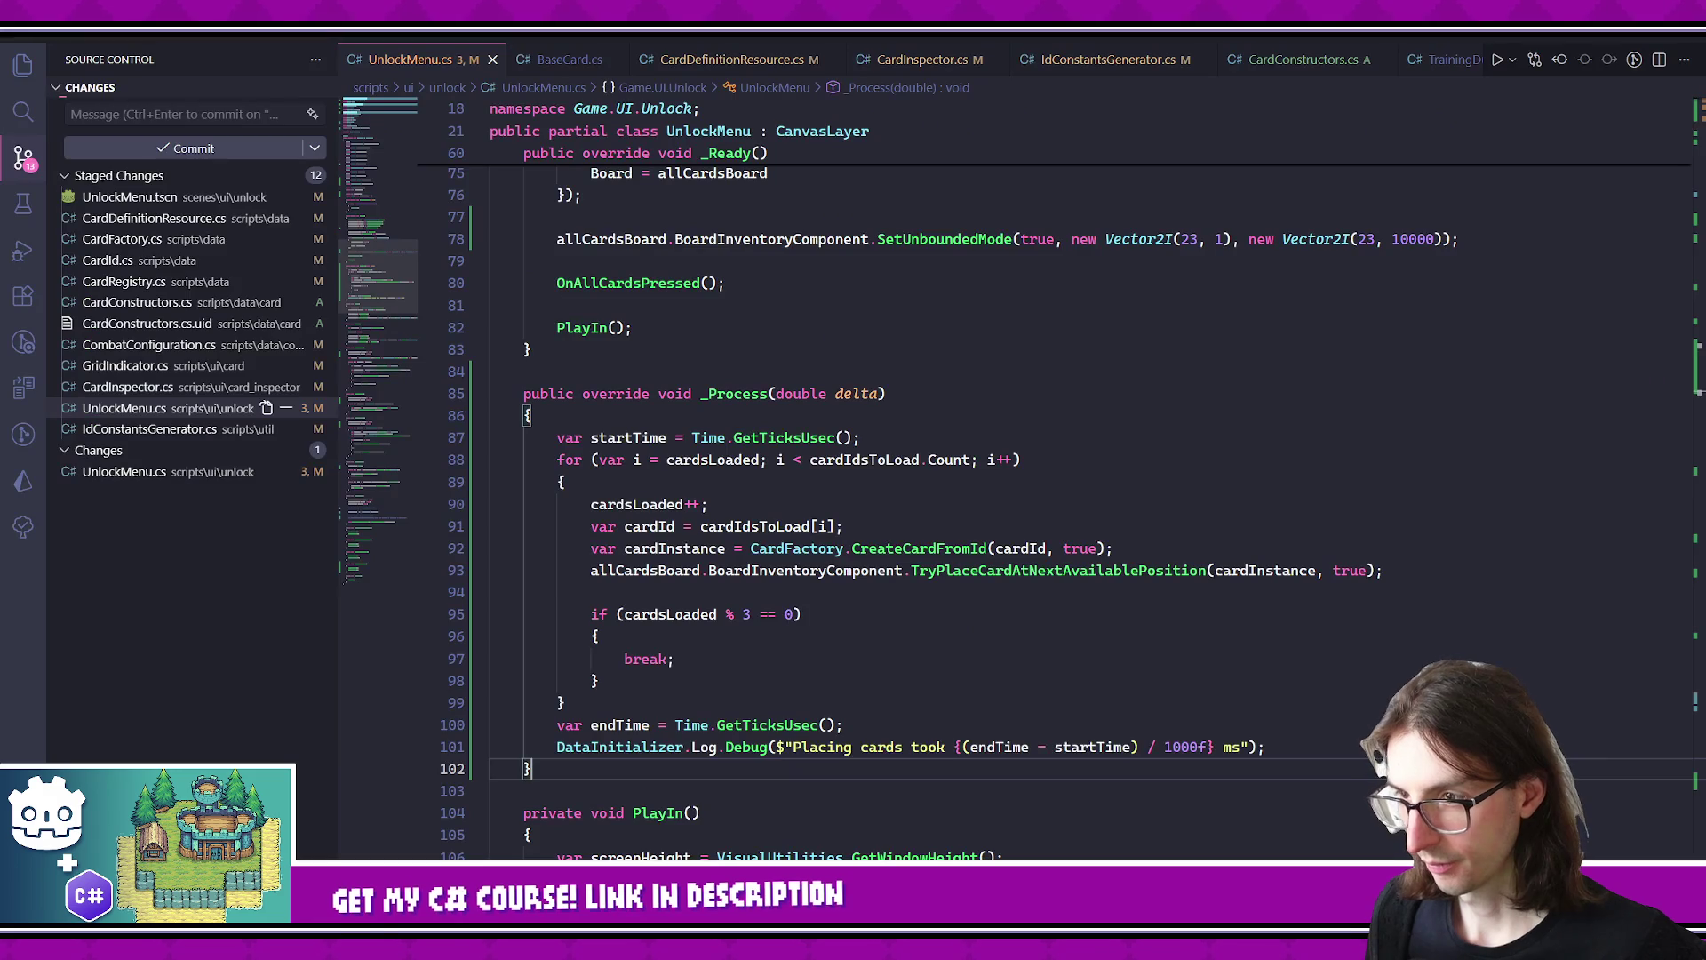
- Add 'if (cardsLoaded >= cardIdsToLoad.Count) return;' at the top of _Process and save
key("alt+Tab")
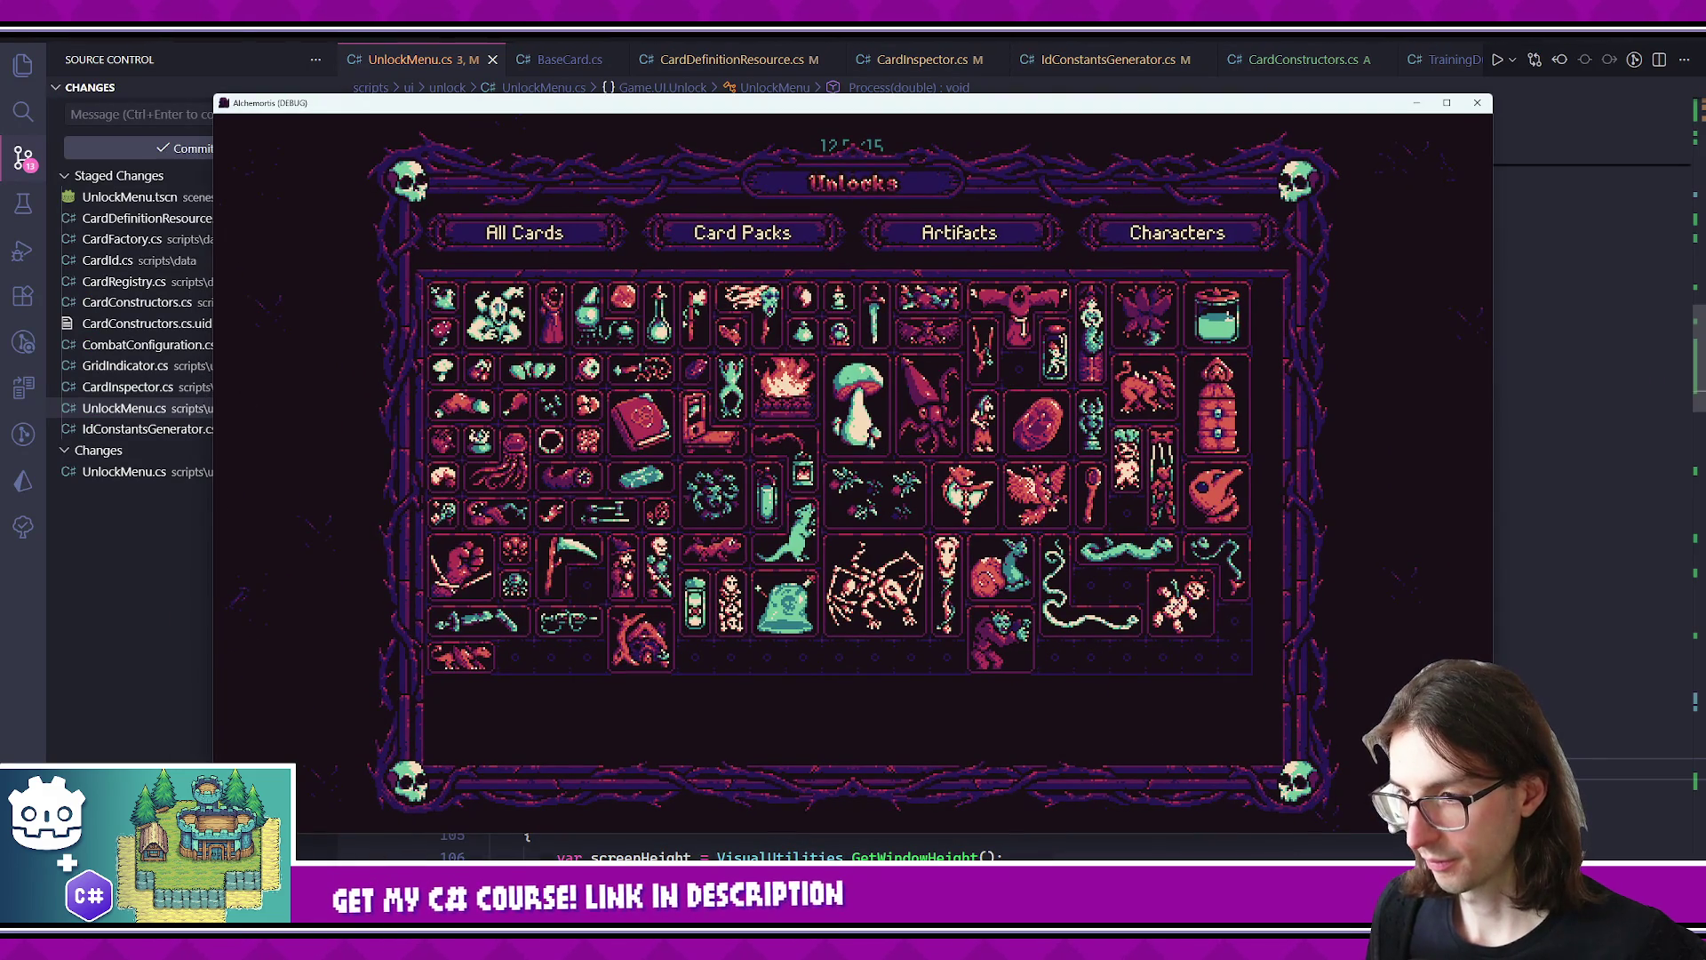
key("alt+Tab")
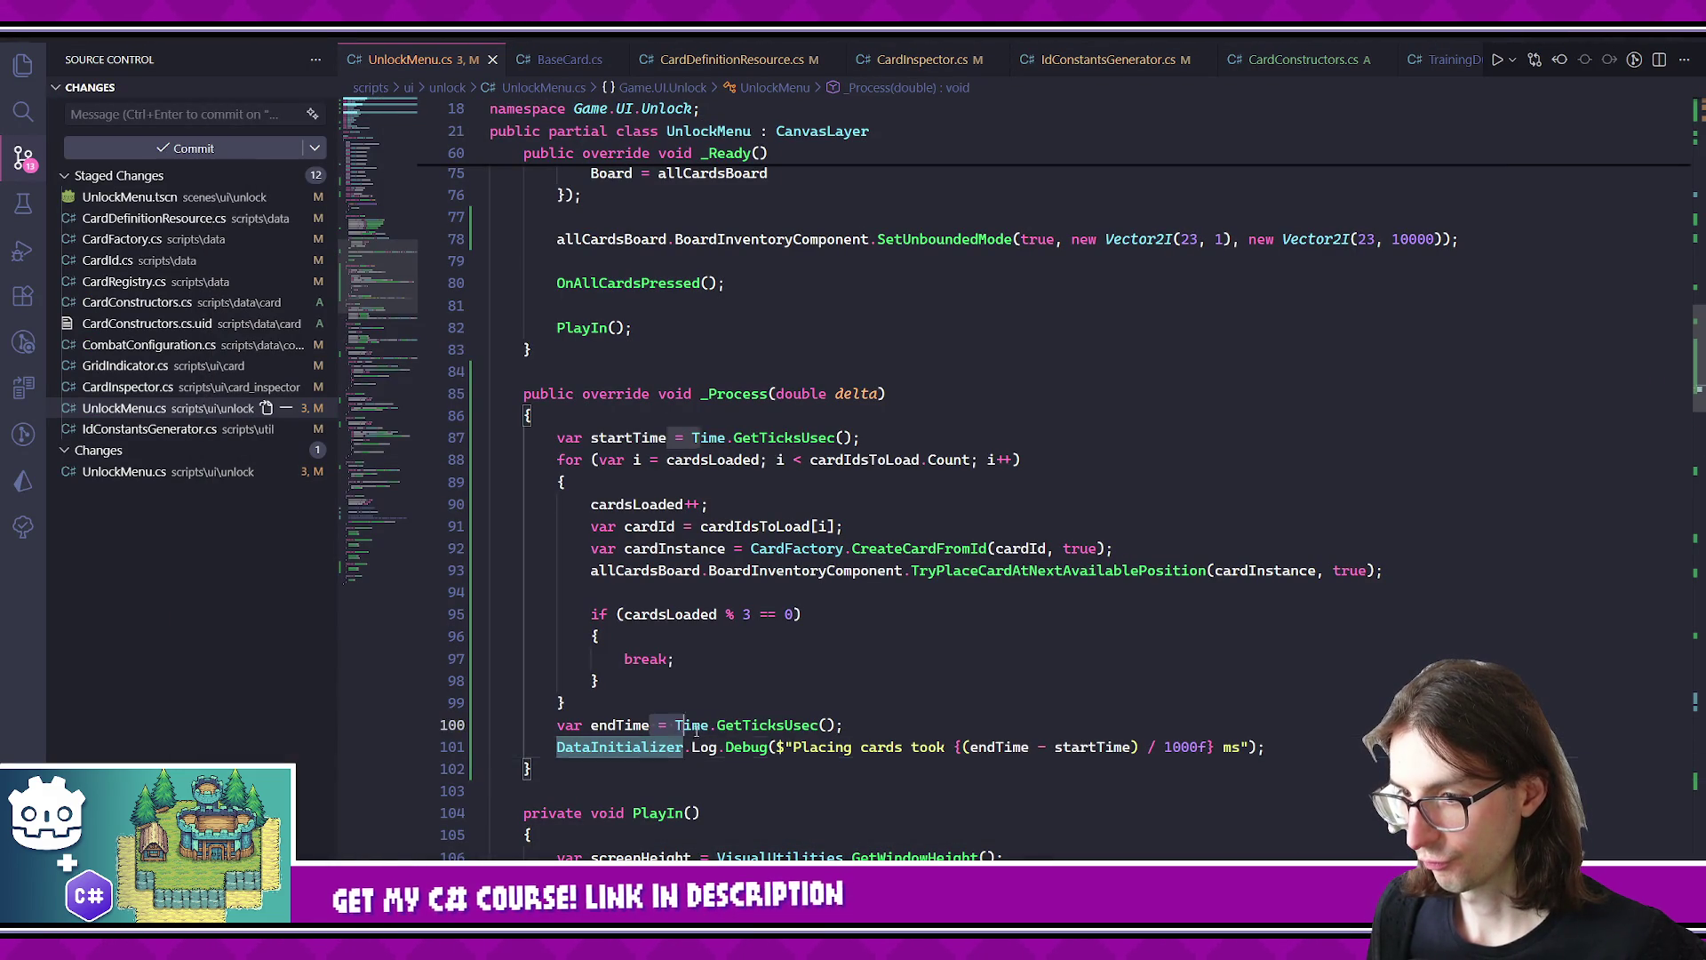
left_click_drag(651, 725, 725, 747)
key("ctrl+slash")
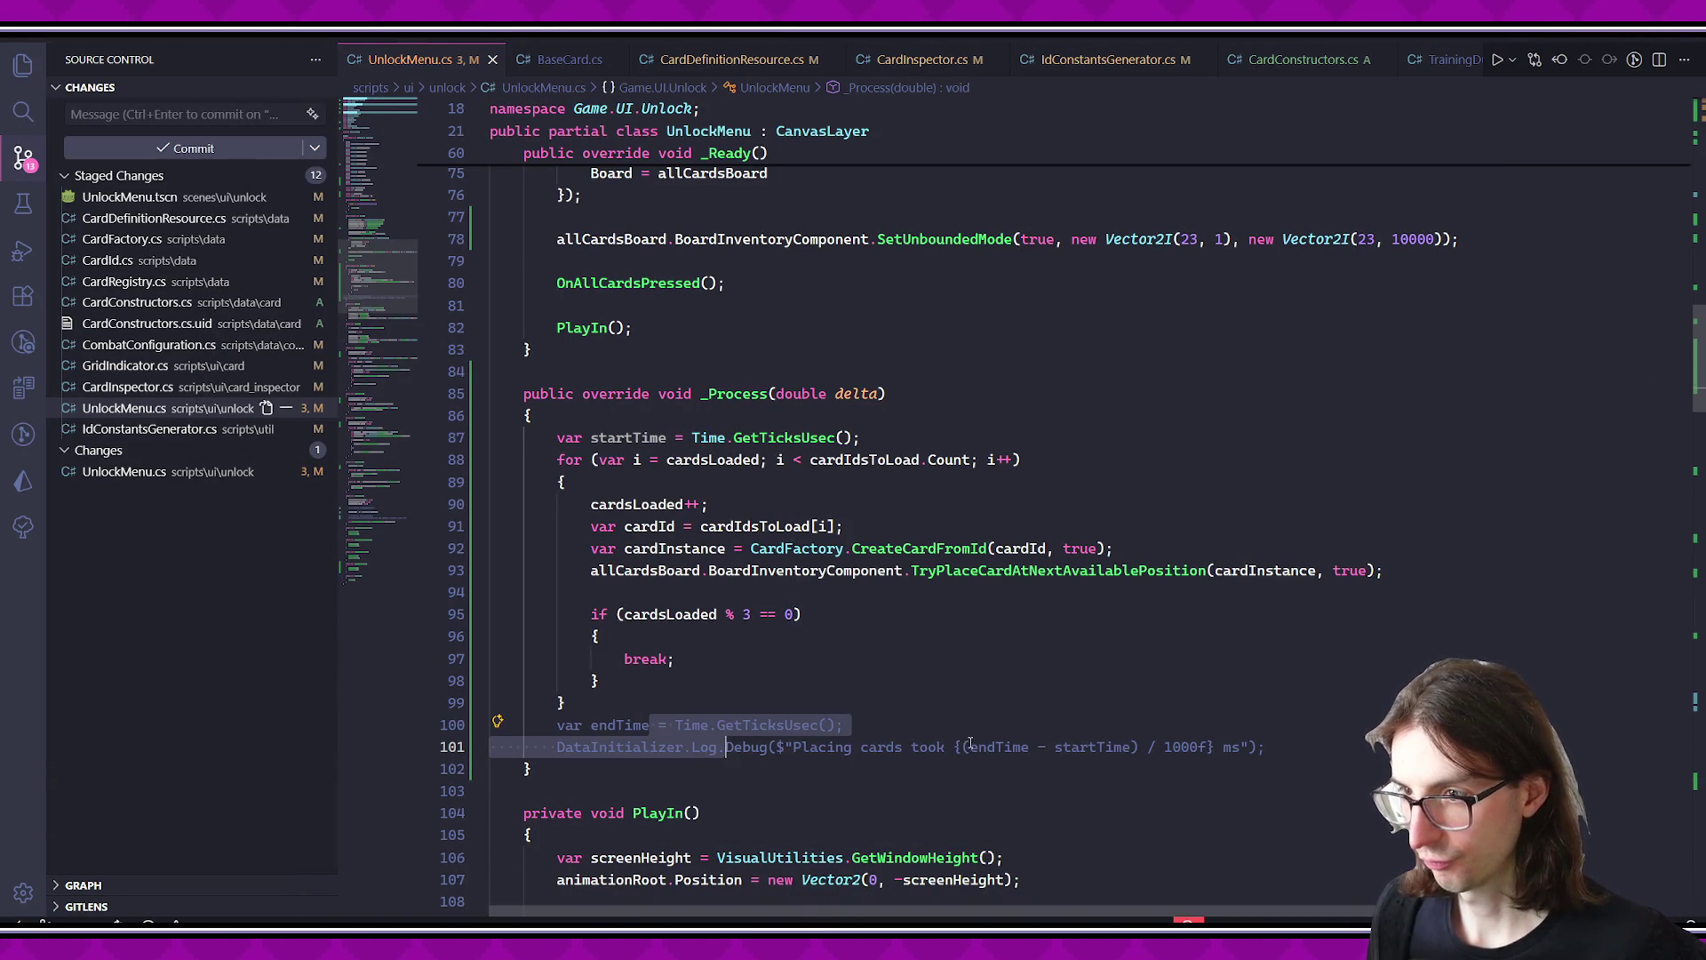
key("ctrl+z")
left_click(912, 422)
key("Return")
type("if (cards")
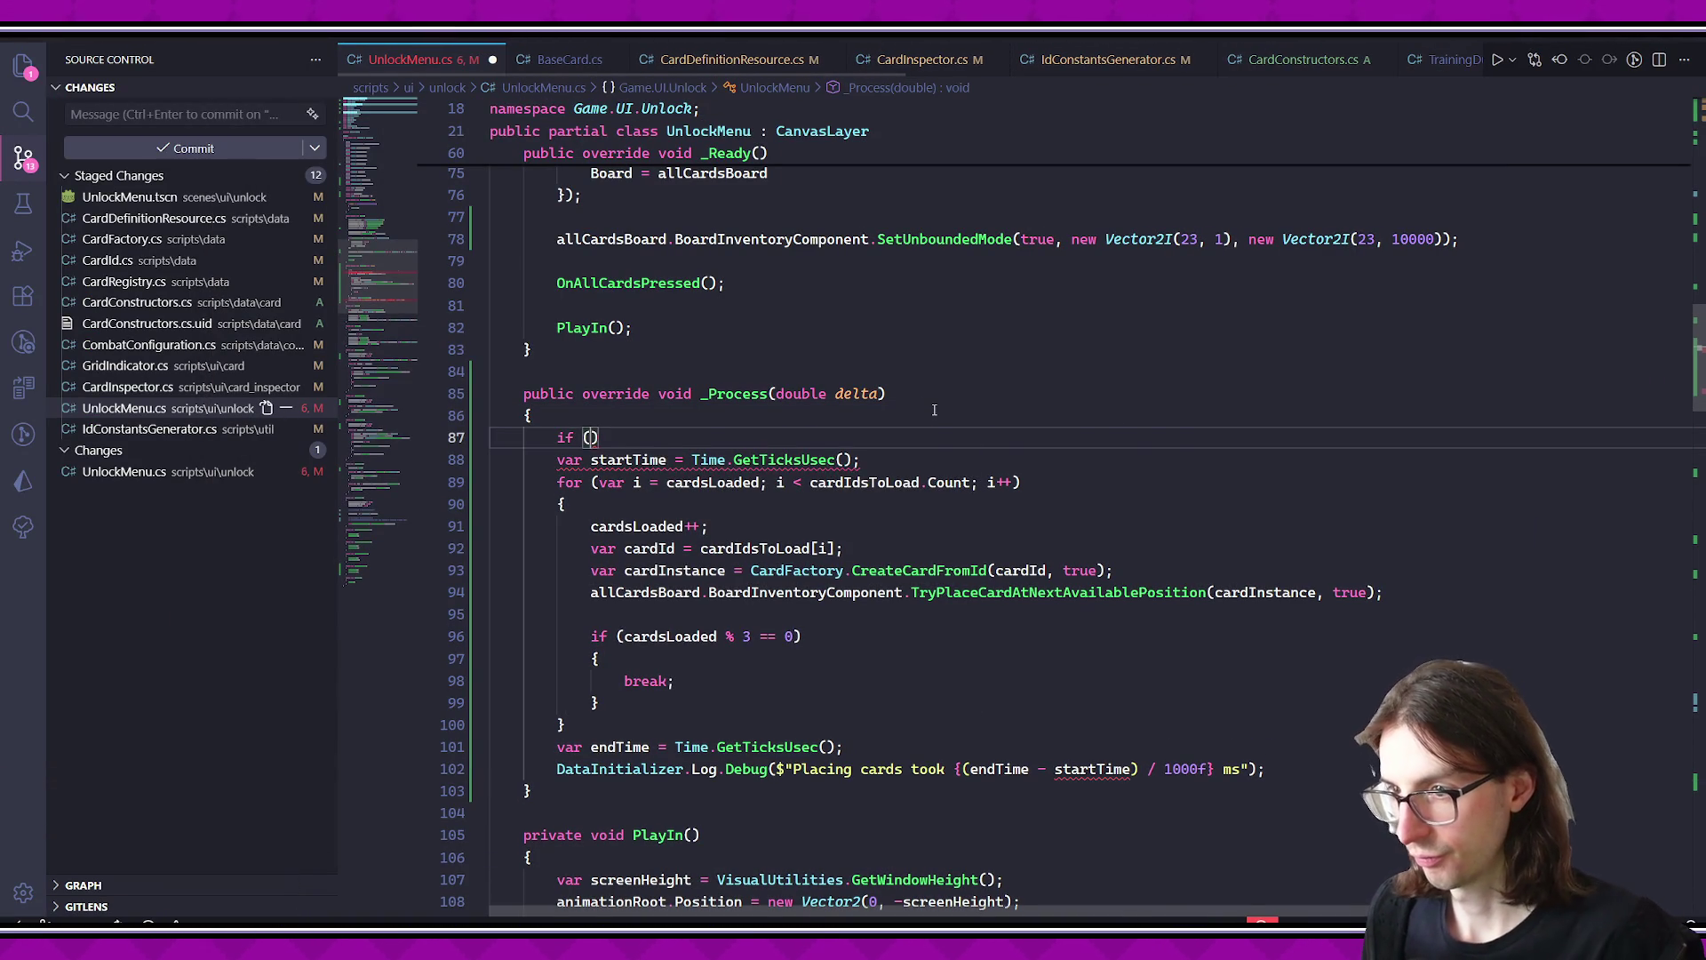
key("Tab")
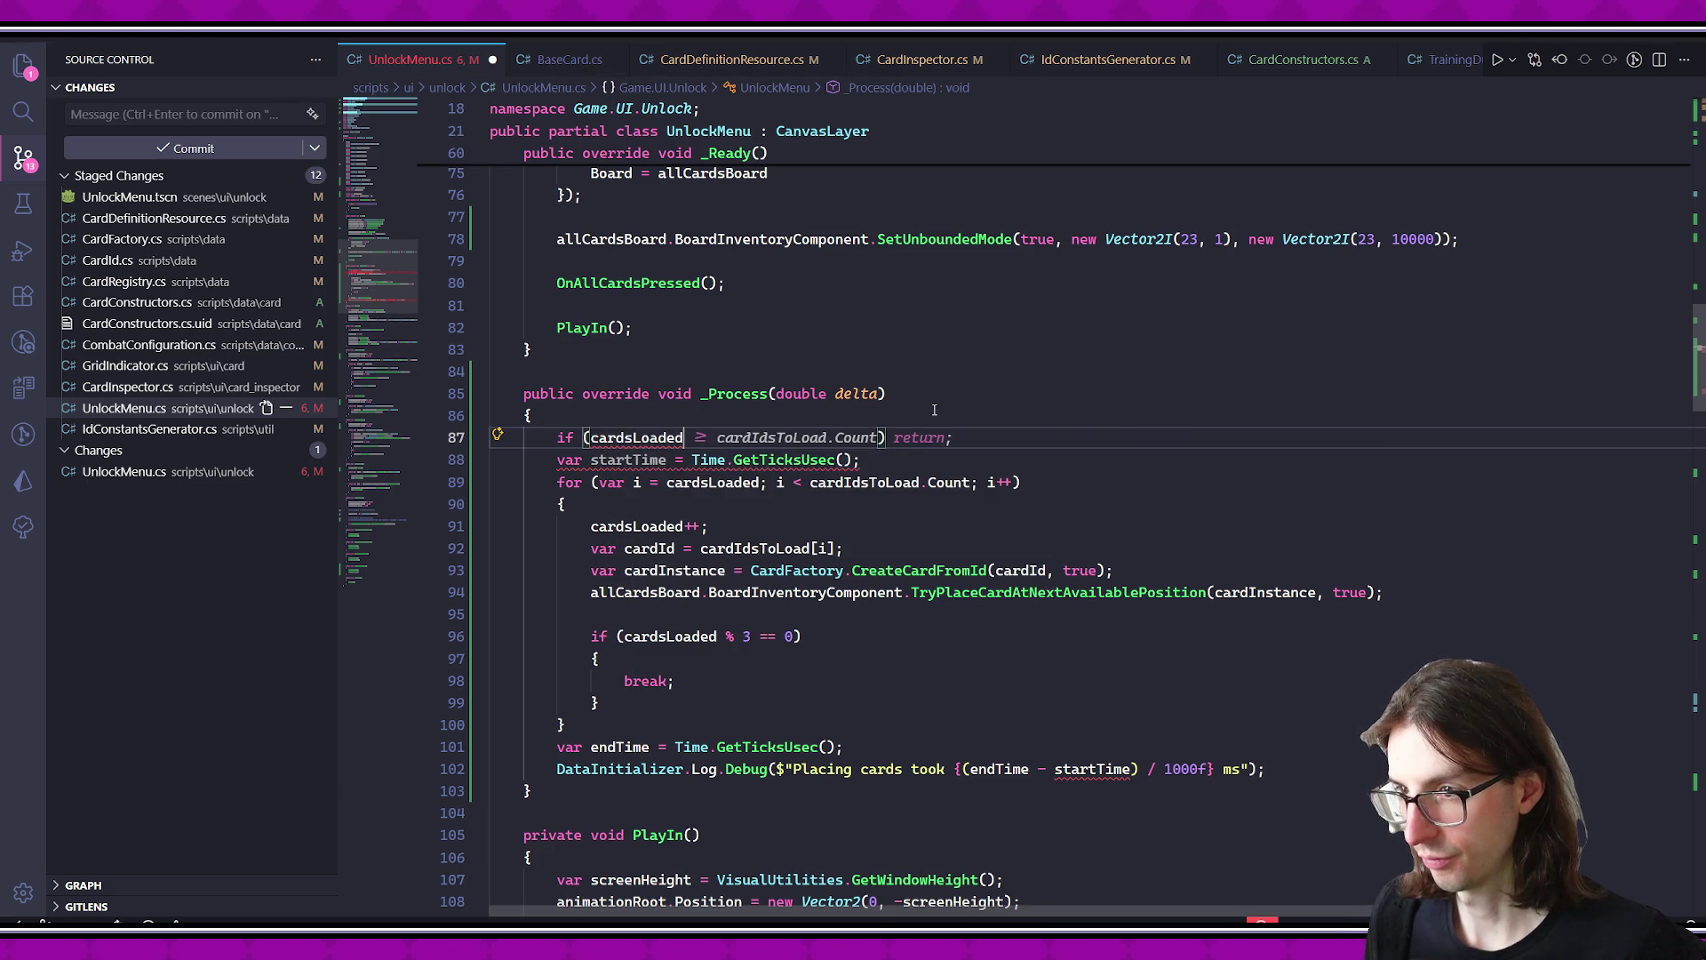
key("Return")
key("ctrl+s")
- Jump to the TryPlaceCardAtNextAvailablePosition definition in BoardInventoryComponent.cs
scroll(977, 498, "down", 2)
left_click(996, 562)
left_click(982, 604)
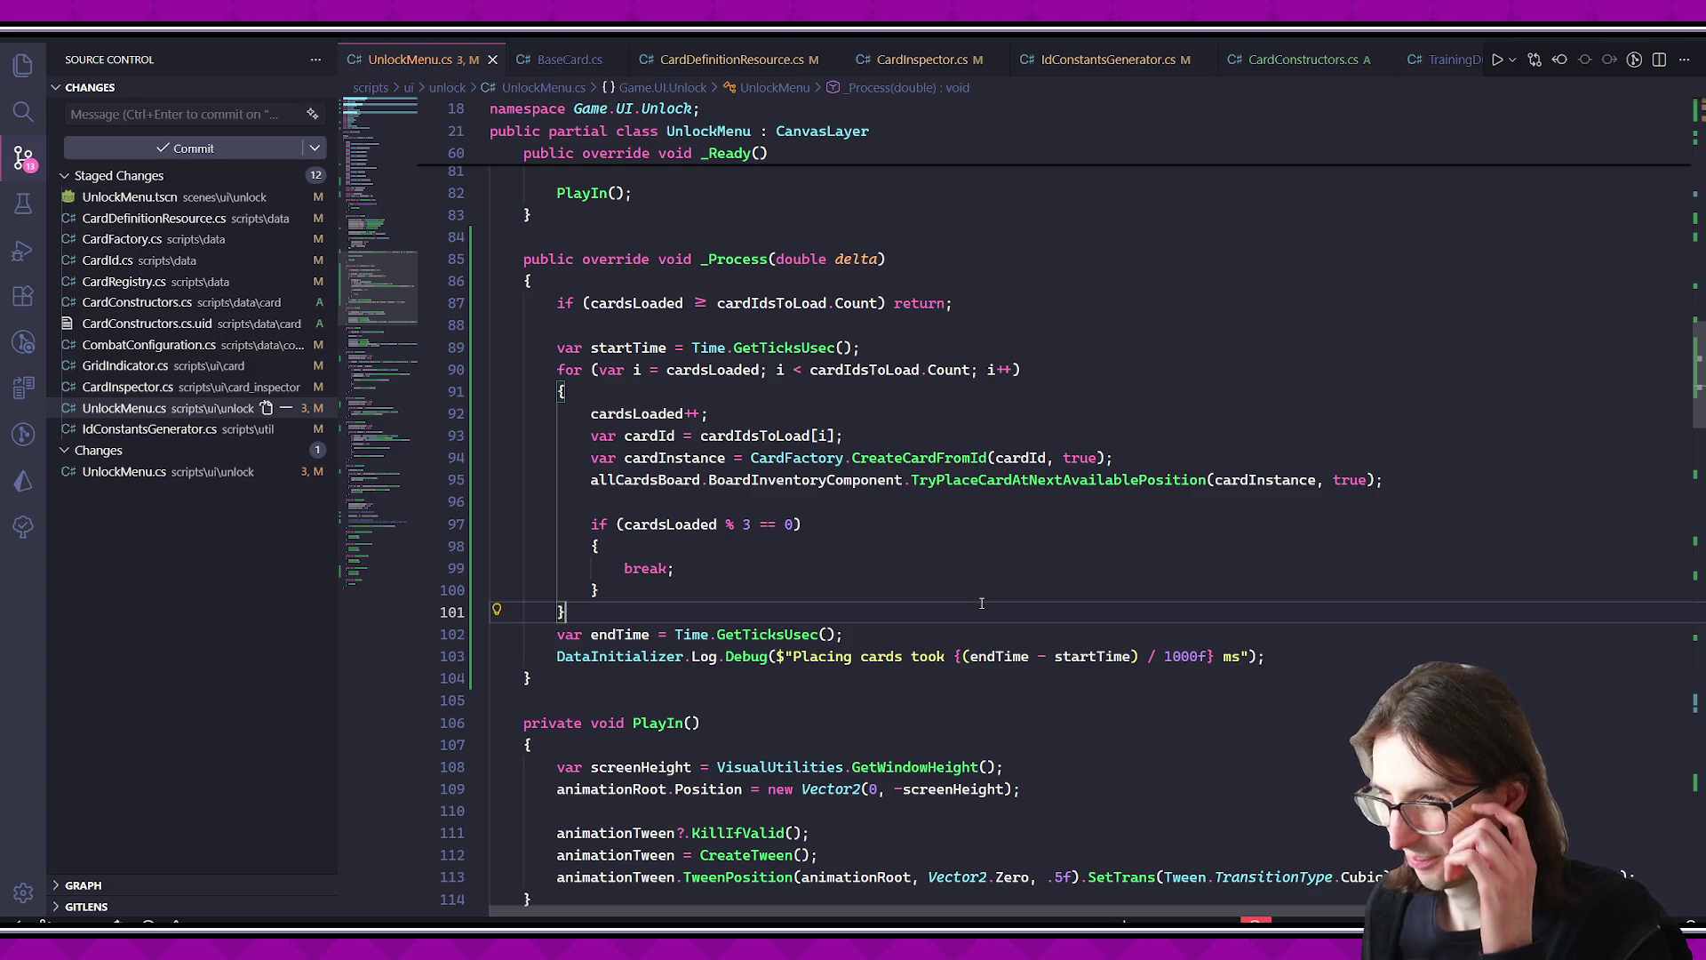
left_click(1003, 487, "ctrl")
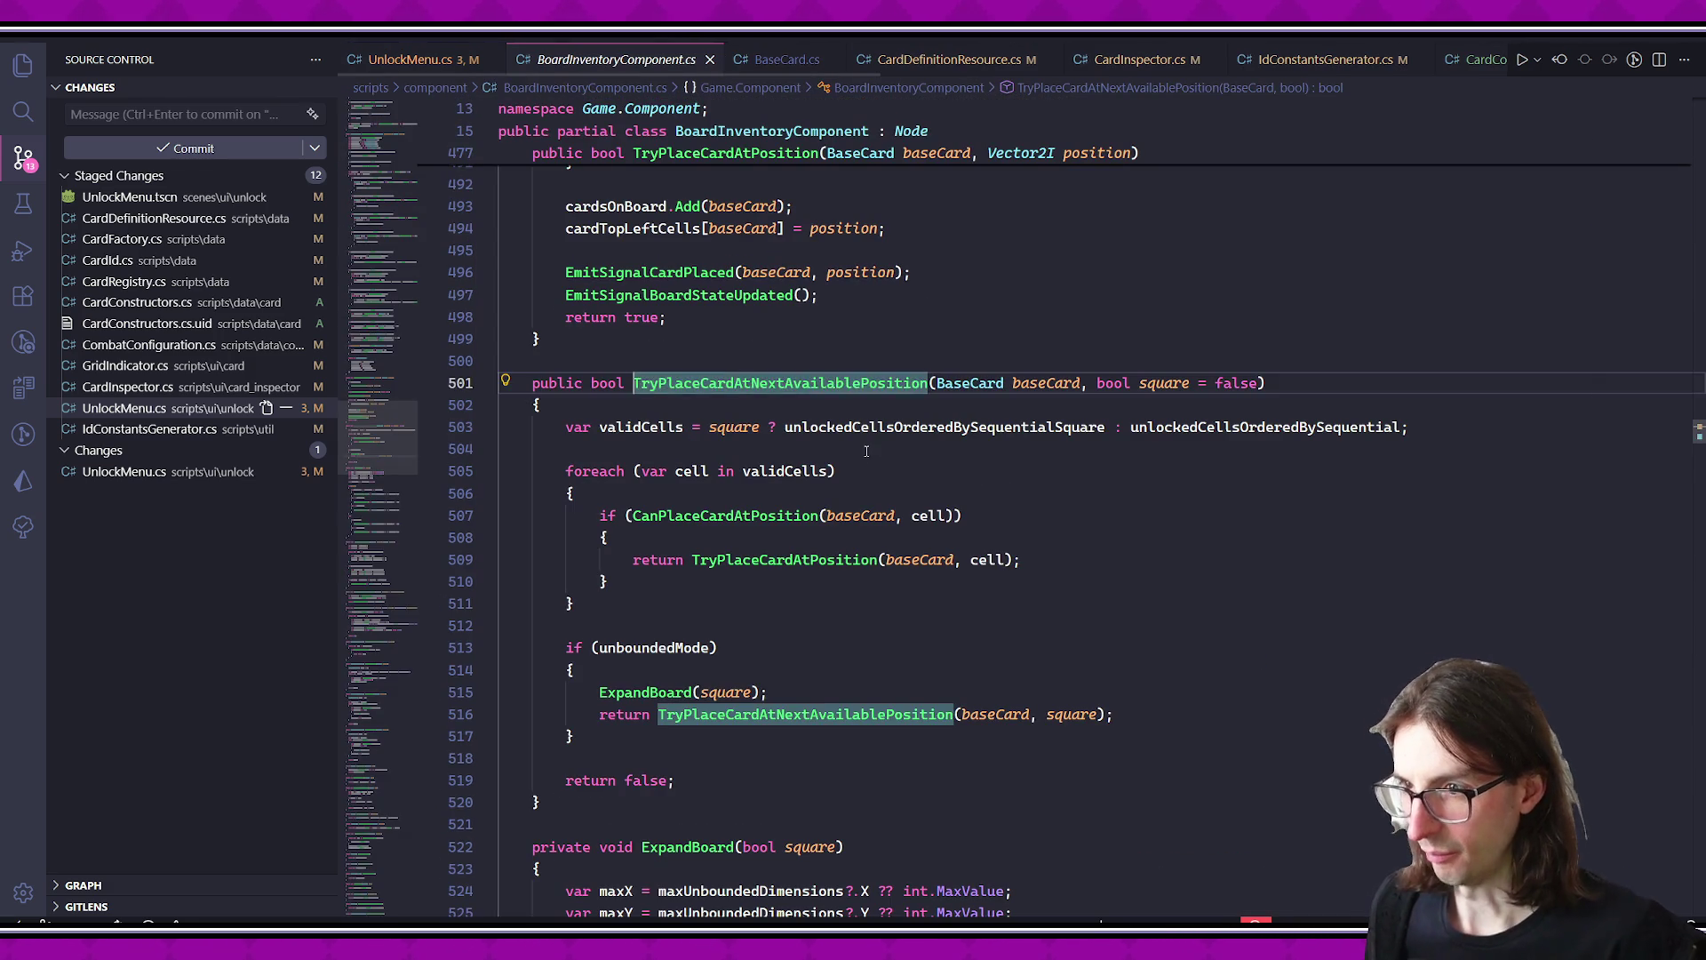
- Add a trial startTime = Time.GetTicksUsec() line above validCells in TryPlaceCardAtNextAvailablePosition
left_click(888, 428)
left_click(755, 471)
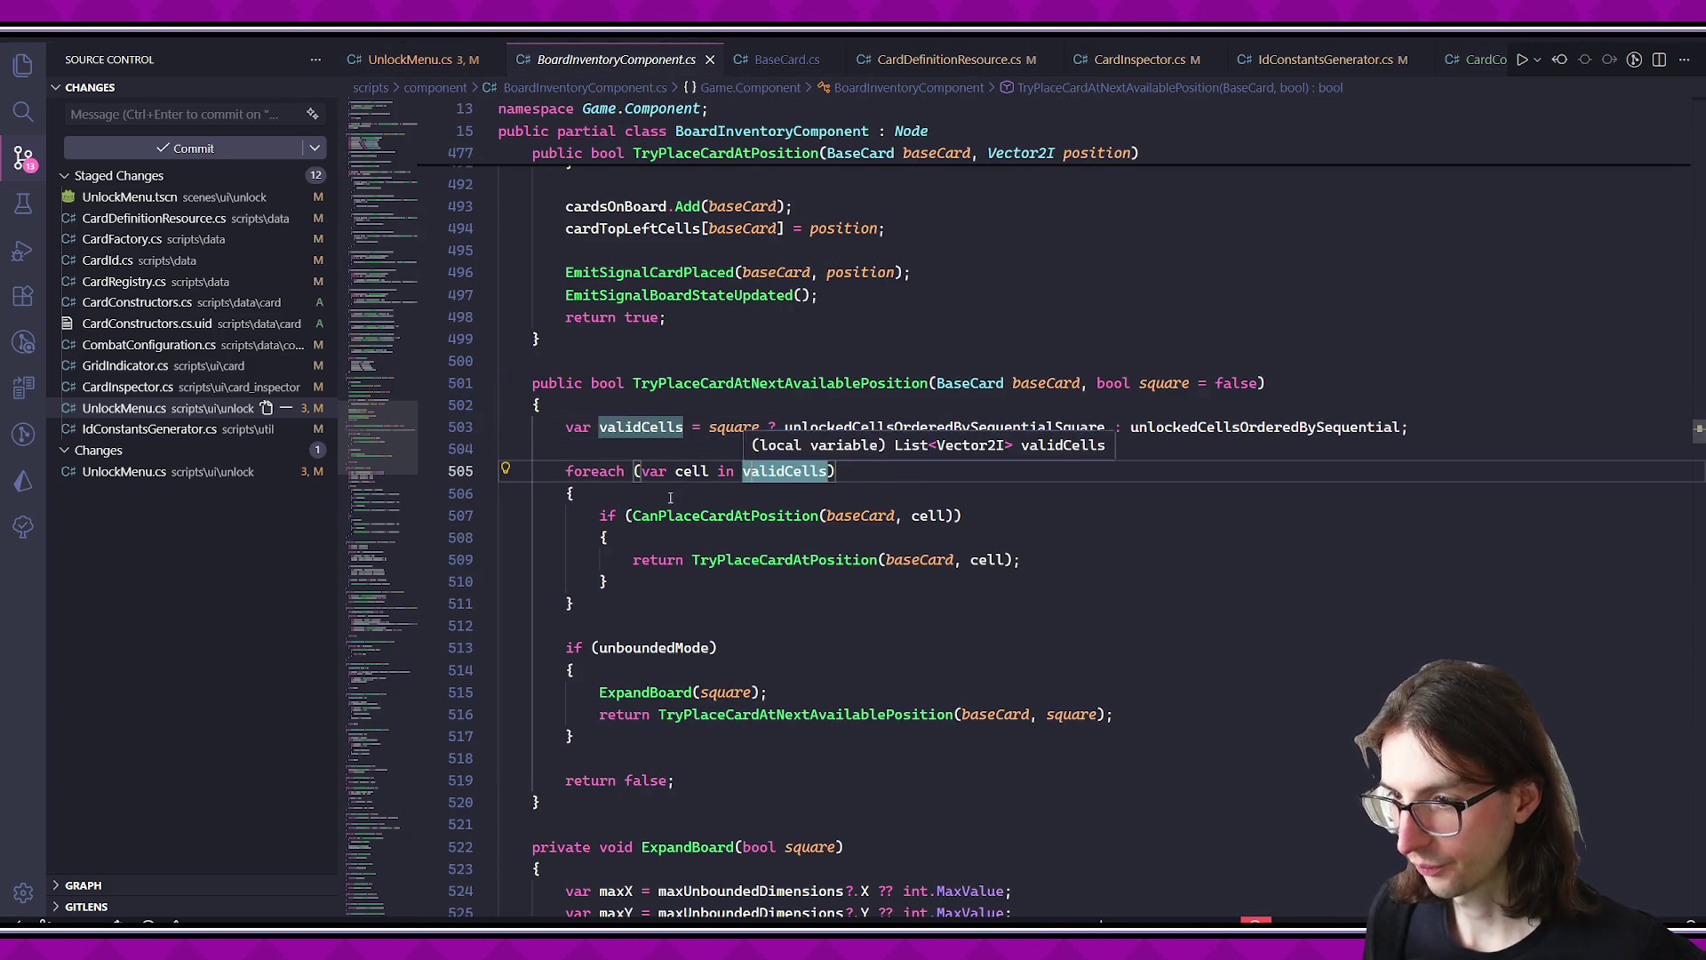
scroll(756, 471, "down", 1)
key("ctrl+shift+Return")
type("var startT")
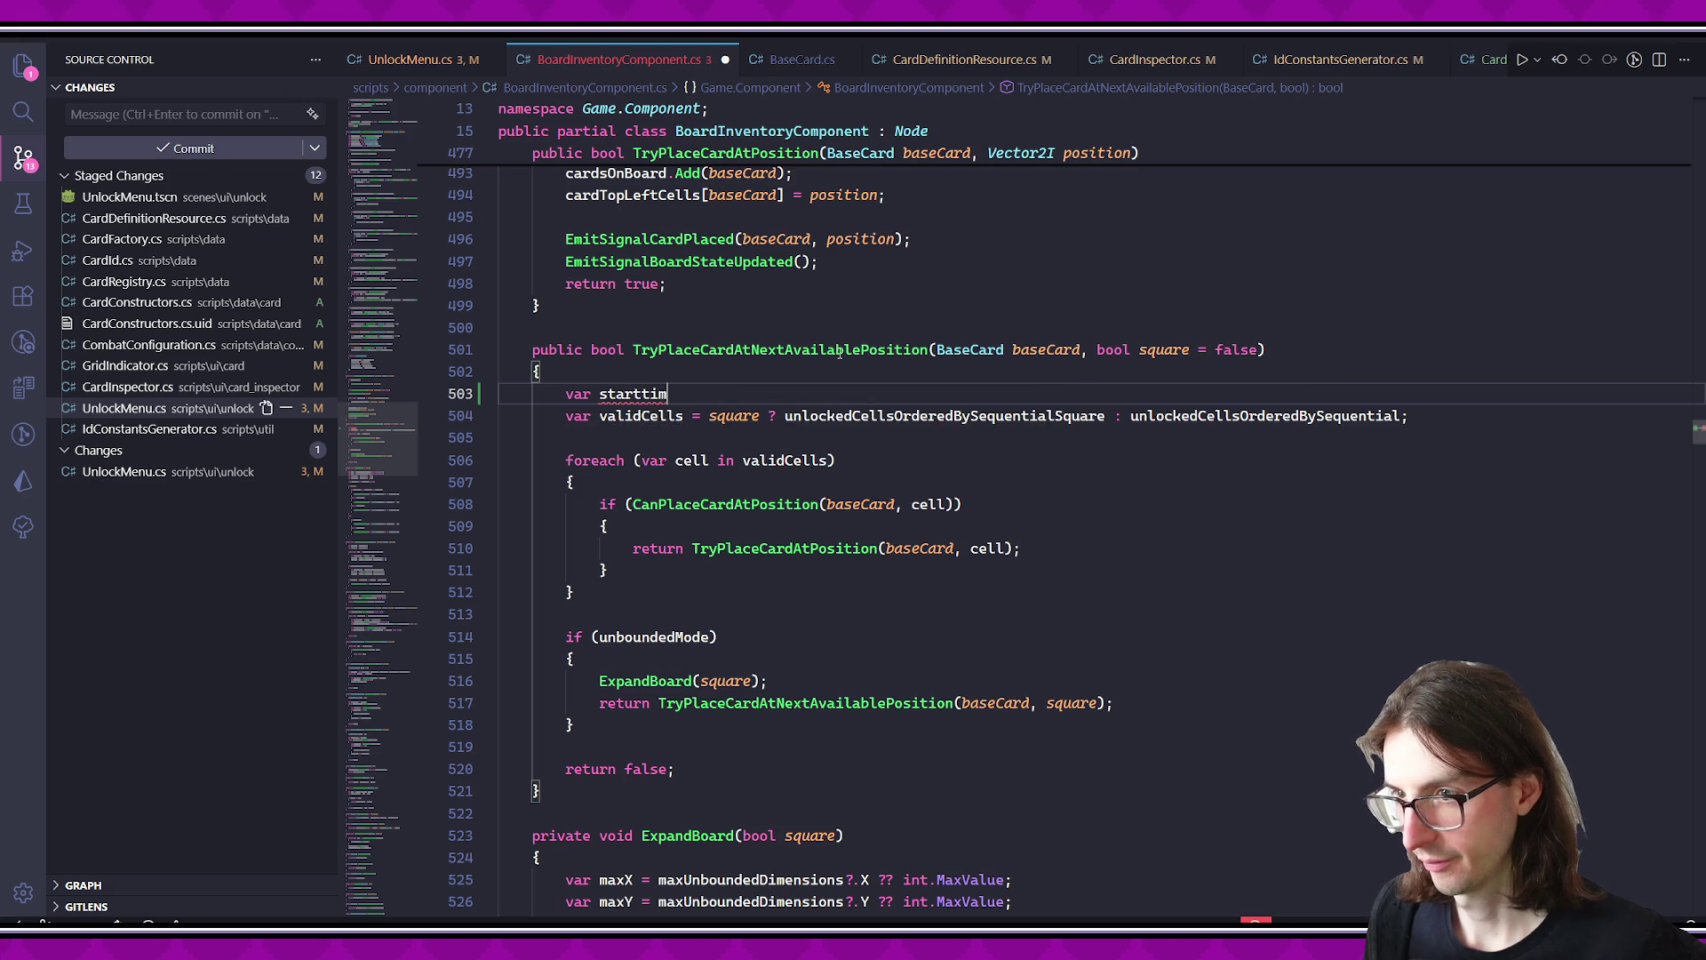
type("ime =")
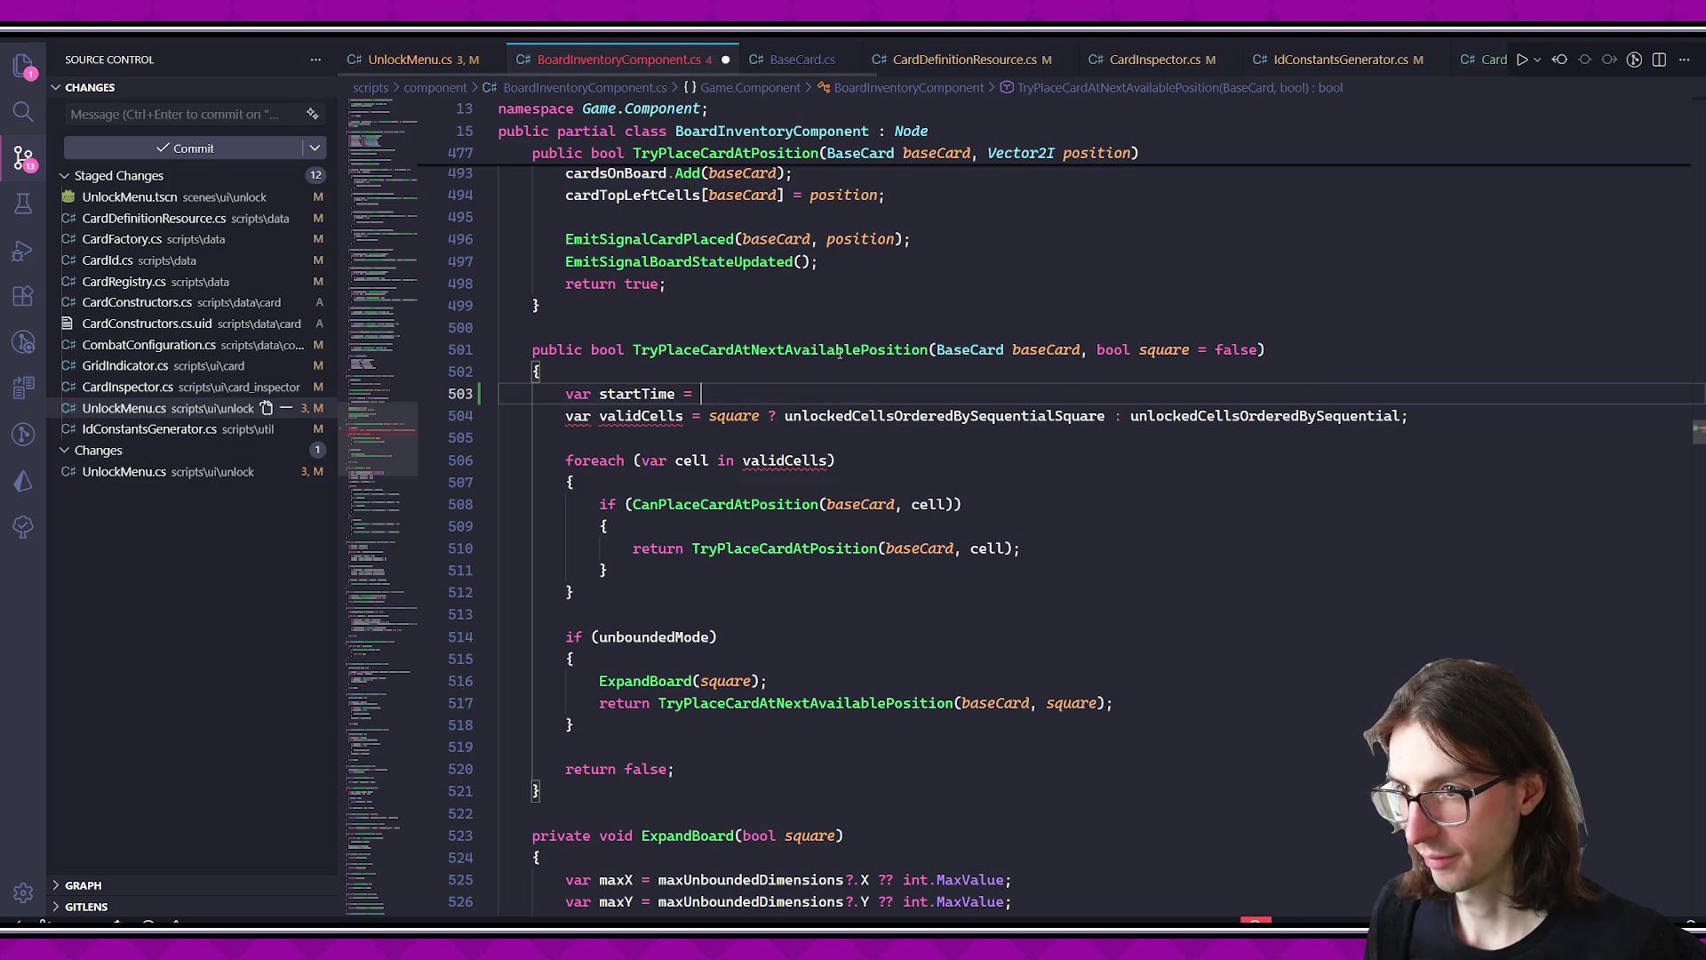
key("Tab")
scroll(839, 352, "down", 1)
left_click(726, 647)
left_click(672, 702)
key("Down")
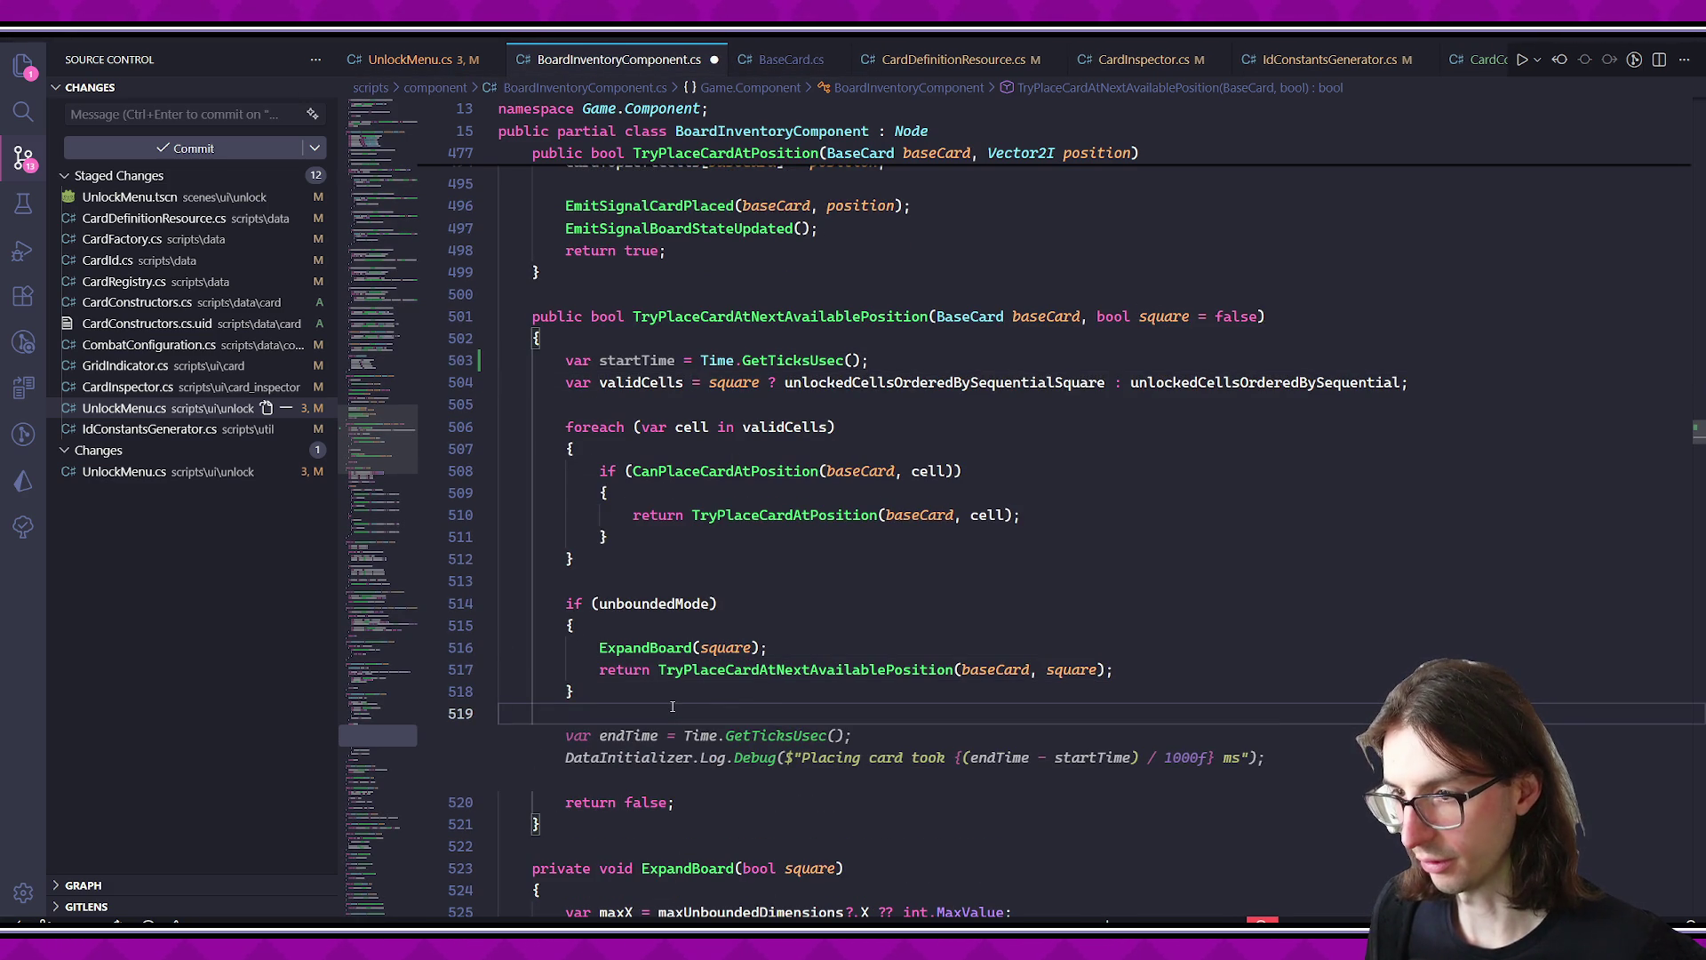
key("Up")
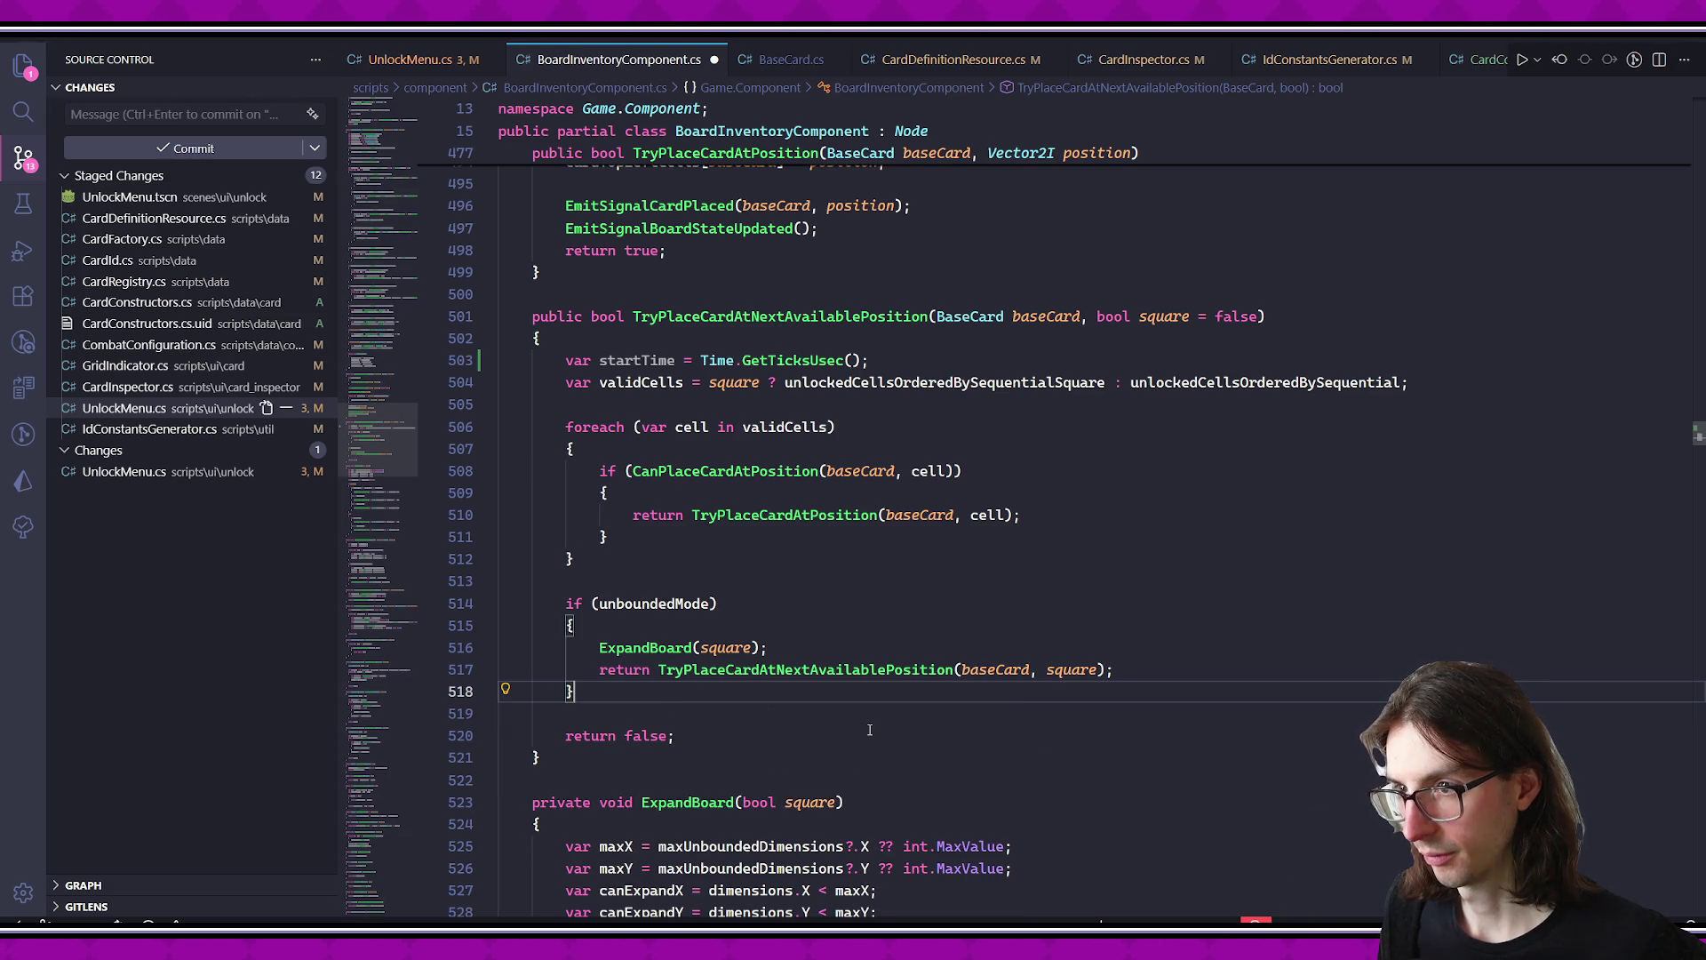
- Delete the trial startTime line and go back to UnlockMenu.cs
triple_click(800, 360)
key("Delete")
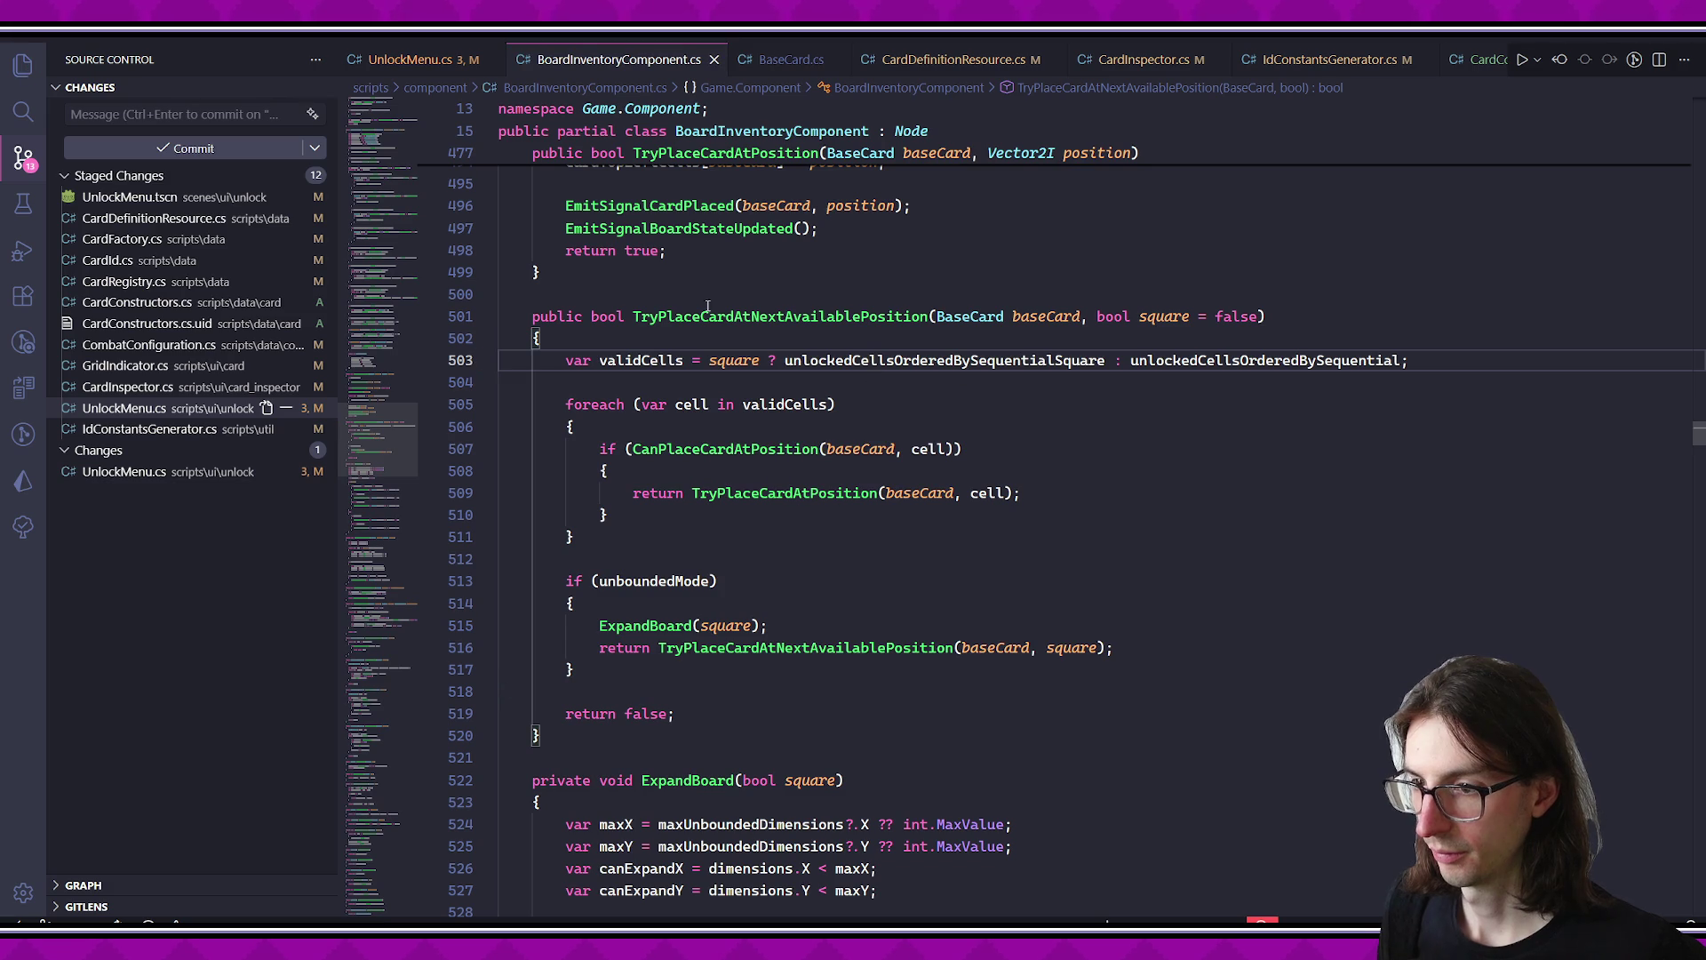
left_click(411, 59)
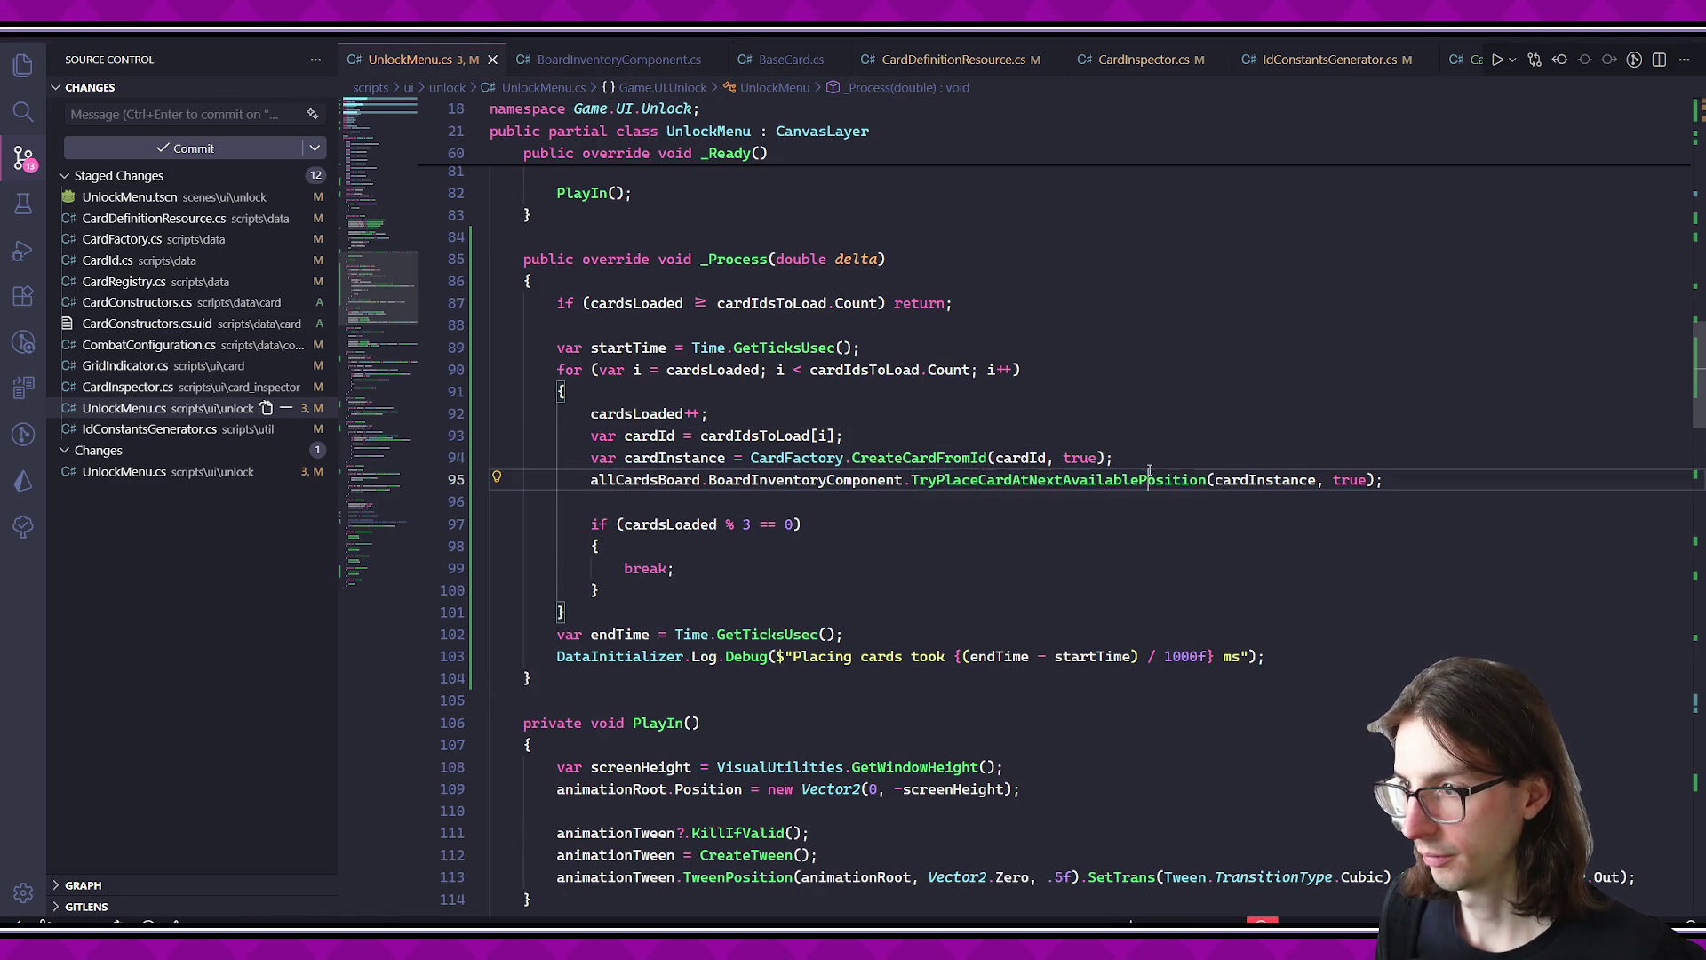
- Wrap the TryPlaceCardAtNextAvailablePosition call with cardPlaceStartTime/cardPlaceEndTime and a Log.Debug line, then save
left_click(1116, 459)
key("Return")
type("var startTime = Time.GetTicksUsec();")
key("BackSpace")
type("cardPlaceStartTime")
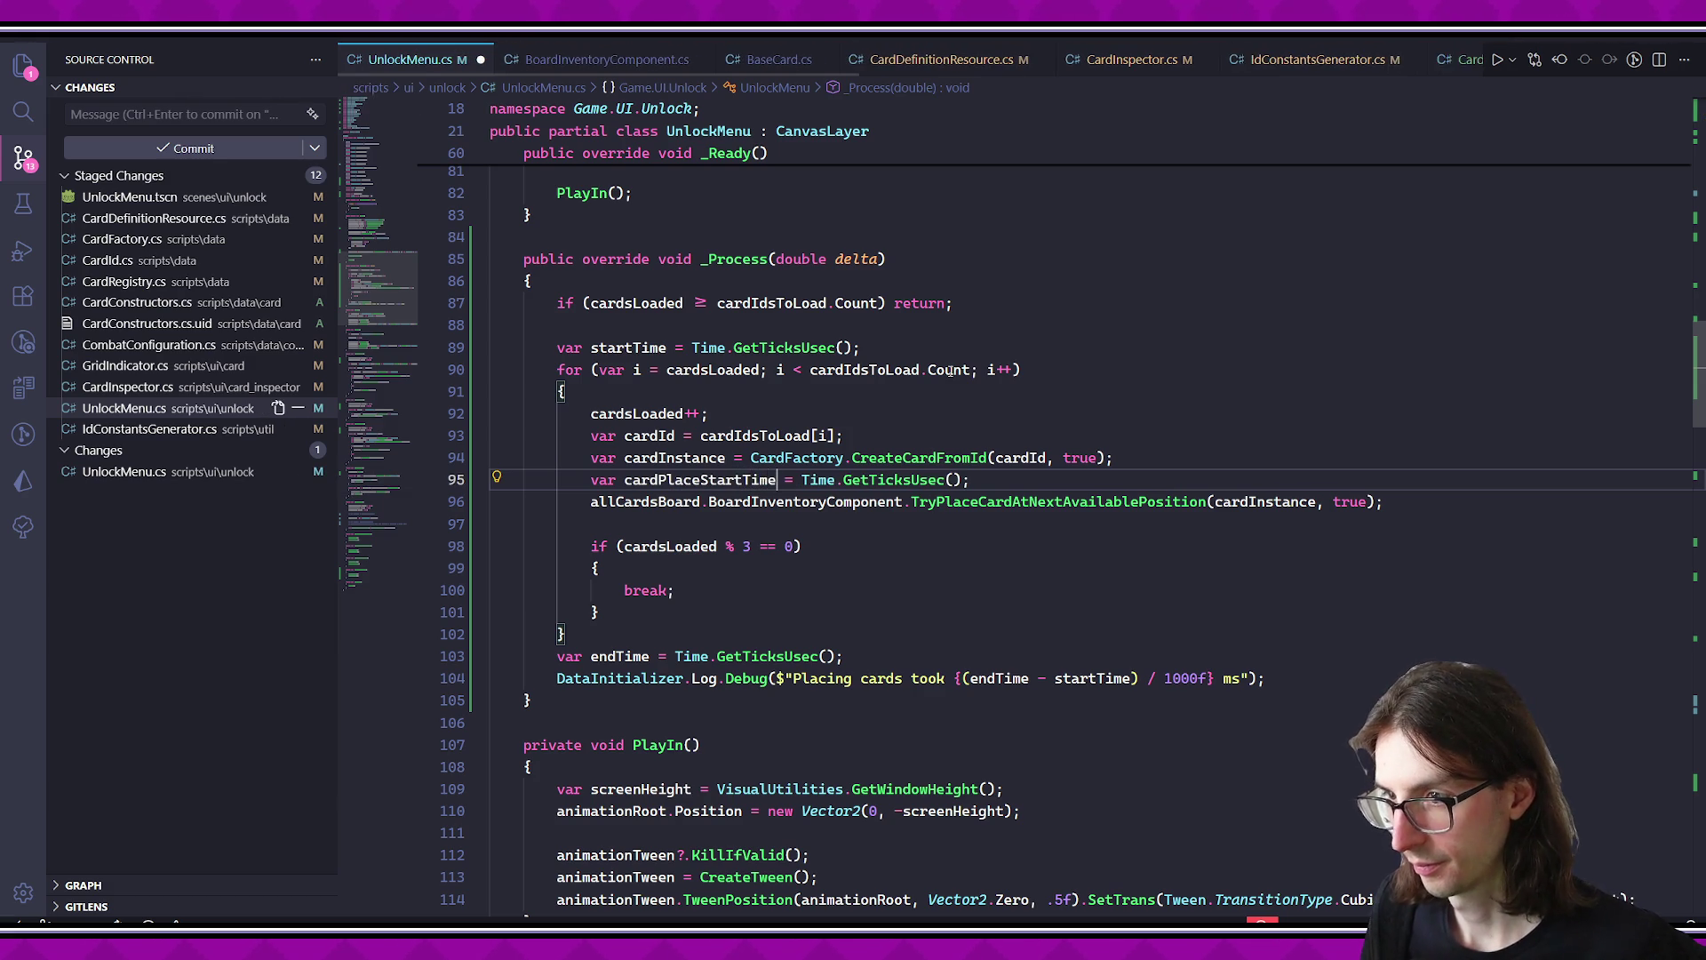
key("Tab")
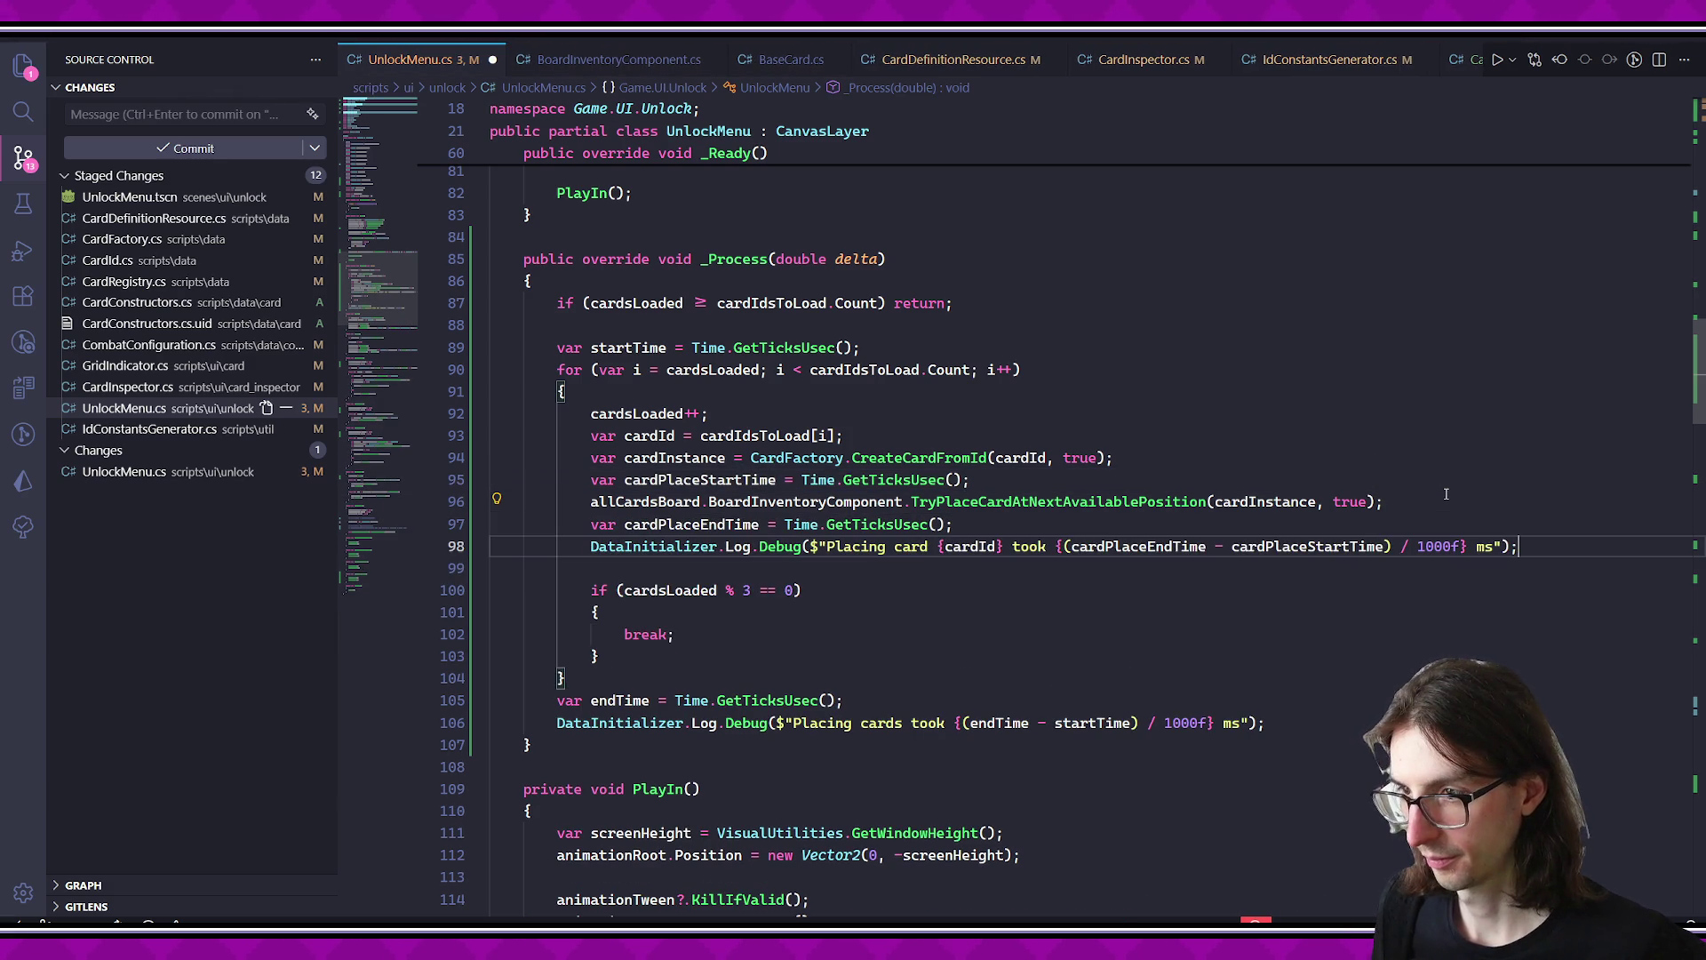
key("ctrl+s")
- Launch the game, close it, and rerun the unlock menu scene from Godot
key("F5")
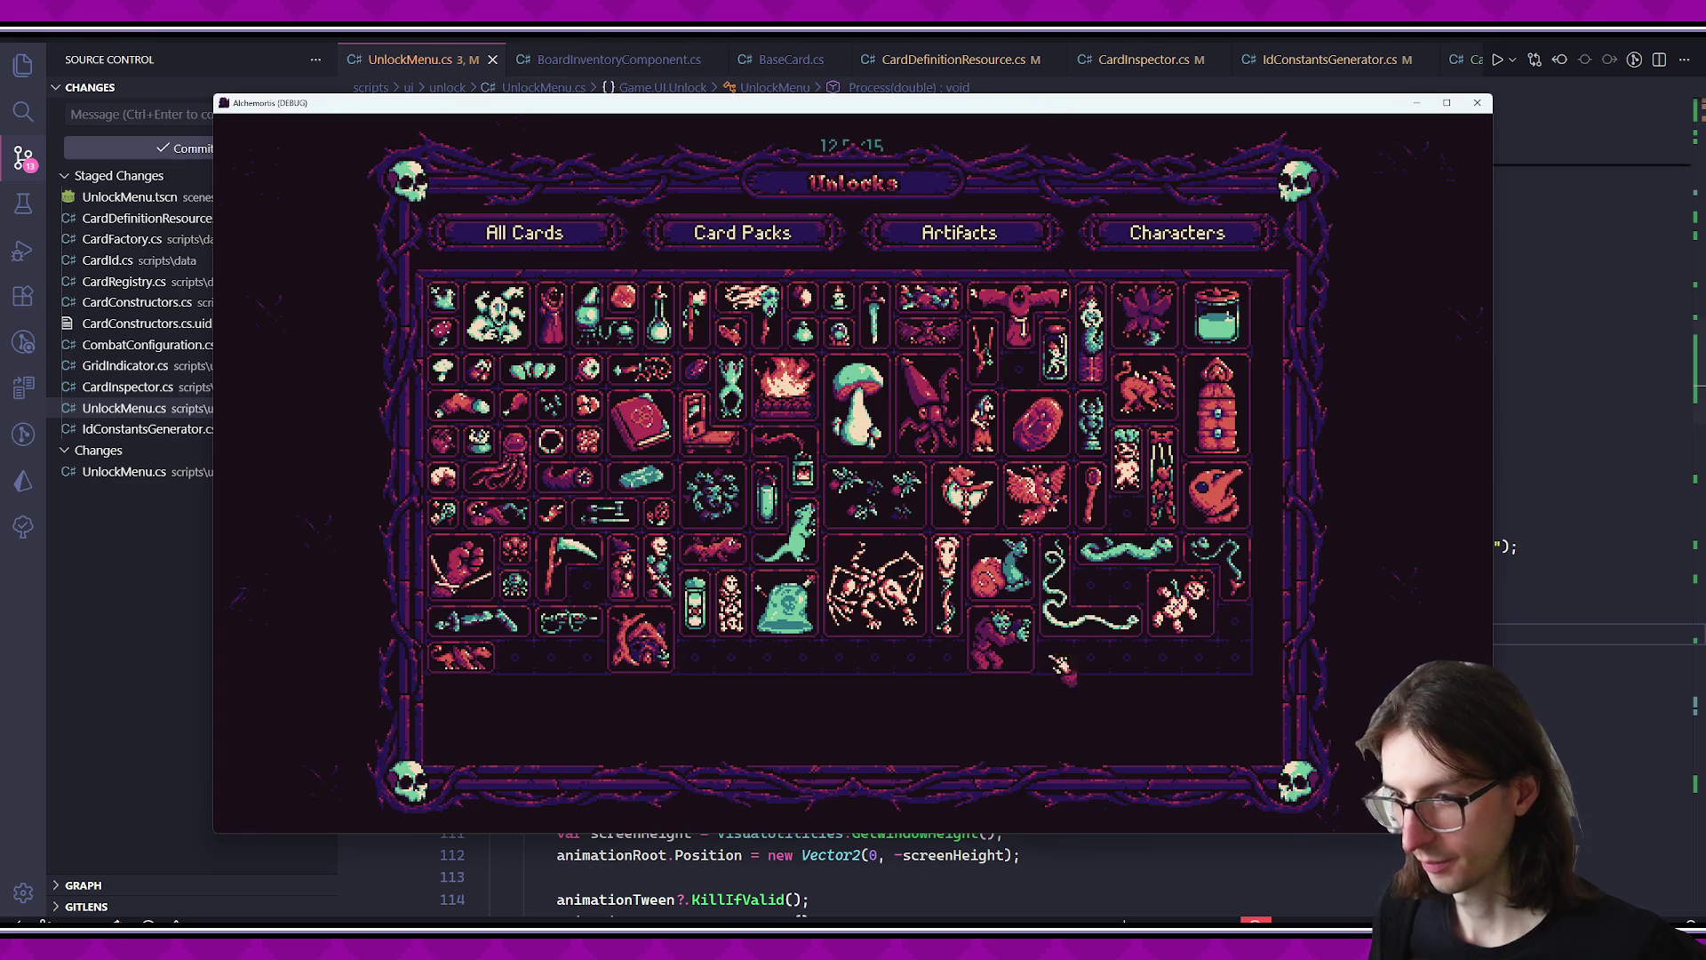
left_click(1477, 103)
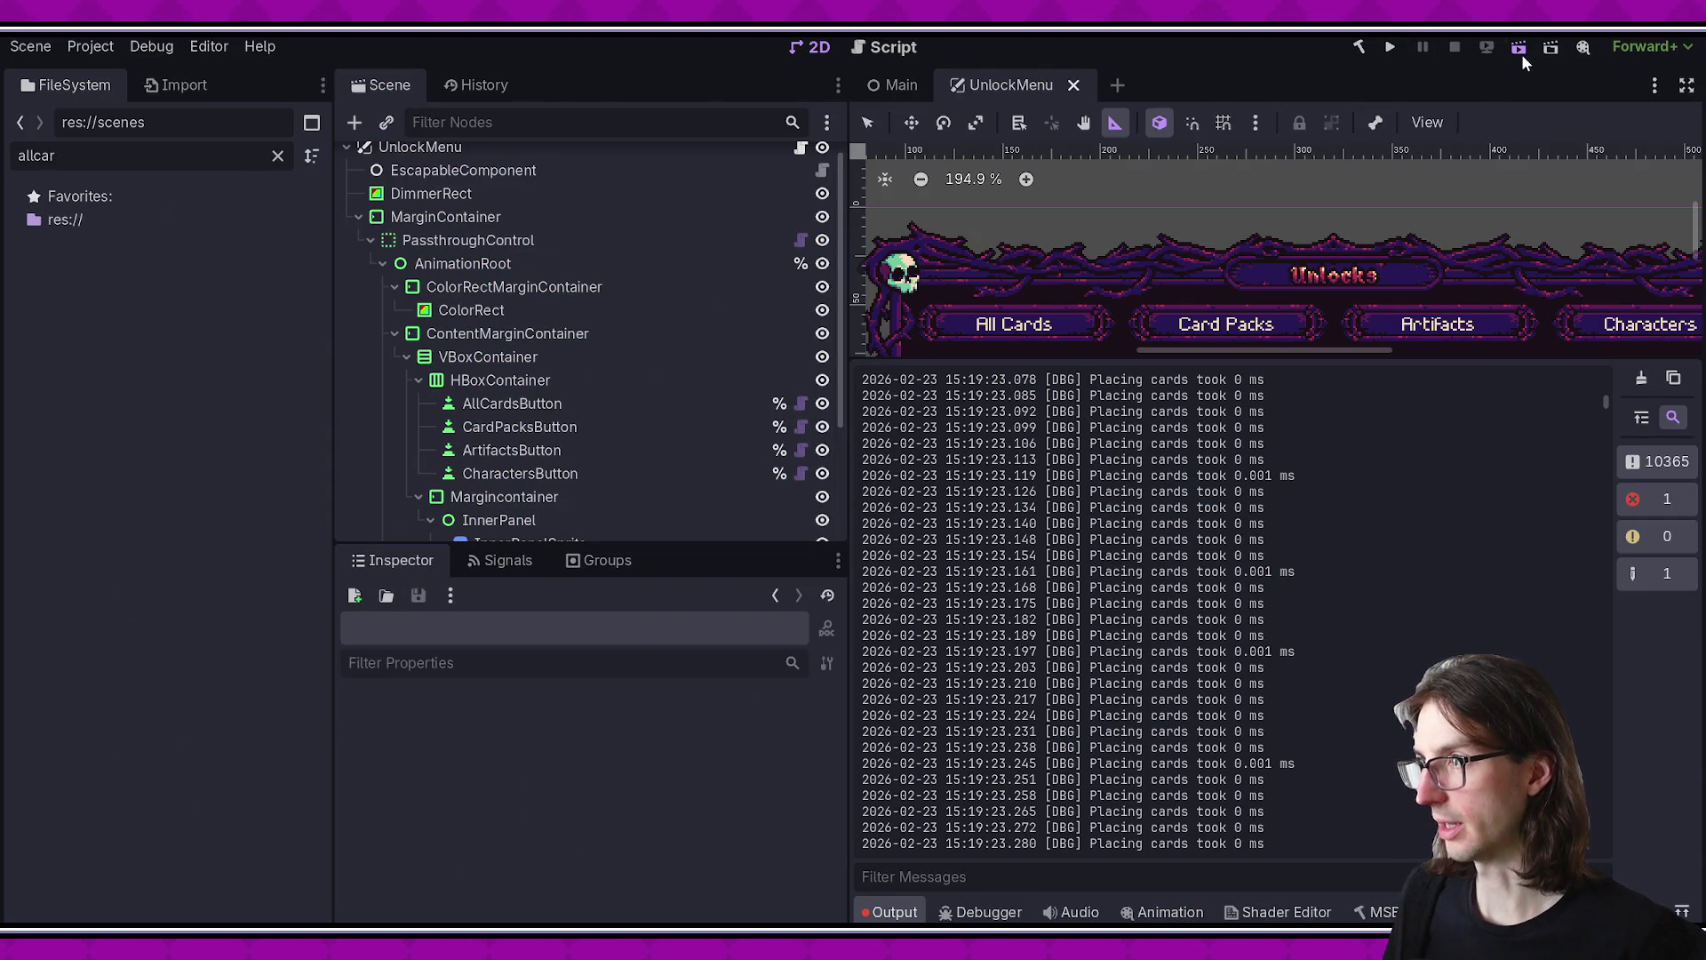
left_click(1519, 49)
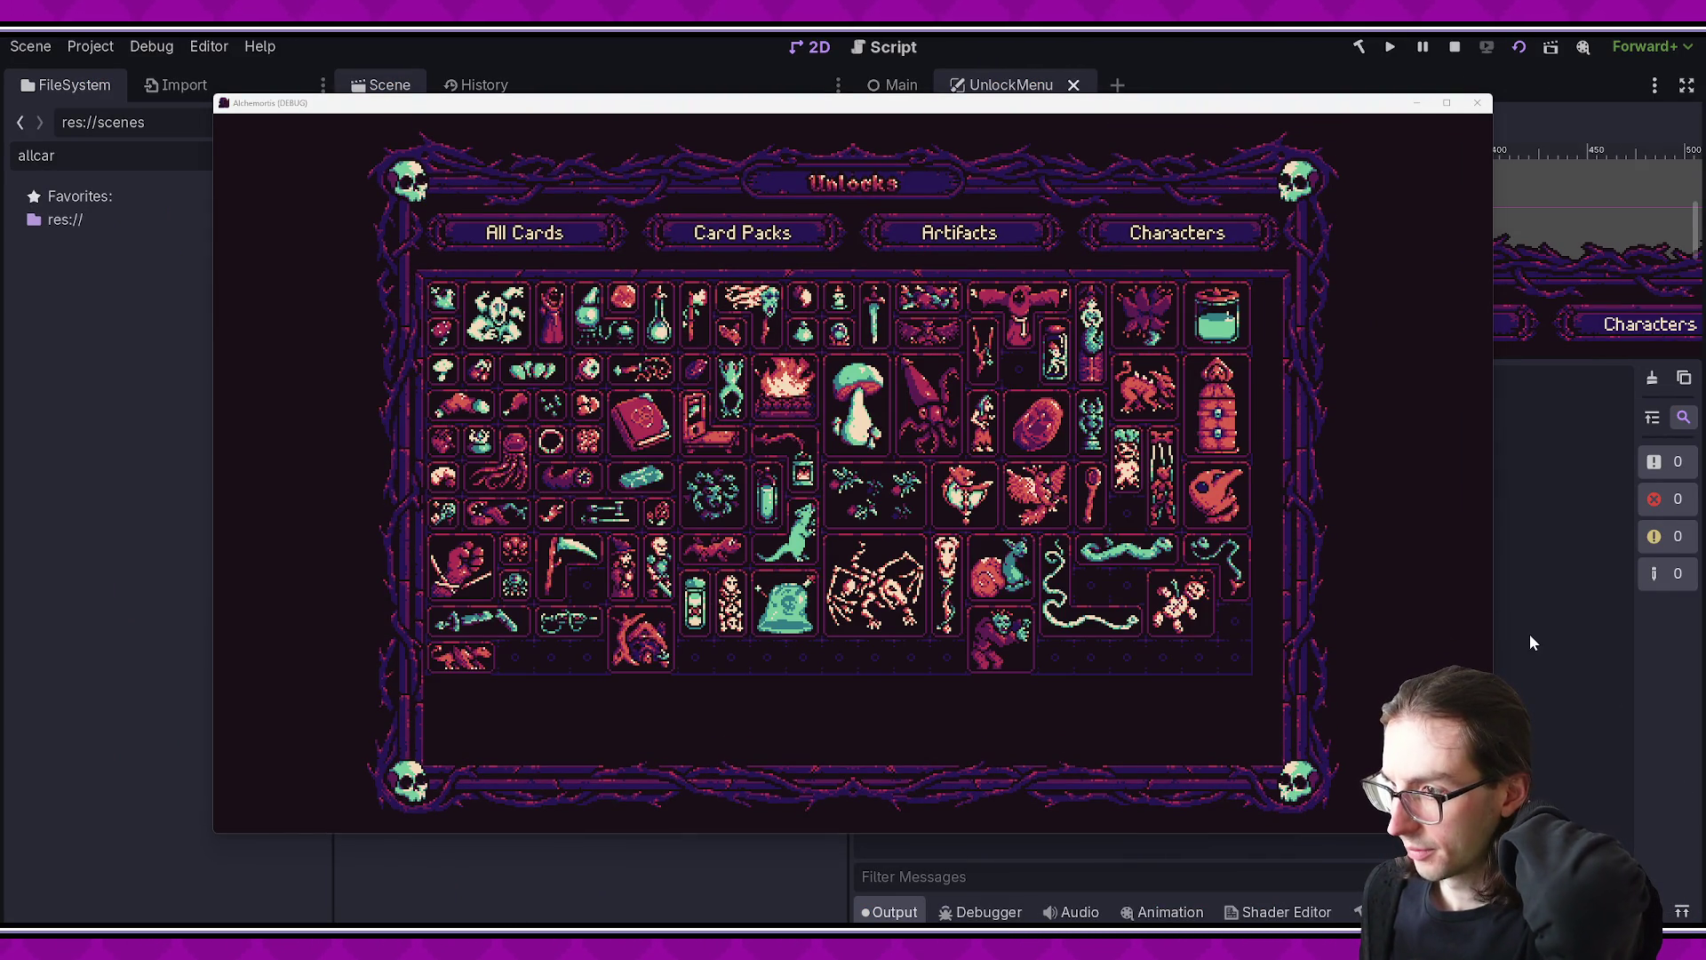
- Check the Output log: each card placement takes roughly 0.5–1 ms, batches about 2–2.7 ms
left_click(1523, 652)
scroll(1360, 609, "up", 5)
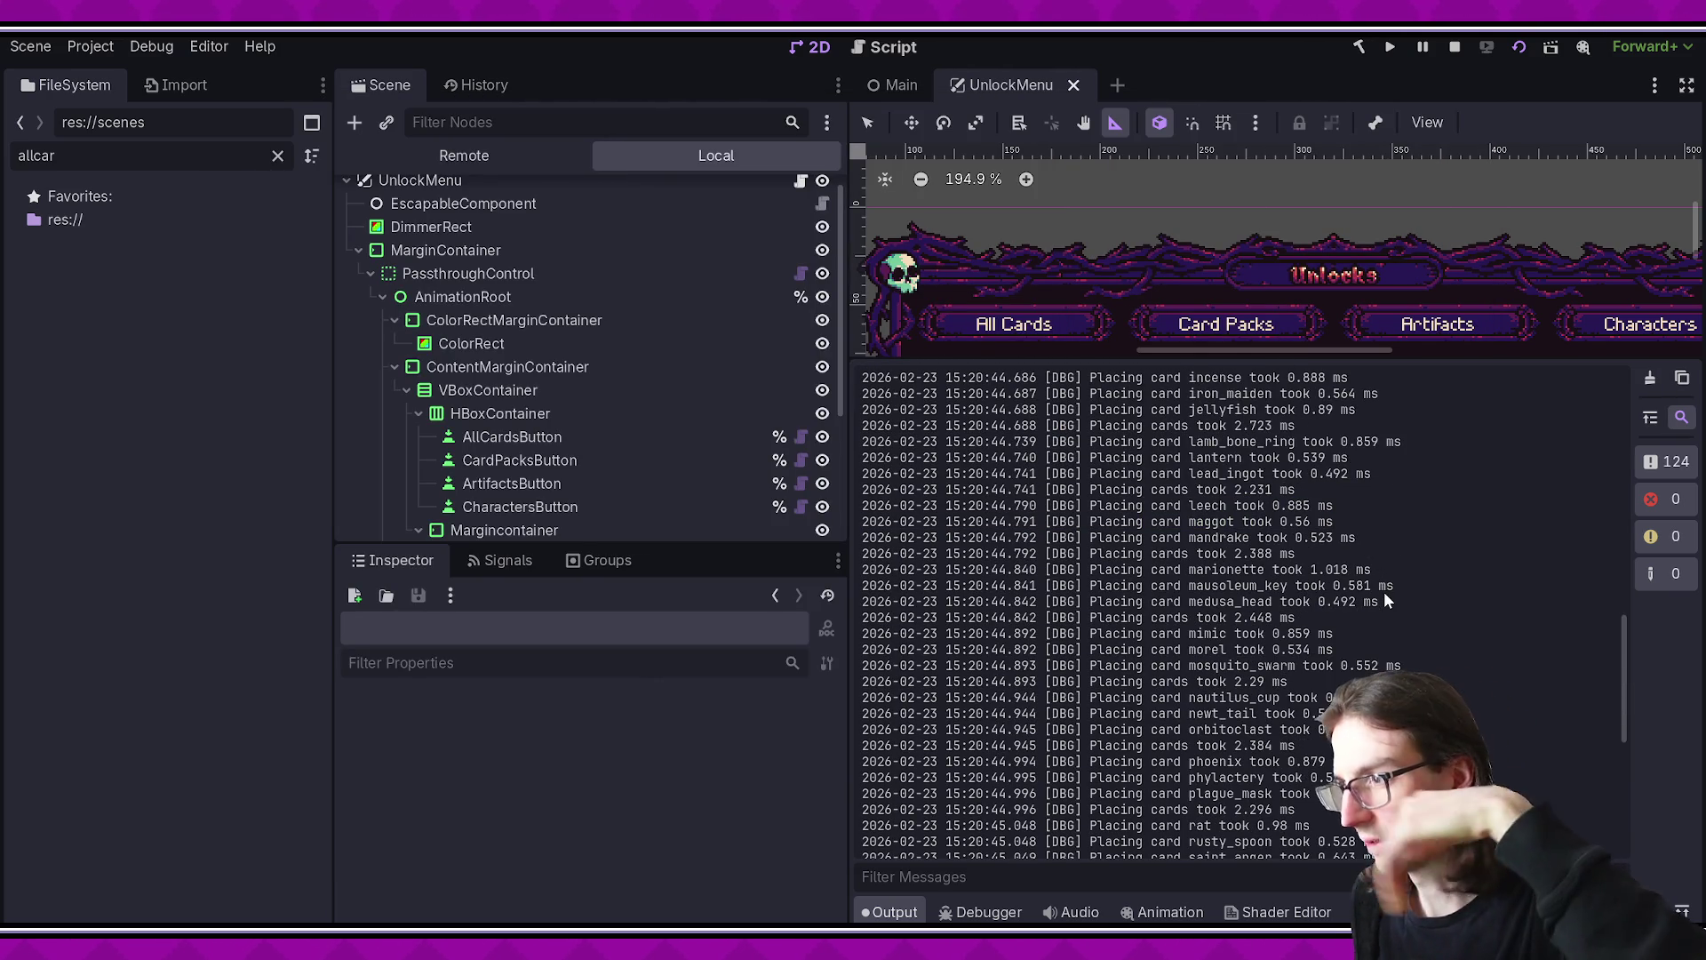
scroll(1368, 600, "up", 2)
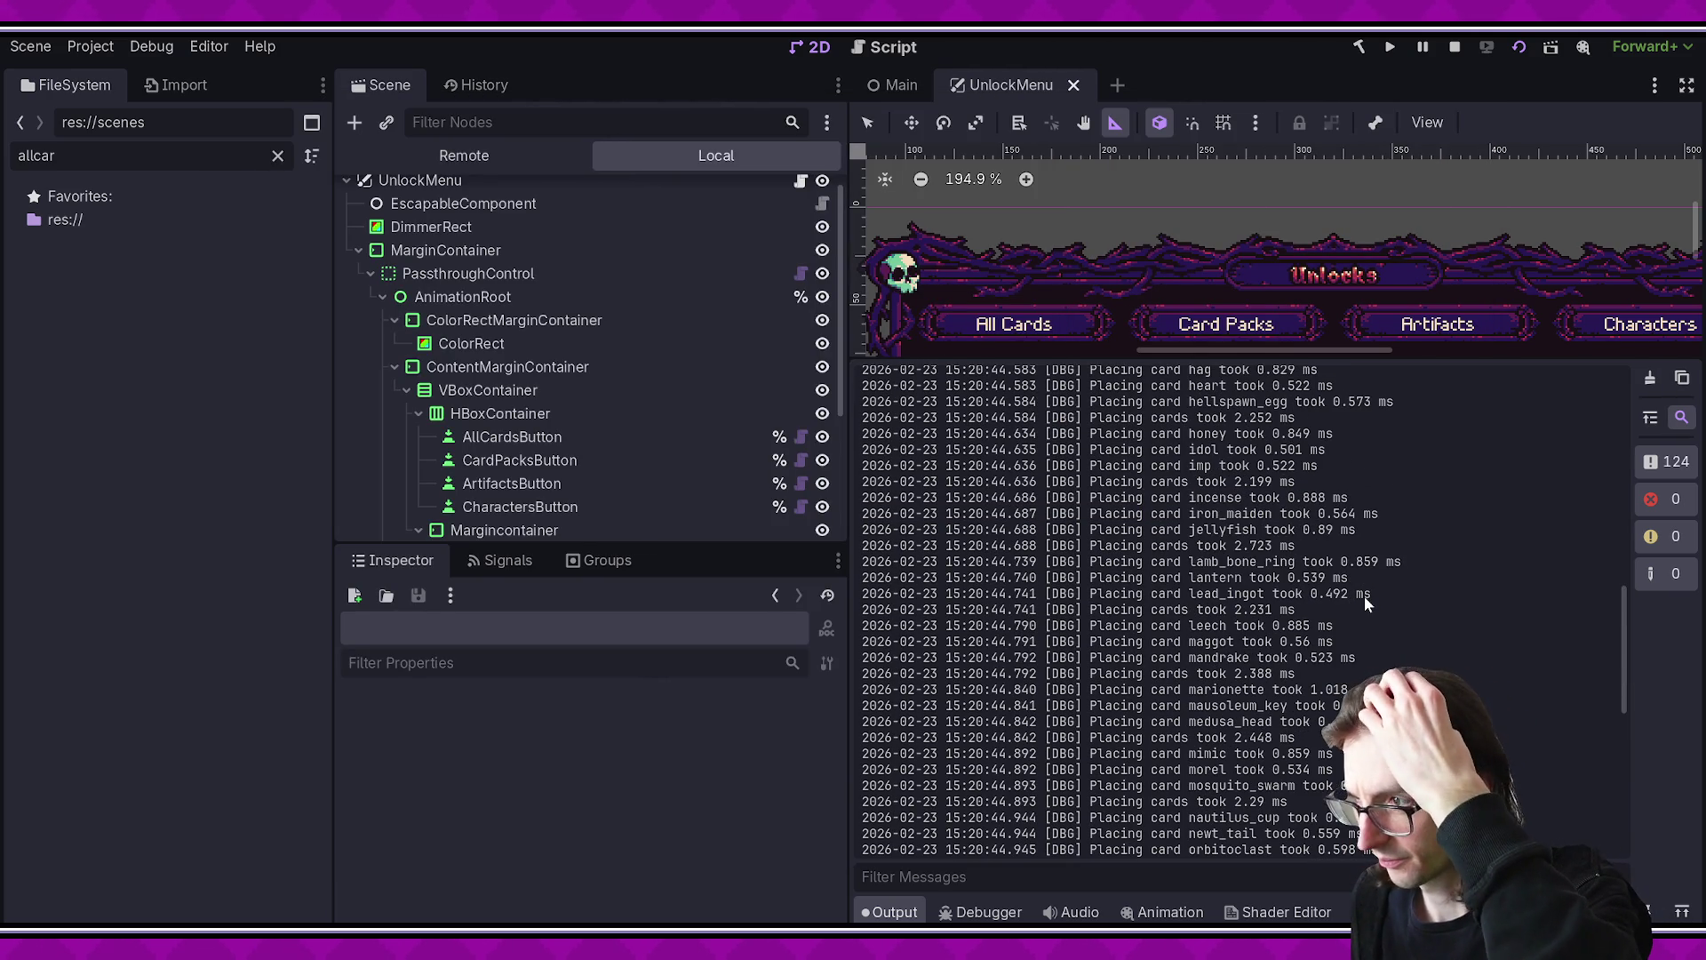
scroll(1365, 602, "up", 1)
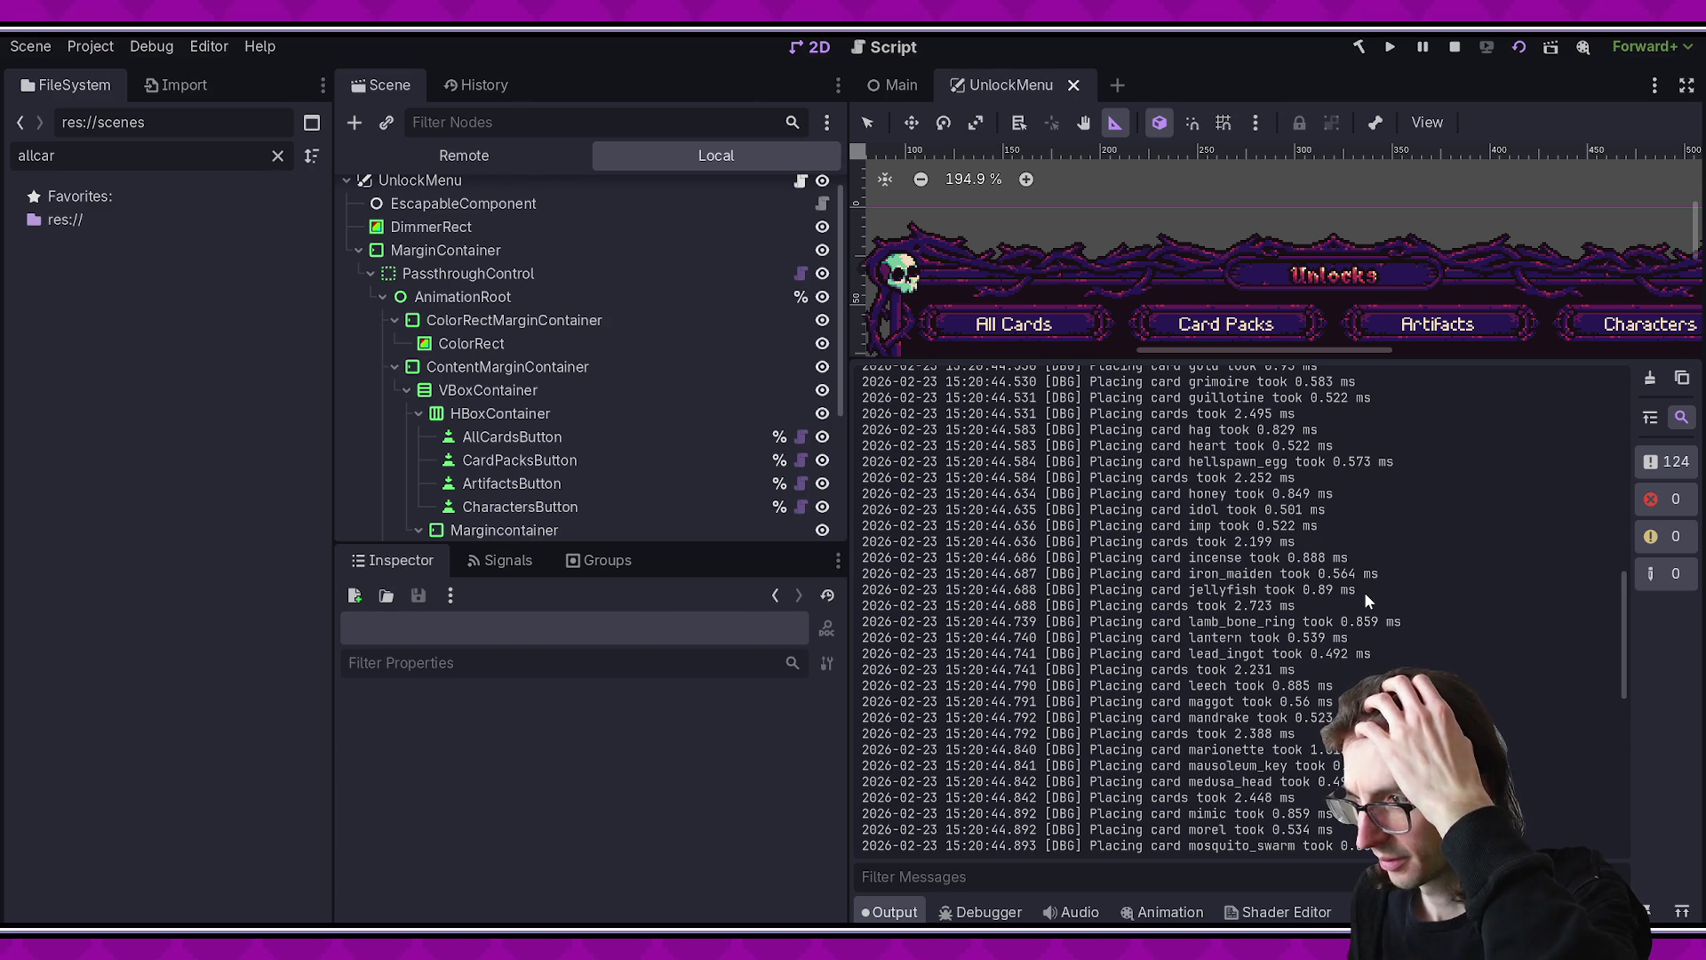
scroll(1364, 533, "up", 6)
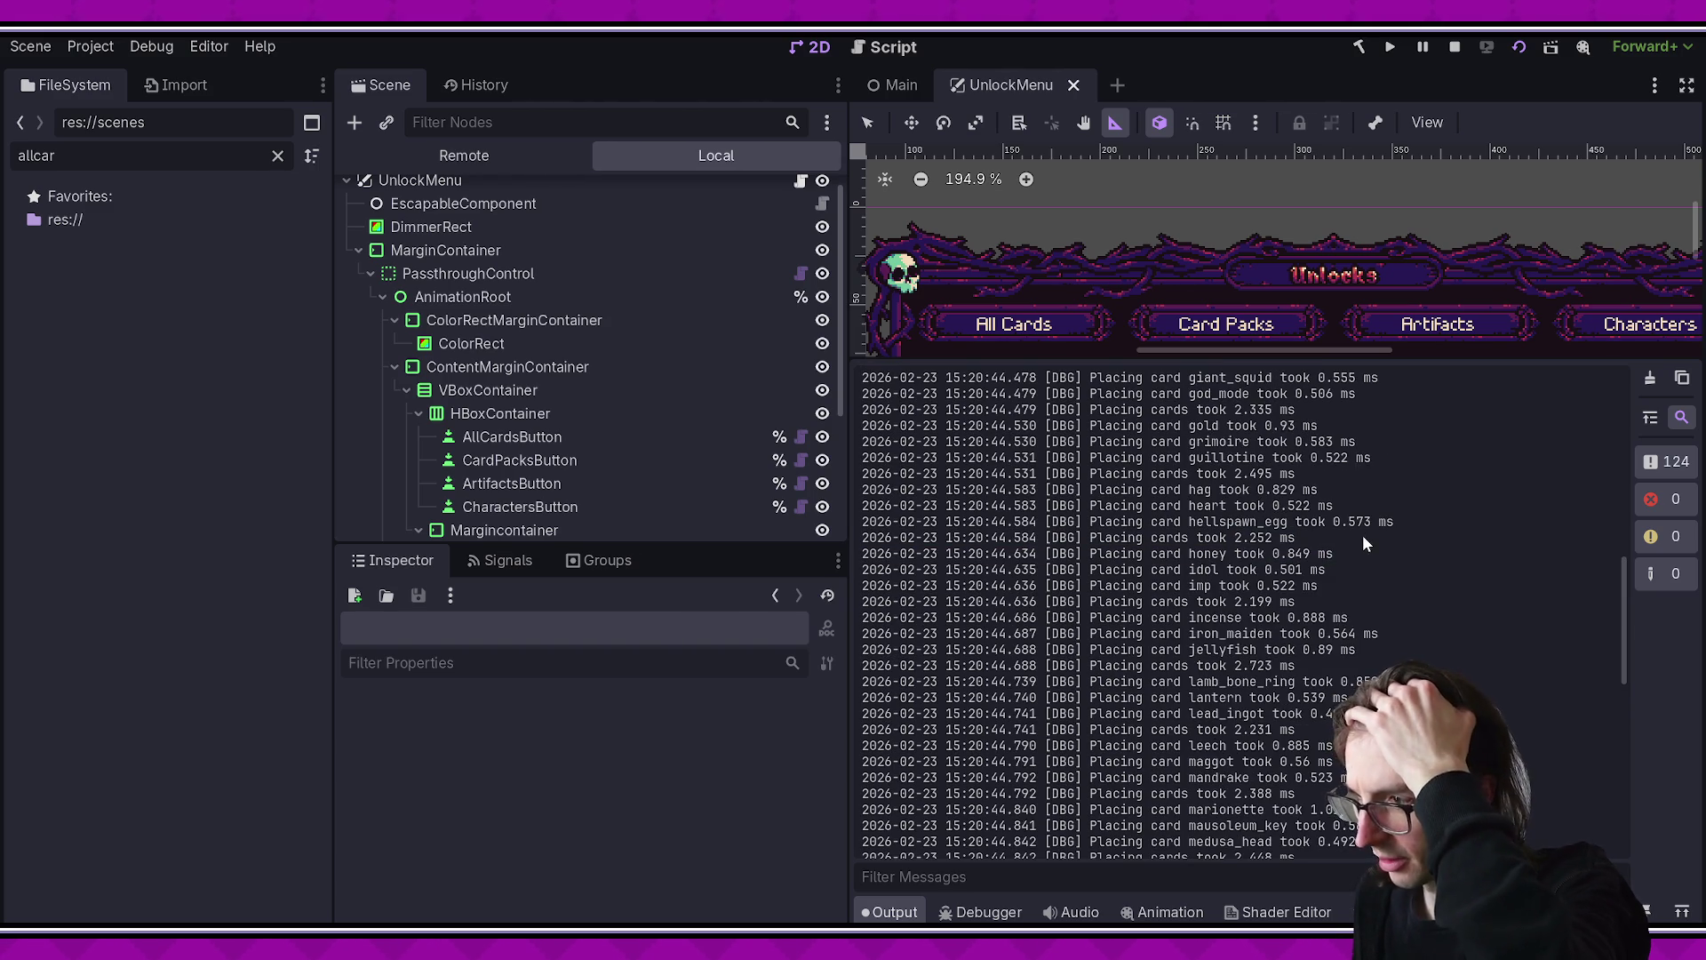
scroll(1356, 523, "up", 6)
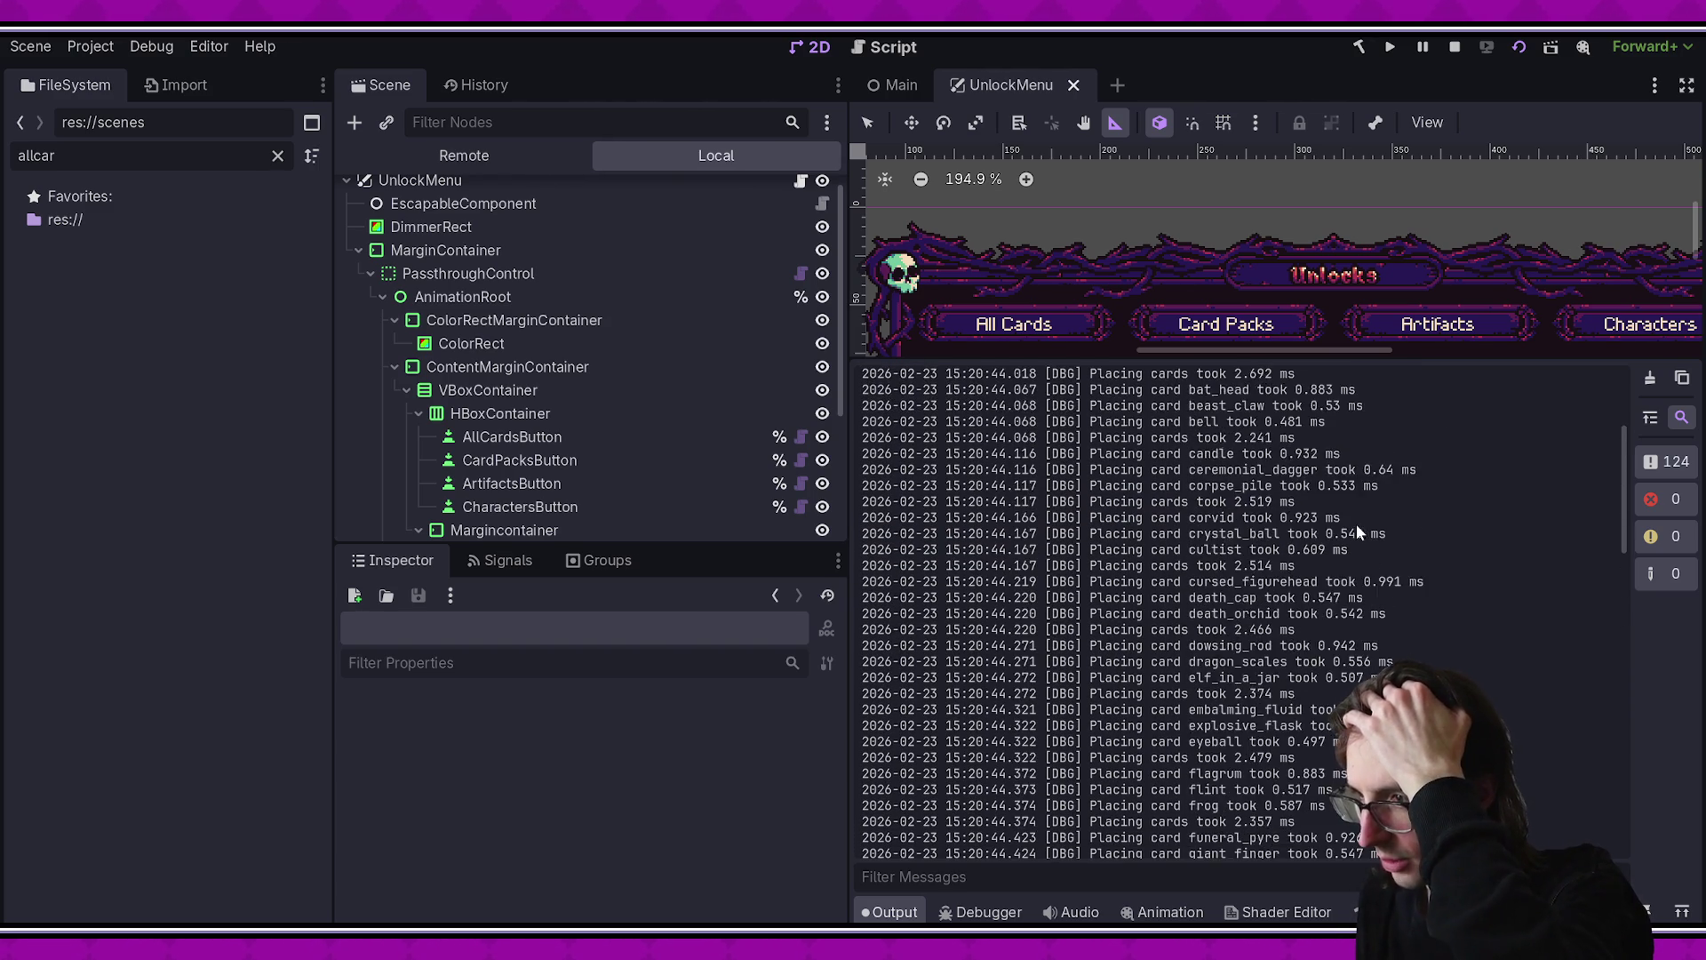
scroll(1356, 524, "down", 4)
scroll(1356, 524, "down", 20)
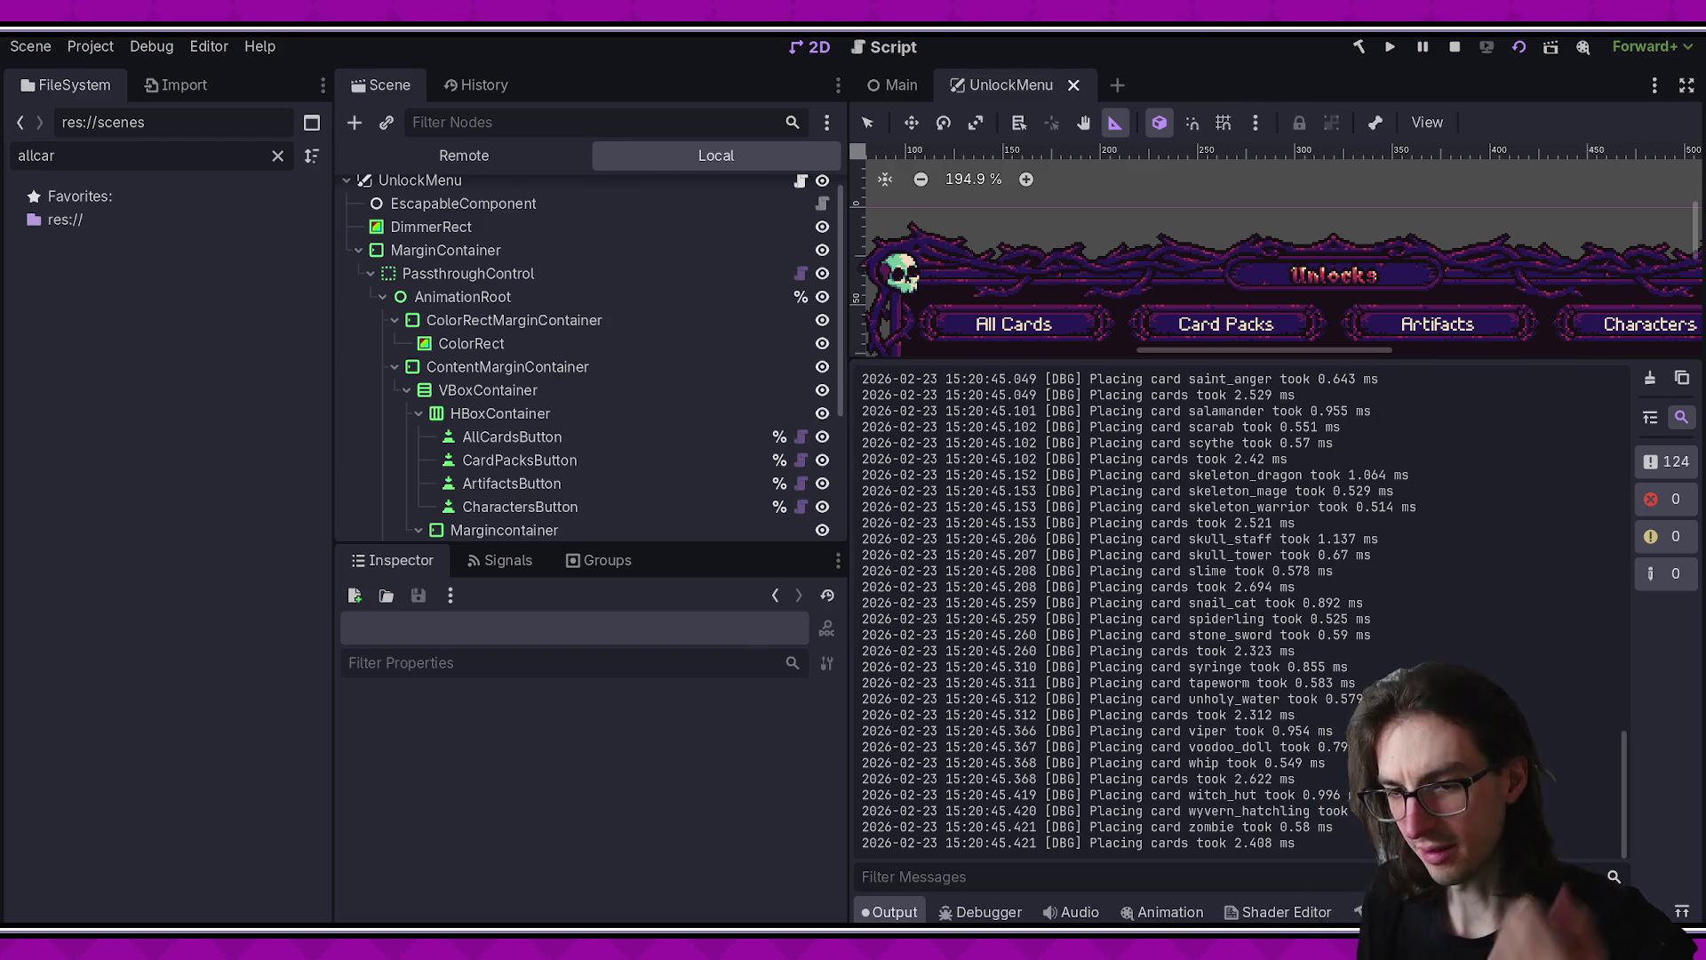
key("alt+Tab")
left_click(1058, 501, "ctrl")
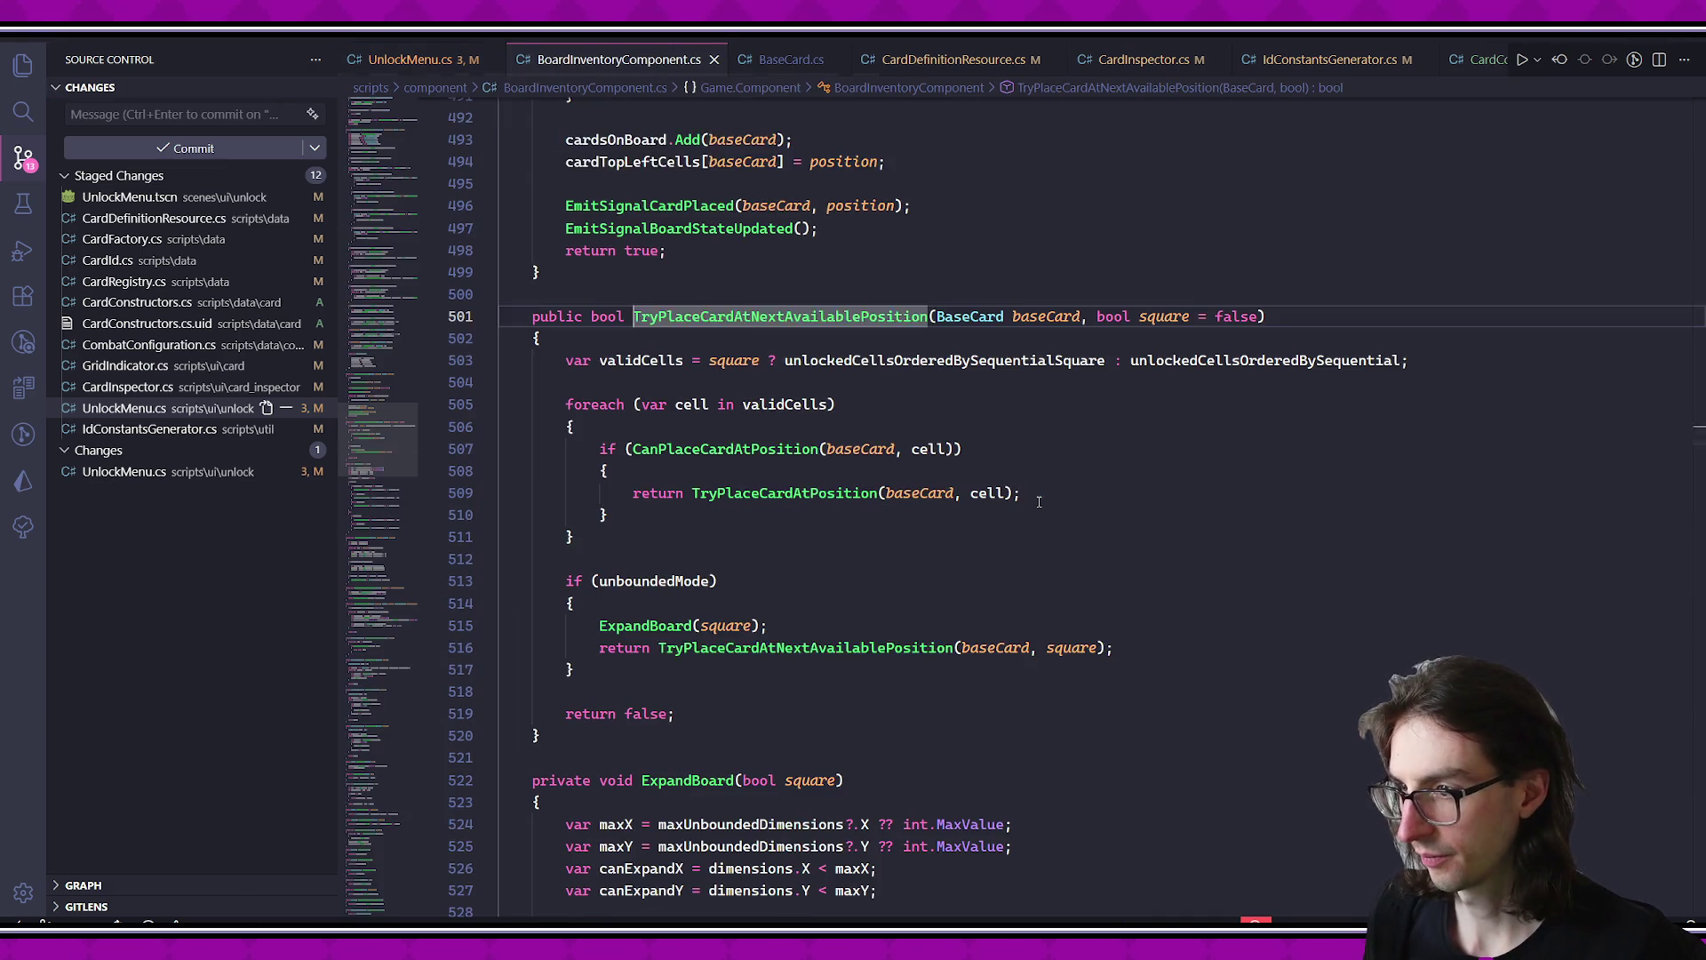
- Go to the CanPlaceCardAtPosition definition and back, then into TryPlaceCardAtPosition
left_click(734, 449)
left_click(734, 449, "ctrl")
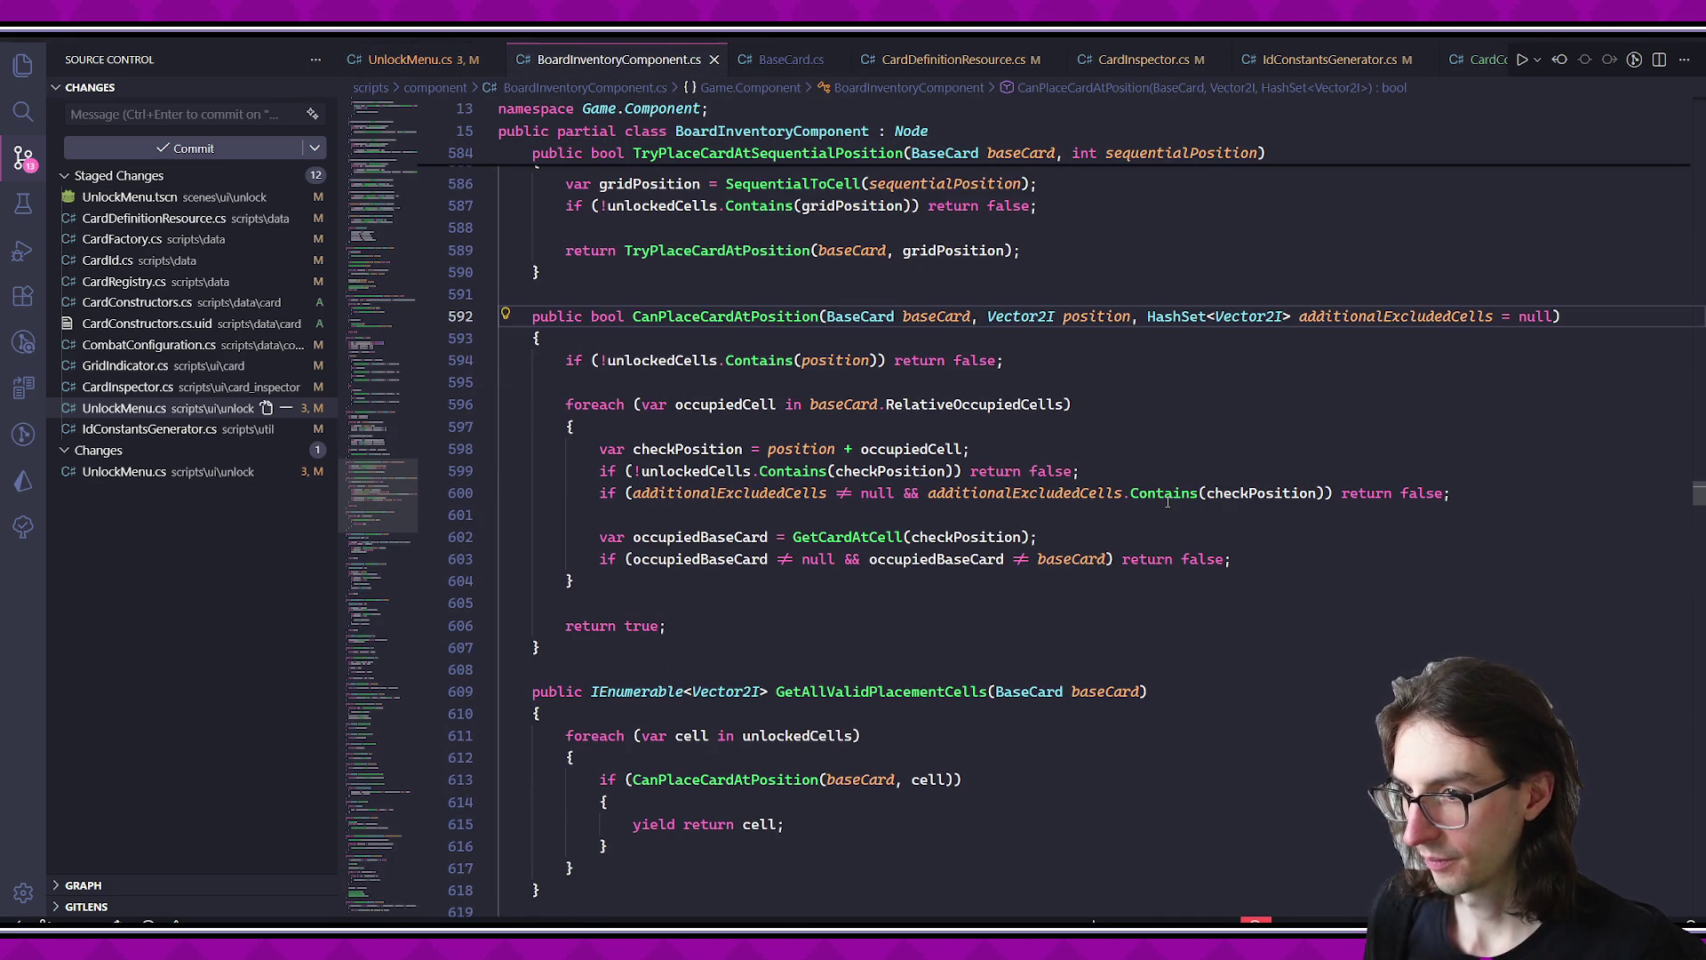
key("alt+Left")
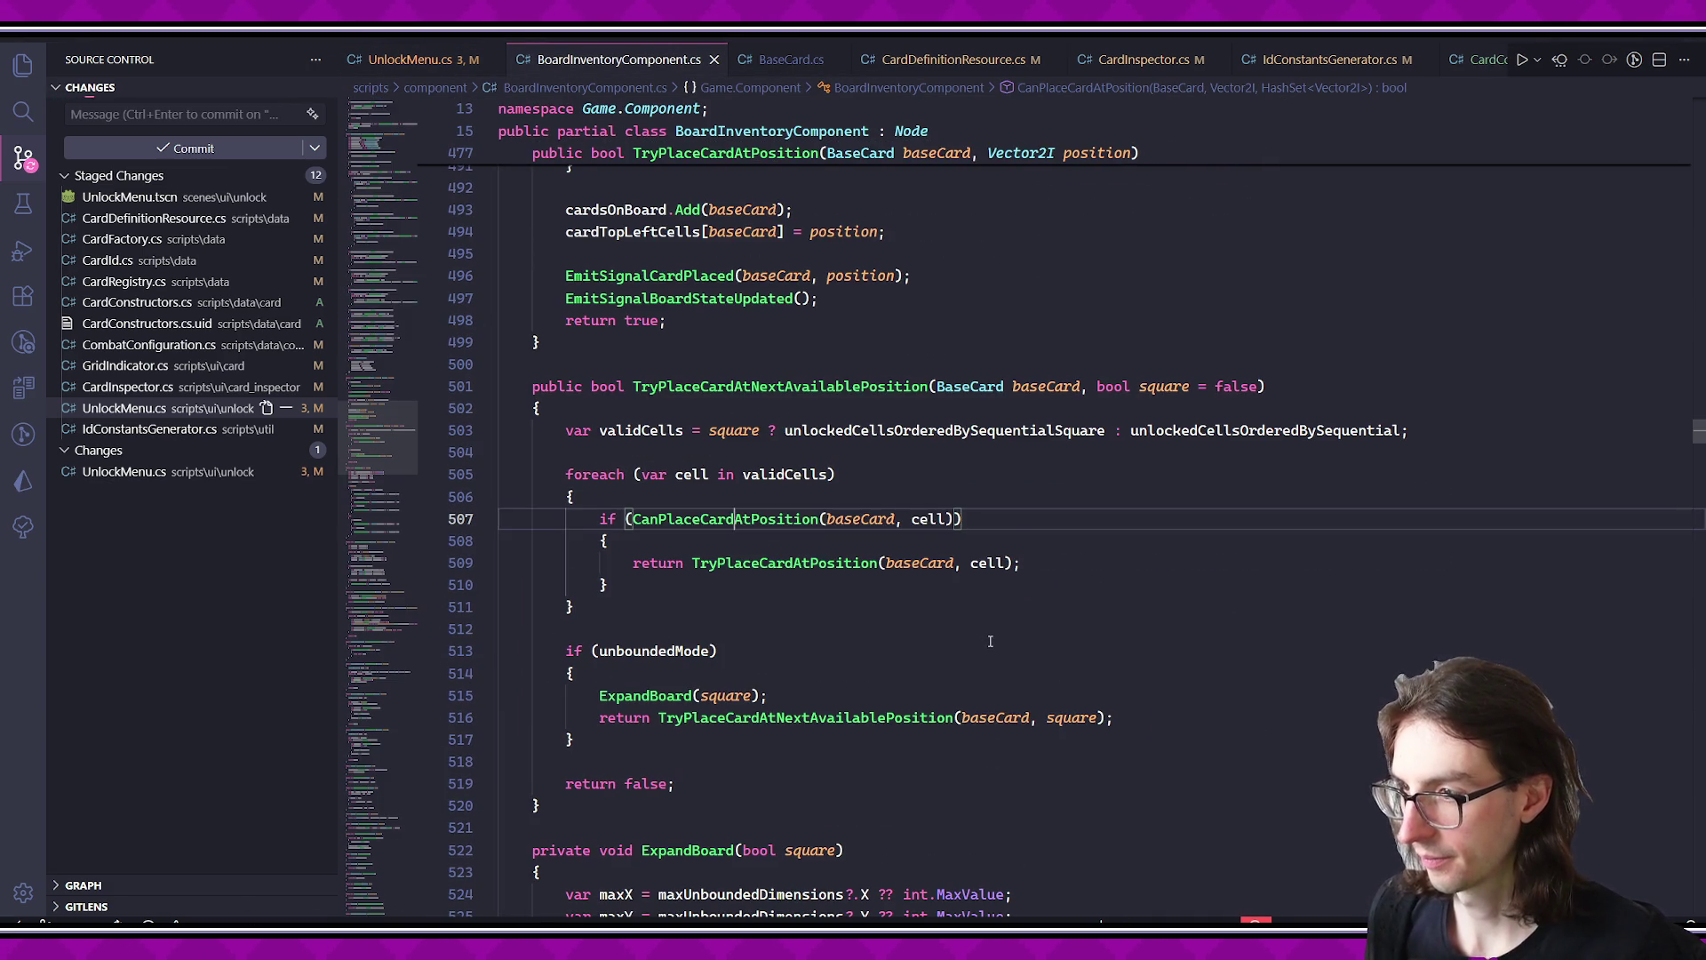
left_click(766, 562, "ctrl")
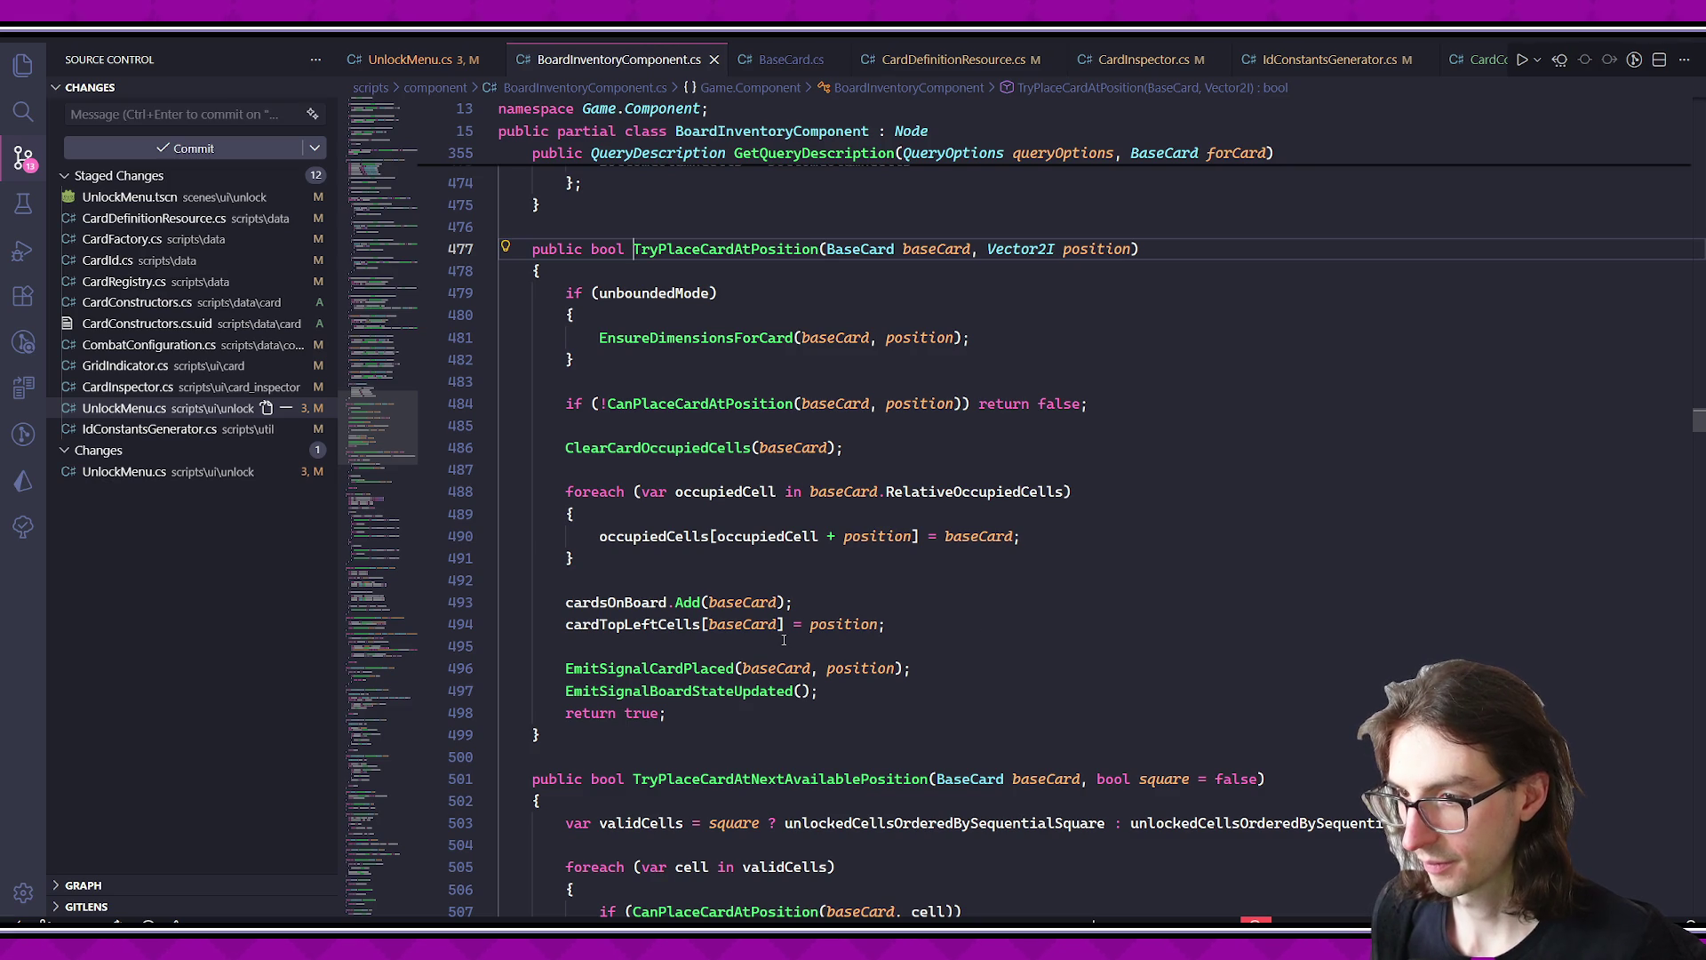
- Find all references to EmitSignalBoardStateUpdated at the end of TryPlaceCardAtPosition
left_click(714, 728)
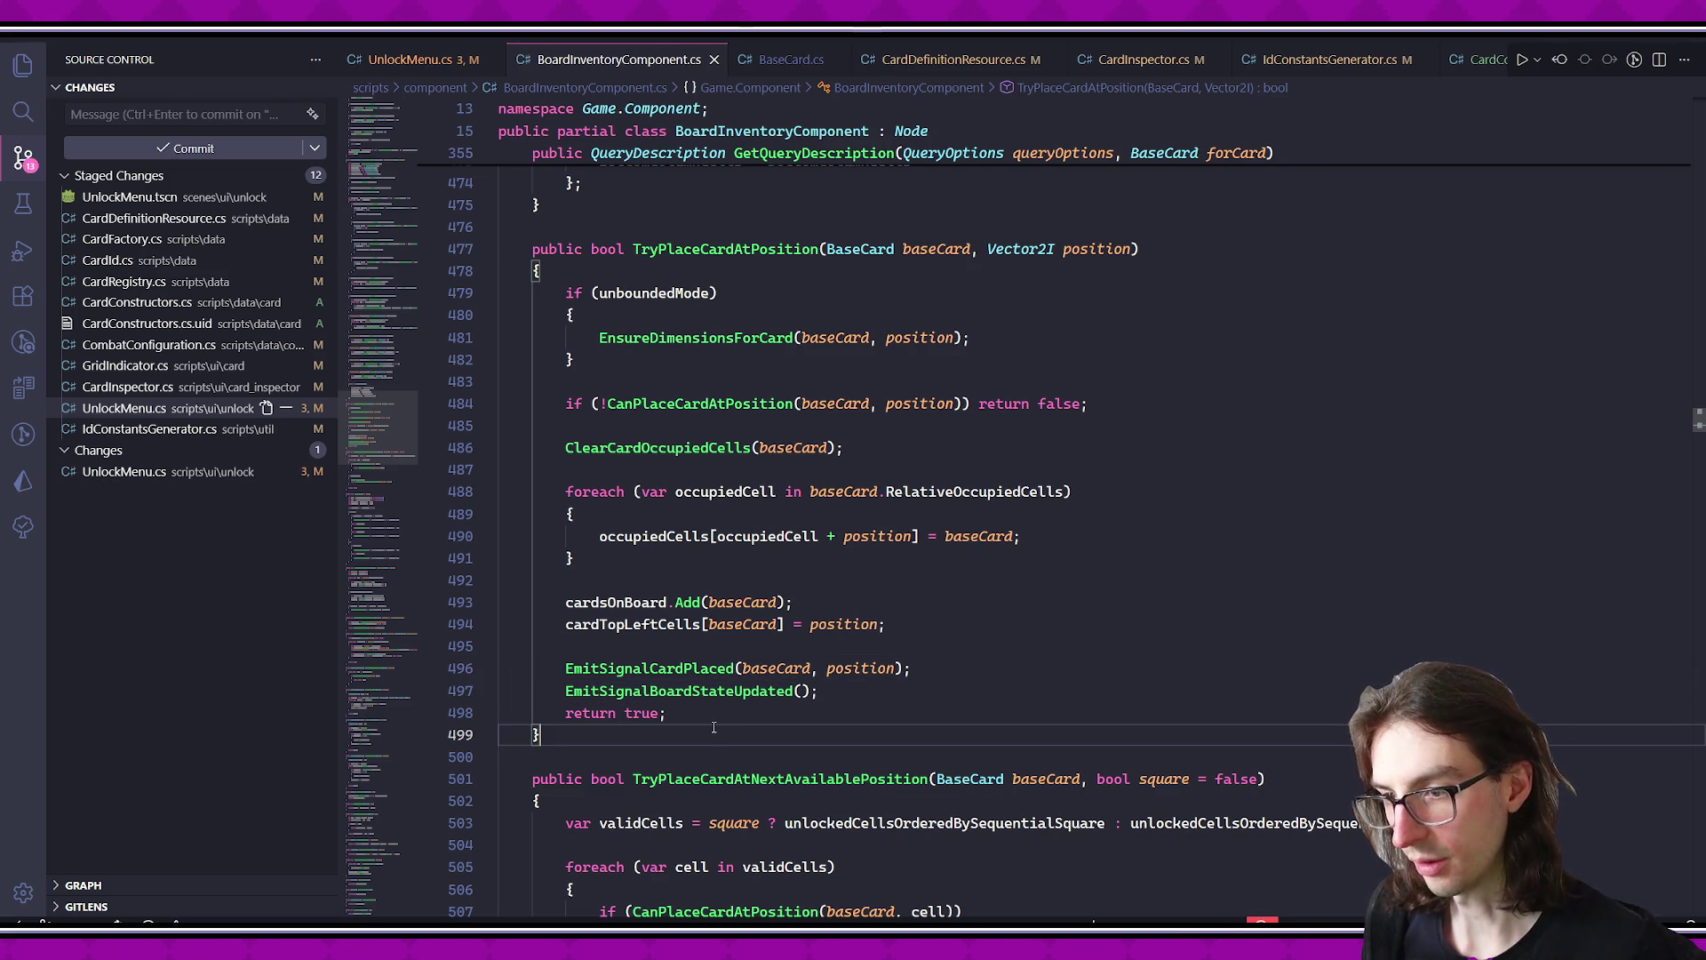
double_click(711, 691)
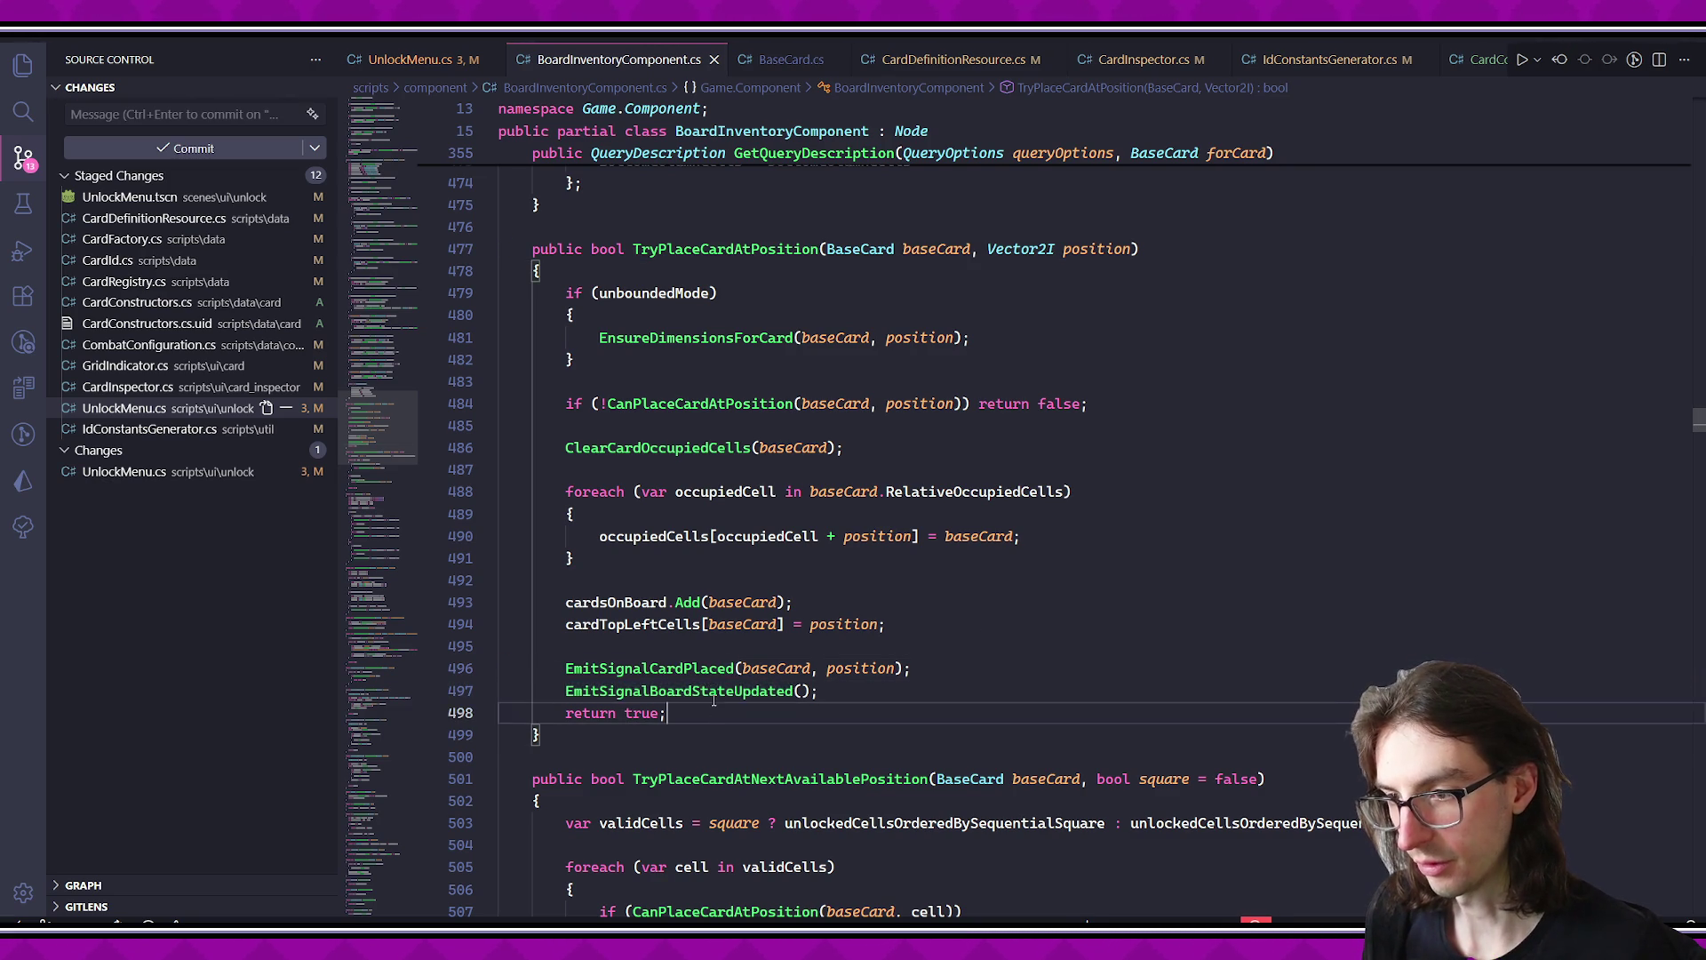
right_click(724, 691)
left_click(806, 315)
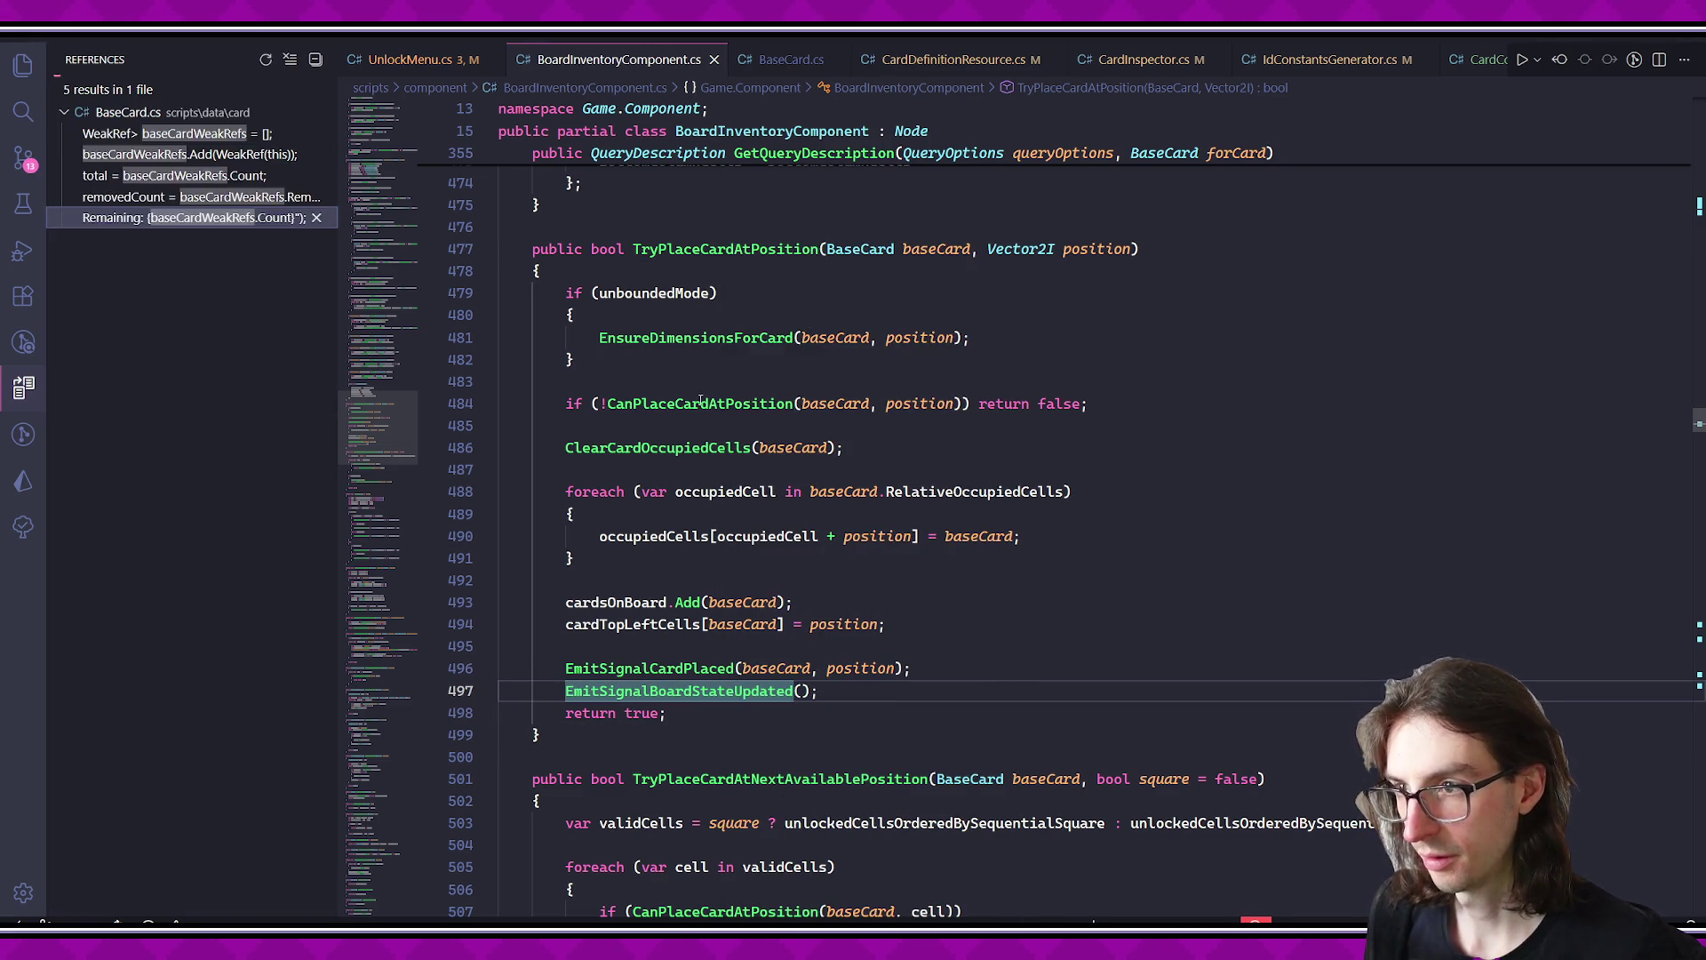
- Browse the EmitSignalBoardStateUpdated reference results, including the call in TryRemoveCard
left_click(238, 198)
left_click(233, 218)
left_click(232, 260)
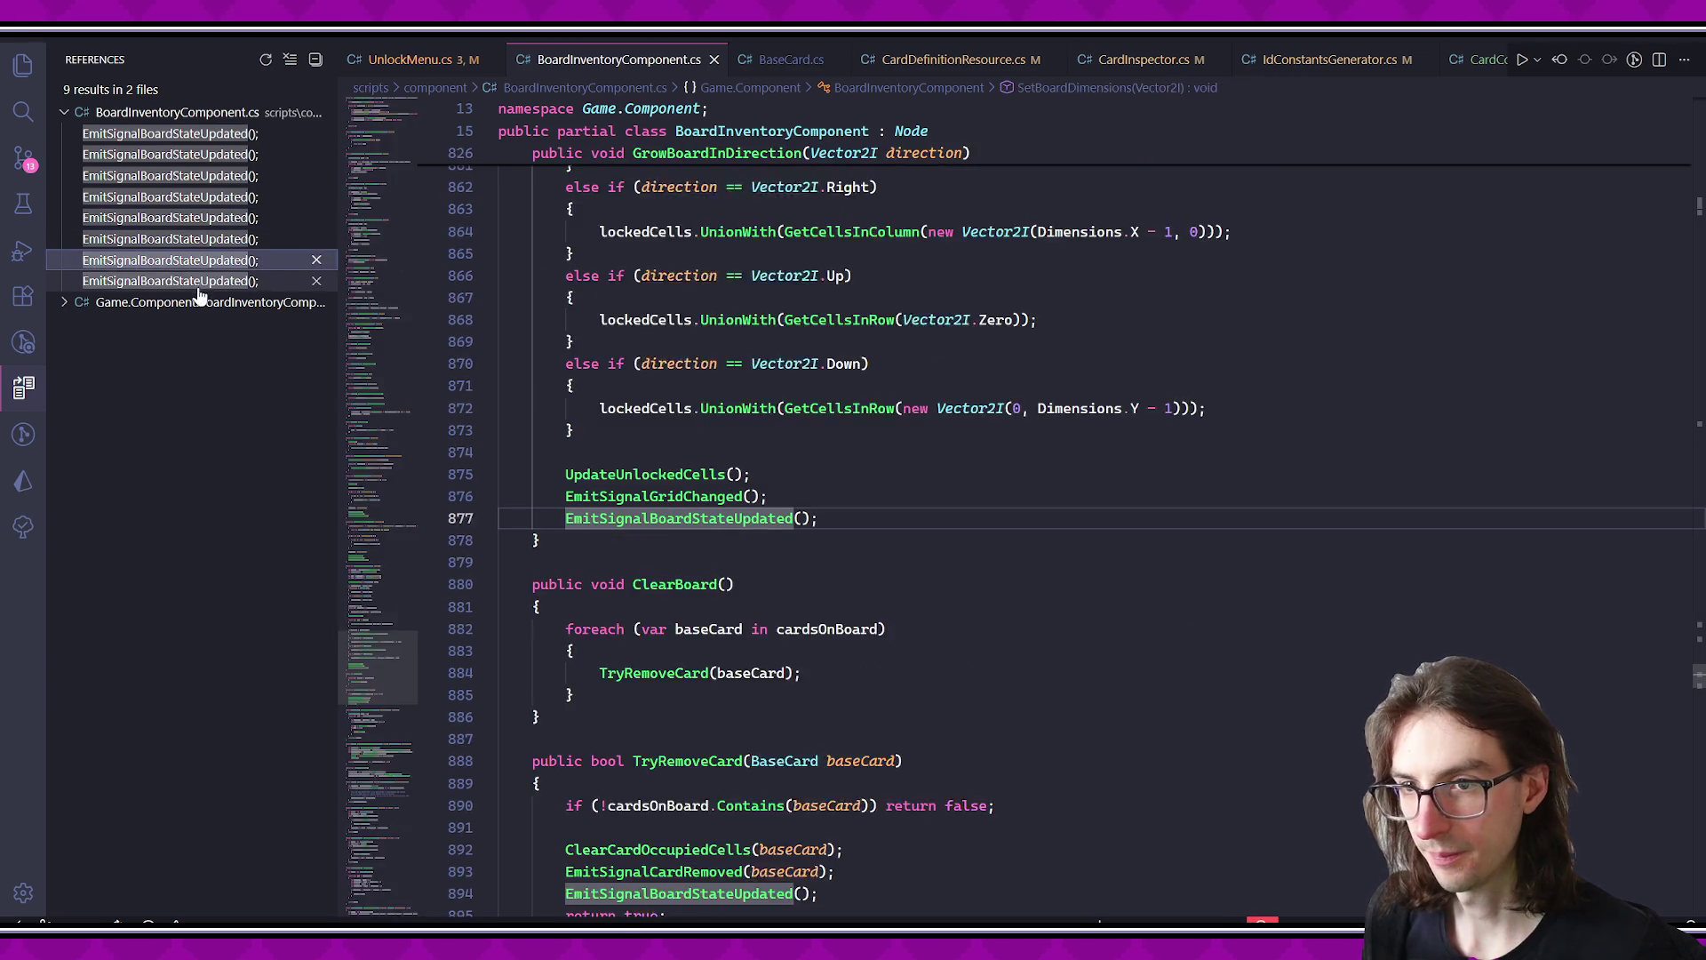
left_click(204, 281)
key("shift+F4")
key("shift+F4")
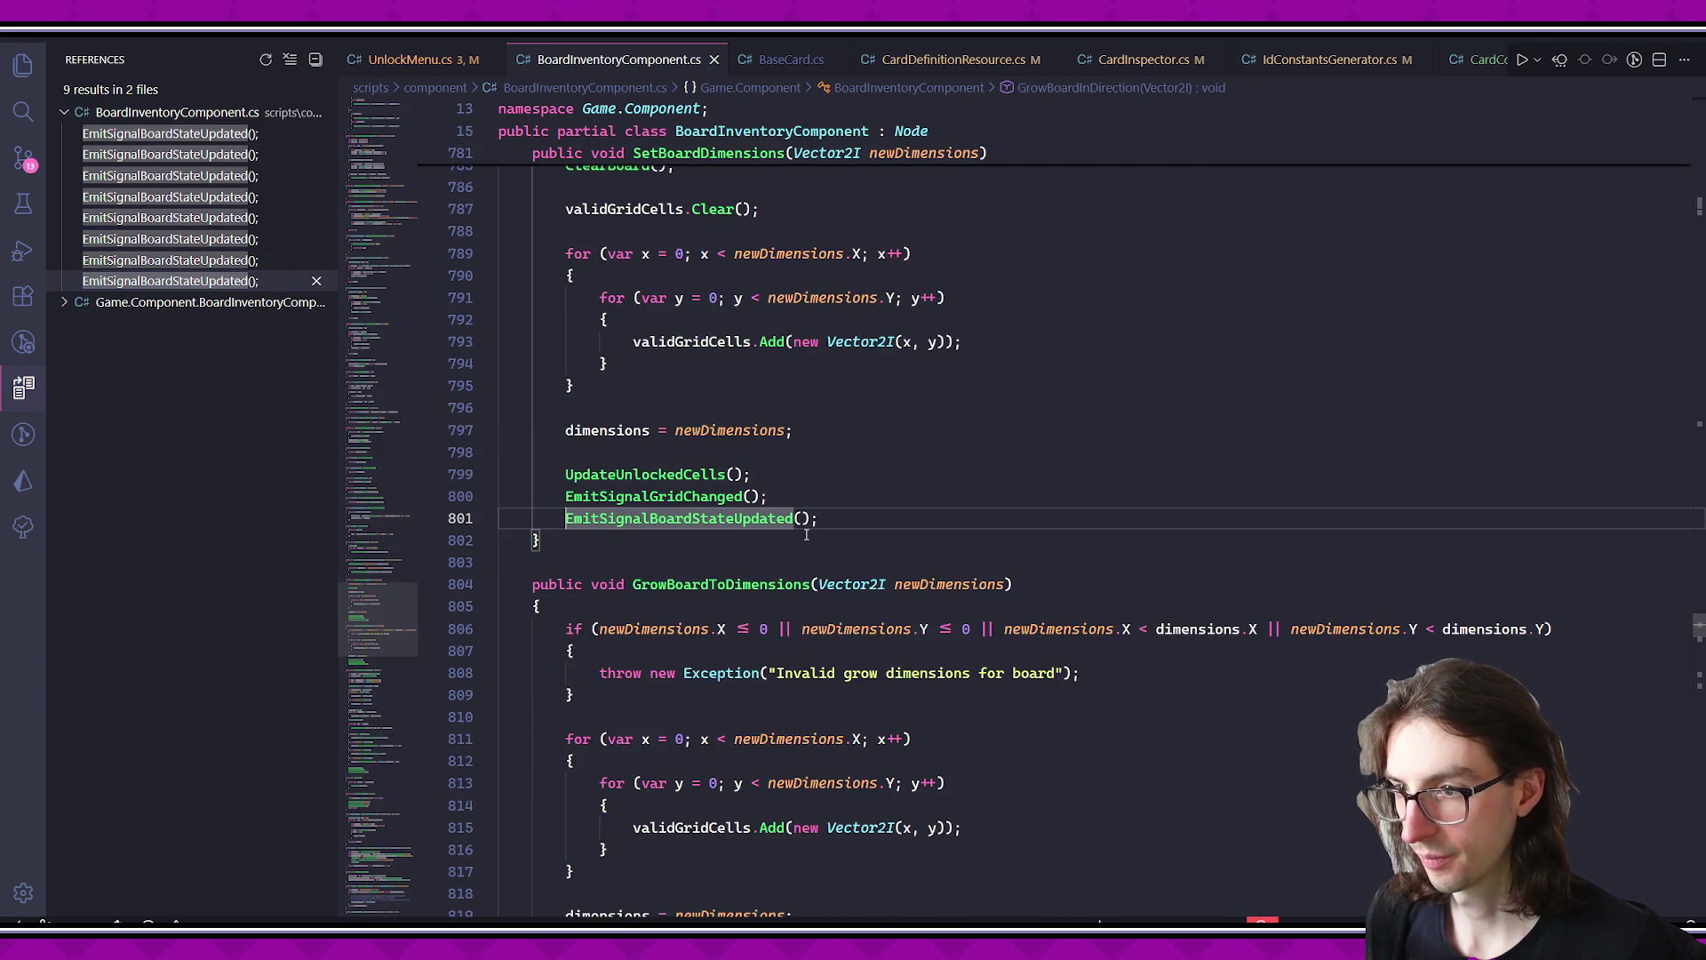
- Comment out the two signal emits on lines 496–497 and rerun the UnlockMenu scene
scroll(718, 511, "down", 6)
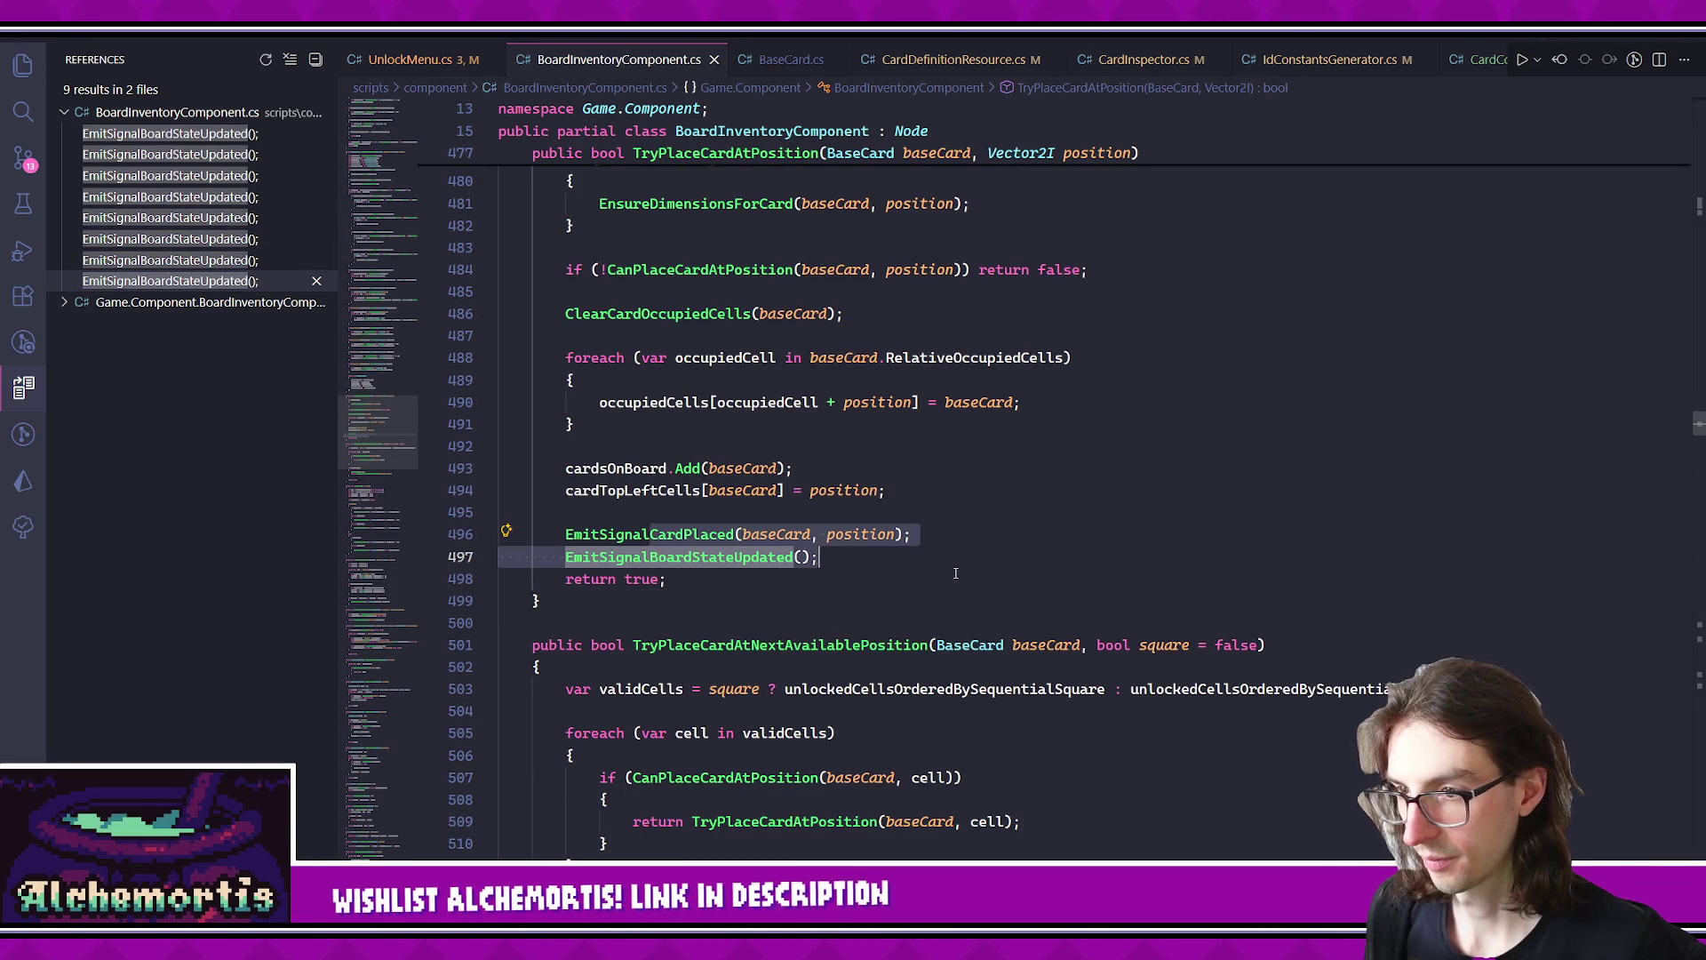
left_click(891, 558)
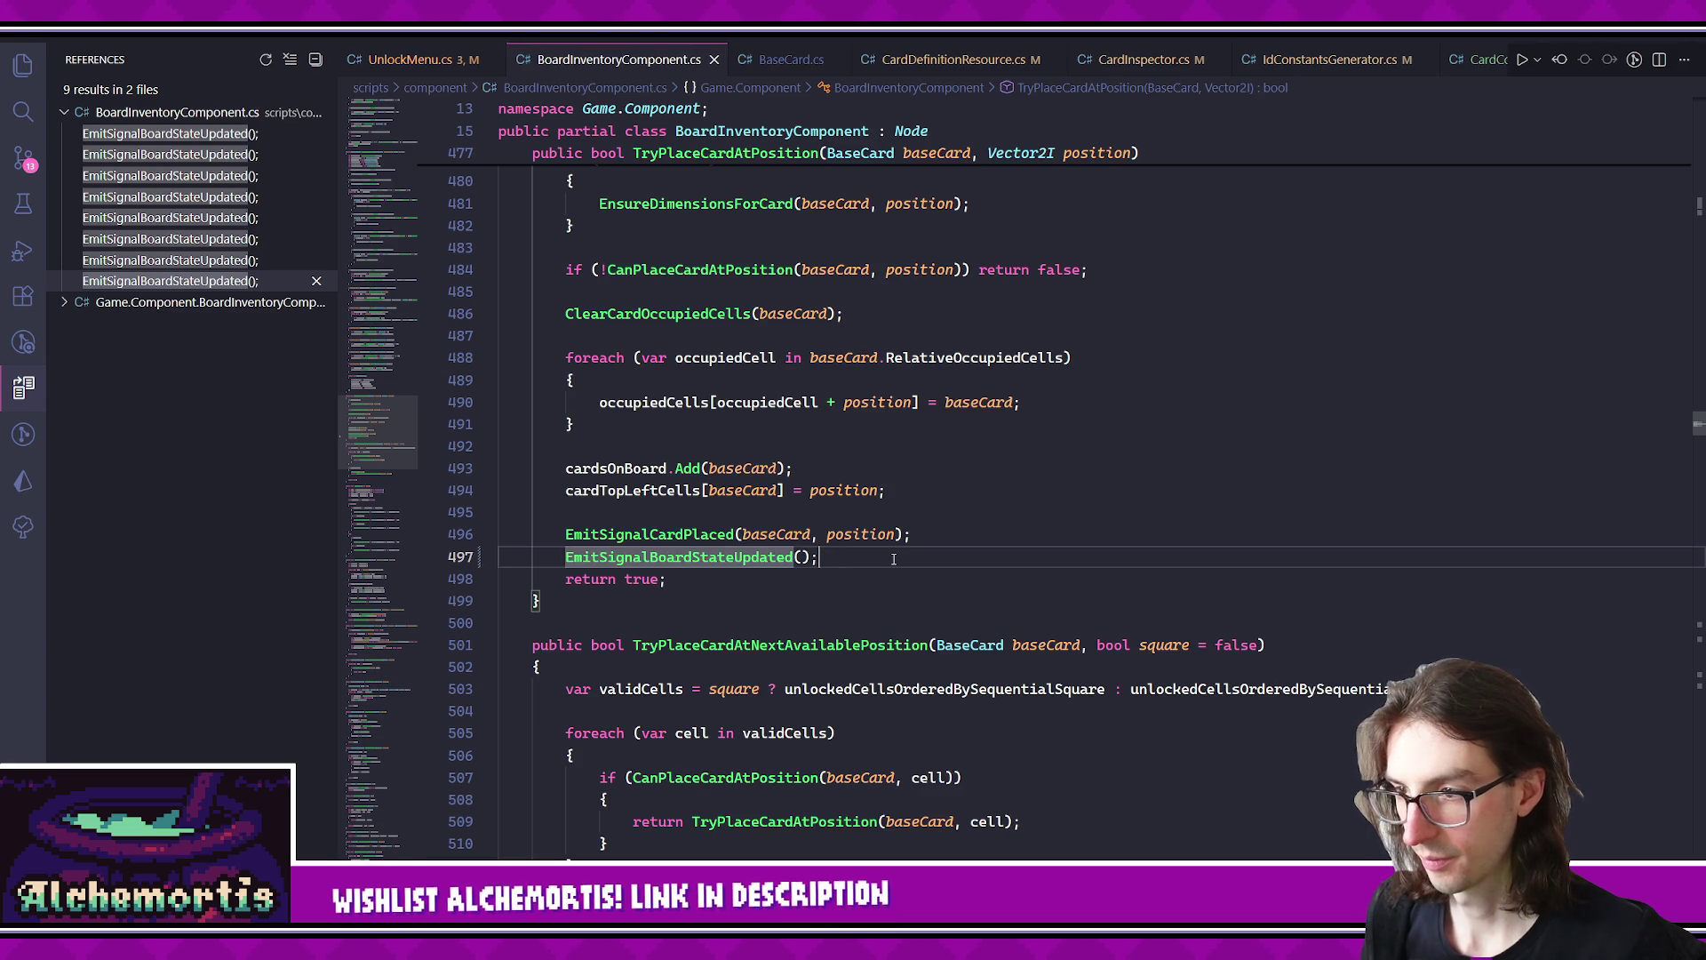
scroll(716, 624, "up", 3)
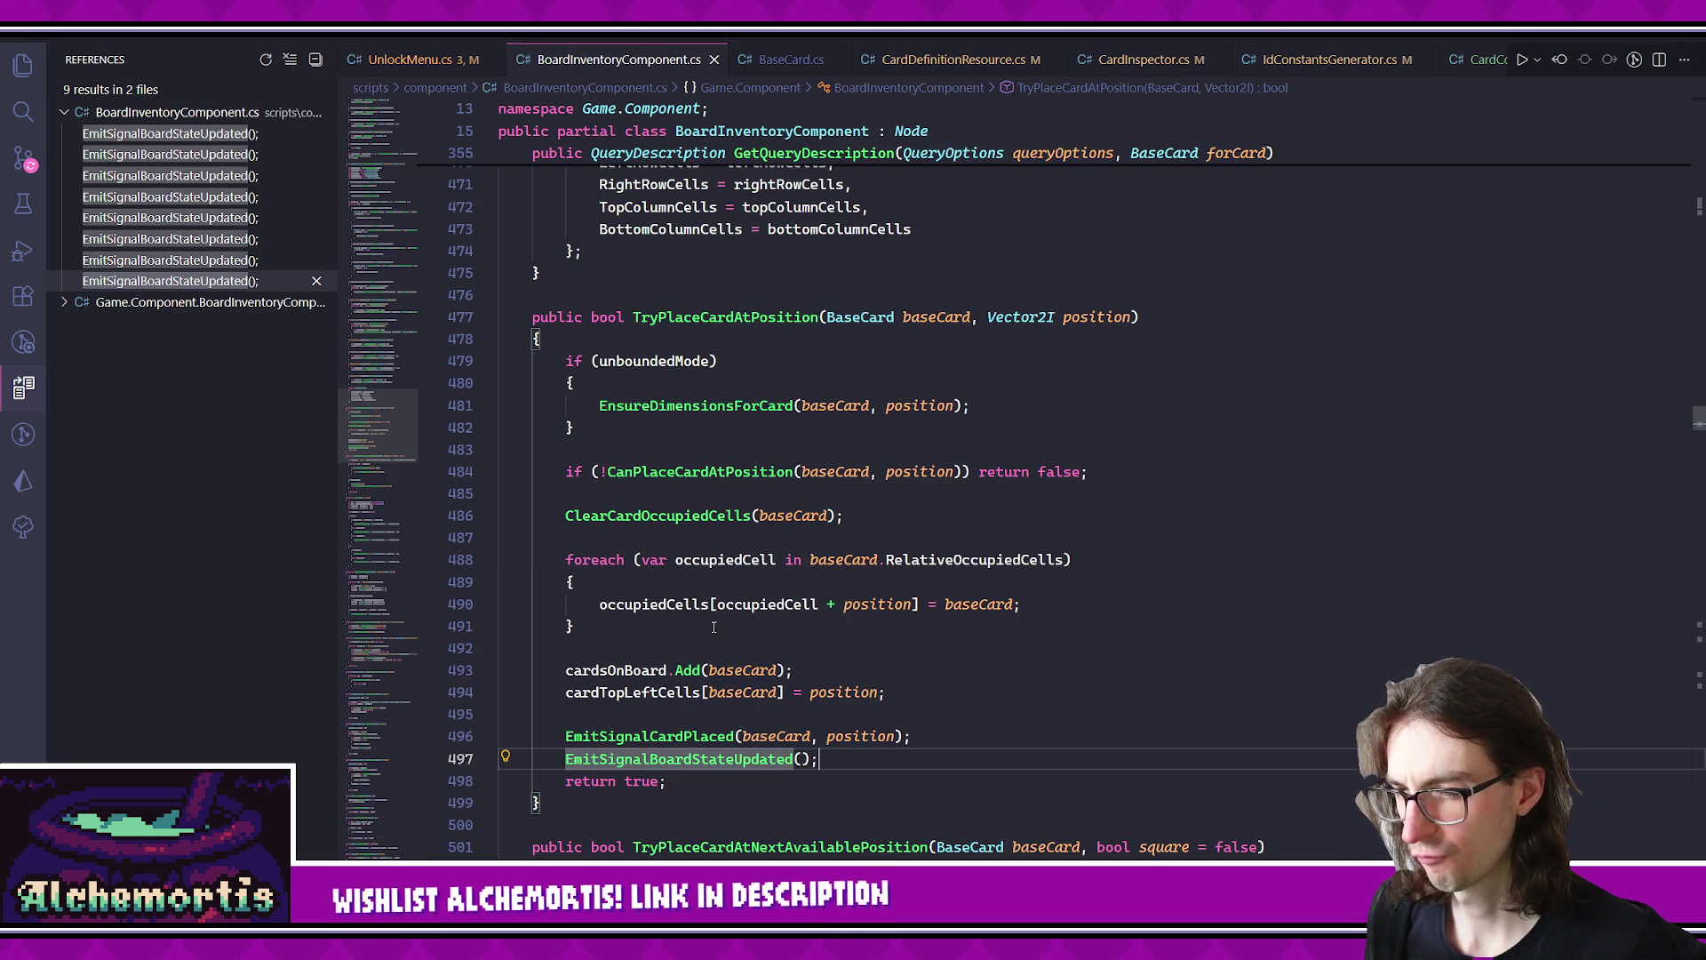
left_click_drag(662, 745, 855, 760)
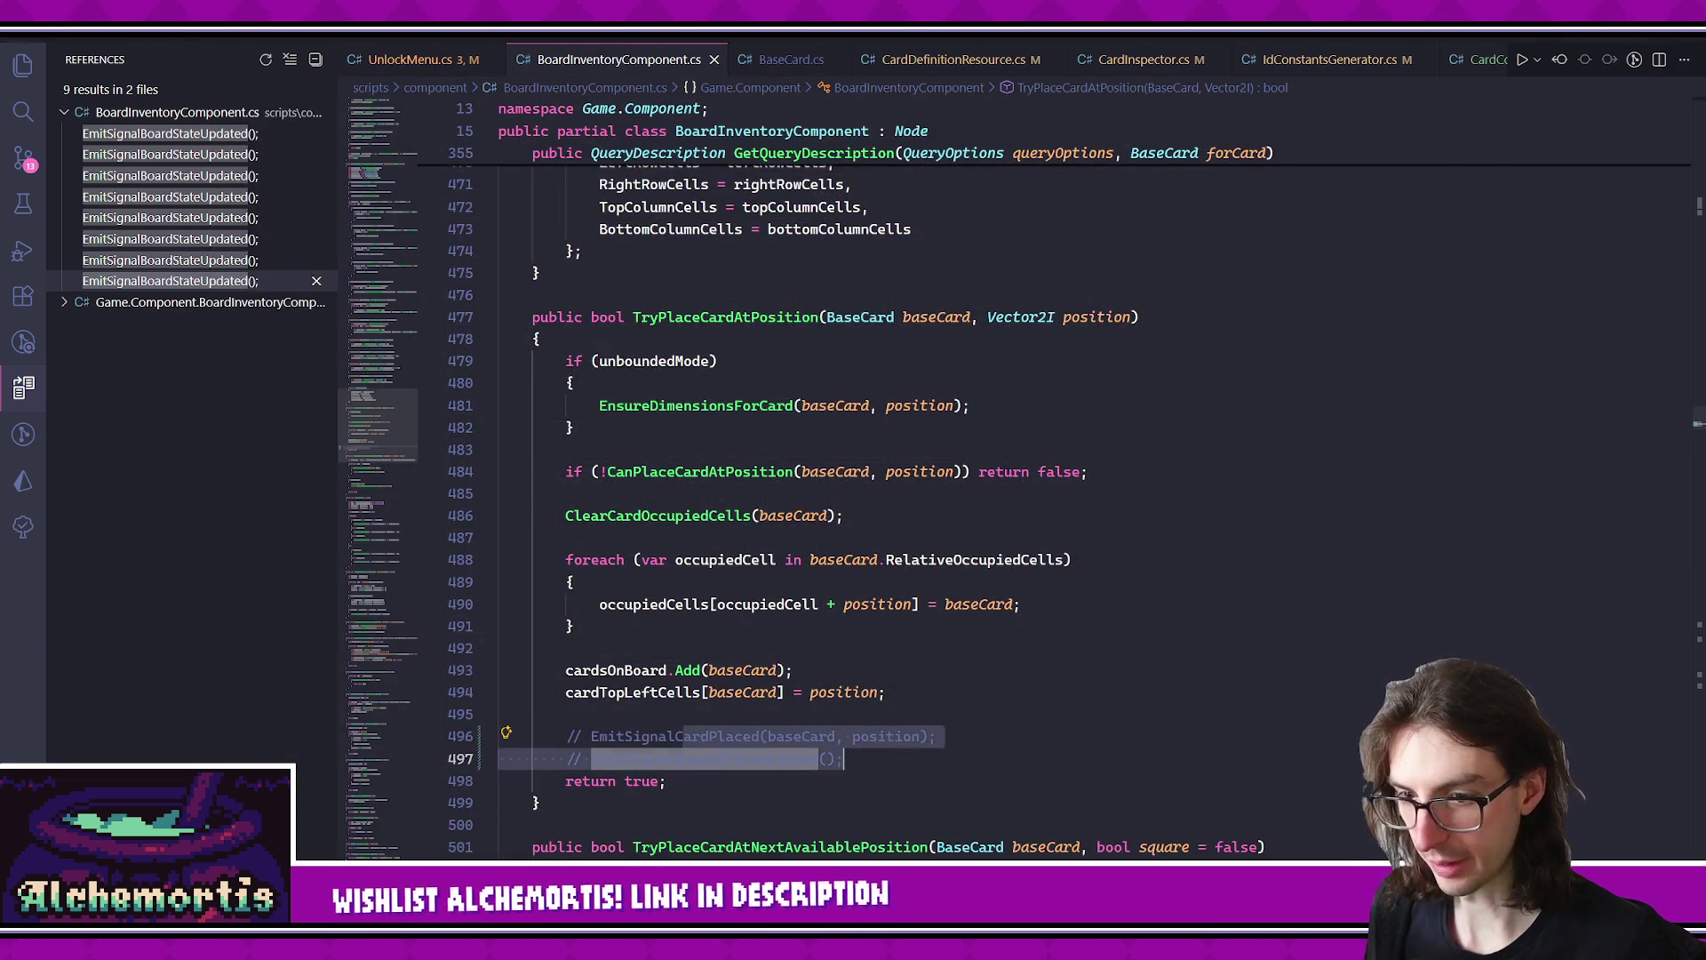
key("alt+Tab")
left_click(1518, 46)
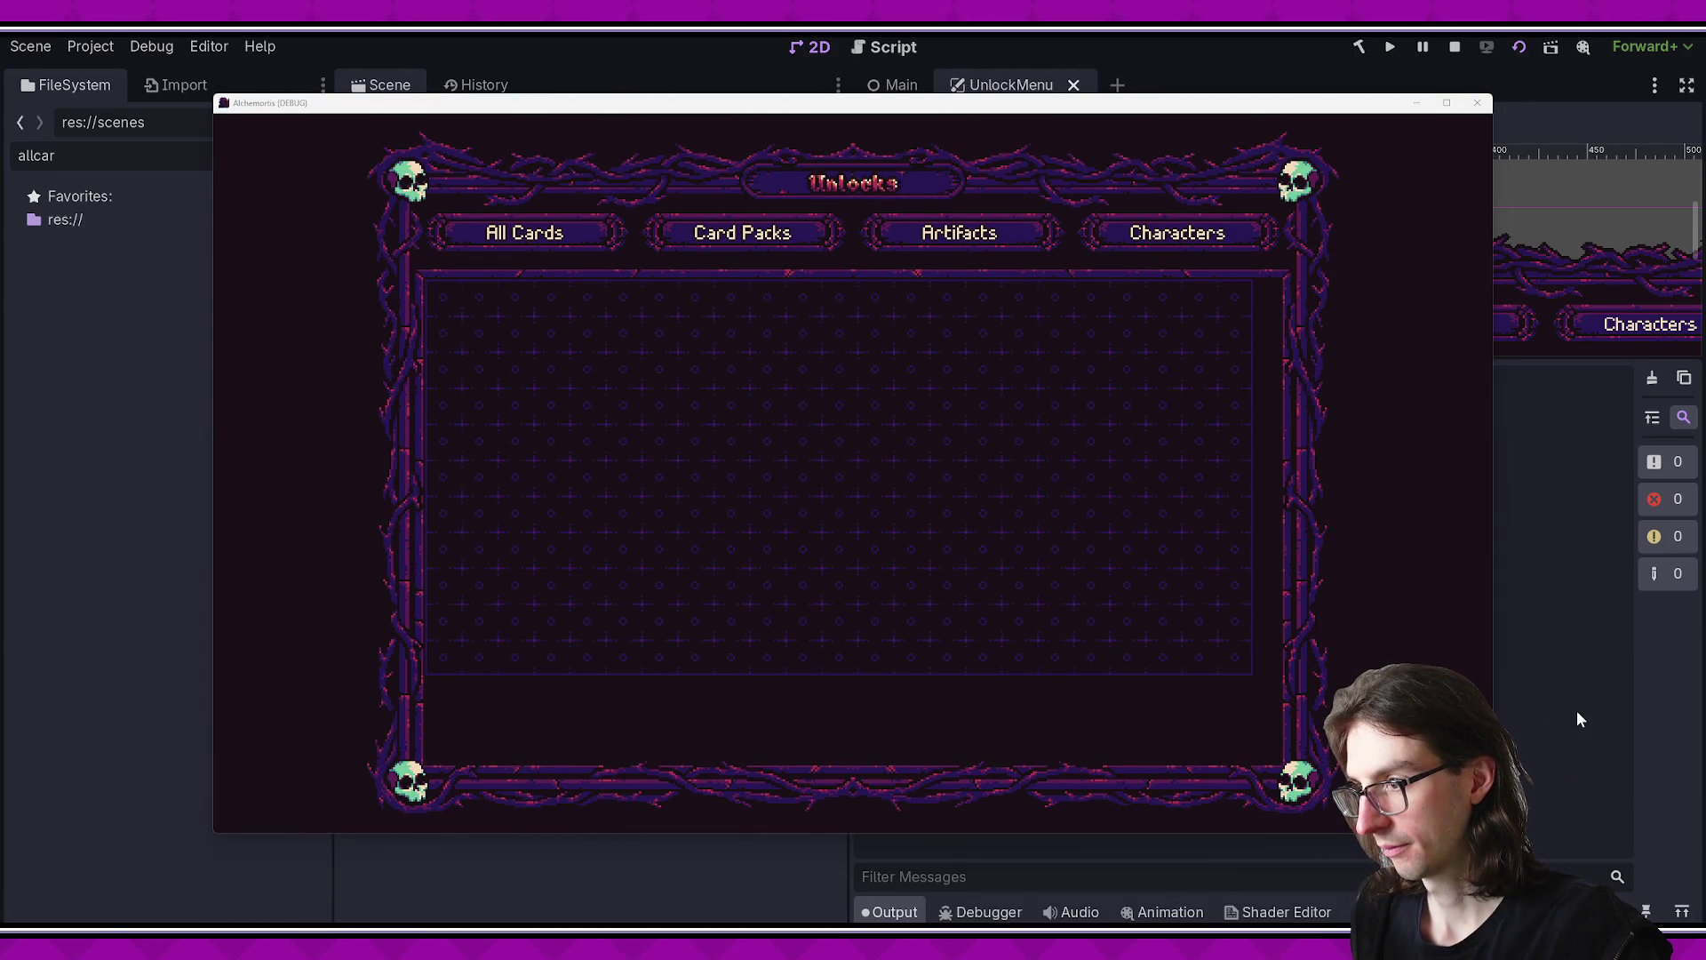
- Read the Output log: with signals off, placements take about 0.005–0.02 ms each, 7.24 ms total
left_click(1578, 718)
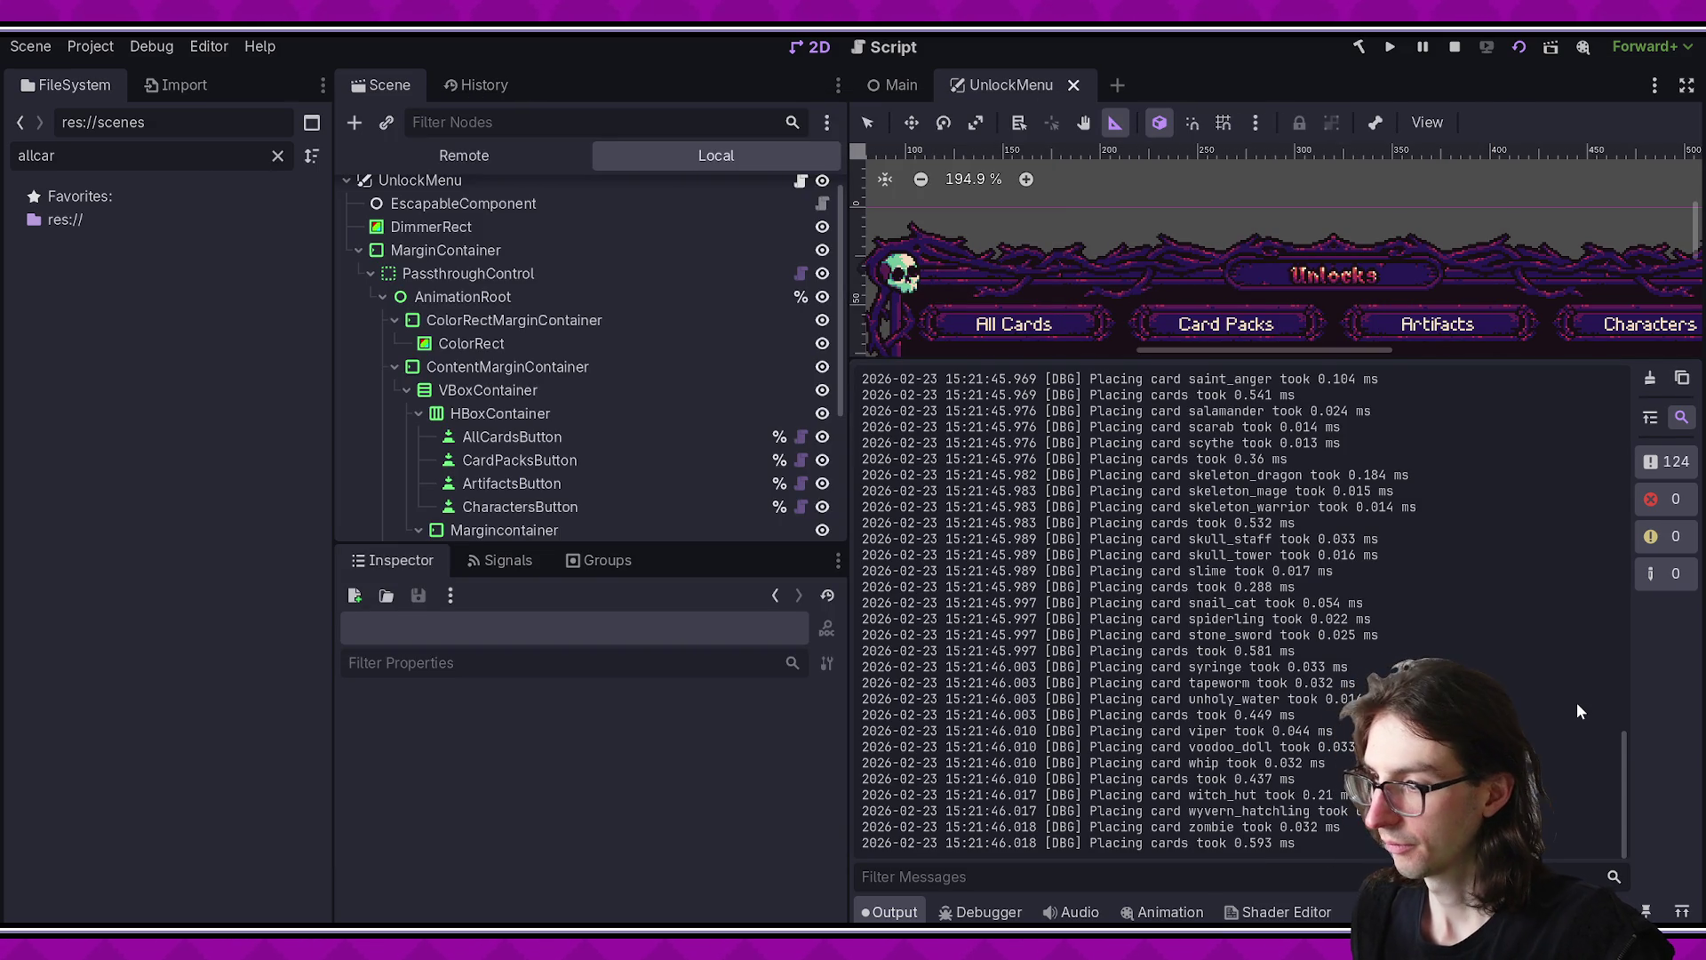
scroll(1260, 638, "up", 8)
scroll(1255, 637, "up", 10)
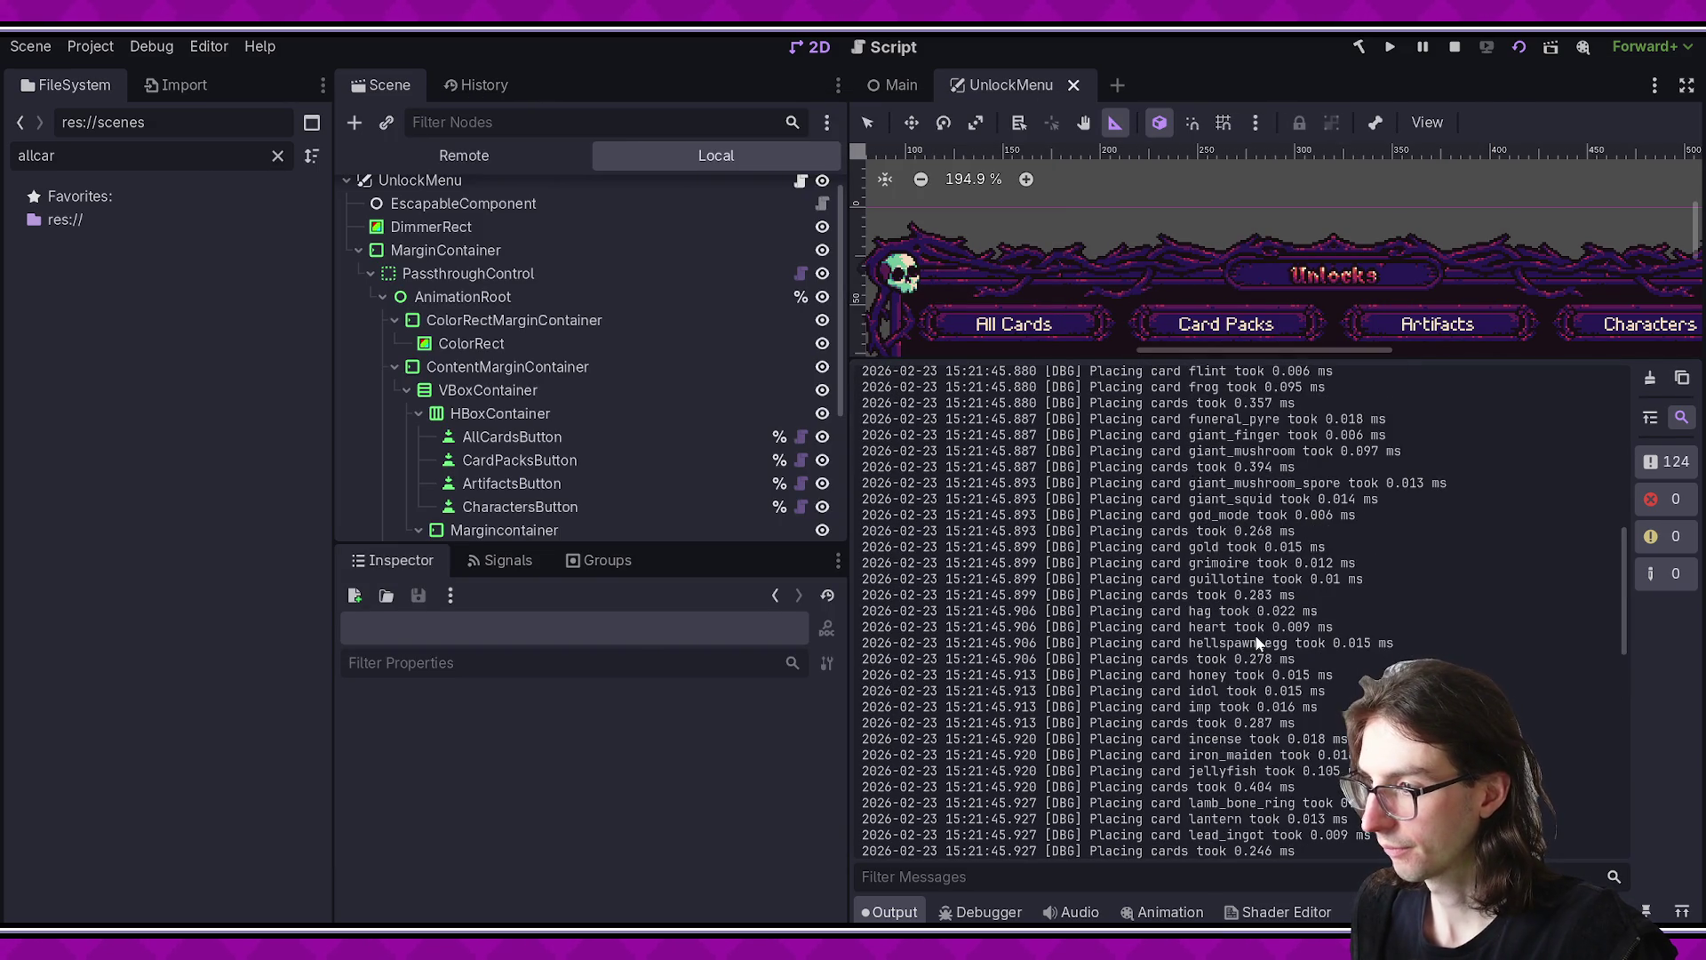
scroll(1252, 626, "up", 3)
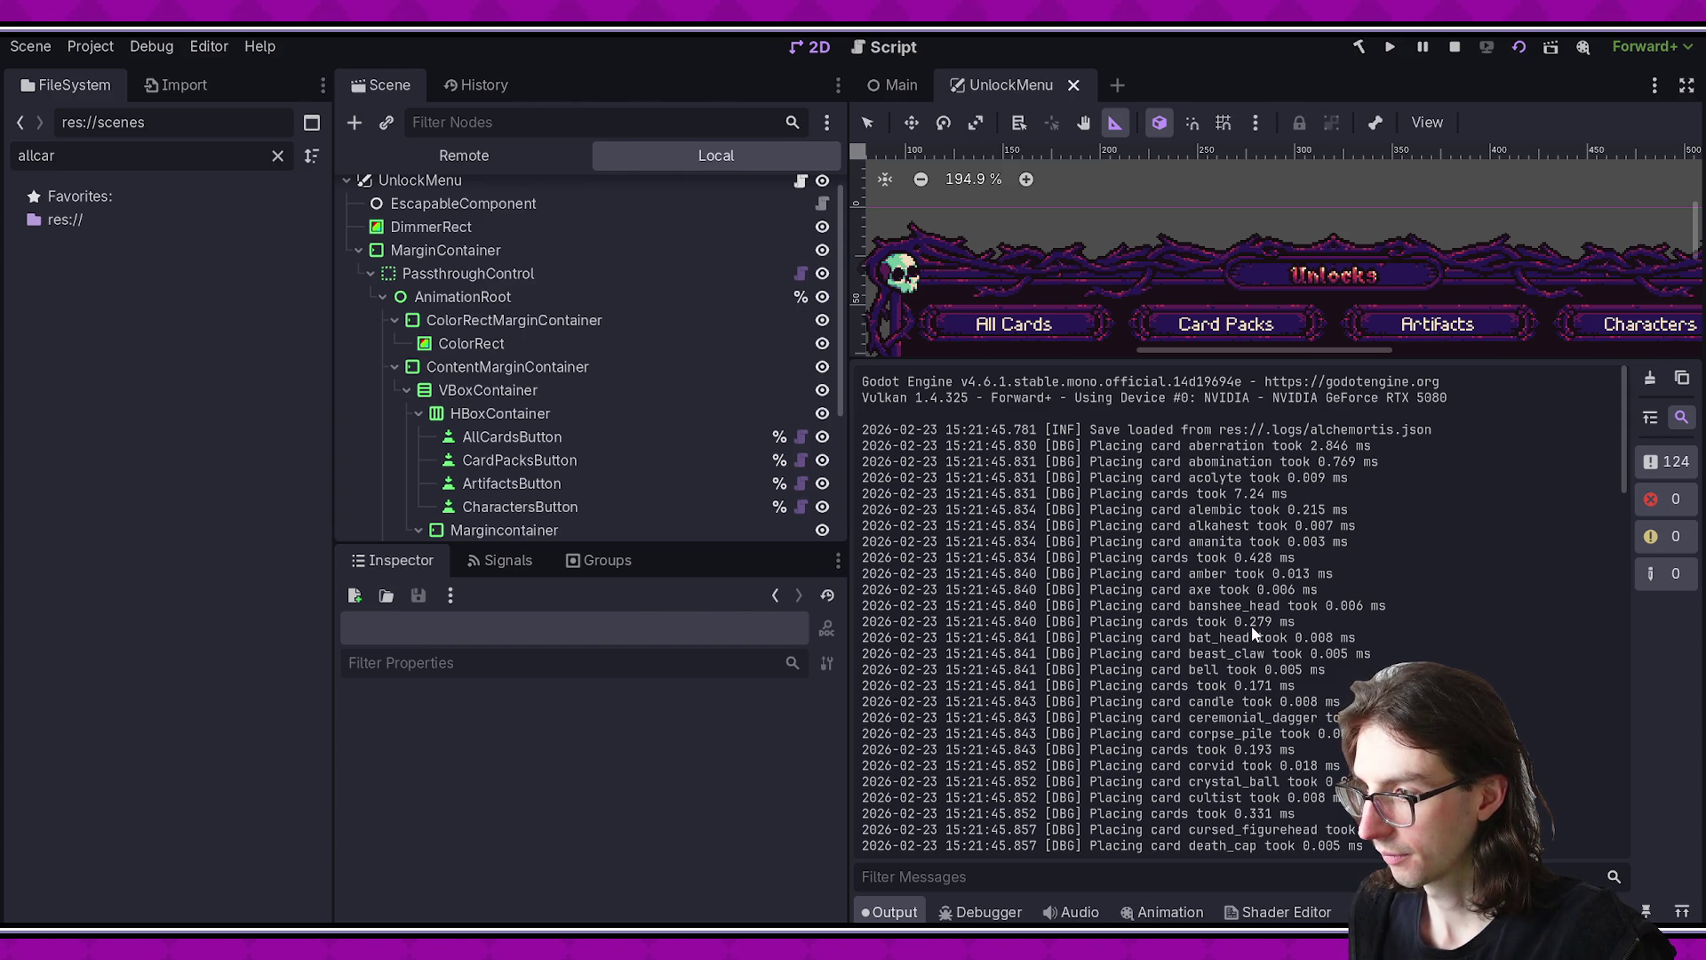
left_click_drag(1211, 494, 1289, 494)
left_click_drag(1211, 558, 1349, 553)
scroll(1301, 560, "down", 4)
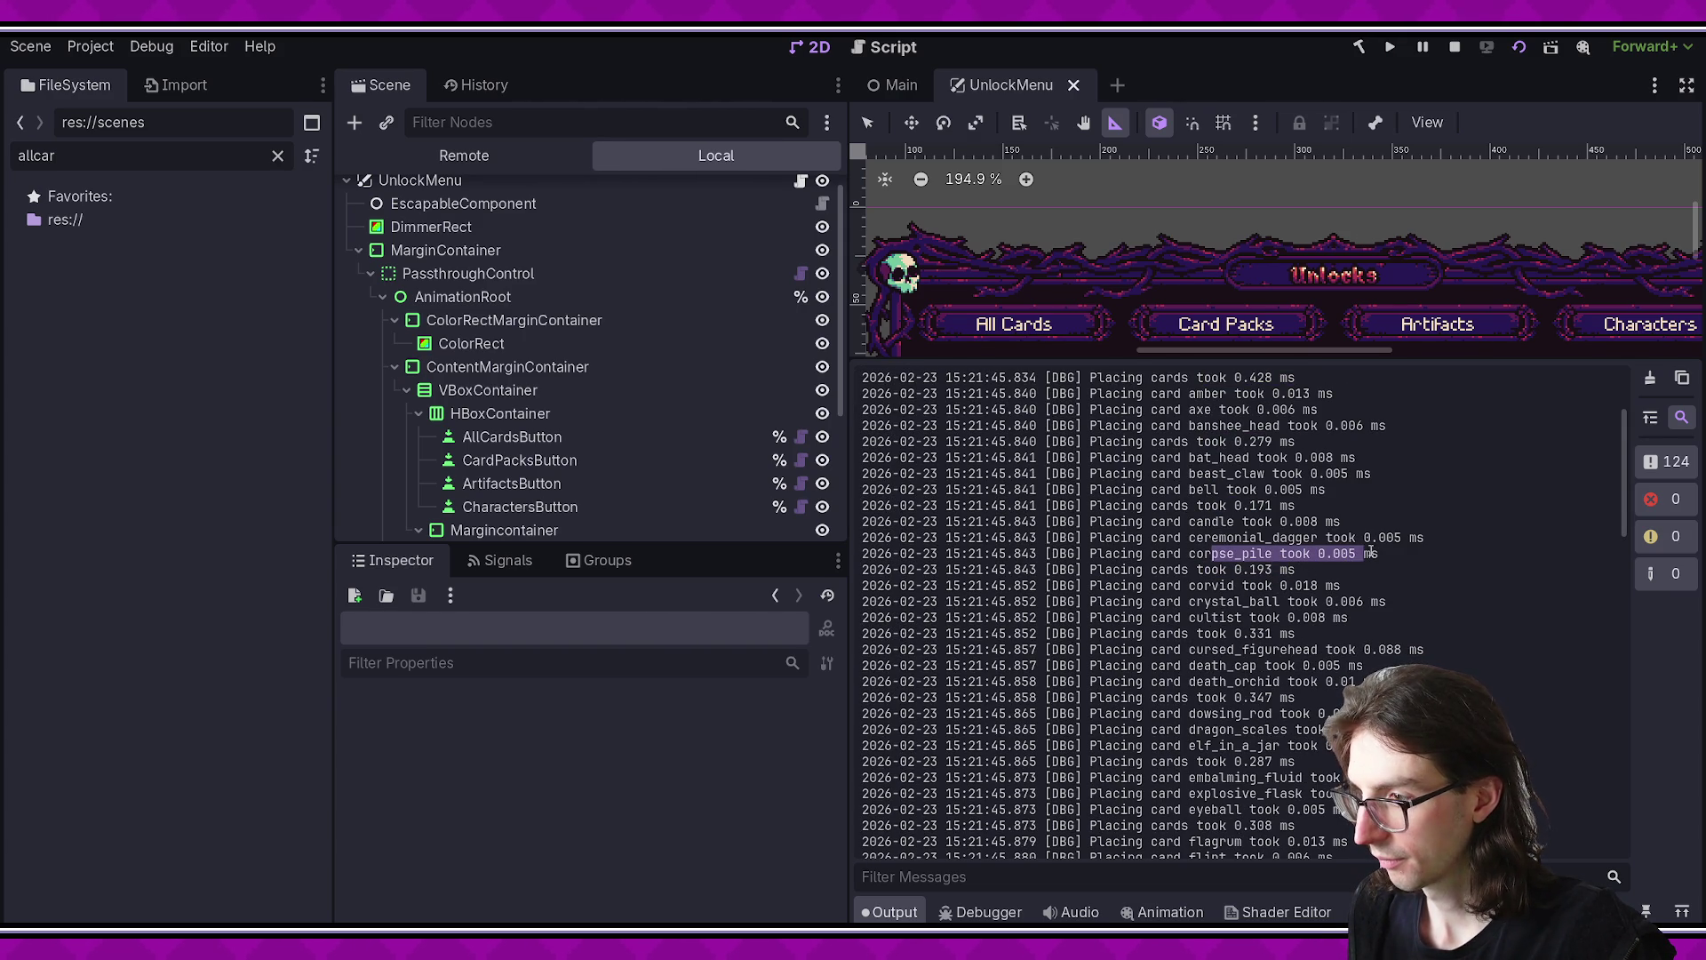
left_click_drag(1173, 537, 1416, 572)
scroll(1386, 582, "down", 6)
scroll(1244, 711, "down", 7)
scroll(1067, 764, "down", 13)
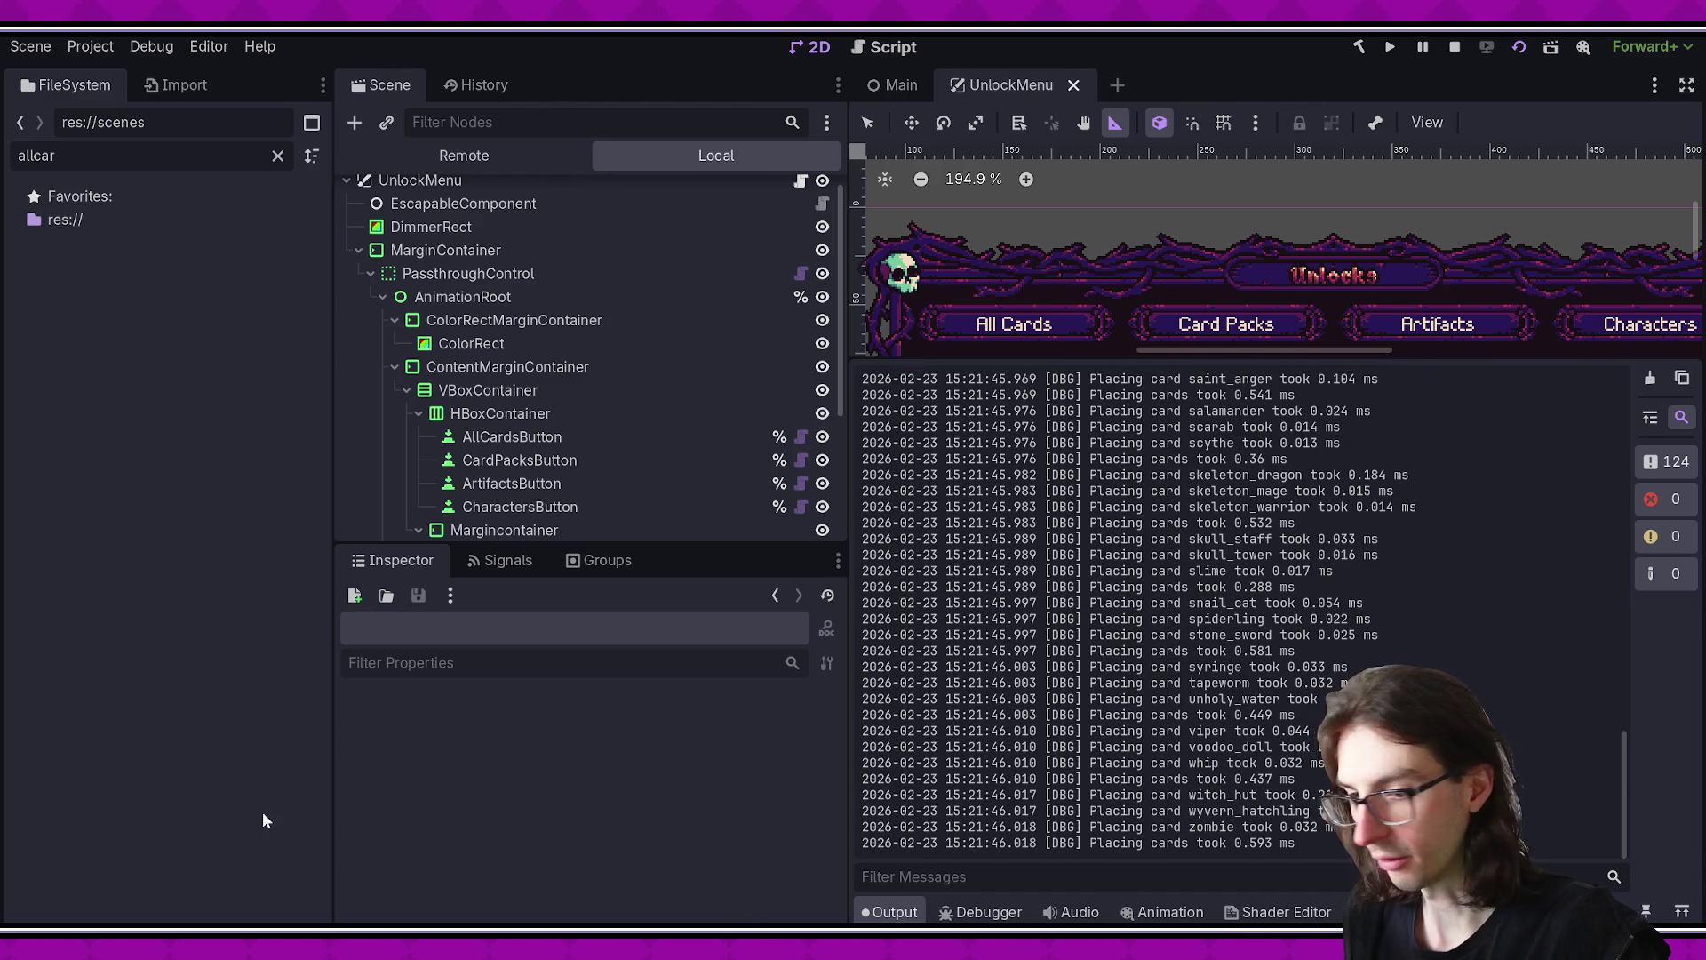
key("alt+Tab")
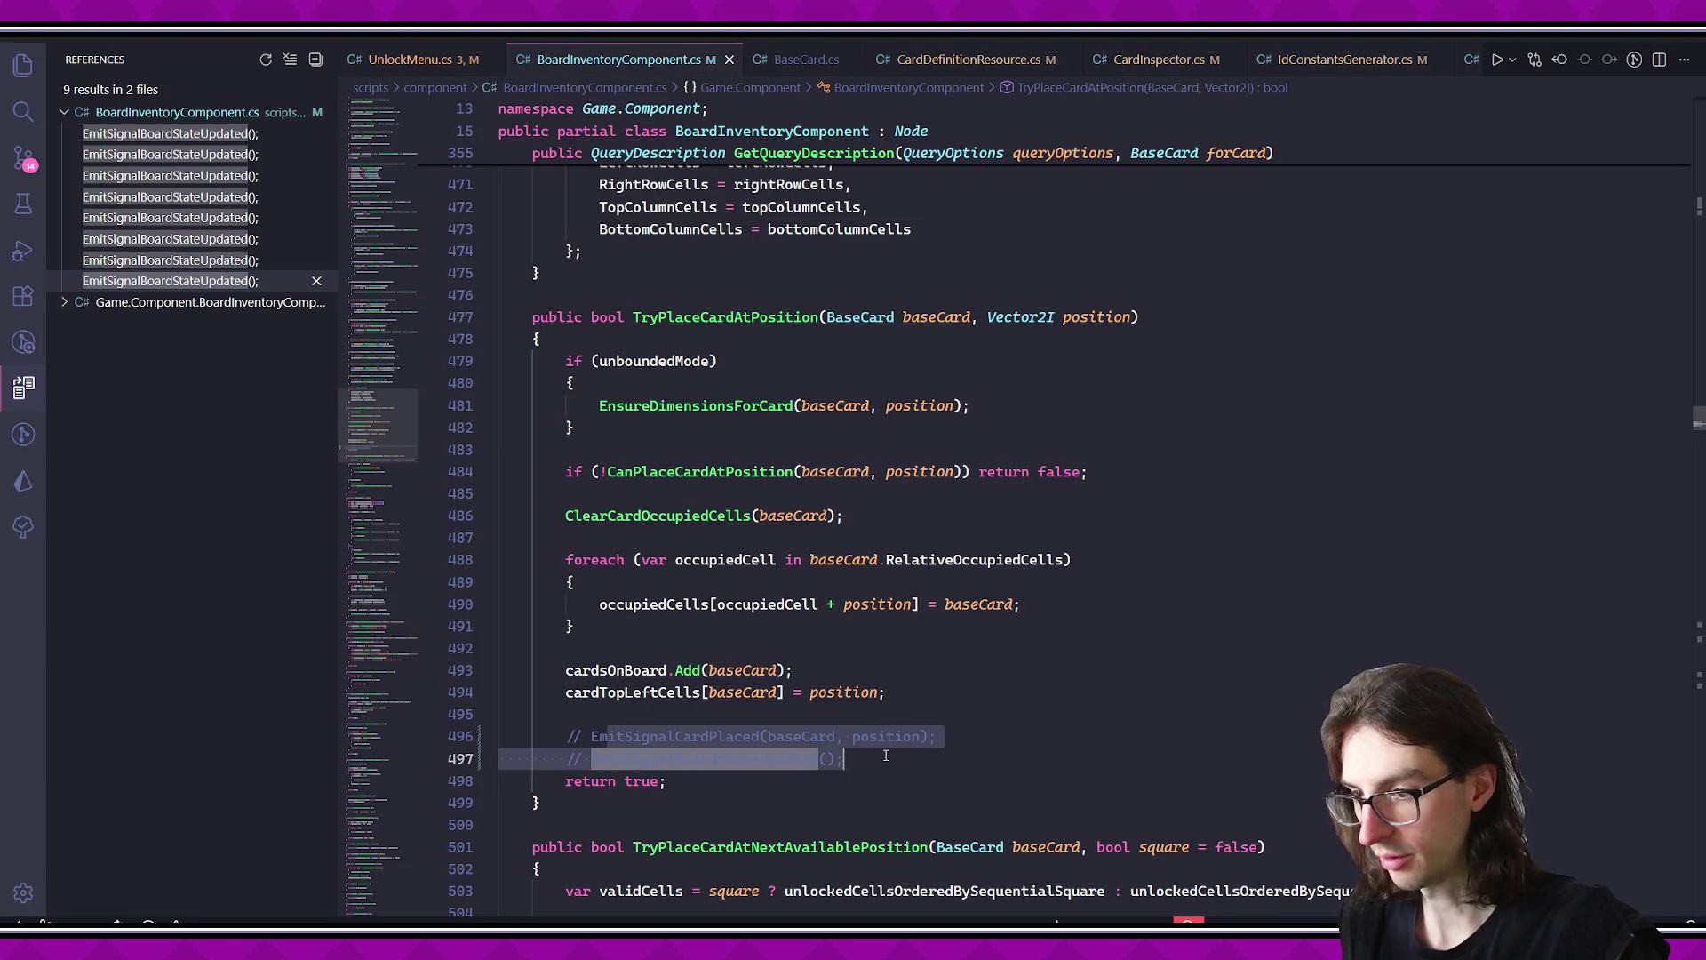
- Uncomment the two signal emission lines 496–497 and save BoardInventoryComponent.cs
key("ctrl+slash")
left_click(717, 317)
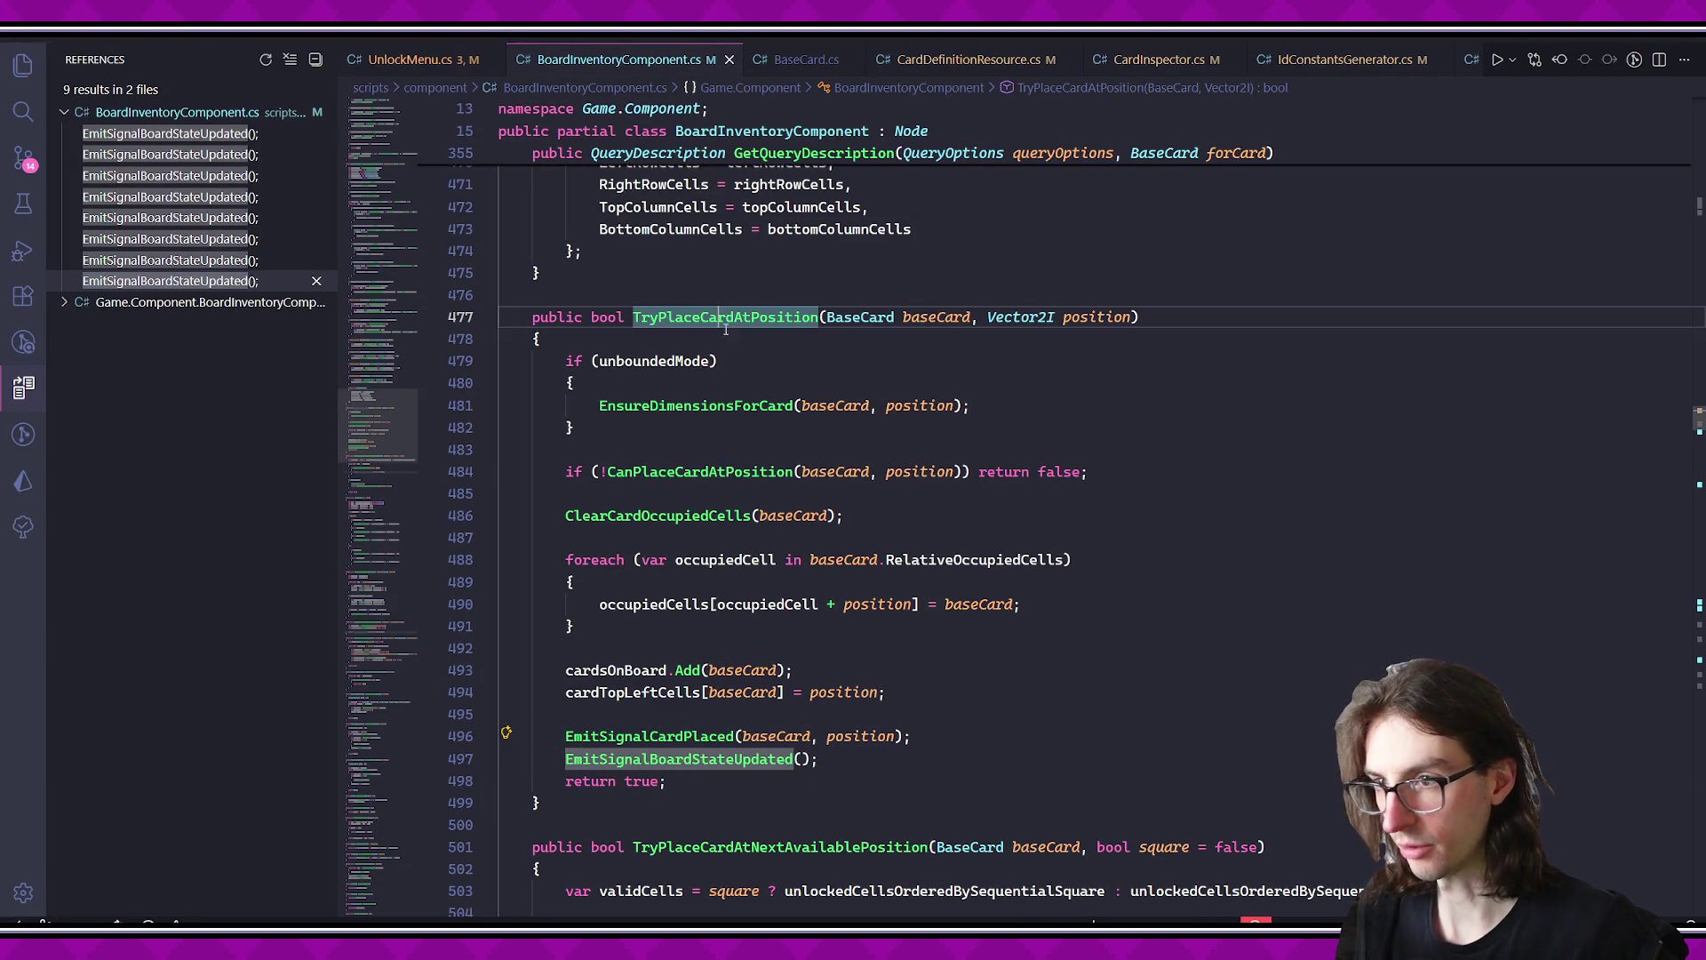
key("ctrl+s")
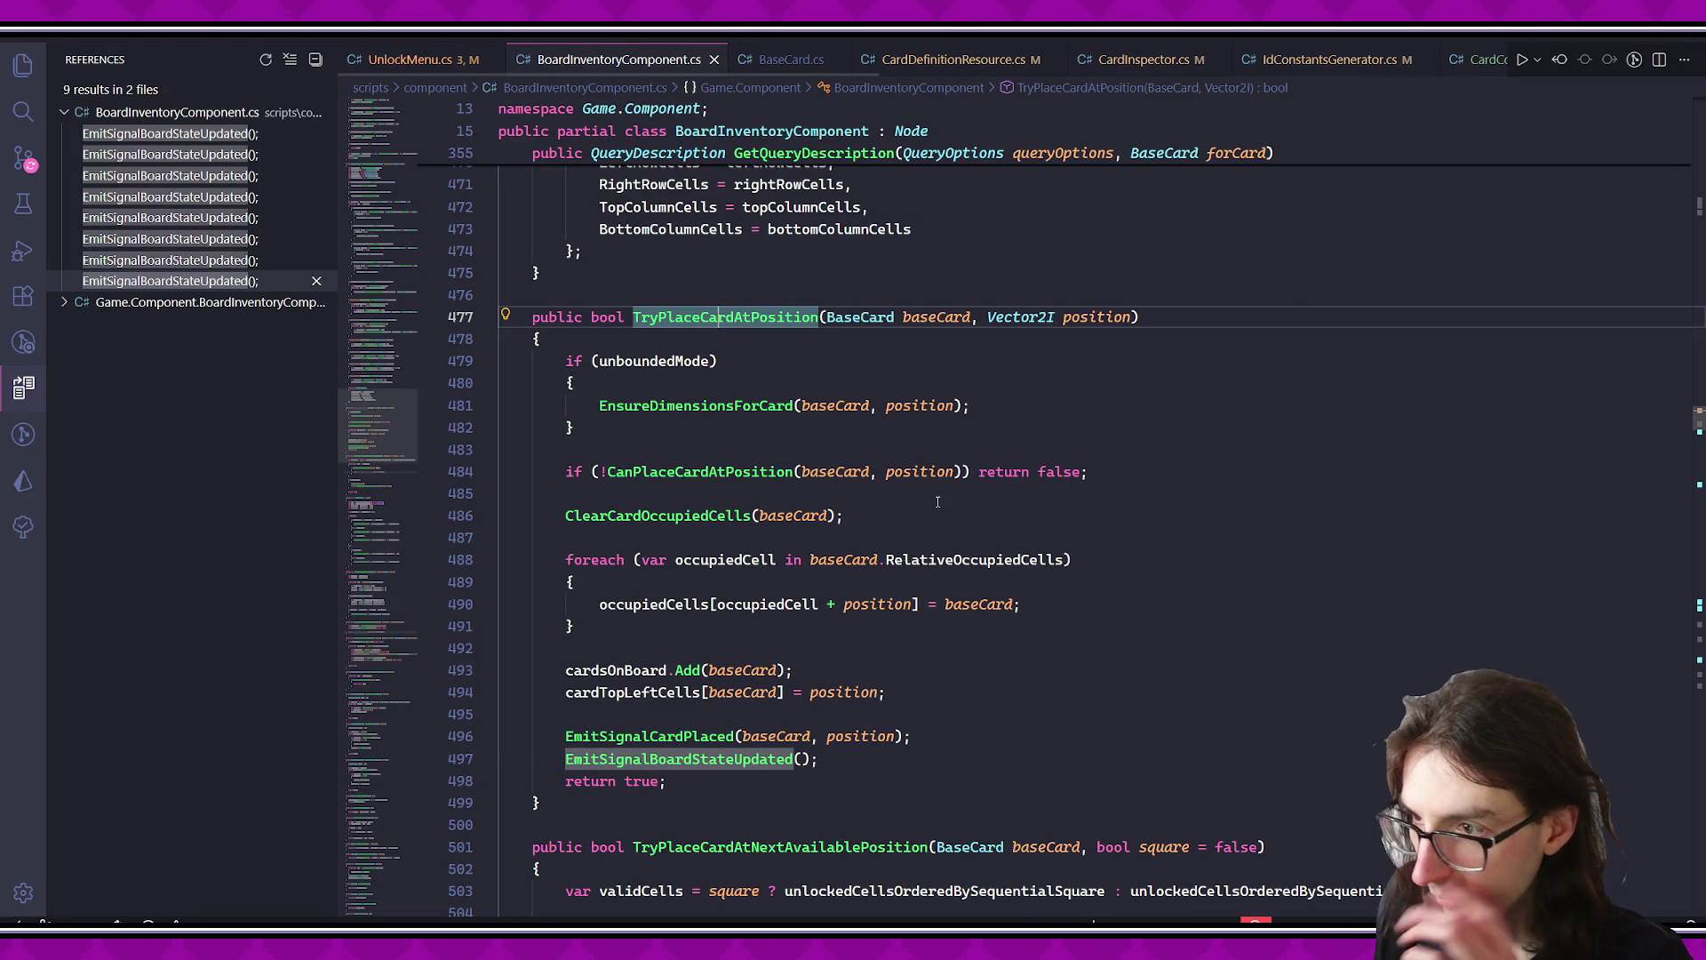
- Search the project for 'BoardStateUpdate' and trace its subscribers, including BoardManager's OnBoardStateUpdated
left_click(727, 758)
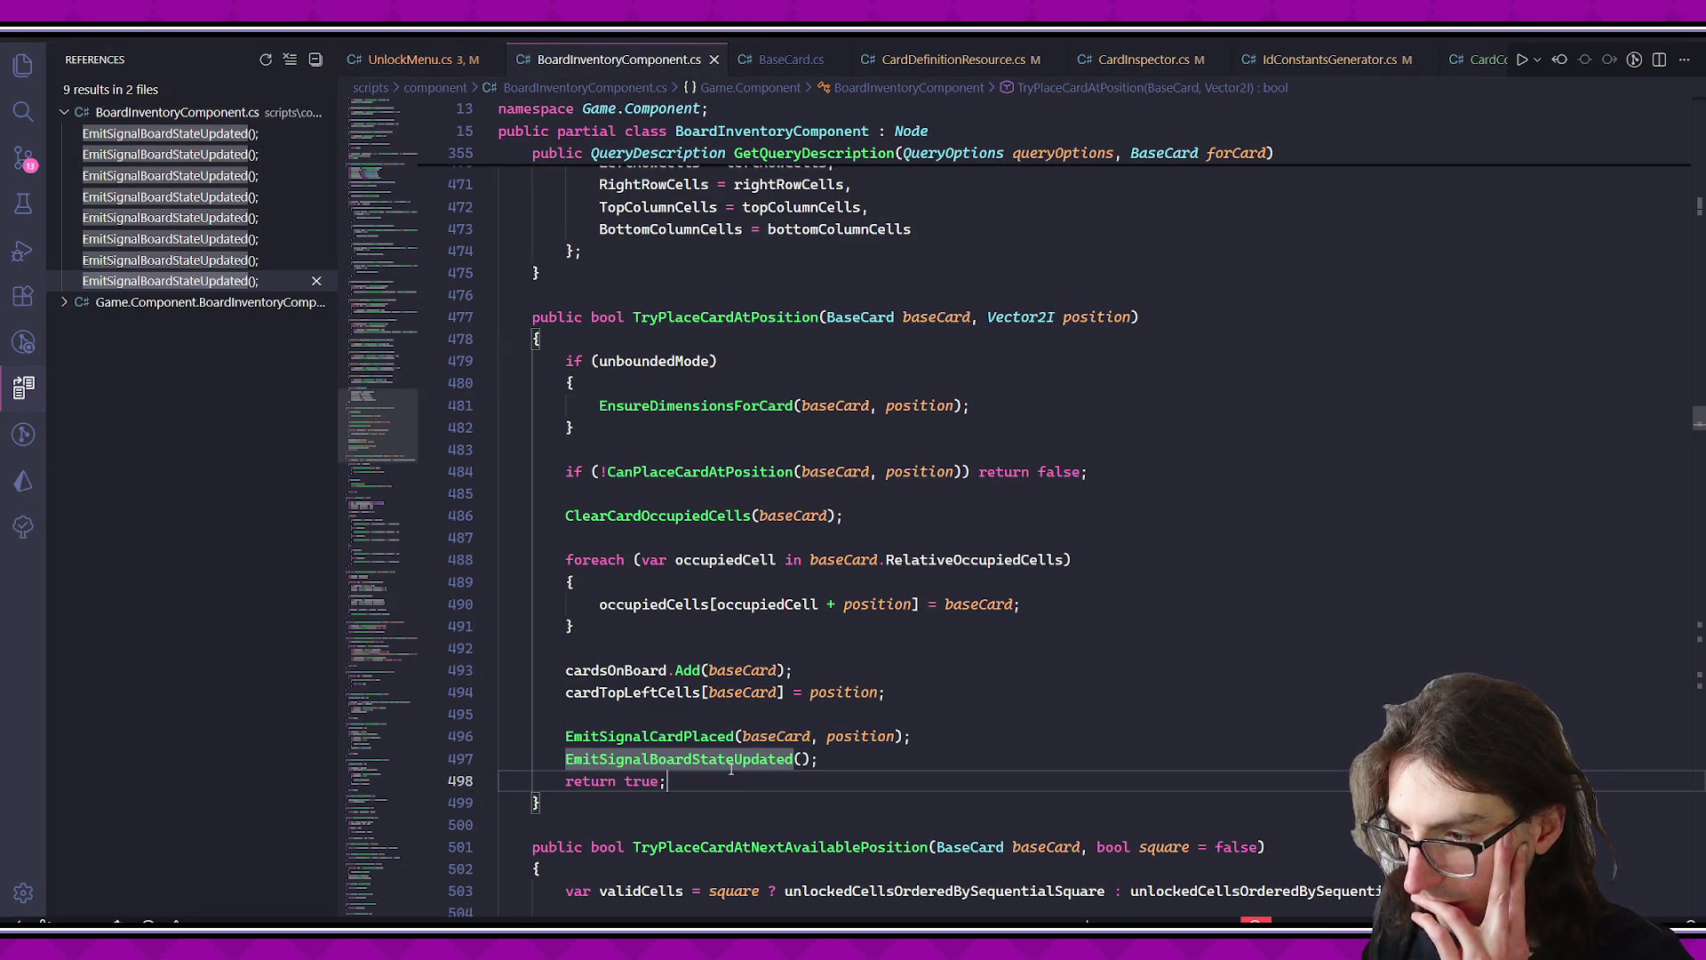
key("ctrl+shift+f")
type("Board")
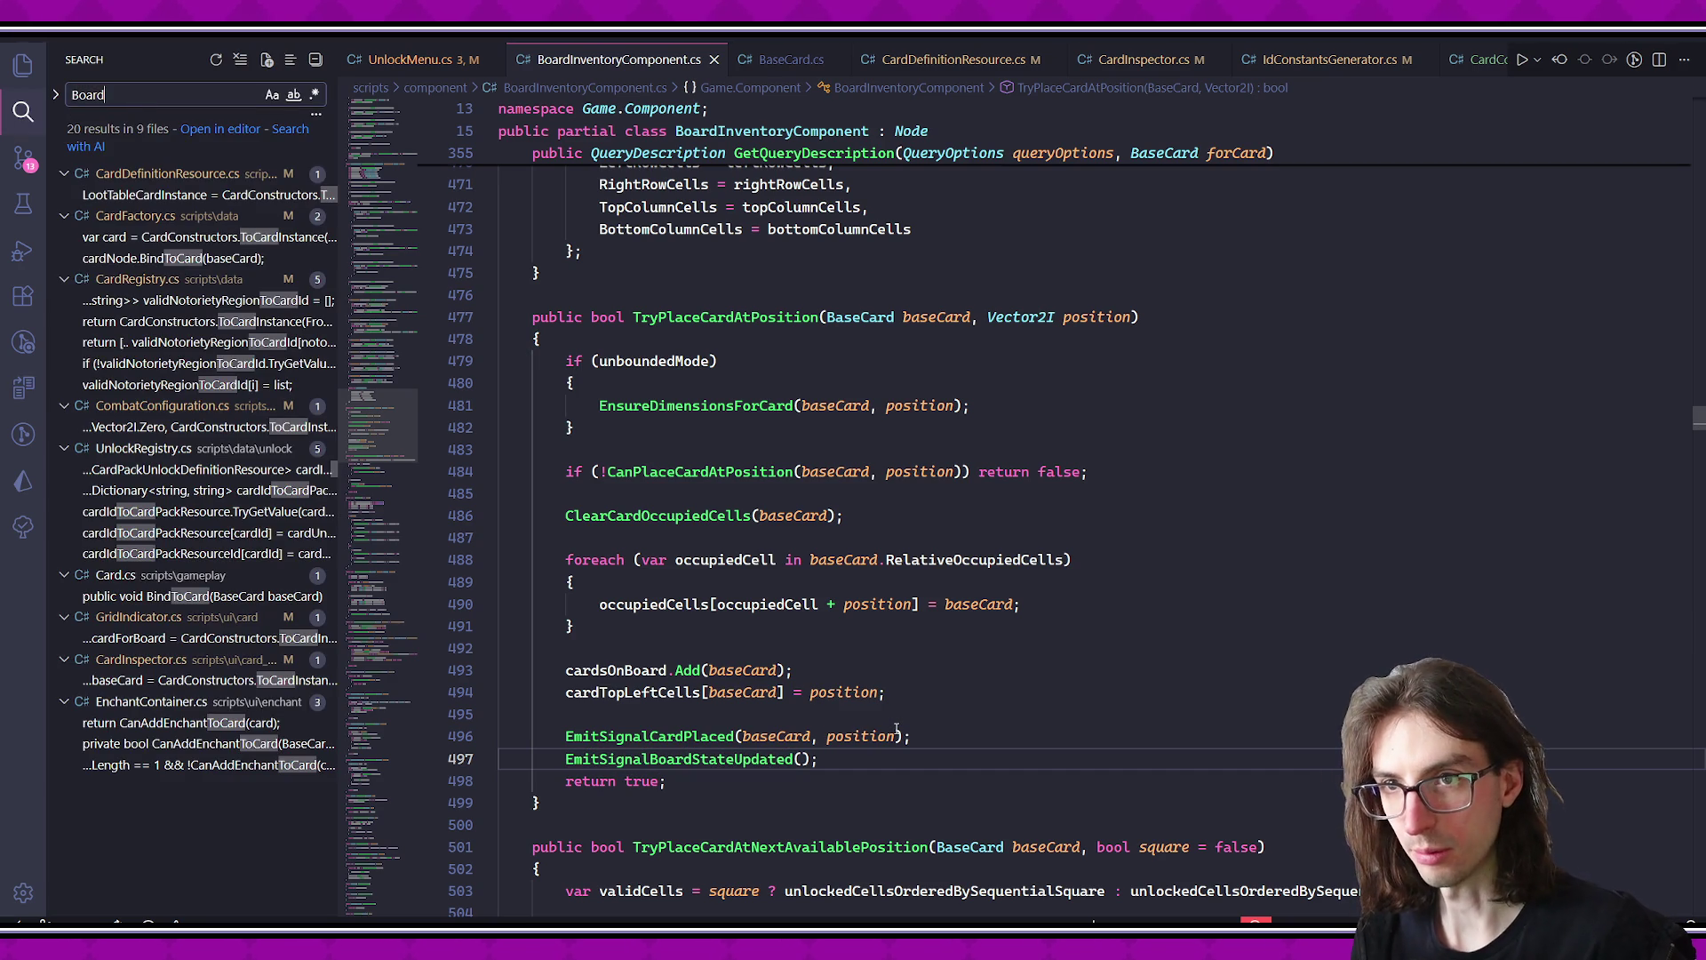
type("StateUpdate")
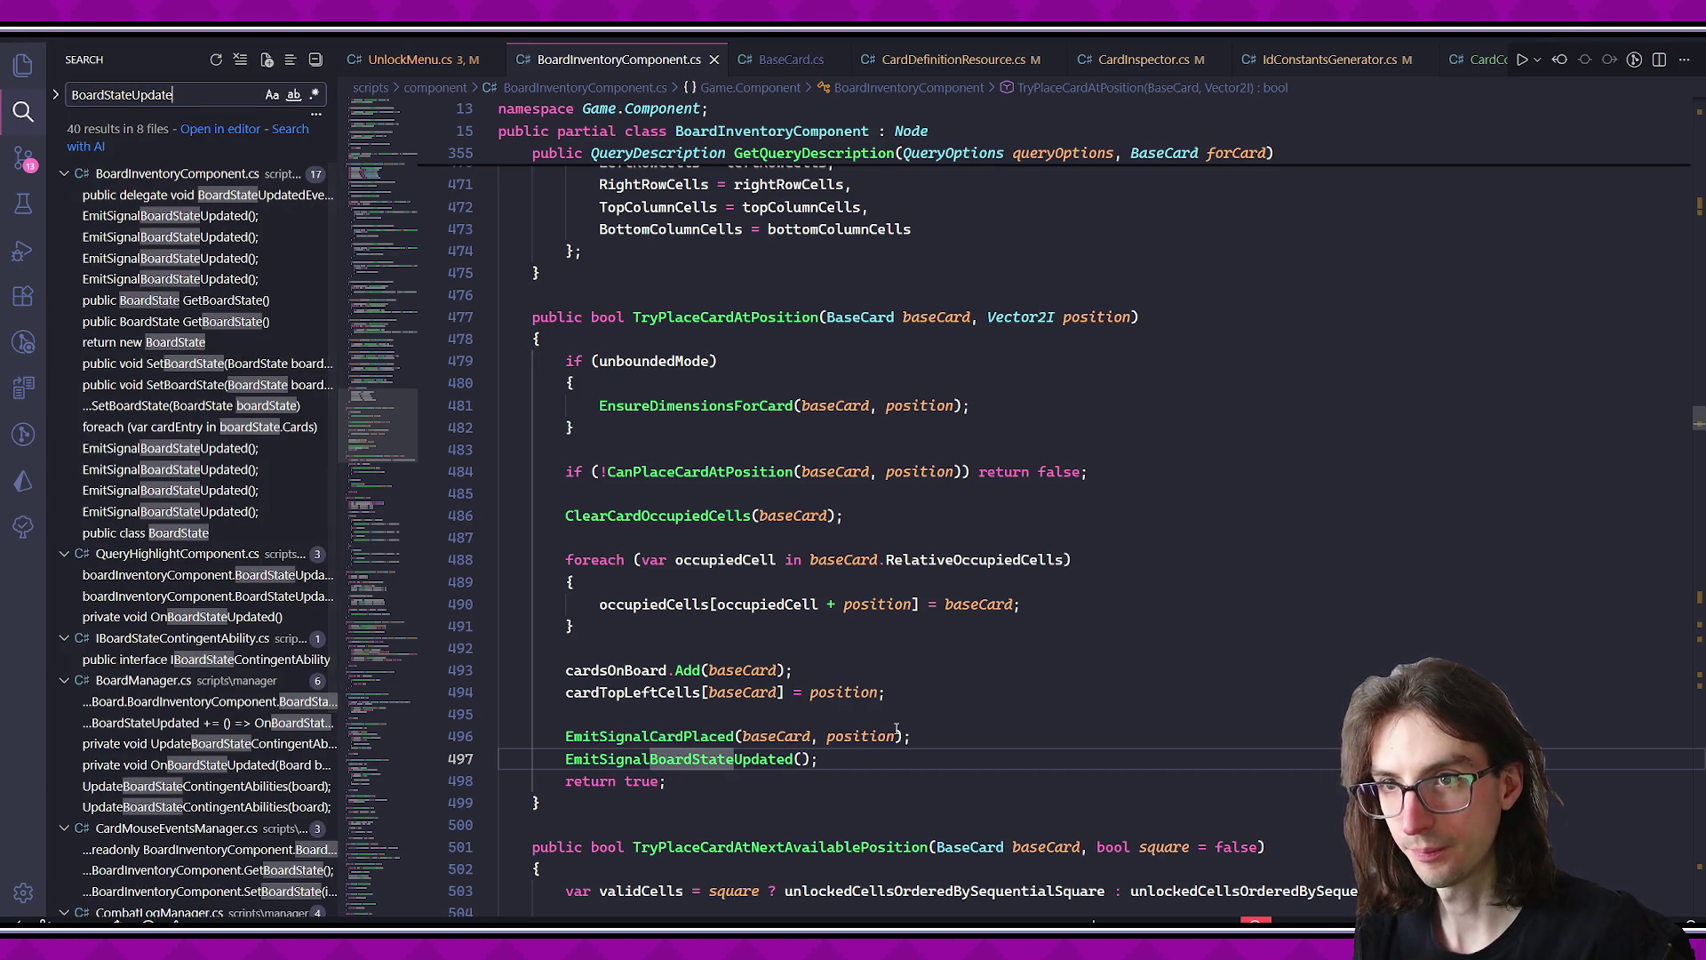
left_click(214, 215)
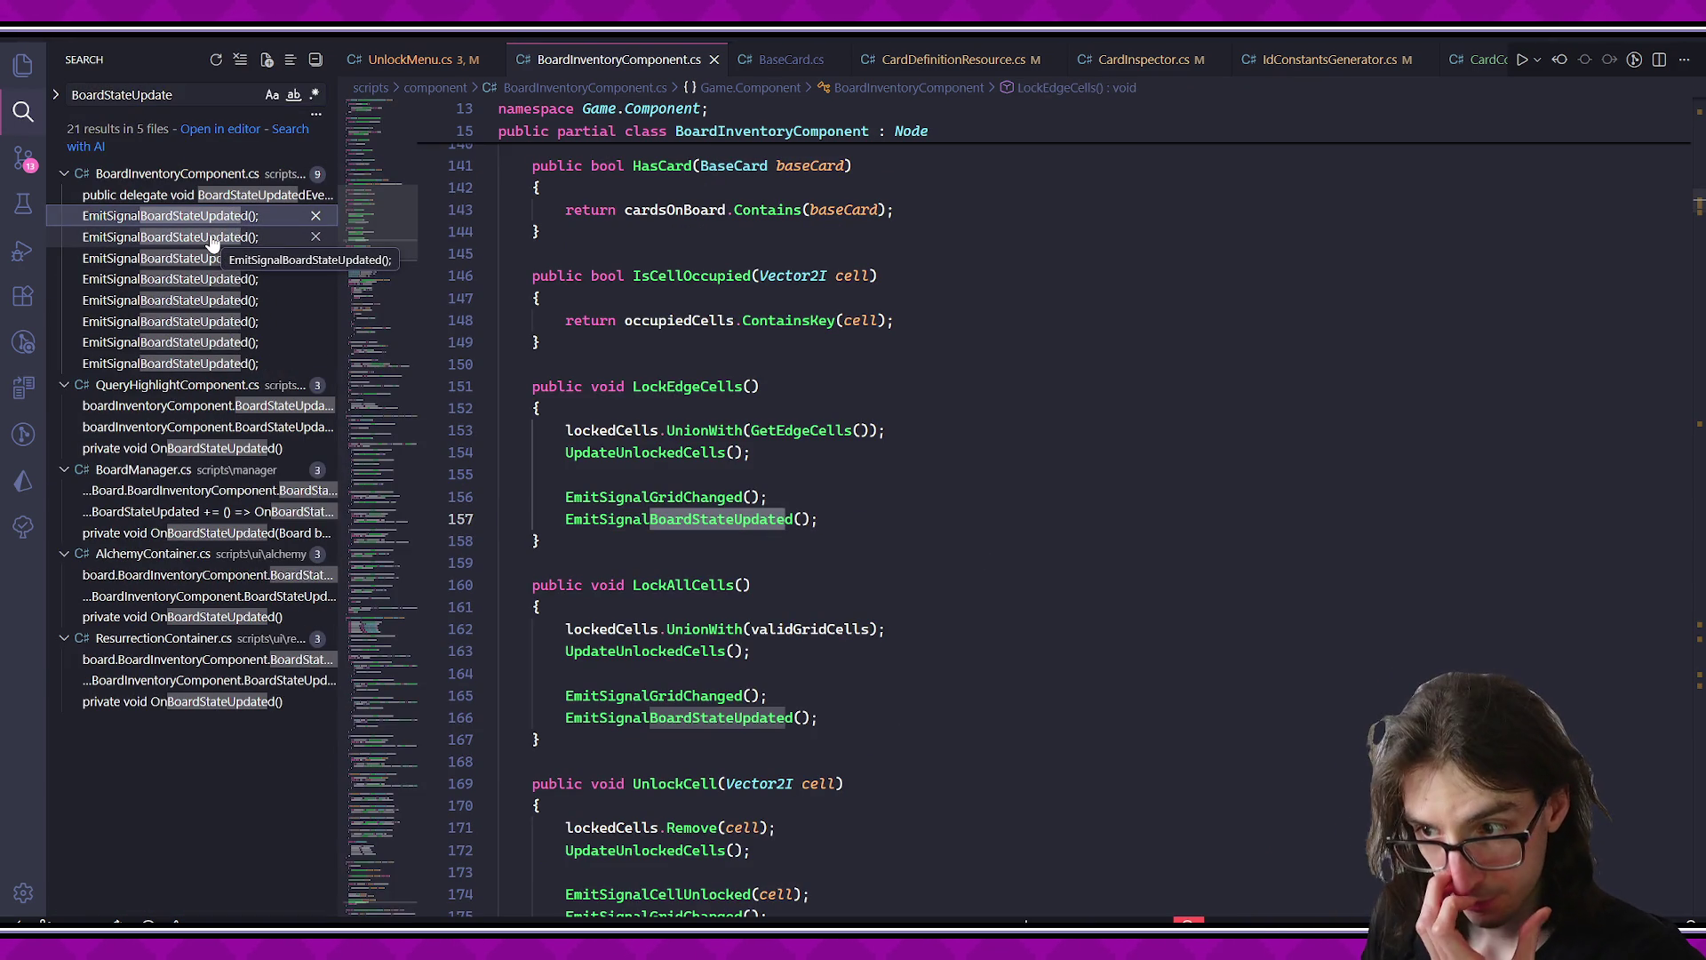
left_click(214, 236)
left_click(213, 258)
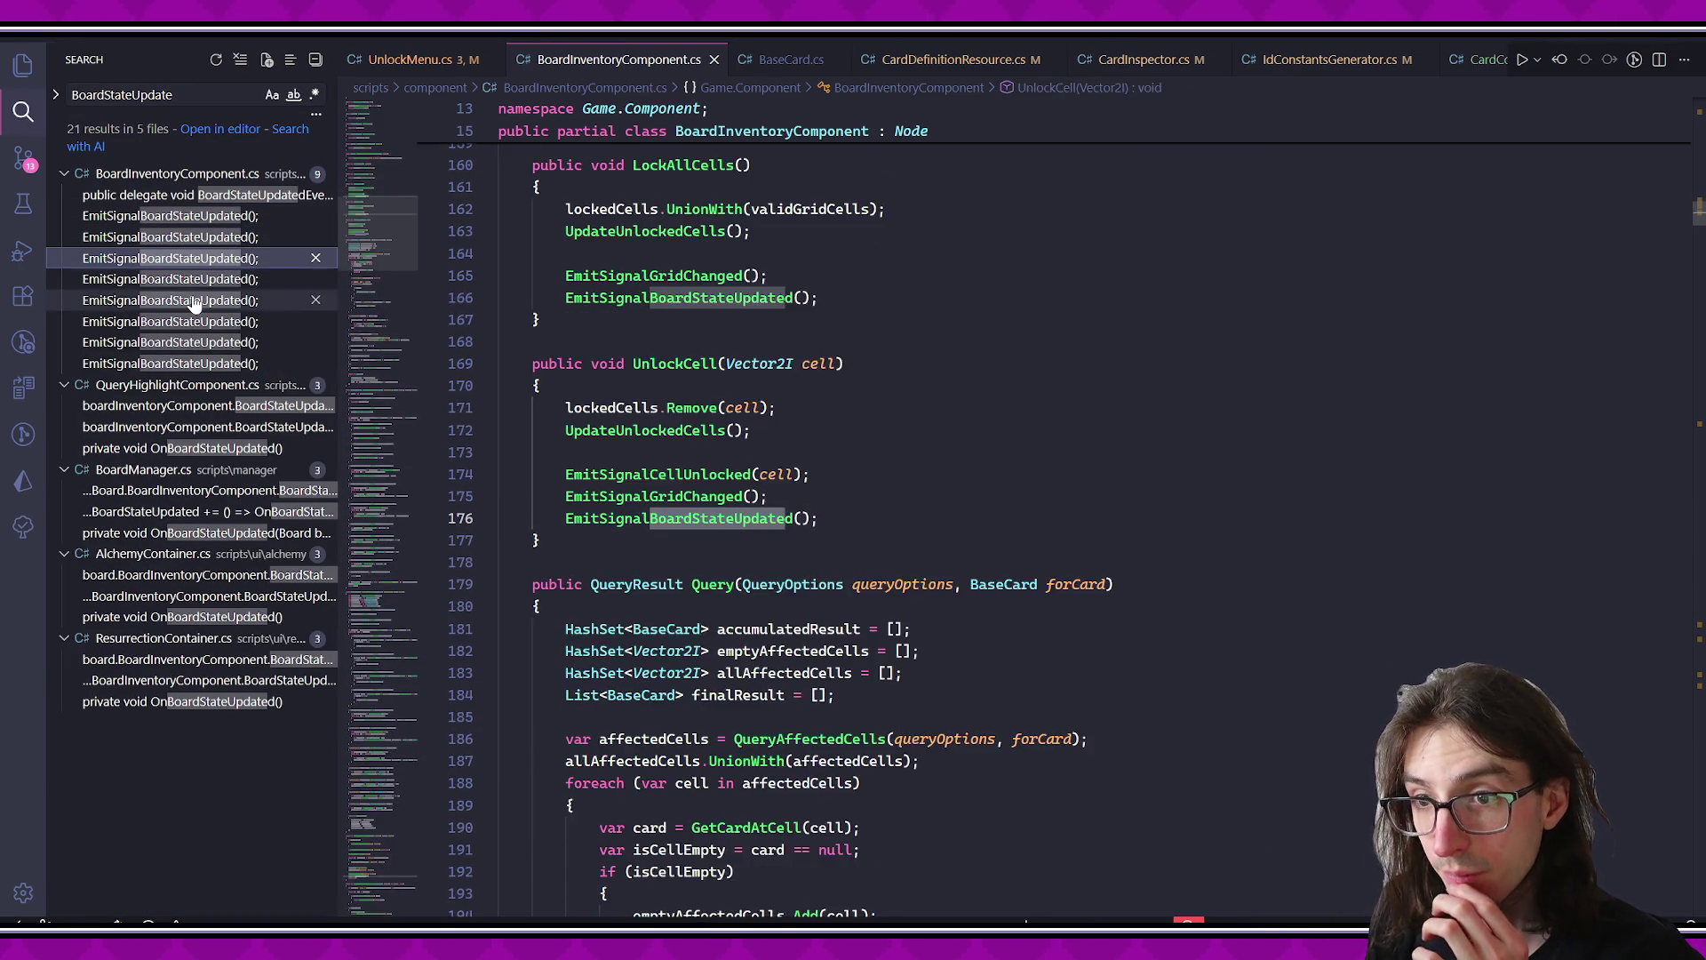
left_click(177, 363)
left_click(182, 405)
left_click(195, 489)
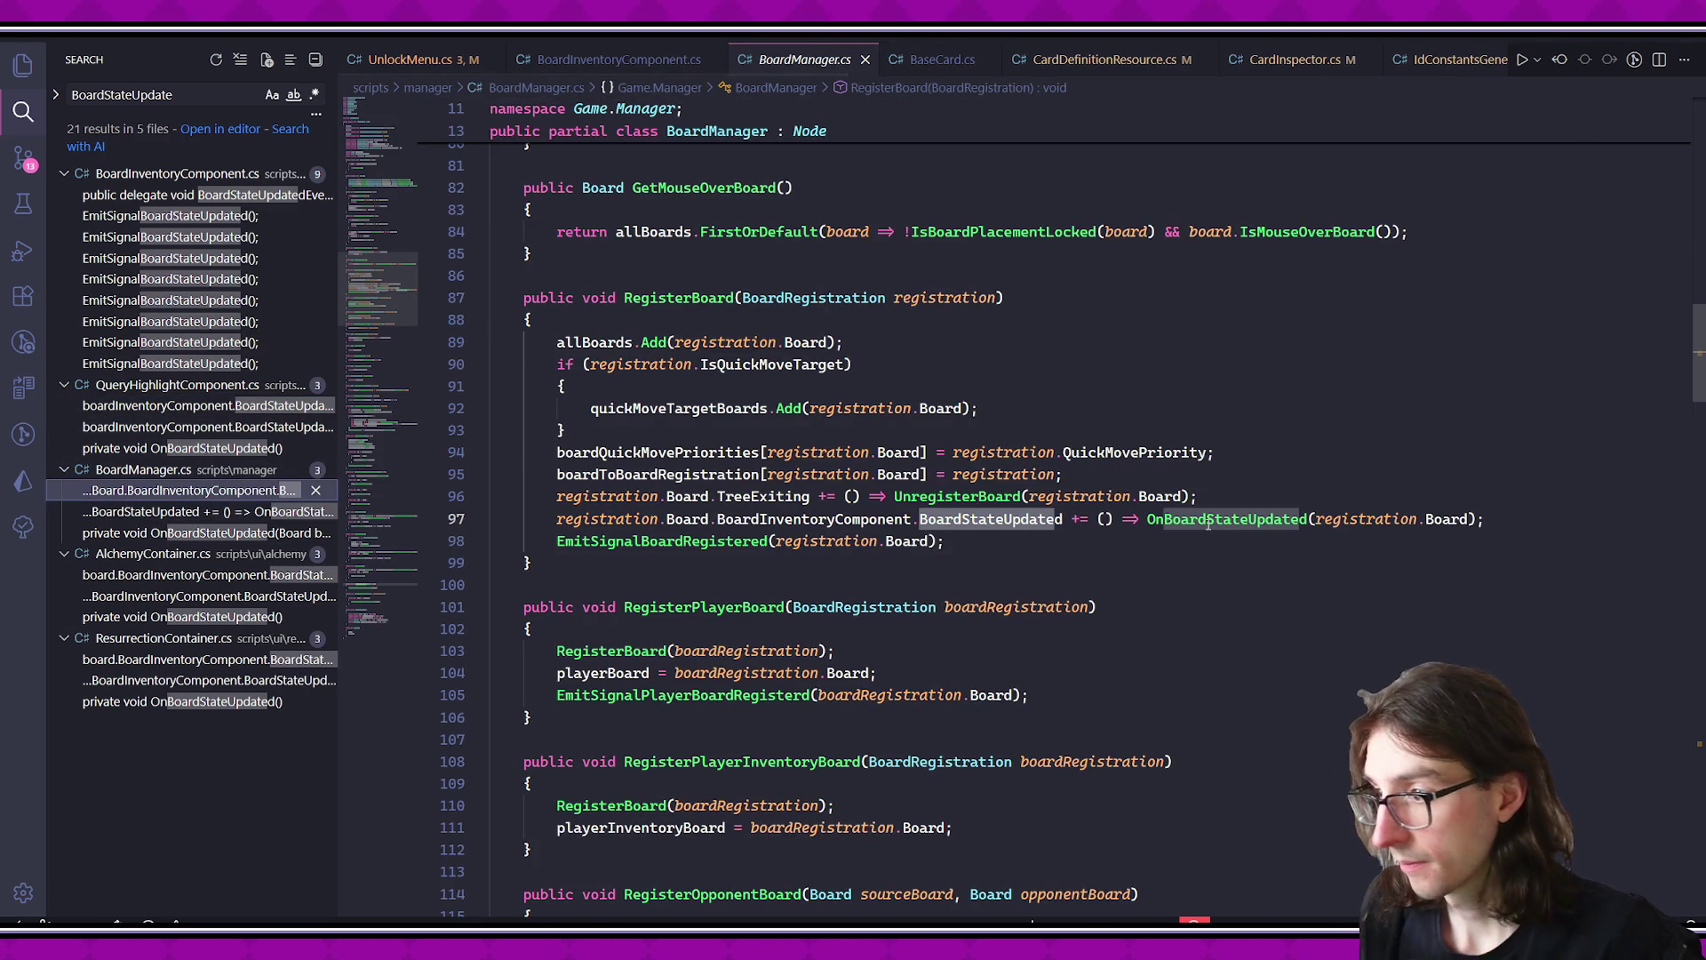
left_click(1209, 525, "ctrl")
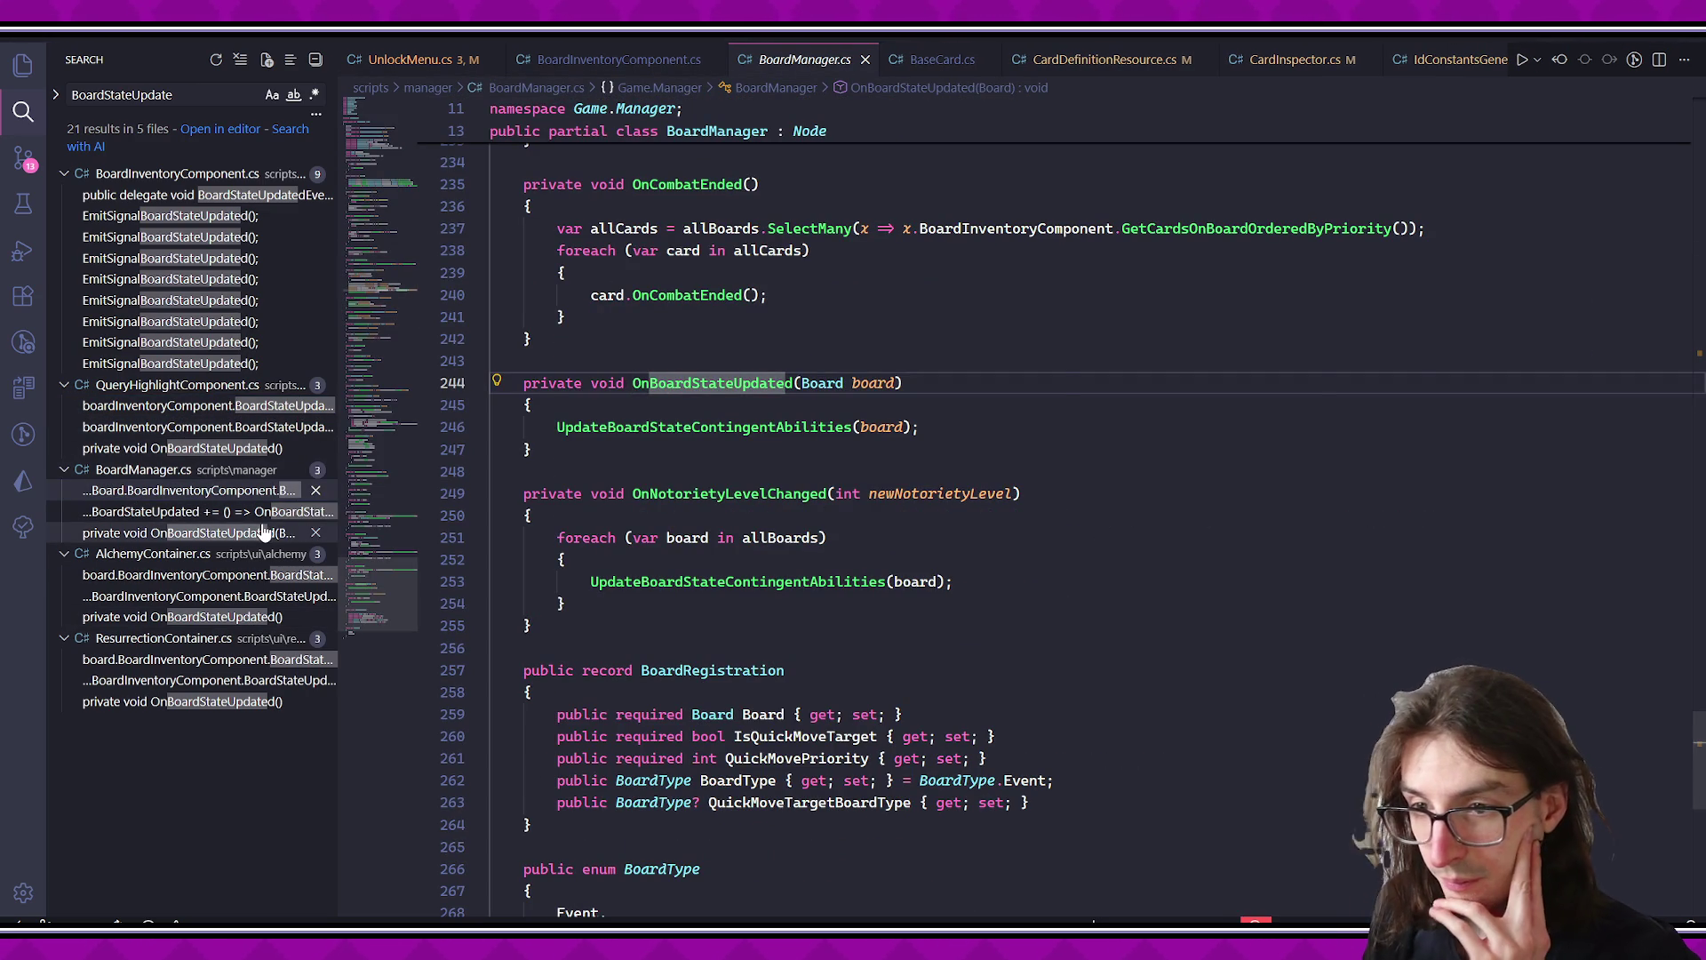
left_click(259, 514)
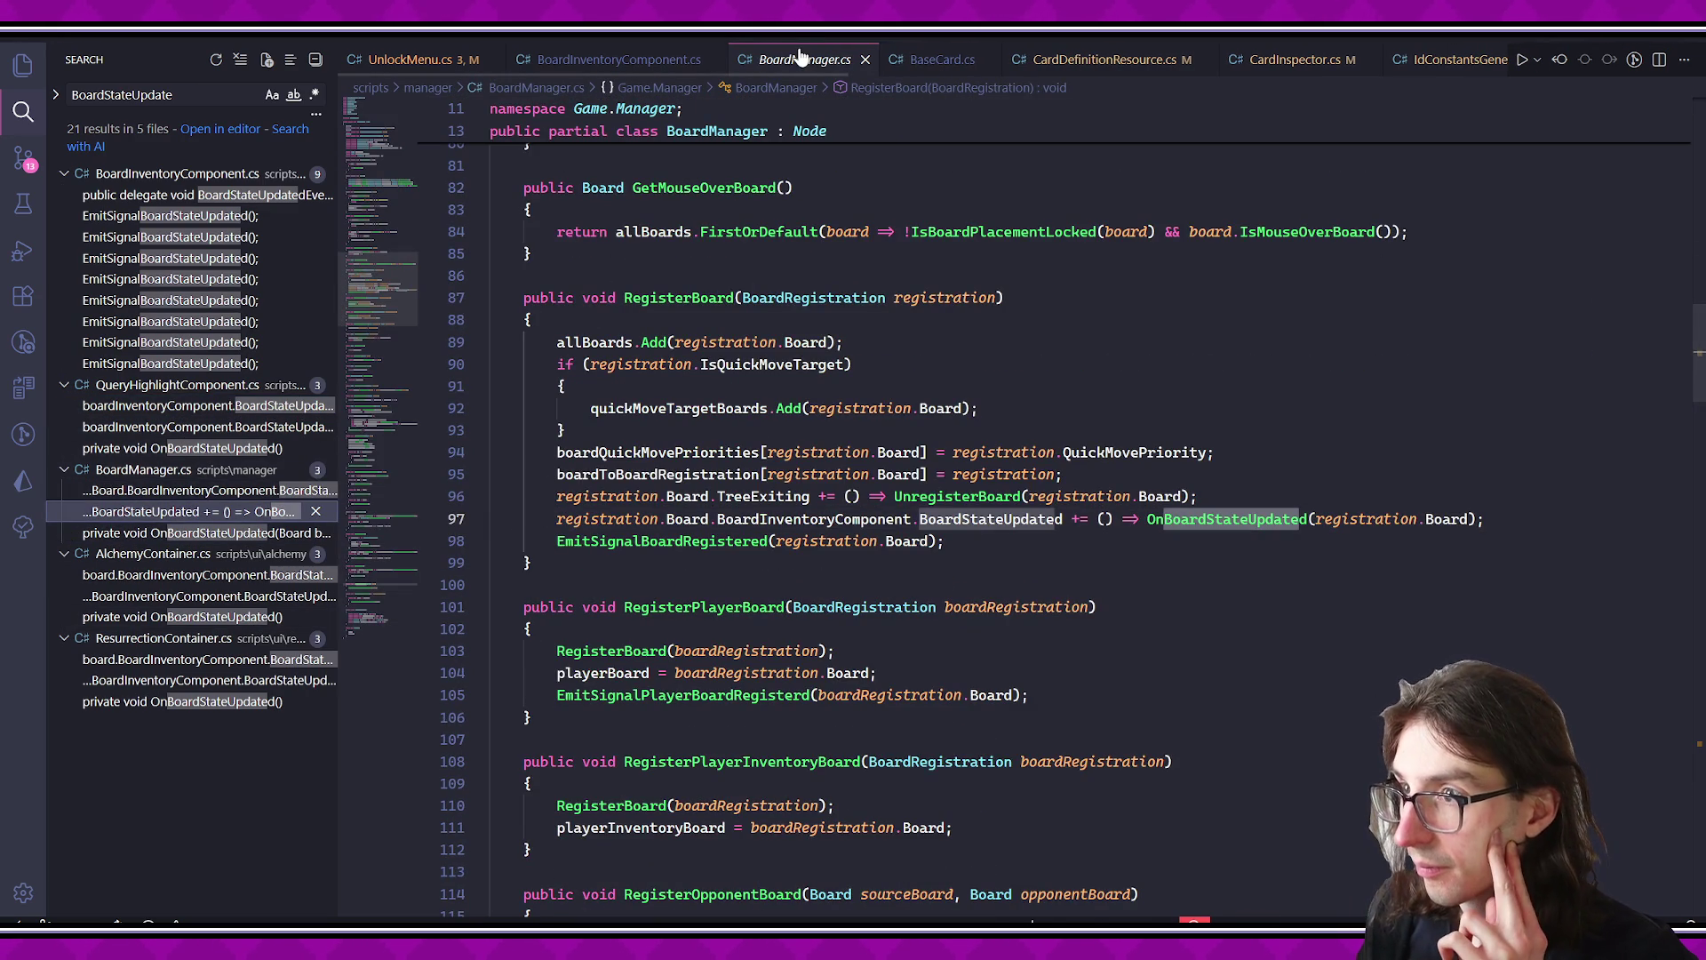
left_click(864, 59)
- Browse UnlockMenu.cs, BaseCard.cs, CardInspector.cs, CardConstructors.cs and related files, ending on BoardInventoryComponent.cs
left_click(408, 58)
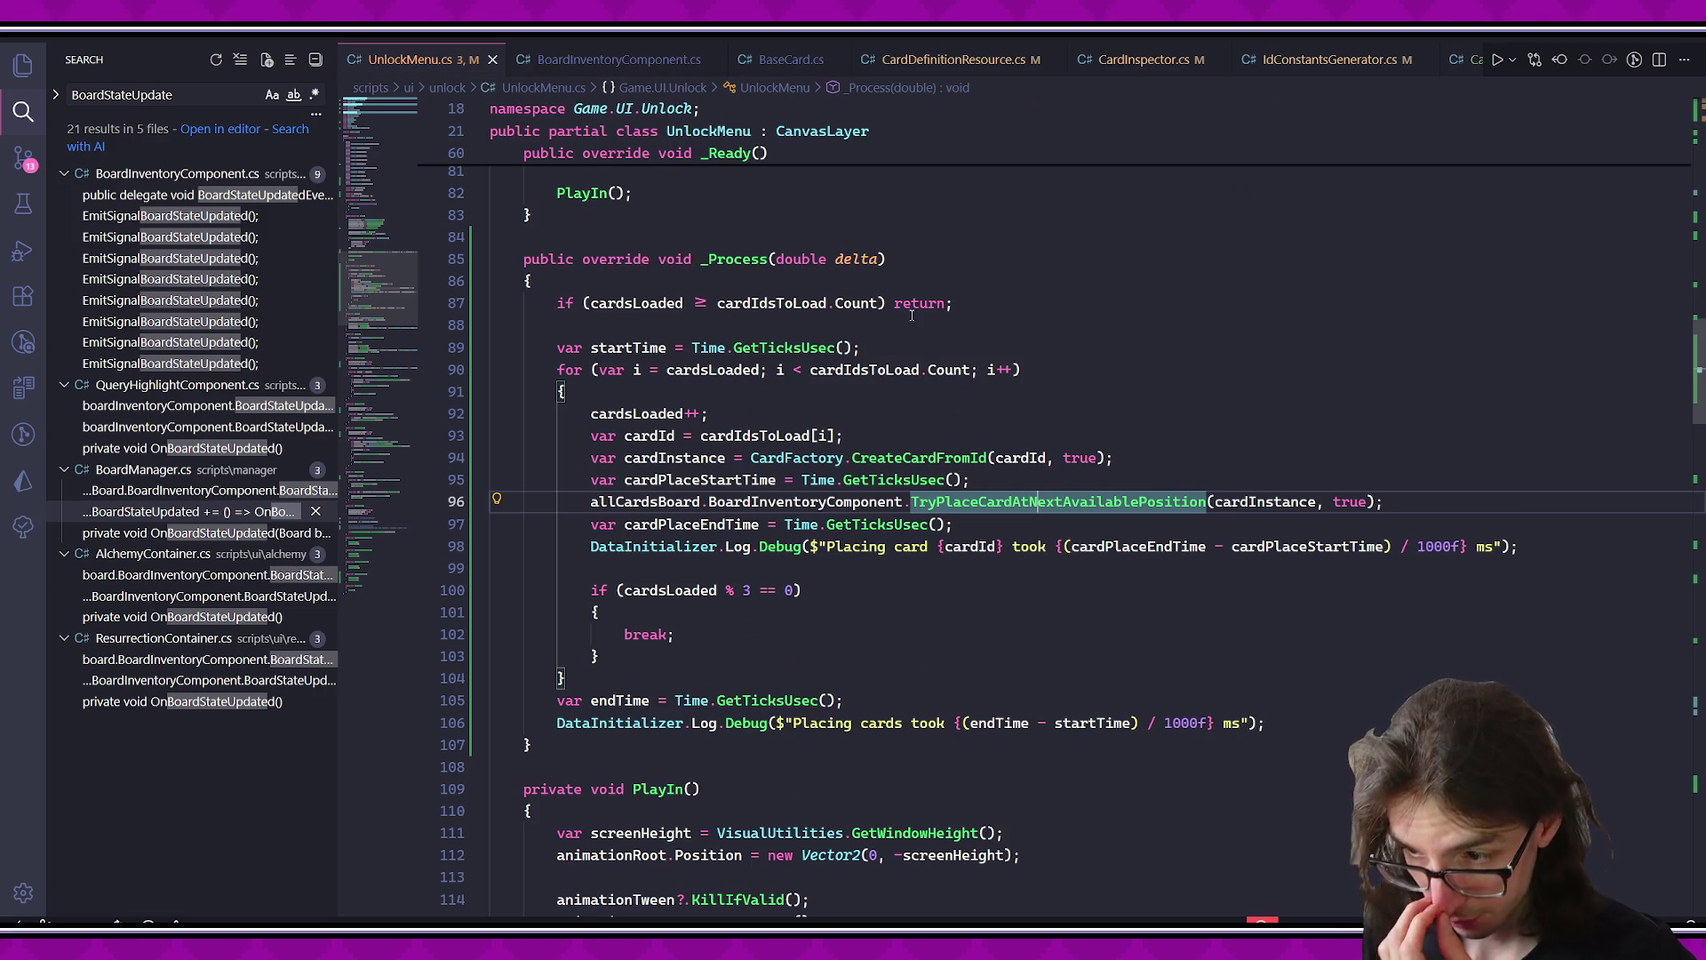
left_click(953, 59)
left_click(570, 64)
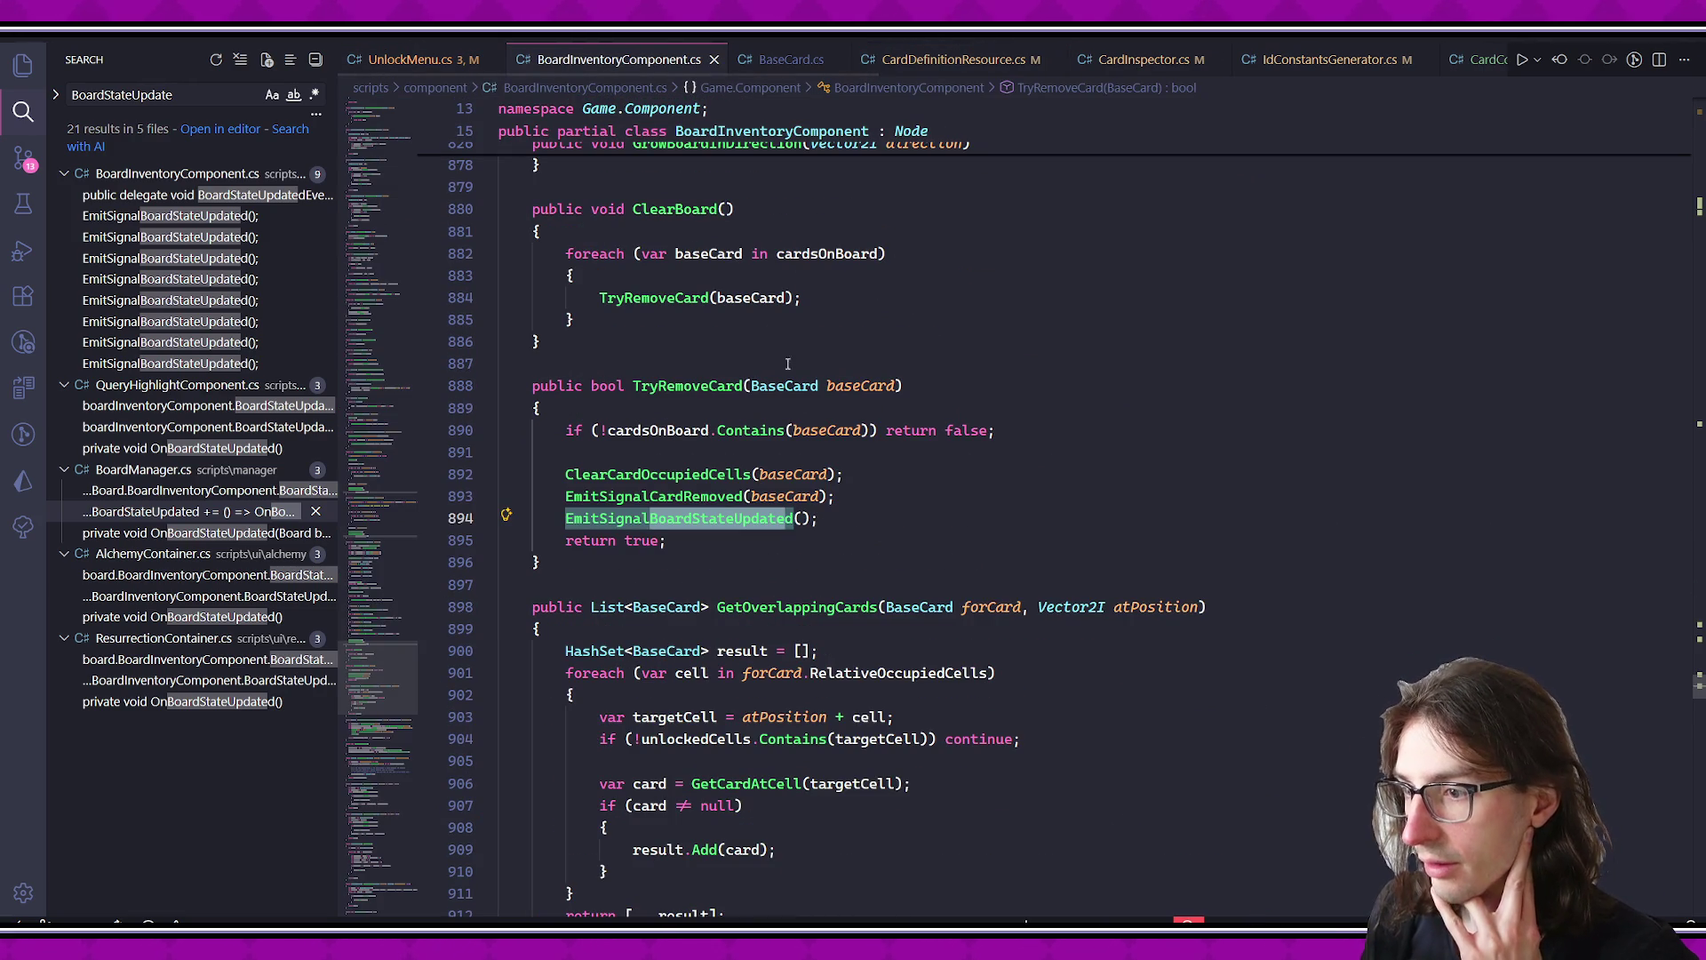
left_click(789, 60)
left_click(953, 60)
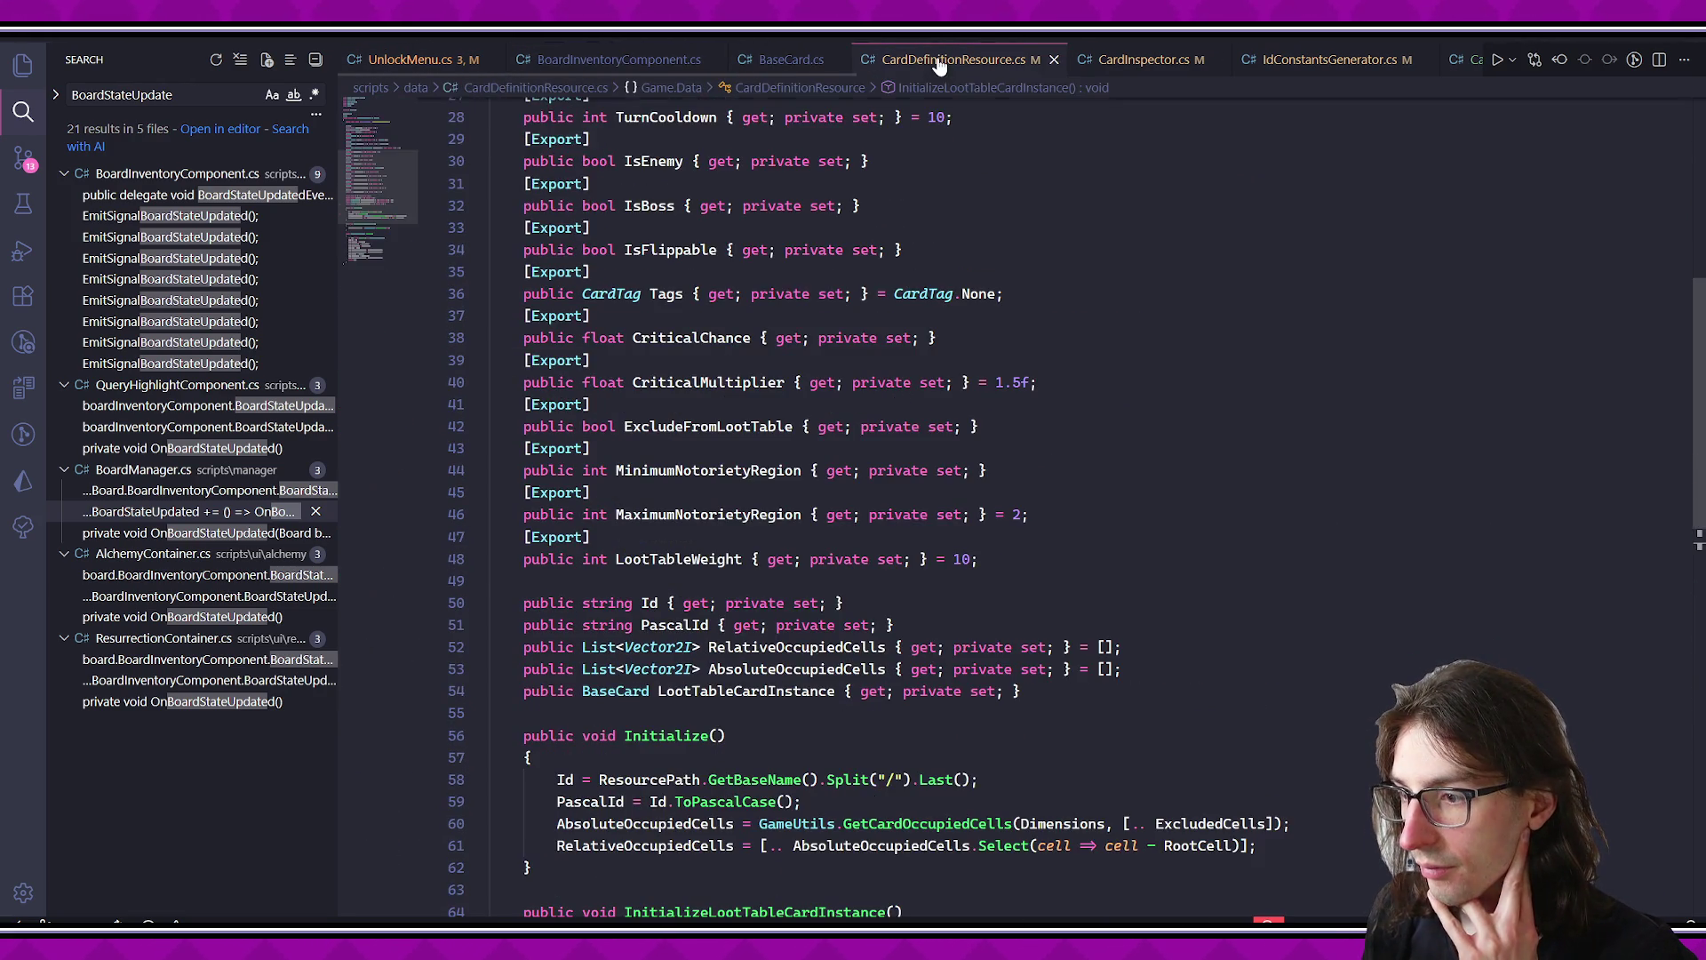
left_click(1116, 62)
left_click(1330, 59)
scroll(1210, 60, "down", 3)
left_click(1113, 60)
scroll(1273, 71, "down", 5)
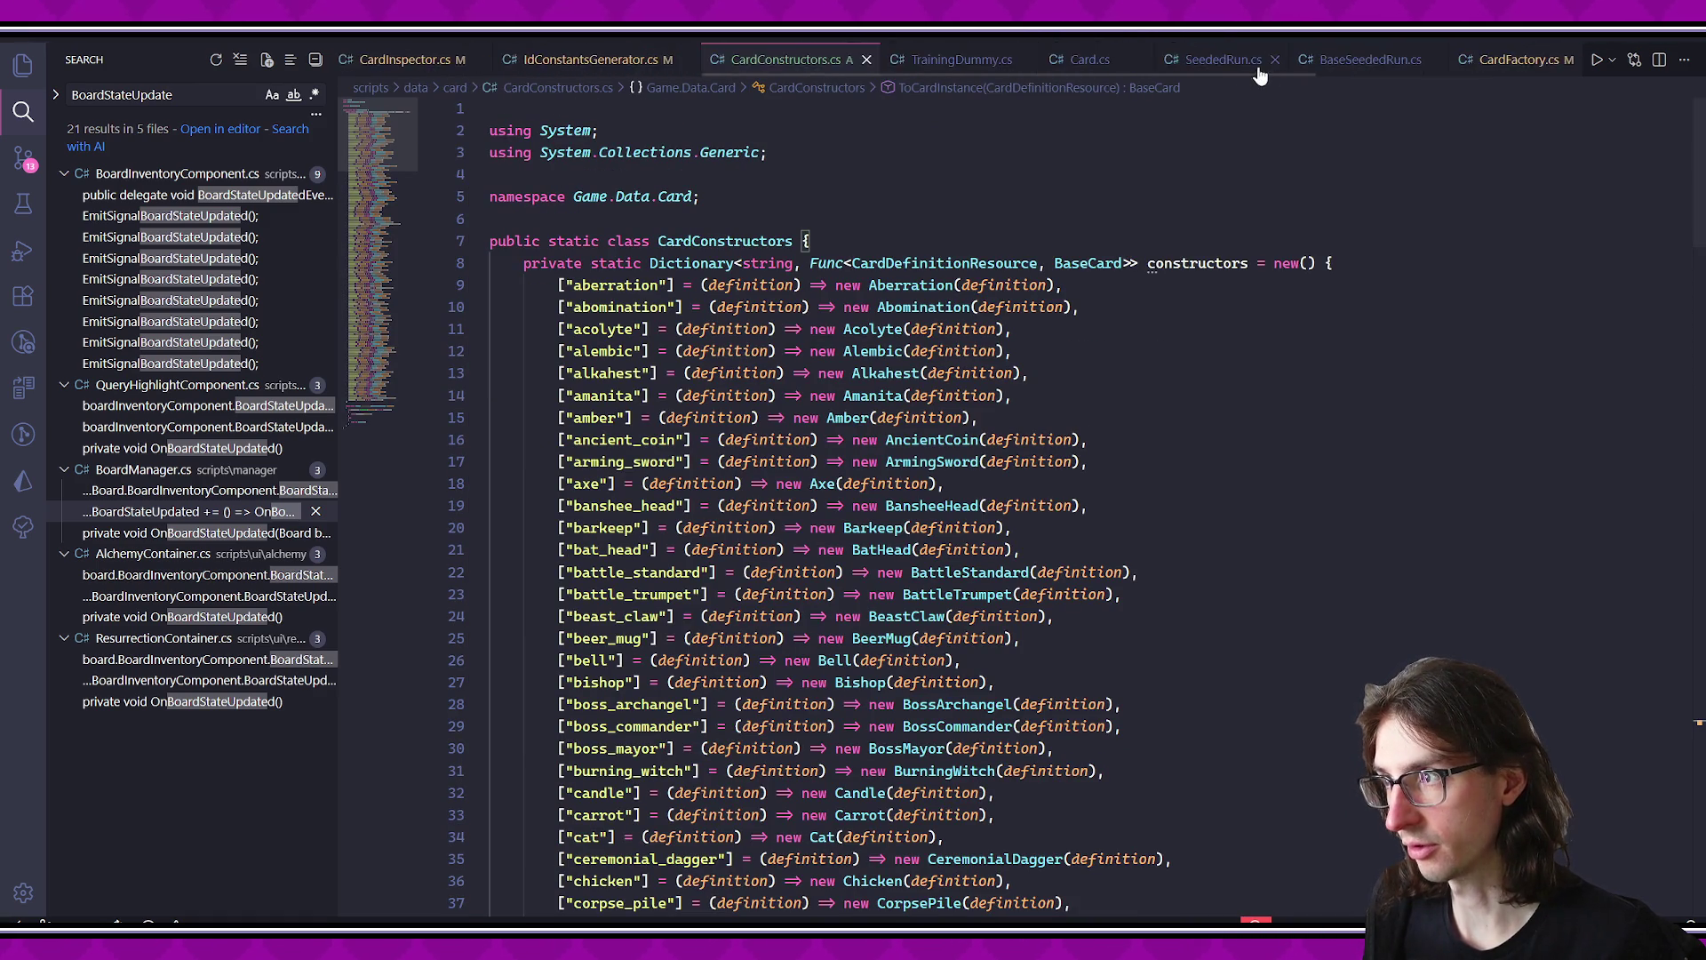
scroll(1155, 64, "up", 5)
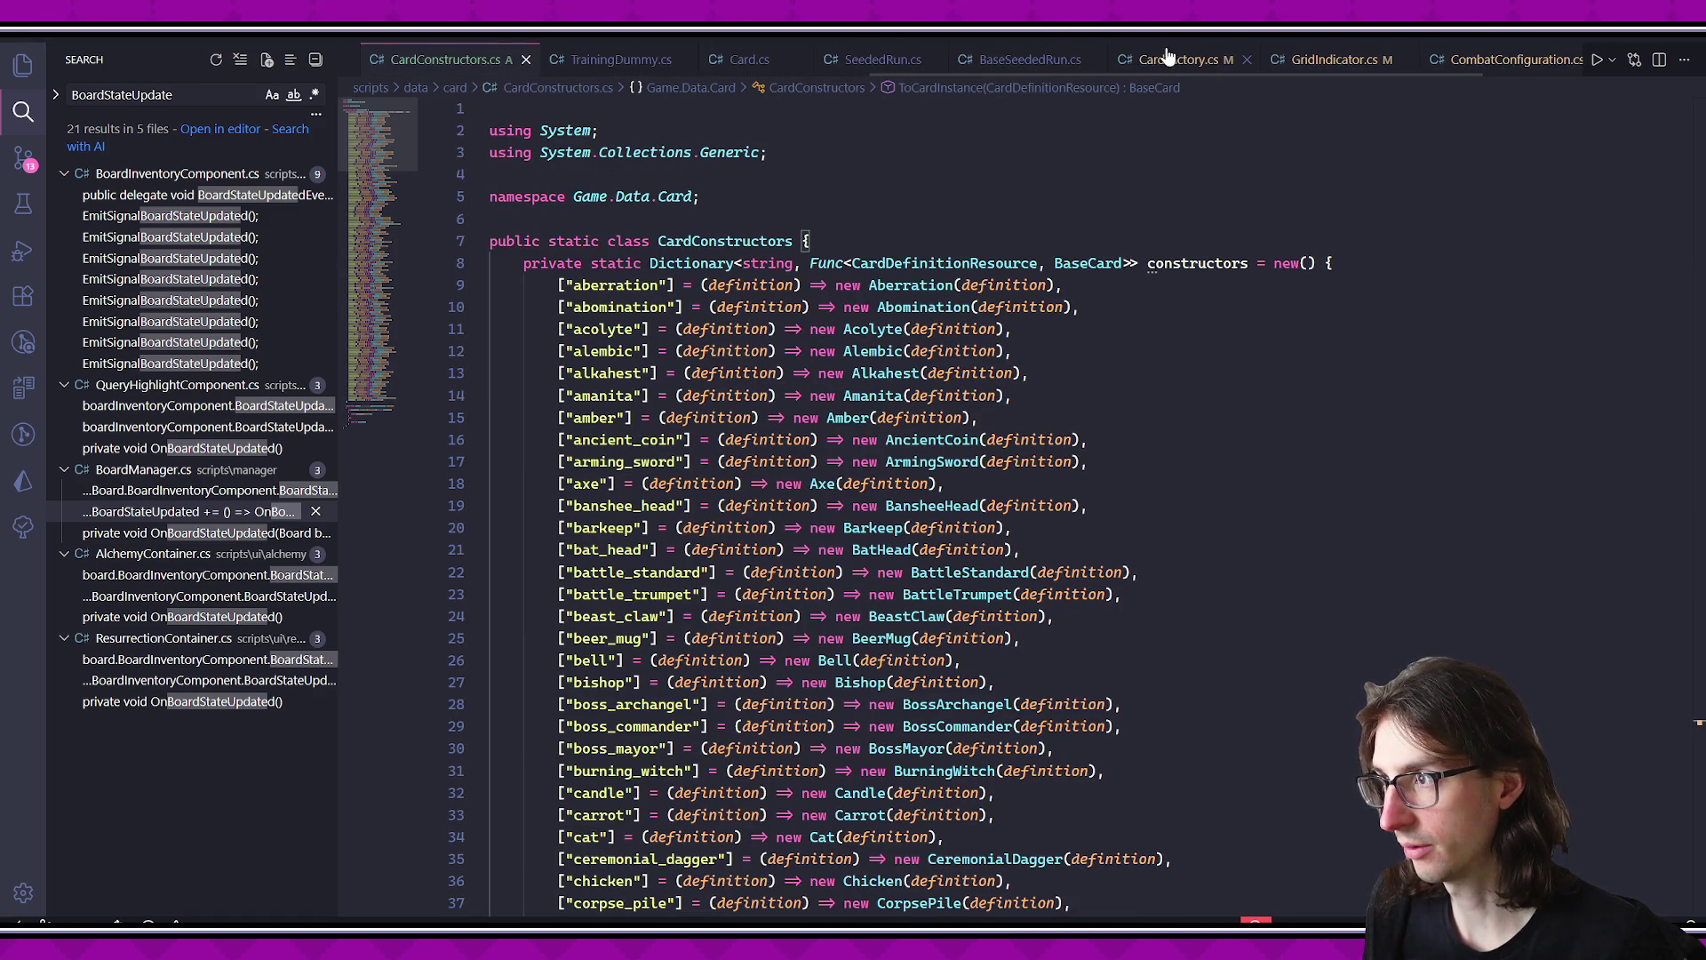
left_click(437, 59)
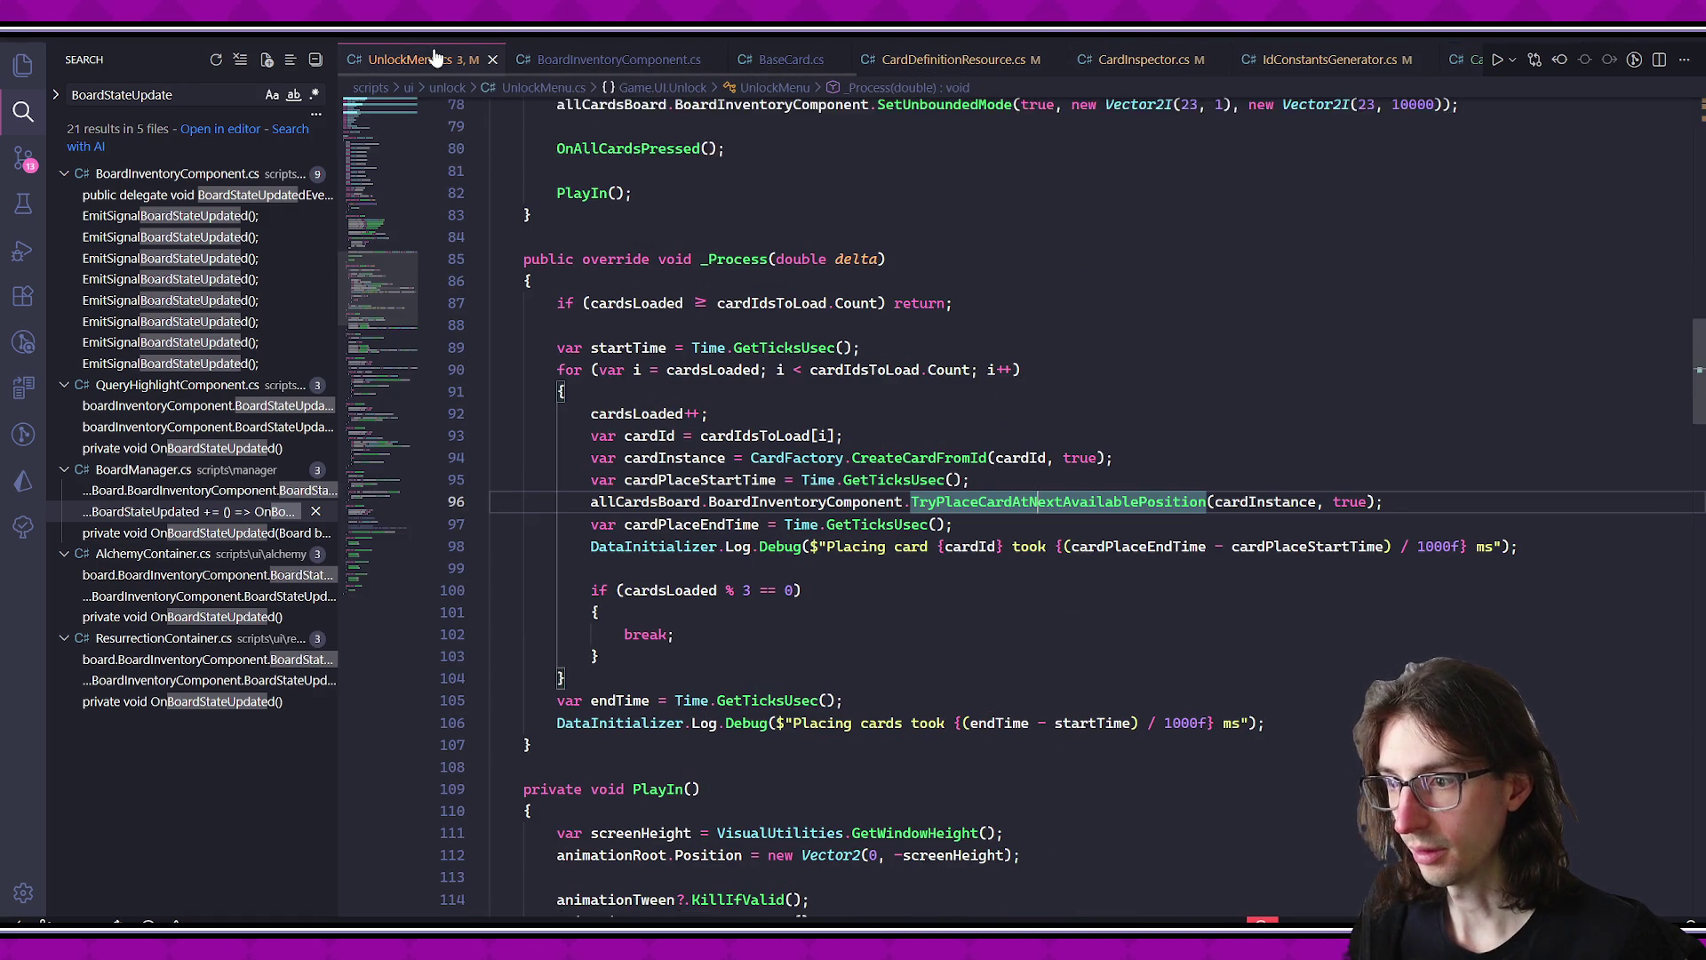
left_click(652, 62)
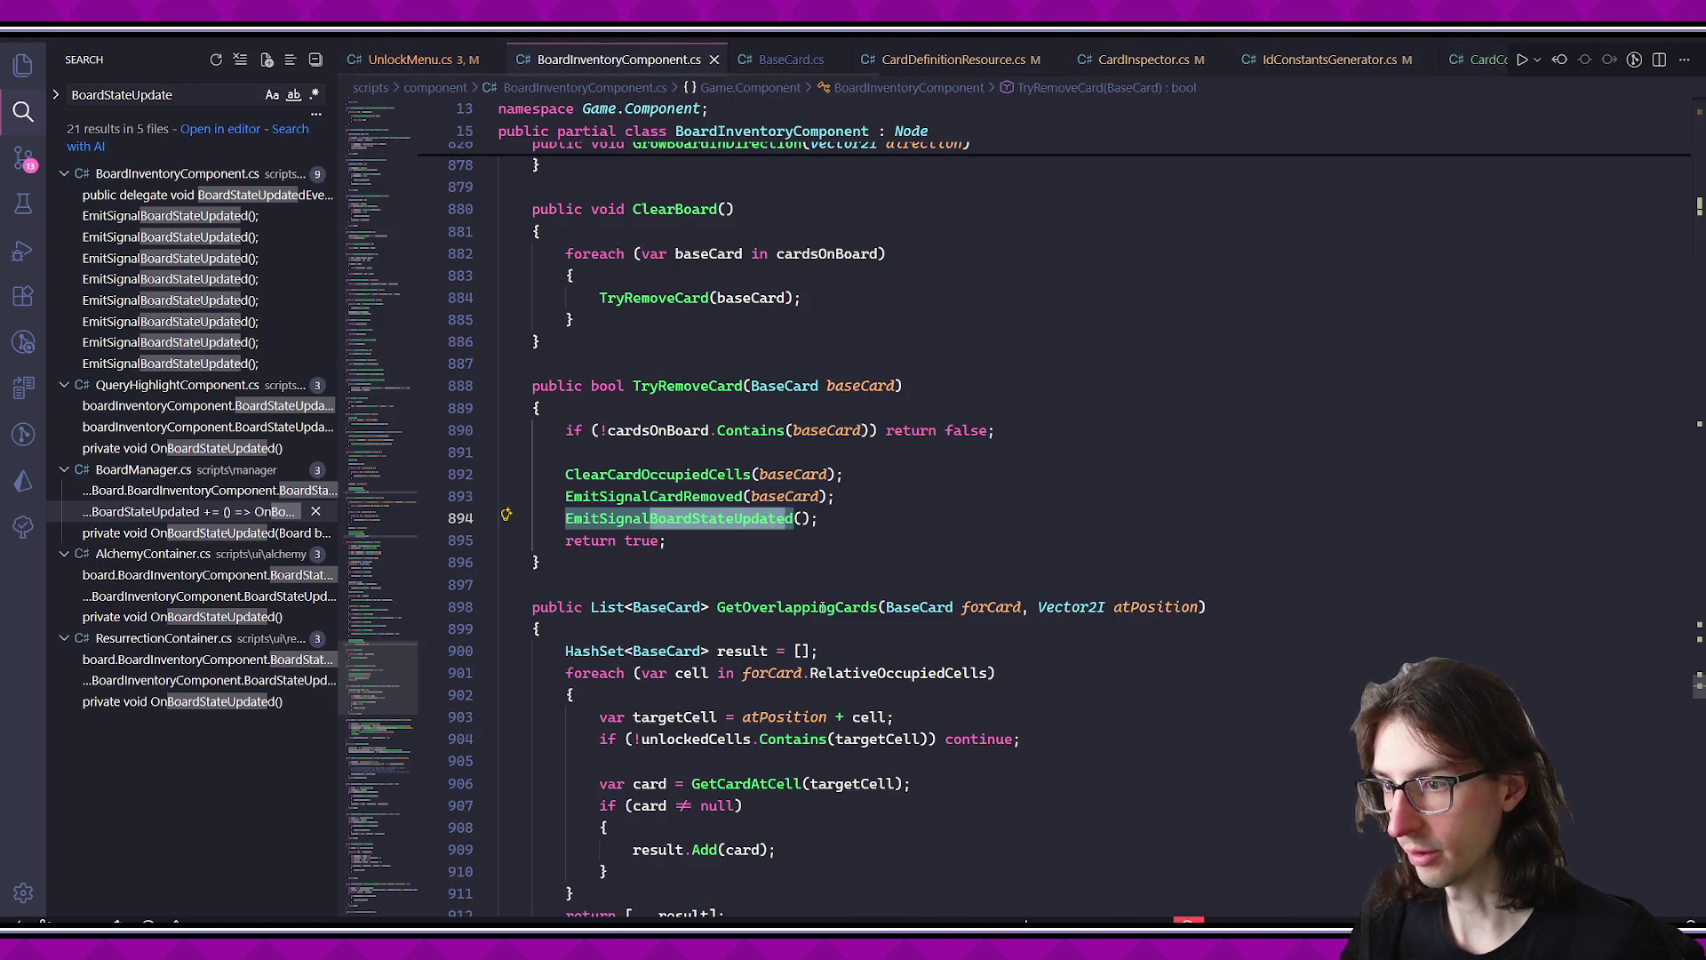
- Comment out only the EmitSignalBoardStateUpdated call in TryPlaceCardAtPosition and test-run the game
key("ctrl+f")
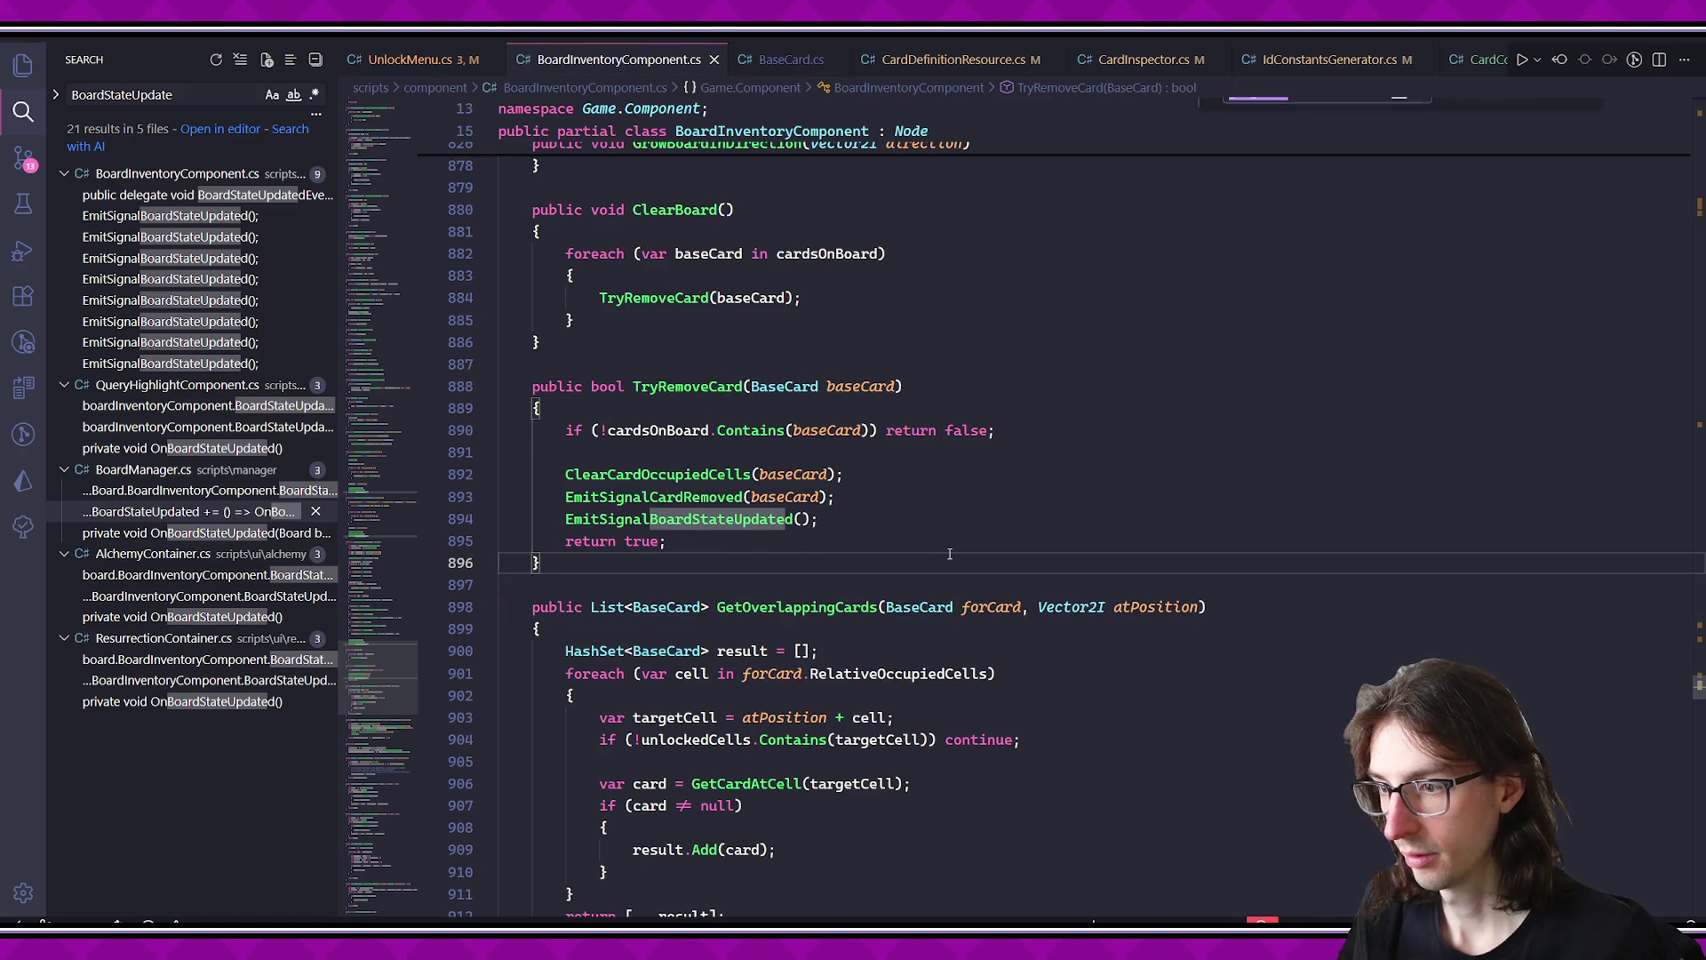
type("TryPlace")
key("Escape")
scroll(904, 527, "down", 2)
left_click(835, 507)
scroll(835, 507, "down", 3)
left_click(867, 668)
left_click(718, 666)
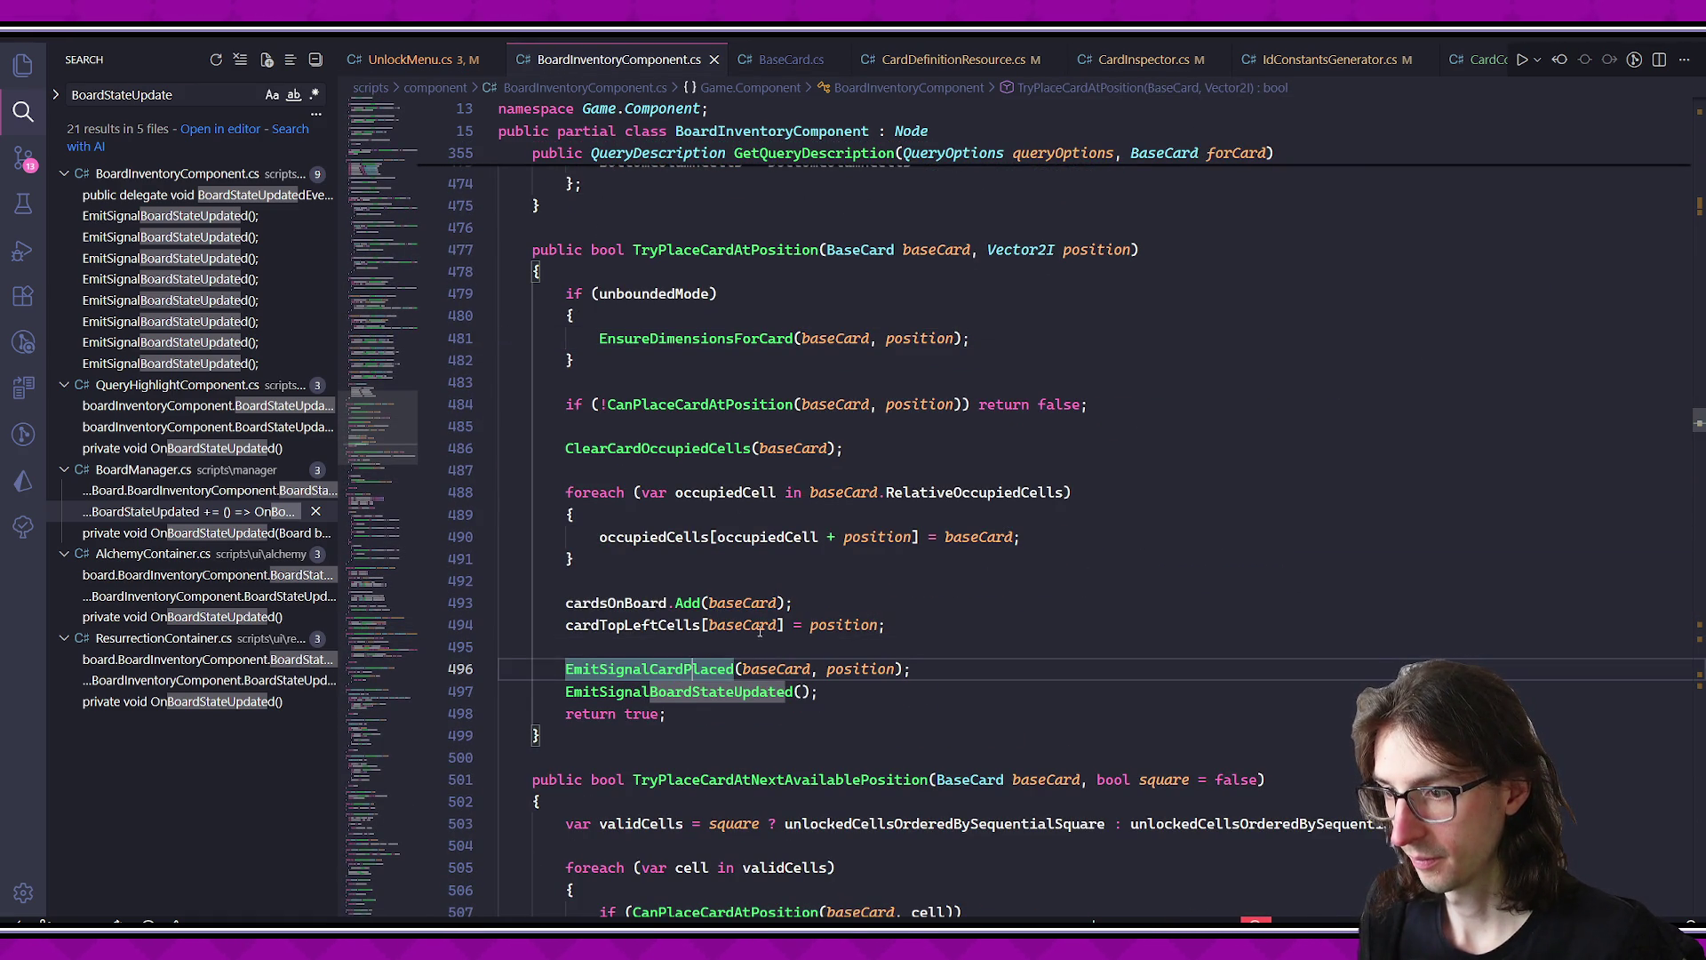
left_click(695, 691)
key("ctrl+slash")
key("F5")
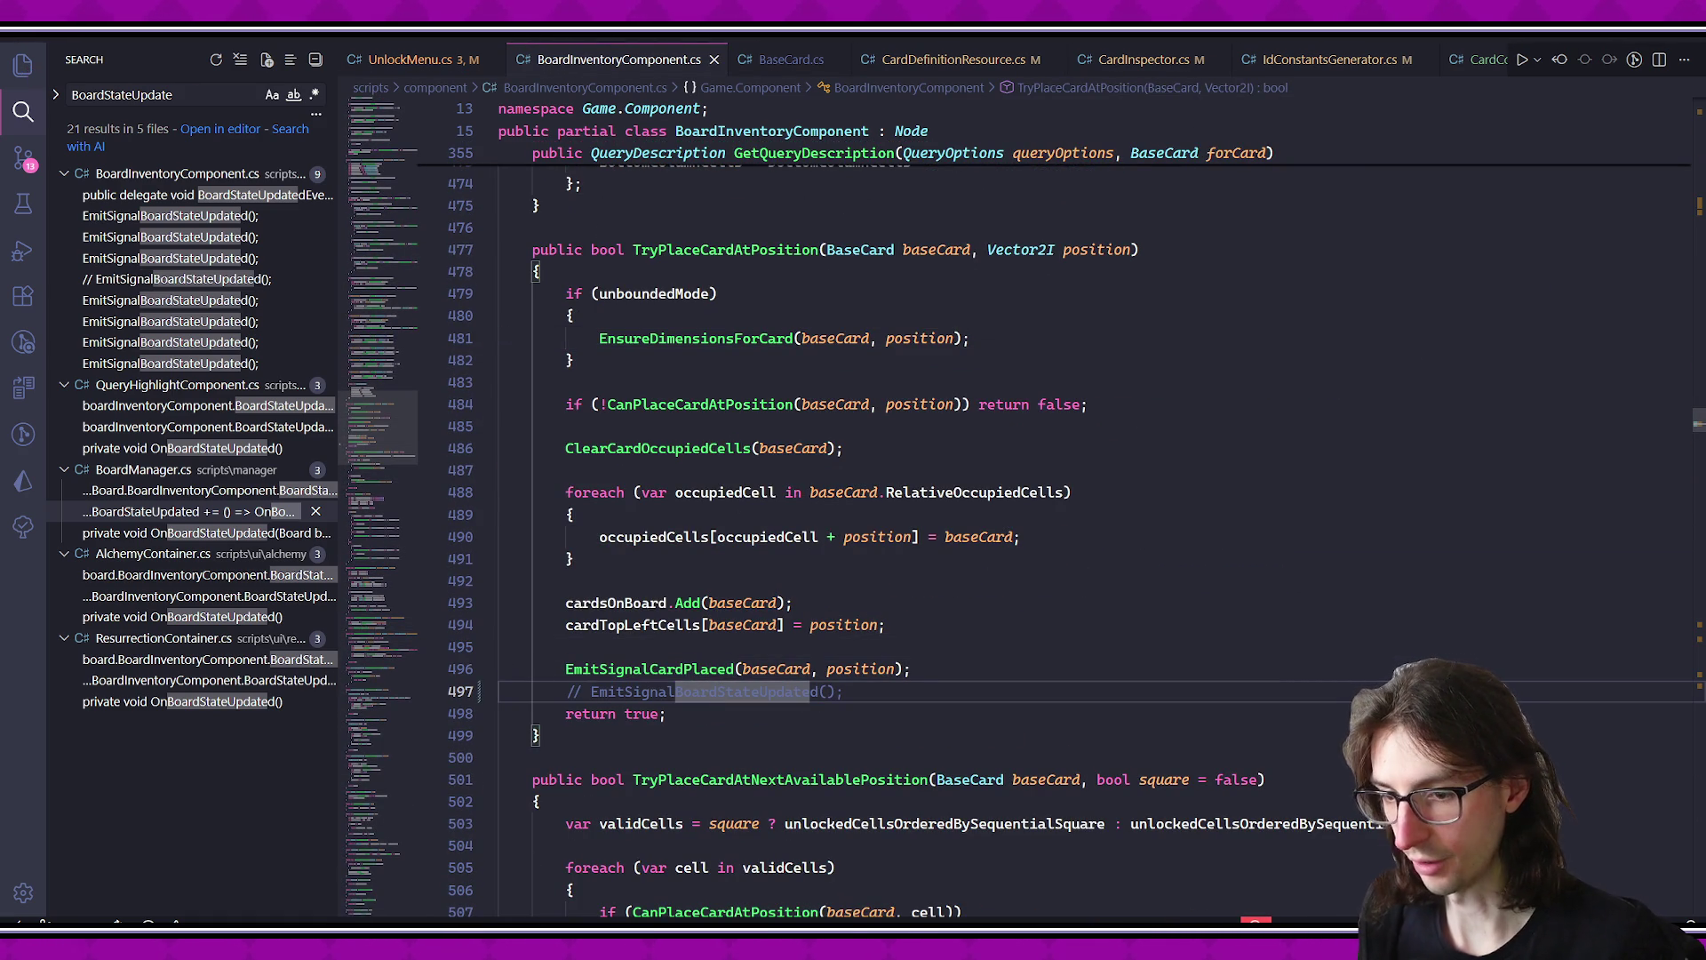
left_click(1476, 104)
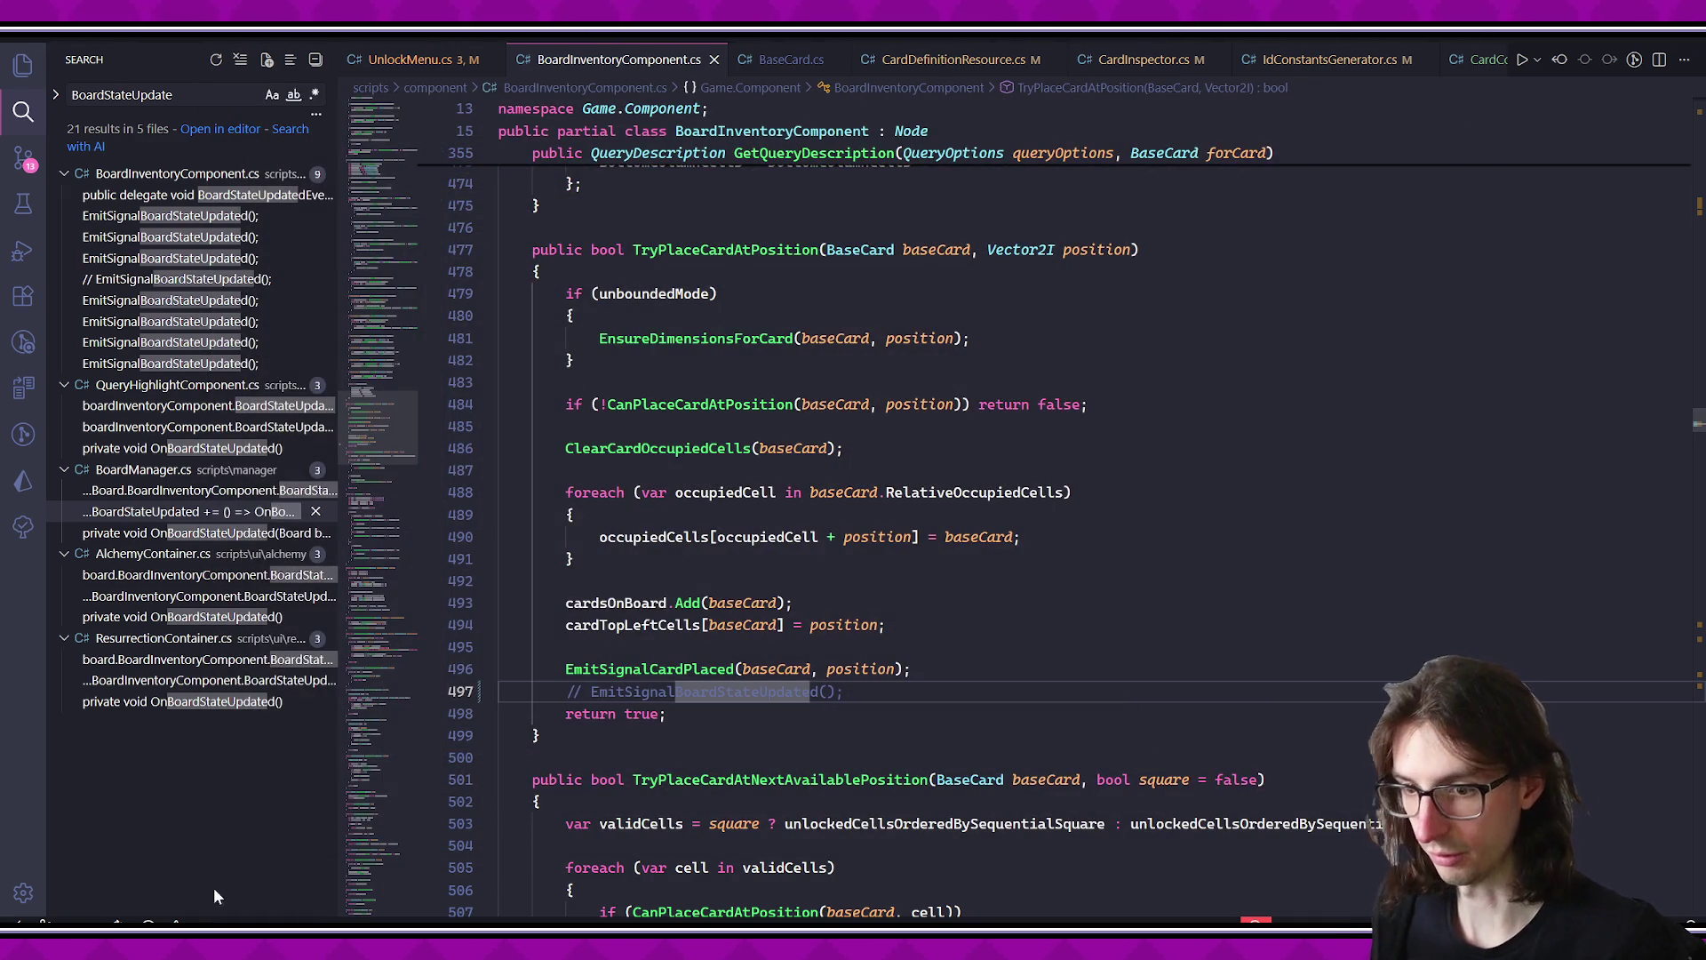
key("alt+Tab")
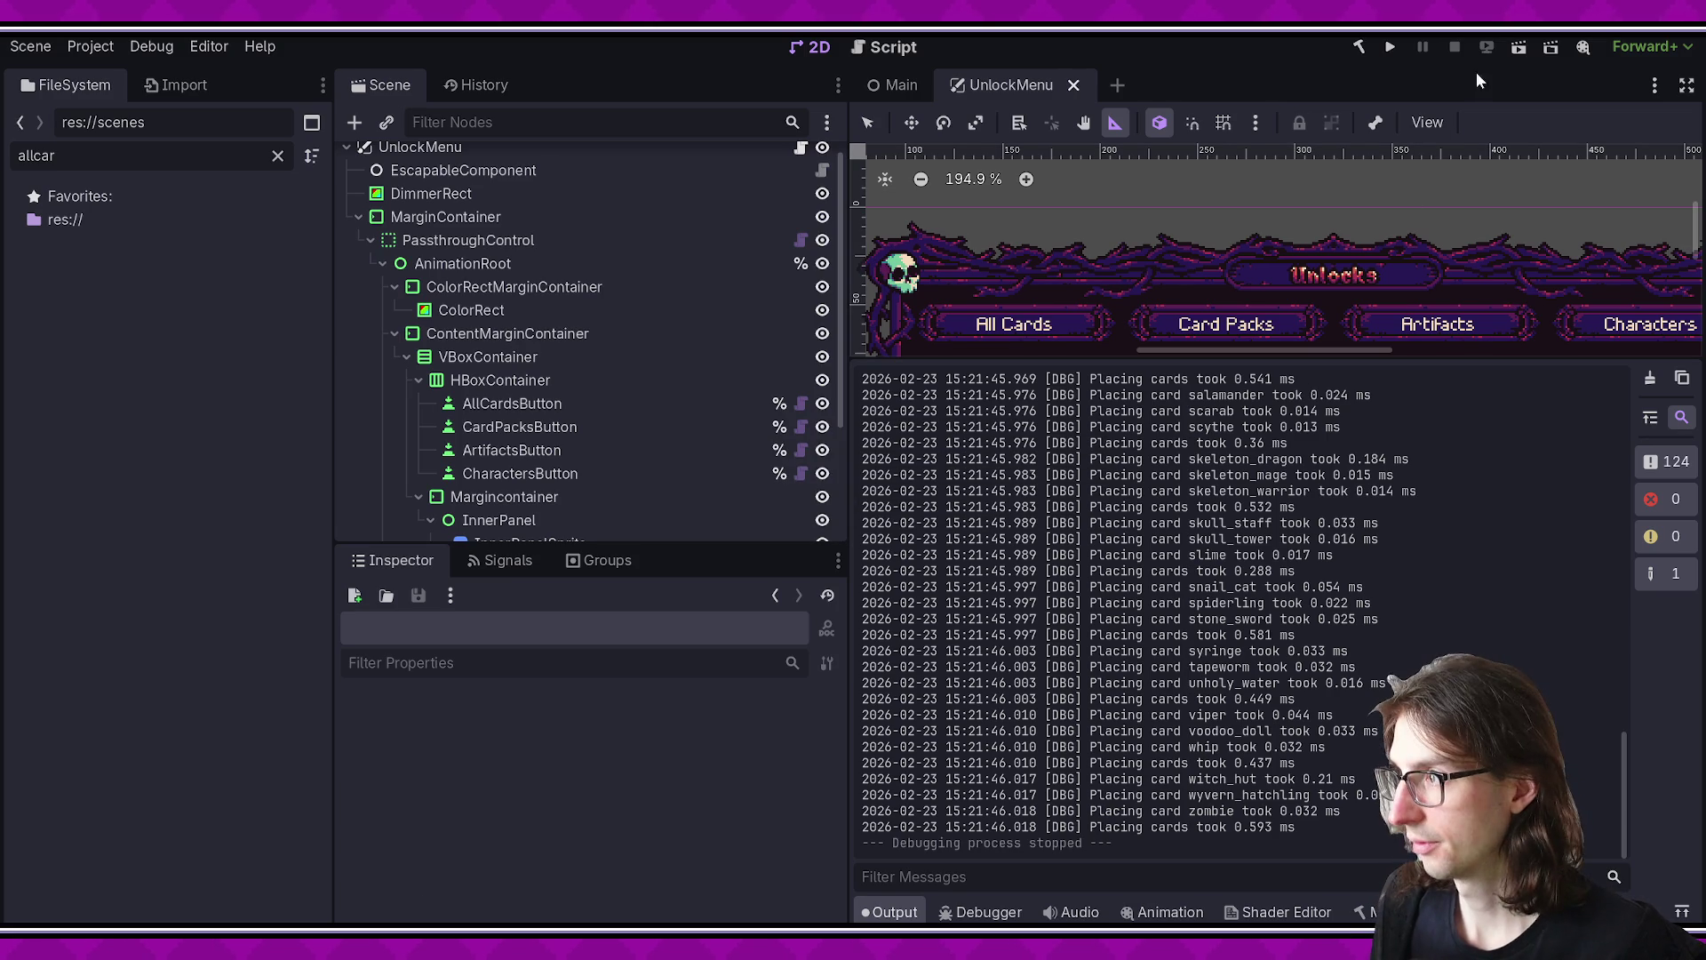
- Rerun the UnlockMenu scene and inspect per-card timings like stone_sword in the Output log
left_click(1521, 52)
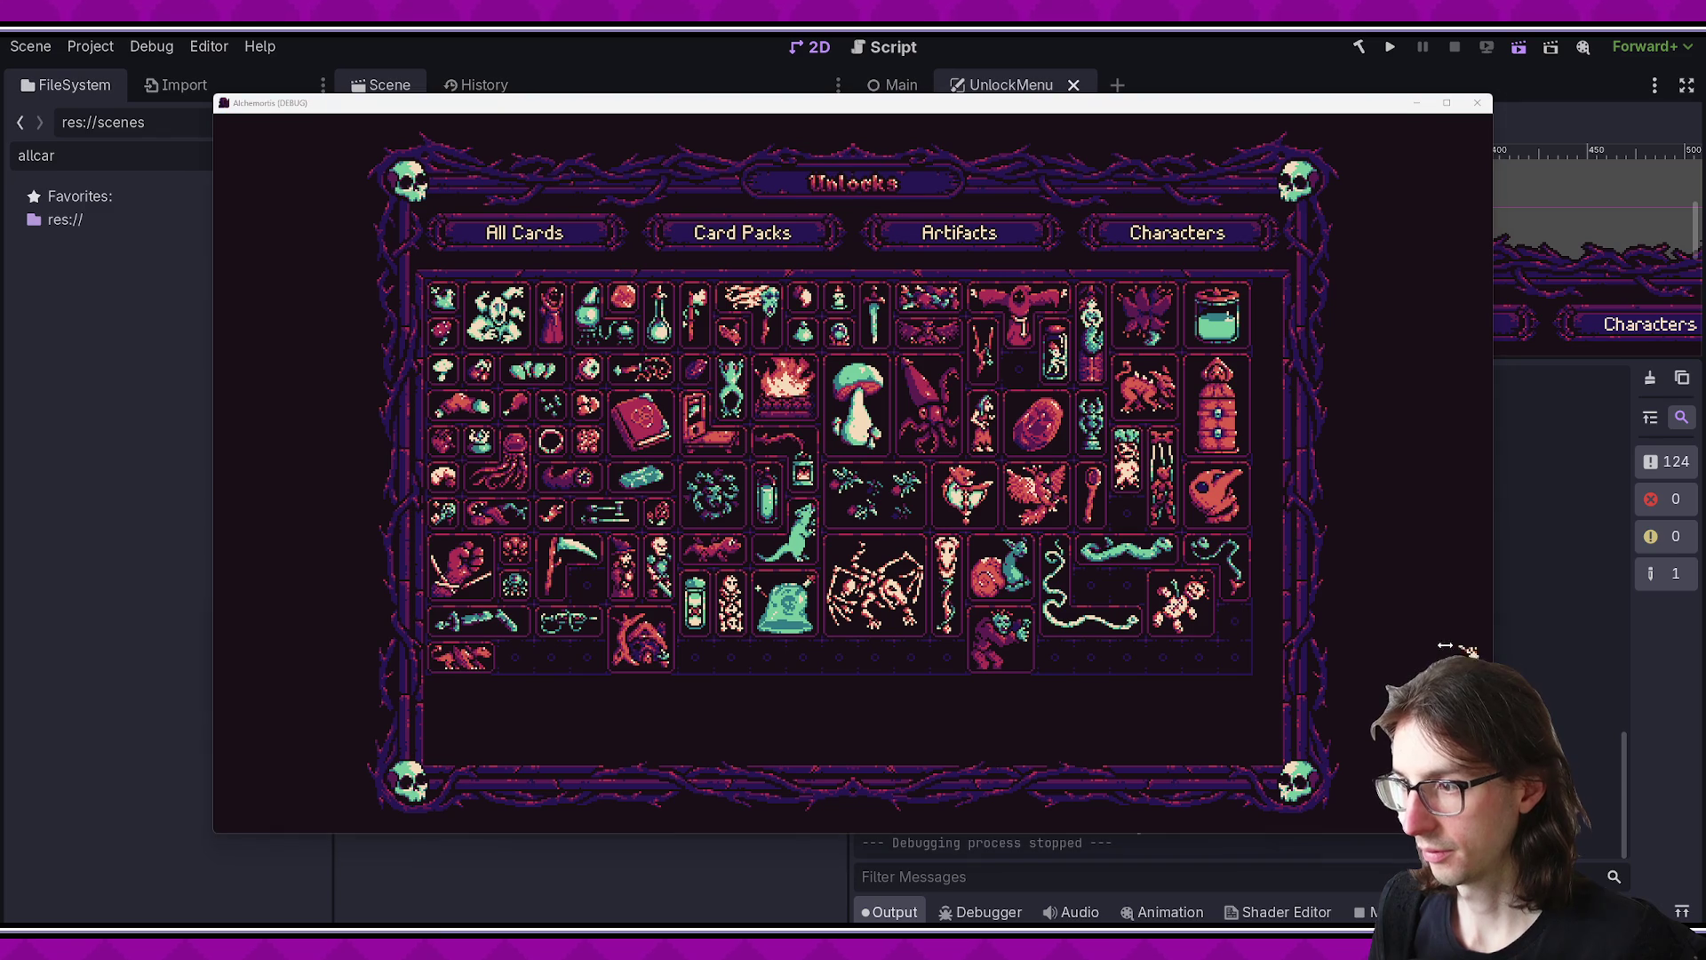
left_click(1518, 650)
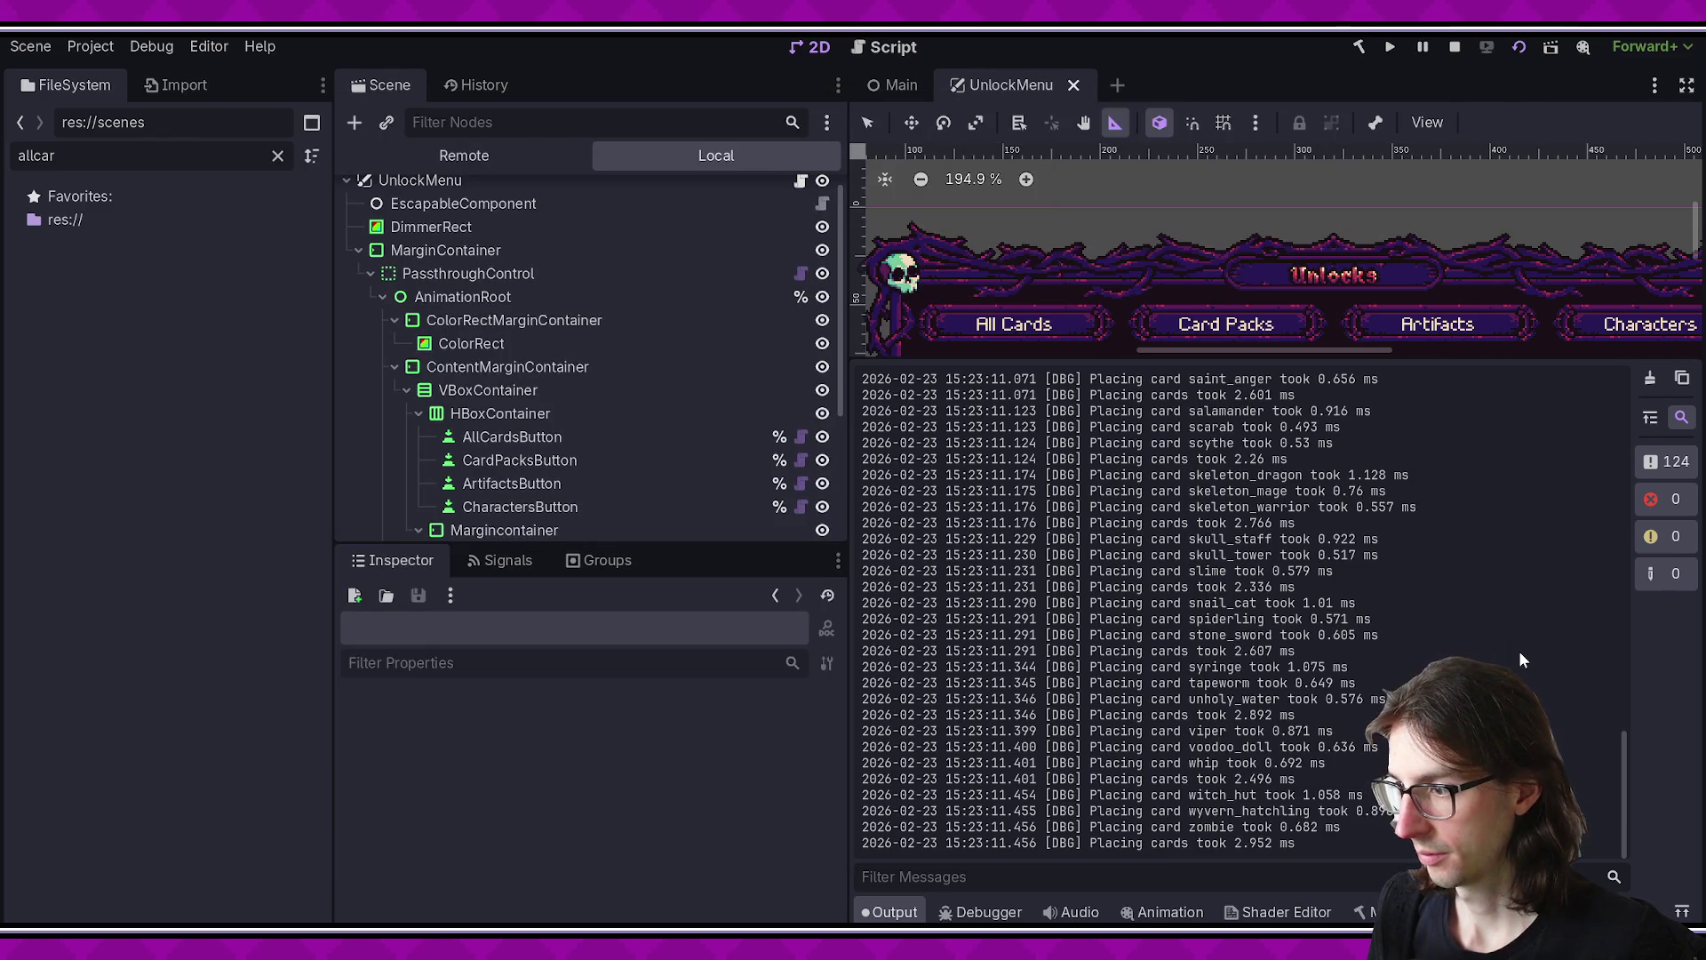
left_click_drag(1181, 637, 1267, 650)
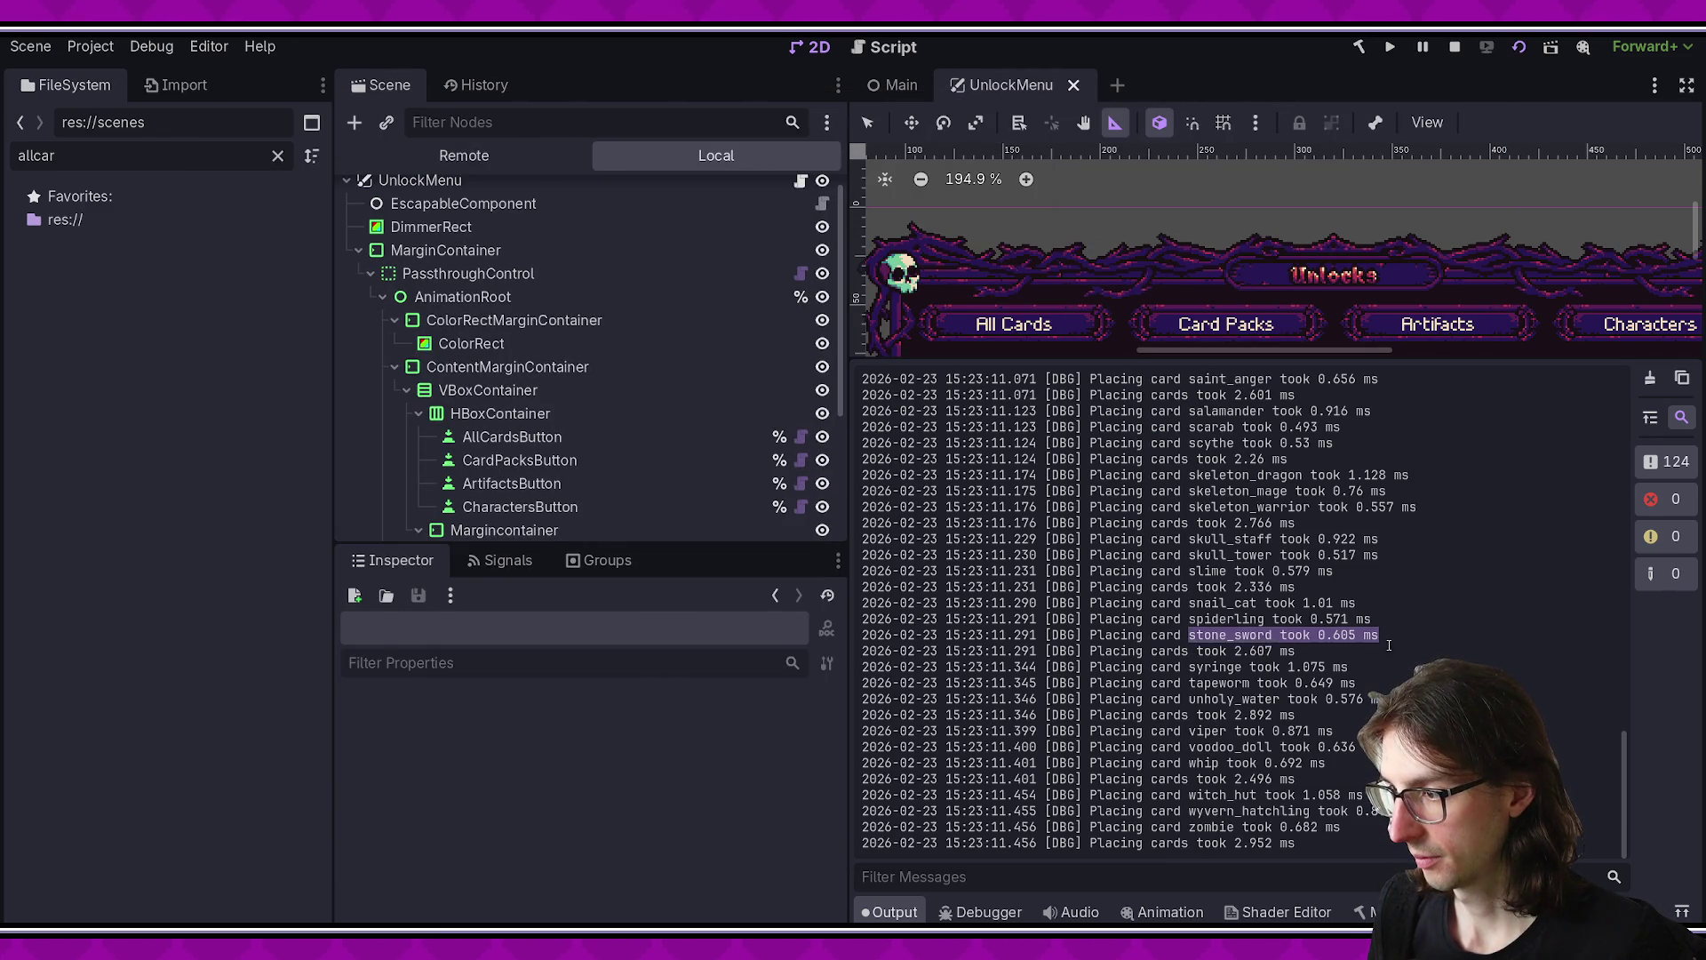
double_click(1226, 618)
left_click(871, 736)
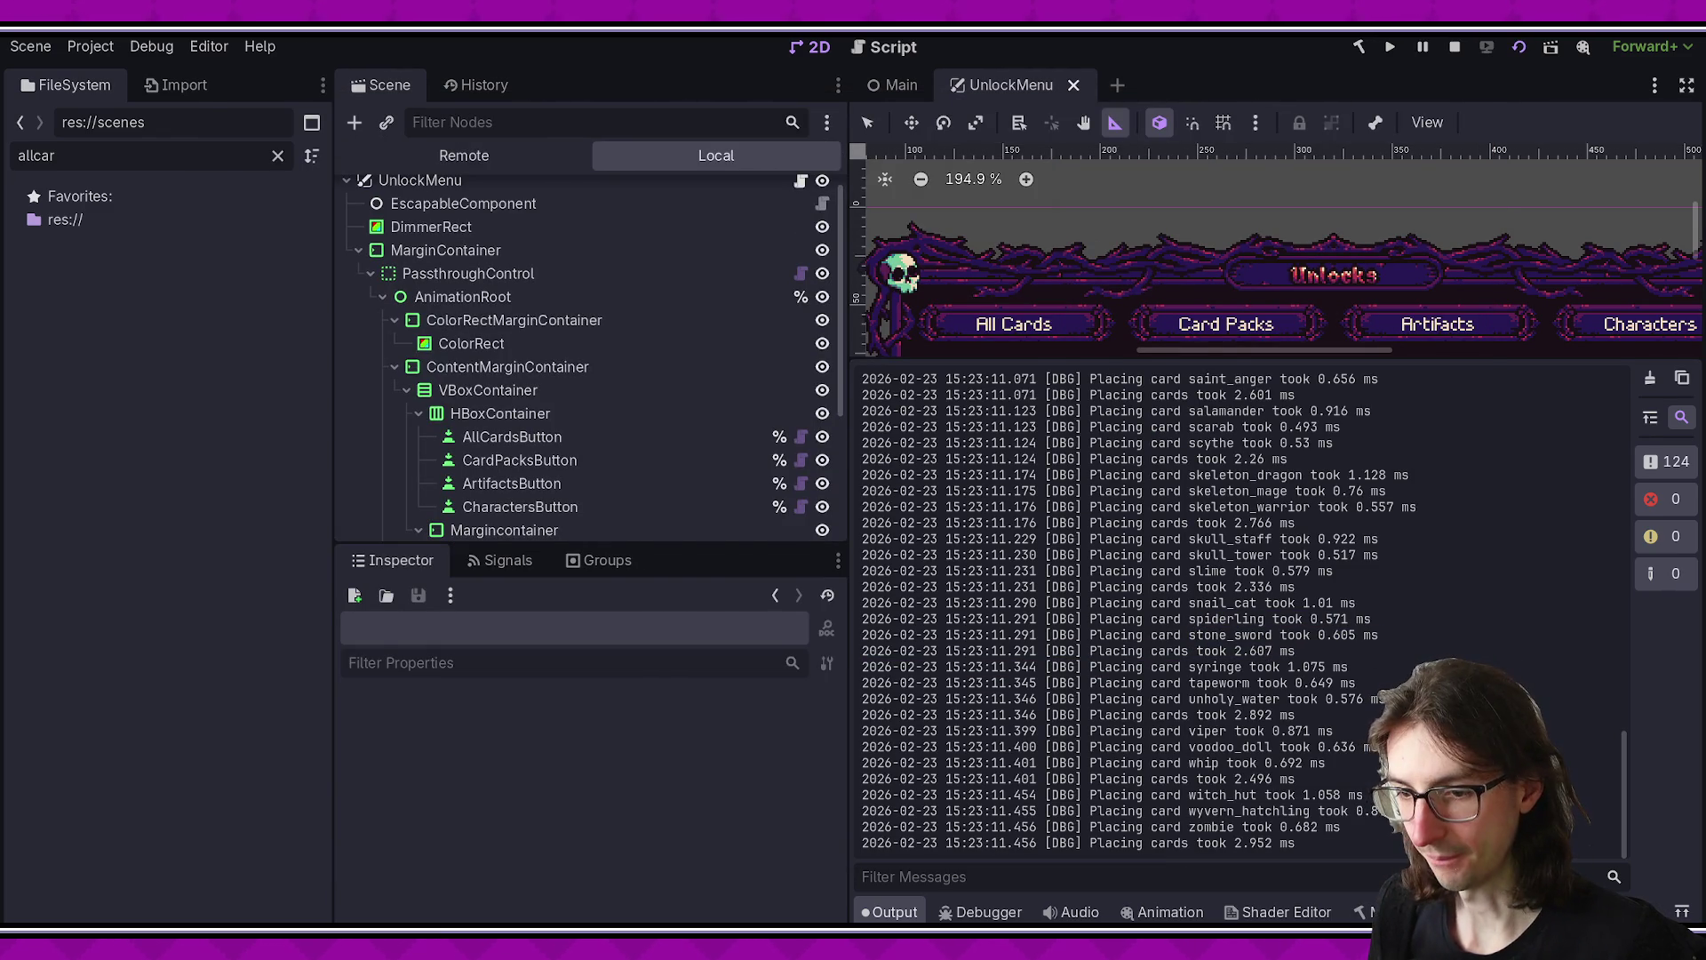
key("alt+Tab")
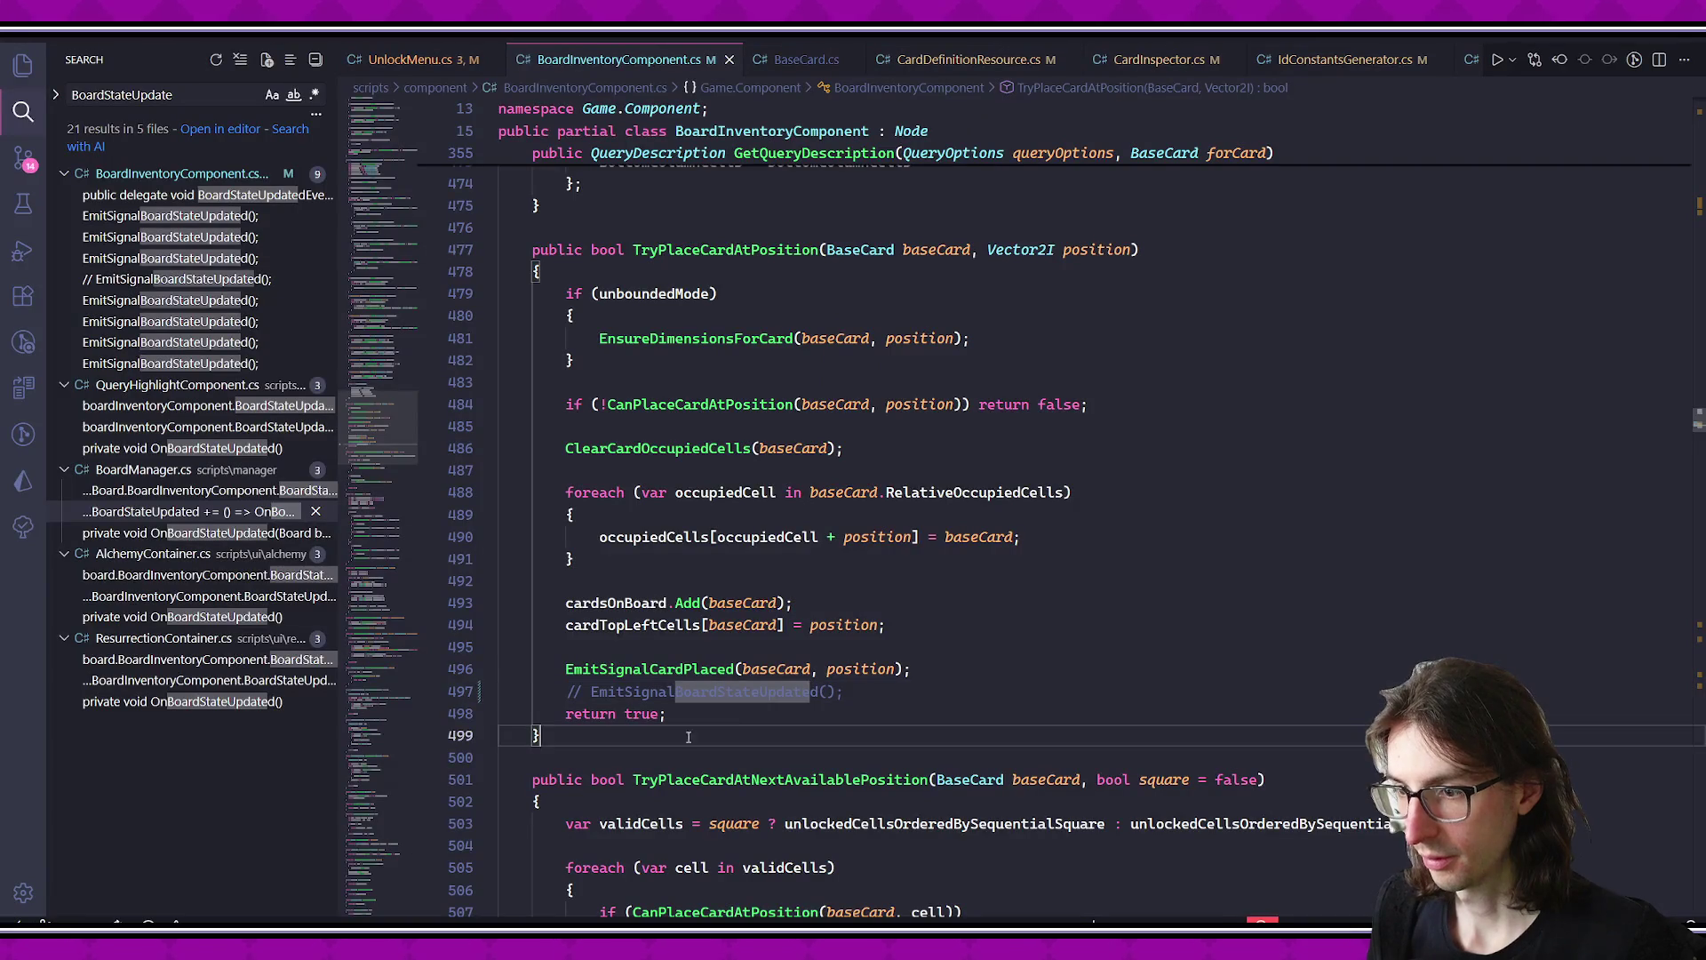
- Uncomment EmitSignalBoardStateUpdated, keep EmitSignalCardPlaced active, and save the file
key("ctrl+slash")
key("Up")
key("ctrl+slash")
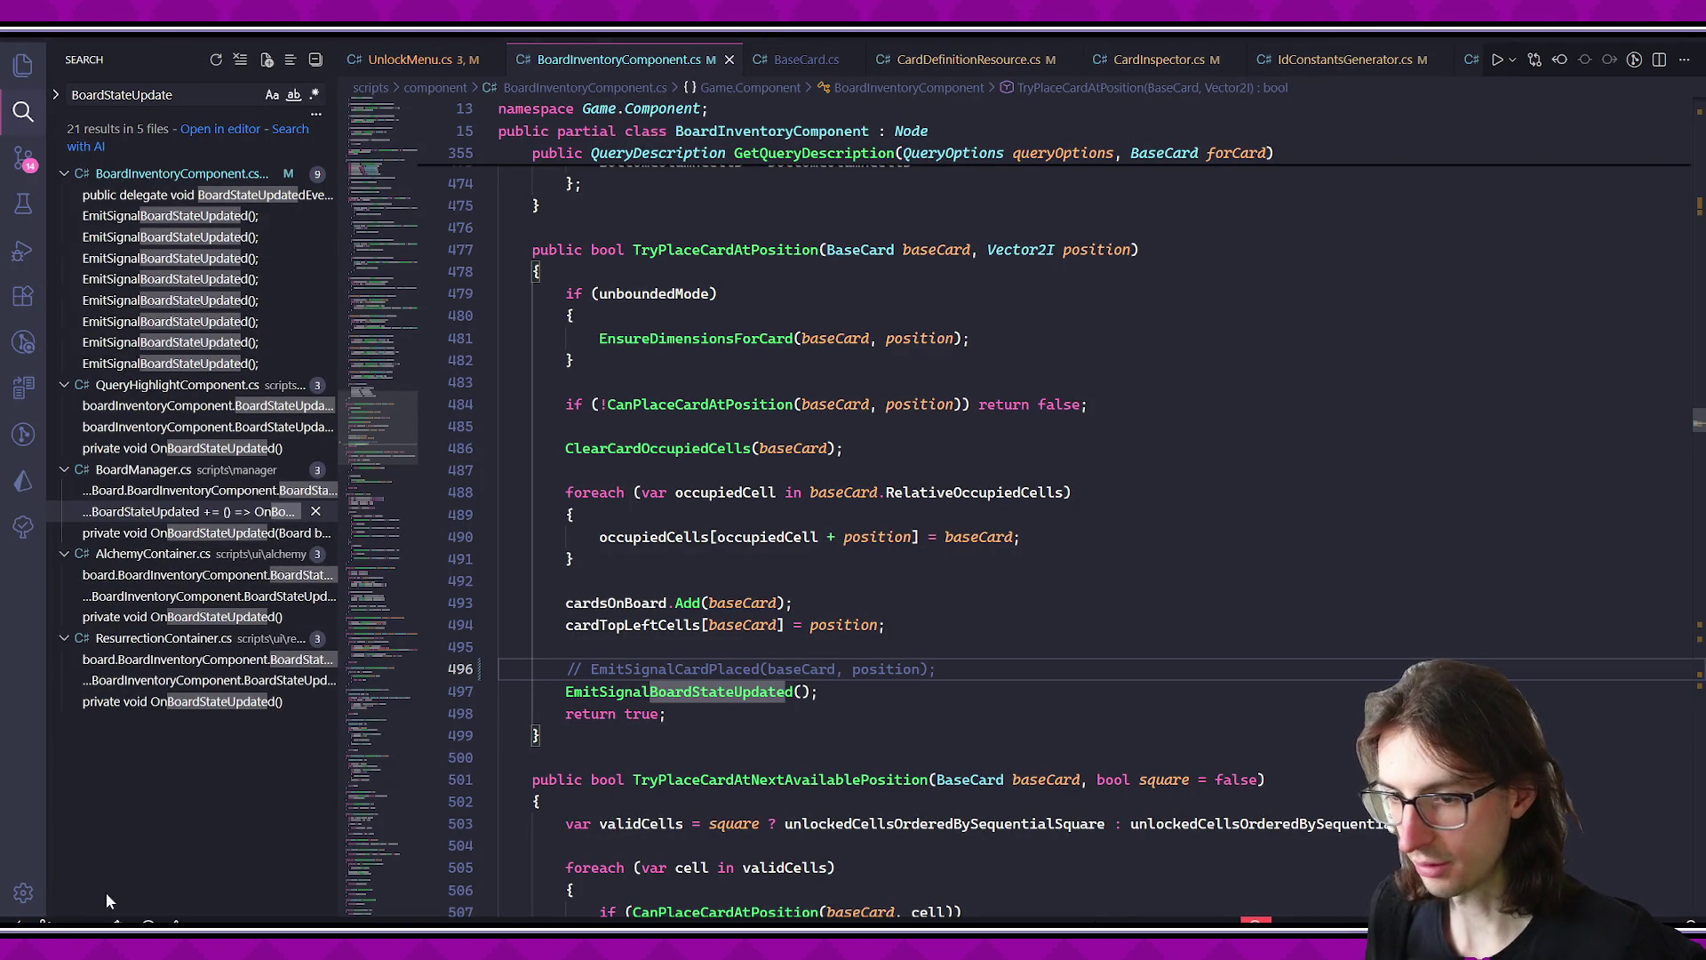
key("ctrl+slash")
key("ctrl+s")
- Check the generated signal definition, review TryPlaceCardAtPosition, and search the project for 'cardplaced'
key("F12")
key("alt+Left")
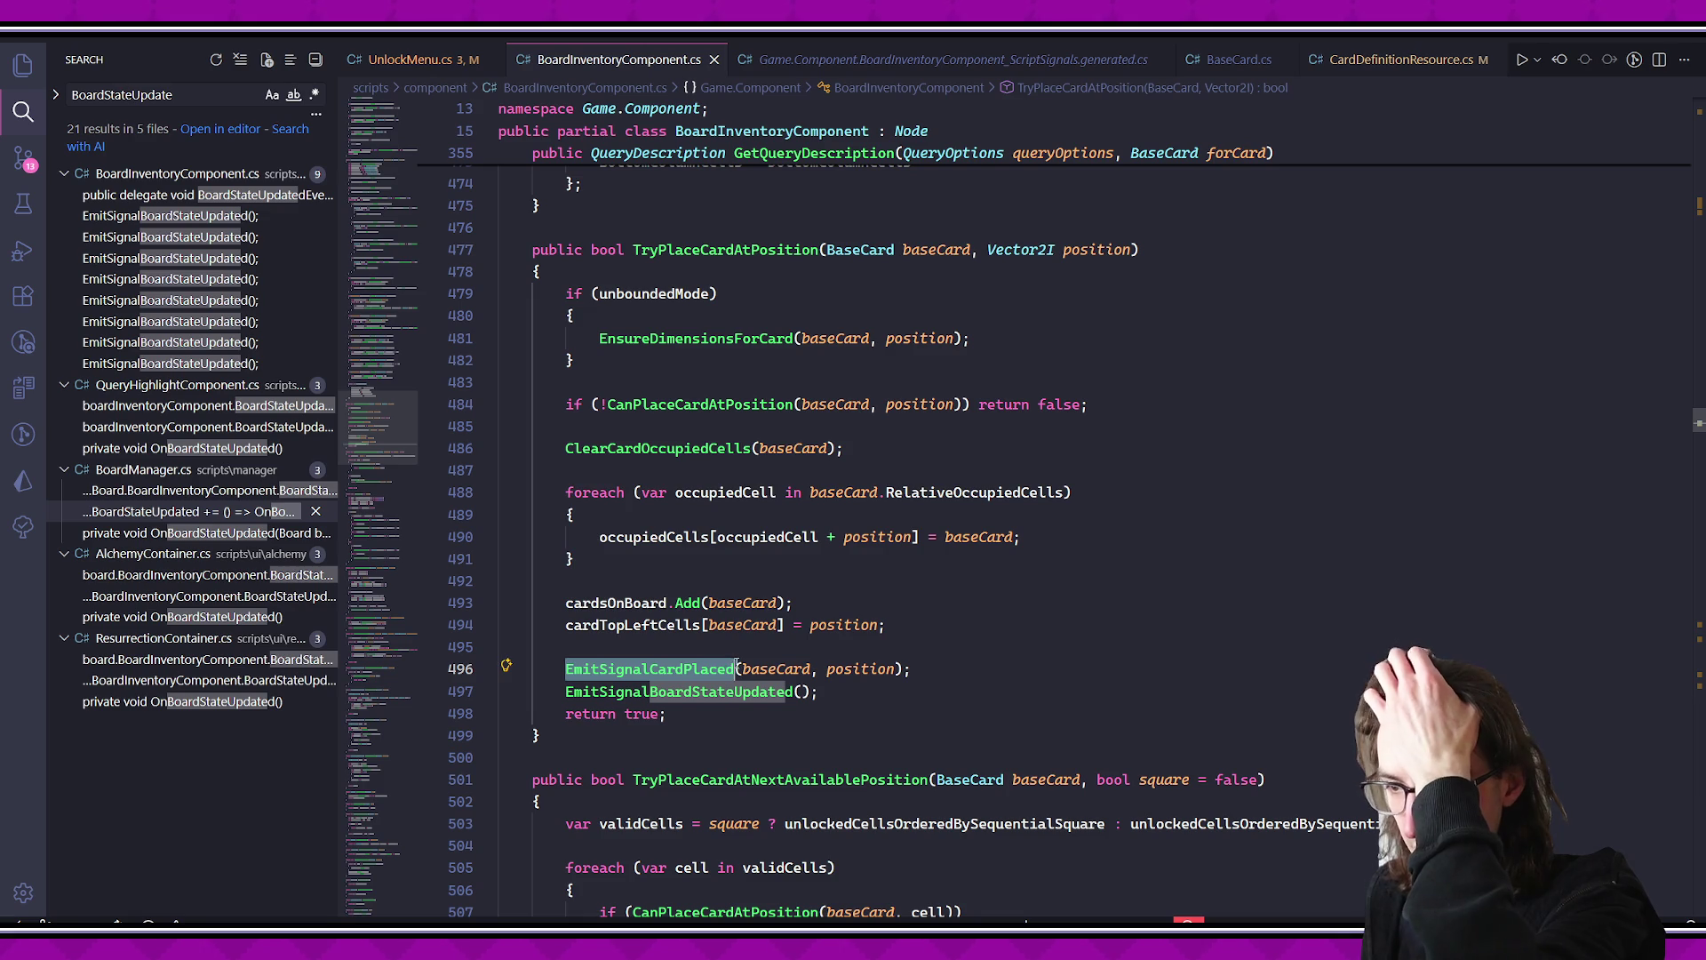
left_click(775, 720)
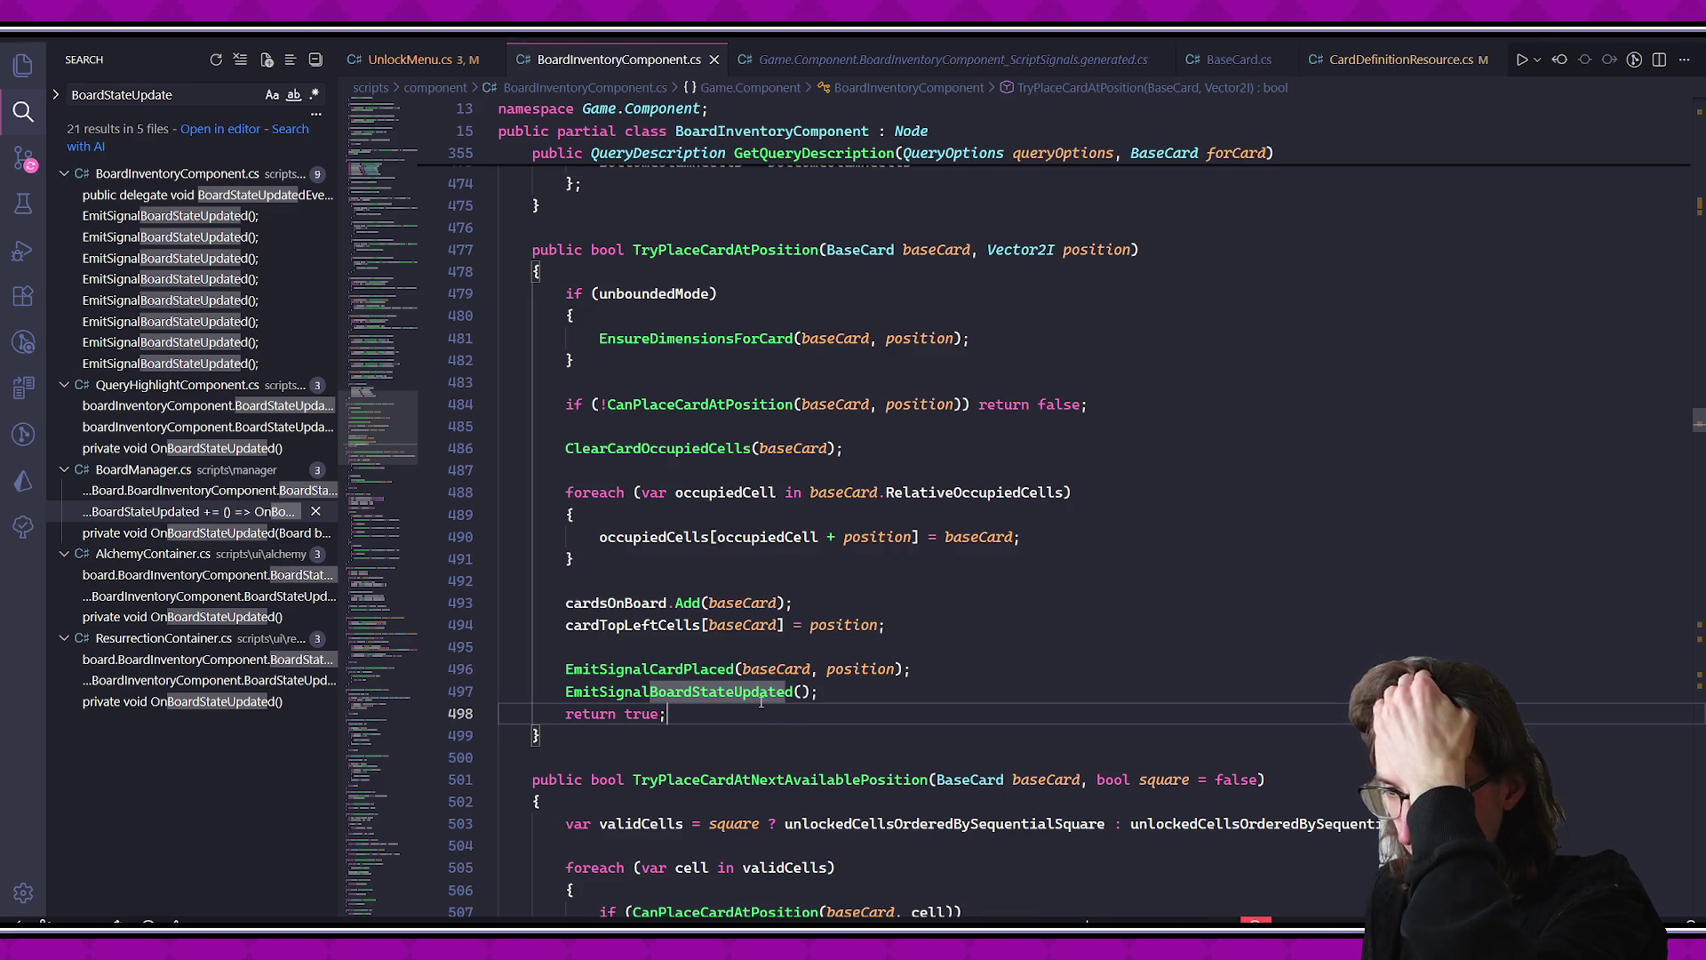
left_click(648, 668)
left_click(769, 751)
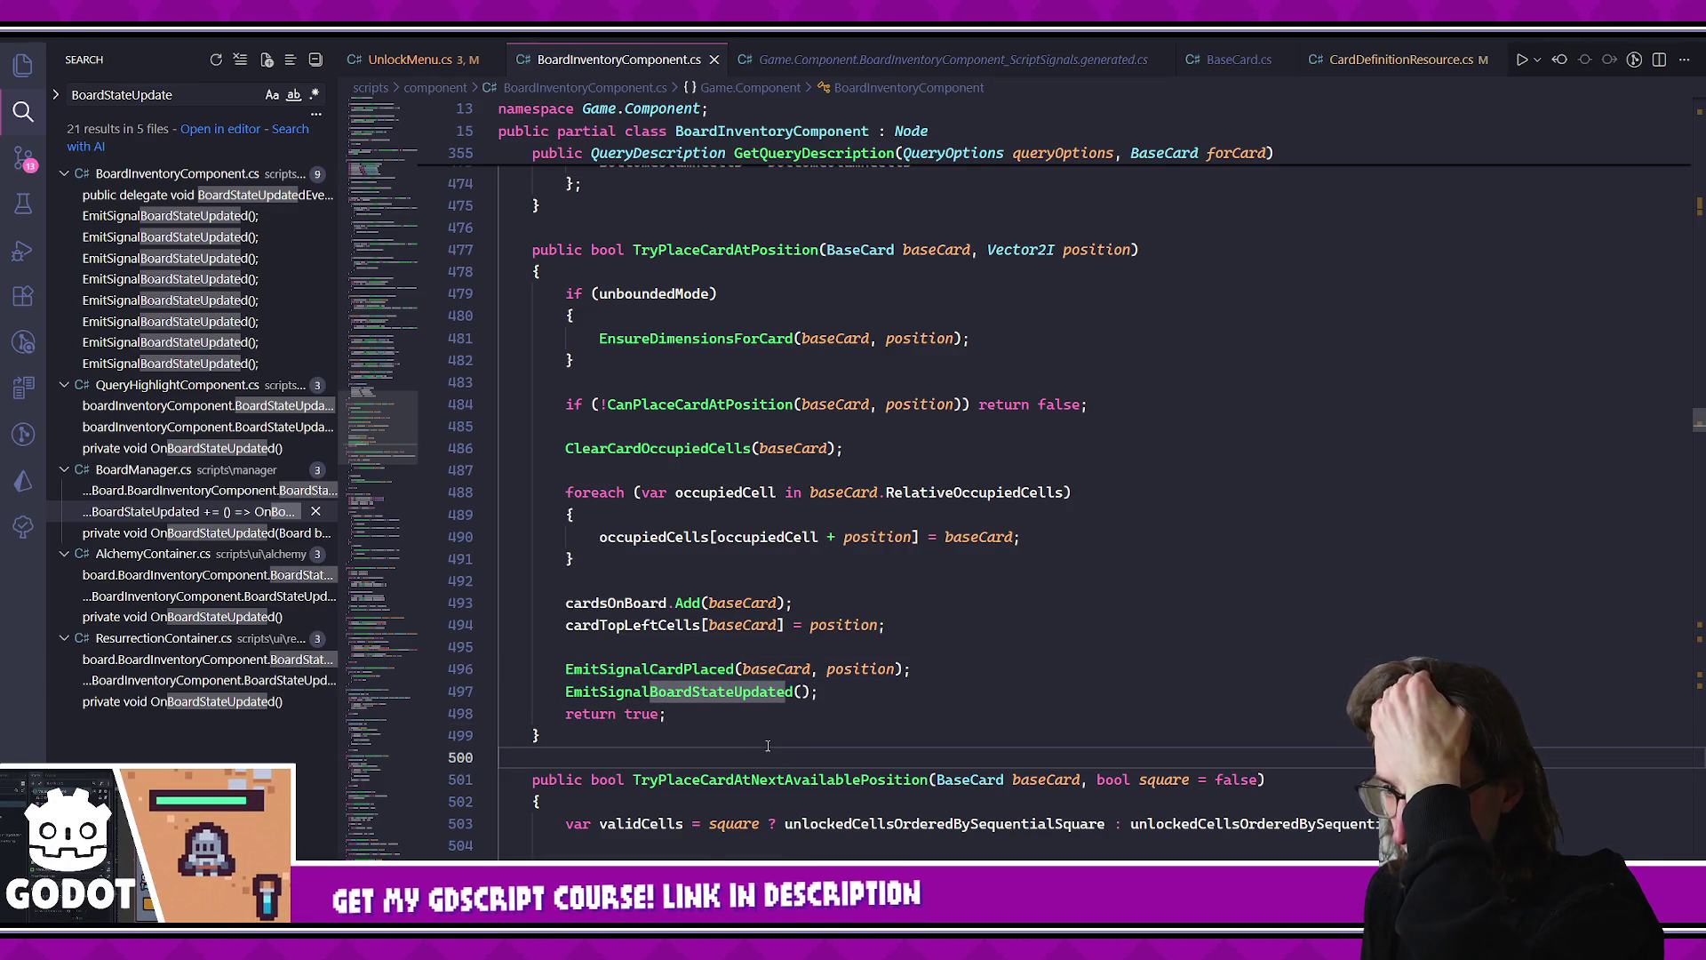
left_click(675, 664)
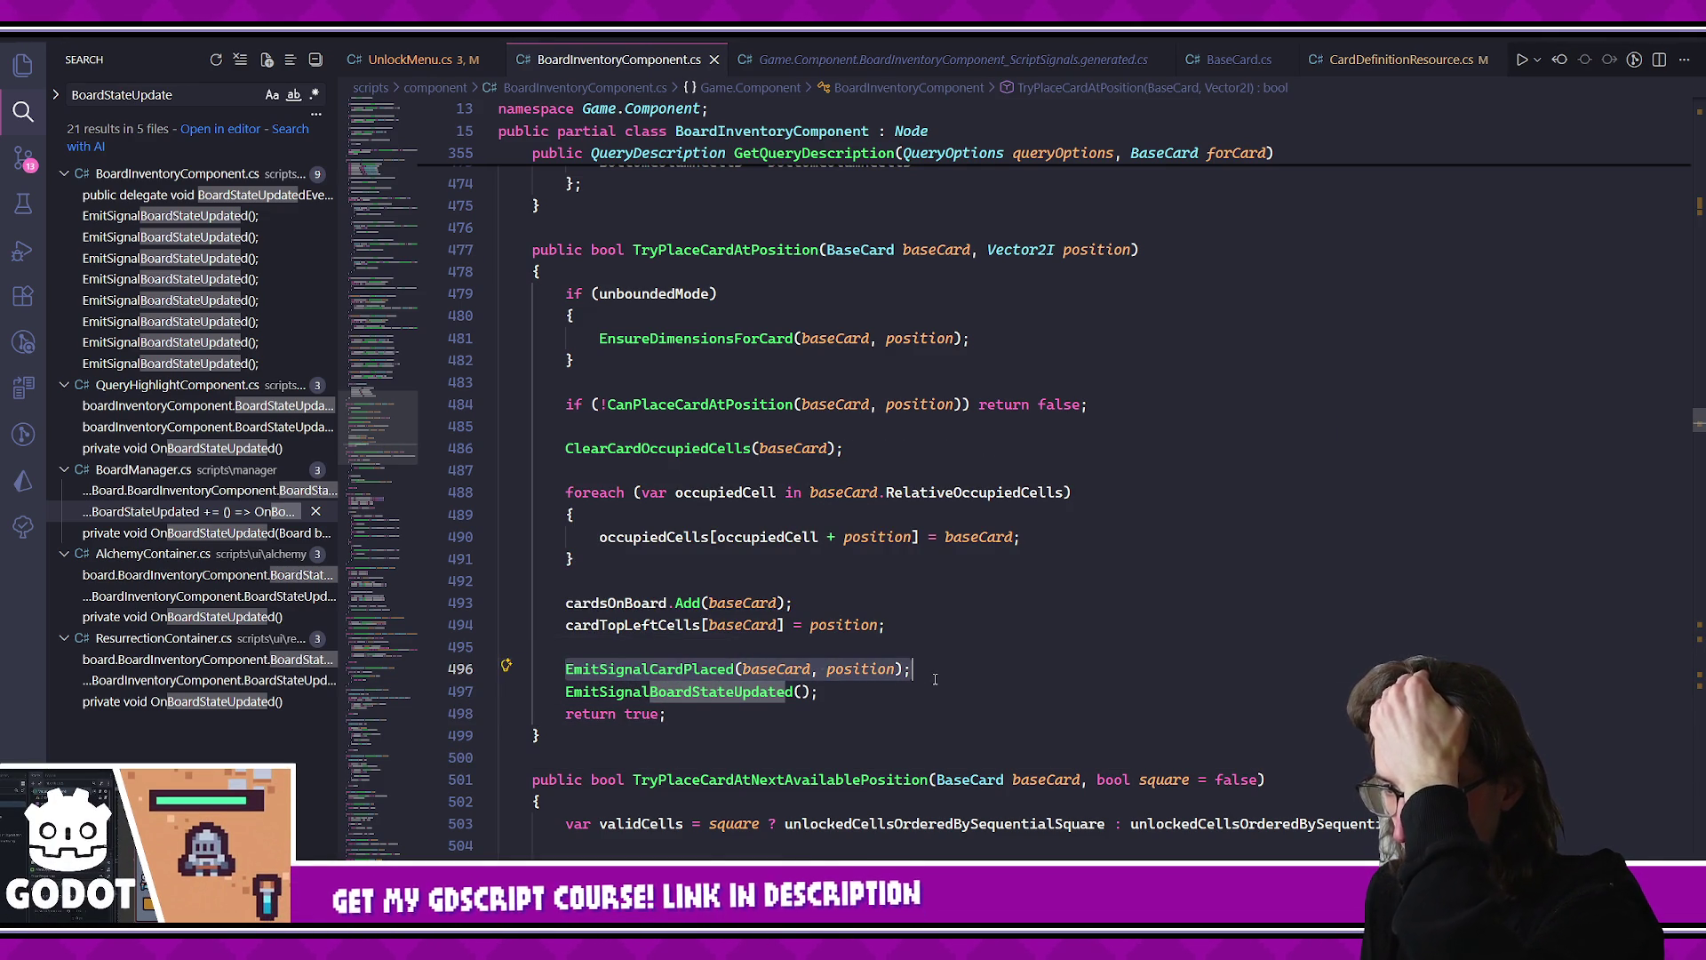
left_click(888, 706)
left_click(898, 691)
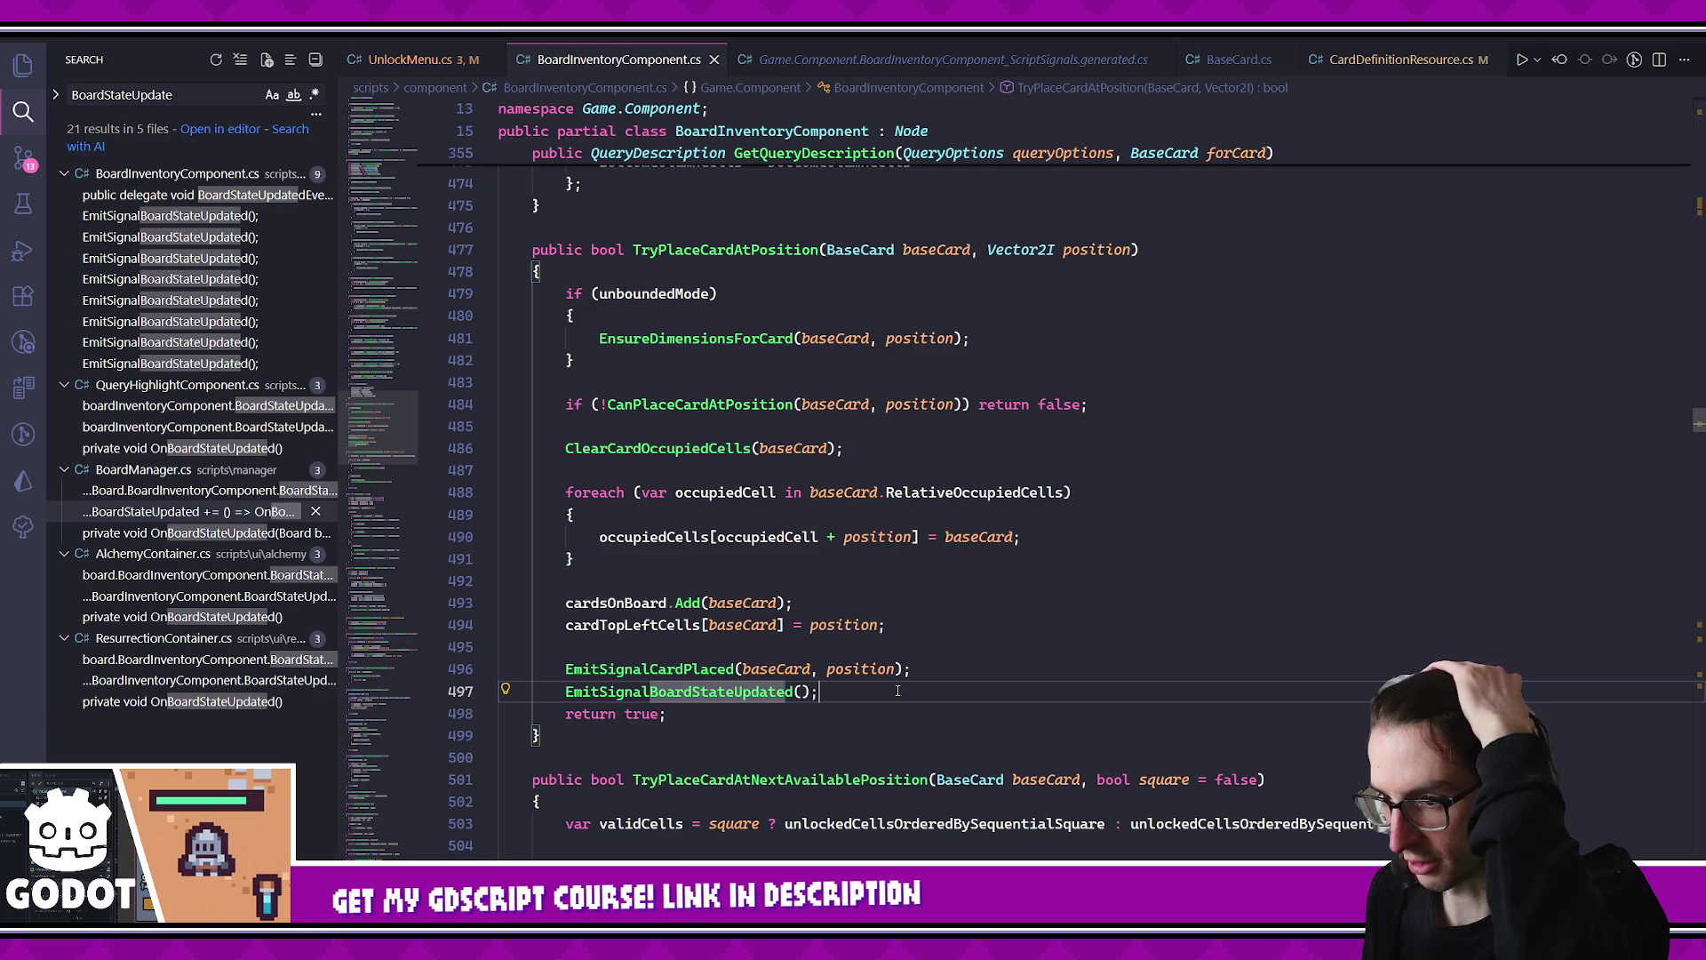
left_click(708, 666)
key("ctrl+shift+f")
type("ca")
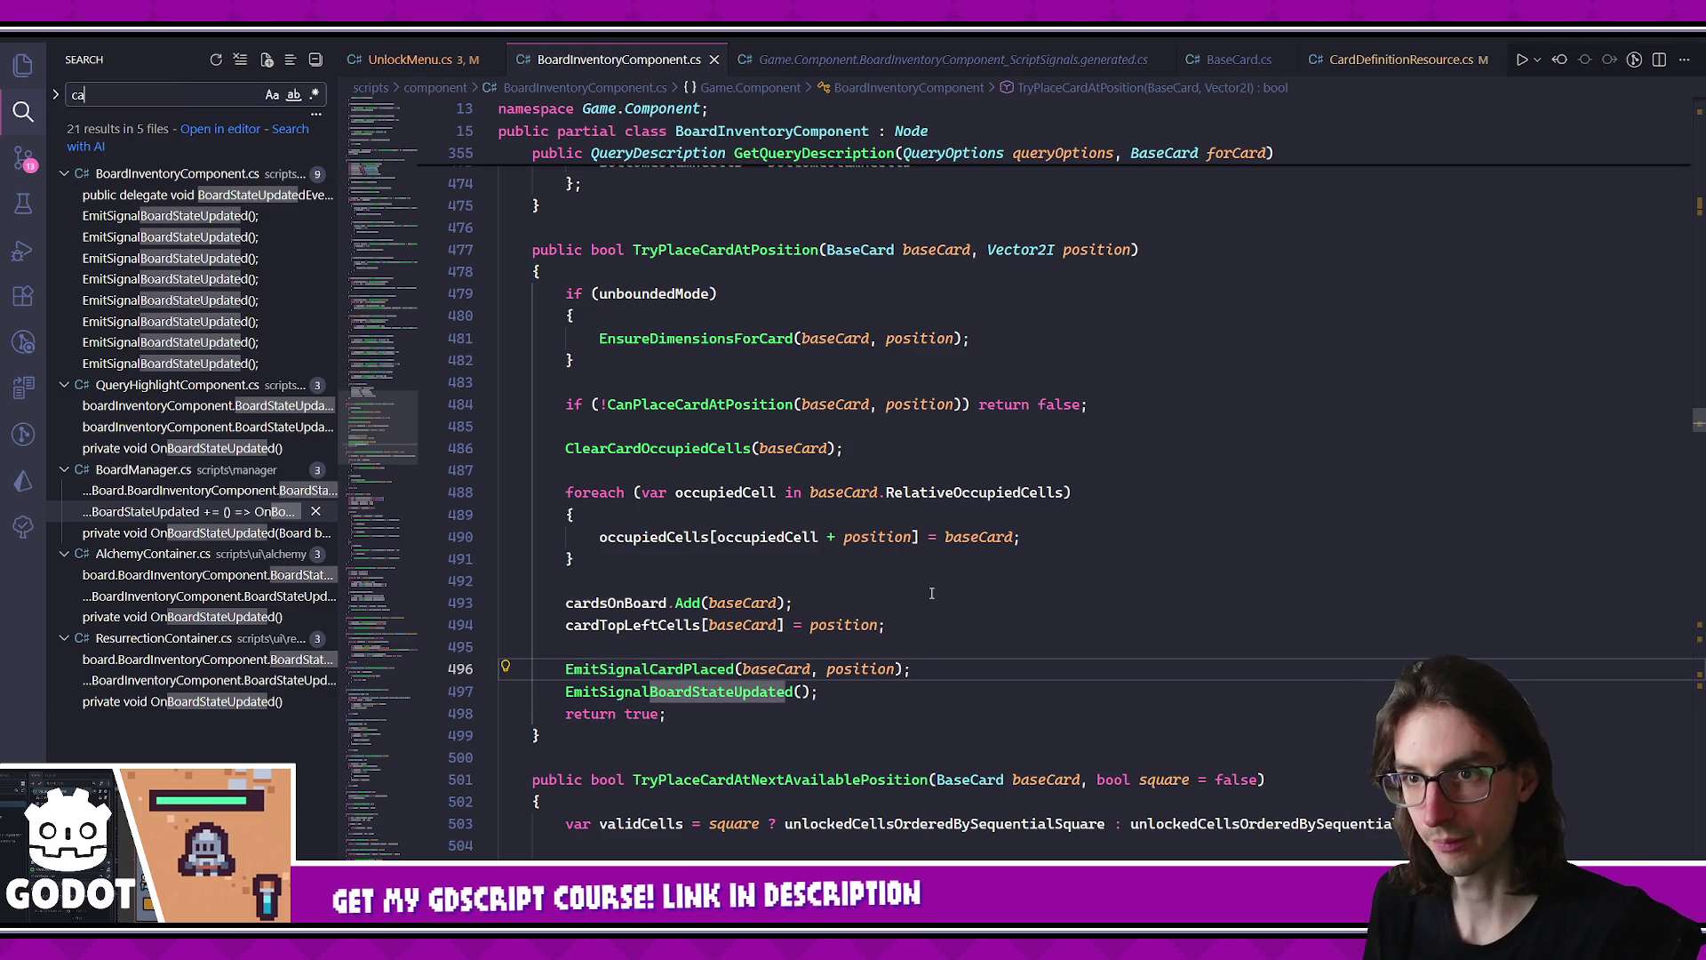
type("rdplaced")
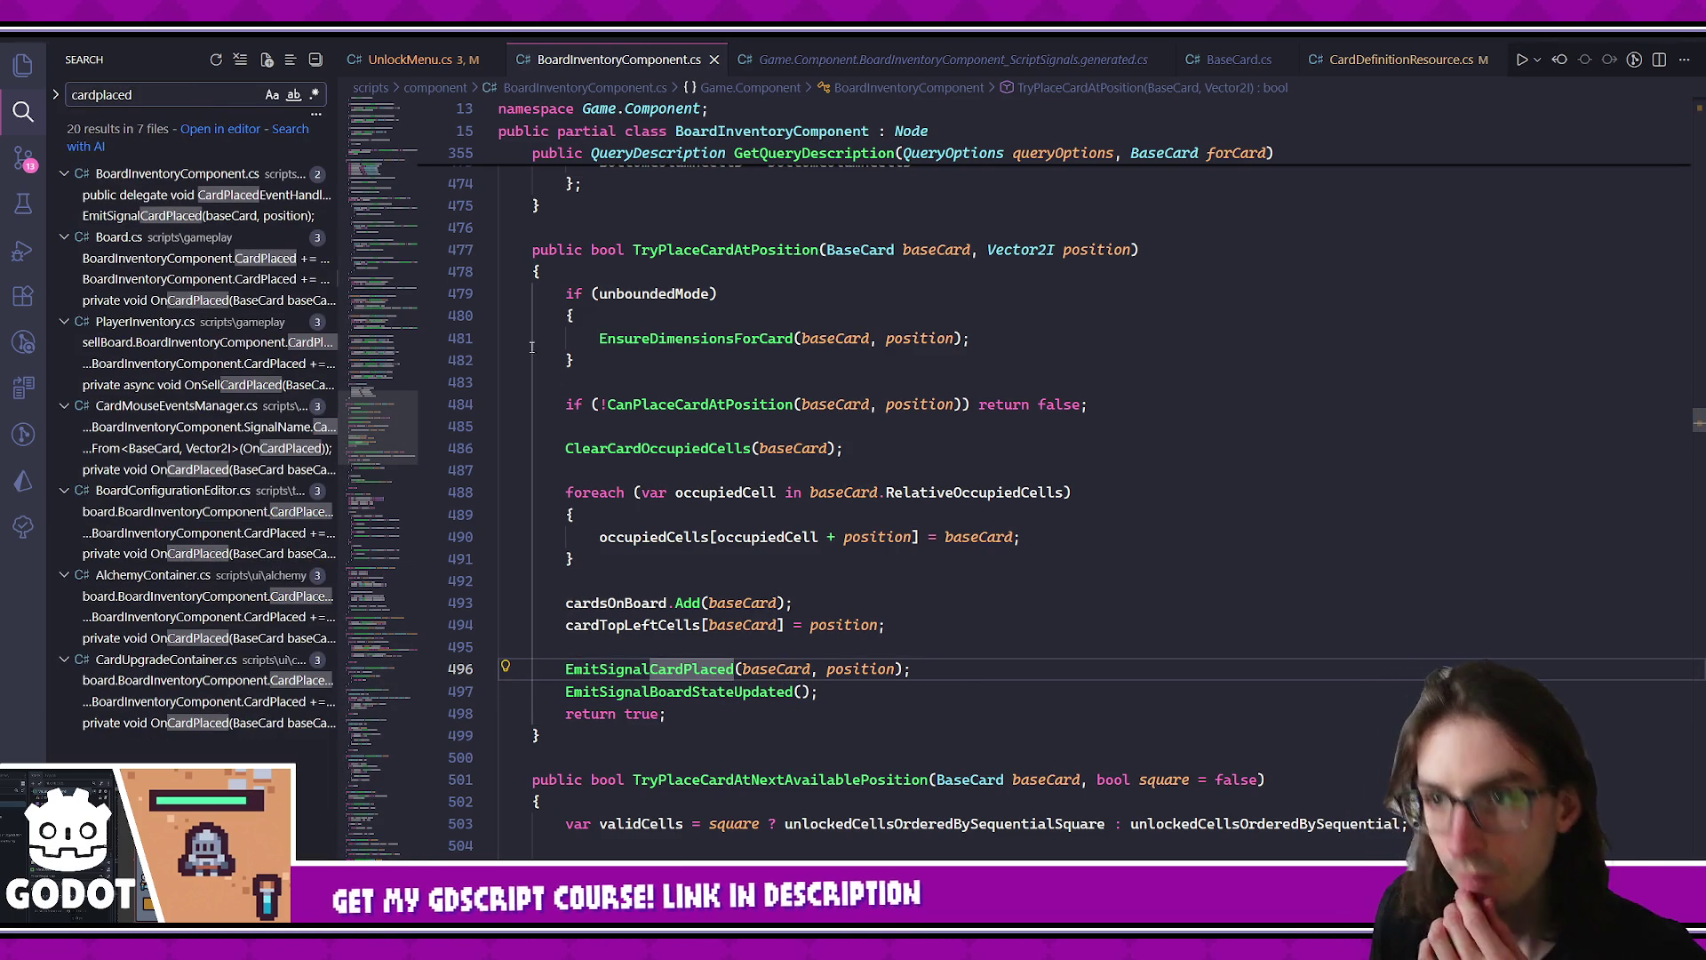
- Follow Board.cs's CardPlaced subscription through OnCardPlaced and AddCardNode into BaseCard's AddToTree
left_click(206, 258)
left_click(924, 521, "ctrl")
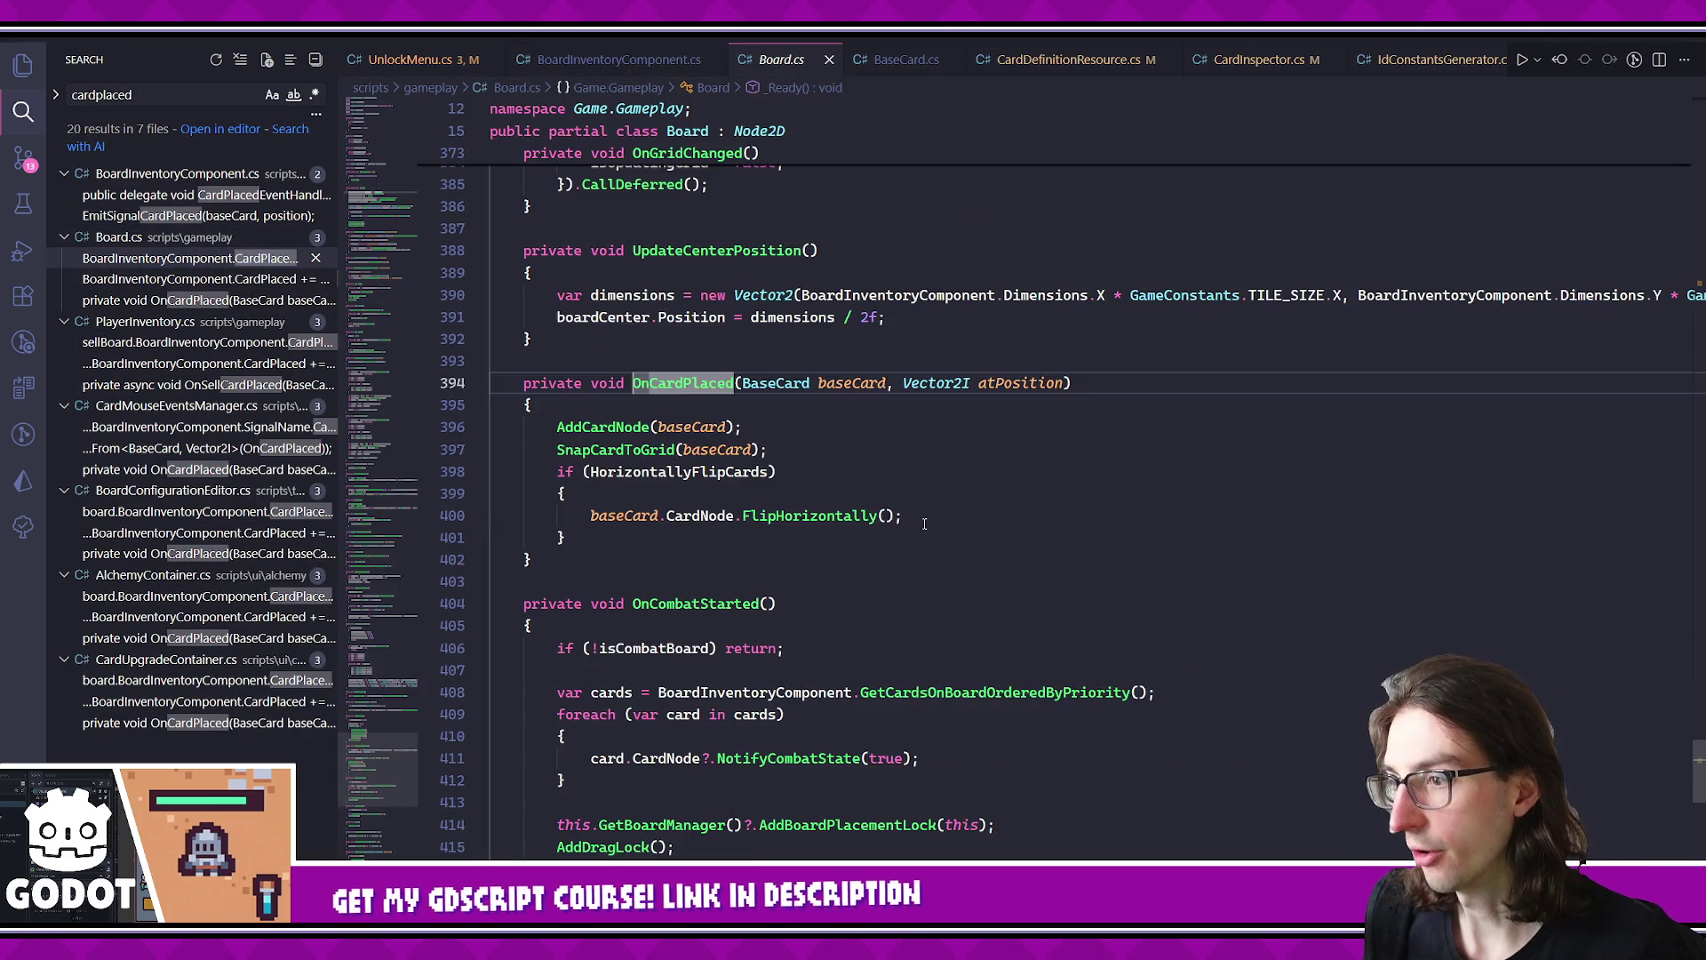
left_click(613, 427, "ctrl")
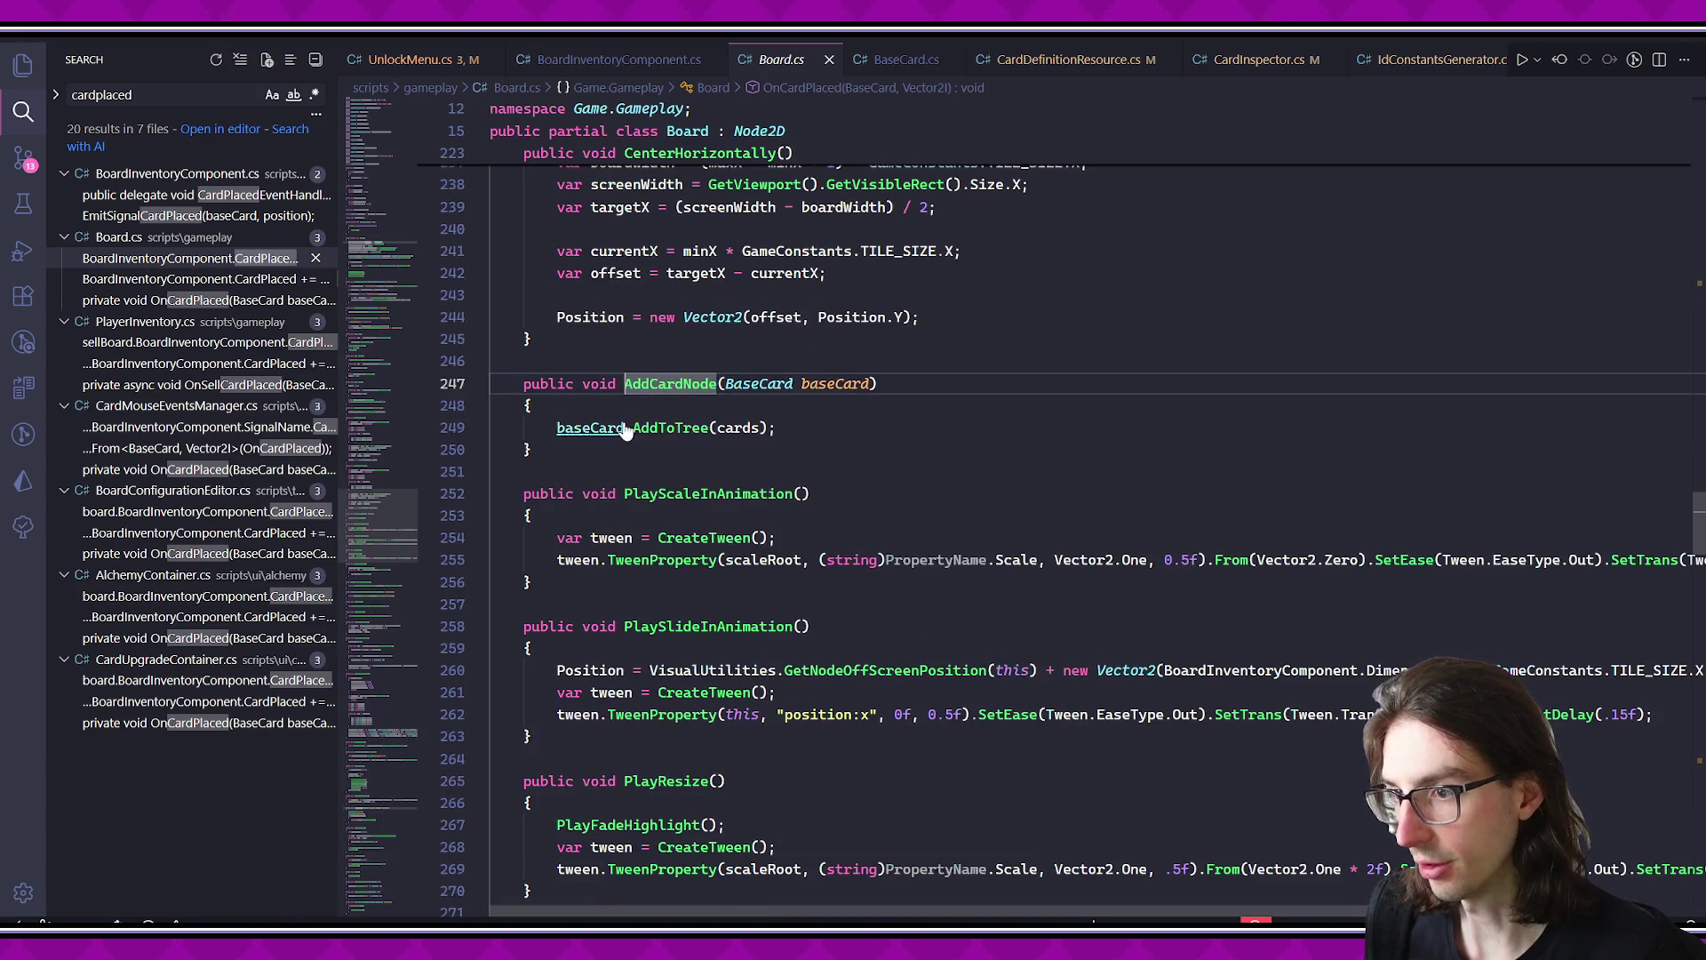
left_click(676, 428, "ctrl")
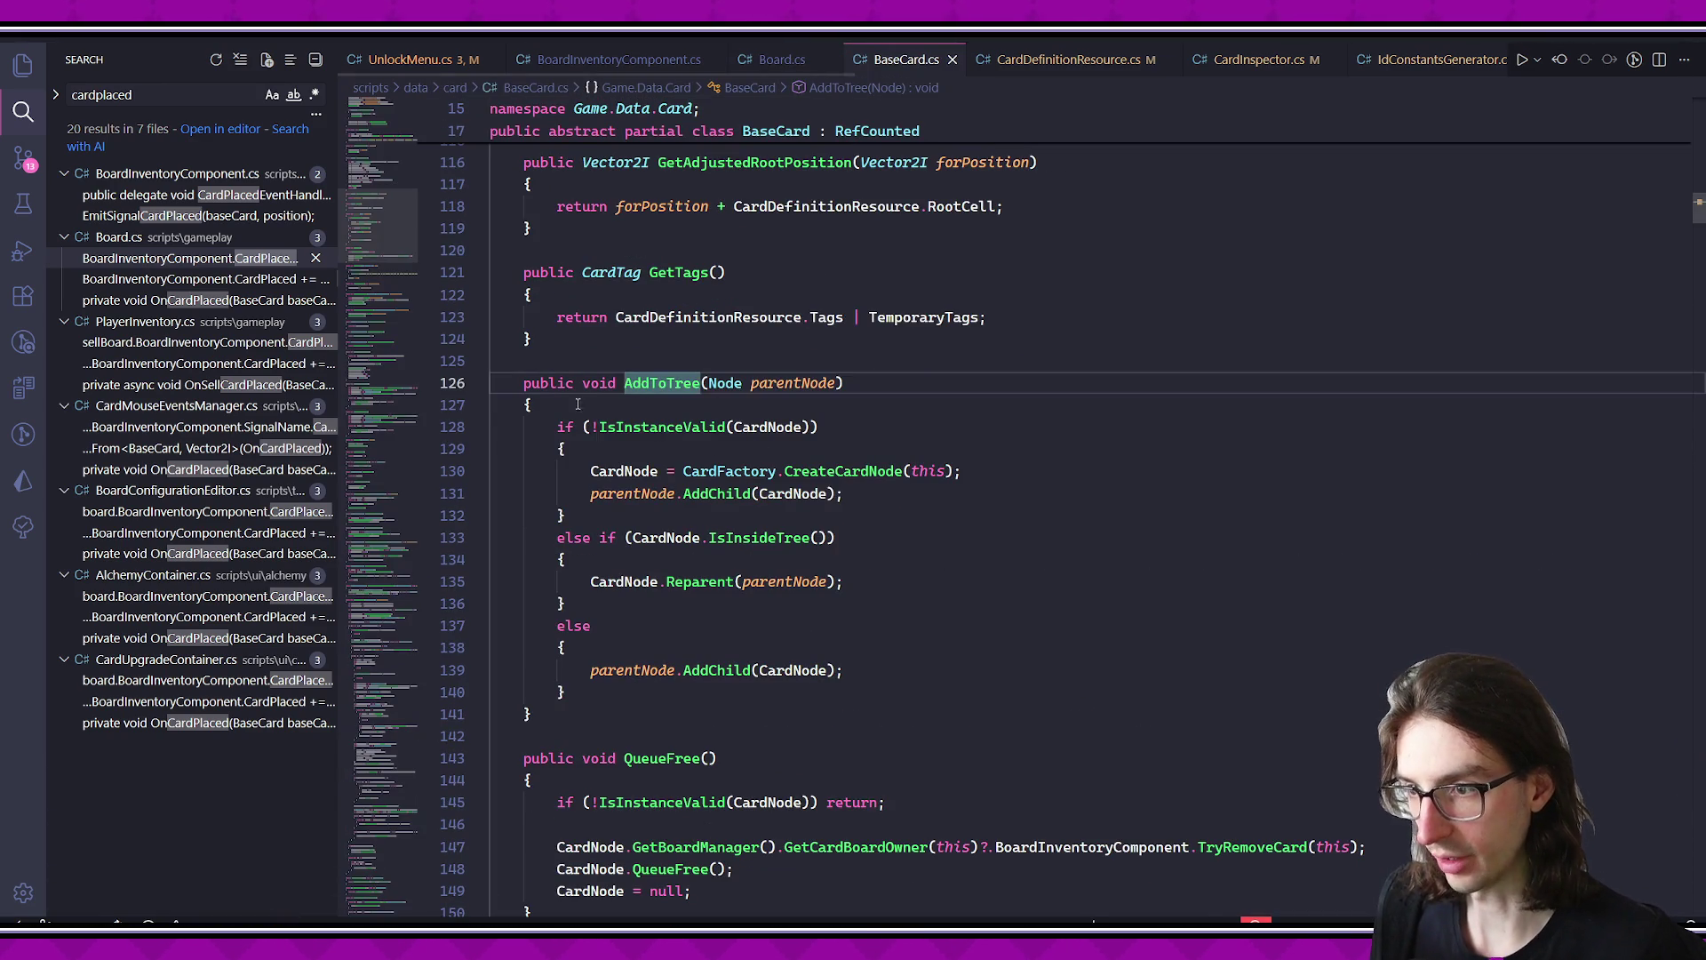
left_click_drag(713, 435, 891, 692)
left_click(892, 692)
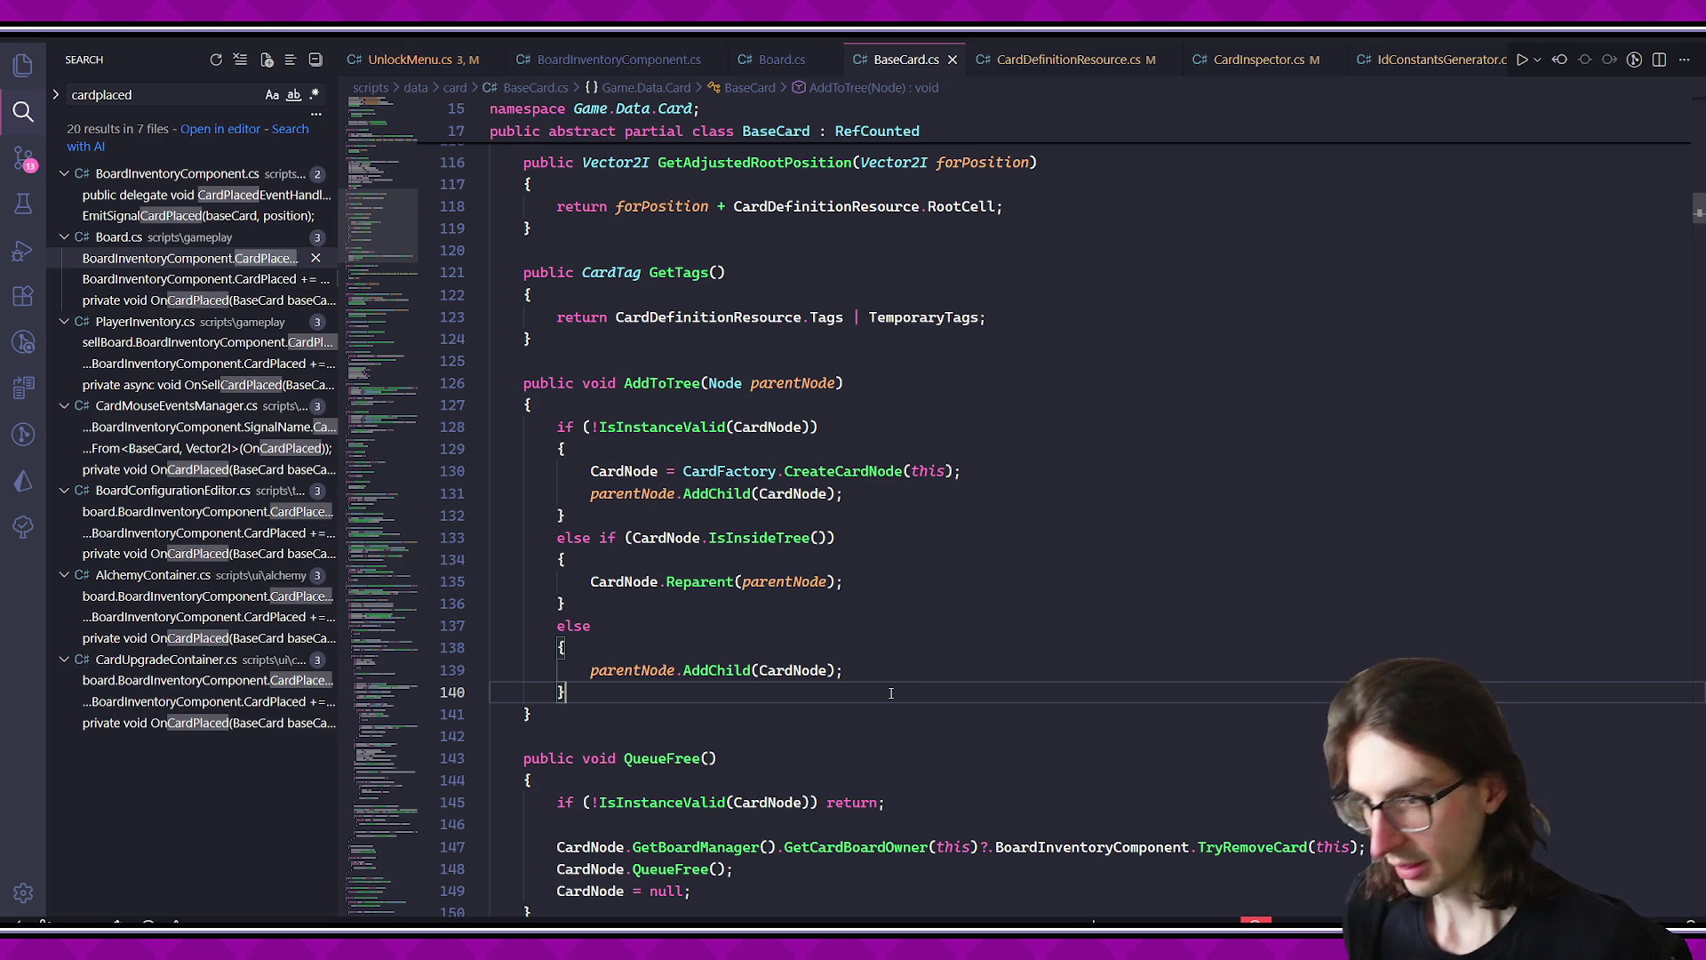
key("shift+alt+Right")
key("shift+alt+Right")
key("shift+alt+Right")
key("alt+Left")
key("alt+Left")
key("alt+Left")
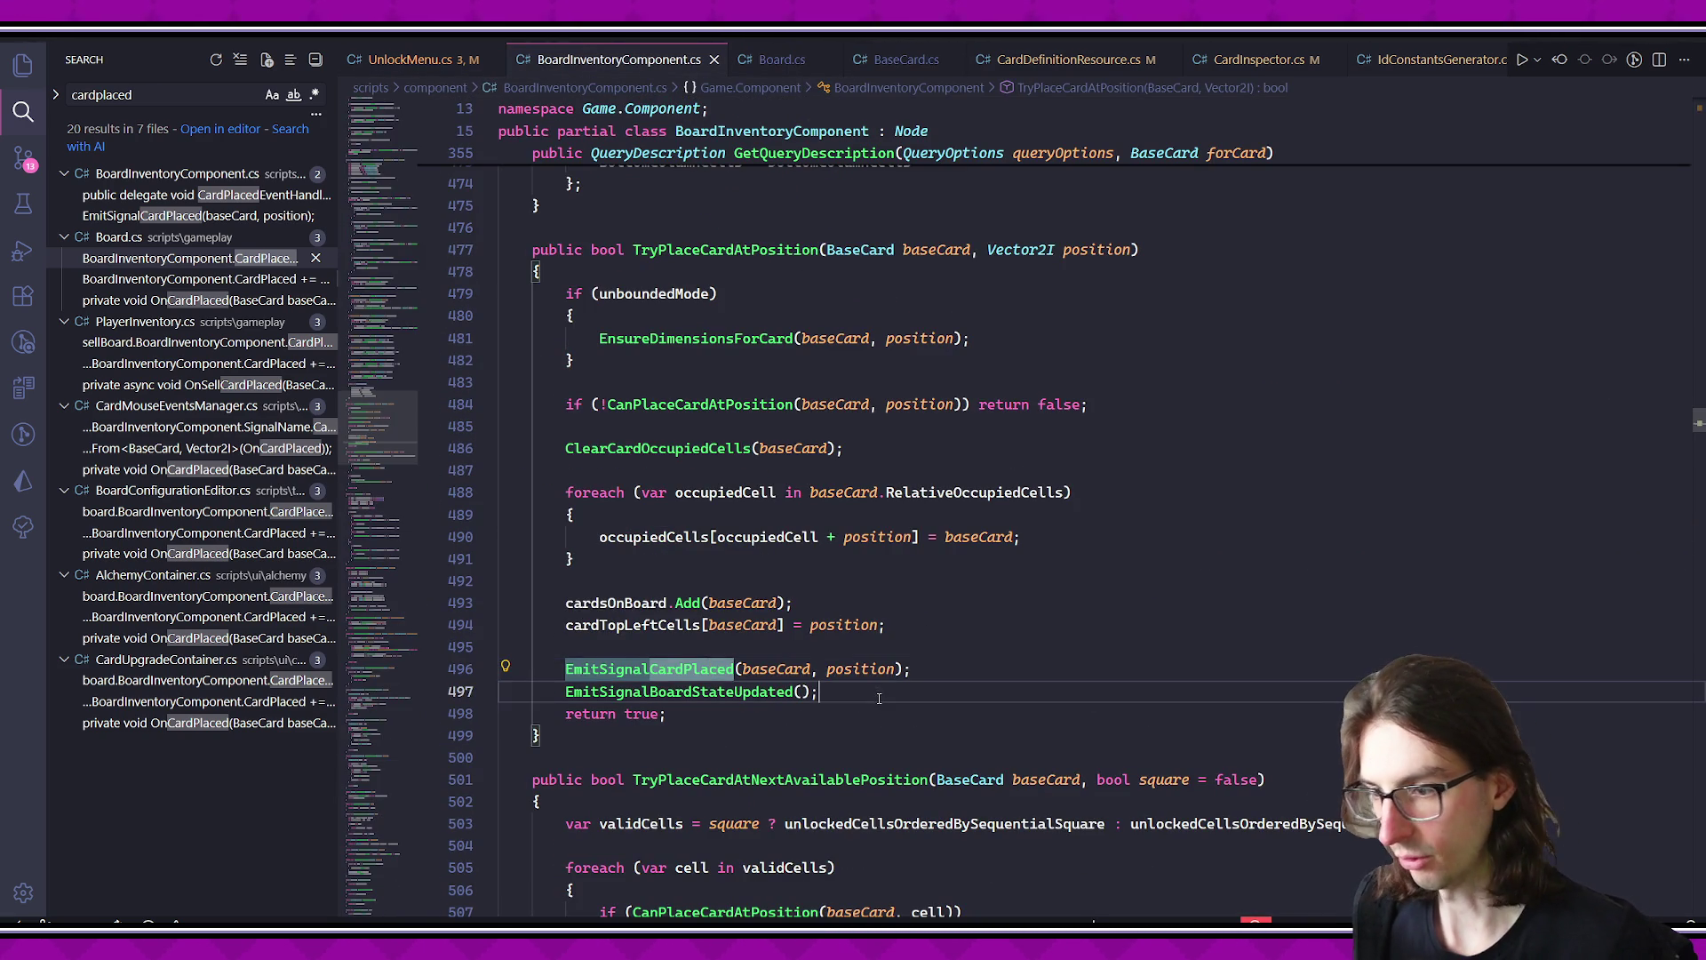
- Comment out the EmitSignalCardPlaced line 496 and switch to Godot to run the game
left_click(972, 665)
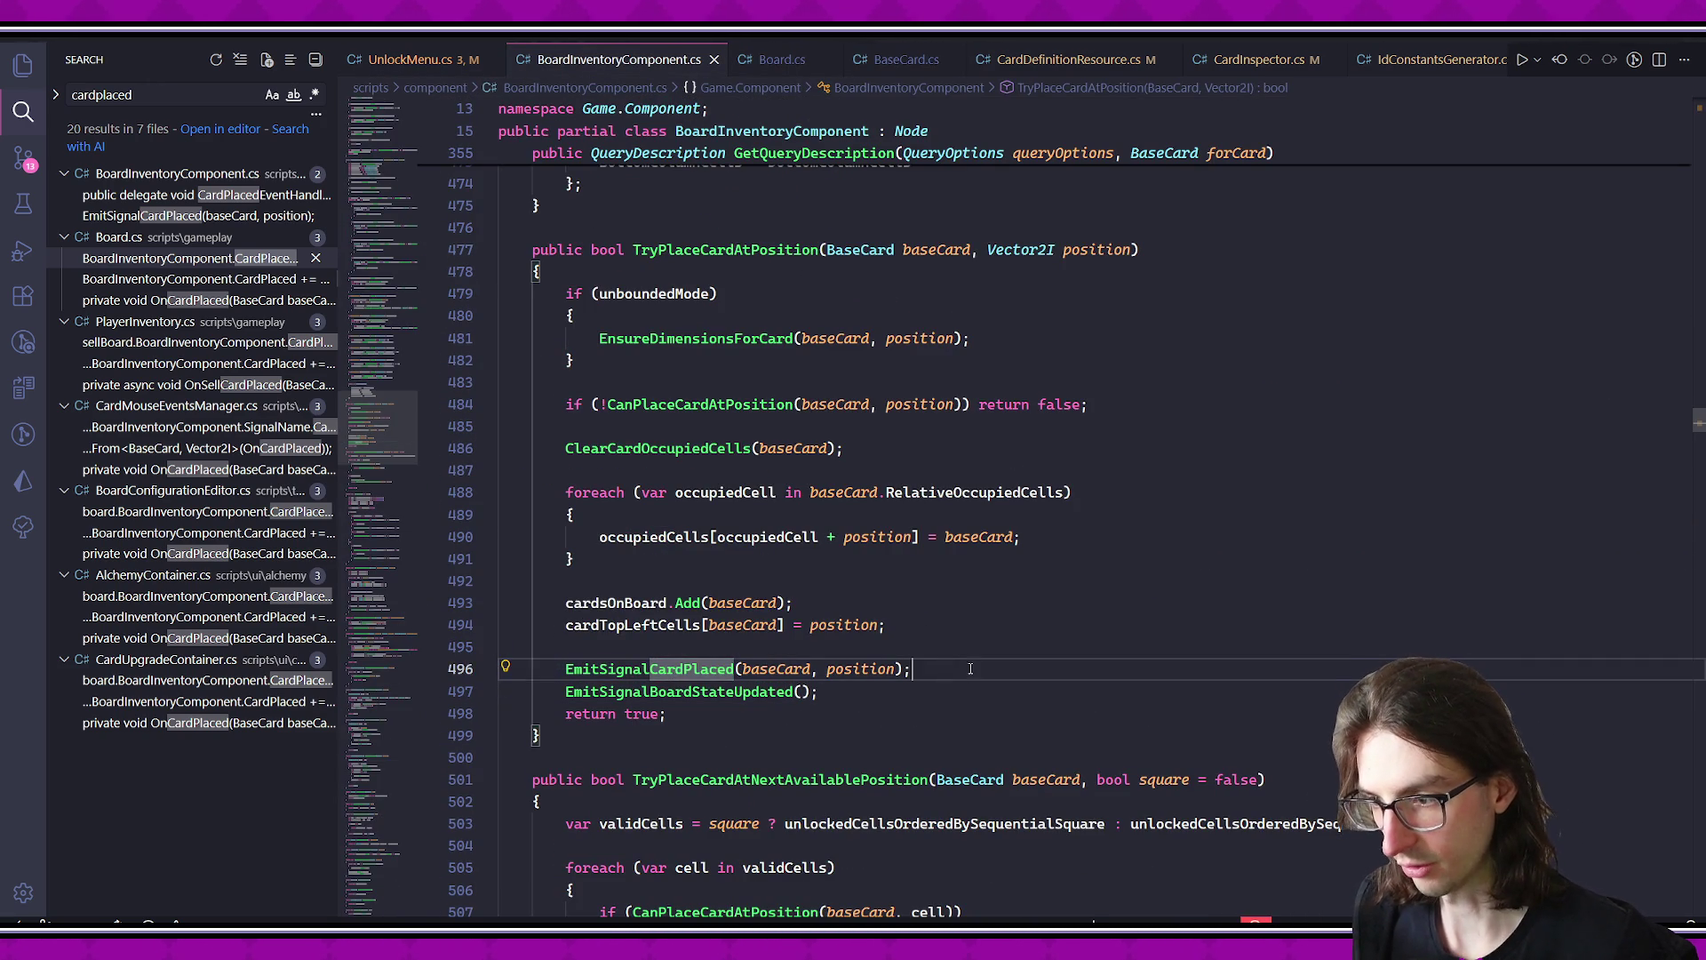
left_click_drag(972, 666, 593, 668)
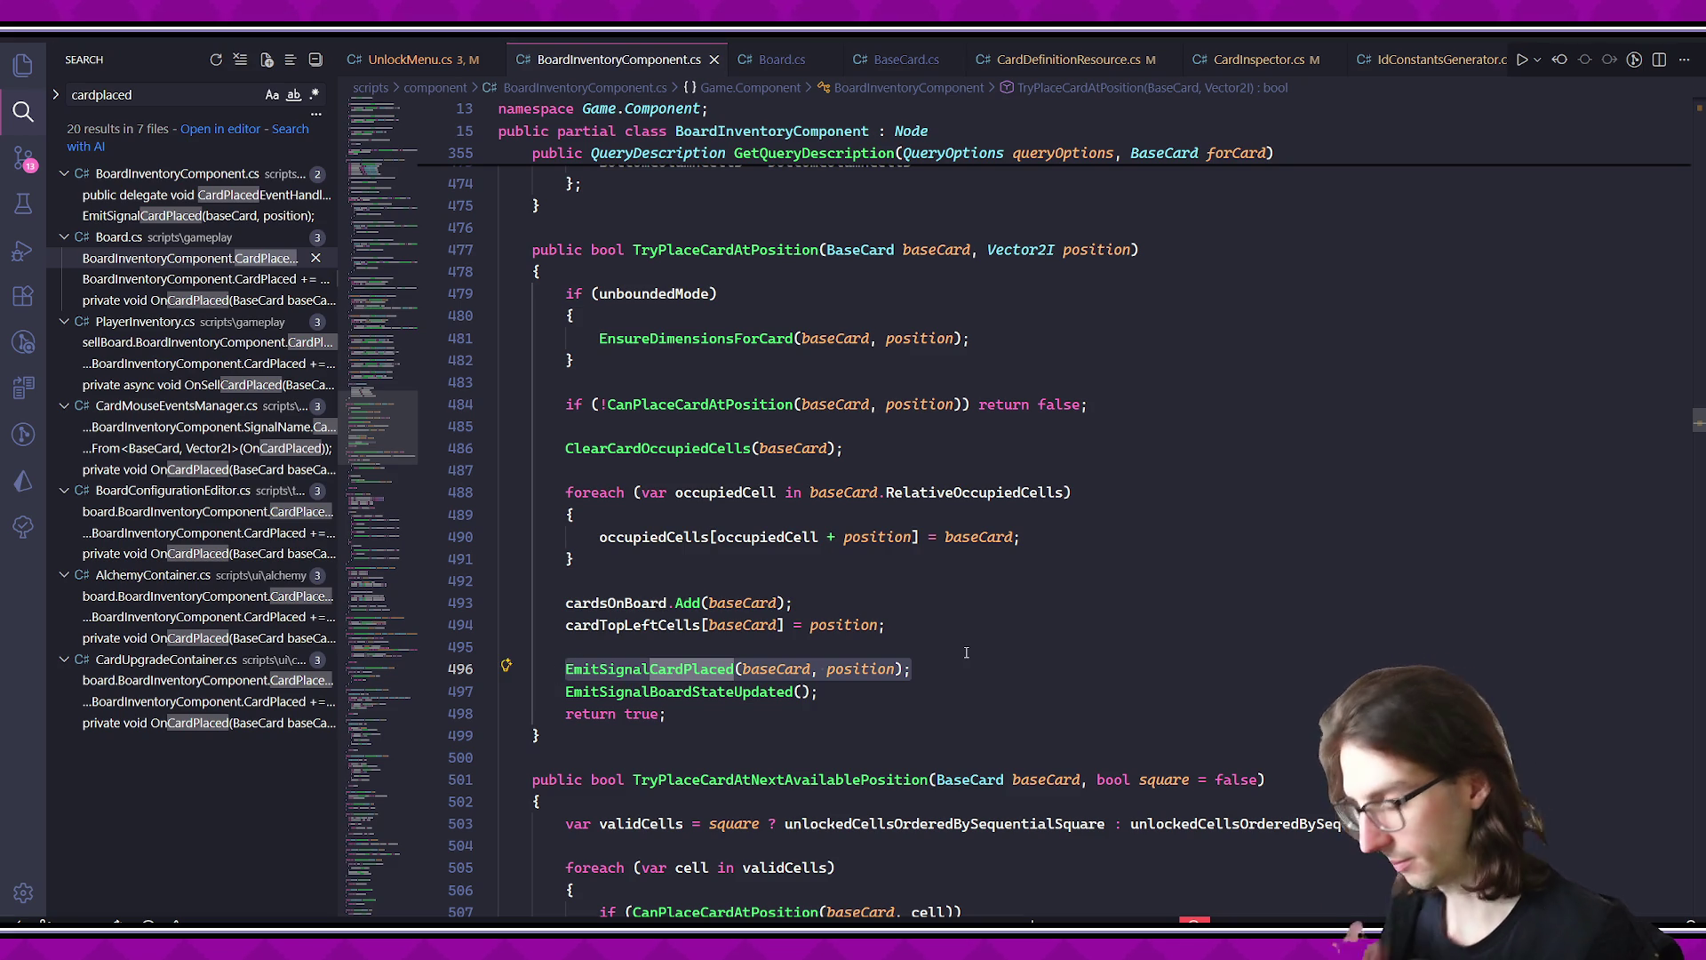
key("ctrl+slash")
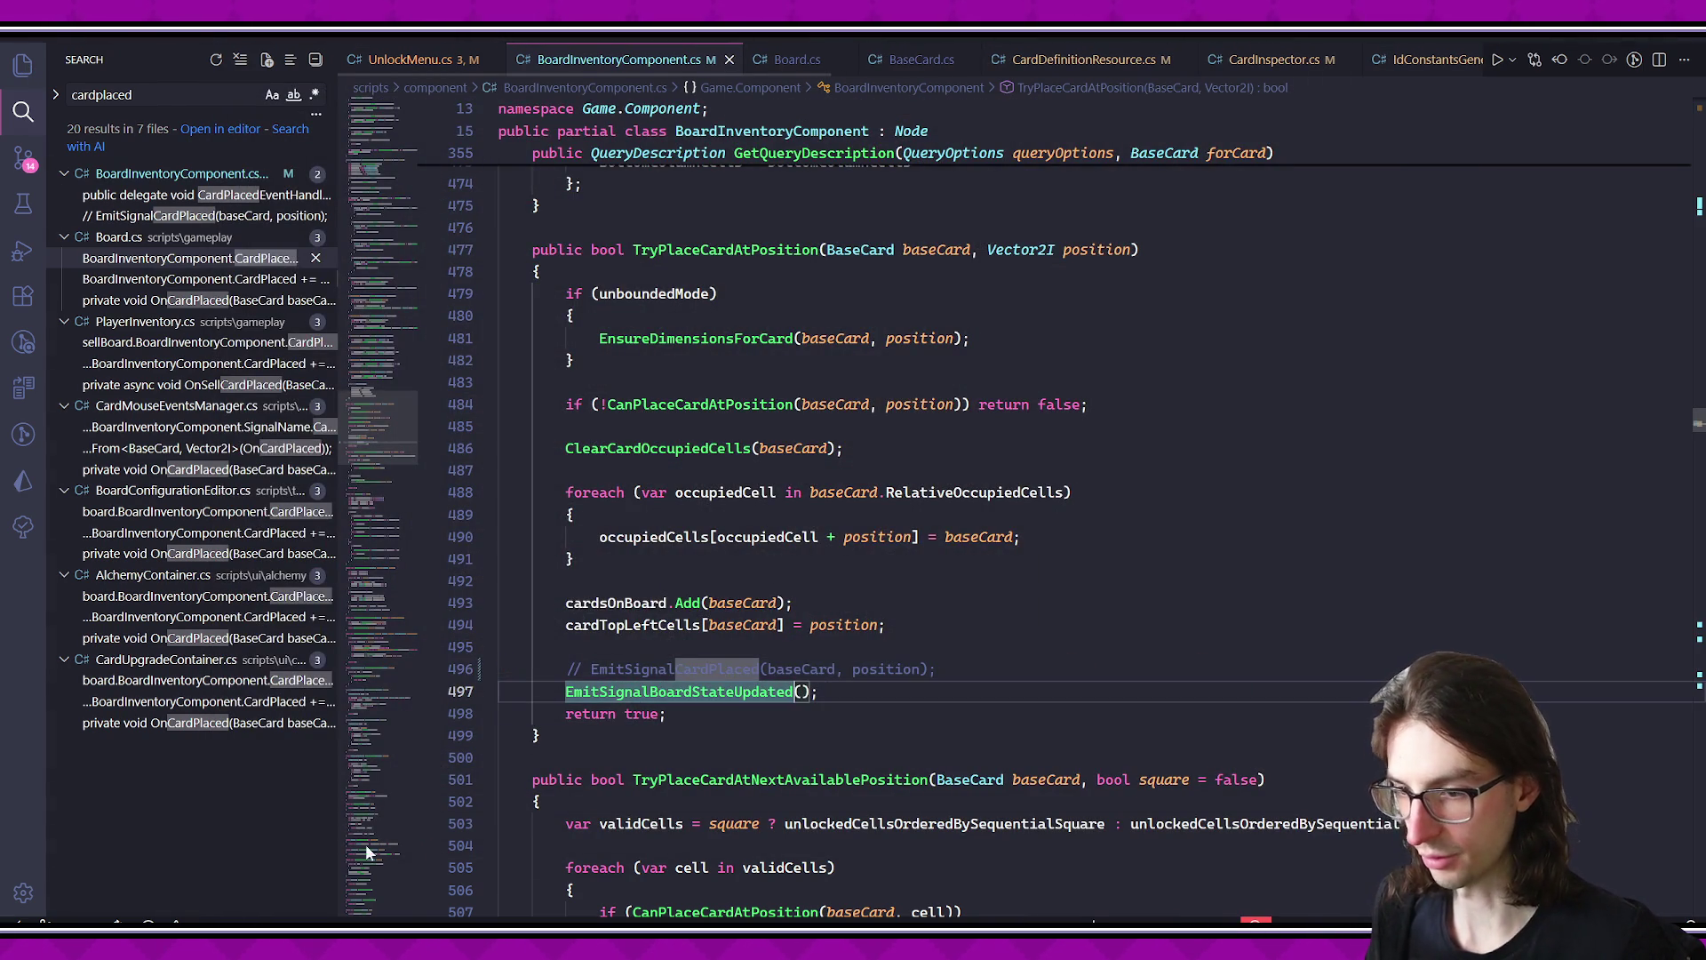
key("alt+Tab")
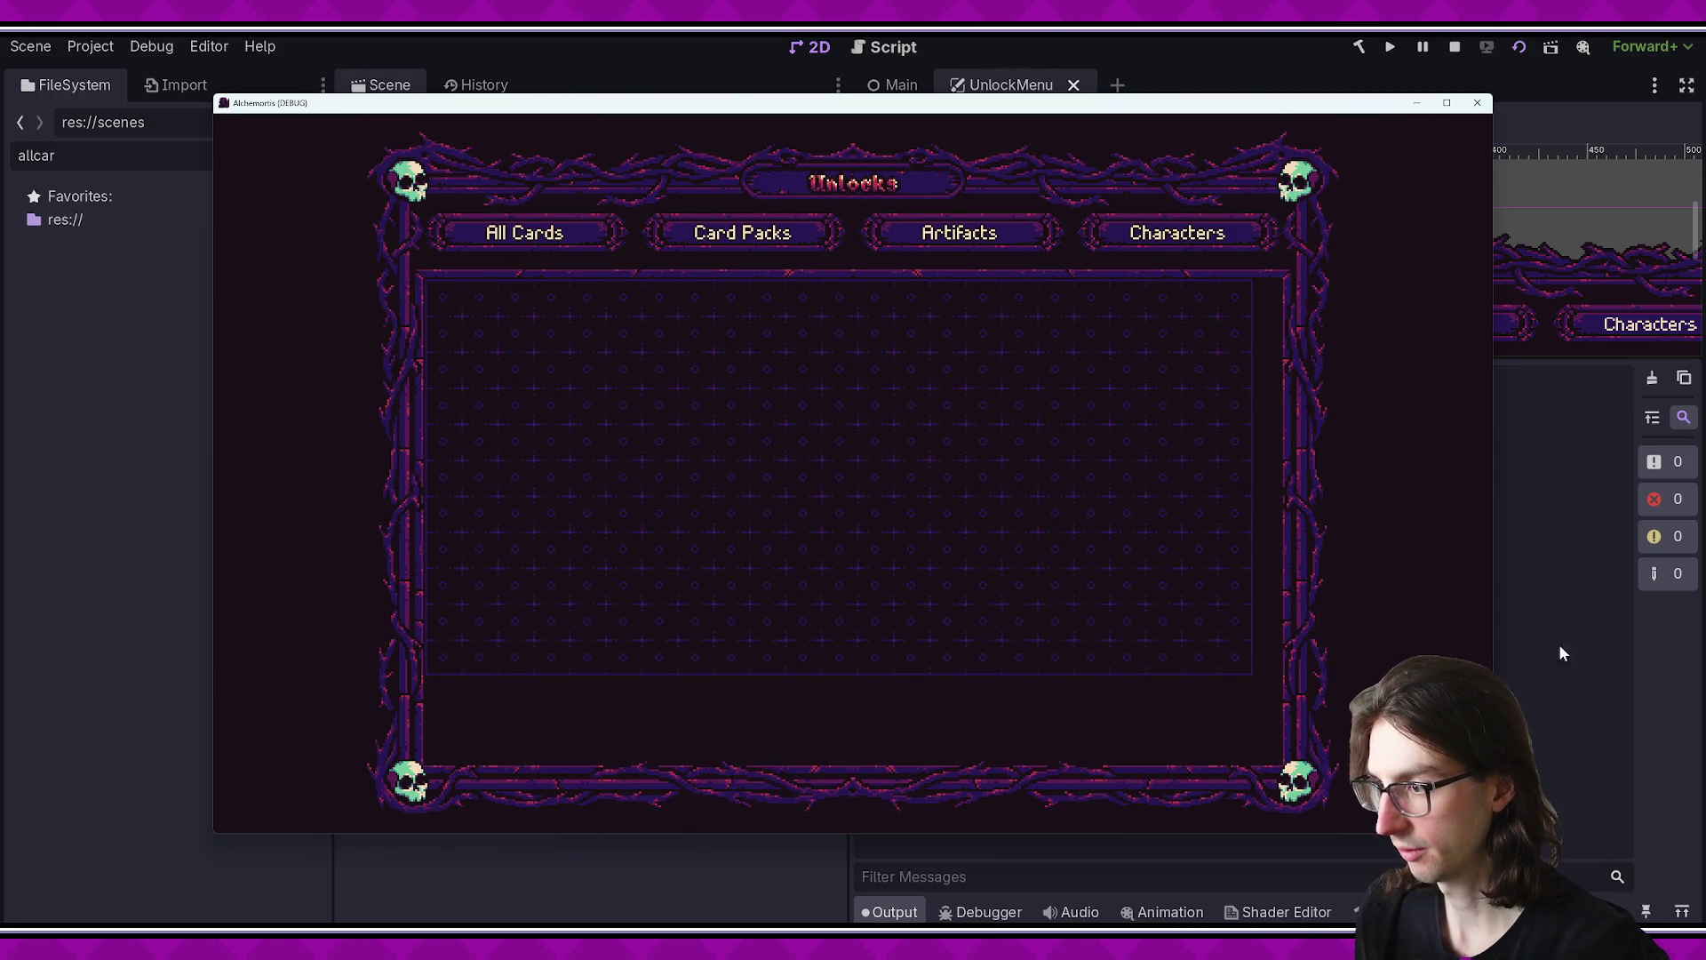
- Check the Output log's card placement times, now about 0.01–0.2 ms each
left_click(1570, 578)
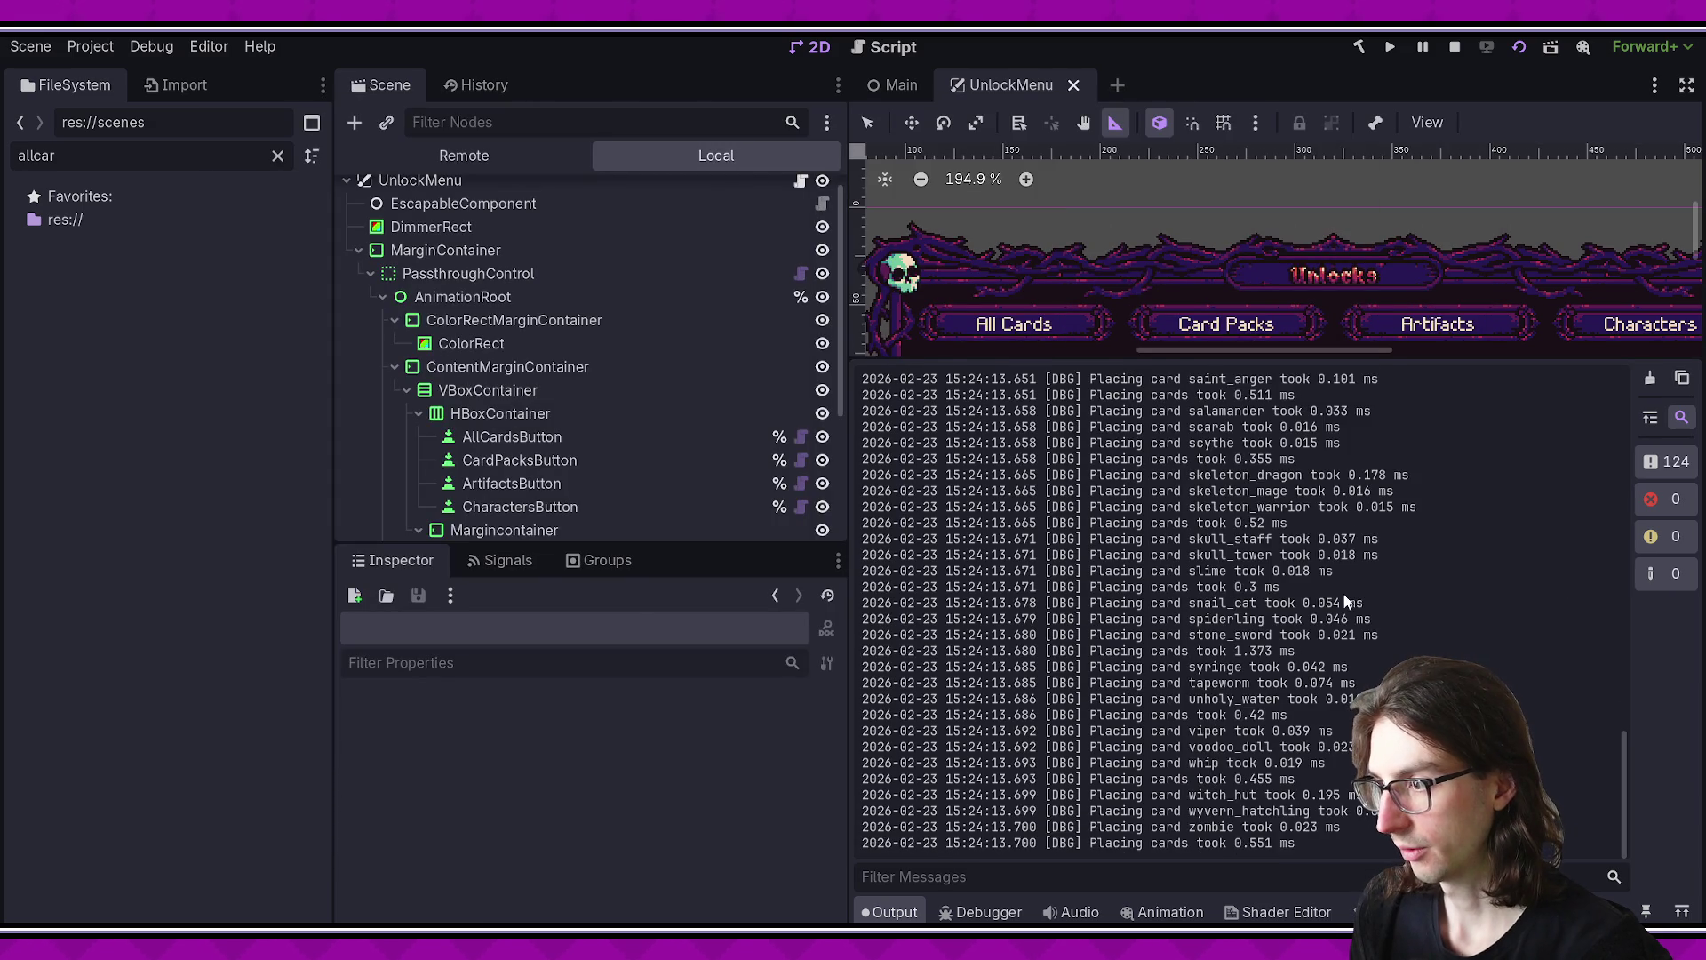
scroll(1182, 506, "up", 10)
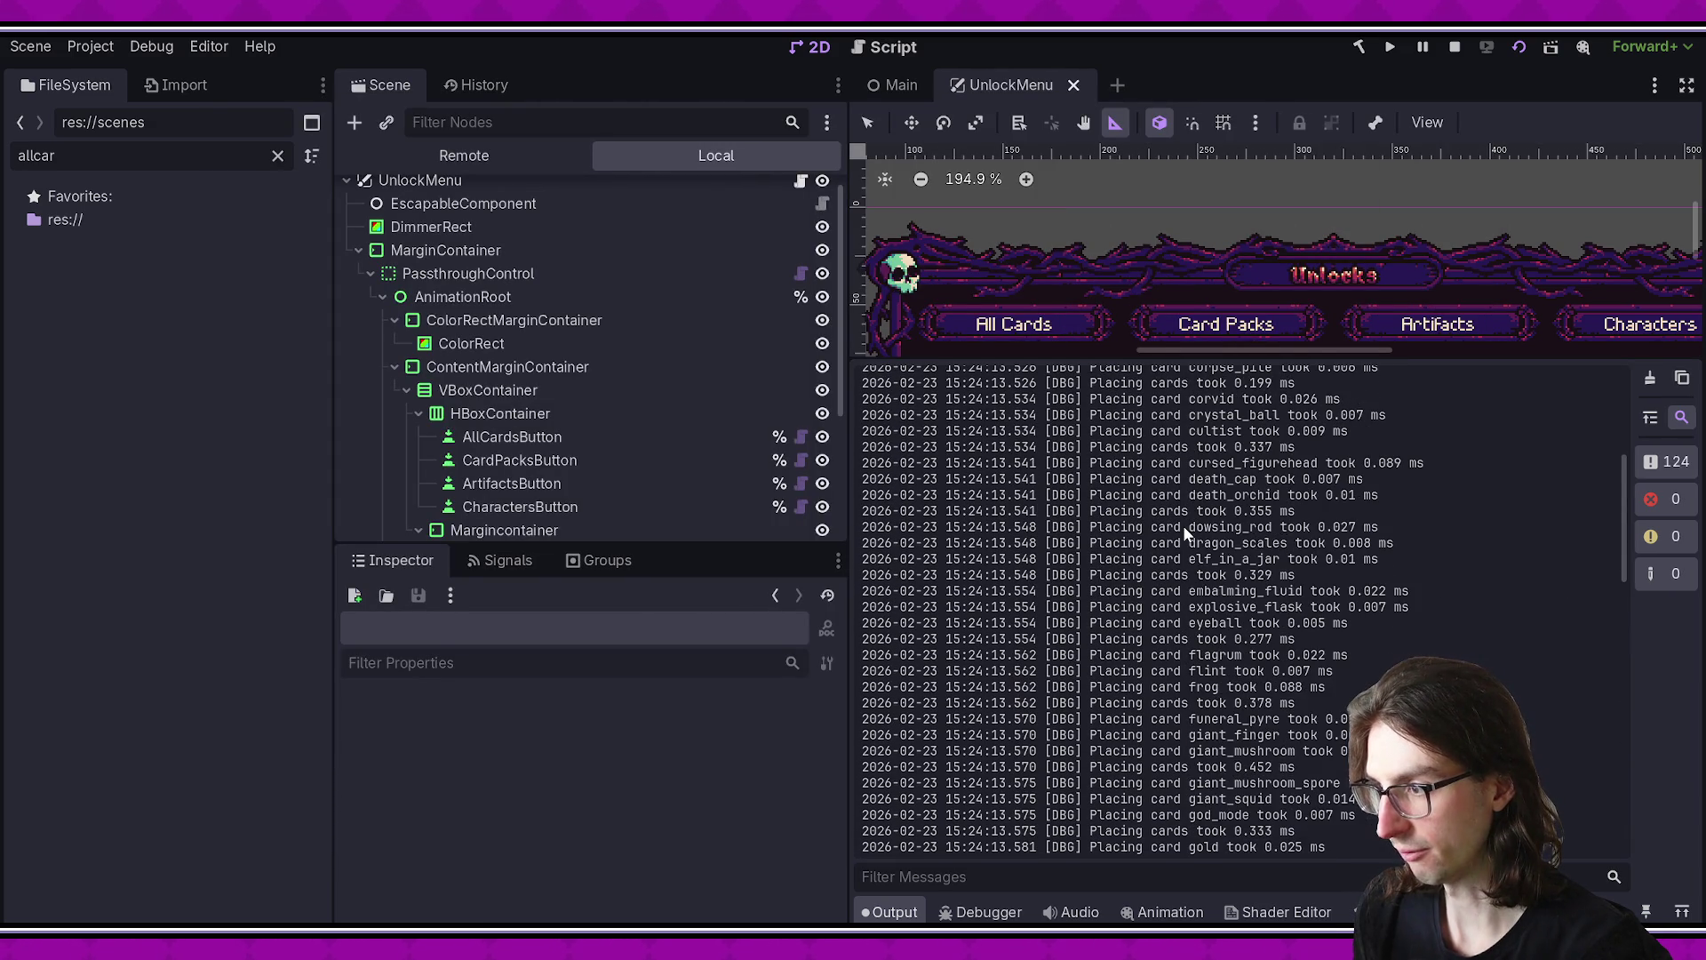
key("alt+Tab")
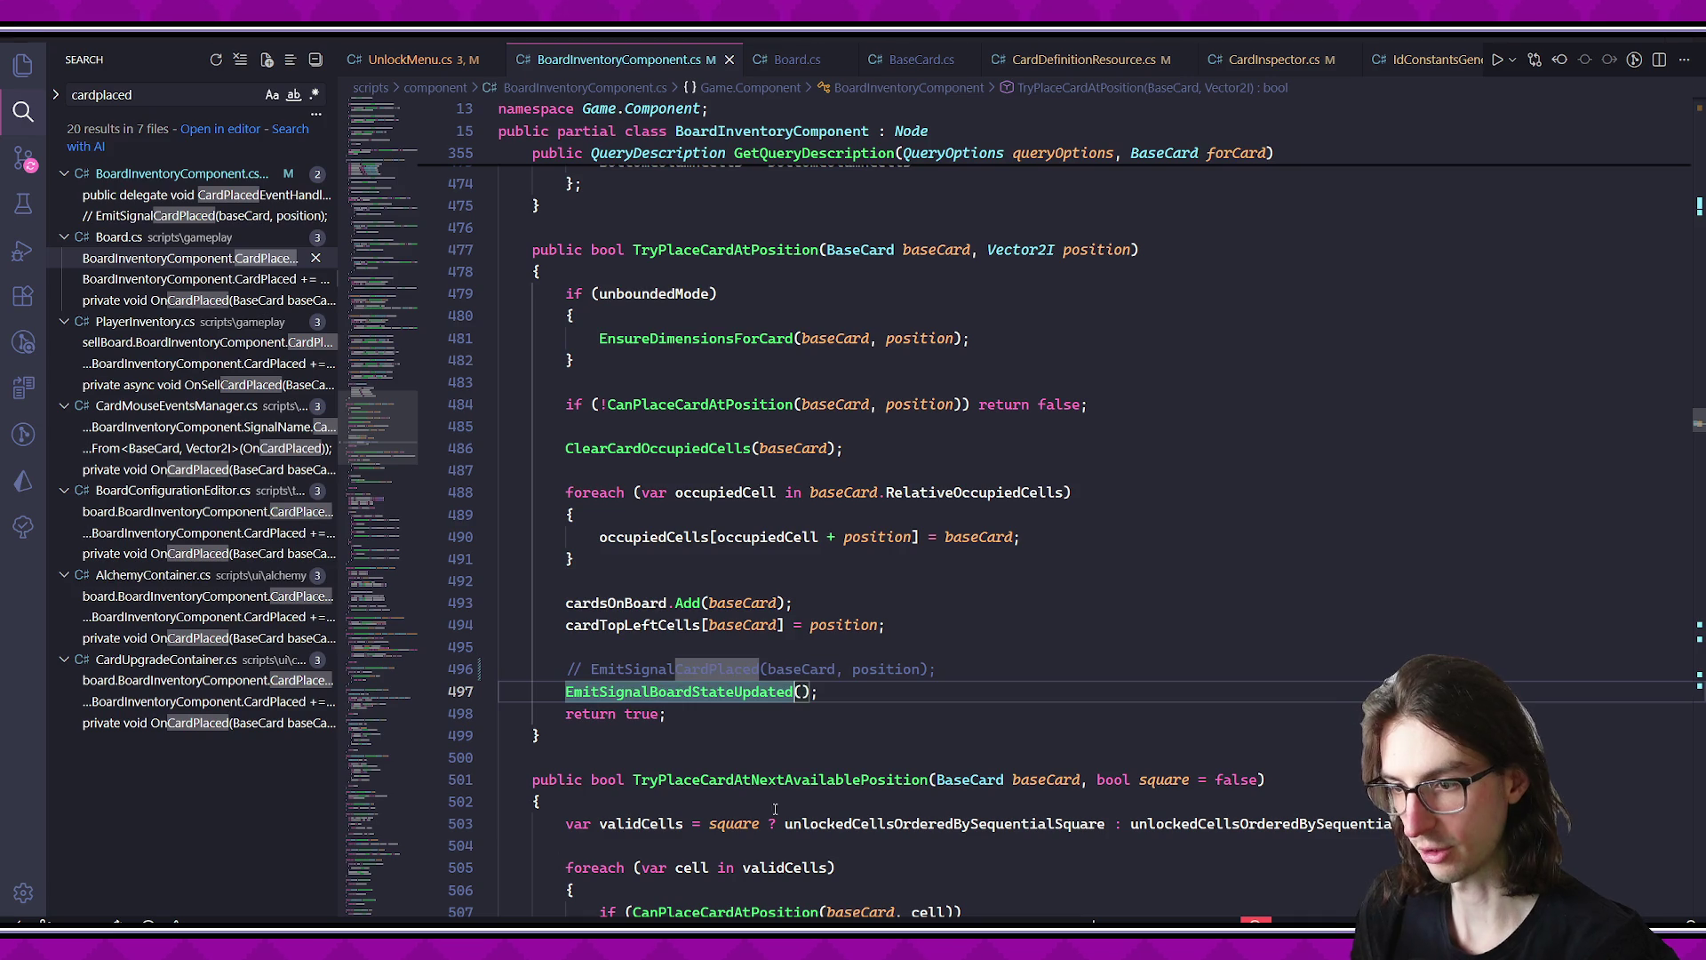
- Restore the CardPlaced emission and inspect the every-third-card break check in UnlockMenu.cs
key("ctrl+slash")
key("Down")
key("Down")
key("Down")
key("ctrl+Tab")
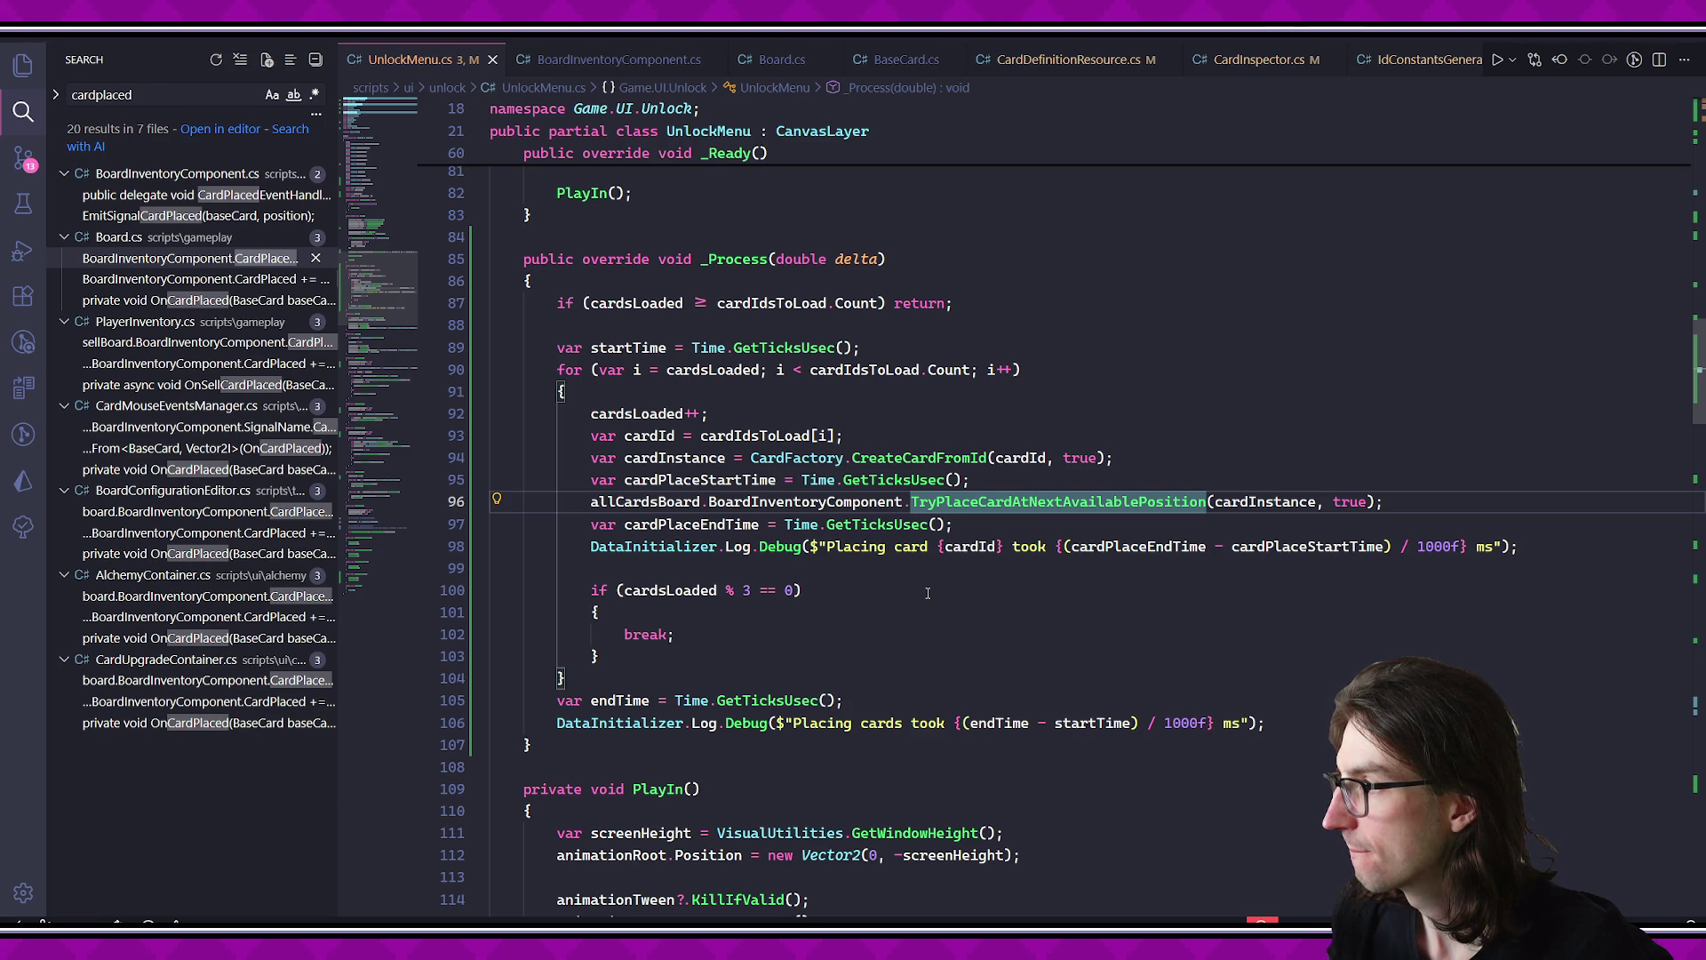
left_click(928, 593)
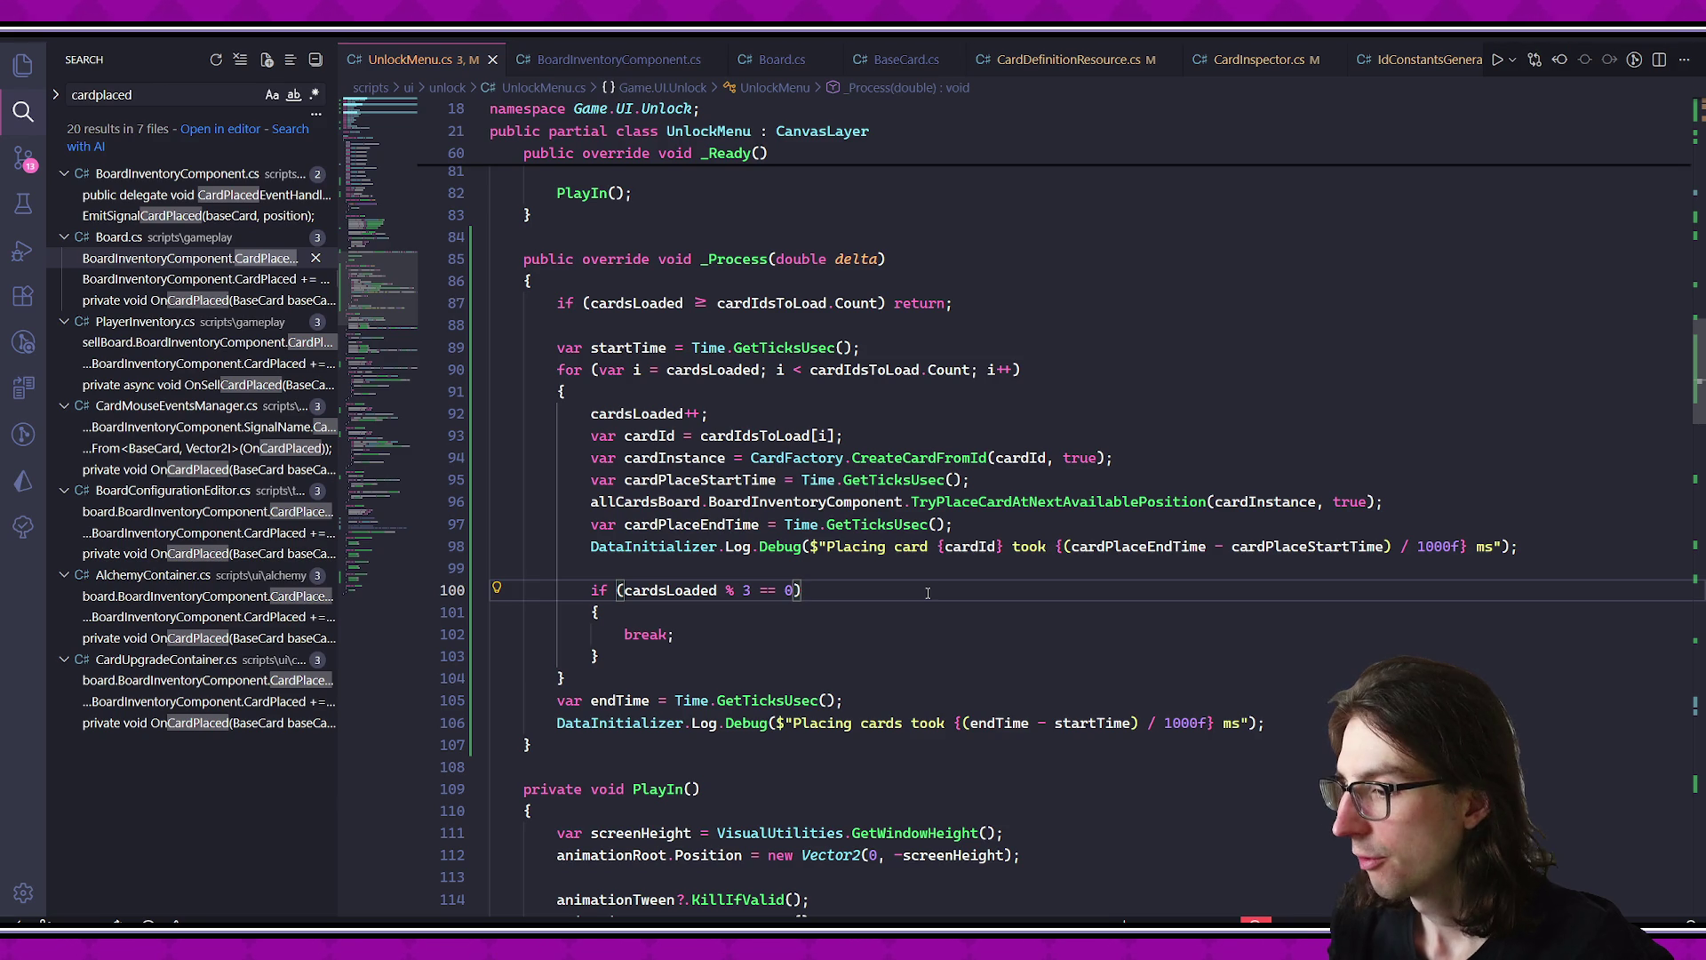
left_click(946, 577)
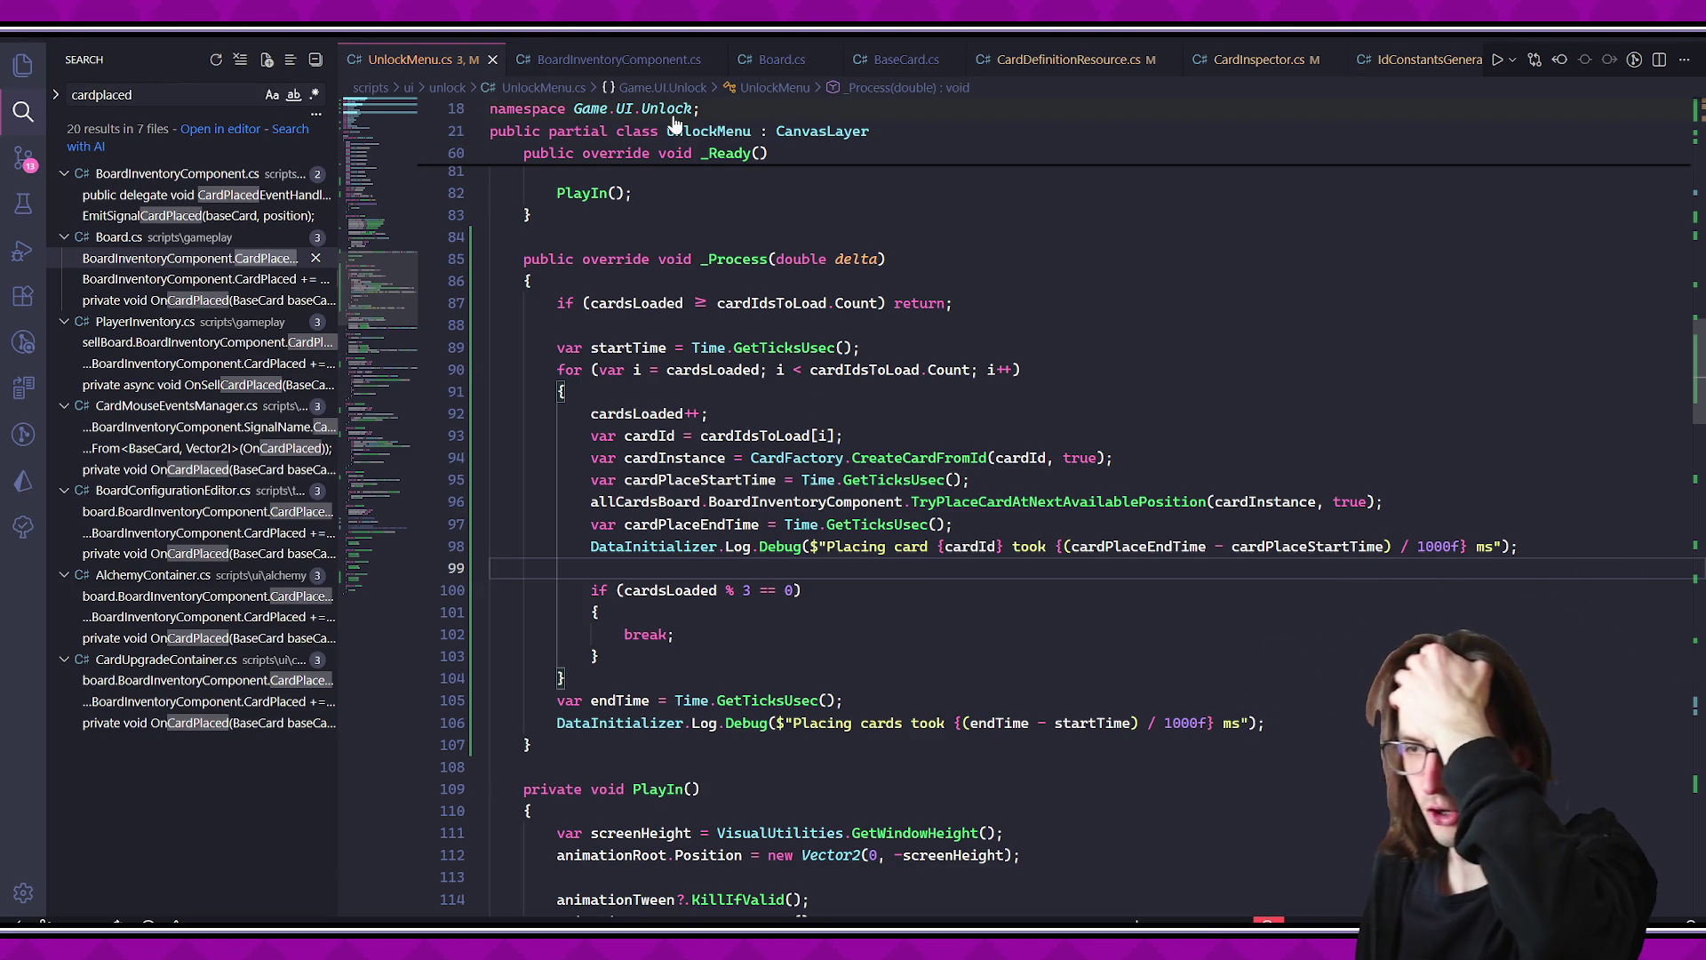
- Glance at CardDefinitionResource.cs, scroll UnlockMenu.cs, and bring up the staged changes list
left_click(1071, 59)
key("ctrl+Tab")
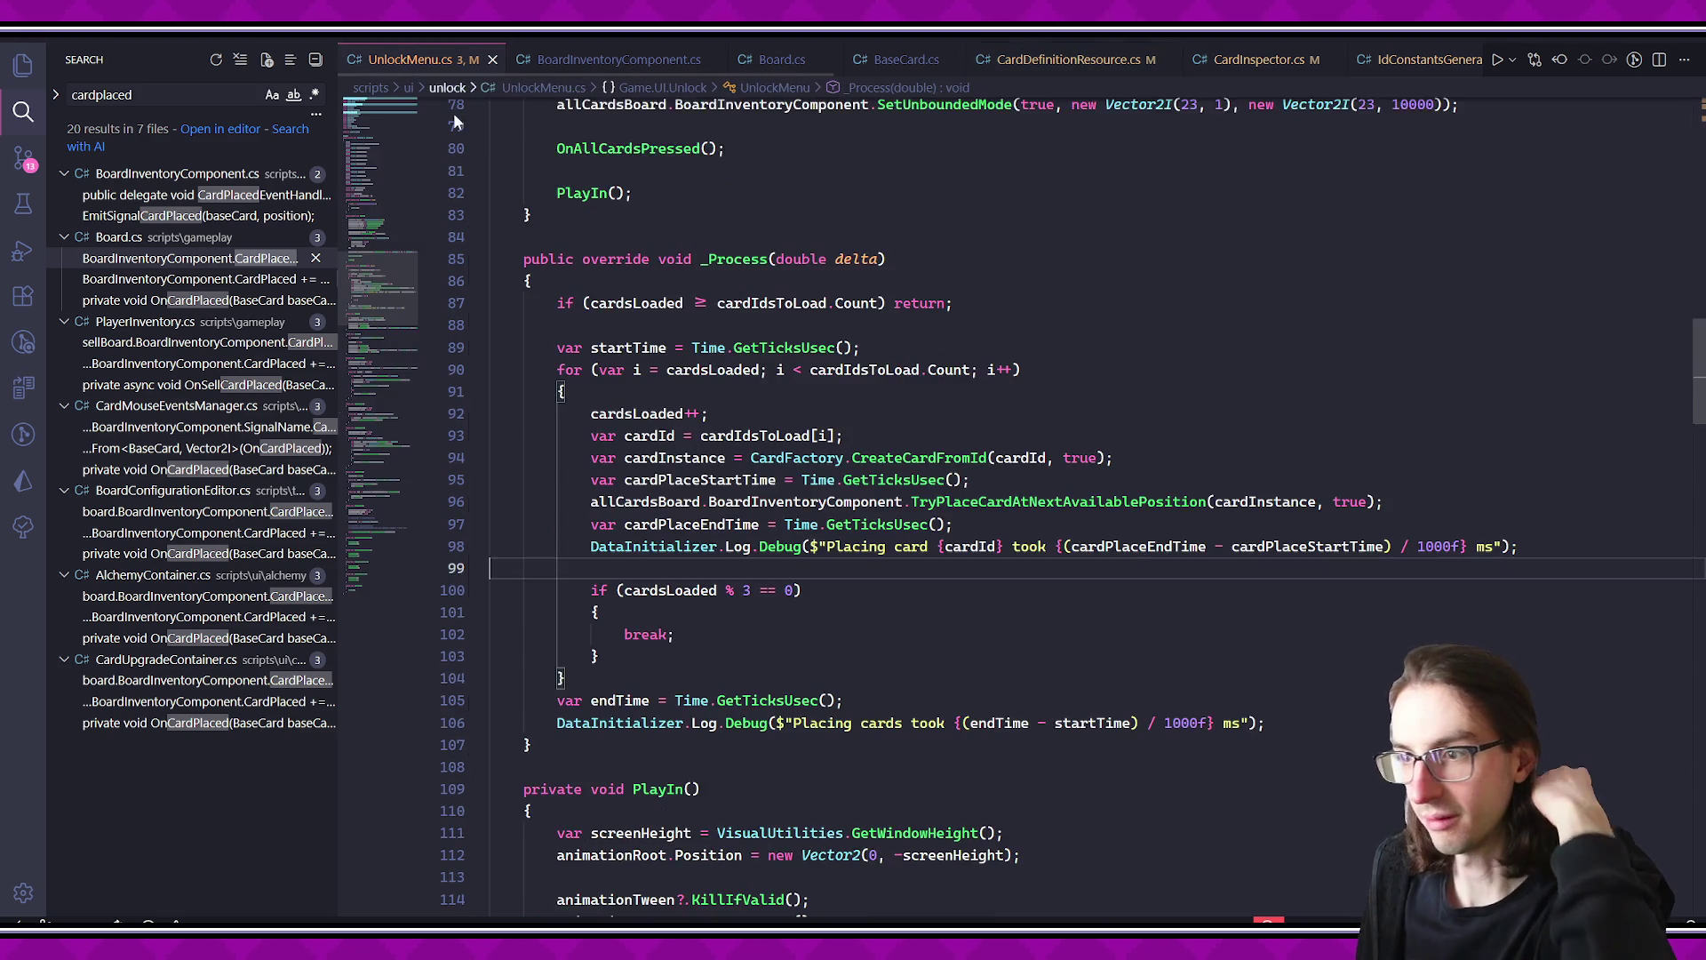
scroll(1291, 402, "up", 8)
scroll(1291, 402, "up", 8)
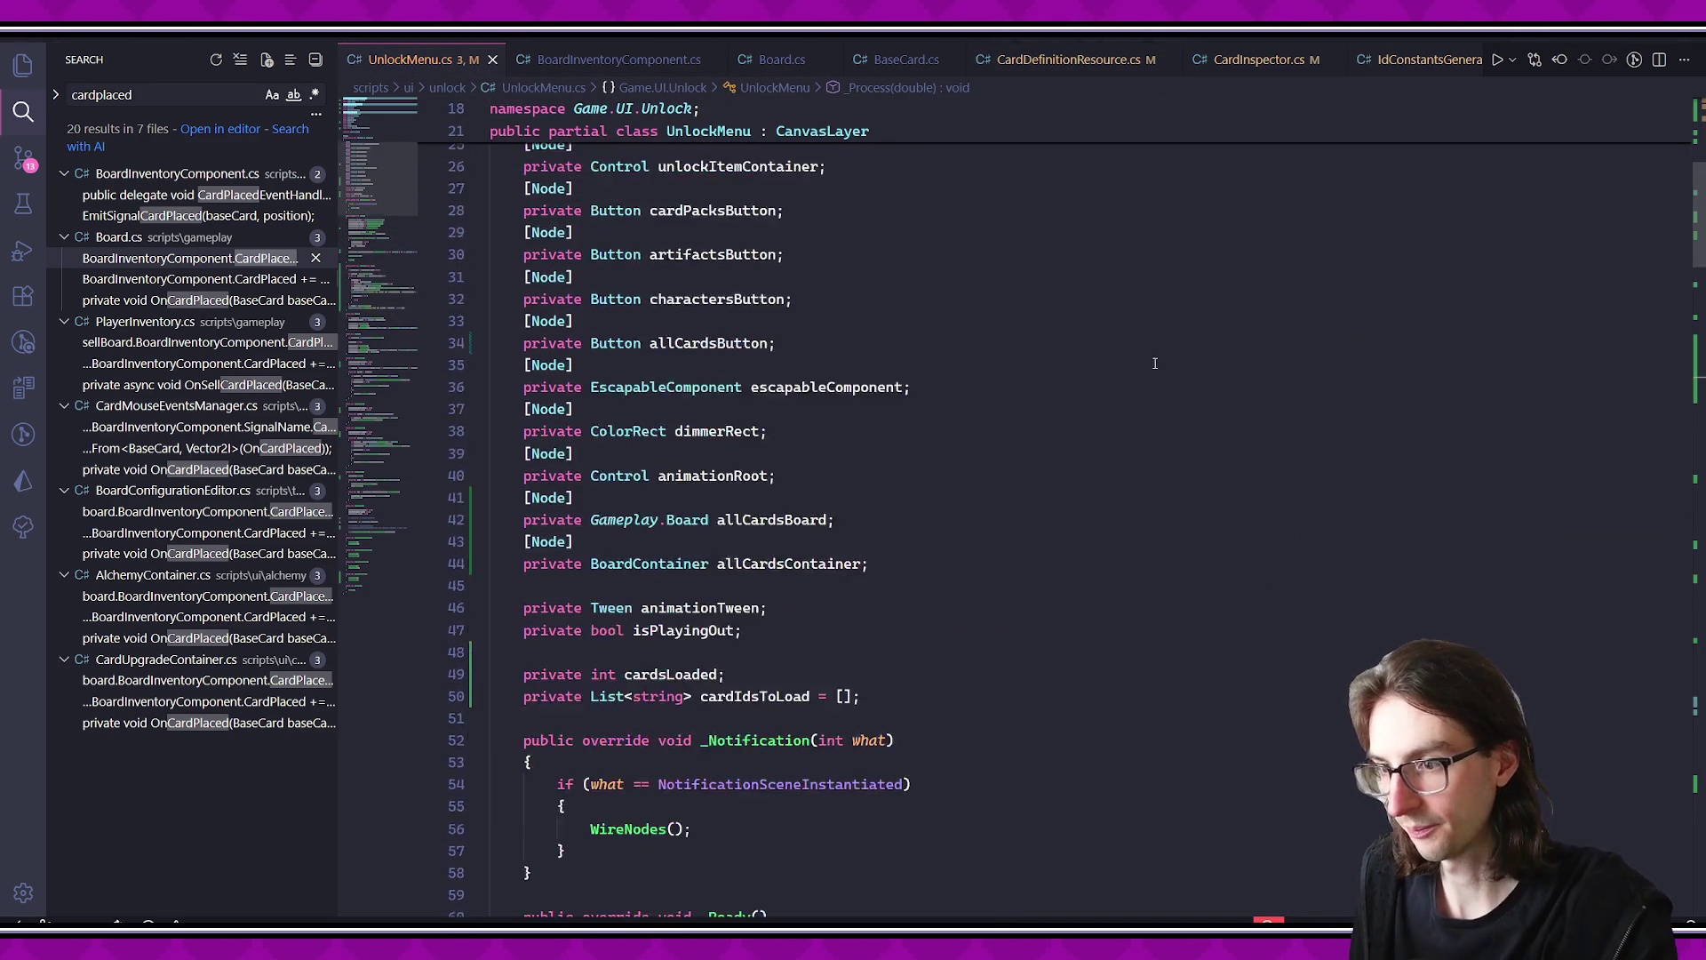
scroll(902, 378, "down", 6)
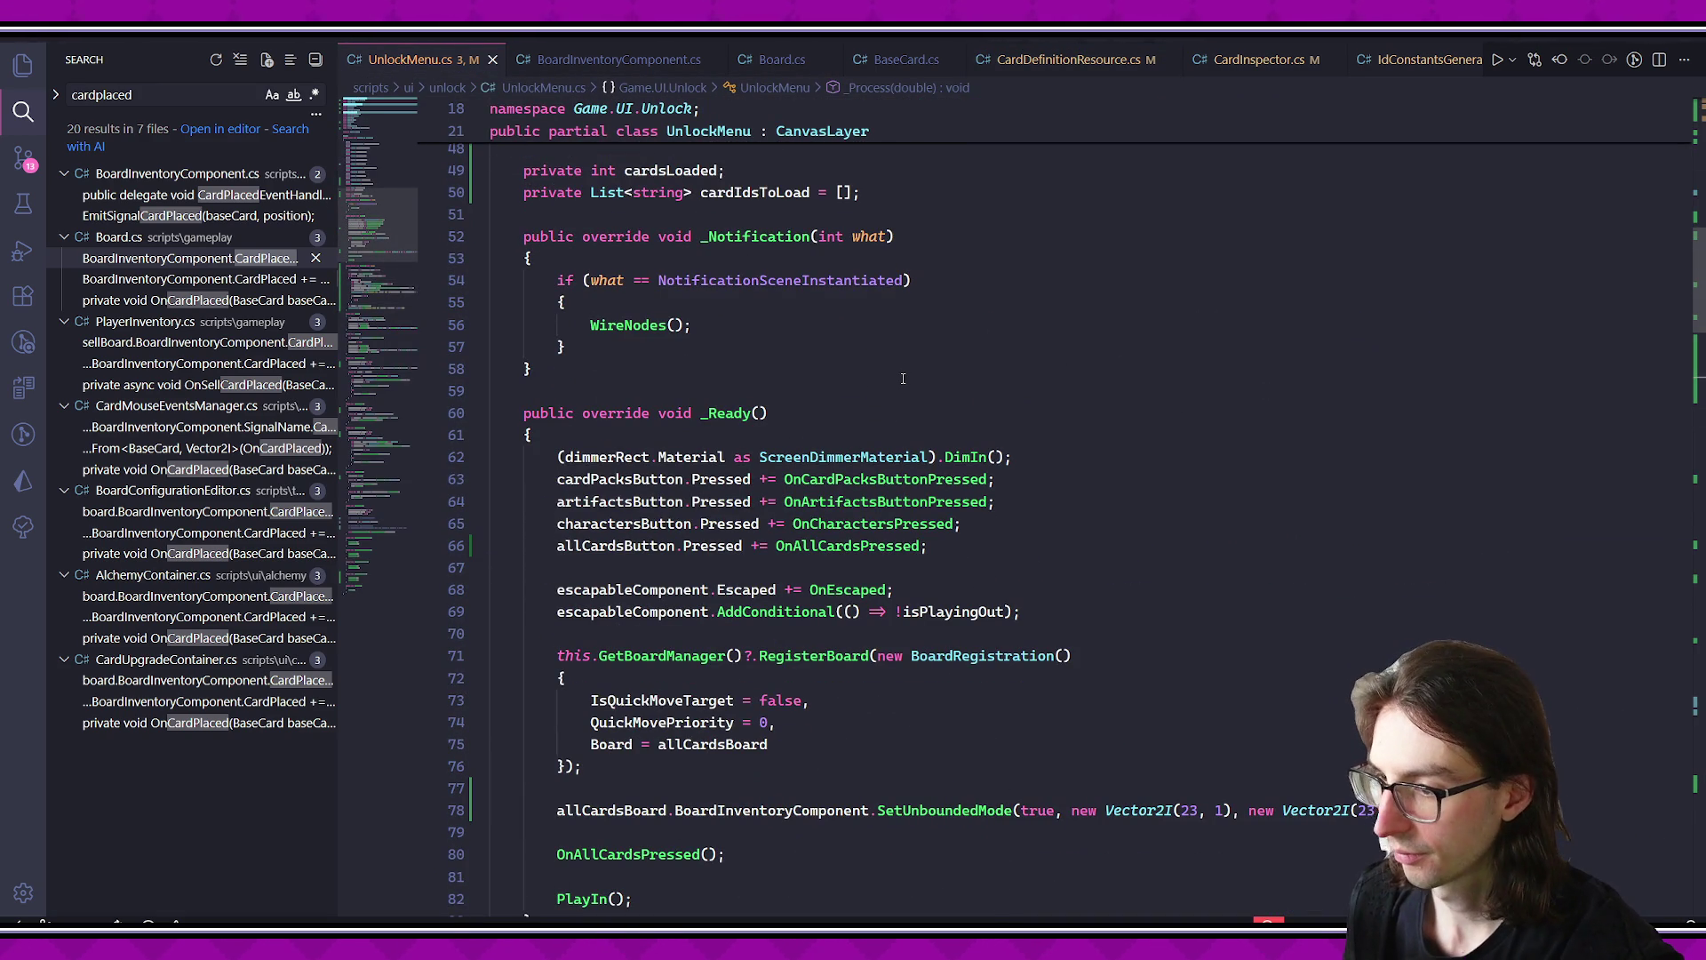
left_click(23, 158)
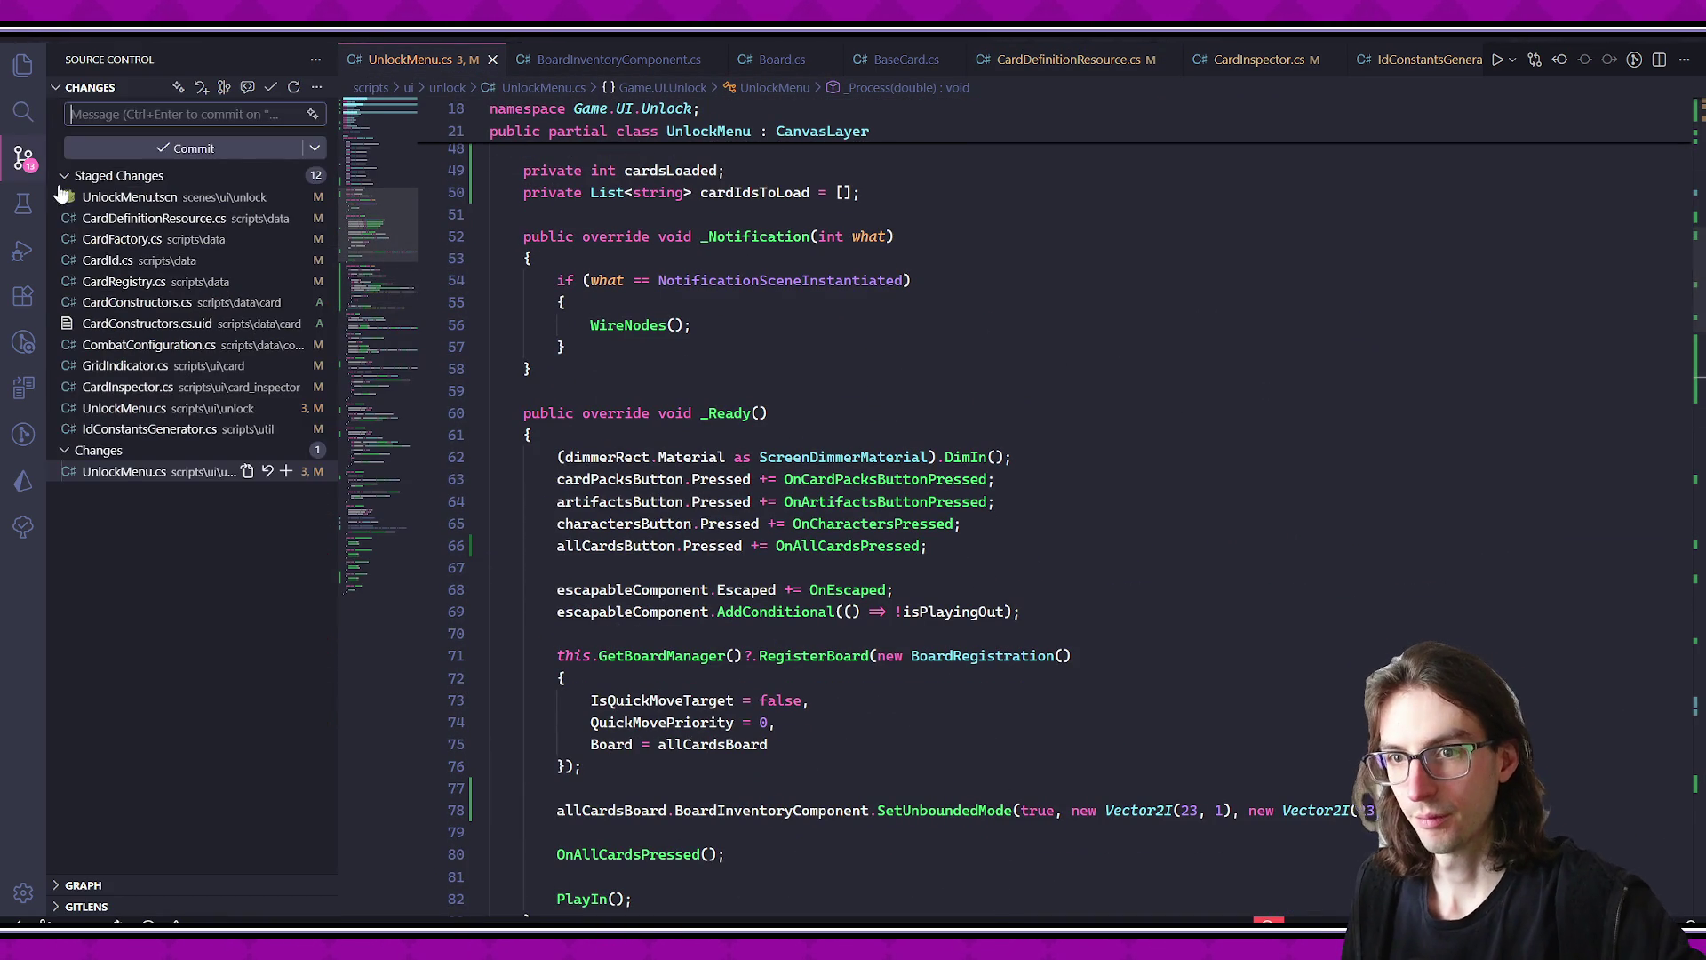
- Review staged diffs for IdConstantsGenerator.cs, UnlockMenu.cs, CardInspector.cs, GridIndicator.cs and CombatConfiguration.cs
left_click(150, 428)
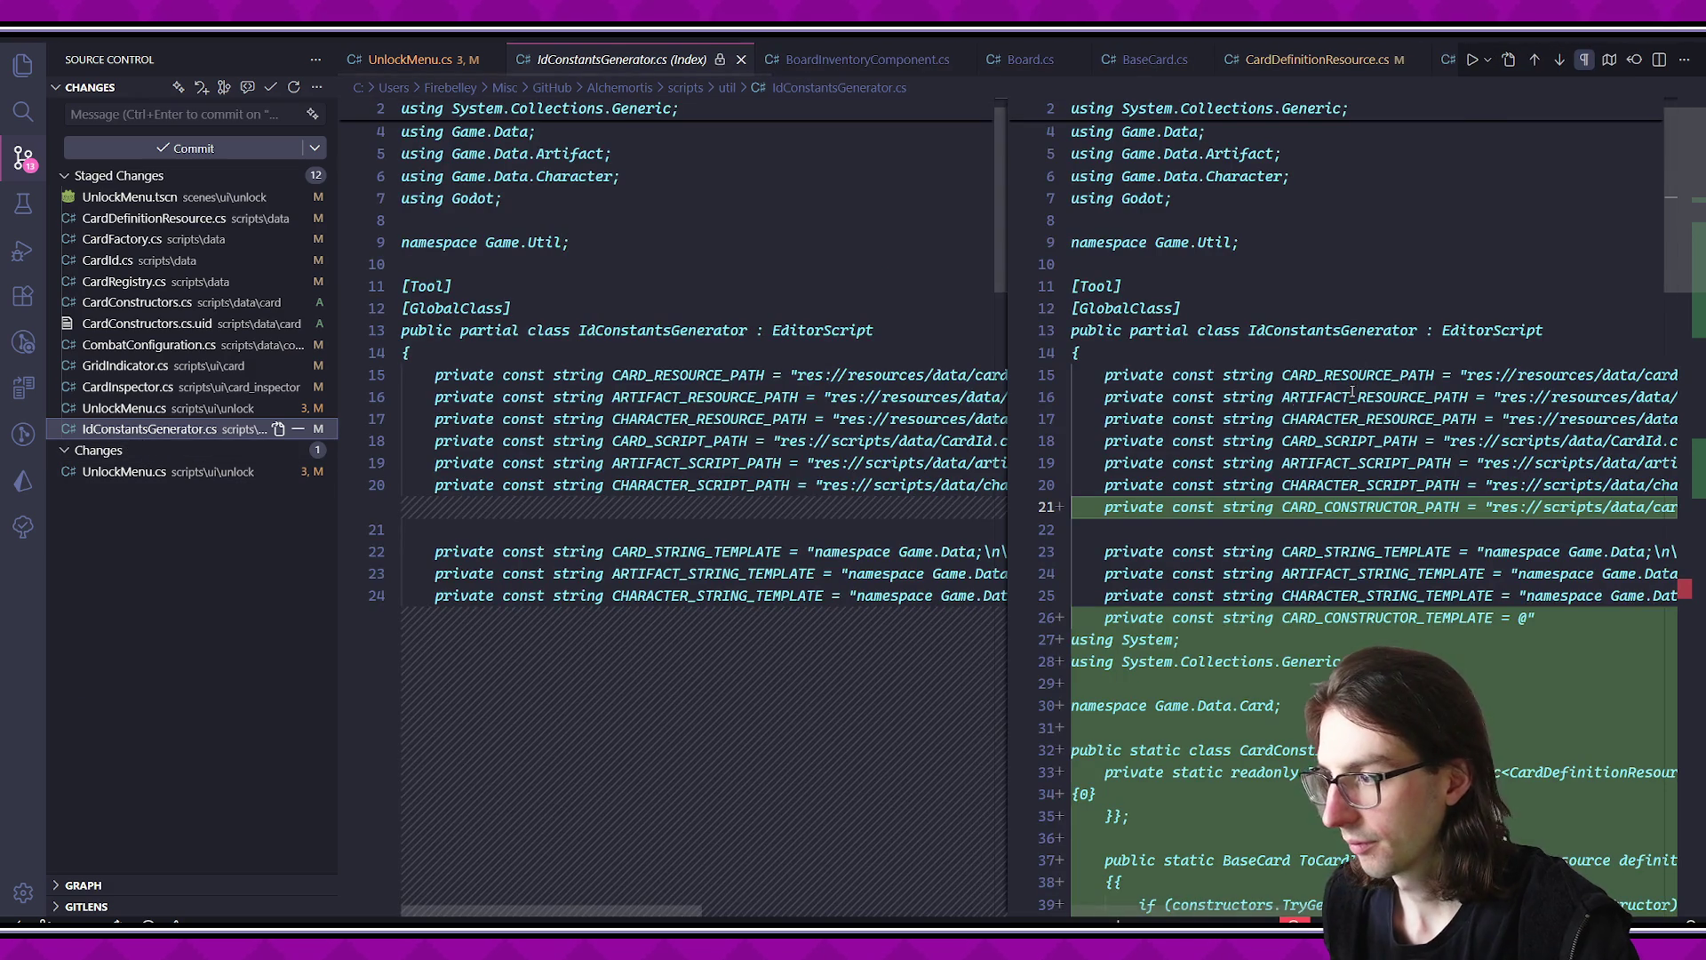
scroll(1295, 409, "down", 20)
scroll(1367, 415, "up", 6)
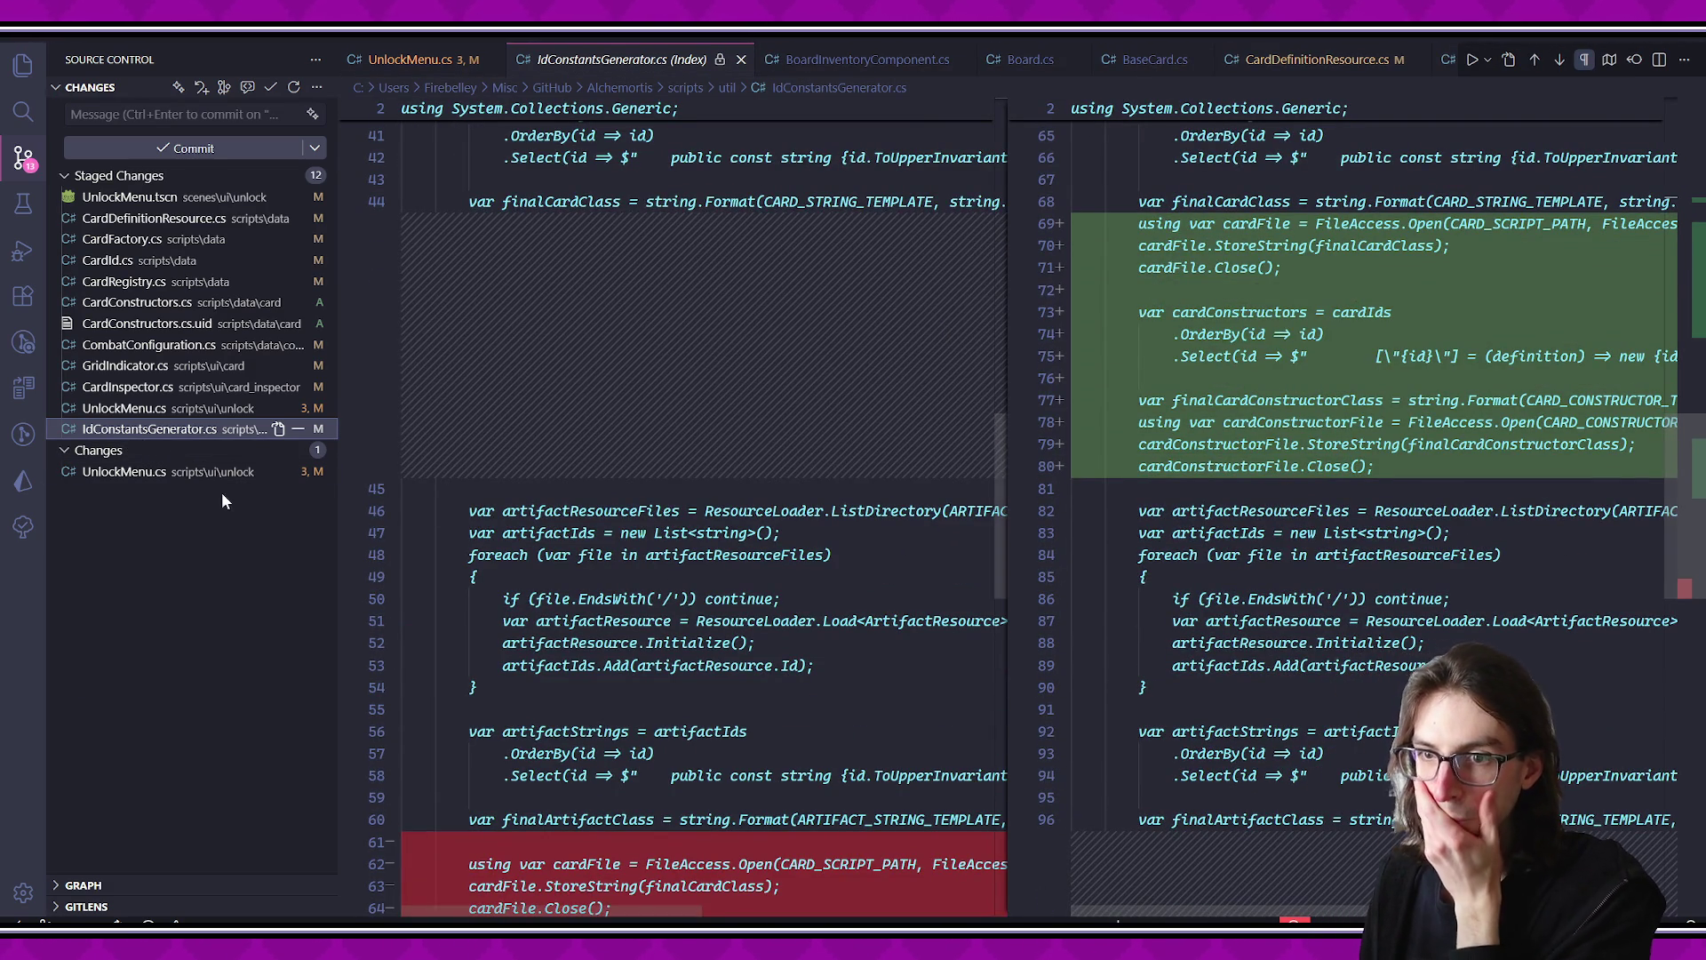
left_click(111, 408)
scroll(644, 431, "down", 5)
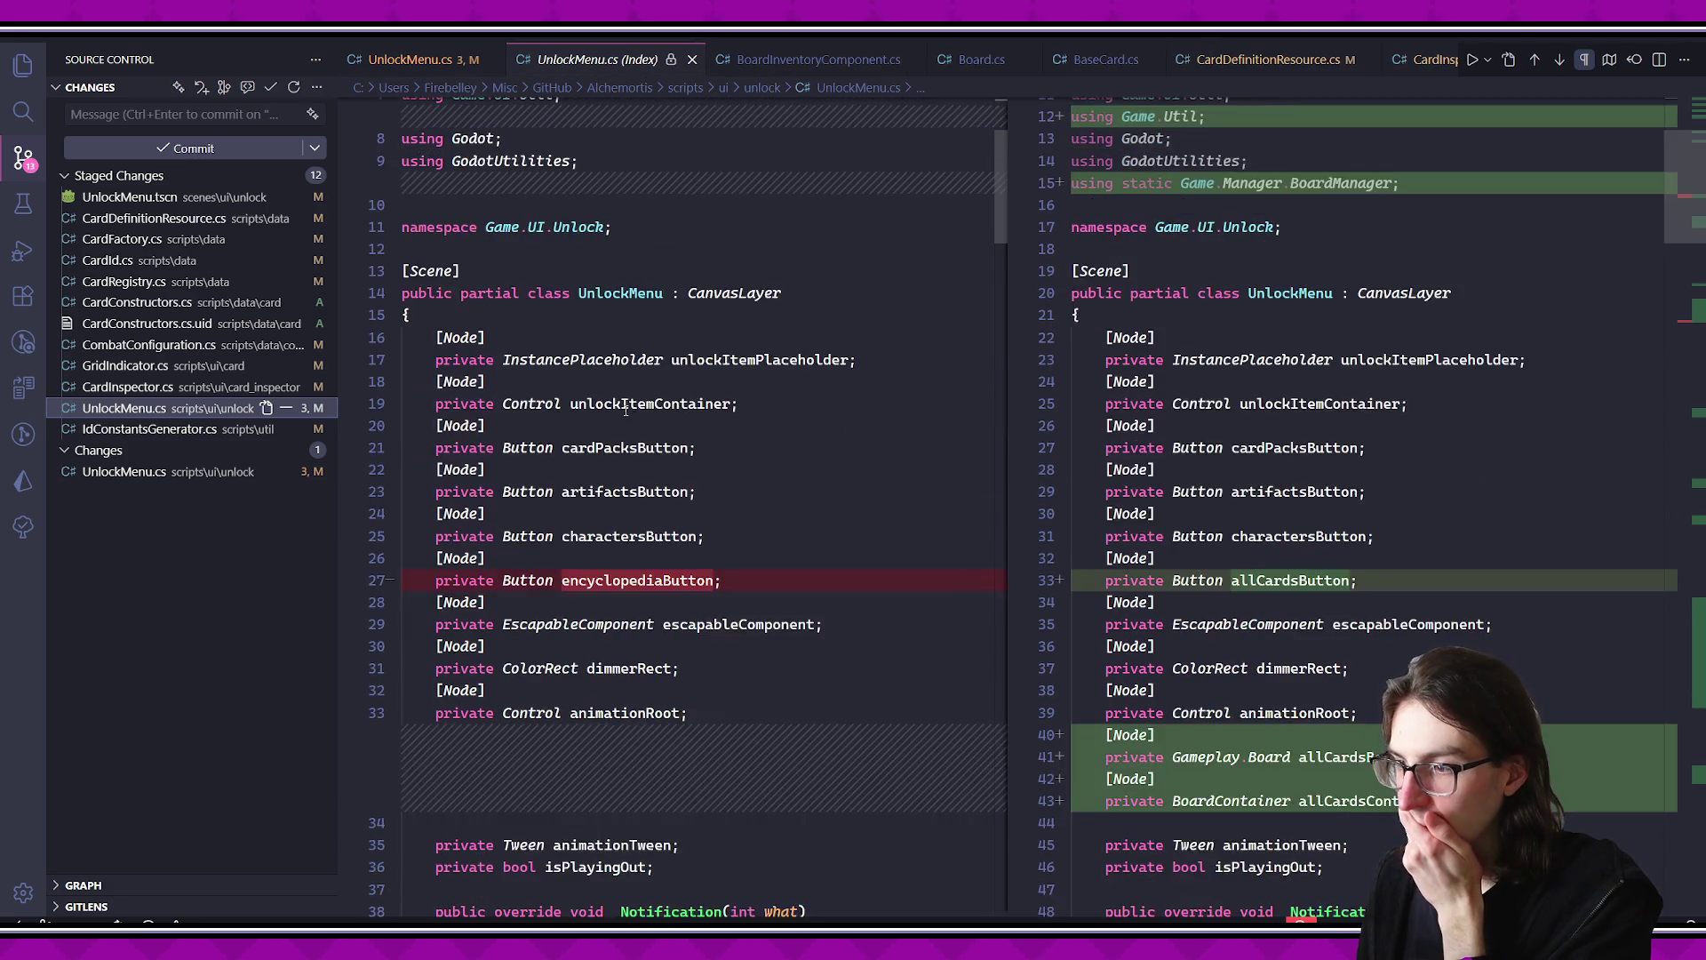
left_click(164, 388)
left_click(165, 372)
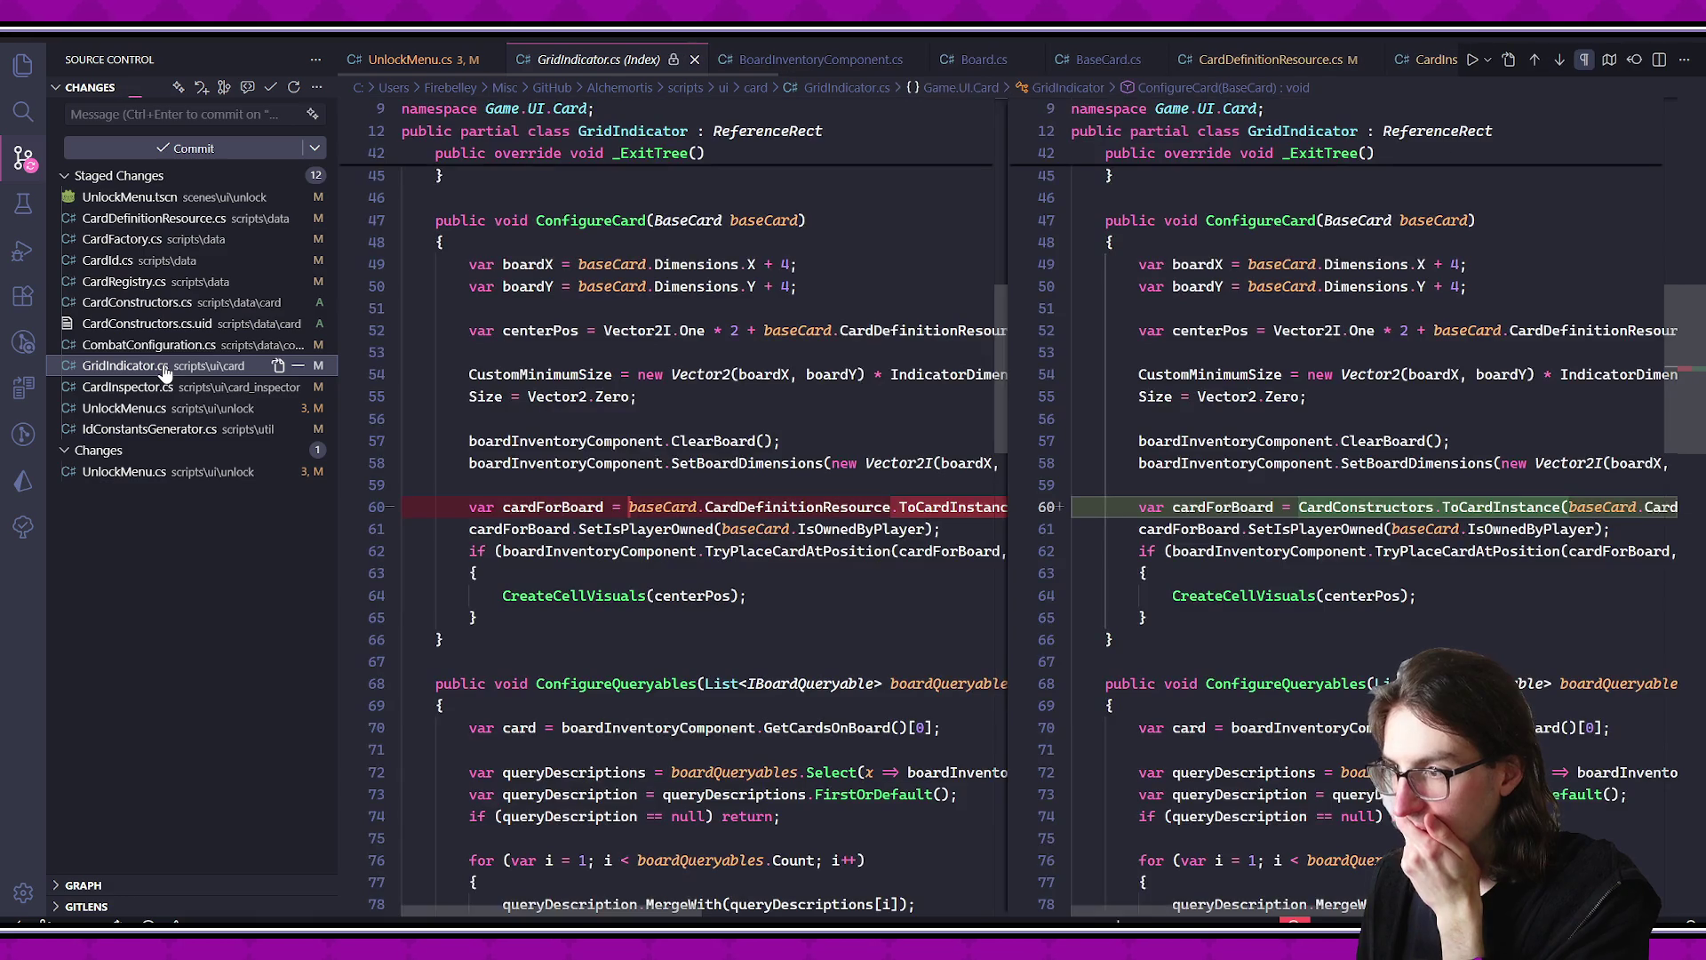
left_click(151, 345)
scroll(653, 395, "down", 2)
scroll(653, 395, "down", 1)
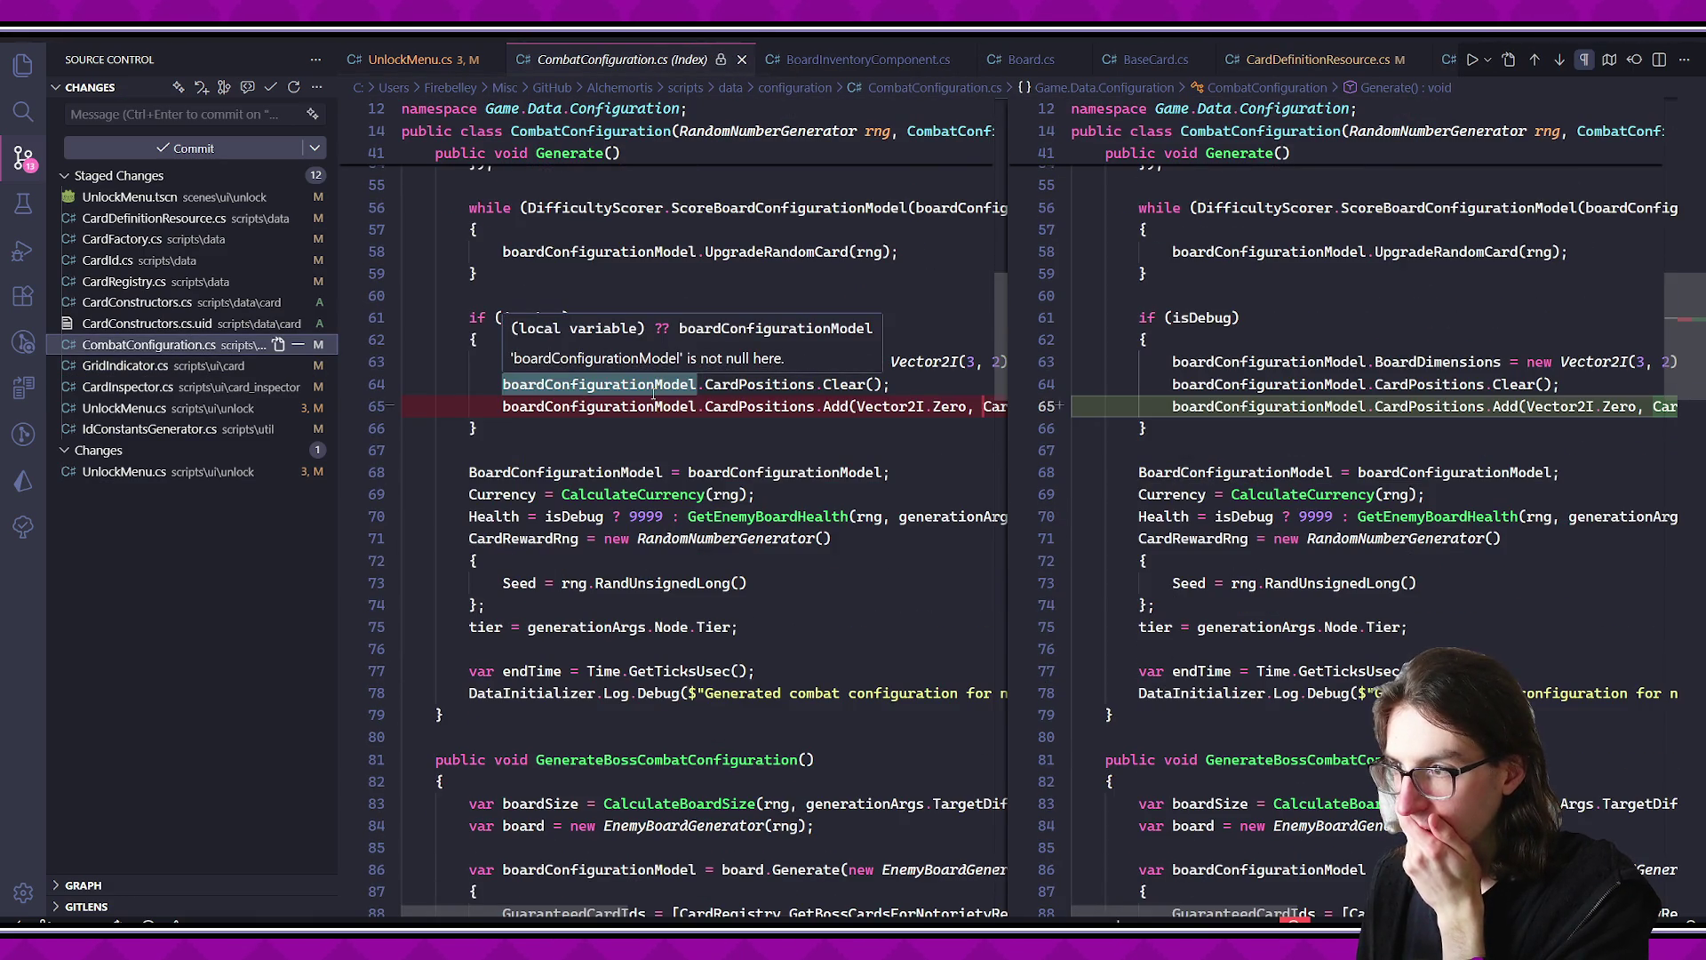
scroll(652, 391, "right", 10)
scroll(574, 430, "left", 10)
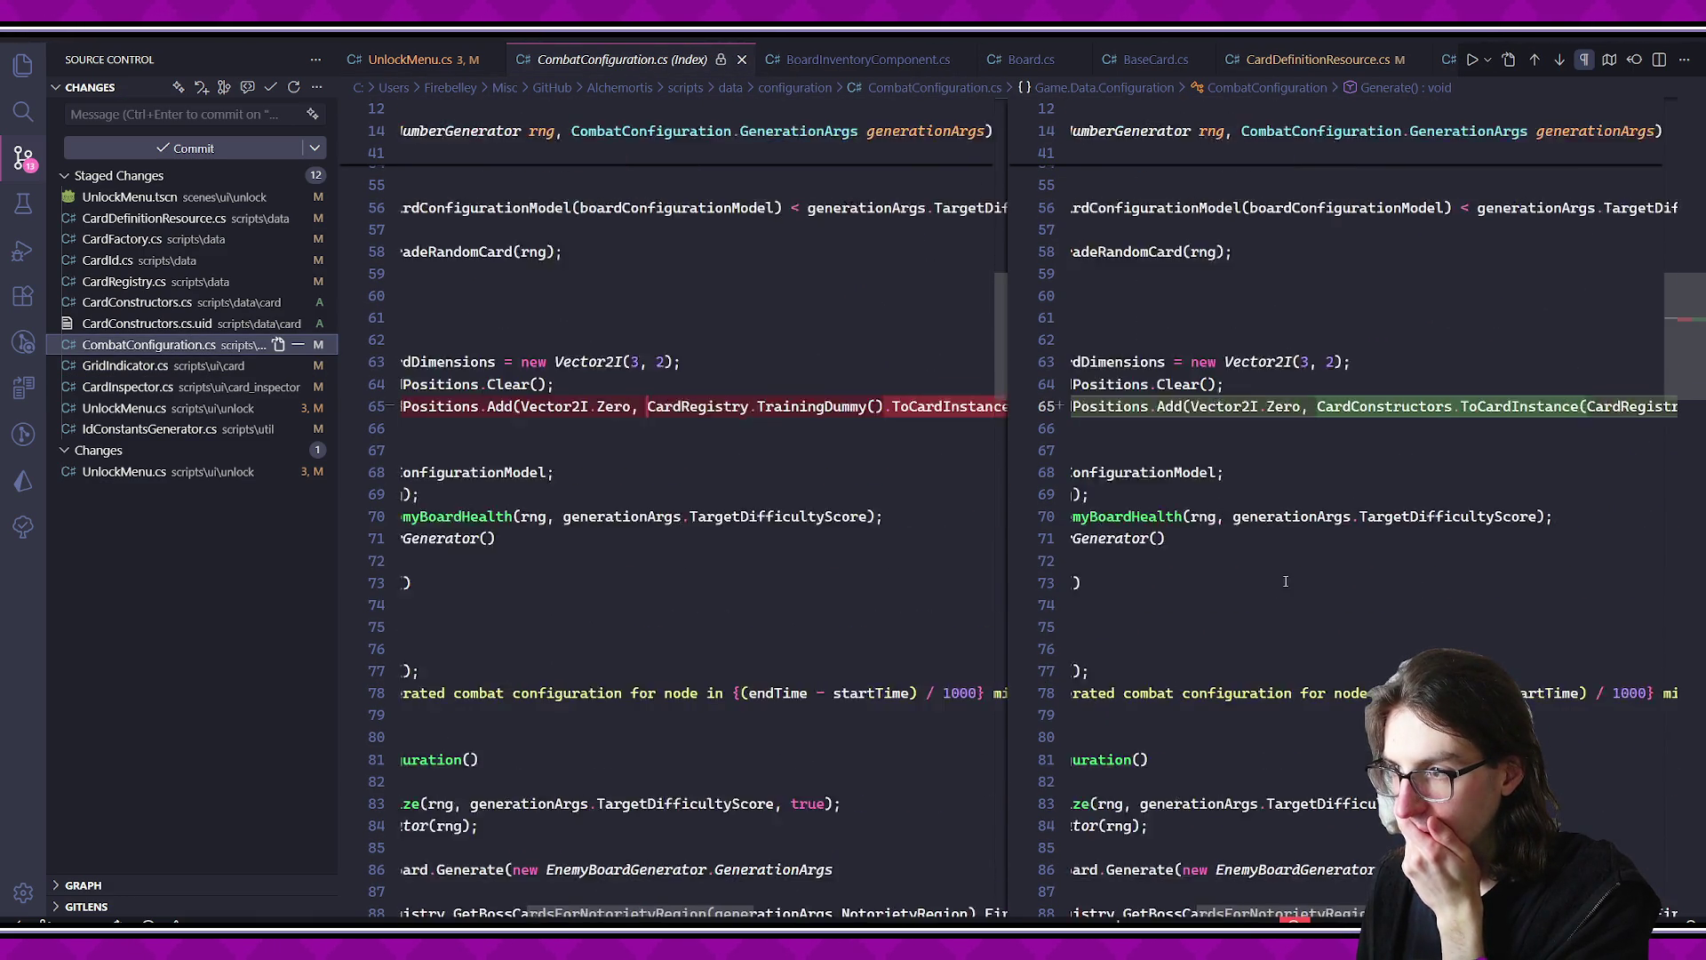
- Read through the newly added CardConstructors.cs, then go to the Card scene in Godot
left_click(152, 303)
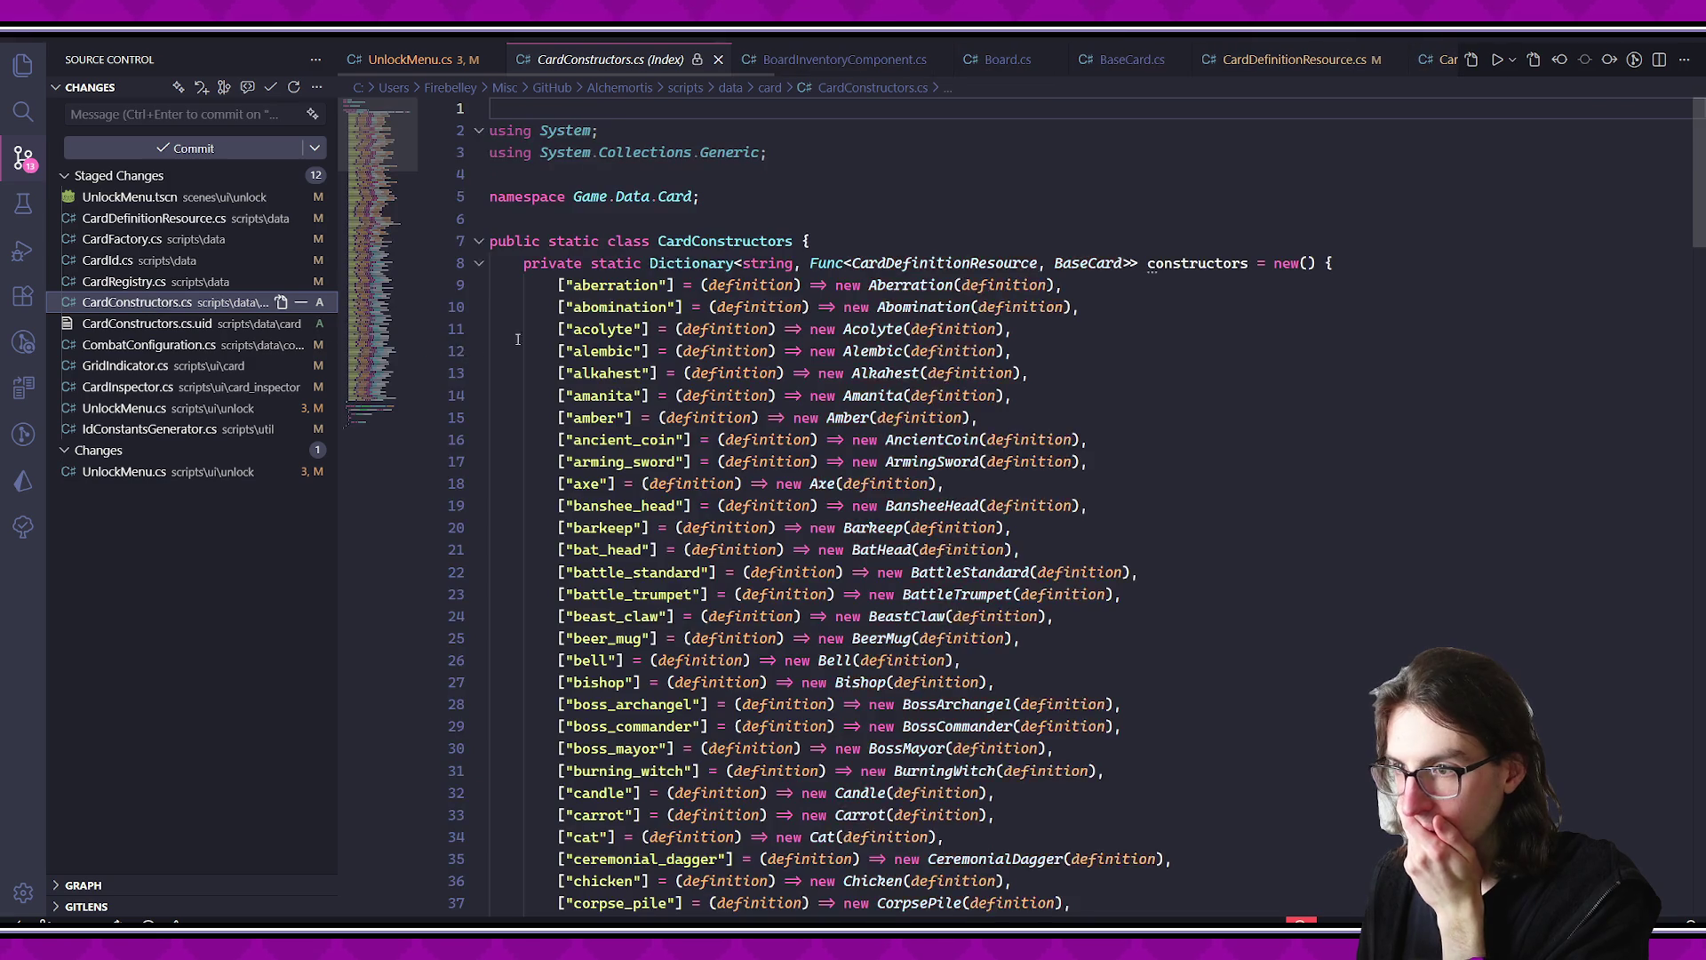
scroll(671, 334, "down", 8)
scroll(671, 334, "down", 20)
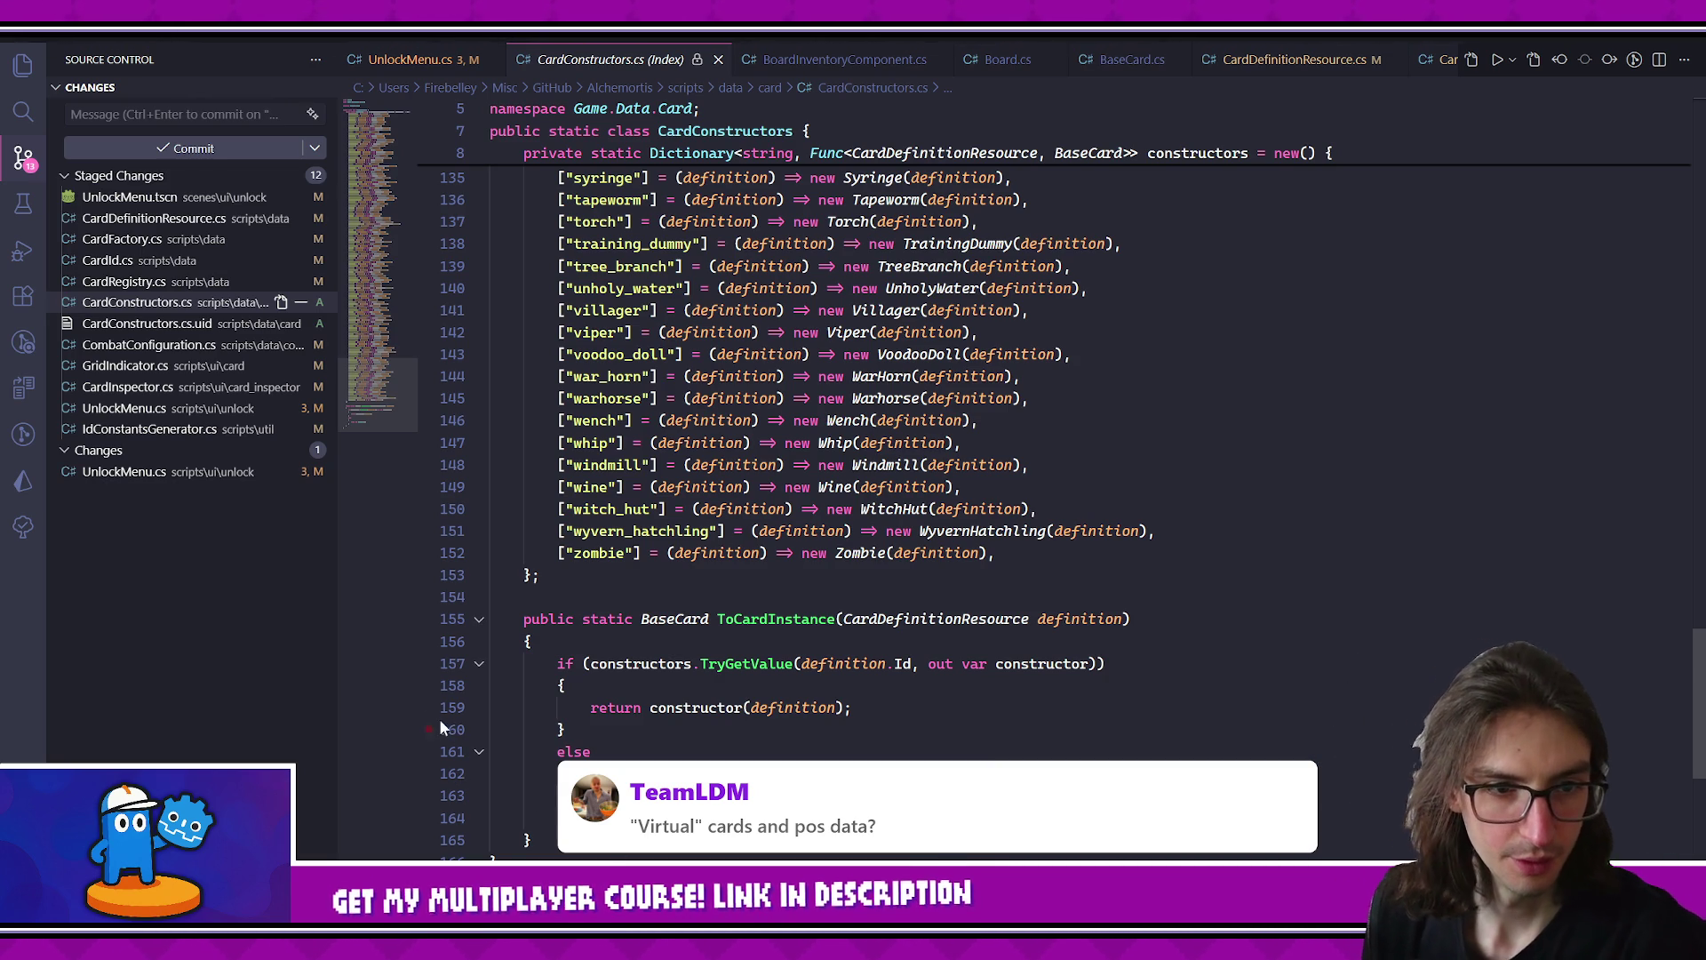
key("alt+Tab")
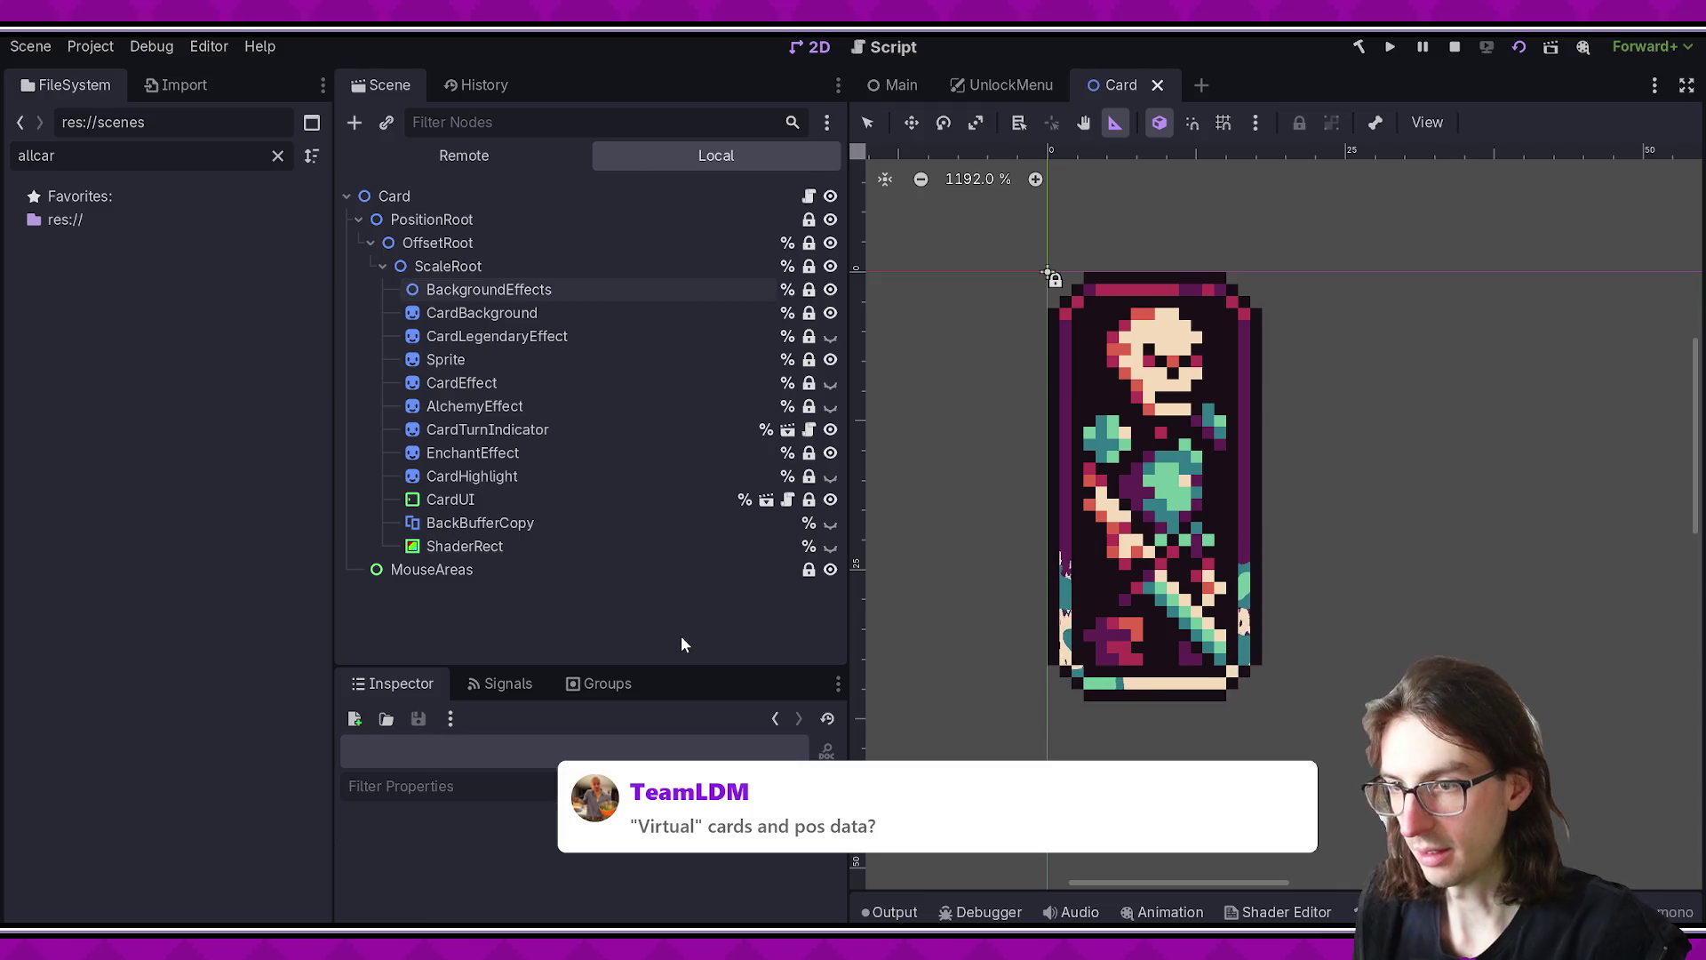
- Select the Card scene's nodes from the Card root down to MouseAreas
left_click(478, 215)
left_click(478, 197)
left_click(528, 568, "shift")
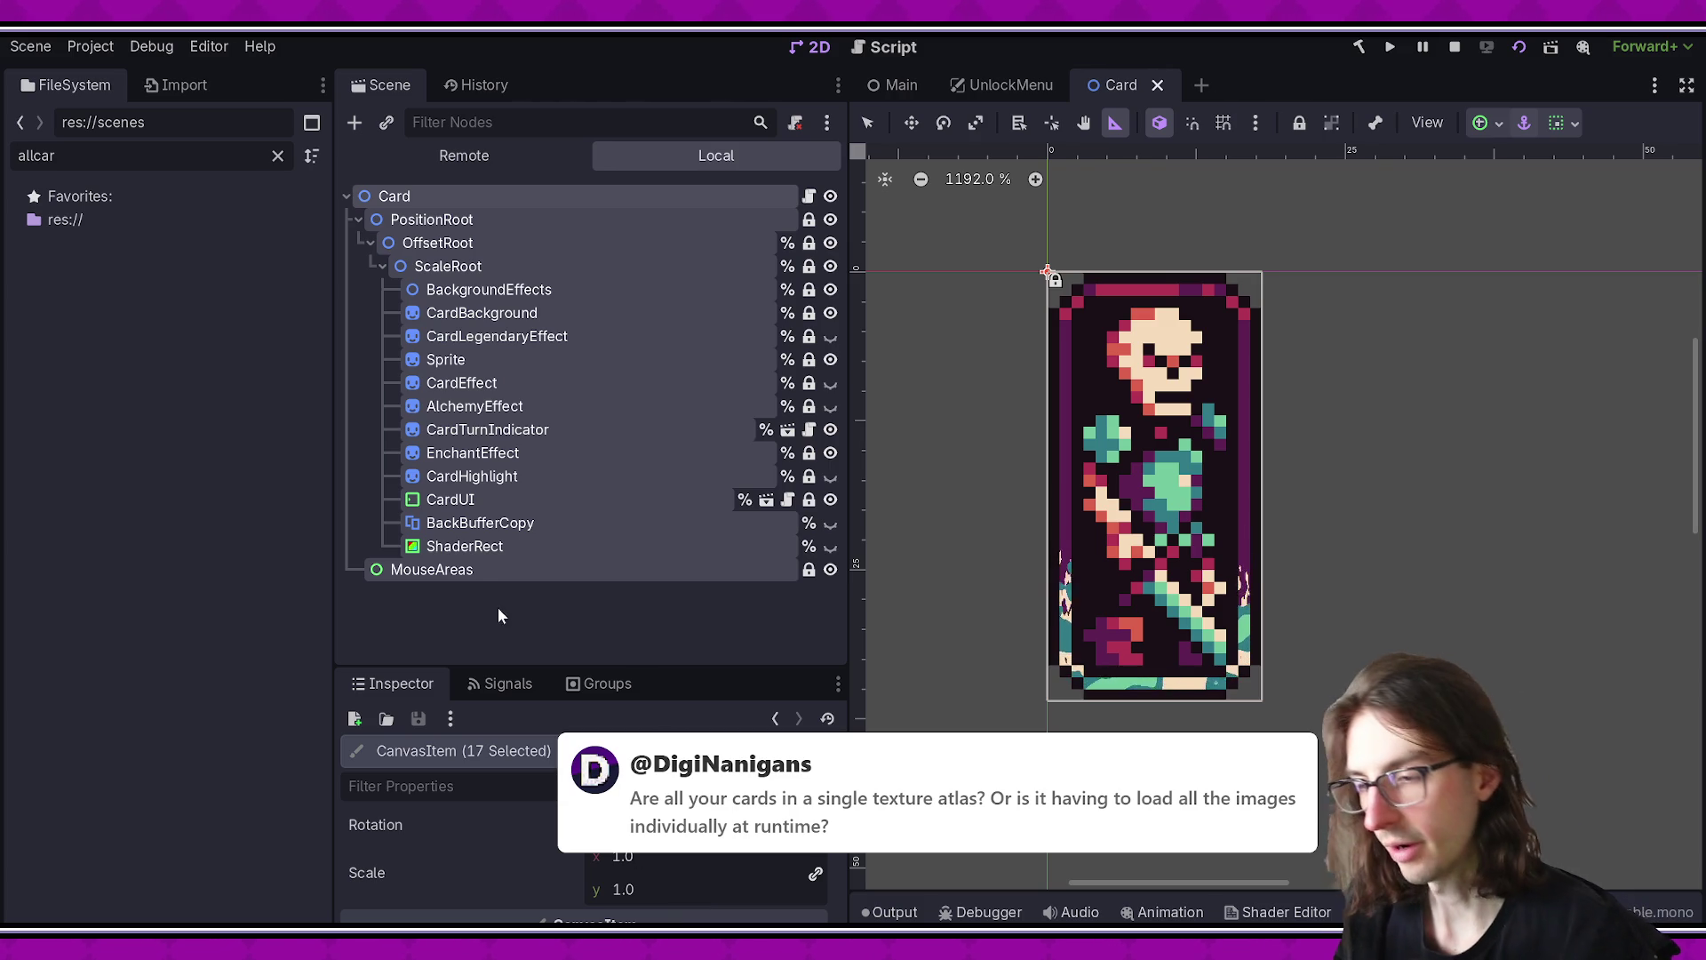
left_click(517, 638)
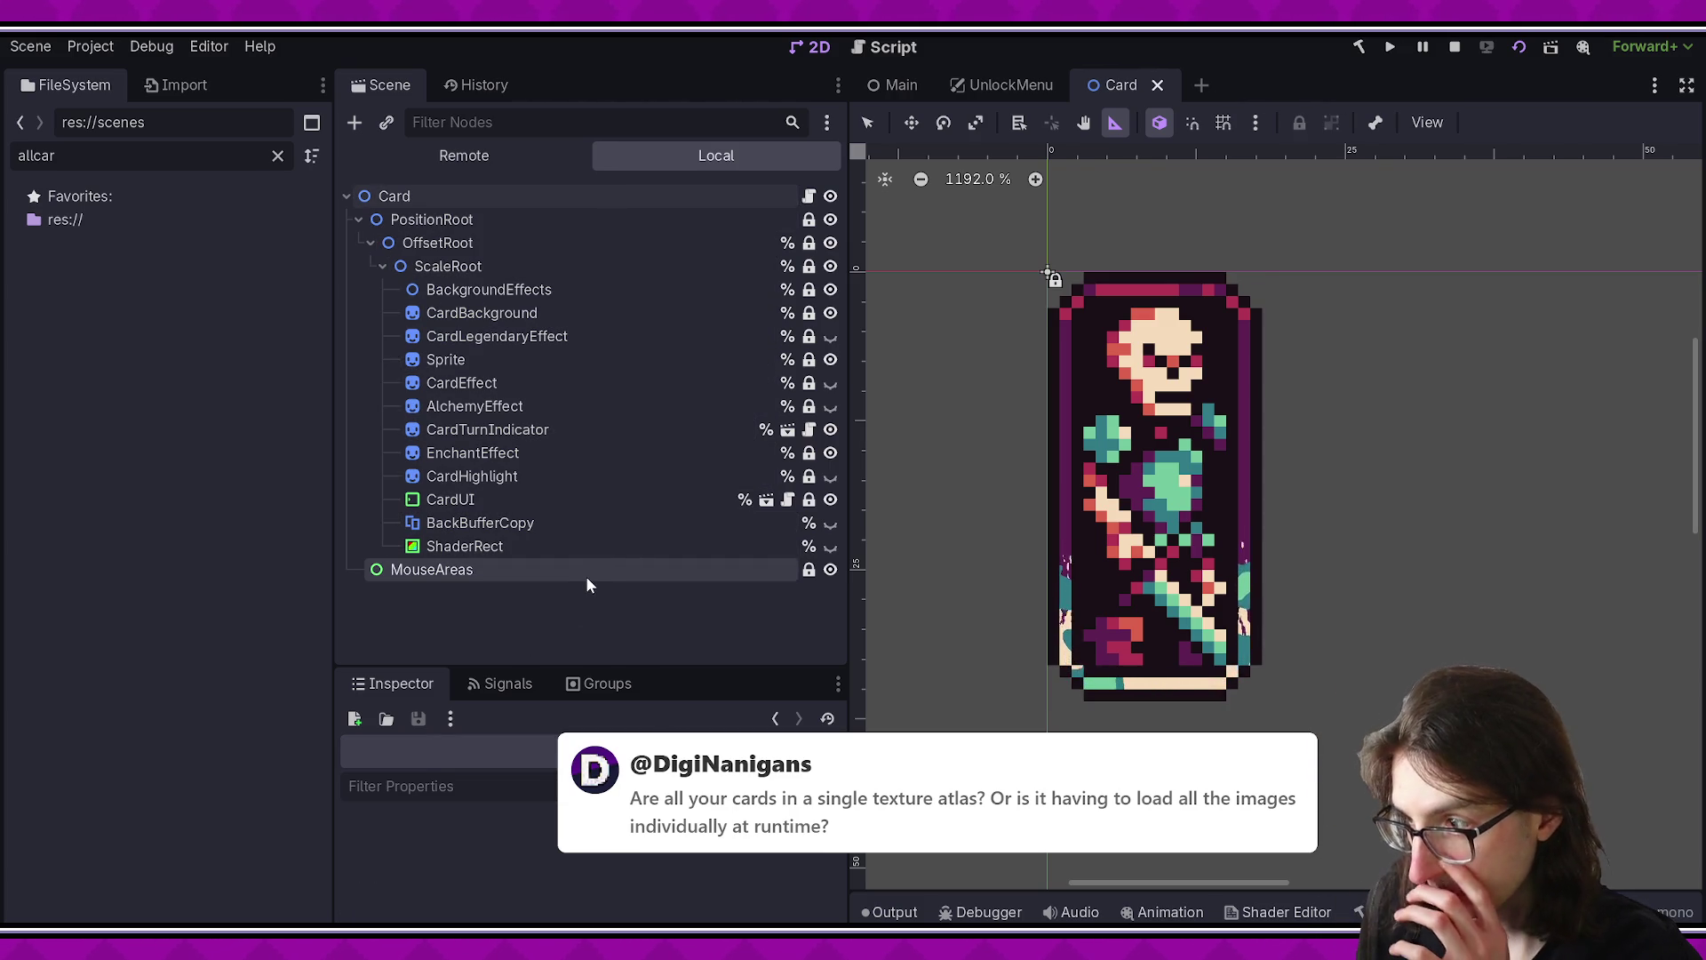
- Inspect the CardBackground and BackgroundEffects nodes, then open Card.cs from the Card root
left_click(493, 313)
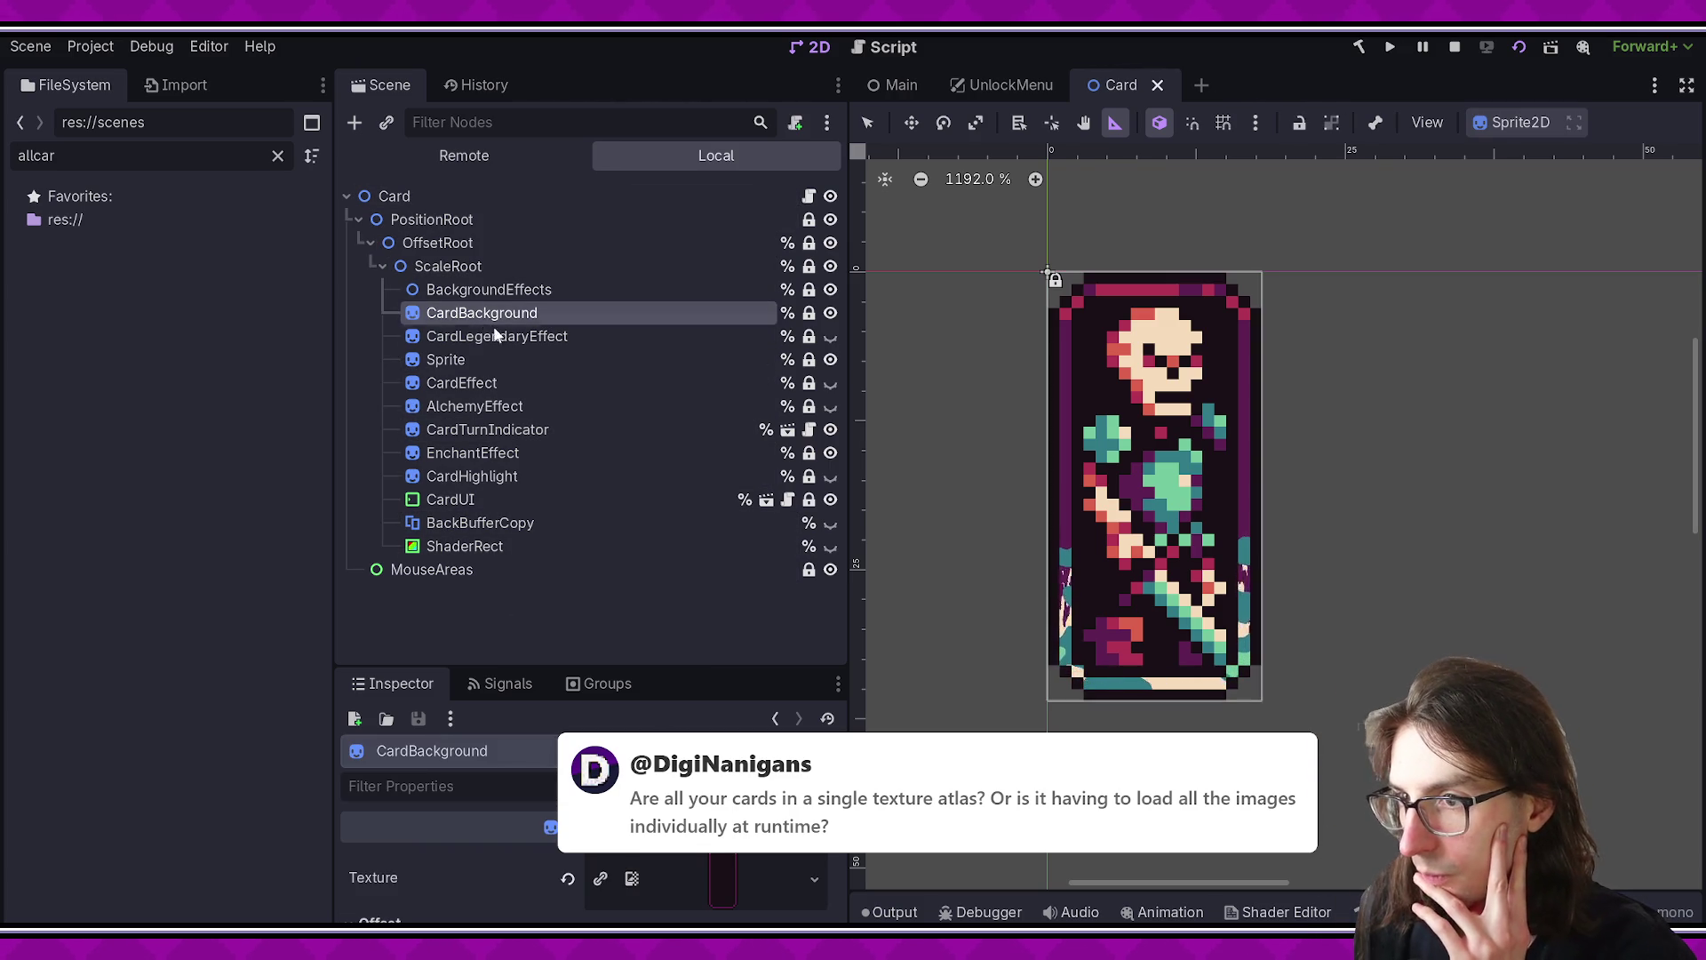
left_click(553, 292)
left_click(443, 199)
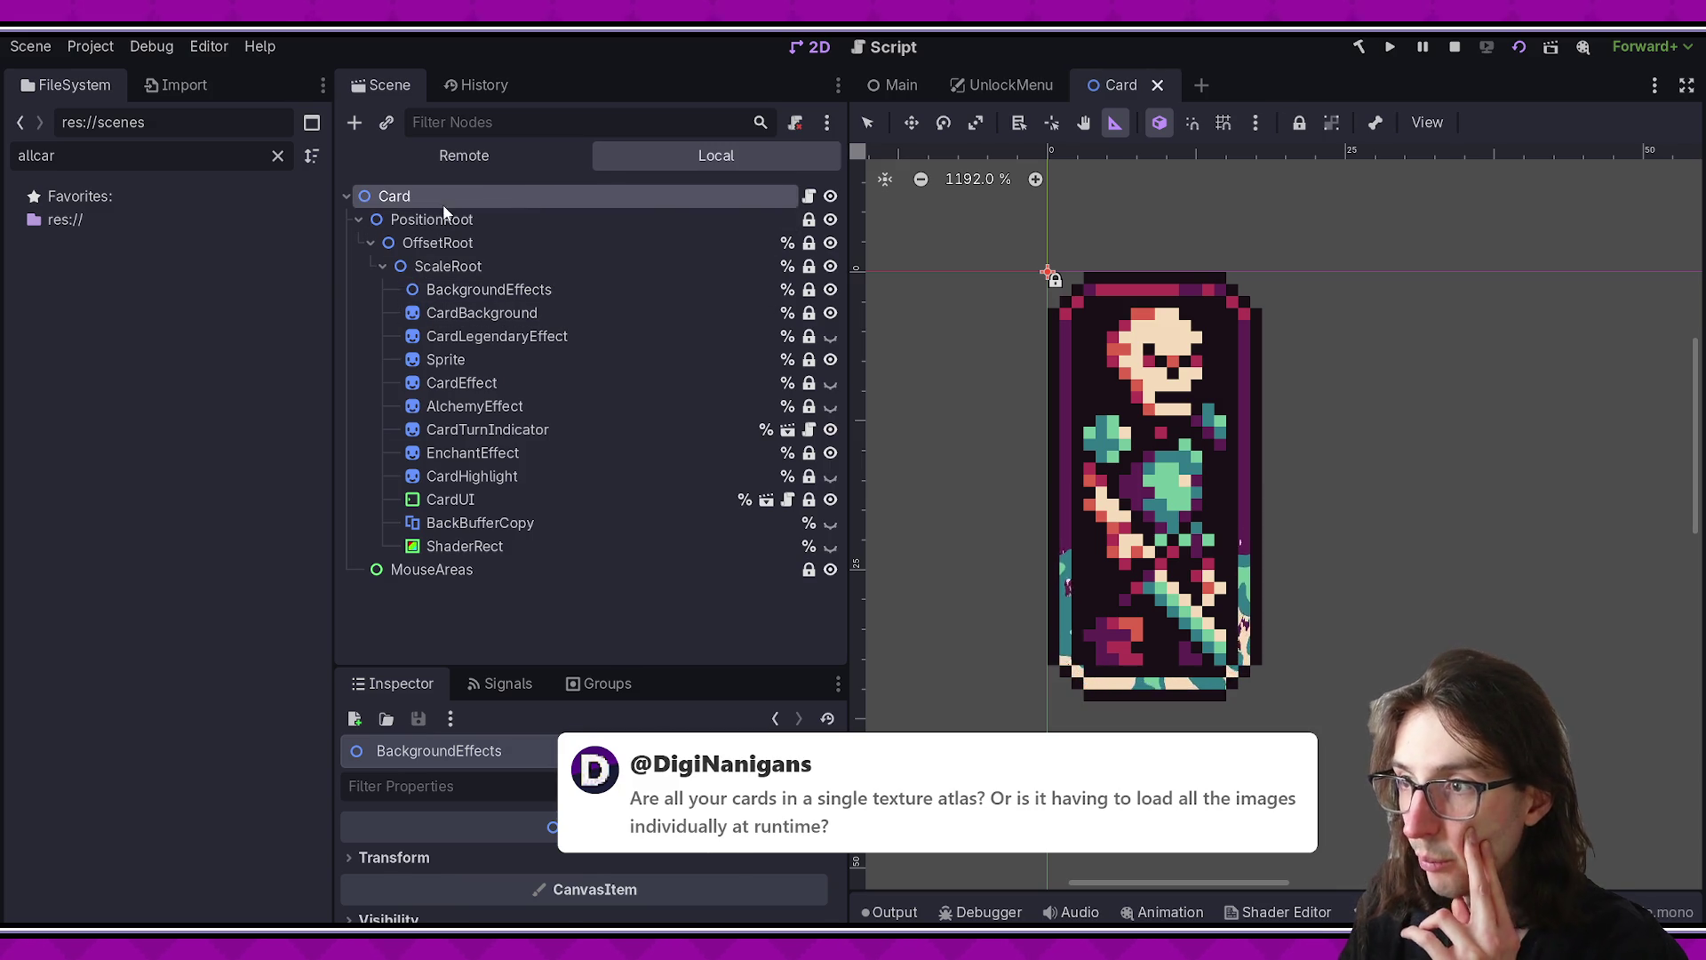
left_click(808, 196)
scroll(827, 412, "down", 15)
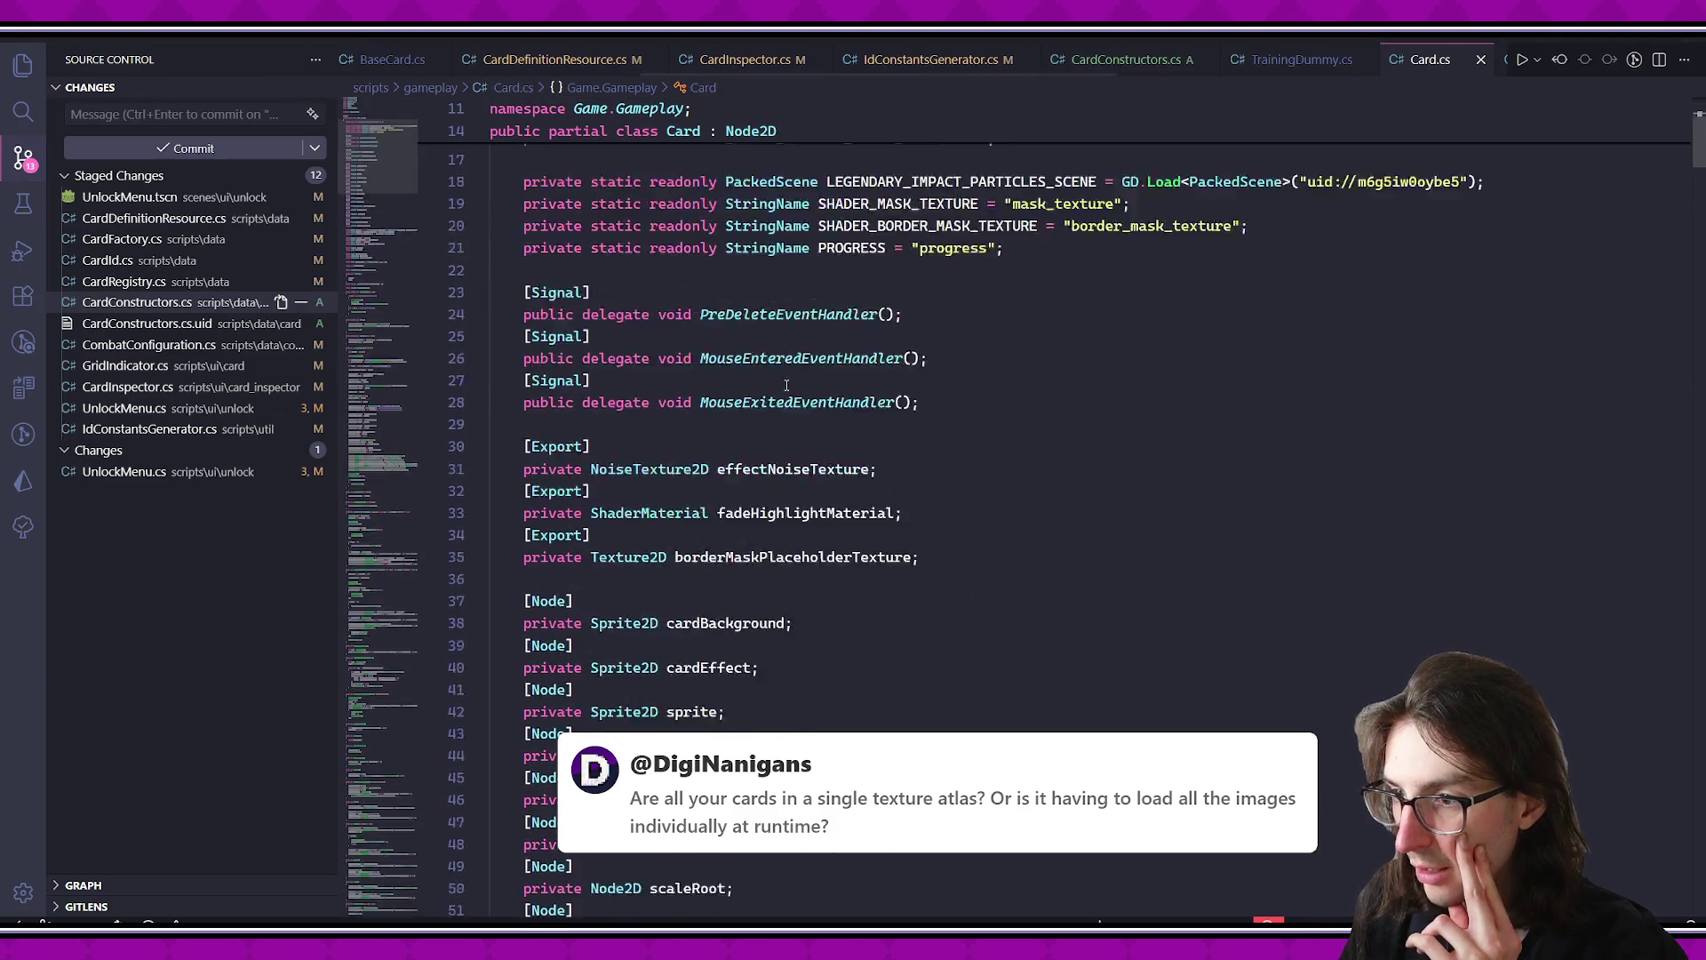
- Scroll Card.cs and reselect the PositionRoot and Card root nodes in Godot's Scene dock
scroll(836, 406, "up", 15)
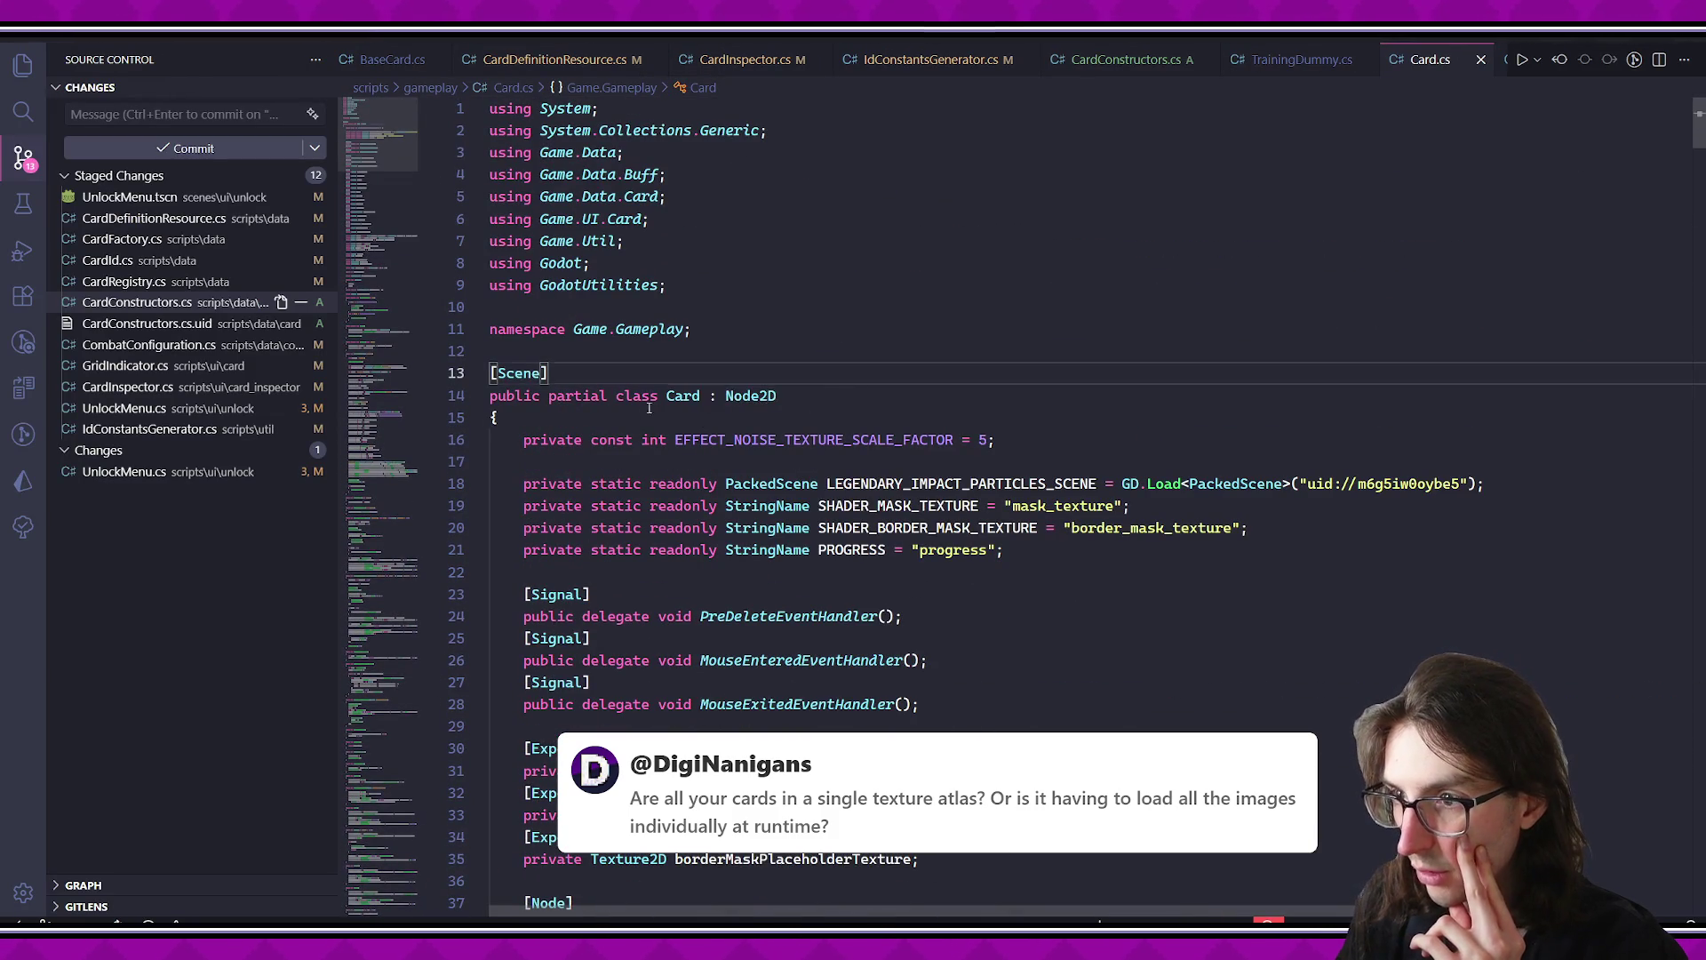
scroll(711, 445, "down", 4)
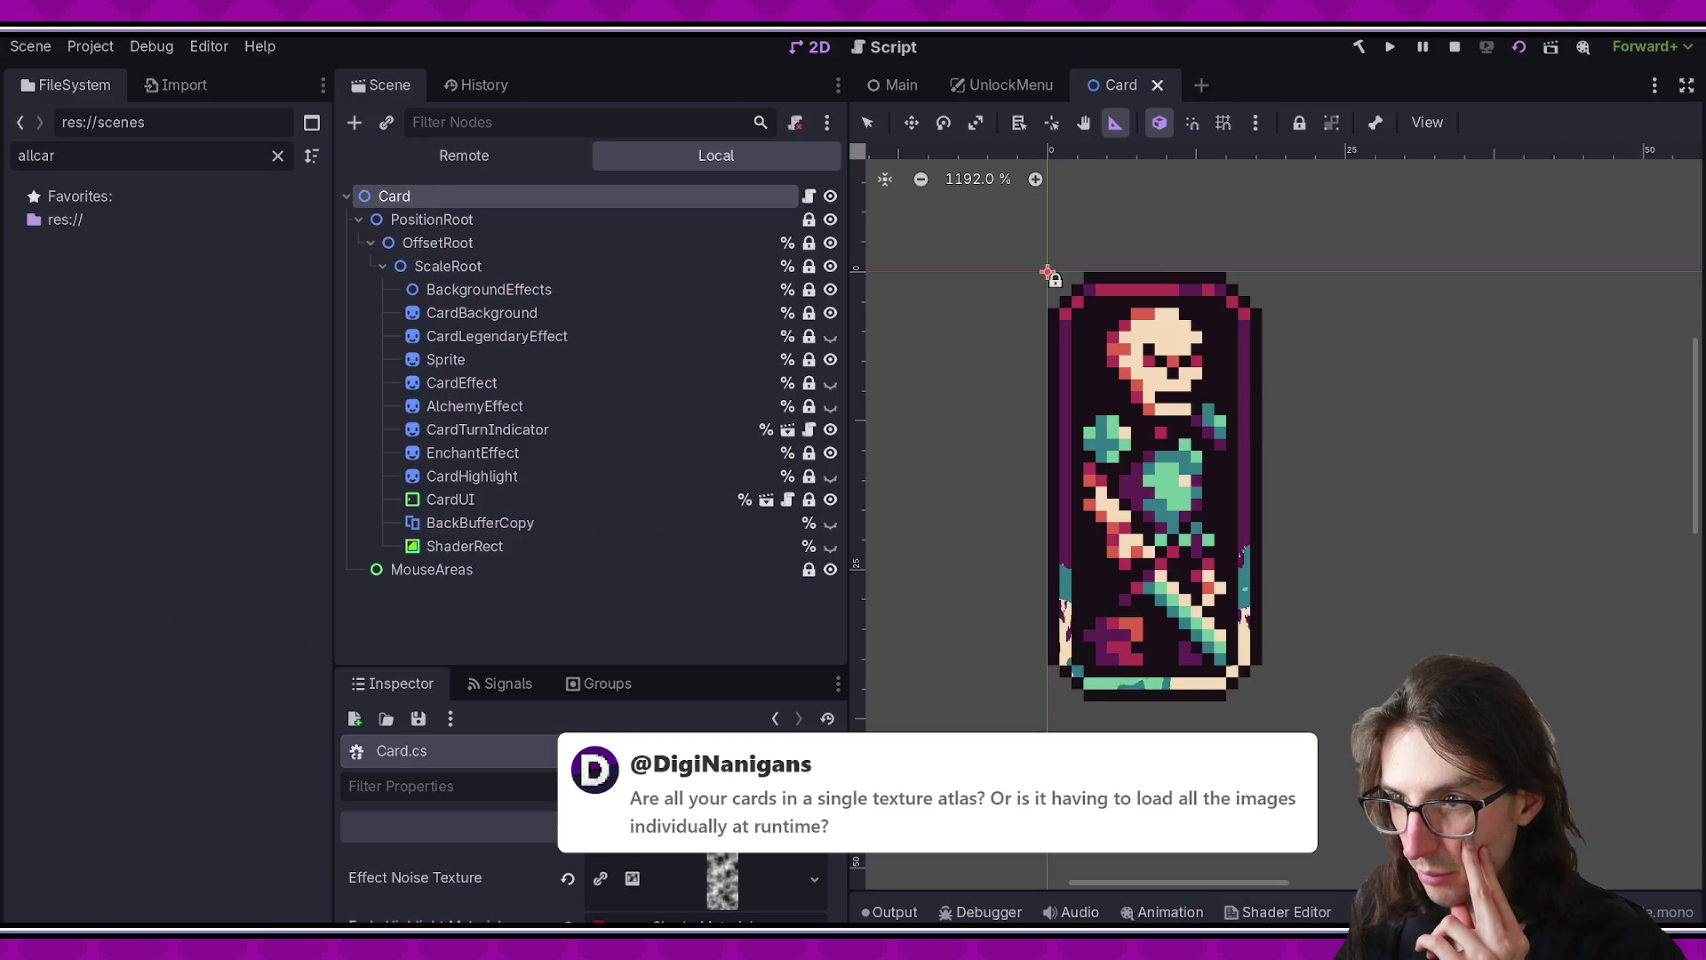
left_click(473, 220)
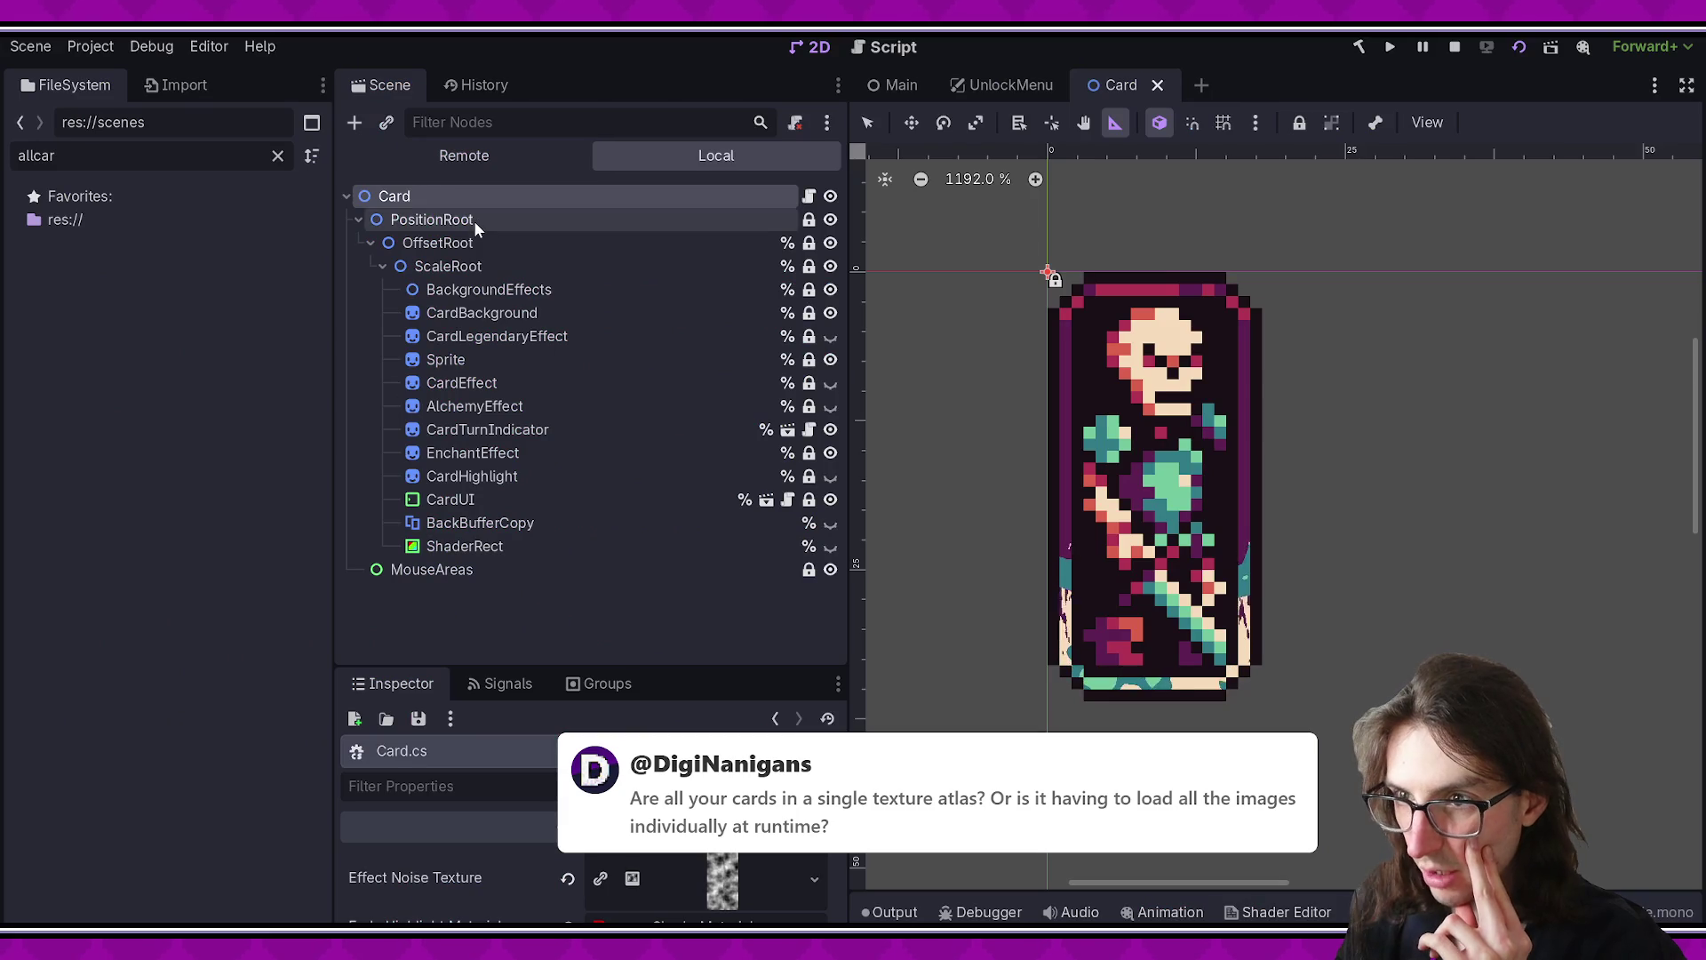
left_click(359, 198)
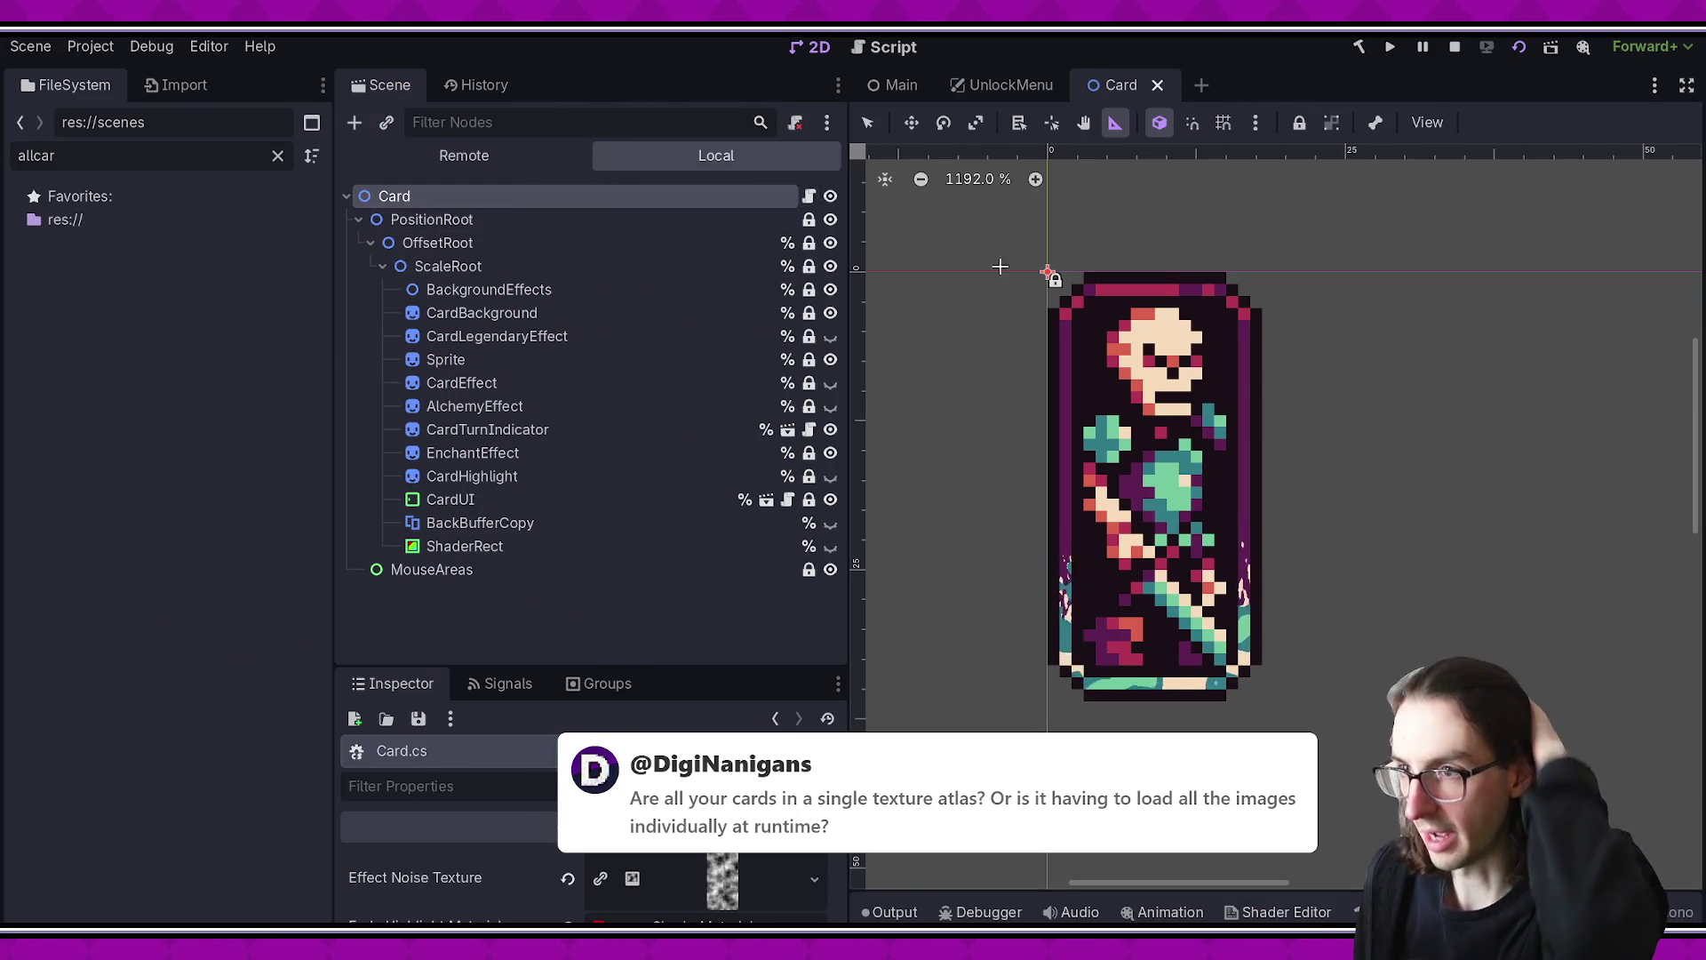
- Read BindToCard's texture and offset setup (lines 135–156) in Card.cs, then close the running game
key("alt+Tab")
scroll(931, 374, "down", 20)
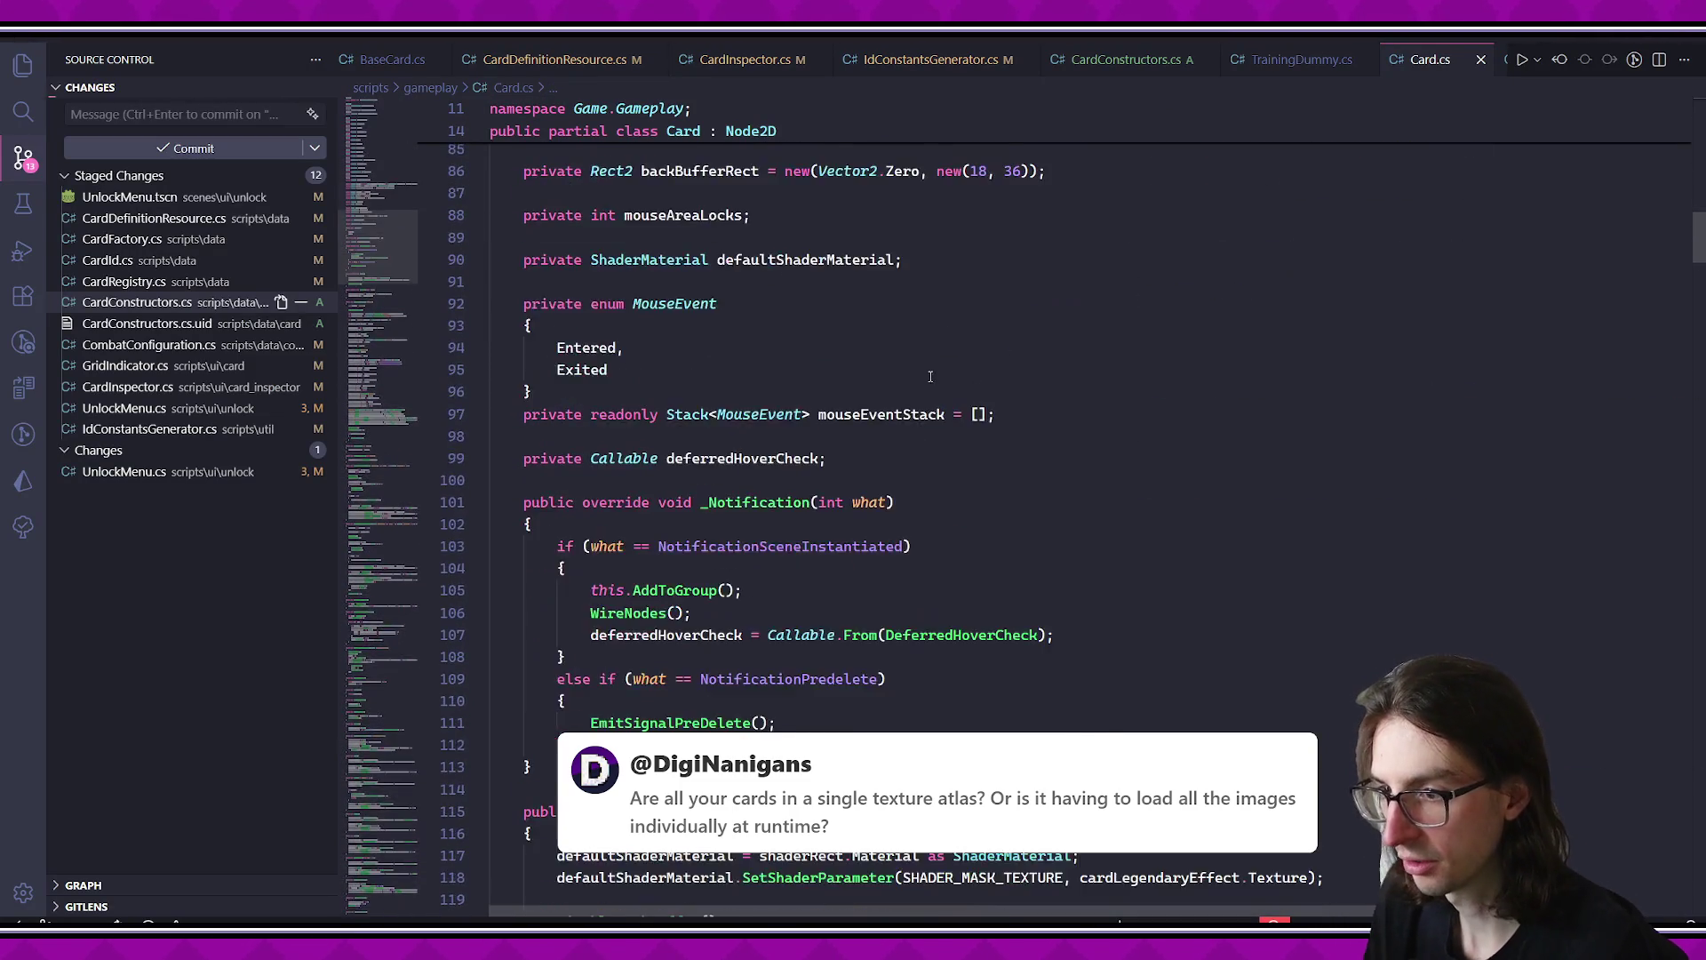
scroll(930, 374, "down", 11)
scroll(838, 348, "down", 5)
left_click_drag(590, 245, 1040, 685)
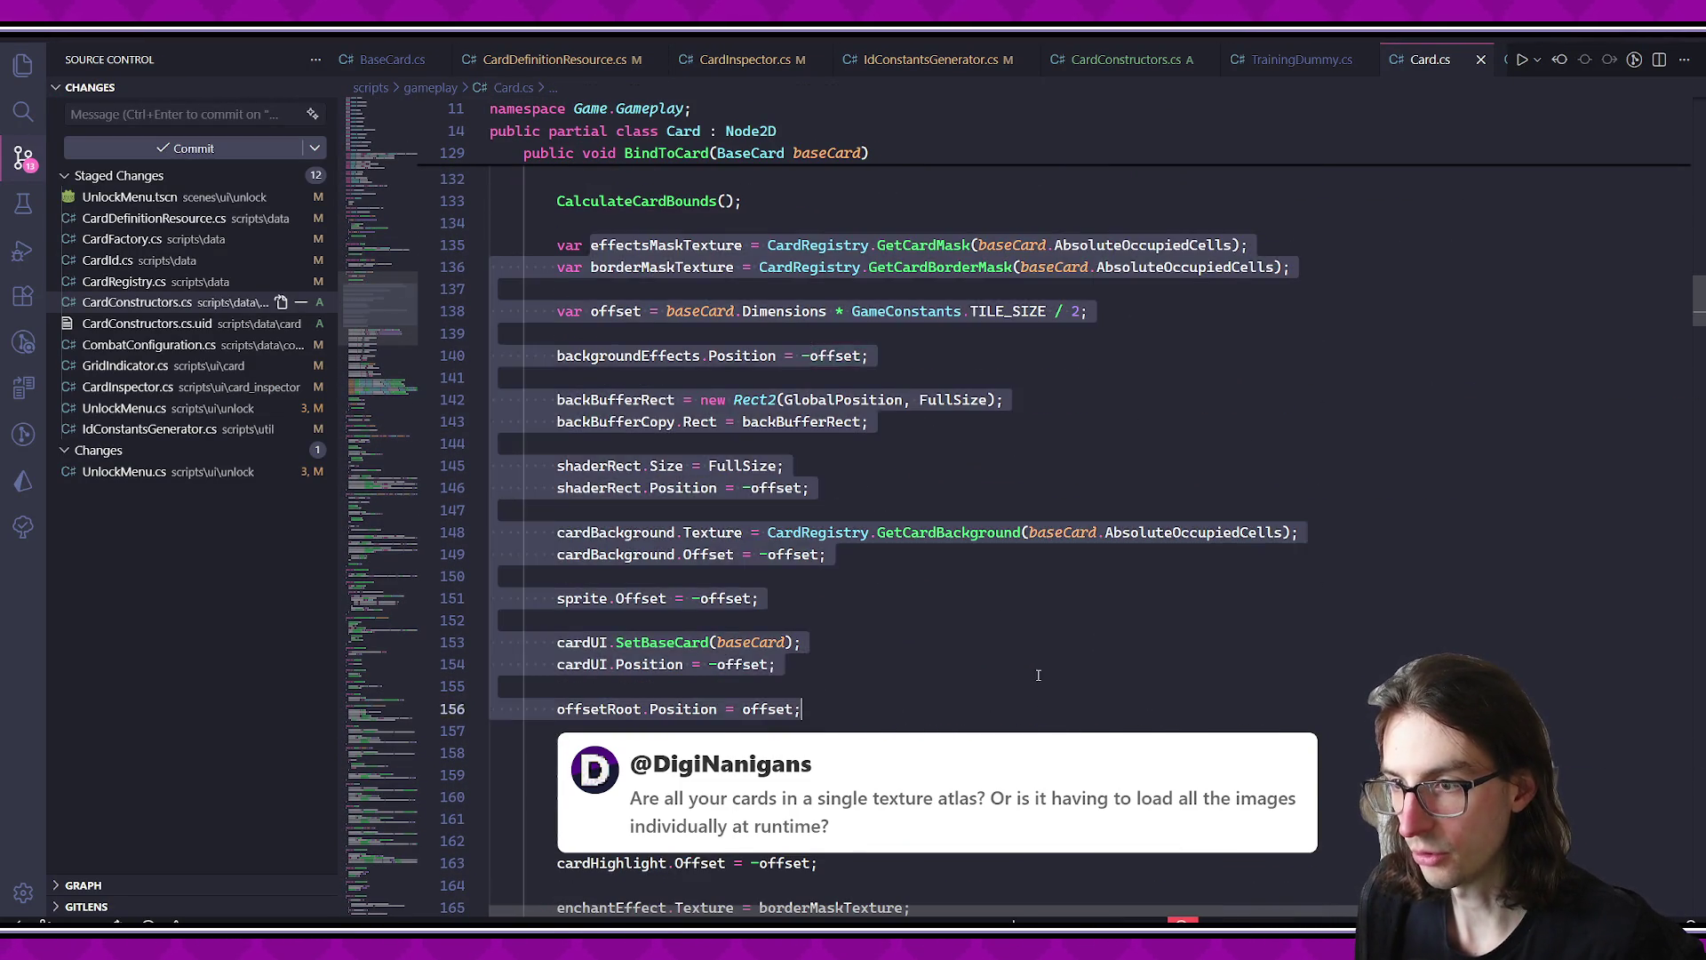
scroll(1040, 685, "down", 13)
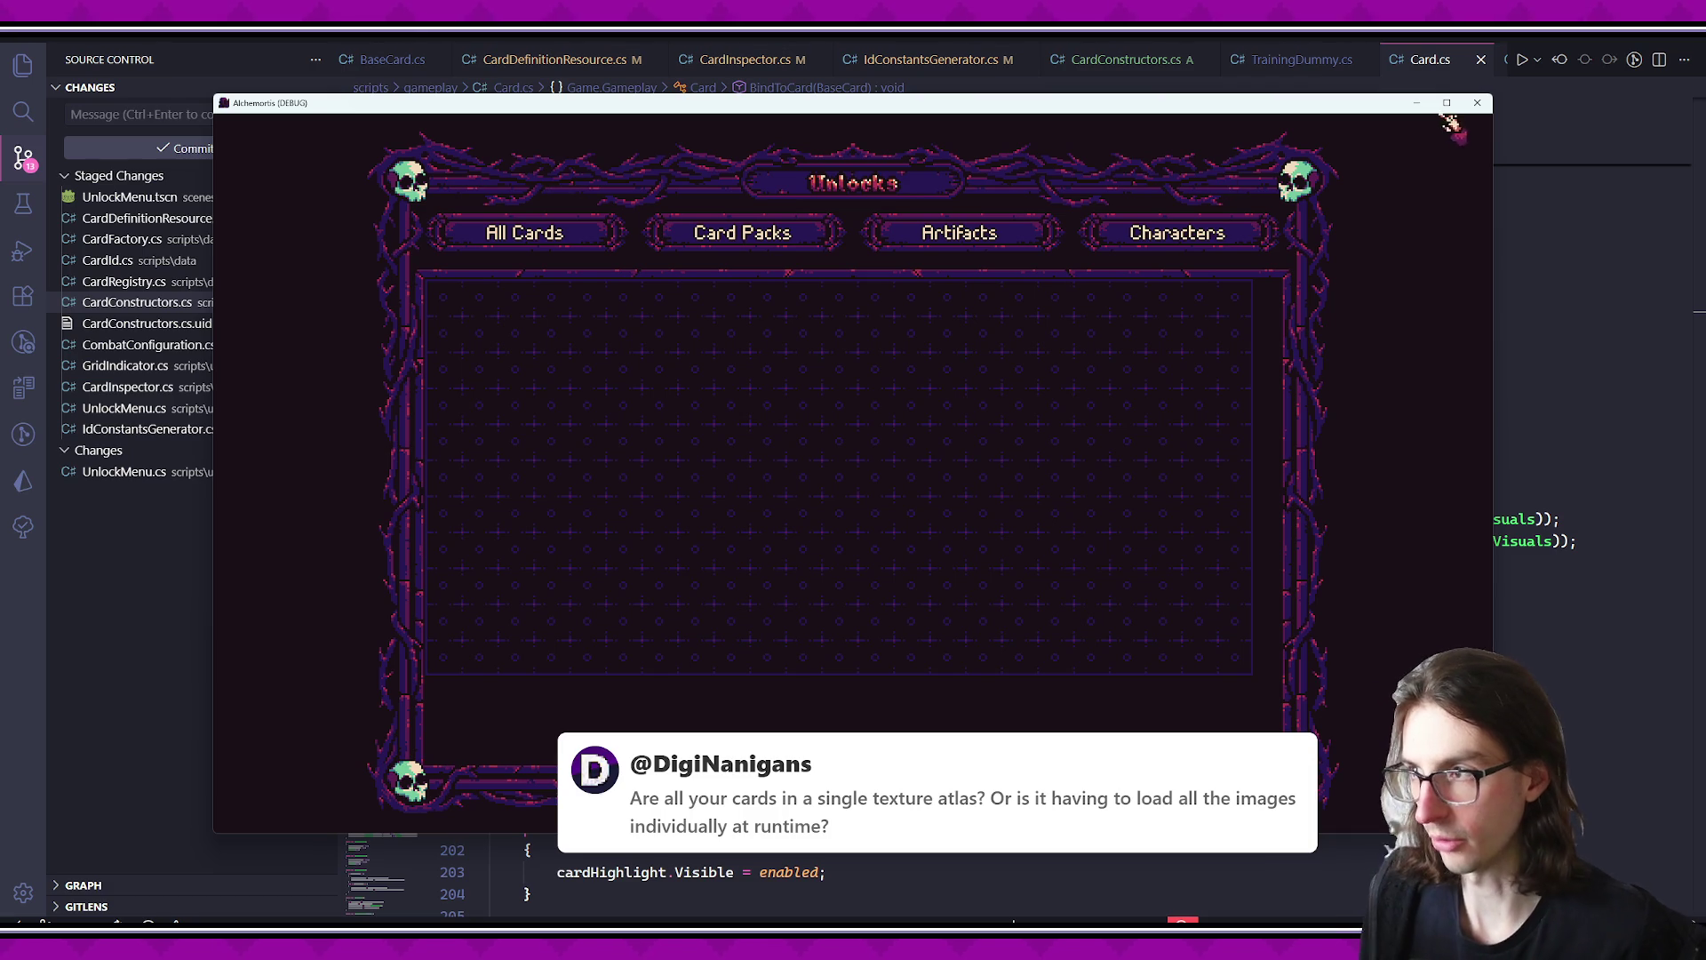
left_click(1477, 102)
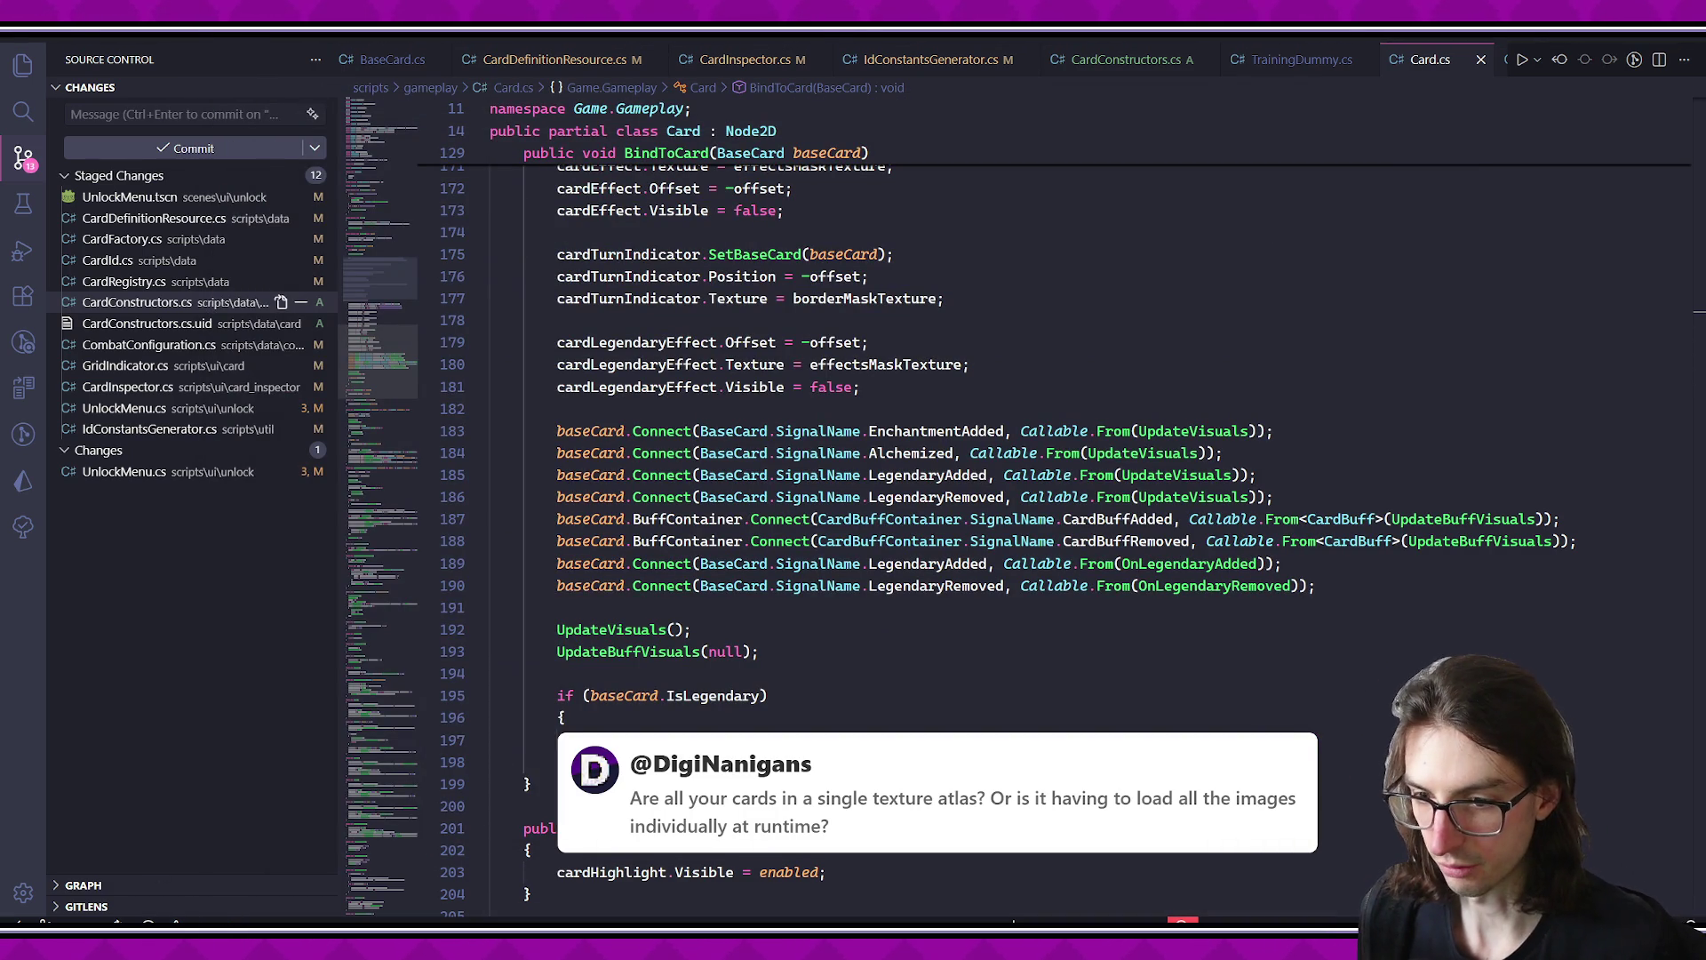
key("alt+Tab")
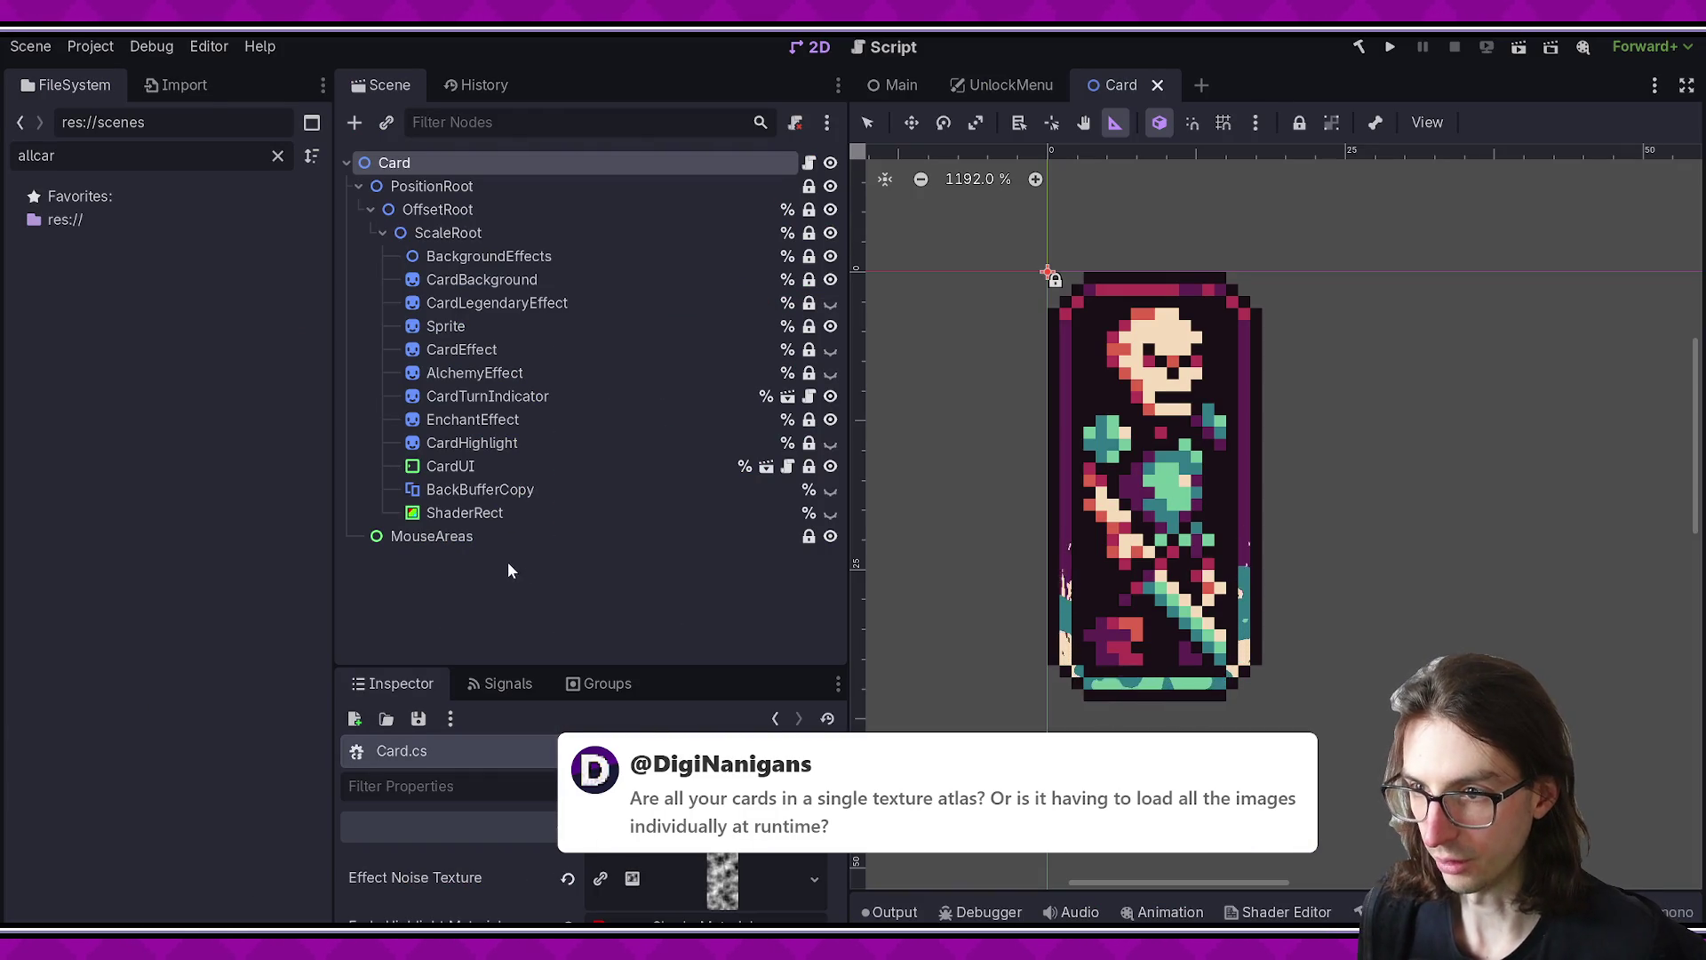
- Select the Card scene's PositionRoot-to-ShaderRect range, then CardHighlight, EnchantEffect and CardTurnIndicator
left_click(482, 188)
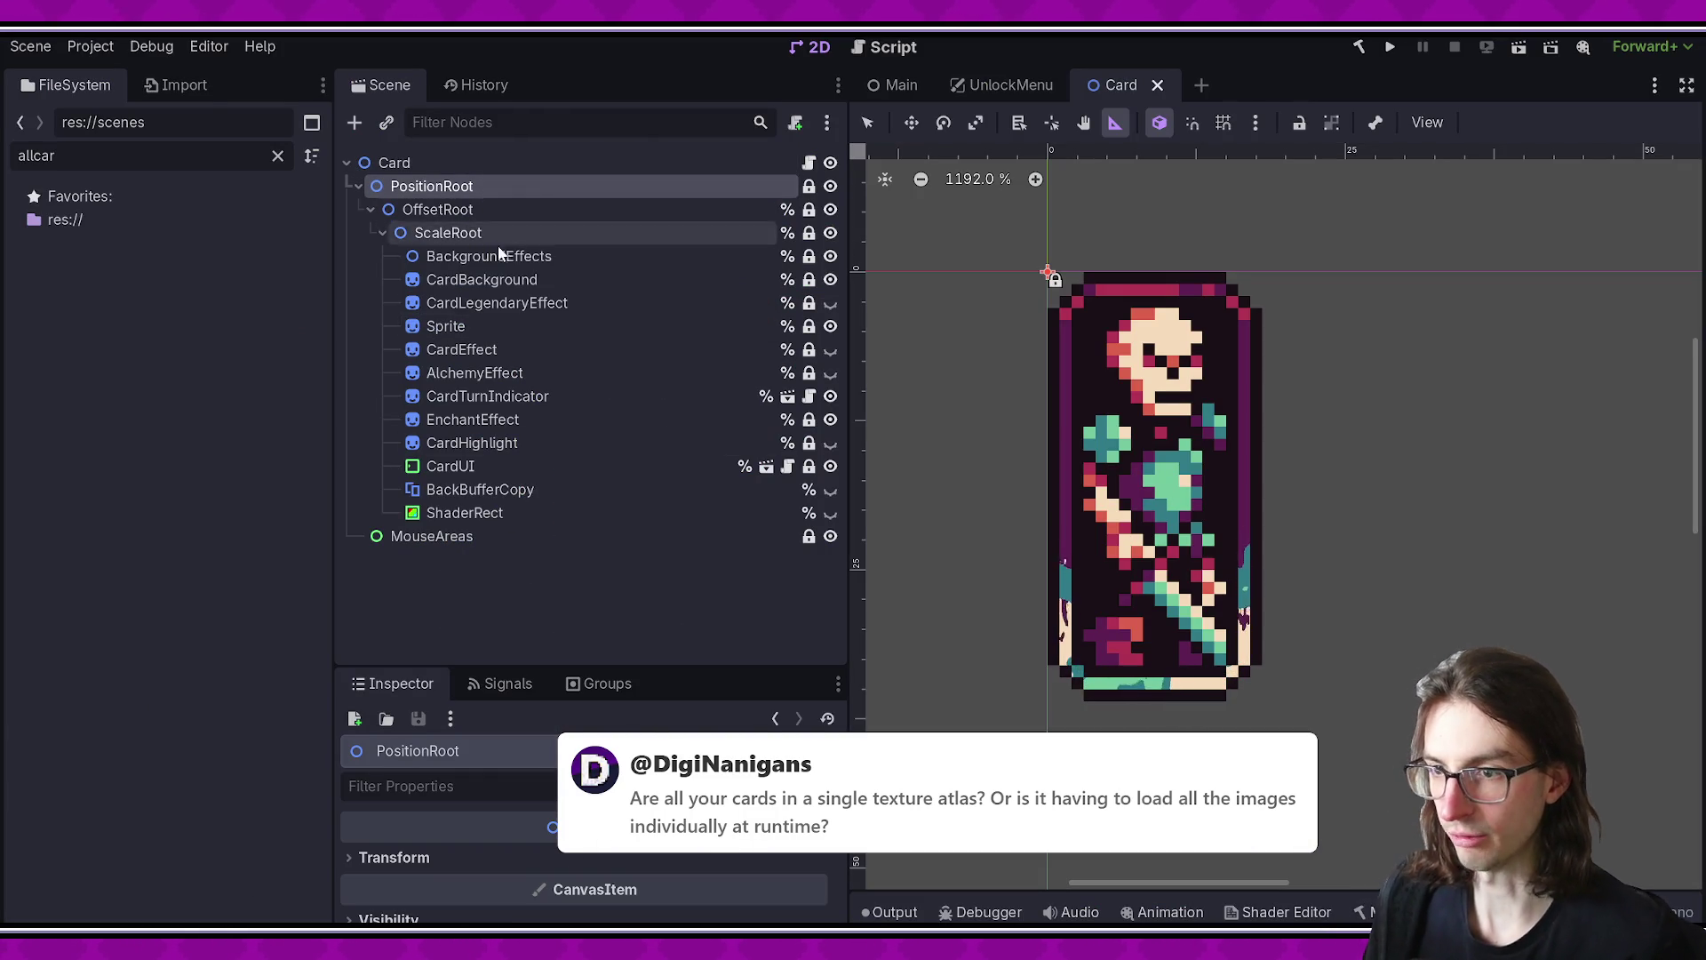
left_click(547, 519, "shift")
left_click(522, 582)
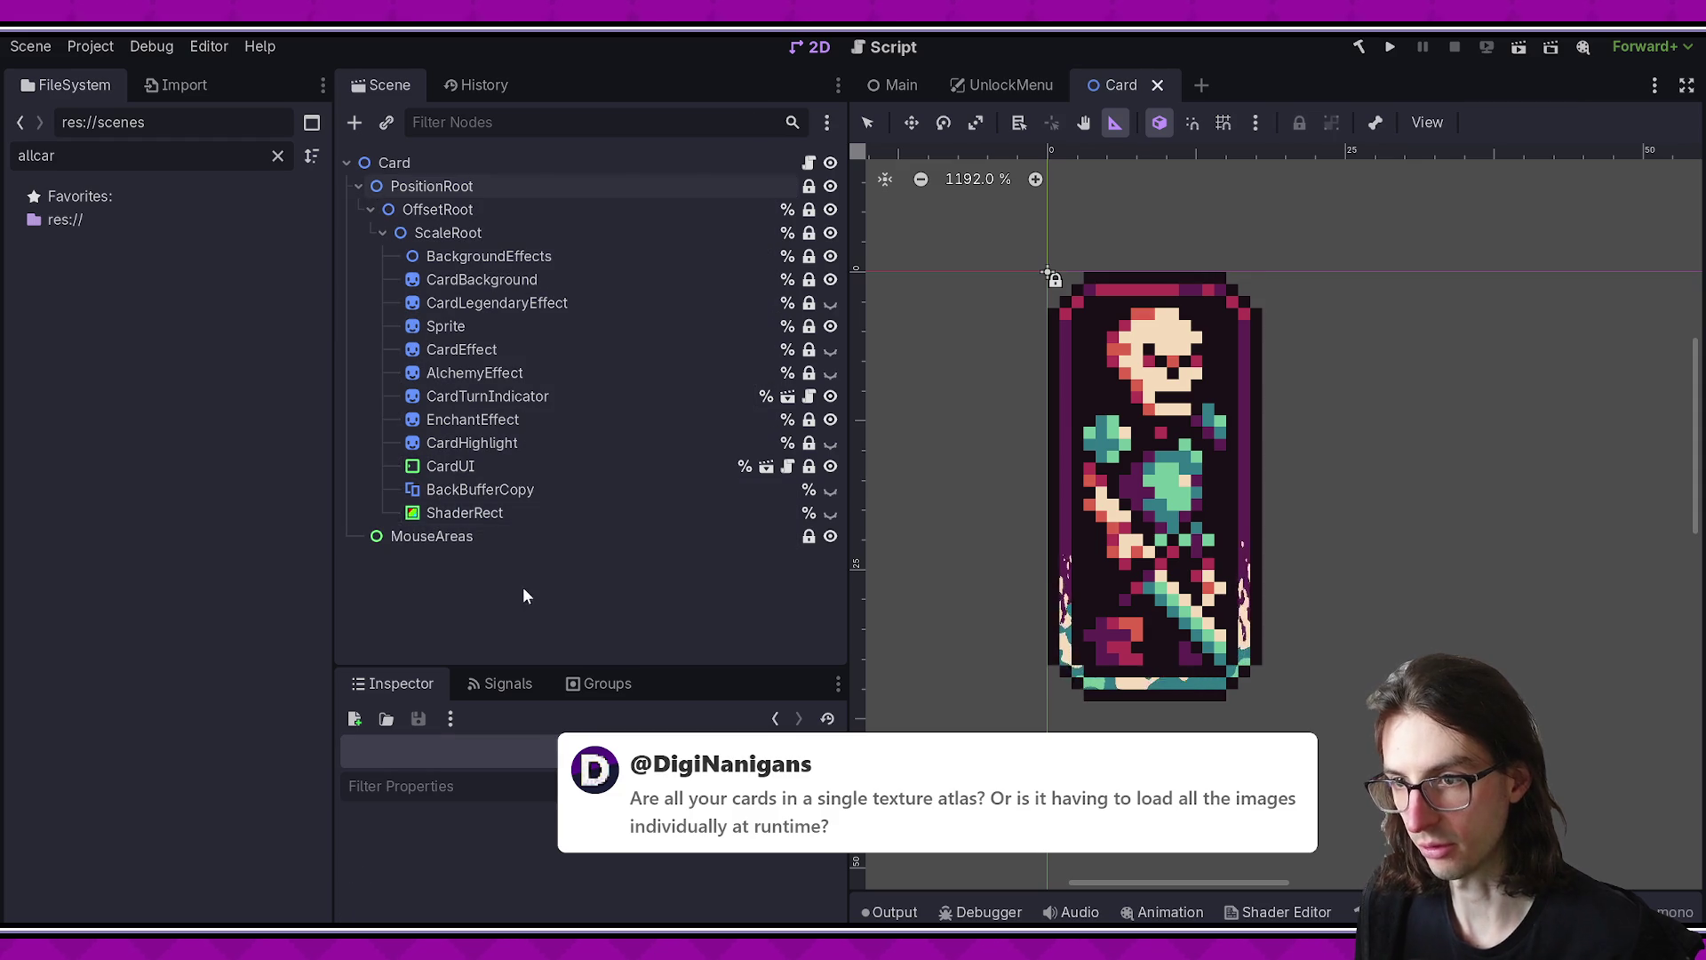
left_click(535, 443)
double_click(542, 420)
left_click(546, 398)
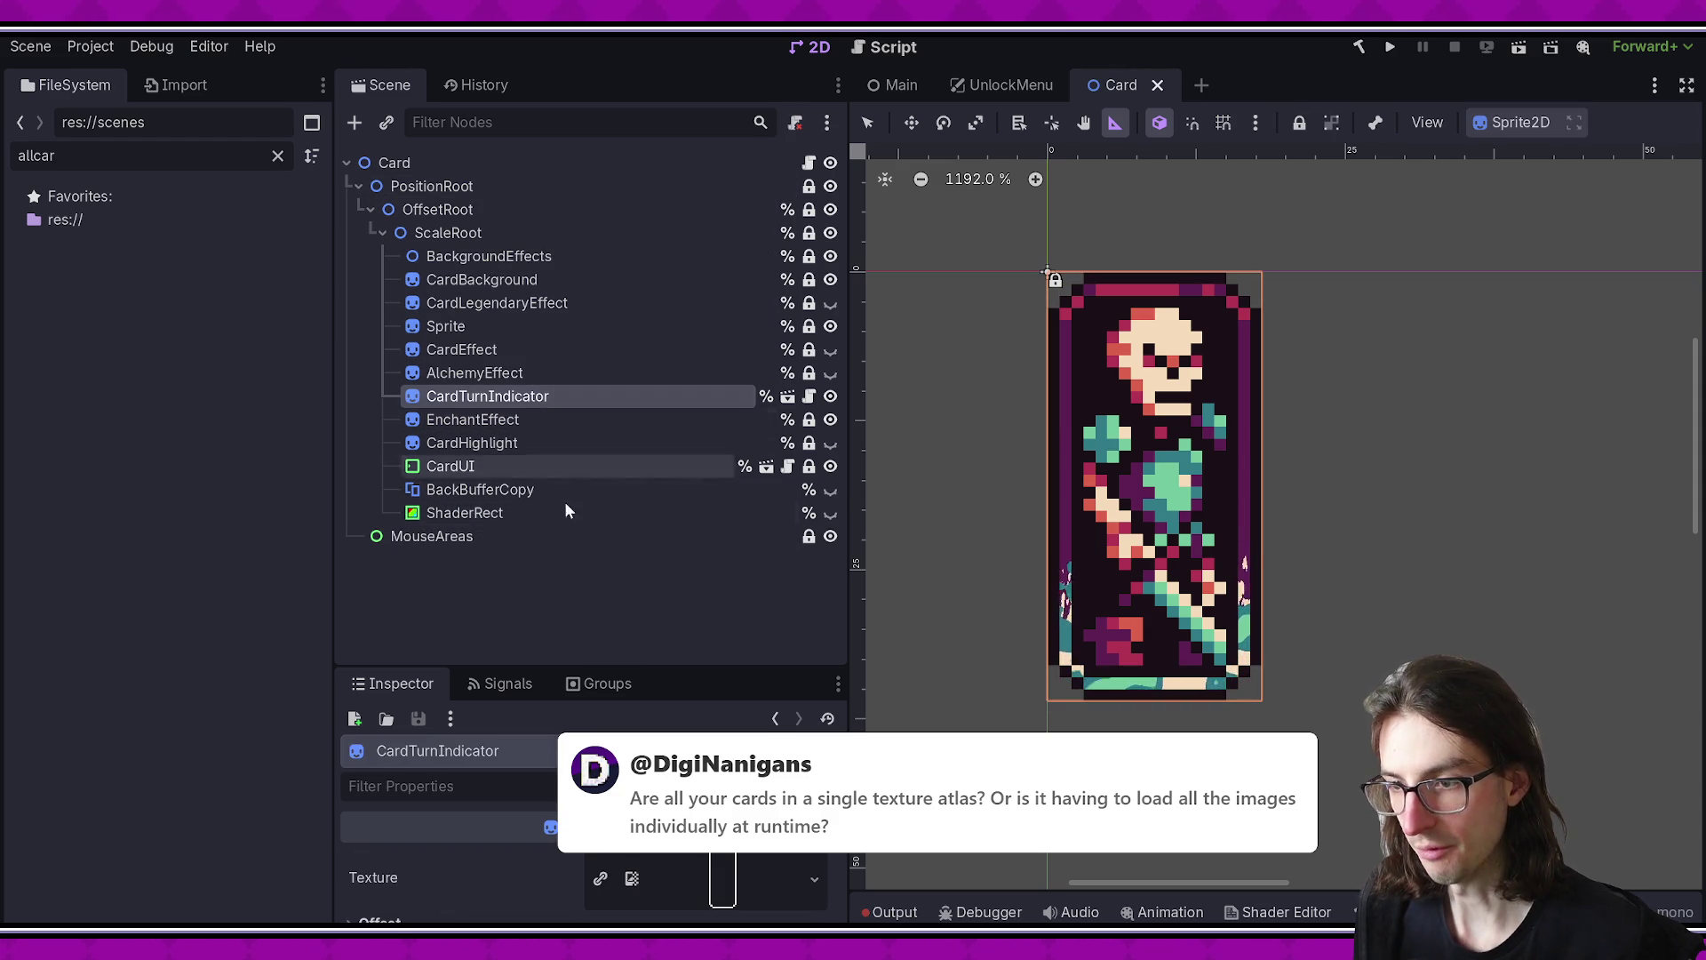
- Inspect CardTurnIndicator's material shader parameters and resource details in an enlarged Inspector
left_click_drag(631, 665, 624, 306)
scroll(621, 624, "down", 5)
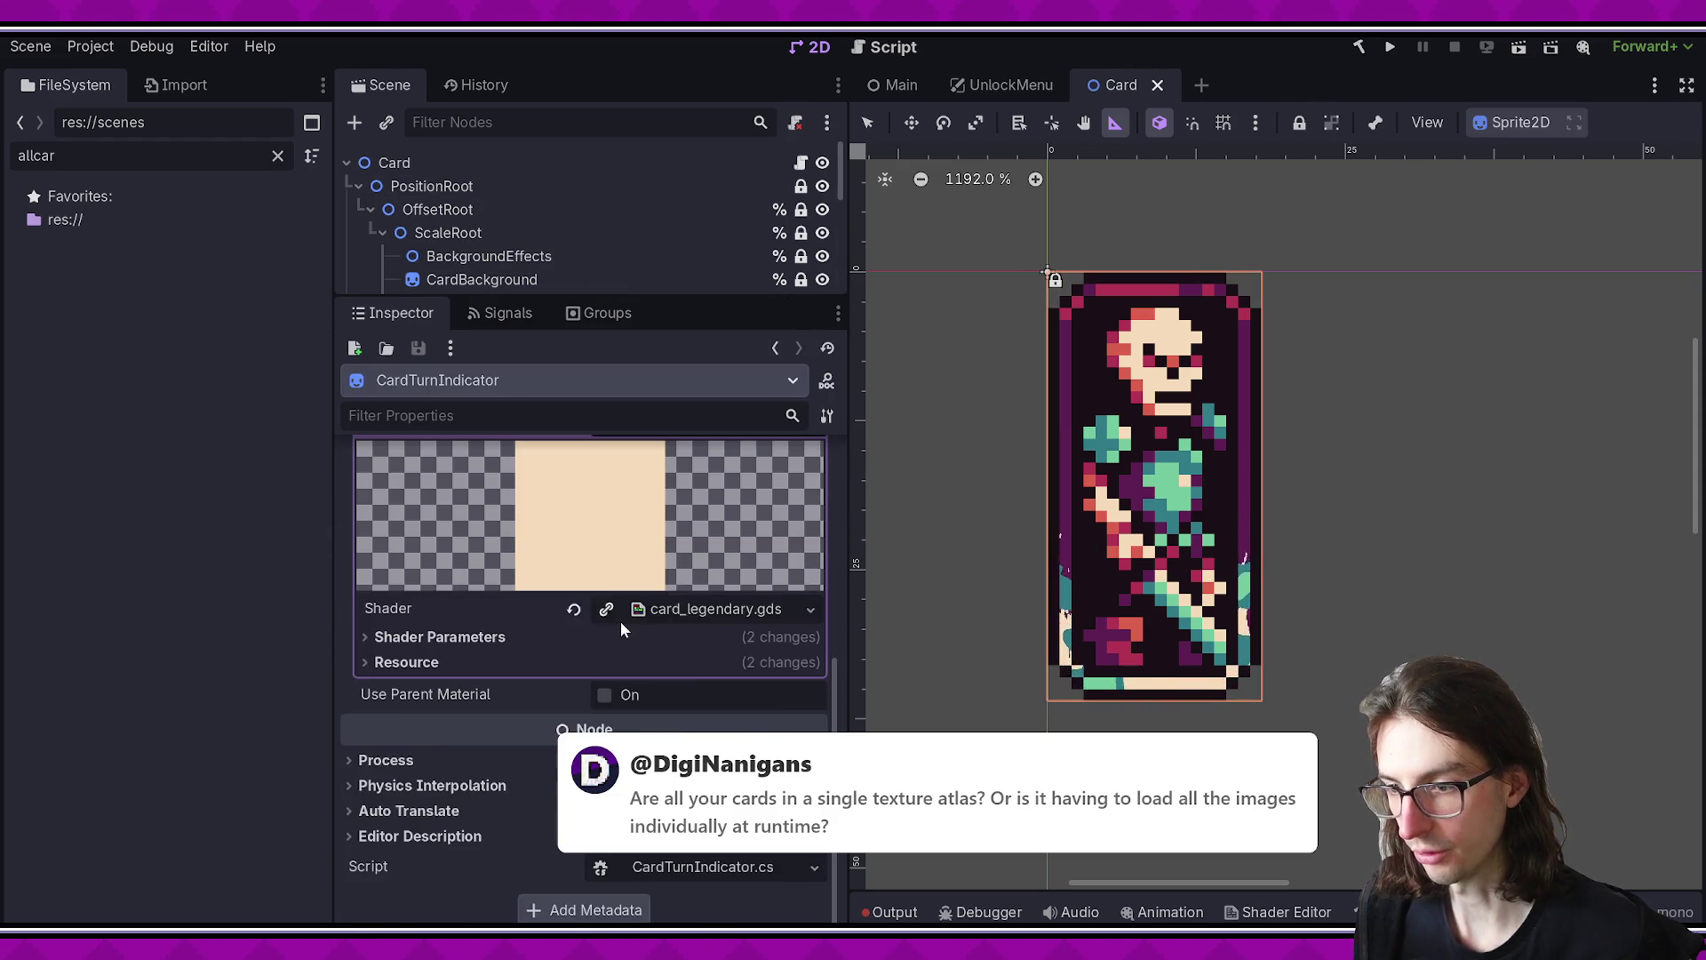
scroll(612, 626, "up", 1)
left_click(513, 698)
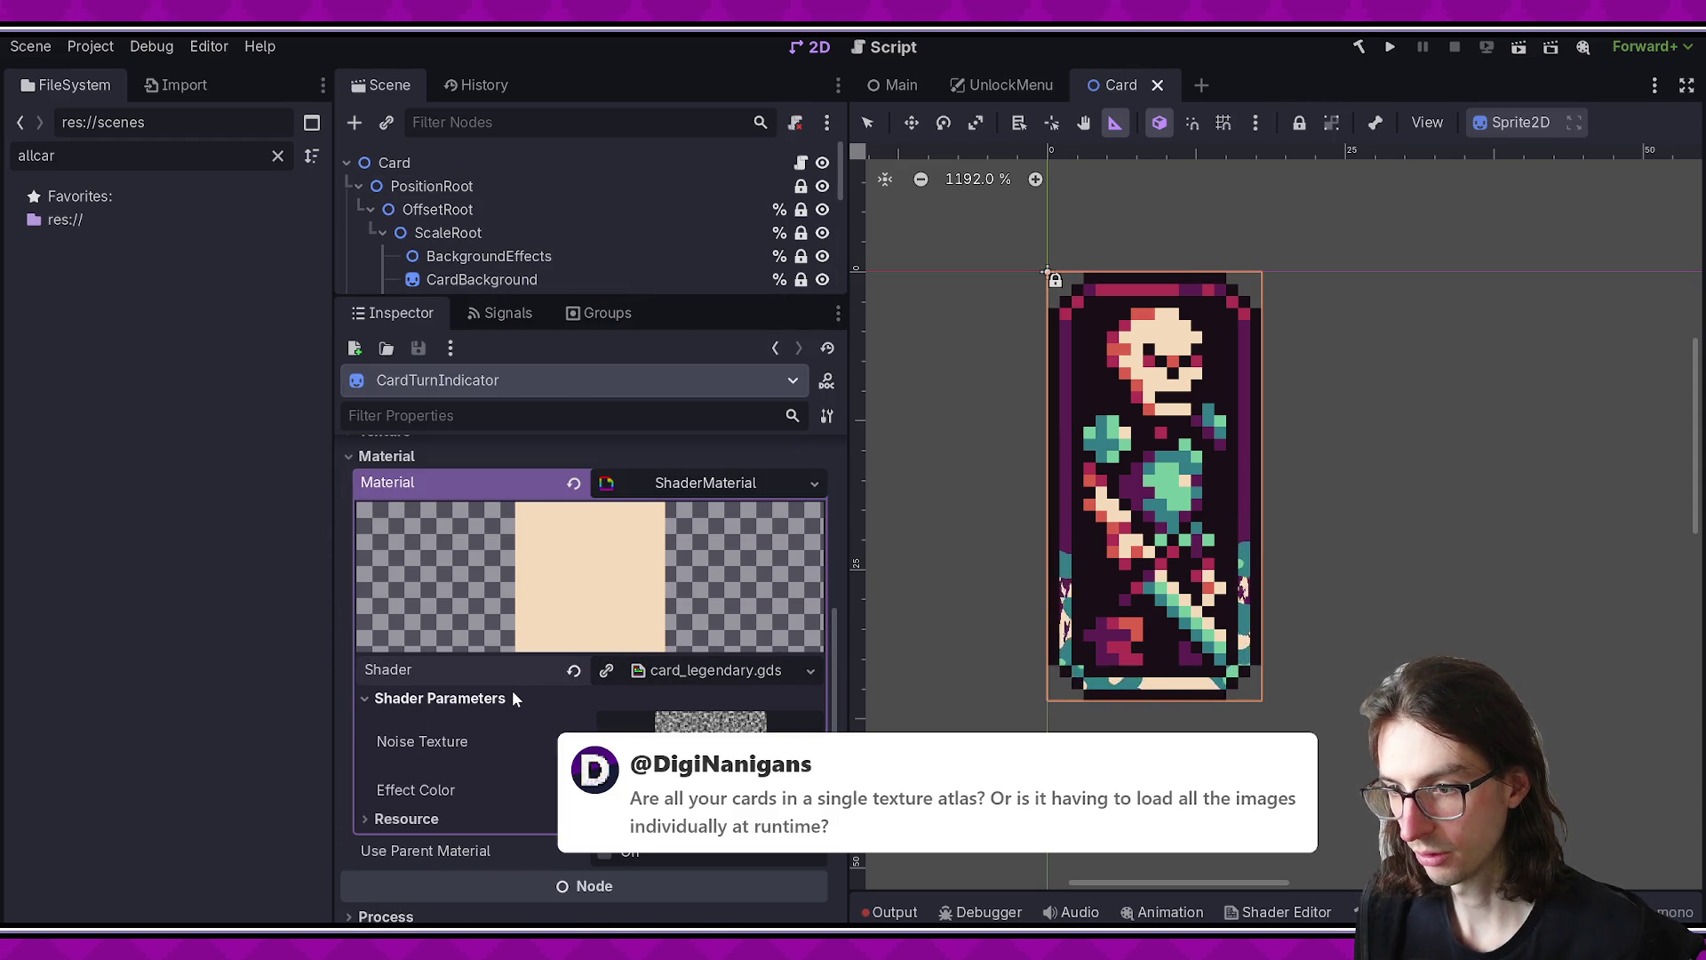
left_click(467, 816)
scroll(471, 782, "down", 4)
scroll(449, 687, "up", 3)
left_click_drag(542, 304, 538, 662)
- Select CardBackground, CardLegendaryEffect, Sprite, CardEffect and AlchemyEffect together in the Scene dock
left_click(441, 161)
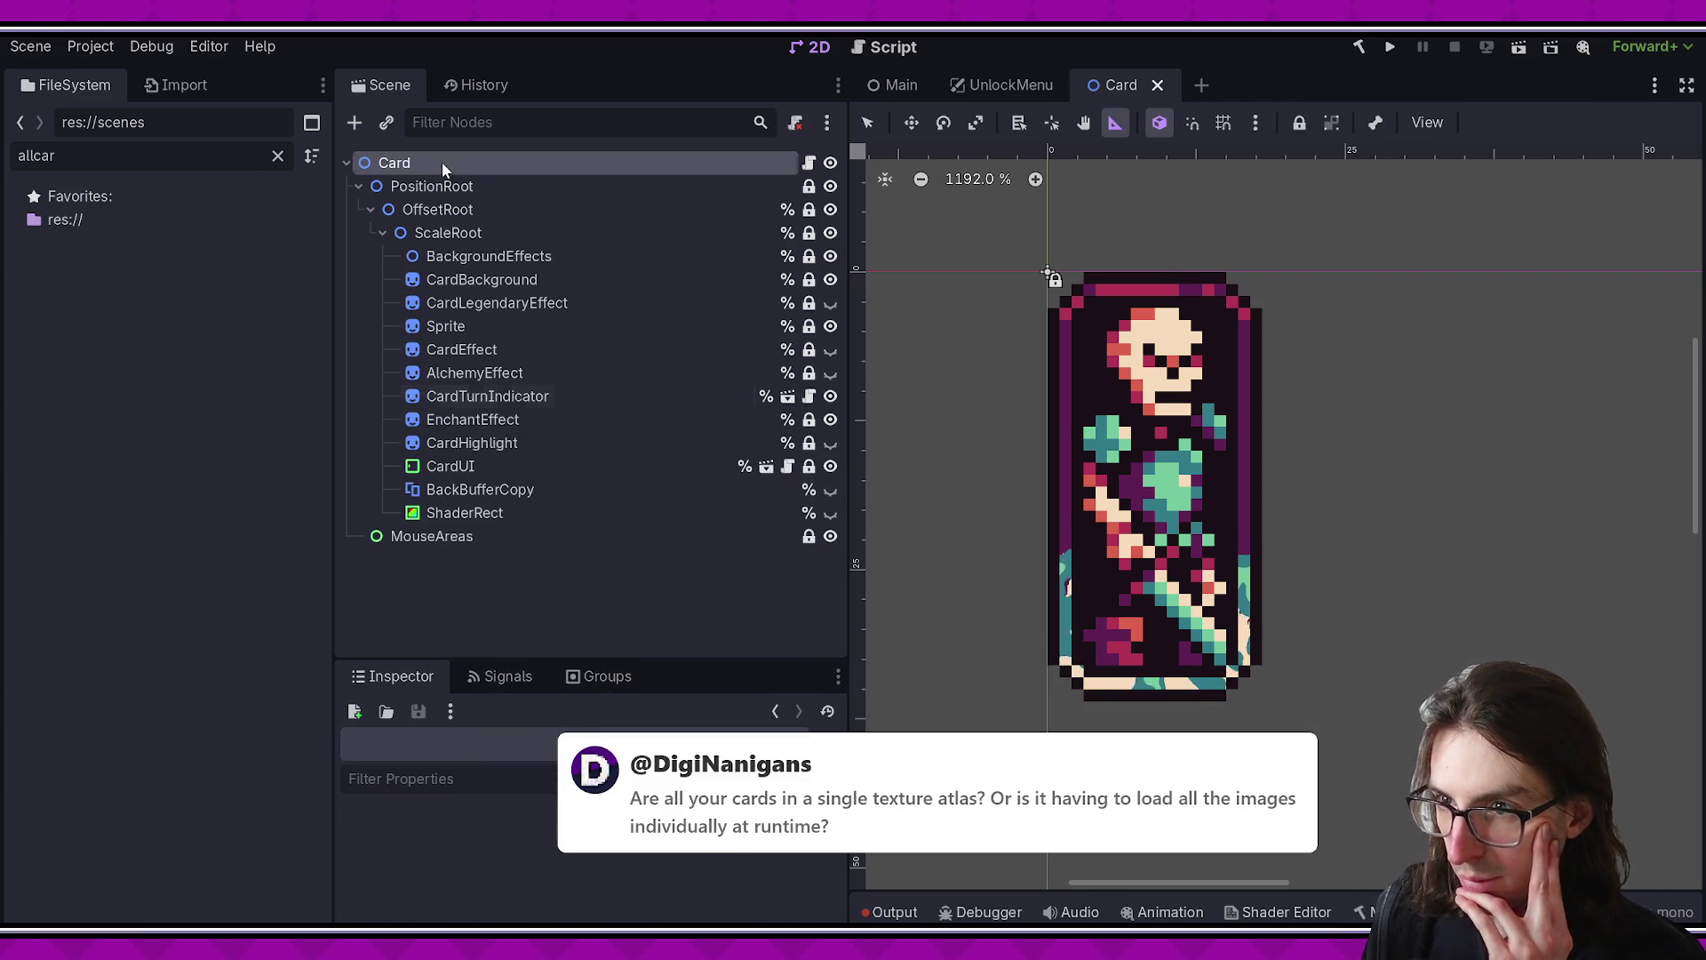
left_click(489, 539, "shift")
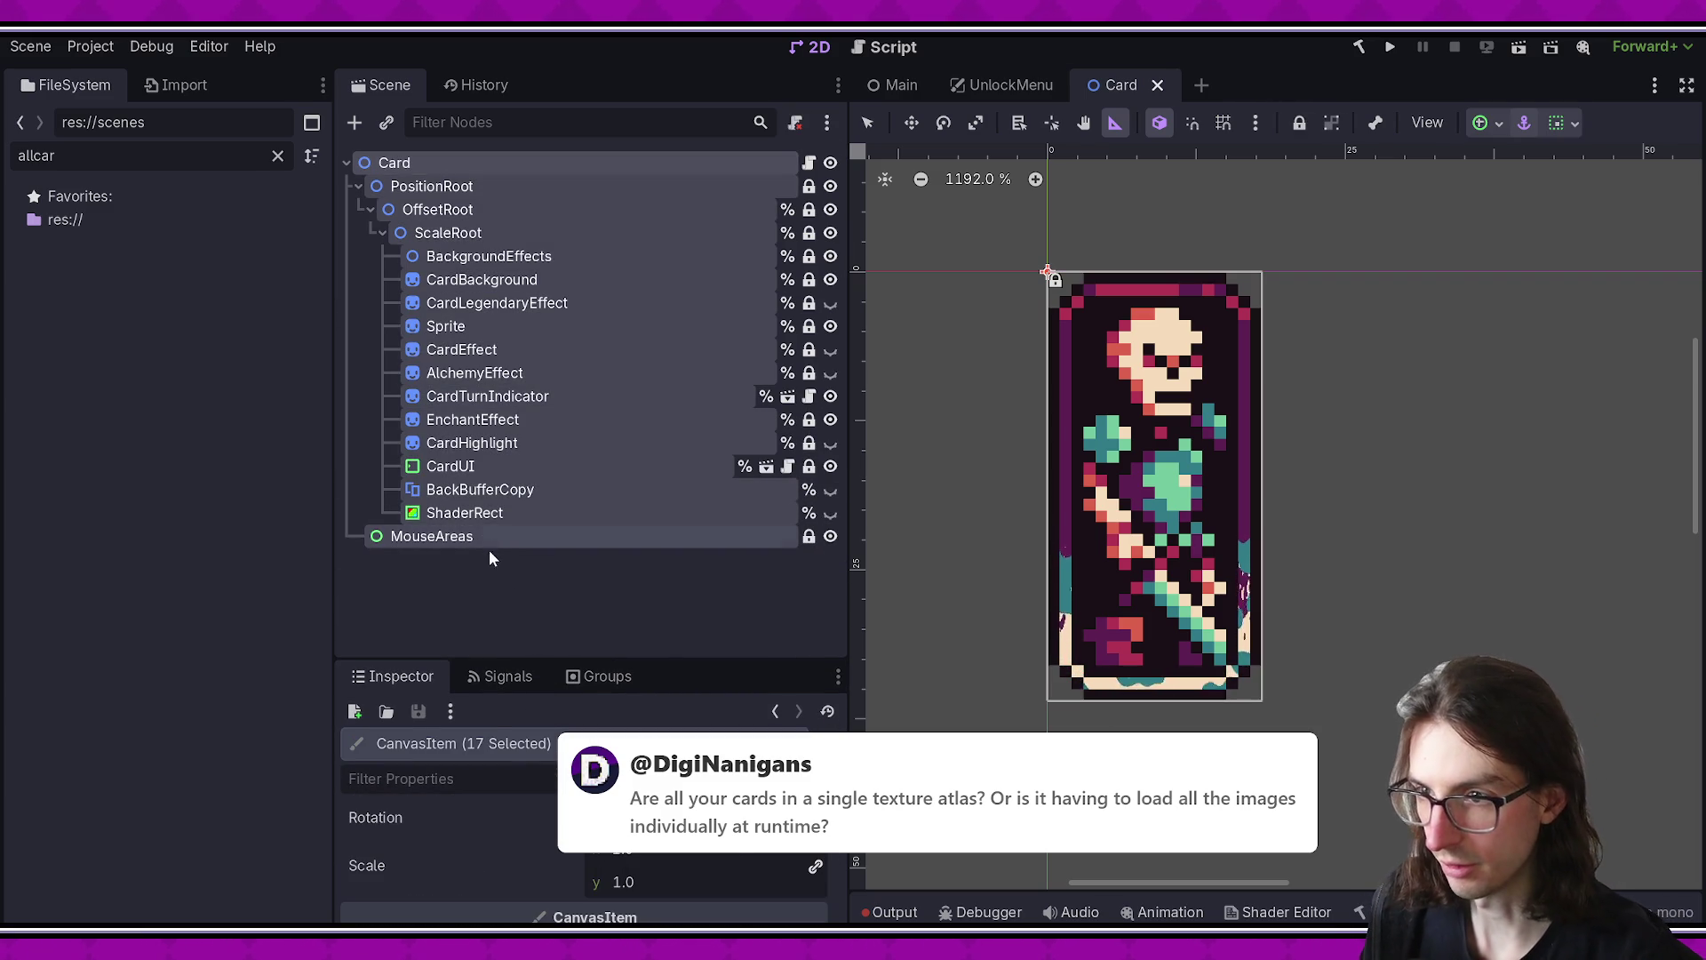
left_click(596, 644)
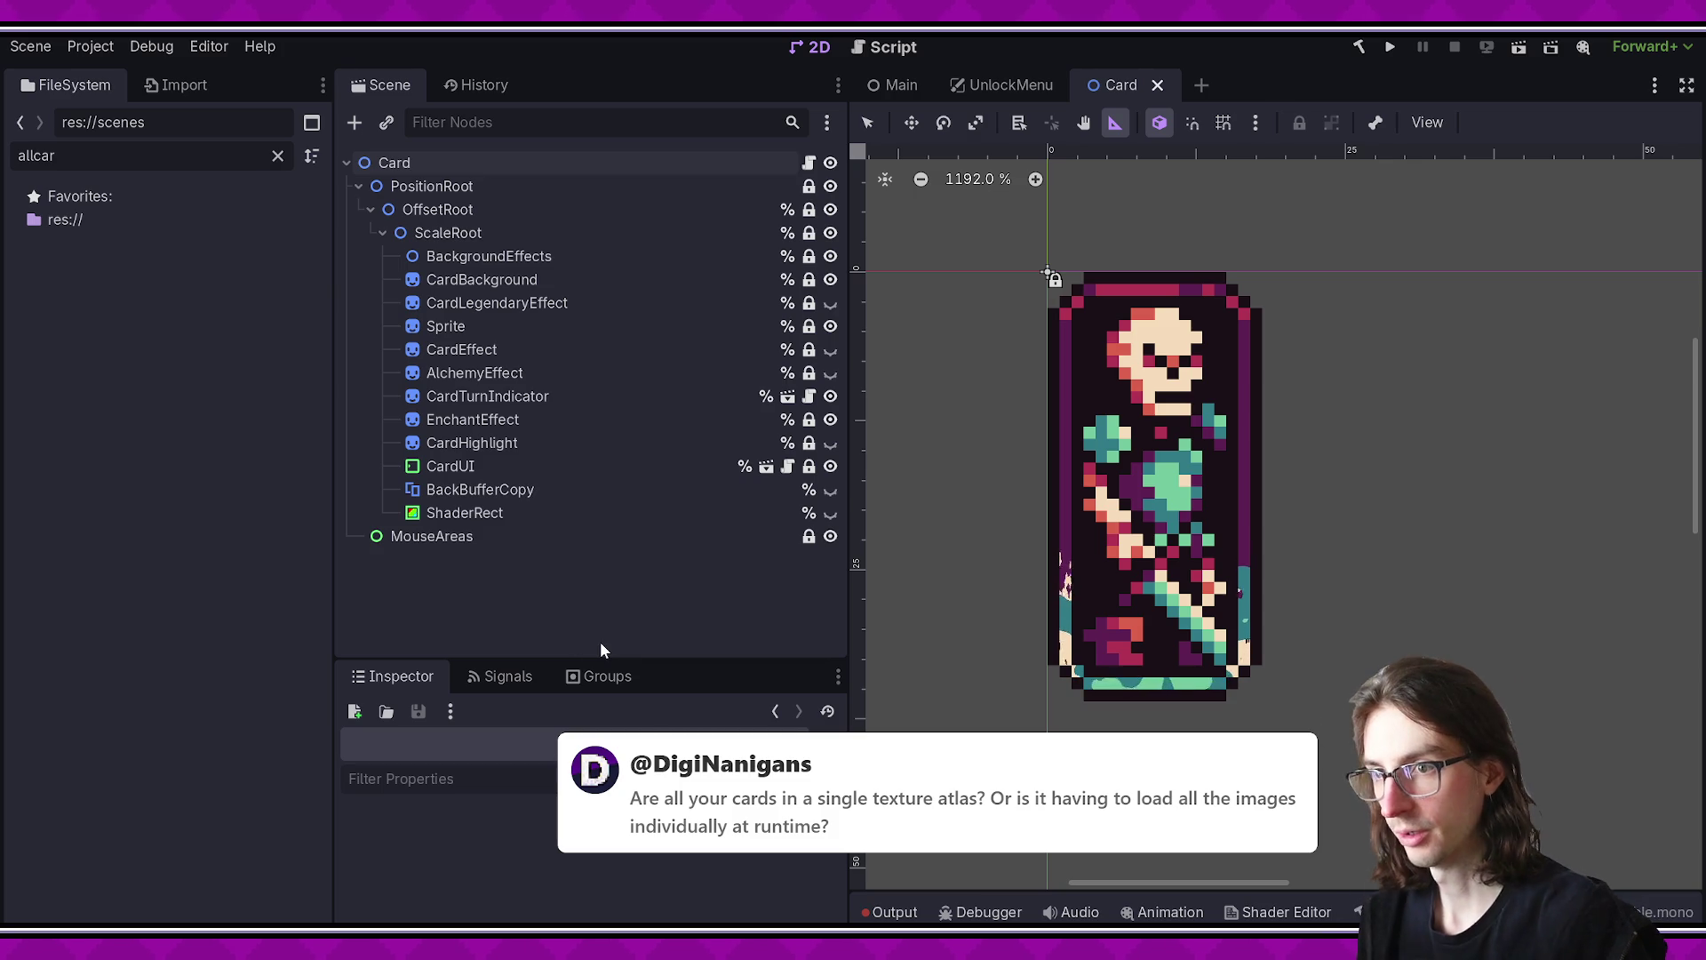
left_click(547, 277)
left_click(544, 302, "shift")
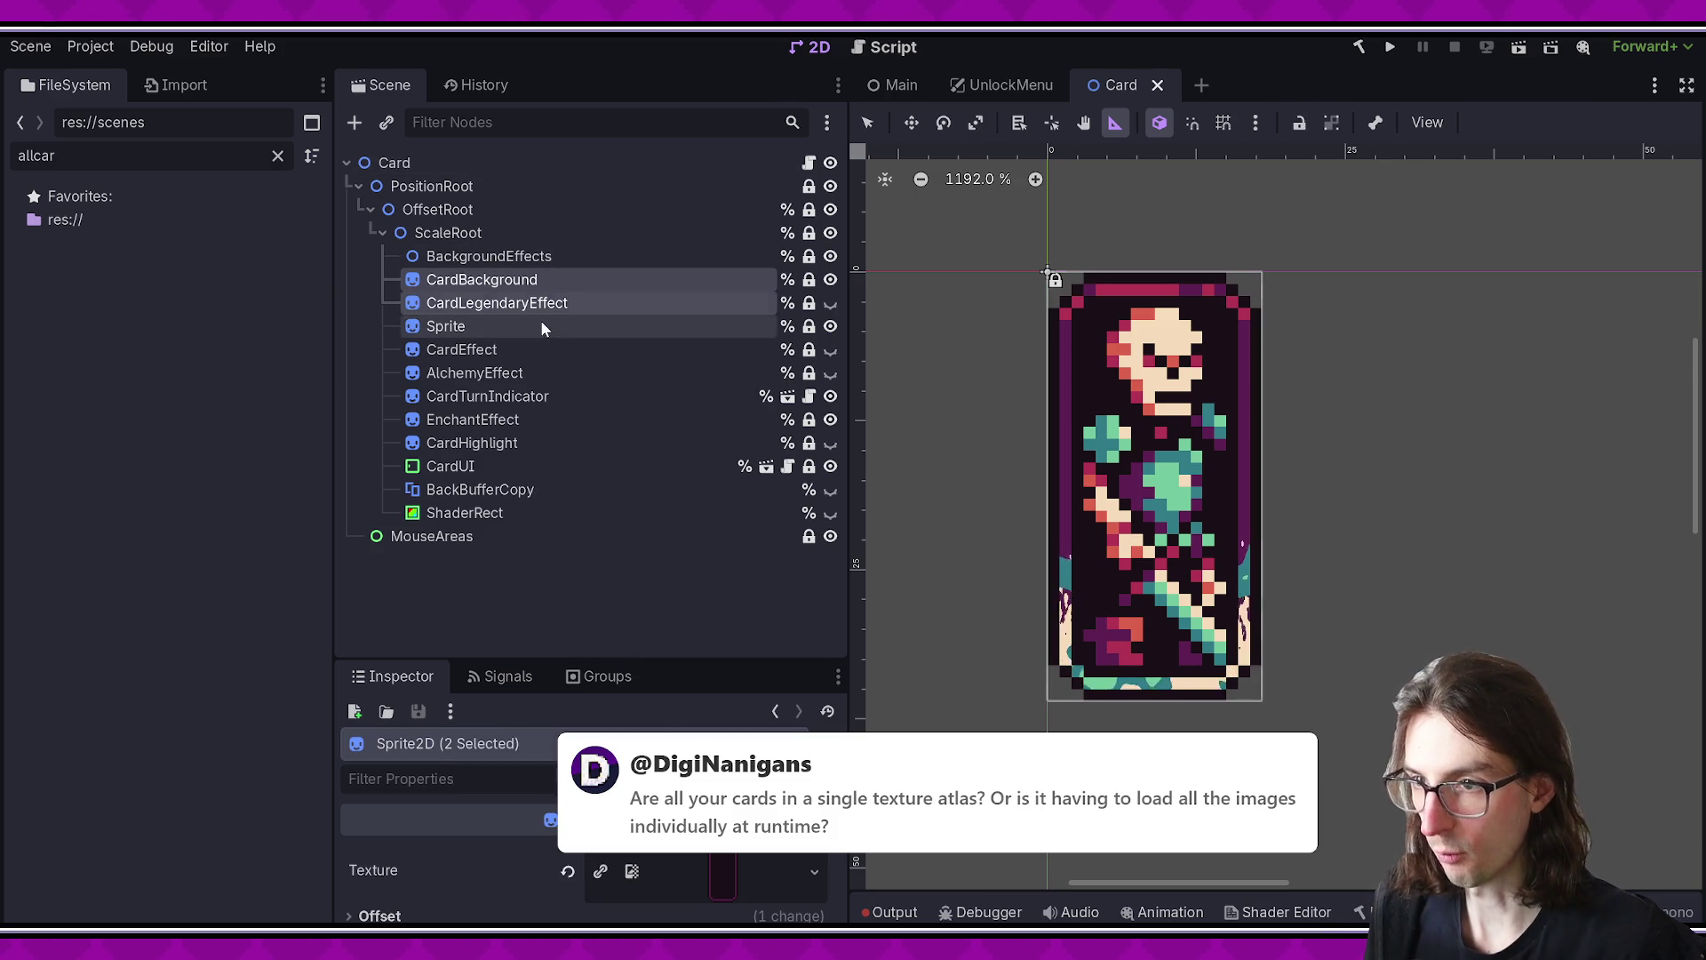
left_click(540, 347, "shift")
left_click(546, 373, "shift")
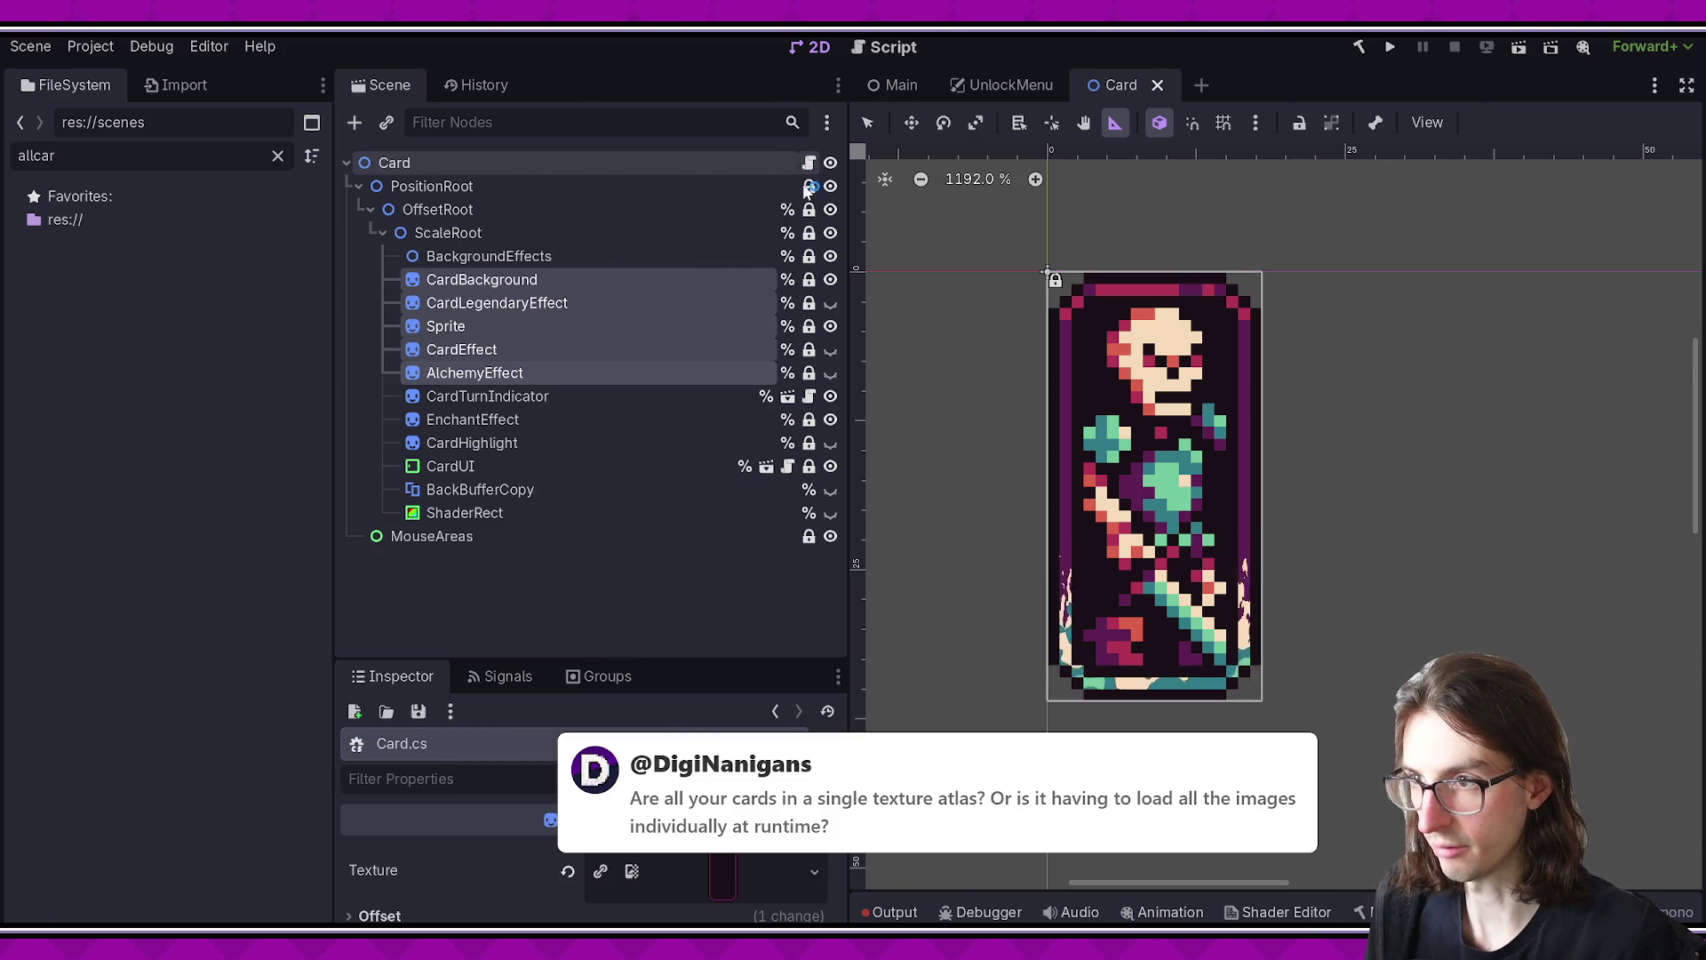
- Open Card.cs from the Card root's script icon and scroll through it
left_click(809, 166)
scroll(708, 492, "down", 20)
scroll(708, 493, "up", 3)
scroll(715, 444, "down", 12)
- Highlight BindToCard's effect setup lines through the signal connections, then deselect
scroll(721, 399, "up", 2)
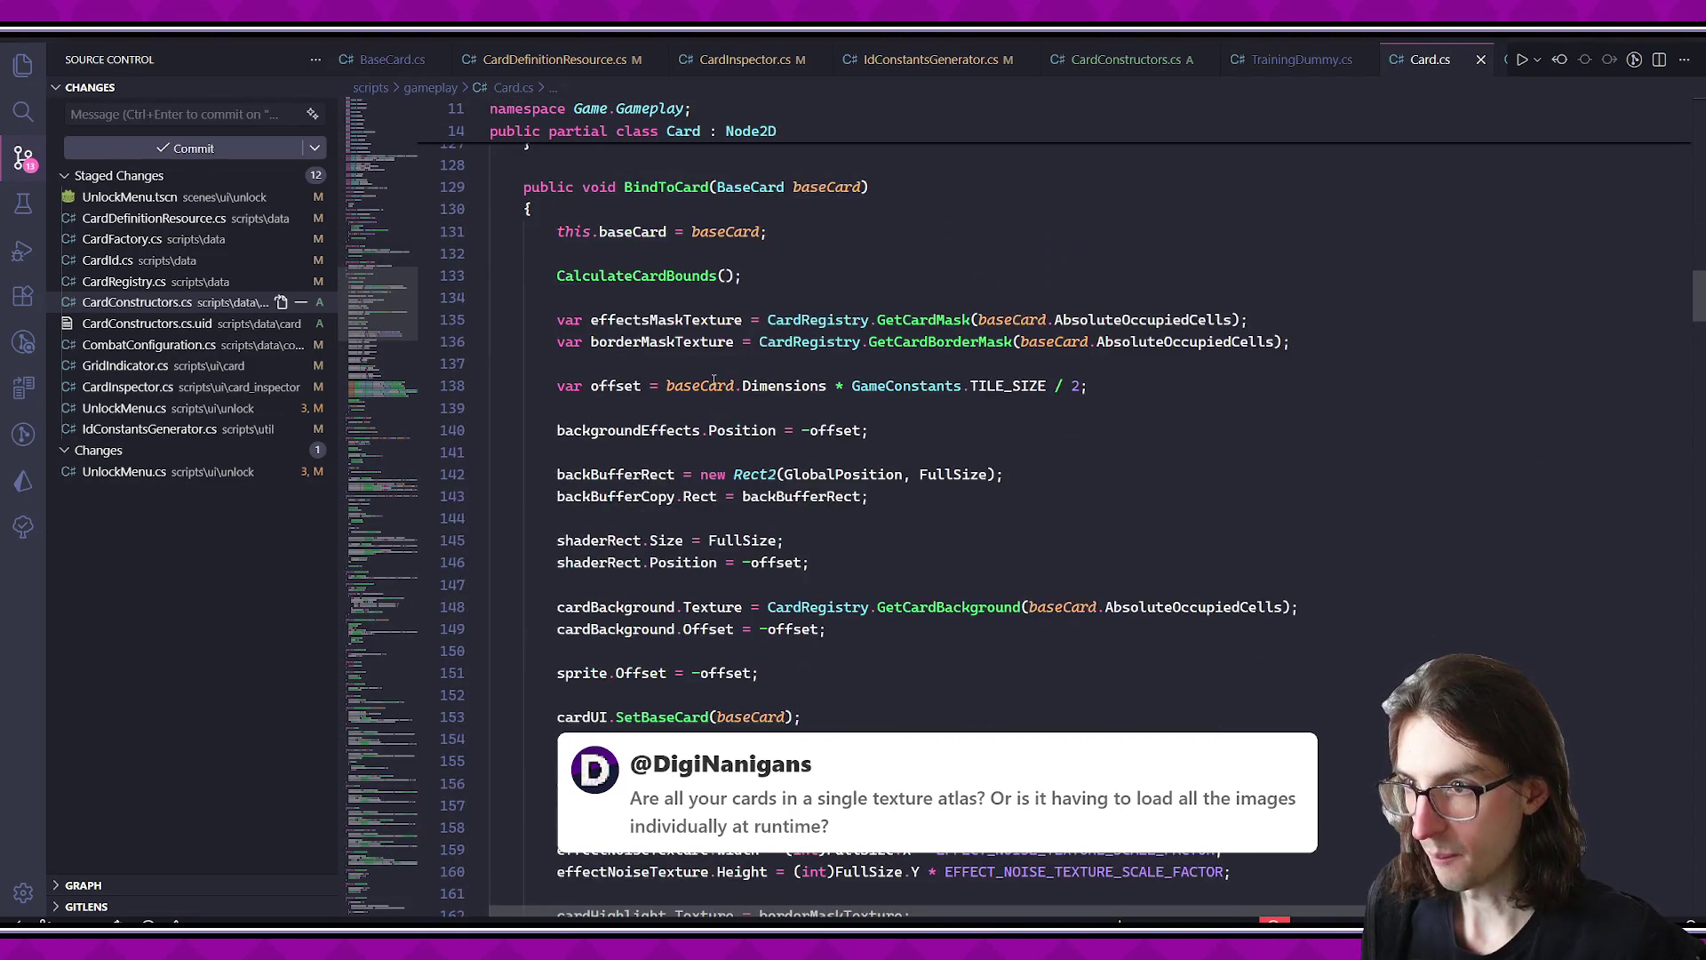
mouse_move(658, 241)
left_mouse_down()
mouse_move(711, 910)
mouse_move(800, 911)
mouse_move(911, 444)
left_mouse_up()
mouse_move(988, 519)
left_mouse_down()
mouse_move(888, 586)
mouse_move(1315, 675)
left_mouse_up()
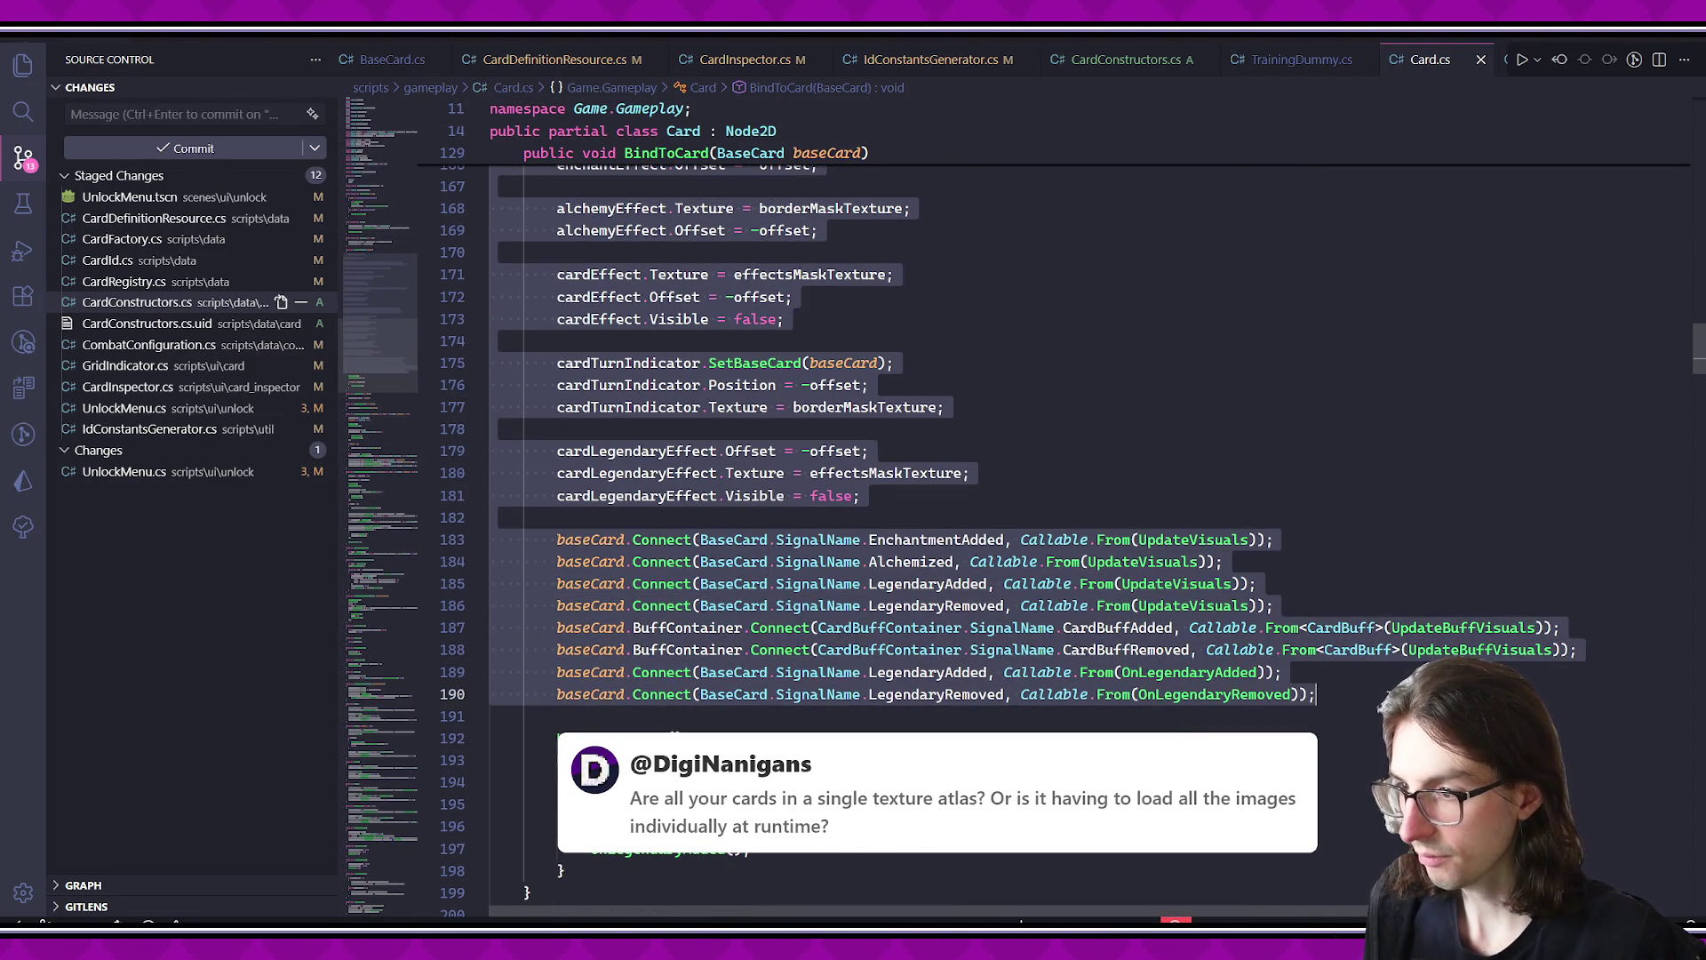
left_click(1389, 689)
- Scroll further down Card.cs, then switch back to the Godot editor
scroll(1389, 690, "down", 2)
scroll(1376, 682, "down", 2)
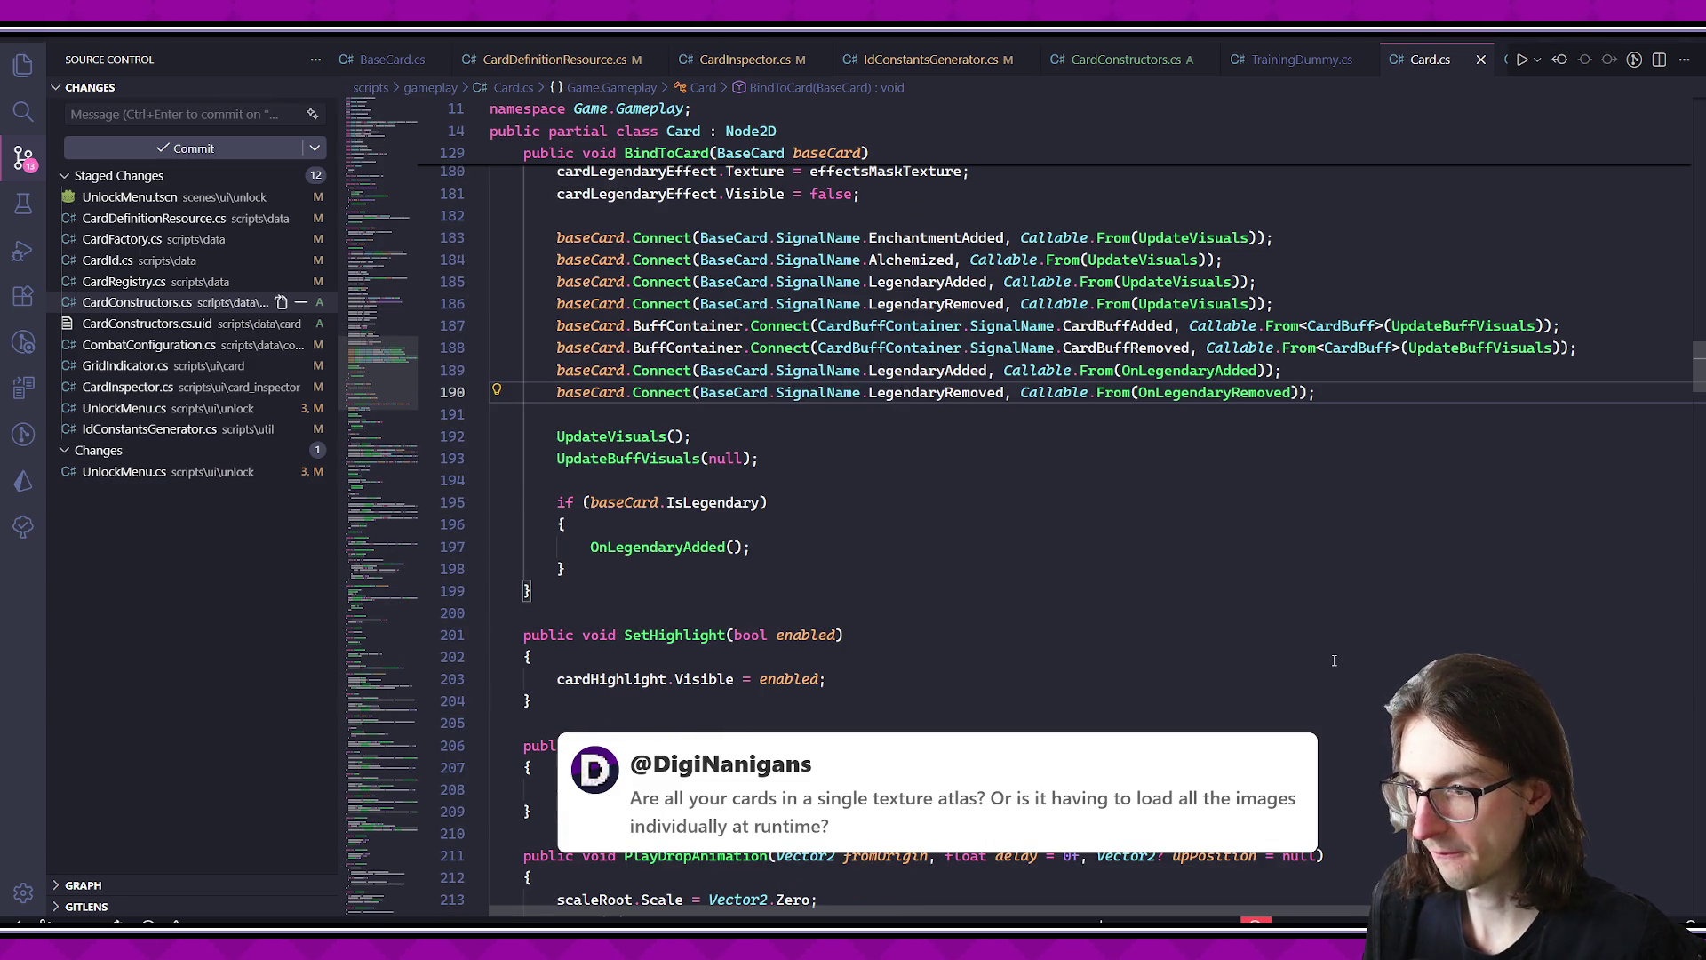
scroll(1333, 660, "down", 3)
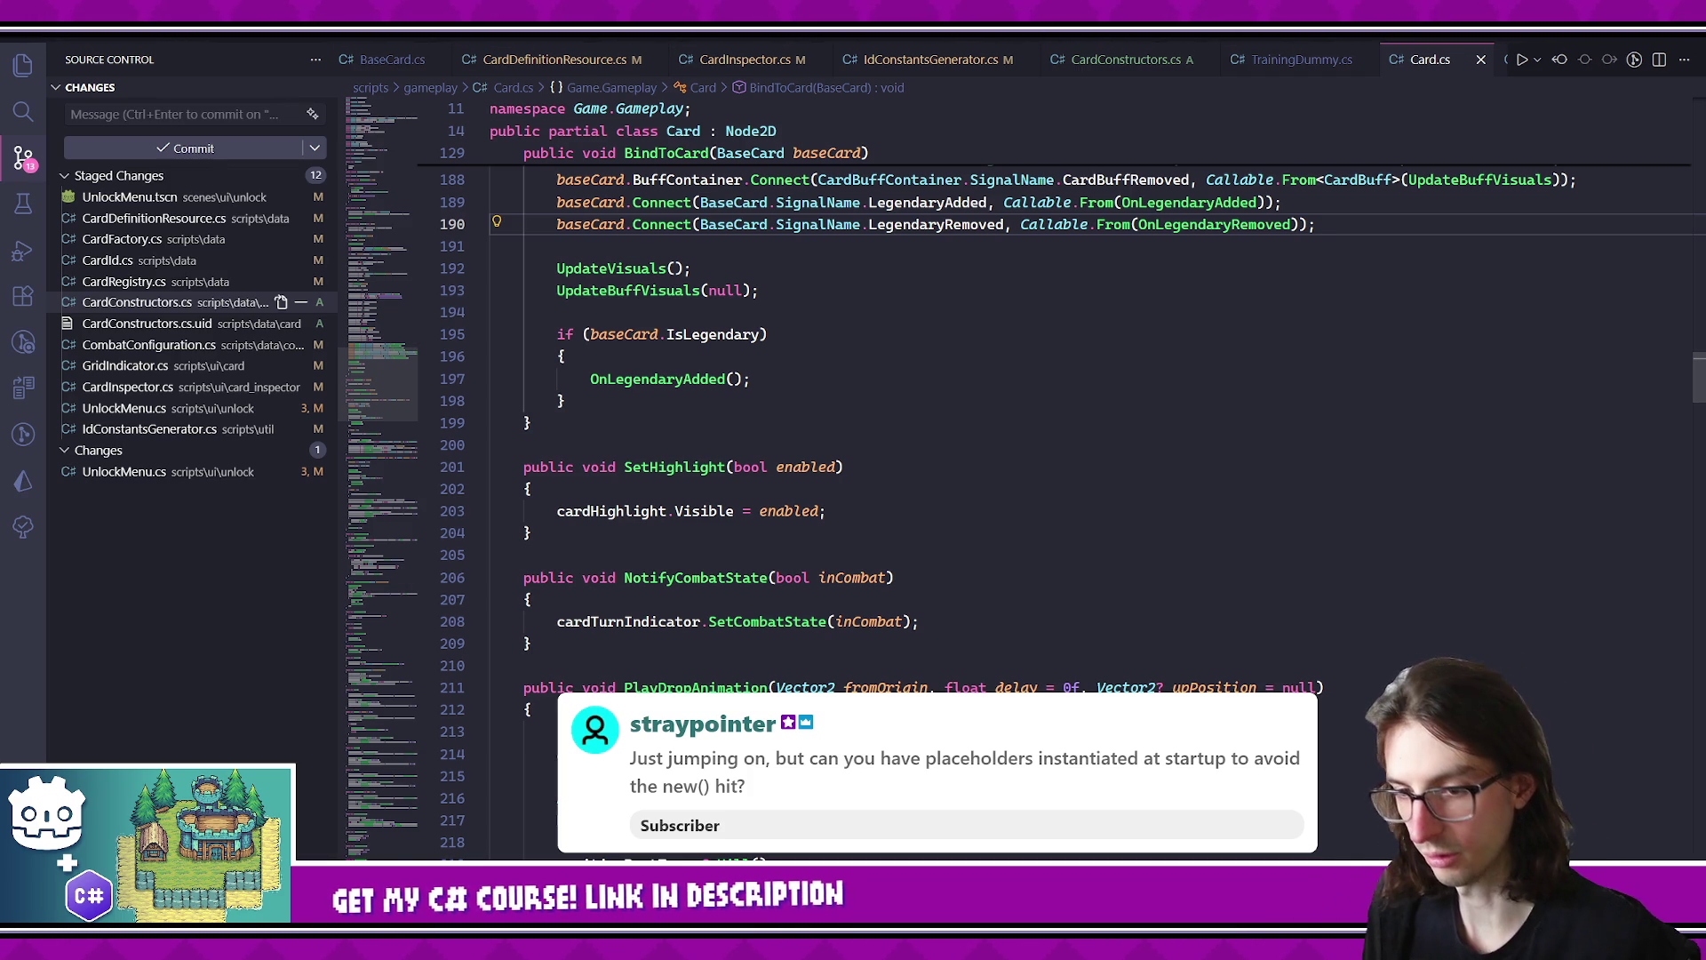
key("alt+Tab")
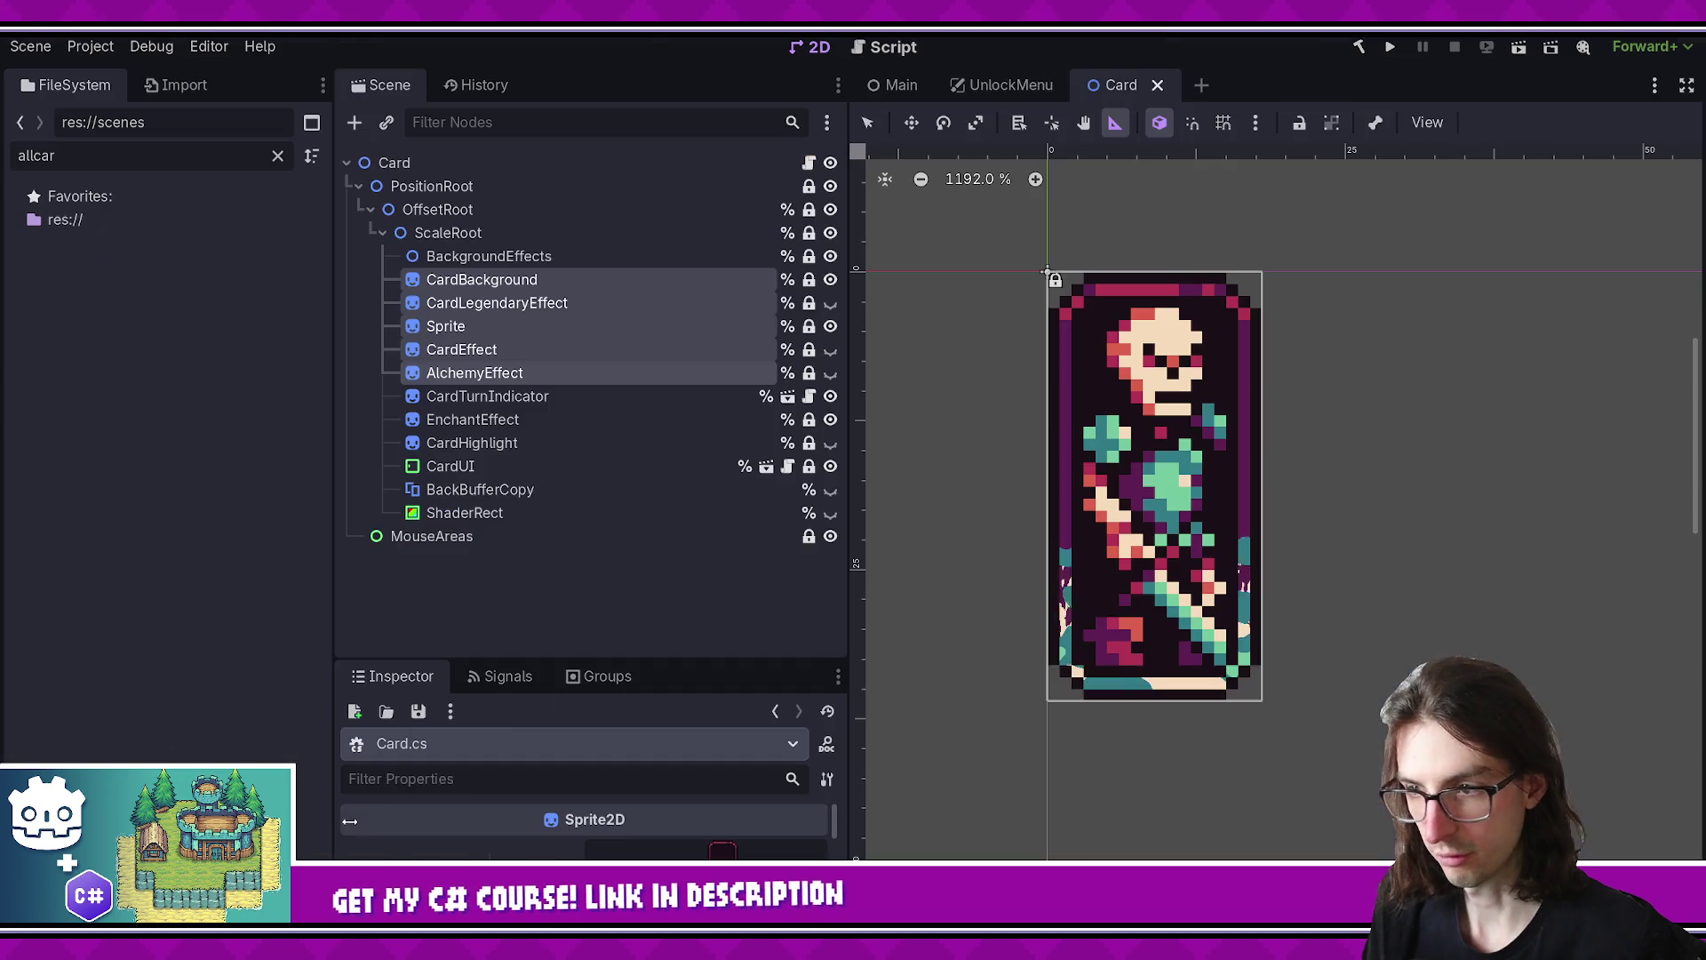
- Find CardInspectionTool.tscn via the 'cardin' quick search, open it and run it
key("ctrl+shift+o")
type("cardin")
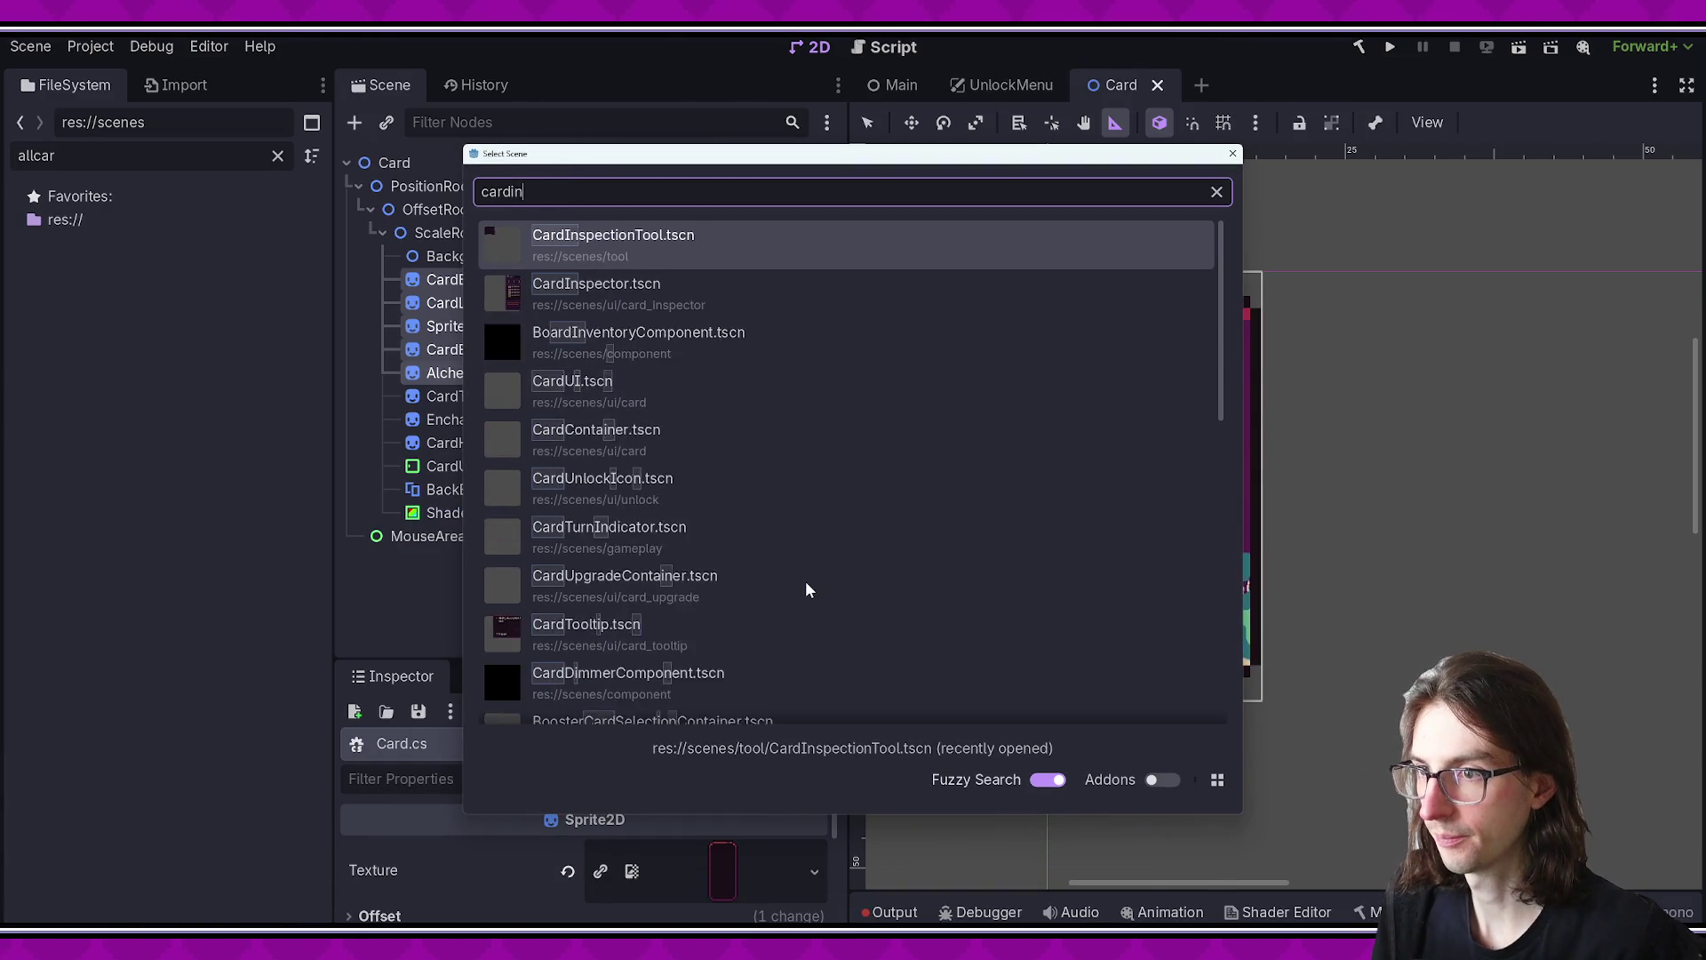
key("Return")
scroll(1272, 323, "up", 2)
left_click(1516, 54)
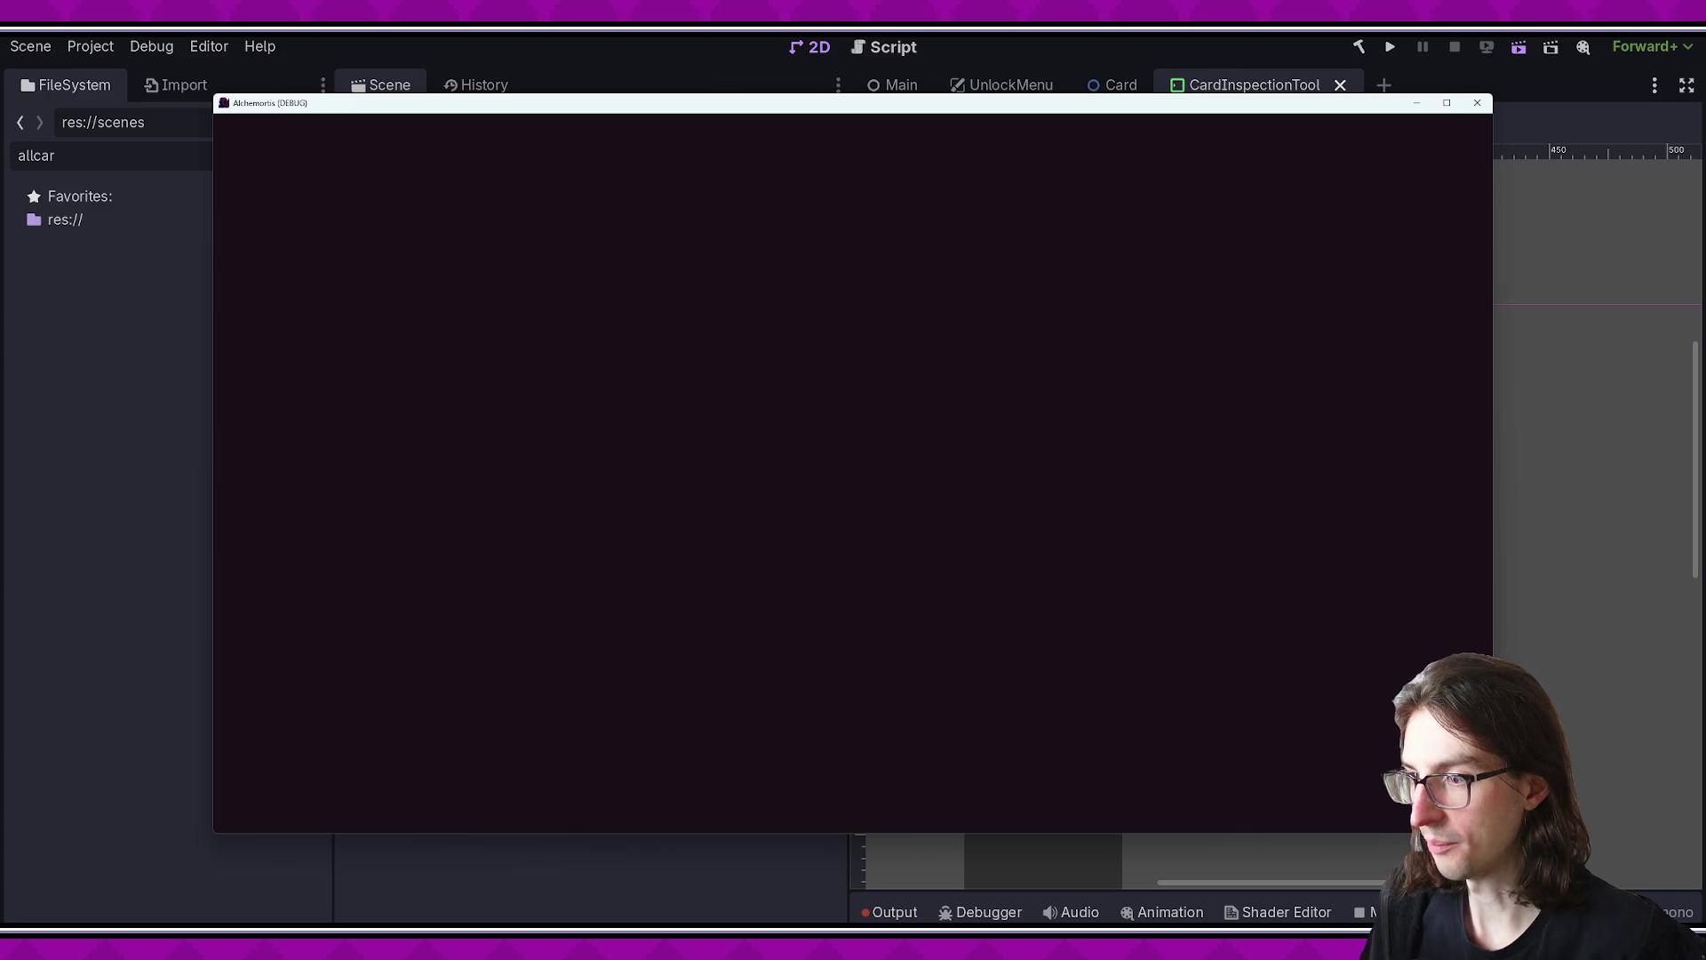
- Filter the running card grid to Ally cards and maximize the game window
scroll(1102, 555, "down", 10)
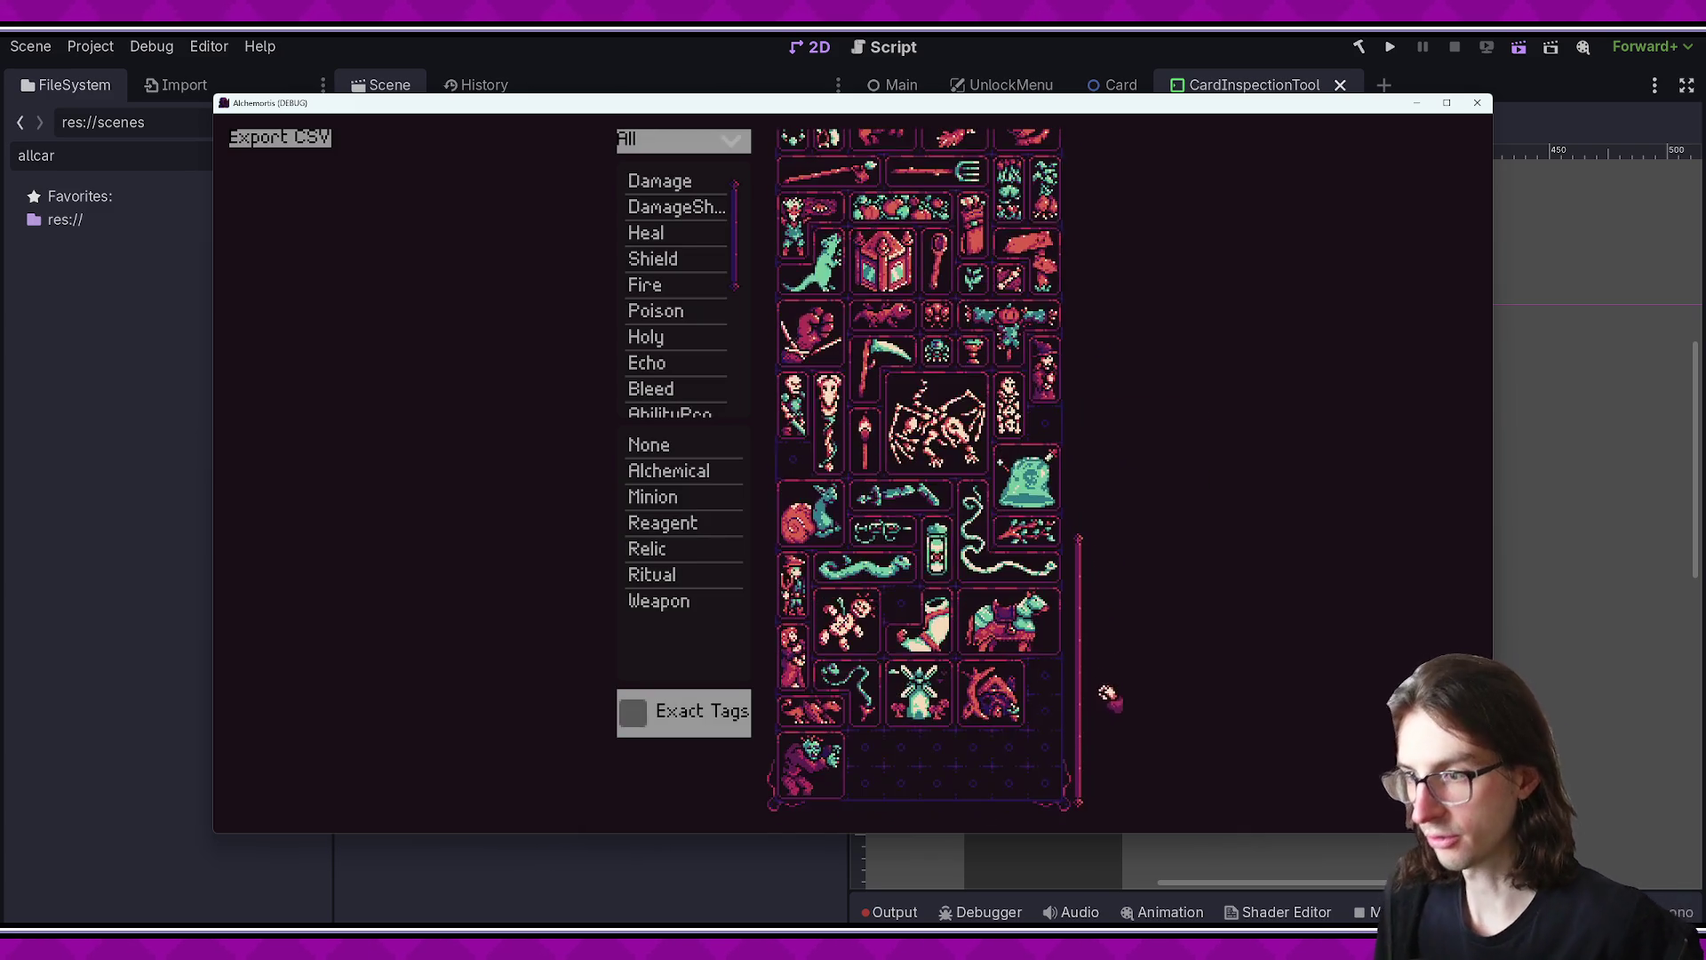
scroll(1102, 555, "up", 10)
left_click(702, 140)
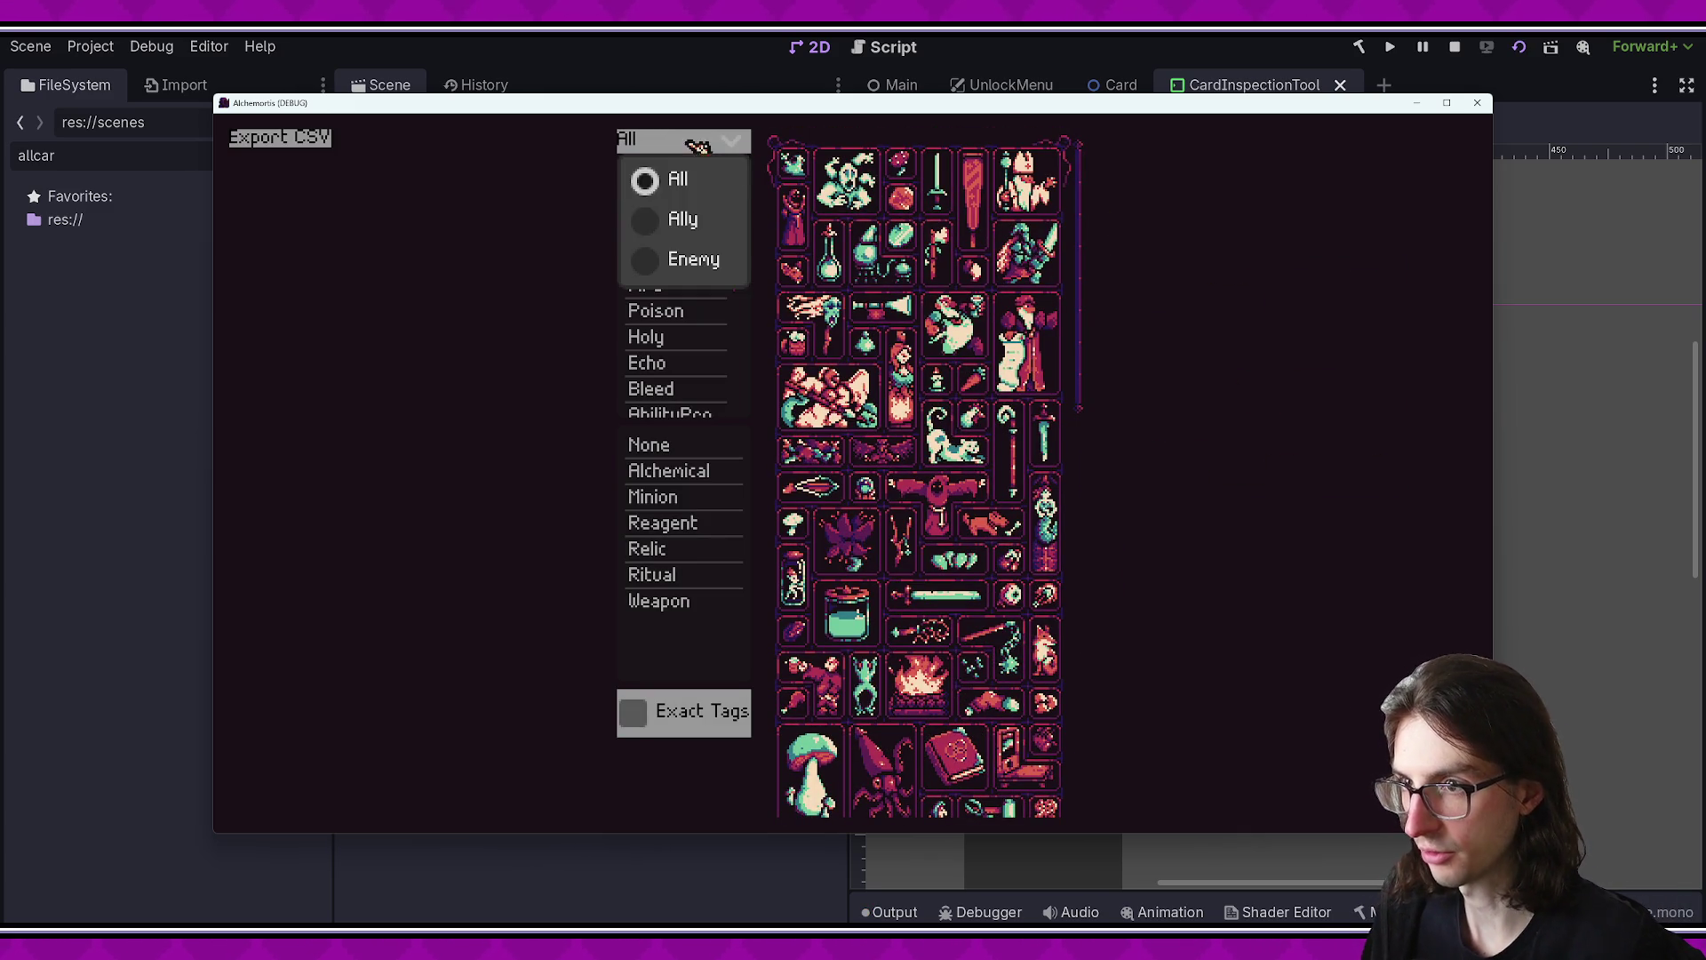
left_click(682, 220)
left_click(1446, 102)
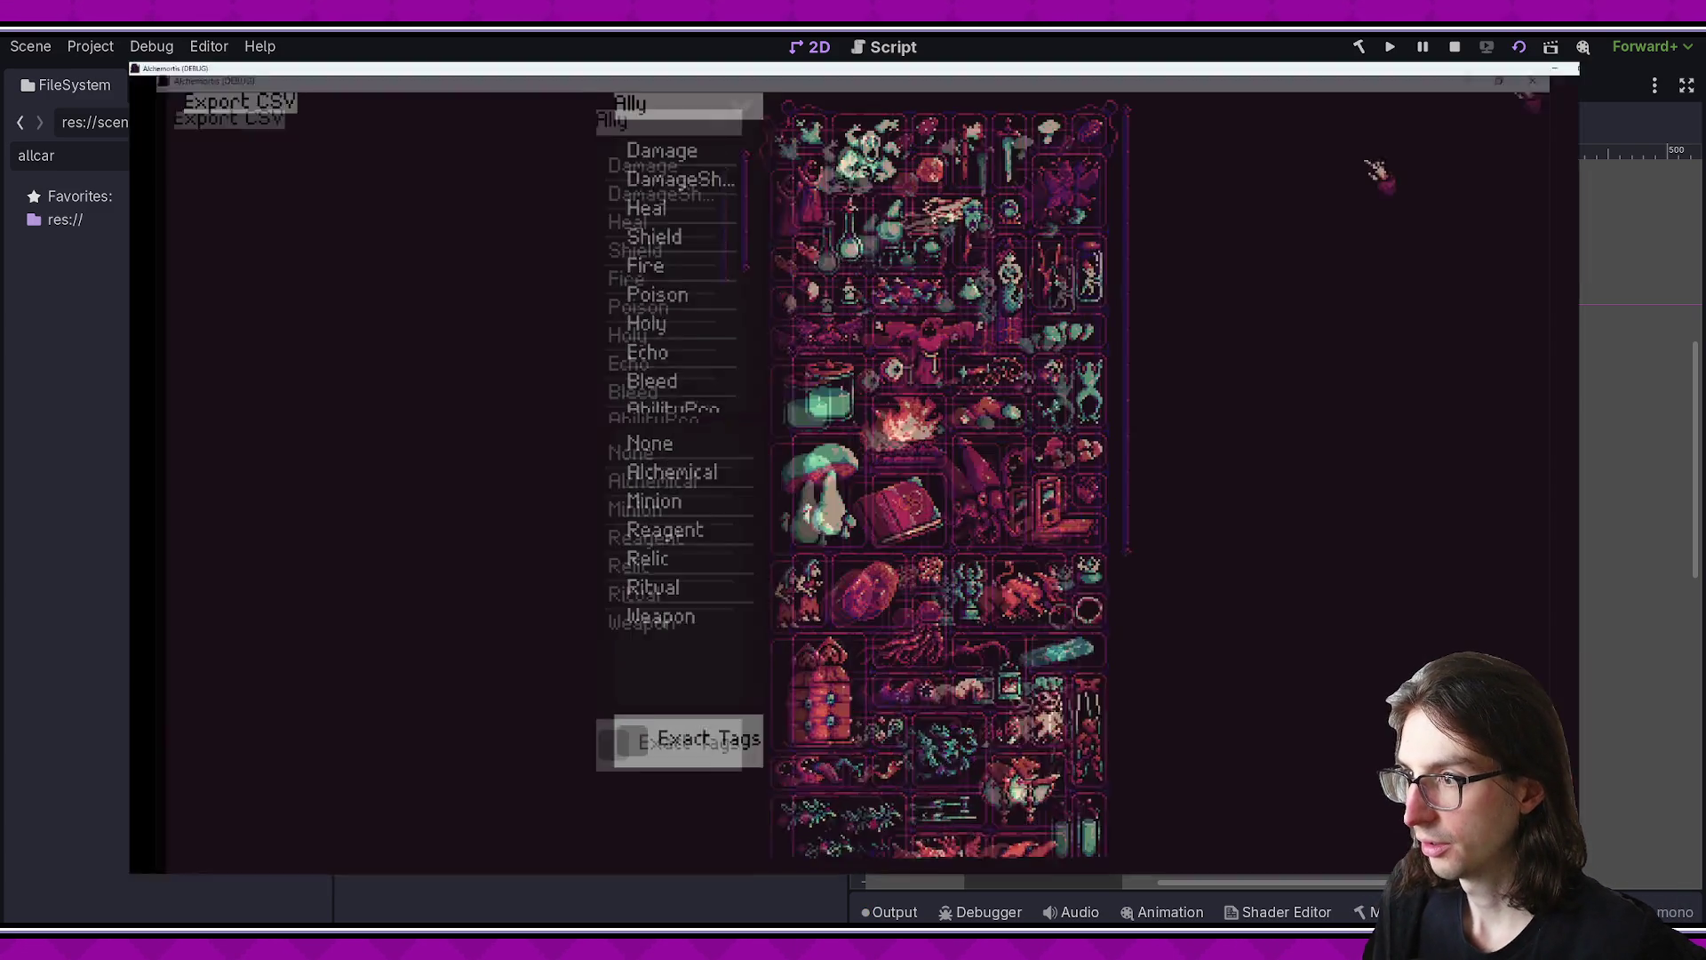
mouse_move(1155, 252)
left_mouse_down()
mouse_move(1150, 712)
mouse_move(1163, 260)
left_mouse_up()
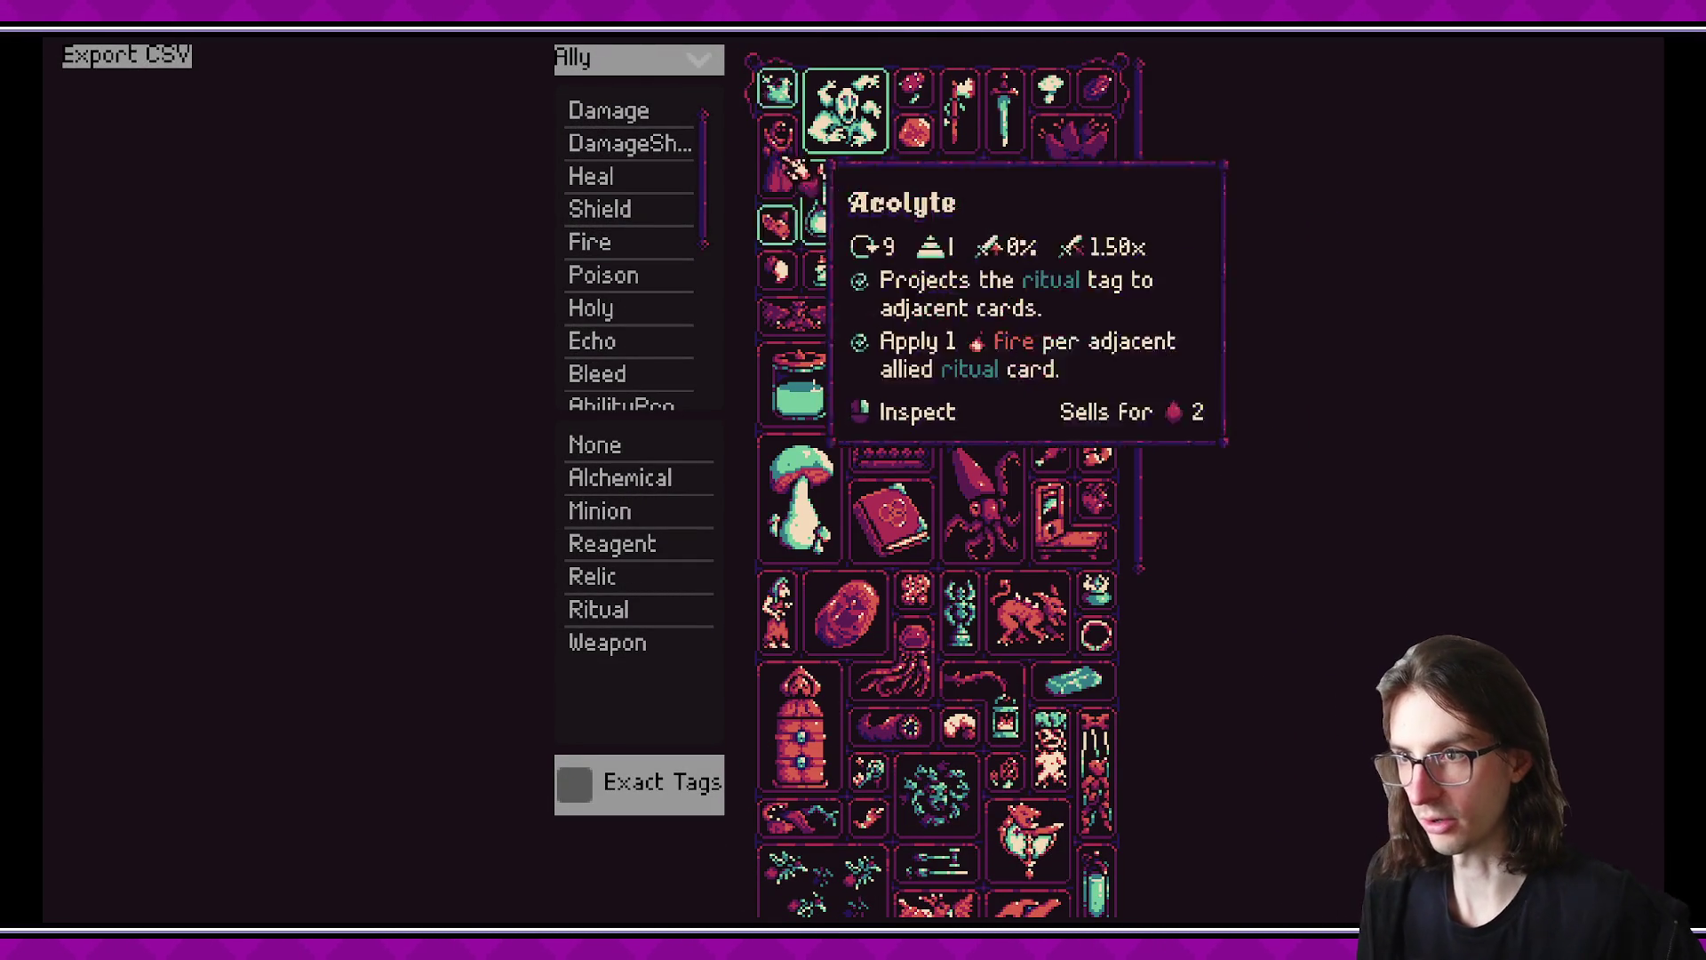
- Add Ritual, Weapon, Relic, Reagent, Minion, Alchemical and None tag filters, with Exact Tags on
left_click(662, 611)
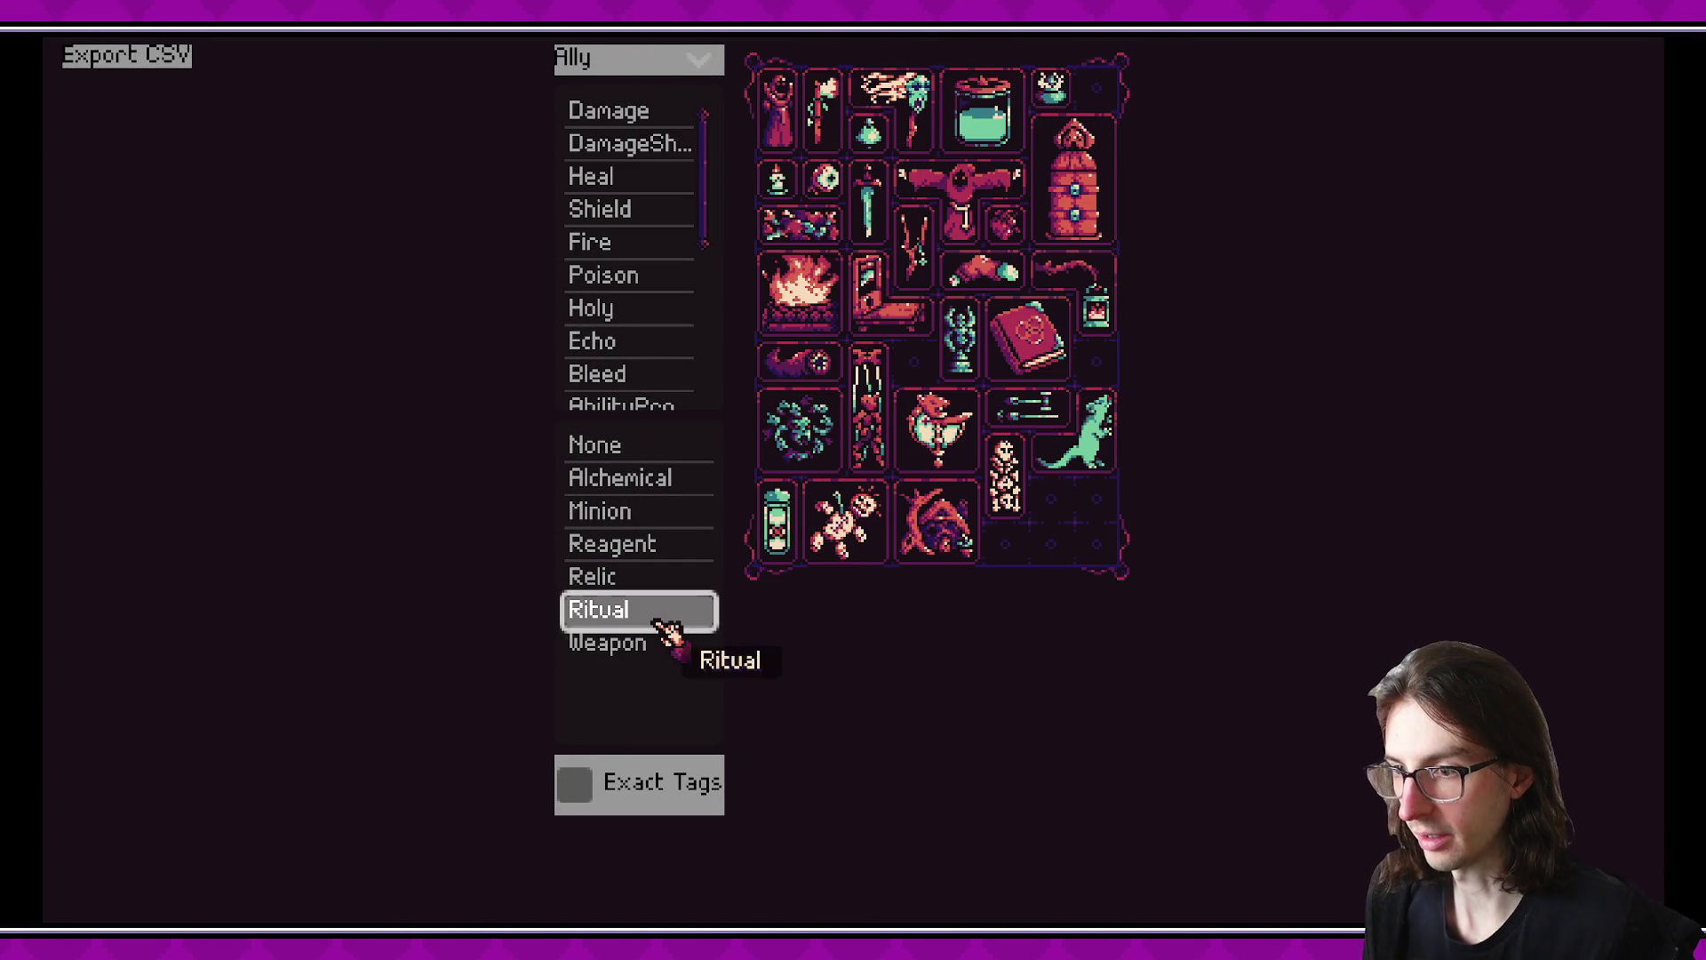
left_click(665, 633)
left_click(662, 580)
left_click(606, 811)
left_click(659, 545)
left_click(653, 513)
left_click(646, 475)
left_click(647, 446)
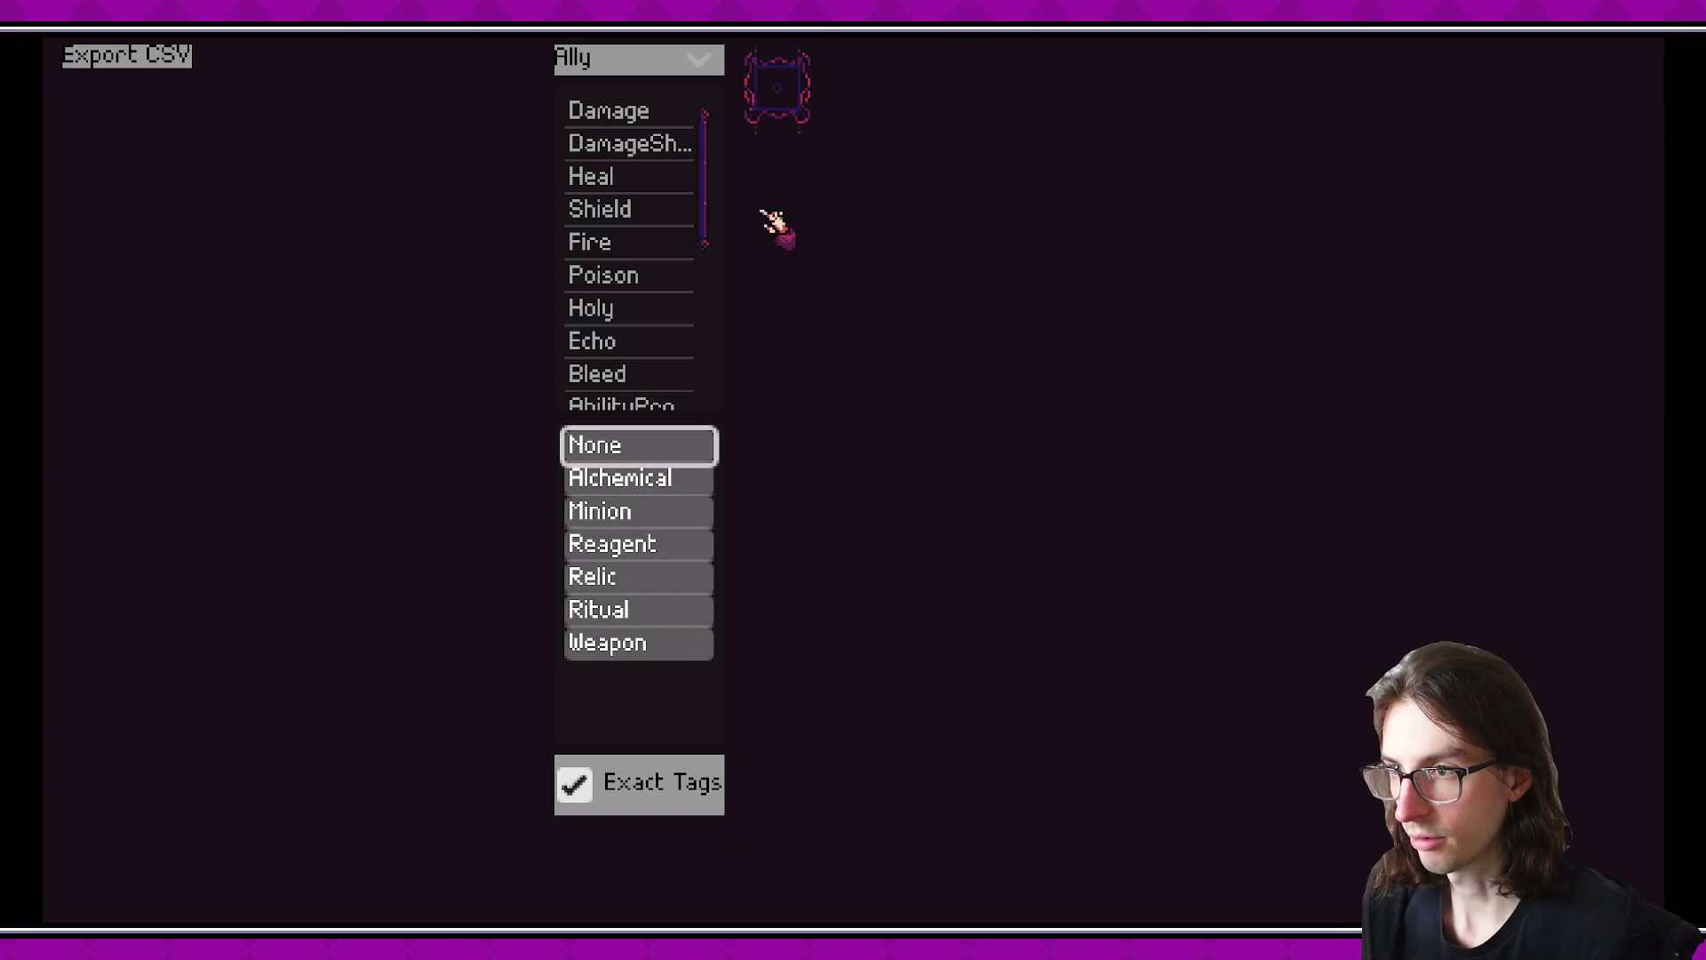
- Clear all tag filters: None, Alchemical, Minion, Reagent, Relic, Ritual and Weapon
left_click(651, 449)
left_click(654, 479)
left_click(659, 513)
left_click(659, 545)
left_click(645, 579)
left_click(656, 611)
left_click(658, 642)
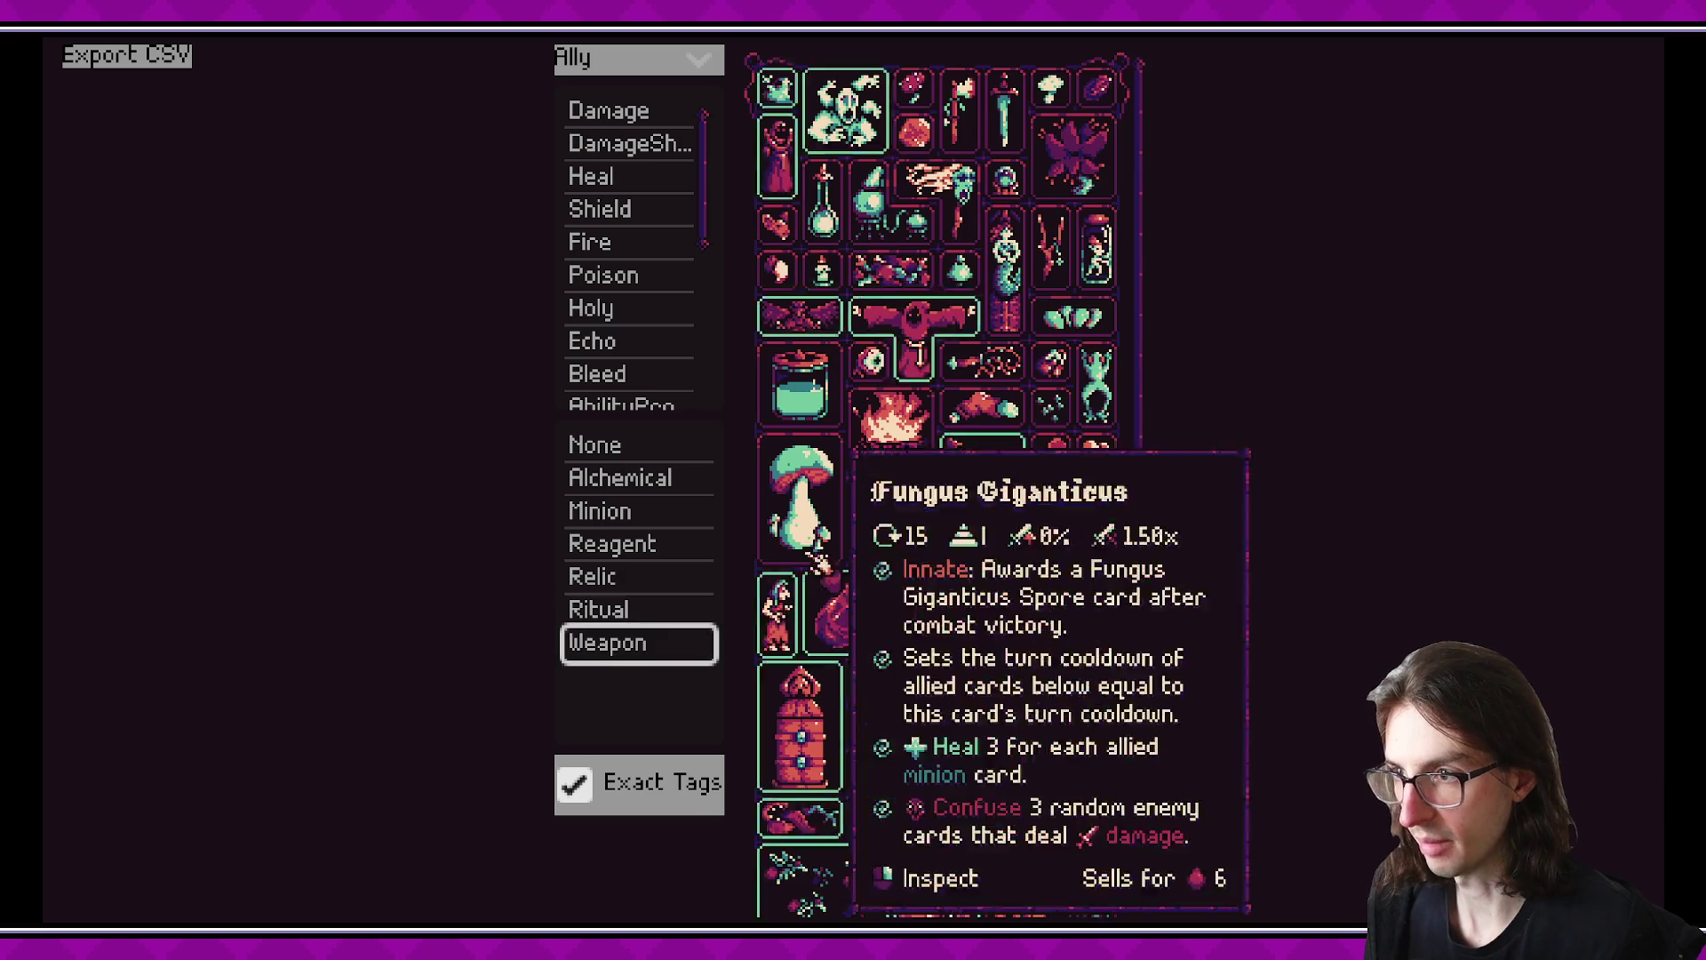
- Cycle the faction filter through All, Enemy, Ally, All, Ally and back to All
scroll(1150, 388, "down", 1)
scroll(1172, 337, "up", 1)
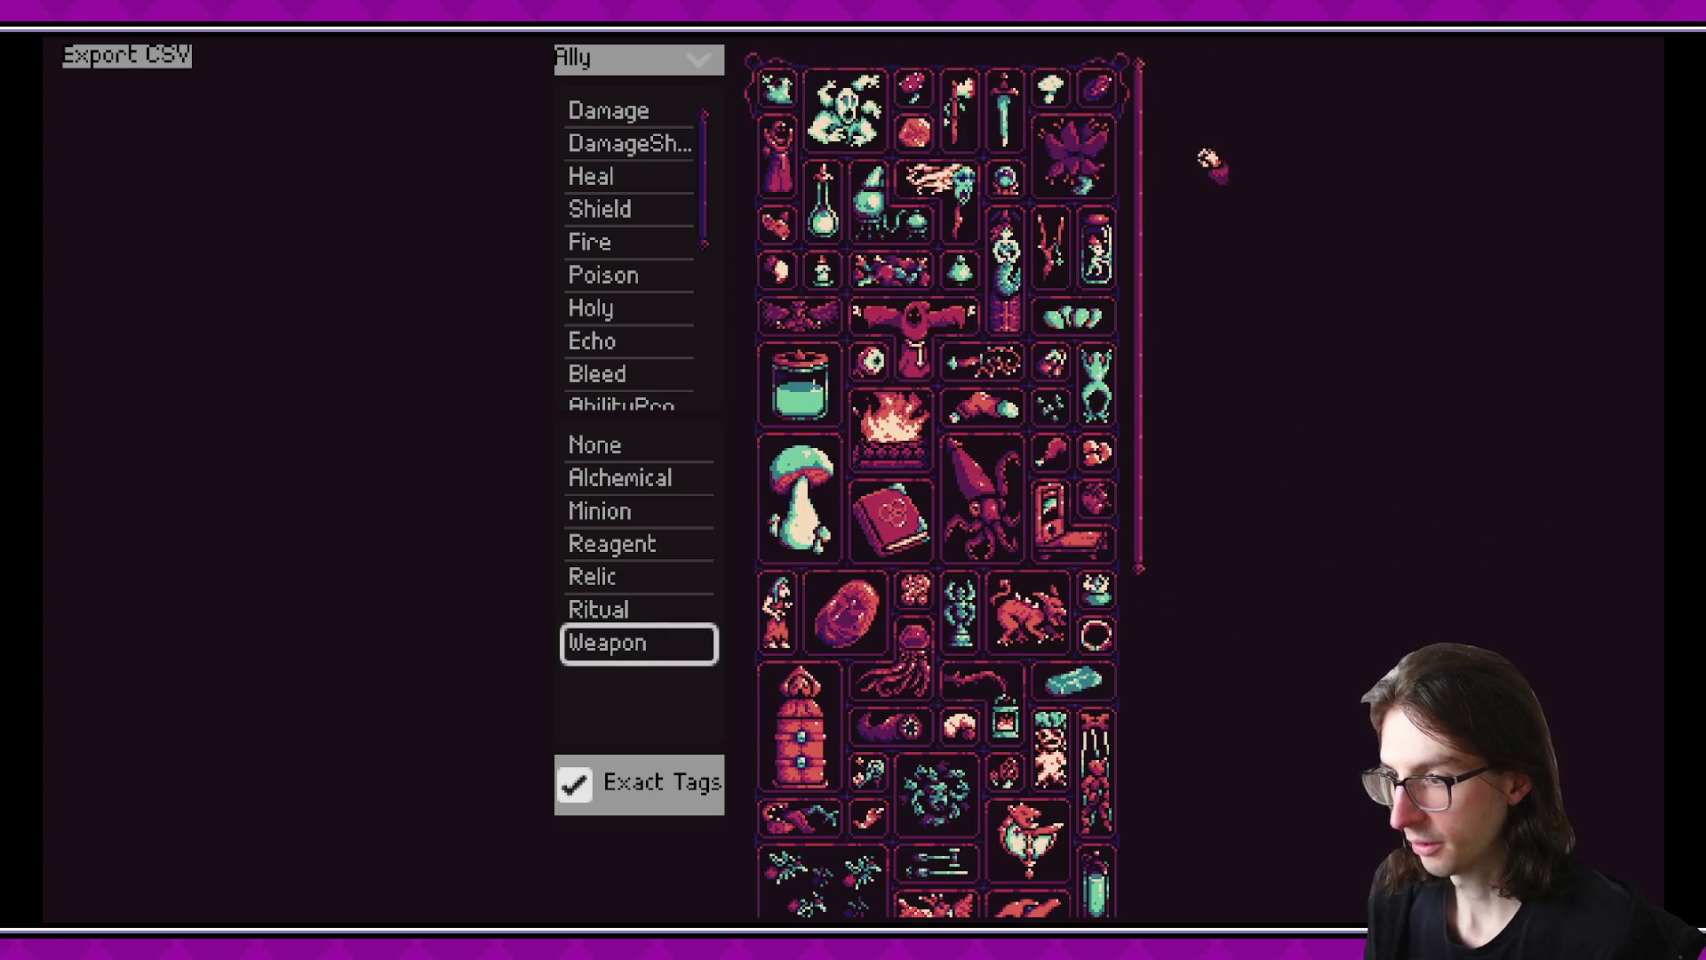
left_click(684, 58)
left_click(631, 107)
left_click(702, 58)
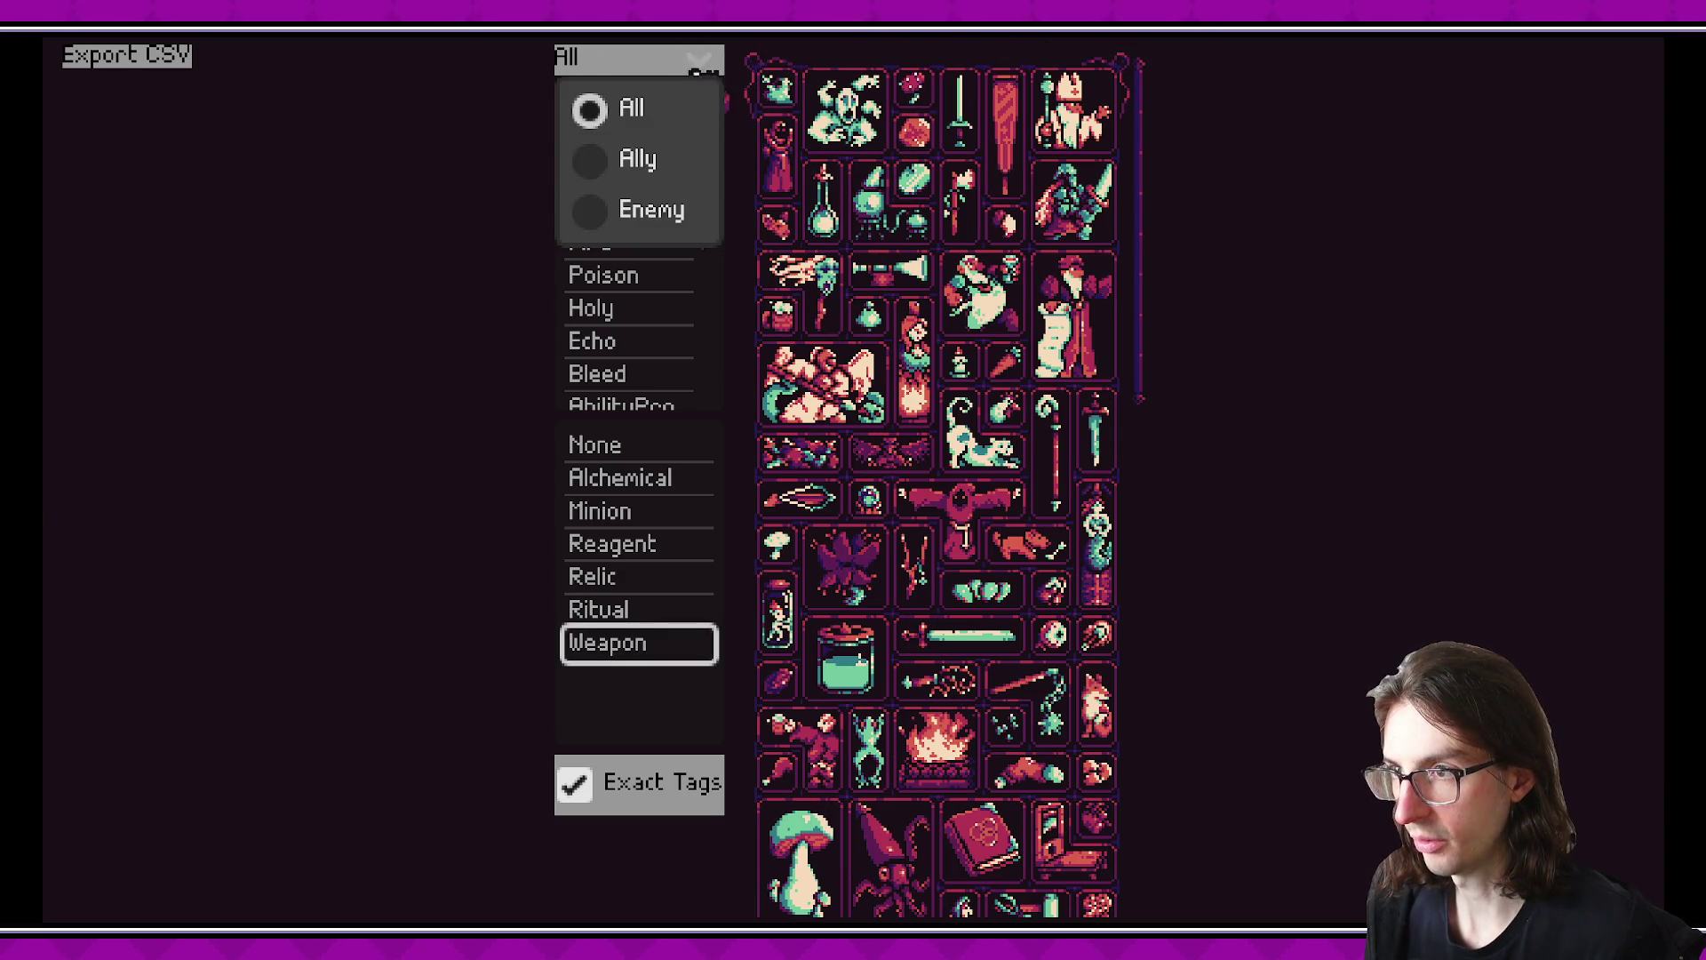
left_click(651, 210)
left_click(670, 61)
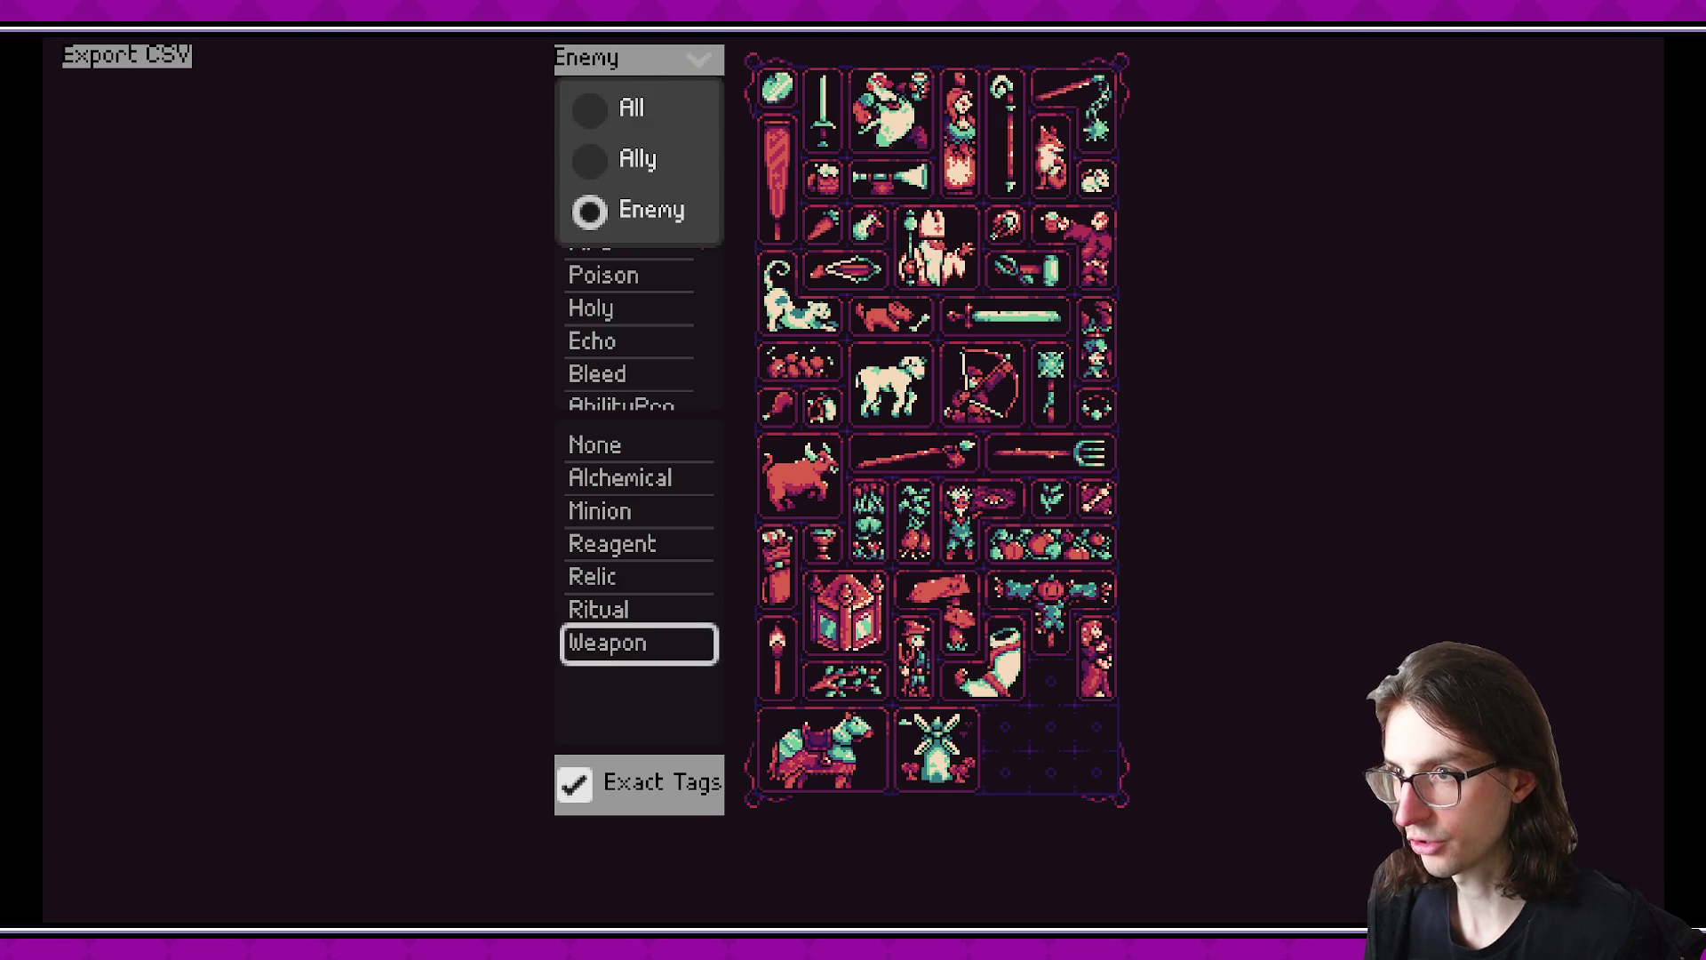
left_click(637, 160)
left_click(659, 61)
left_click(630, 108)
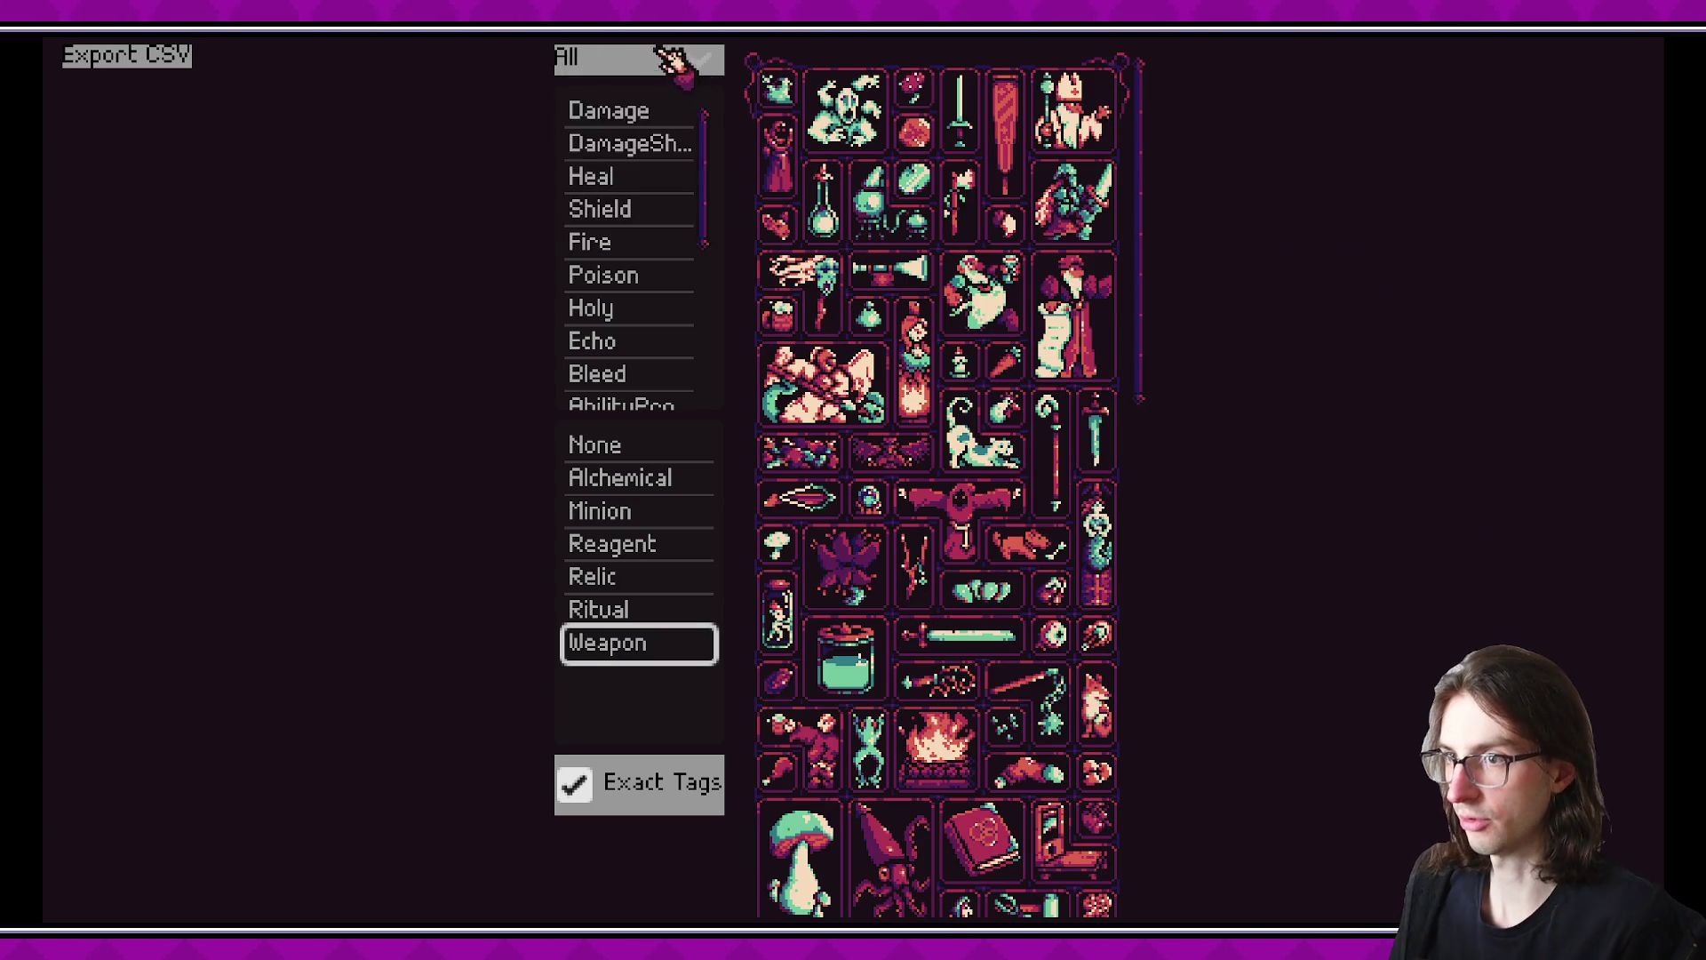
left_click(671, 60)
left_click(637, 160)
left_click(631, 107)
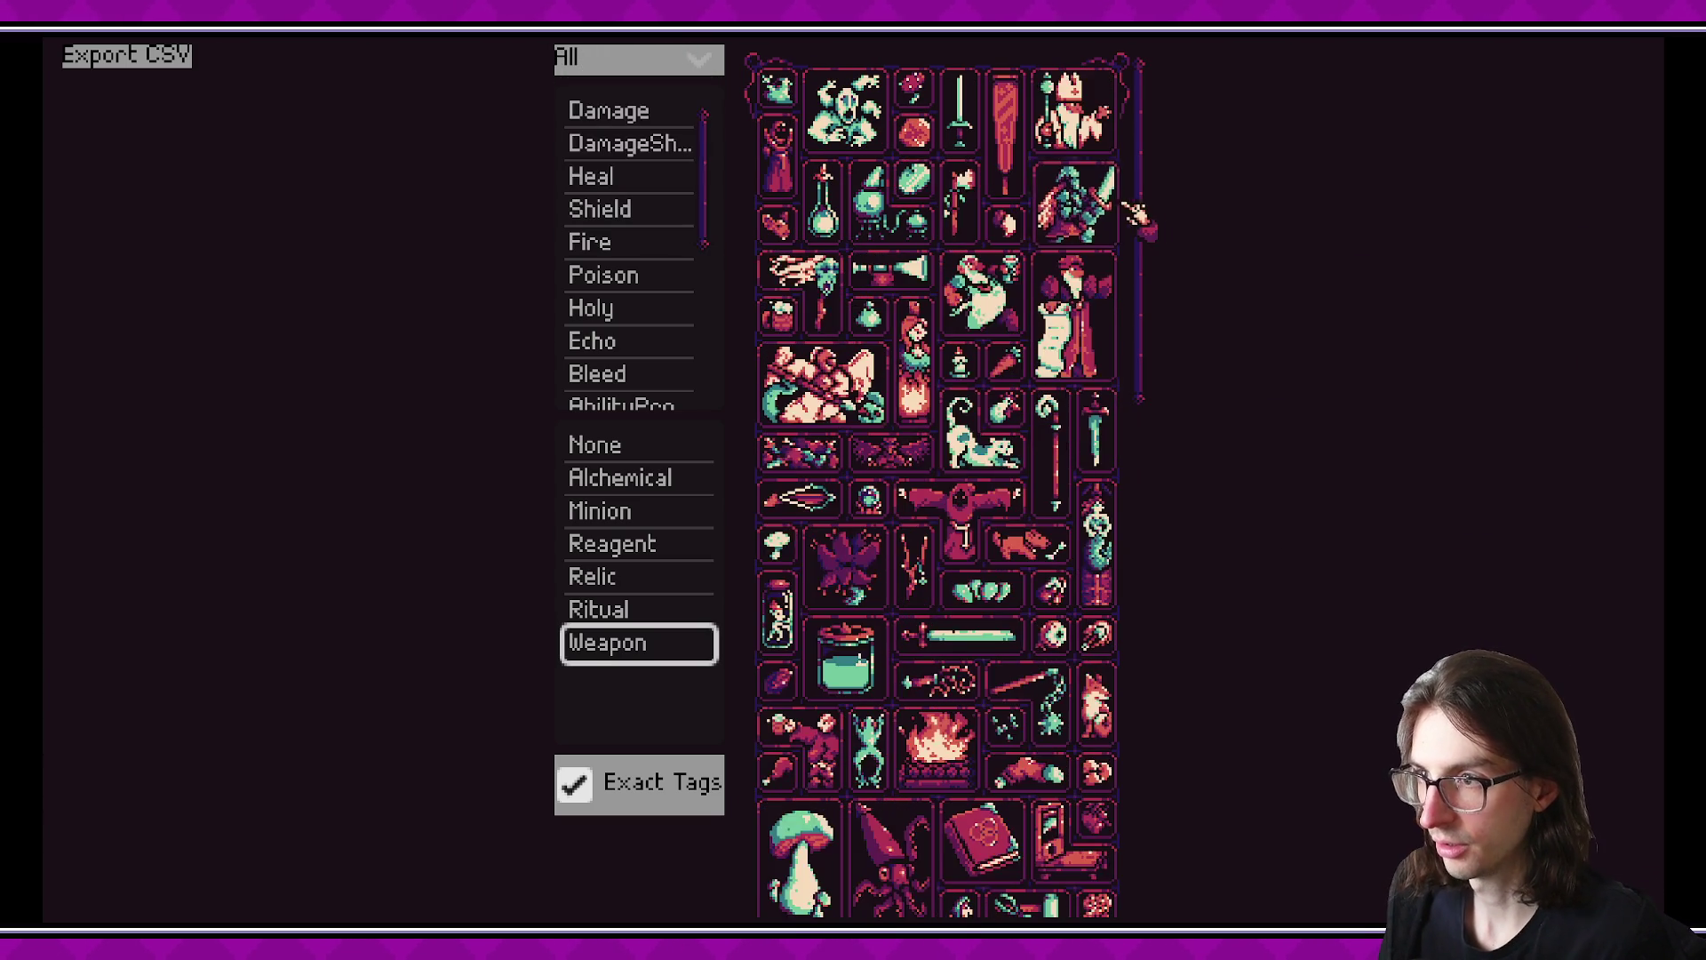
- Run a second refresh test switching to Ally, then Enemy, then All cards
scroll(1181, 488, "down", 5)
scroll(1261, 426, "up", 5)
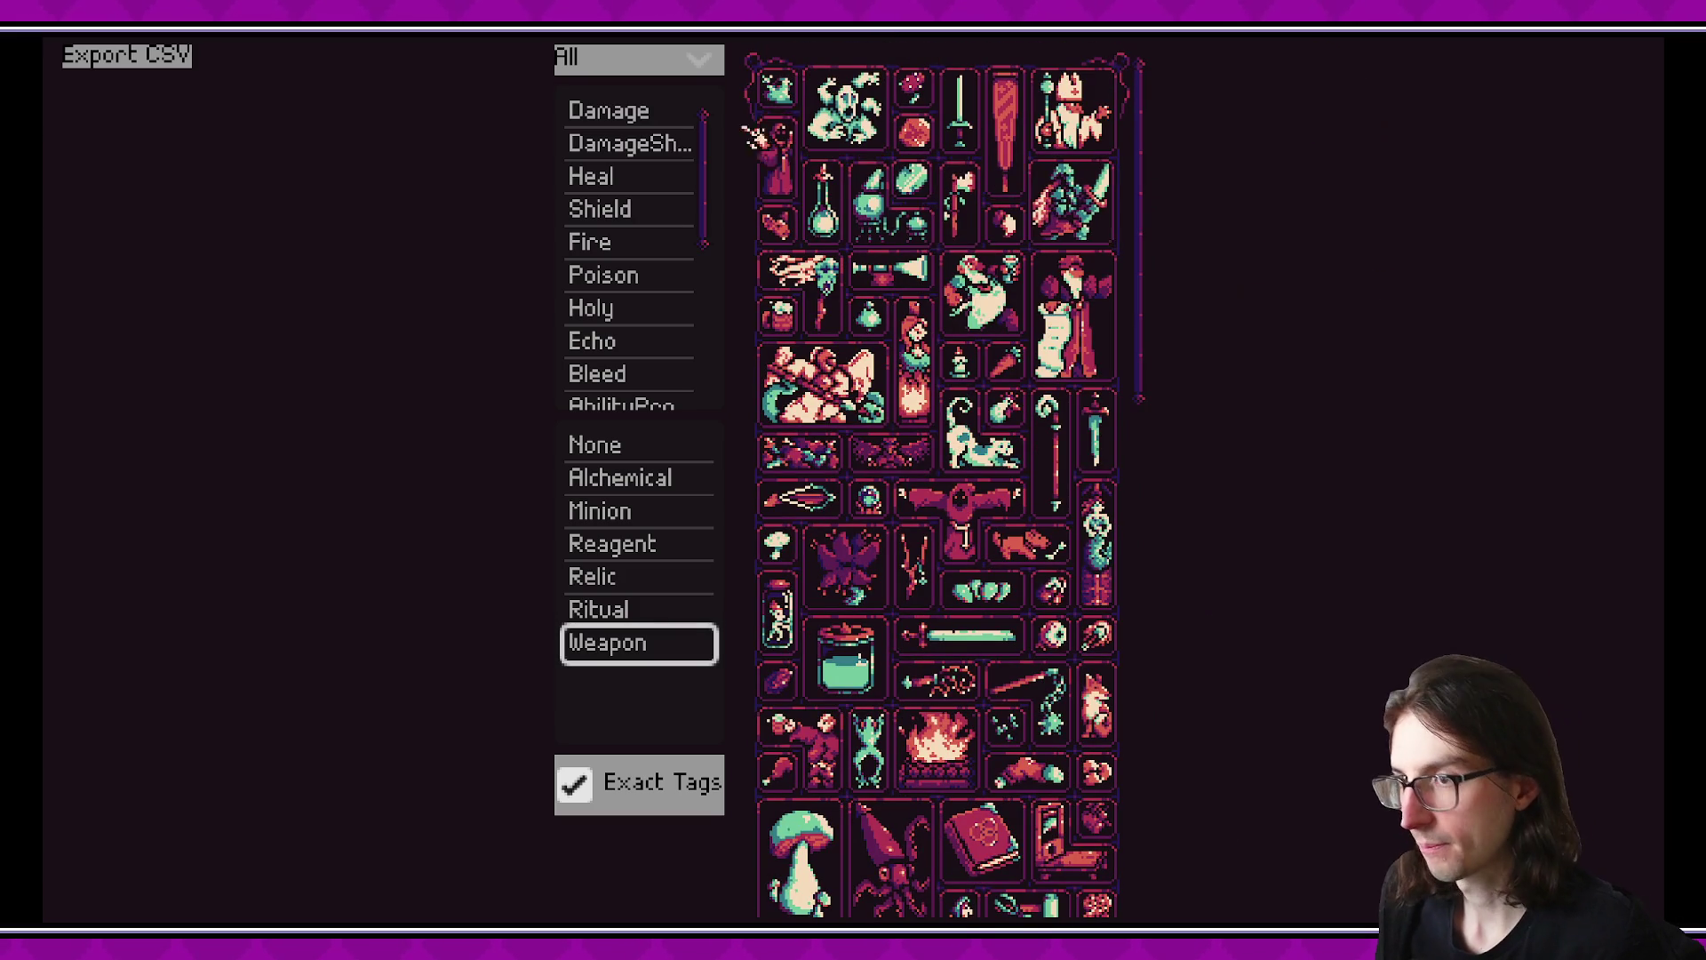
left_click(674, 62)
left_click(637, 160)
left_click(673, 60)
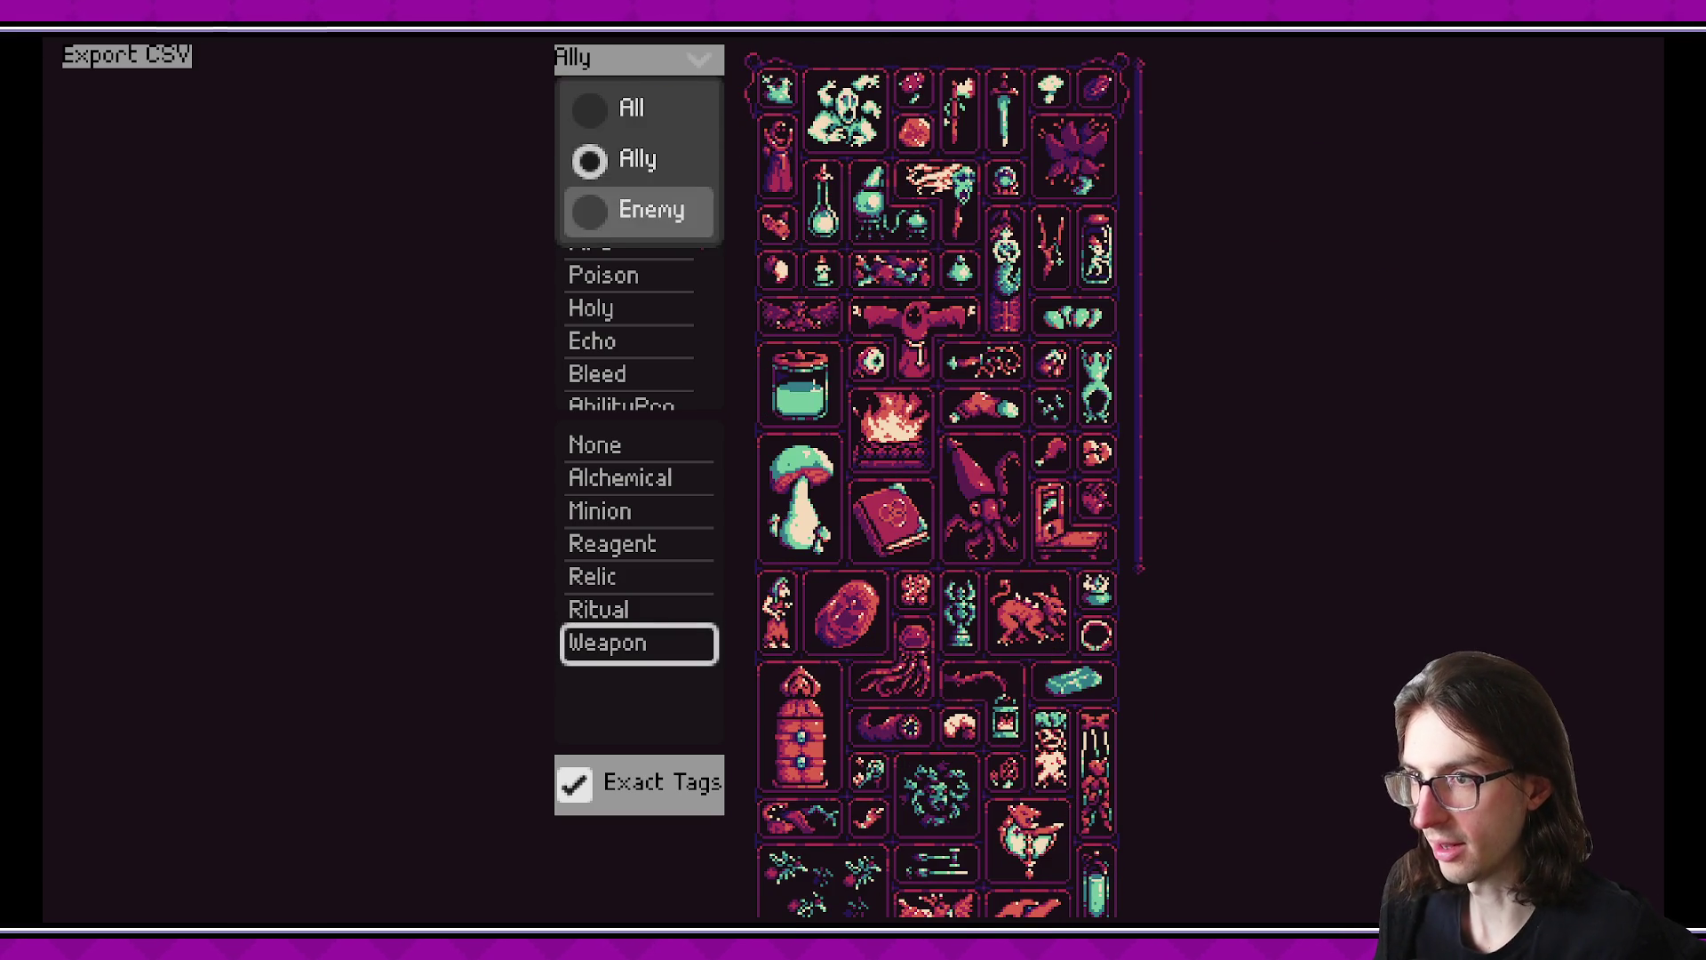
left_click(652, 211)
left_click(674, 59)
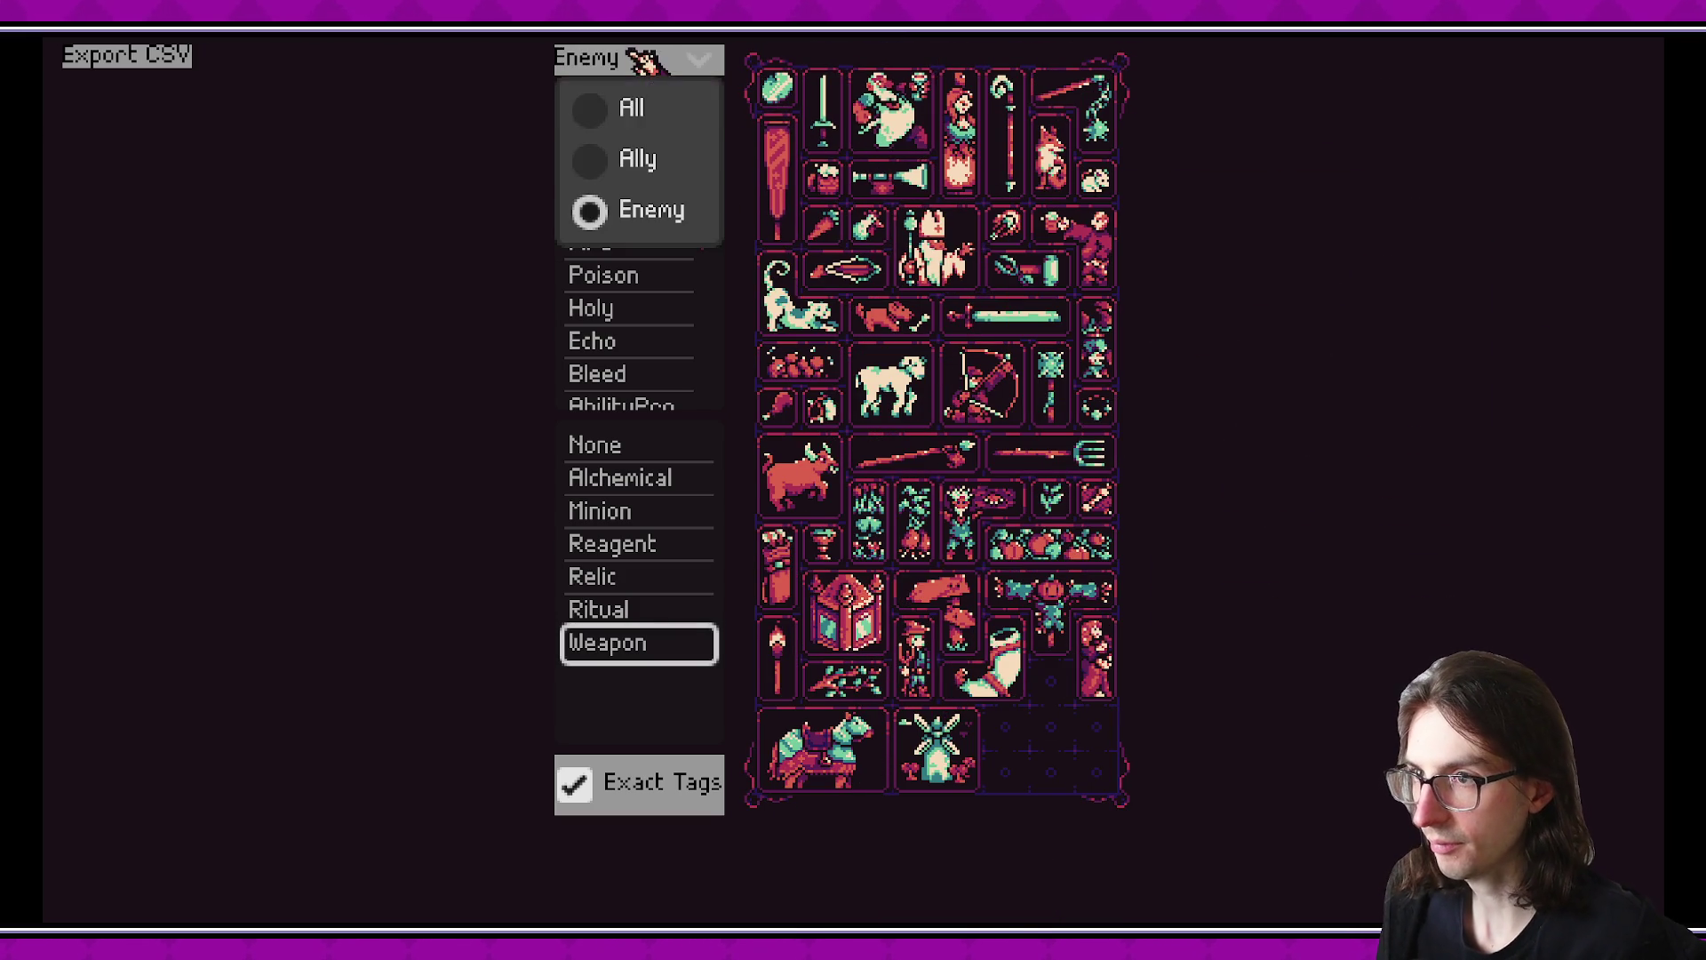
left_click(638, 108)
- Repeat the Ally, Enemy, All cycle once more, then return to the editor
scroll(1146, 190, "down", 10)
scroll(1297, 479, "up", 9)
left_click_drag(1134, 220, 1146, 75)
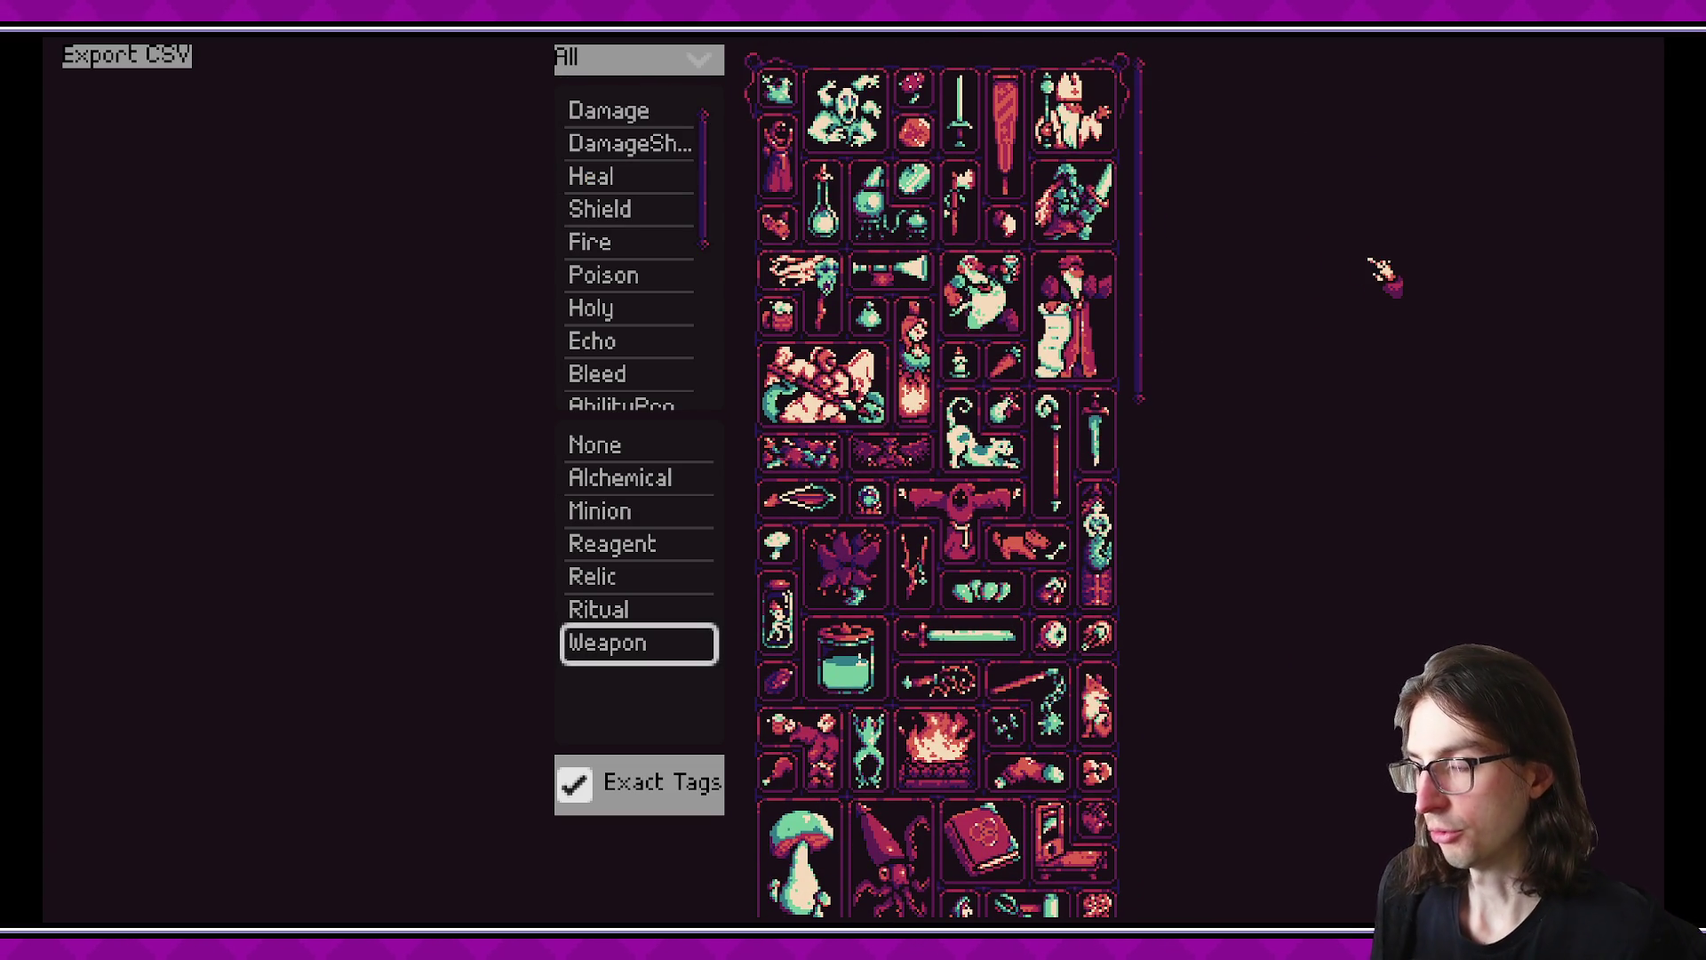
left_click(699, 61)
left_click(637, 159)
left_click(674, 61)
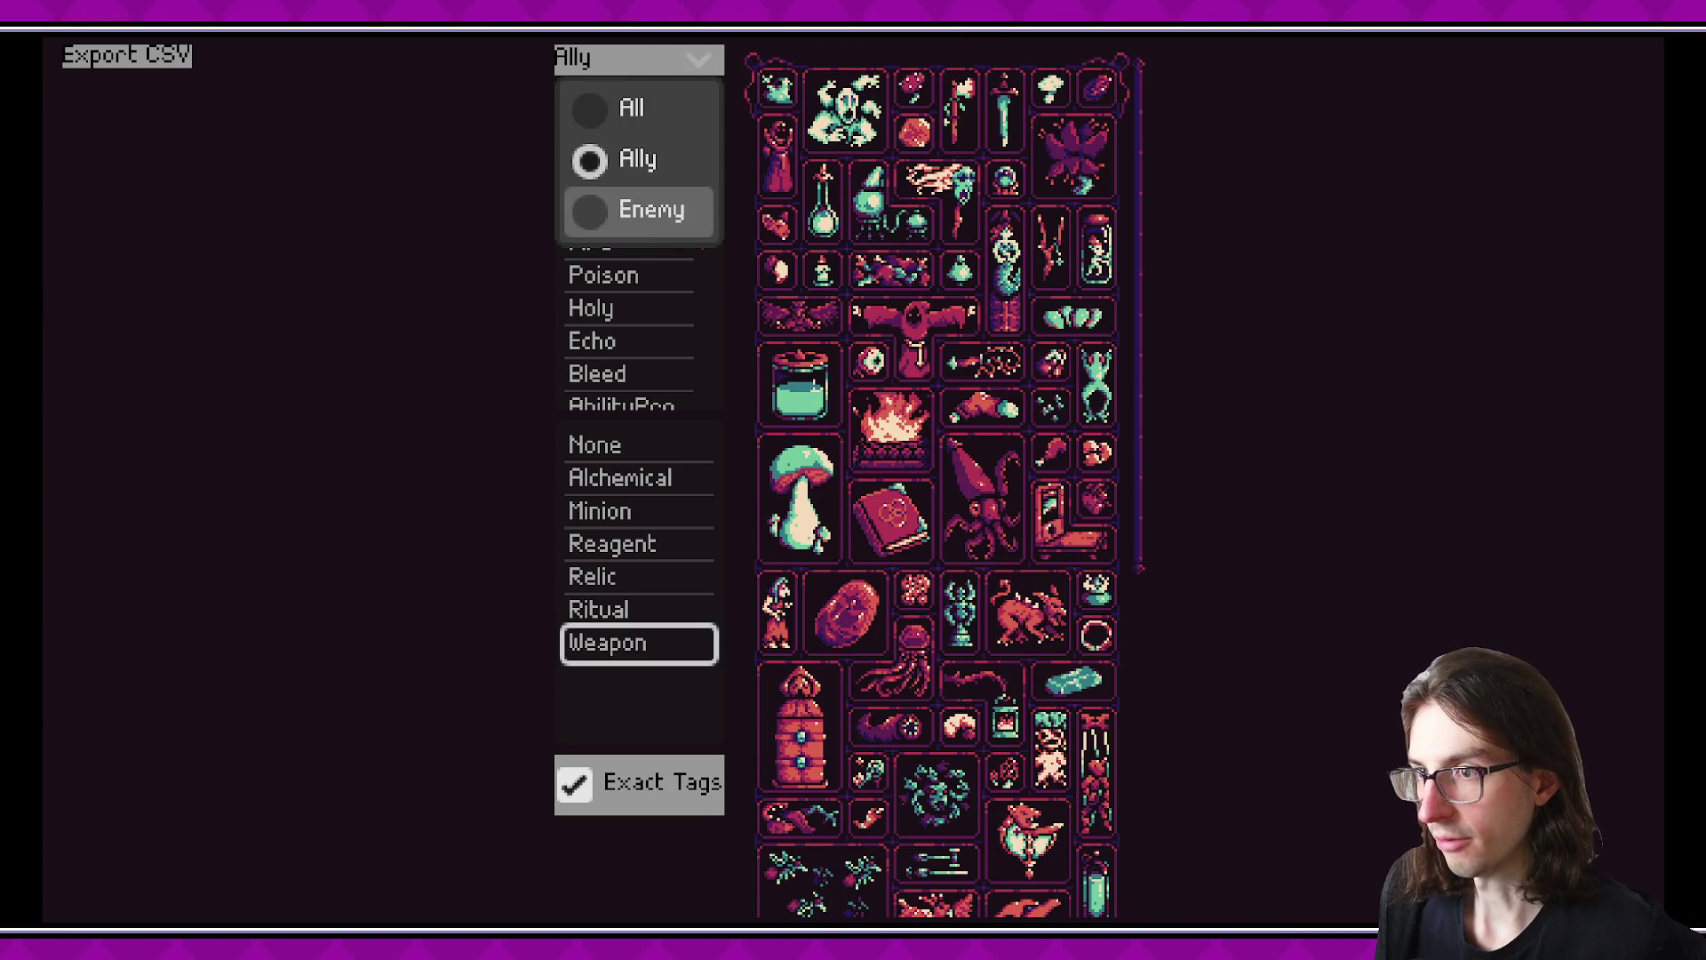
left_click(652, 210)
left_click(686, 62)
left_click(631, 108)
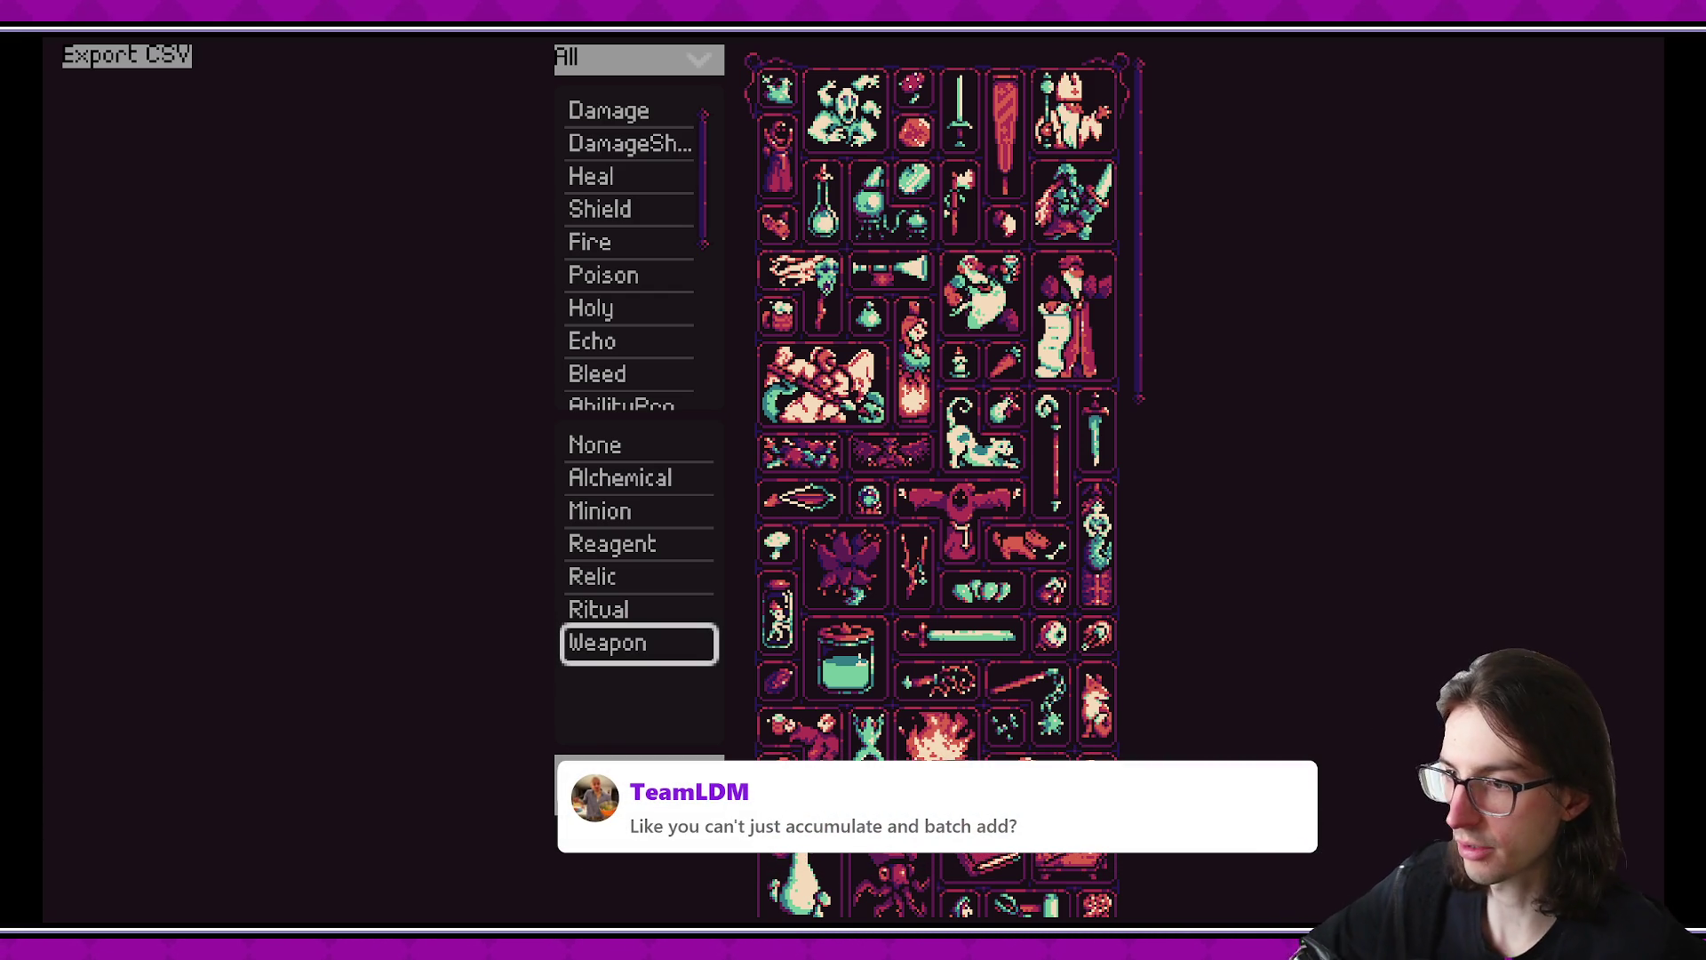
key("alt+Tab")
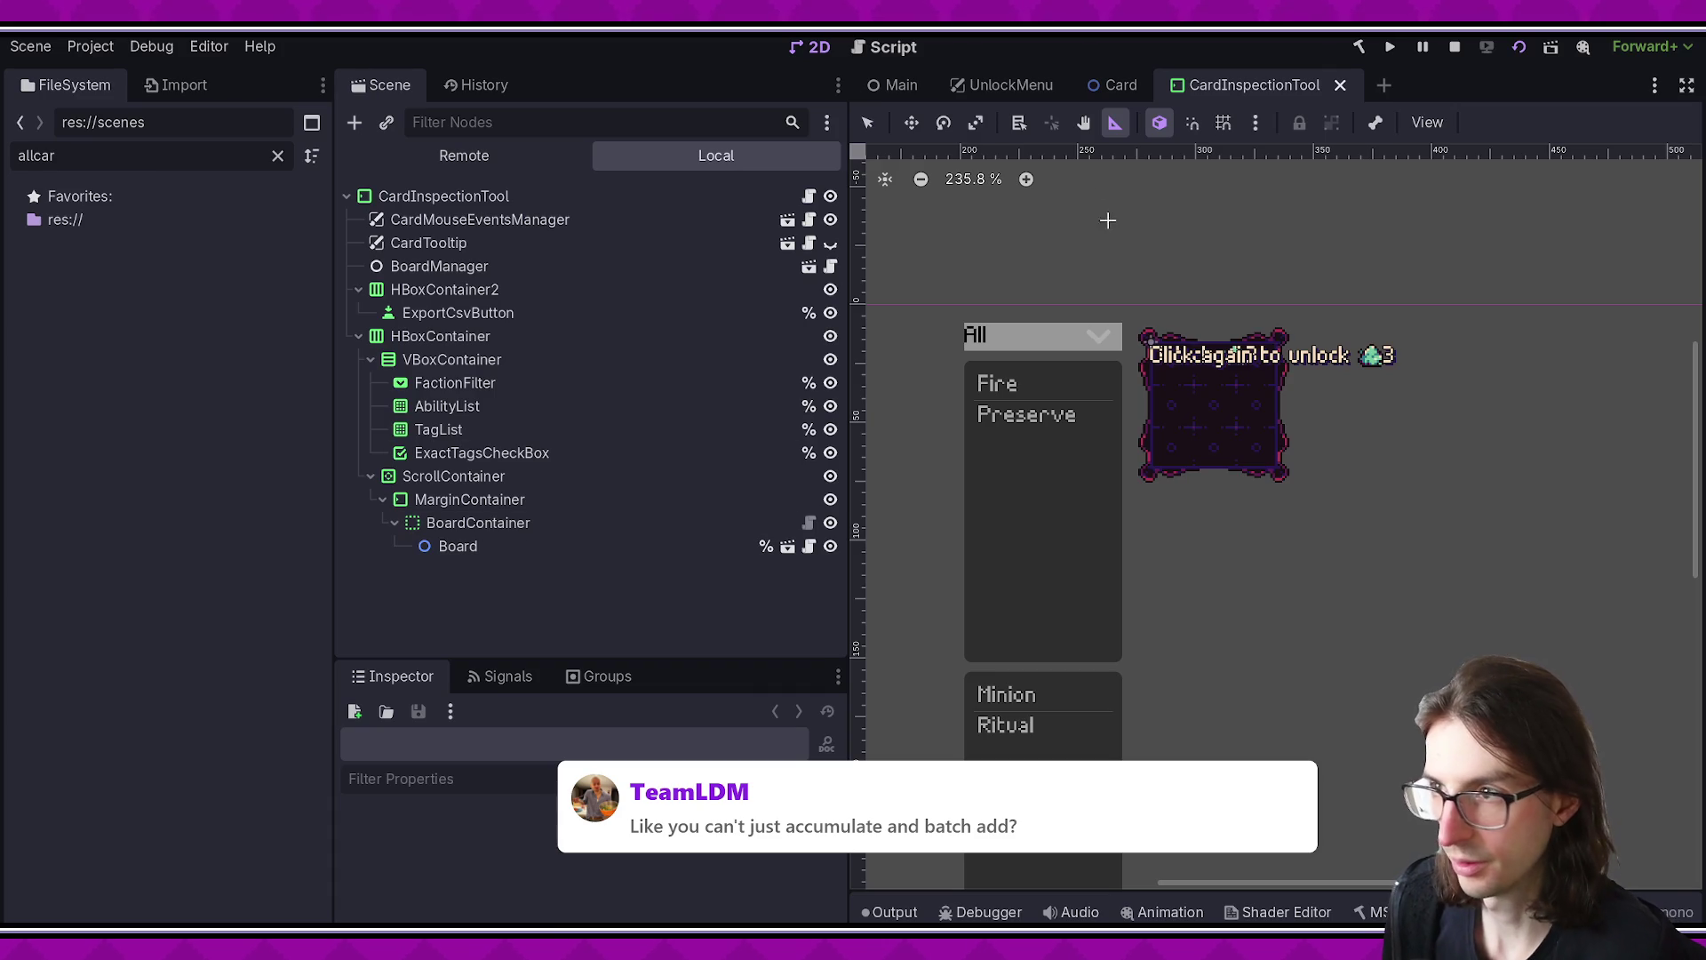
- Switch to the Card scene and select every node from the root down through MouseAreas
left_click(1111, 84)
left_click(511, 199)
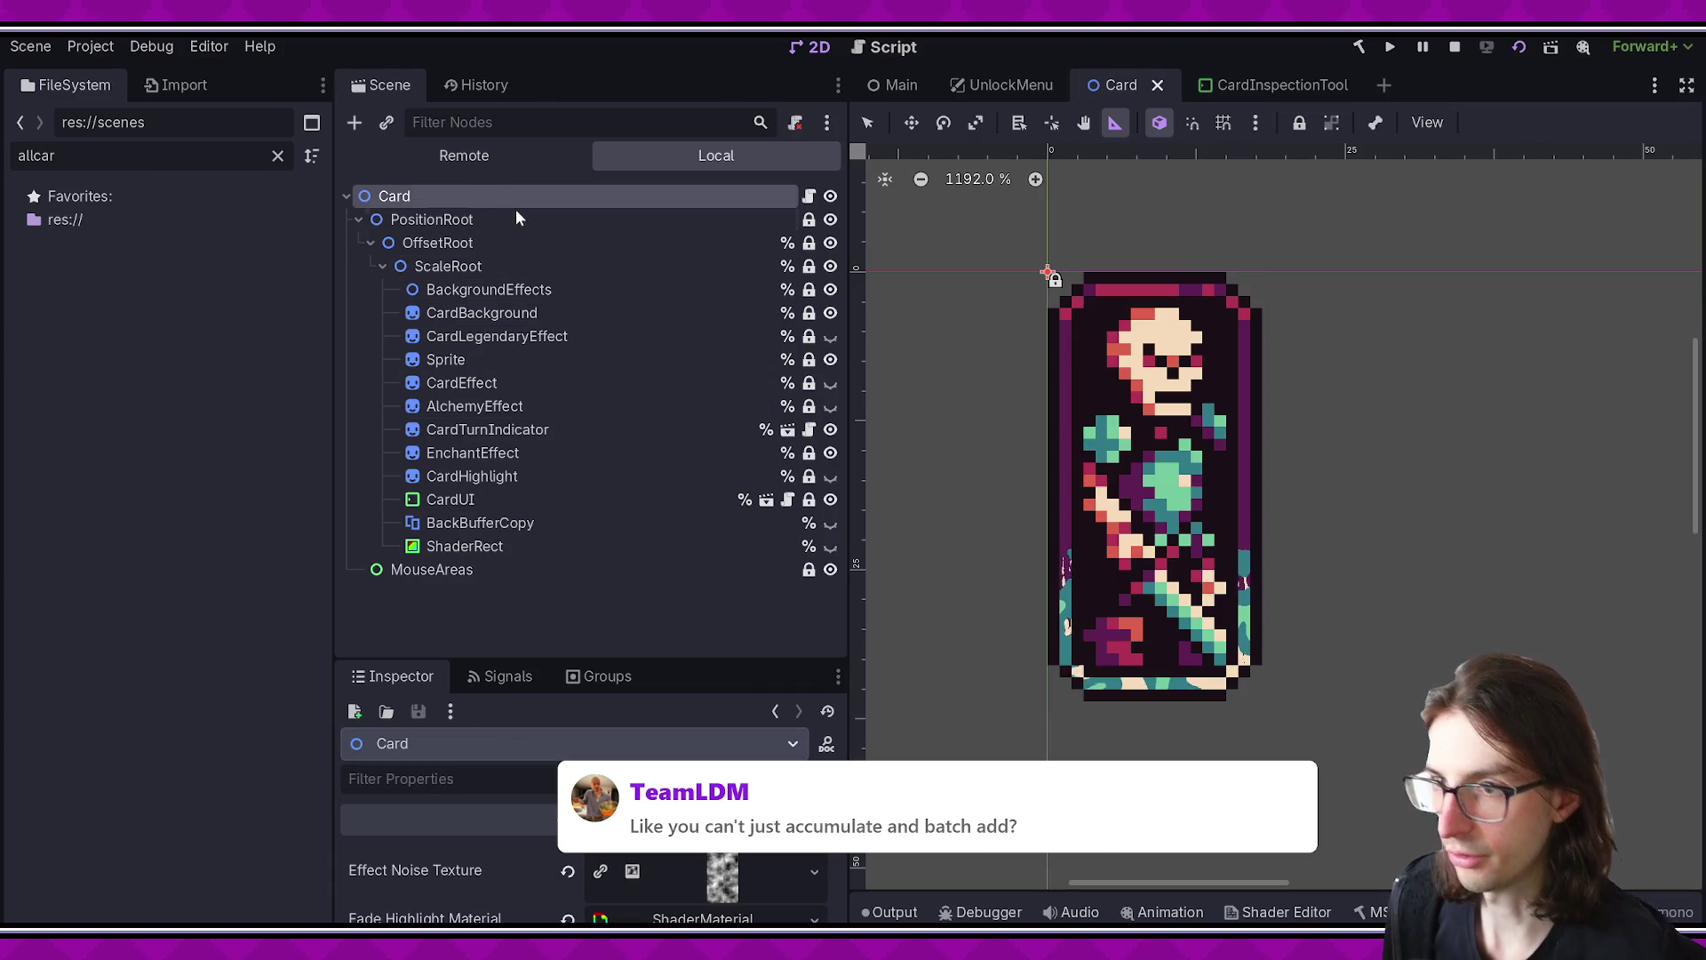
left_click(584, 571, "shift")
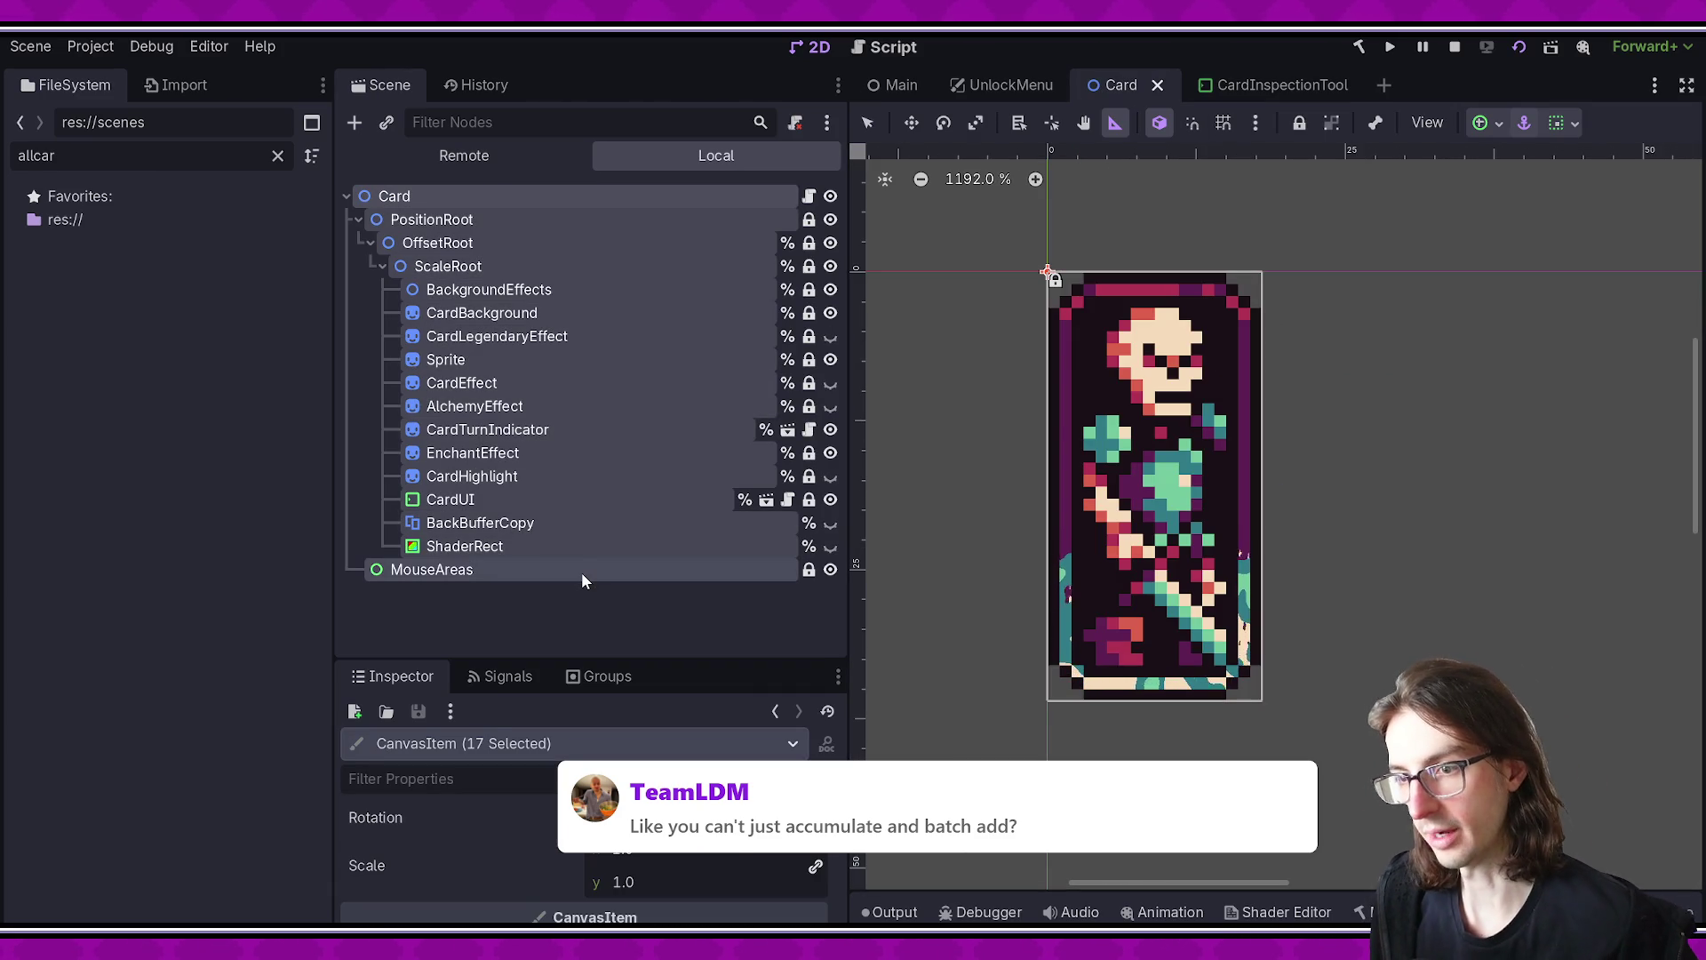
right_click(633, 618)
left_click(495, 609)
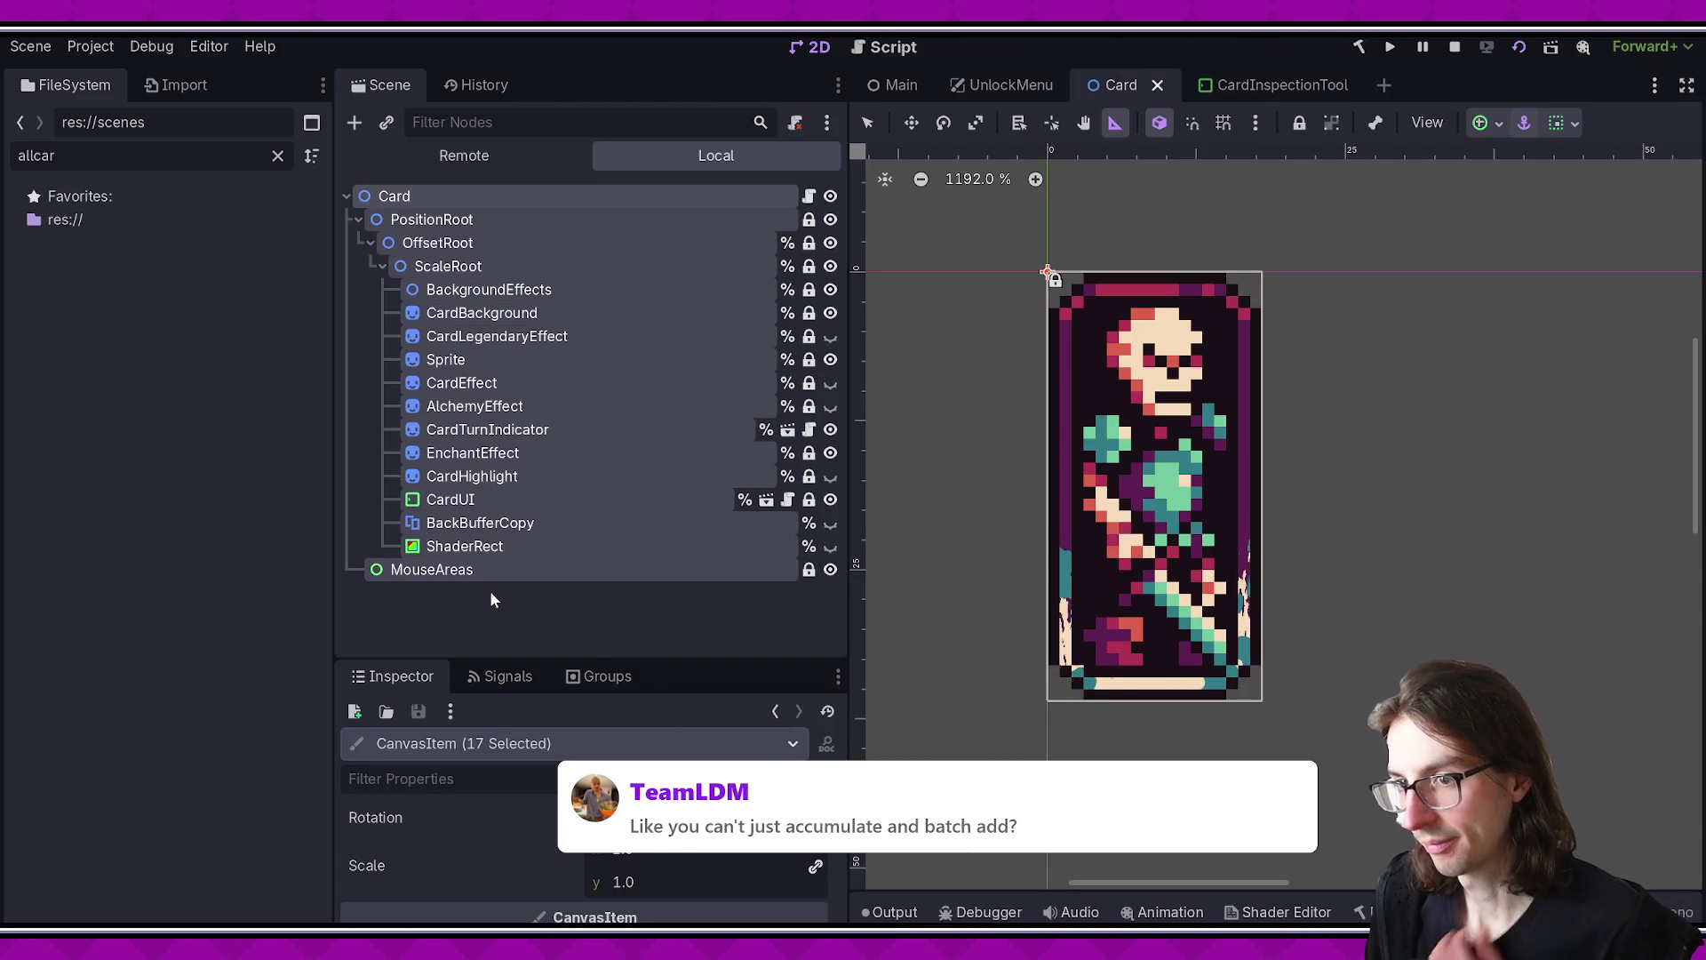
- Reselect the Card root through MouseAreas, then pick MouseAreas and ShaderRect individually
left_click(413, 194)
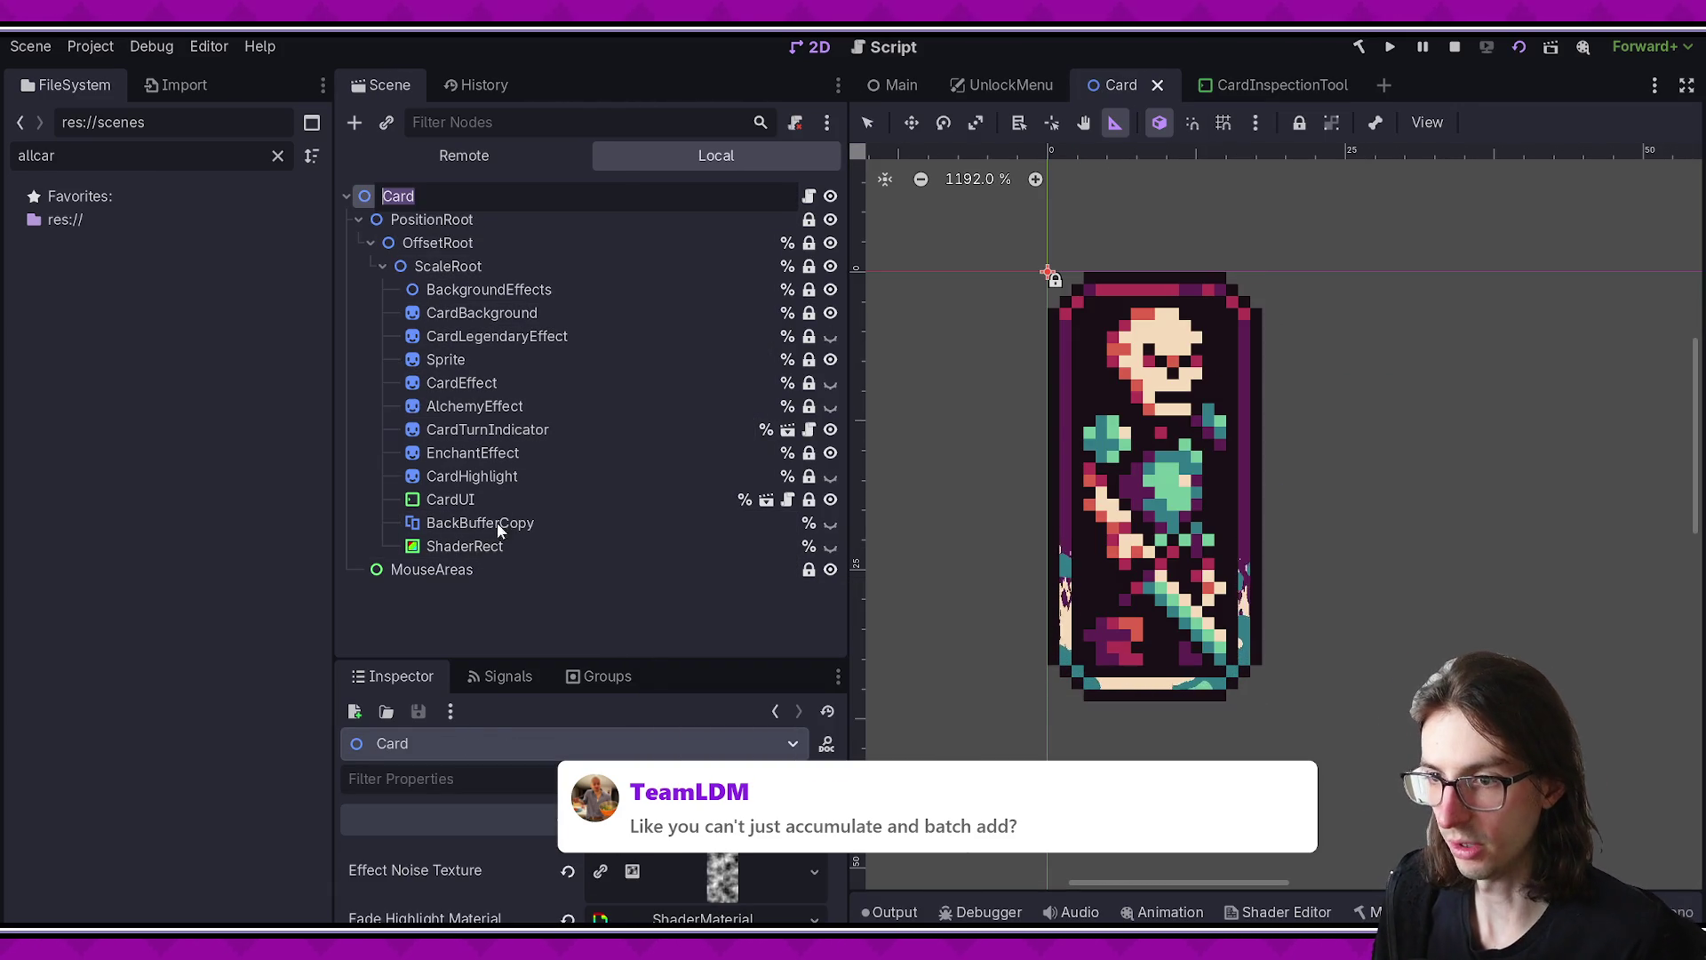
left_click(424, 201)
left_click(442, 201)
left_click(439, 568, "shift")
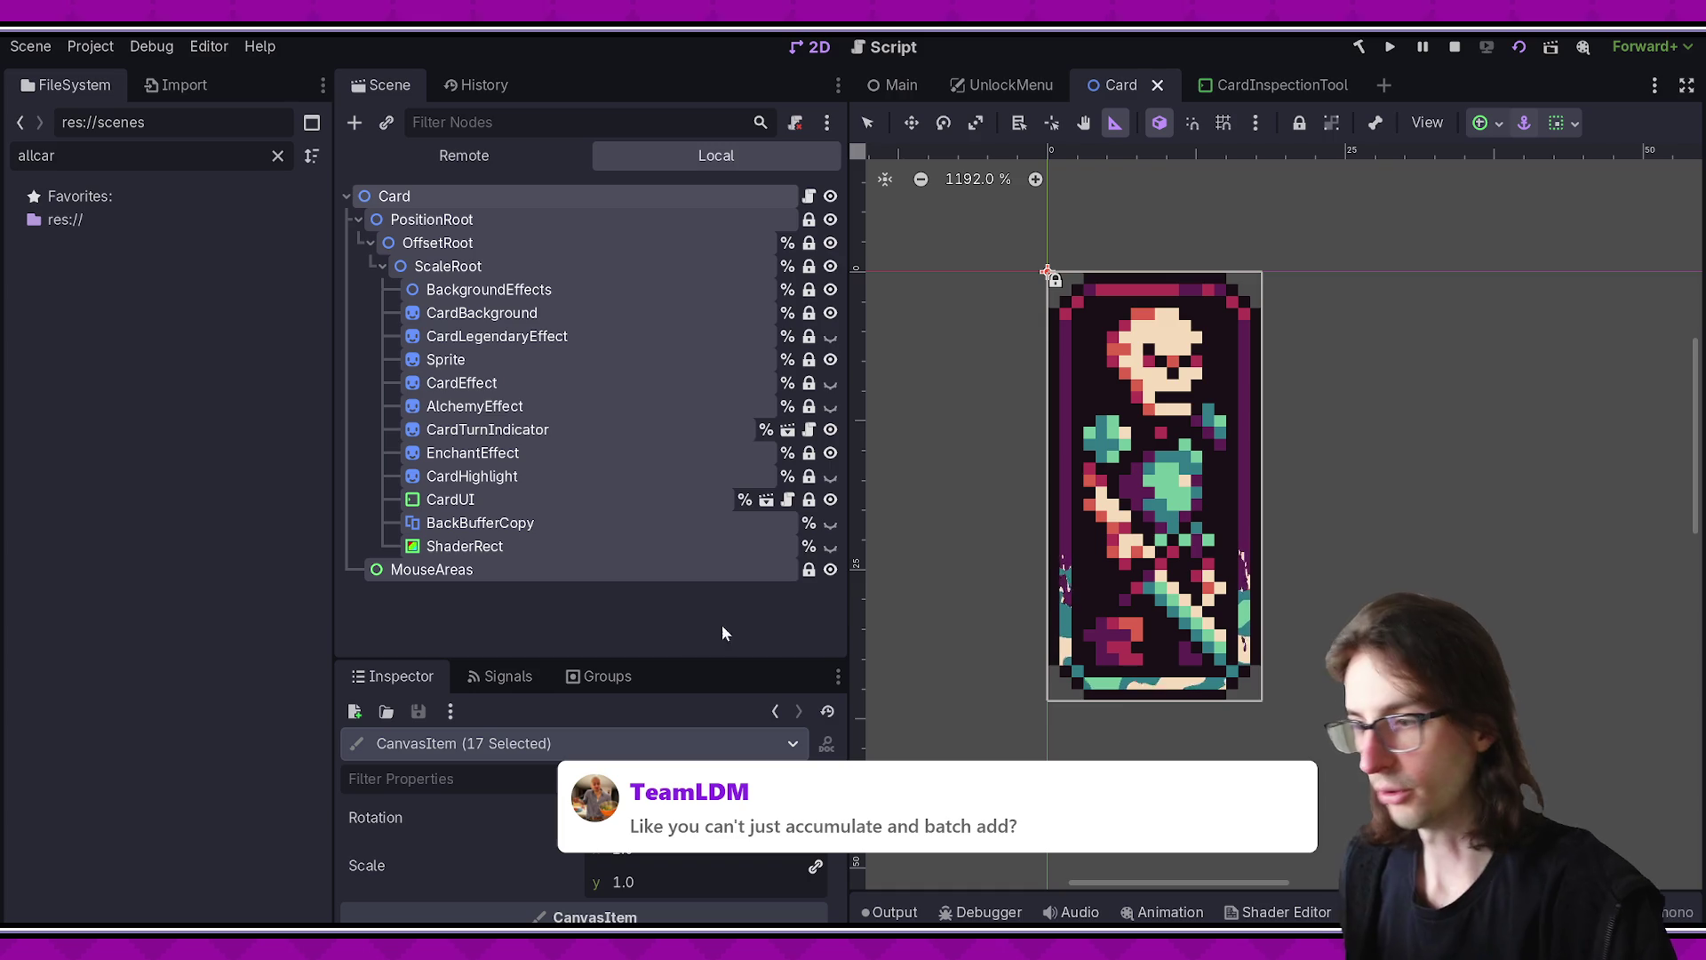
left_click(557, 572)
left_click(609, 546)
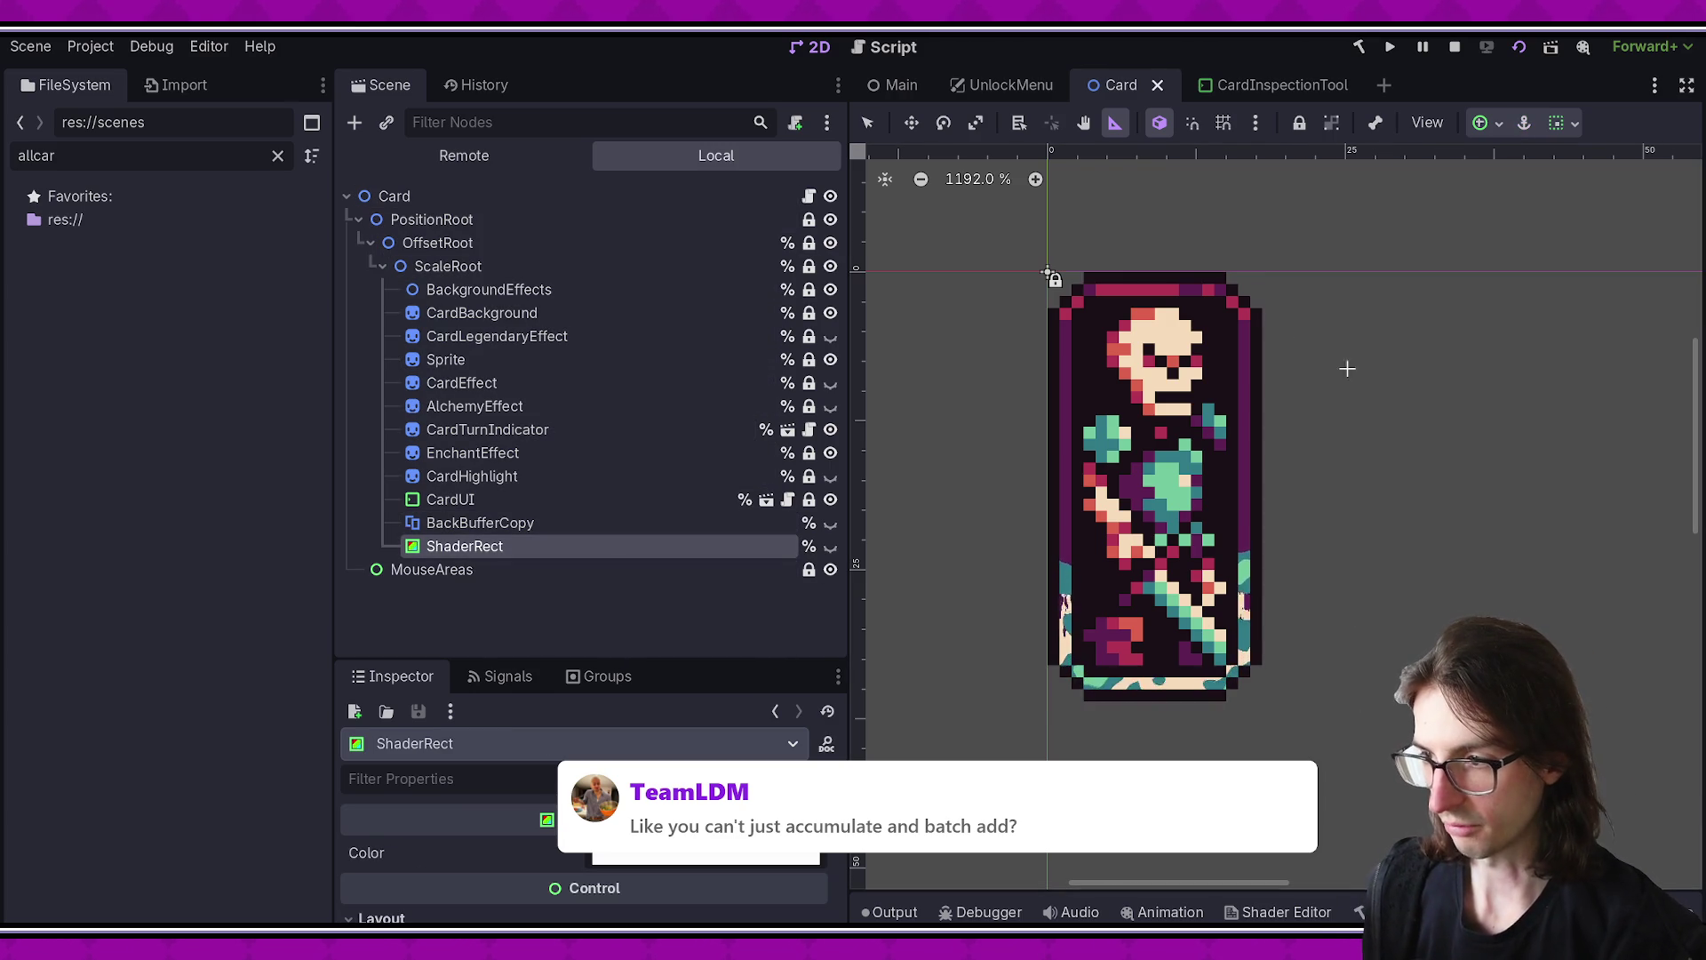
scroll(1351, 413, "up", 2)
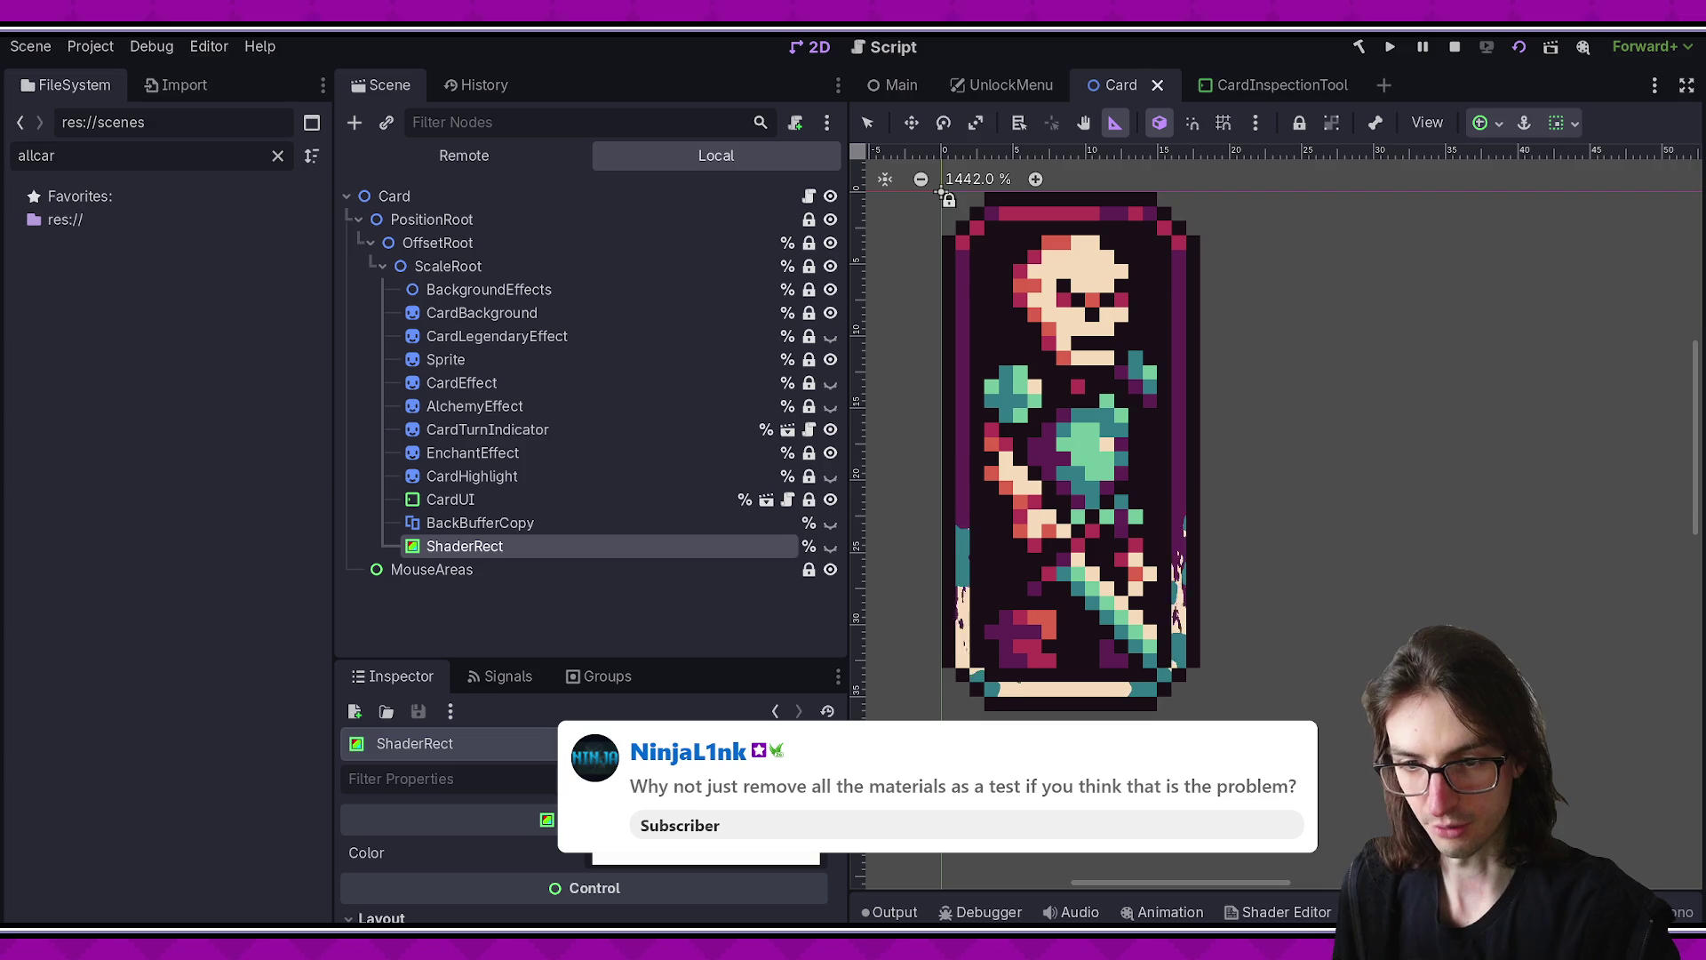
- Rearrange the Groups panel and Scene dock split so the node tree is visible again
left_click(499, 432)
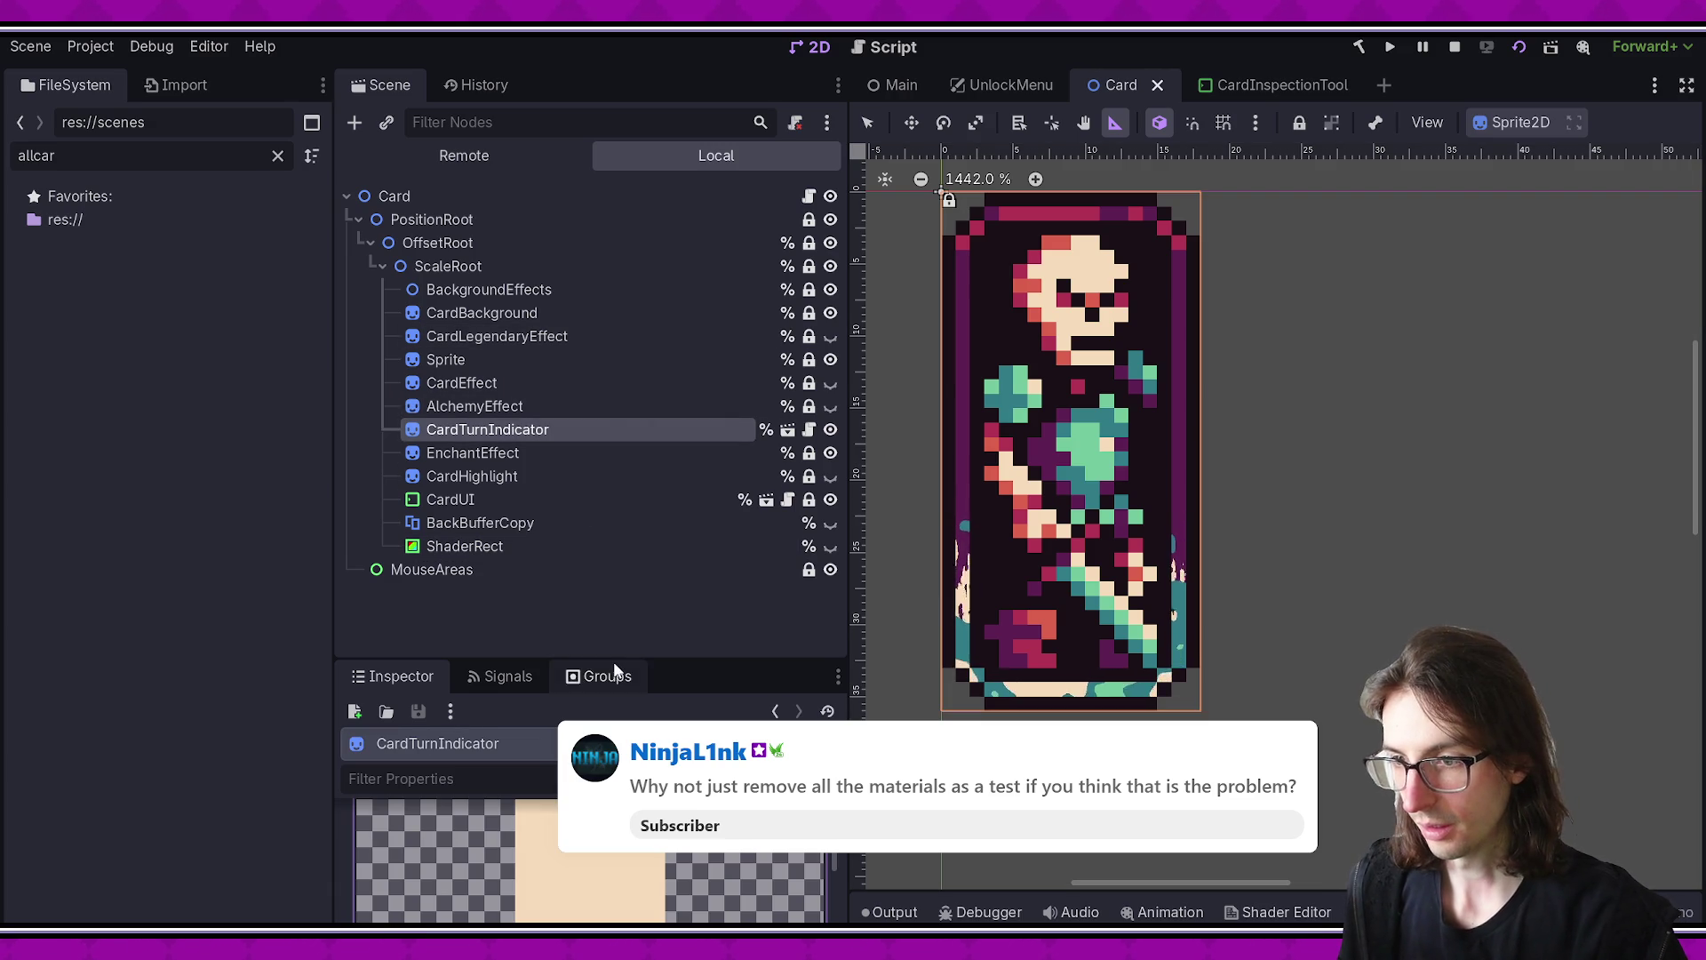
left_click_drag(613, 664, 612, 637)
scroll(1084, 89, "up", 1)
scroll(1084, 89, "down", 1)
mouse_move(577, 84)
left_mouse_down()
mouse_move(613, 606)
mouse_move(517, 640)
mouse_move(629, 684)
mouse_move(540, 613)
left_mouse_up()
left_click(382, 84)
left_click(448, 266)
- Select BackgroundEffects, CardEffect and AlchemyEffect together, then switch to Visual Studio Code
left_click(484, 290)
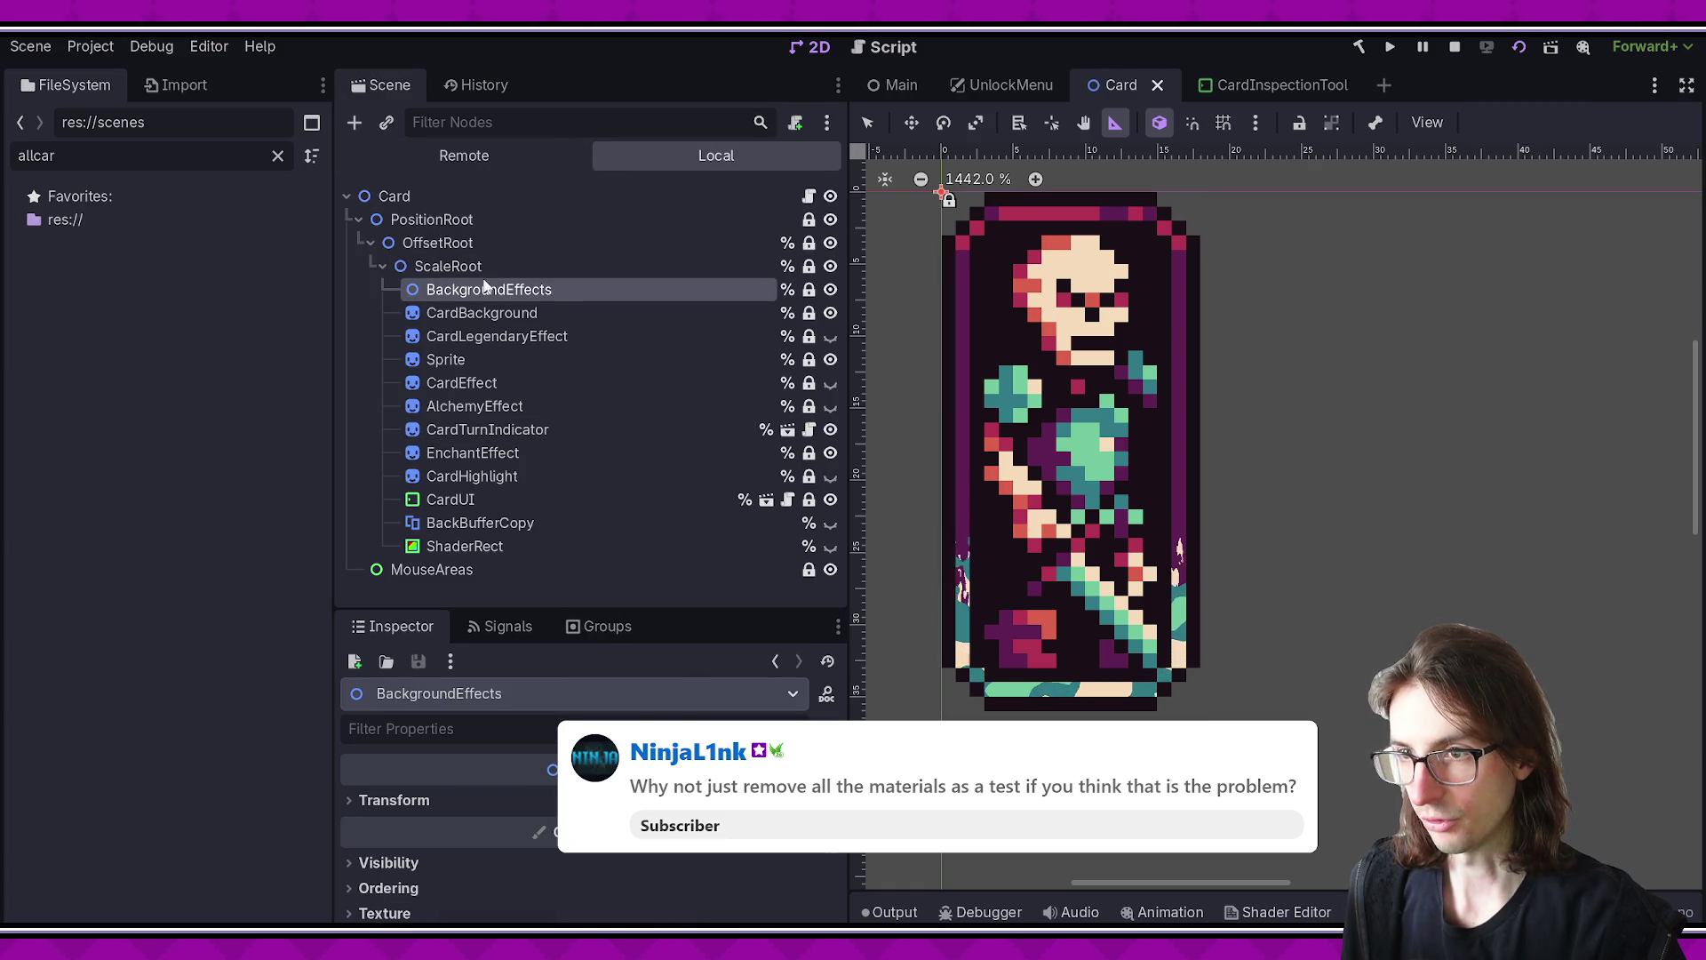
left_click(477, 313)
left_click(473, 338)
left_click(465, 359)
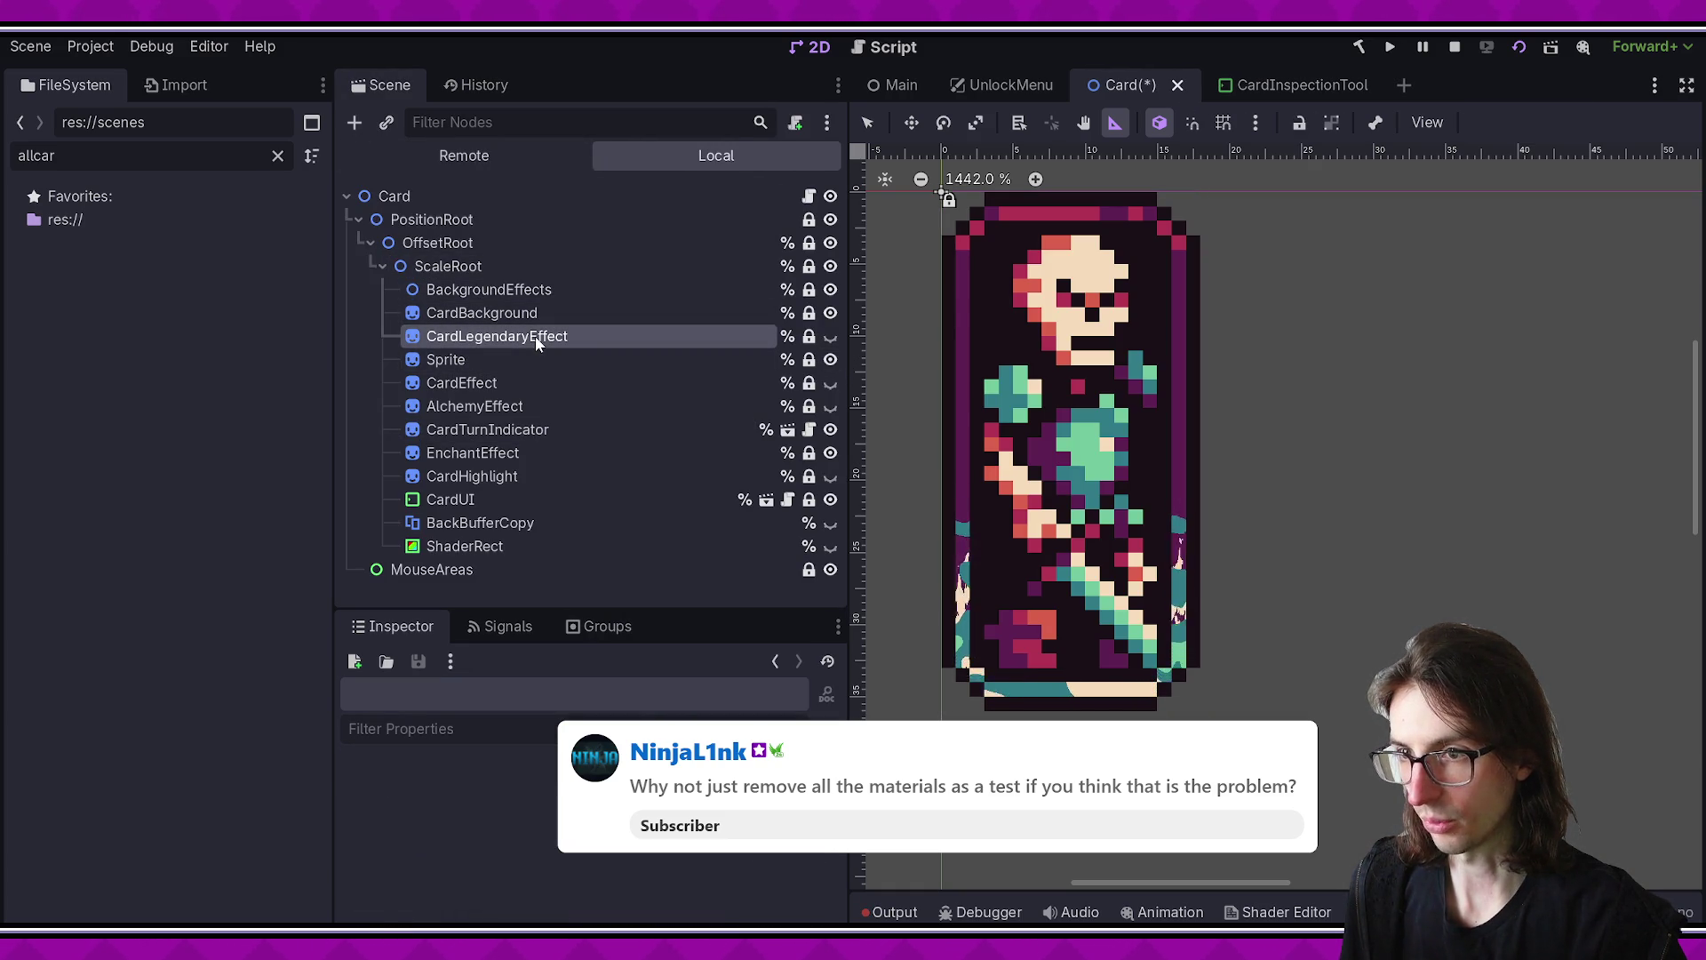
left_click(493, 291, "ctrl")
left_click(492, 384, "ctrl")
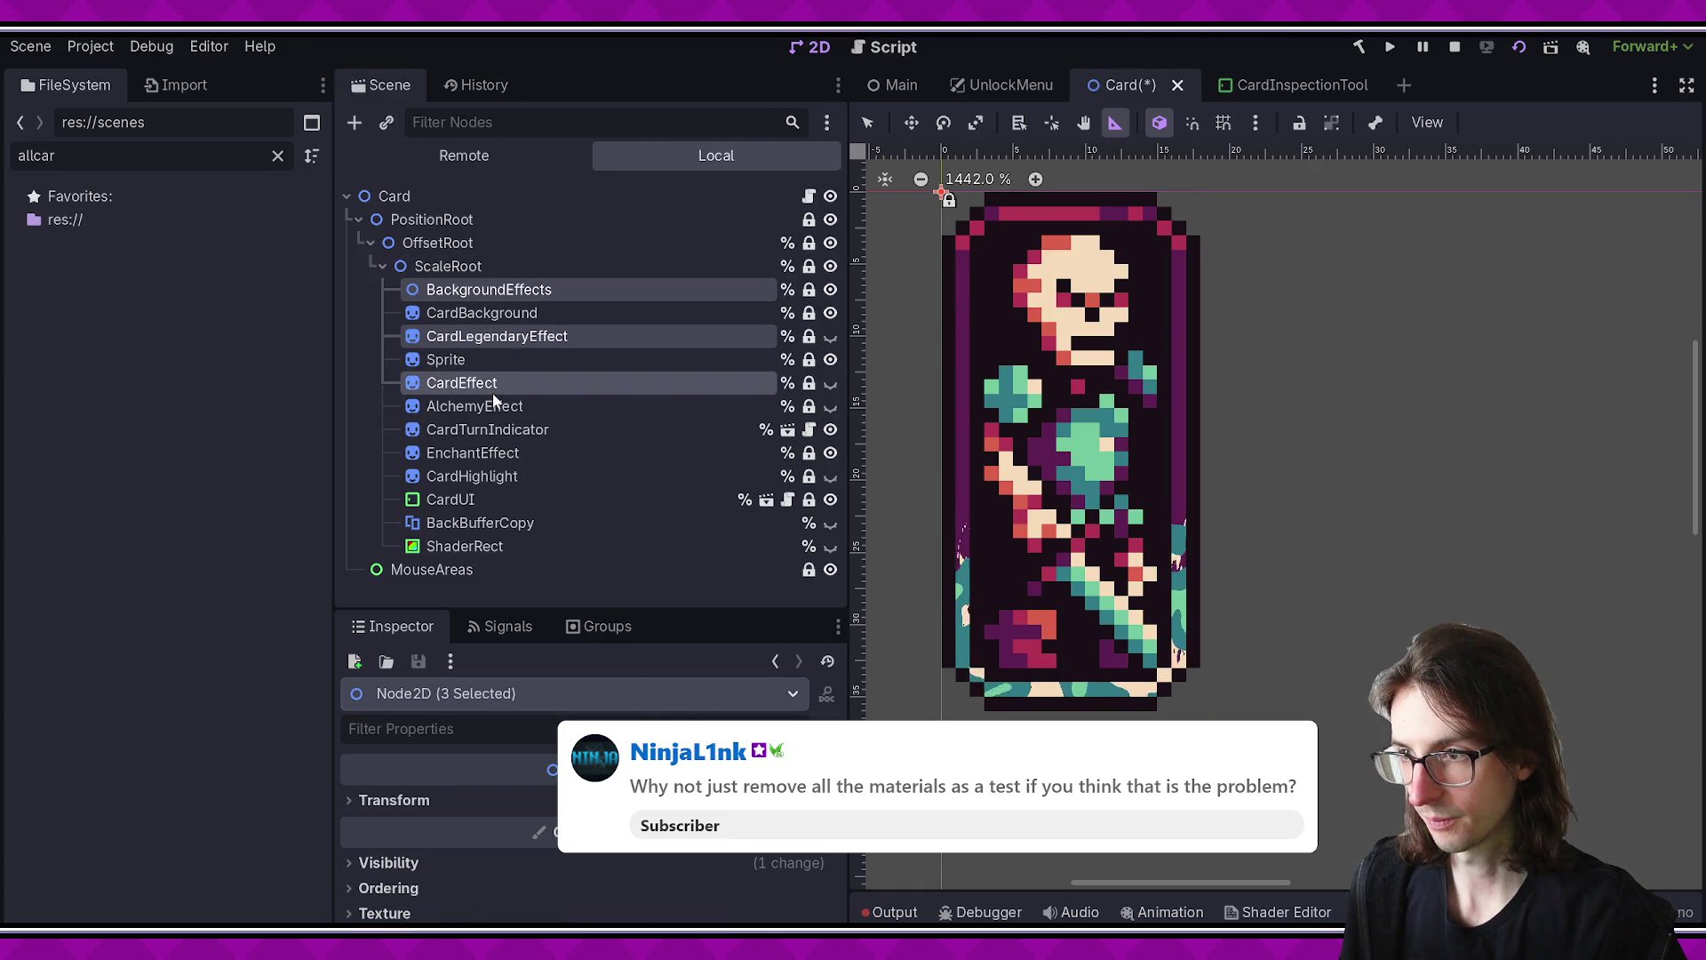
left_click(491, 406, "ctrl")
key("alt+Tab")
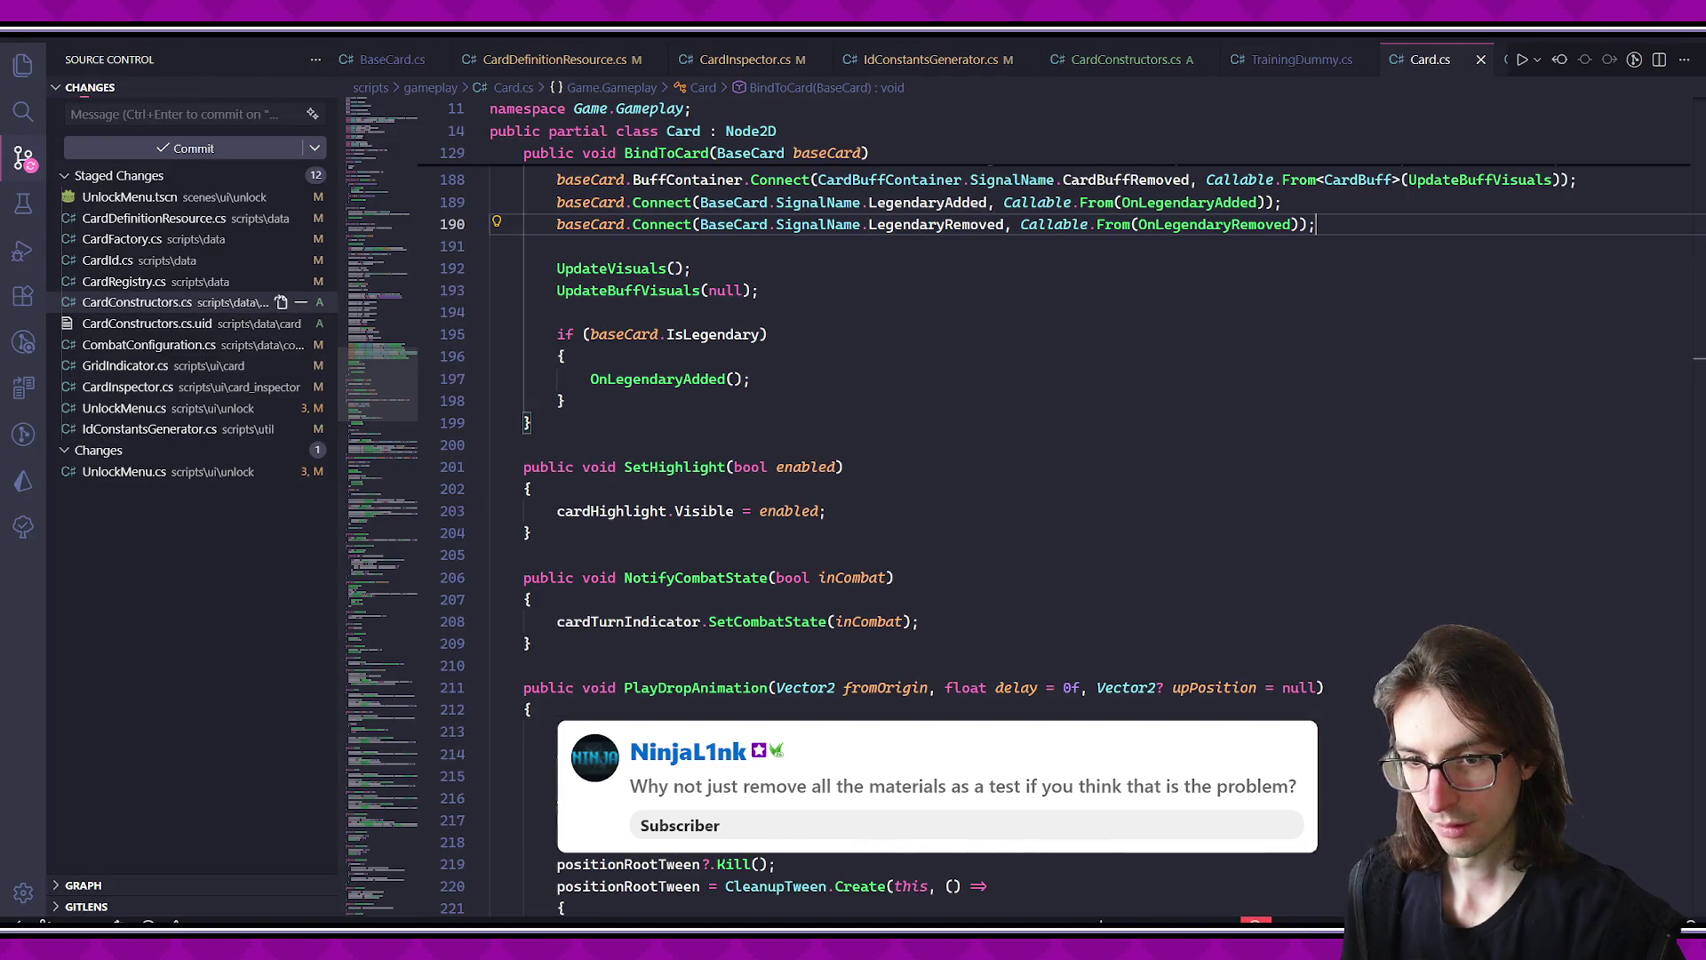
- Stage the UnlockMenu.cs changes in Source Control, then return to Godot
left_click(204, 472)
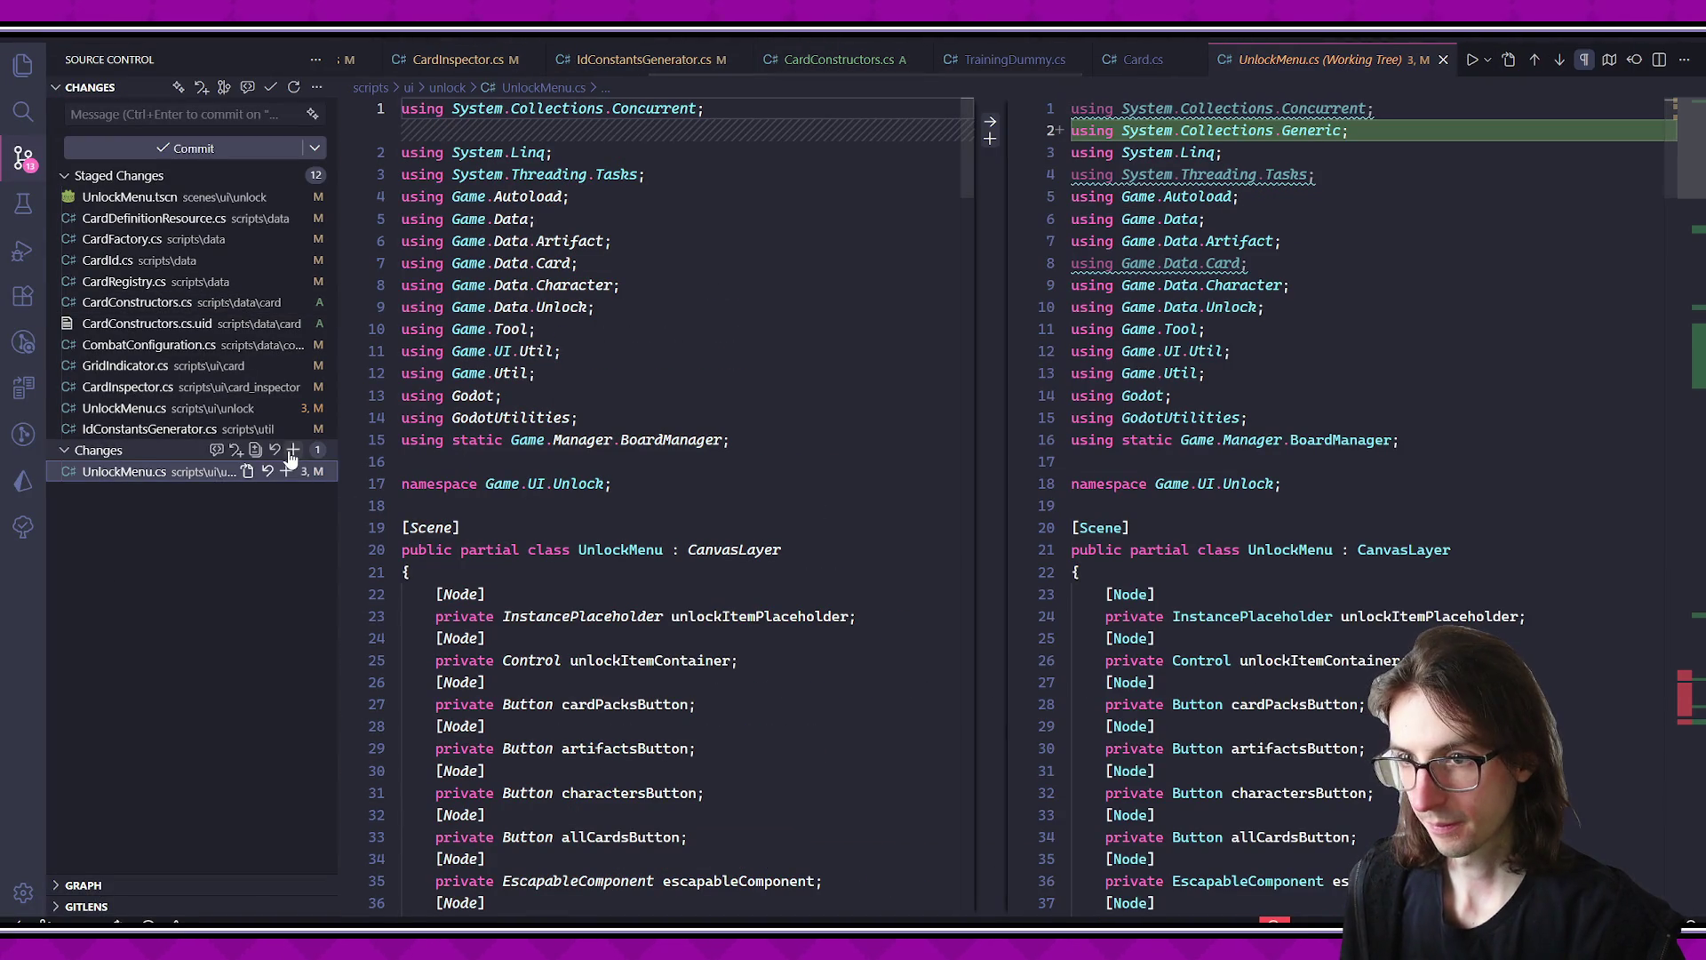
left_click(290, 451)
key("alt+Tab")
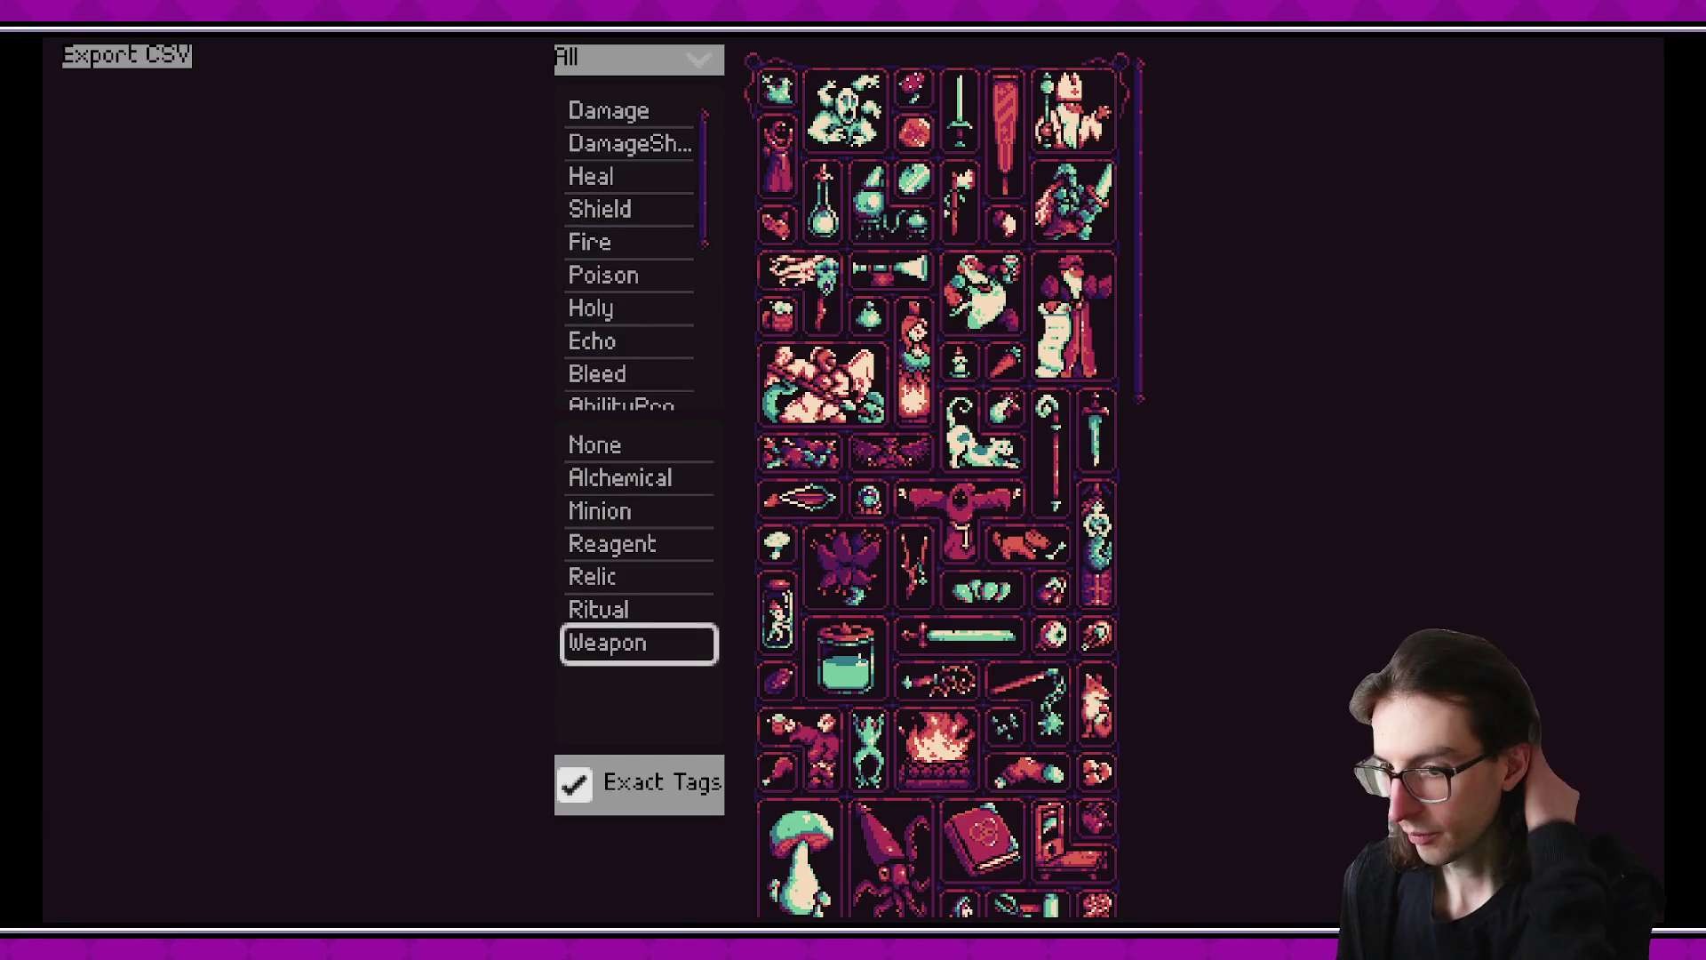
key("alt+Tab")
- Select CardEffect, AlchemyEffect and CardTurnIndicator together in the Card scene
left_click(546, 429)
left_click(539, 384)
left_click(524, 407, "ctrl")
left_click(520, 432, "ctrl")
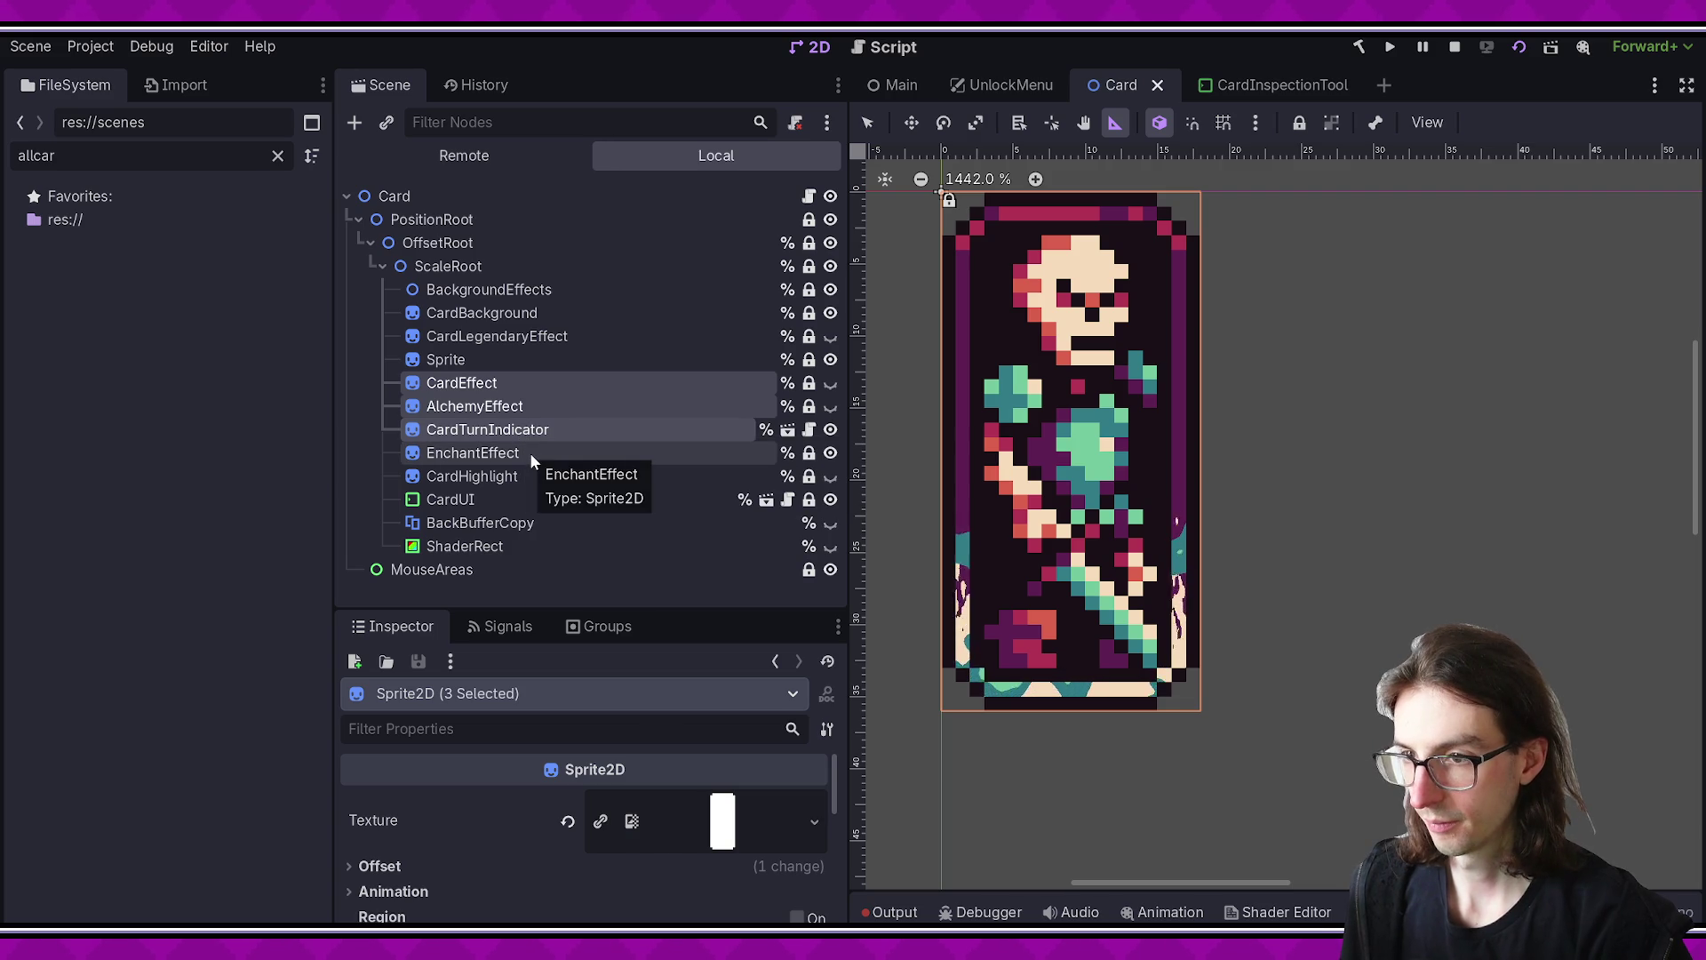
- Delete the eight selected effect, highlight, UI and shader nodes, including EnchantEffect, CardUI and ShaderRect
left_click(530, 451, "ctrl")
left_click(531, 471, "ctrl")
left_click(519, 498, "ctrl")
left_click(512, 524, "ctrl")
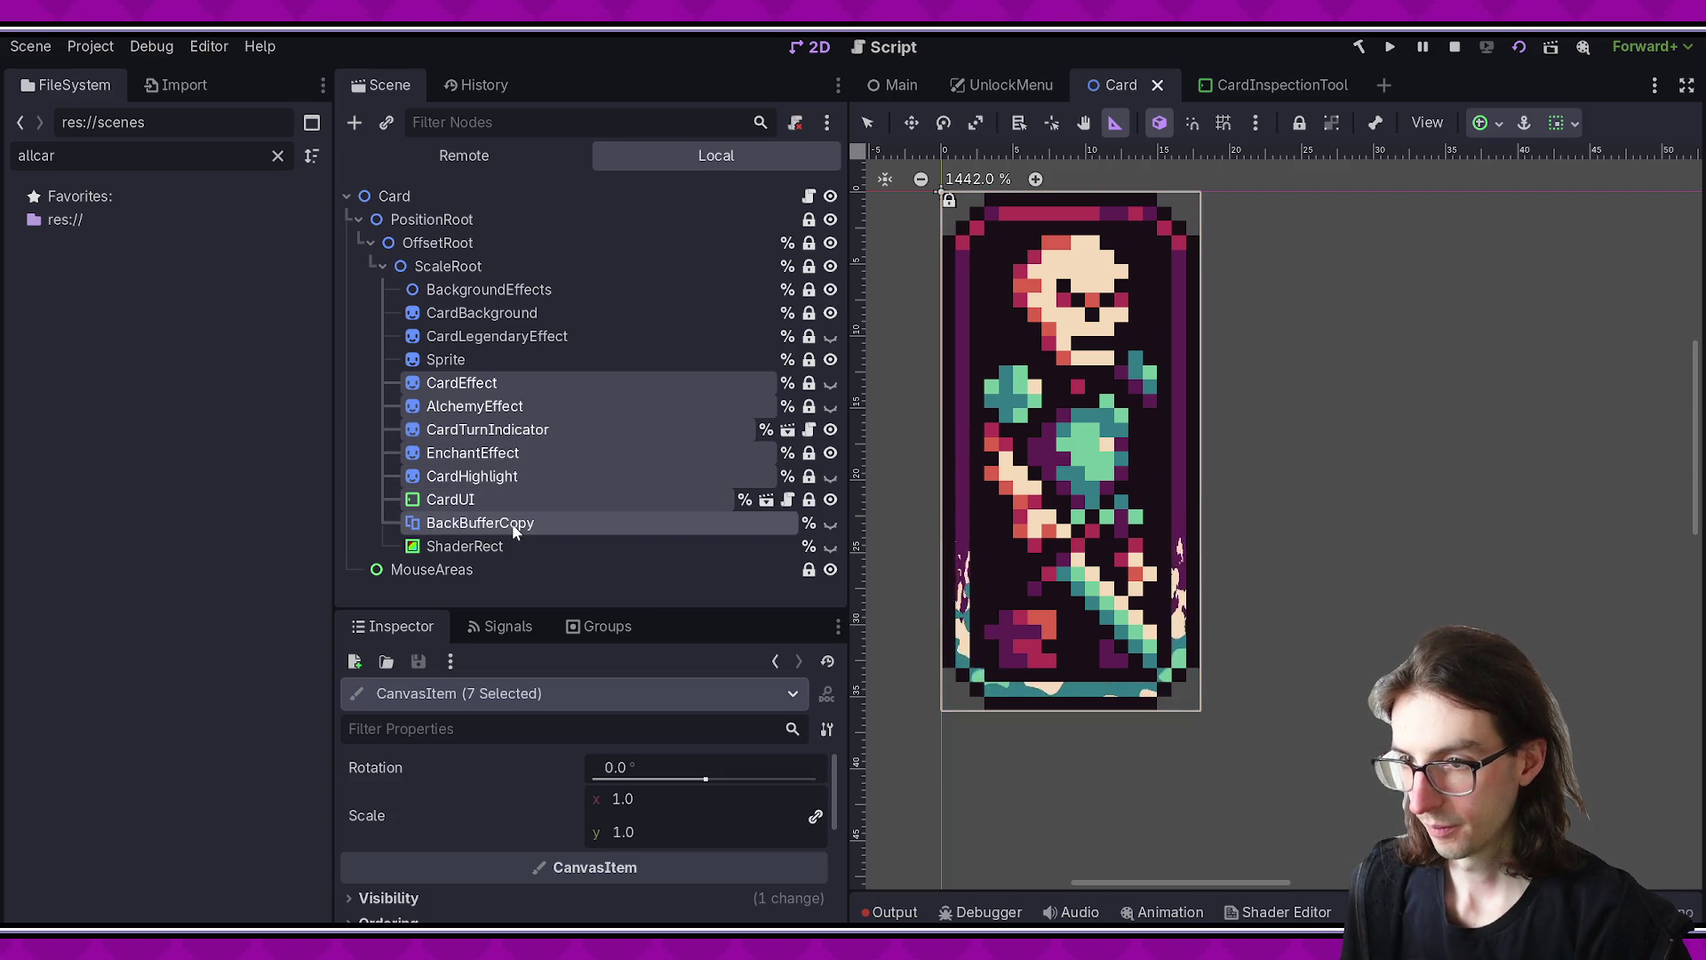
left_click(512, 542, "ctrl")
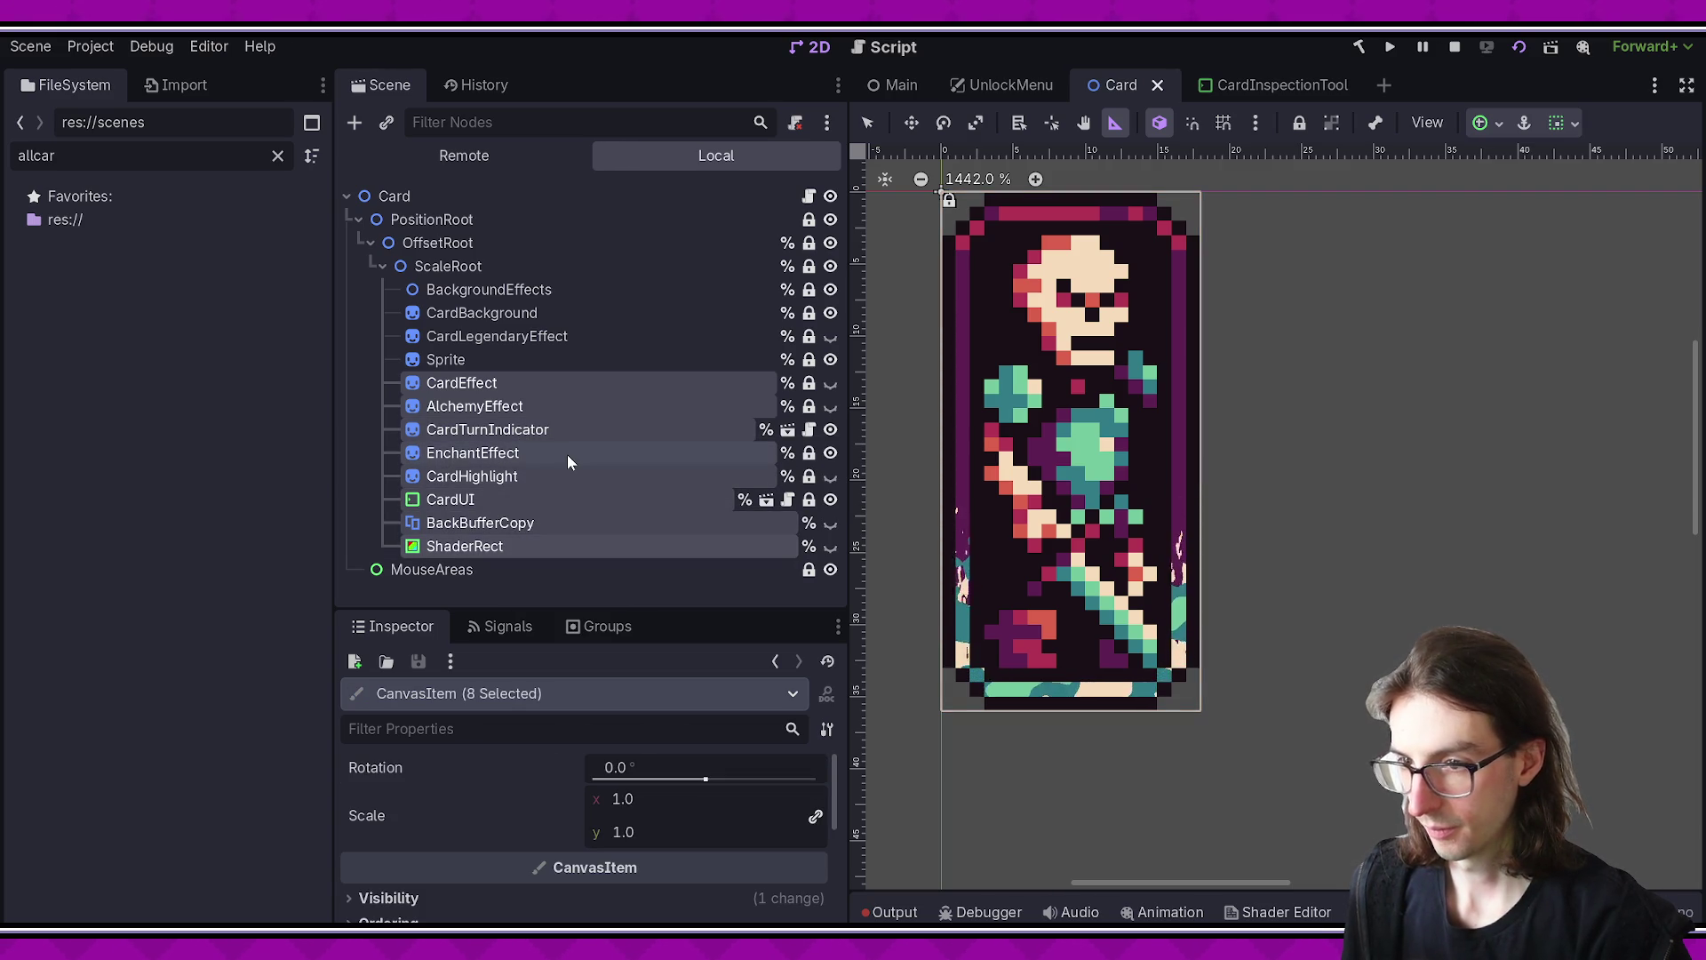
key("Delete")
key("Return")
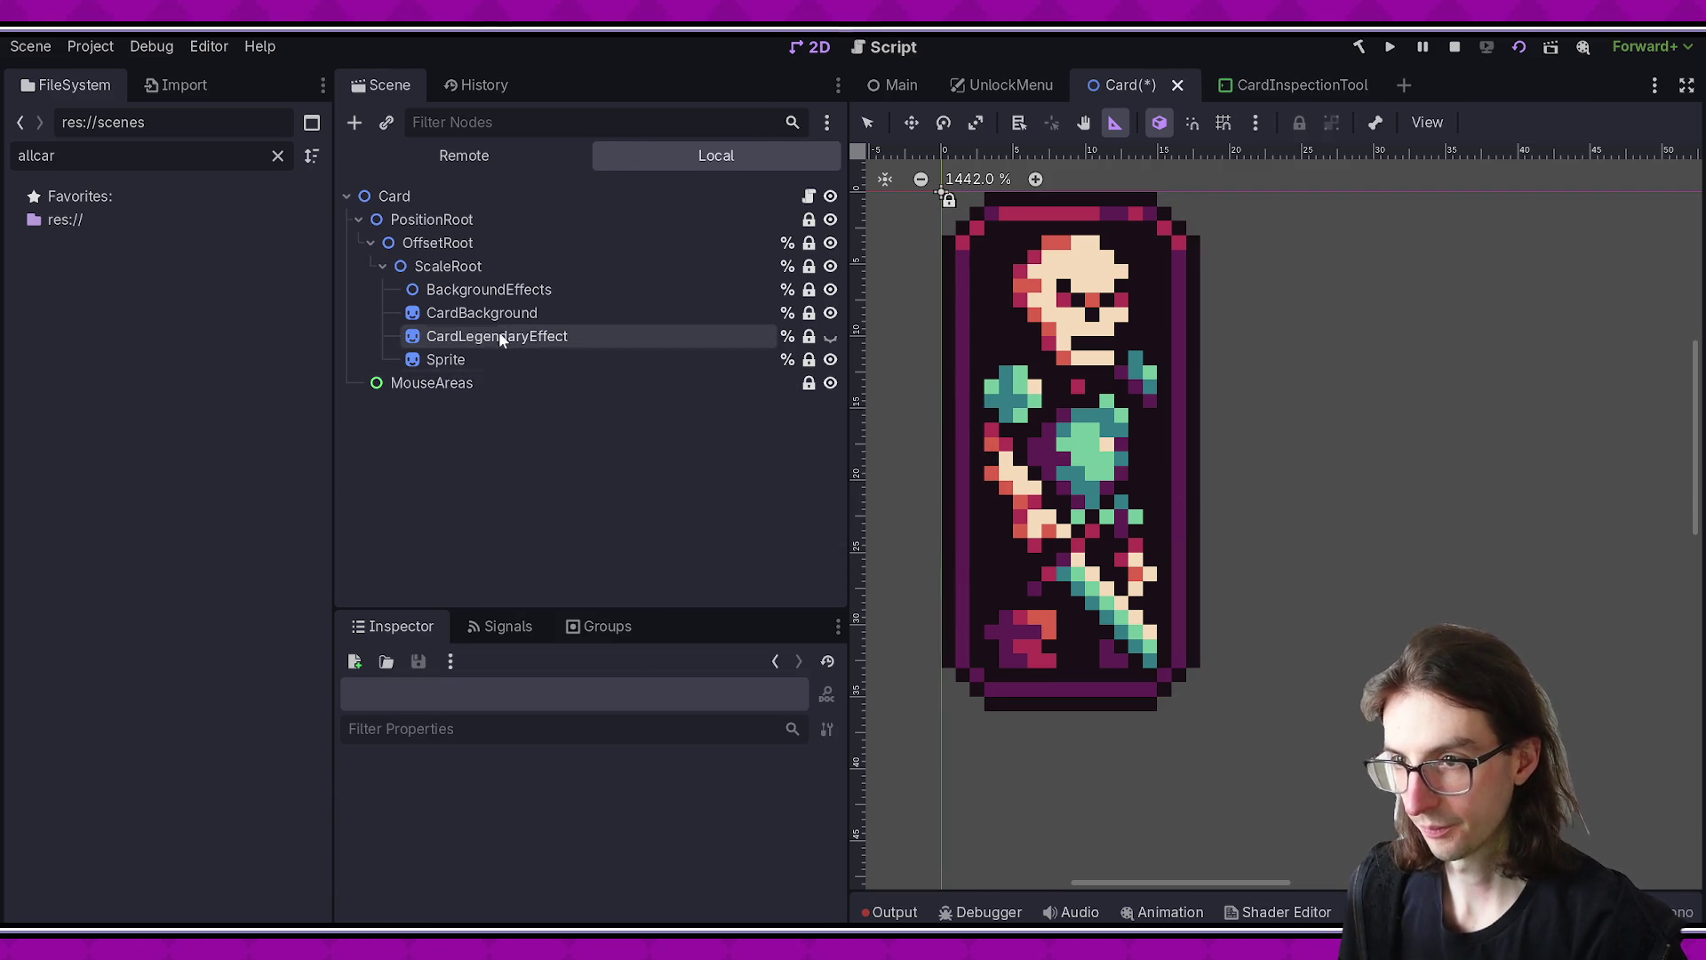
- Delete CardLegendaryEffect and BackgroundEffects, then save the Card scene
left_click(494, 337)
key("Delete")
key("Return")
left_click(500, 297)
key("Delete")
key("Return")
key("ctrl+s")
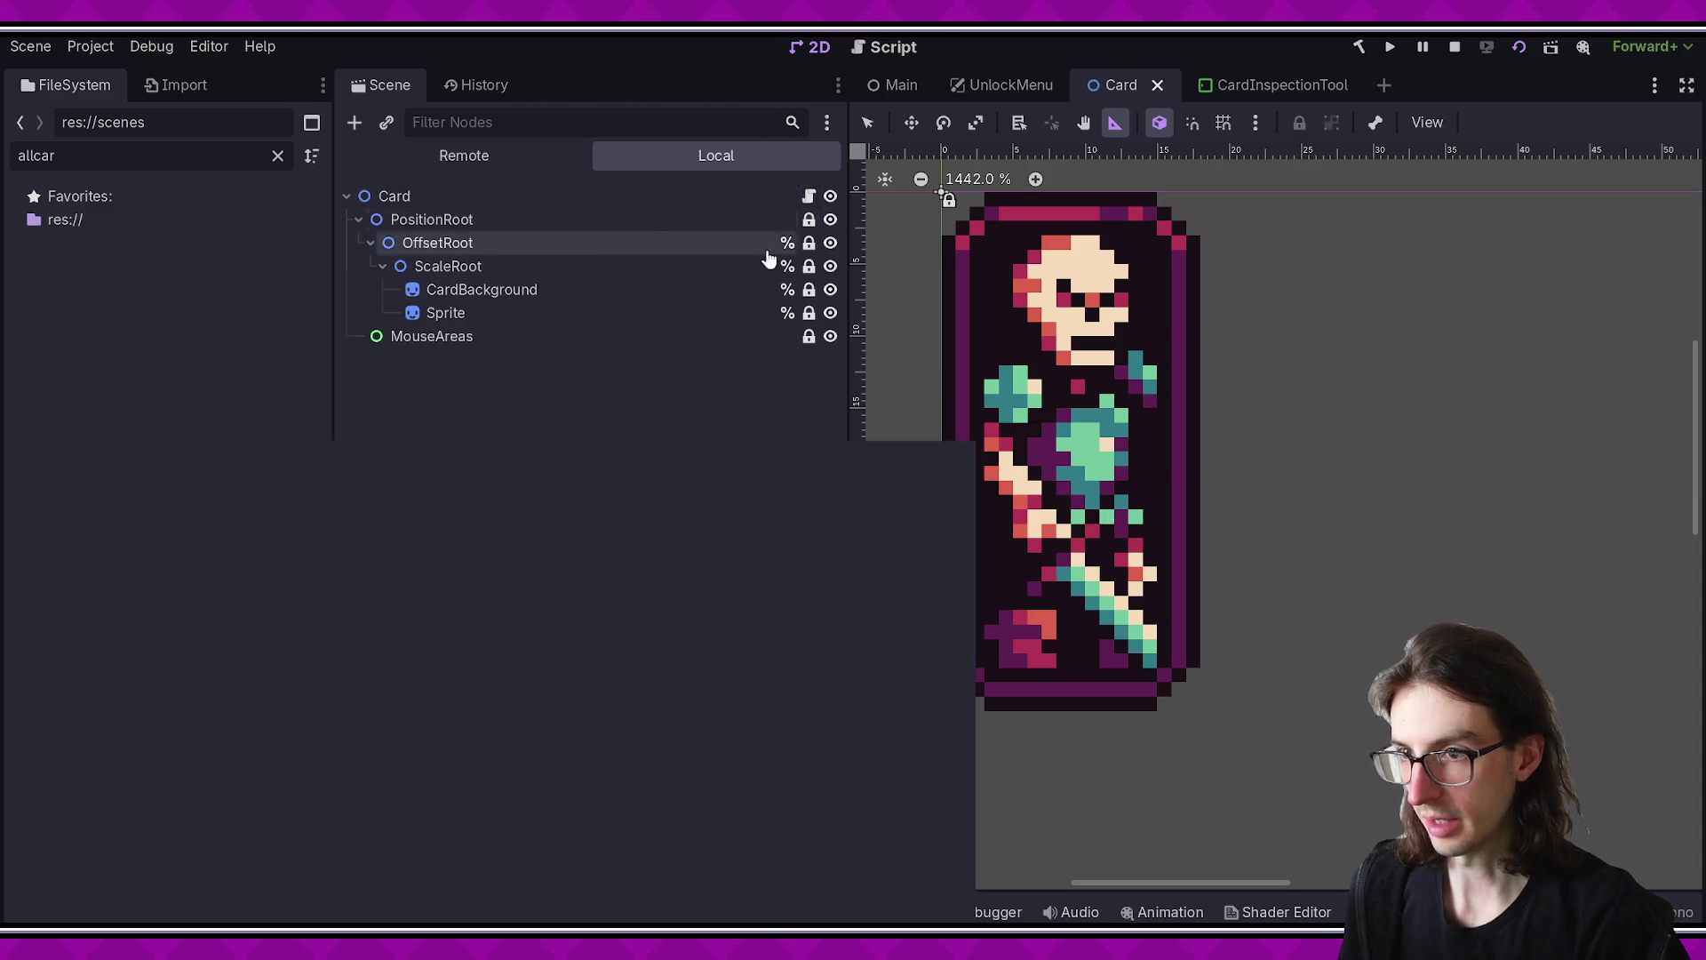
key("alt+Tab")
scroll(793, 496, "down", 8)
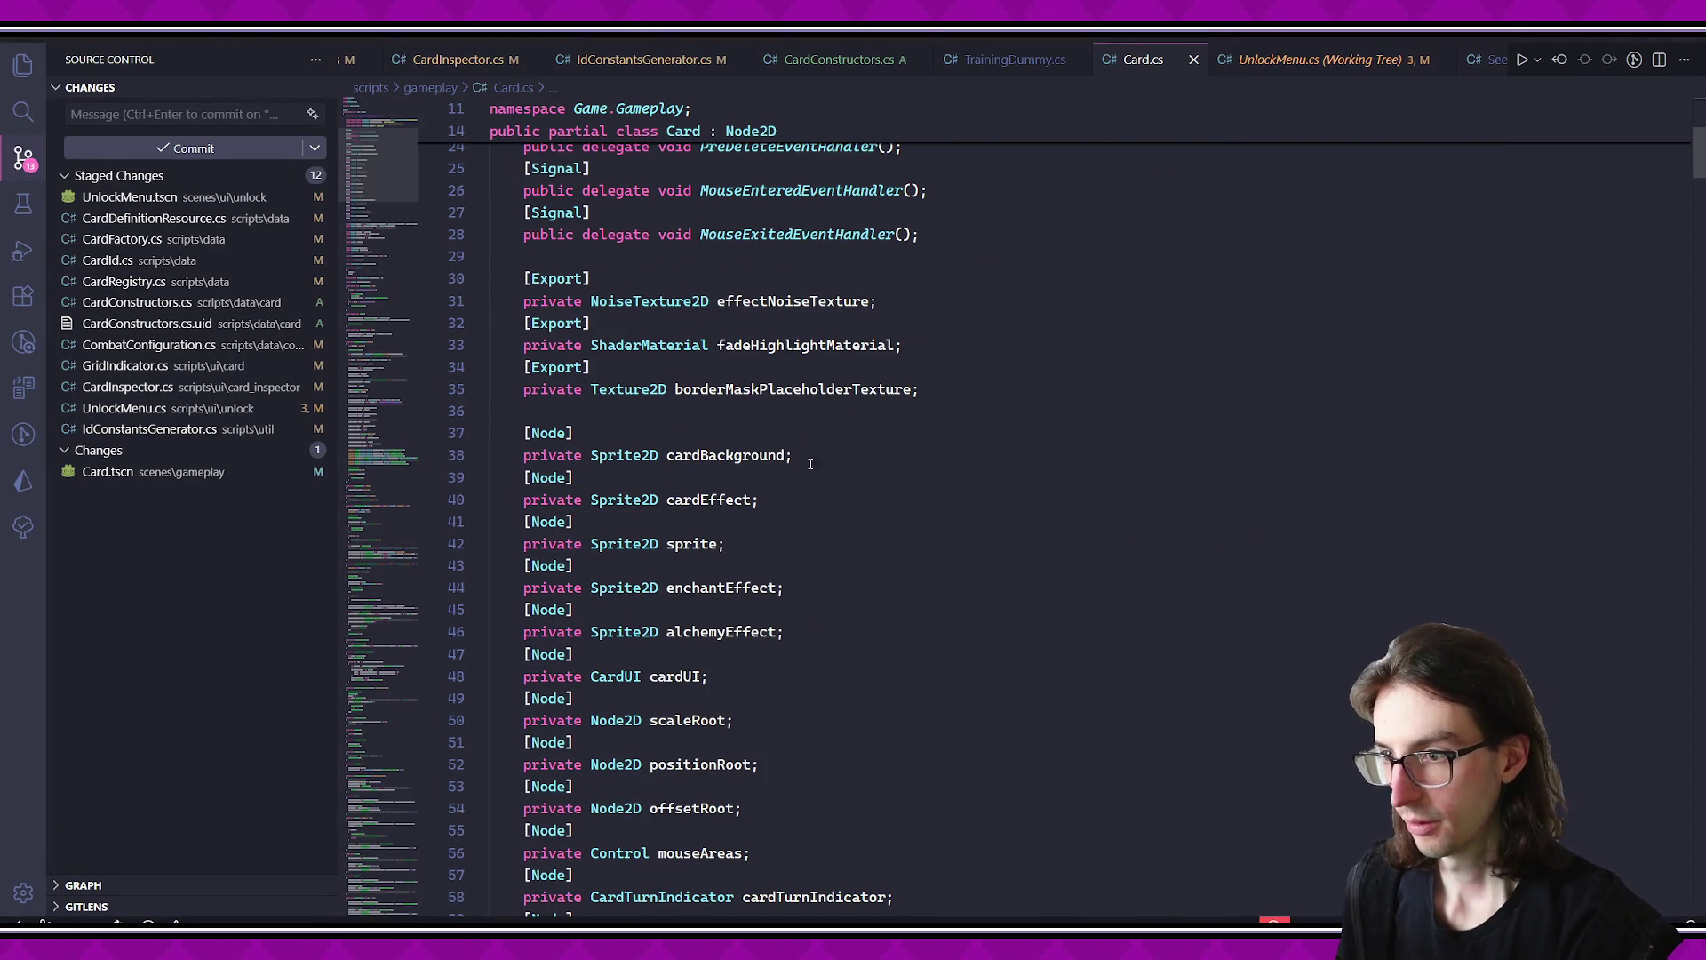
- Delete the cardEffect, enchantEffect, alchemyEffect and cardUI field declarations
left_click(825, 456)
key("shift+Down")
key("shift+Down")
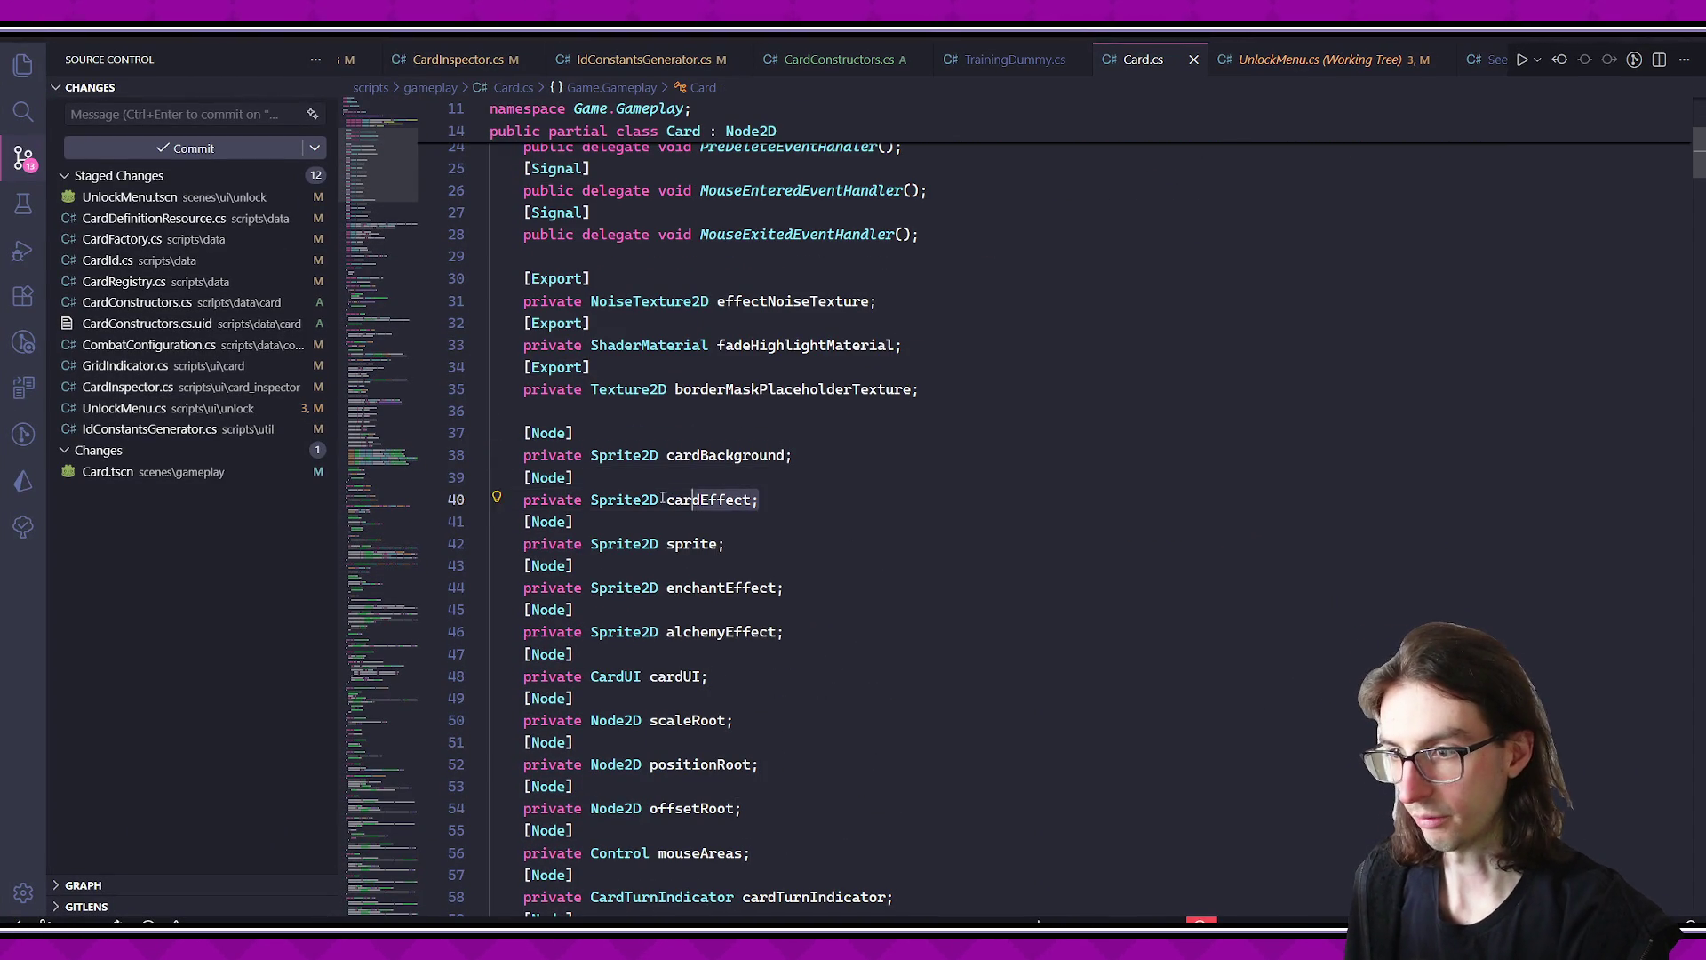
key("Delete")
key("Down")
key("Down")
key("shift+Down")
key("shift+Down")
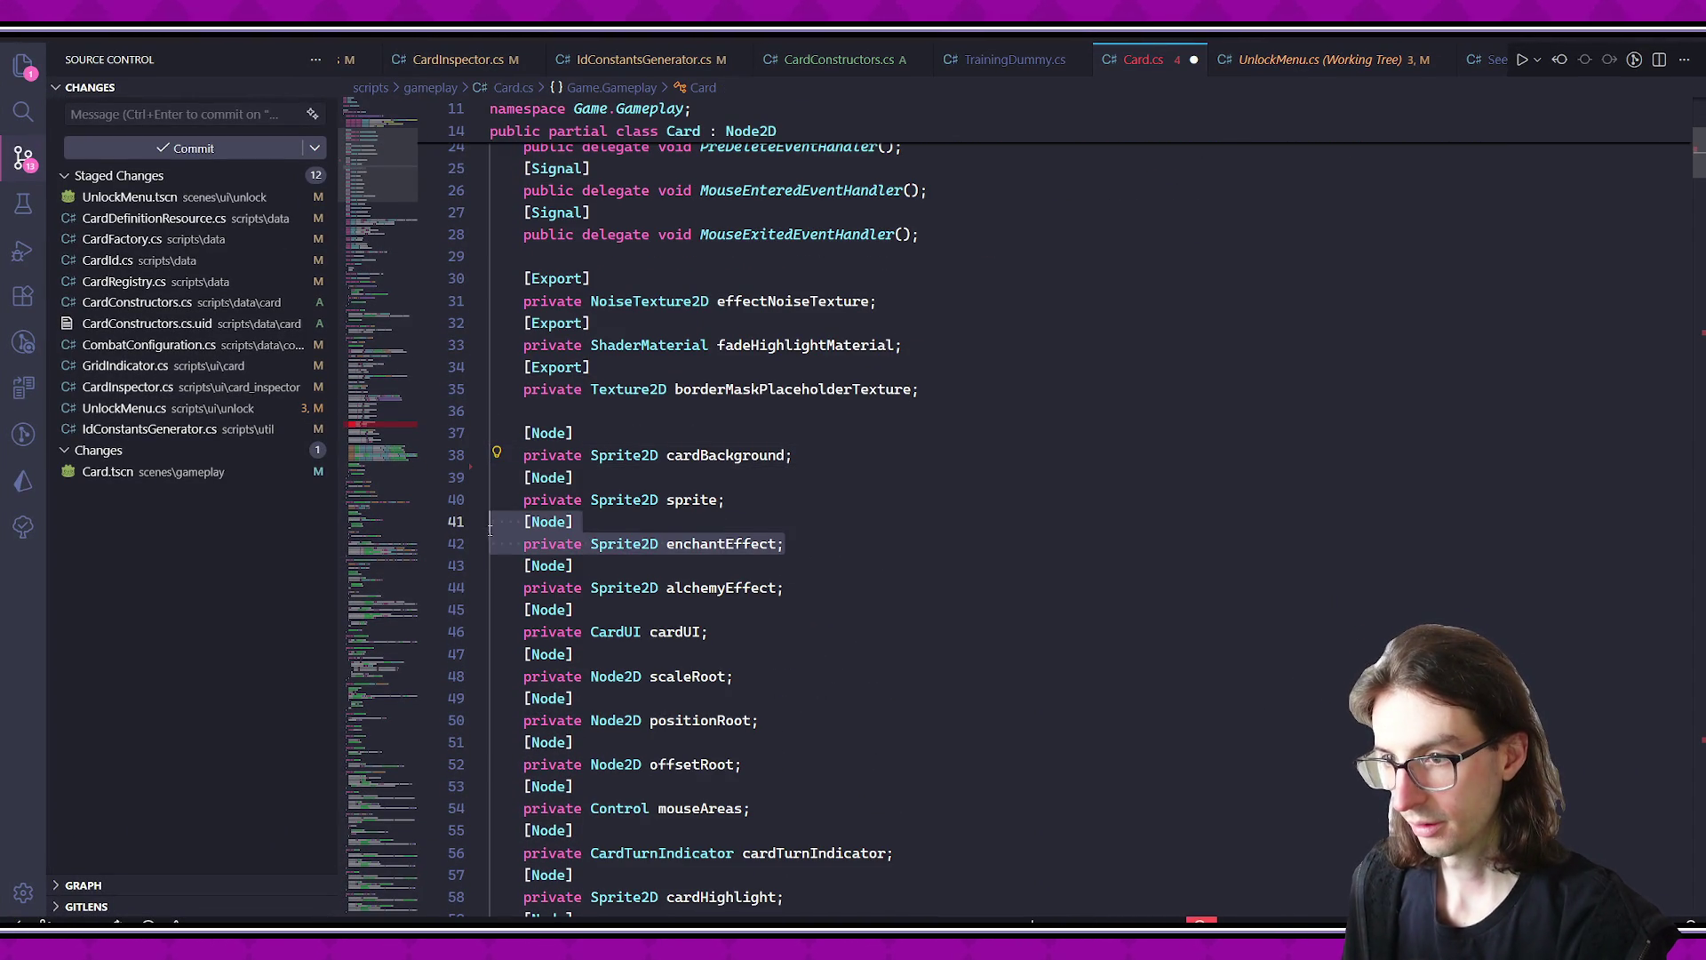
key("Delete")
key("shift+Down")
key("shift+Down")
key("Delete")
key("shift+Down")
key("Delete")
key("shift+Down")
key("shift+Down")
key("Delete")
- Delete the cardTurnIndicator, cardHighlight, shaderRect and backBufferCopy field declarations
key("Down")
key("Down")
scroll(731, 589, "down", 2)
key("Down")
key("Down")
key("Down")
key("End")
key("shift+Down")
key("shift+Down")
key("Delete")
key("shift+Down")
key("shift+Down")
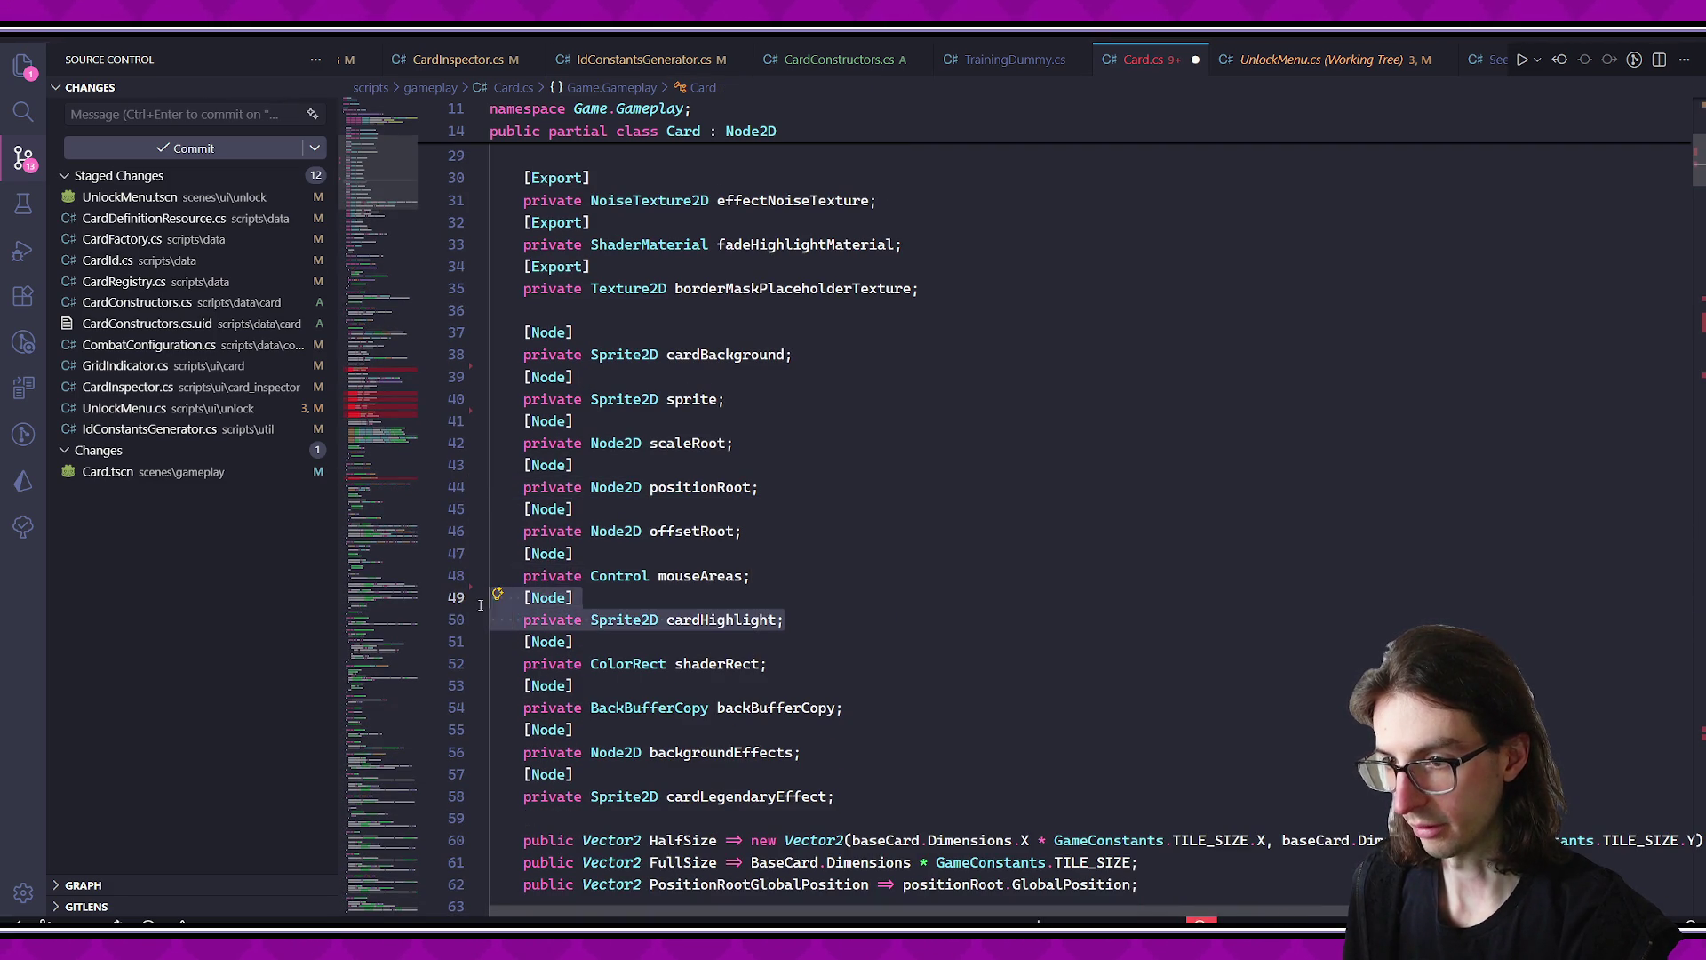
key("Delete")
key("shift+Down")
key("shift+Down")
key("Delete")
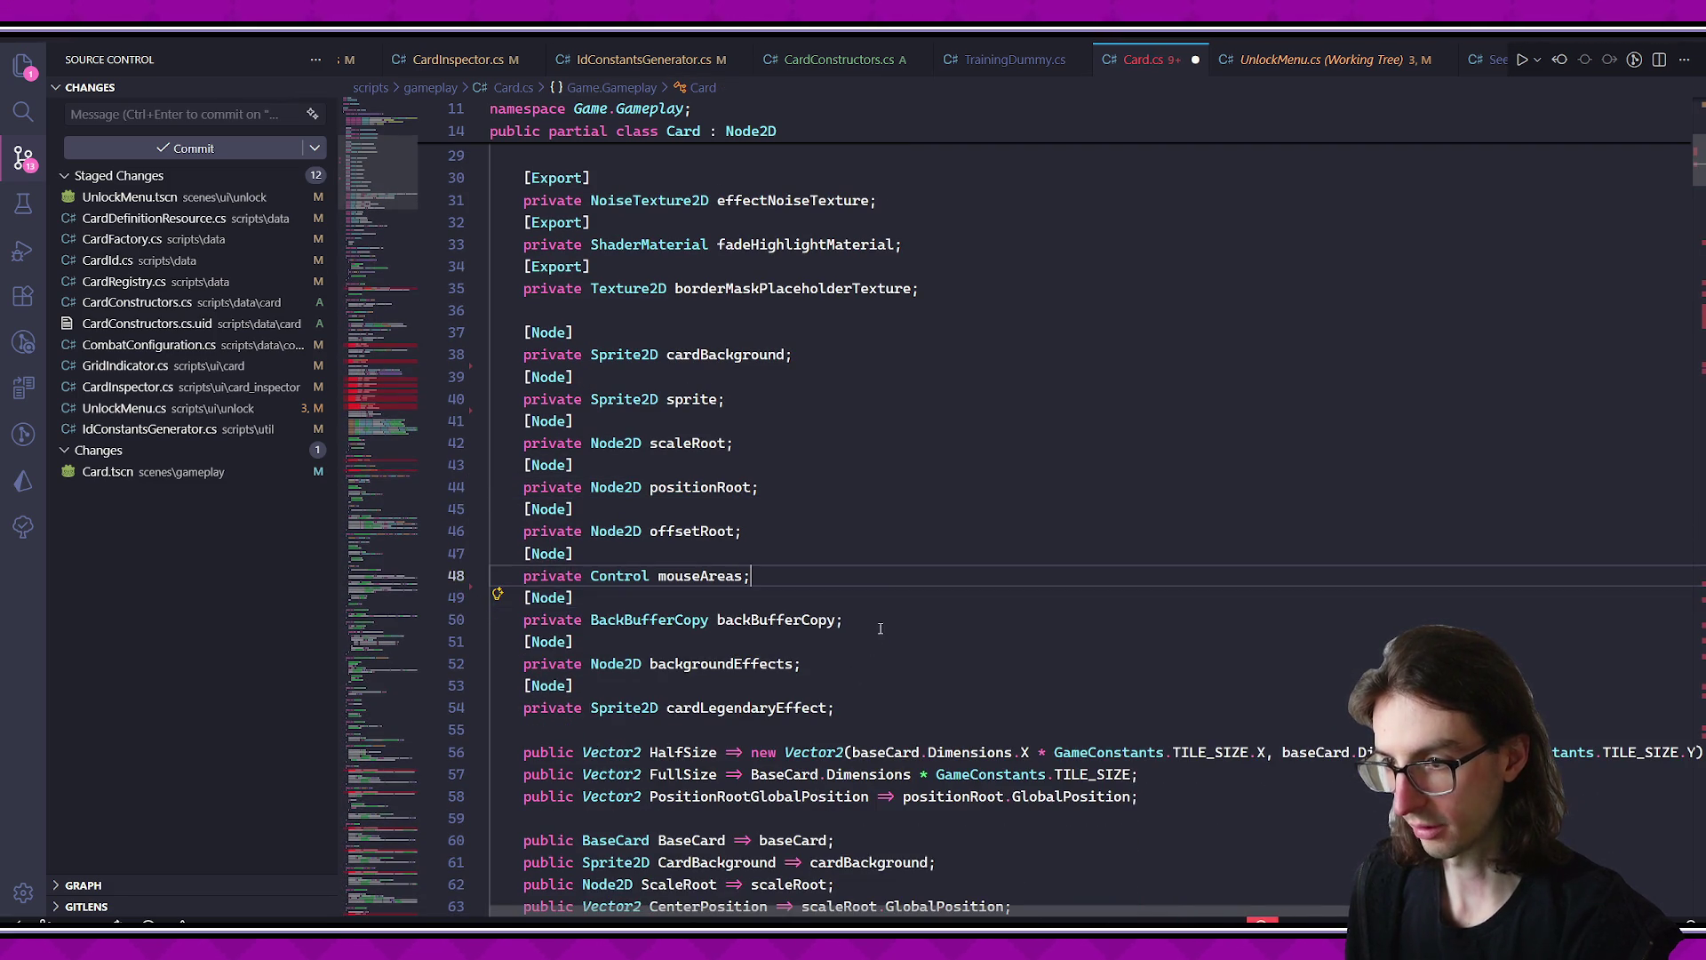
key("shift+Down")
key("shift+Down")
key("Delete")
- Delete the backgroundEffects and cardLegendaryEffect field declarations
key("shift+Down")
key("shift+Down")
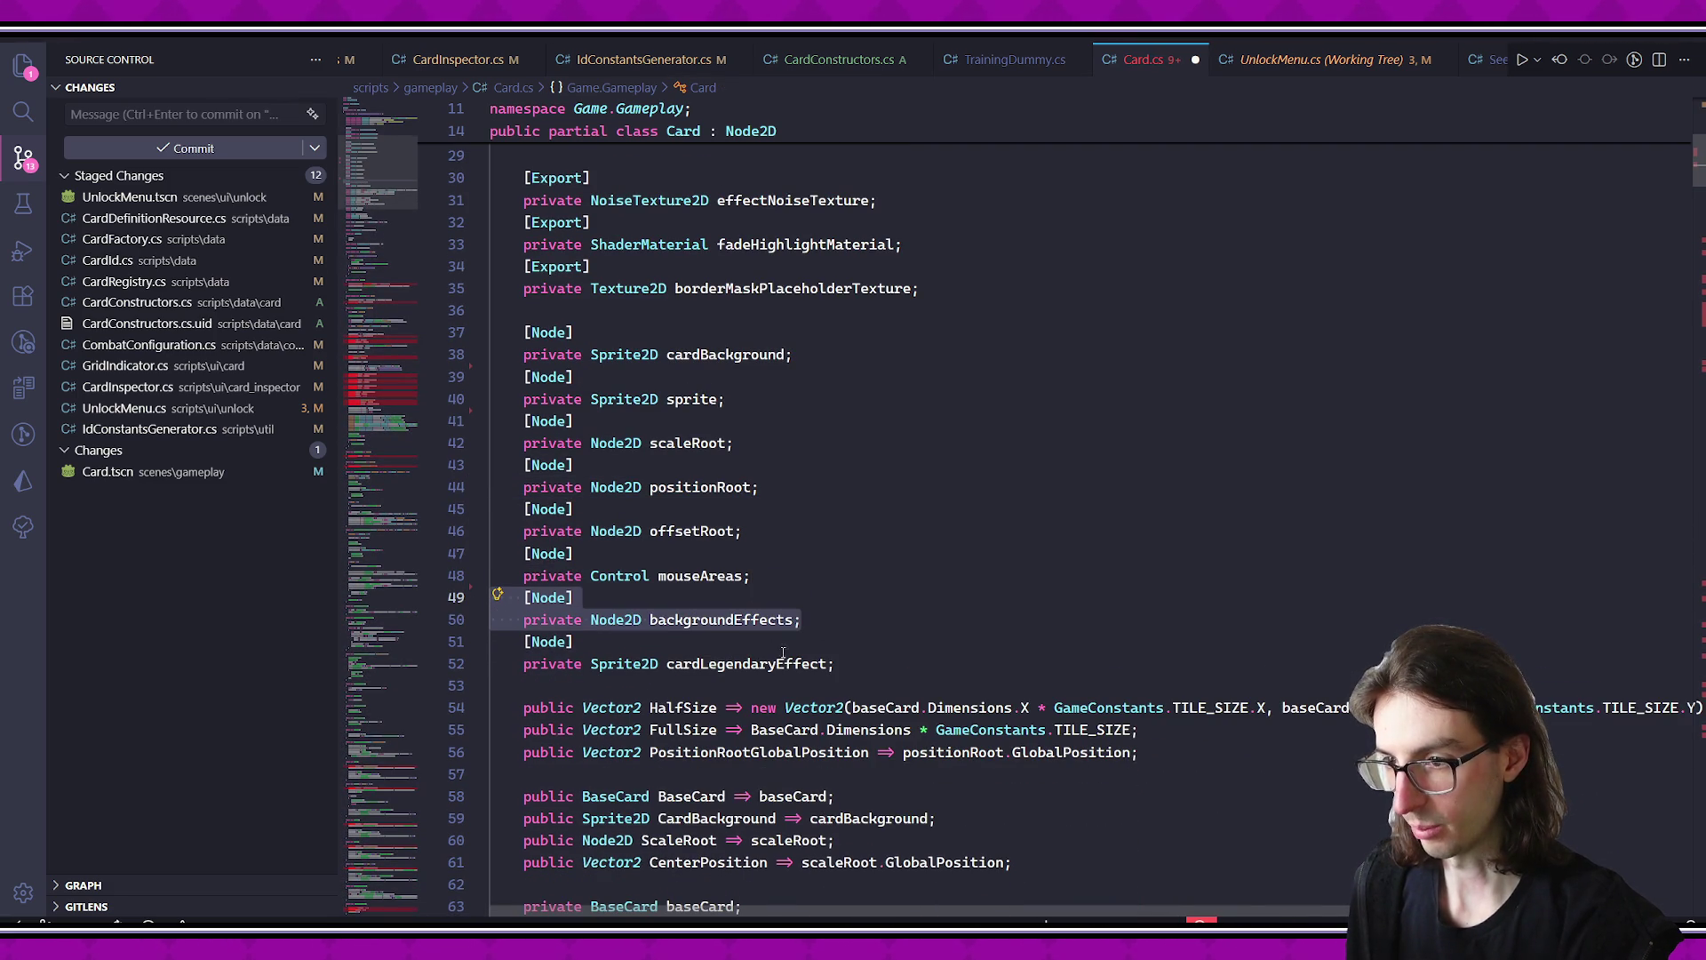
scroll(782, 653, "down", 1)
key("Delete")
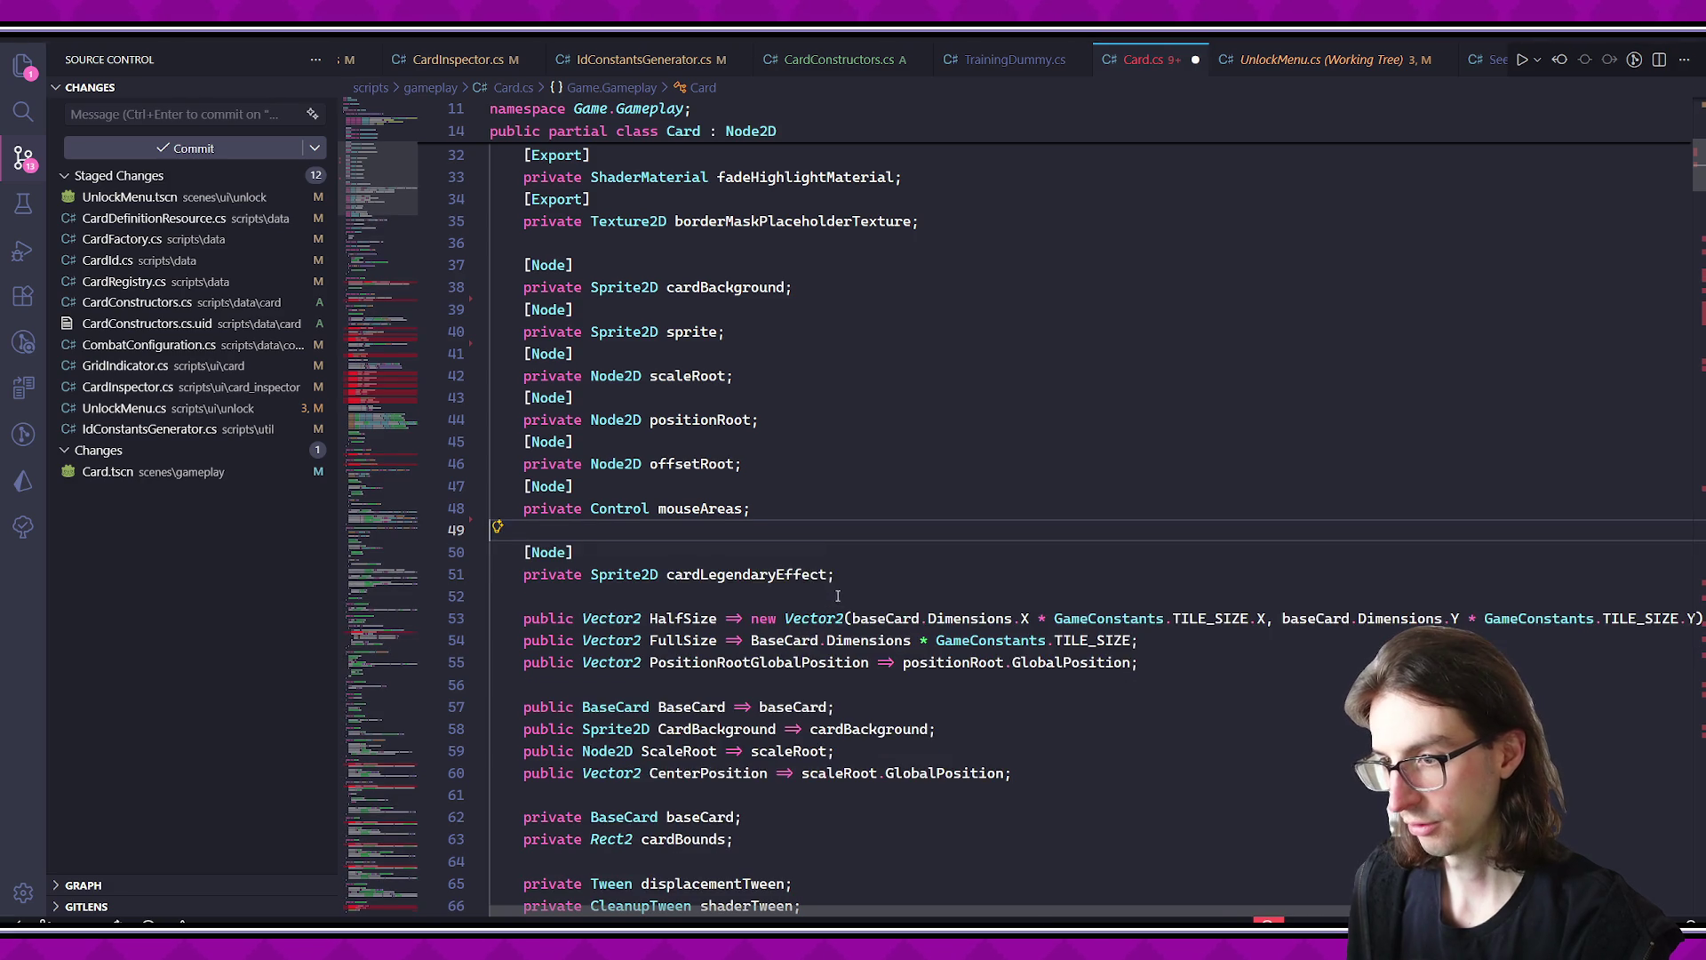
key("shift+Down")
key("shift+Down")
key("Delete")
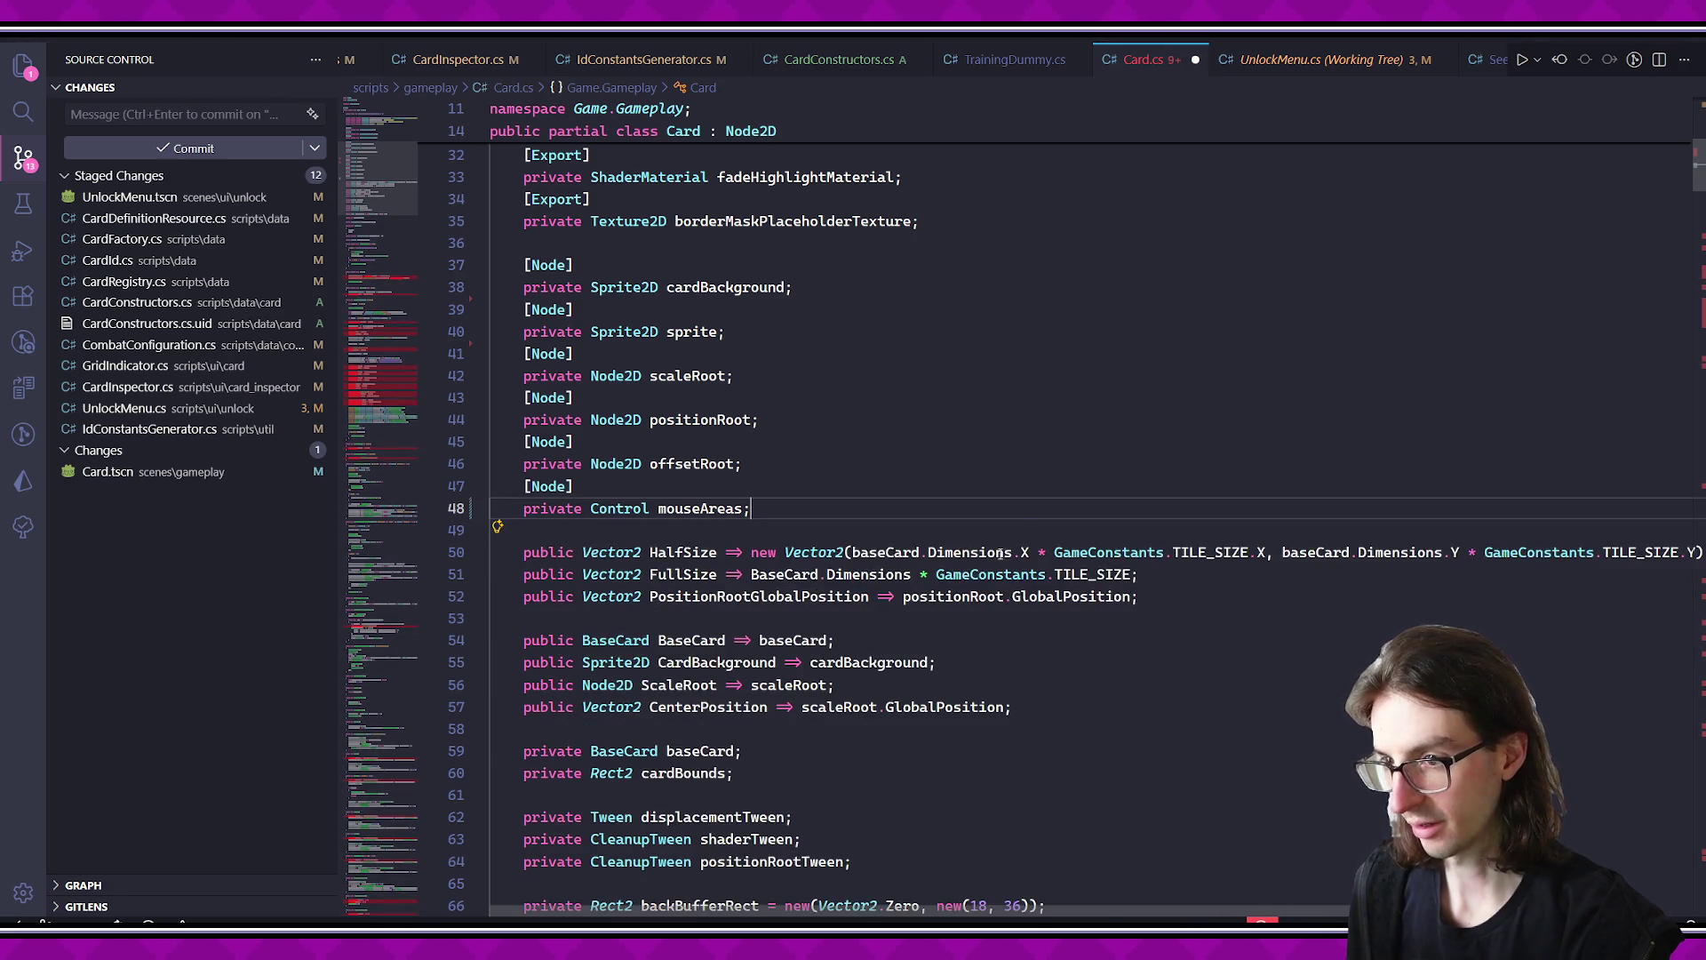
scroll(1044, 450, "down", 15)
scroll(1044, 449, "down", 4)
- Remove the entire _Ready() method from Card.cs
left_click(557, 347)
key("shift+Down")
key("shift+Down")
key("shift+Down")
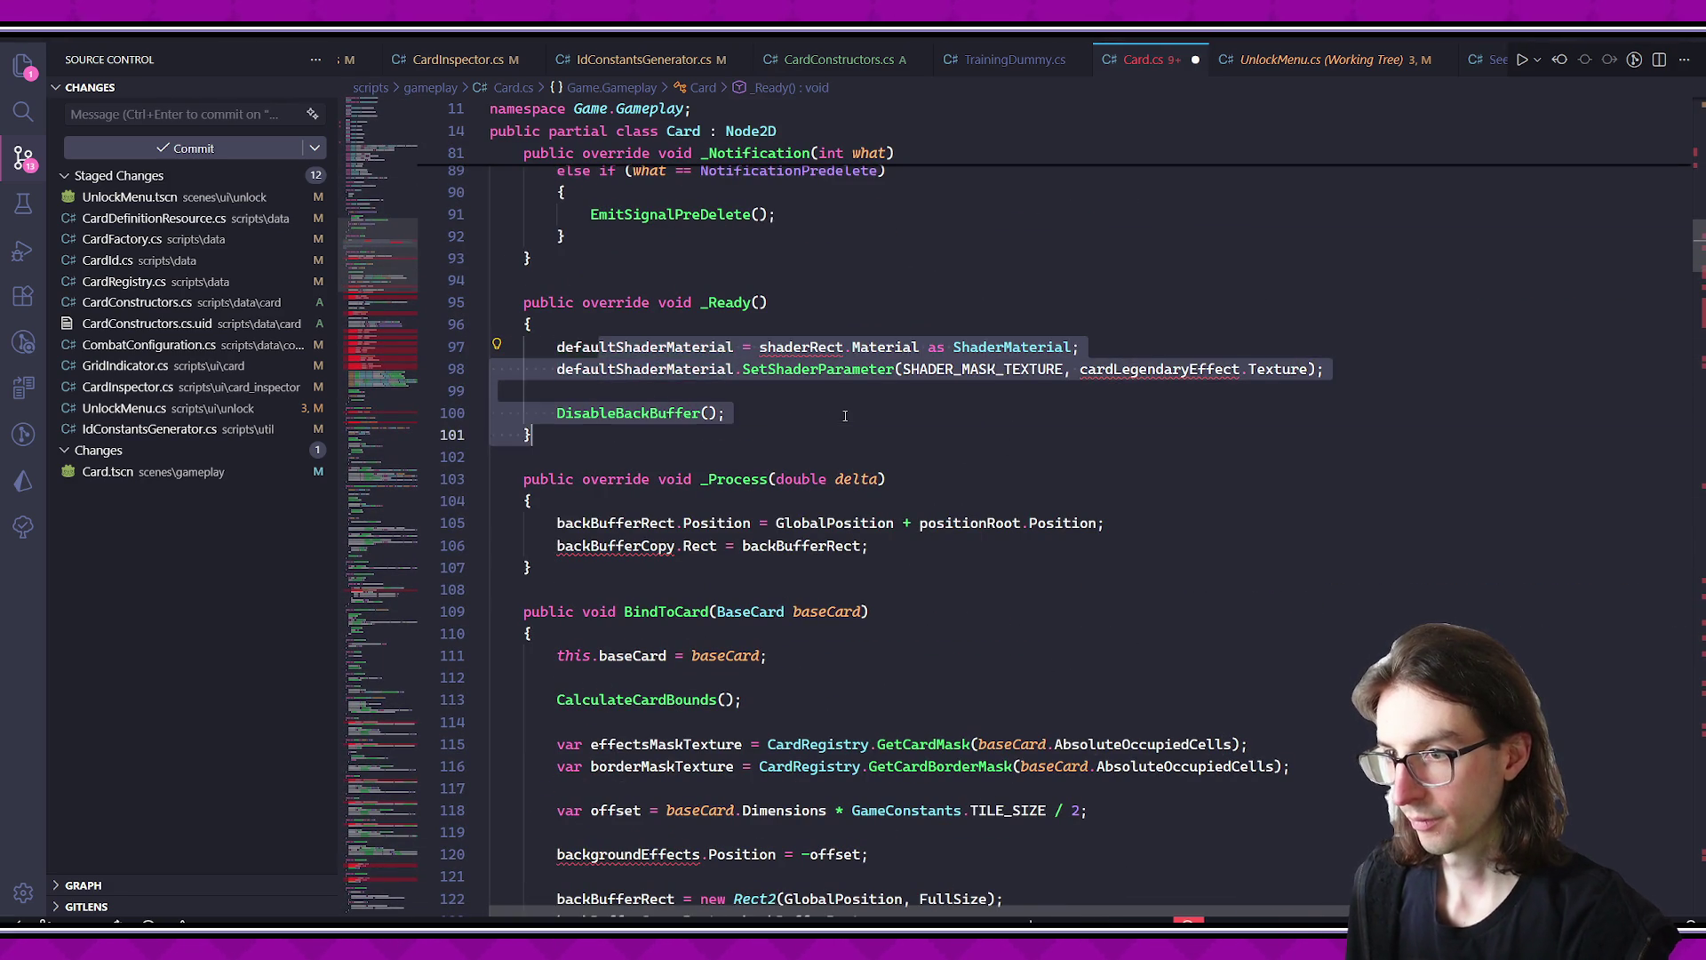
left_click(847, 415)
key("shift+Up")
key("shift+Up")
key("shift+Up")
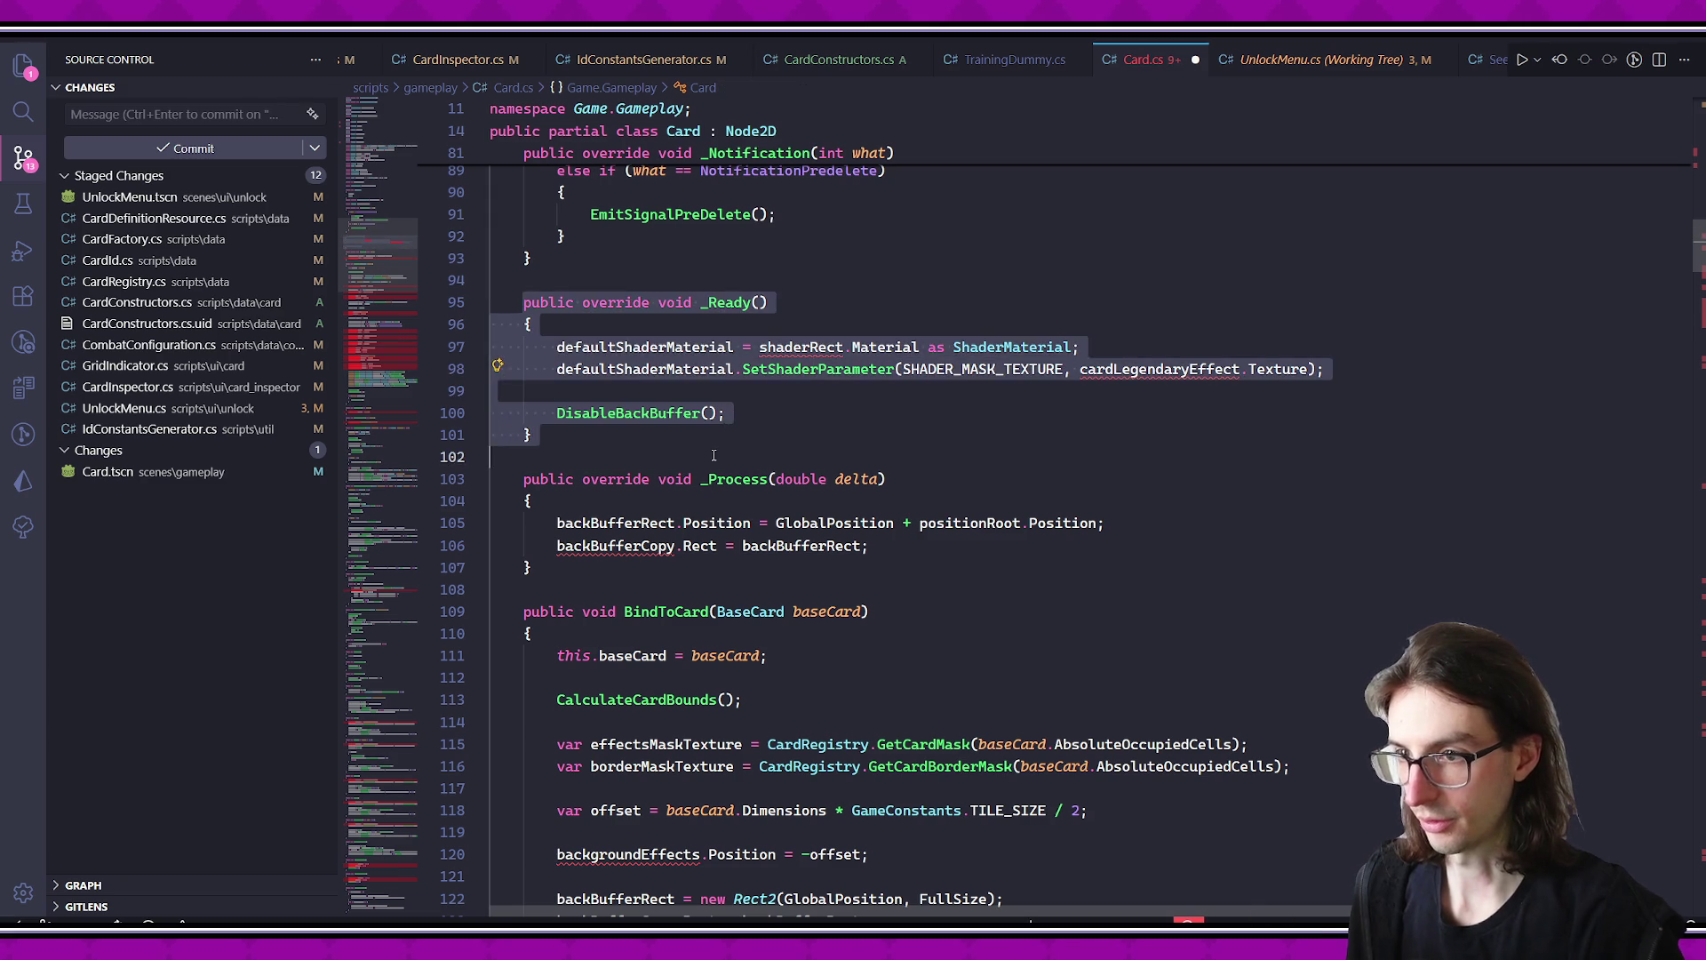
key("BackSpace")
key("Down")
key("Down")
key("Down")
scroll(801, 585, "up", 5)
scroll(802, 585, "up", 10)
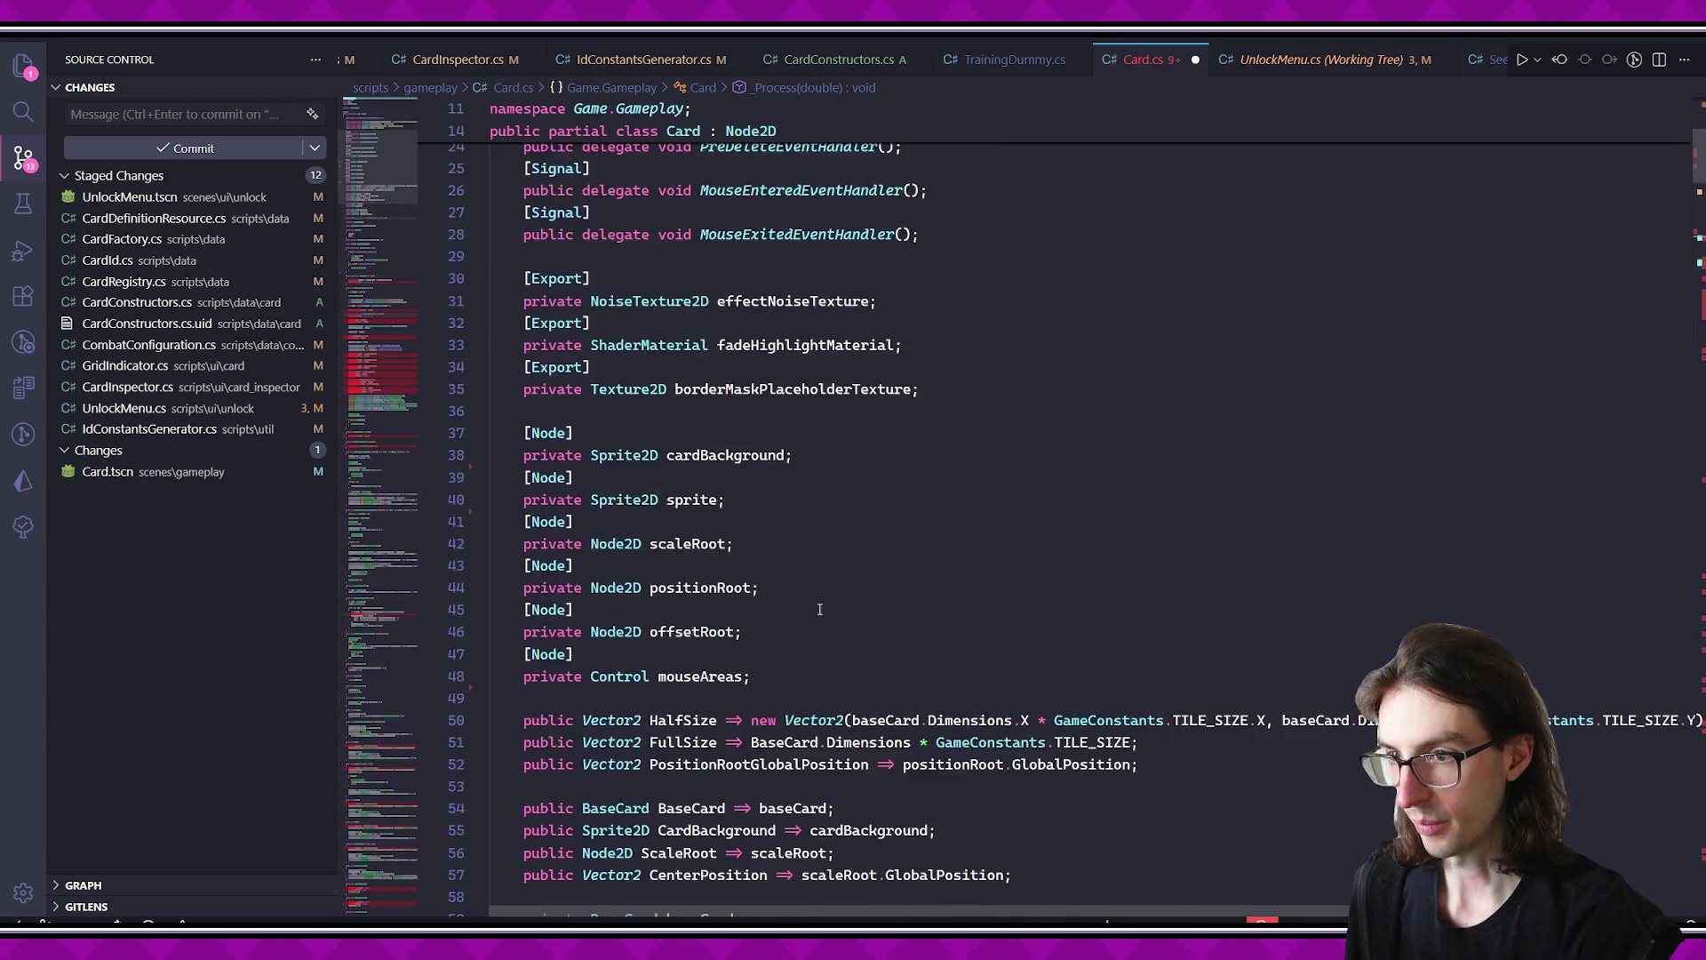
scroll(802, 584, "down", 4)
scroll(828, 777, "down", 10)
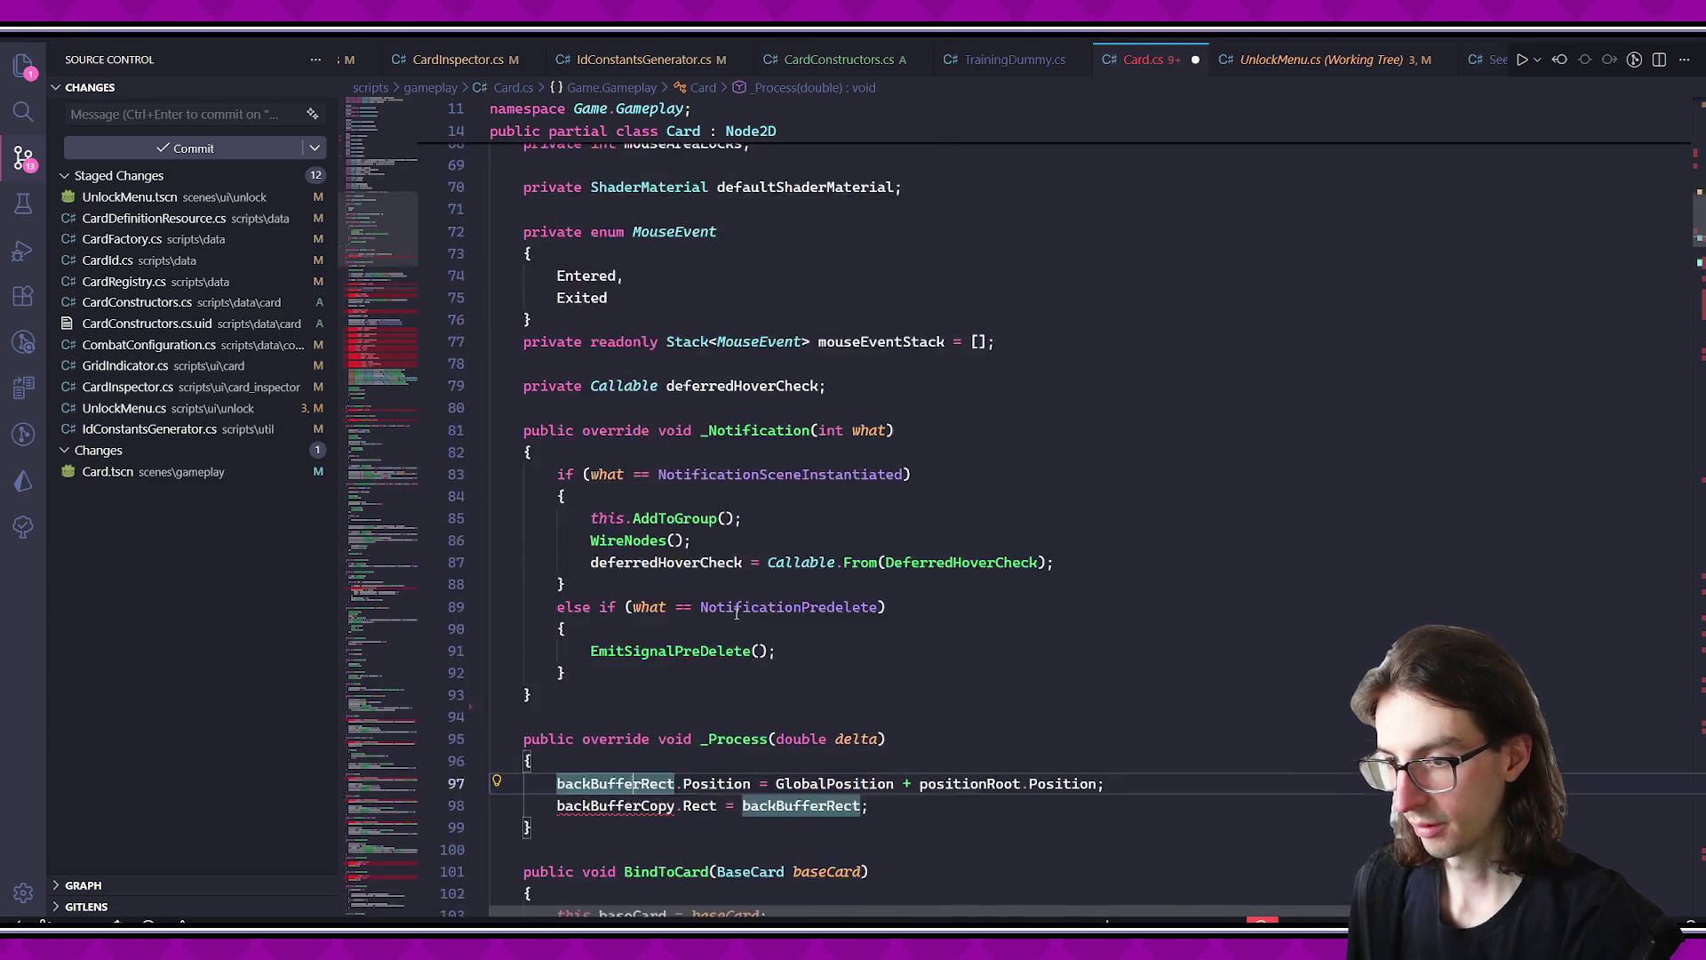
- Delete the _Process method and the backgroundEffects, back-buffer and shaderRect setup lines in BindToCard
left_click(635, 444)
key("shift+Up")
key("shift+Up")
key("shift+Up")
key("BackSpace")
key("BackSpace")
key("BackSpace")
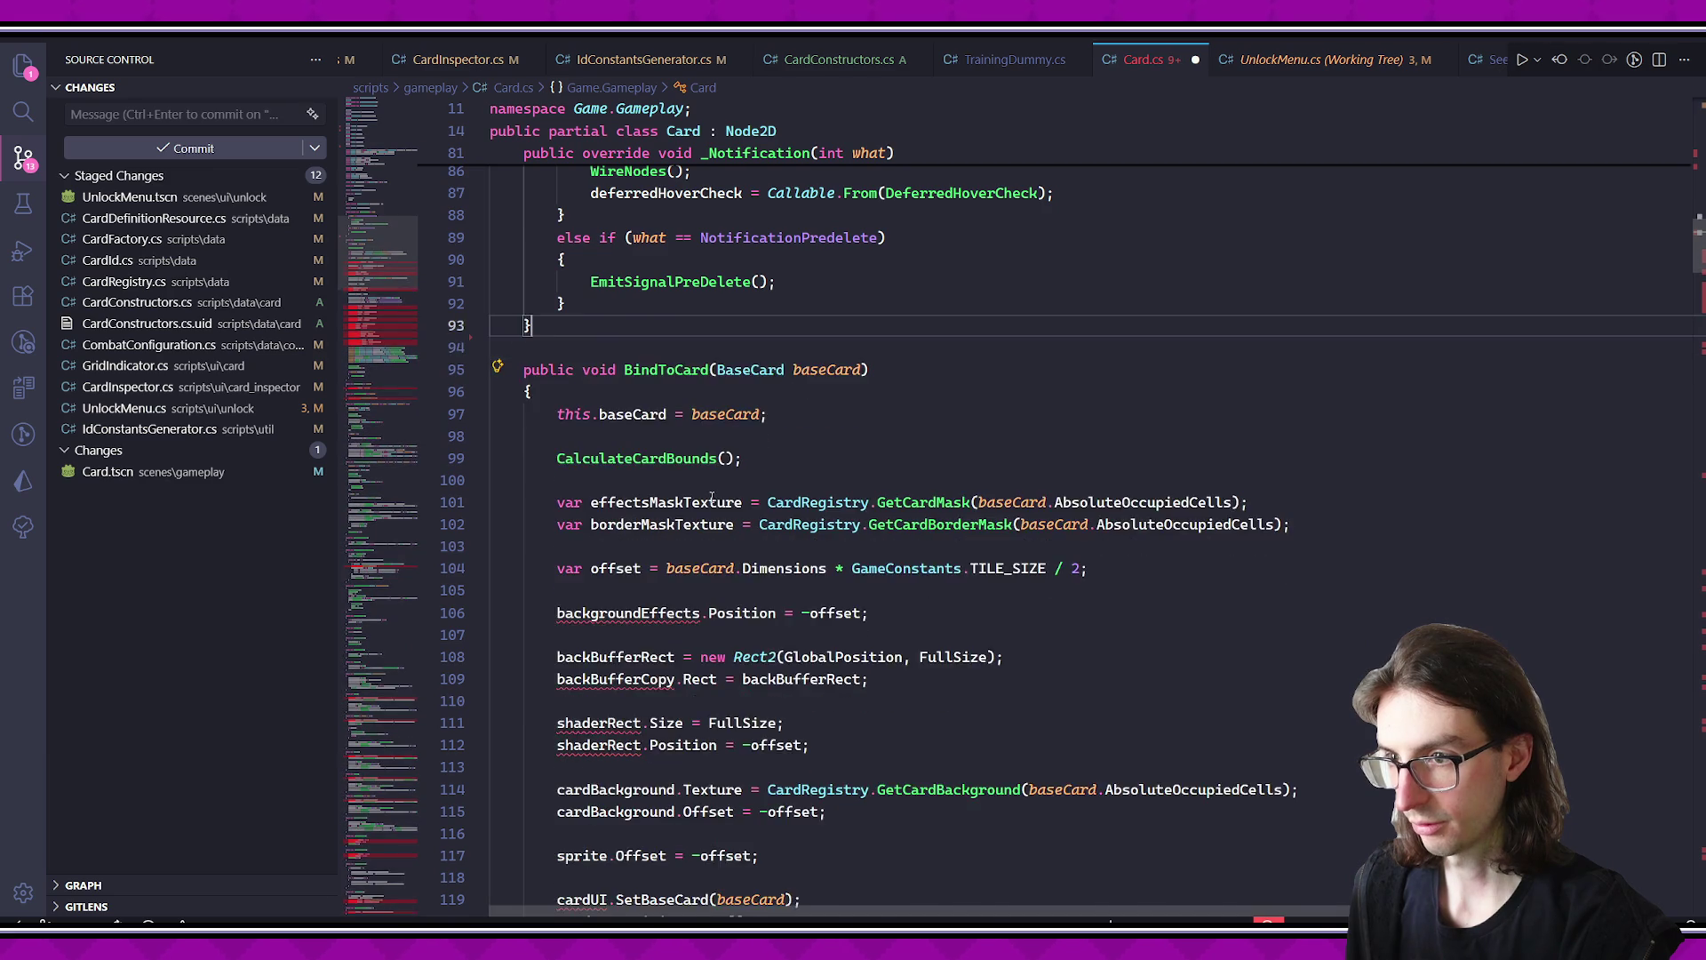
scroll(635, 444, "down", 3)
left_click_drag(531, 411, 871, 411)
key("BackSpace")
mouse_move(532, 477)
left_mouse_down()
mouse_move(531, 498)
mouse_move(751, 521)
left_mouse_up()
key("BackSpace")
key("BackSpace")
- Delete the cardUI, highlight, effect texture, turn indicator and legendary effect setup lines
scroll(751, 553, "down", 3)
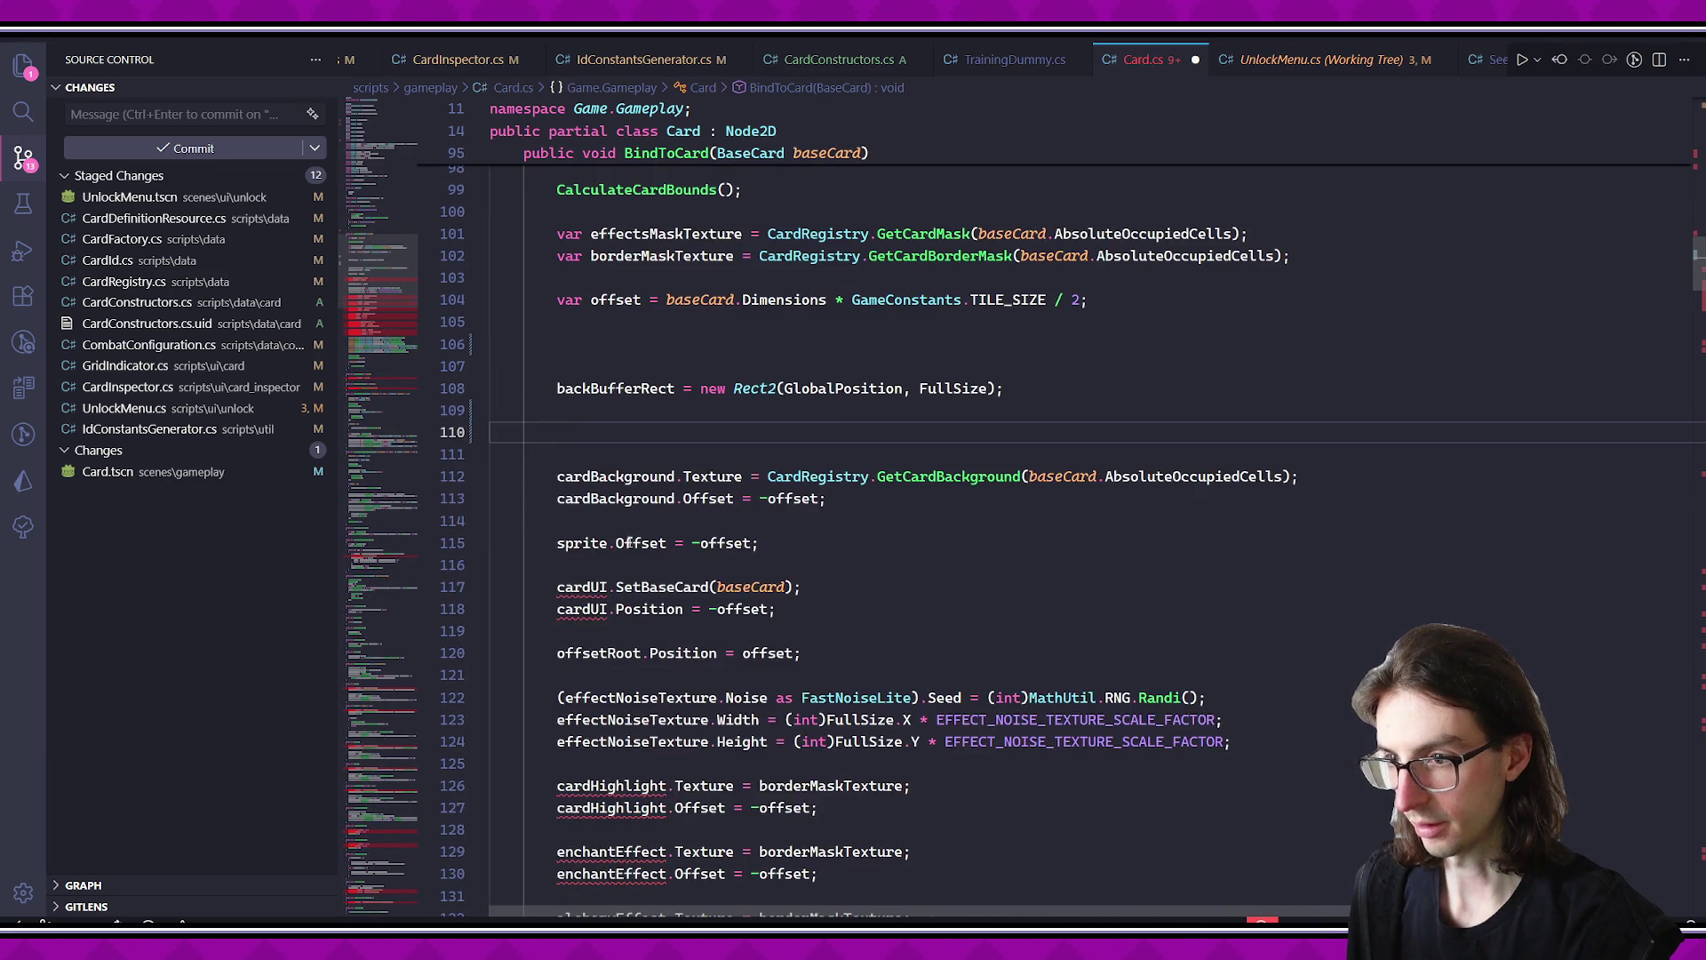
left_click(556, 531)
left_click_drag(556, 553, 777, 575)
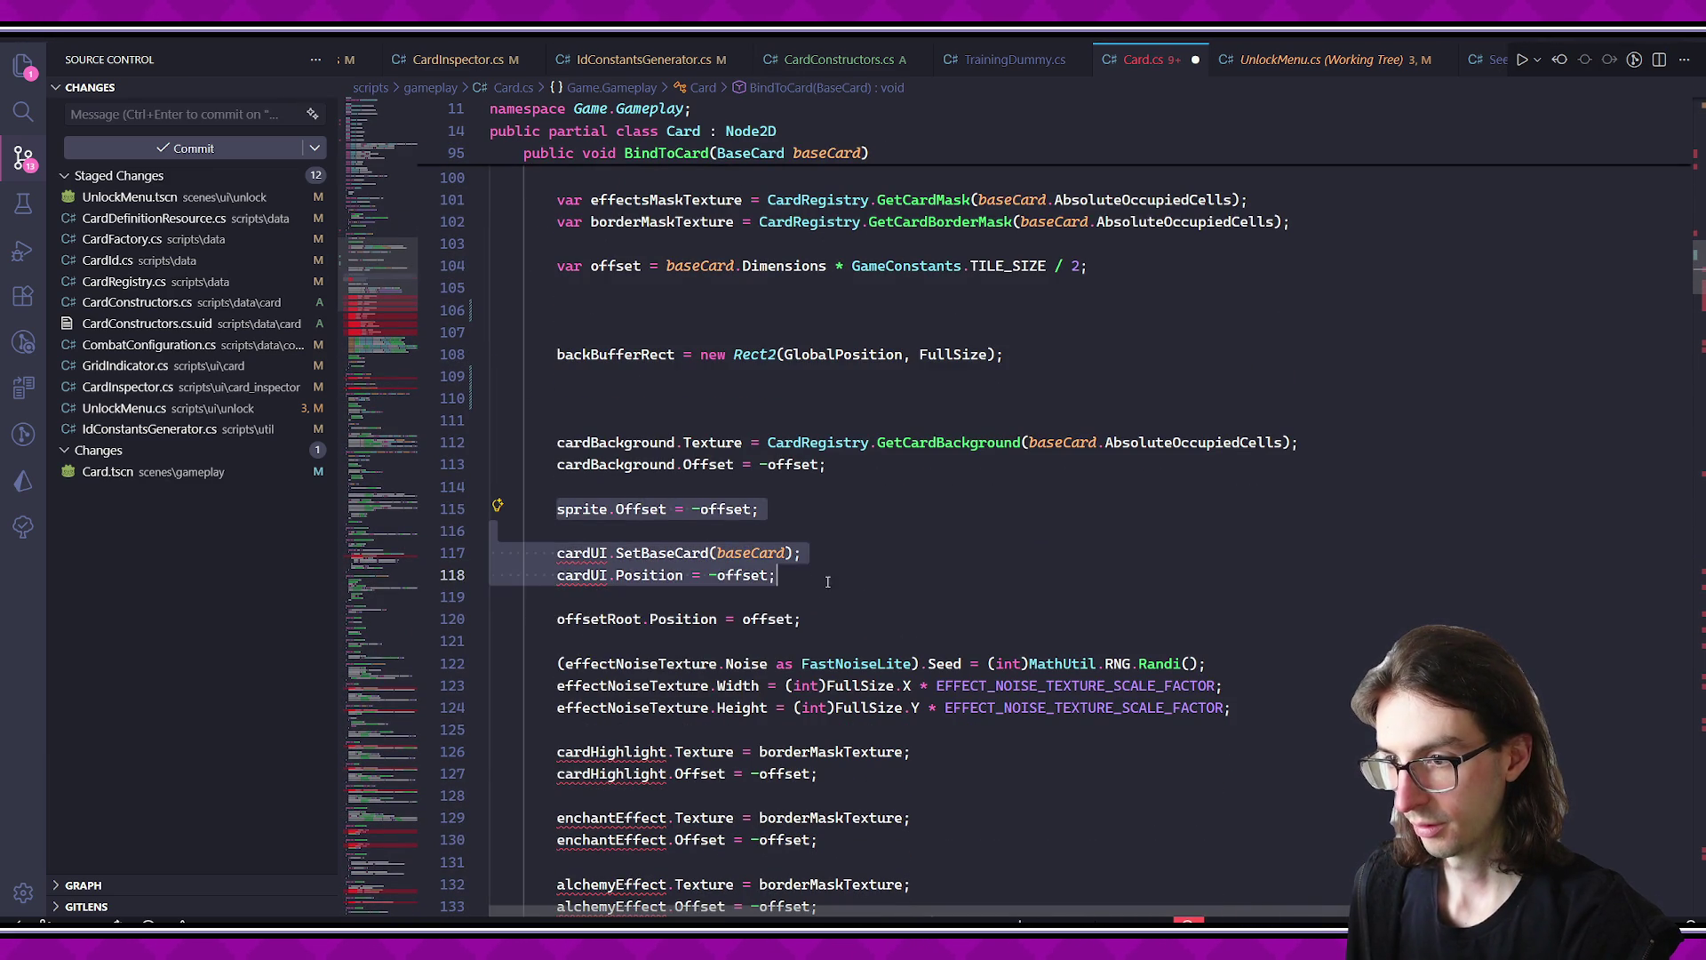
key("BackSpace")
scroll(676, 533, "down", 4)
left_click_drag(556, 495, 492, 604)
left_click(786, 736, "shift")
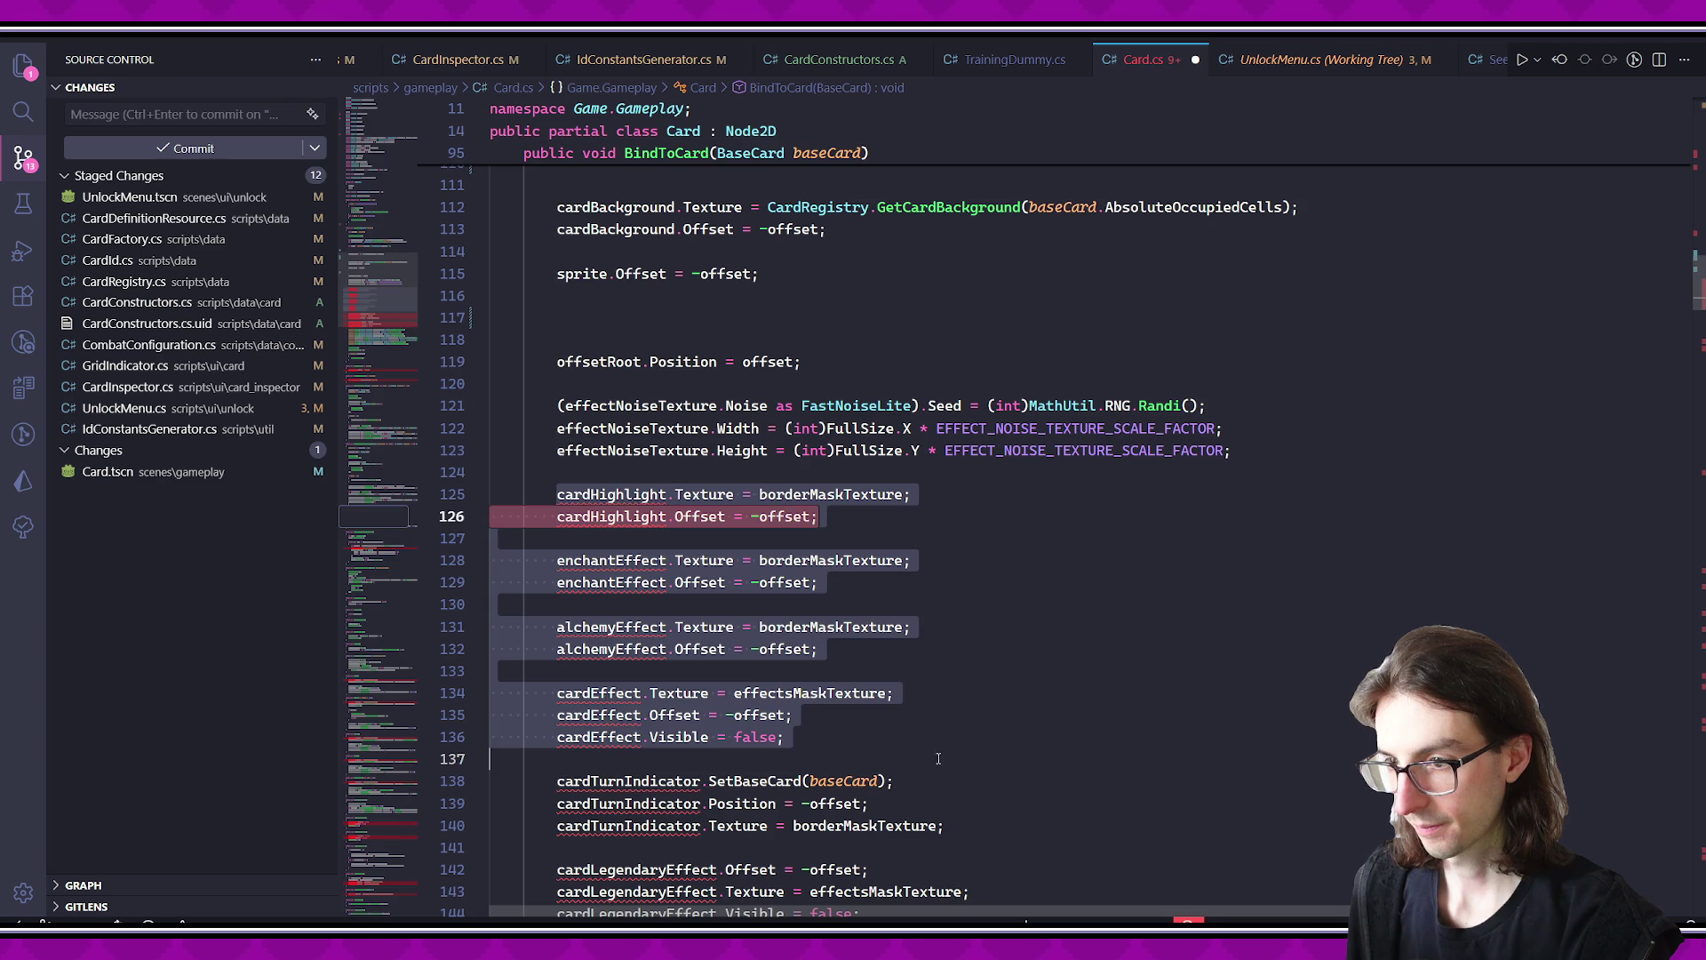
key("BackSpace")
left_click_drag(557, 538, 859, 672)
key("BackSpace")
scroll(722, 656, "down", 4)
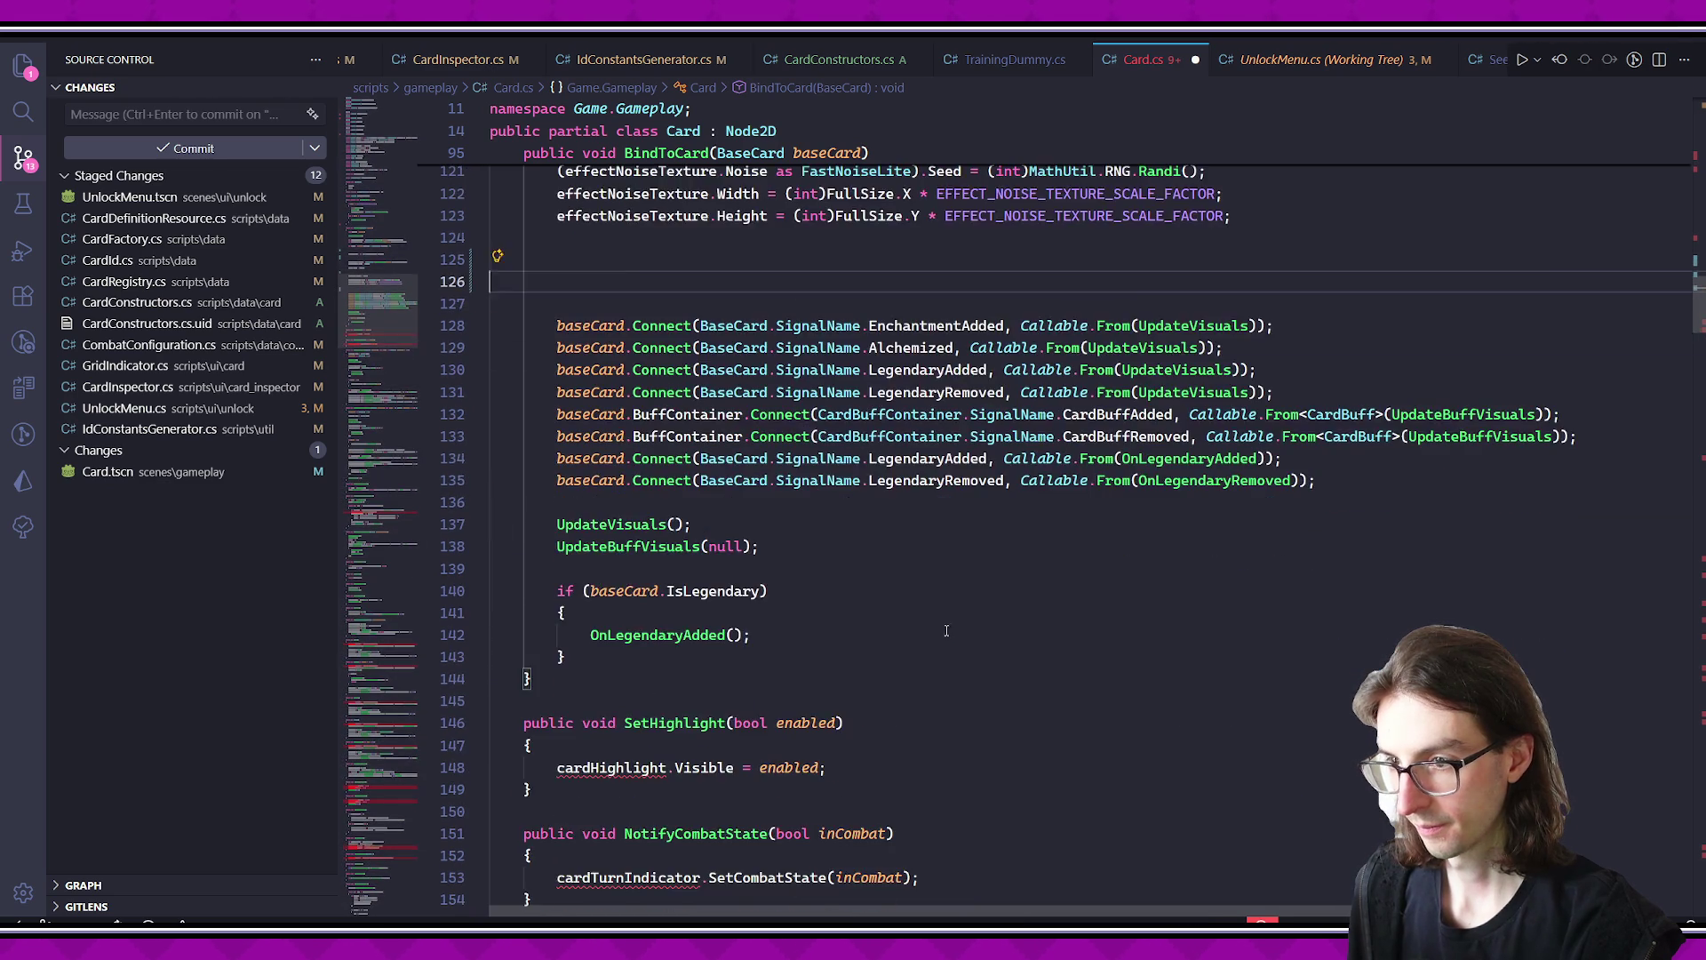
scroll(723, 656, "down", 7)
- Comment out the cardHighlight visibility and cardTurnIndicator combat-state lines, then select PlayLegendaryImpactParticles' body
left_click(652, 330)
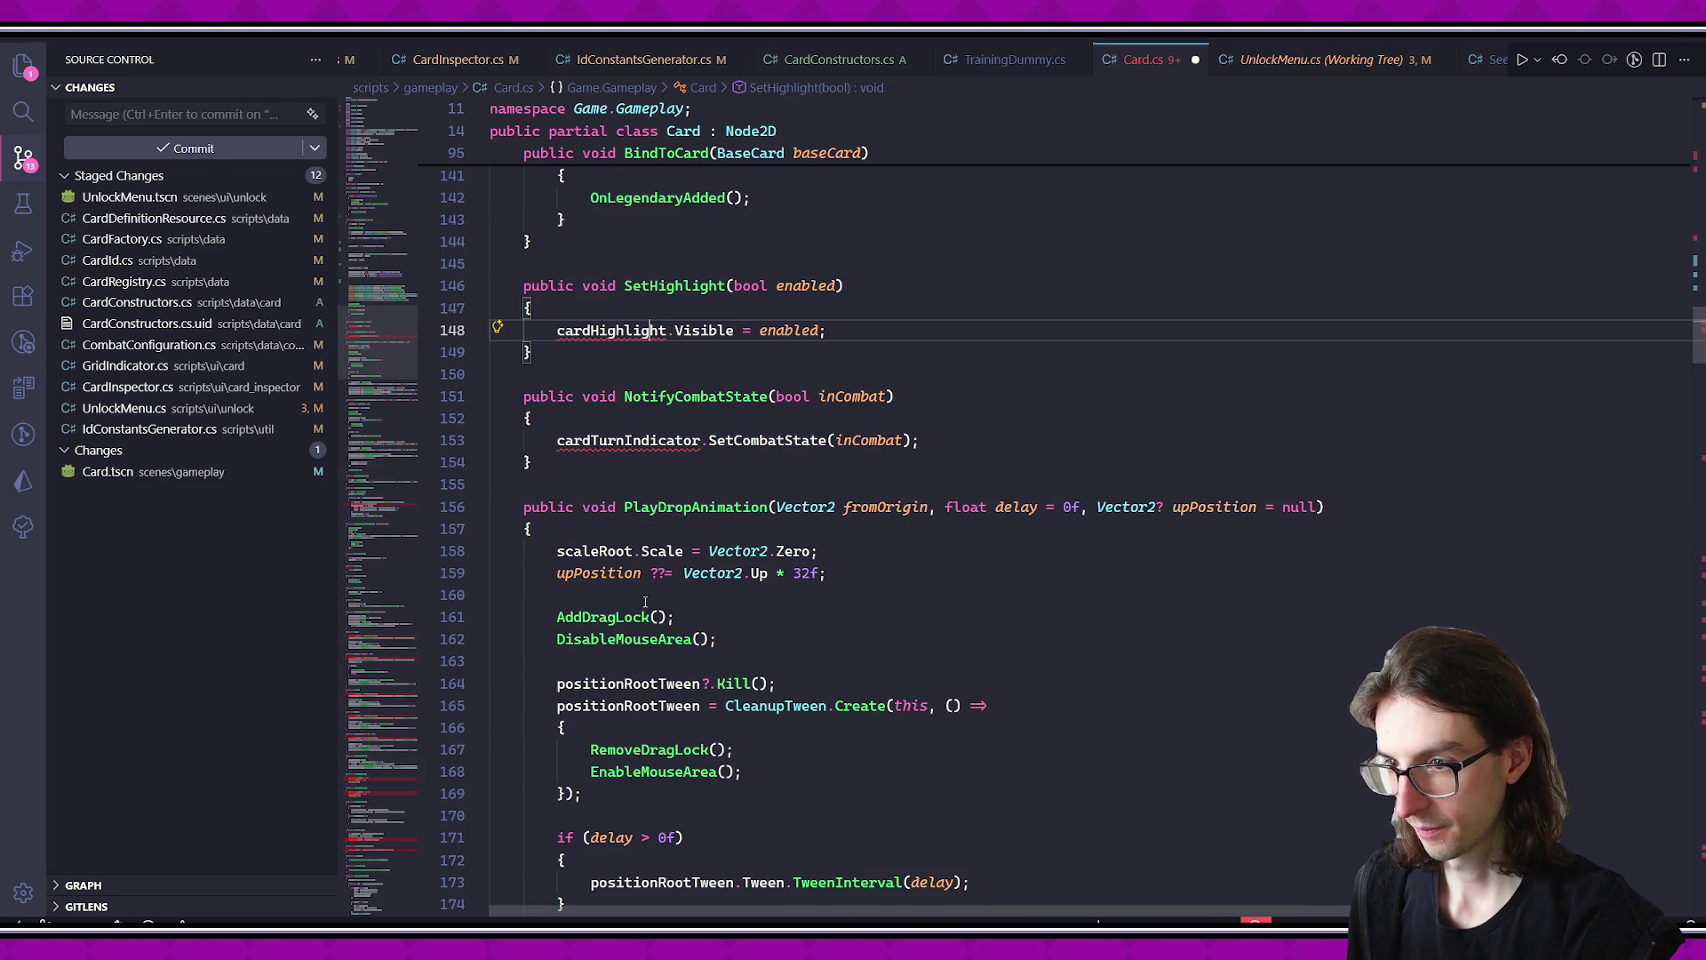
key("ctrl+slash")
key("Down")
key("Down")
key("Down")
key("ctrl+slash")
scroll(731, 330, "down", 20)
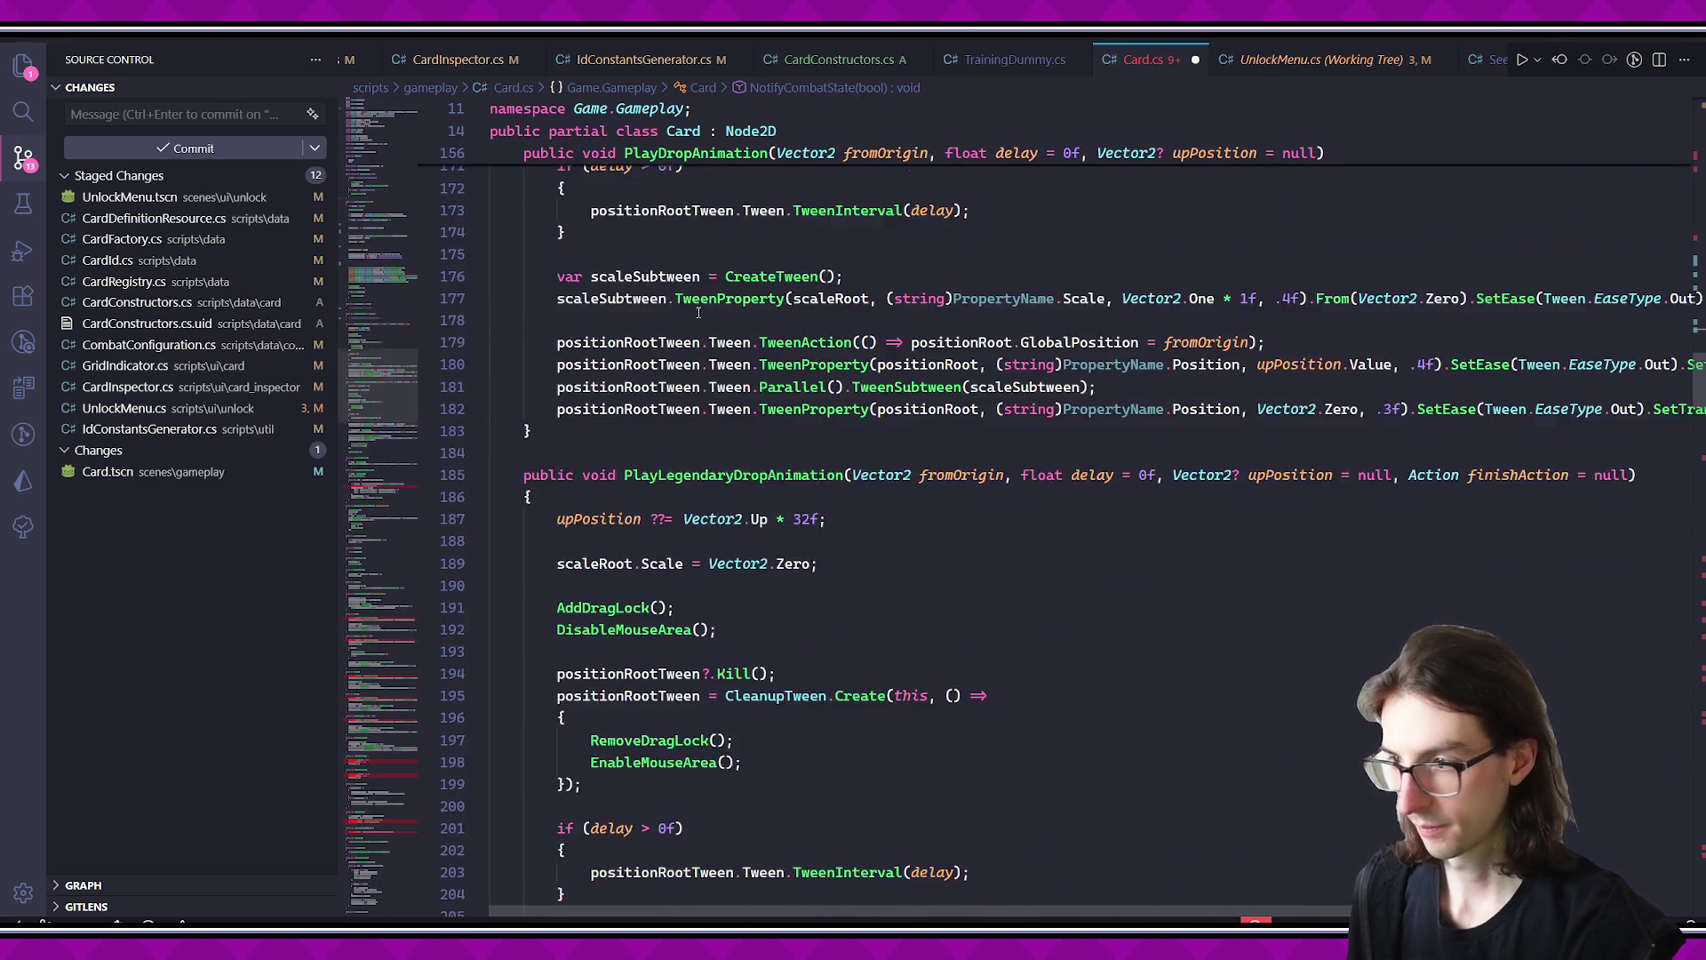
scroll(785, 345, "down", 6)
left_click(702, 404)
mouse_move(557, 449)
left_mouse_down()
mouse_move(759, 472)
mouse_move(834, 736)
left_mouse_up()
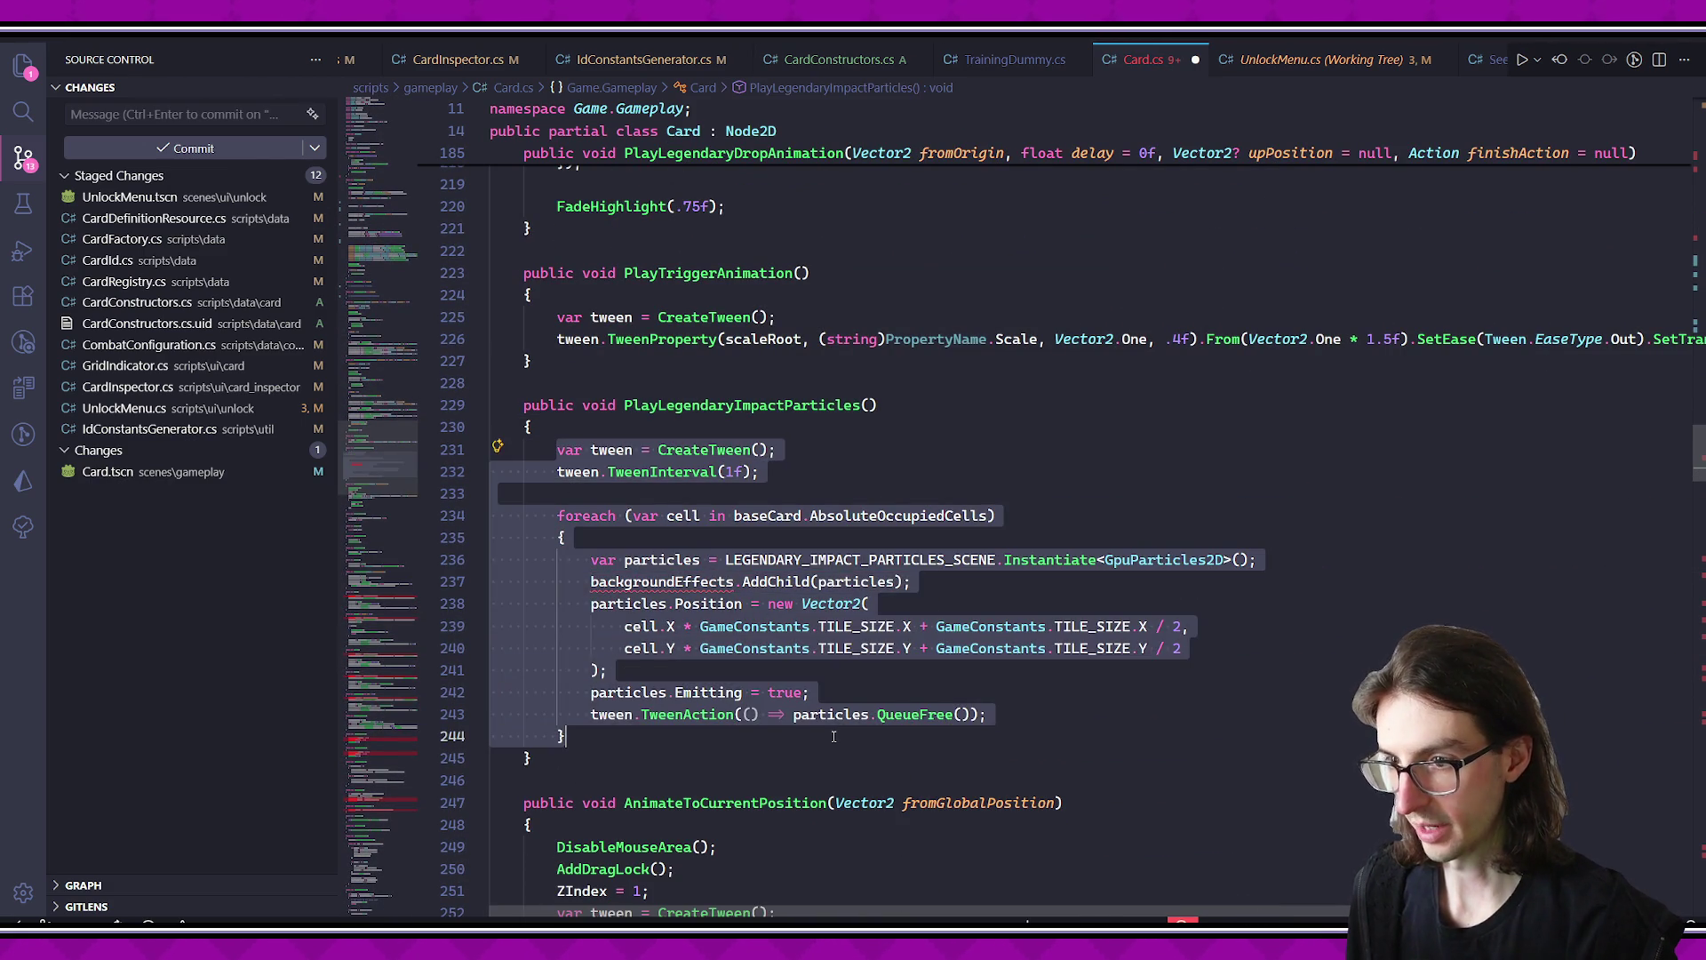
- Comment out the legendary impact particle code and the shader material lines in DimIn and DimOut
key("ctrl+slash")
scroll(834, 736, "down", 20)
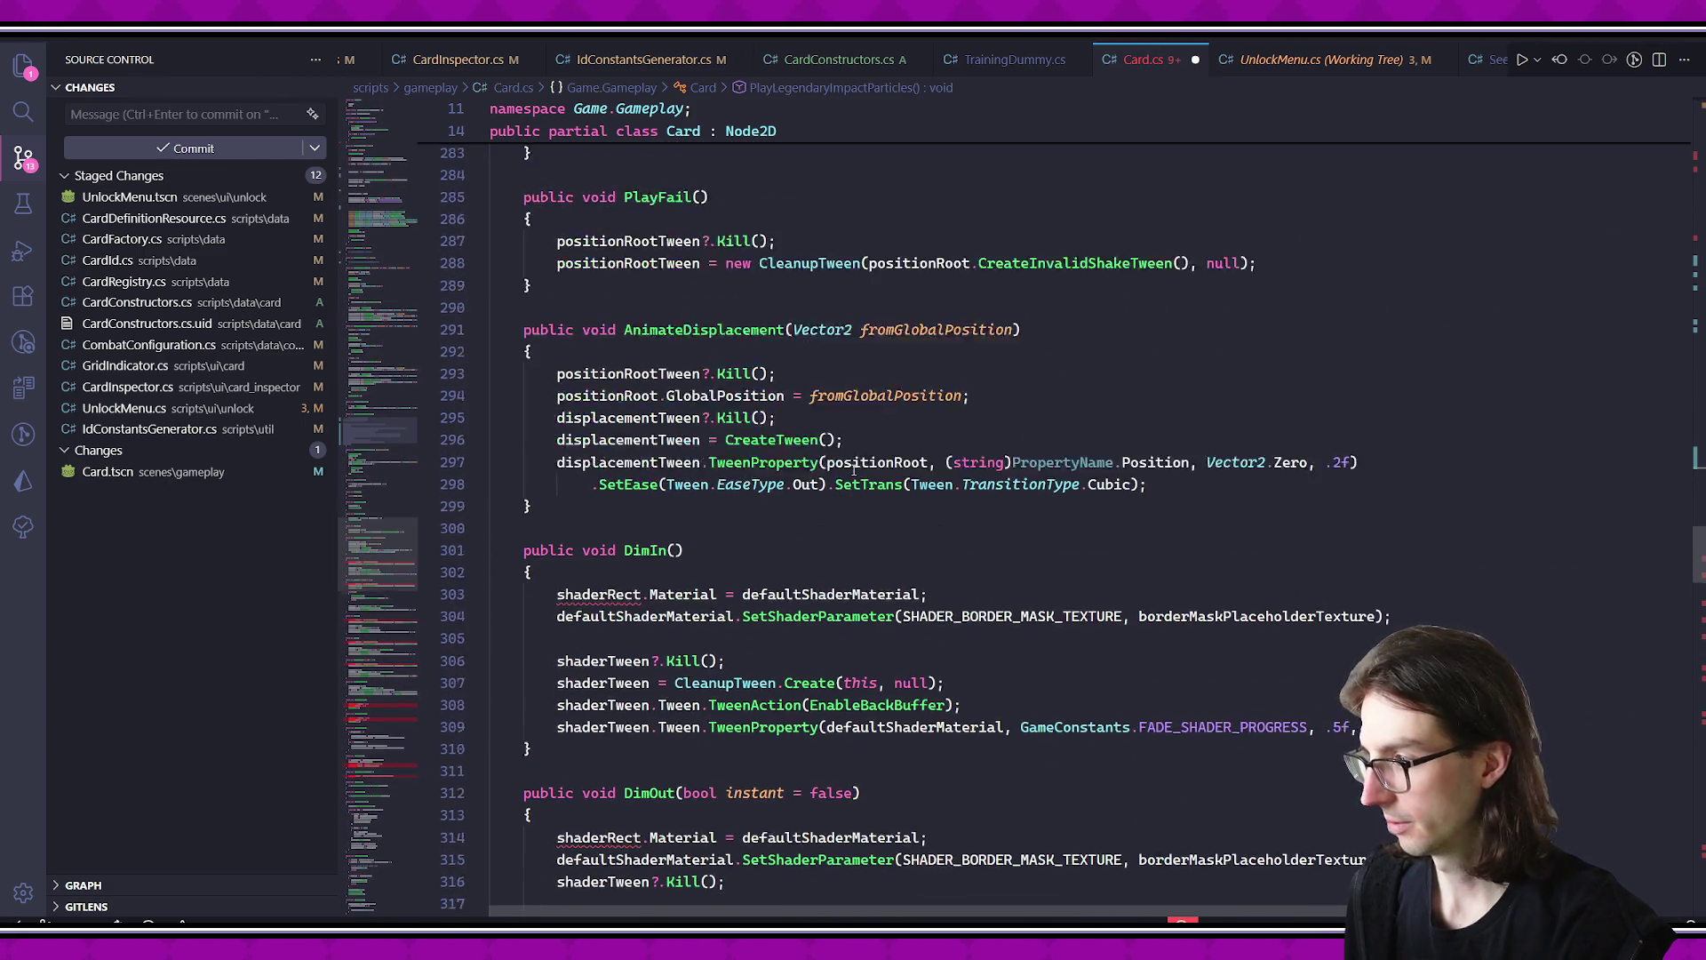
left_click(608, 560)
key("ctrl+slash")
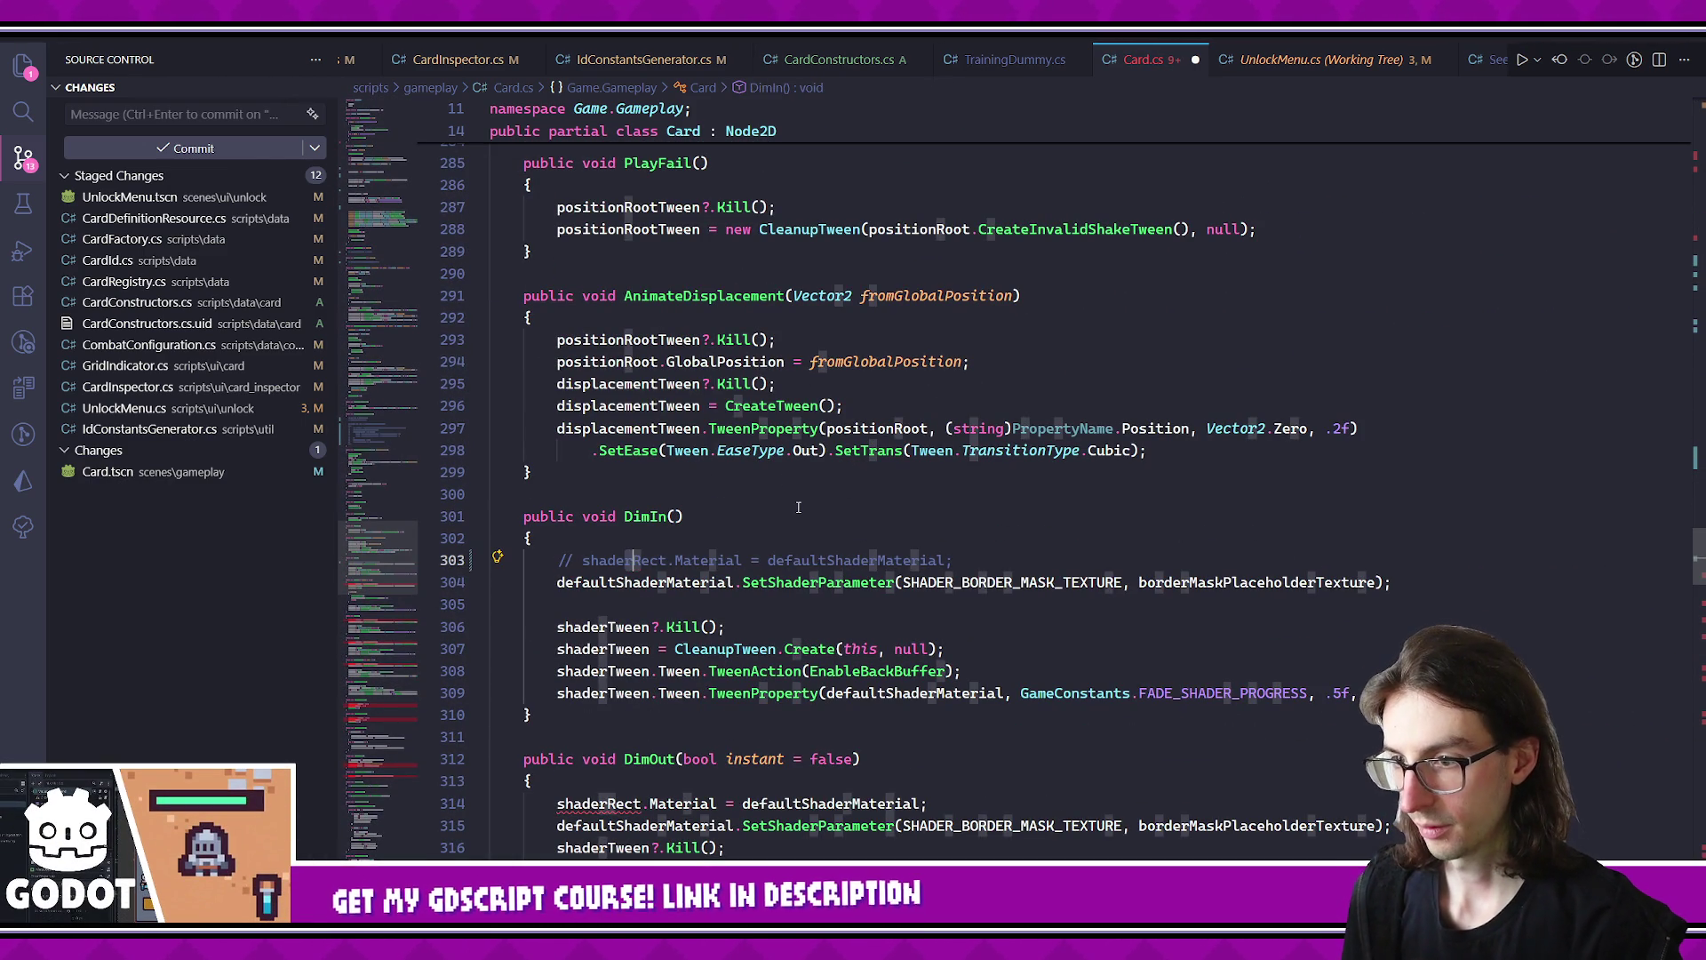
scroll(718, 562, "down", 4)
left_click(718, 560)
key("ctrl+slash")
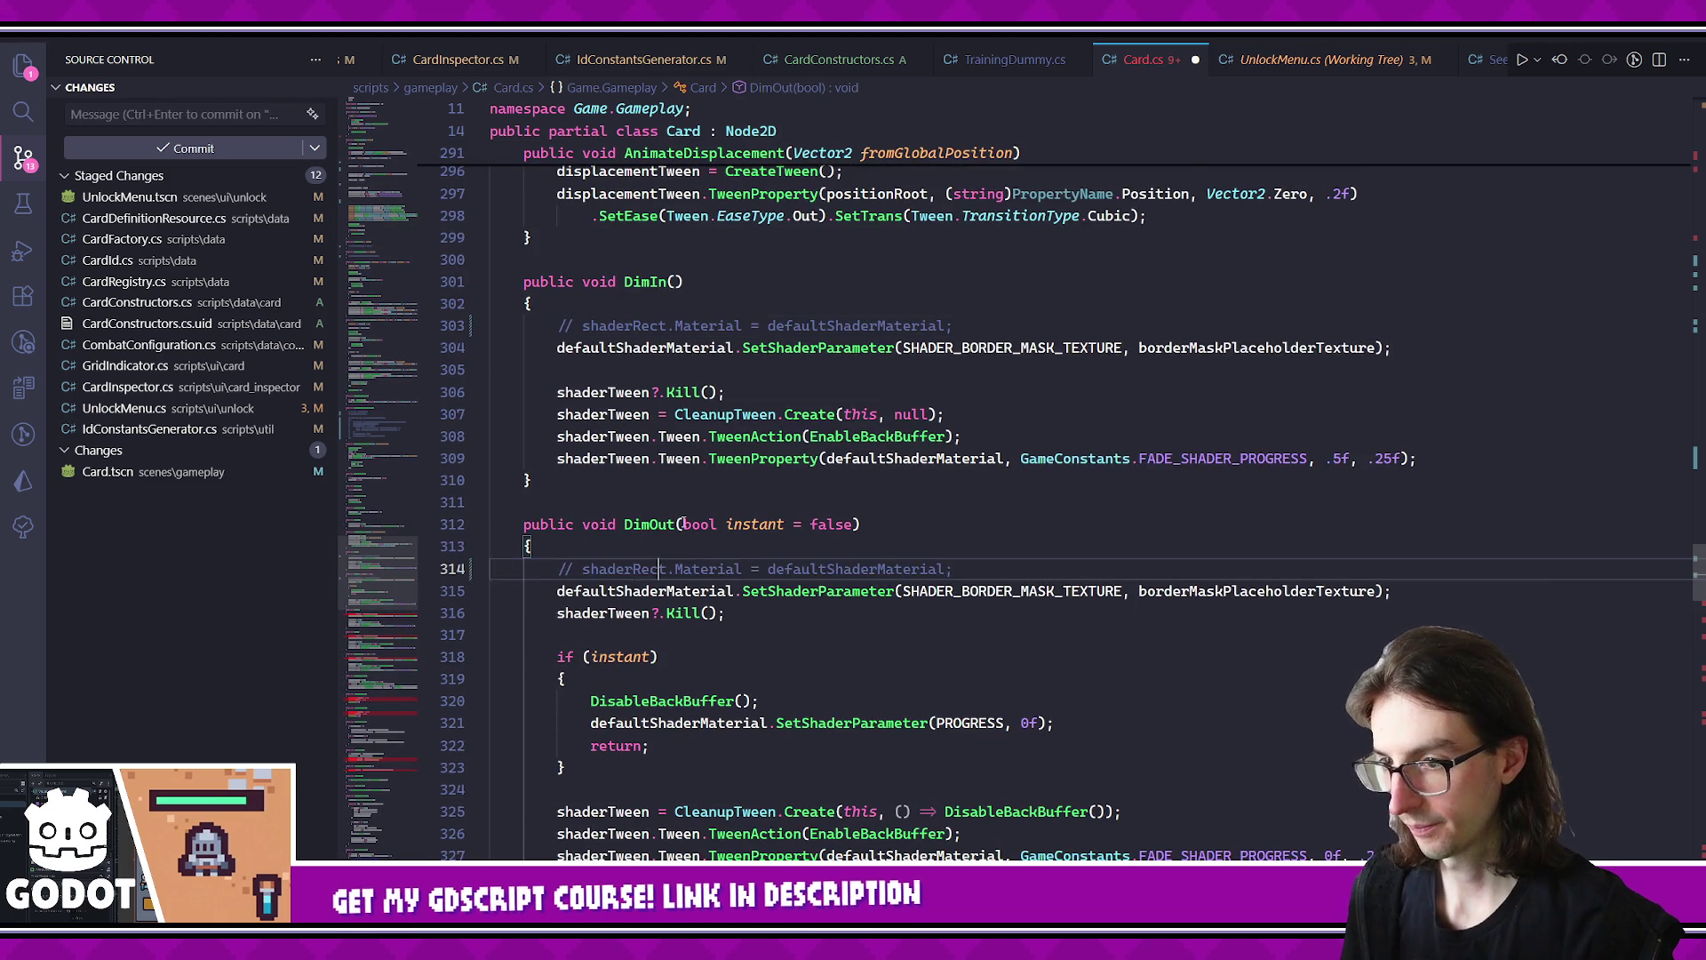
- Comment out the shader material assignments in FadeOut, FadeIn and FadeHighlight
scroll(681, 526, "down", 8)
left_click(634, 462)
key("ctrl+slash")
scroll(635, 310, "down", 2)
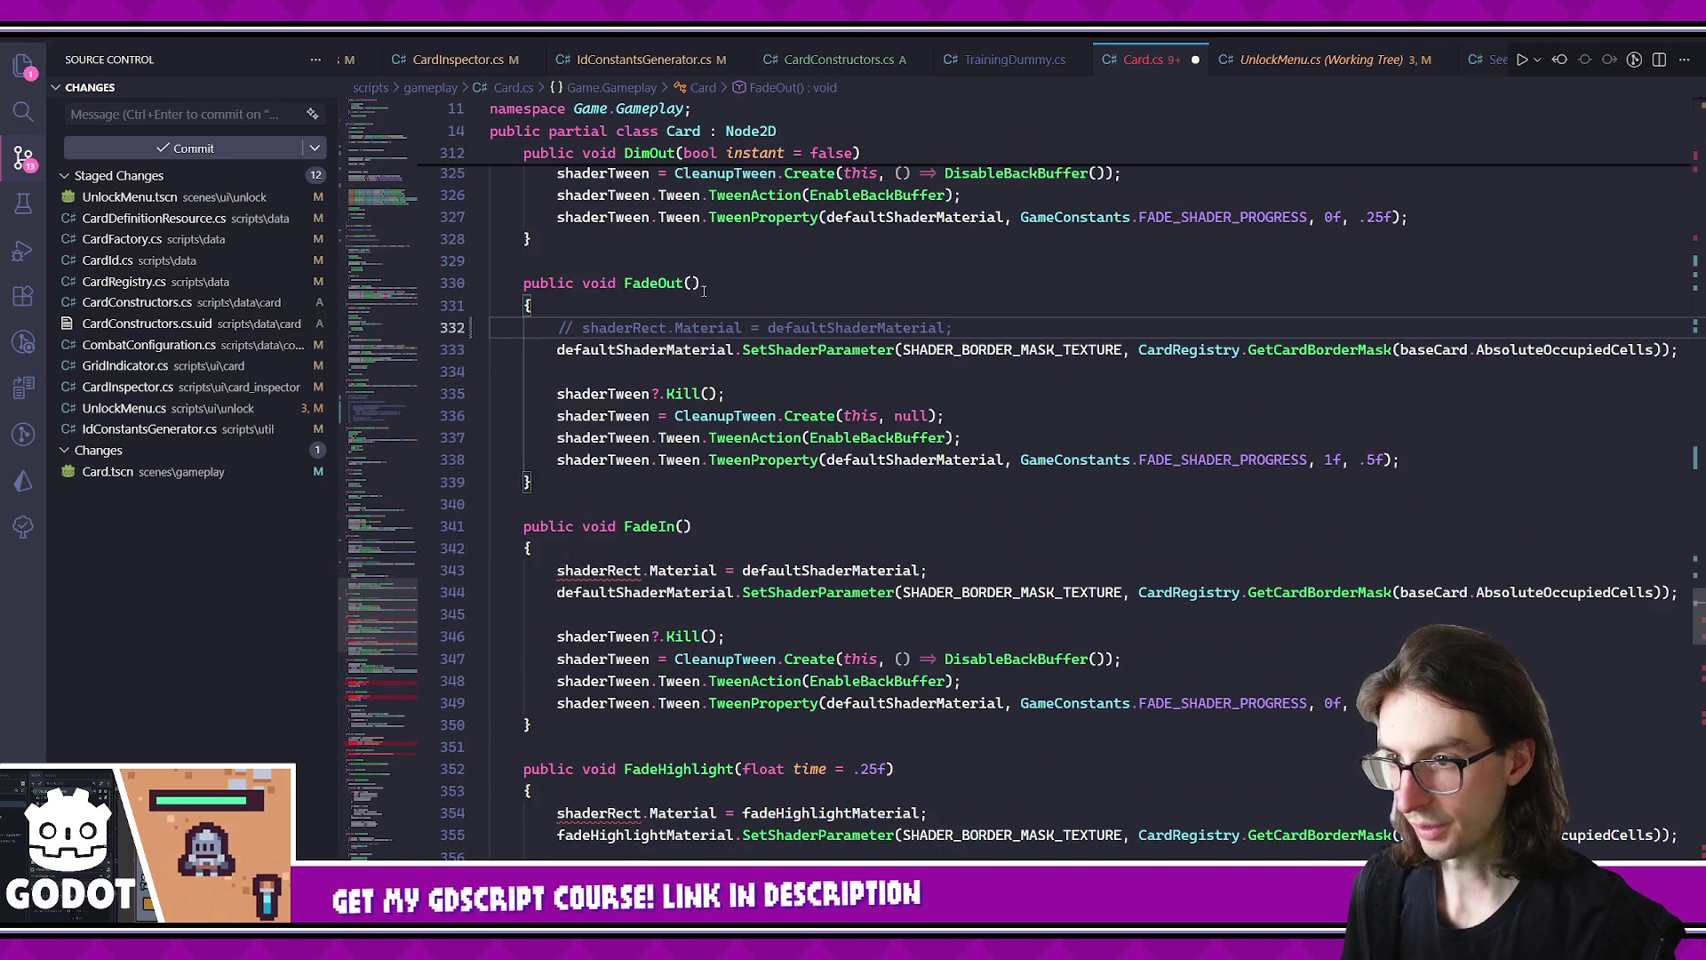
left_click(804, 572)
key("ctrl+slash")
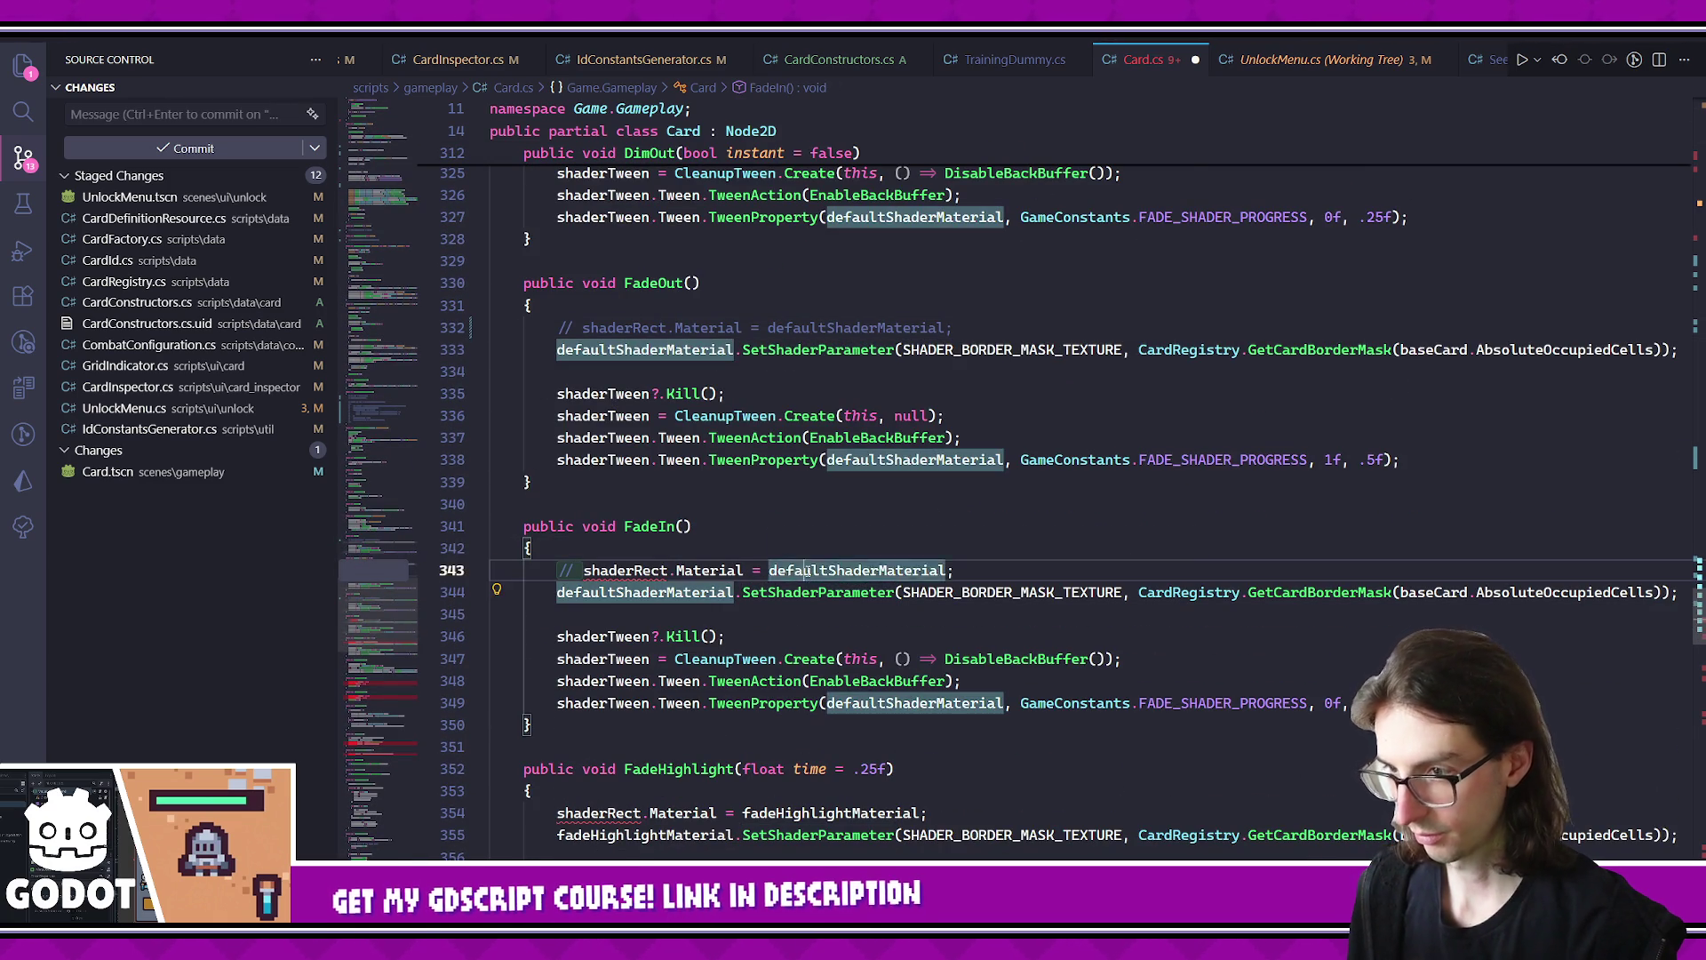
scroll(809, 578, "down", 2)
left_click(724, 712)
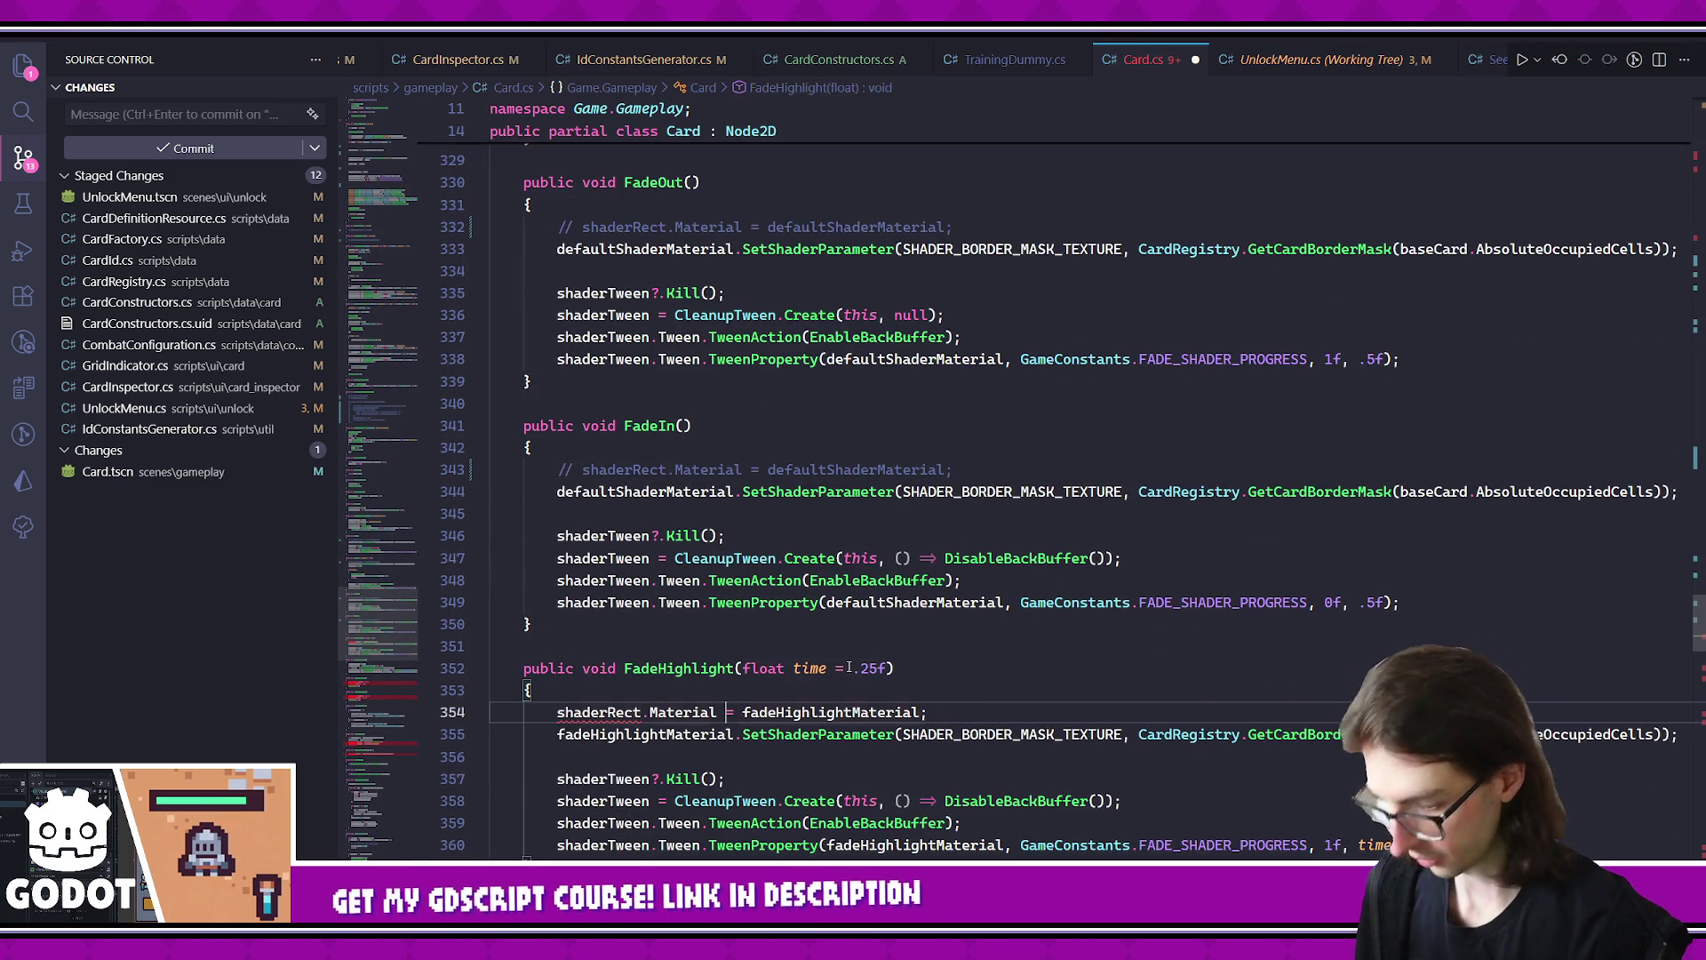
key("ctrl+slash")
- Comment out the bodies of EnableBackBuffer and DisableBackBuffer
scroll(815, 544, "down", 10)
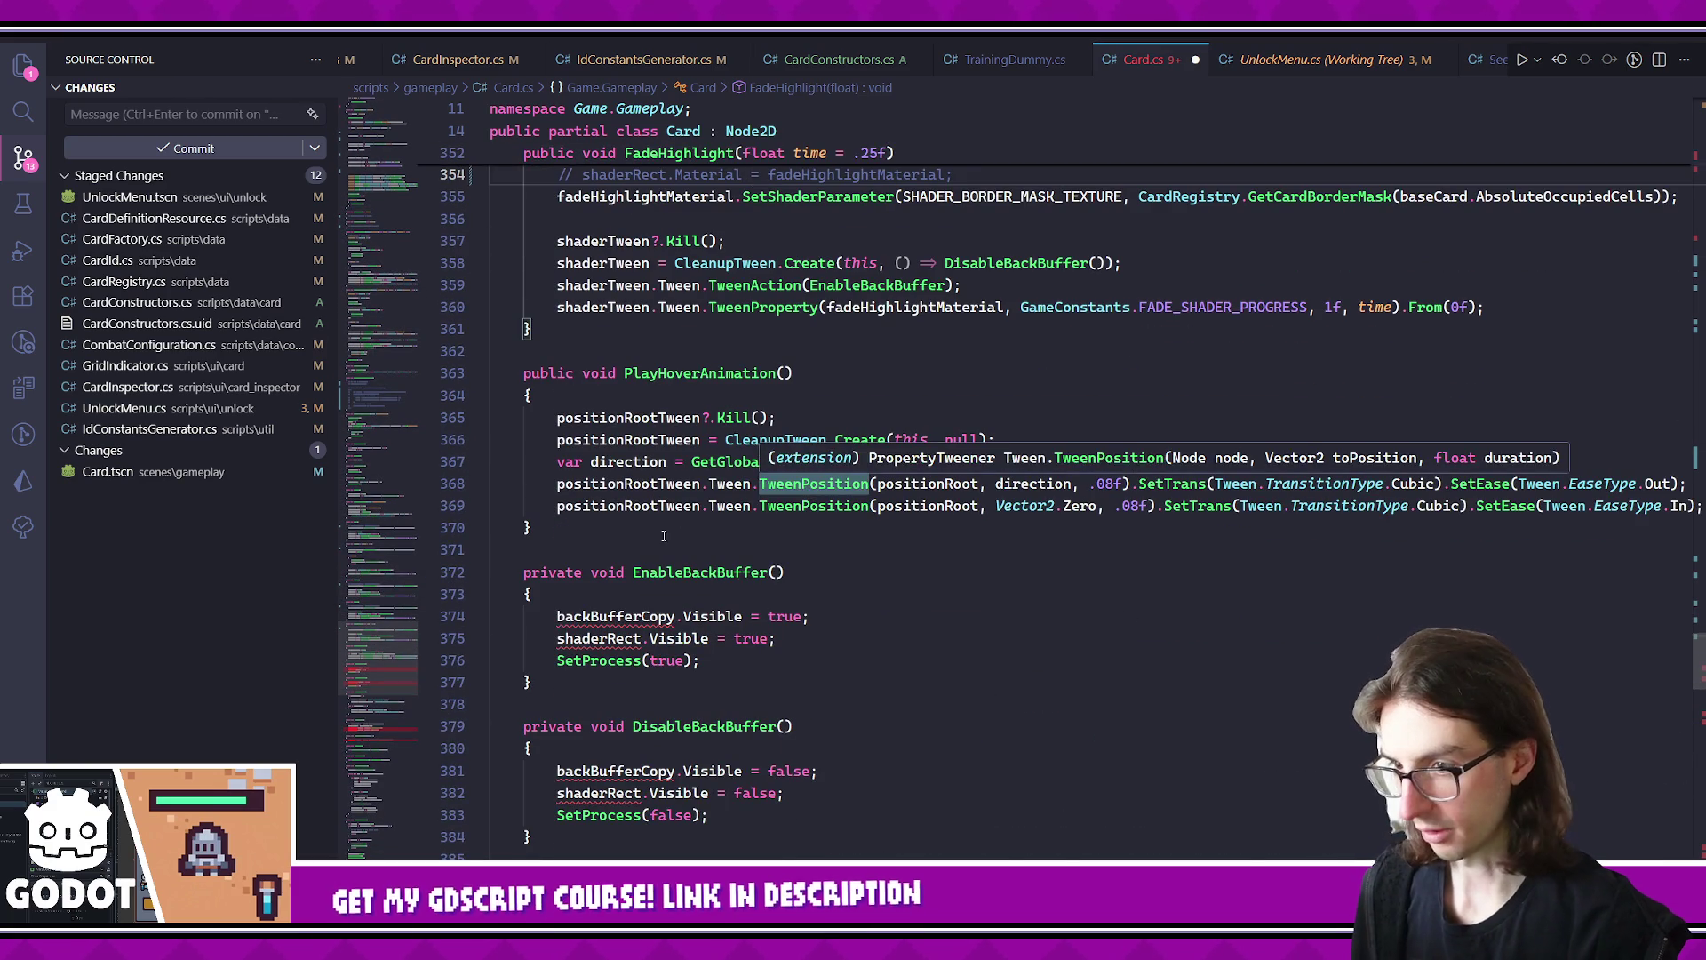
left_click(729, 640)
left_click(738, 681)
mouse_move(737, 661)
left_mouse_down()
mouse_move(551, 613)
mouse_move(779, 614)
left_mouse_up()
key("ctrl+slash")
scroll(764, 622, "down", 3)
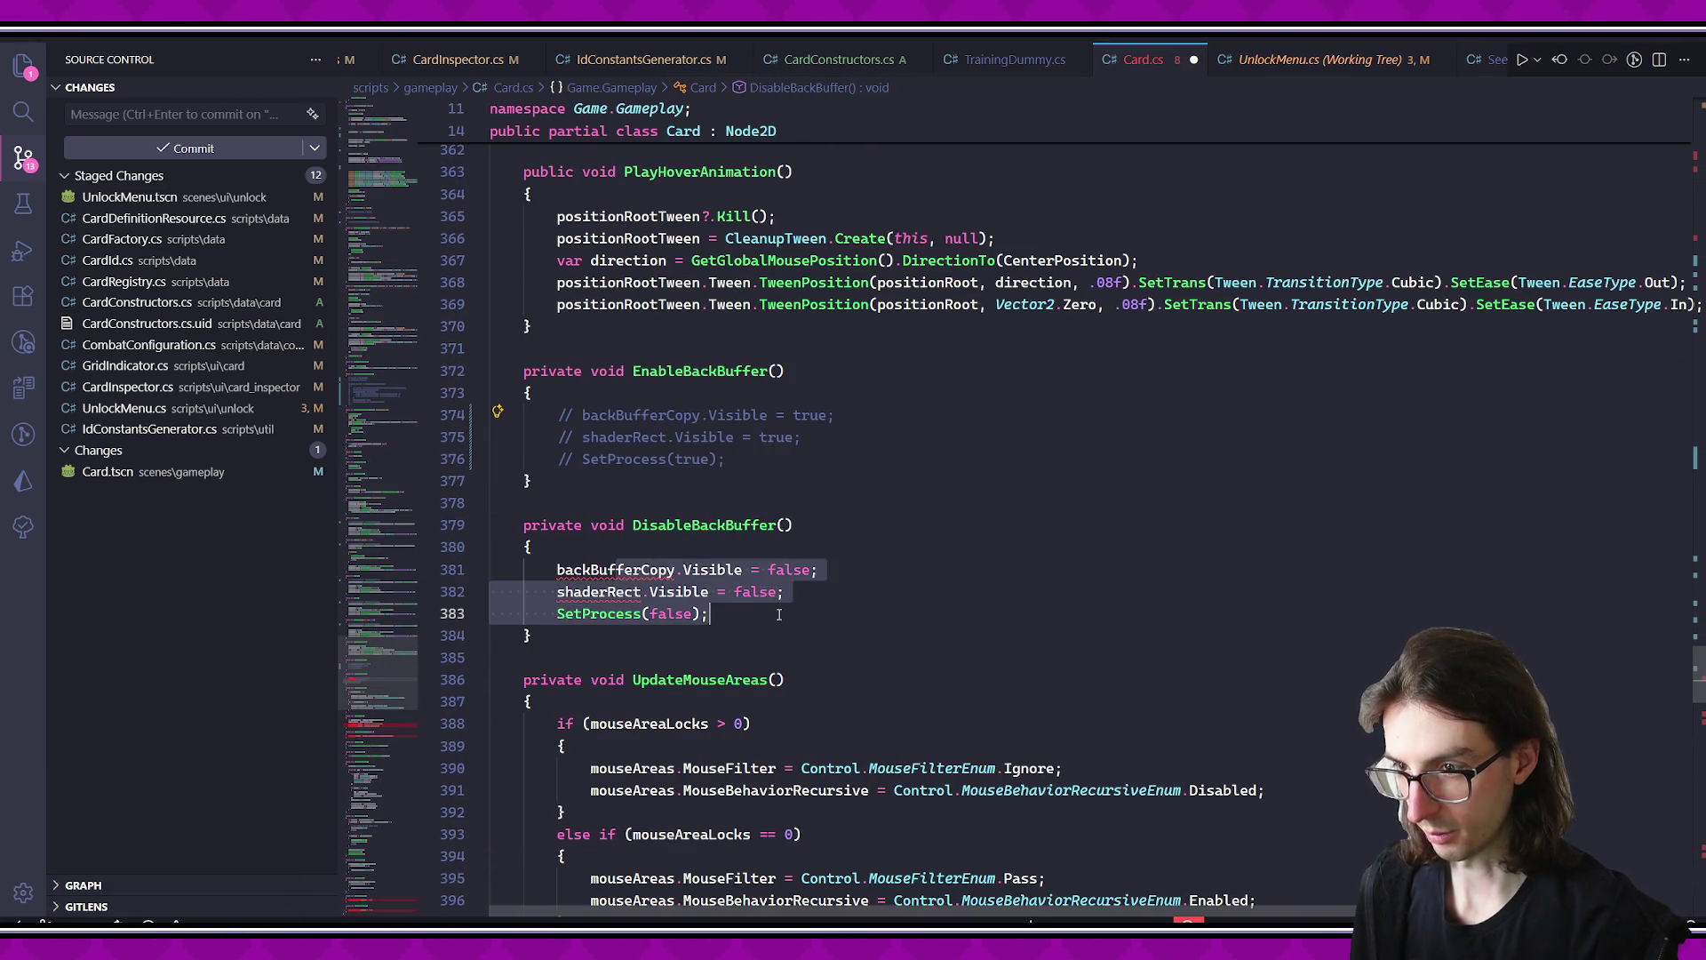
key("ctrl+slash")
- Comment out the enchant, alchemy, cardEffect and legendary show/hide visibility lines, then save Card.cs
scroll(790, 446, "down", 6)
left_click_drag(613, 674, 946, 696)
key("ctrl+slash")
scroll(800, 622, "down", 4)
left_click(607, 570)
key("ctrl+slash")
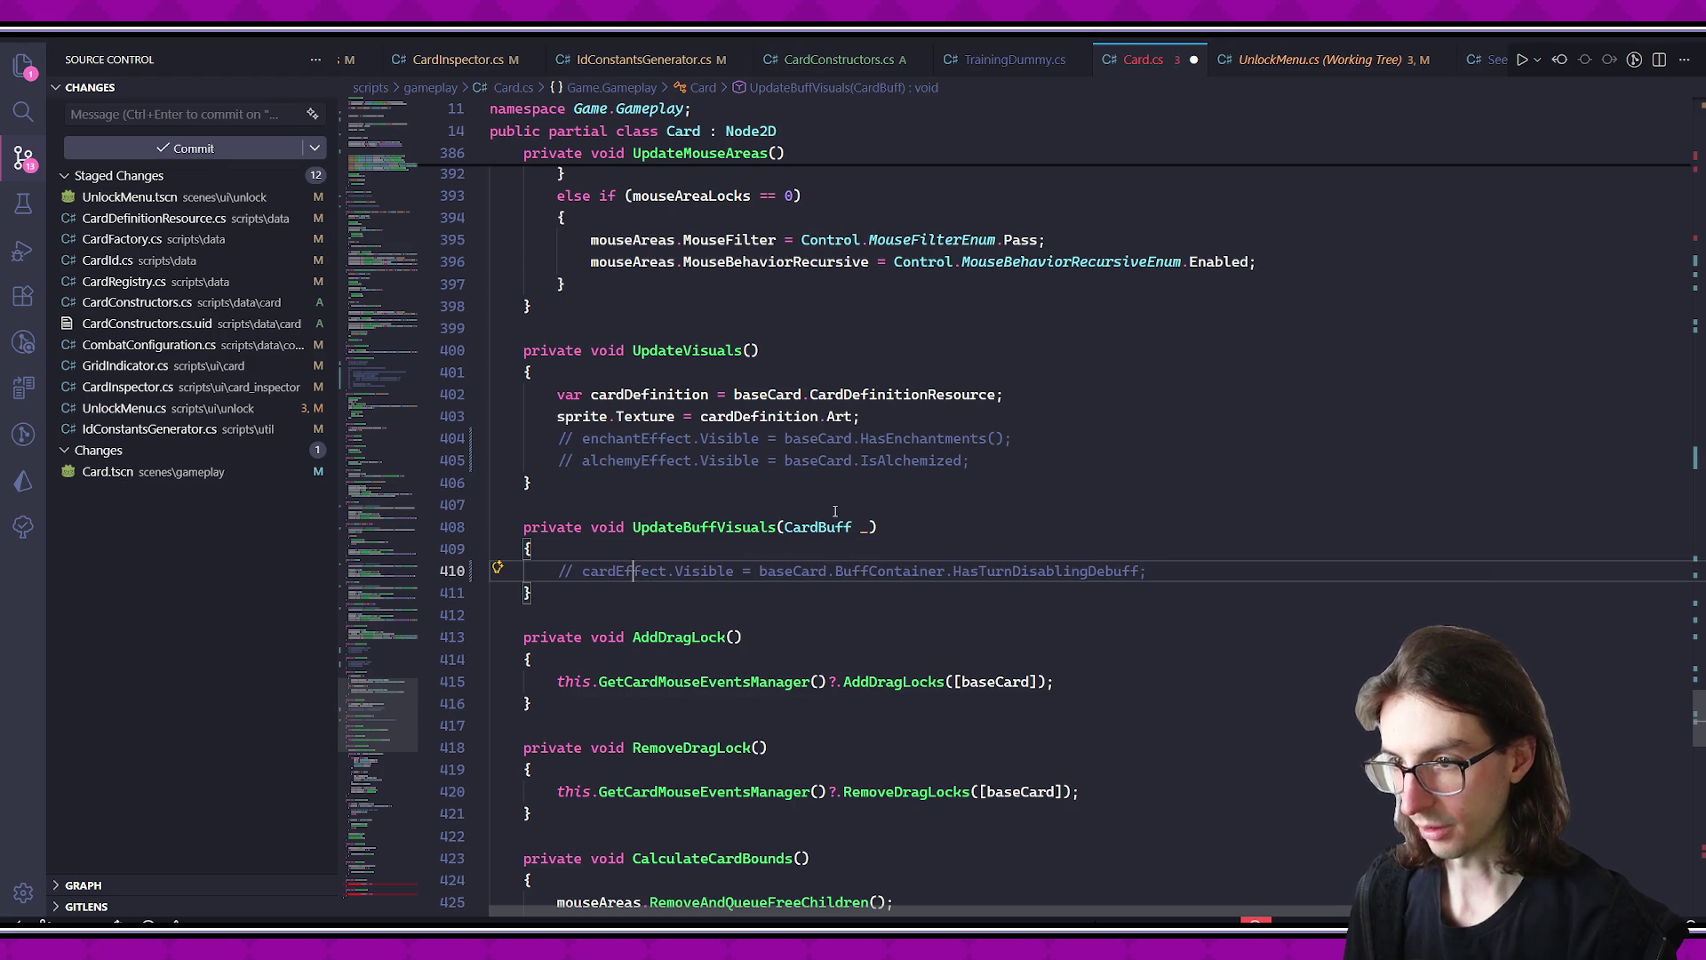
scroll(756, 471, "down", 20)
left_click(694, 435)
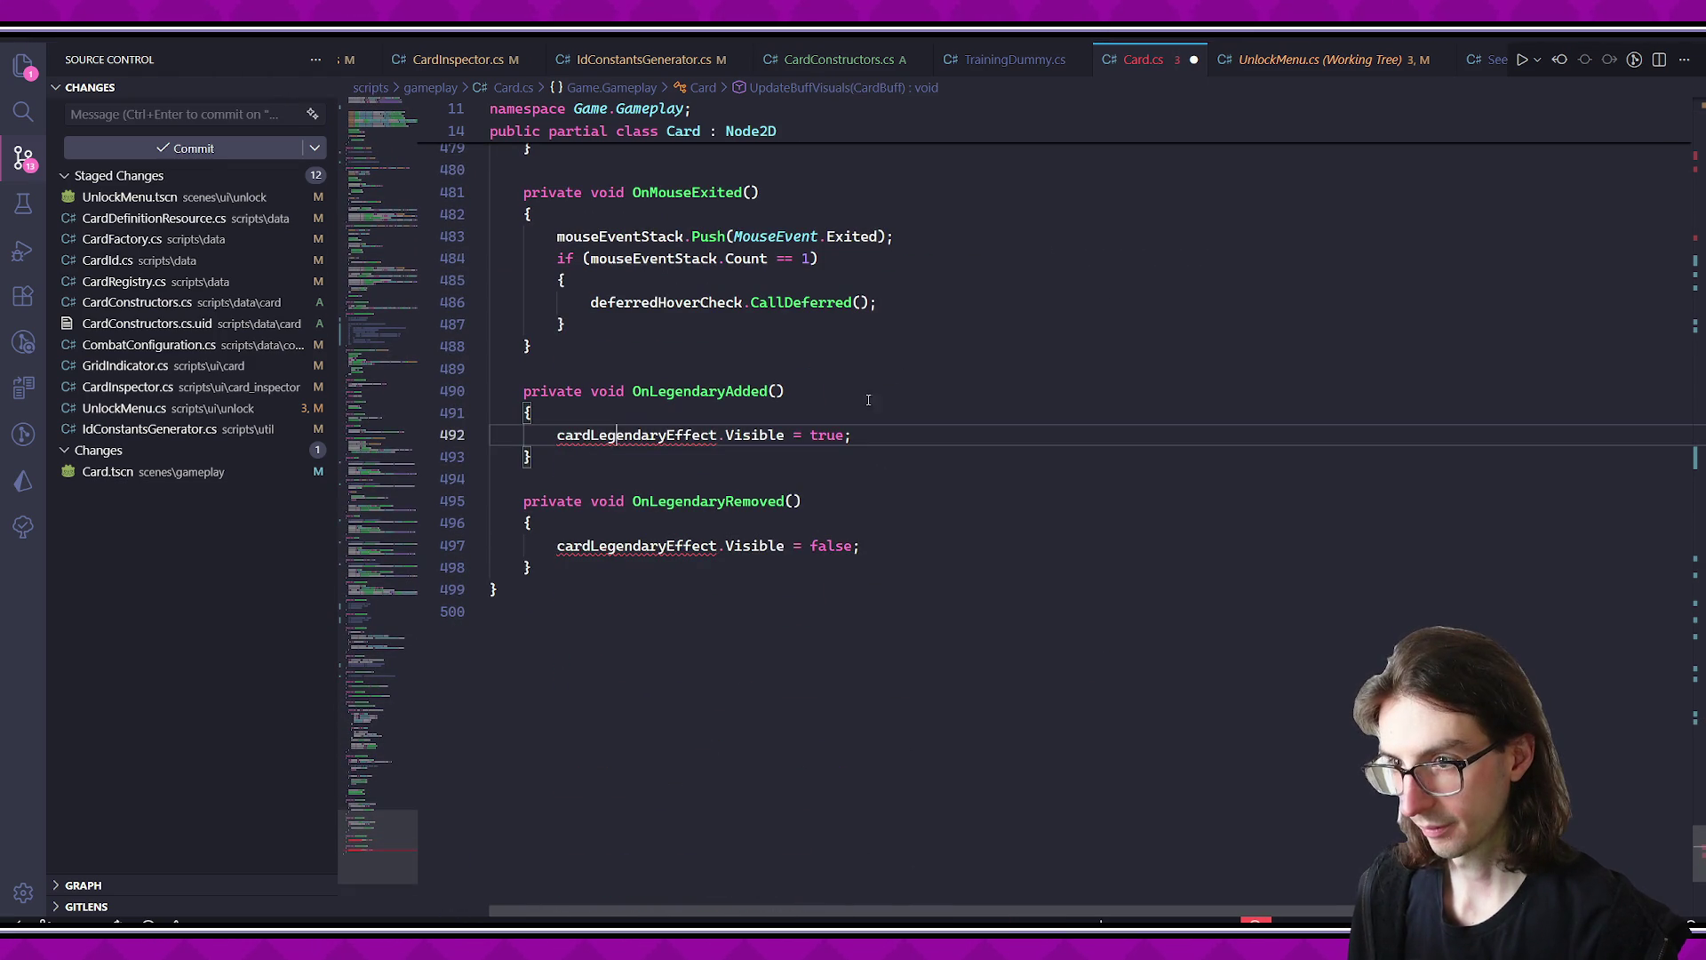
key("ctrl+slash")
left_click(643, 501)
key("Down")
key("Down")
key("ctrl+slash")
key("ctrl+s")
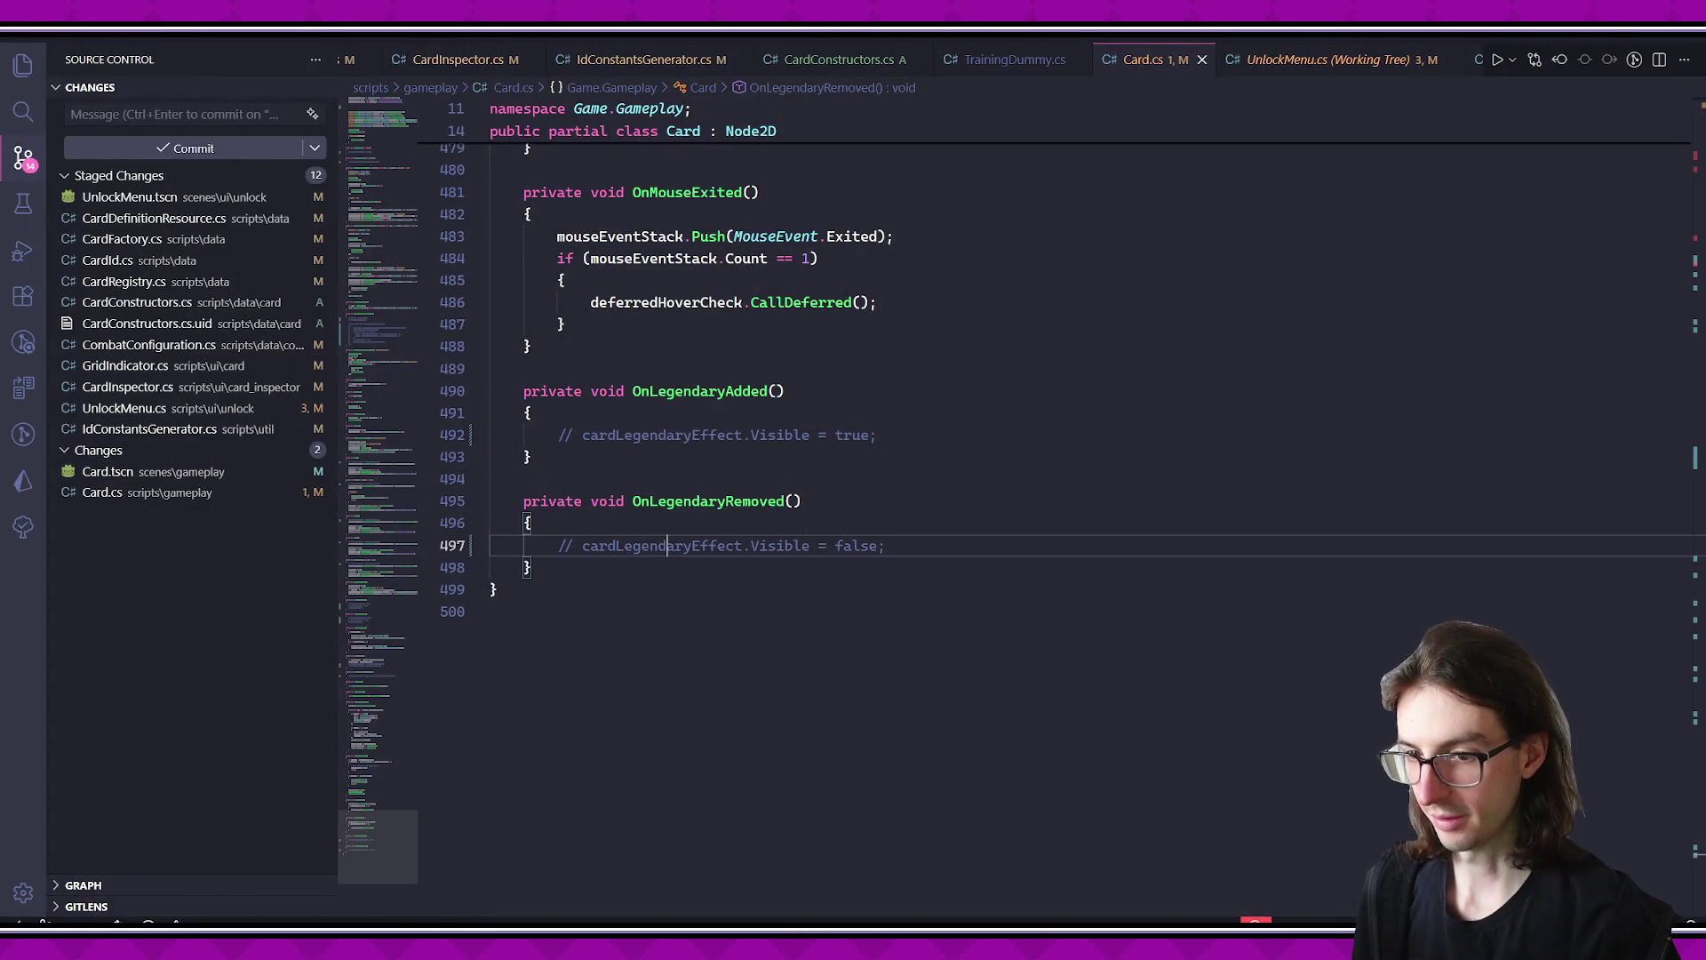
key("alt+Tab")
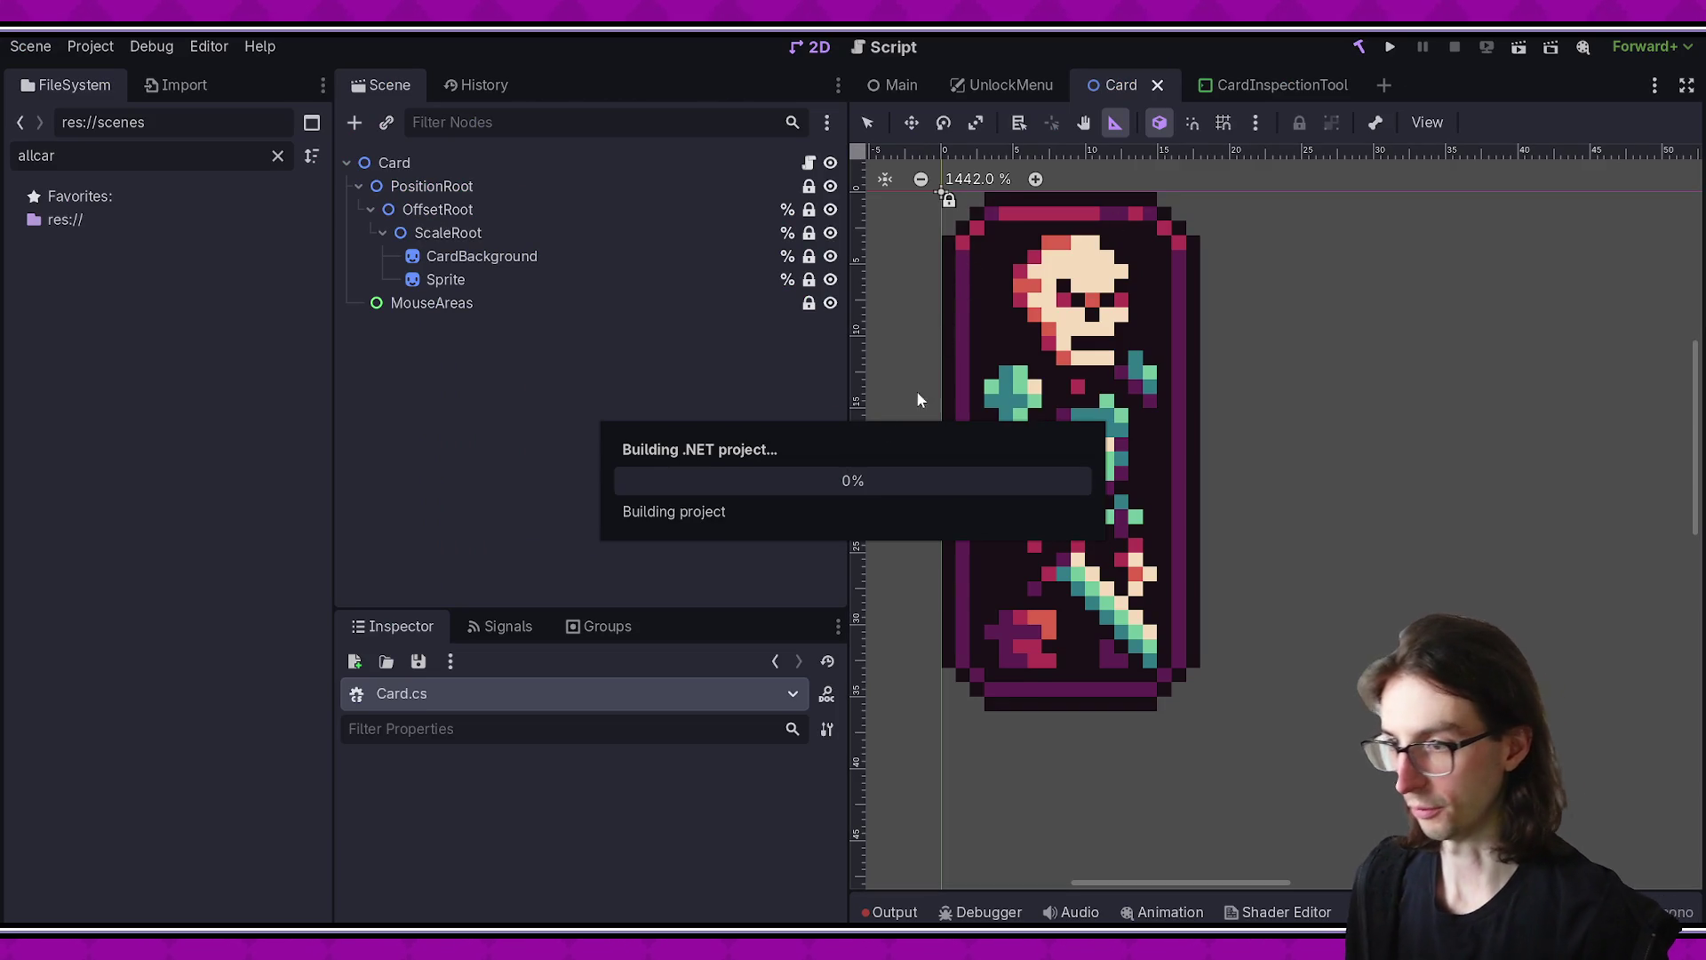
- Delete the if (cardsLoaded % 3 == 0) early-break block from UnlockMenu.cs
key("alt+Tab")
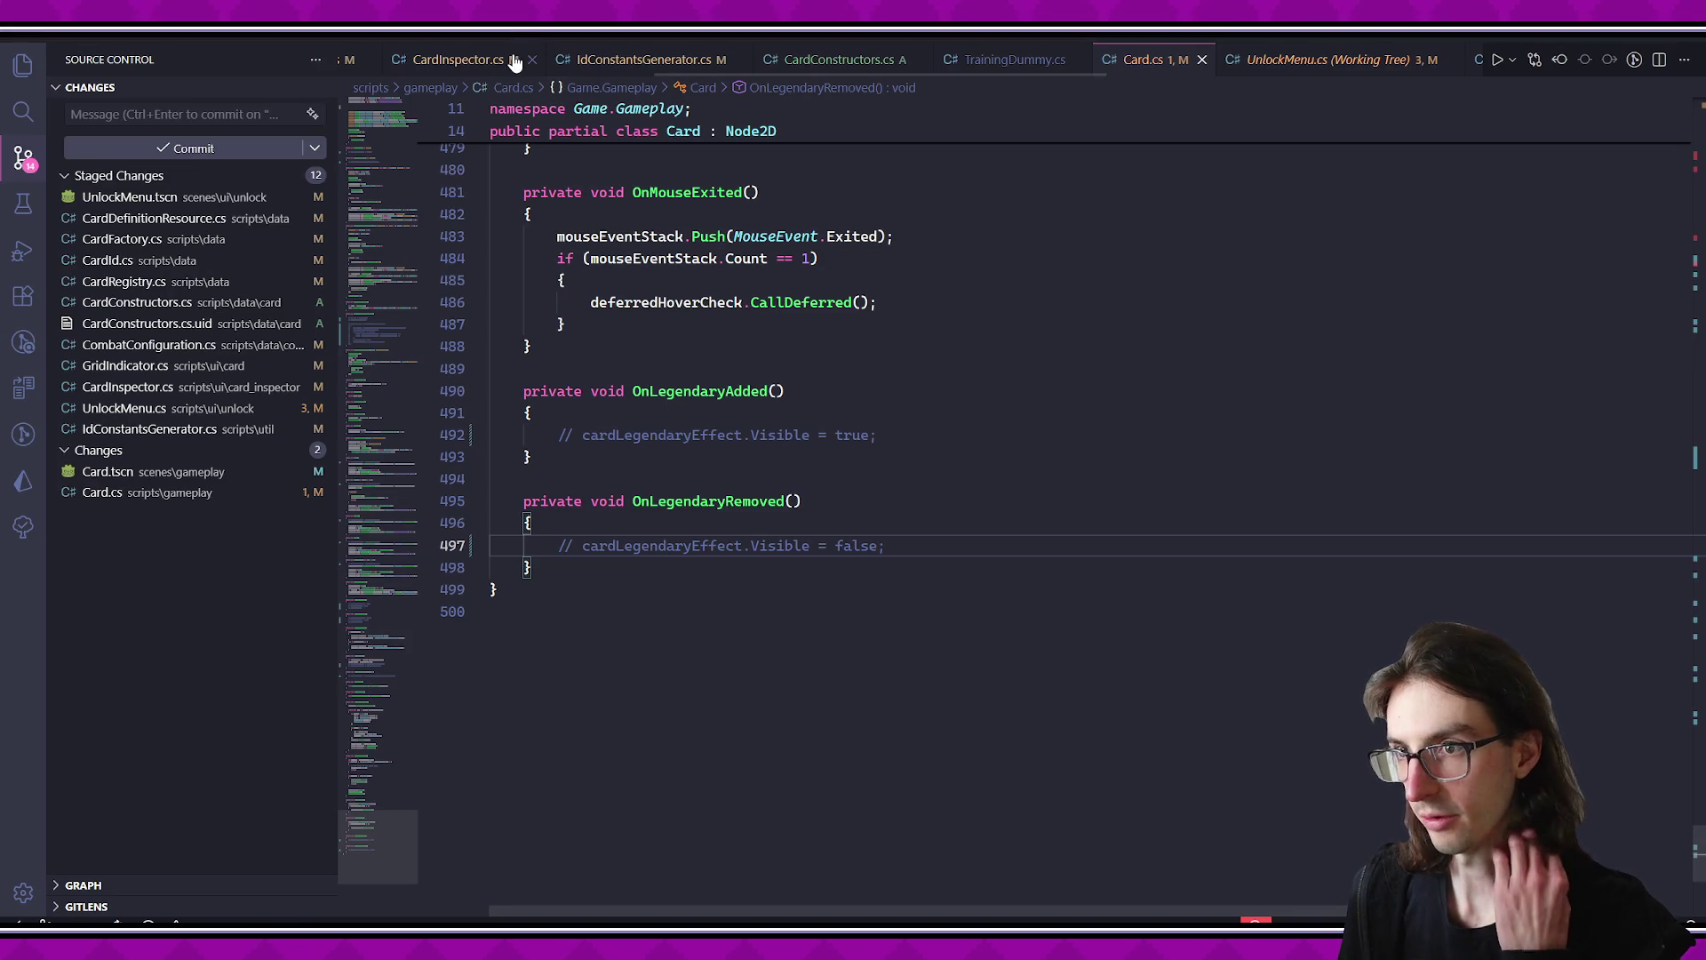
scroll(853, 76, "up", 5)
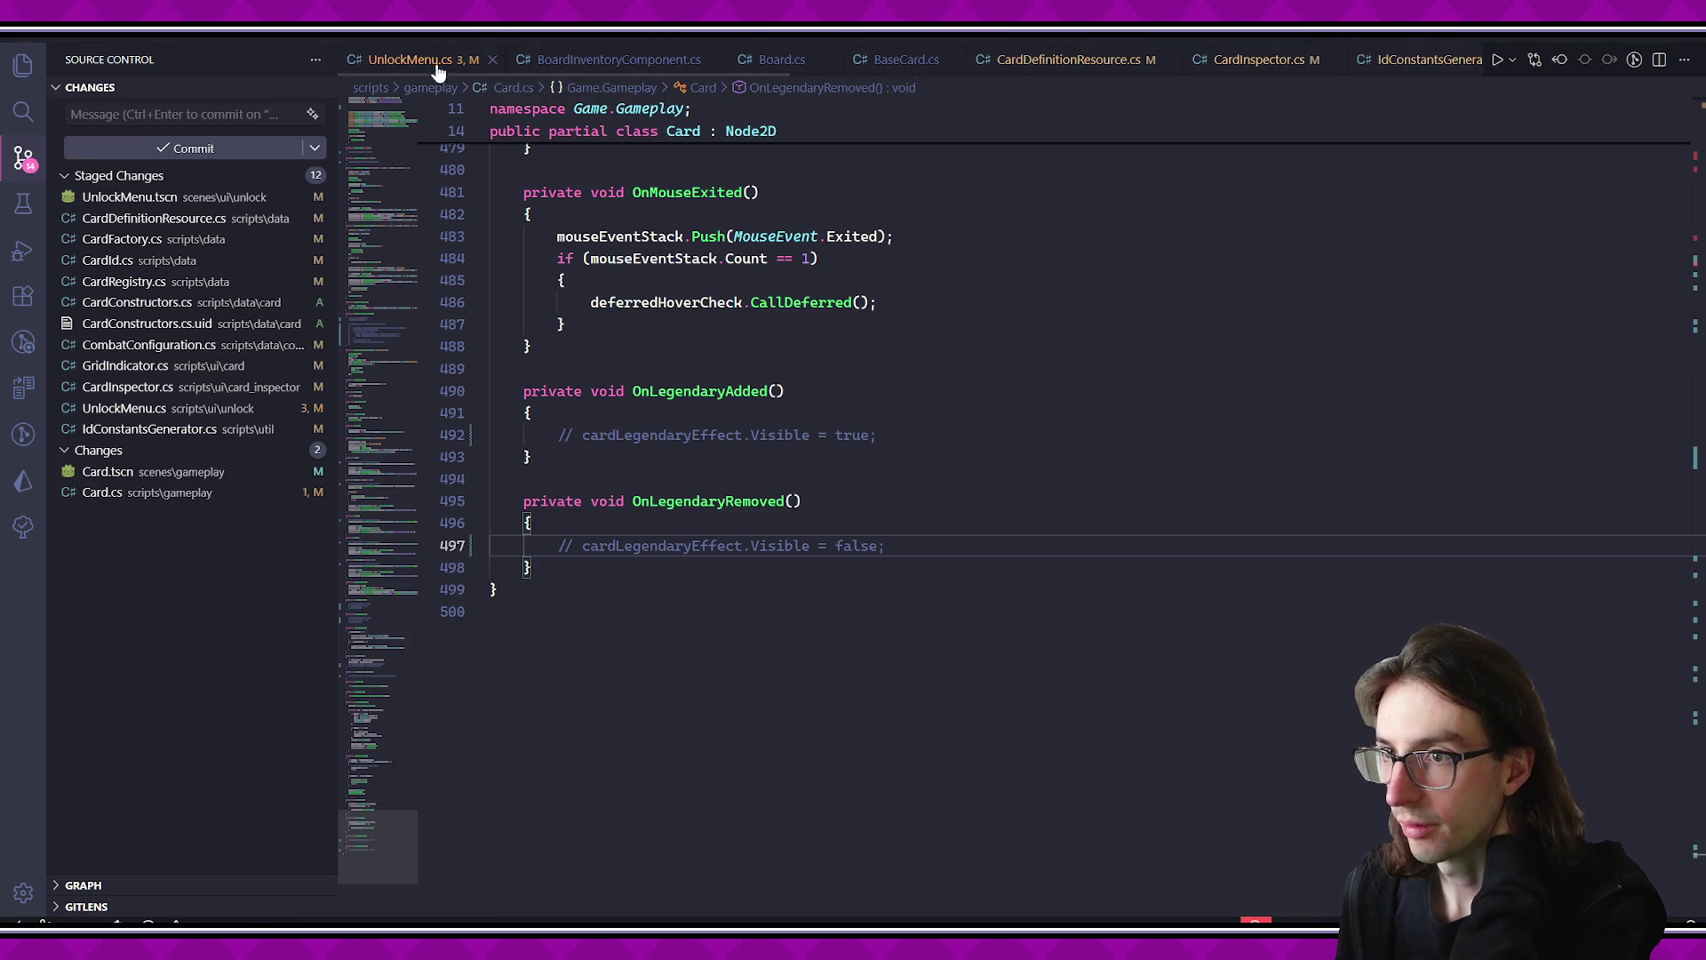
left_click(417, 60)
scroll(864, 375, "down", 10)
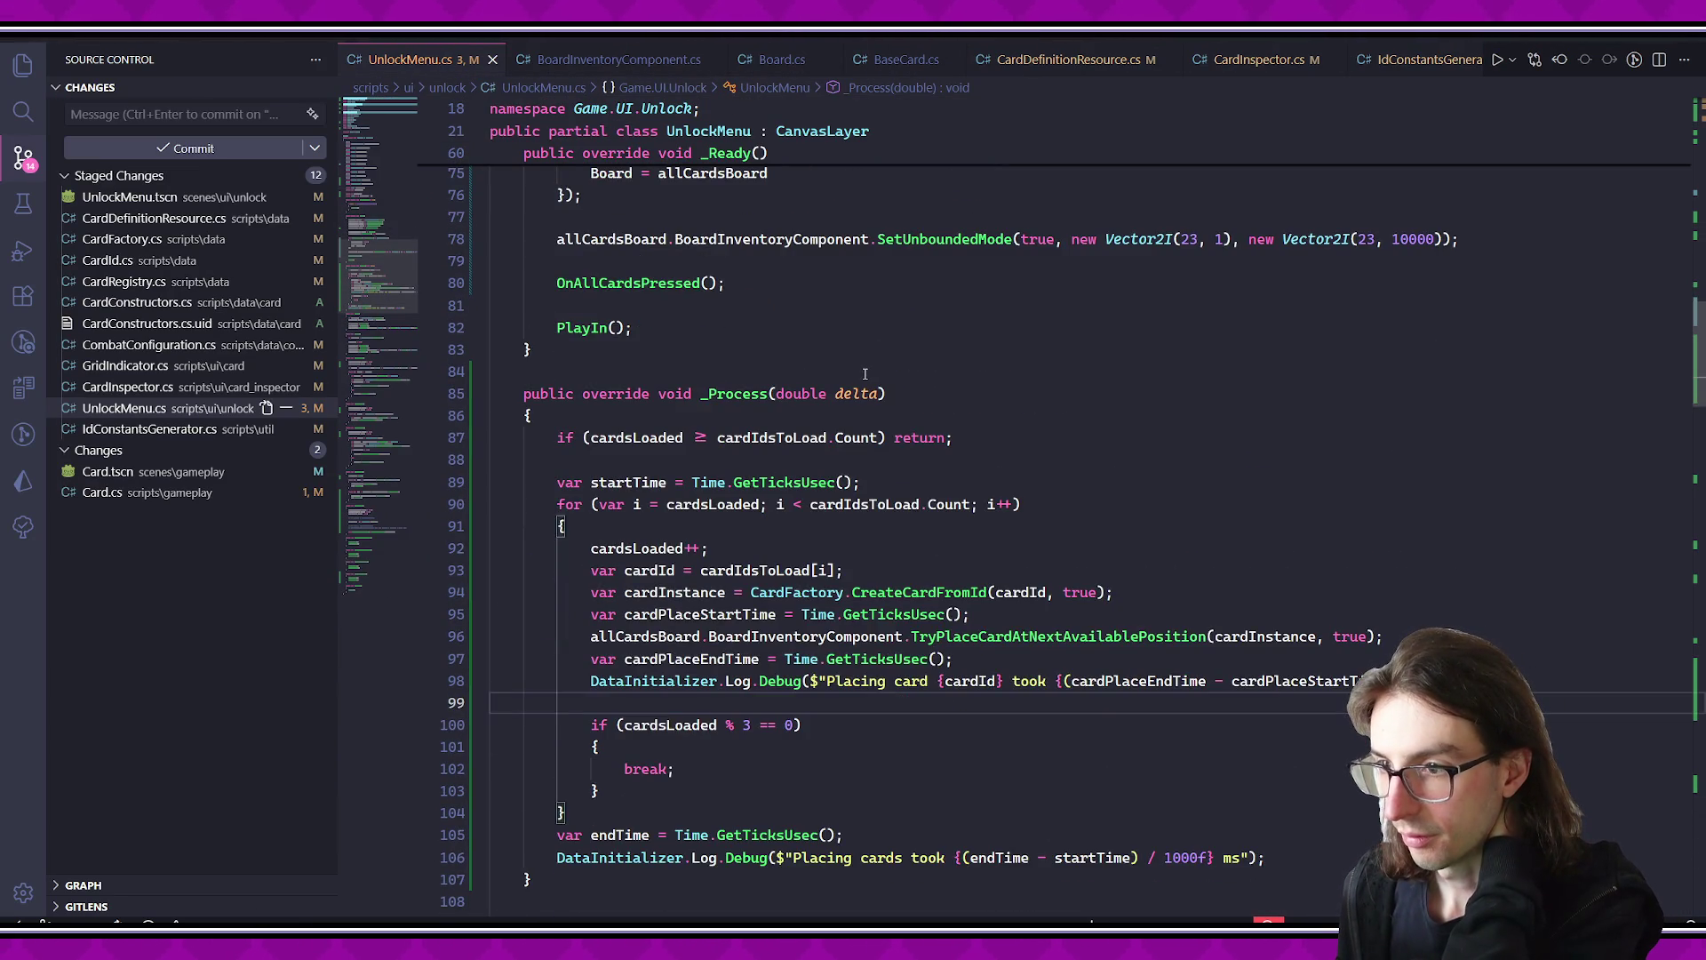
scroll(866, 374, "down", 2)
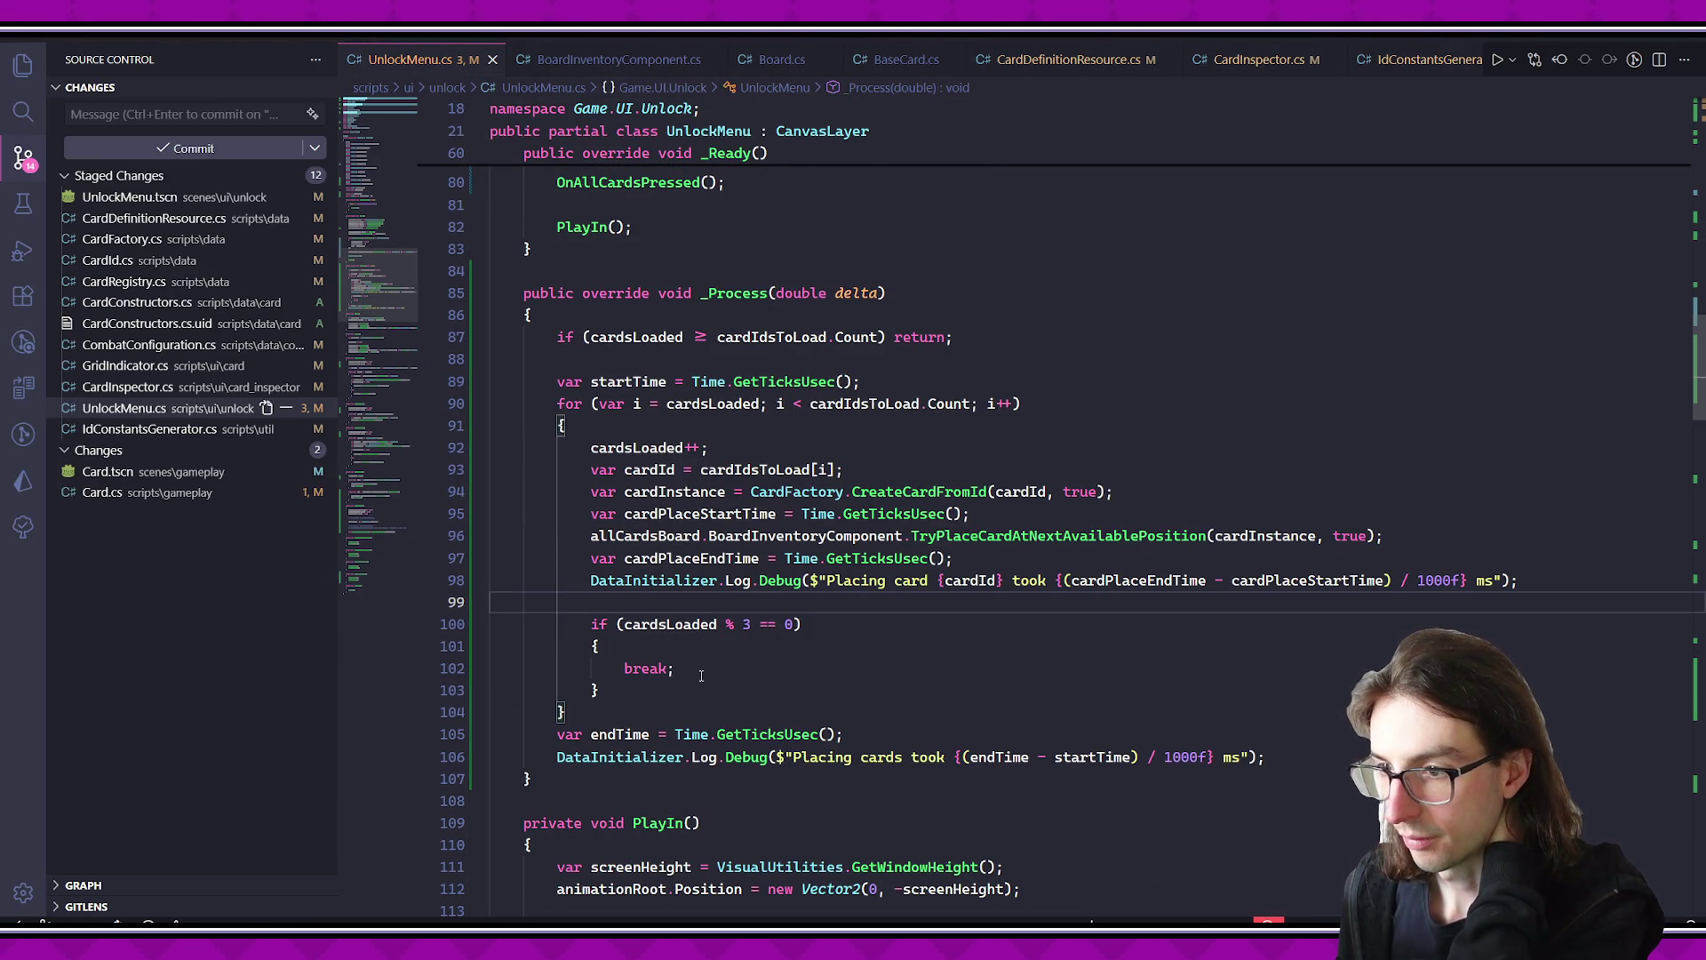
left_click_drag(604, 691, 638, 594)
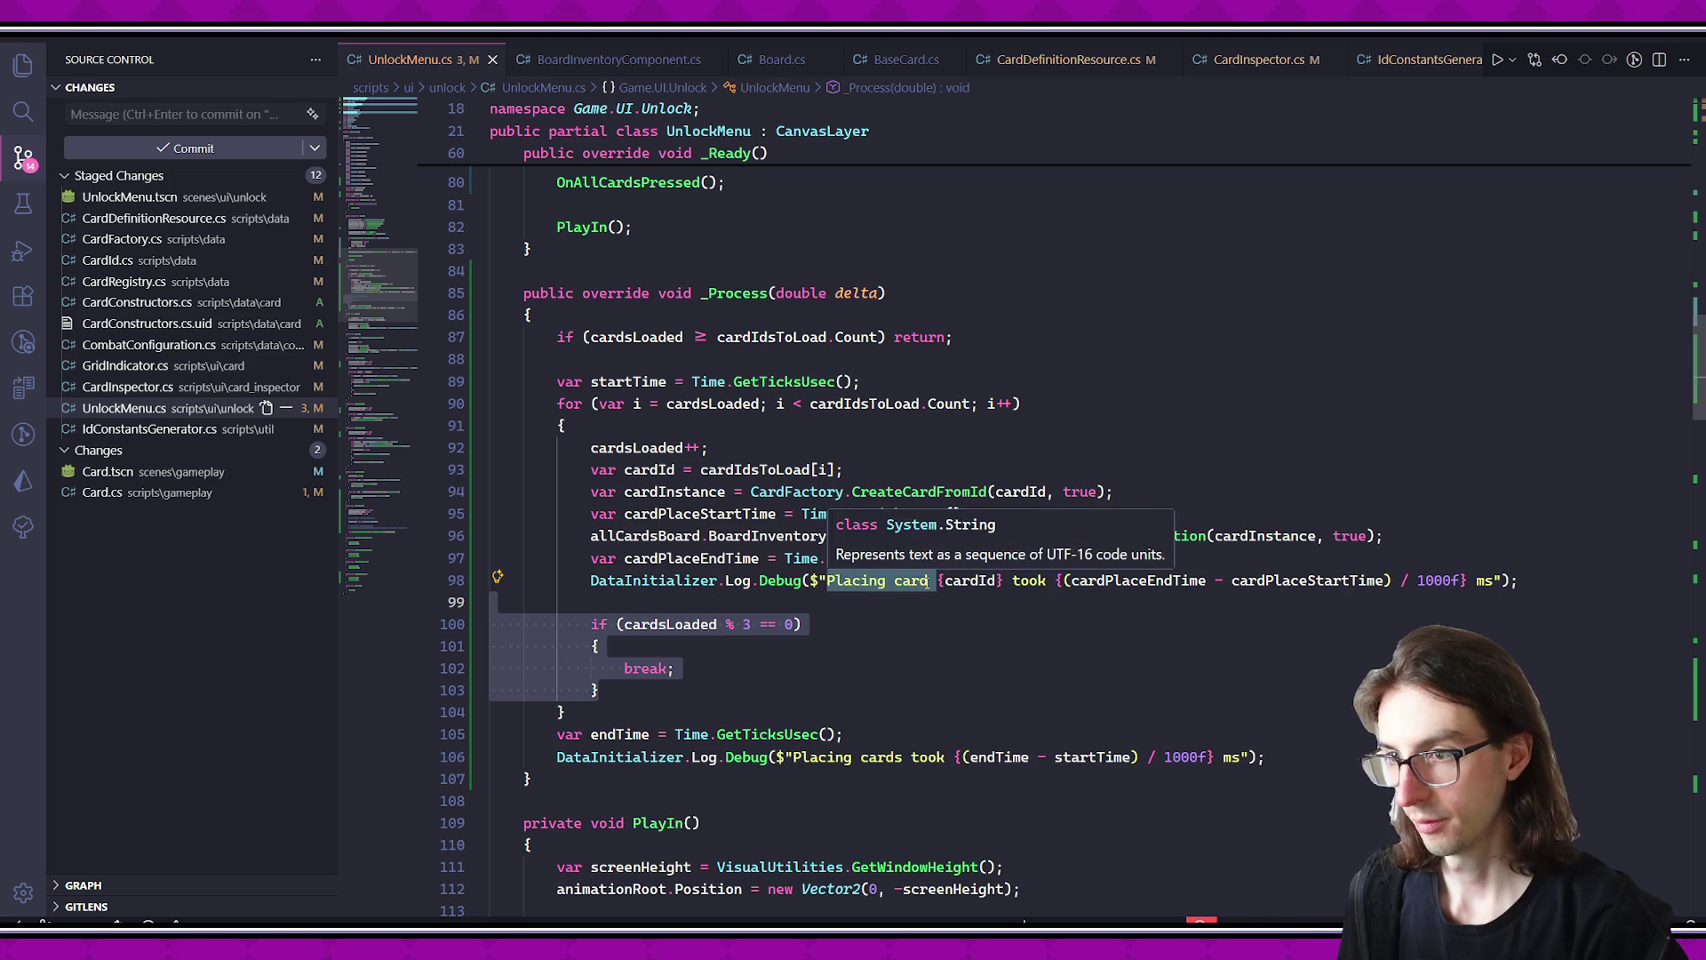
key("BackSpace")
key("BackSpace")
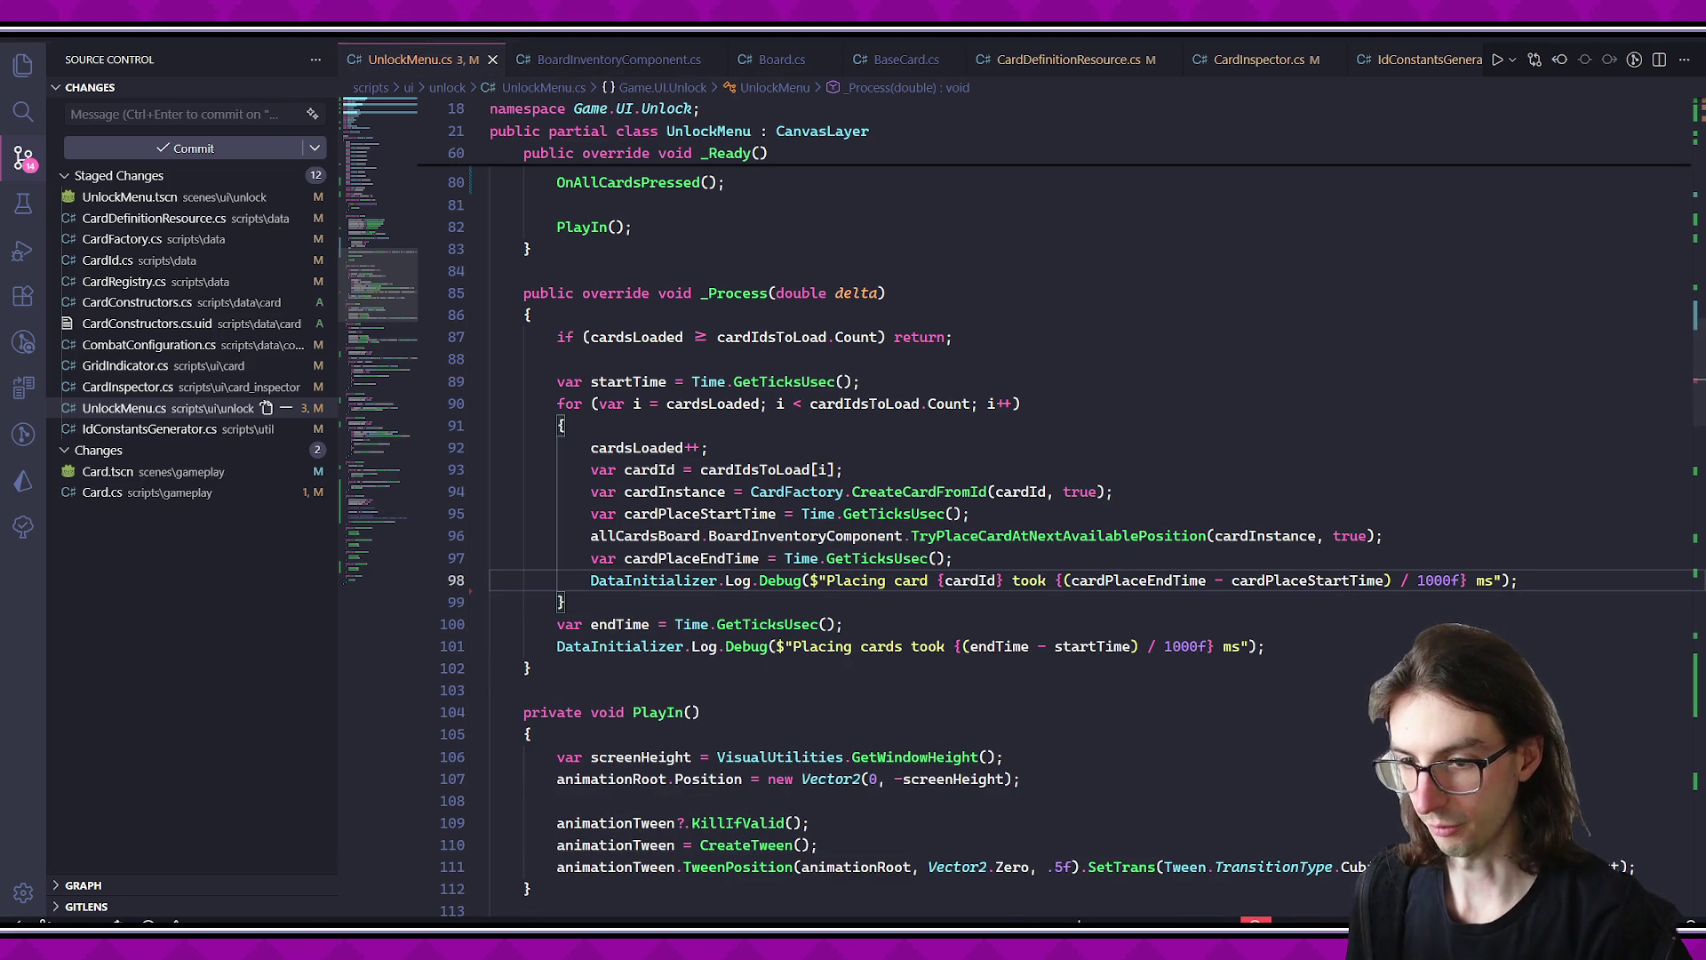
- Open the UnlockMenu scene in Godot and run it to test loading
key("alt+Tab")
left_click(1011, 84)
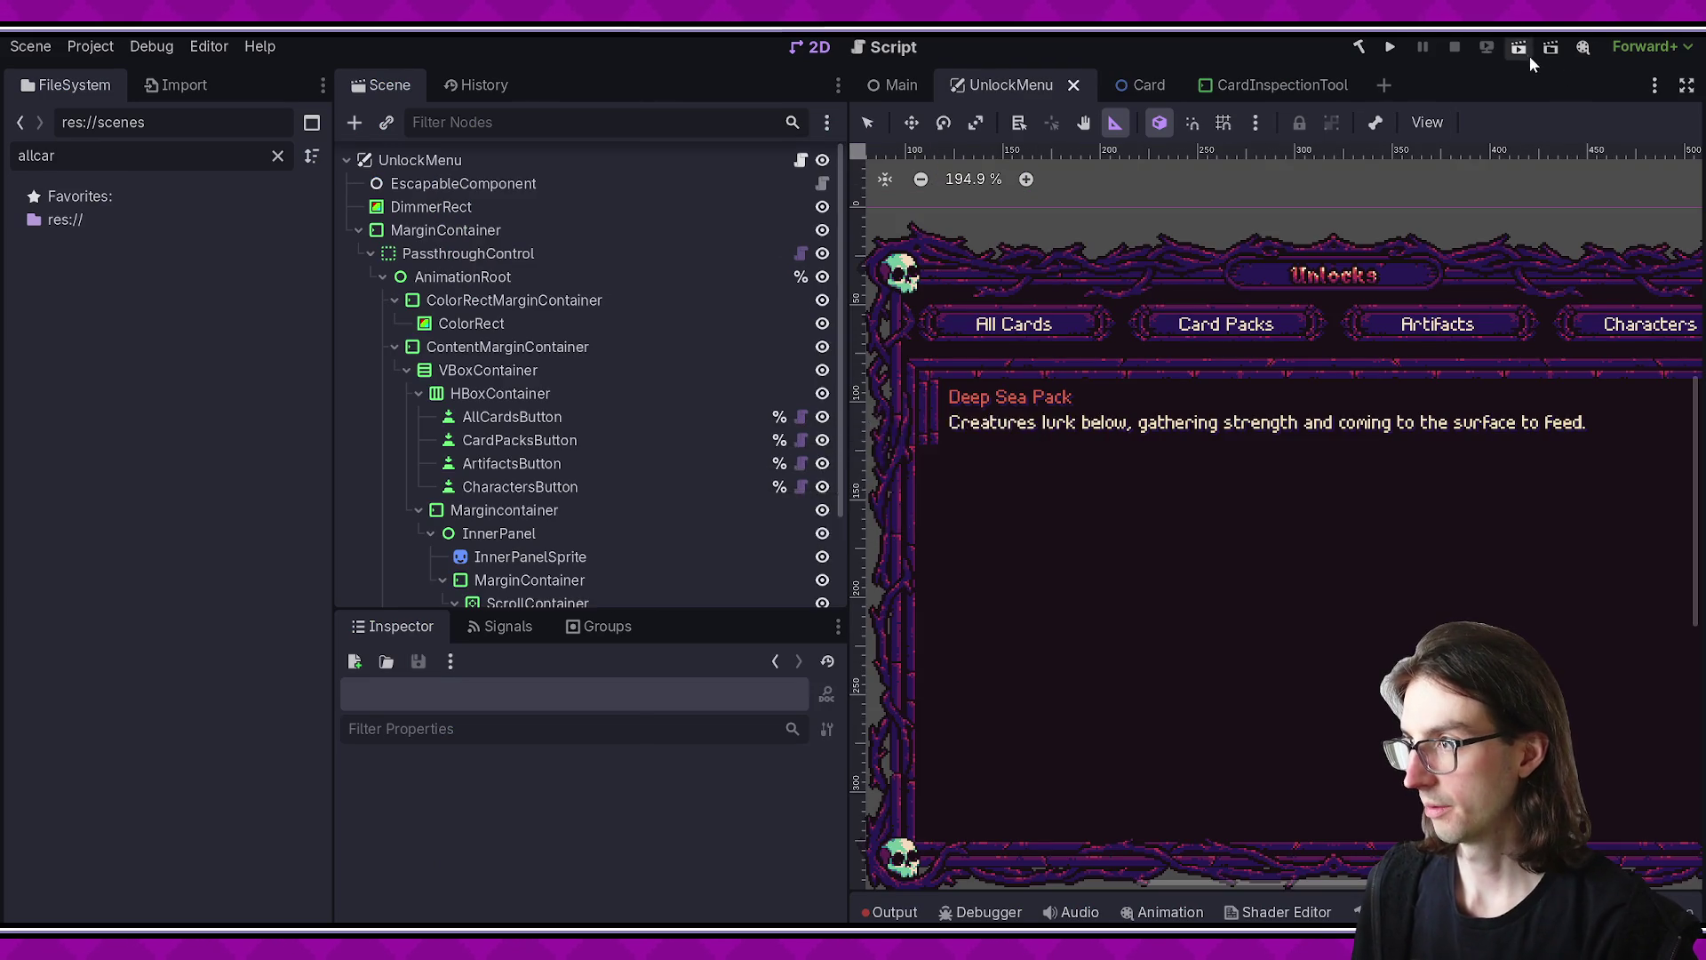
left_click(1520, 49)
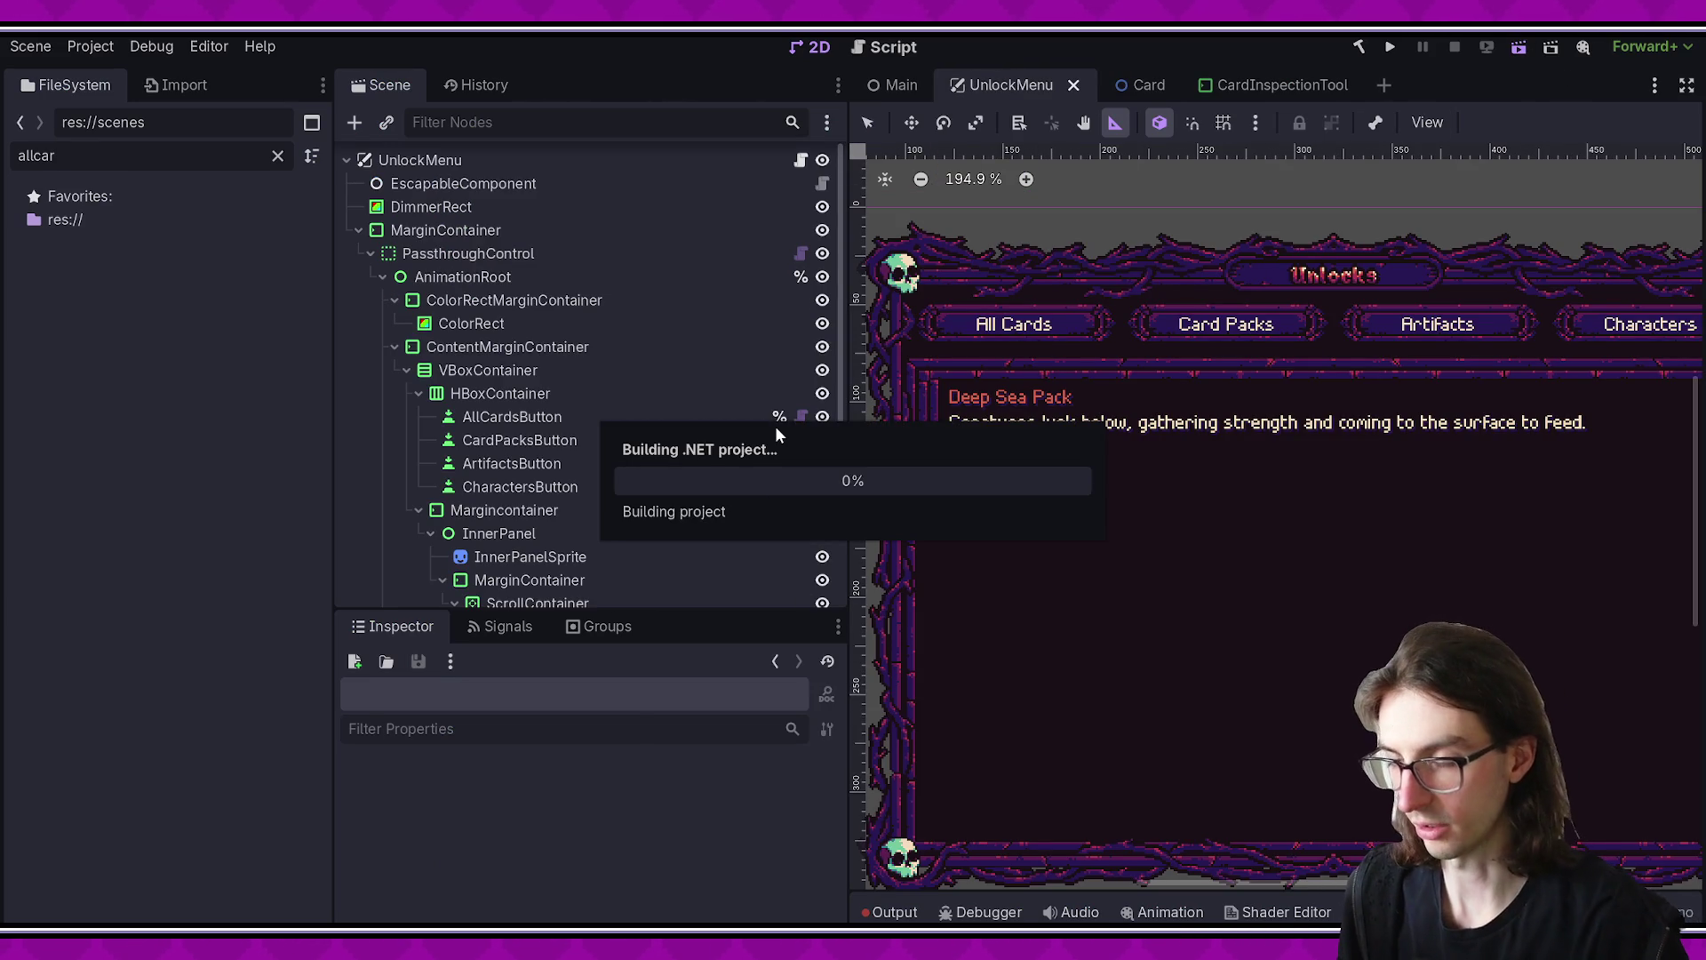
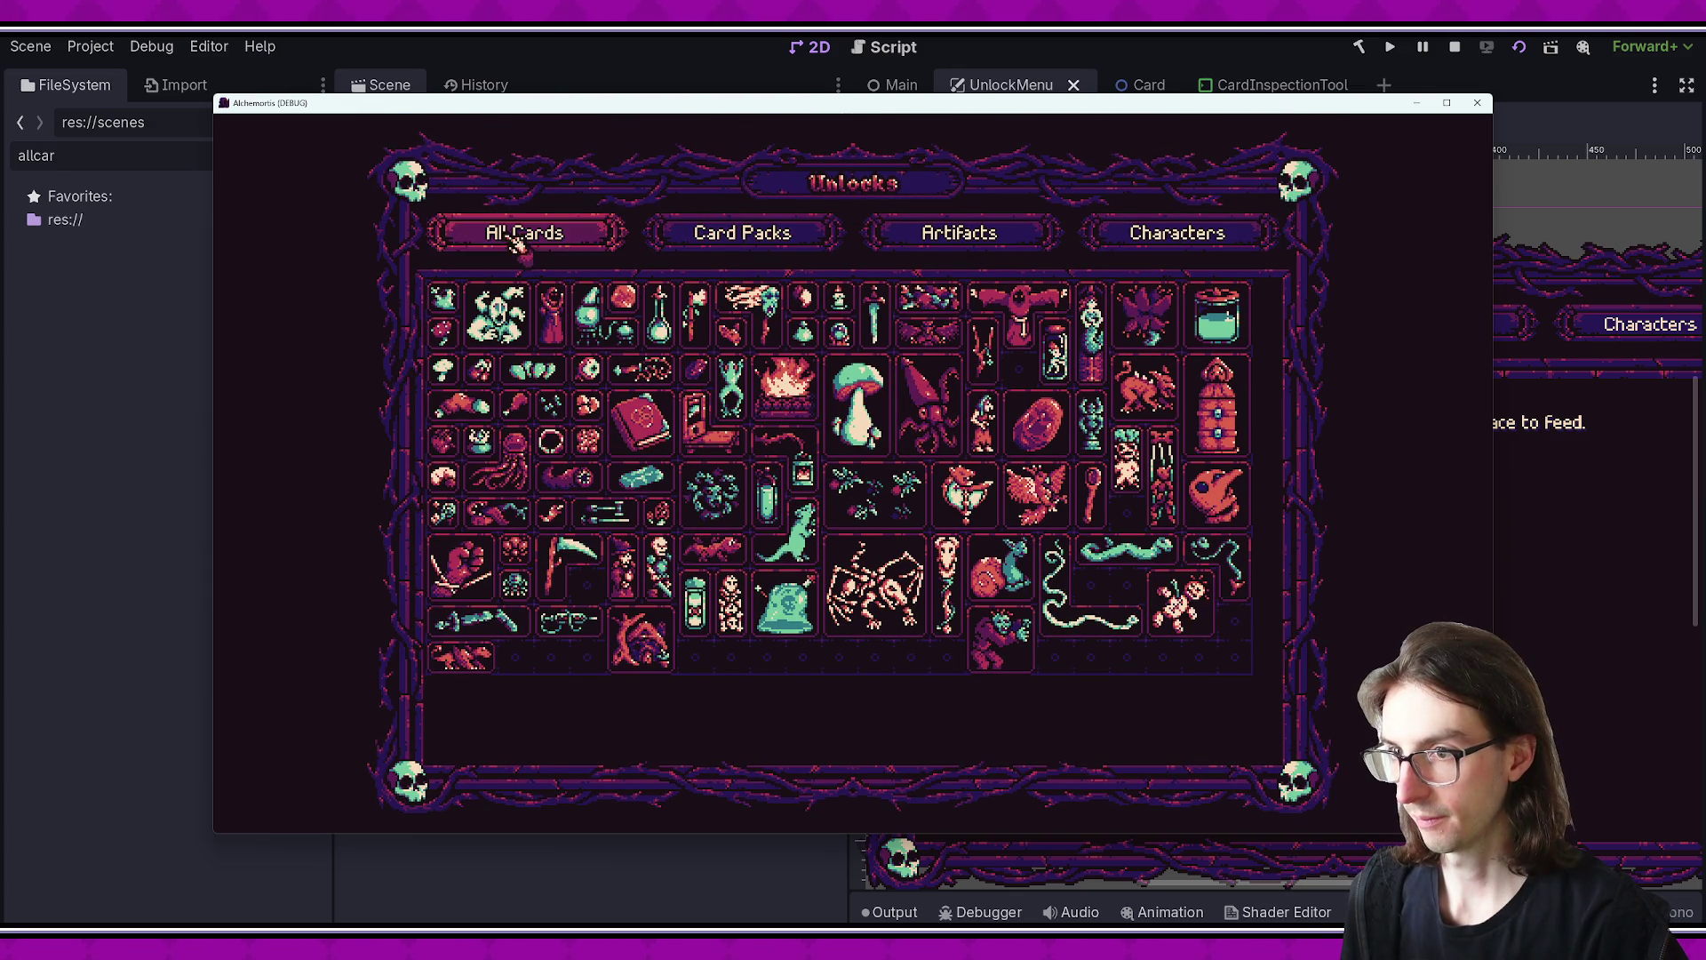
- Switch the unlocks view to Card Packs, inspect the reported error, and show the placement timing log
left_click(793, 245)
double_click(1090, 685)
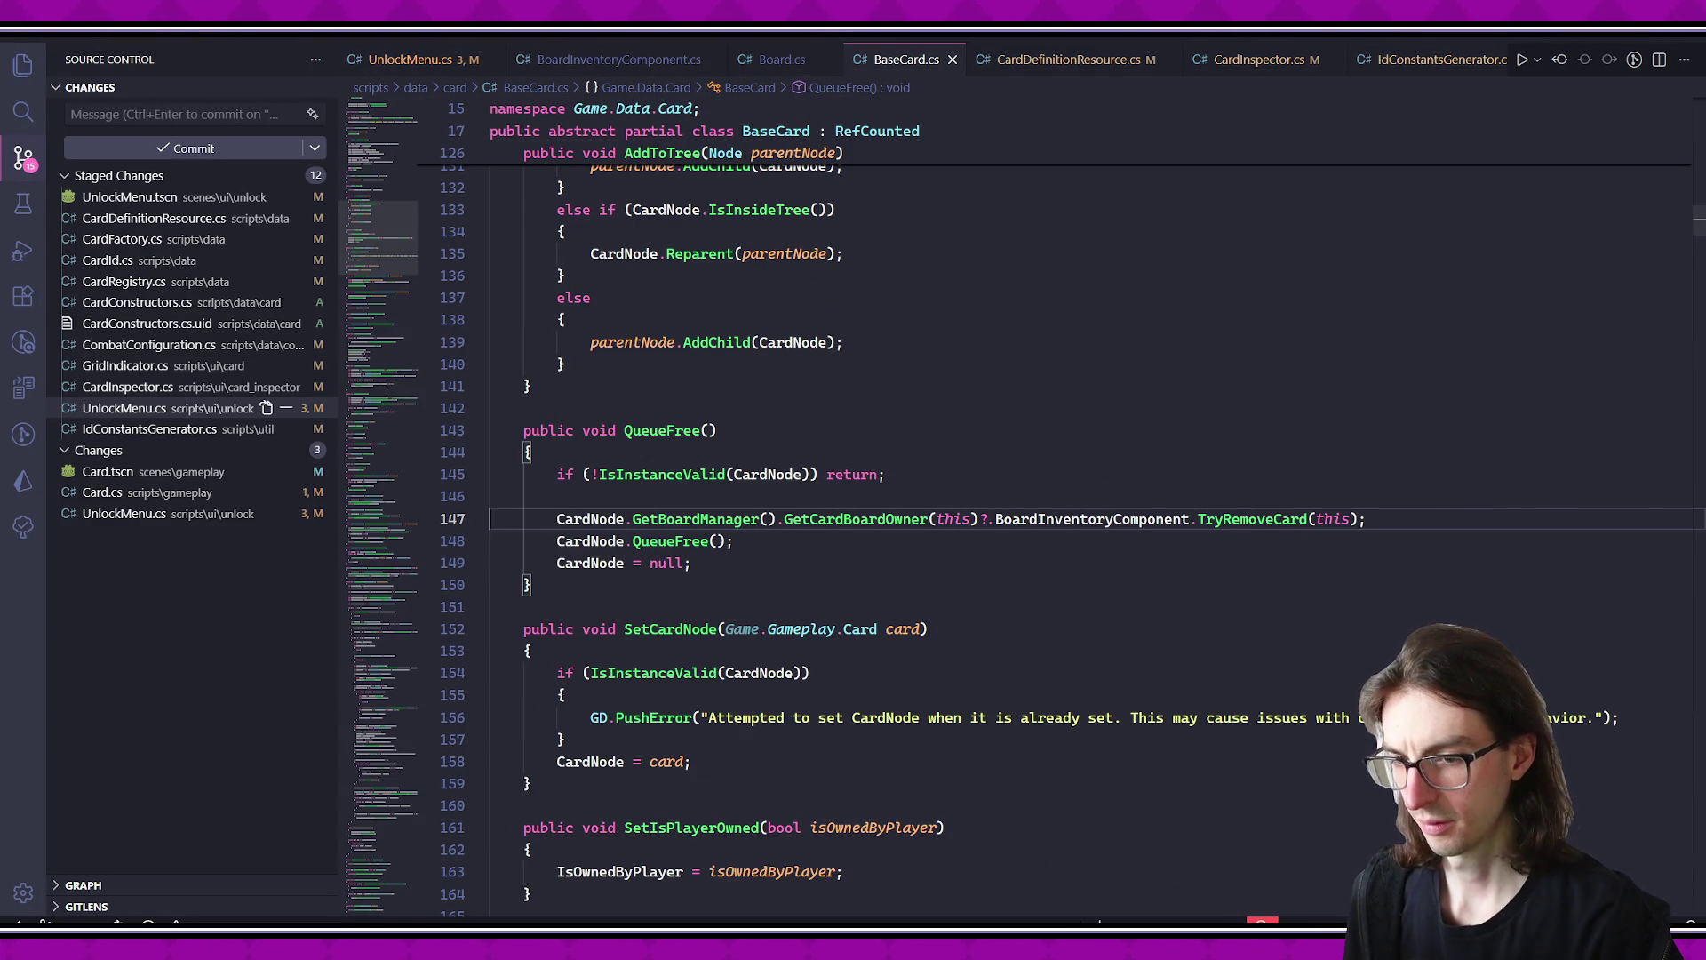
key("alt+Tab")
left_click(889, 912)
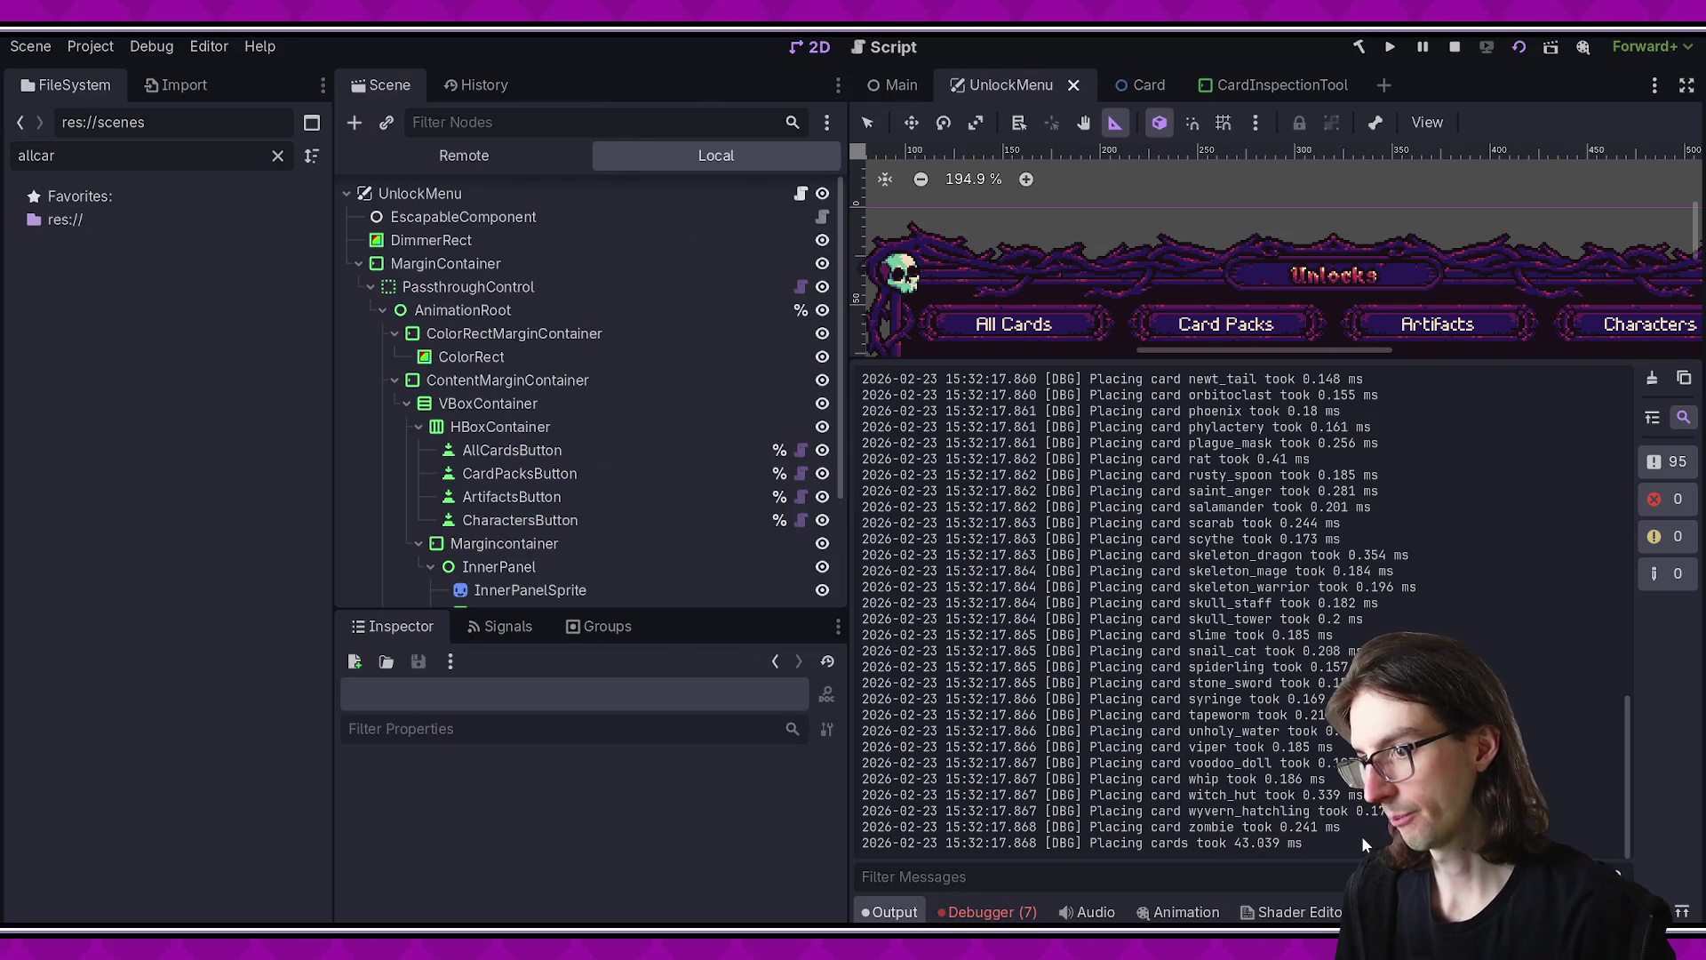
- Open the Card scene, select its nodes from Card to MouseAreas, and highlight the total placement time
left_click(1122, 84)
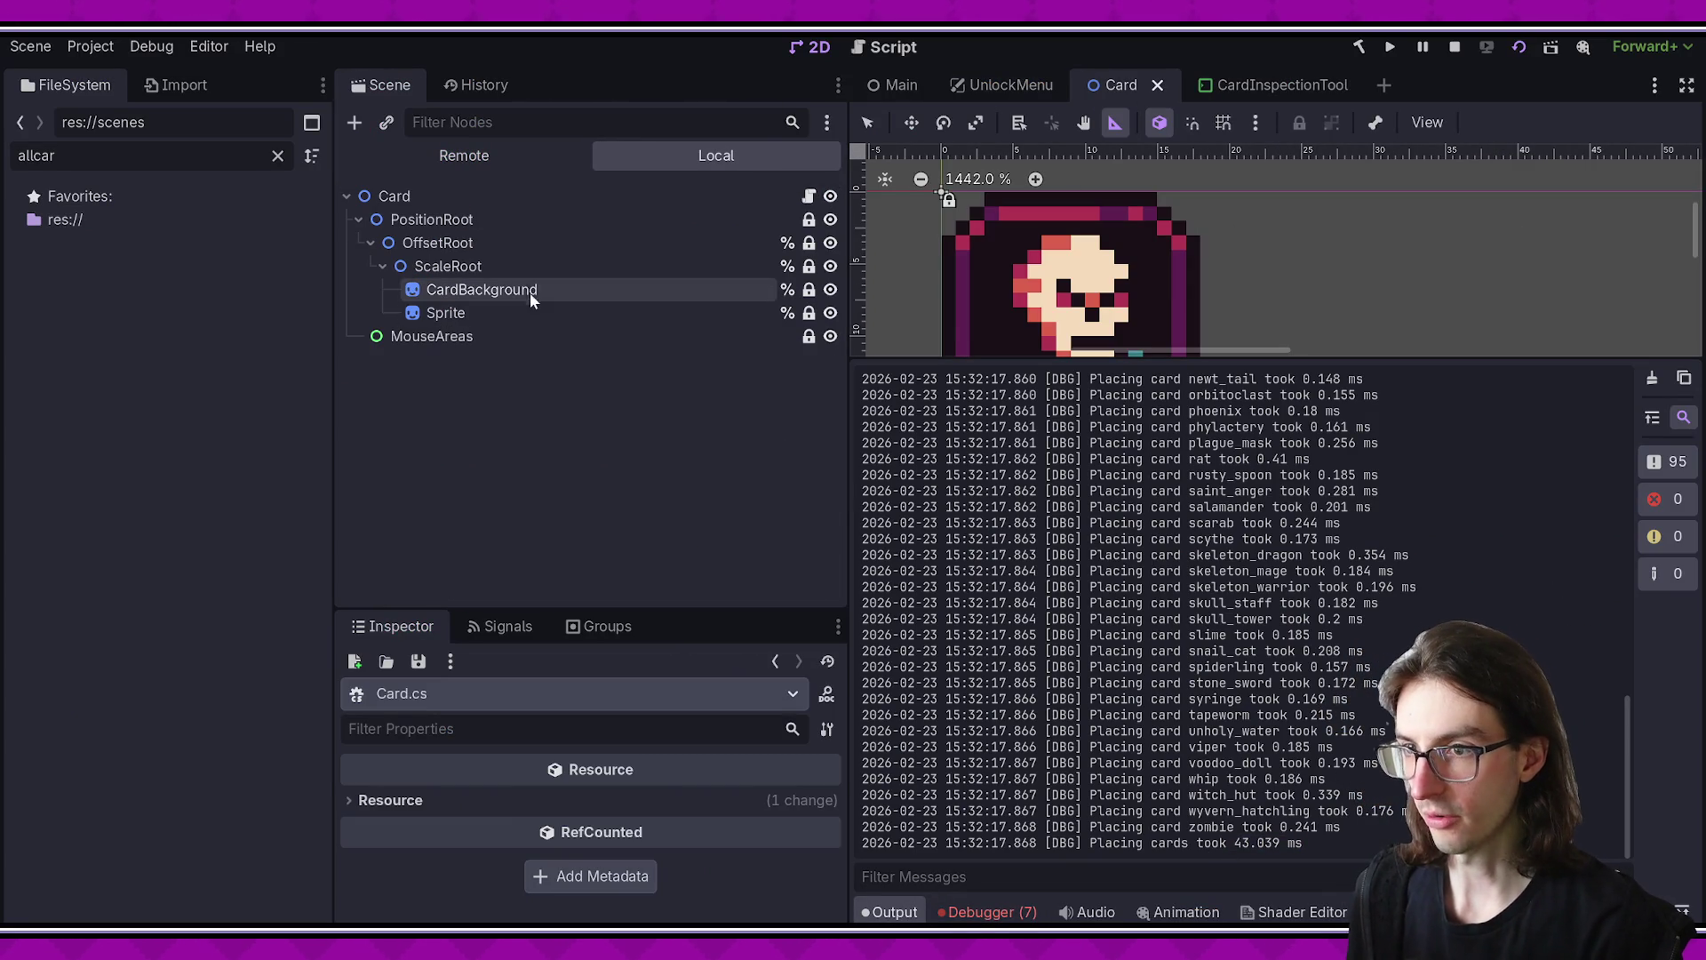
left_click(516, 267)
left_click(484, 194)
left_click(467, 338, "shift")
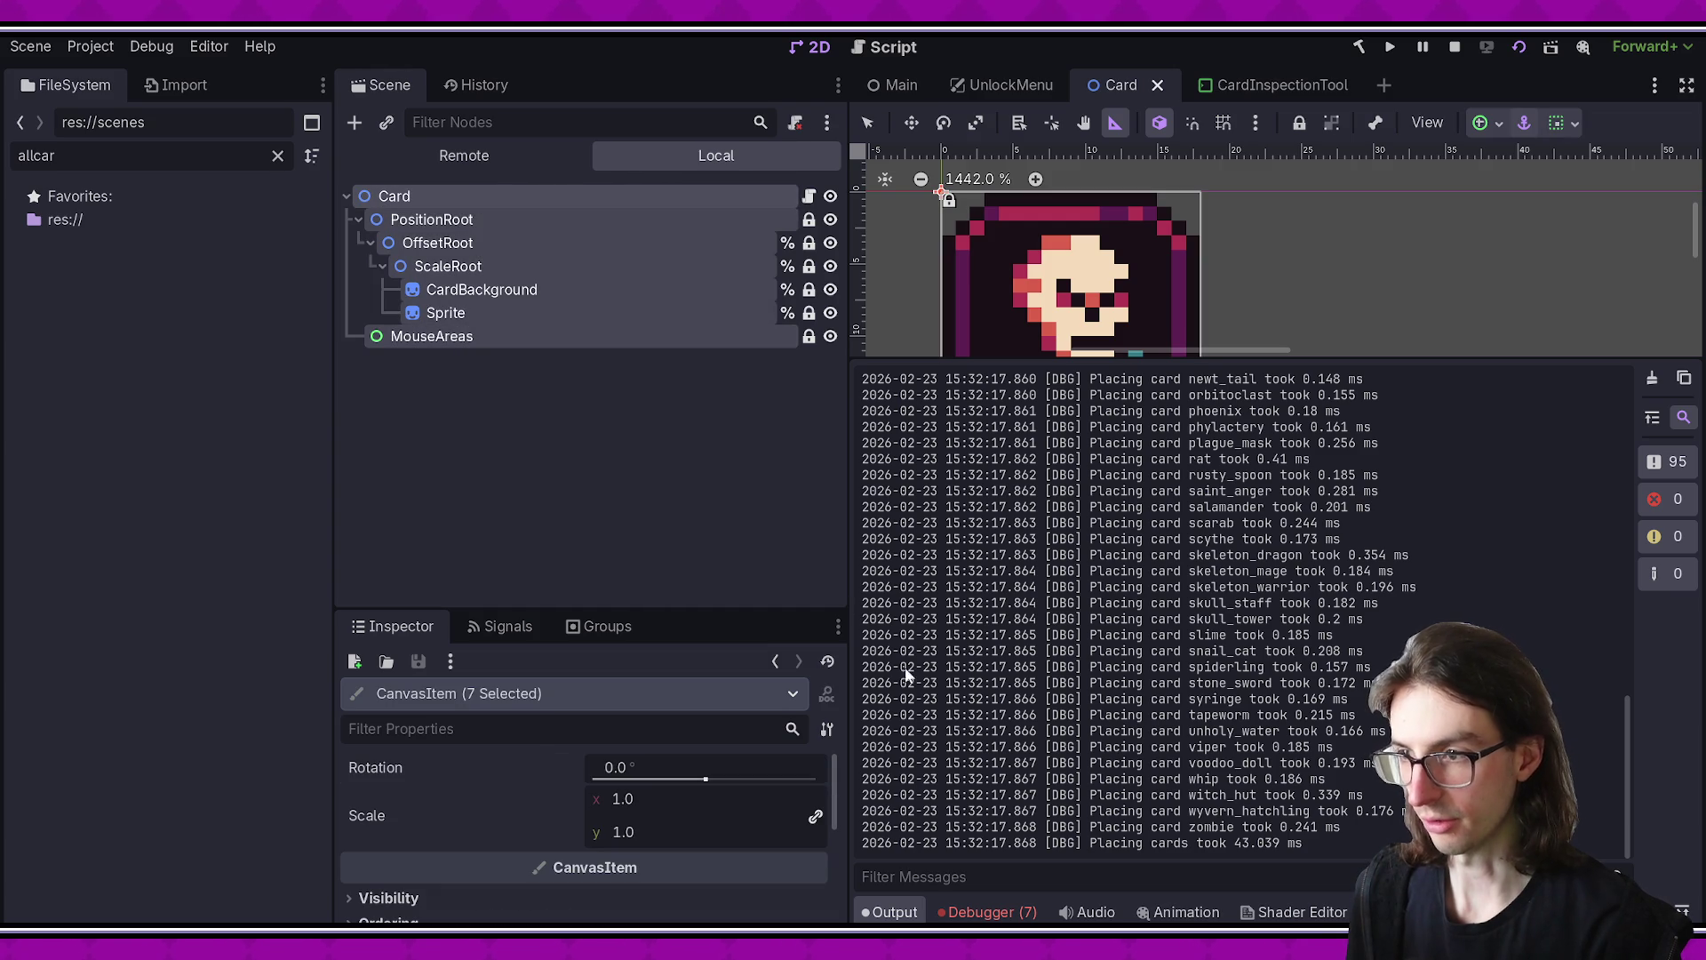
left_click_drag(1154, 842, 1226, 842)
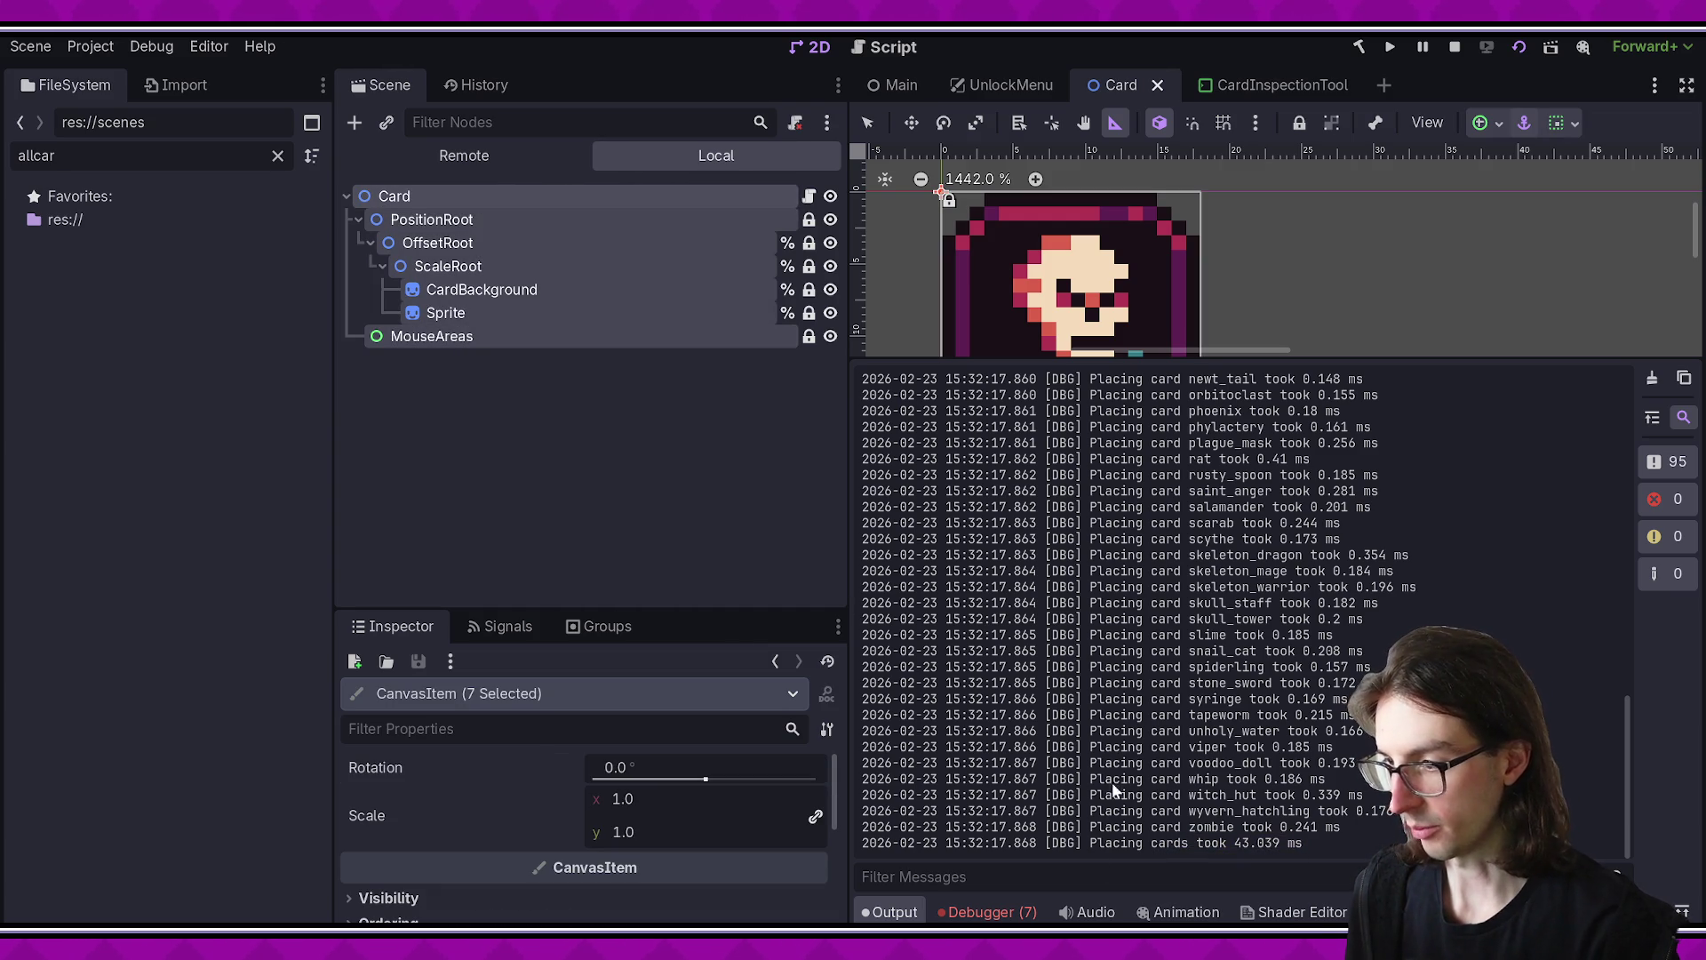
- Select the MouseAreas node and open the Card script to search it
left_click(628, 506)
left_click(613, 336)
left_click(809, 195)
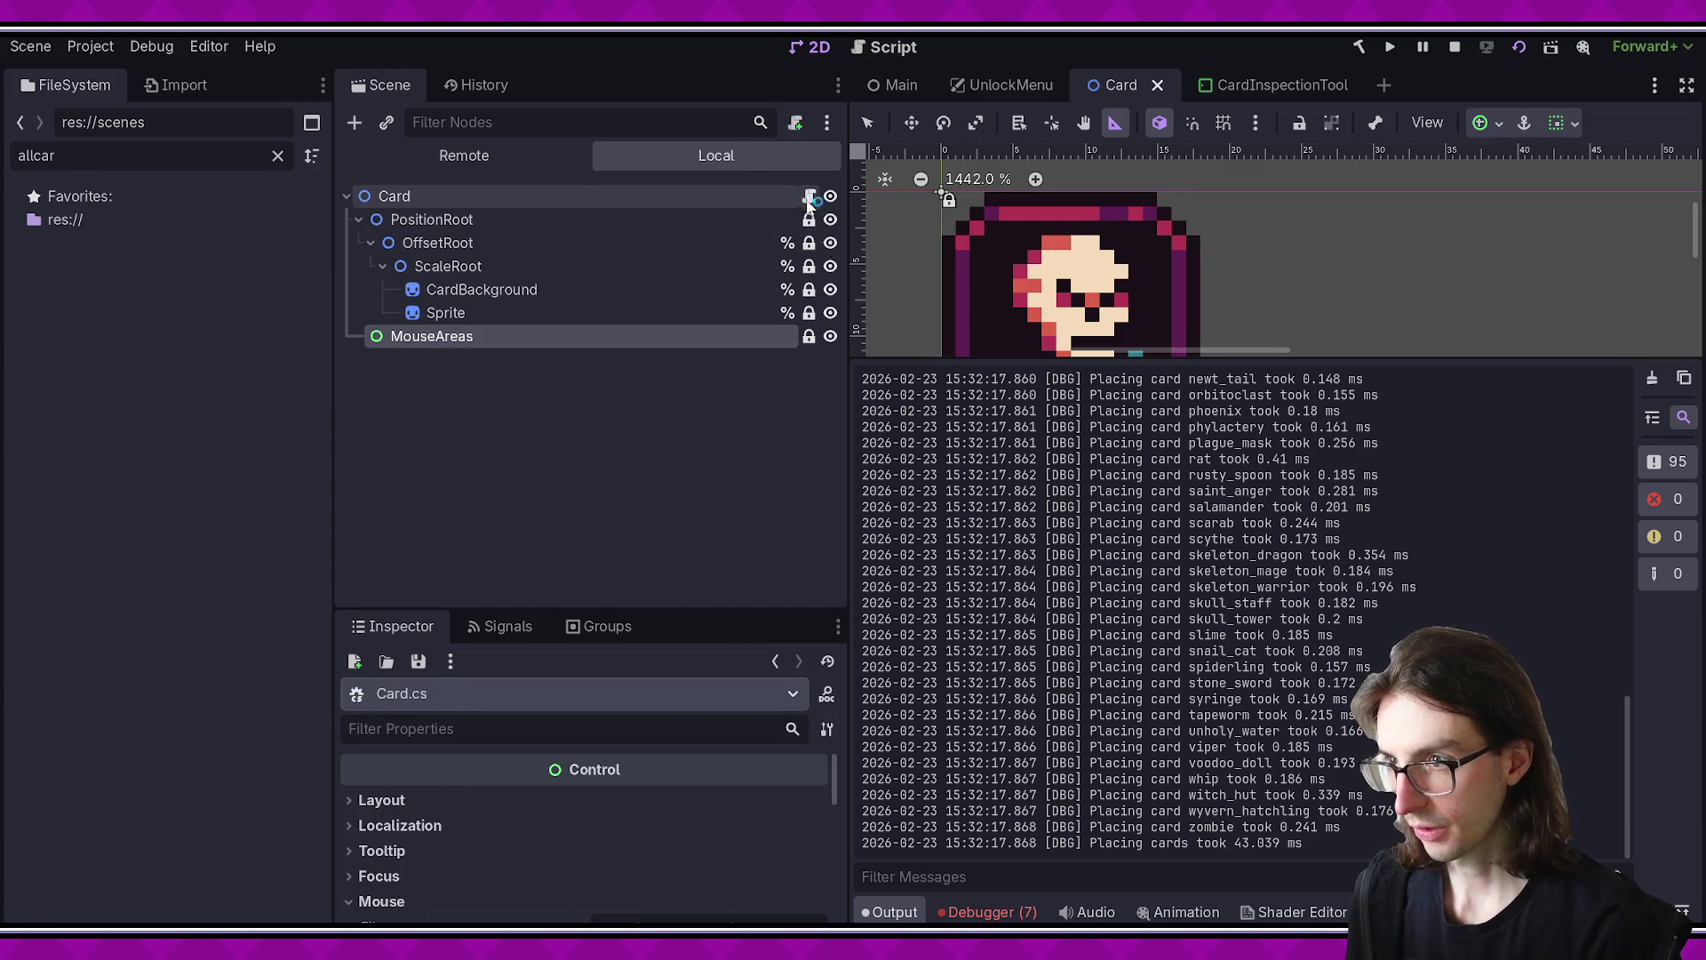
key("ctrl+f")
- Find 'mouseareas' in Card.cs, then cut the timing loop from _Process in UnlockMenu.cs and delete _Process
type("mouseareas")
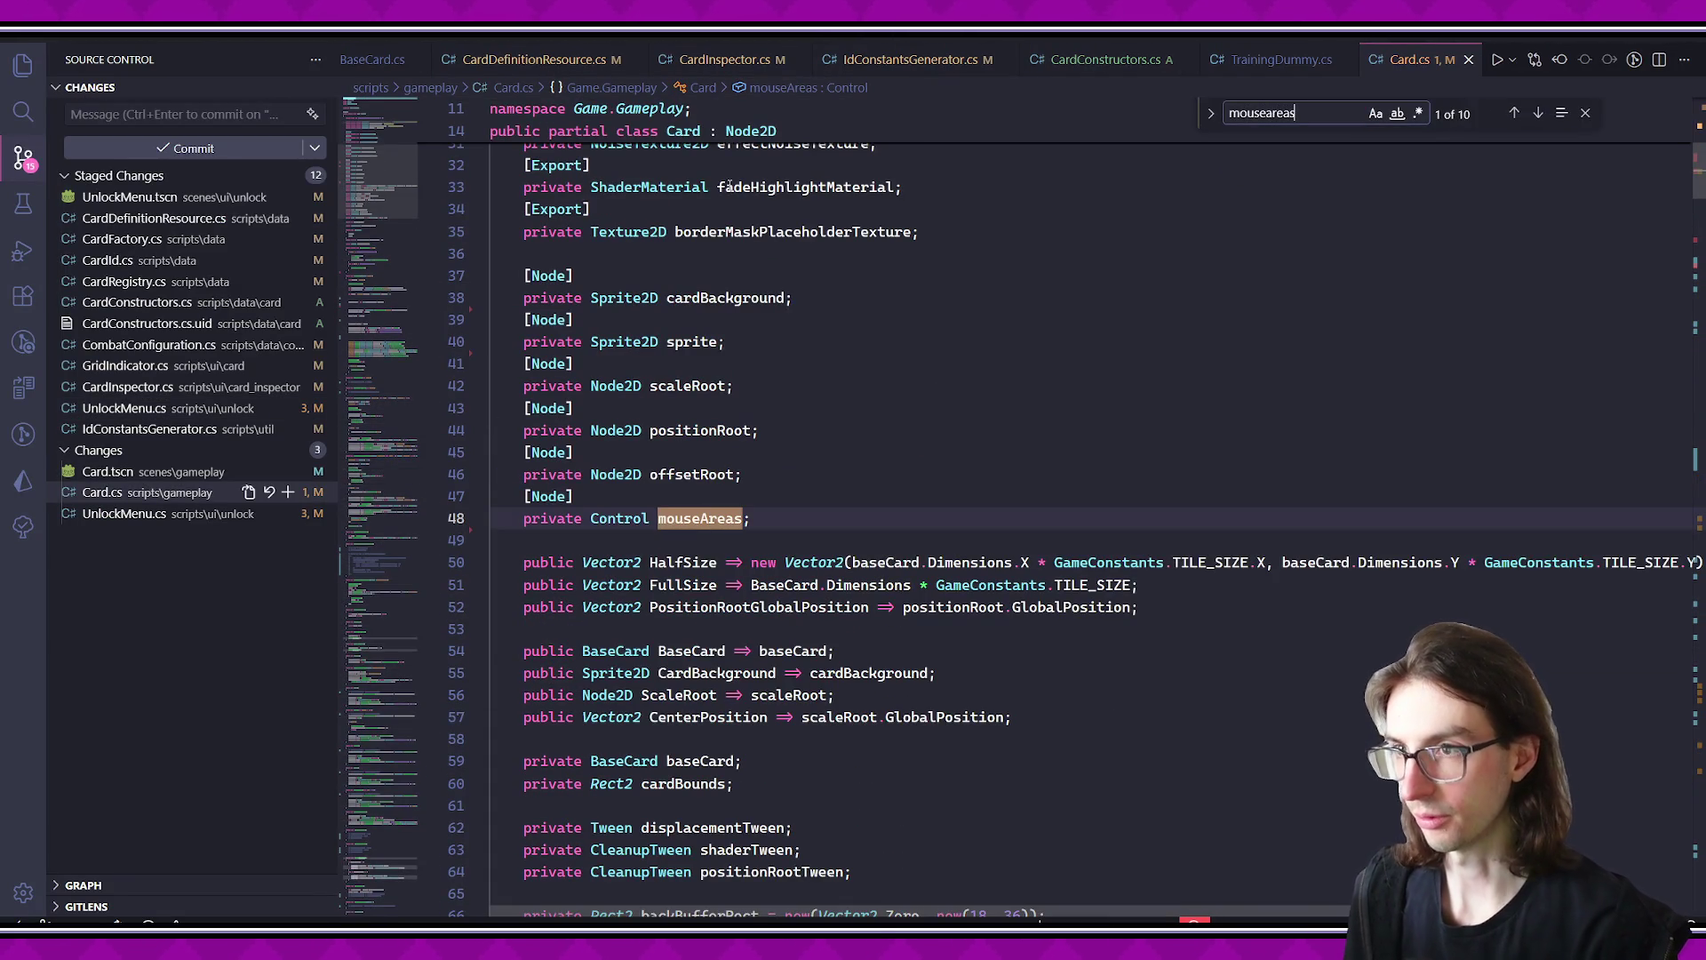
key("Escape")
key("ctrl+Tab")
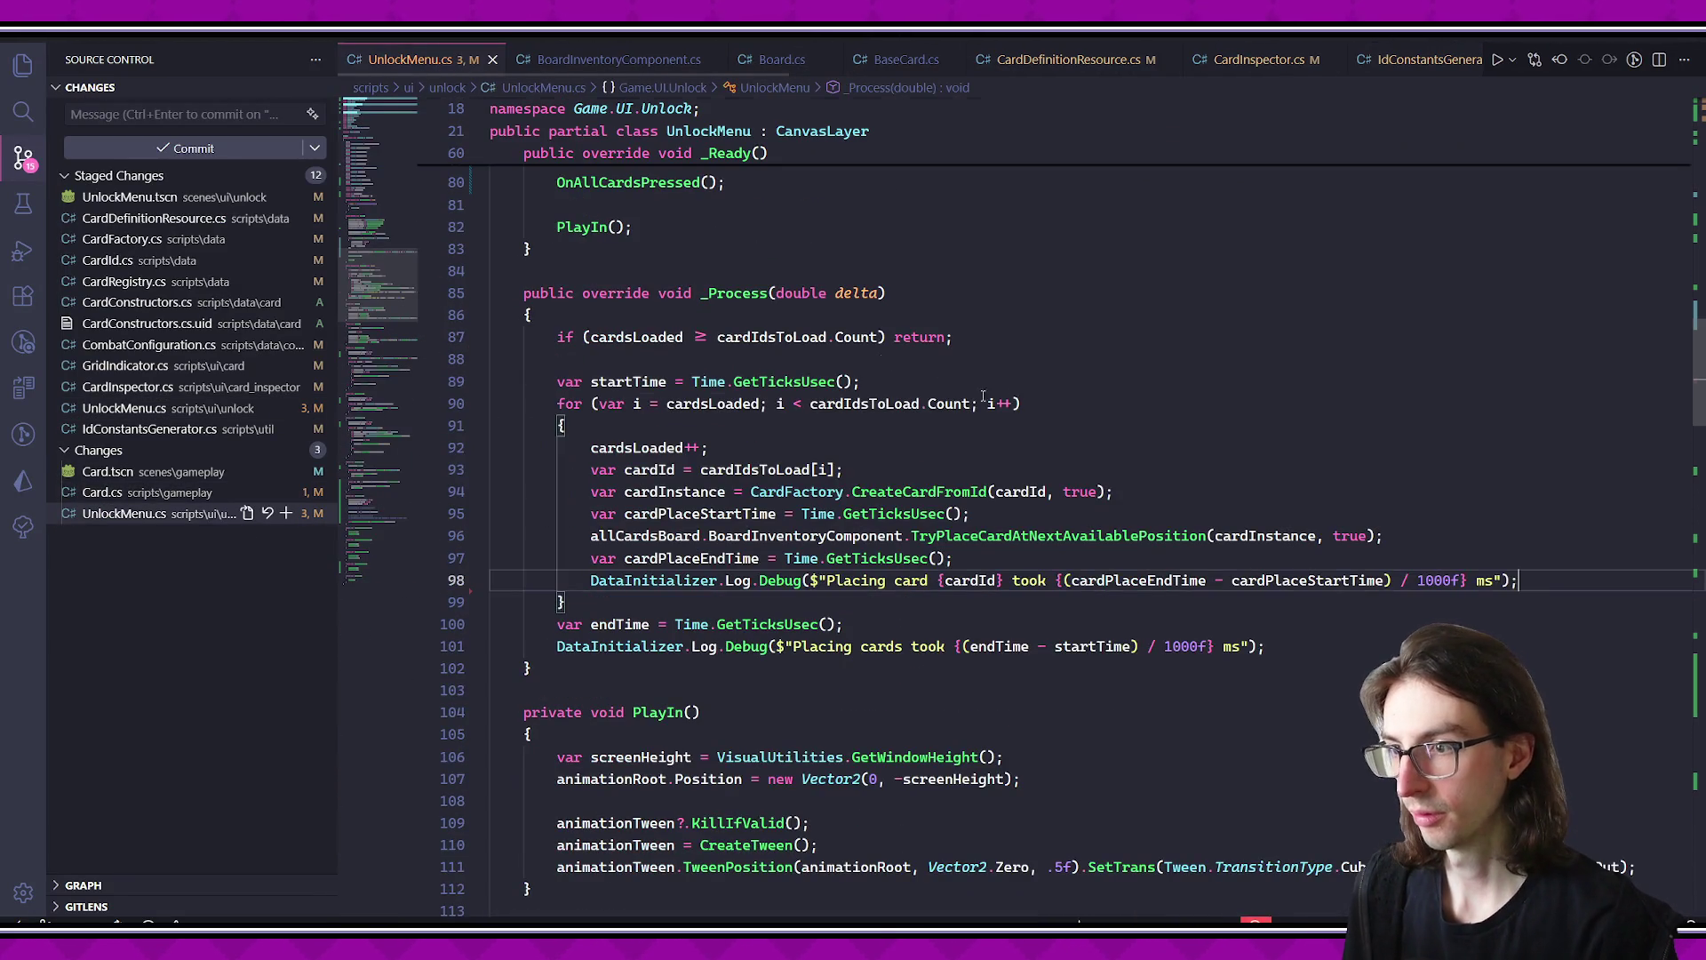
mouse_move(532, 381)
left_mouse_down()
mouse_move(680, 447)
mouse_move(1295, 645)
left_mouse_up()
key("BackSpace")
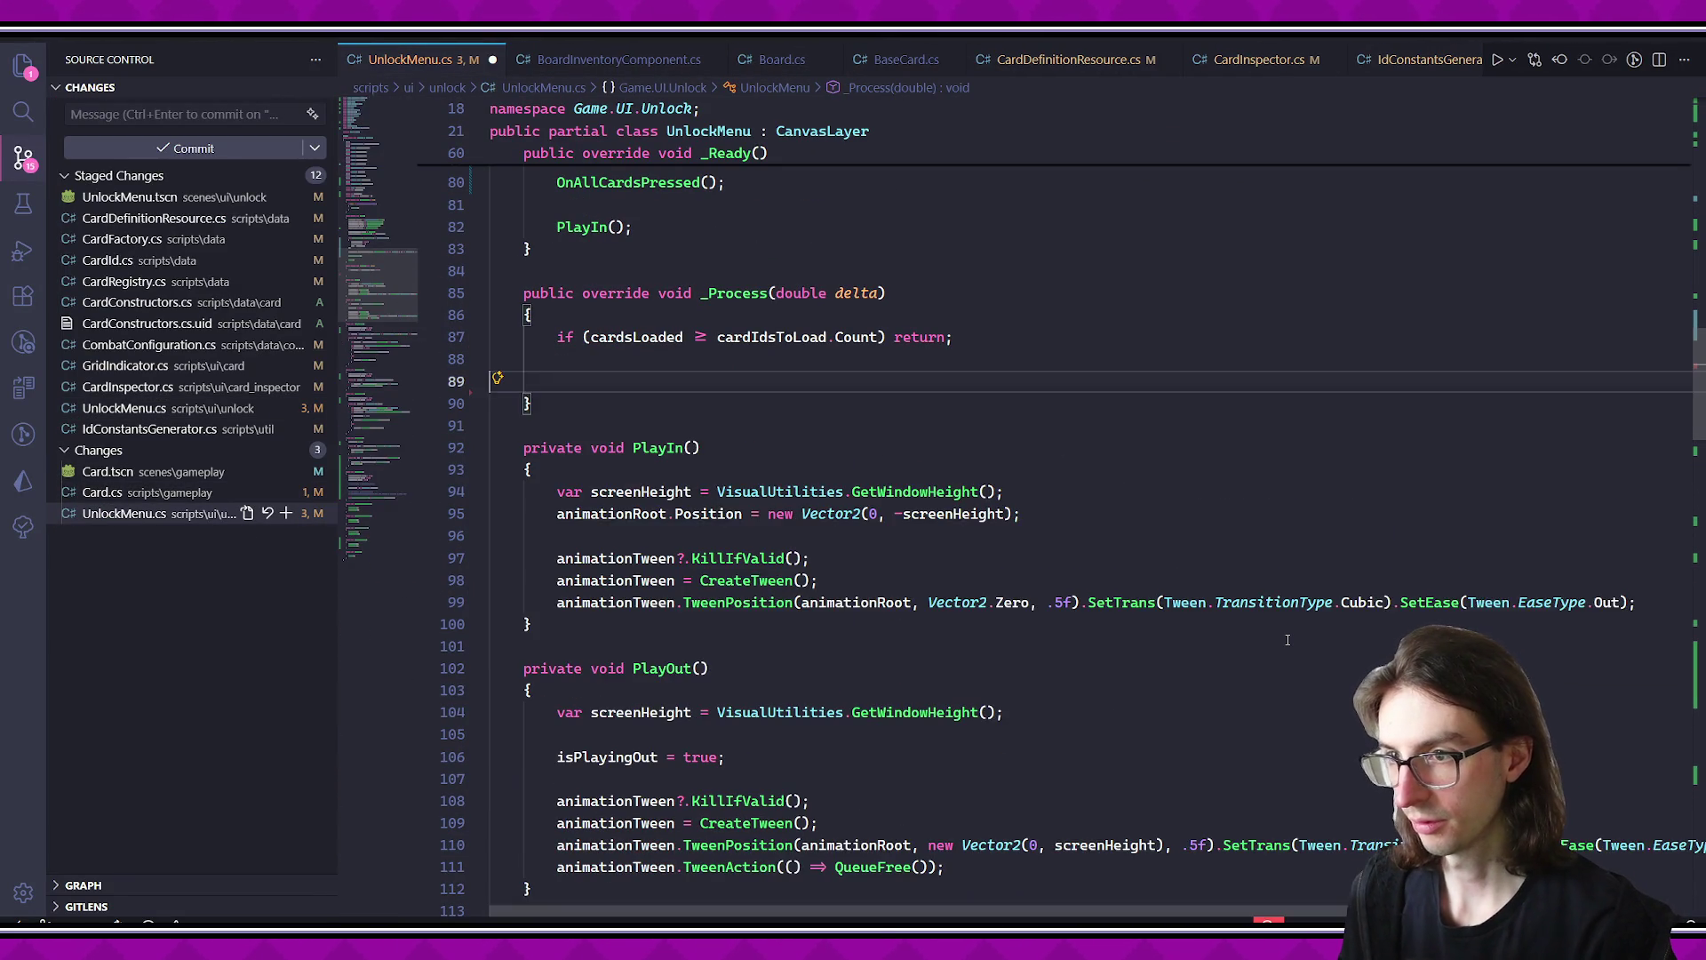
key("BackSpace")
key("BackSpace")
mouse_move(533, 359)
left_mouse_down()
mouse_move(471, 307)
mouse_move(471, 271)
left_mouse_up()
key("BackSpace")
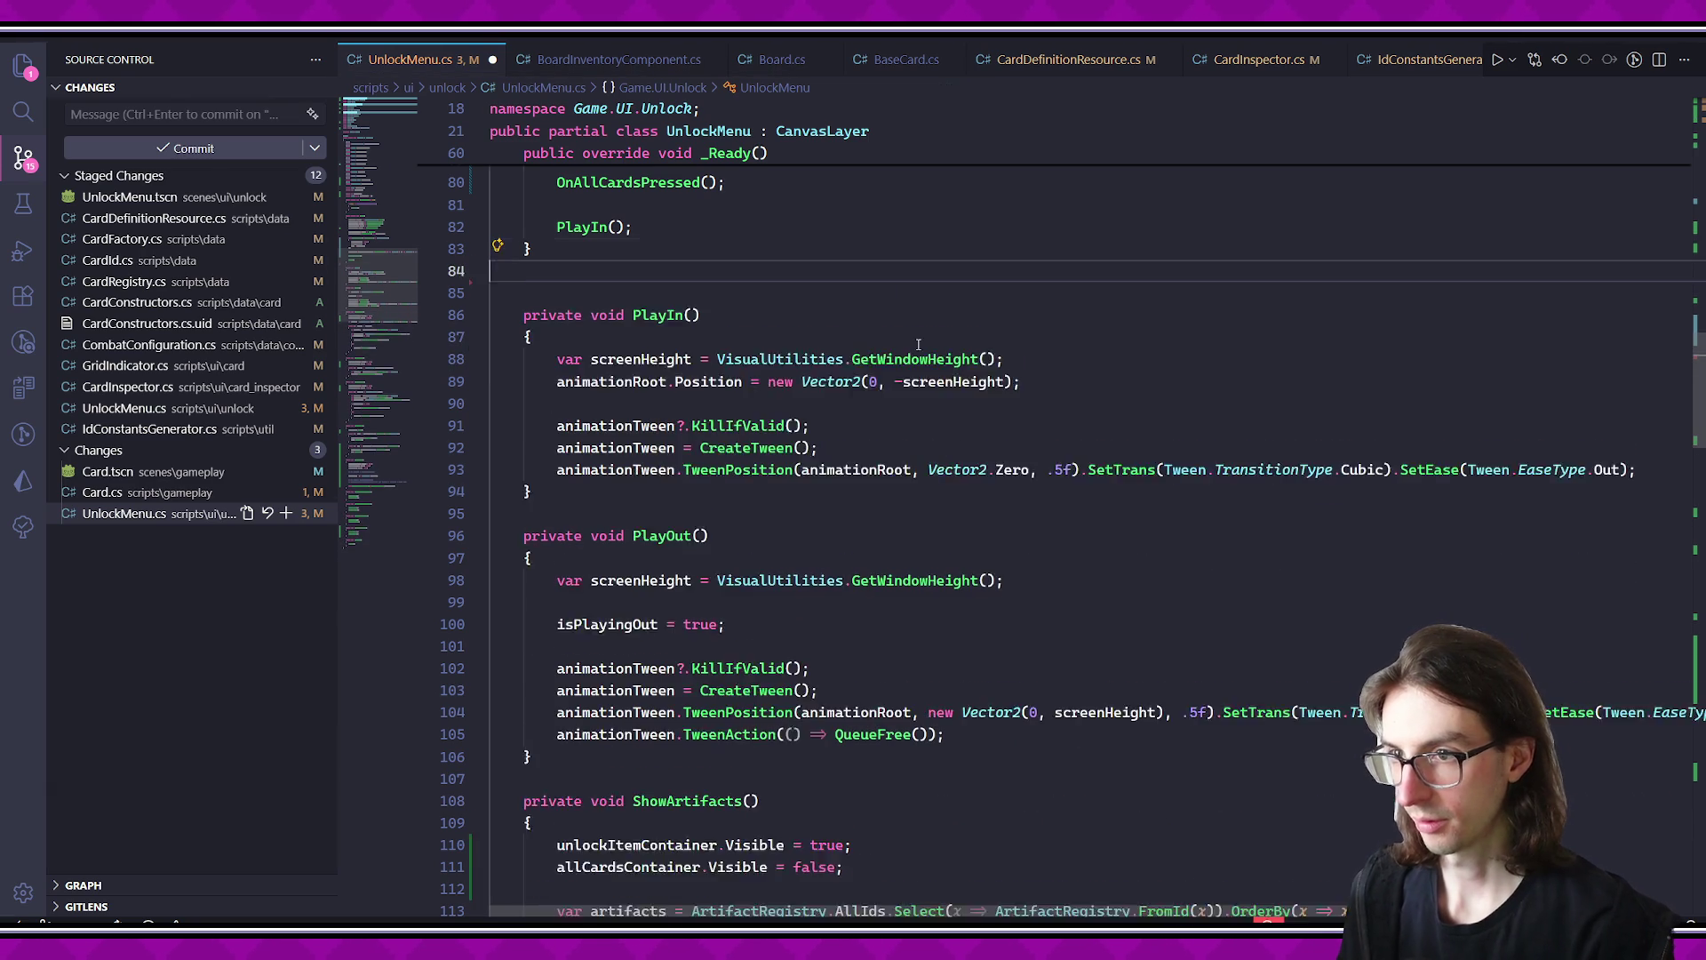
- Paste the timed loop over ShowAllCards' commented timing lines and delete the leftover startTime comment
scroll(764, 426, "down", 12)
scroll(764, 427, "down", 11)
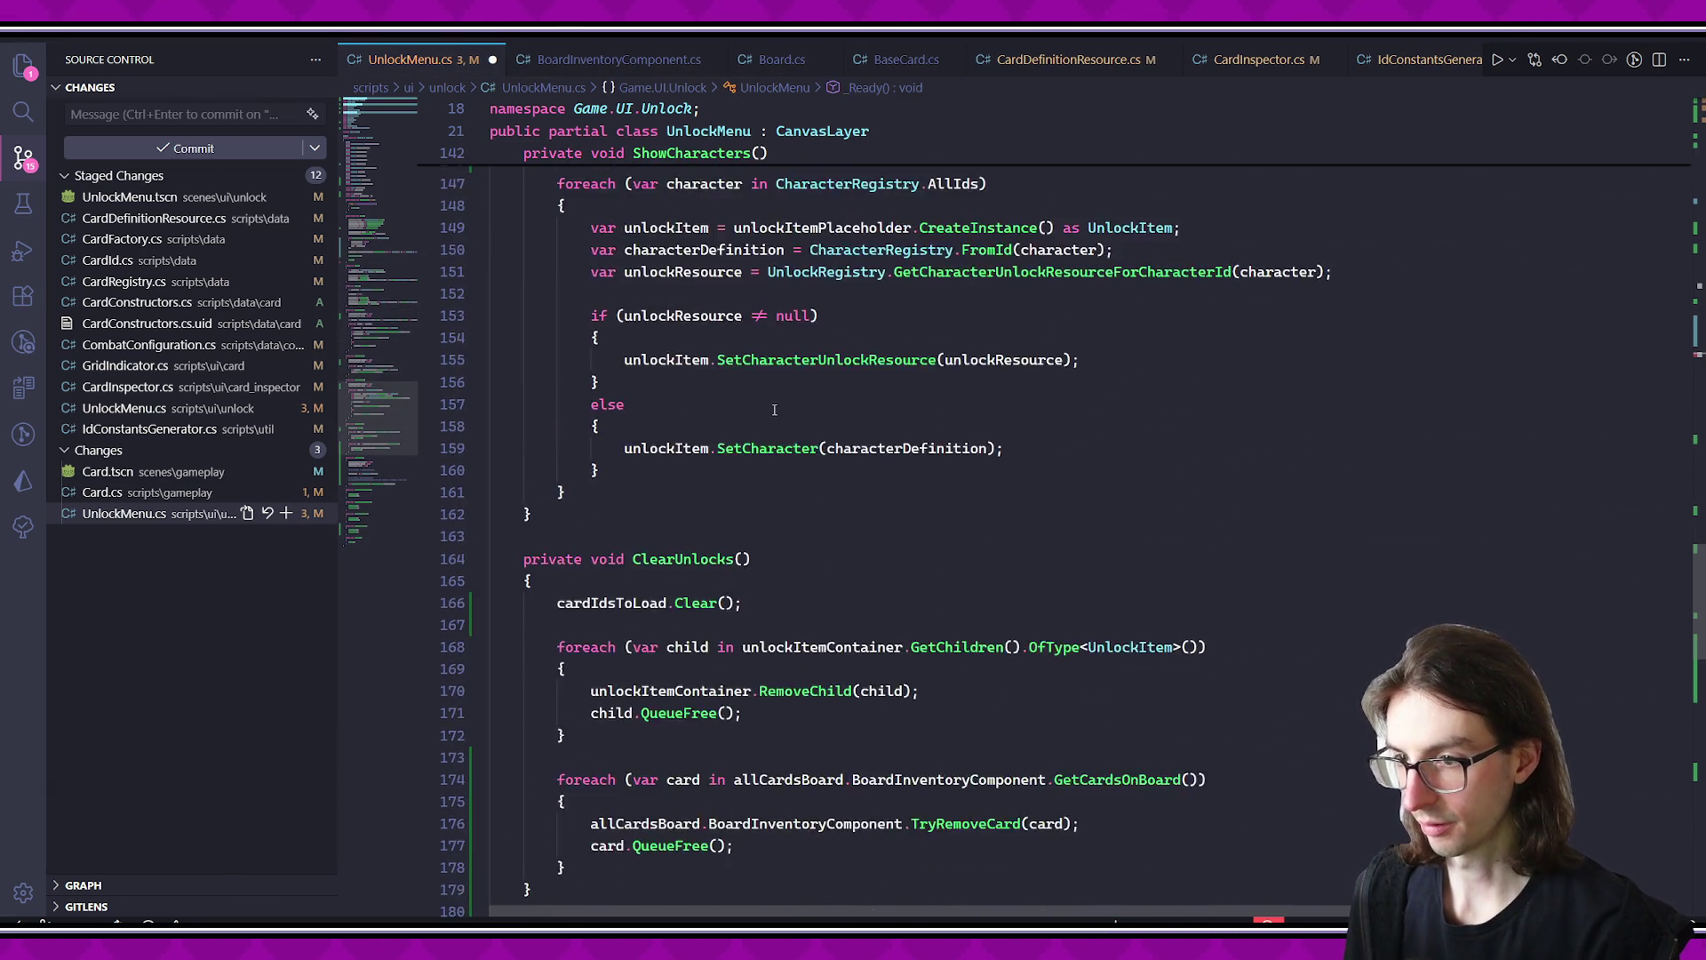
scroll(780, 362, "down", 11)
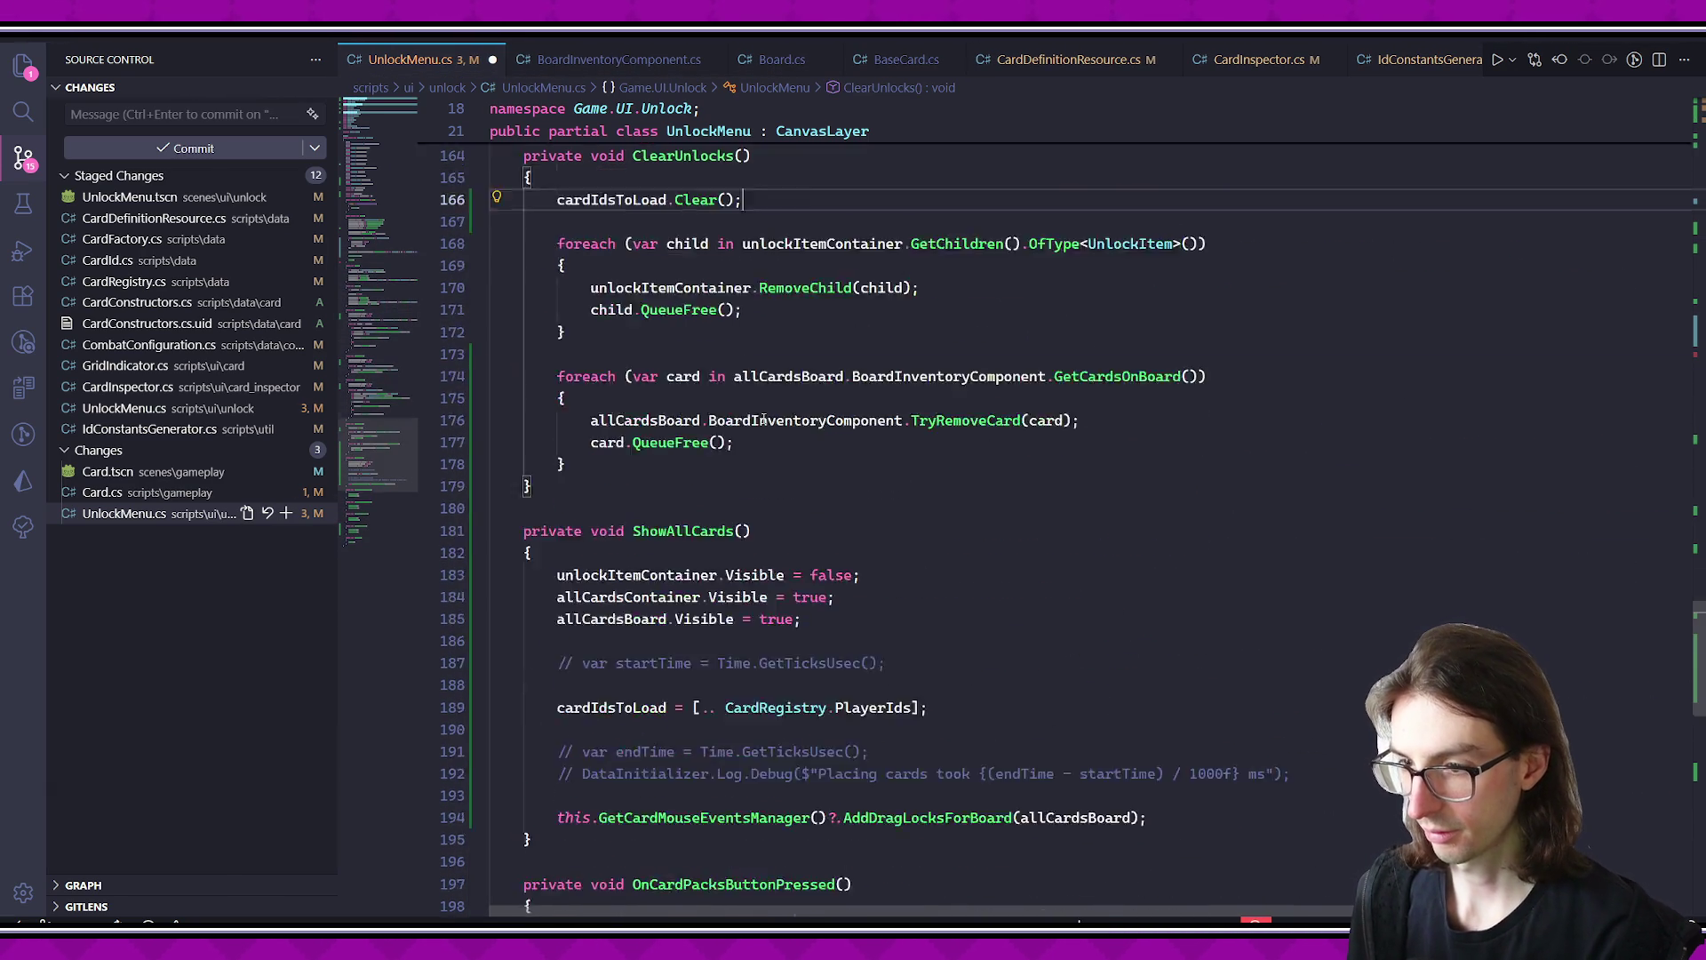
scroll(774, 482, "up", 5)
scroll(770, 484, "up", 3)
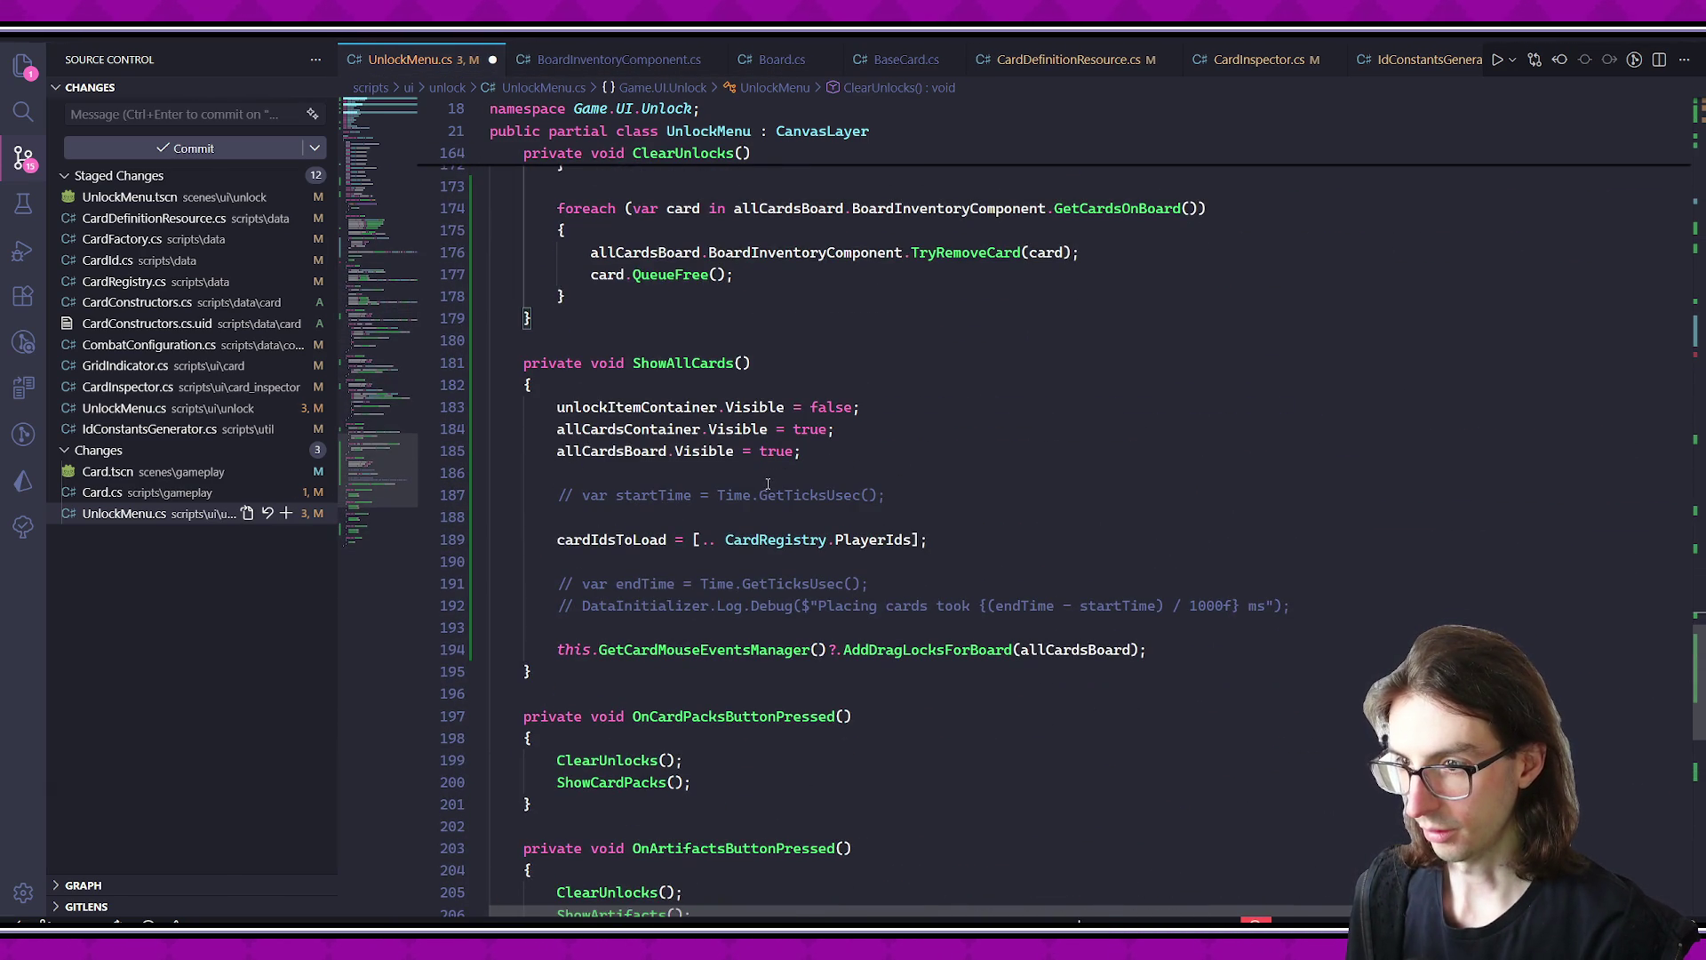
left_click_drag(987, 588, 558, 583)
key("ctrl+v")
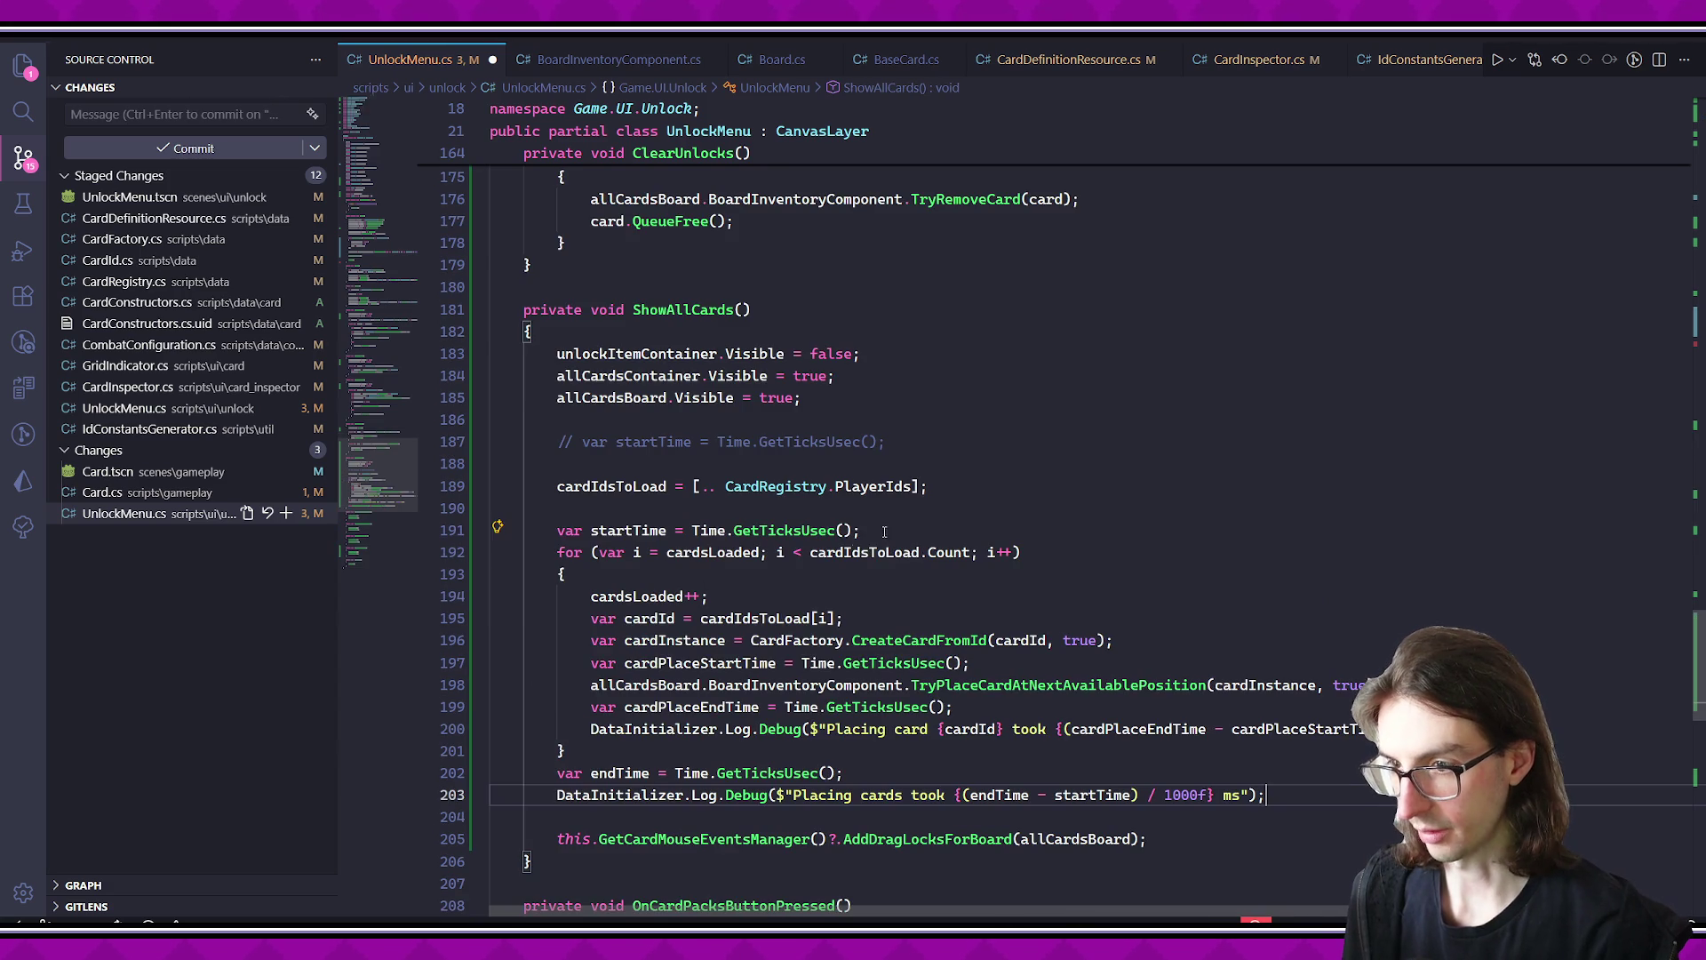
left_click(693, 442)
key("ctrl+shift+k")
key("BackSpace")
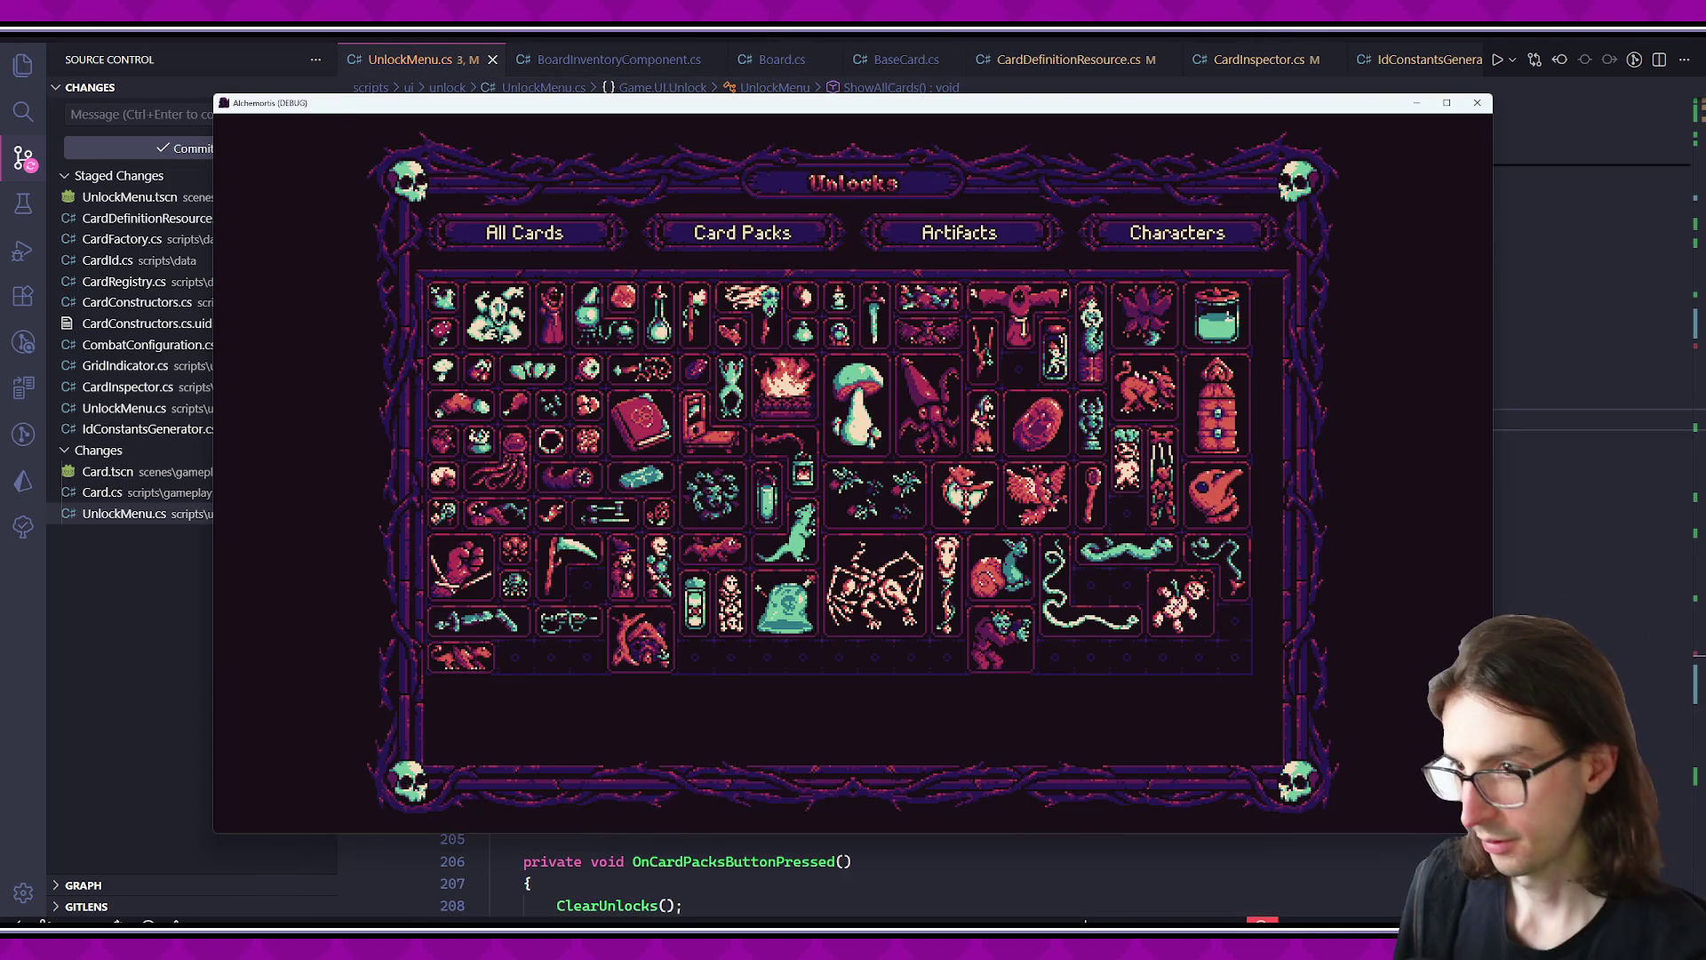
- Close the running game window and look through Board.cs and BaseCard.cs
left_click(1477, 102)
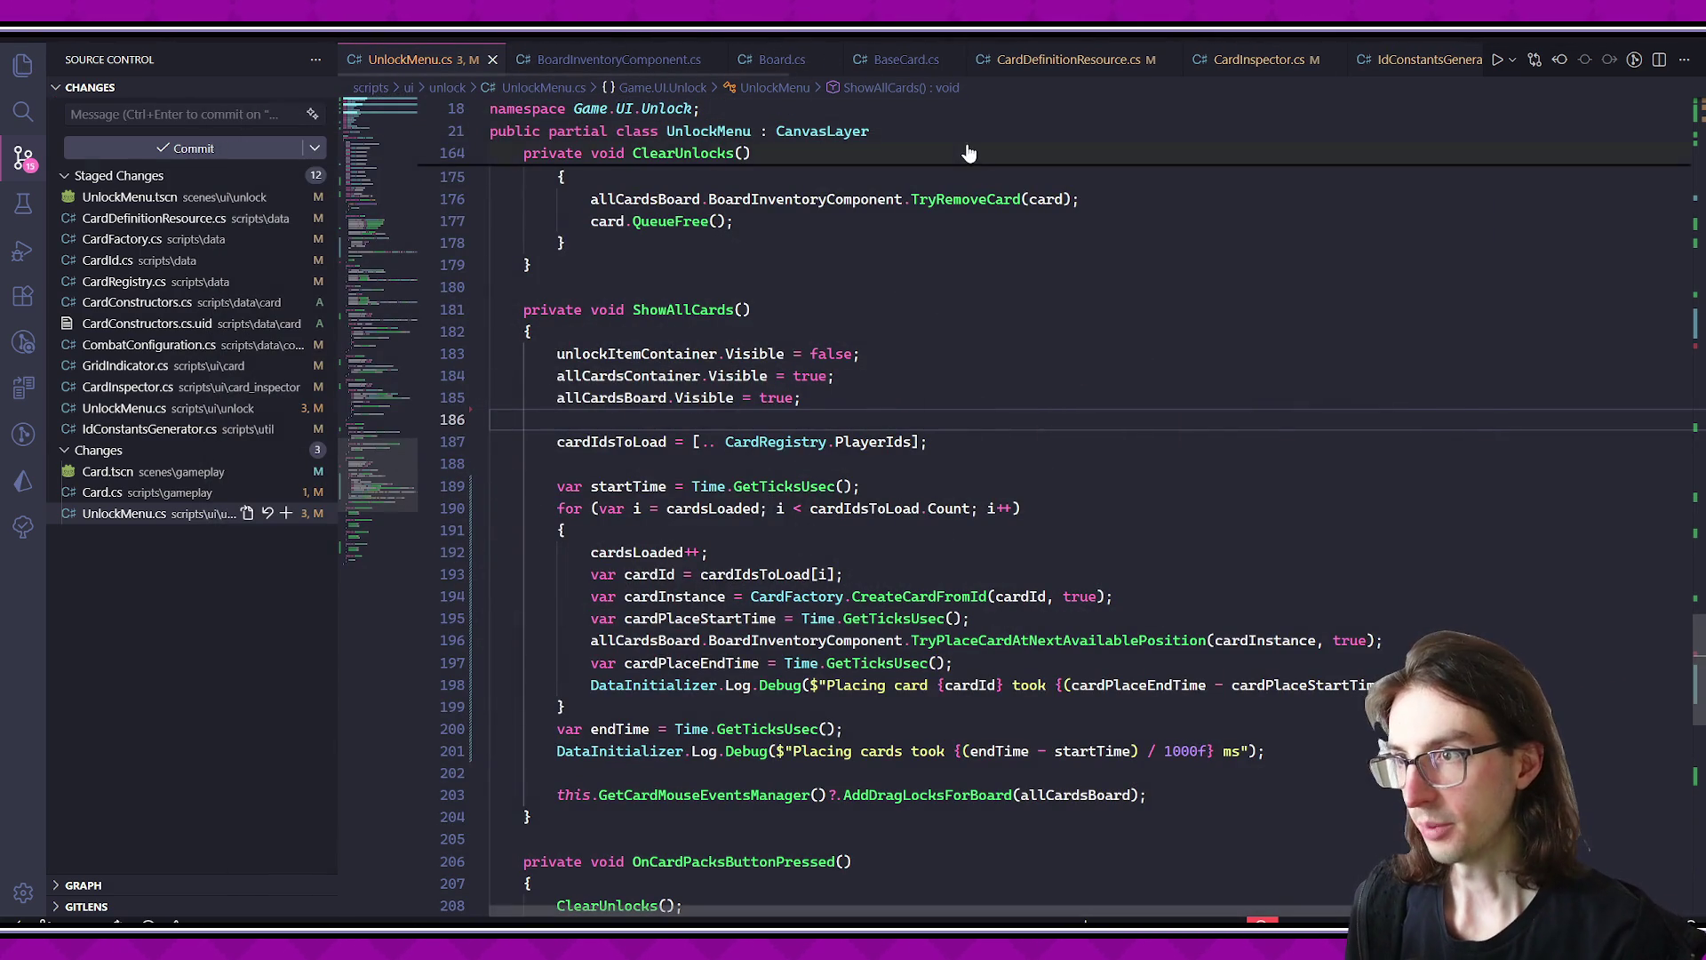
left_click(782, 60)
left_click(899, 60)
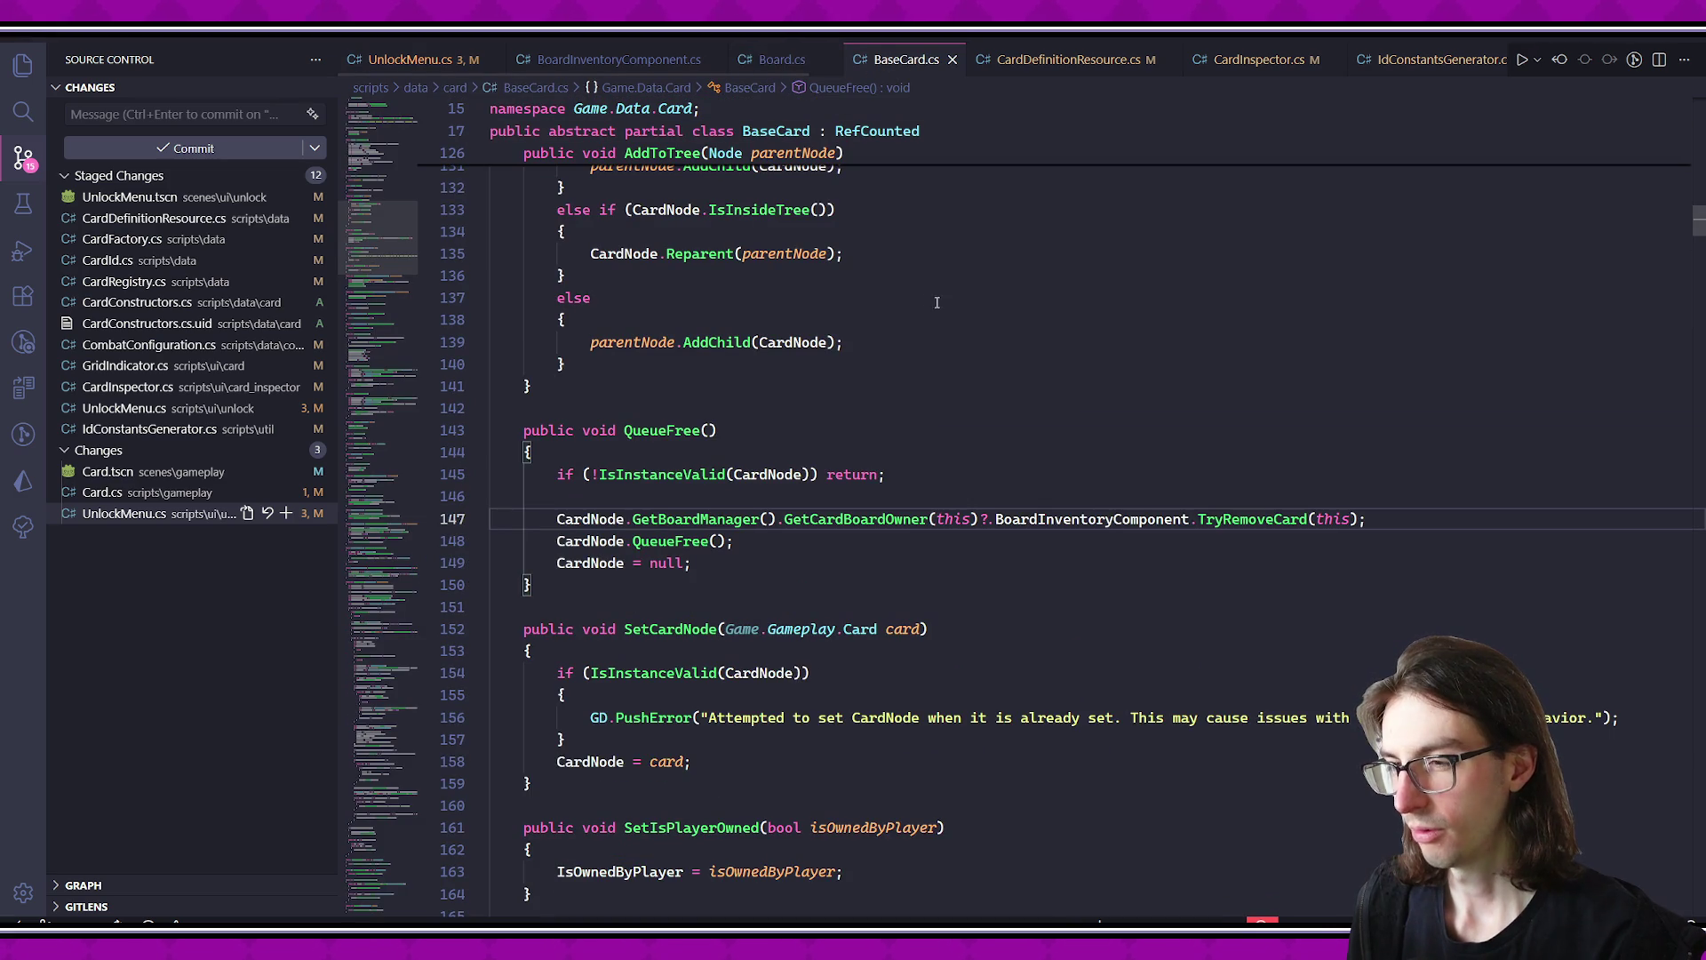
- Open Card.cs and step through its mouseAreas matches
key("ctrl+p")
type("card")
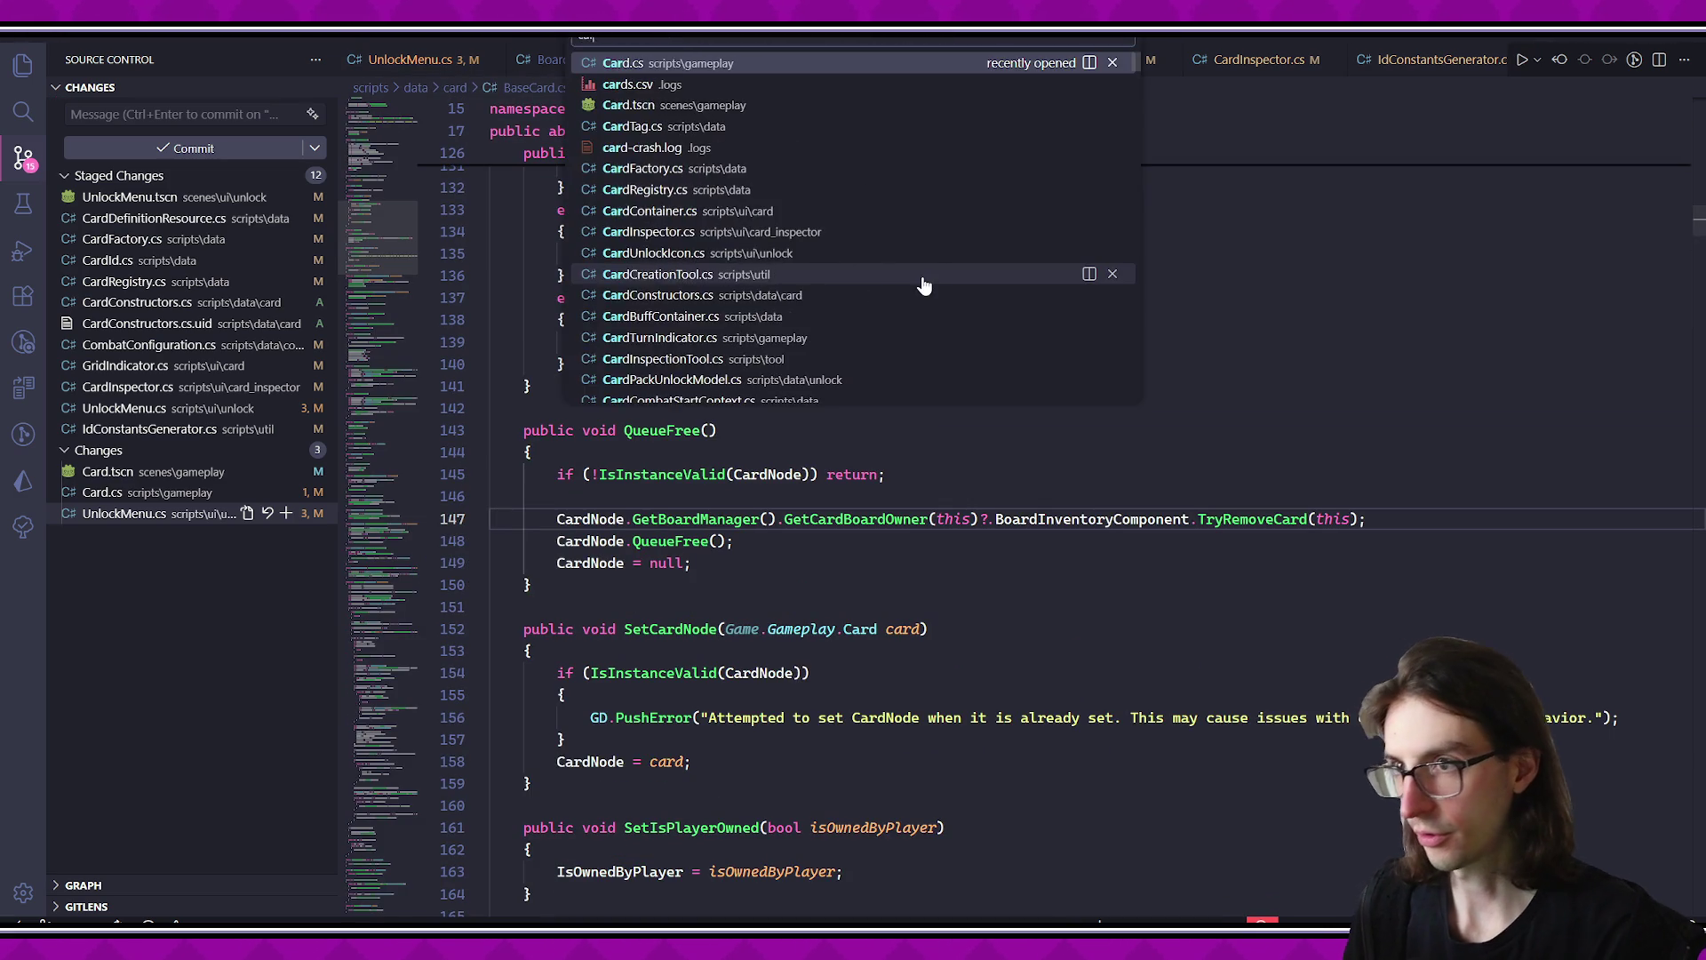
key("Return")
key("ctrl+f")
type("mno")
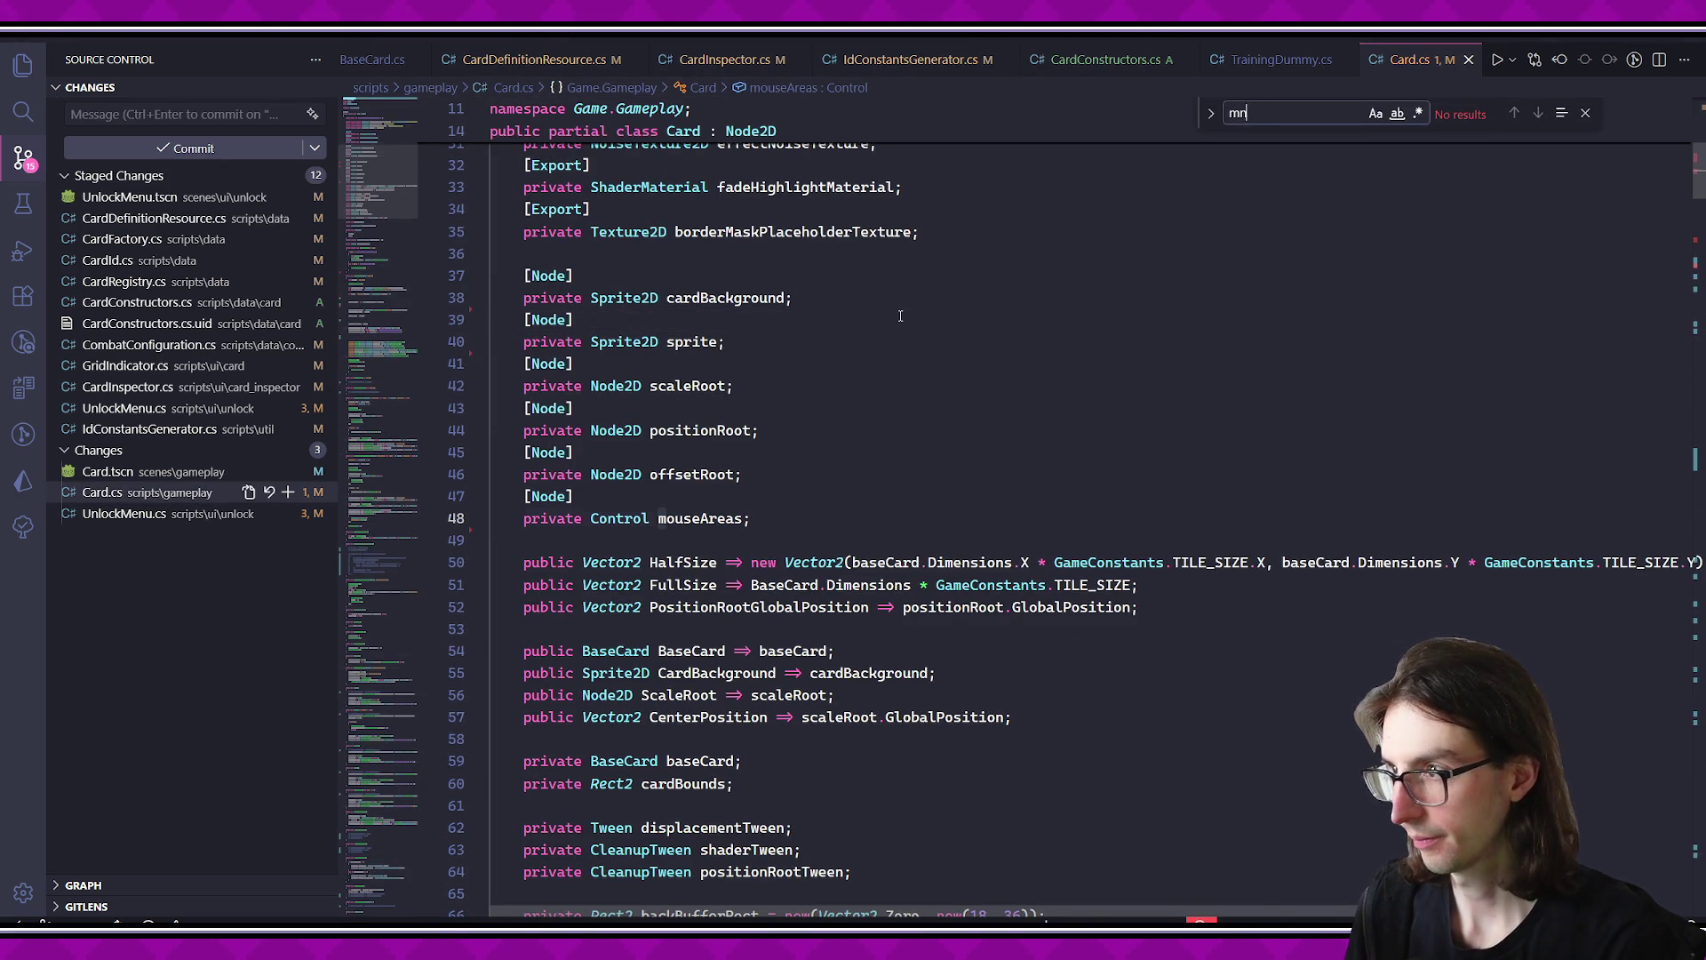
key("BackSpace")
type("ou")
type("as")
key("Return")
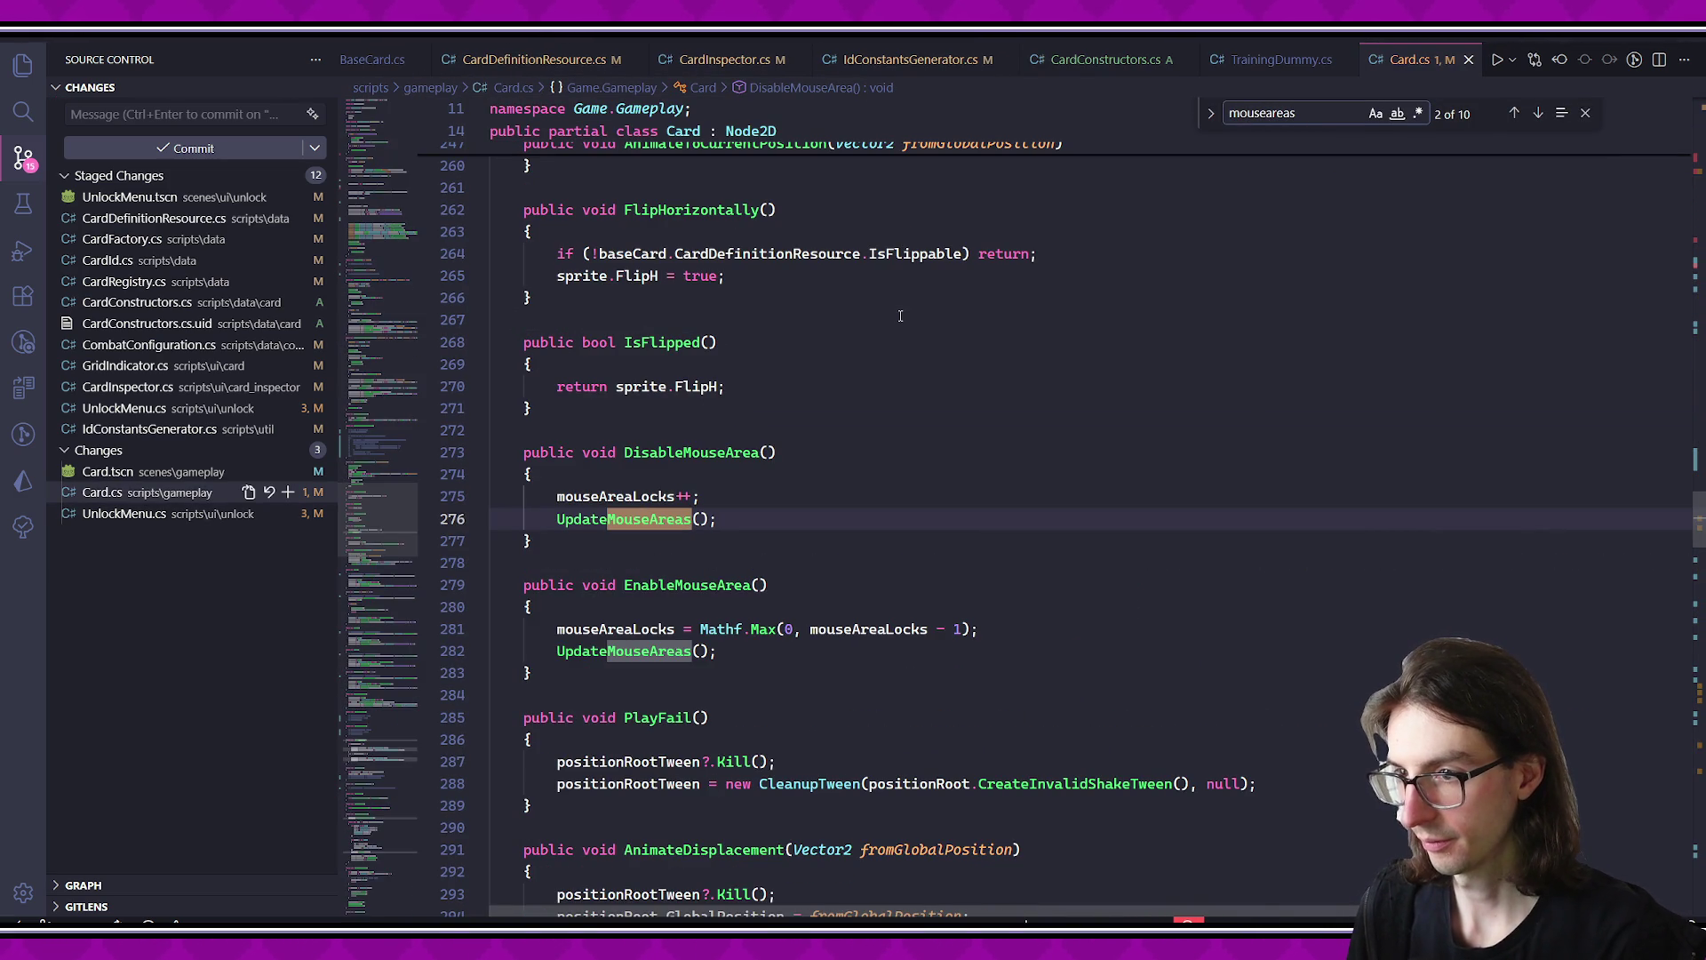
key("Return")
key("Return")
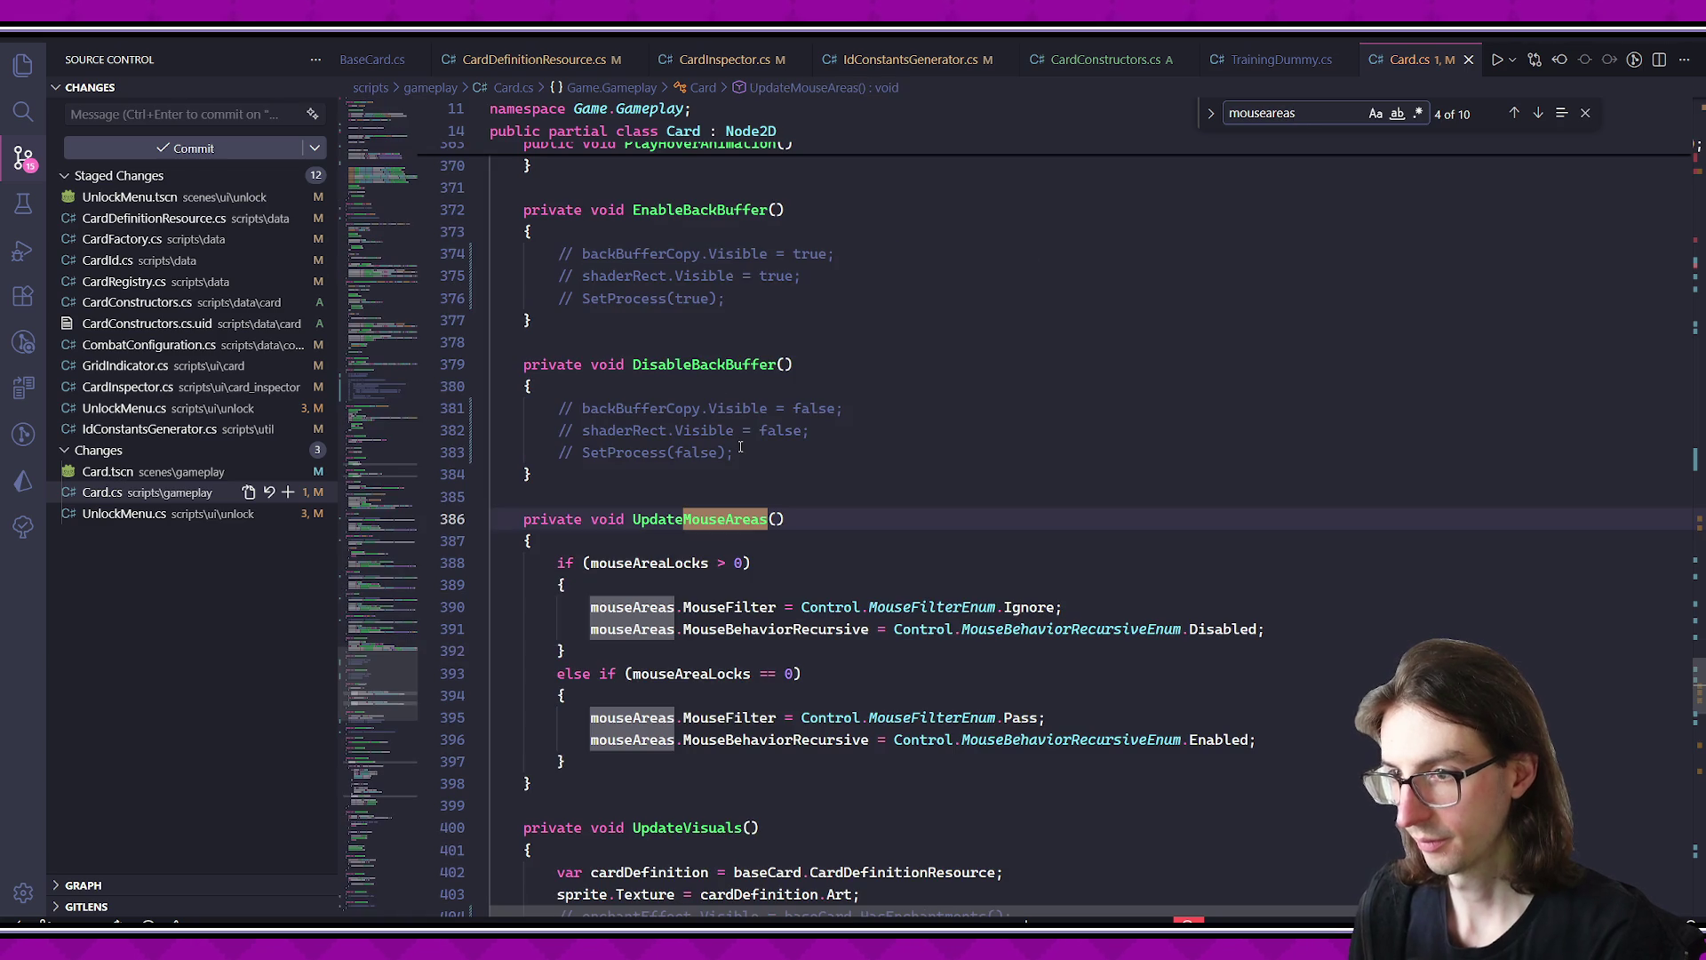
key("Return")
key("Return")
key("Return")
- Find all references to UpdateMouseAreas and go to its call in DisableMouseArea
key("ctrl+shift+o")
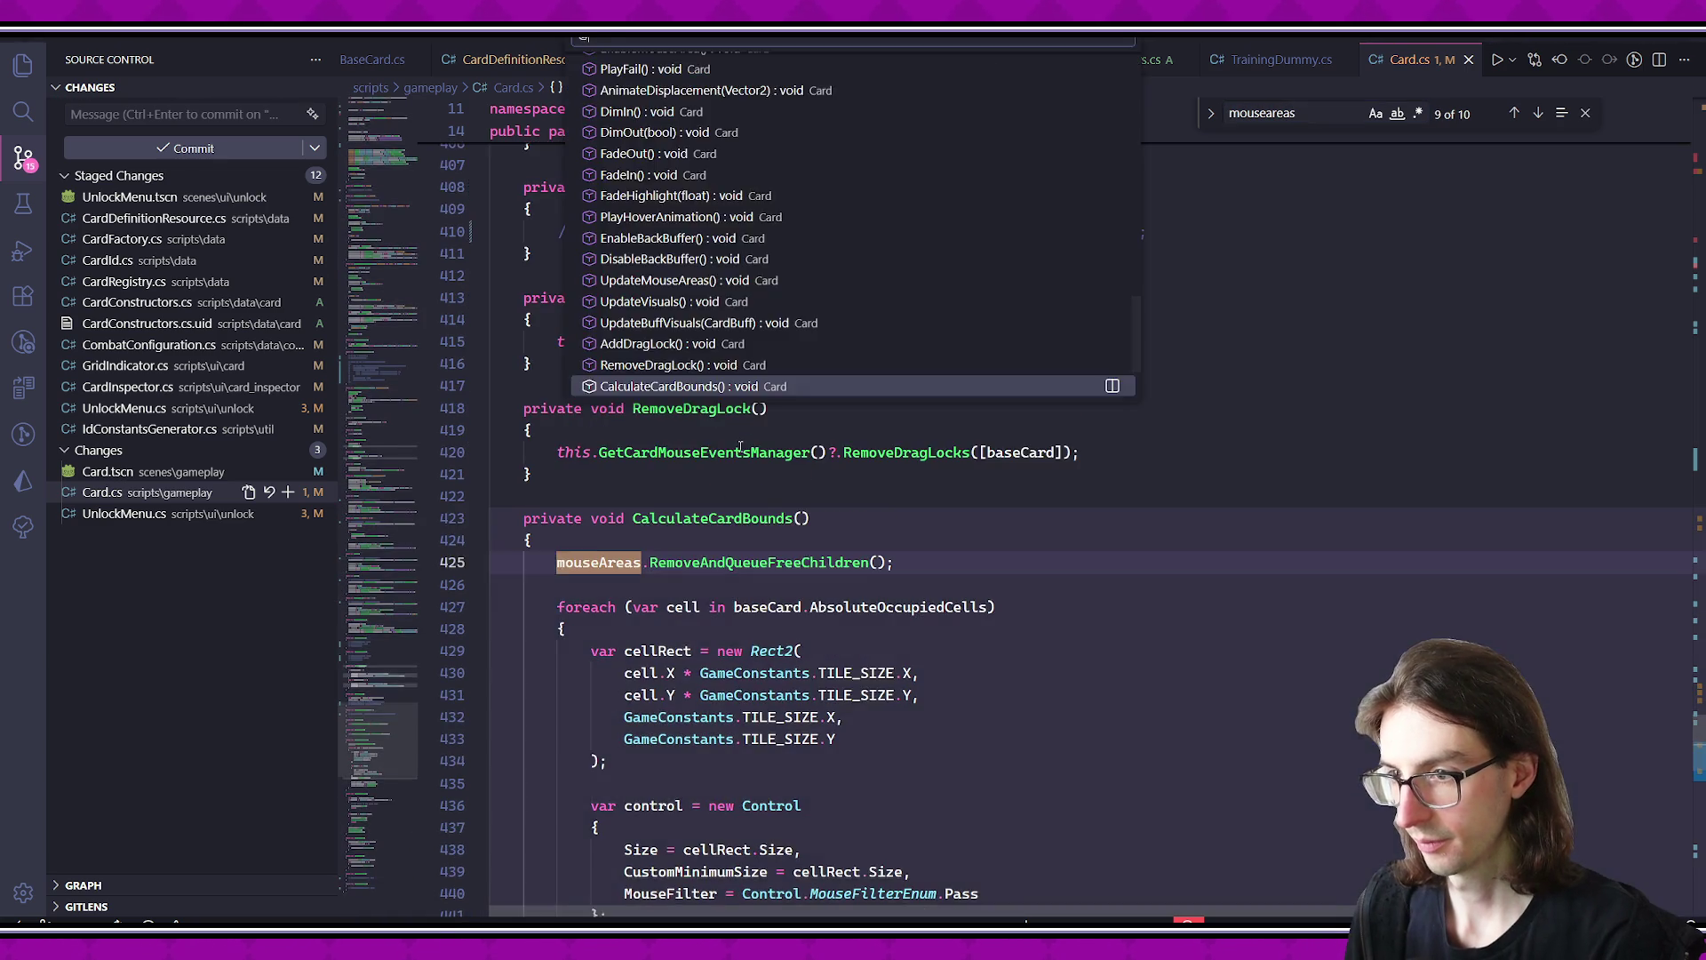
type("u")
key("Return")
right_click(689, 523)
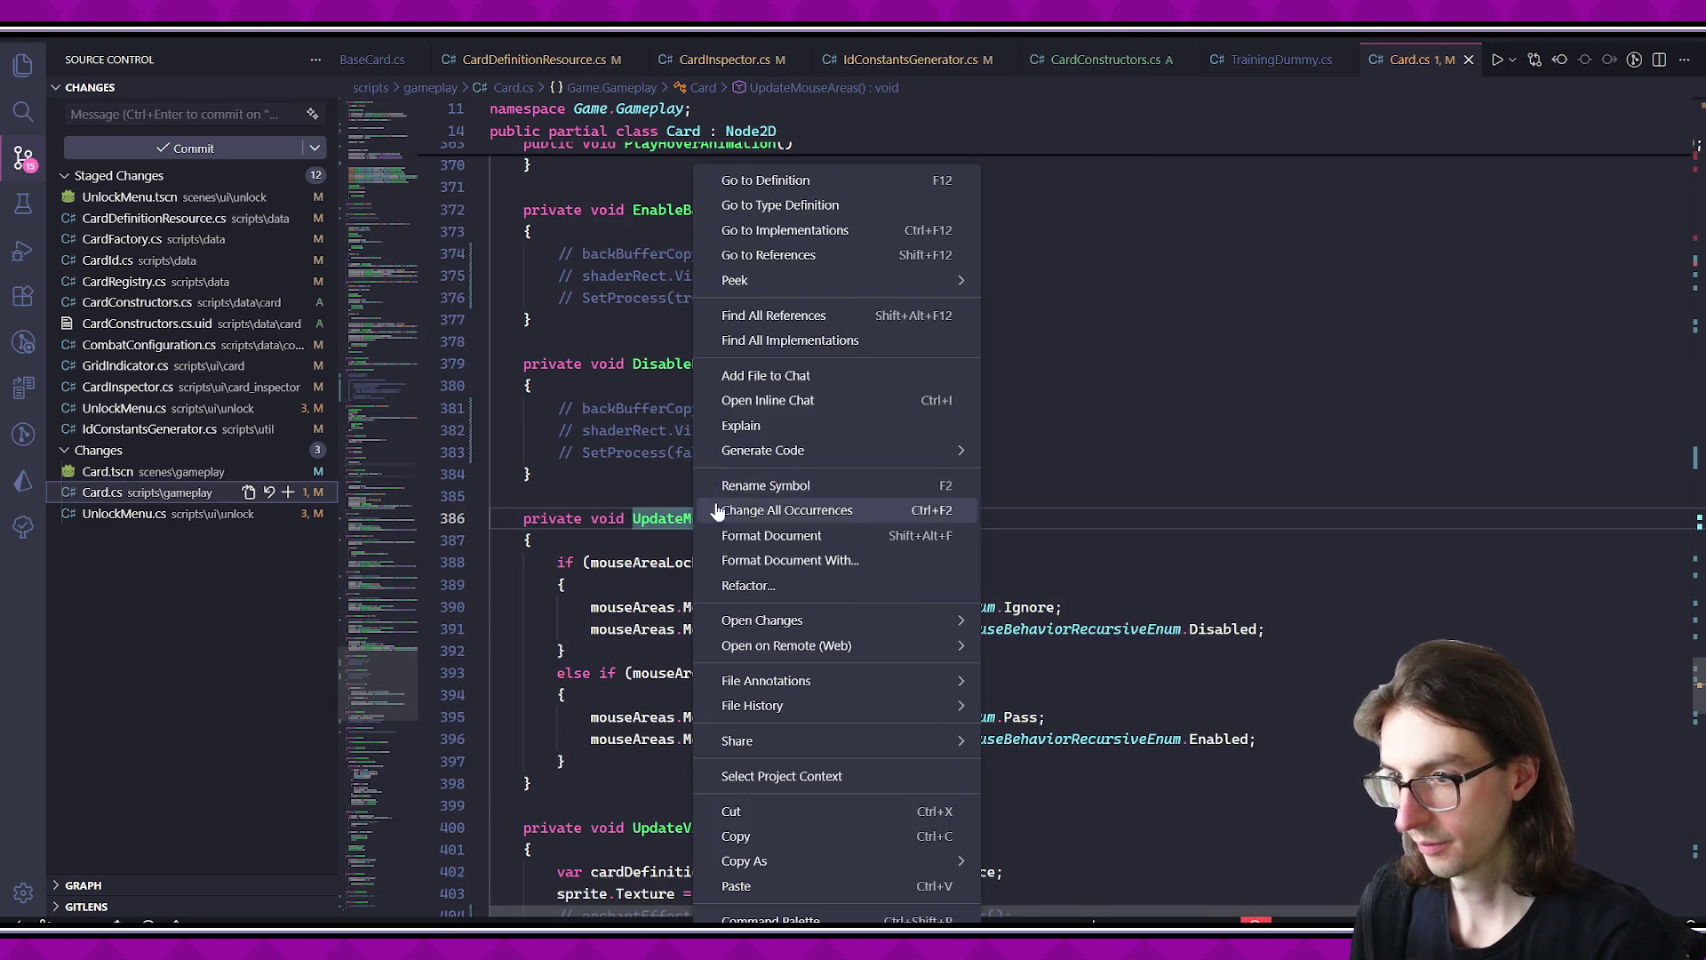
left_click(746, 318)
left_click(222, 135)
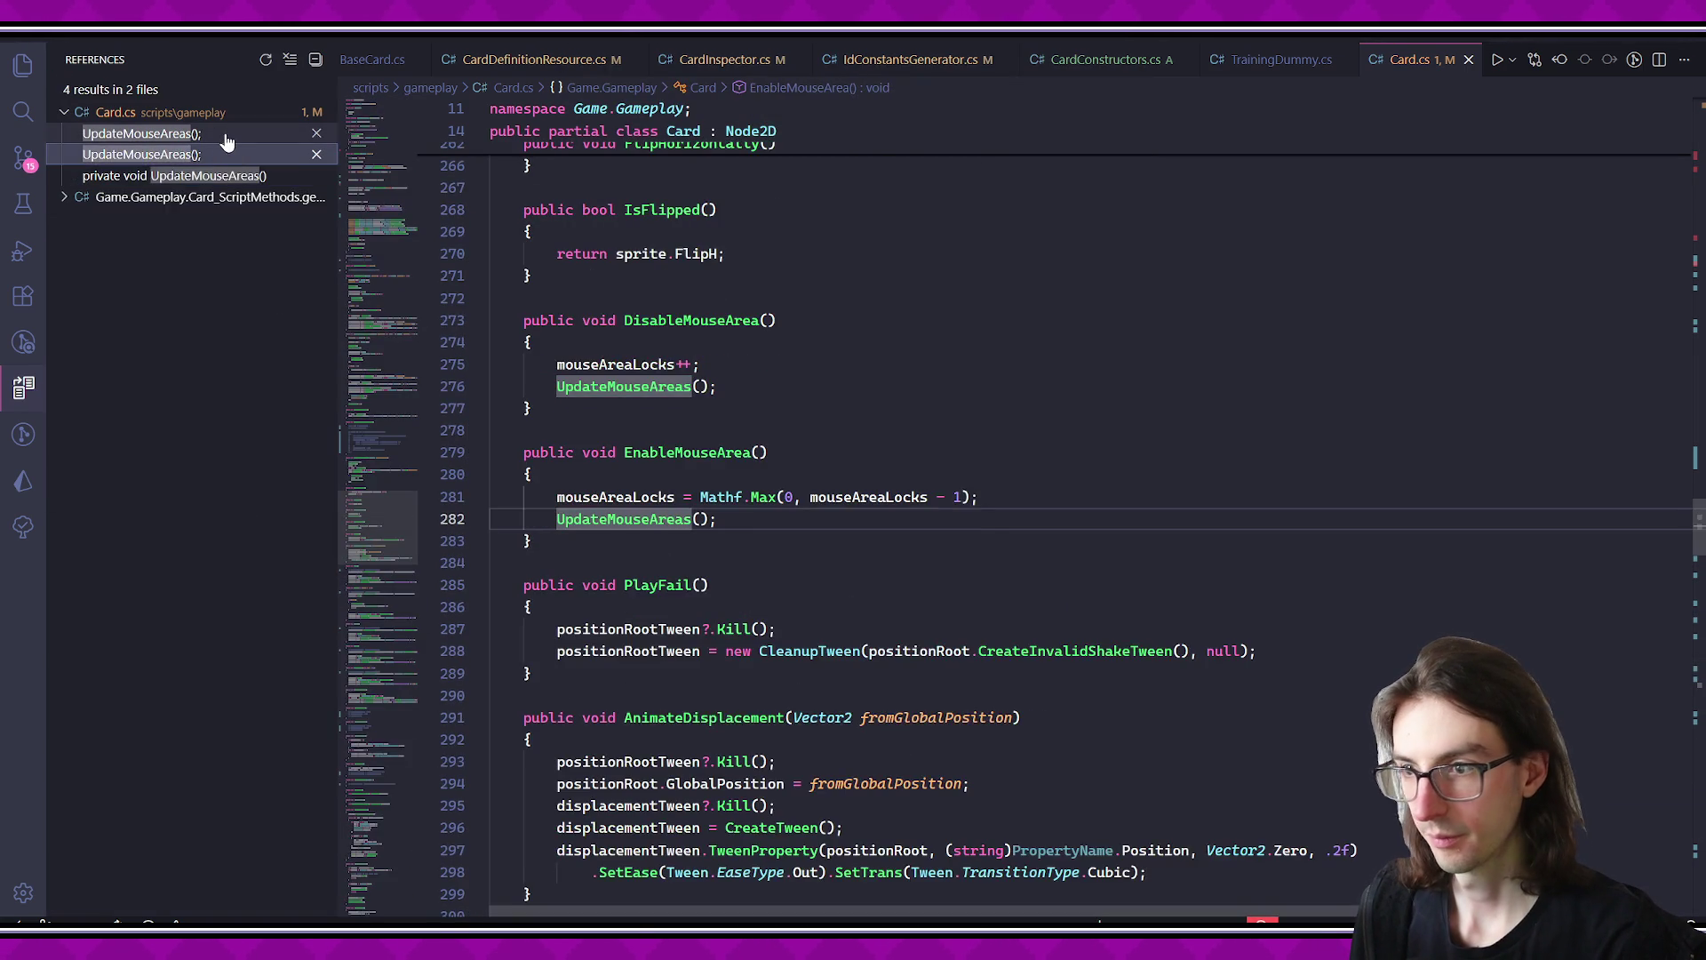
- Comment out the mouse-area lock update lines in DisableMouseArea and EnableMouseArea
left_click_drag(560, 499, 716, 519)
key("ctrl+slash")
key("Down")
key("Down")
key("Down")
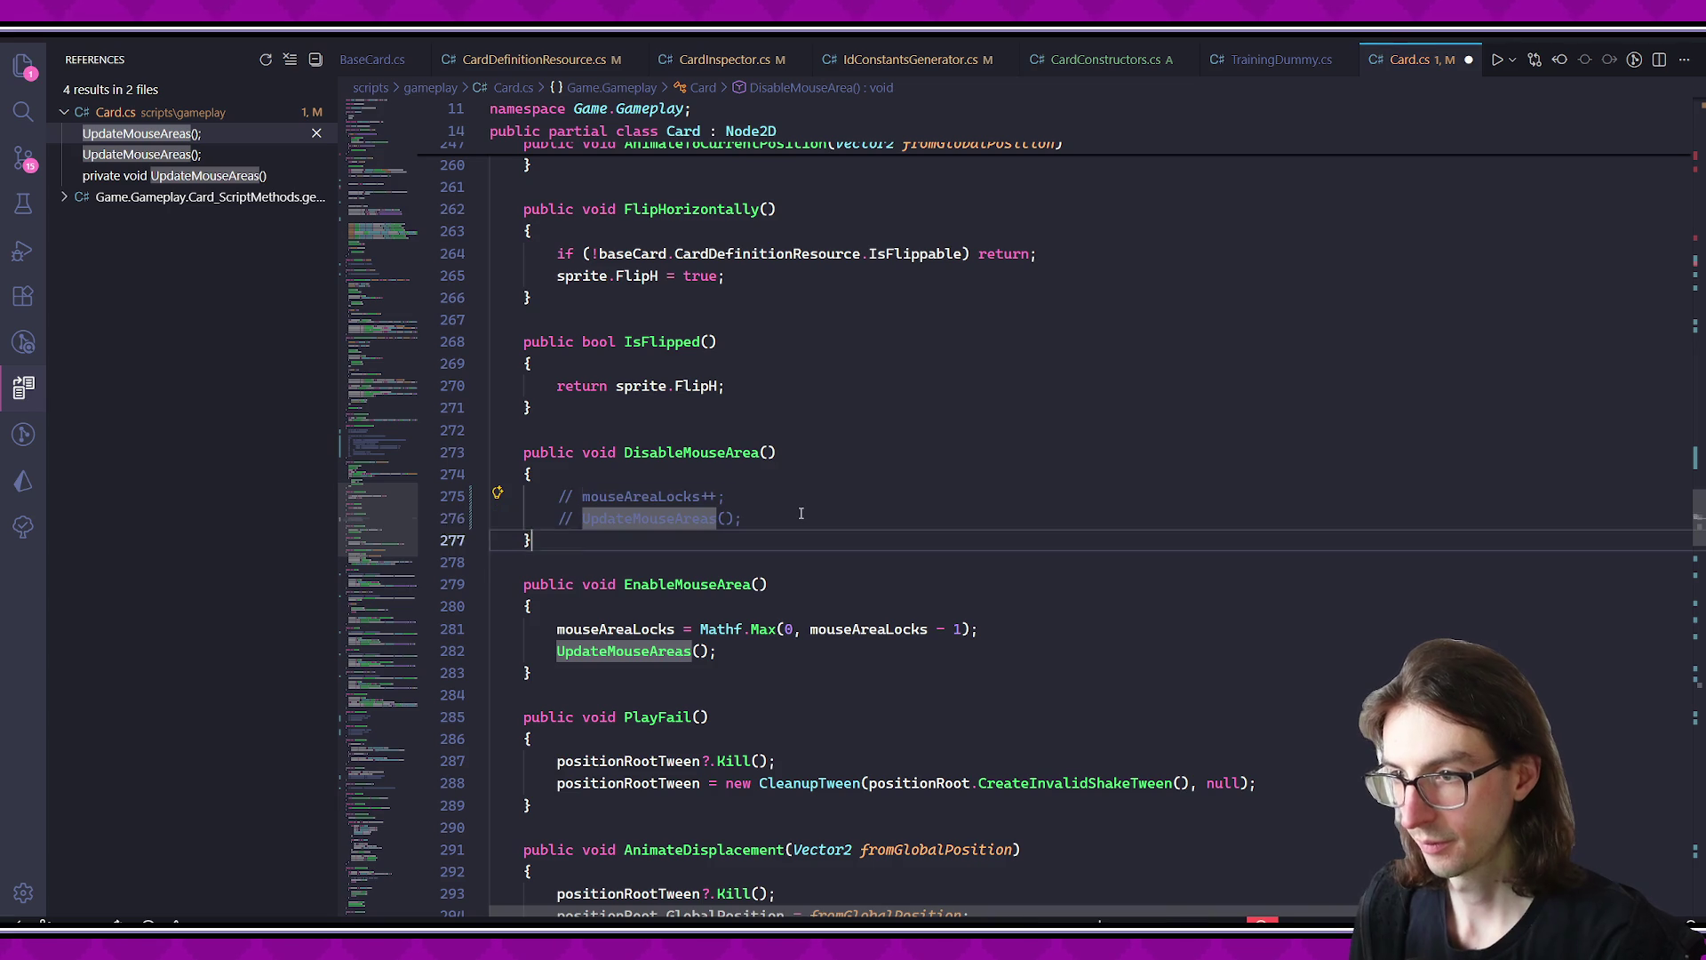
key("shift+Down")
key("shift+Down")
key("shift+End")
key("ctrl+shift+r")
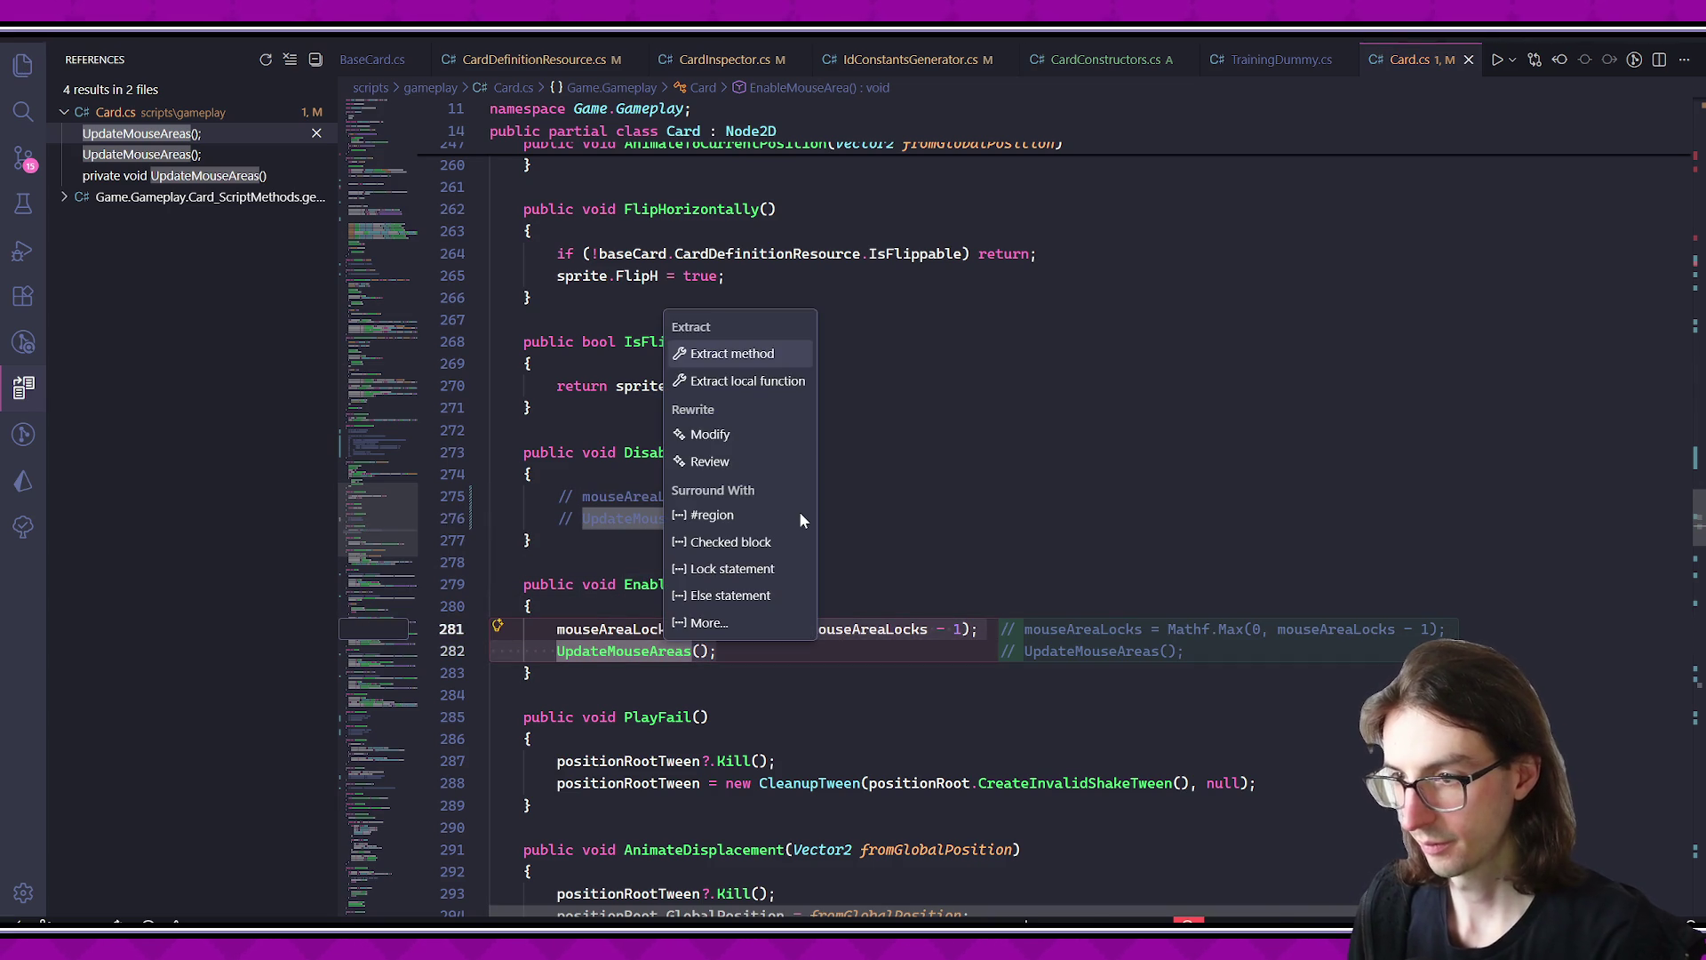
key("Escape")
key("ctrl+slash")
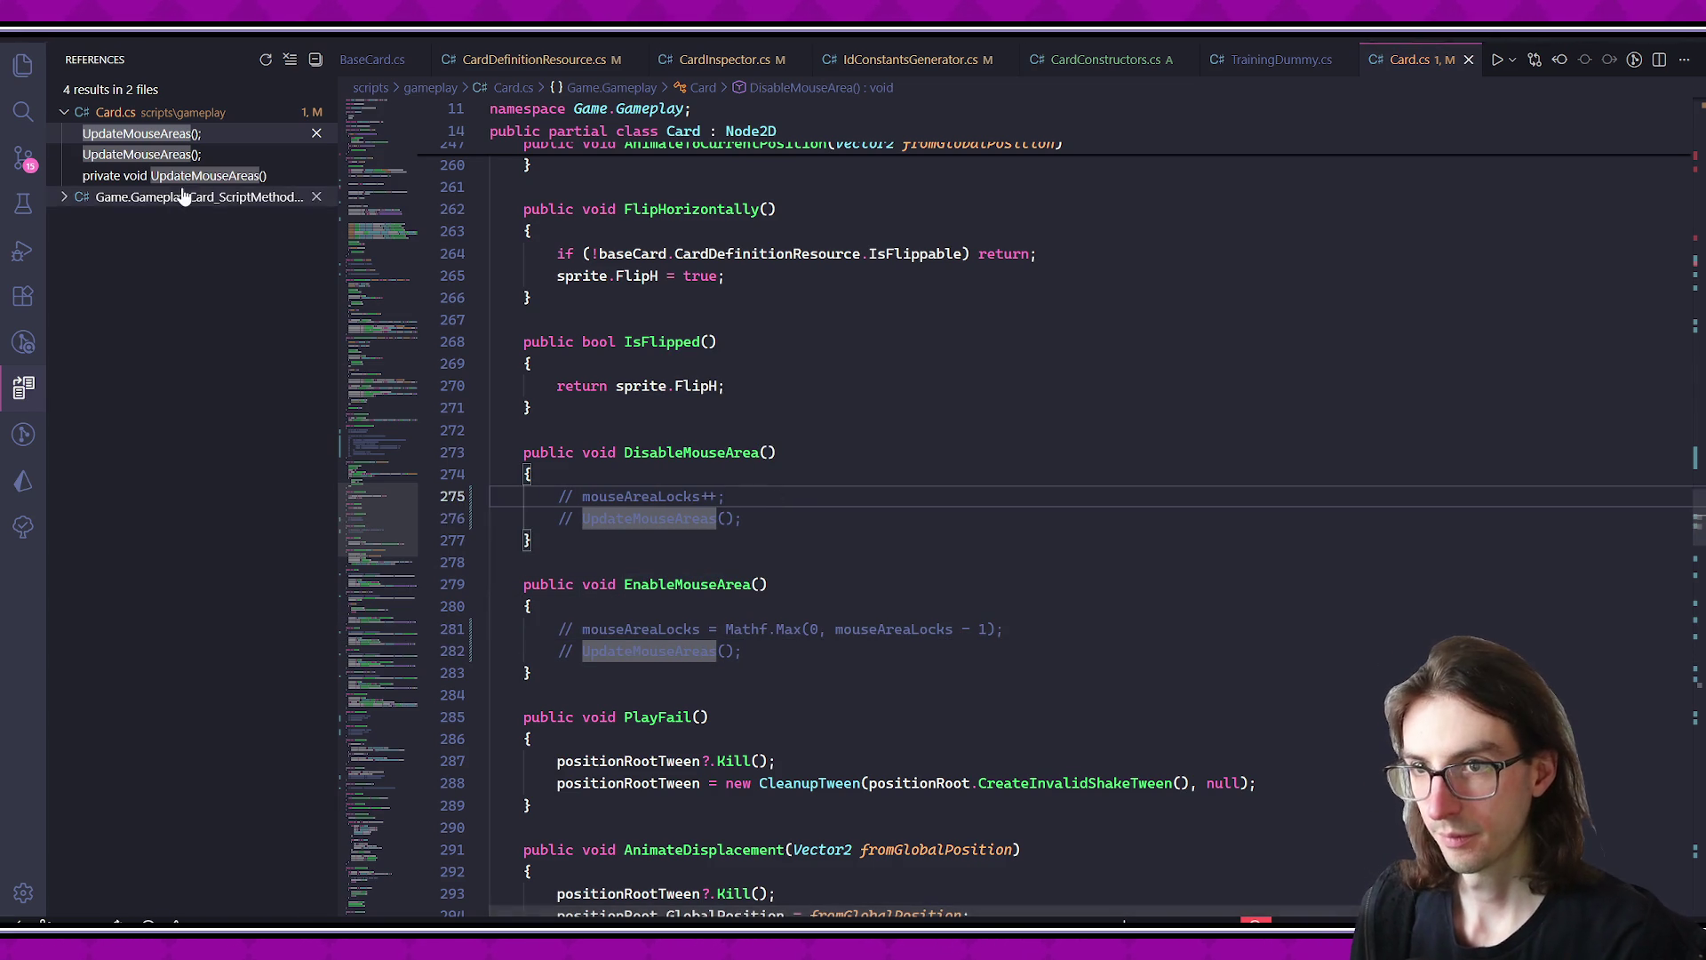
- Review the UpdateMouseAreas definition from the references list, then return to Godot
left_click(178, 196)
left_click(177, 175)
key("alt+Tab")
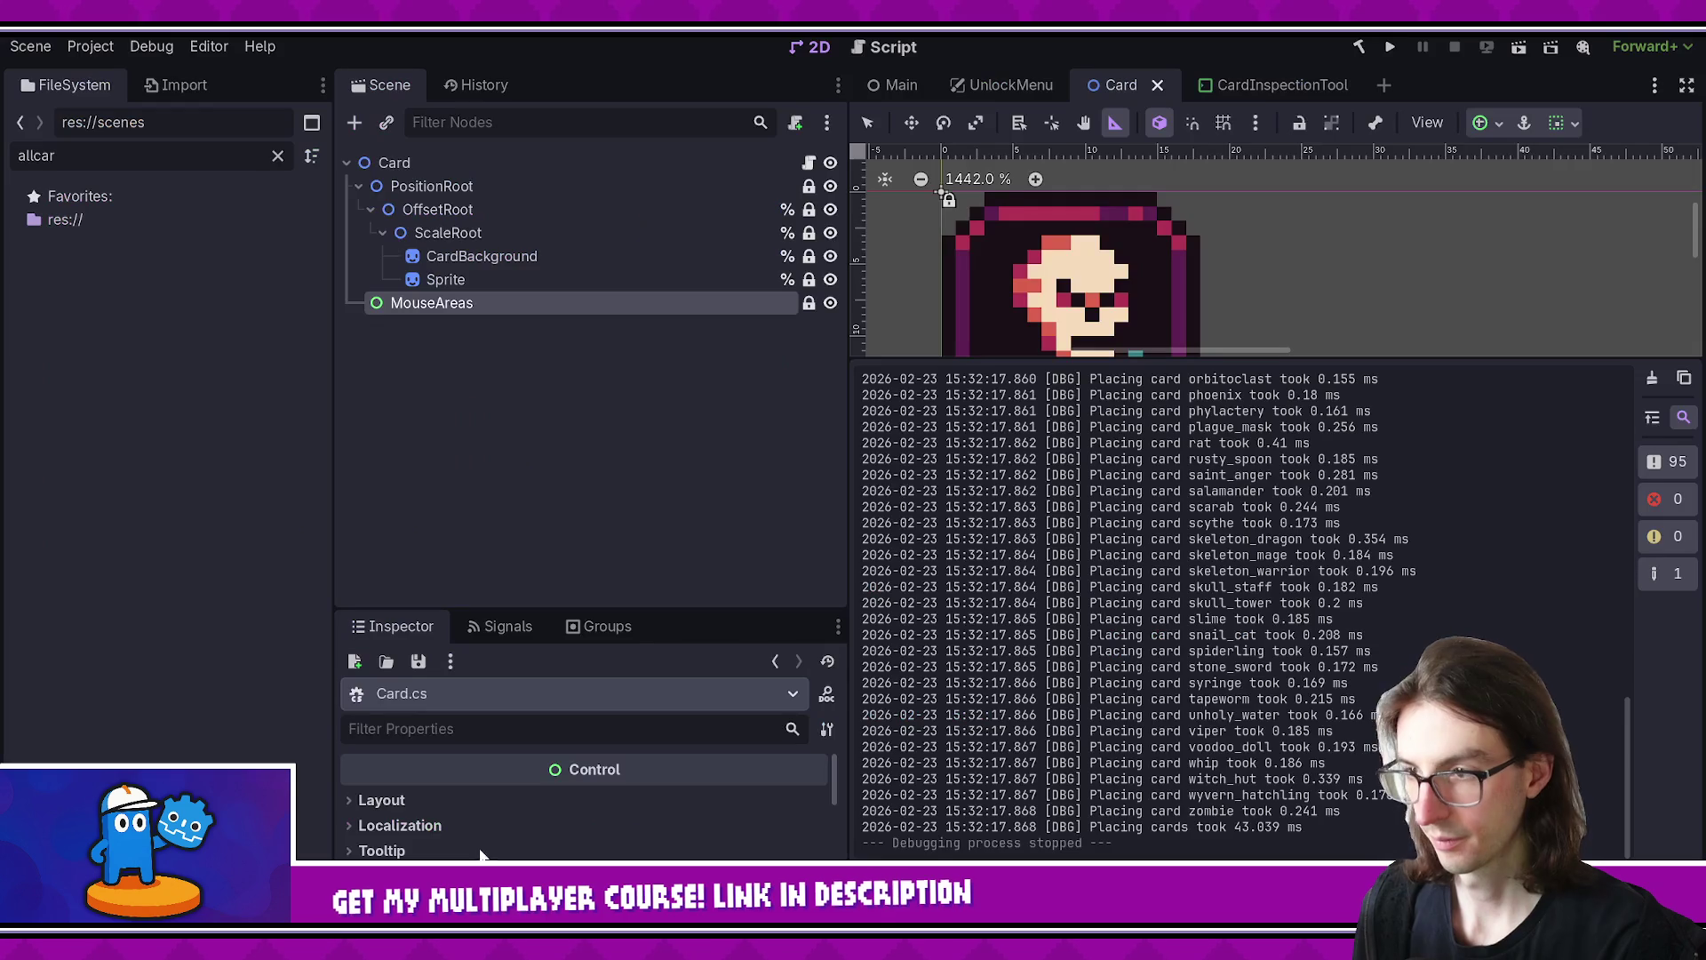
- Run the game to test the change, then stop it and expand the UnlockMenu node tree
left_click(1389, 47)
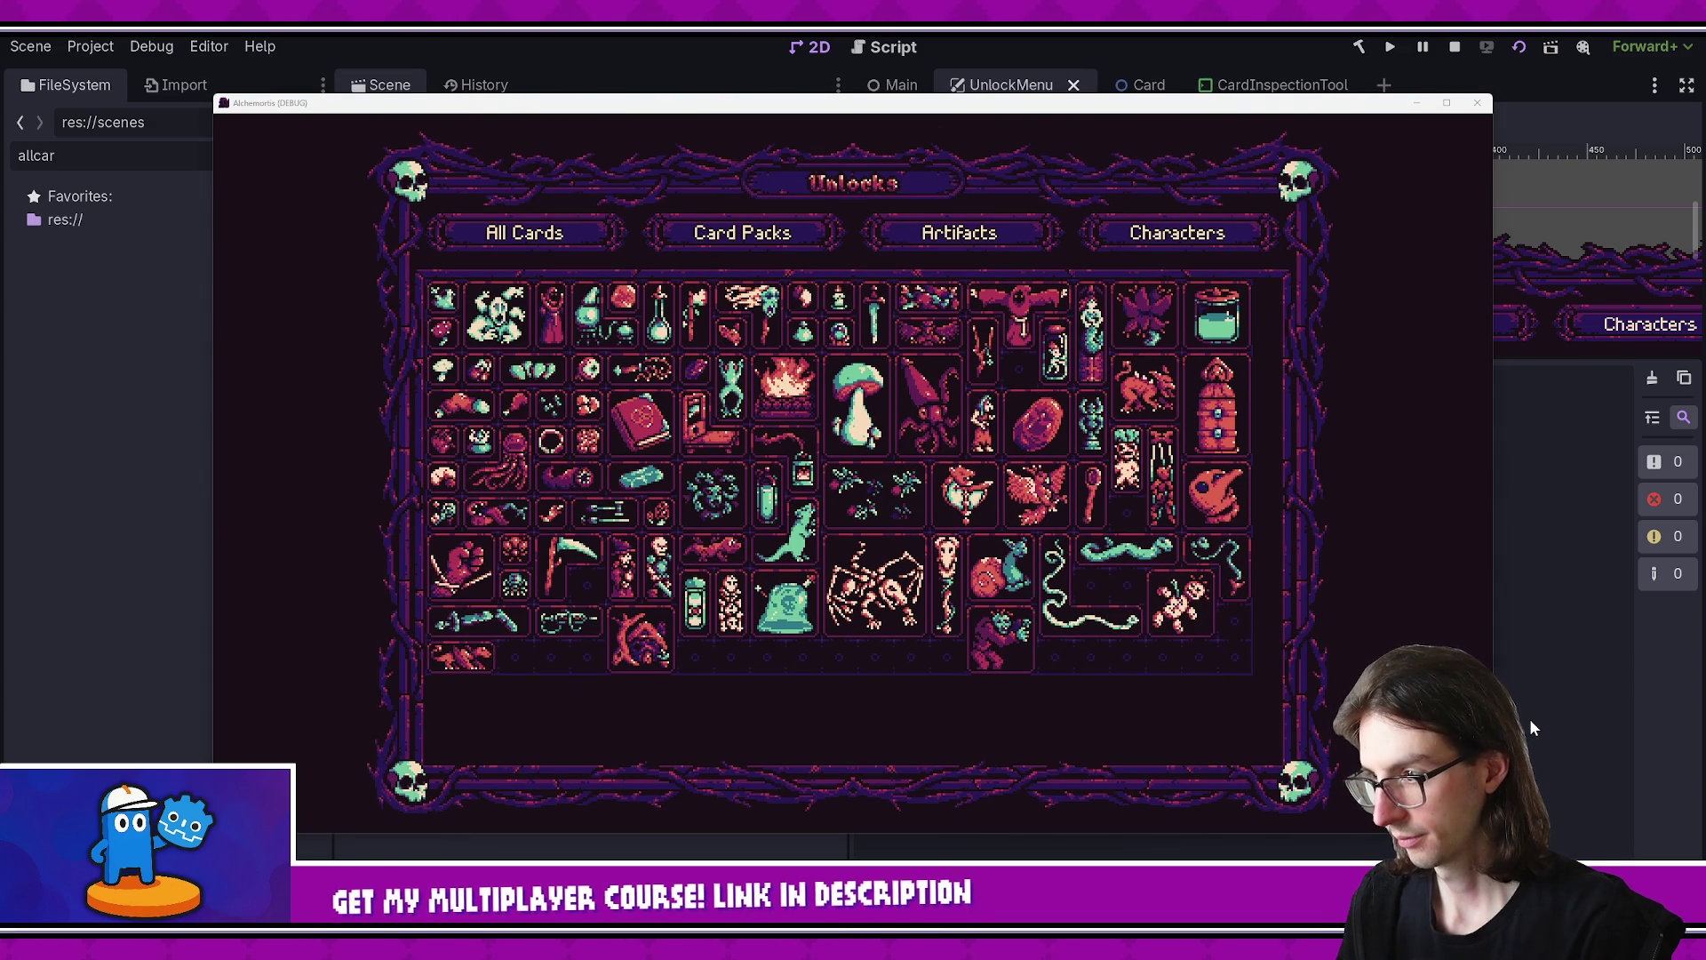
key("F8")
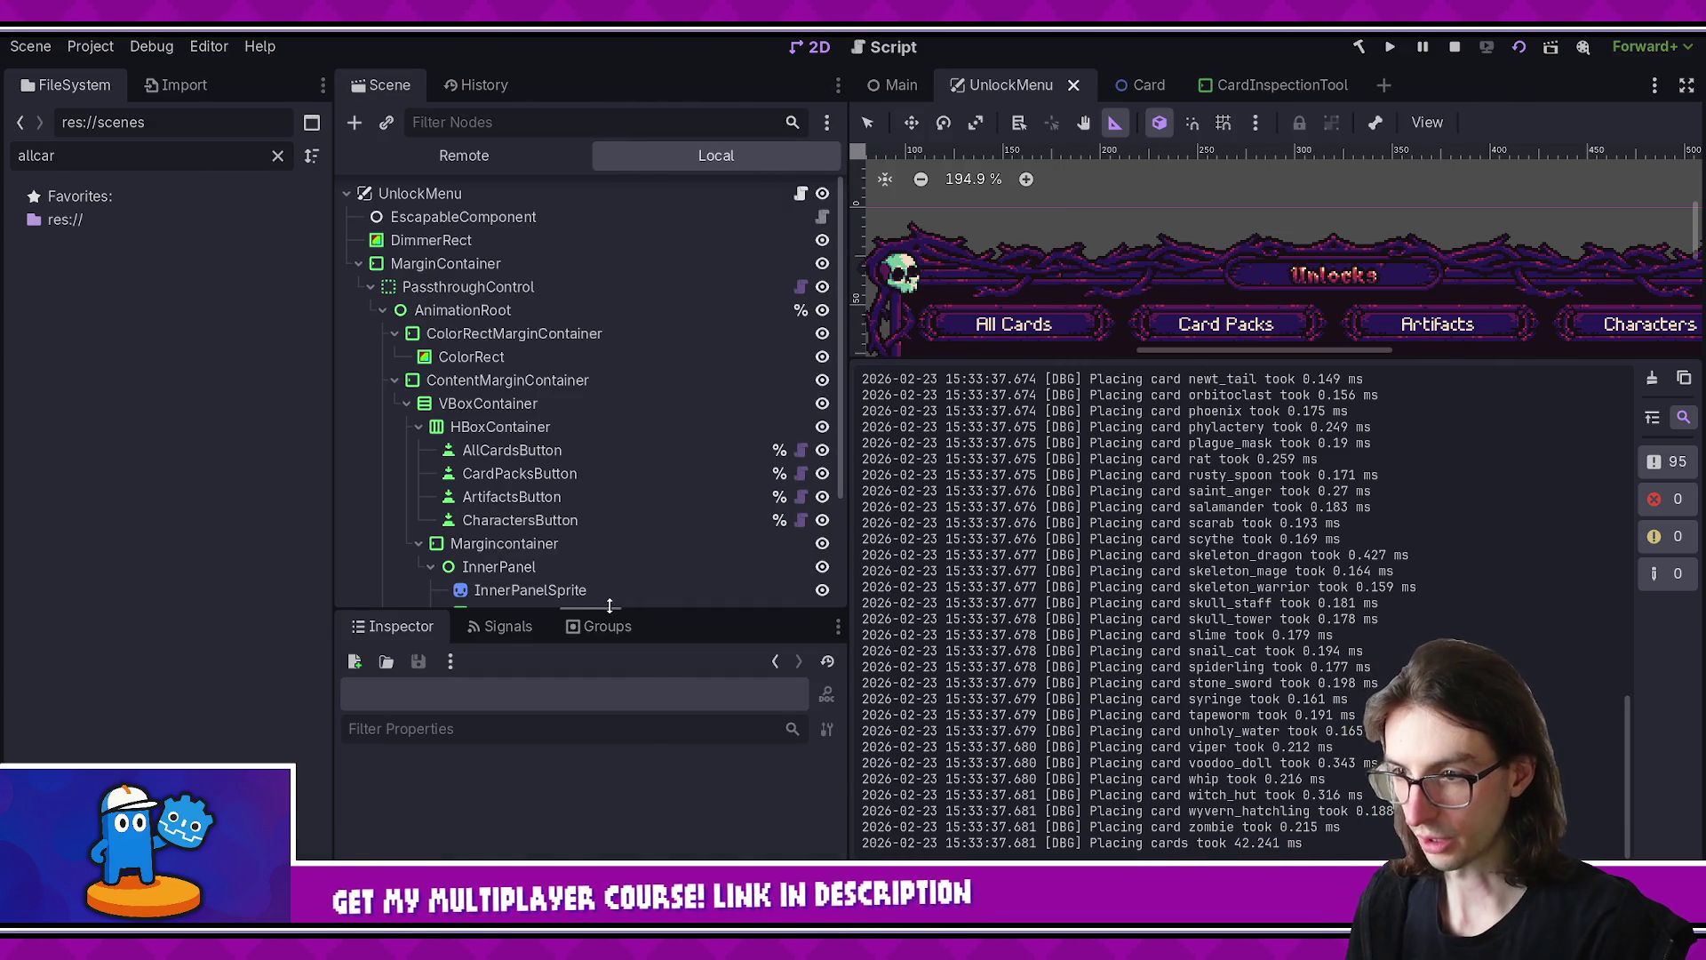
left_click_drag(593, 612, 593, 761)
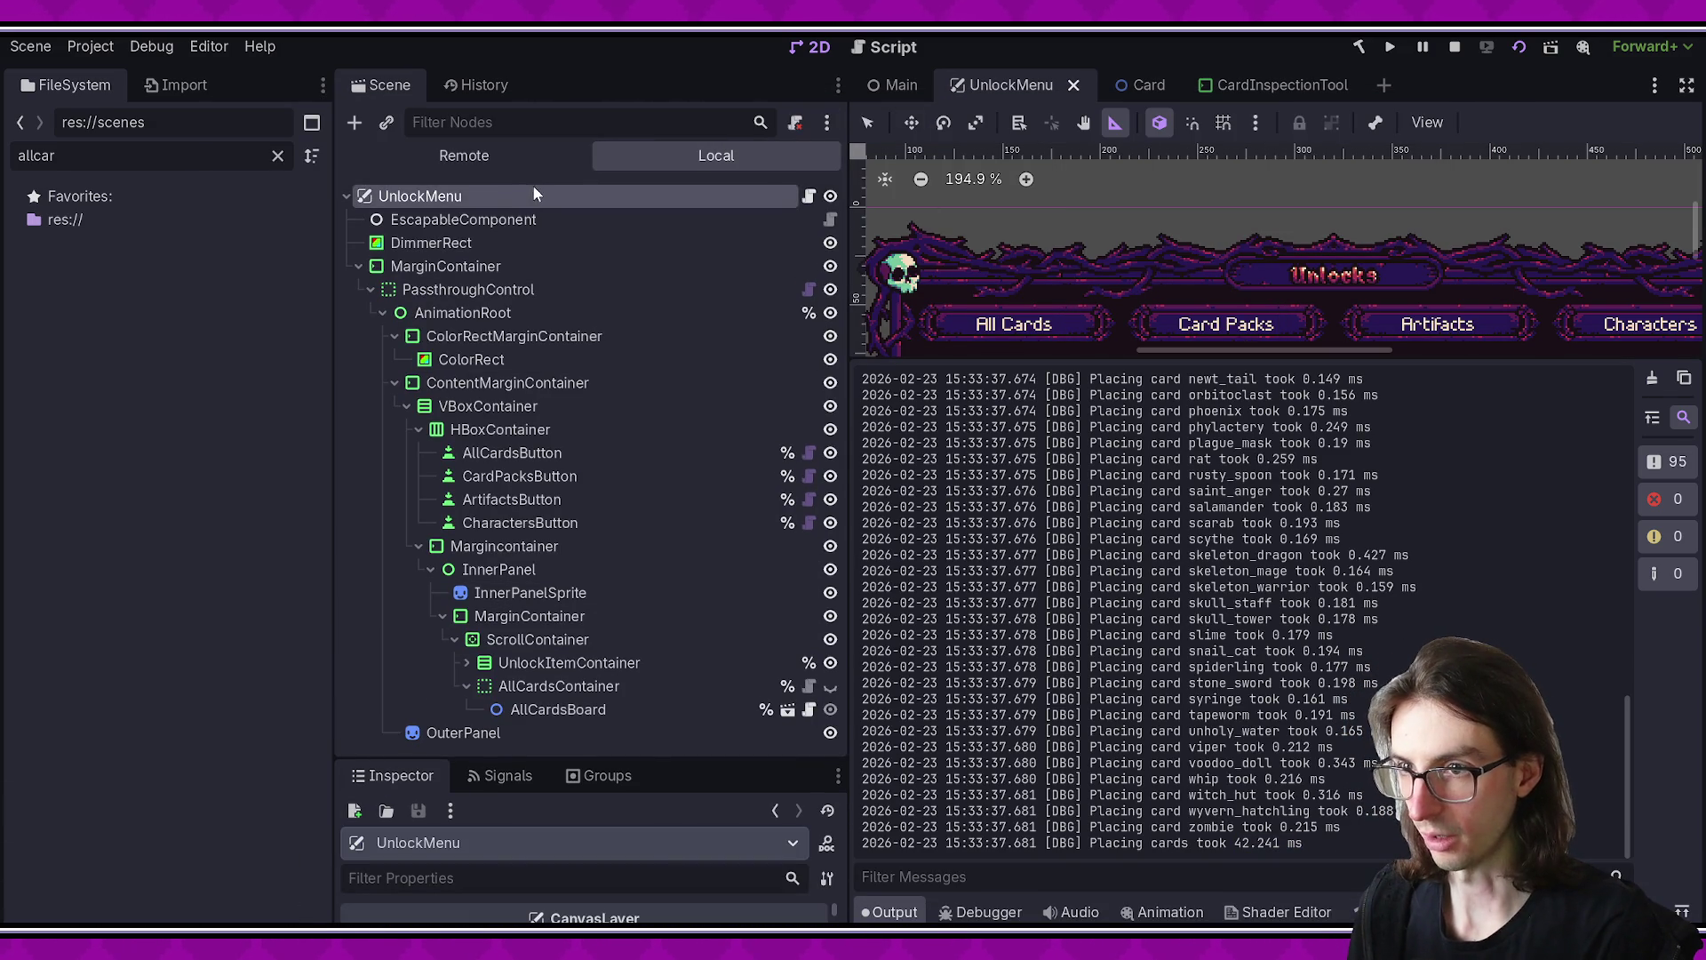
- In the Card scene, inspect the CardBackground and Sprite nodes, then open Card.cs
left_click(535, 155)
left_click(1122, 88)
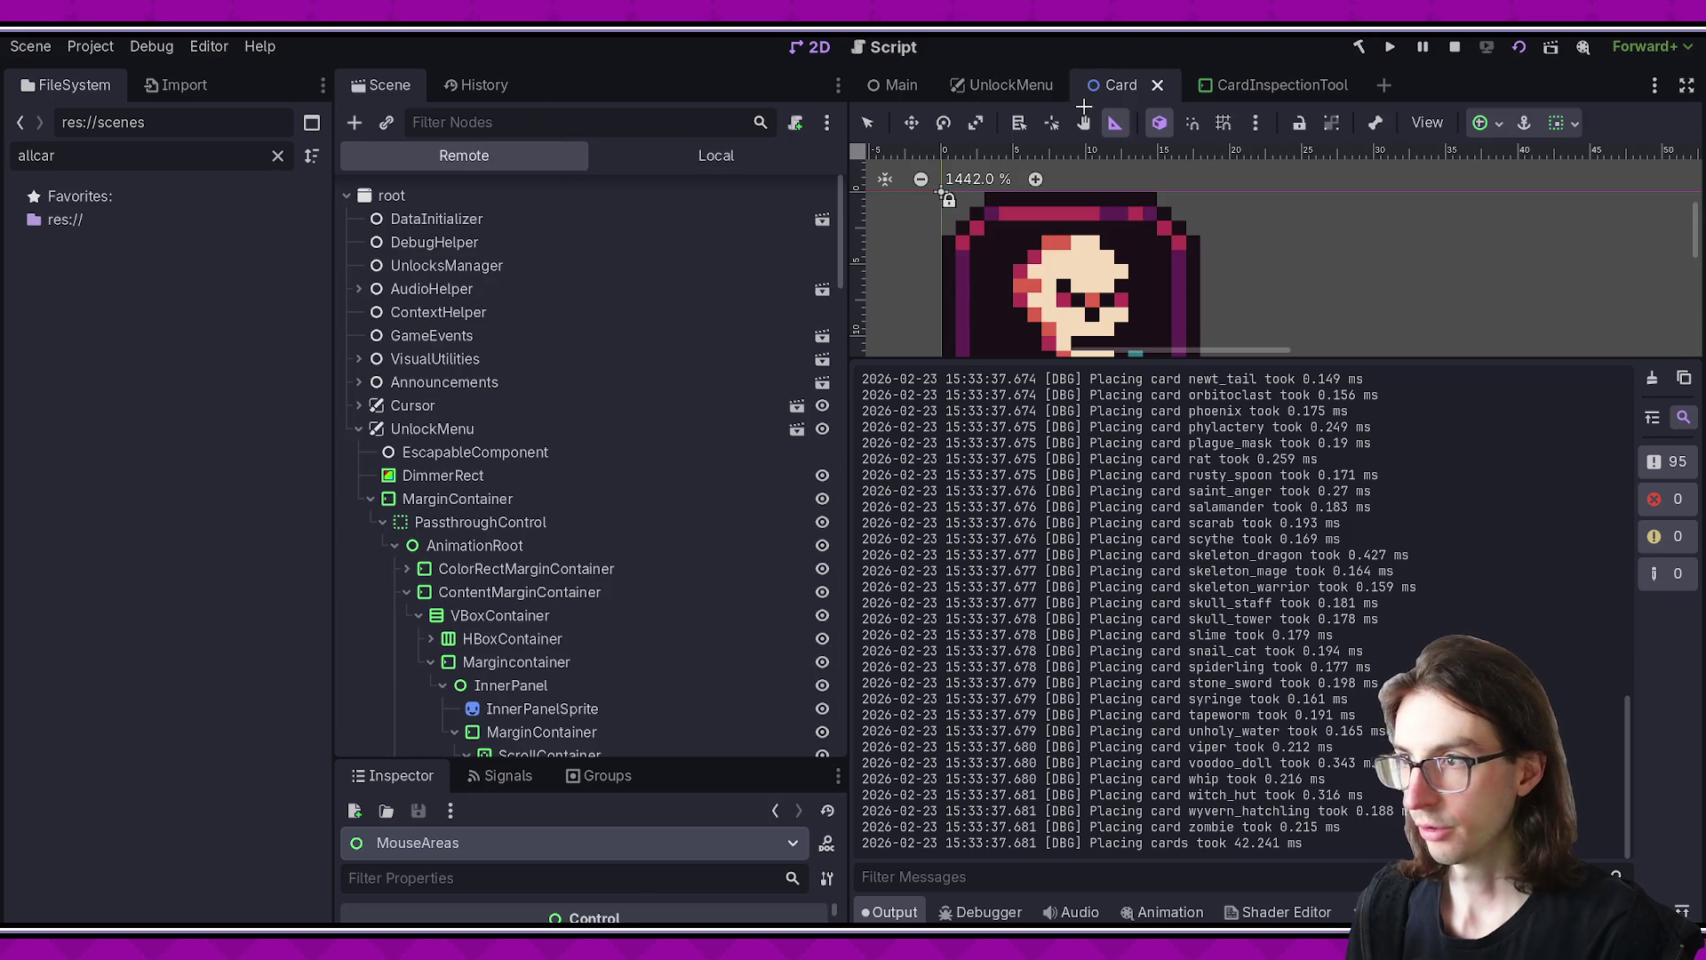
left_click(633, 151)
left_click(462, 222)
left_click(497, 290)
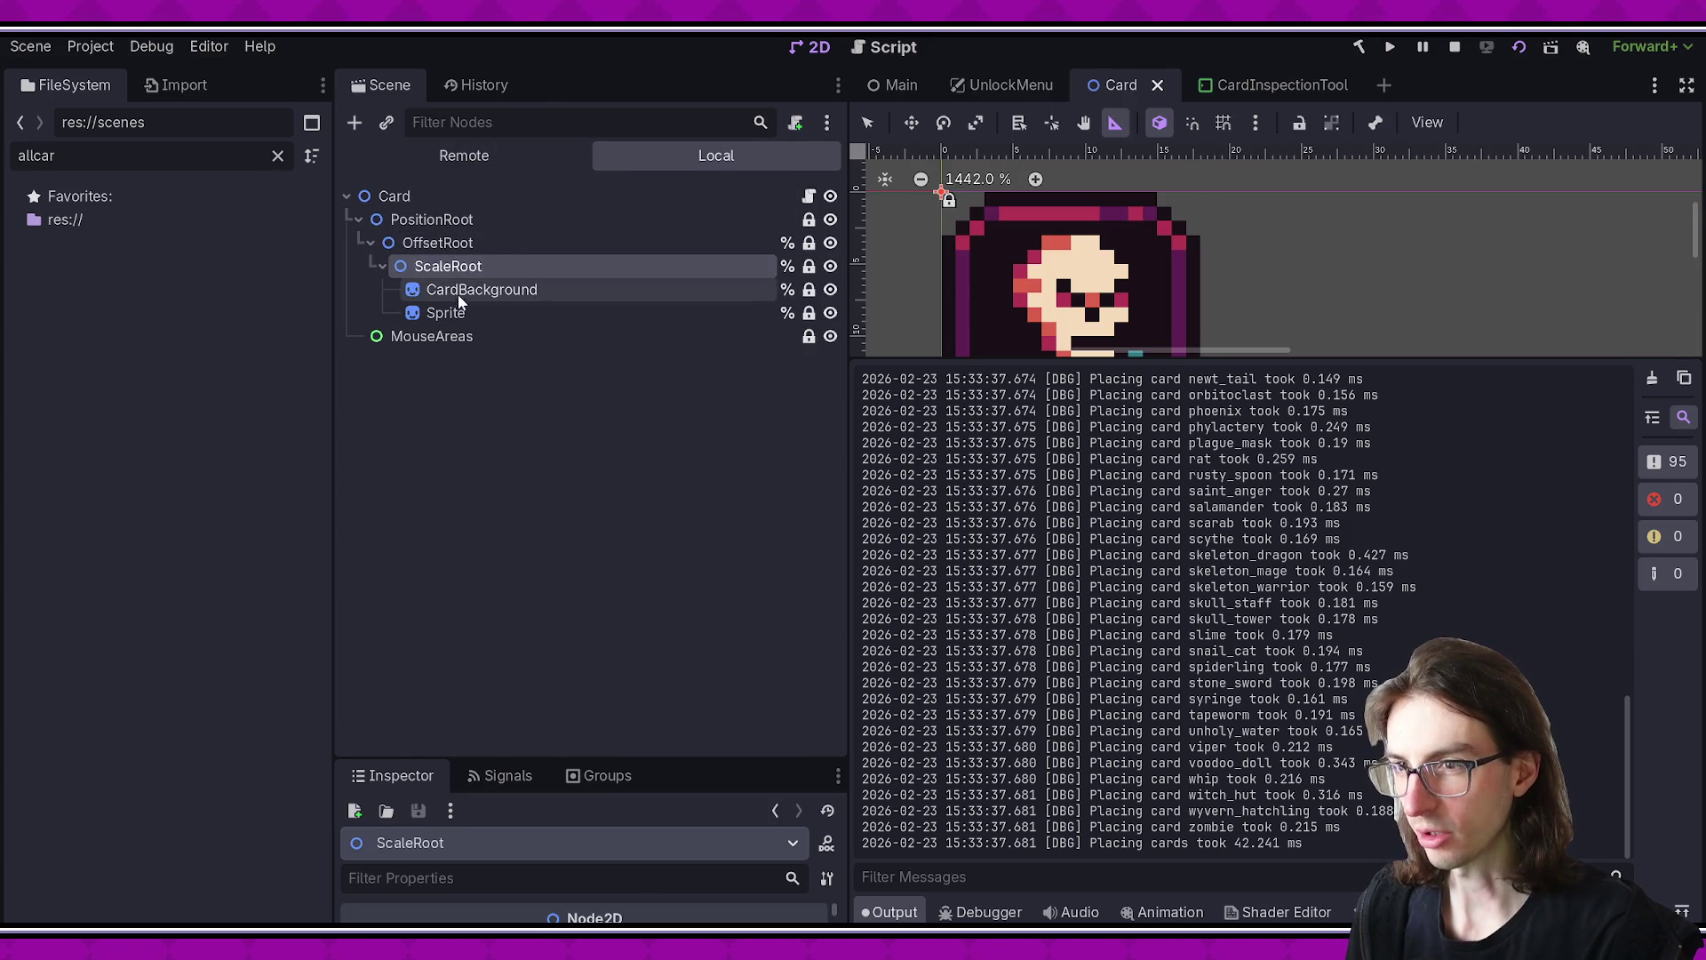
left_click_drag(716, 753, 690, 451)
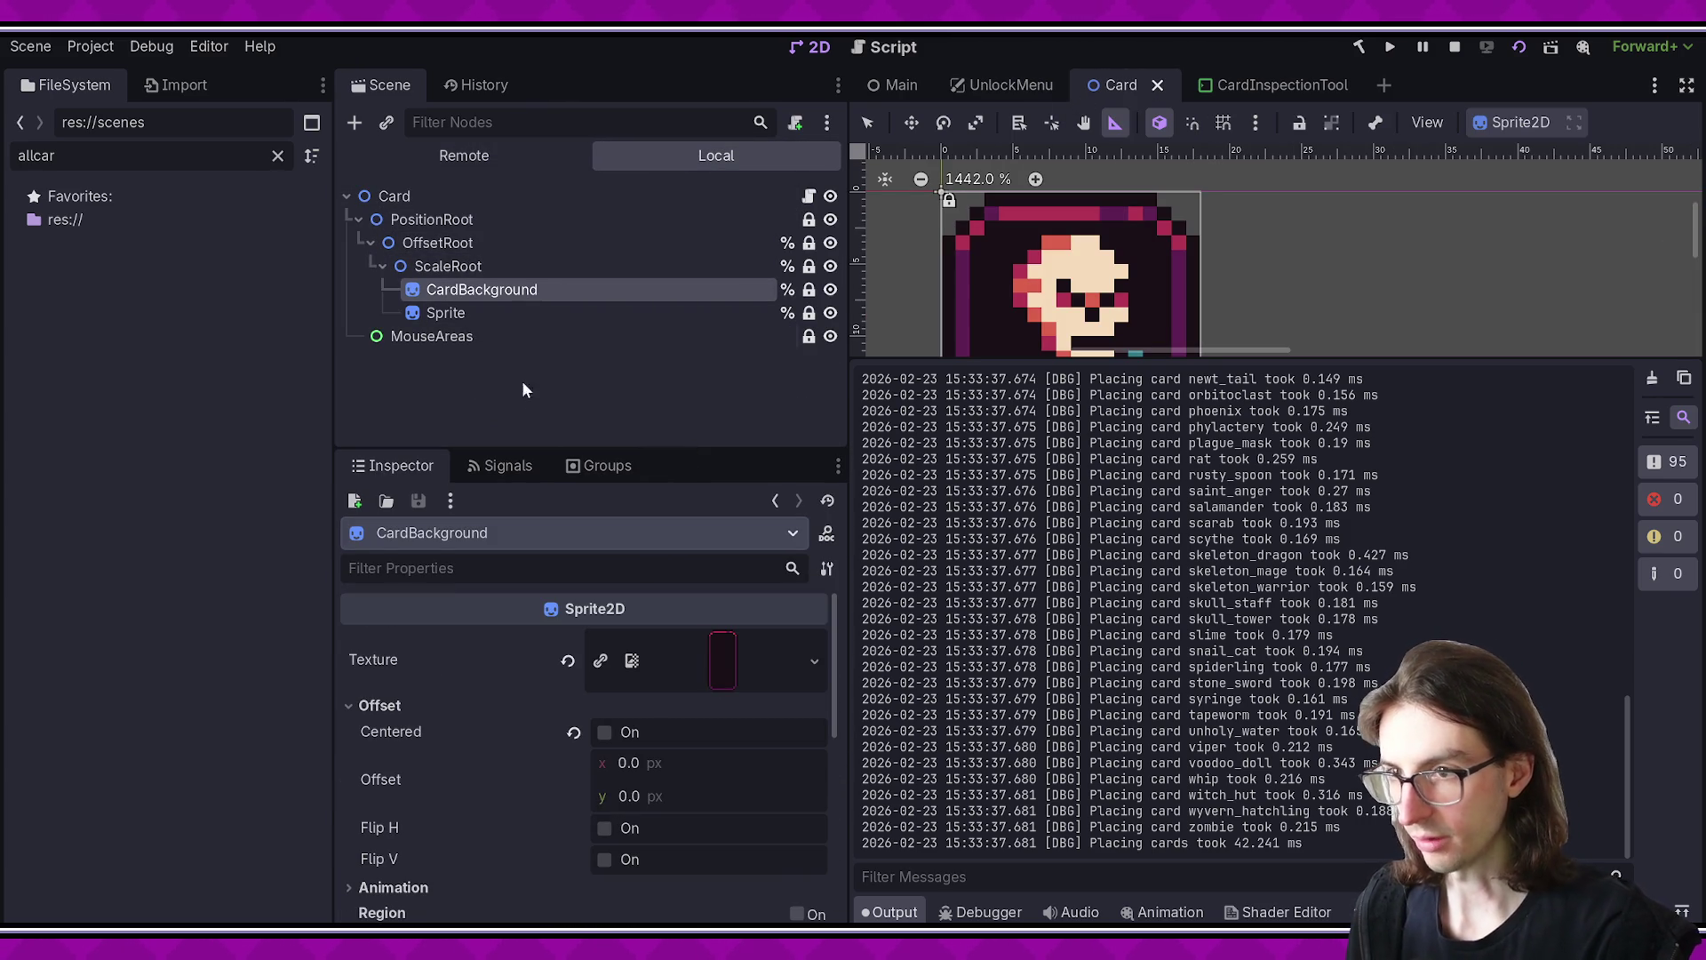
left_click(622, 313)
left_click(808, 195)
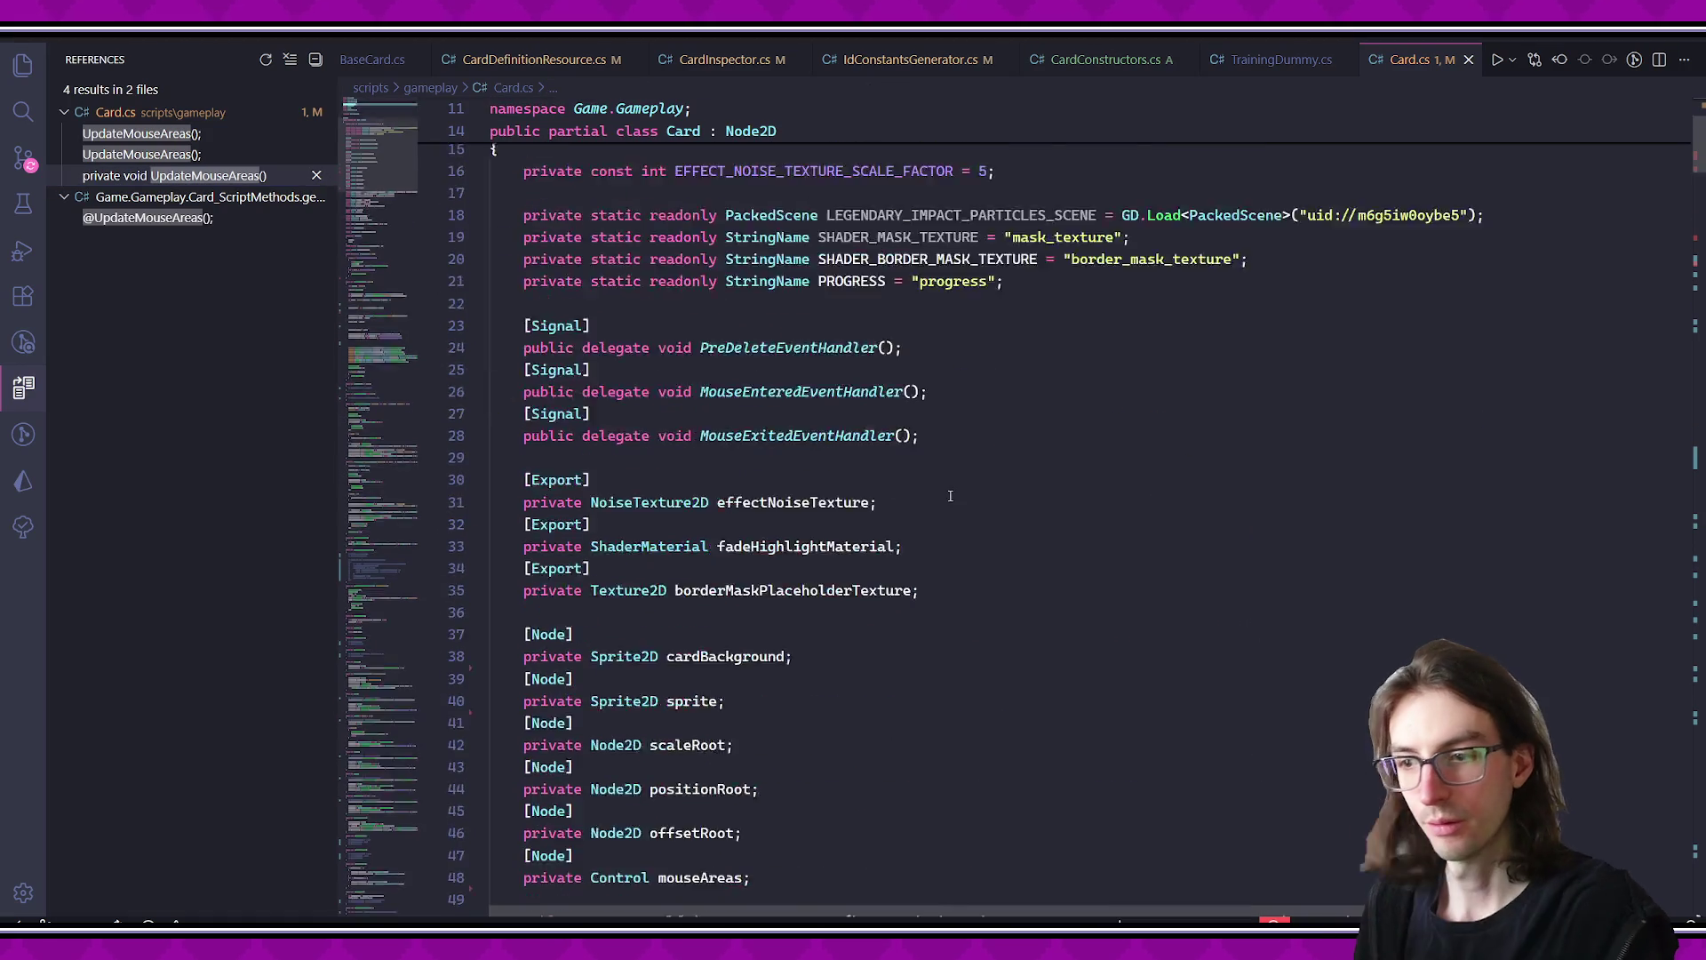
- Comment out the mask and border-mask texture lines 101–102 in BindToCard
scroll(889, 418, "down", 12)
right_click(856, 398)
key("Escape")
scroll(835, 408, "up", 2)
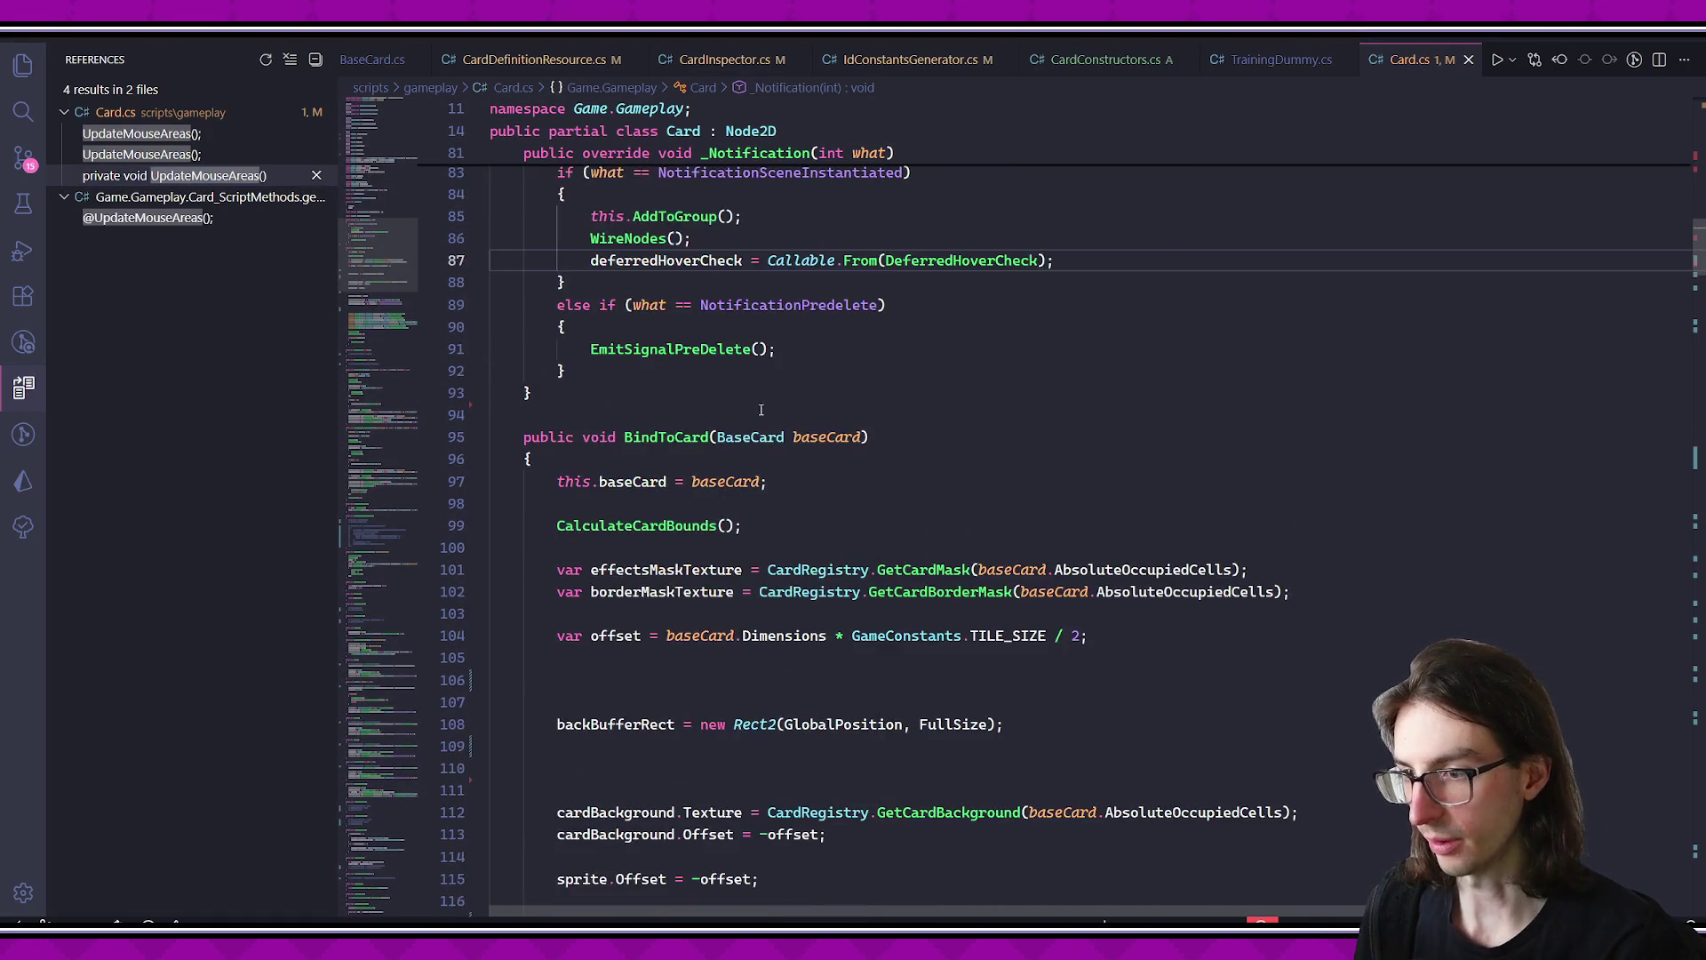
scroll(814, 415, "down", 3)
left_click_drag(758, 358, 946, 391)
key("ctrl+slash")
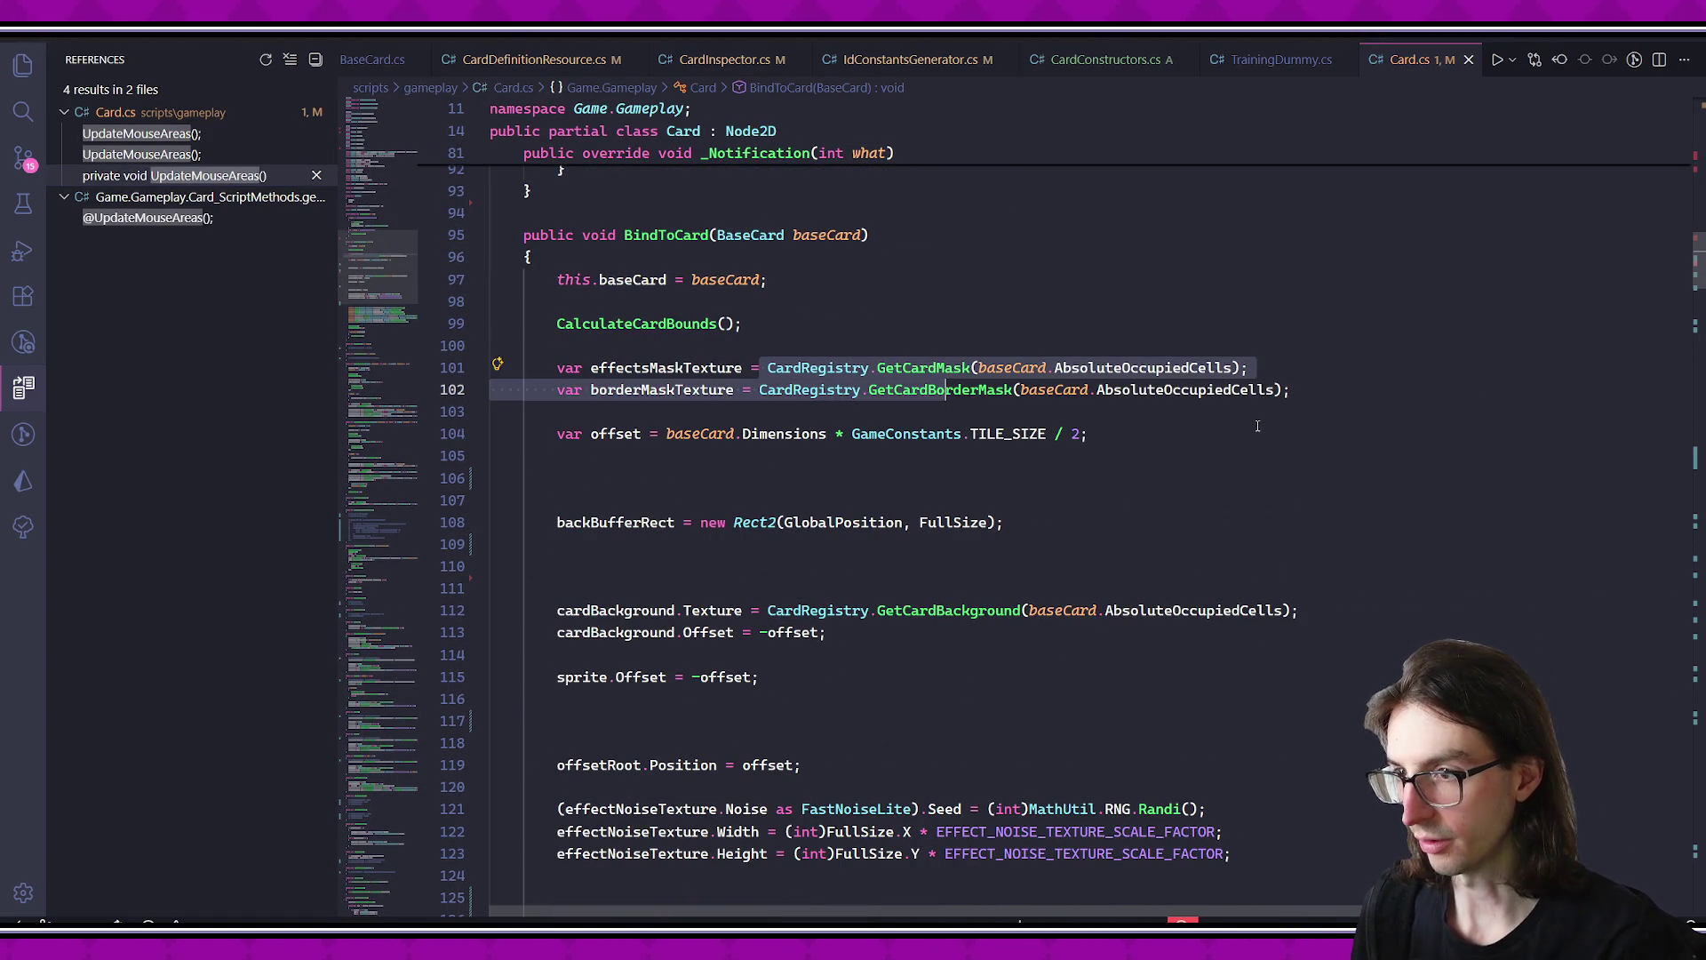
- Review the card background texture lookup further down BindToCard
scroll(1143, 461, "down", 3)
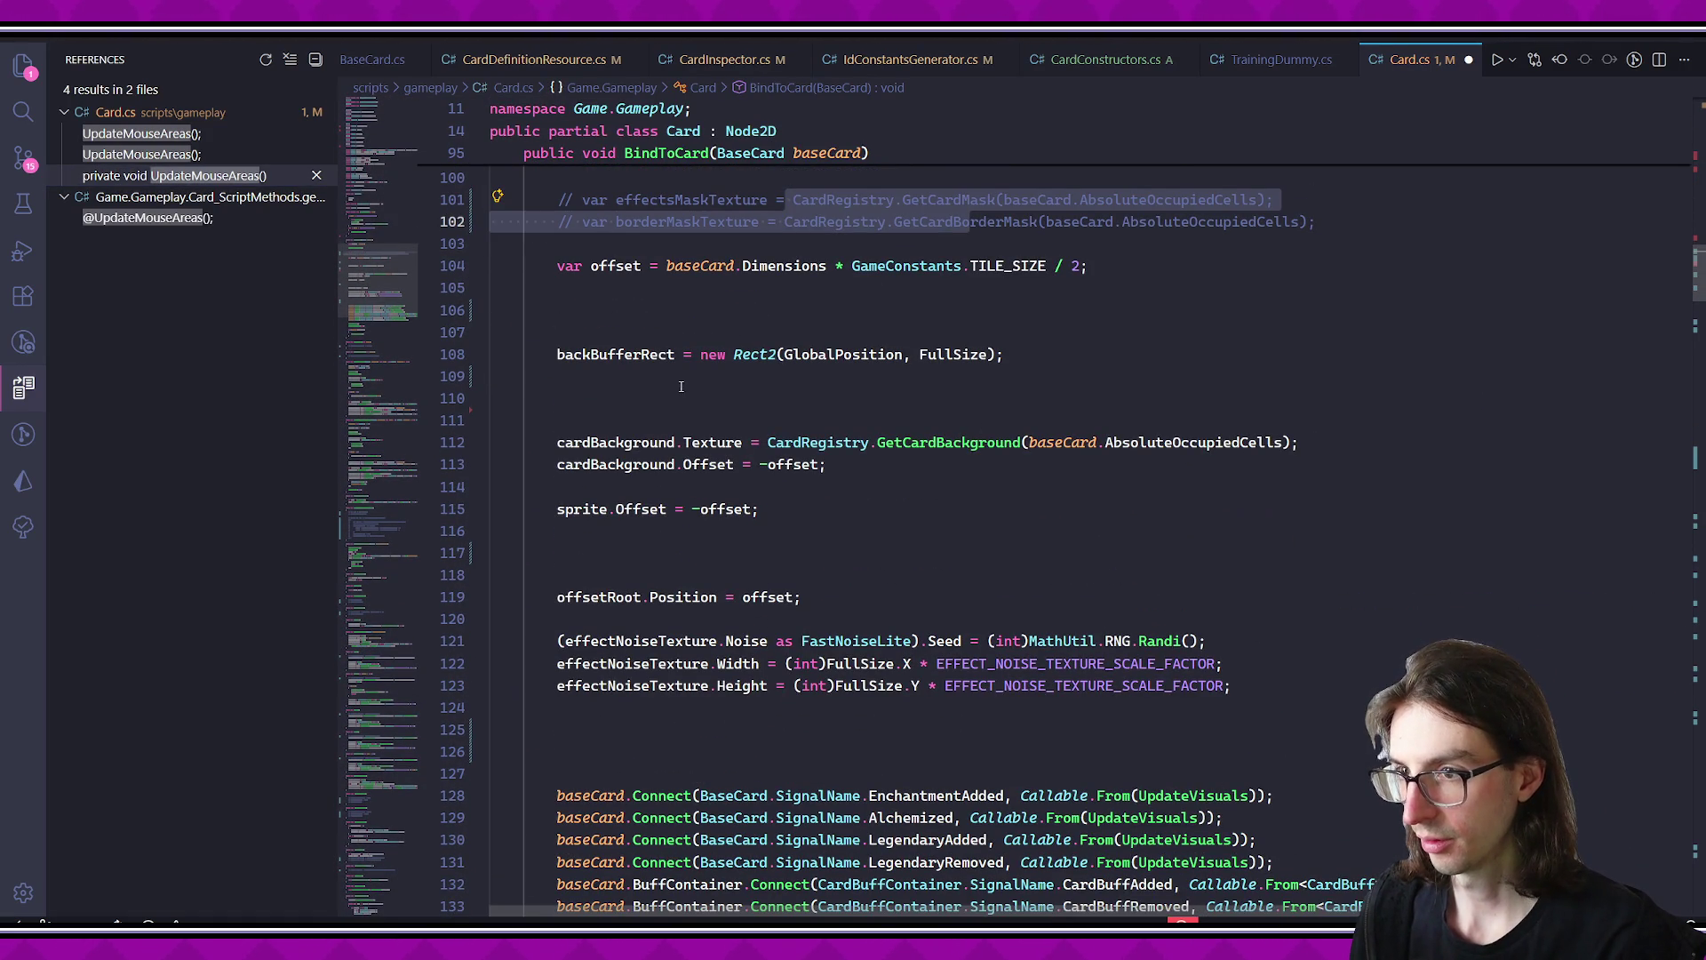
left_click(572, 421)
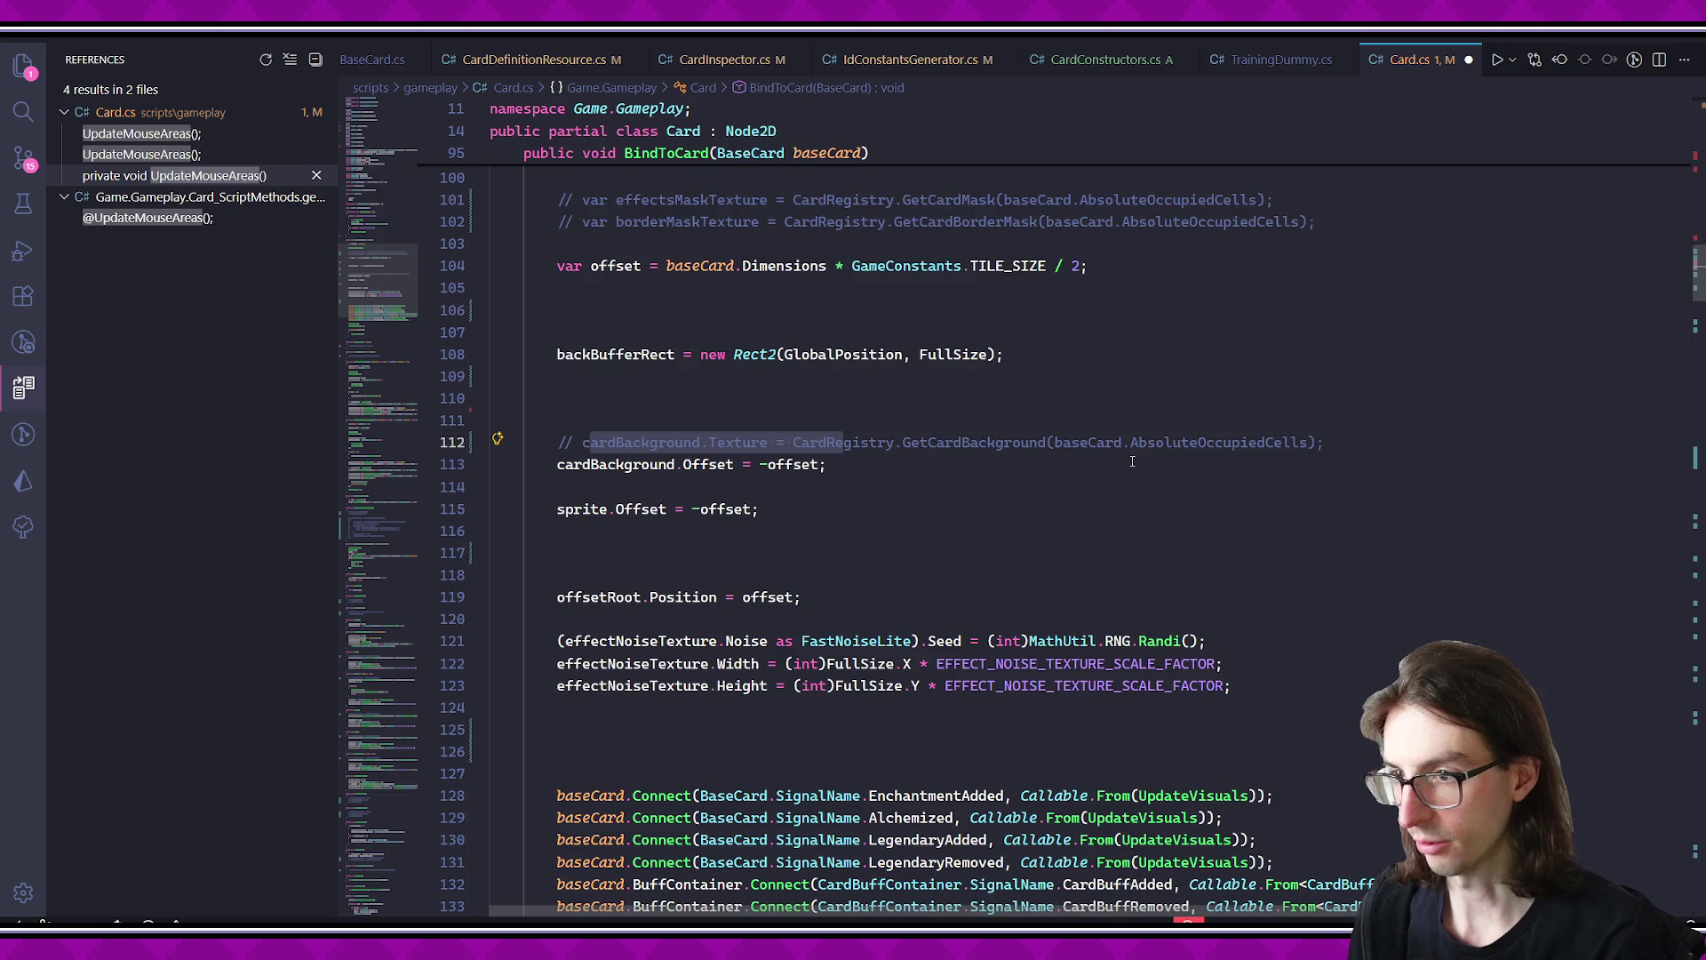
scroll(1156, 460, "down", 6)
scroll(933, 462, "up", 2)
left_click(685, 463)
scroll(762, 499, "up", 3)
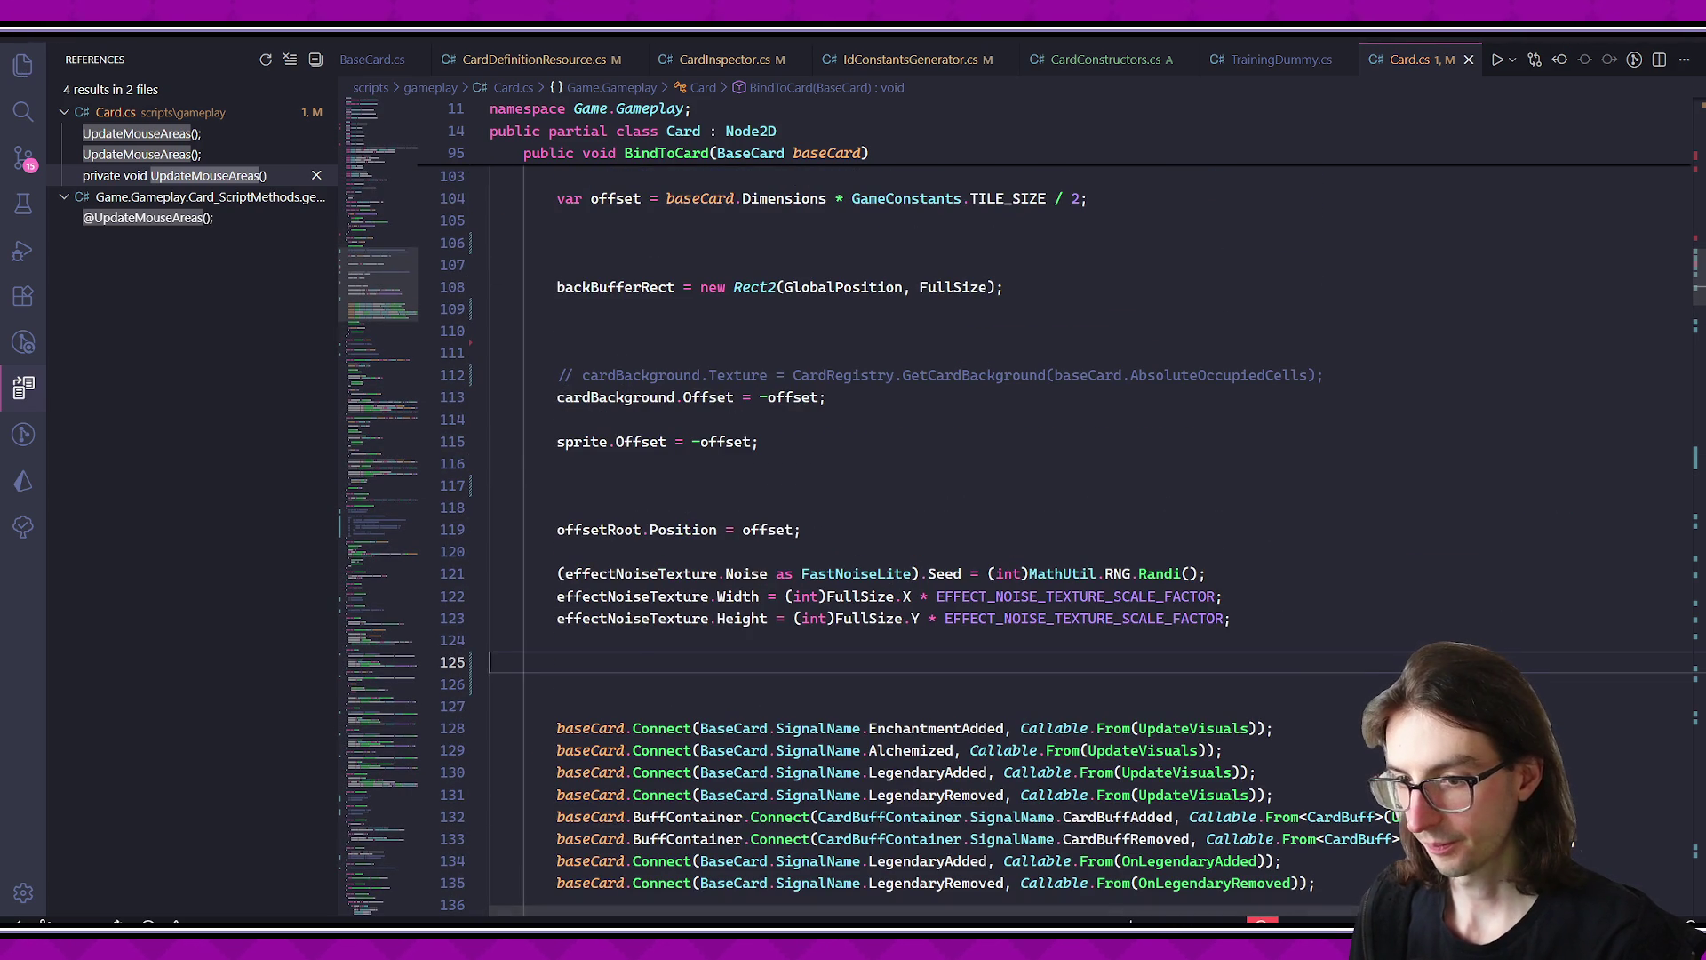
- Rebuild and run the Card scene in Godot, then bring the editor back
key("alt+Tab")
key("alt+Tab")
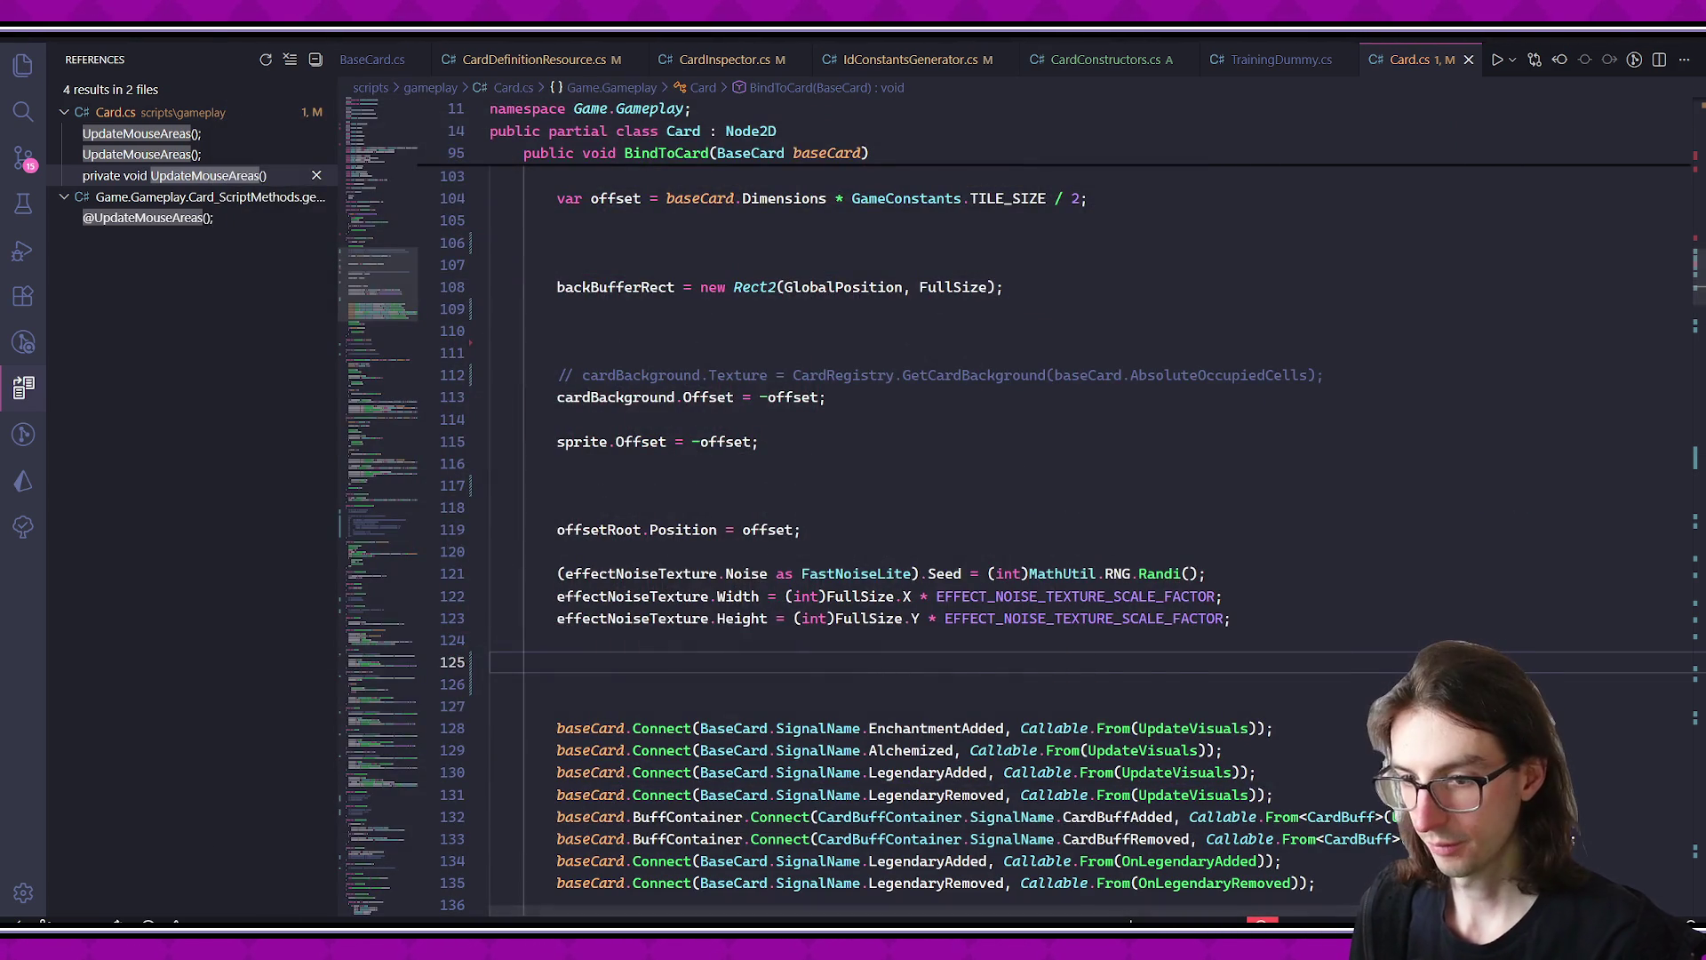
key("alt+Tab")
left_click(1517, 49)
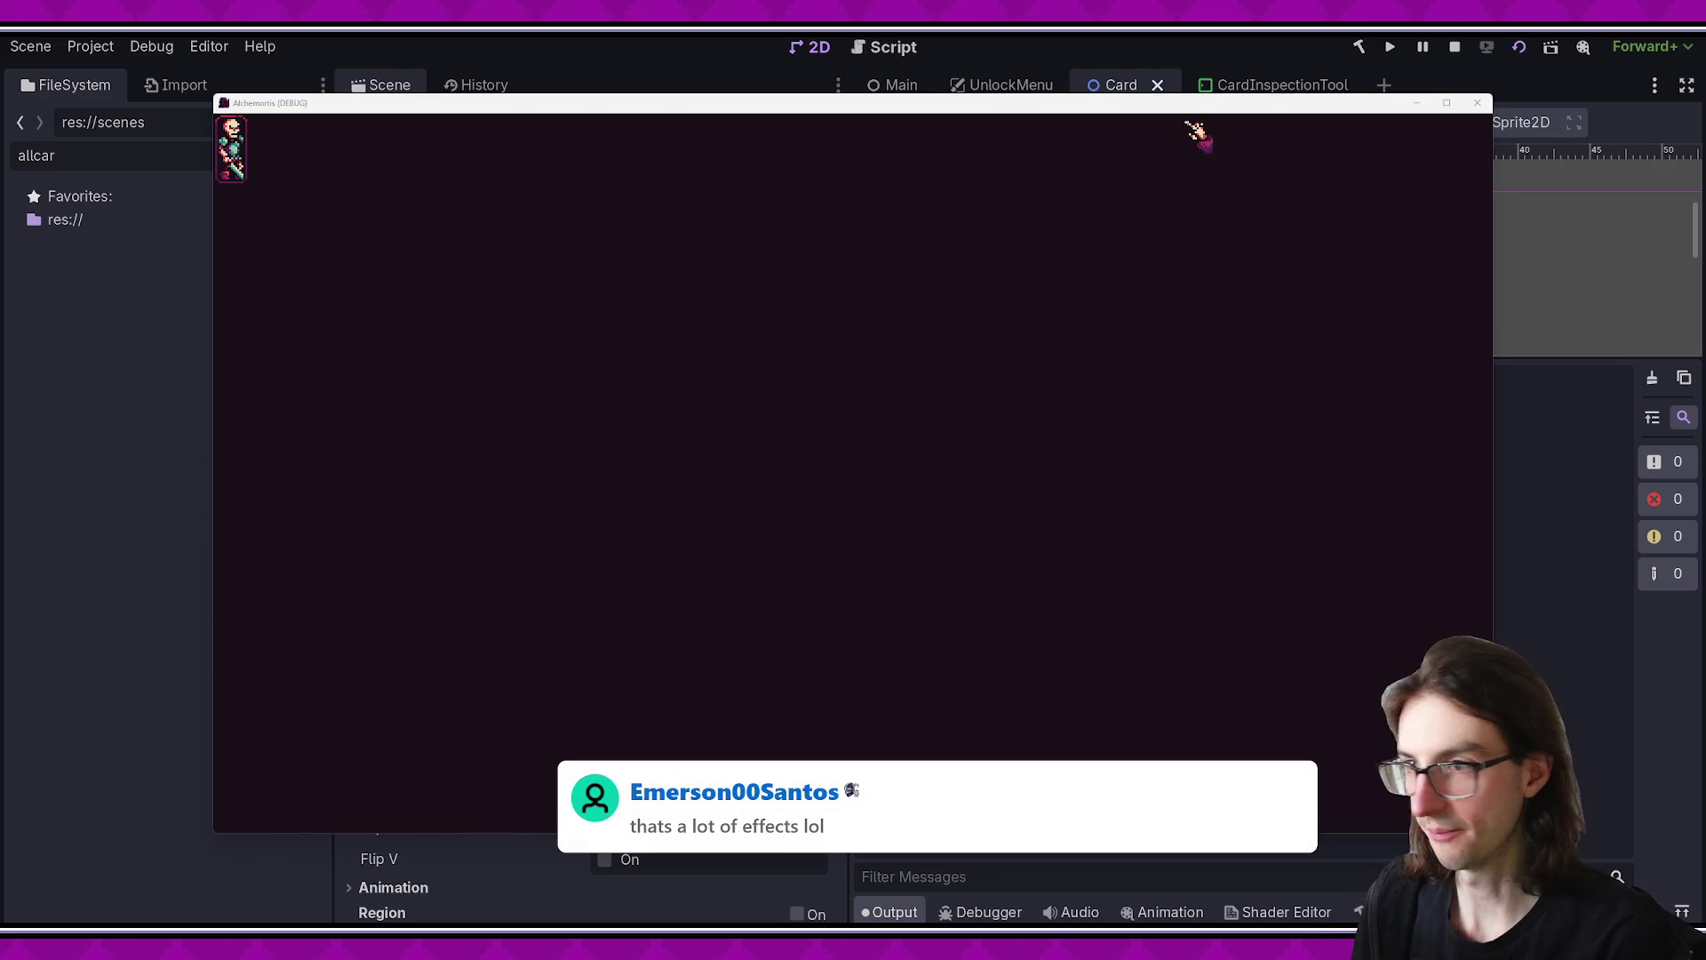
left_click(1004, 82)
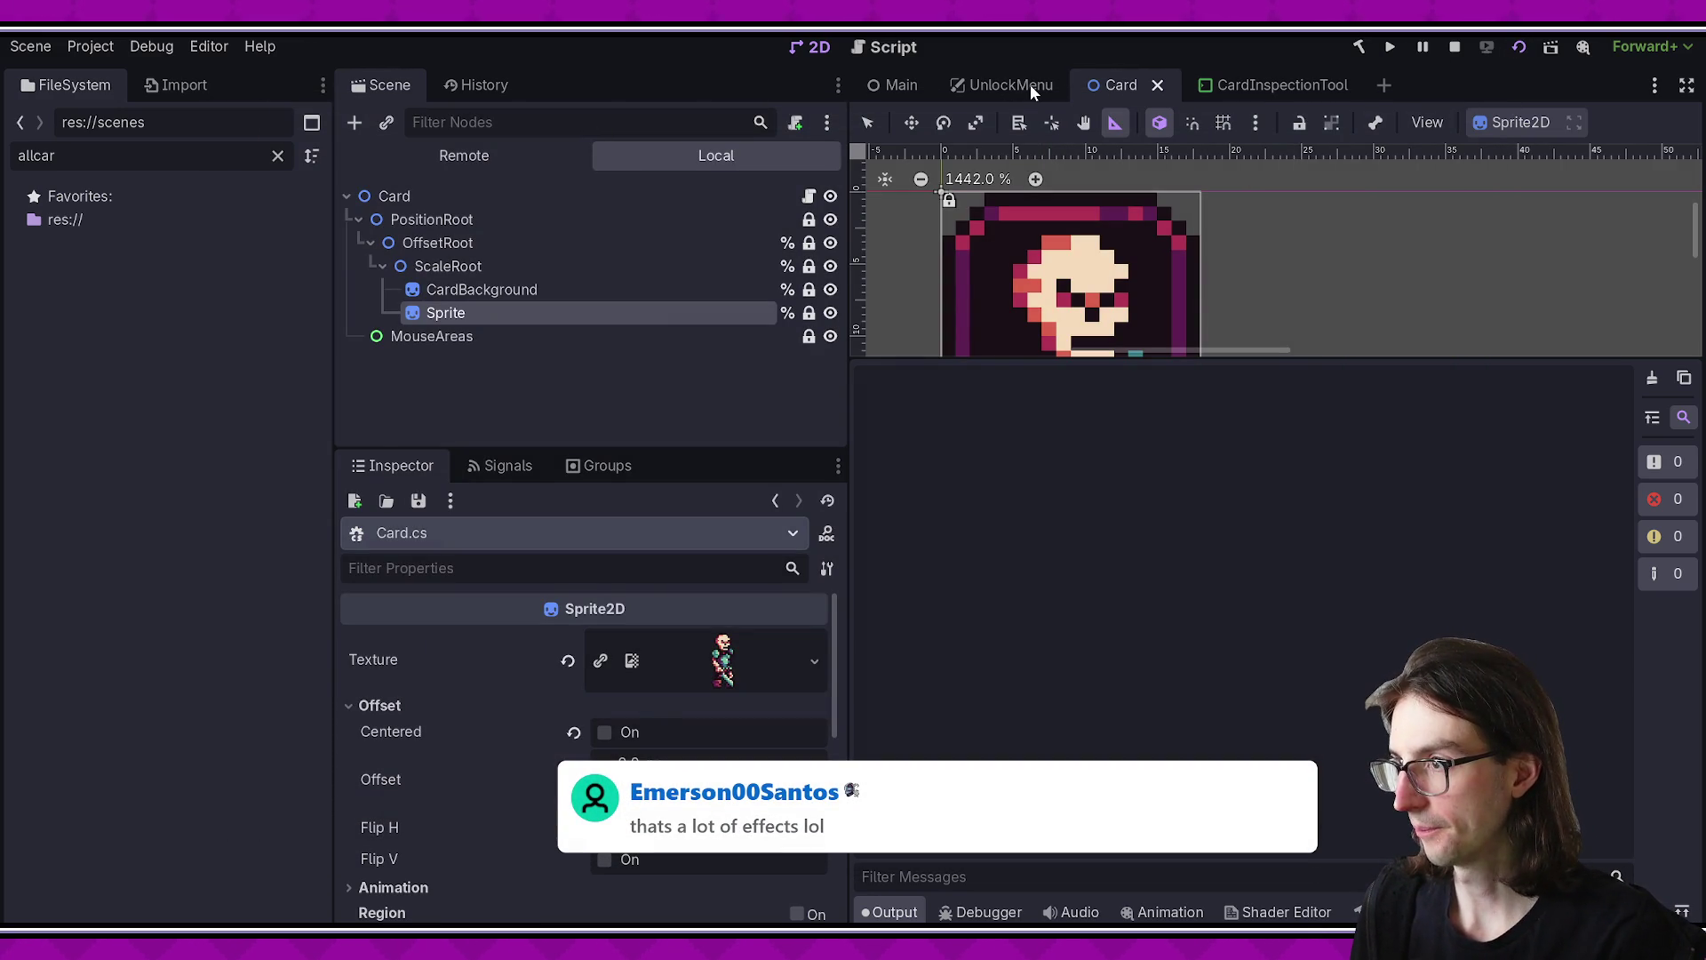
- Run the UnlockMenu scene with F6, check the new placement timings, then return to the Card scene
left_click(1031, 84)
key("F6")
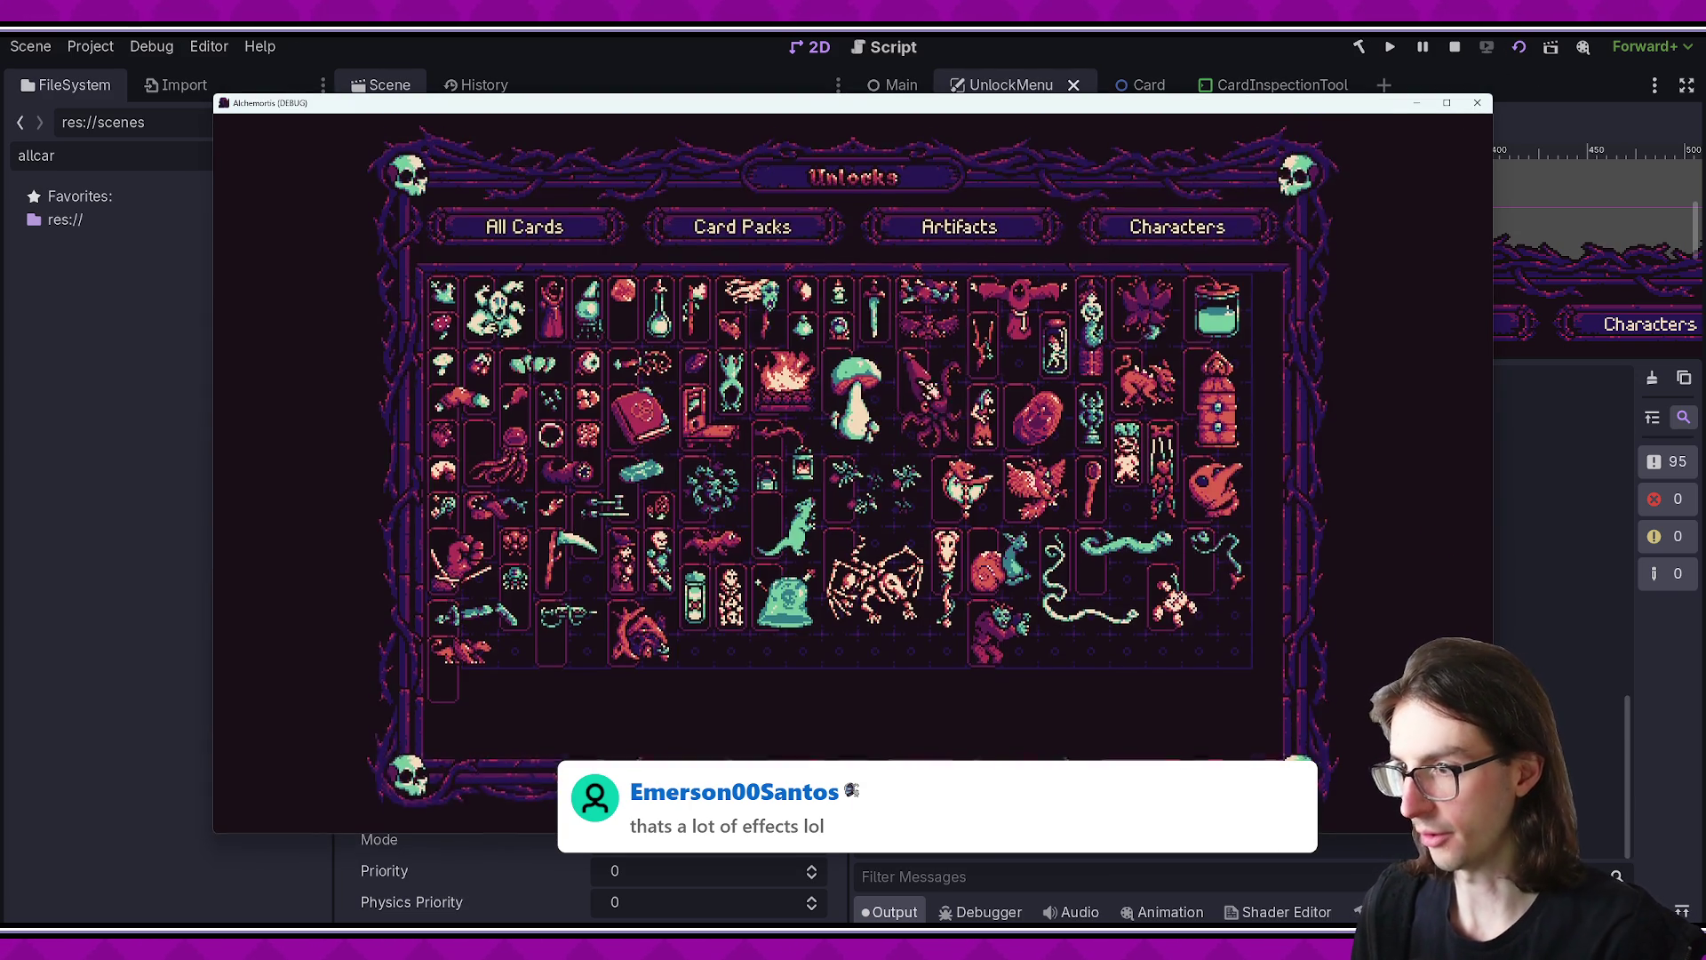
left_click(1553, 631)
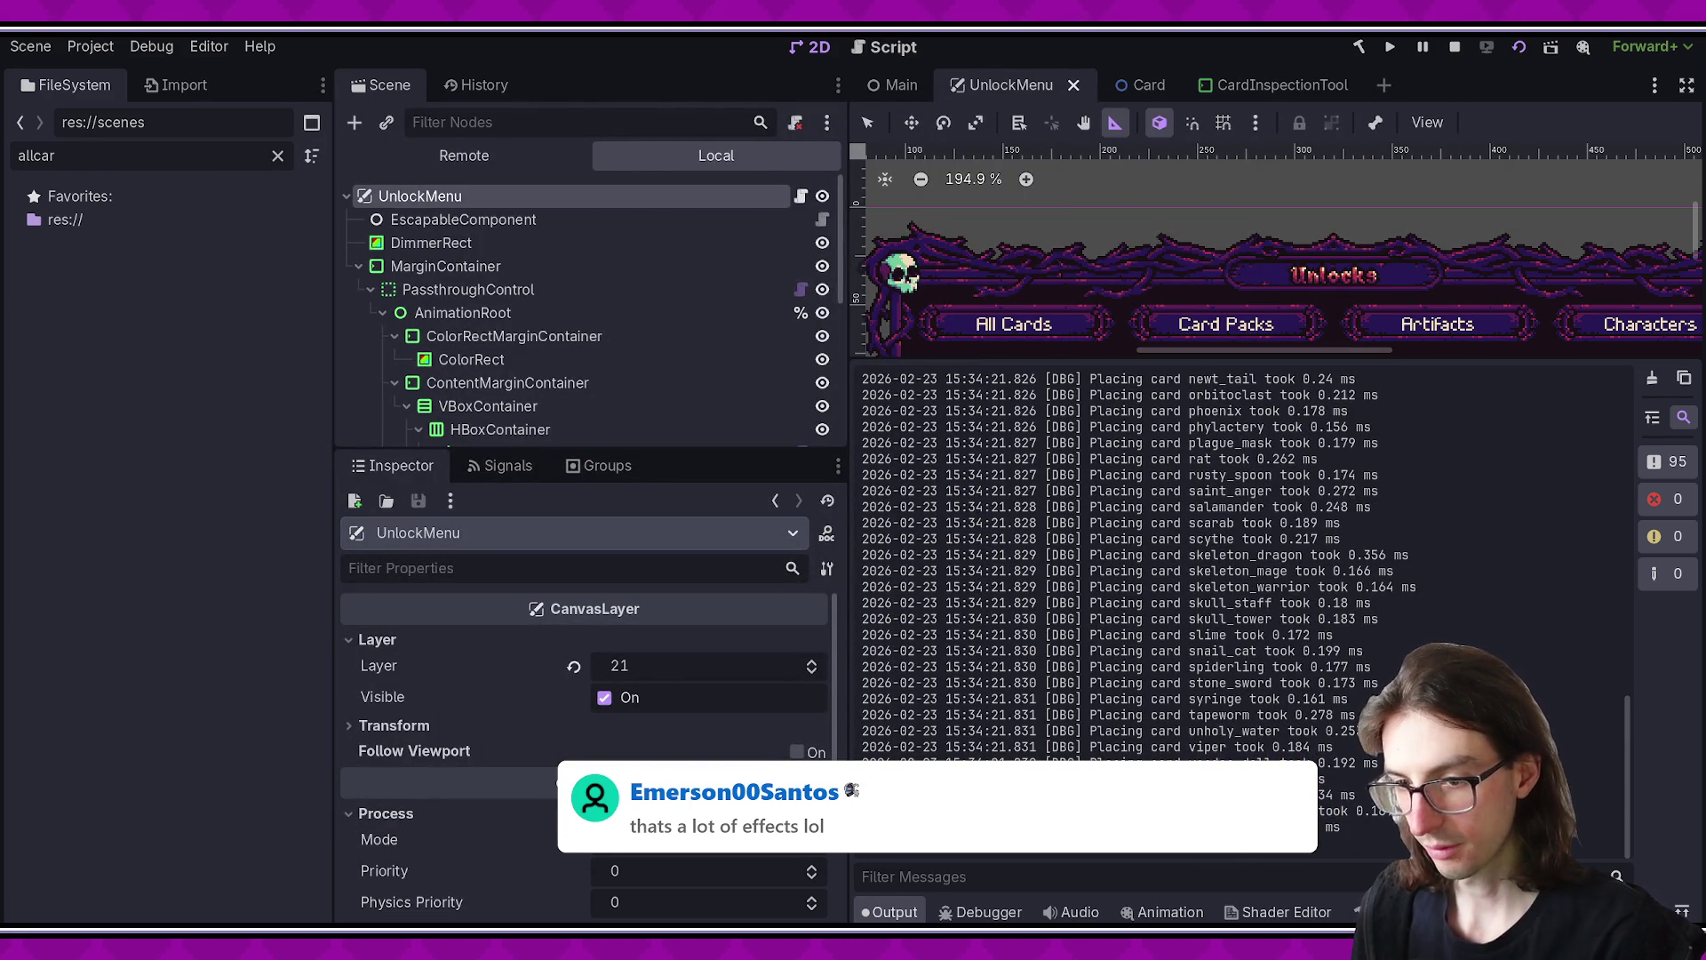
left_click(1149, 84)
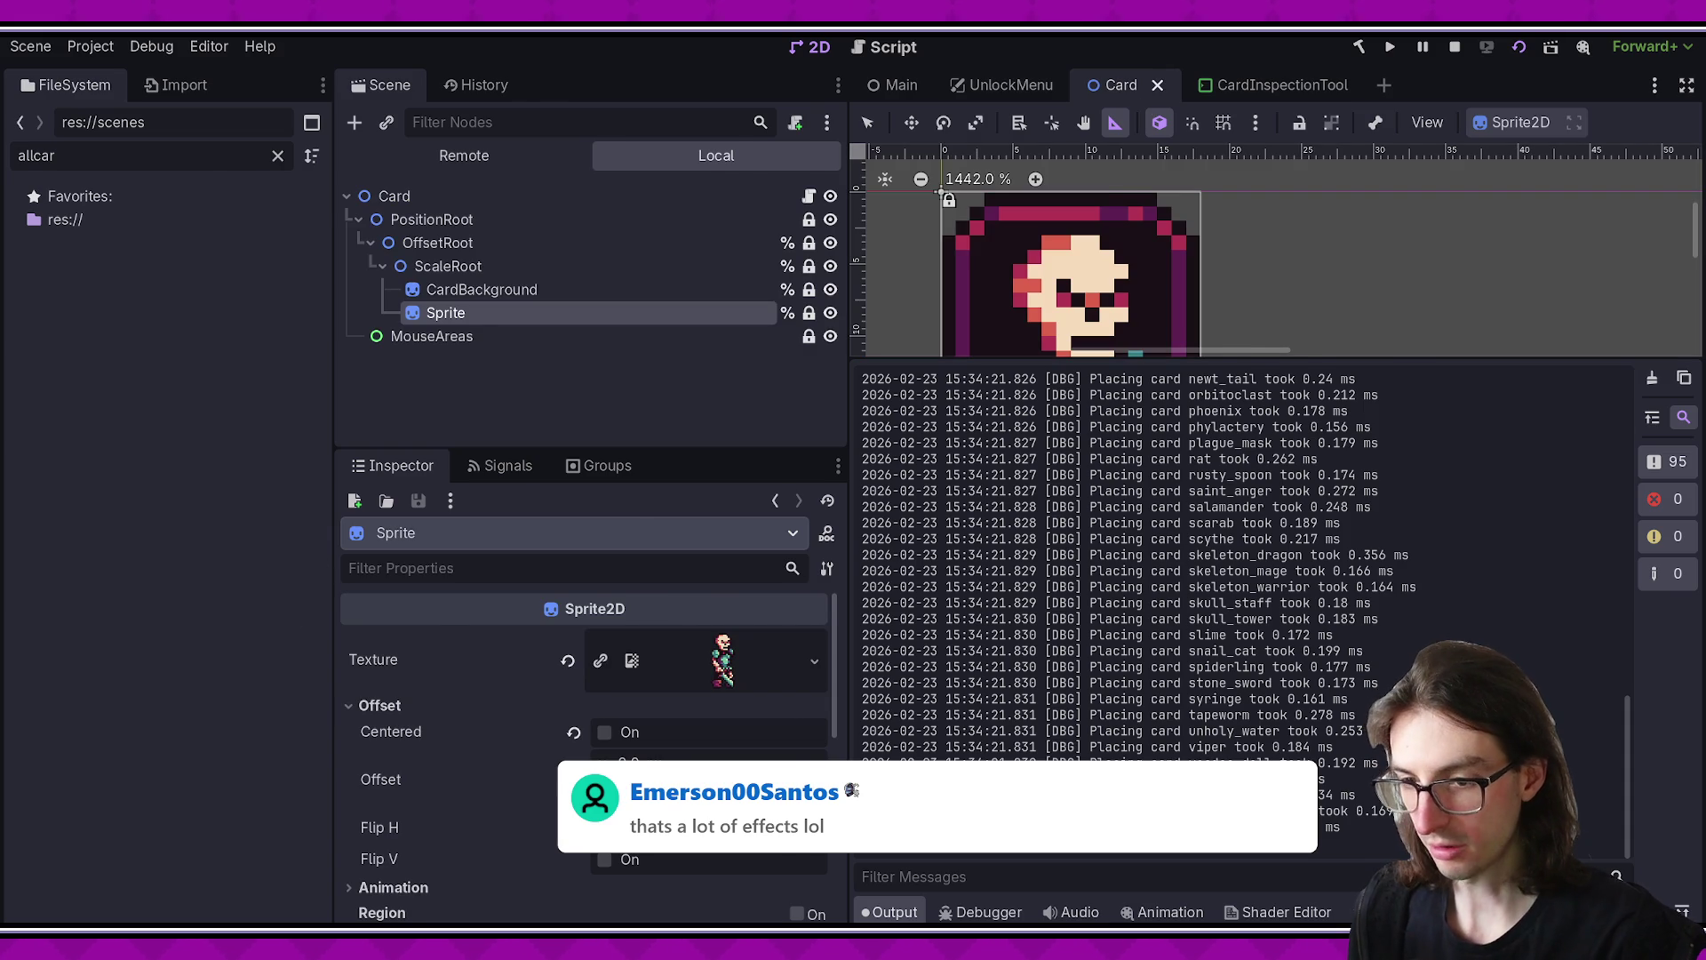
- Comment out BindToCard's signal connections (lines 128–135) and the UpdateVisuals and UpdateBuffVisuals calls
key("alt+Tab")
scroll(589, 700, "down", 4)
mouse_move(556, 484)
left_mouse_down()
mouse_move(860, 594)
mouse_move(1315, 638)
left_mouse_up()
key("ctrl+slash")
left_click_drag(586, 682, 877, 704)
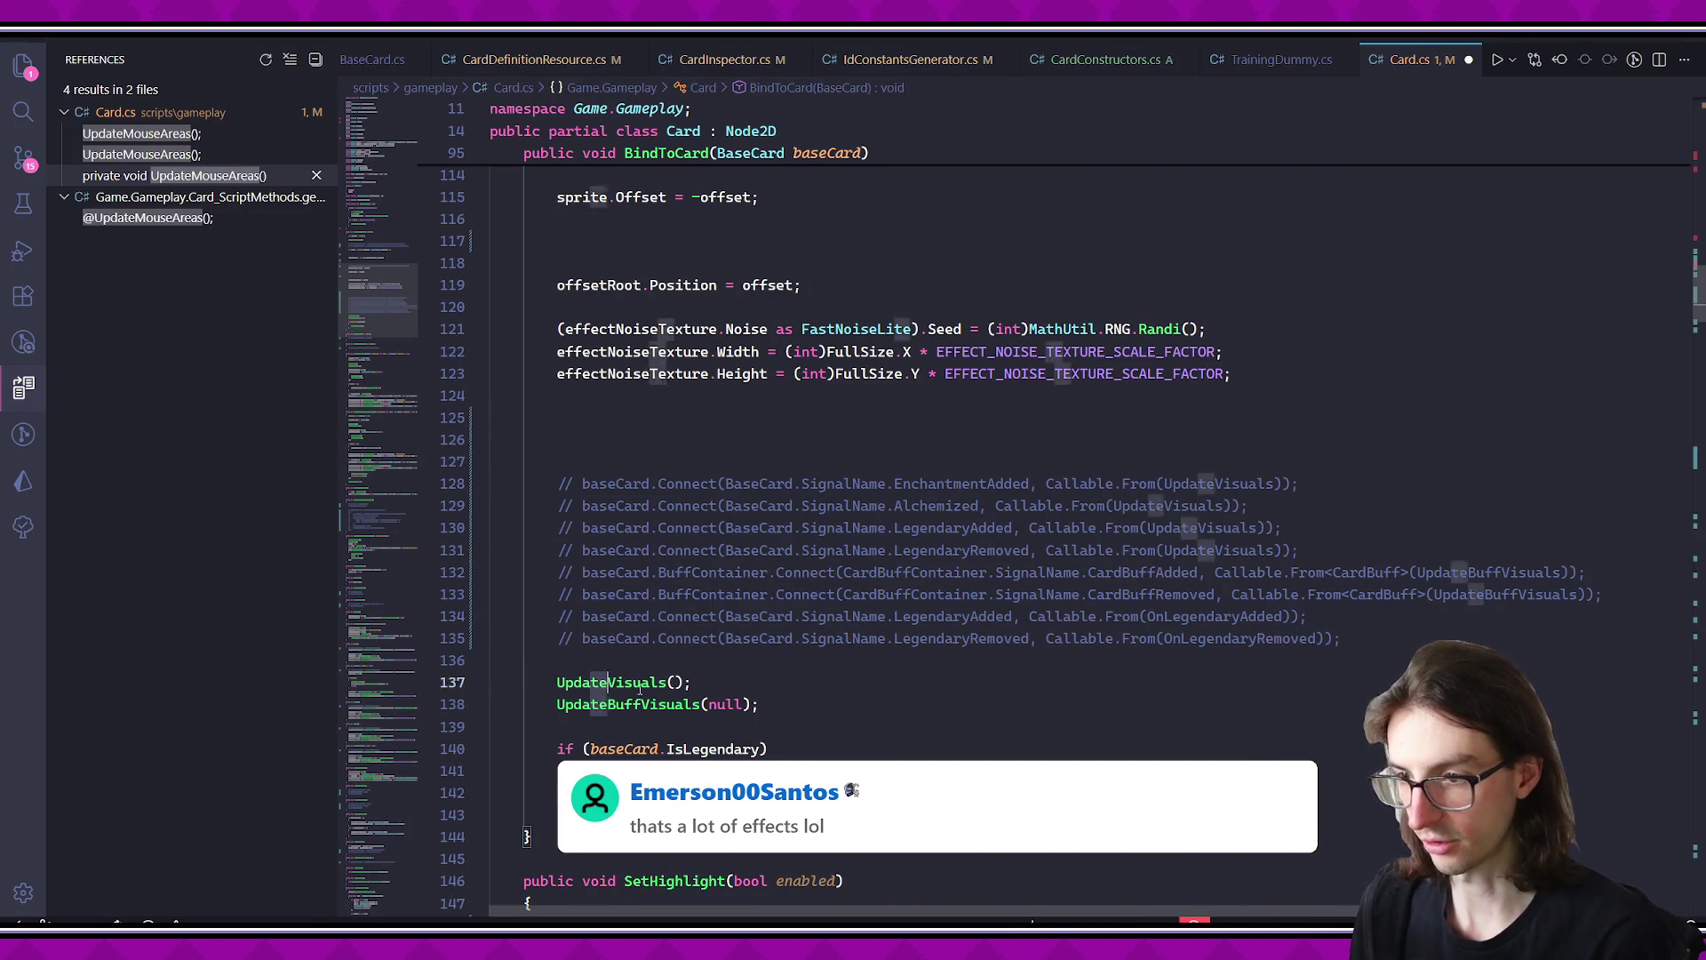
key("ctrl+slash")
- Comment out the IsLegendary block and noise texture setup lines 121–123, saving Card.cs
scroll(877, 703, "down", 2)
left_click_drag(557, 648, 760, 696)
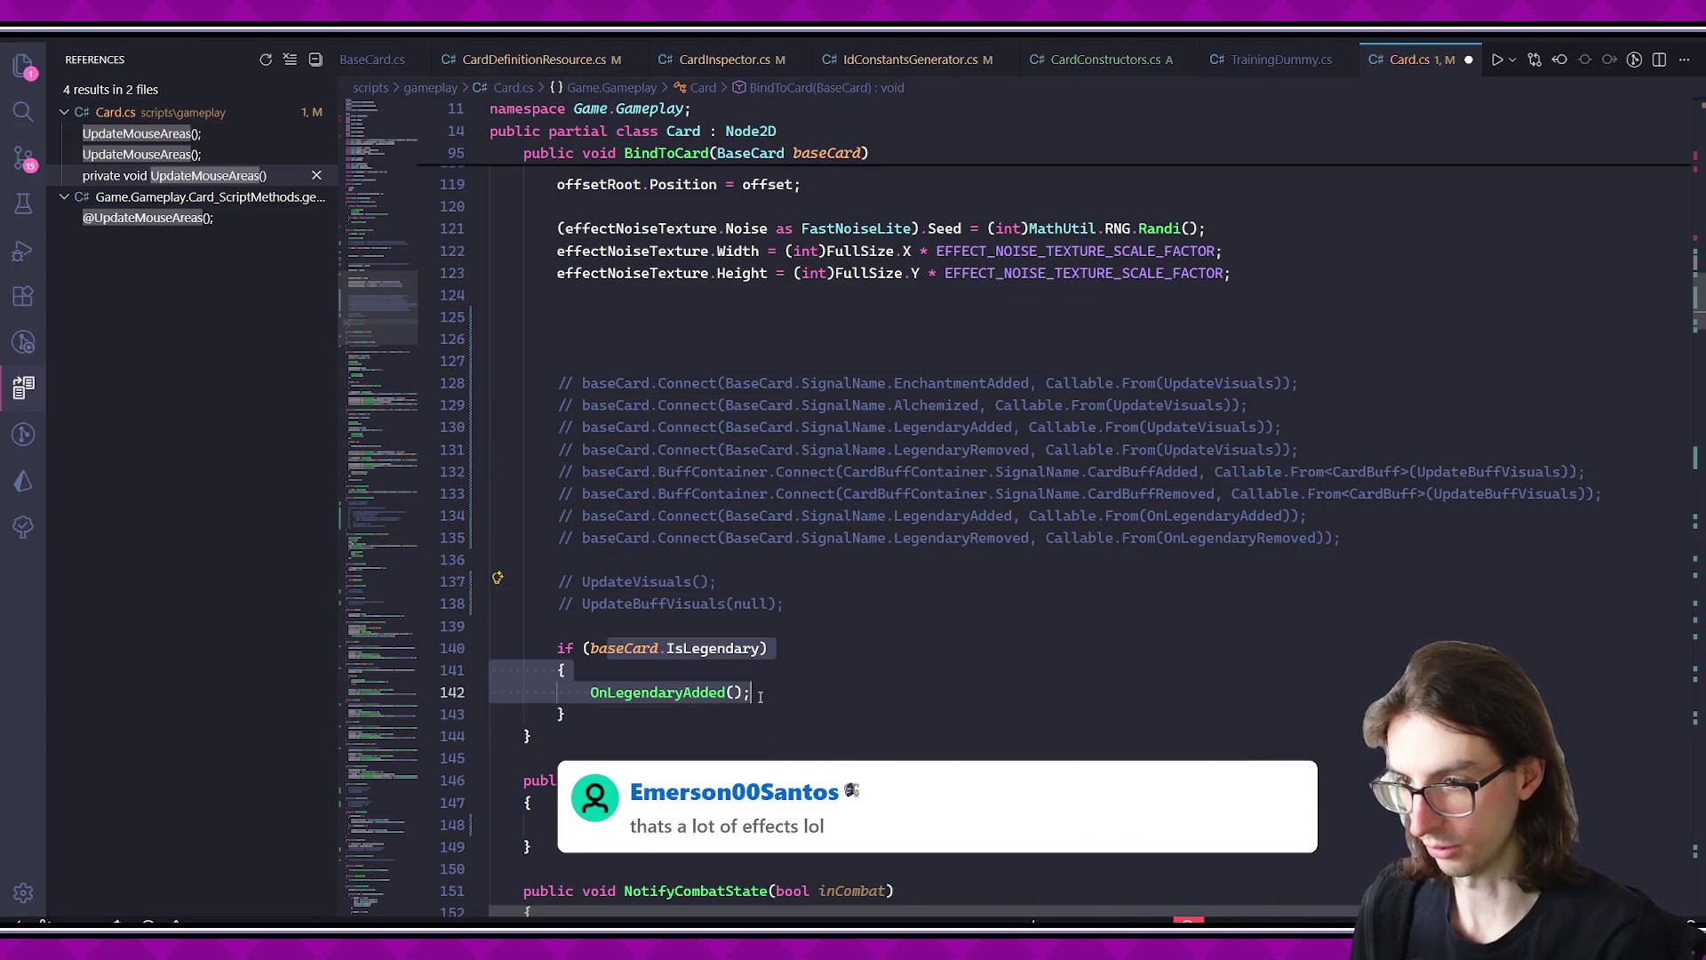
key("ctrl+slash")
key("ctrl+s")
scroll(882, 582, "up", 5)
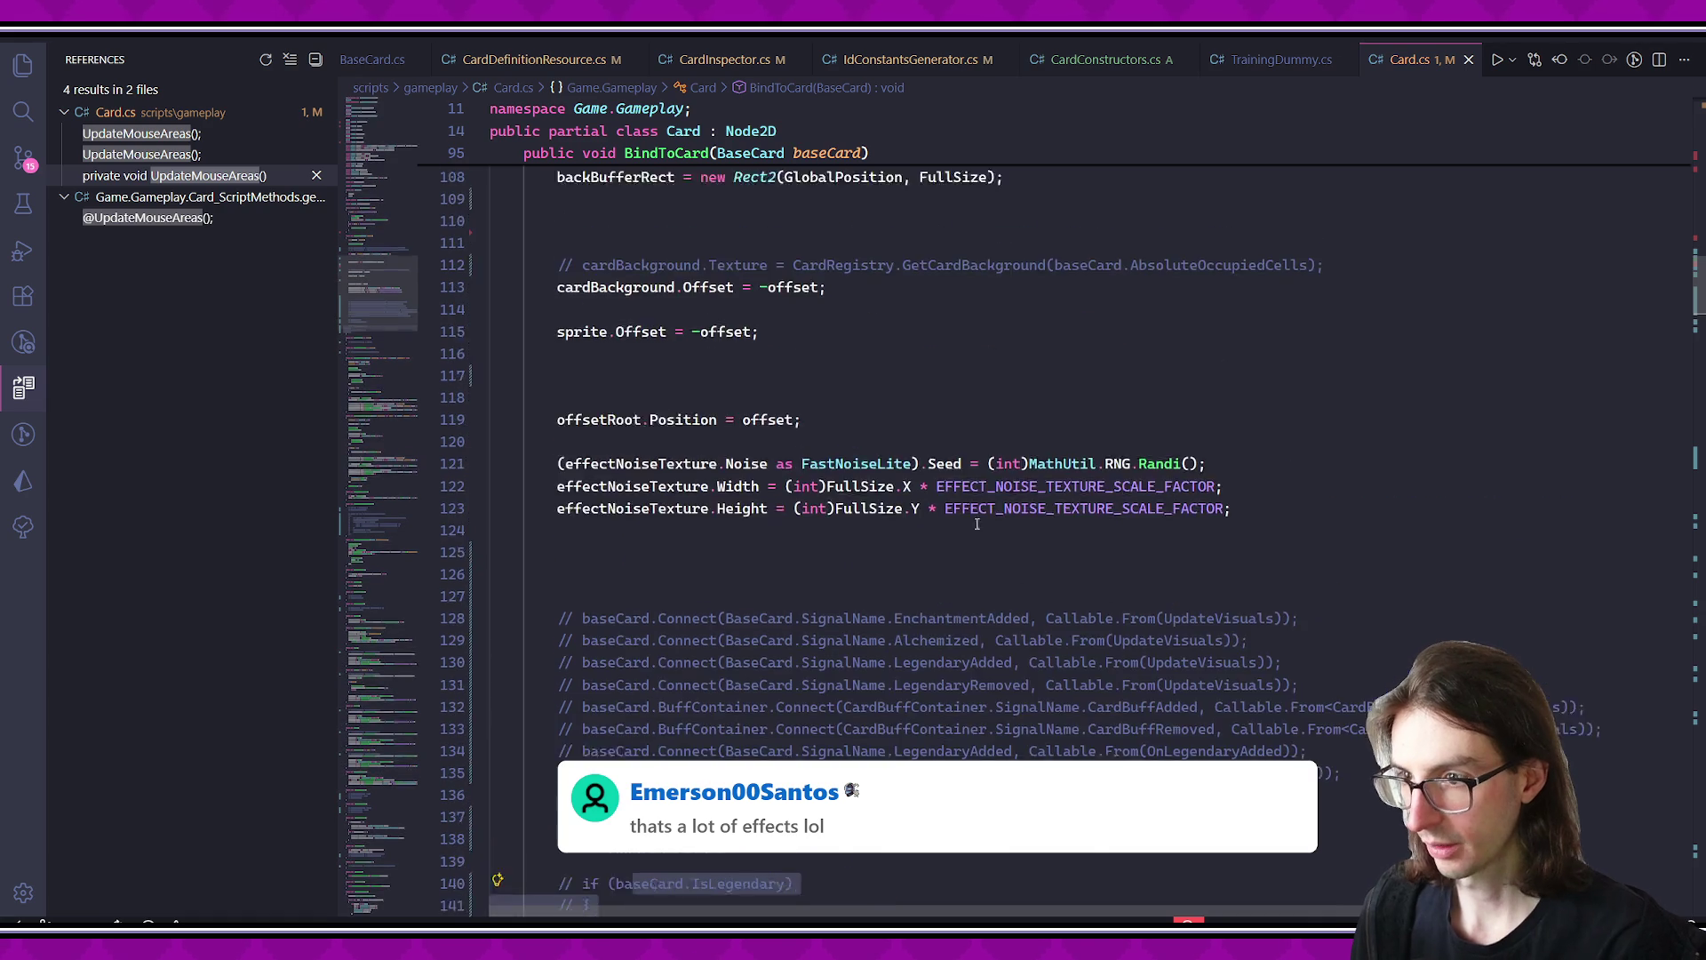
mouse_move(562, 564)
left_mouse_down()
mouse_move(800, 614)
mouse_move(1107, 608)
left_mouse_up()
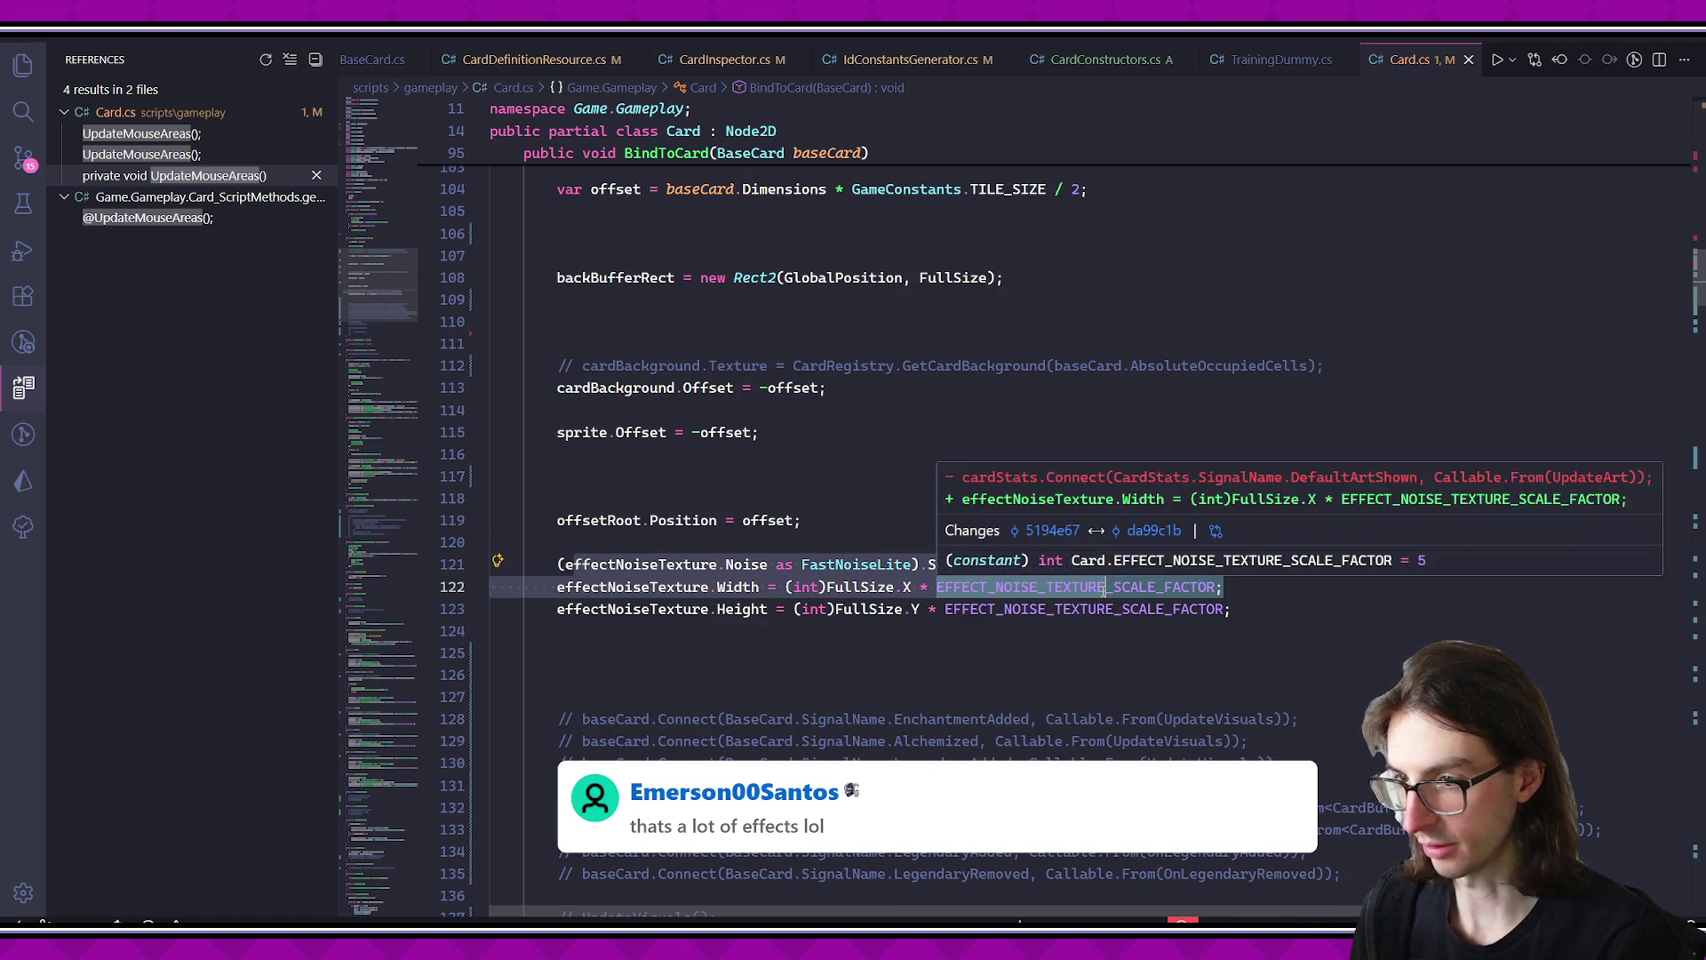
key("ctrl+slash")
key("ctrl+s")
- Scroll back up through Card.cs to review the commented-out code
scroll(910, 502, "up", 5)
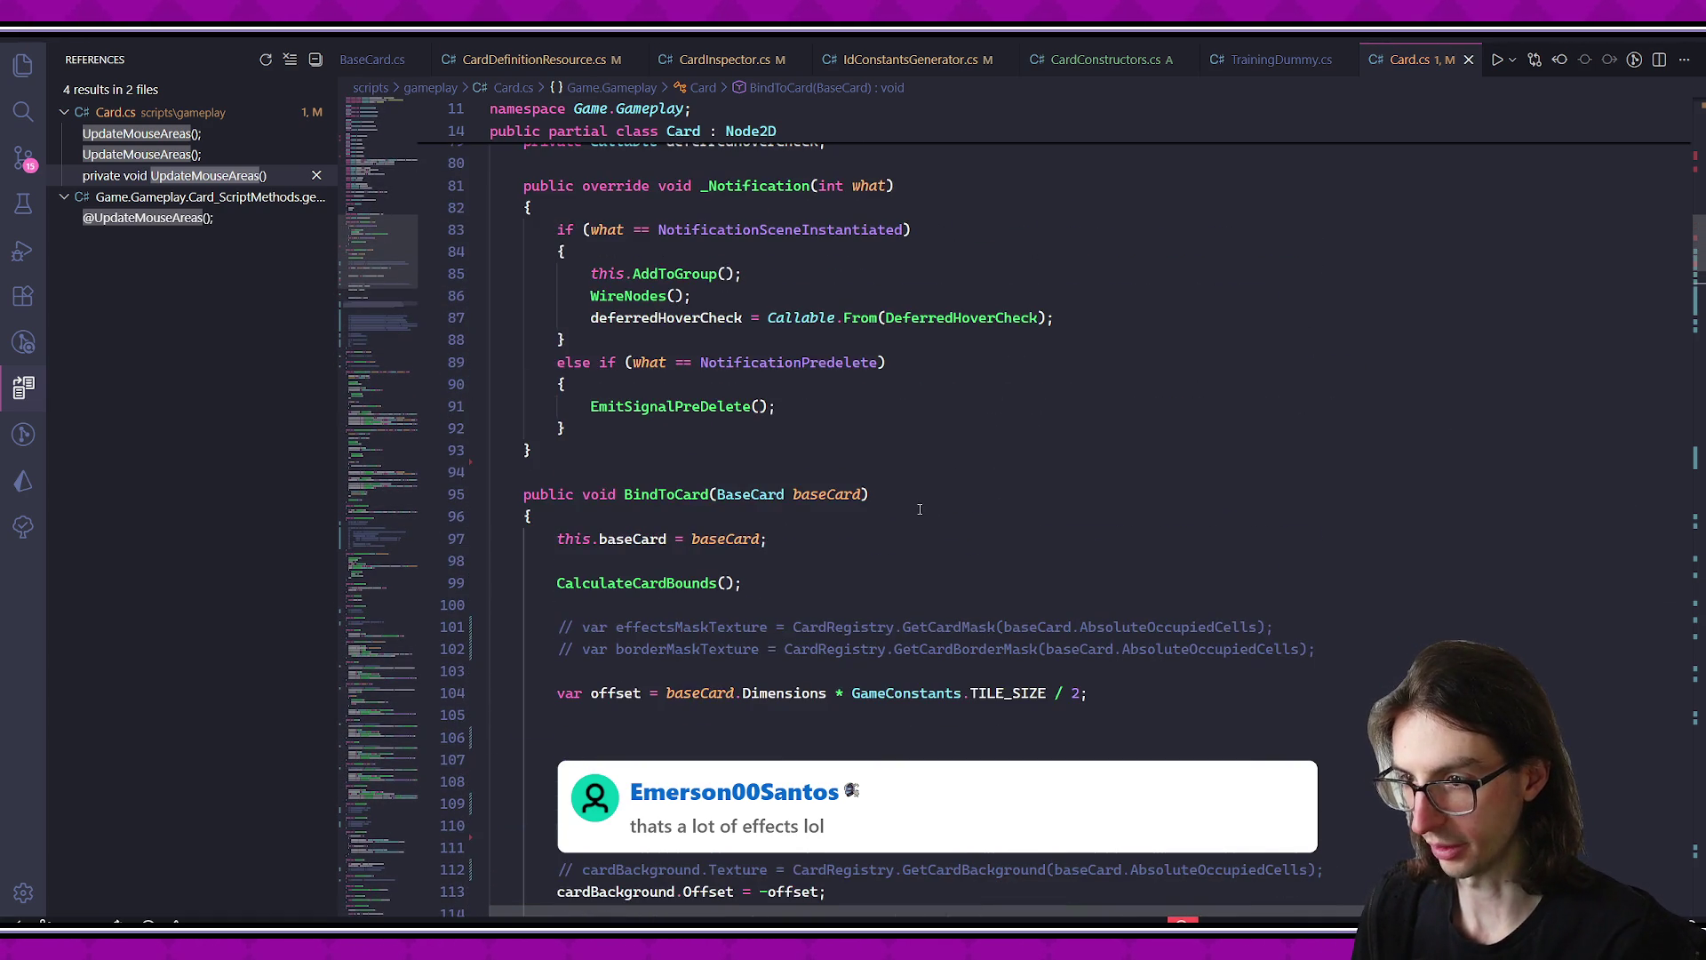
scroll(910, 501, "up", 15)
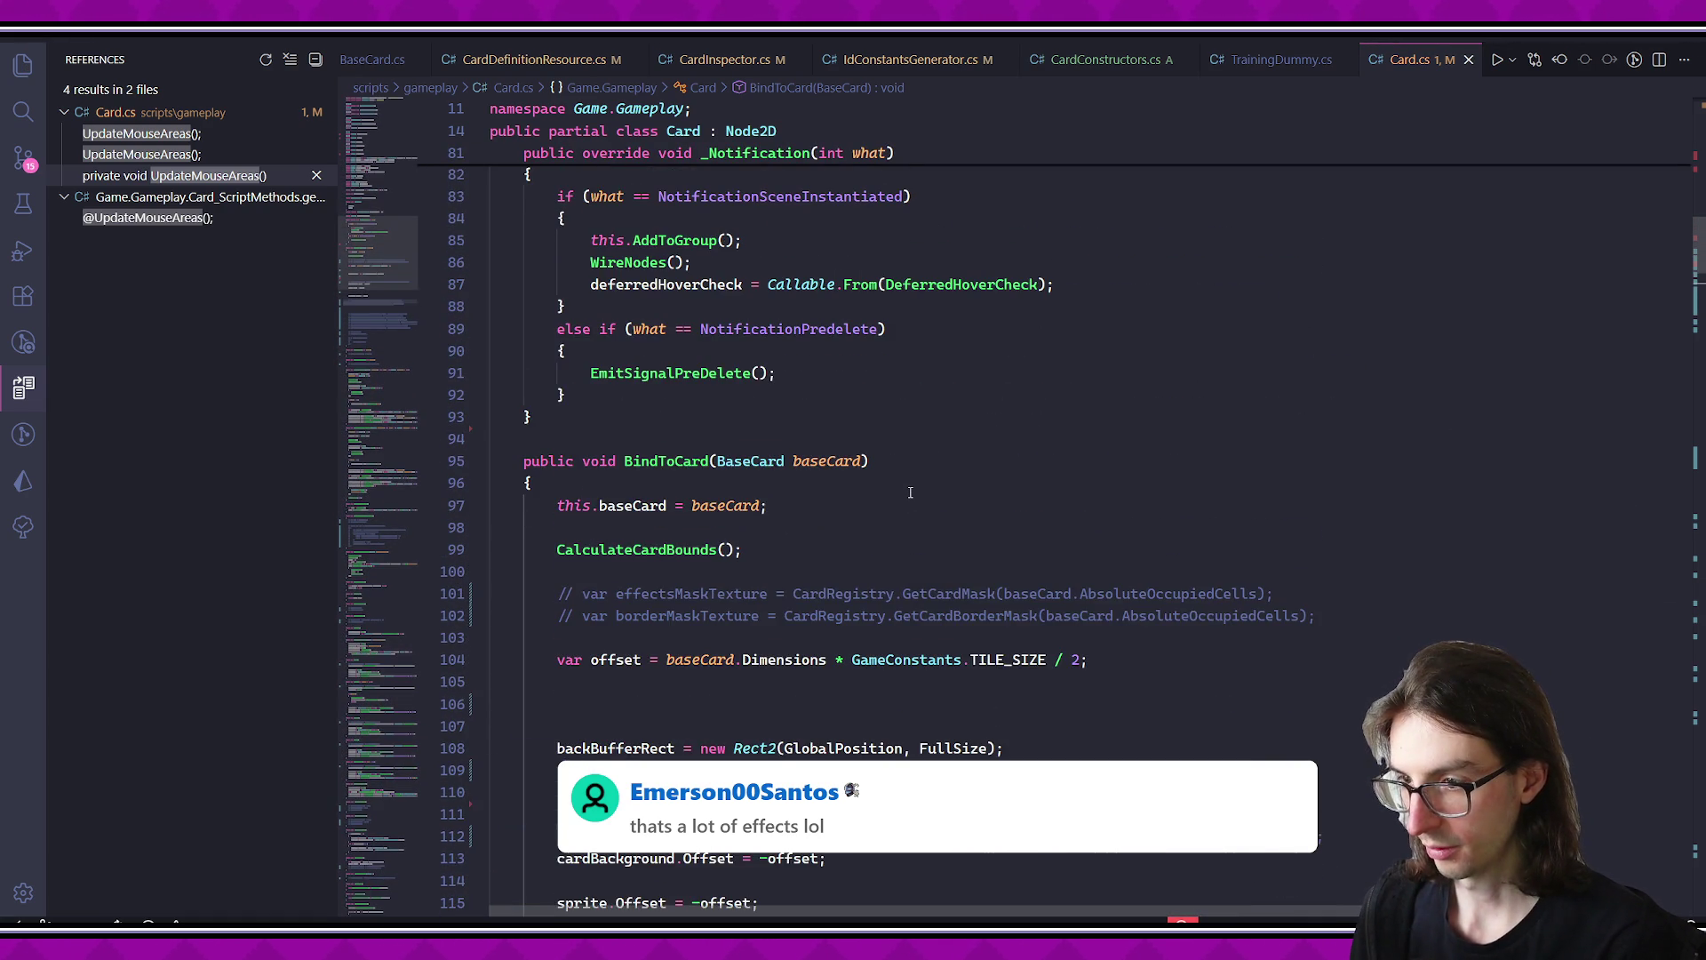
scroll(933, 489, "up", 2)
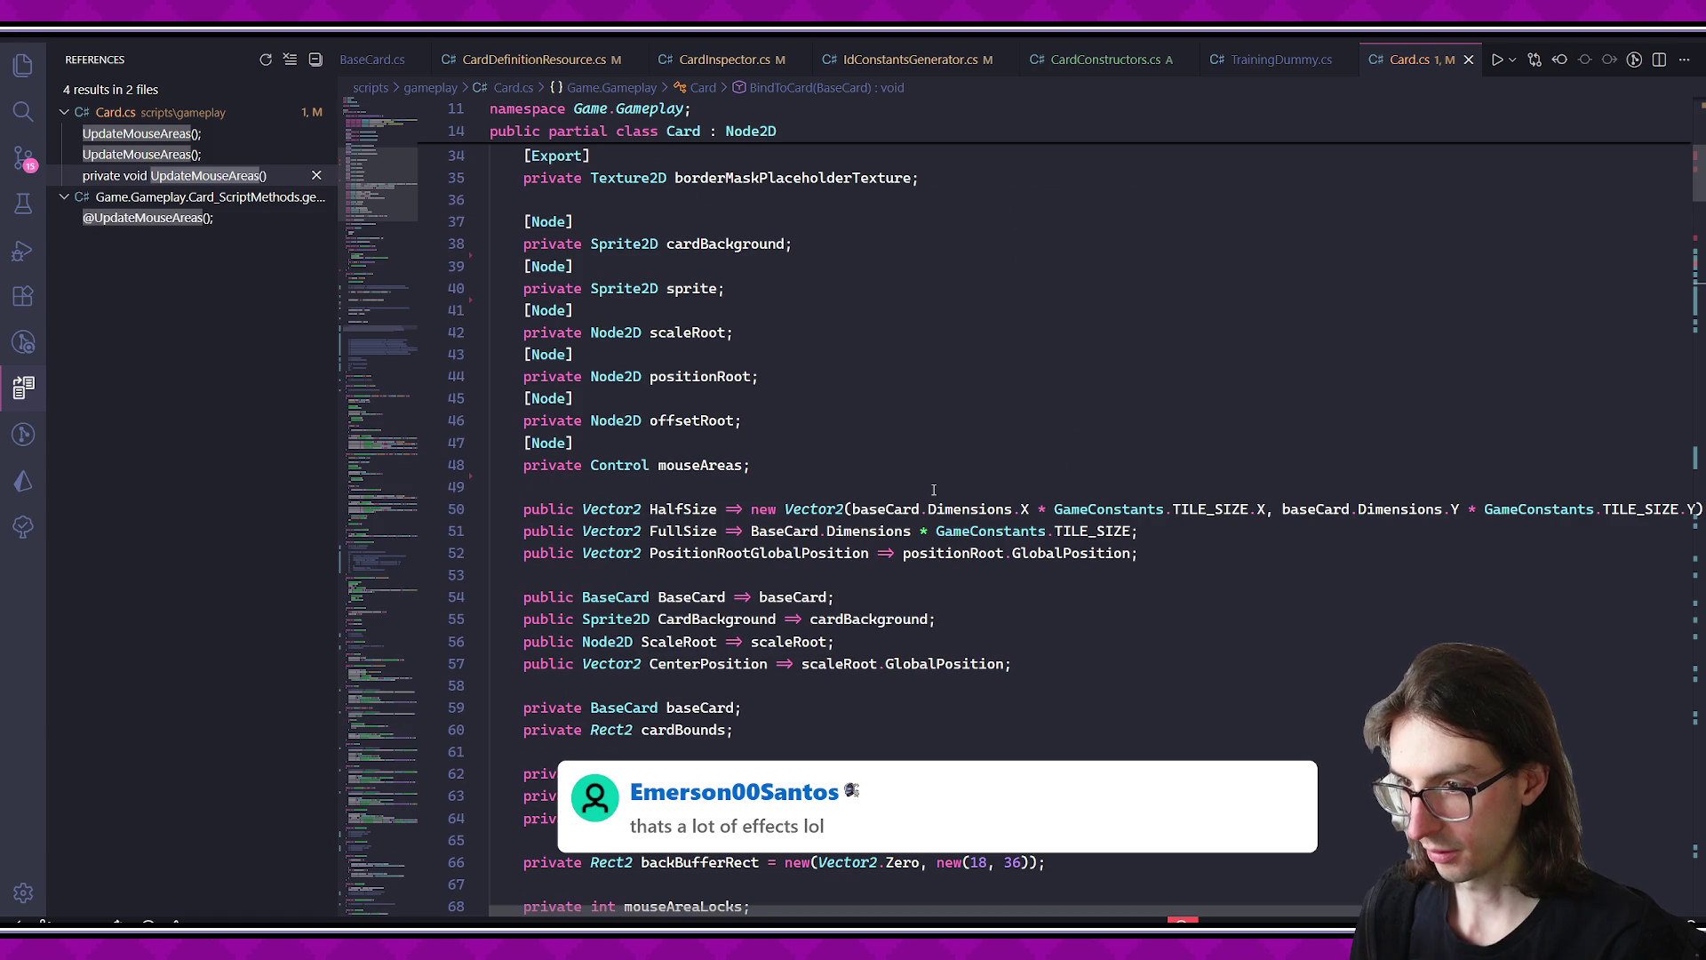
scroll(933, 490, "up", 3)
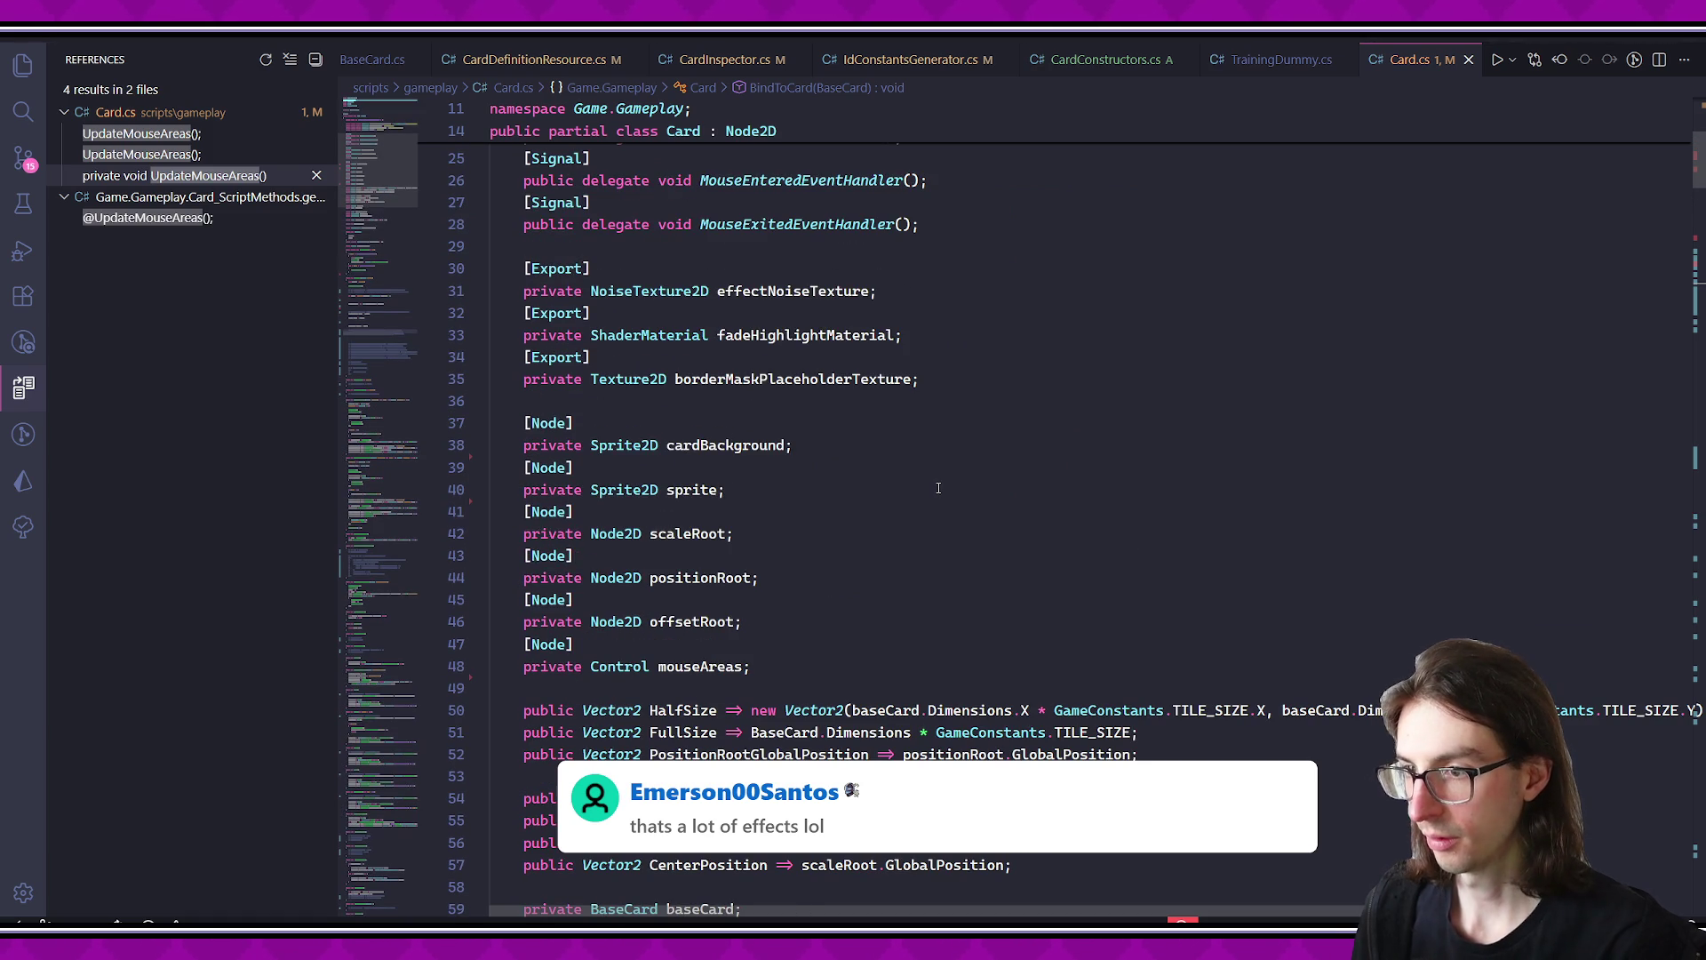
scroll(677, 524, "up", 2)
left_click(779, 537)
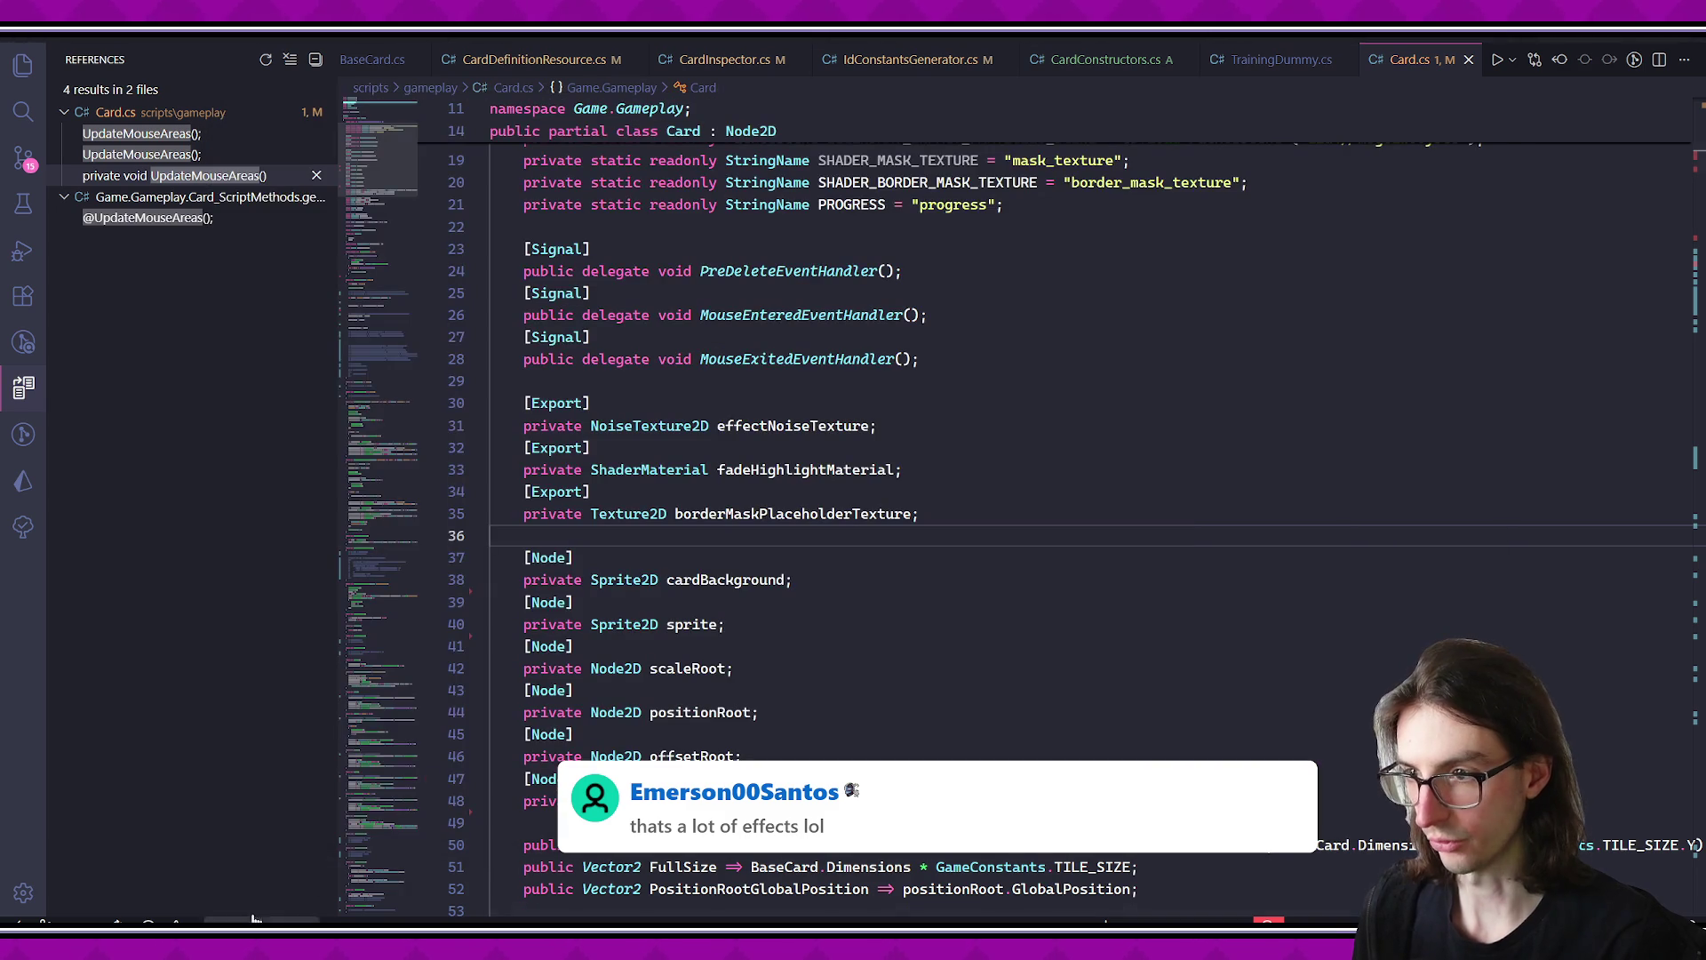
- Find all references to the effectNoiseTexture field, adding Card.cs to the AI chat
left_click(811, 426)
key("Down")
key("Down")
key("Down")
key("Up")
key("Up")
key("Up")
scroll(933, 444, "down", 10)
scroll(844, 453, "up", 7)
scroll(789, 456, "up", 3)
right_click(787, 430)
left_click(867, 375)
right_click(790, 430)
left_click(869, 316)
- Review where effectNoiseTexture, fadeHighlightMaterial and borderMaskPlaceholderTexture are referenced
left_click(1684, 59)
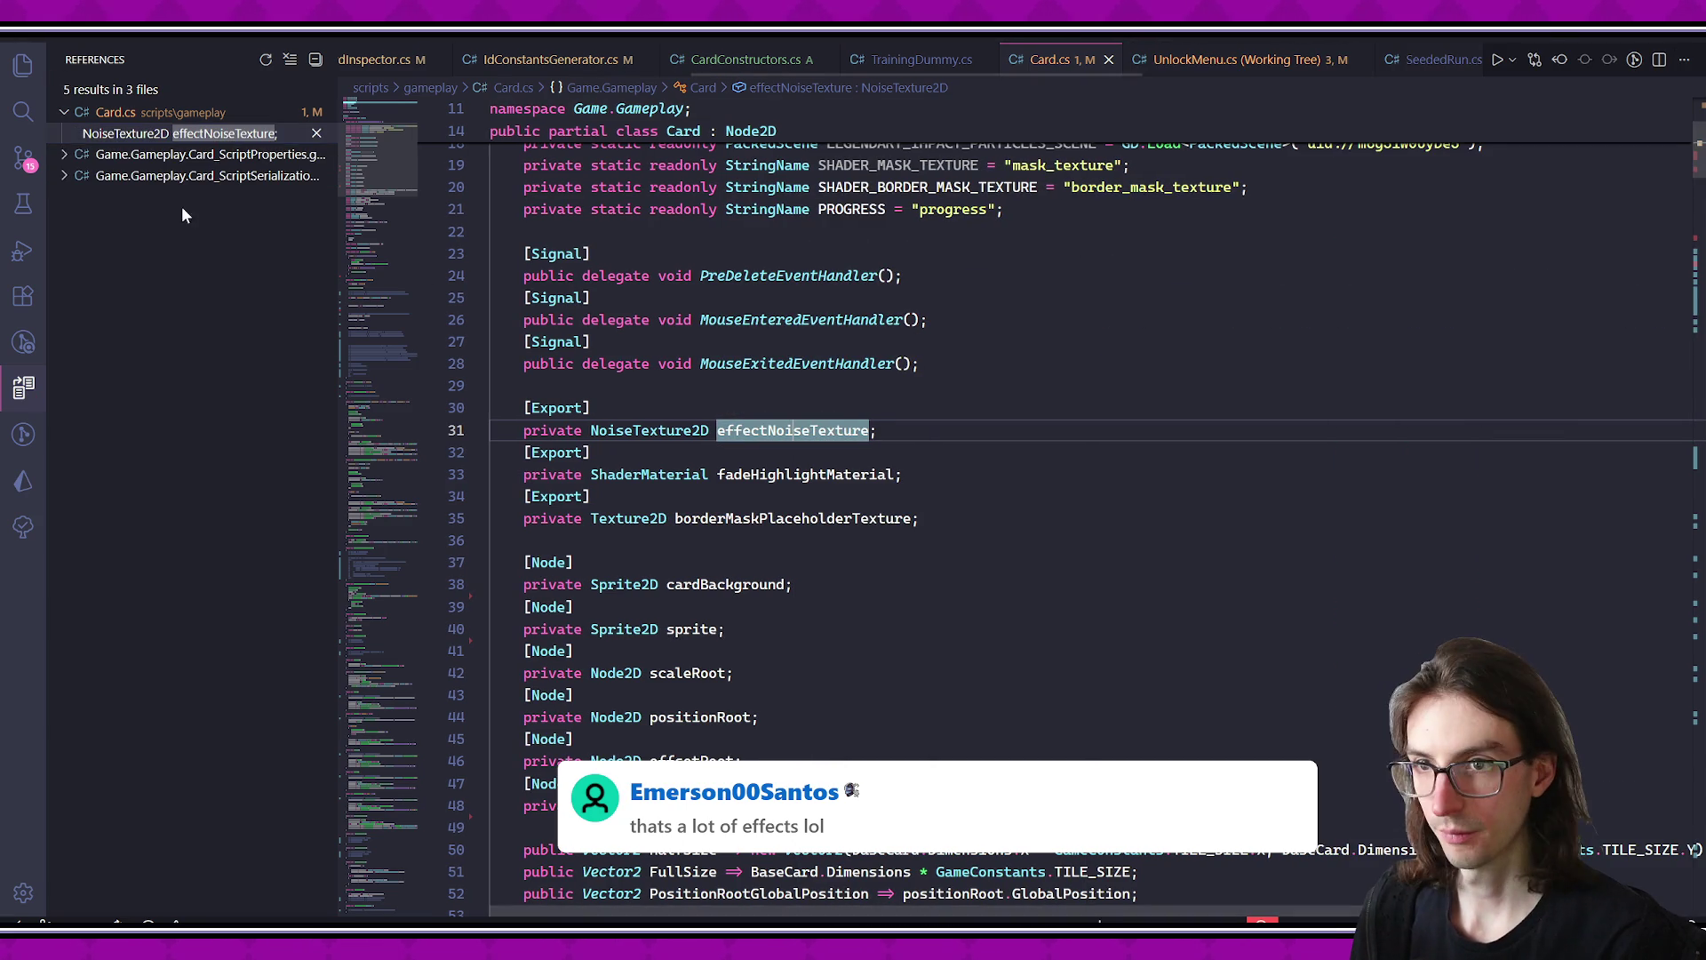
left_click(174, 154)
left_click(178, 133)
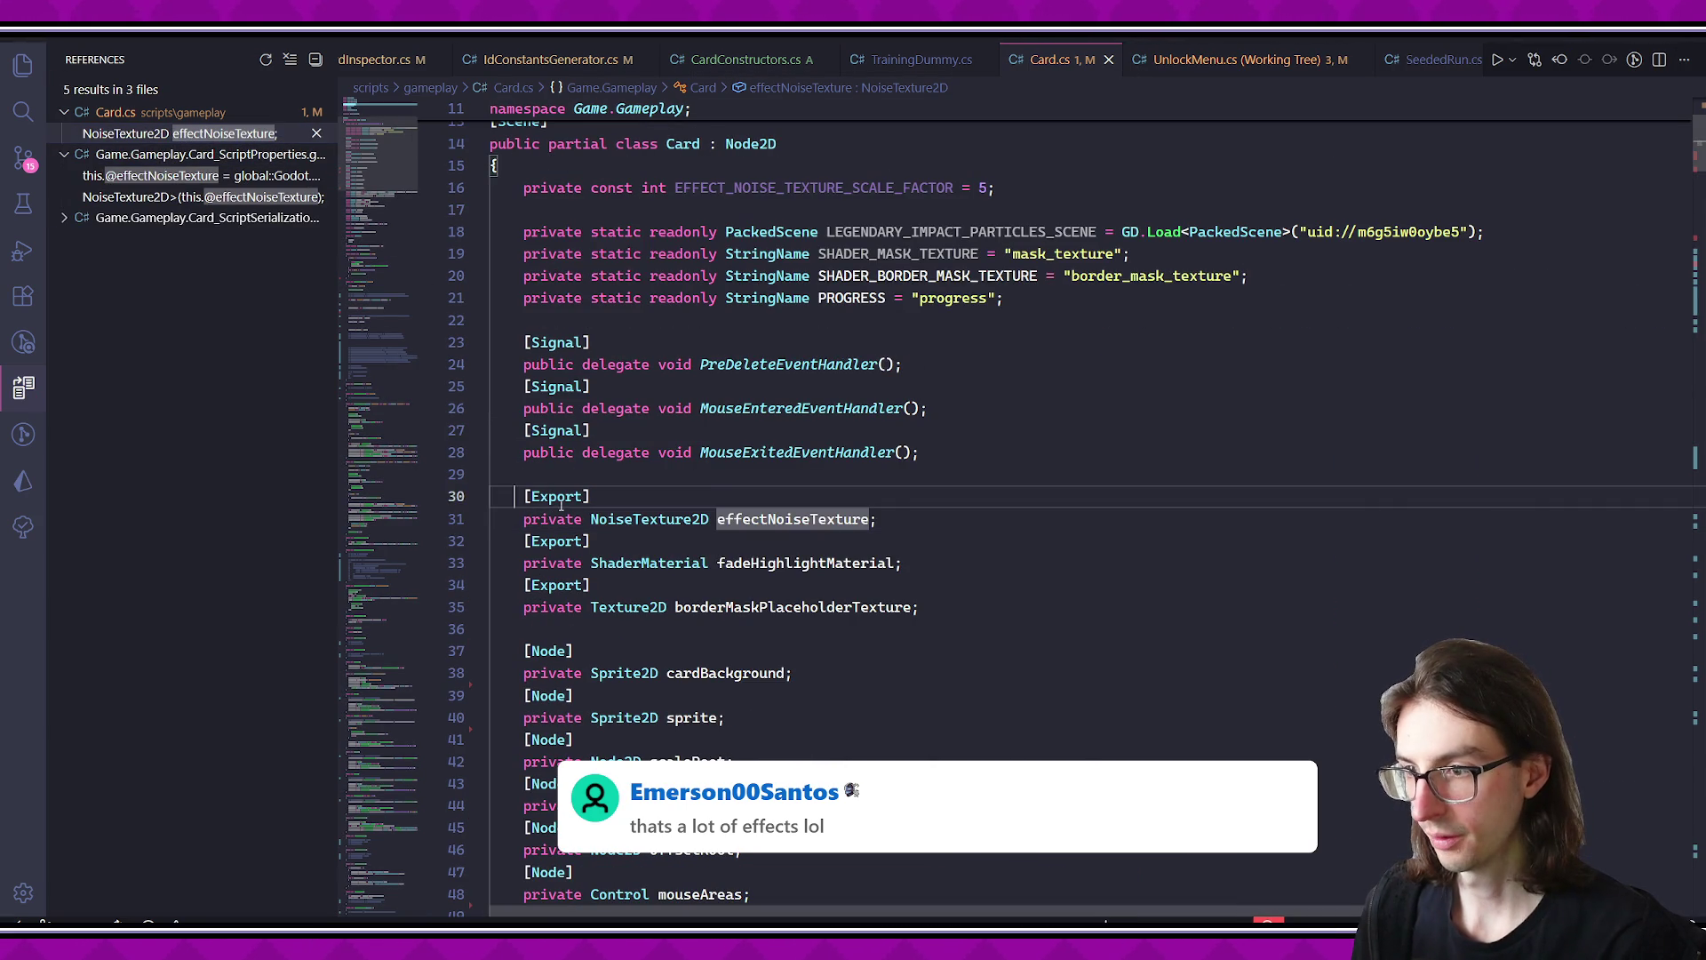
right_click(760, 563)
left_click(866, 317)
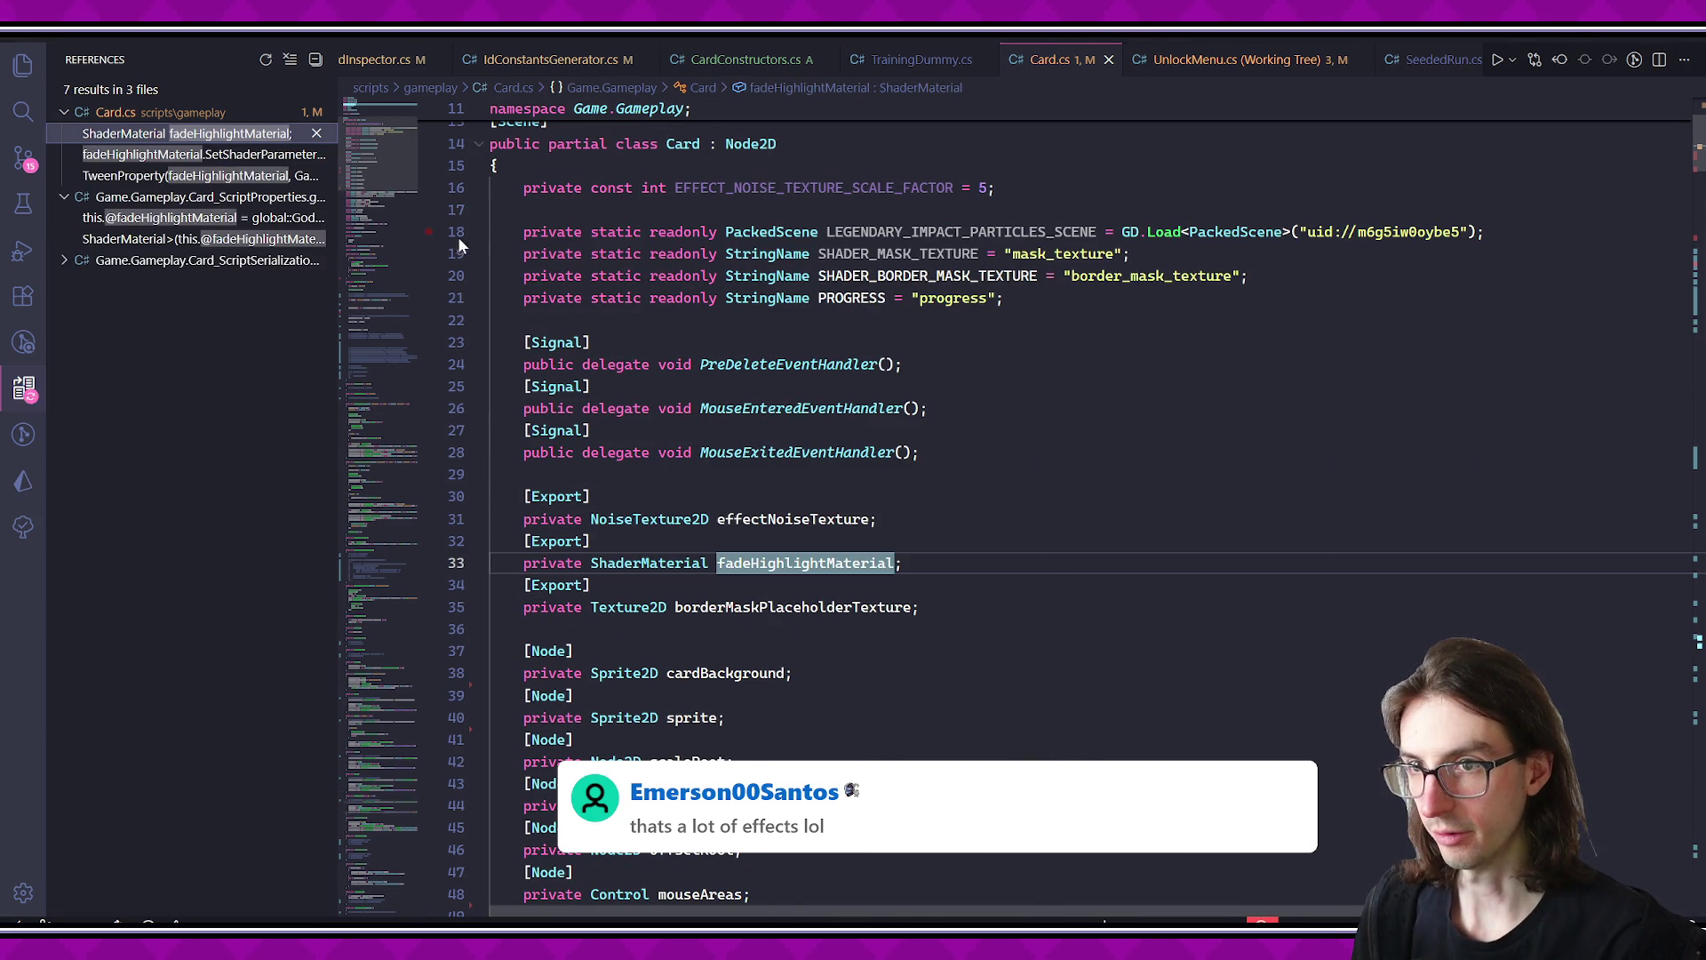
right_click(737, 608)
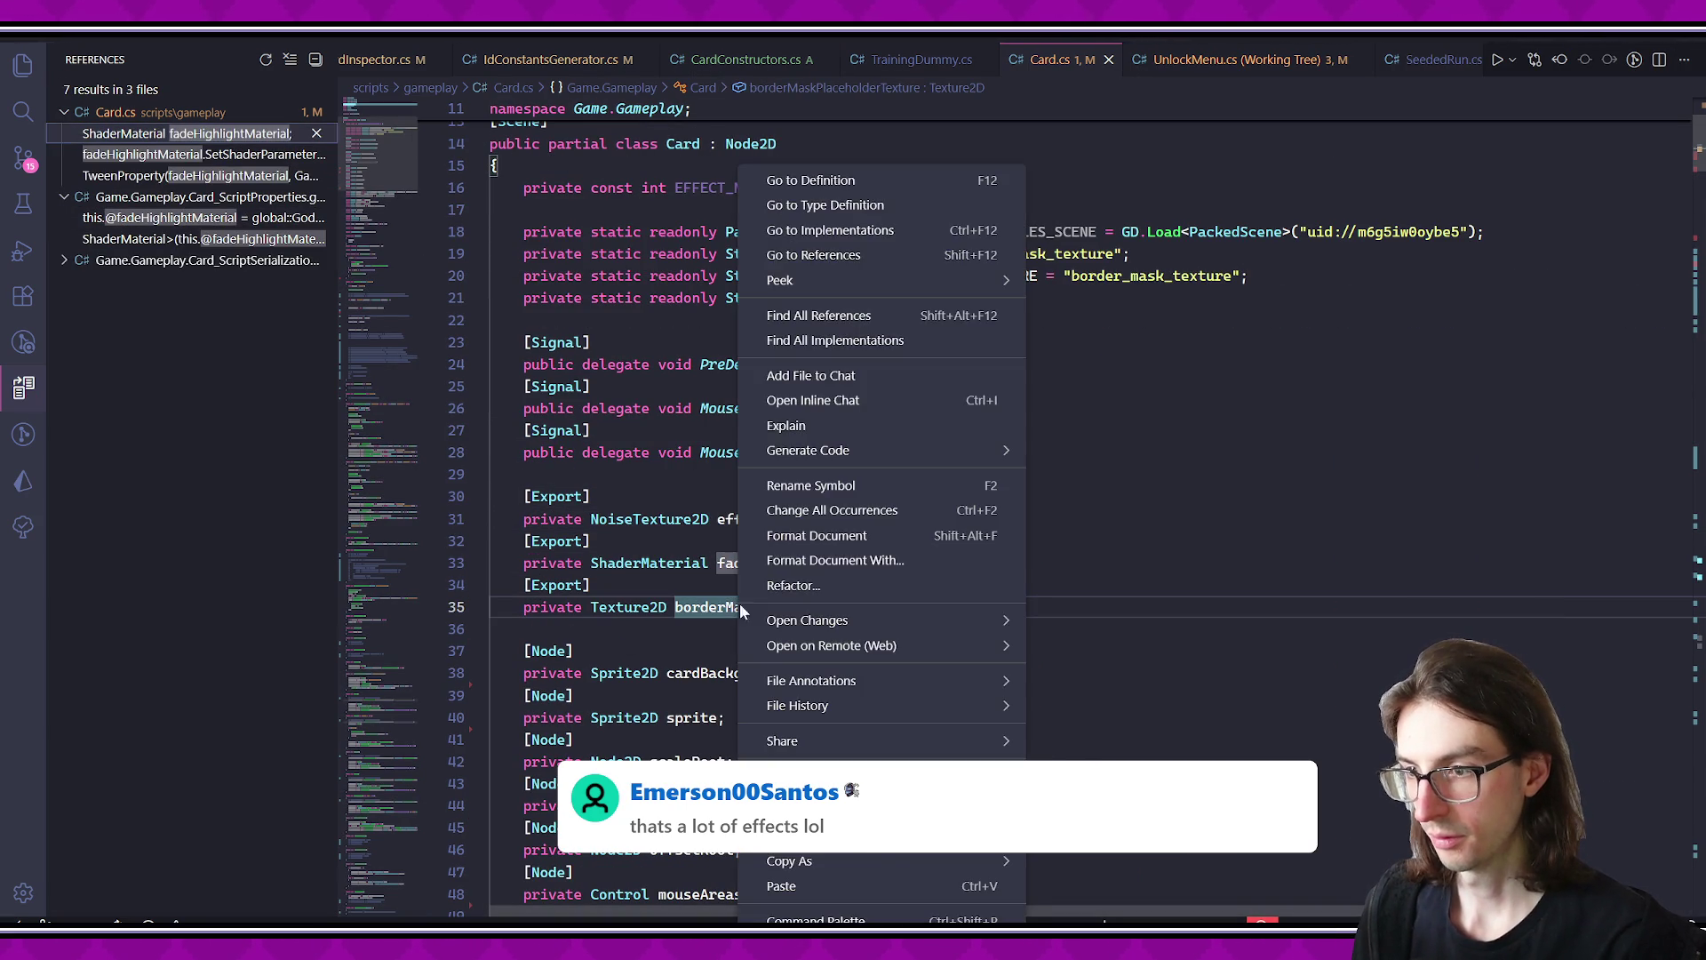
left_click(822, 315)
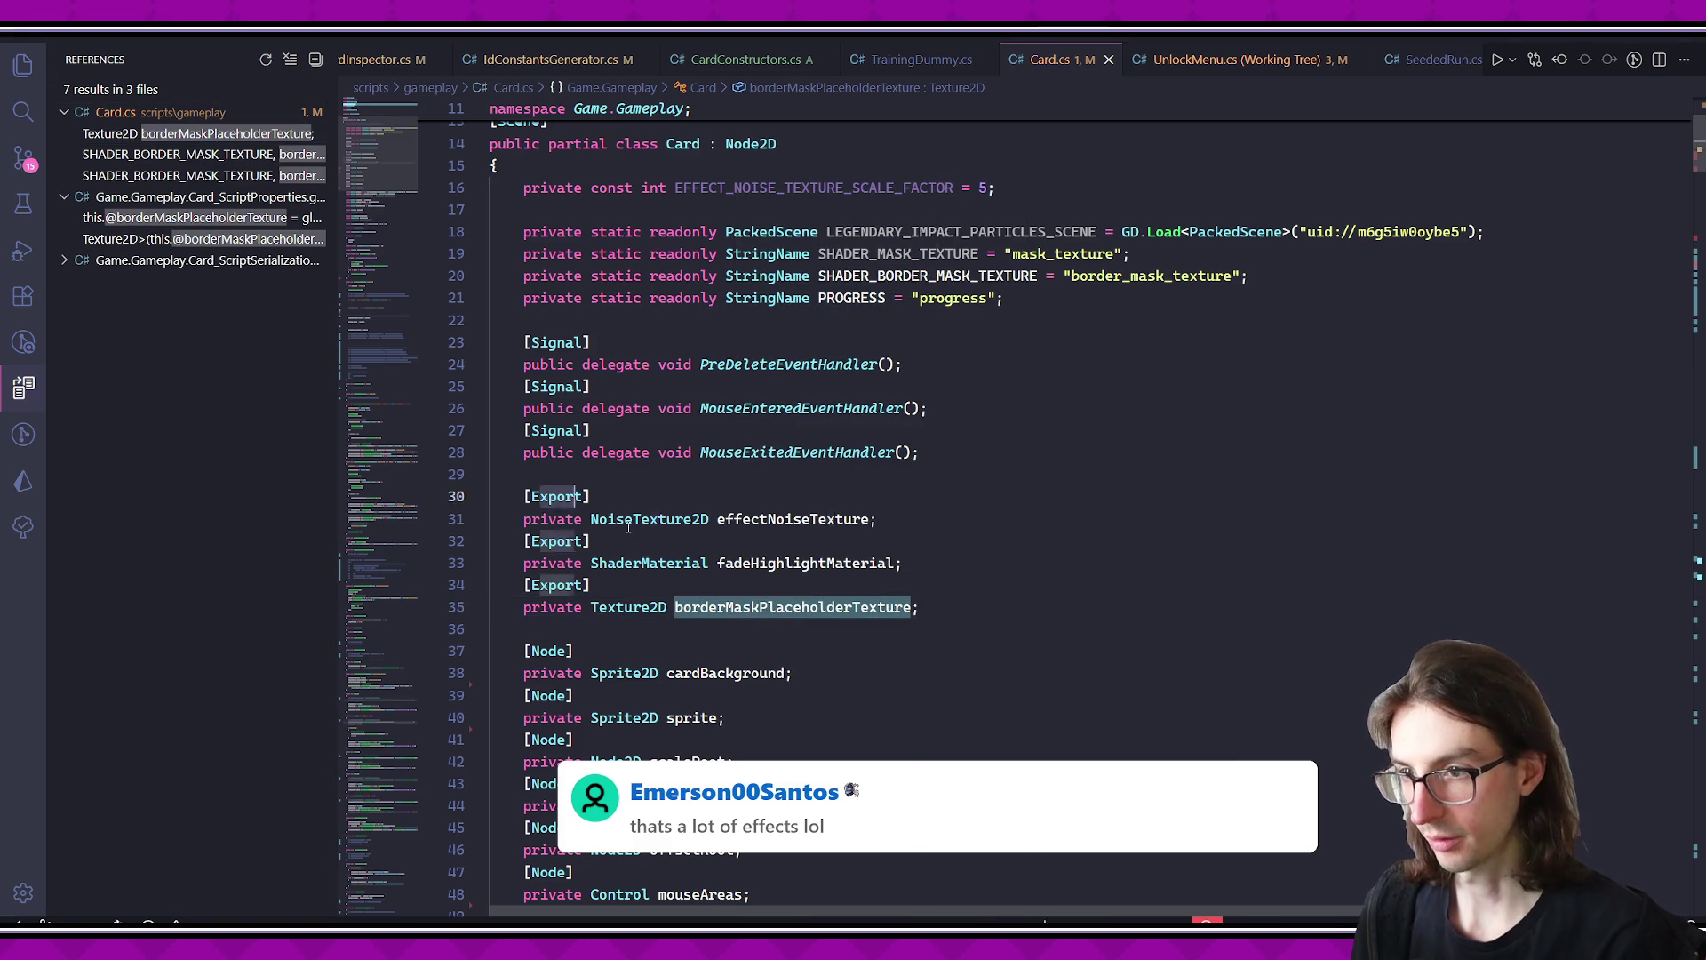
- Comment out the three exported effect field declarations on lines 30–35
left_click_drag(491, 495, 828, 616)
key("ctrl+slash")
left_click(826, 653)
scroll(916, 491, "up", 3)
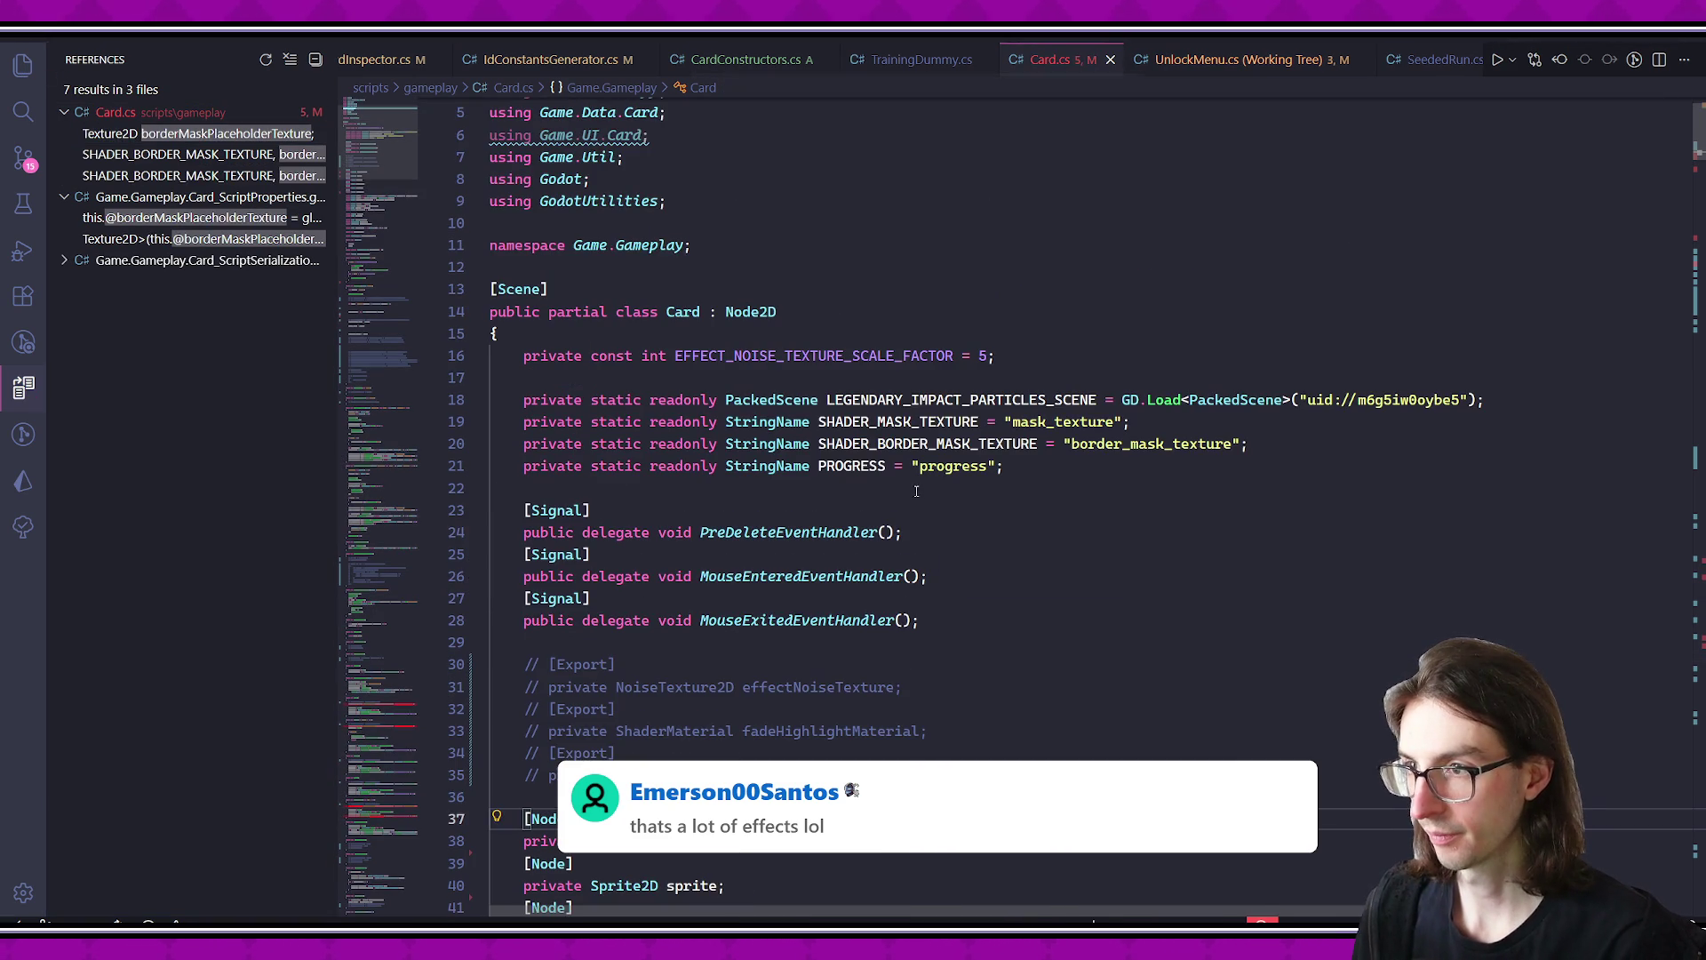
scroll(1148, 536, "down", 20)
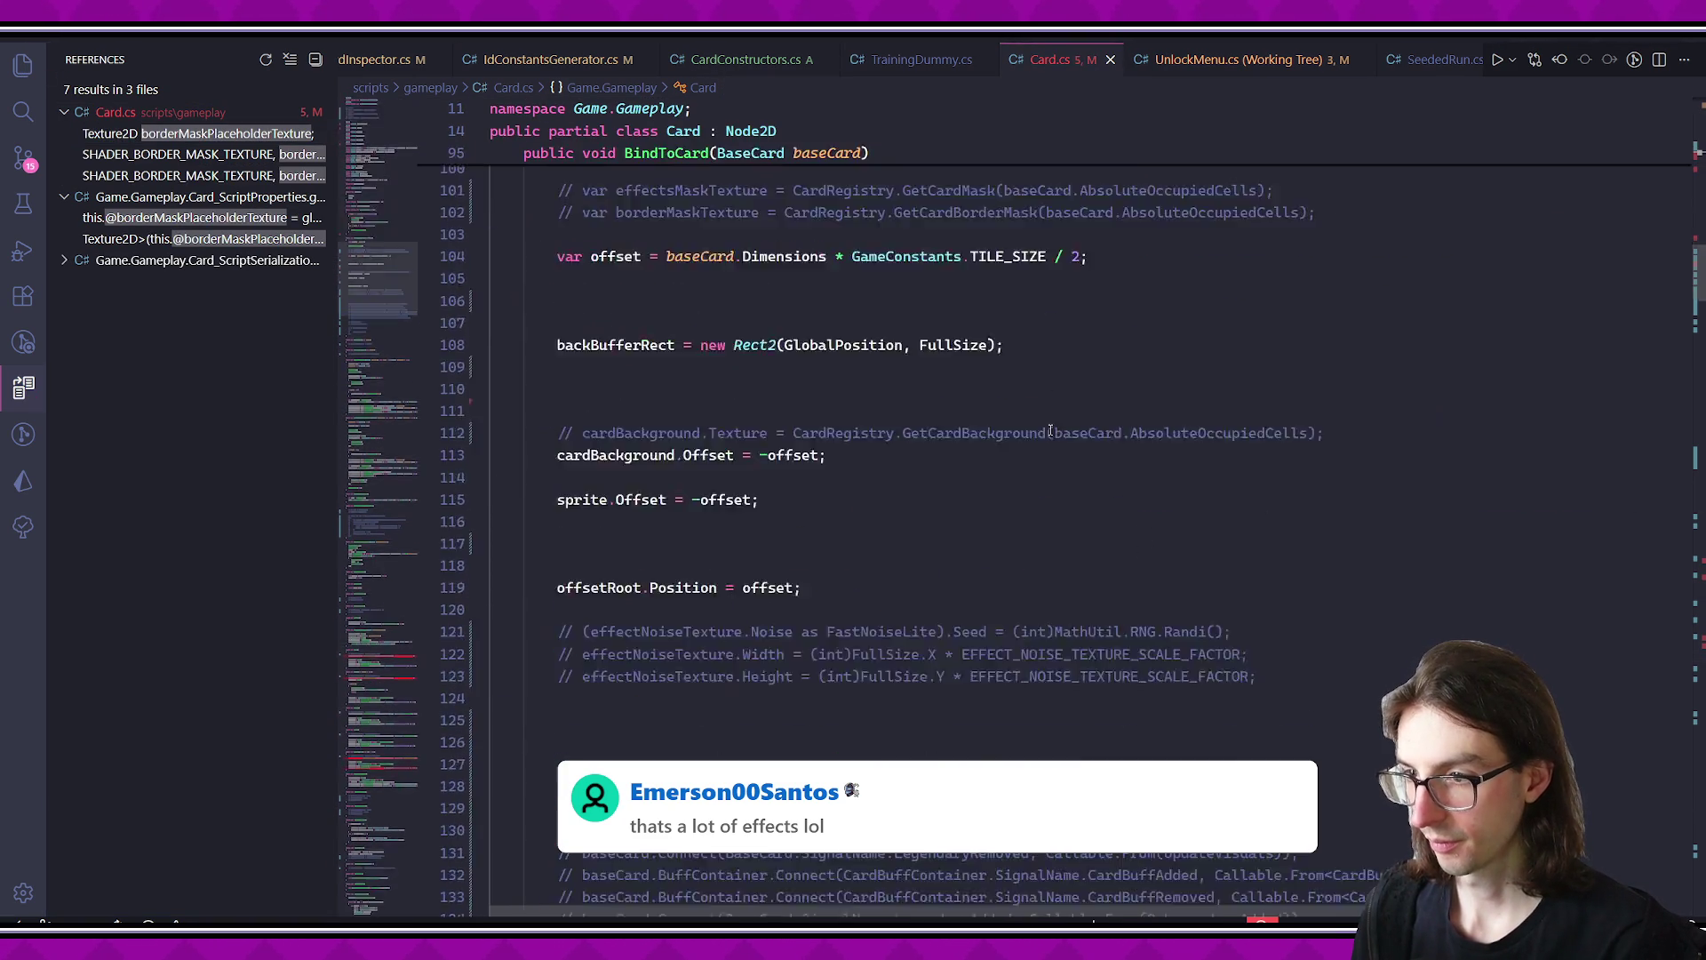
scroll(1036, 453, "up", 20)
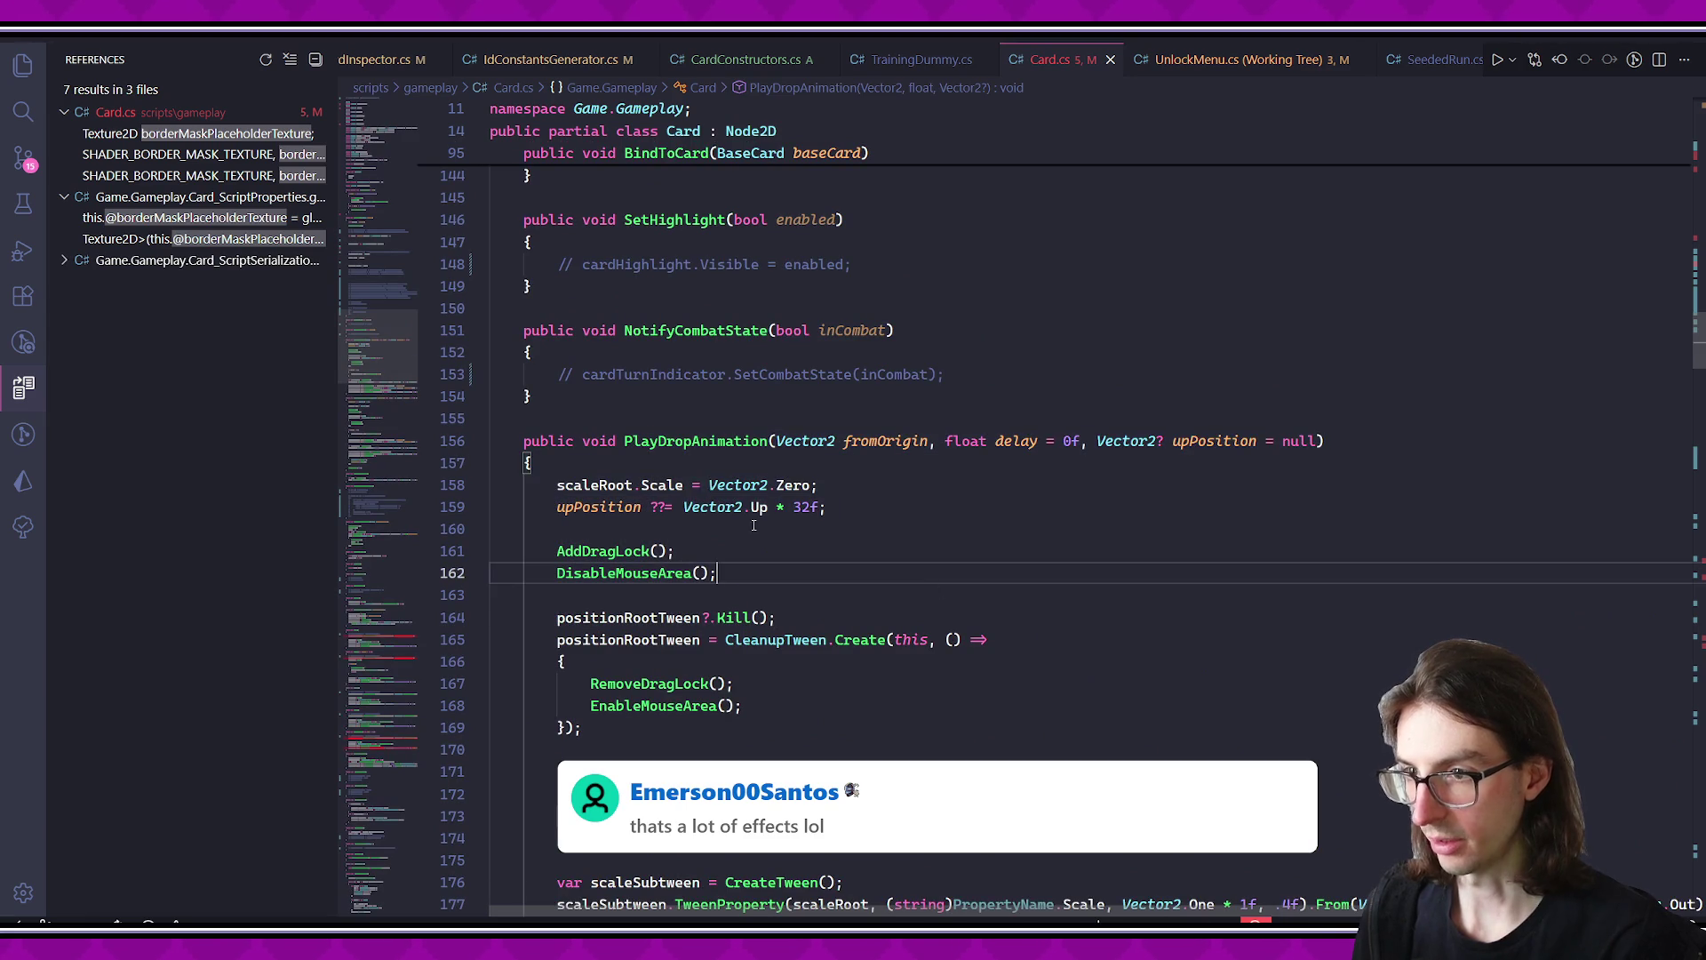
- Comment out FadeHighlight's shader parameter and fade tween lines and save Card.cs
double_click(745, 442)
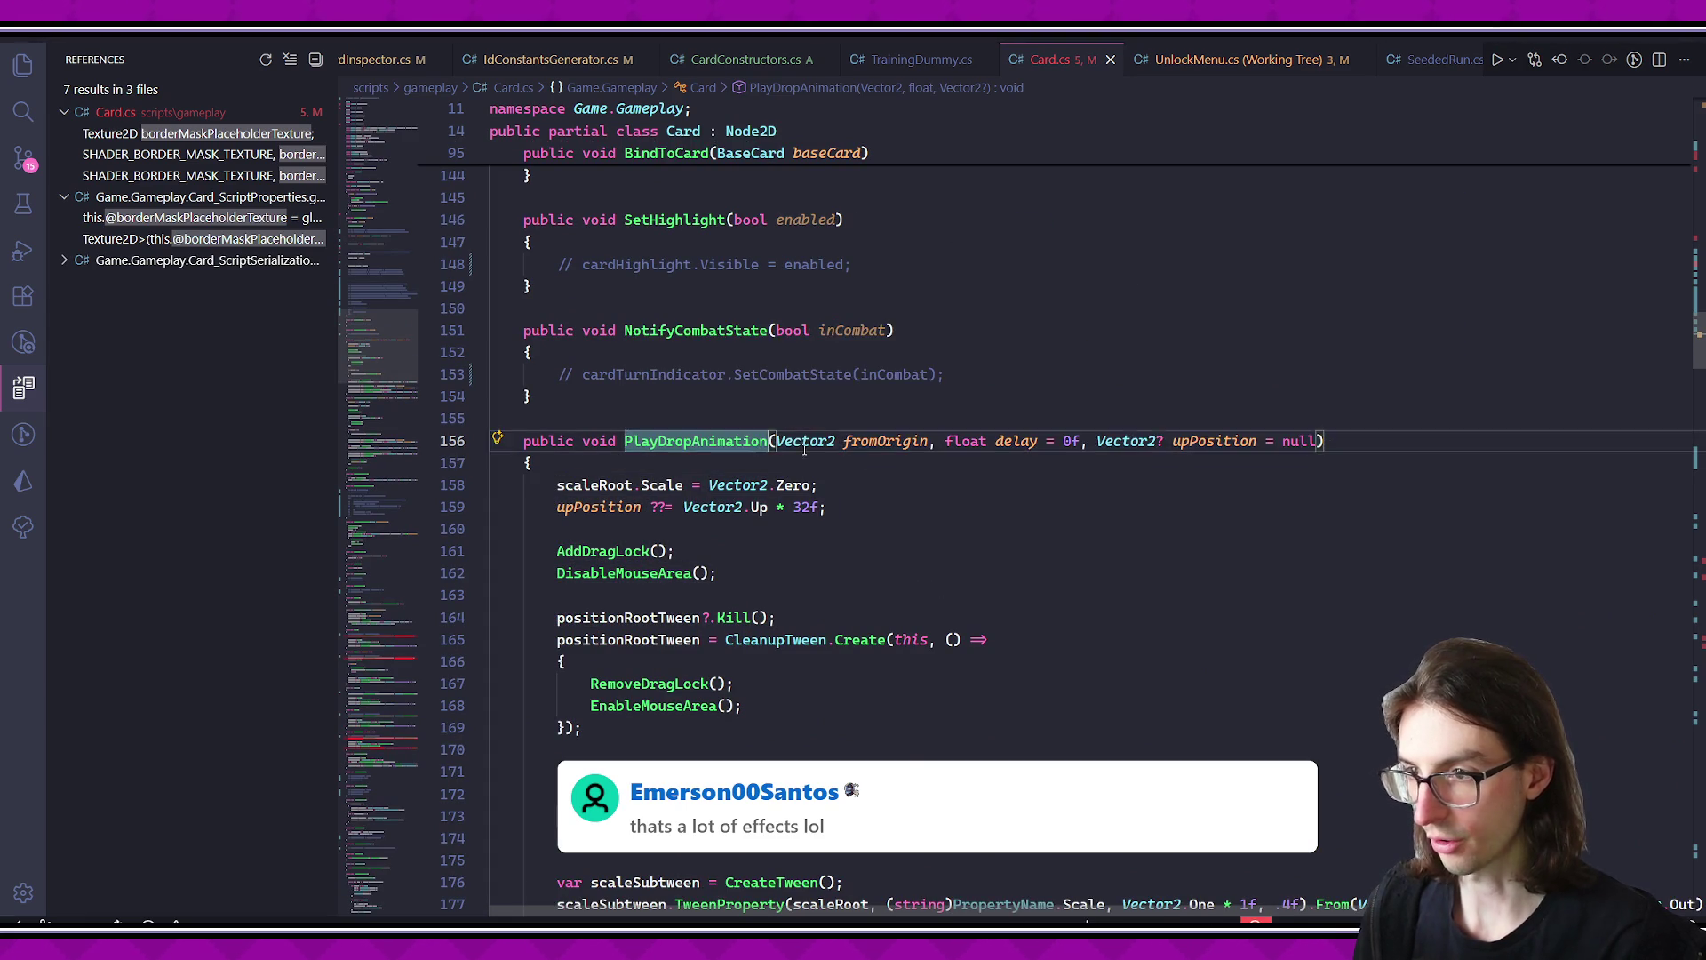
scroll(782, 453, "down", 20)
scroll(798, 458, "down", 10)
scroll(678, 534, "up", 6)
left_click(681, 522)
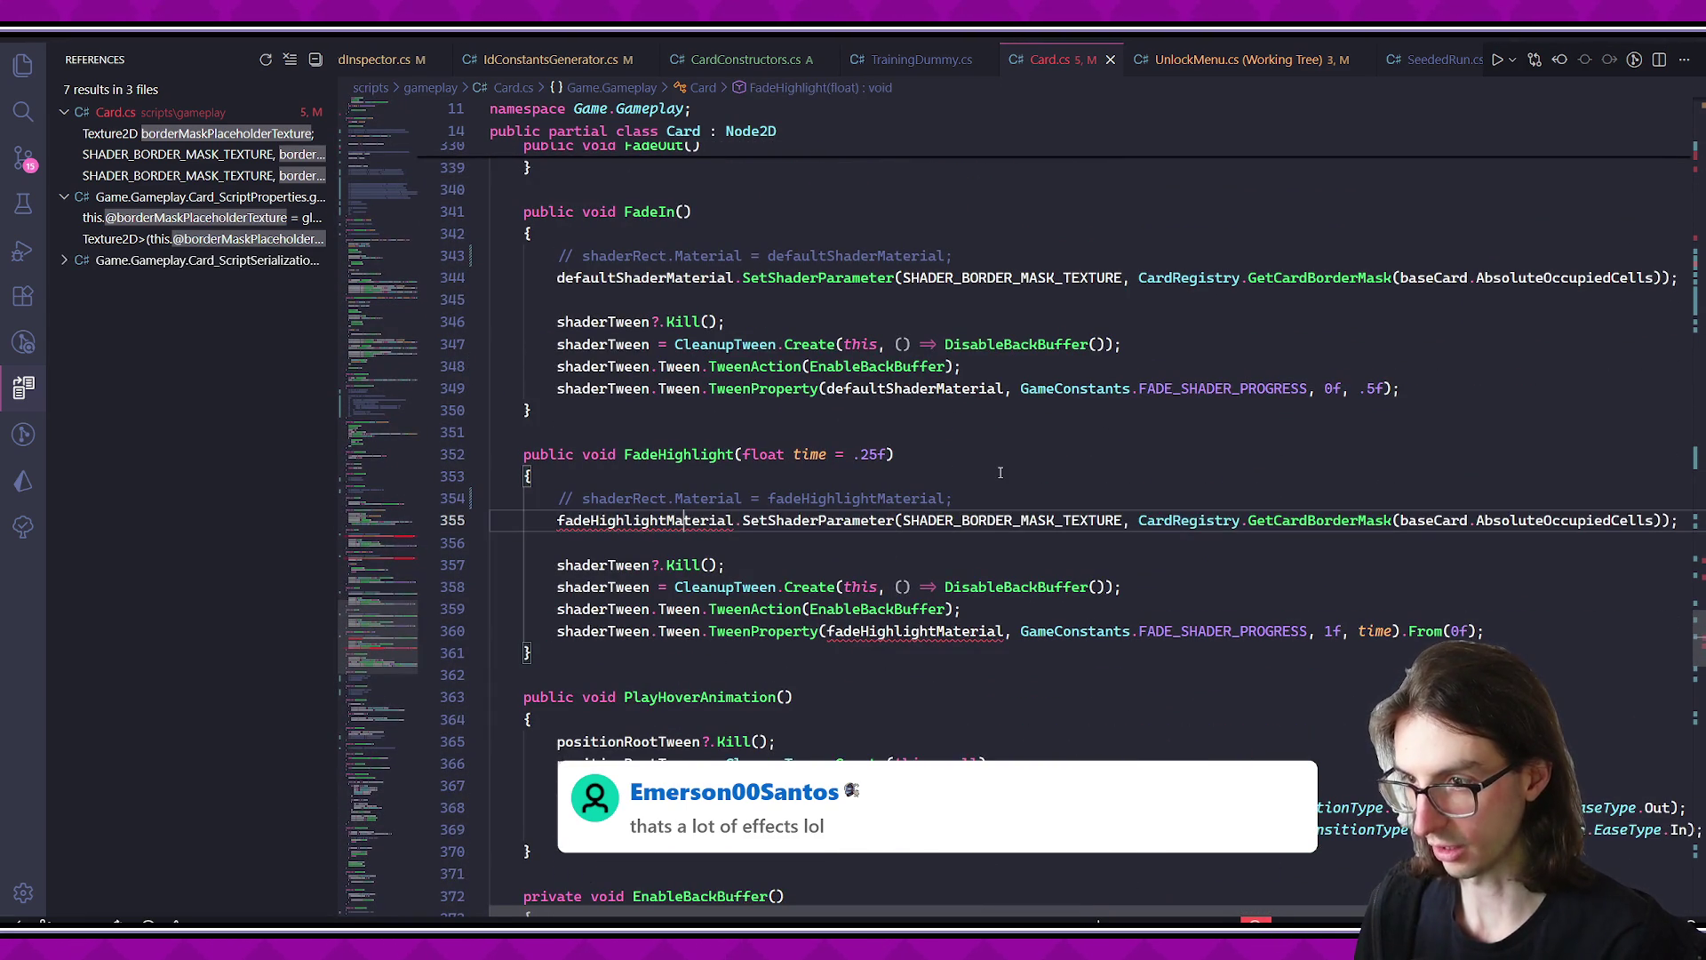
key("ctrl+slash")
left_click(830, 631)
key("ctrl+slash")
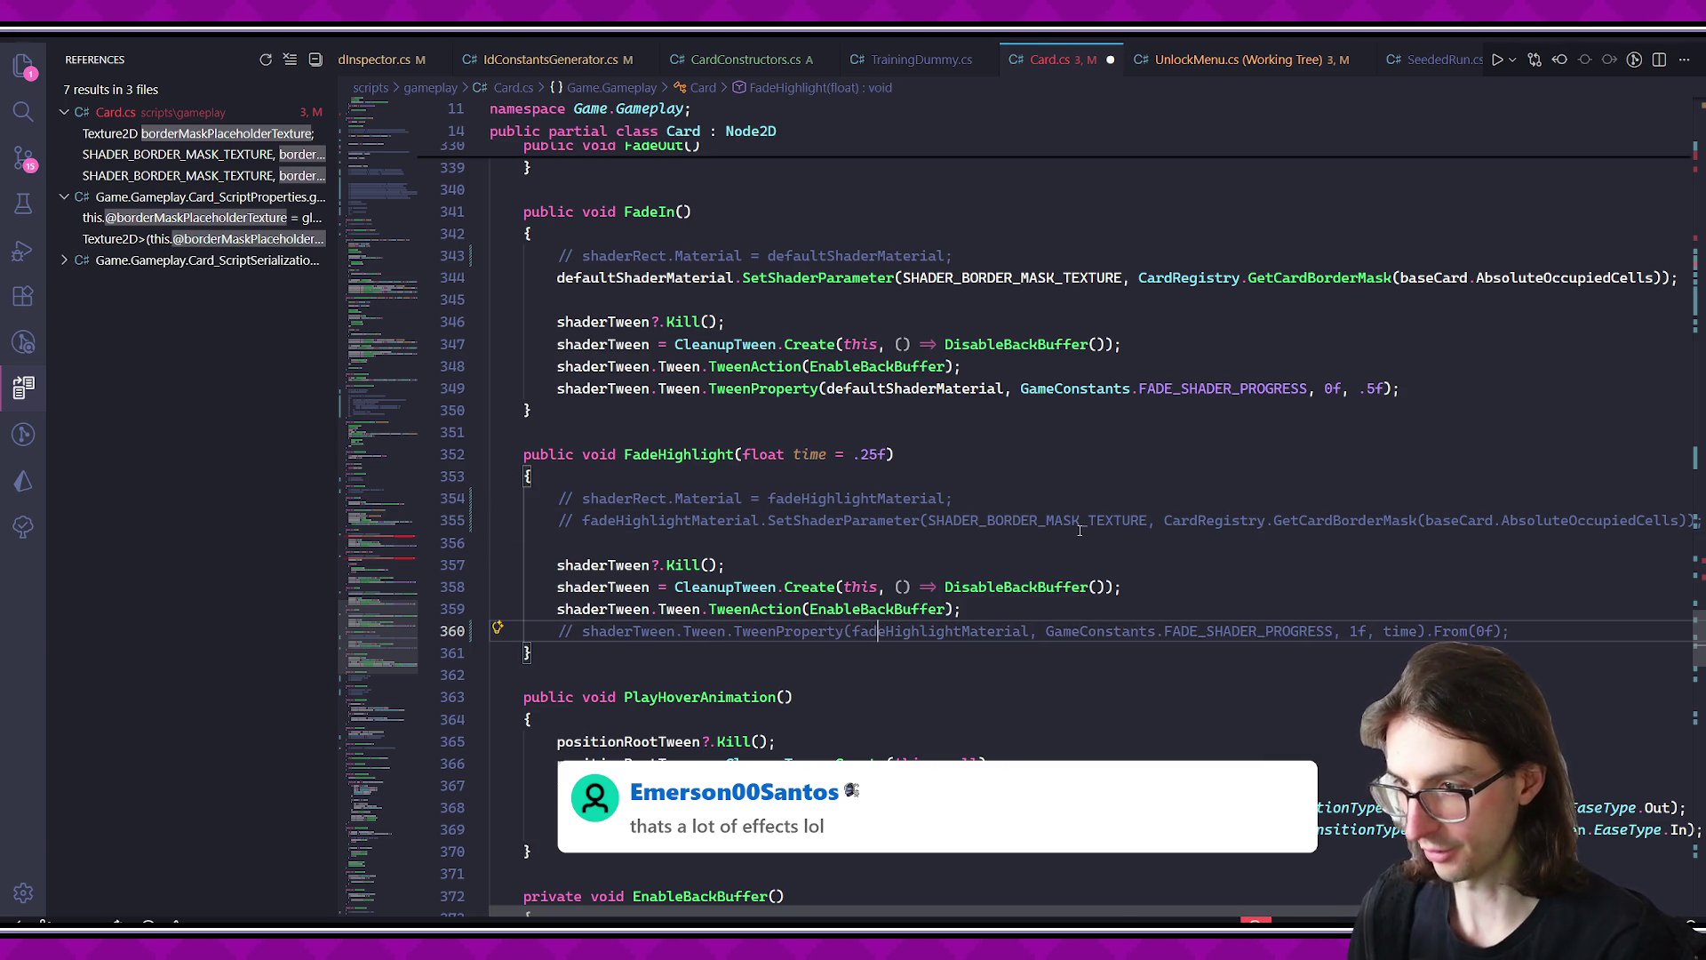
key("ctrl+s")
- Comment out the shader parameter lines in DimOut and DimIn and save Card.cs
scroll(809, 454, "down", 10)
scroll(808, 454, "down", 15)
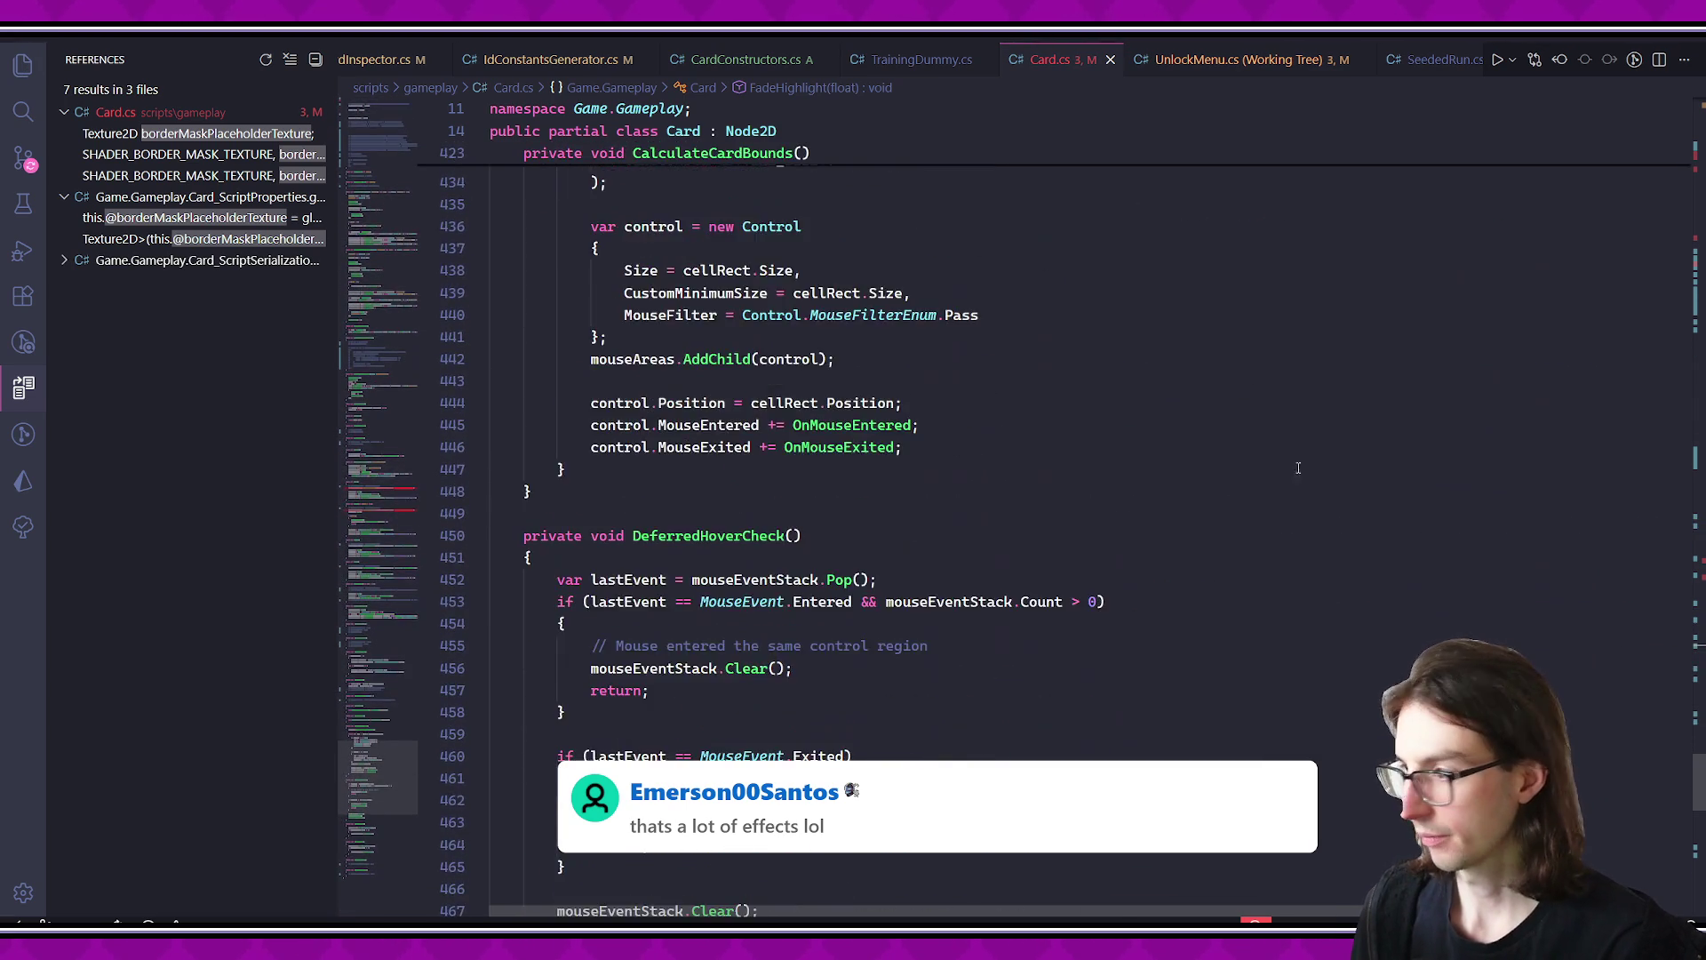
scroll(941, 584, "up", 10)
scroll(1300, 632, "up", 20)
left_click(1300, 636)
key("ctrl+slash")
key("Up")
key("Up")
key("Up")
key("Up")
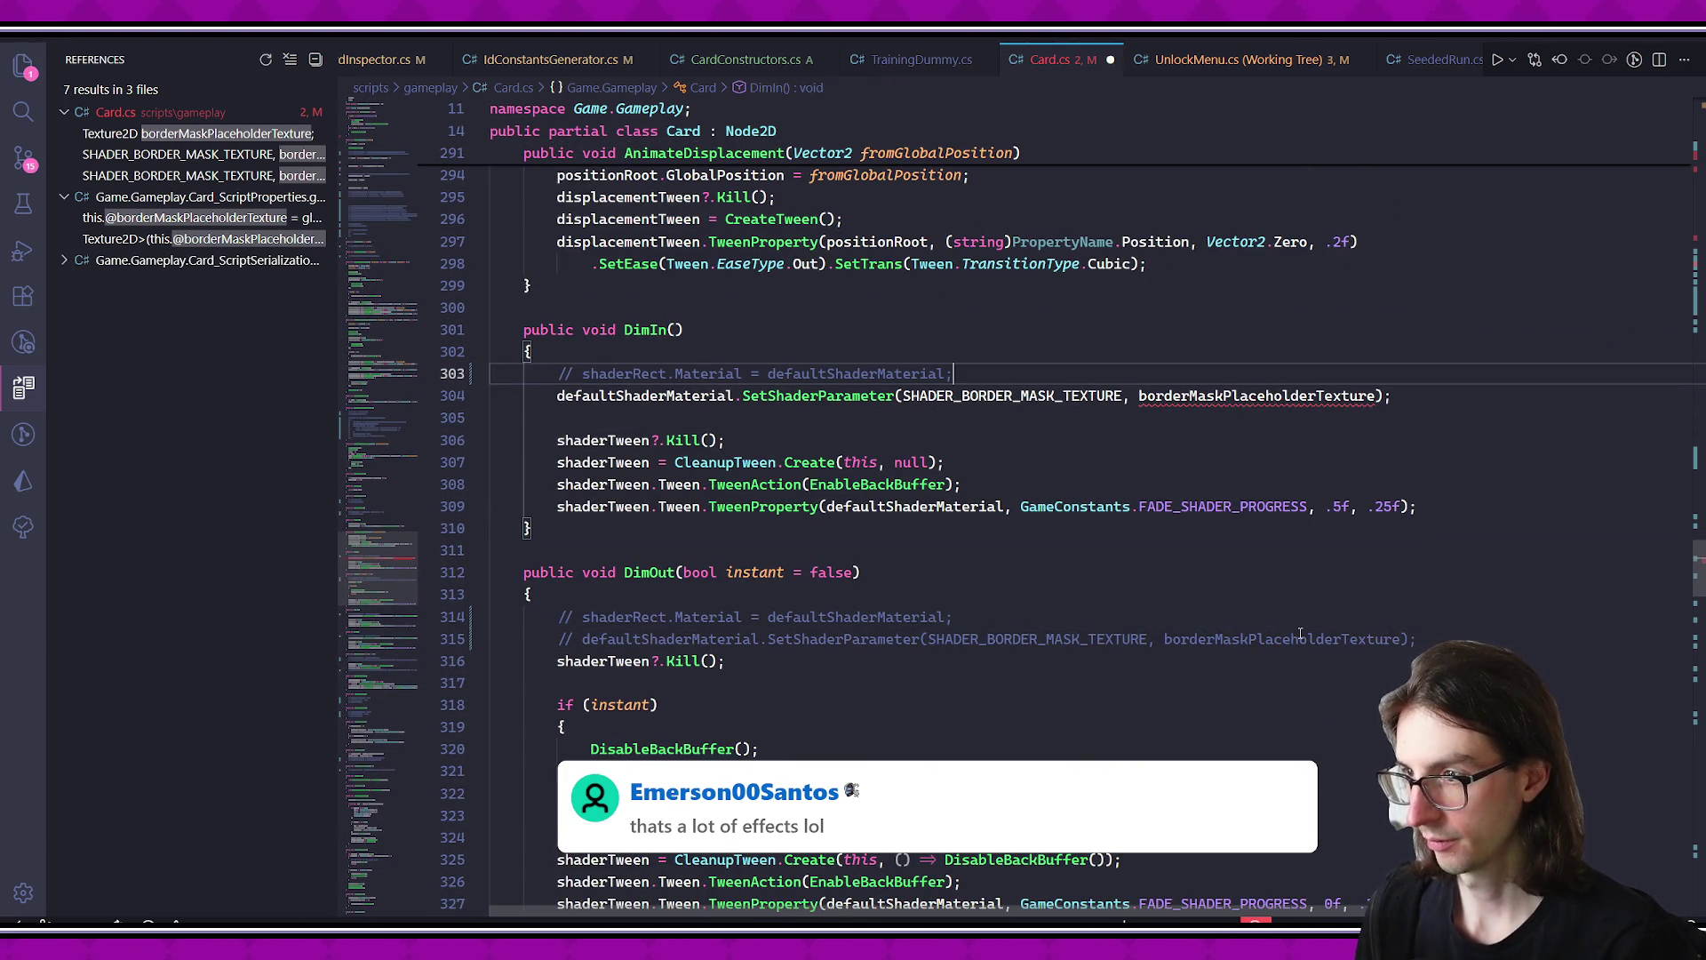
key("ctrl+slash")
key("ctrl+s")
key("alt+Tab")
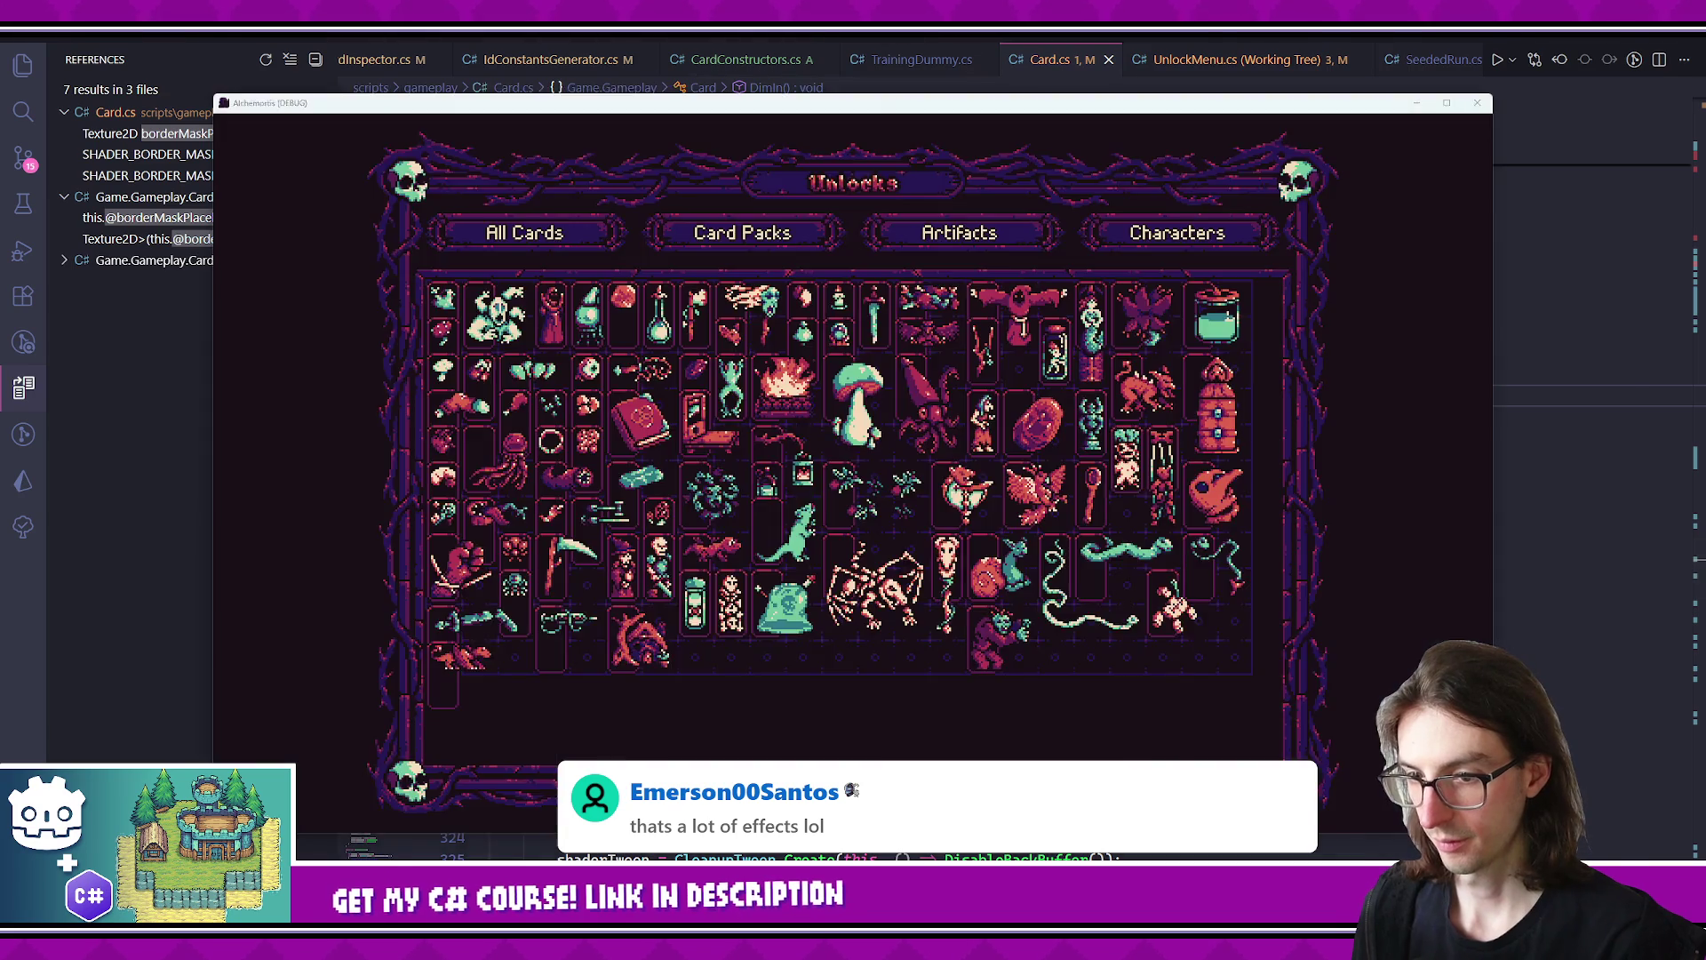
- Rebuild the .NET project, then launch the UnlockMenu scene as a test run
left_click(521, 197)
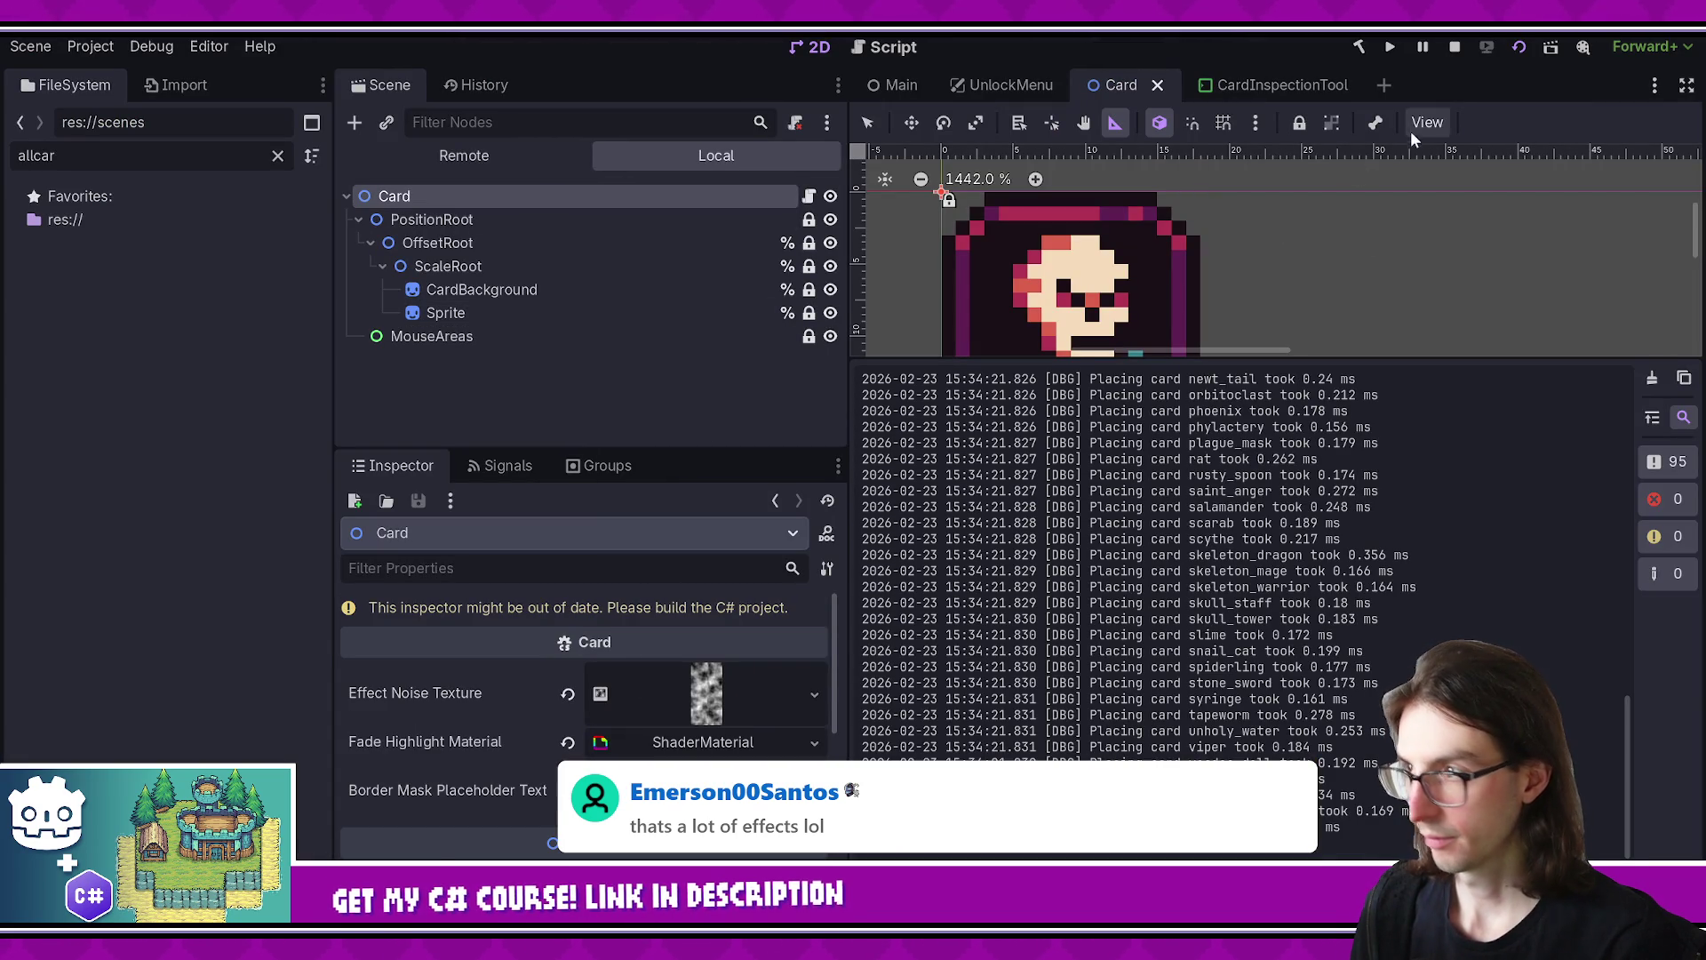
left_click(1360, 47)
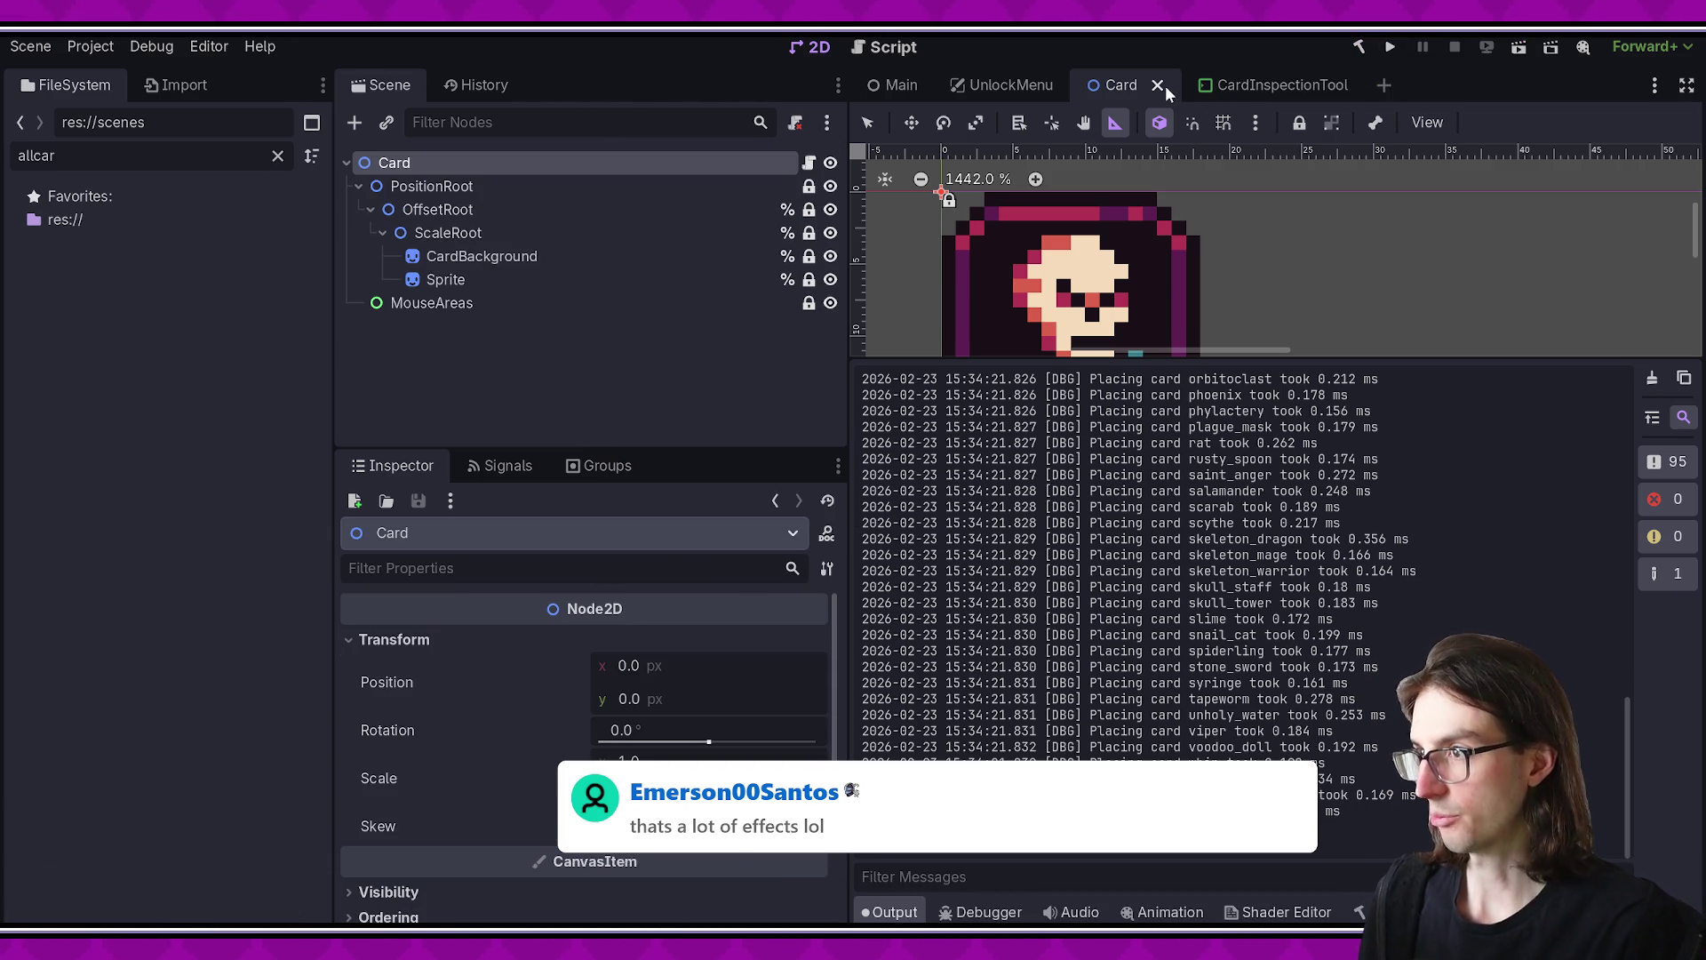
left_click(1022, 85)
left_click(1520, 48)
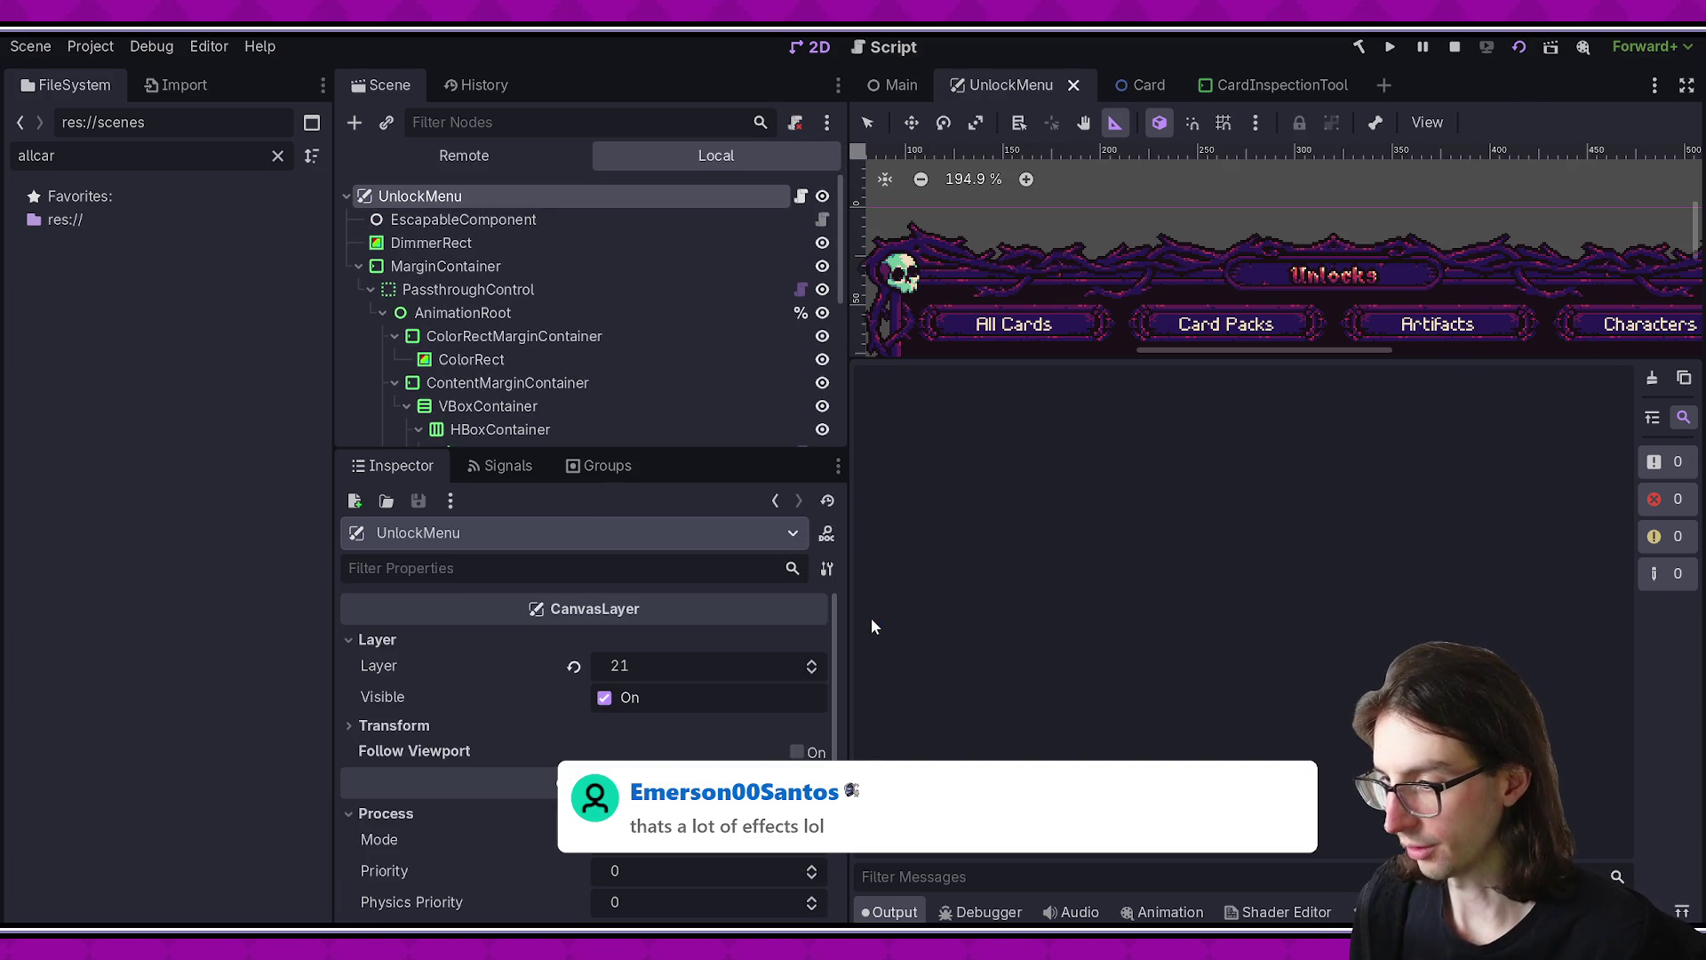
- Stop the game, check the Remote tree, then return to the Card scene's Local tree, deselected
key("F8")
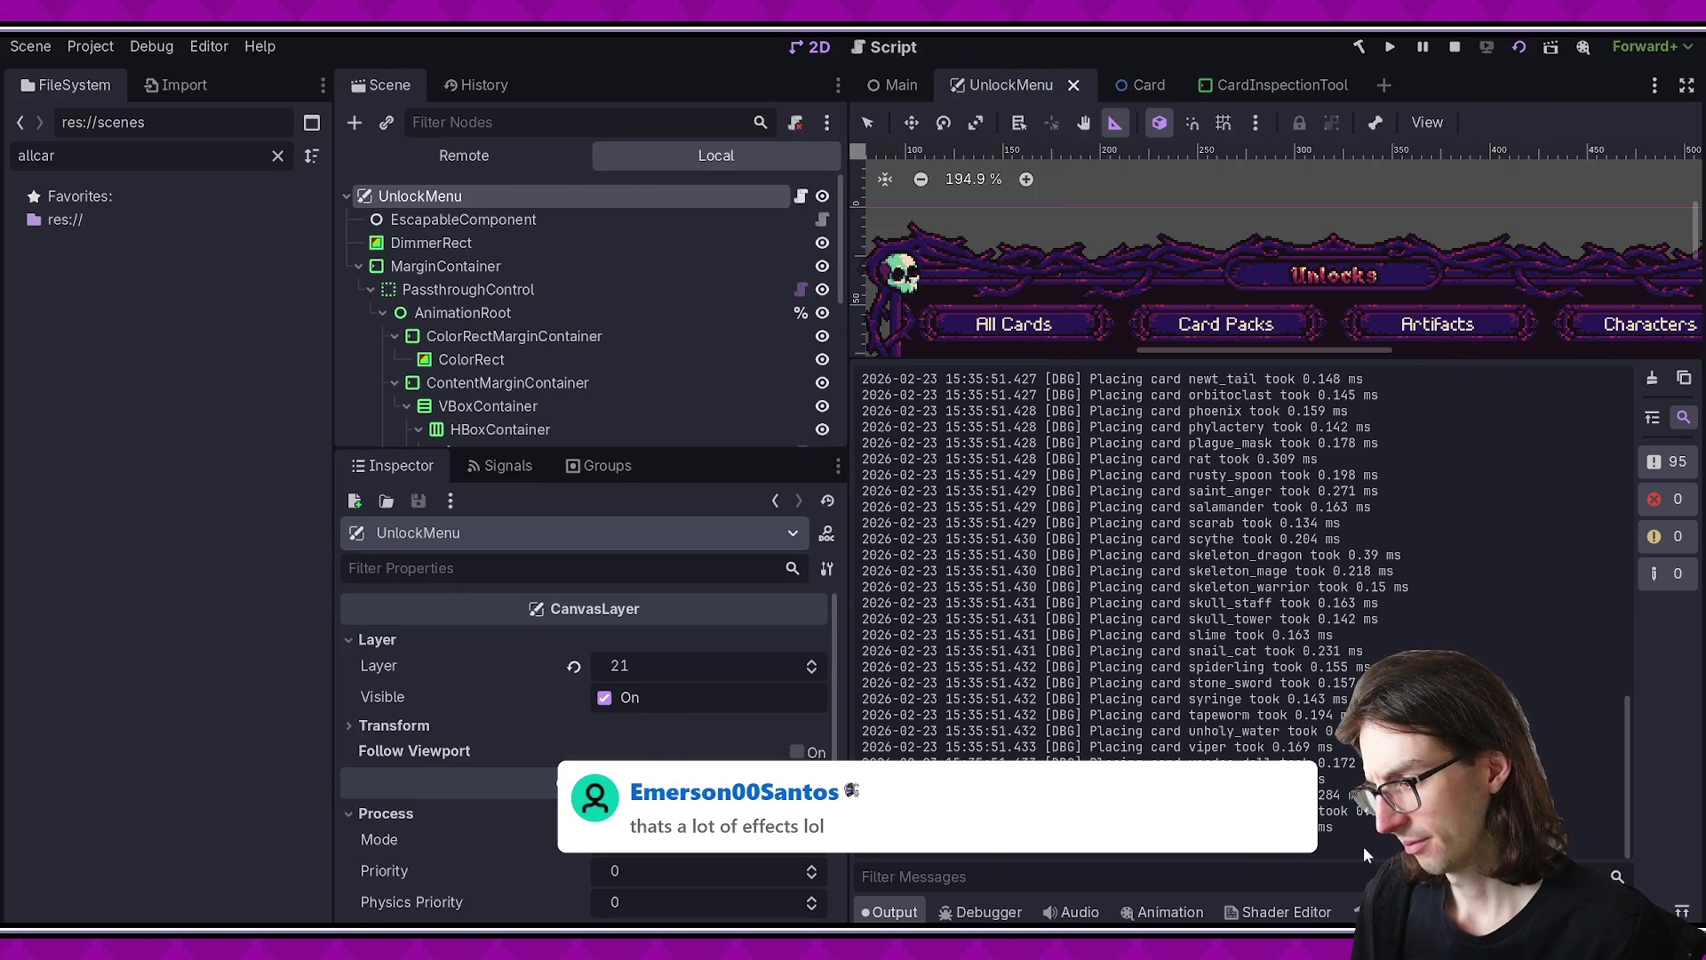
left_click_drag(634, 453, 653, 622)
left_click(491, 155)
left_click(1138, 89)
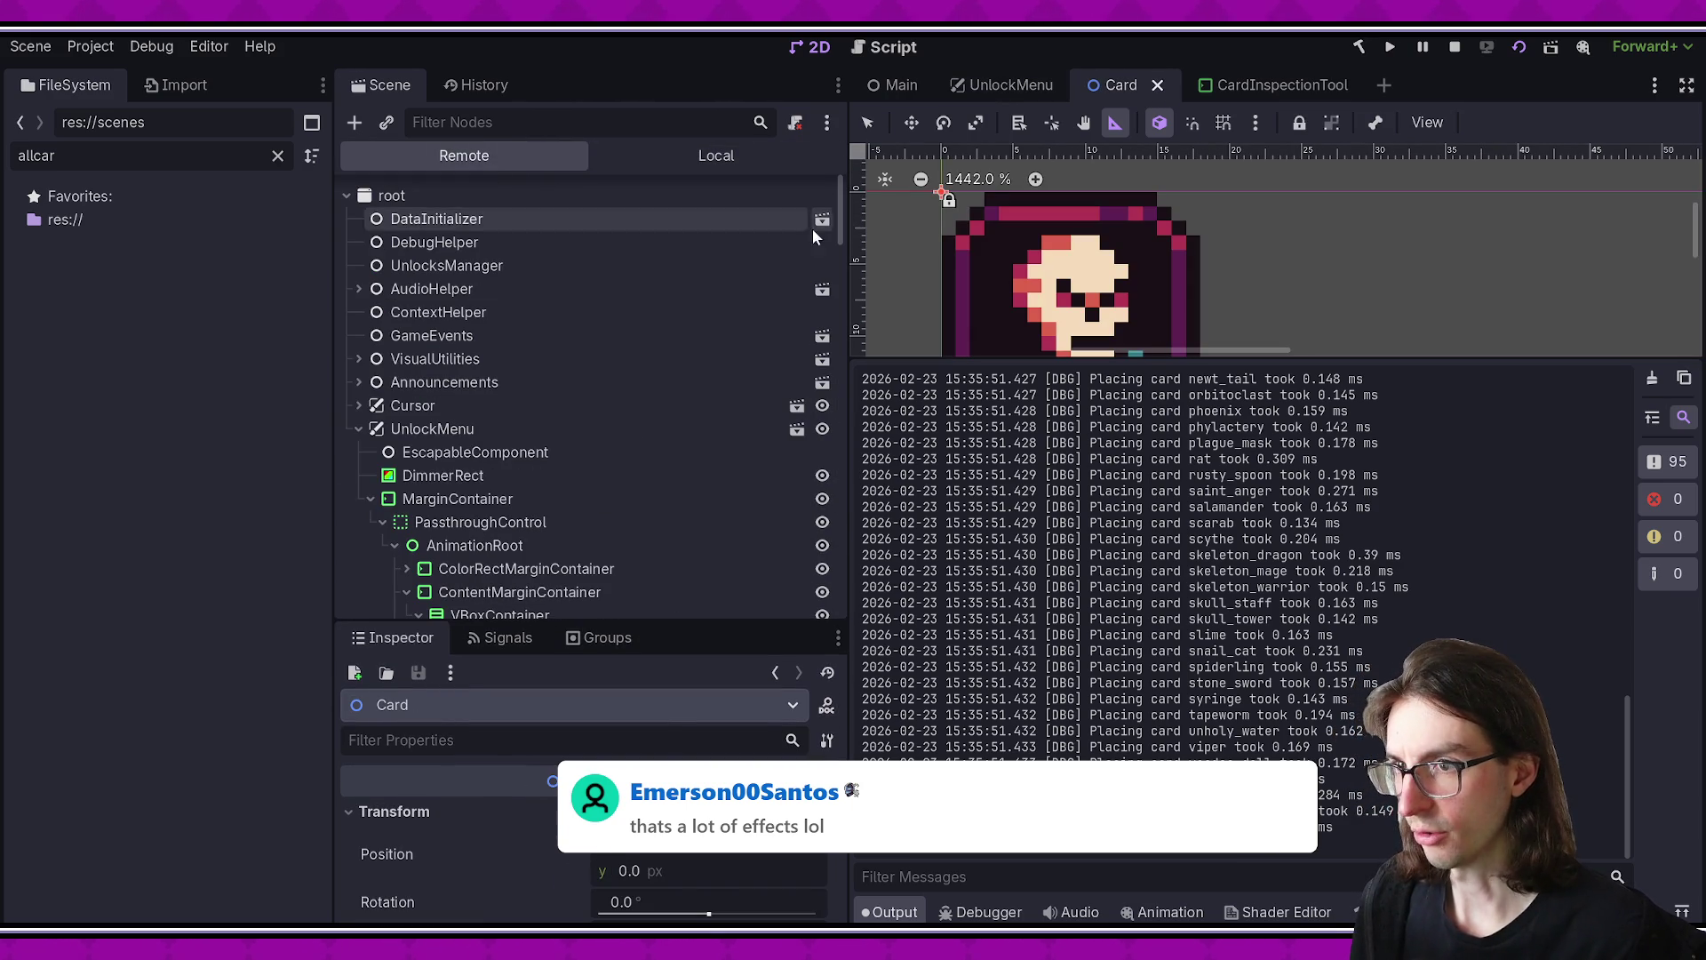
left_click(510, 78)
left_click(379, 83)
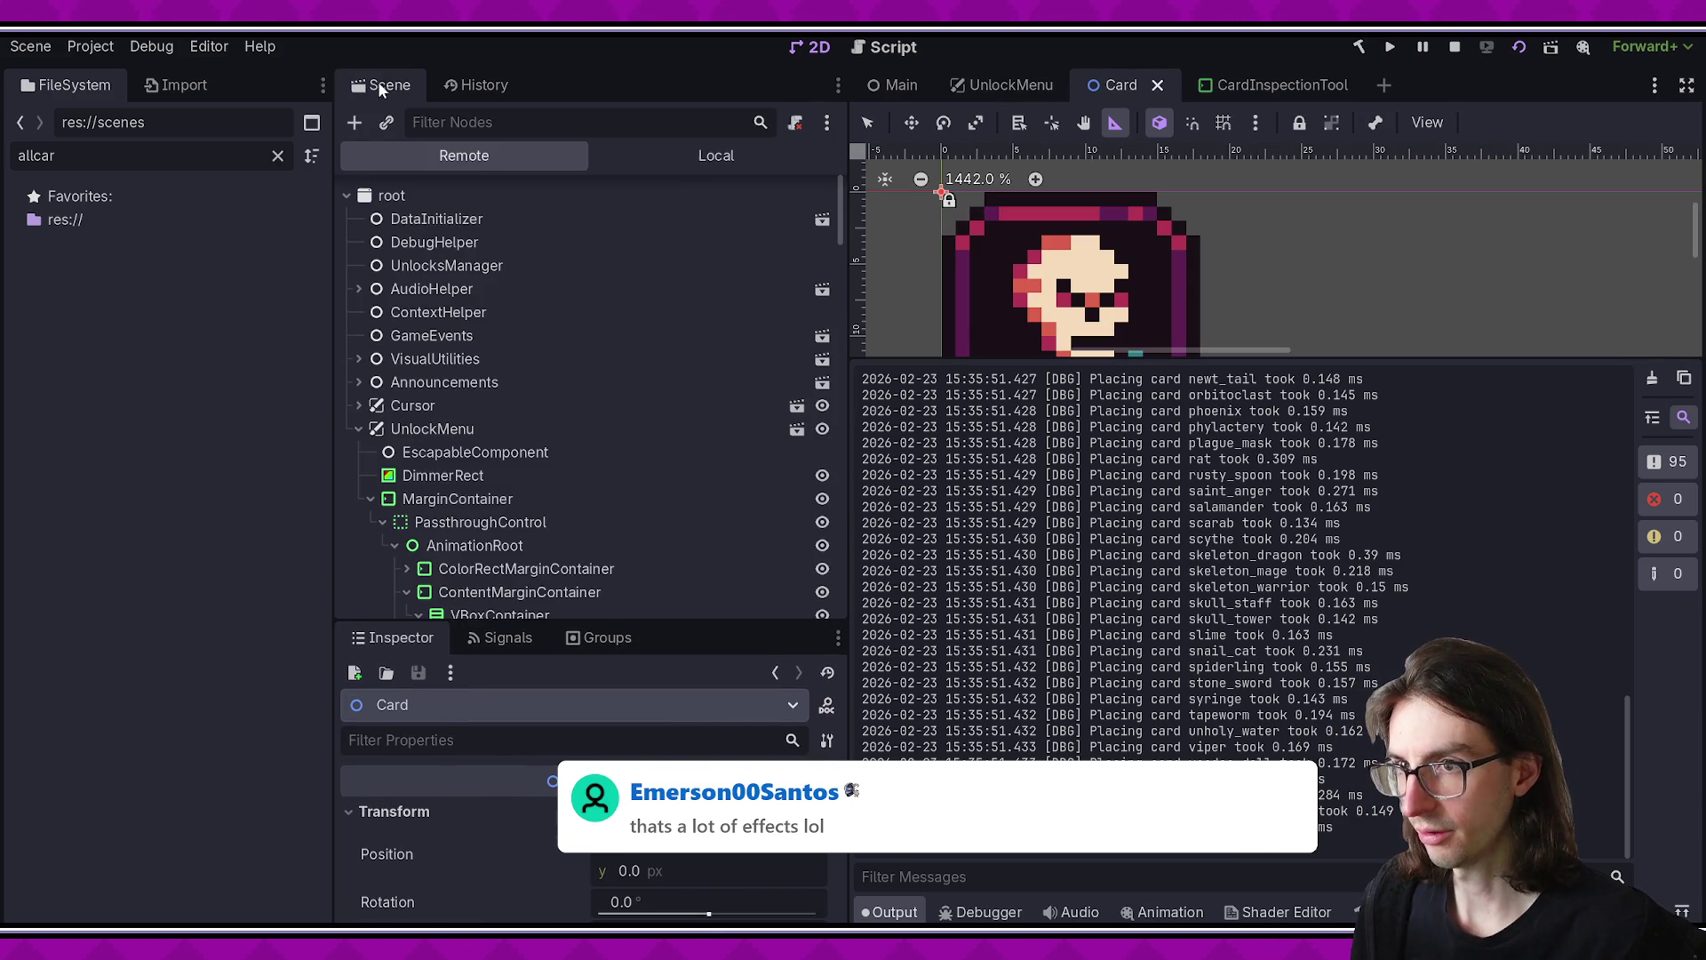
left_click(706, 160)
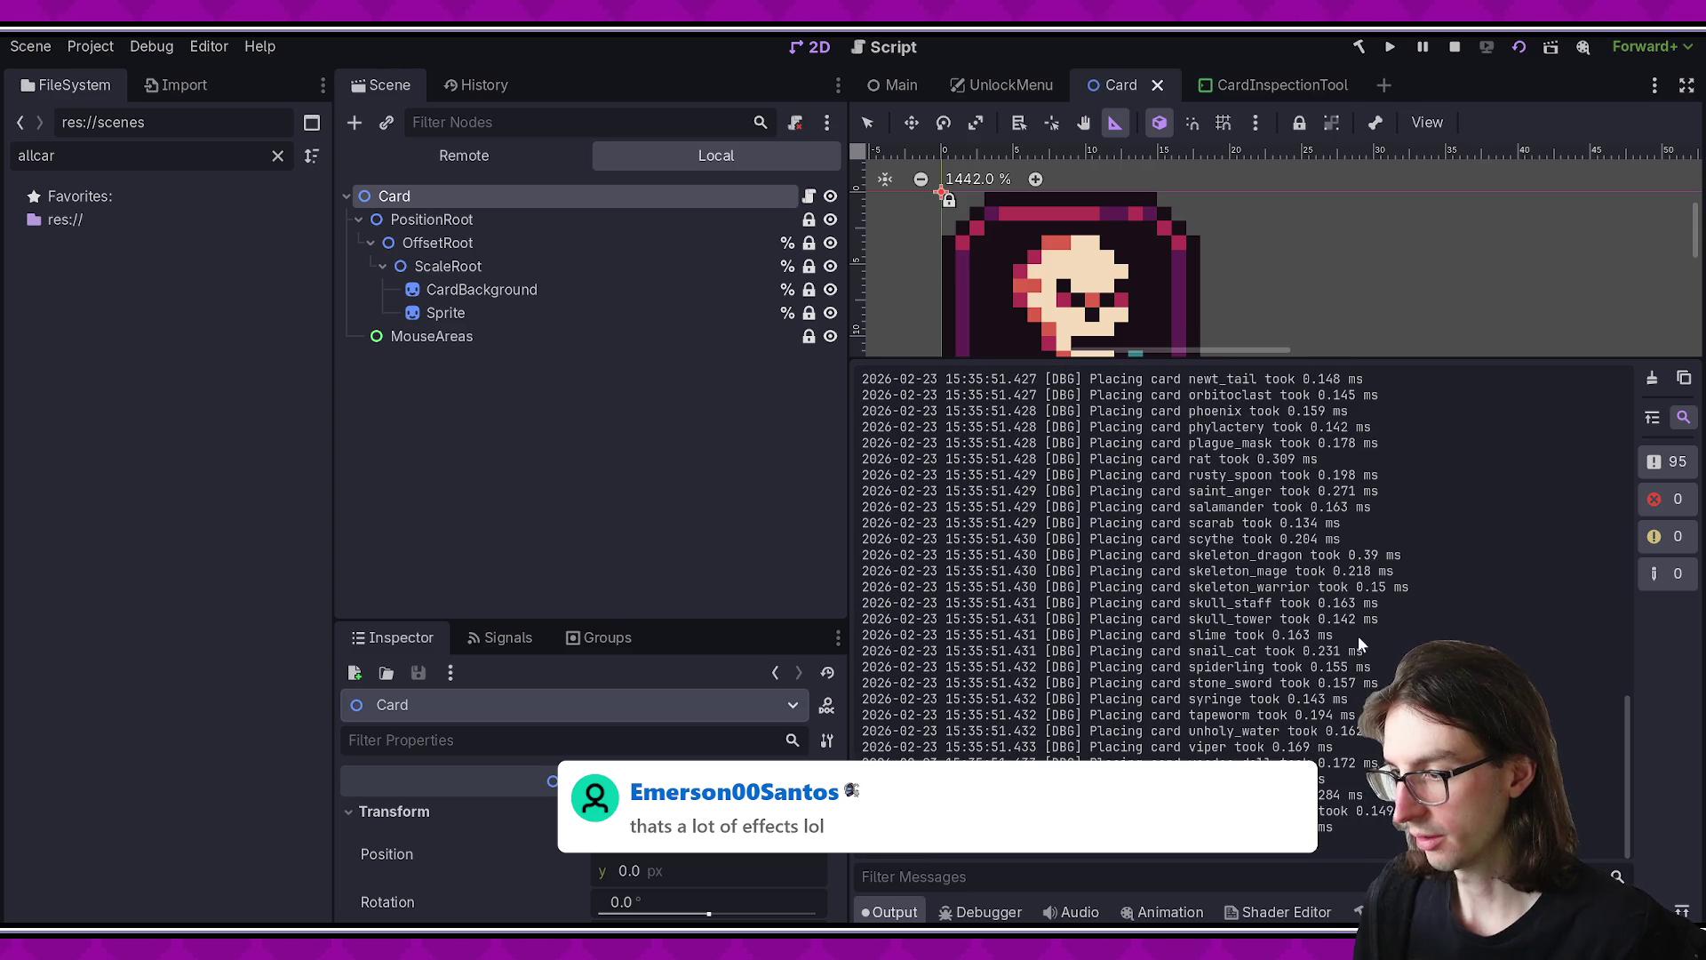
left_click(631, 370)
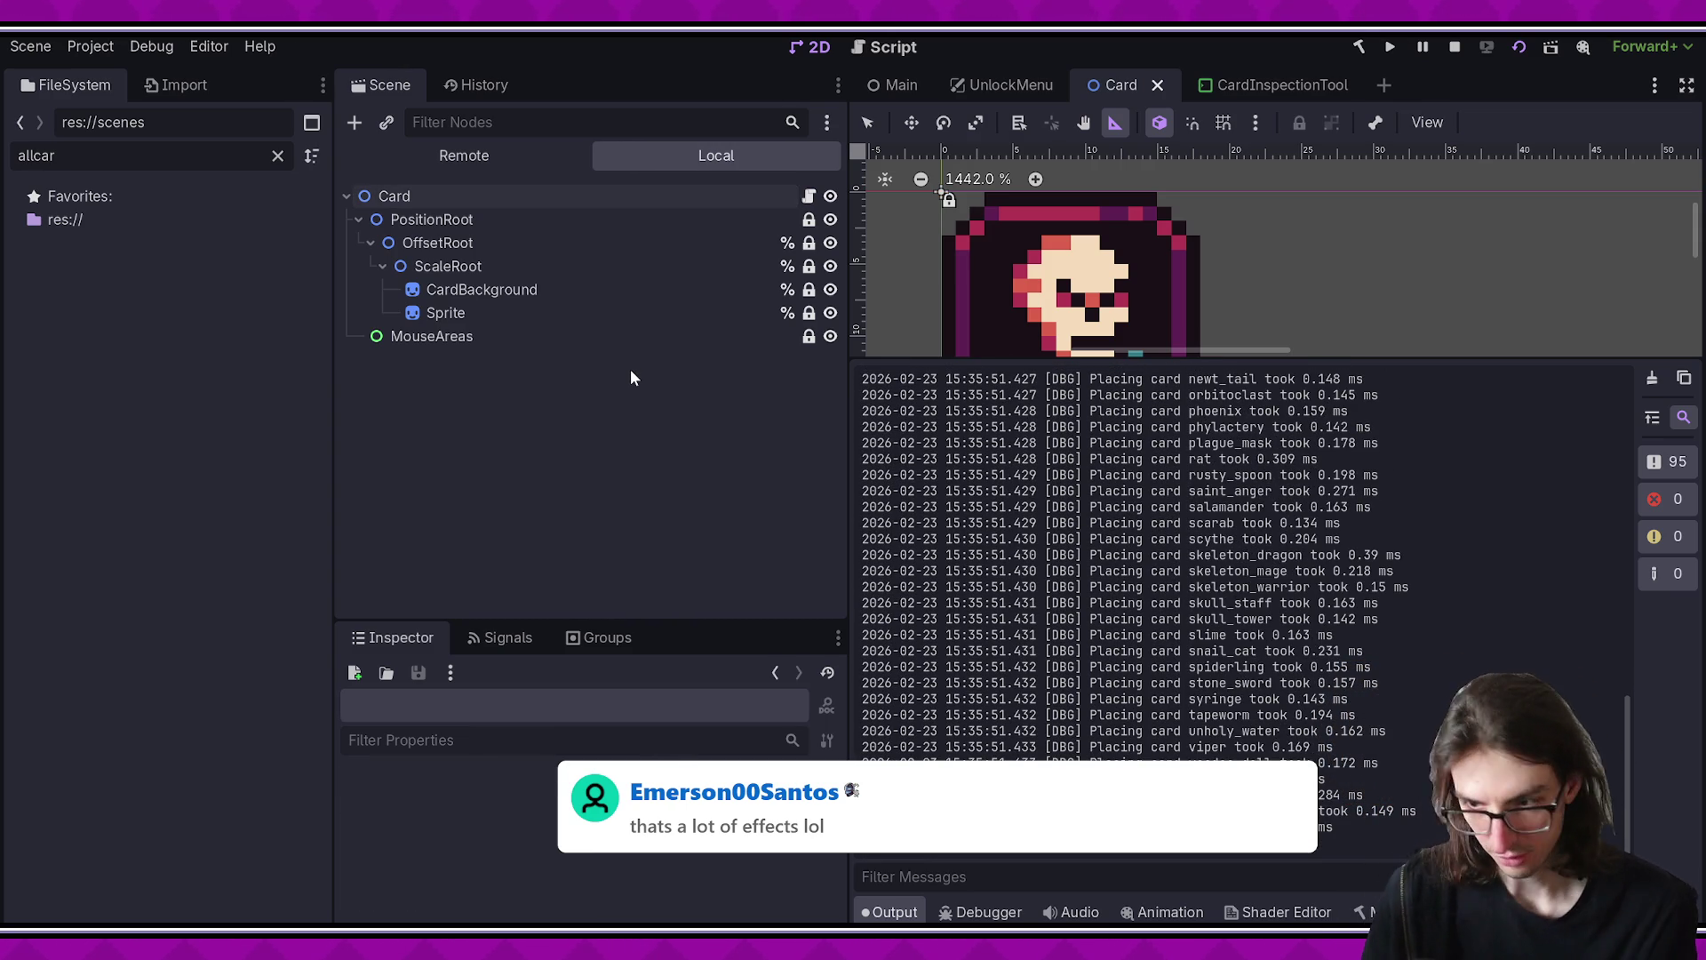
key("ctrl+shift+p")
- Run Card Statistics Tool via 'cardstat' and read the totals: 53 enemy, 89 player cards
type("cardstat")
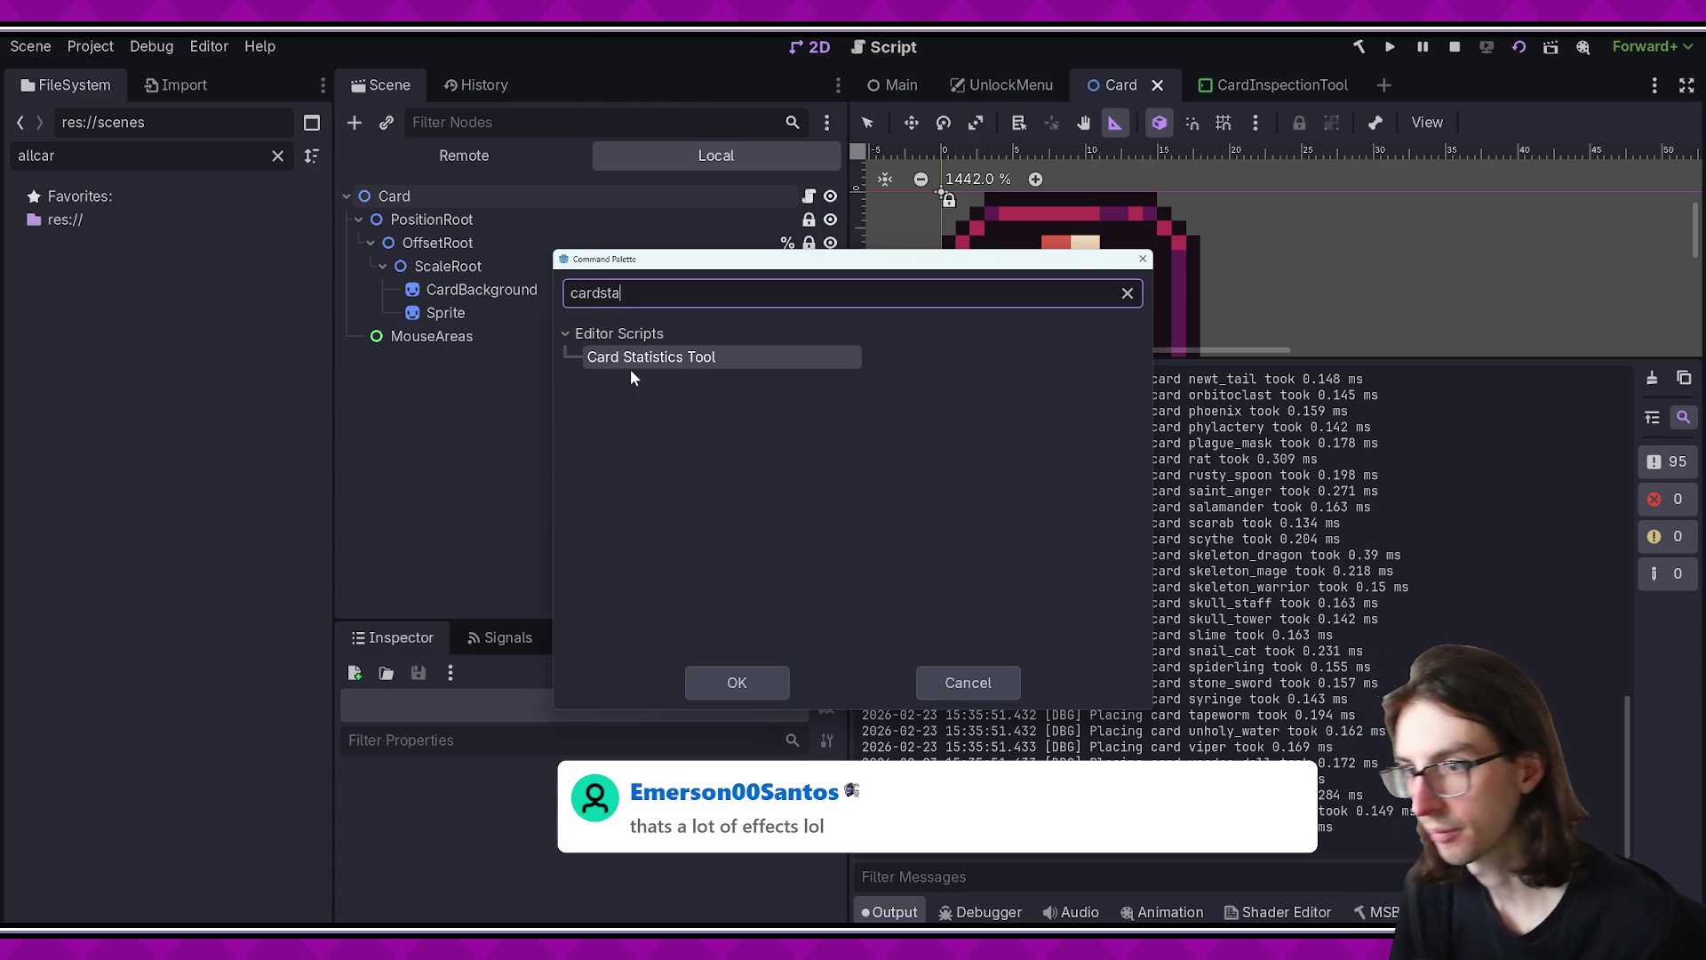
key("Return")
scroll(1031, 514, "up", 2)
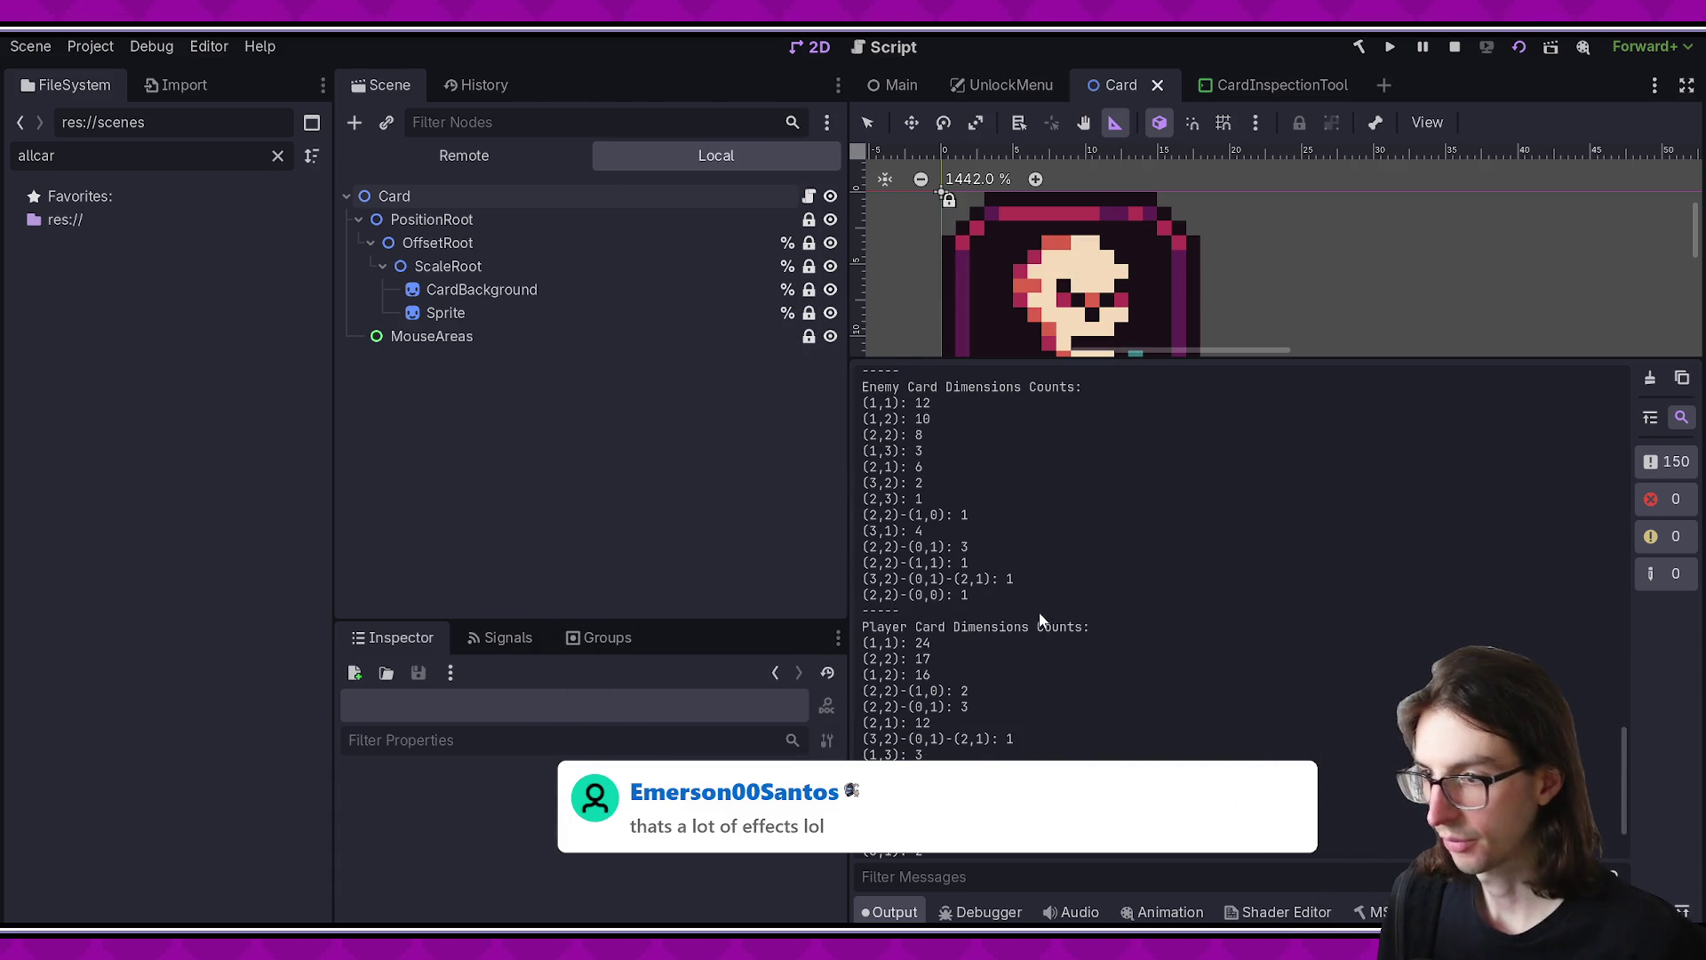
scroll(1038, 583, "up", 5)
scroll(1038, 590, "up", 3)
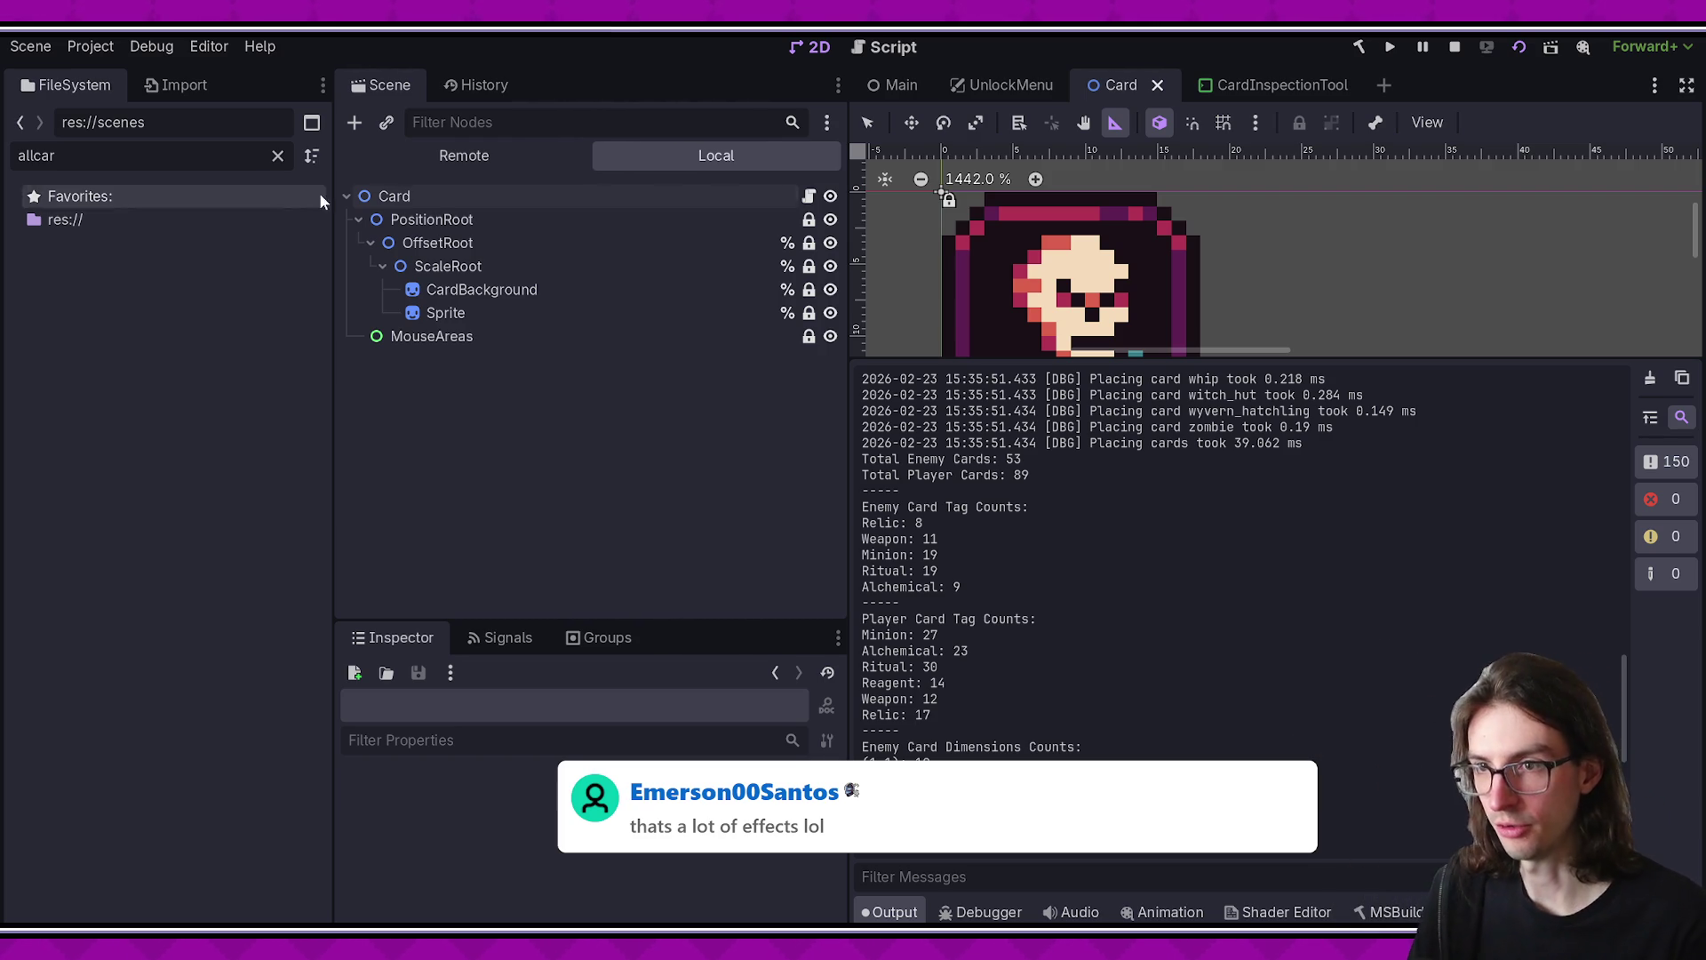
- Select the Card scene's nodes in turn: Sprite, CardBackground, ScaleRoot, OffsetRoot, root, MouseAreas
left_click(394, 196)
left_click(461, 333, "shift")
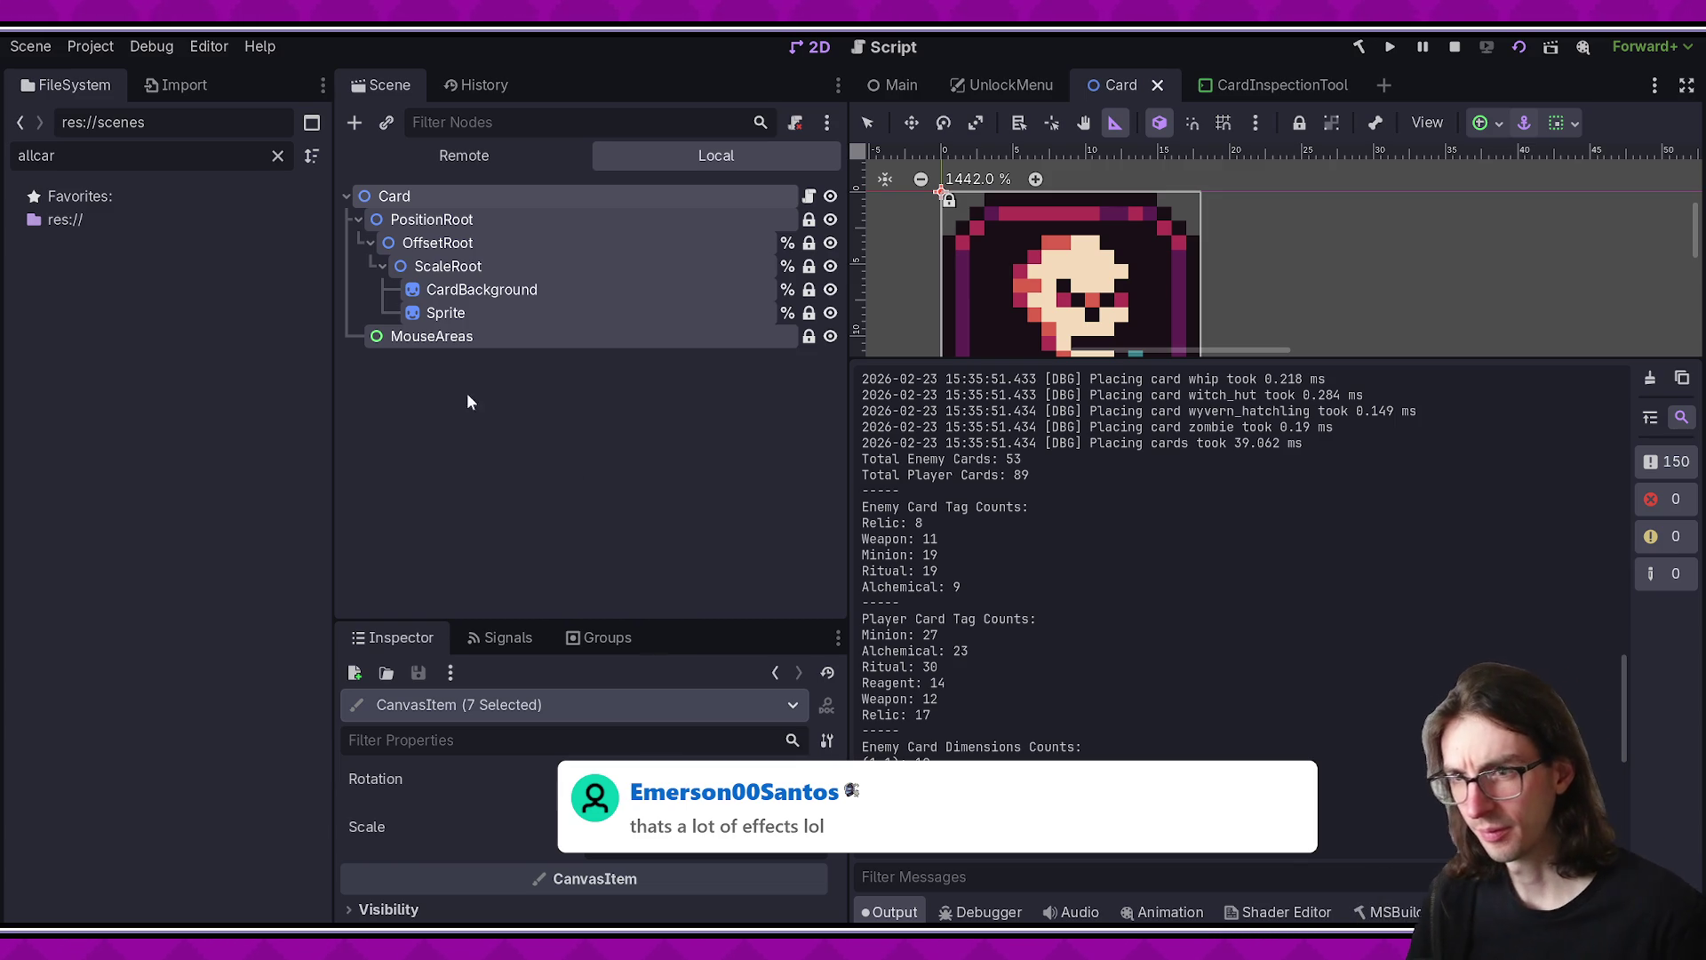
left_click(449, 312)
left_click(492, 291)
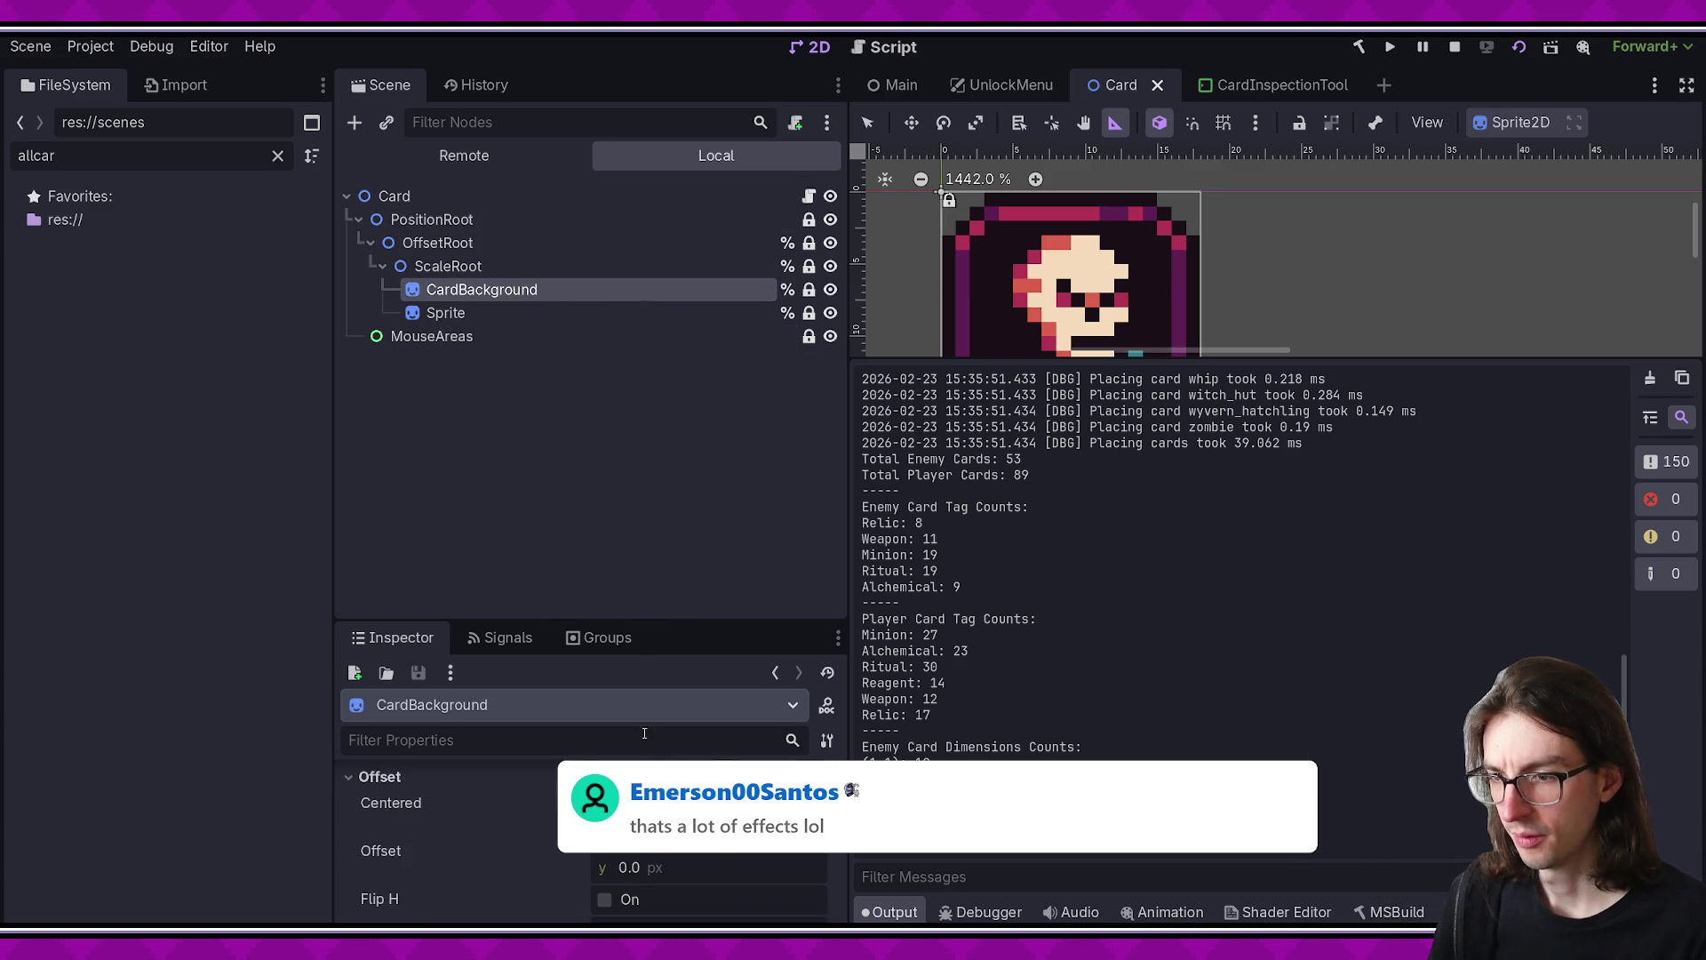
left_click(535, 265)
left_click(544, 243)
left_click(548, 265)
left_click(542, 195)
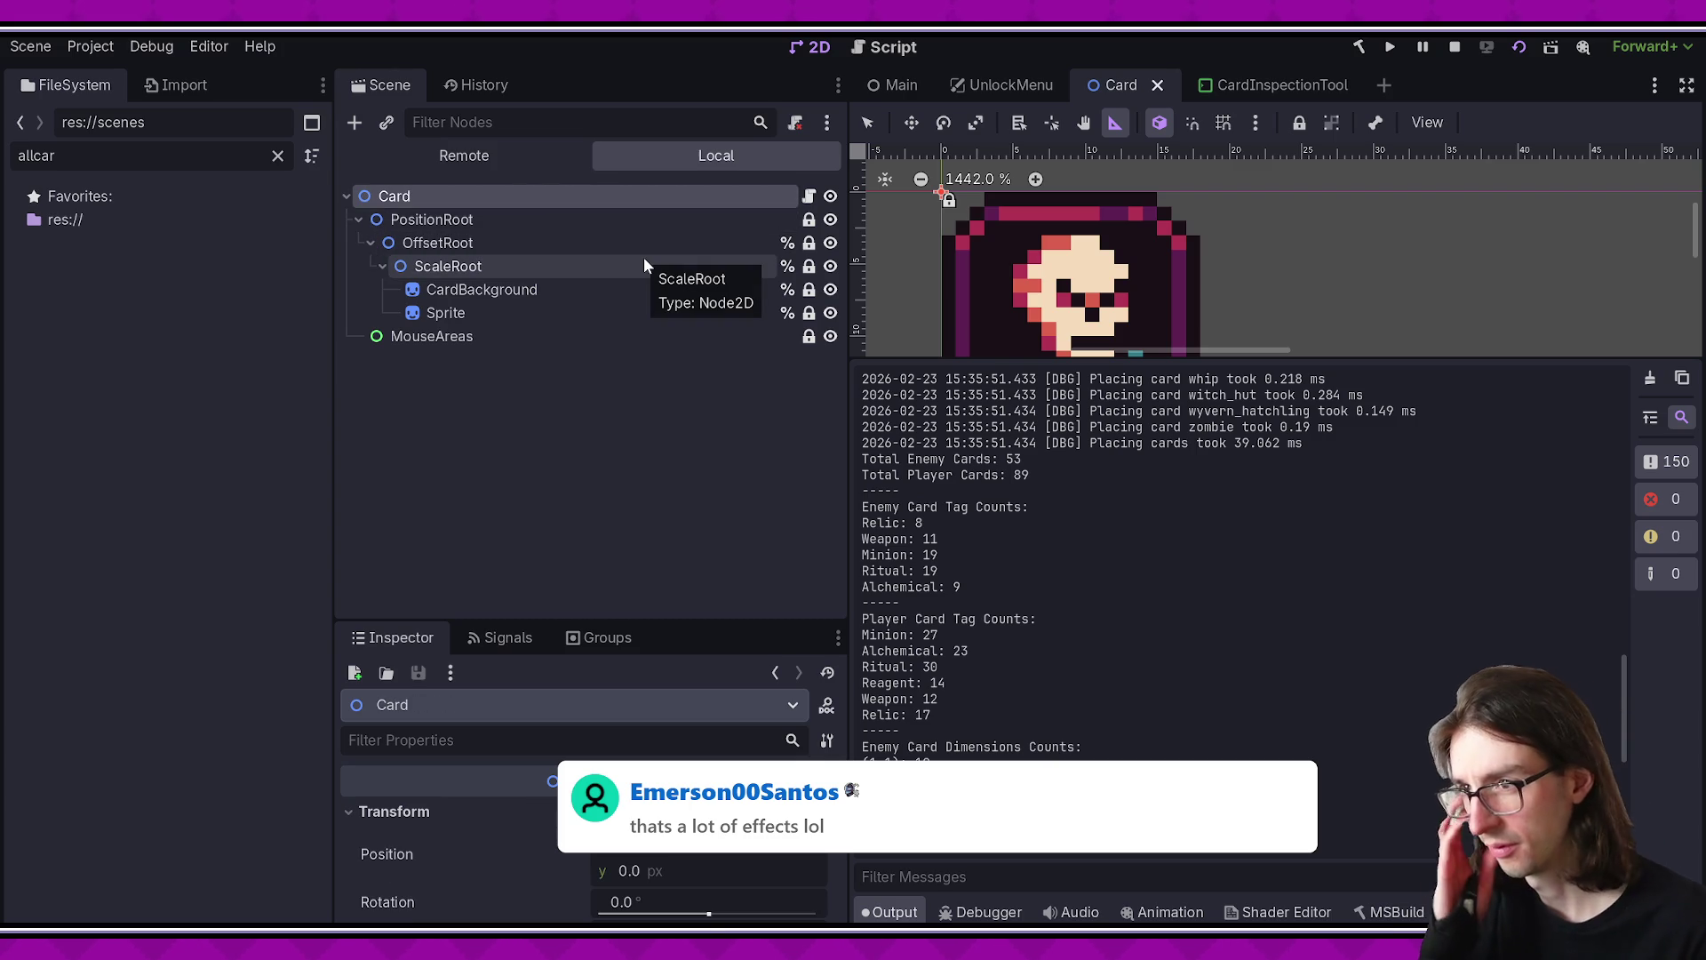
left_click(458, 337)
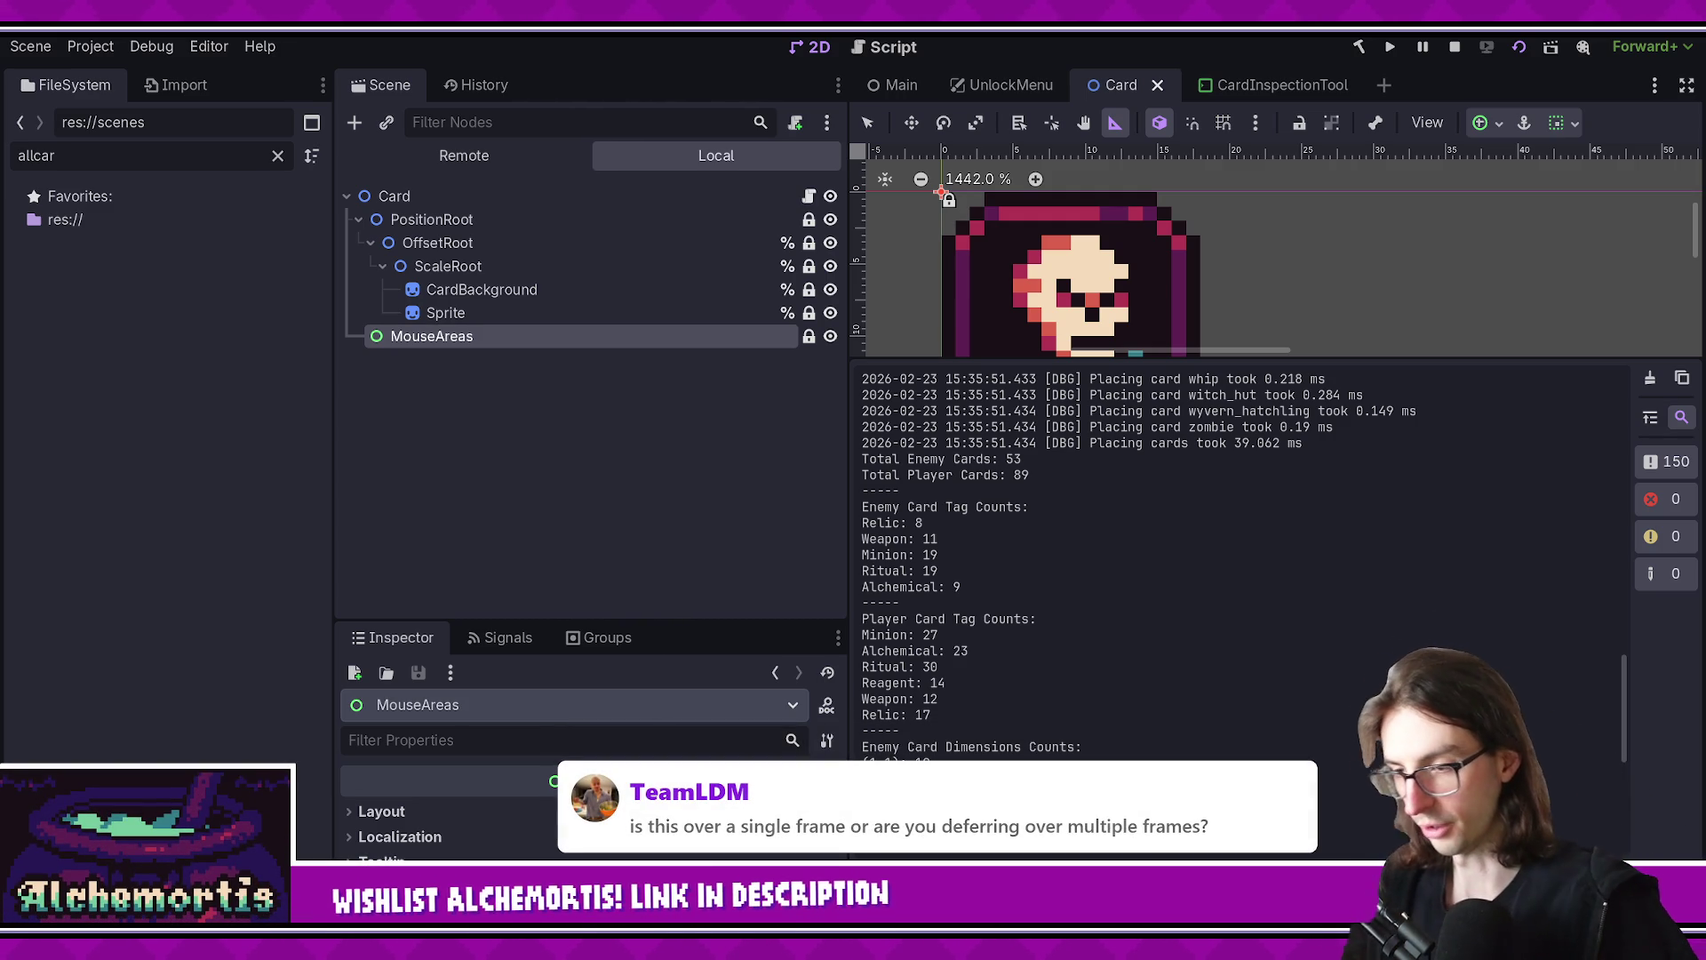
- Restart the UnlockMenu scene with a fresh build, showing the Unlocks card grid
scroll(1133, 585, "down", 10)
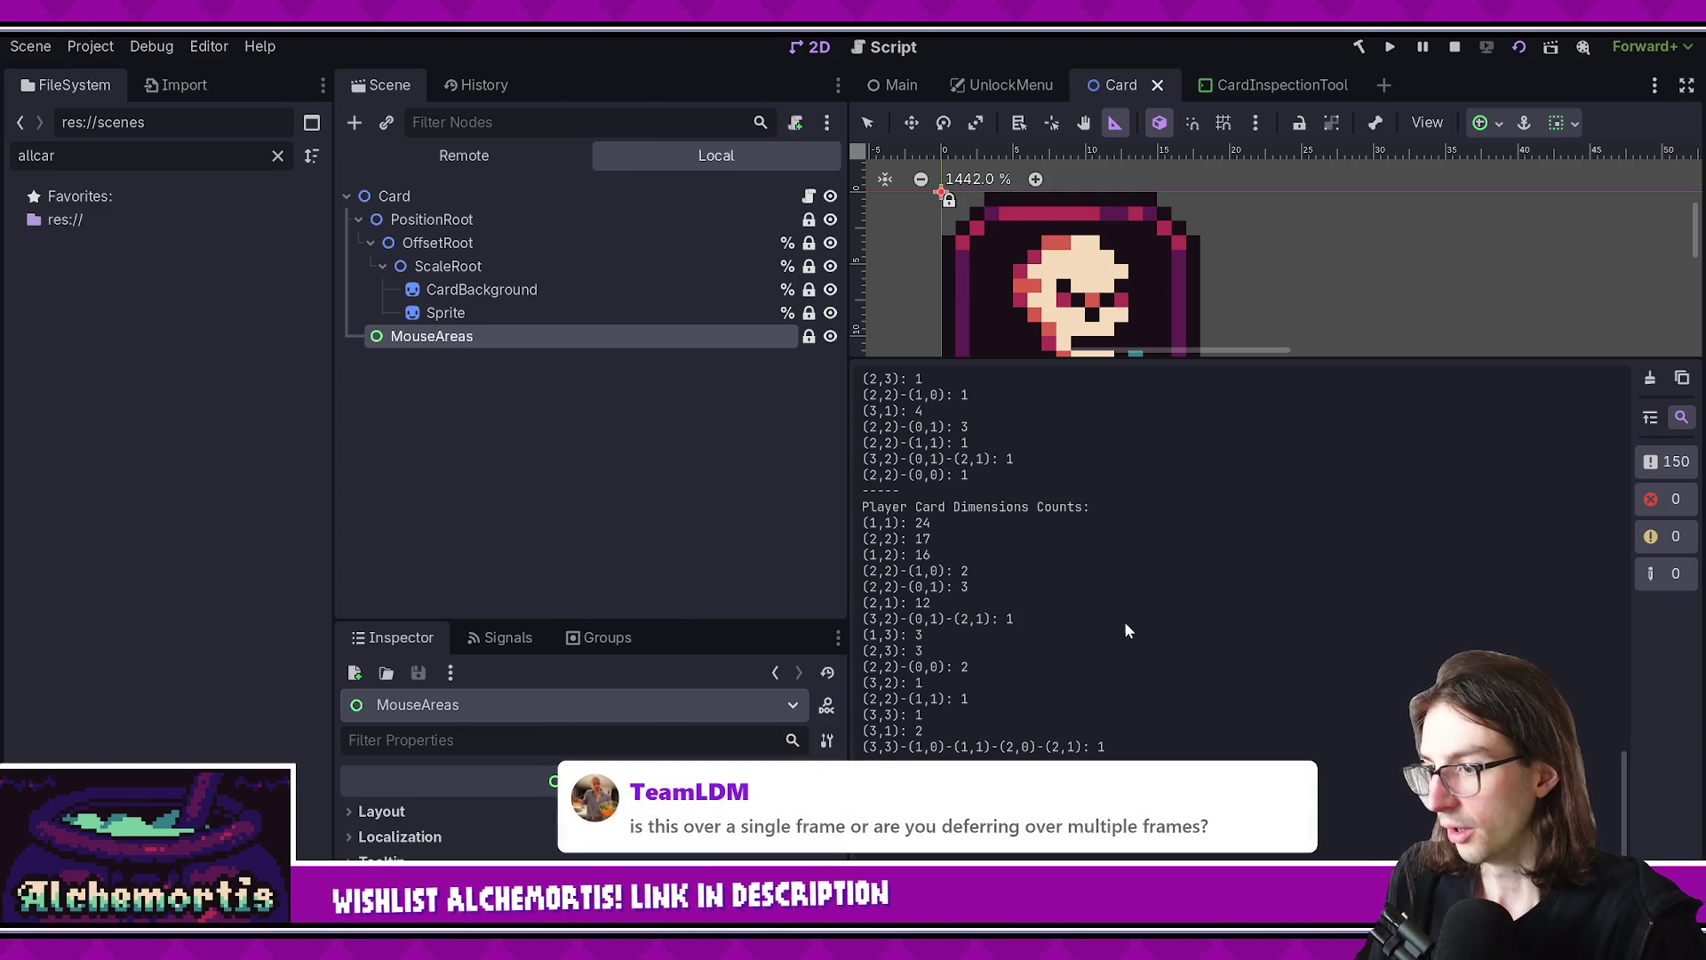
scroll(1123, 718, "up", 10)
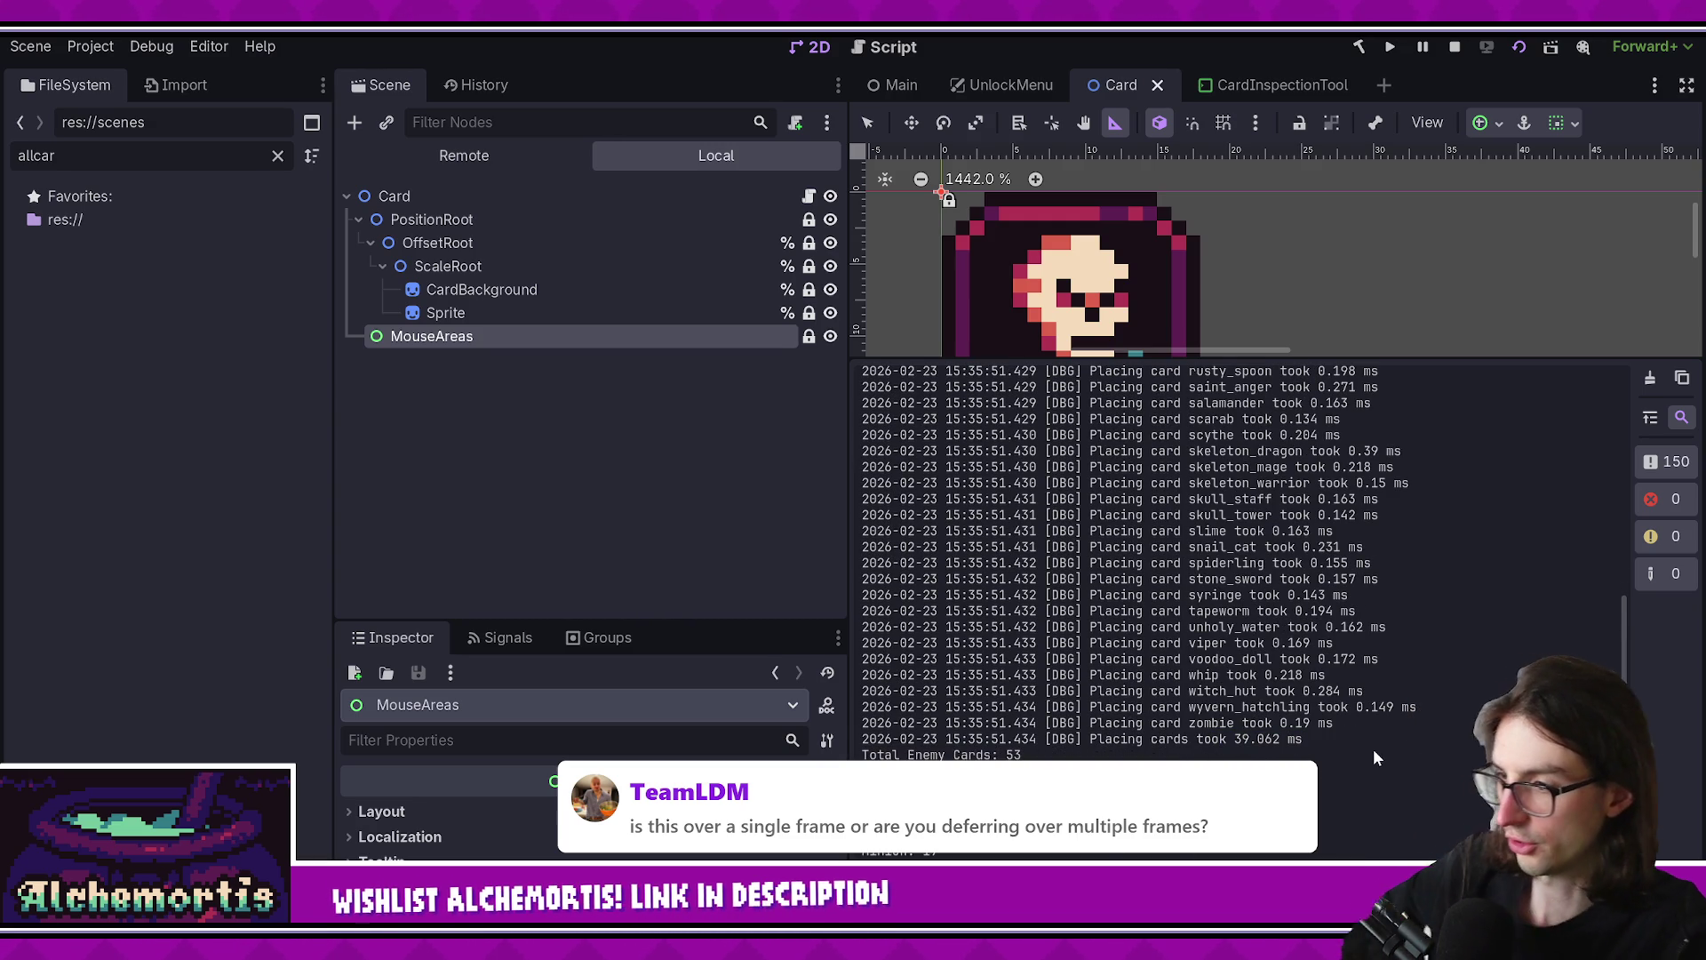
left_click(996, 86)
left_click(1519, 47)
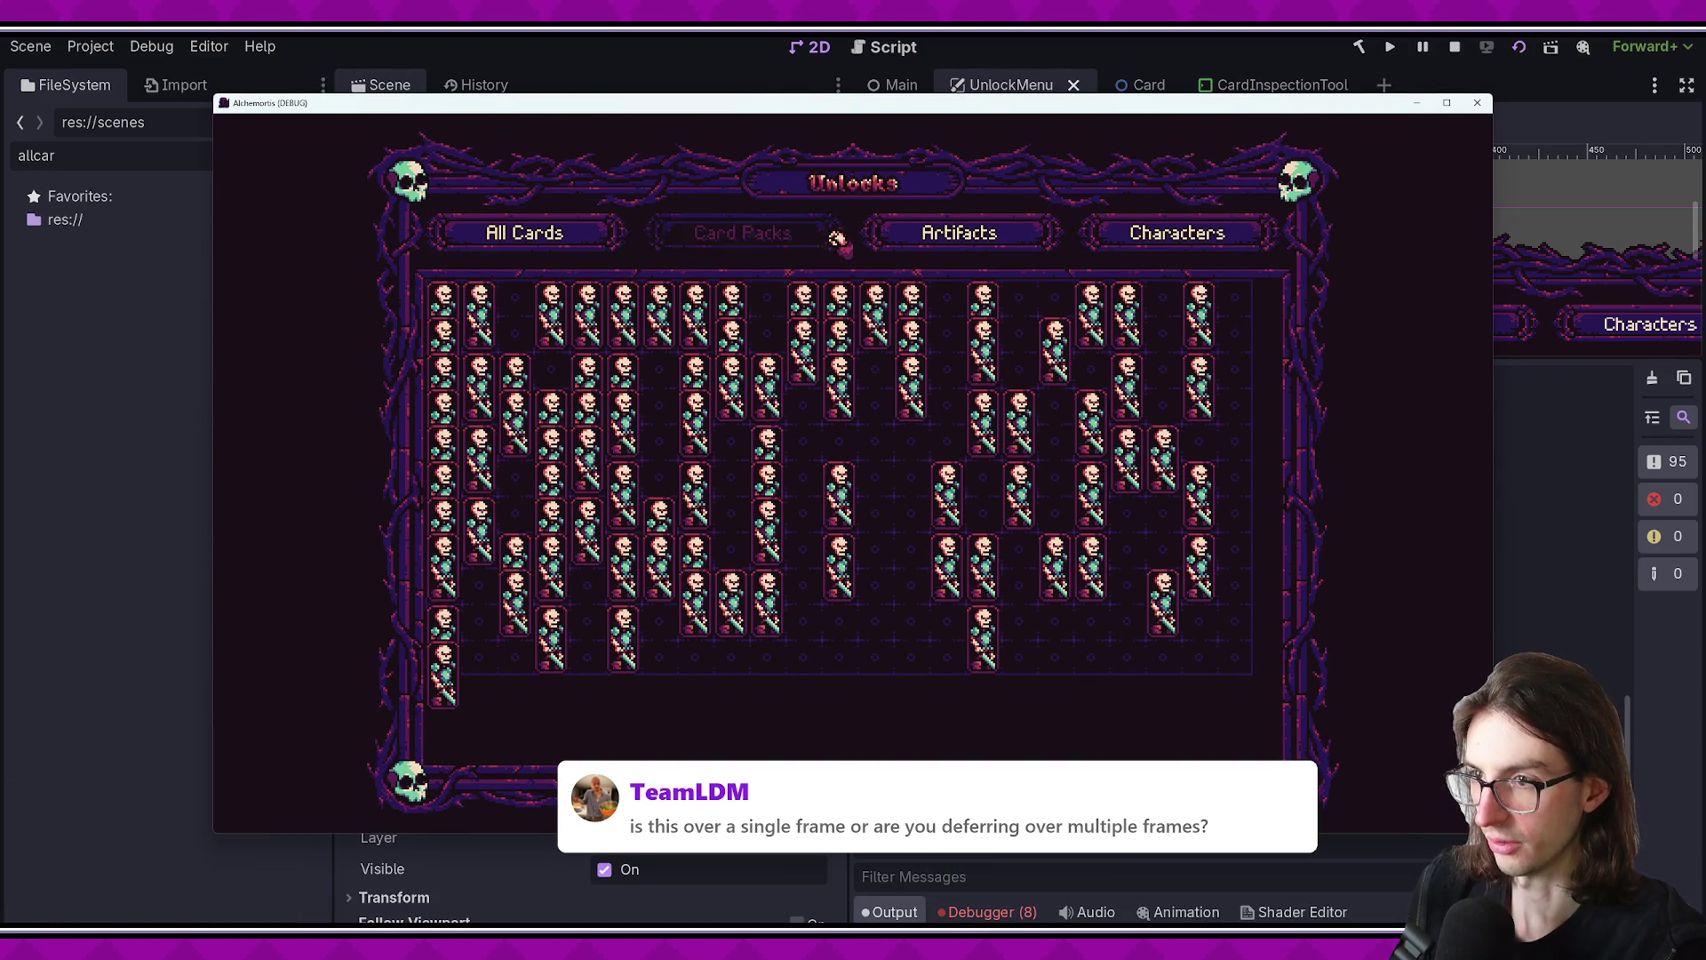
- Relaunch the game and open and close the Unlocks screen five times from the pause menu
key("F5")
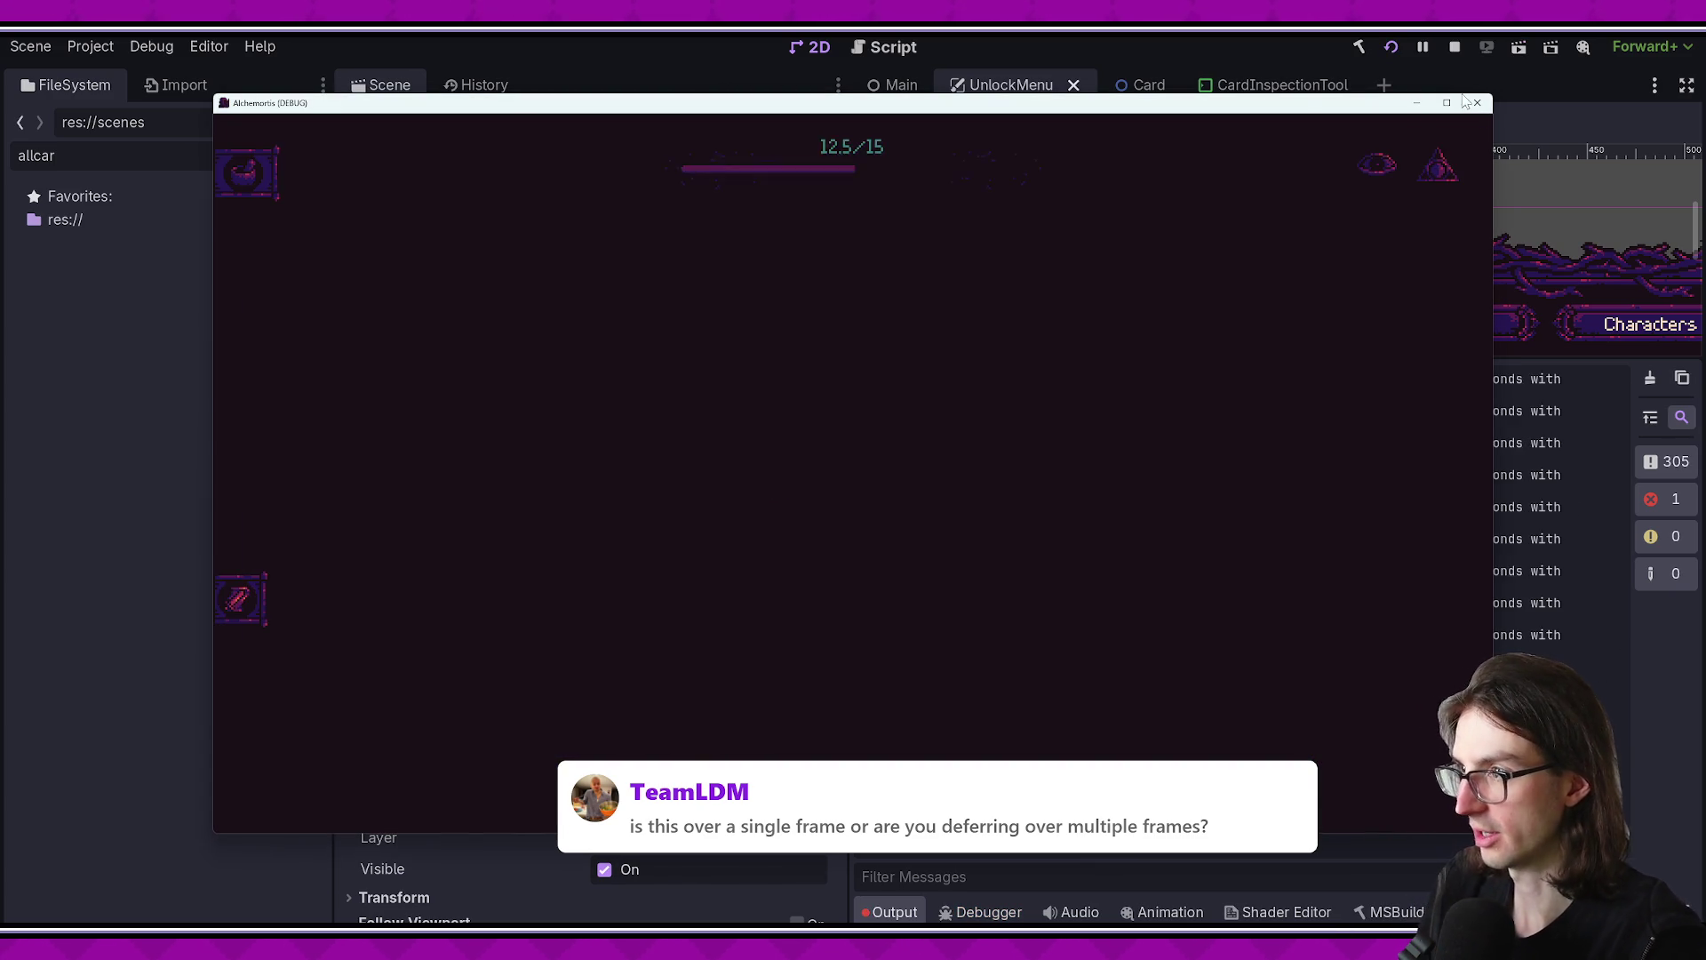
key("Escape")
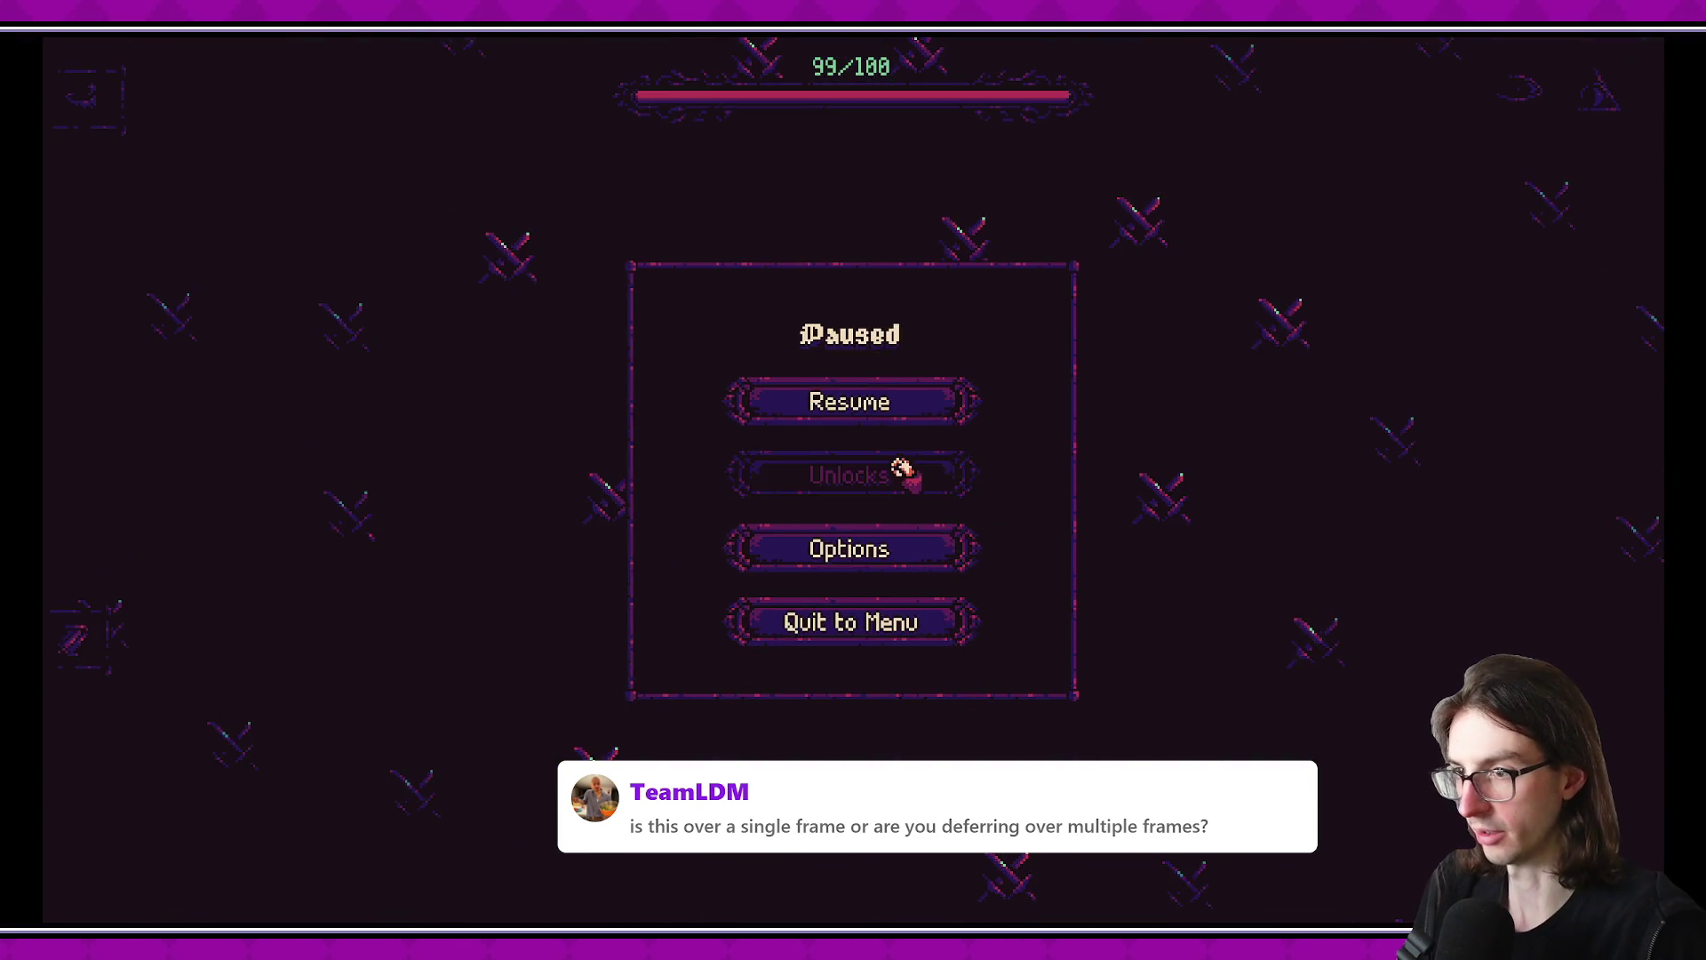
left_click(901, 470)
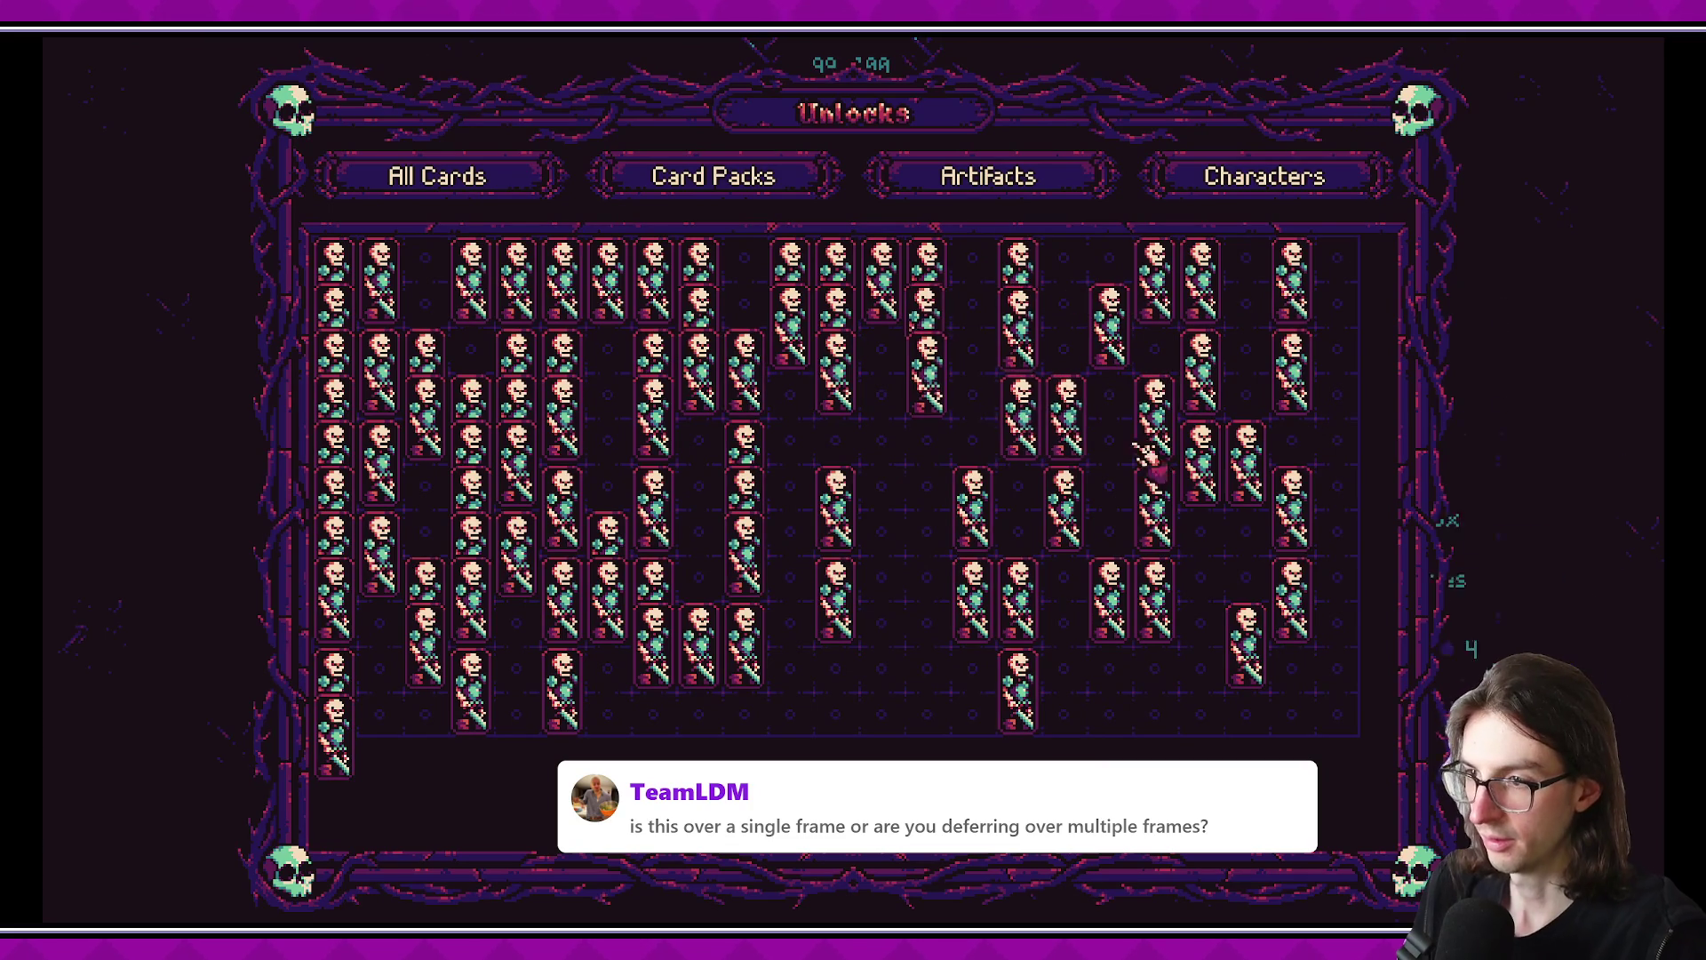
key("Escape")
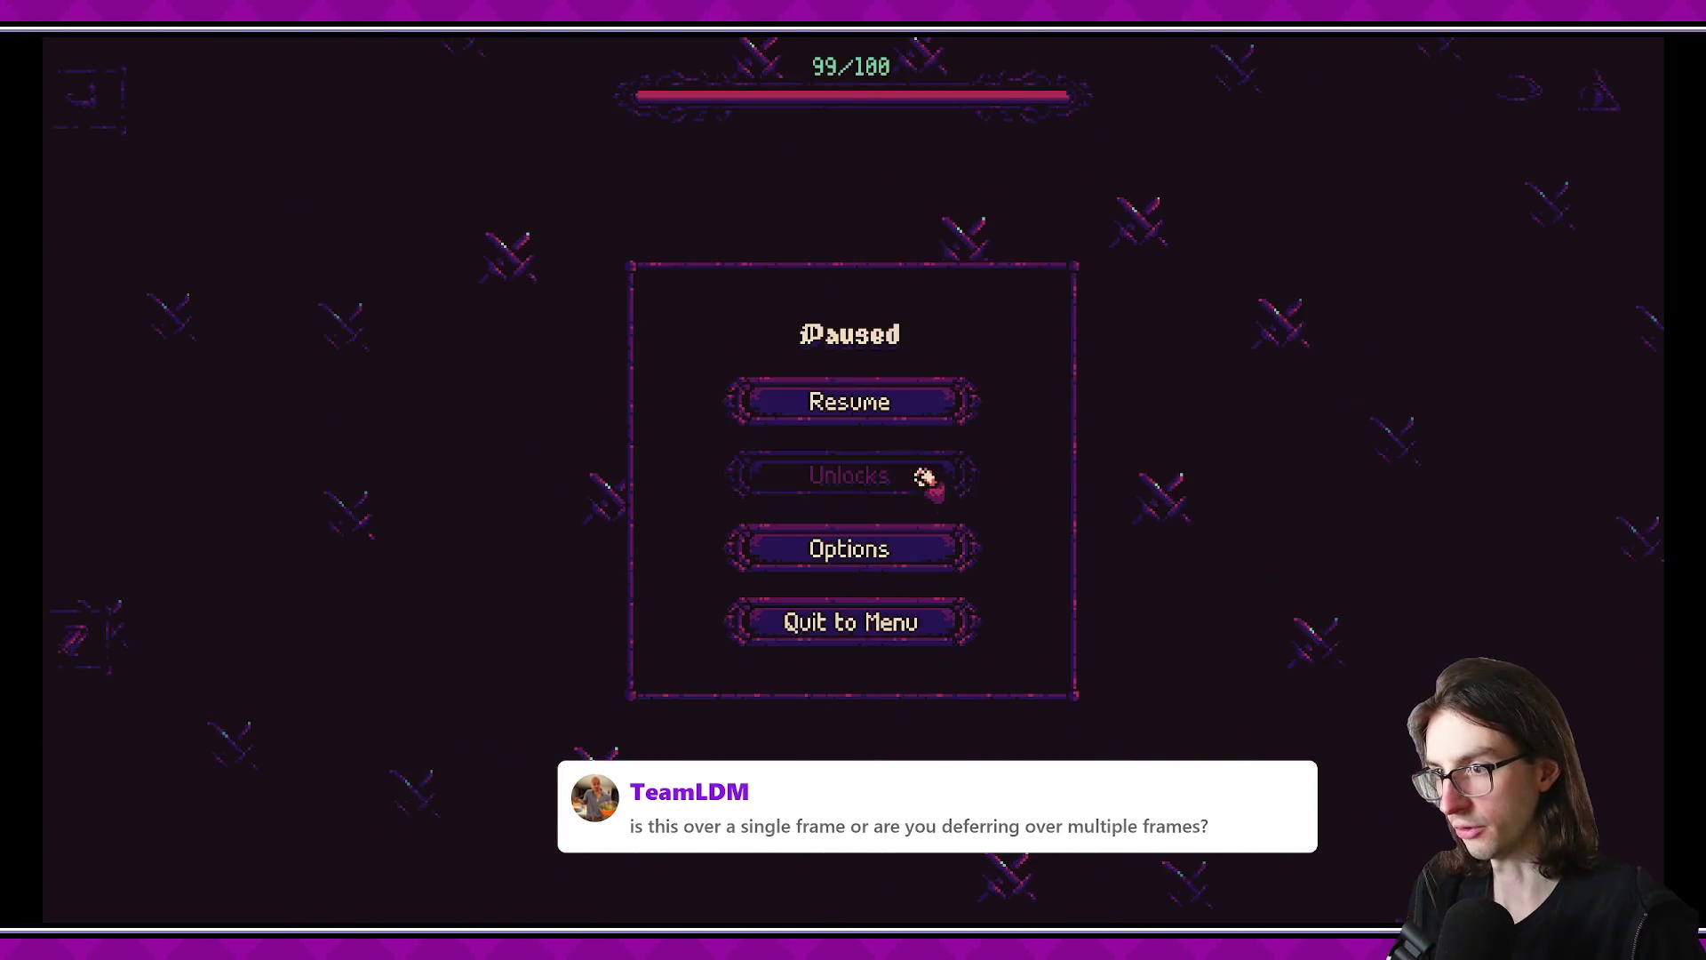
left_click(926, 483)
key("Escape")
left_click(899, 482)
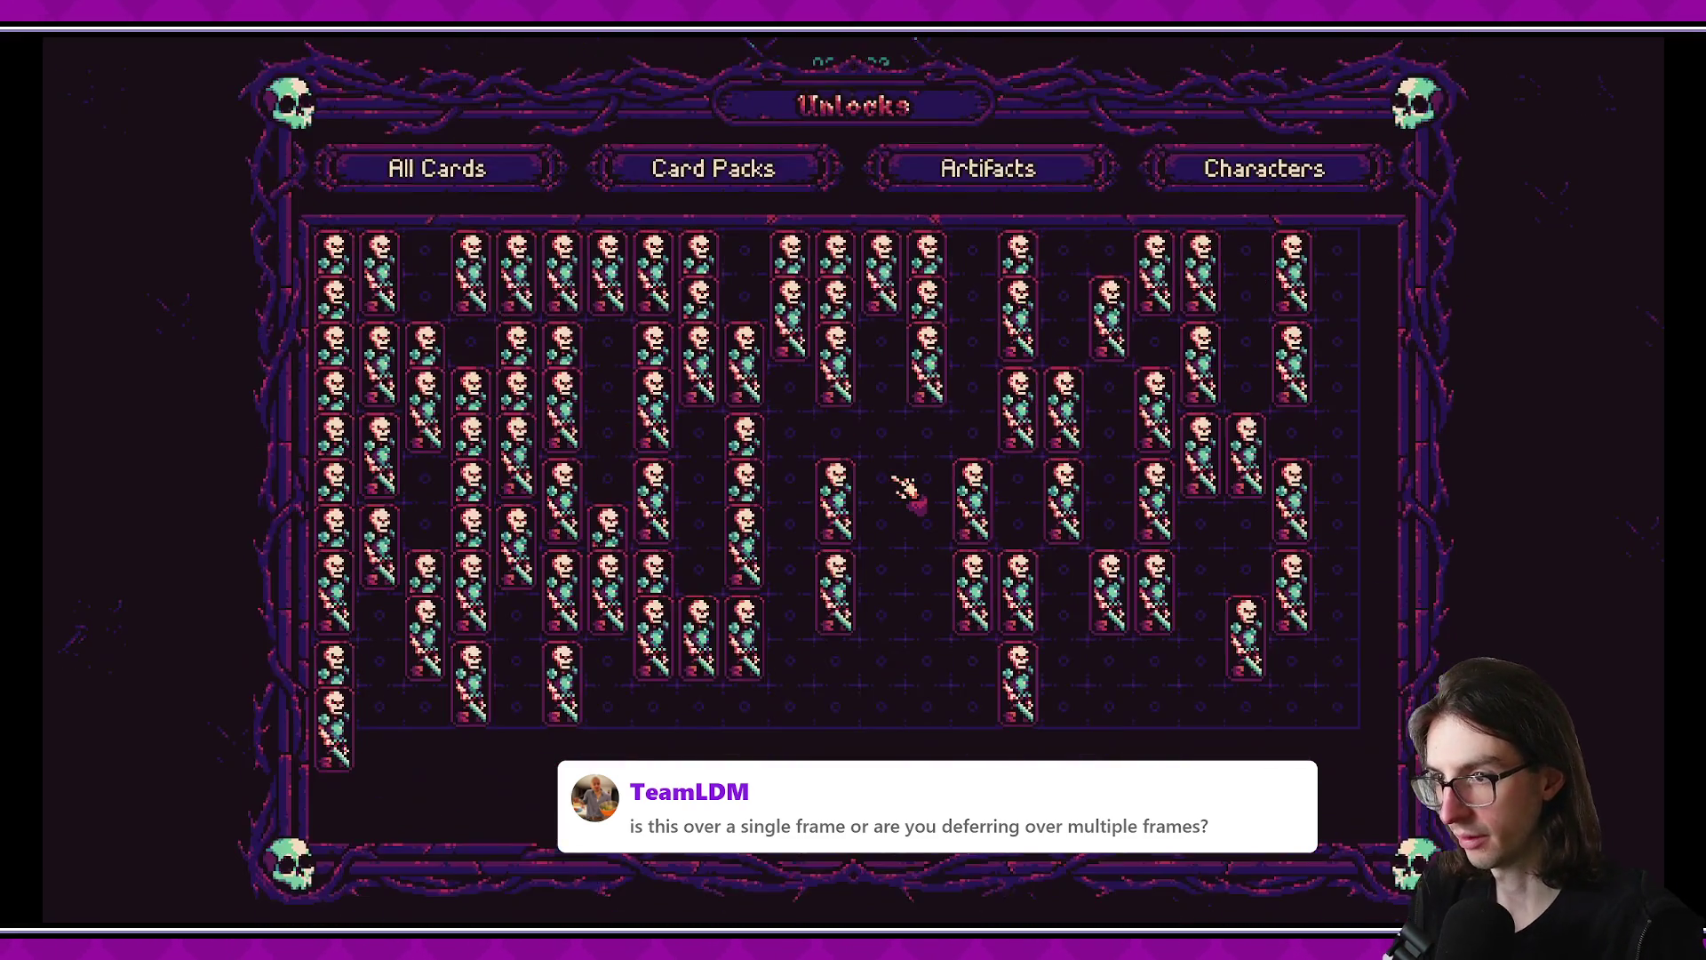
key("Escape")
left_click(893, 487)
key("Escape")
left_click(891, 491)
key("Escape")
- Reopen the Unlocks grid twice more from the map, then stop the debug run
key("Escape")
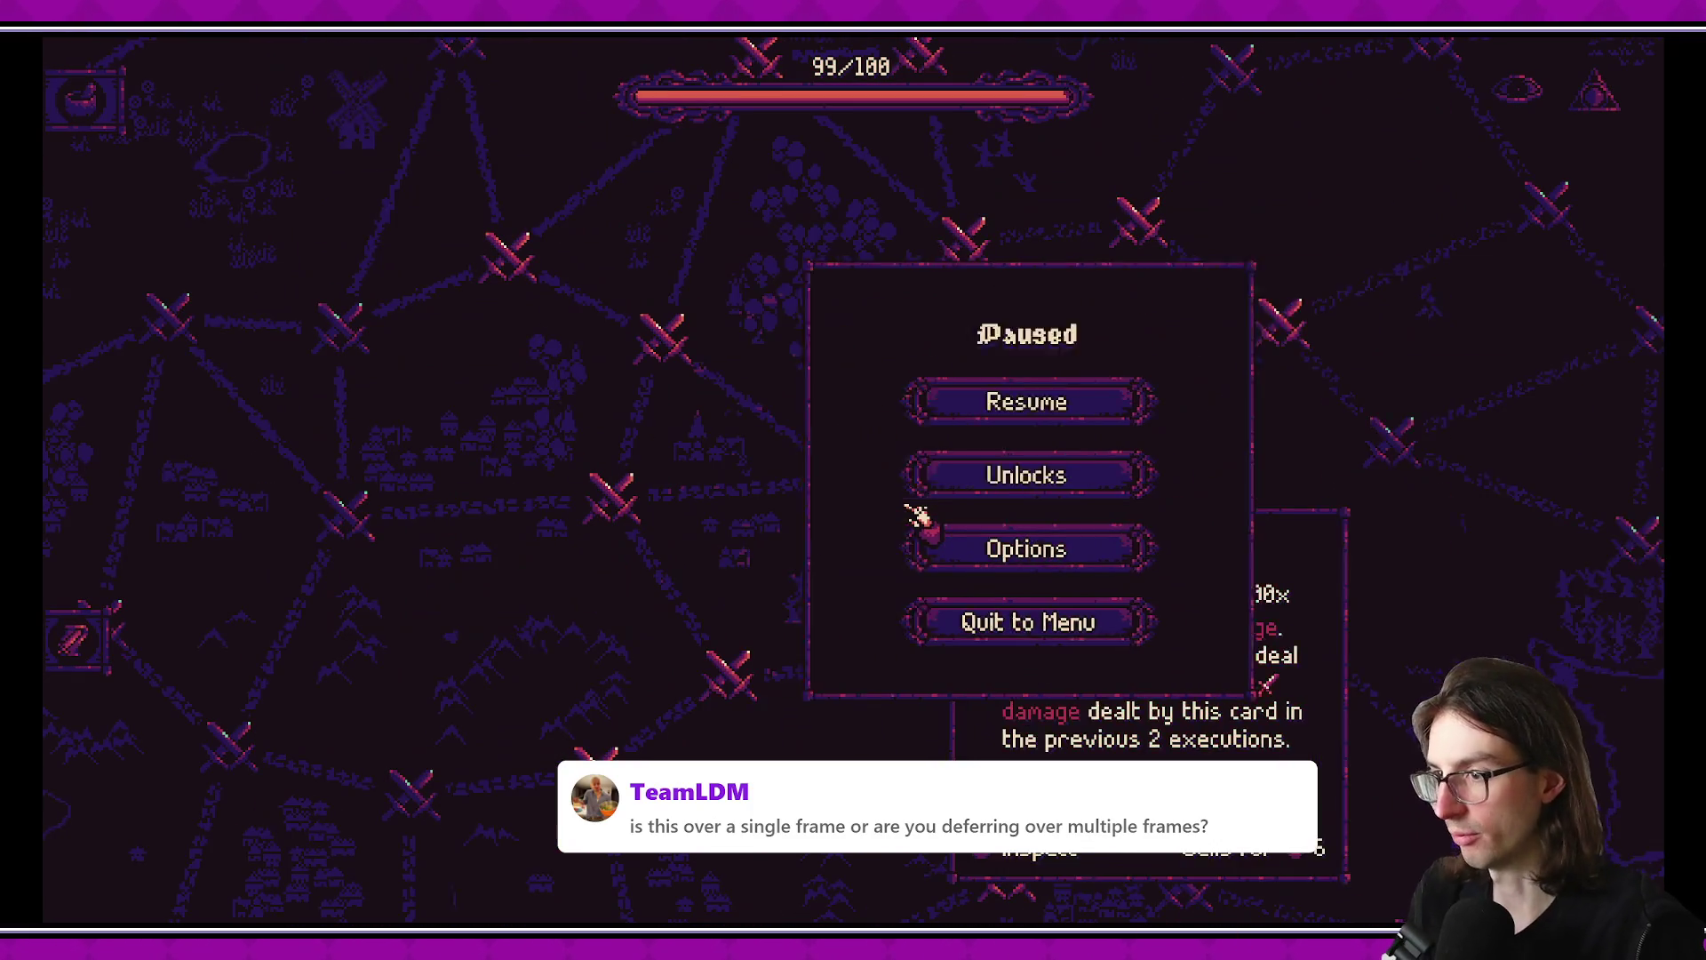
mouse_move(982, 560)
left_mouse_down()
mouse_move(1096, 570)
mouse_move(1123, 407)
mouse_move(787, 578)
mouse_move(951, 507)
mouse_move(674, 449)
left_mouse_up()
key("Escape")
left_click(924, 488)
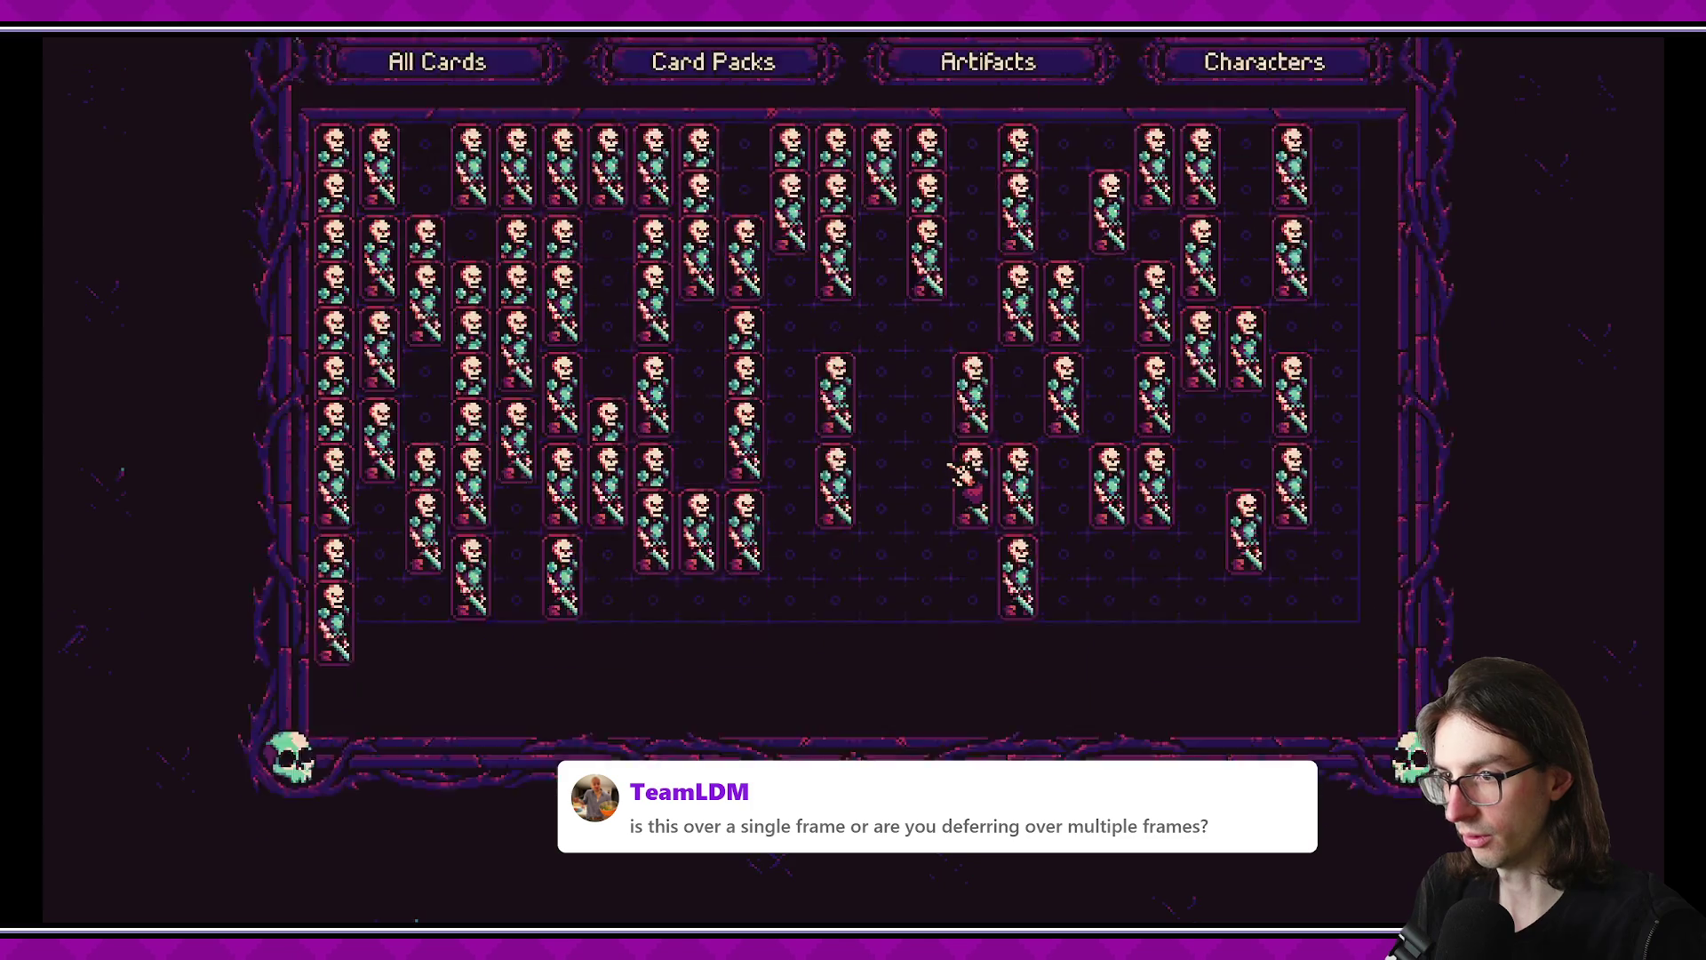
key("Escape")
key("Escape")
key("Escape")
key("Escape")
key("Escape")
left_click(853, 473)
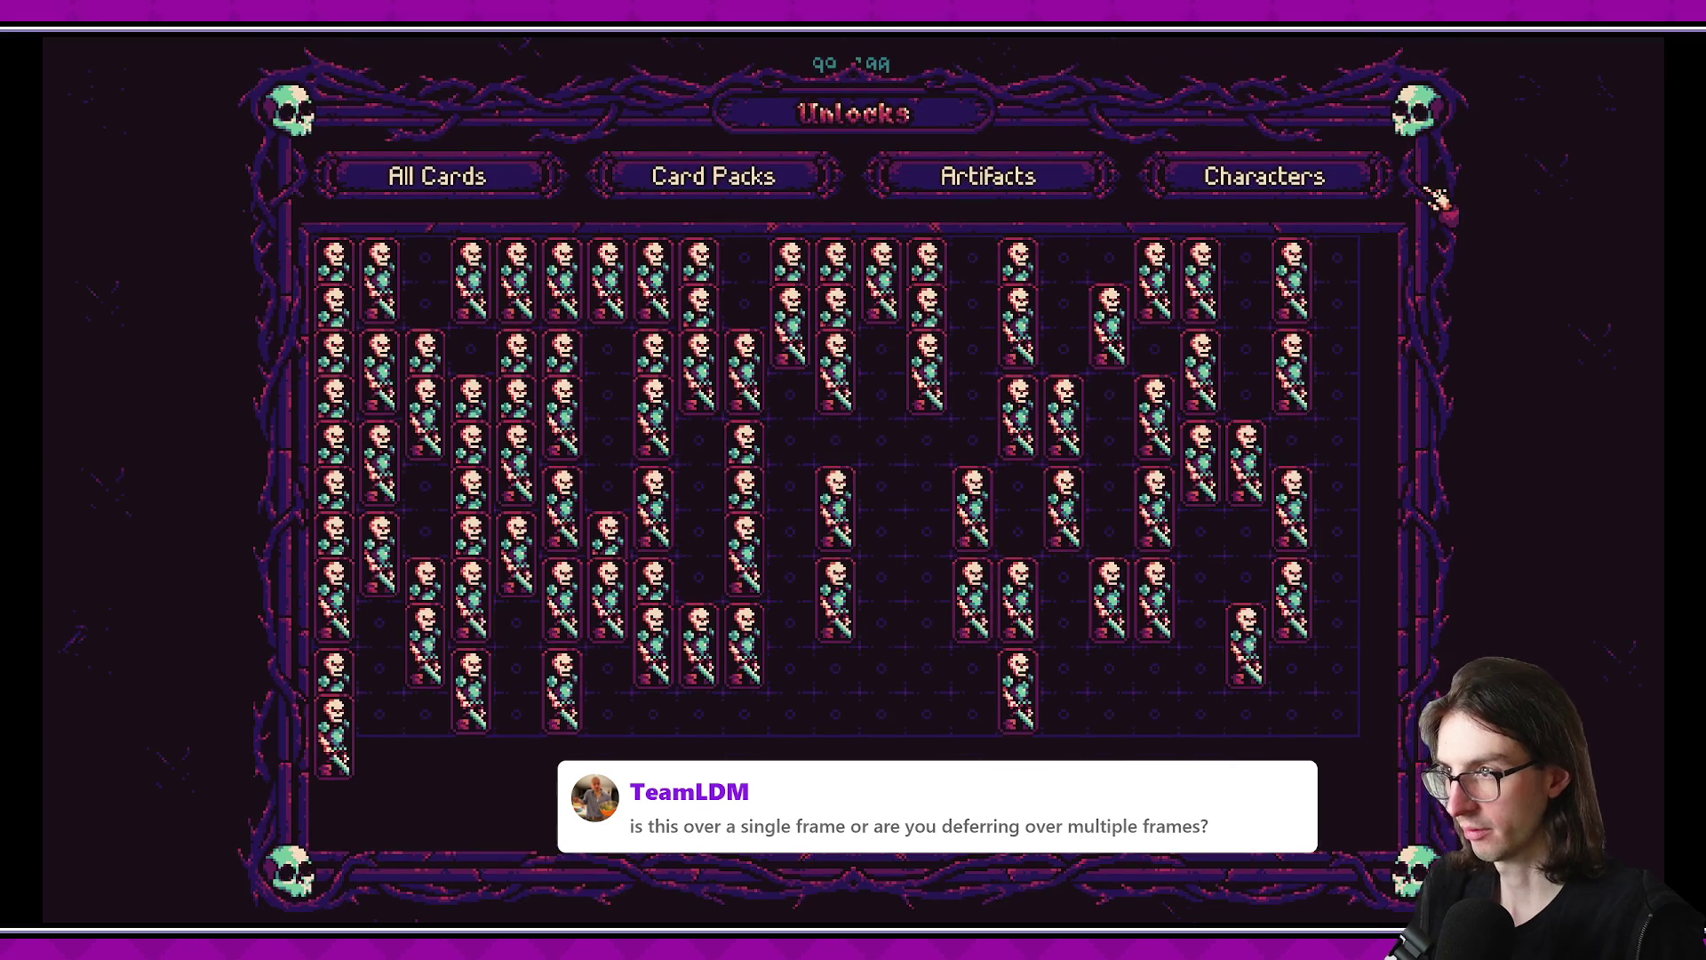
key("Escape")
key("Escape")
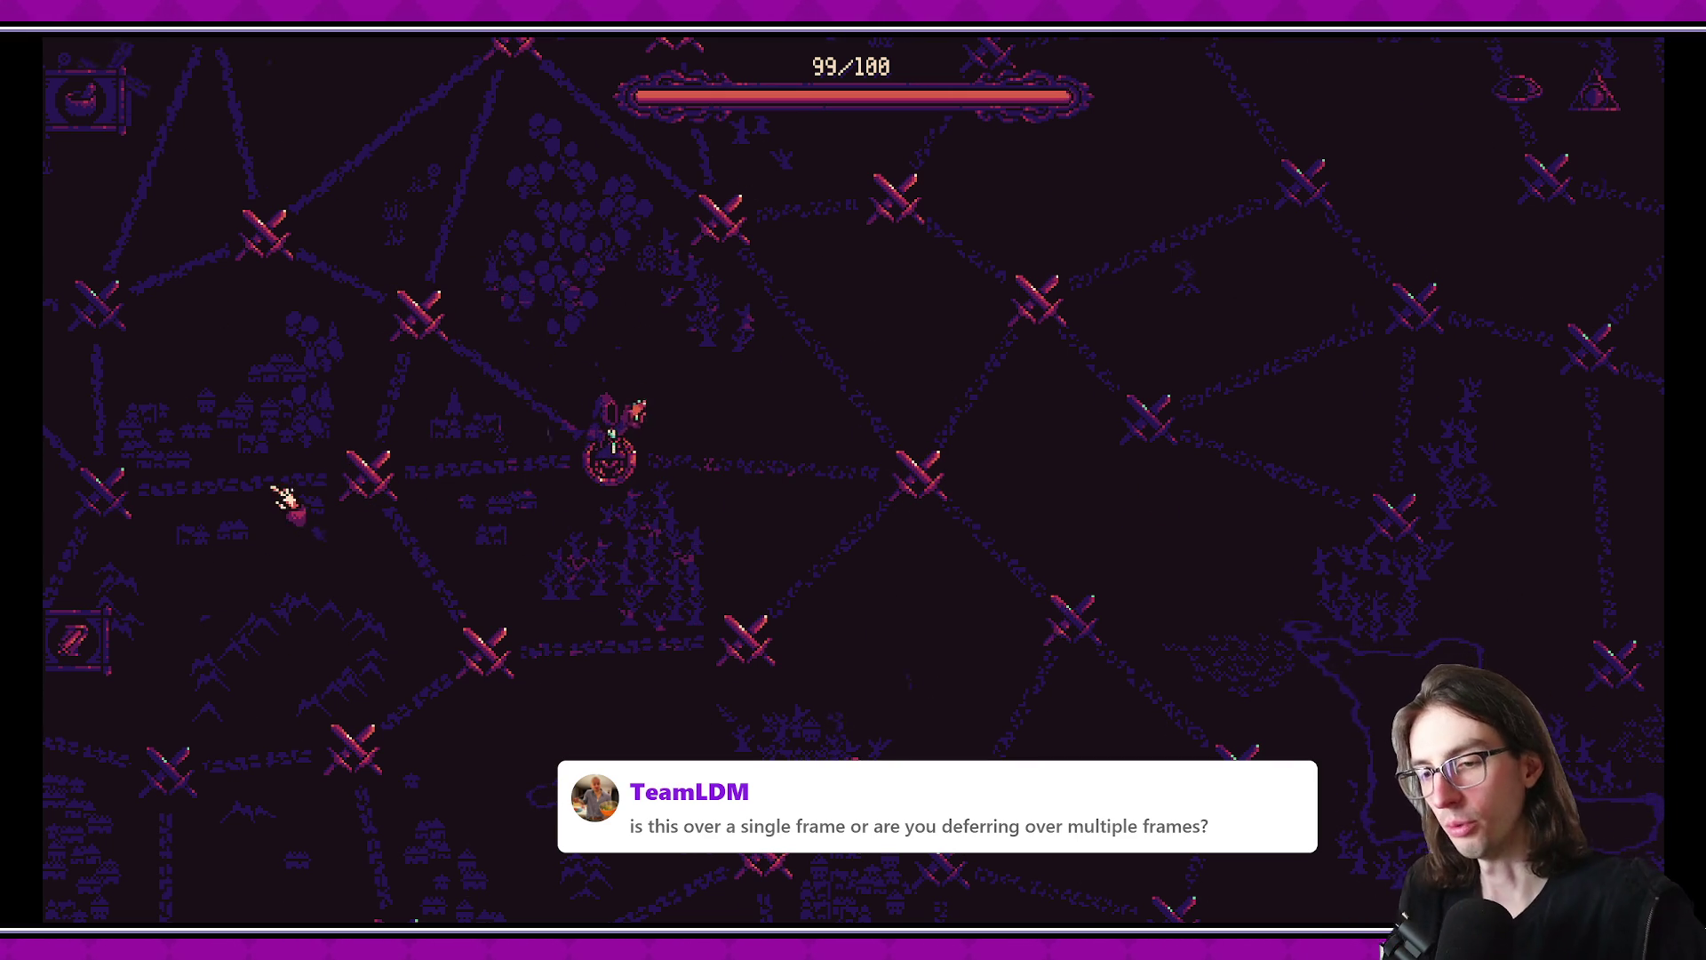
key("F8")
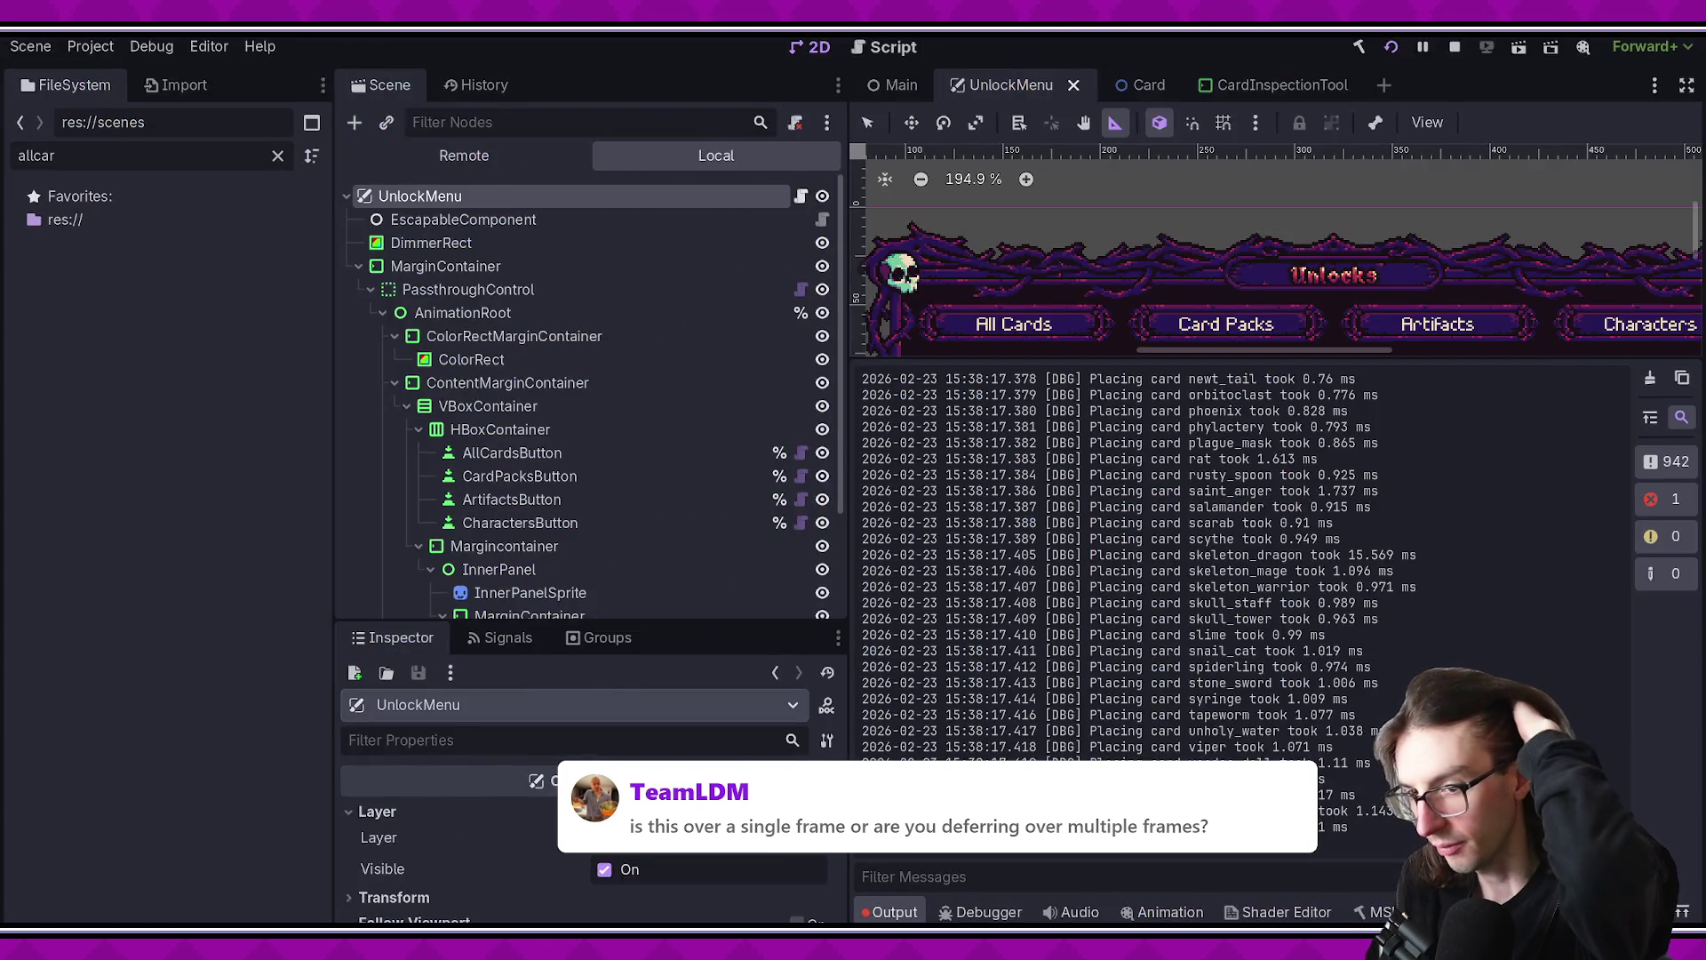
- Scroll back through the 'Placing card' timings in Output, then clear the log
key("alt+Tab")
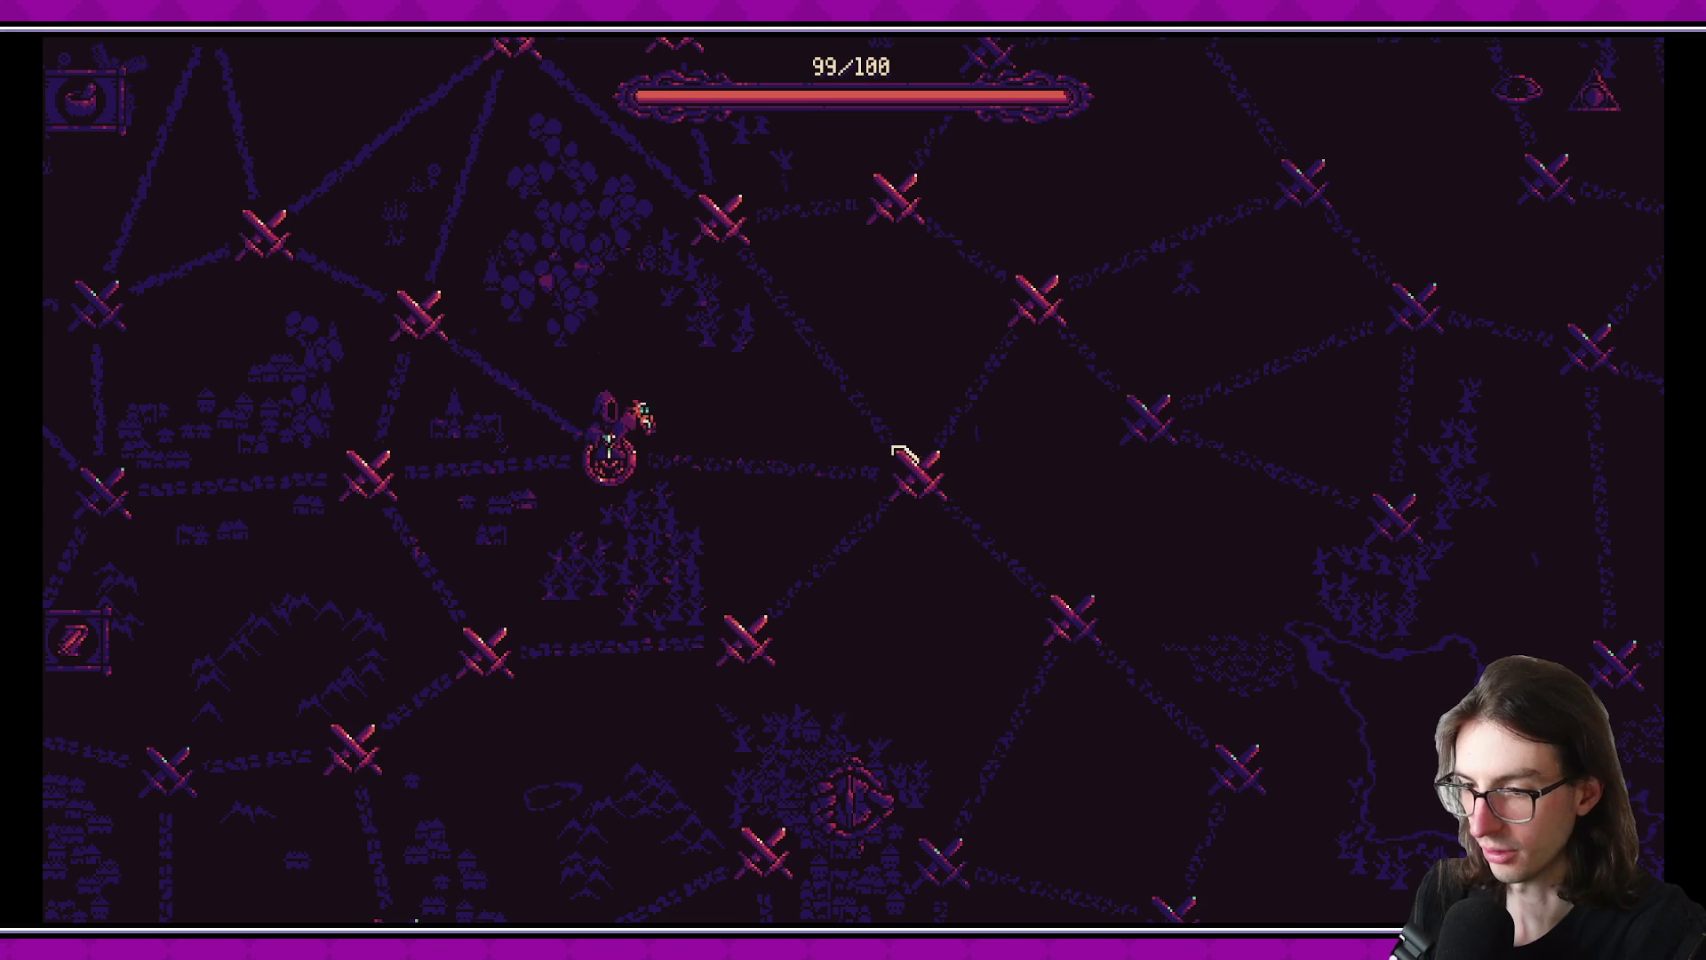
key("alt+Tab")
key("alt+Tab")
key("alt+Tab")
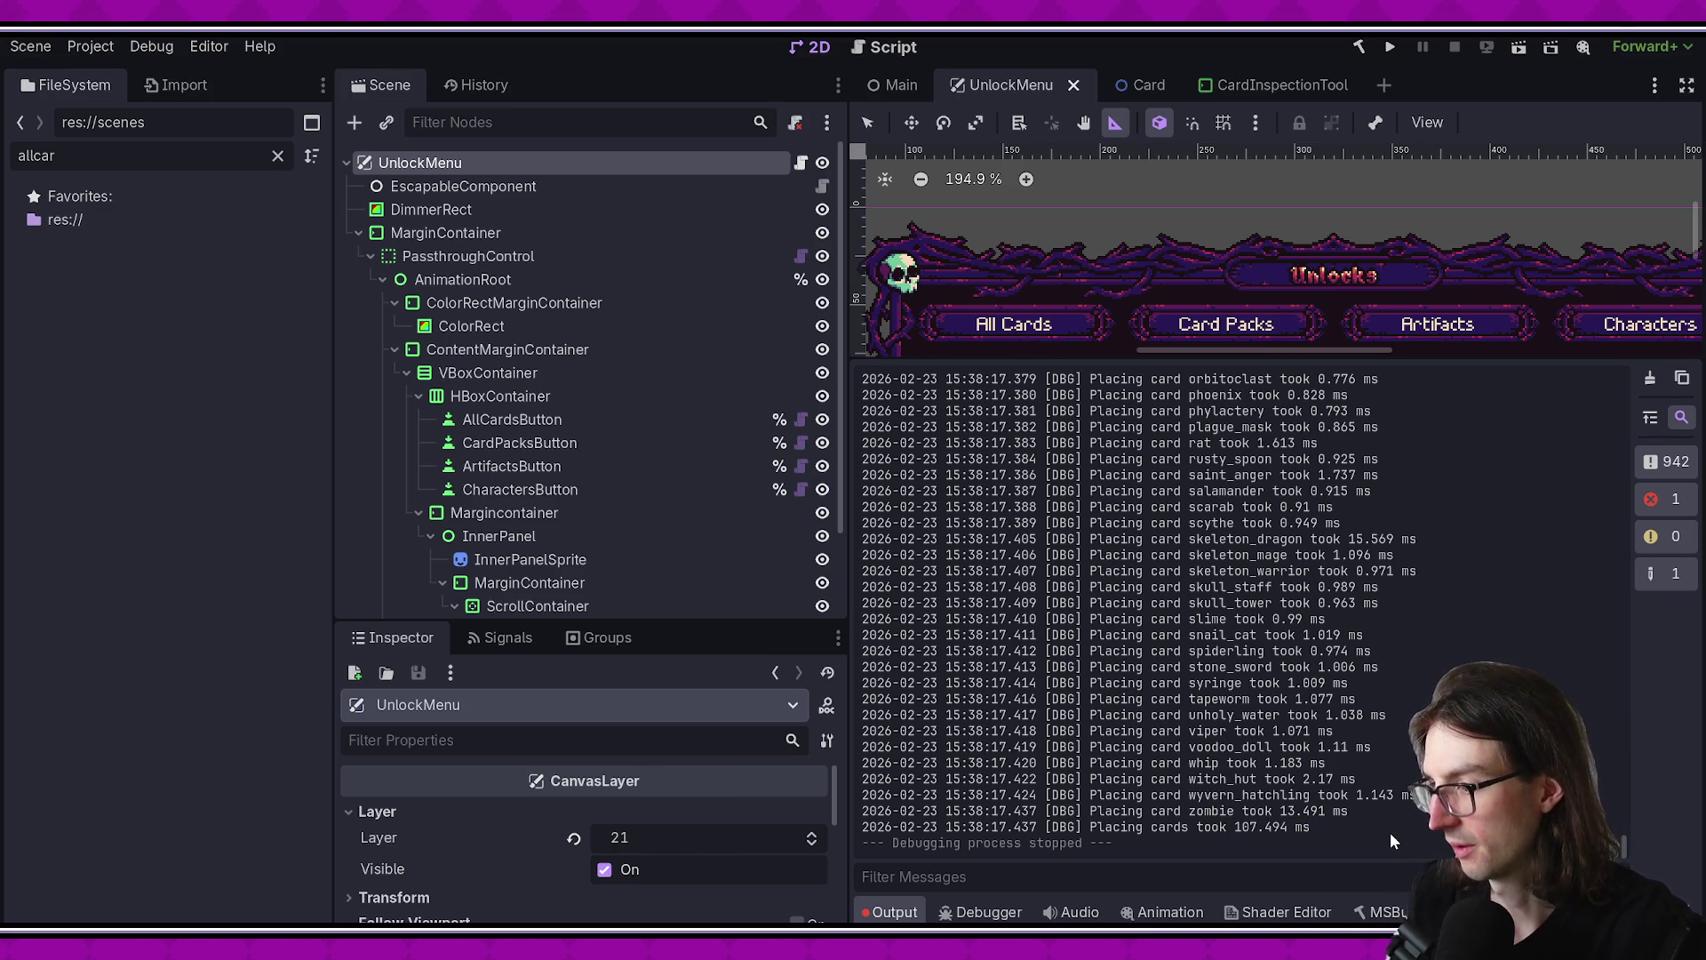
scroll(1358, 823, "up", 15)
scroll(1395, 826, "up", 20)
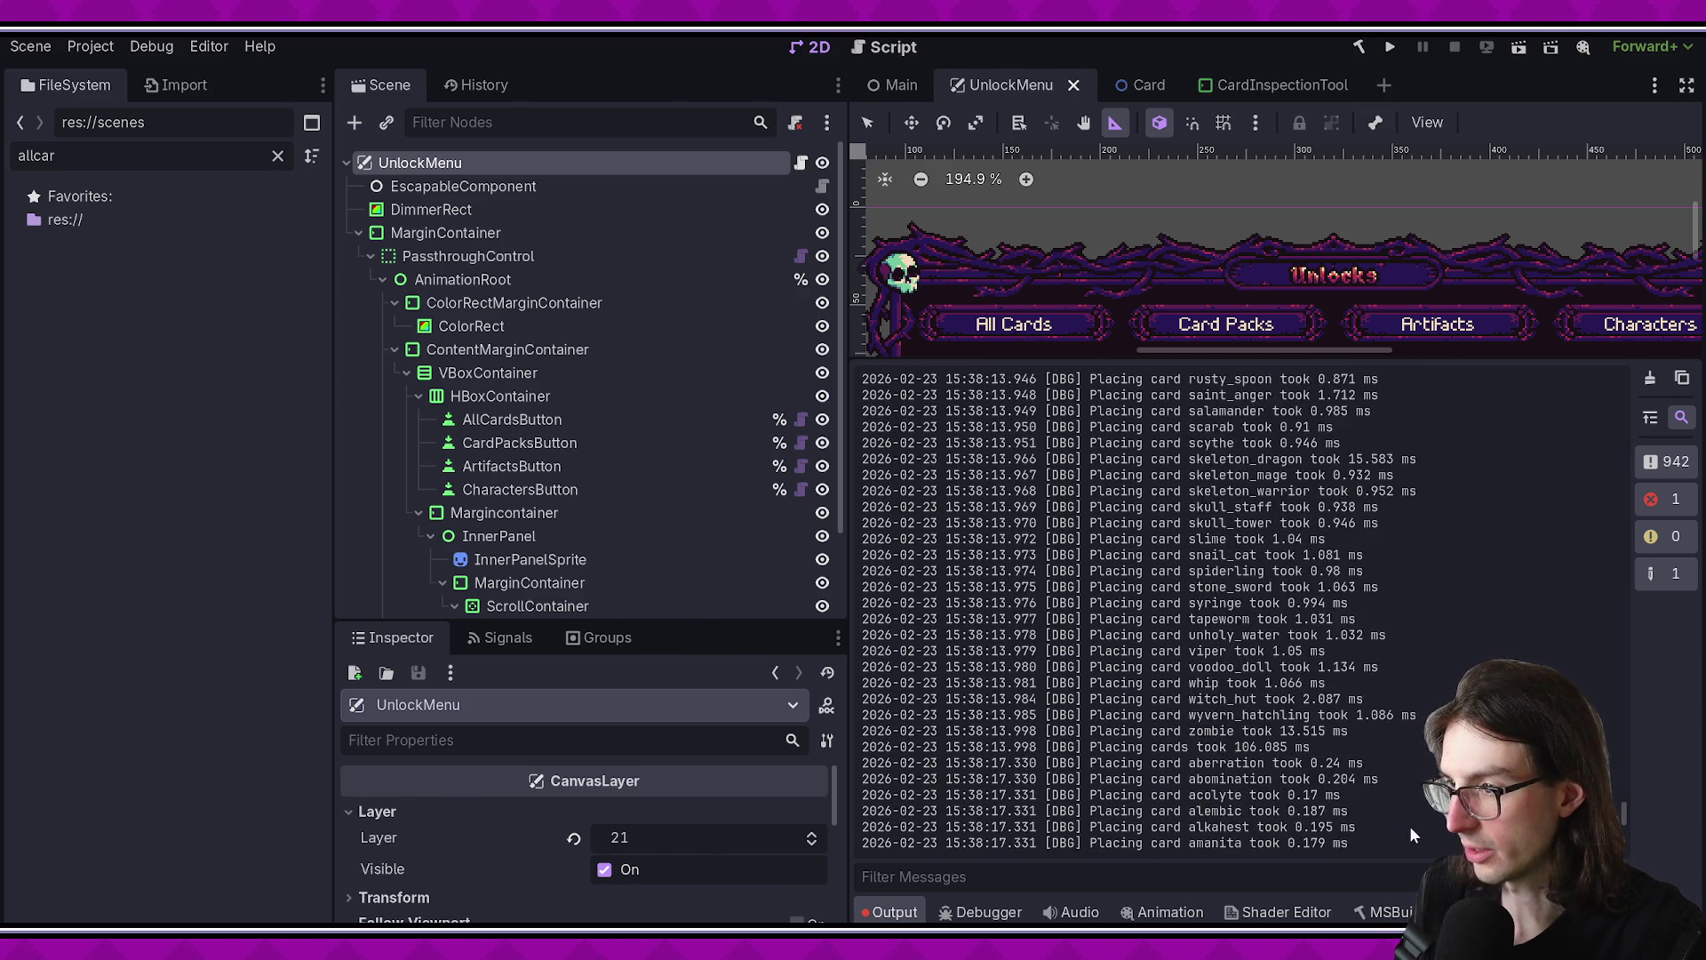
scroll(1410, 830, "up", 20)
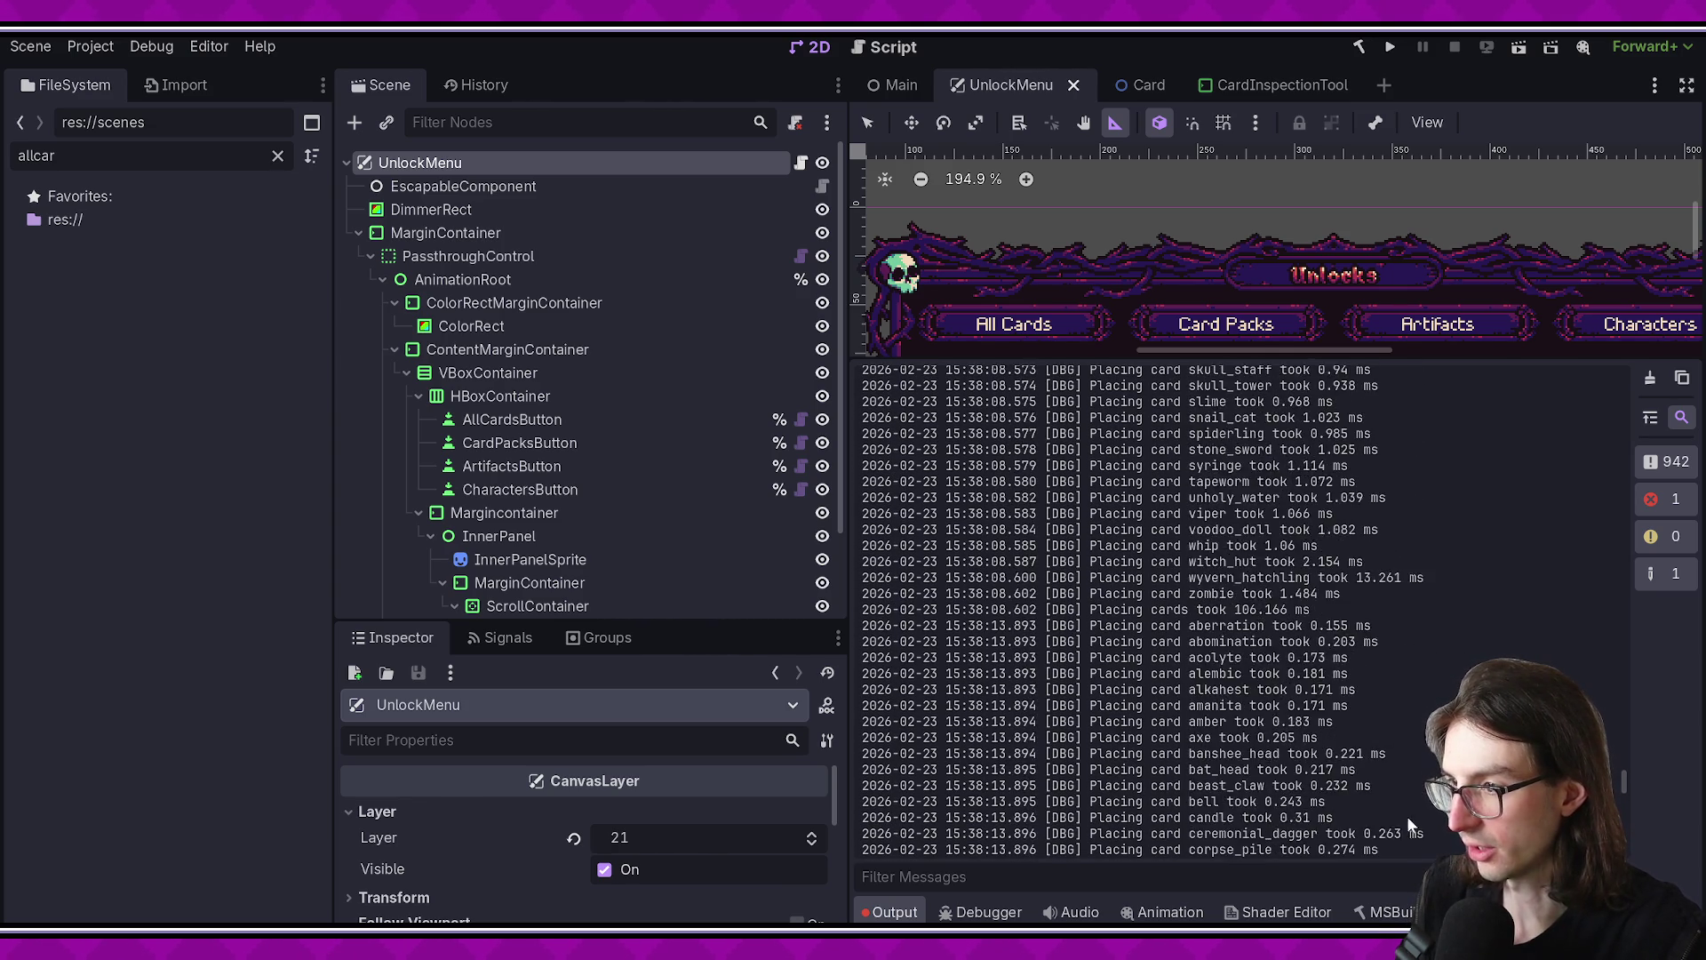
scroll(1287, 775, "up", 15)
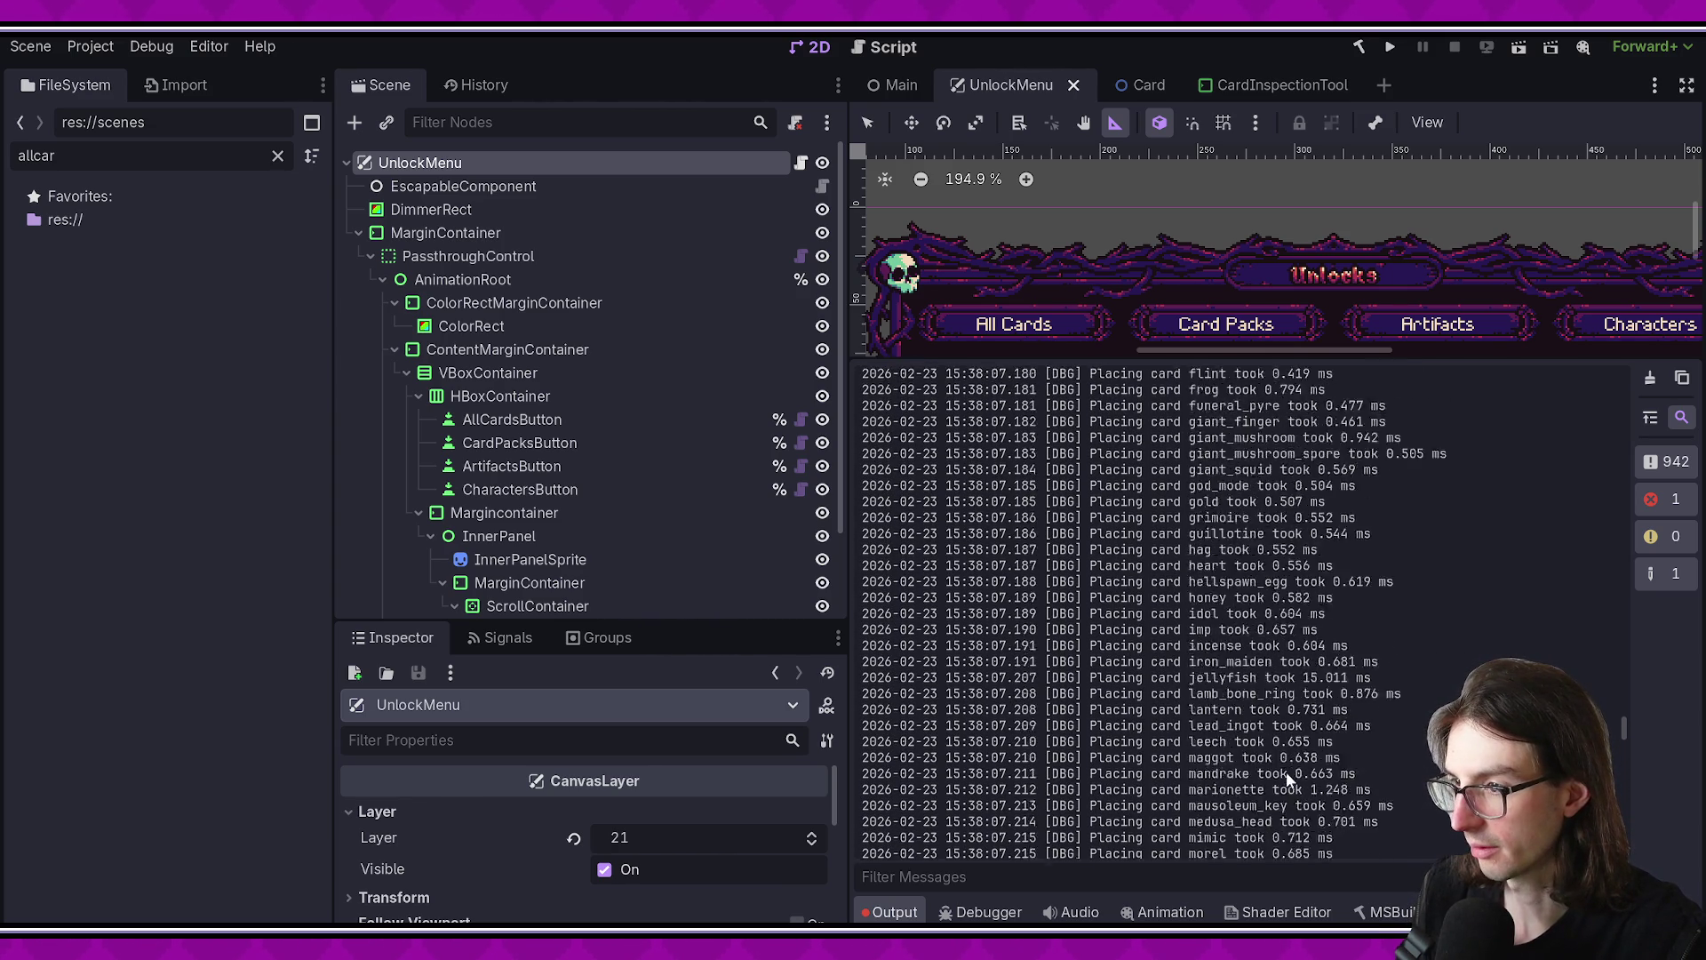
left_click(1652, 380)
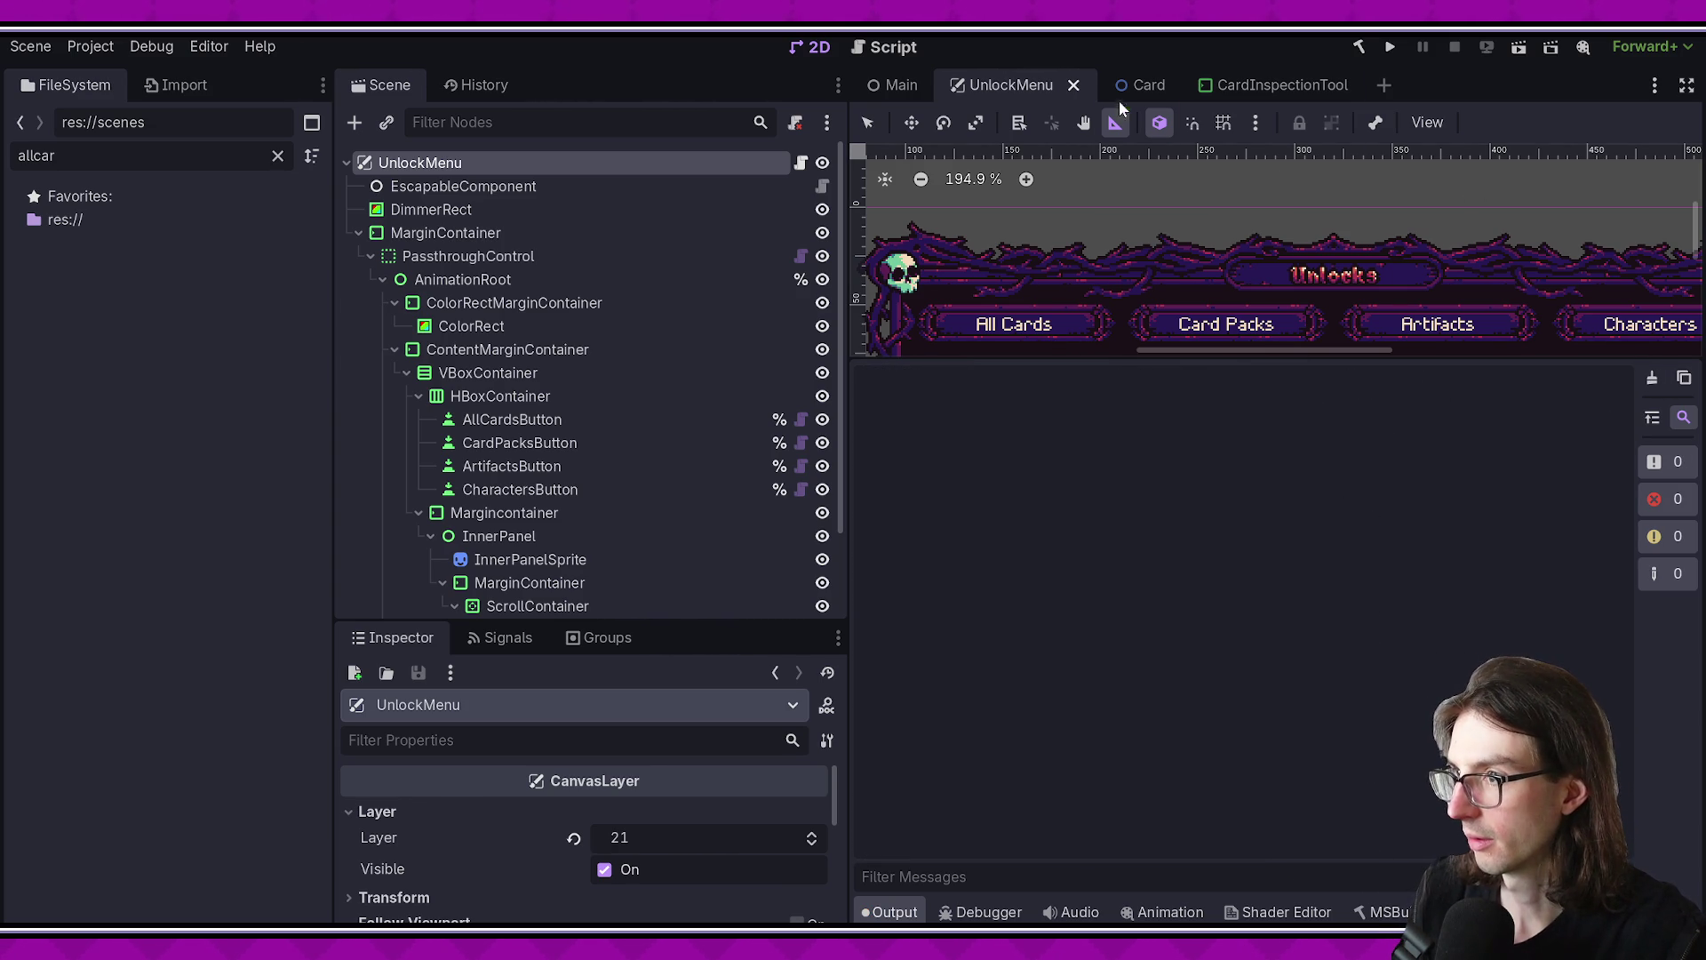
- Run the Unlocks menu scene alone and confirm card placement takes about 27 ms
left_click(1521, 52)
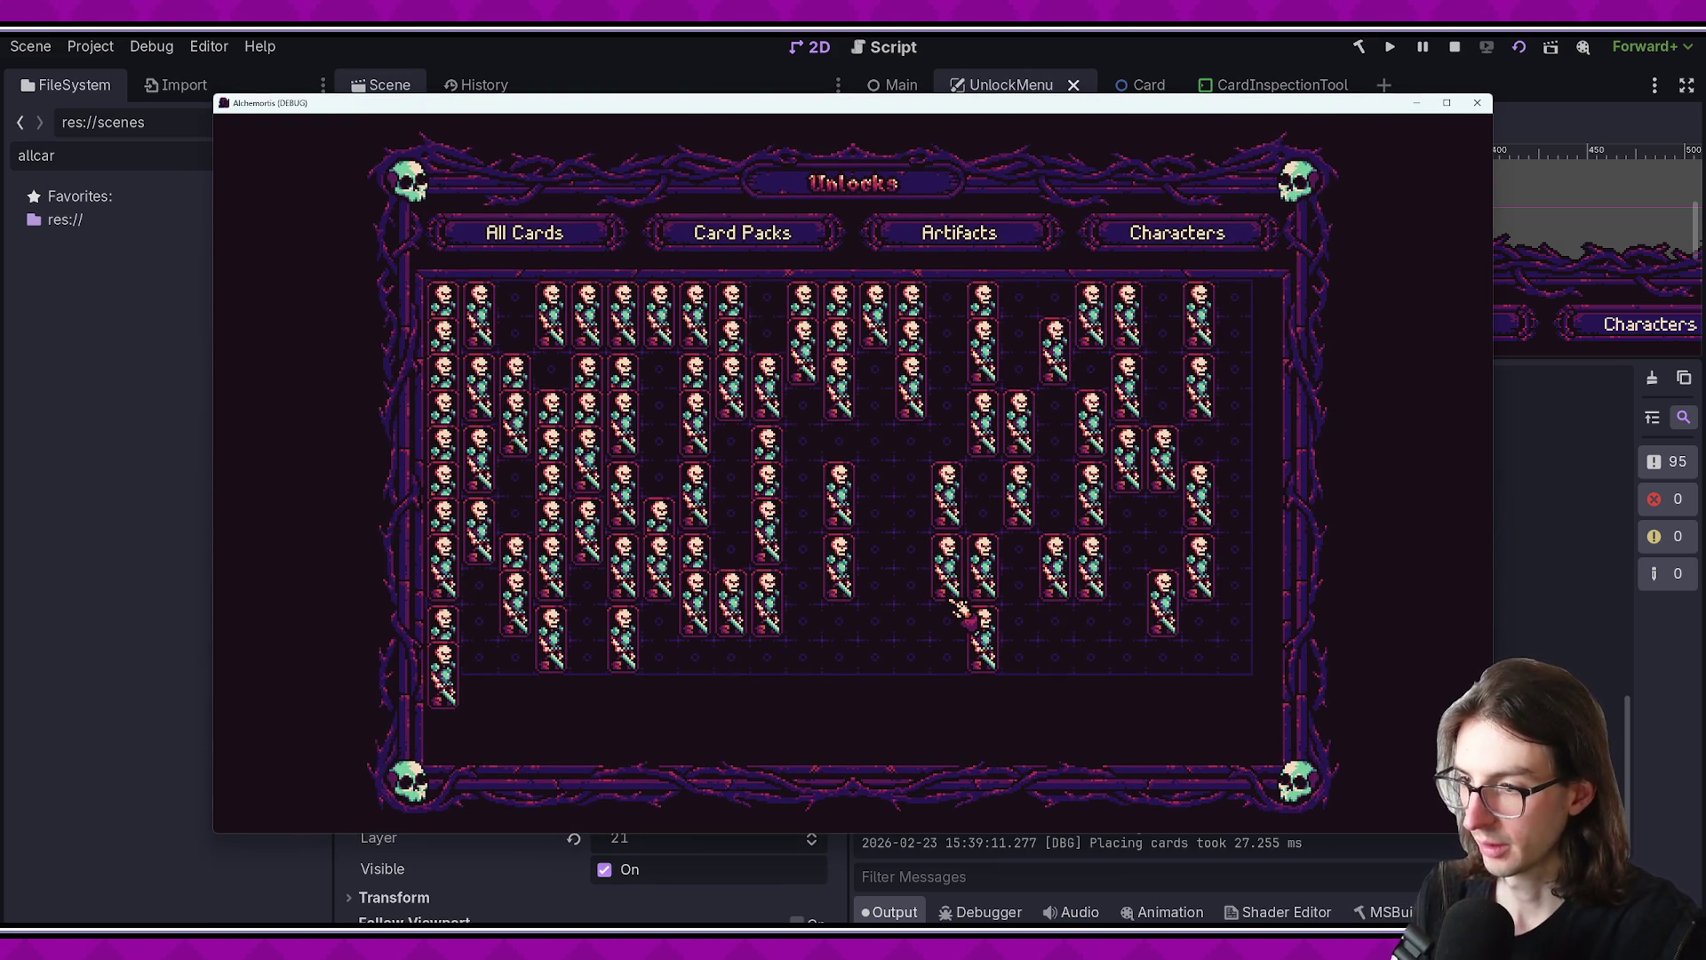
key("Escape")
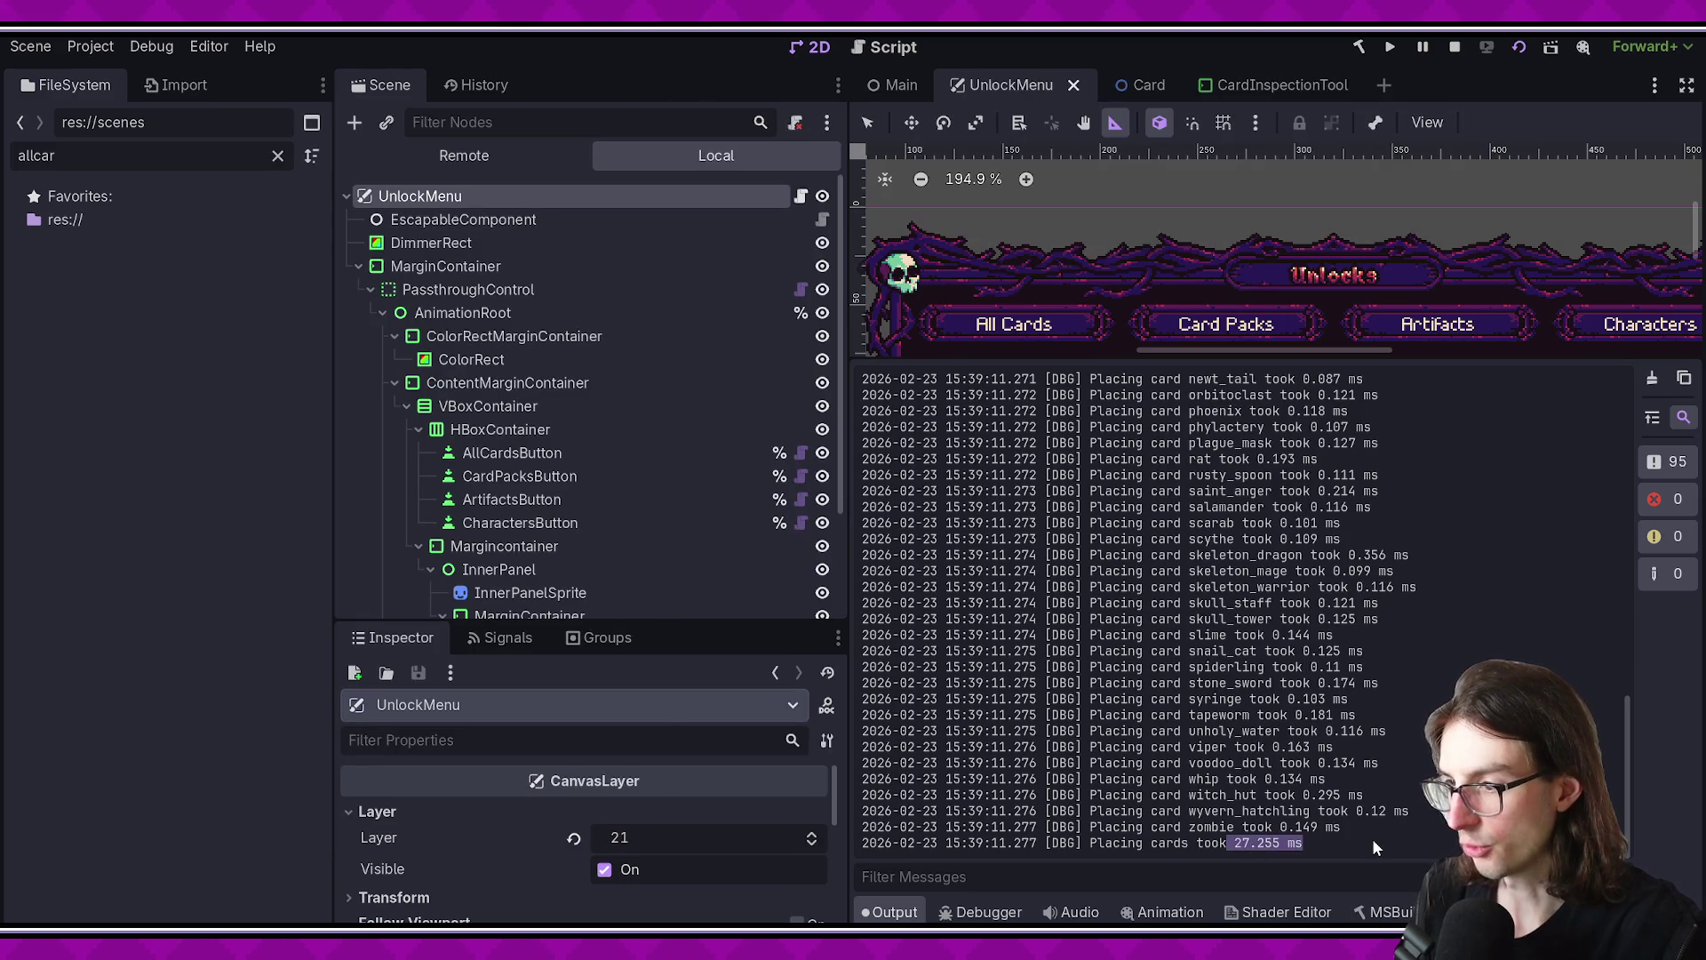
key("alt+Tab")
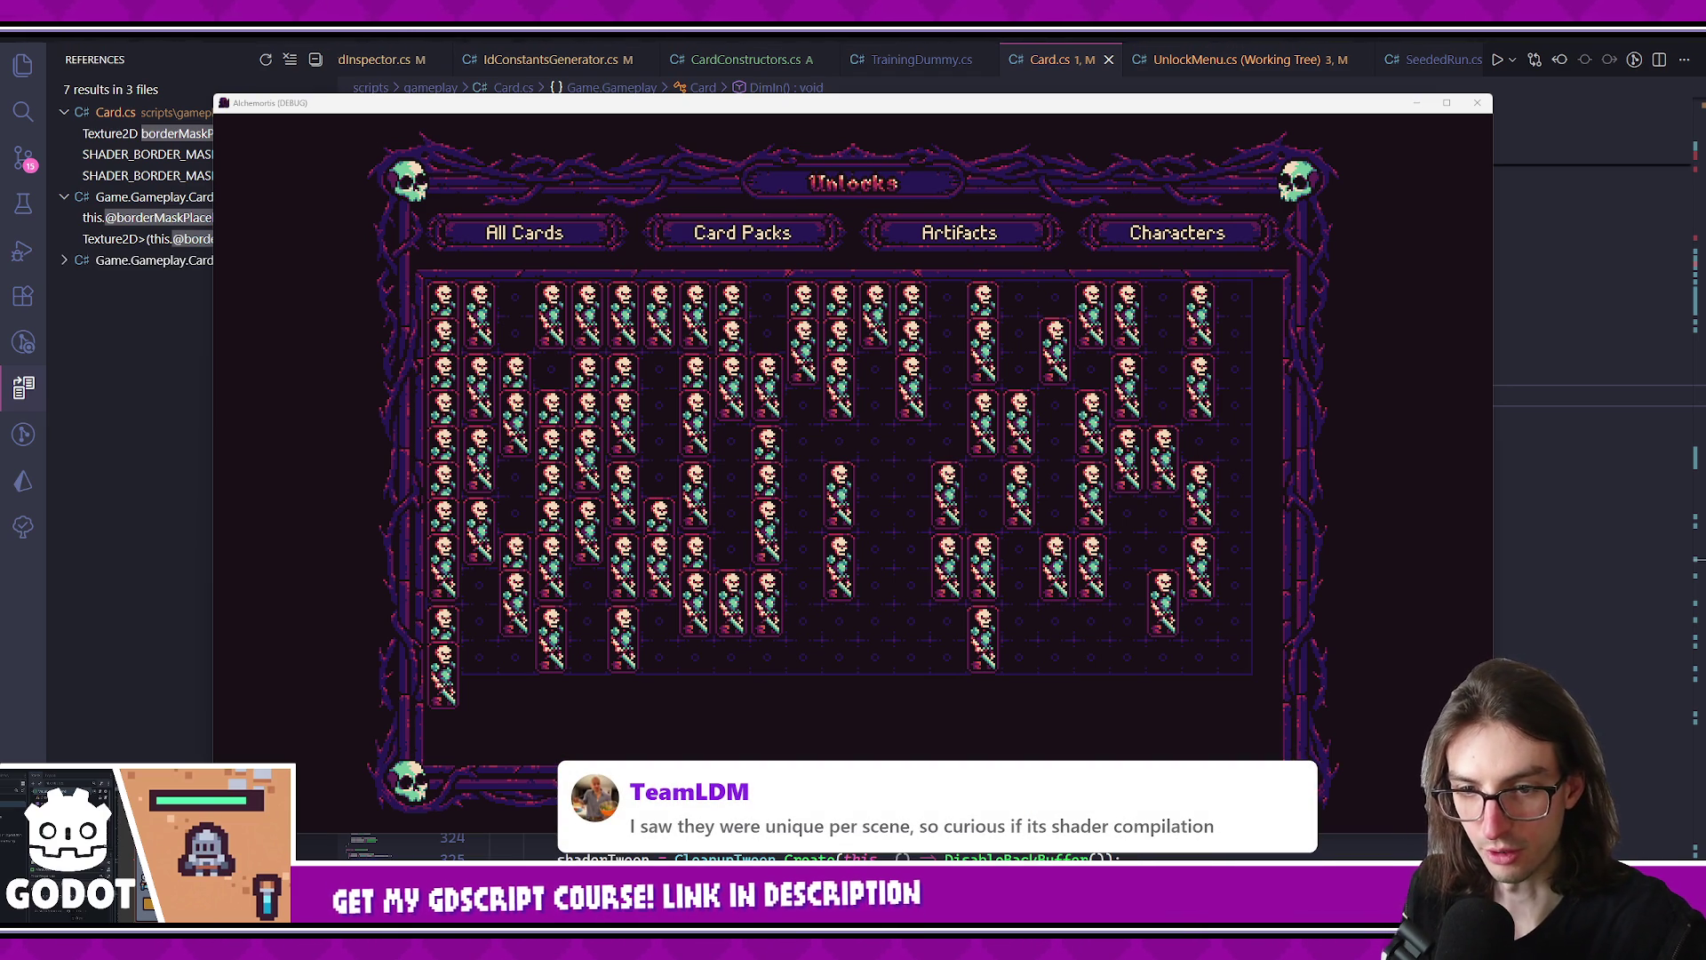
- Open the Card scene and inspect the Sprite, CardBackground and MouseAreas node properties
key("alt+Tab")
key("alt+Tab")
key("alt+Tab")
left_click(1282, 84)
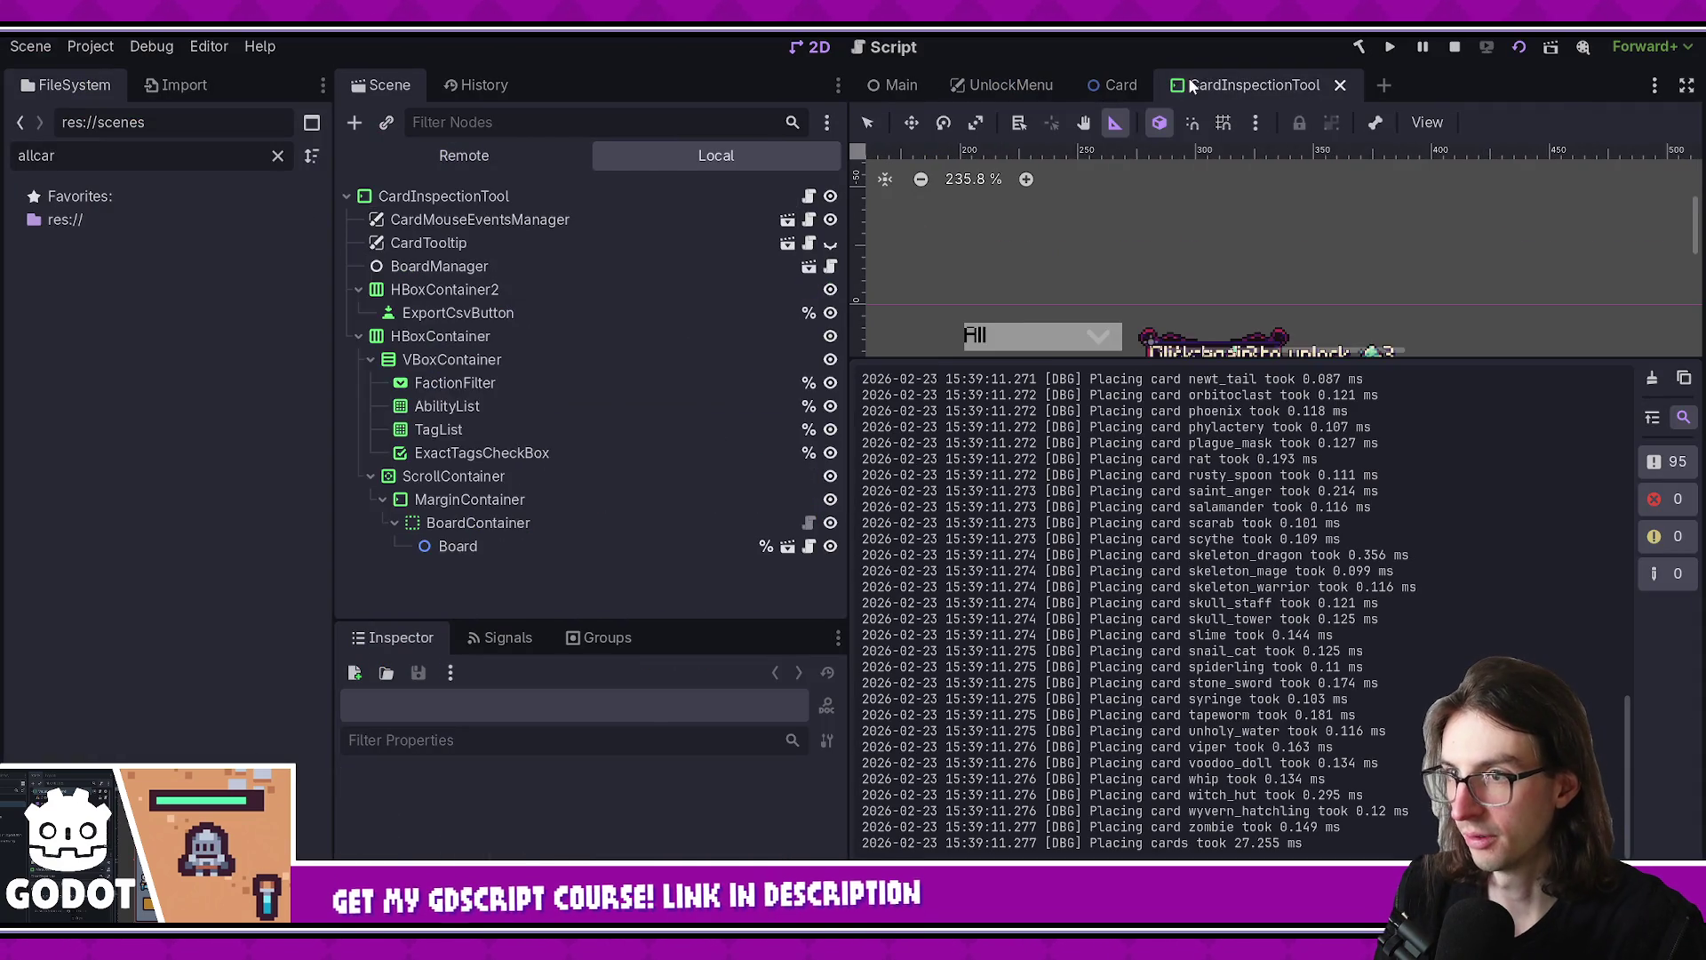
left_click(1121, 85)
left_click(533, 313)
mouse_move(637, 617)
left_mouse_down()
mouse_move(631, 188)
mouse_move(613, 476)
mouse_move(598, 187)
mouse_move(533, 494)
left_mouse_up()
scroll(469, 717, "down", 5)
left_click(591, 290)
scroll(560, 649, "down", 3)
left_click(482, 336)
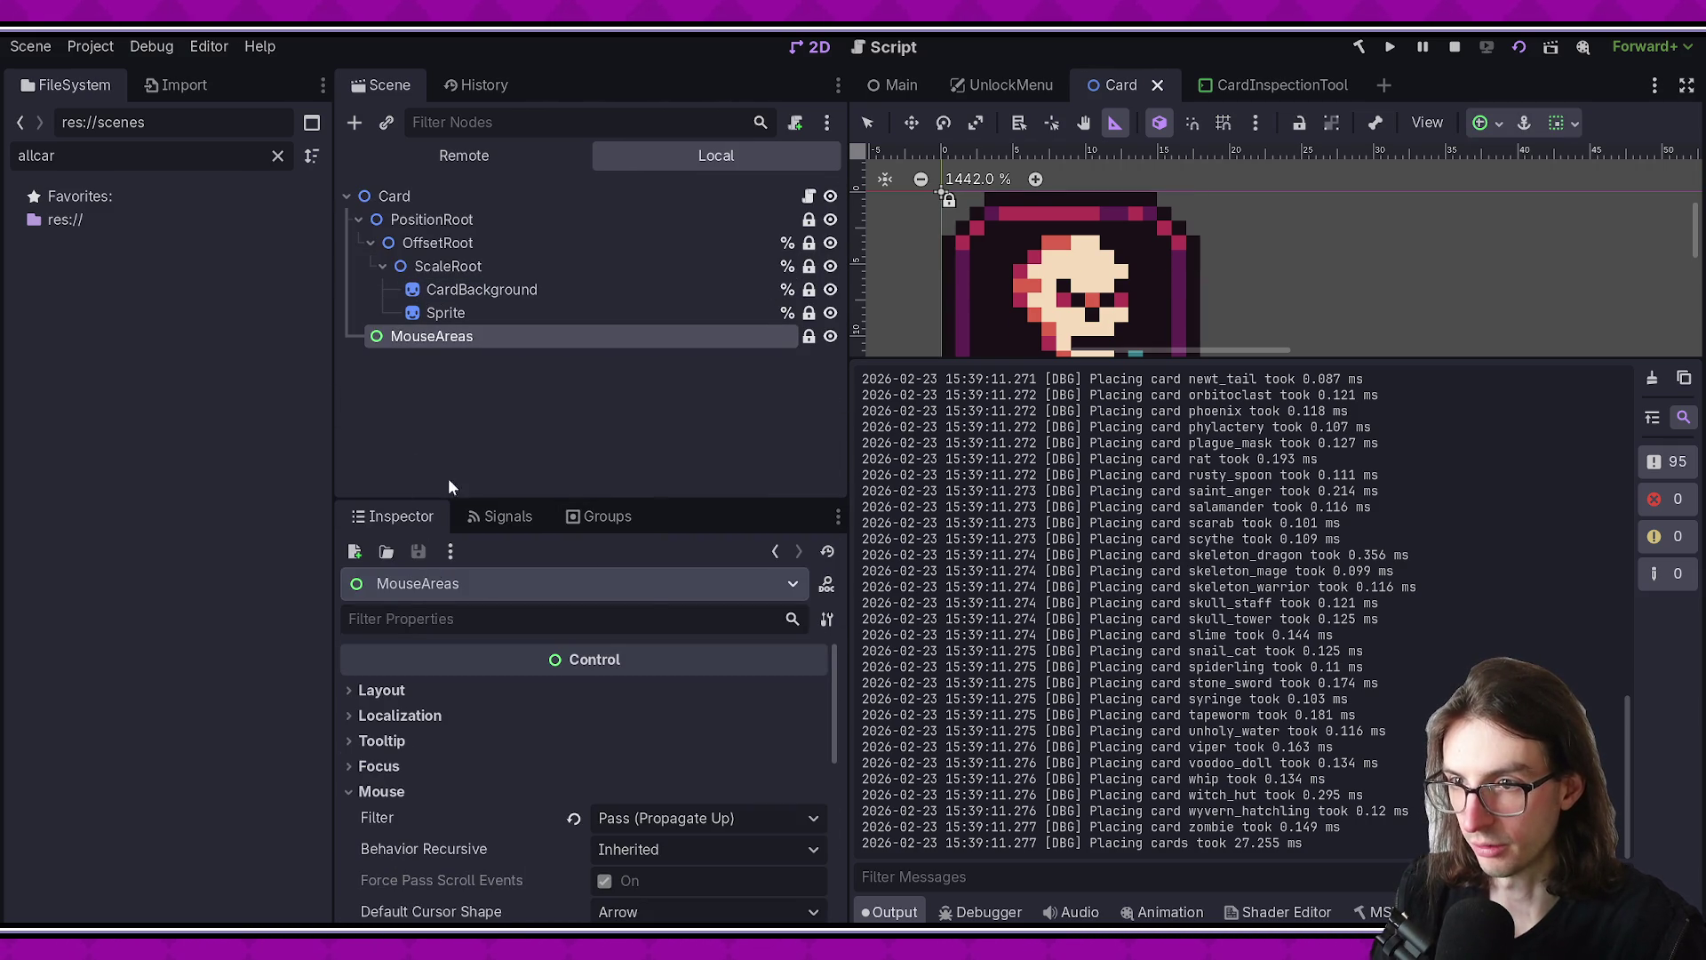
- Inspect ScaleRoot, OffsetRoot, the root and PositionRoot's Material, then open Card.cs
left_click(480, 266)
left_click(478, 243)
left_click(444, 196)
left_click(448, 219)
left_click_drag(636, 506, 637, 277)
left_click(387, 599)
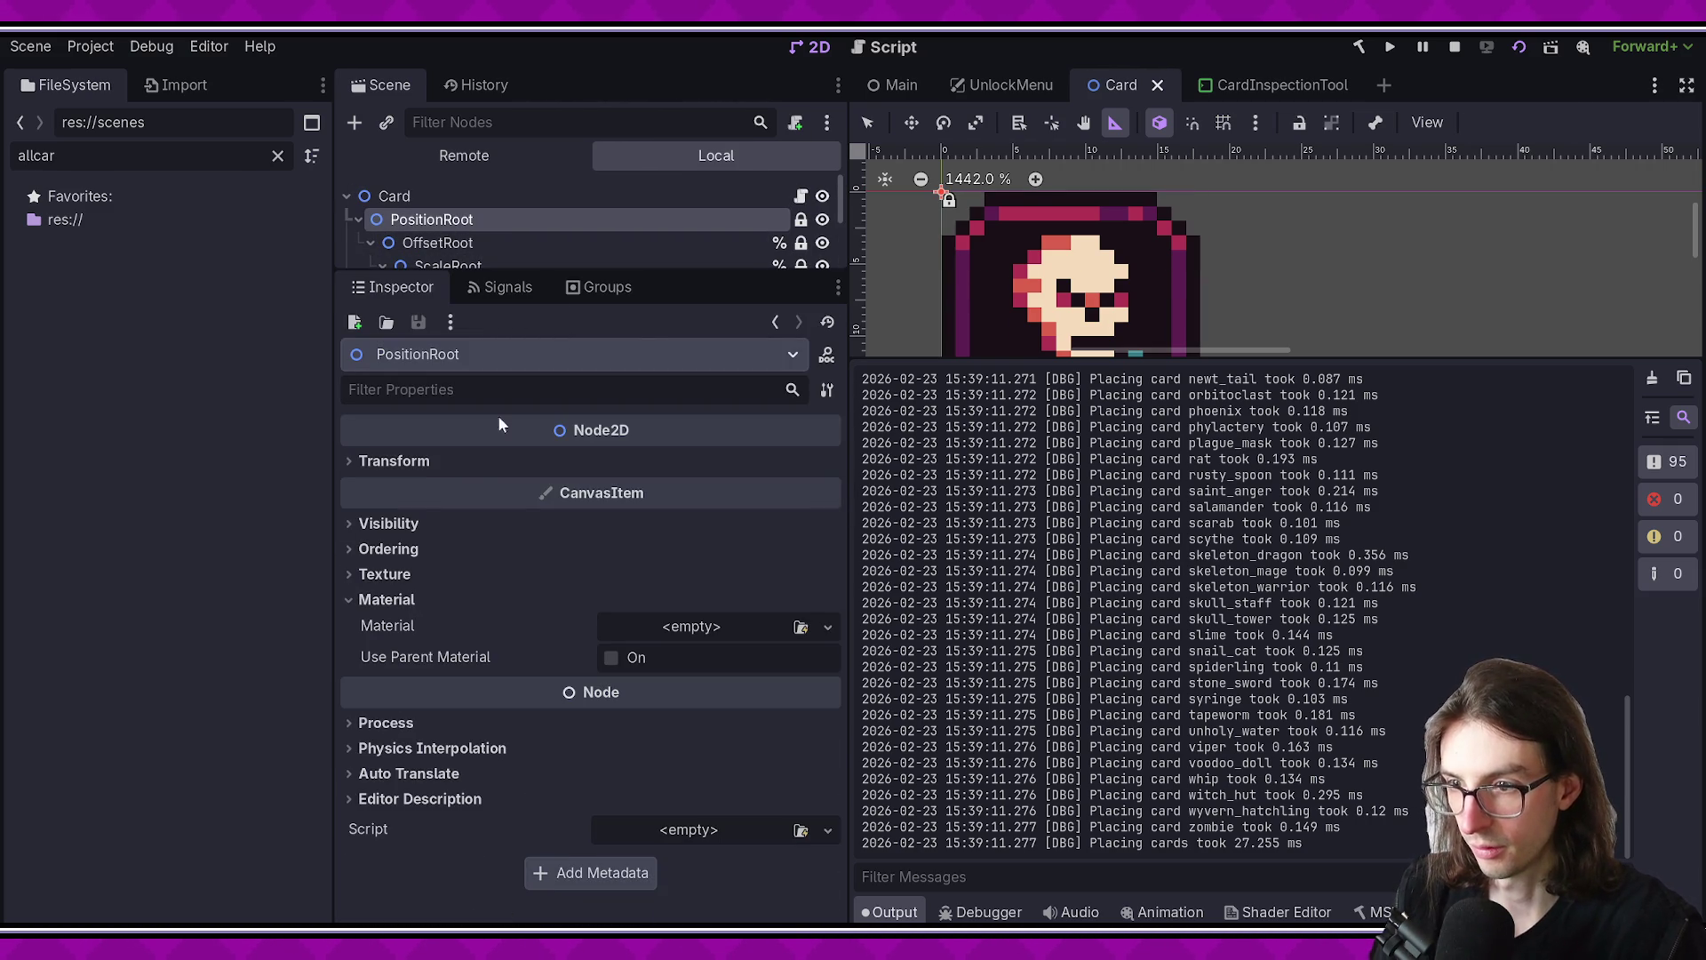
left_click(799, 197)
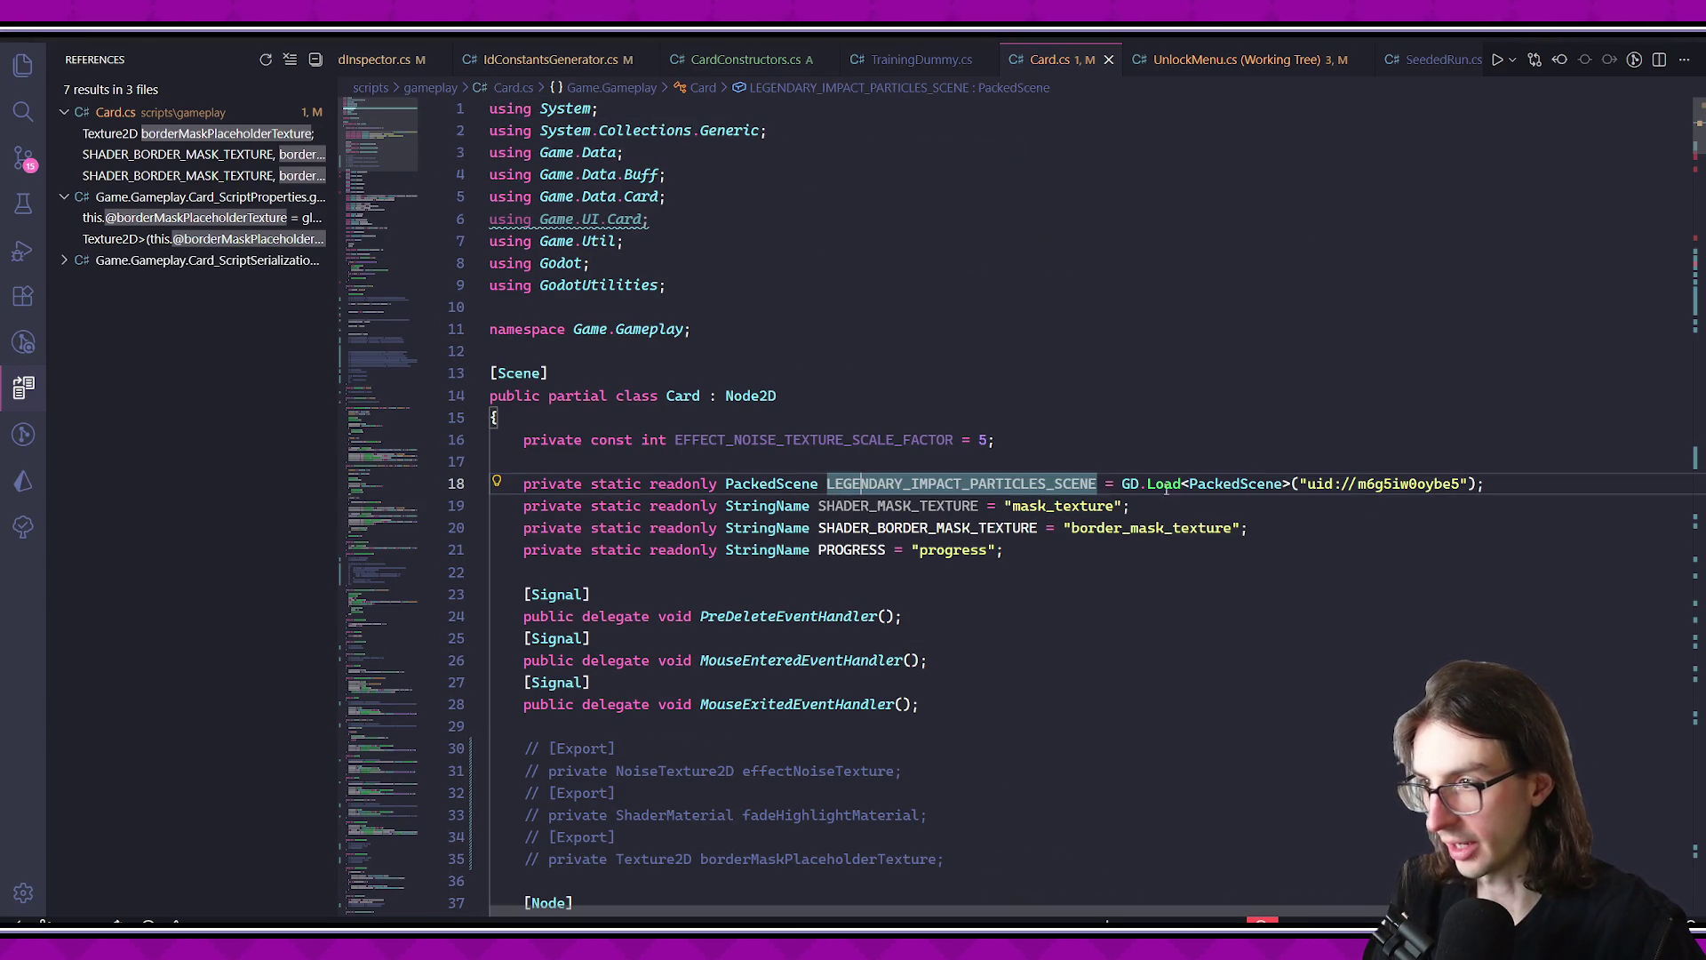
- Comment out the legendary particles scene and SHADER_MASK_TEXTURE lines and save Card.cs
key("ctrl+Left")
key("ctrl+Left")
key("ctrl+Left")
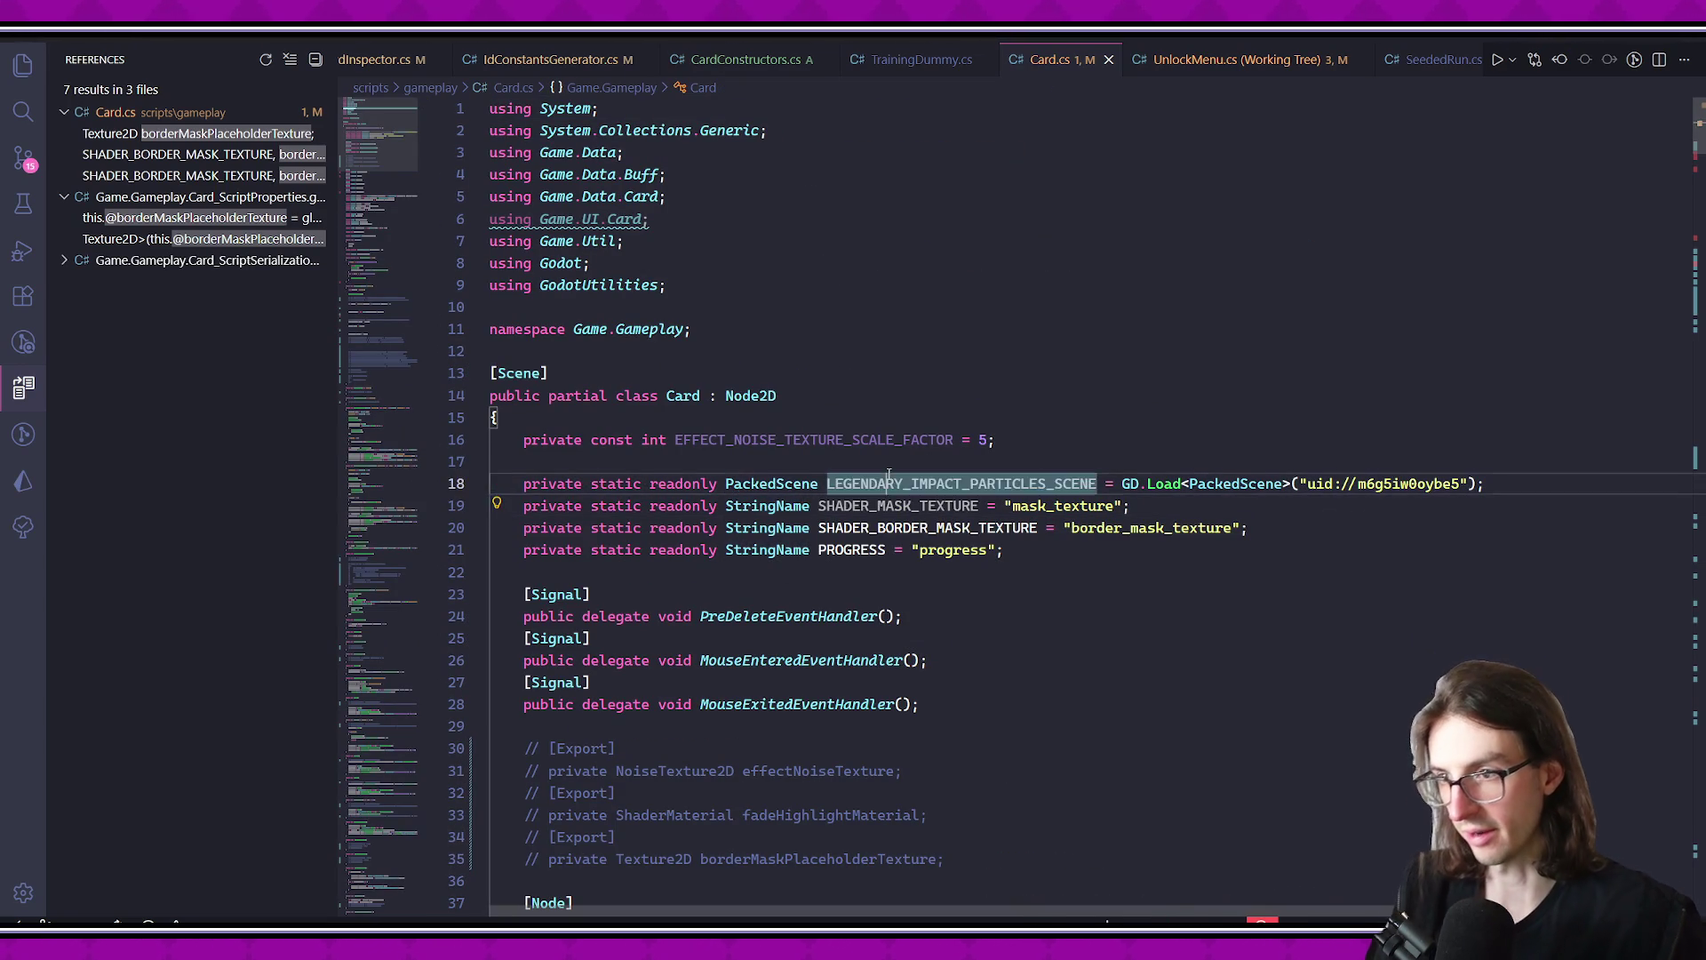
key("ctrl+l")
key("ctrl+slash")
key("ctrl+slash")
key("ctrl+slash")
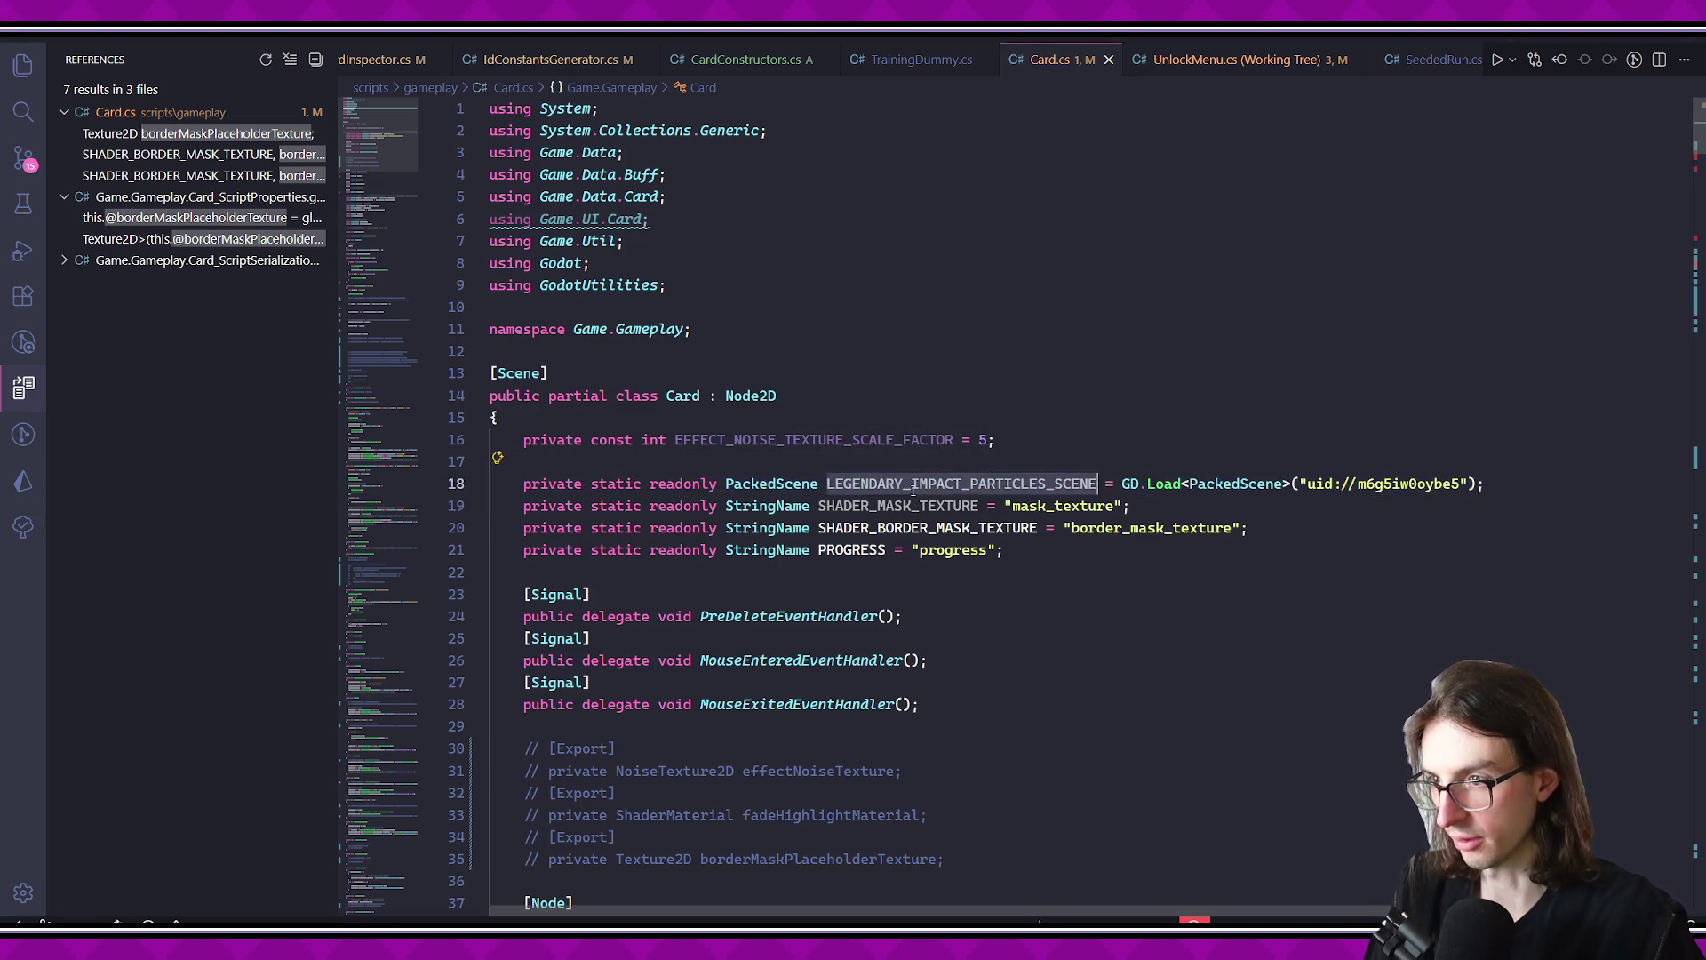
double_click(898, 505)
key("ctrl+slash")
key("ctrl+s")
double_click(753, 442)
- Check CleanupTween's usage and delete the stray blank lines above backBufferRect in BindToCard
scroll(754, 445, "down", 3)
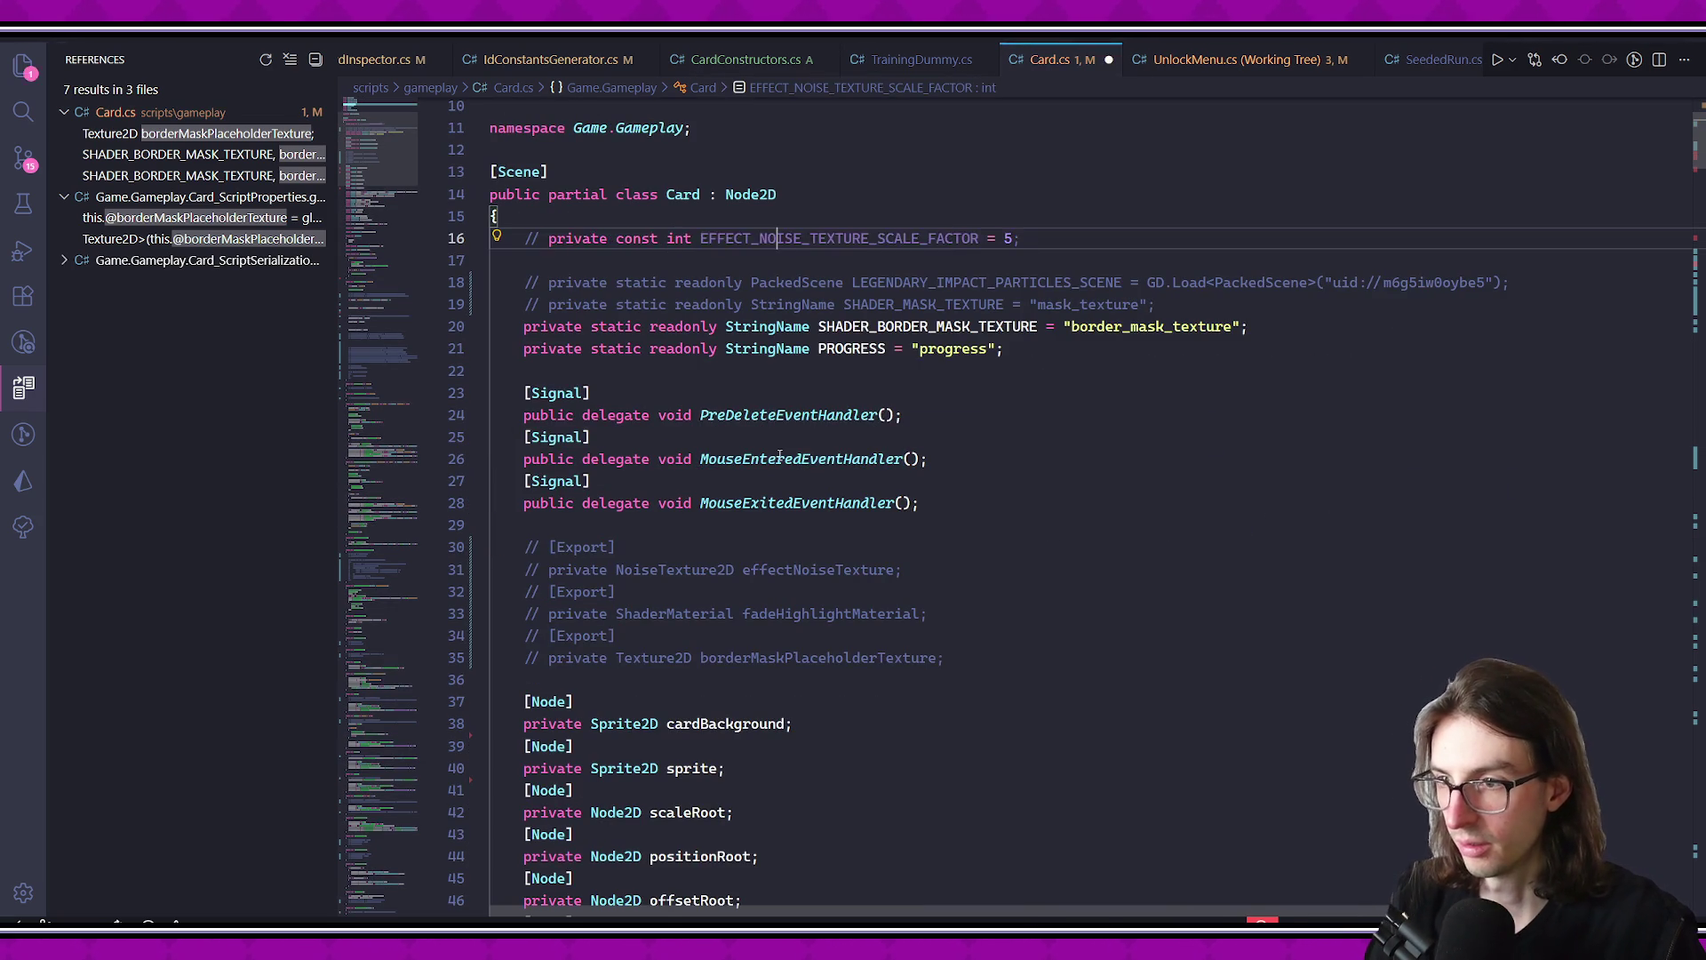
scroll(752, 517, "down", 2)
scroll(854, 433, "down", 4)
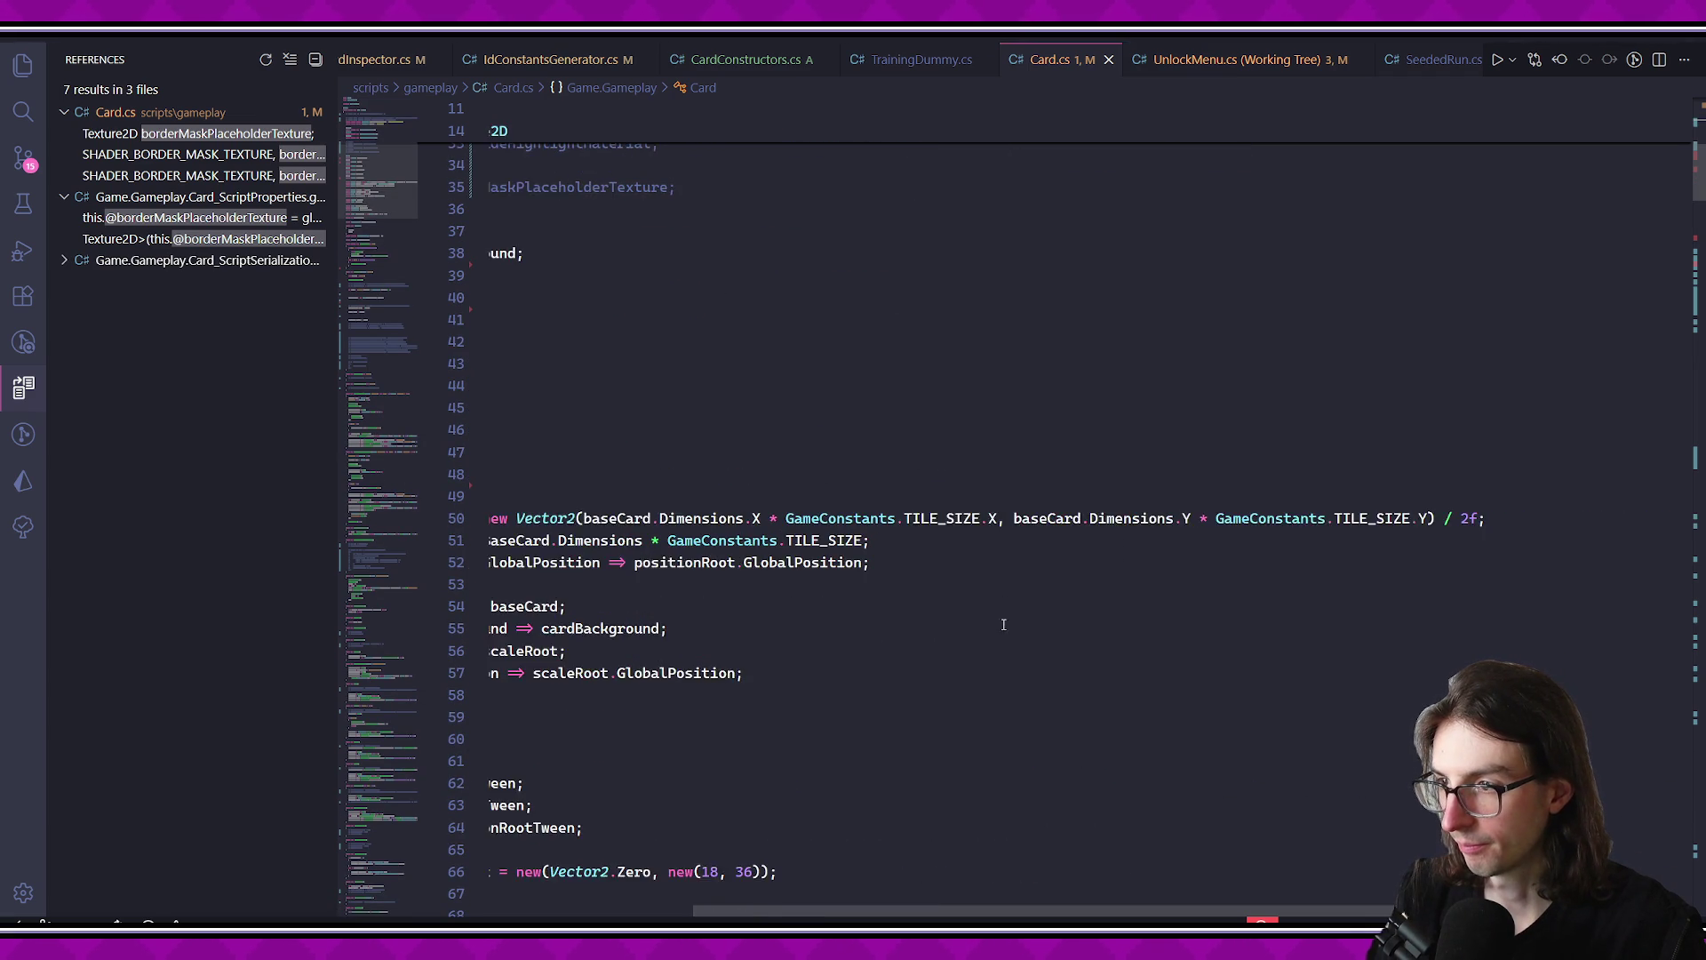
scroll(1019, 586, "down", 4)
scroll(1019, 586, "down", 3)
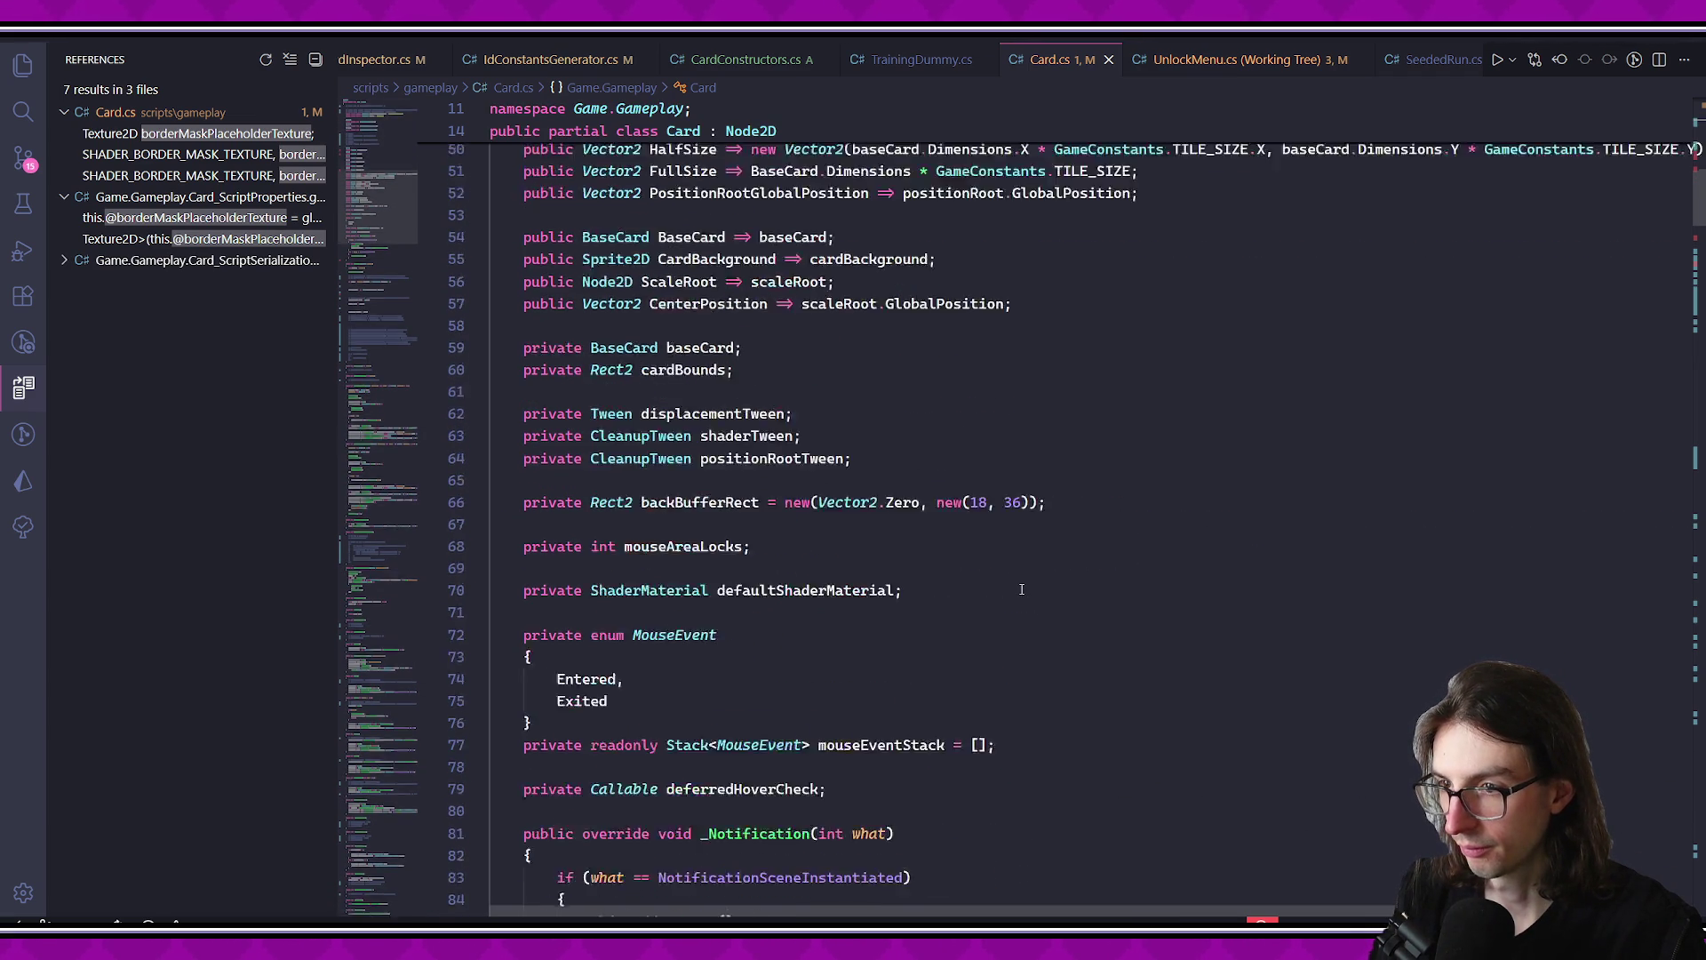
left_click(698, 394)
scroll(698, 394, "up", 2)
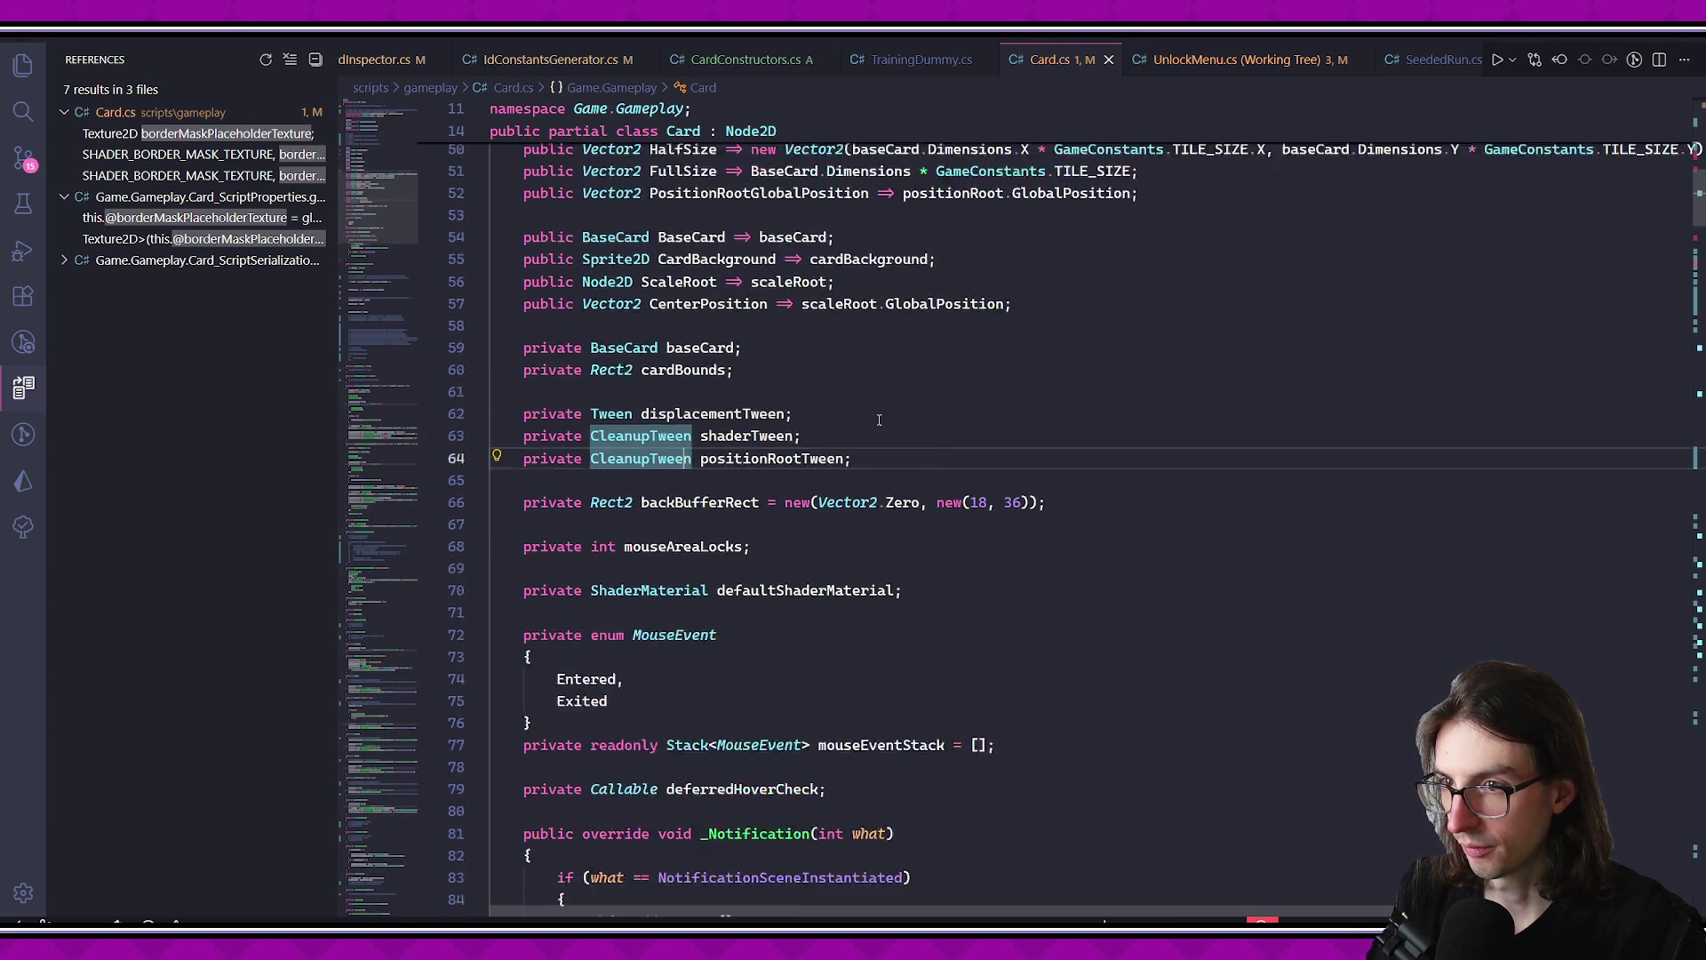
scroll(911, 397, "down", 6)
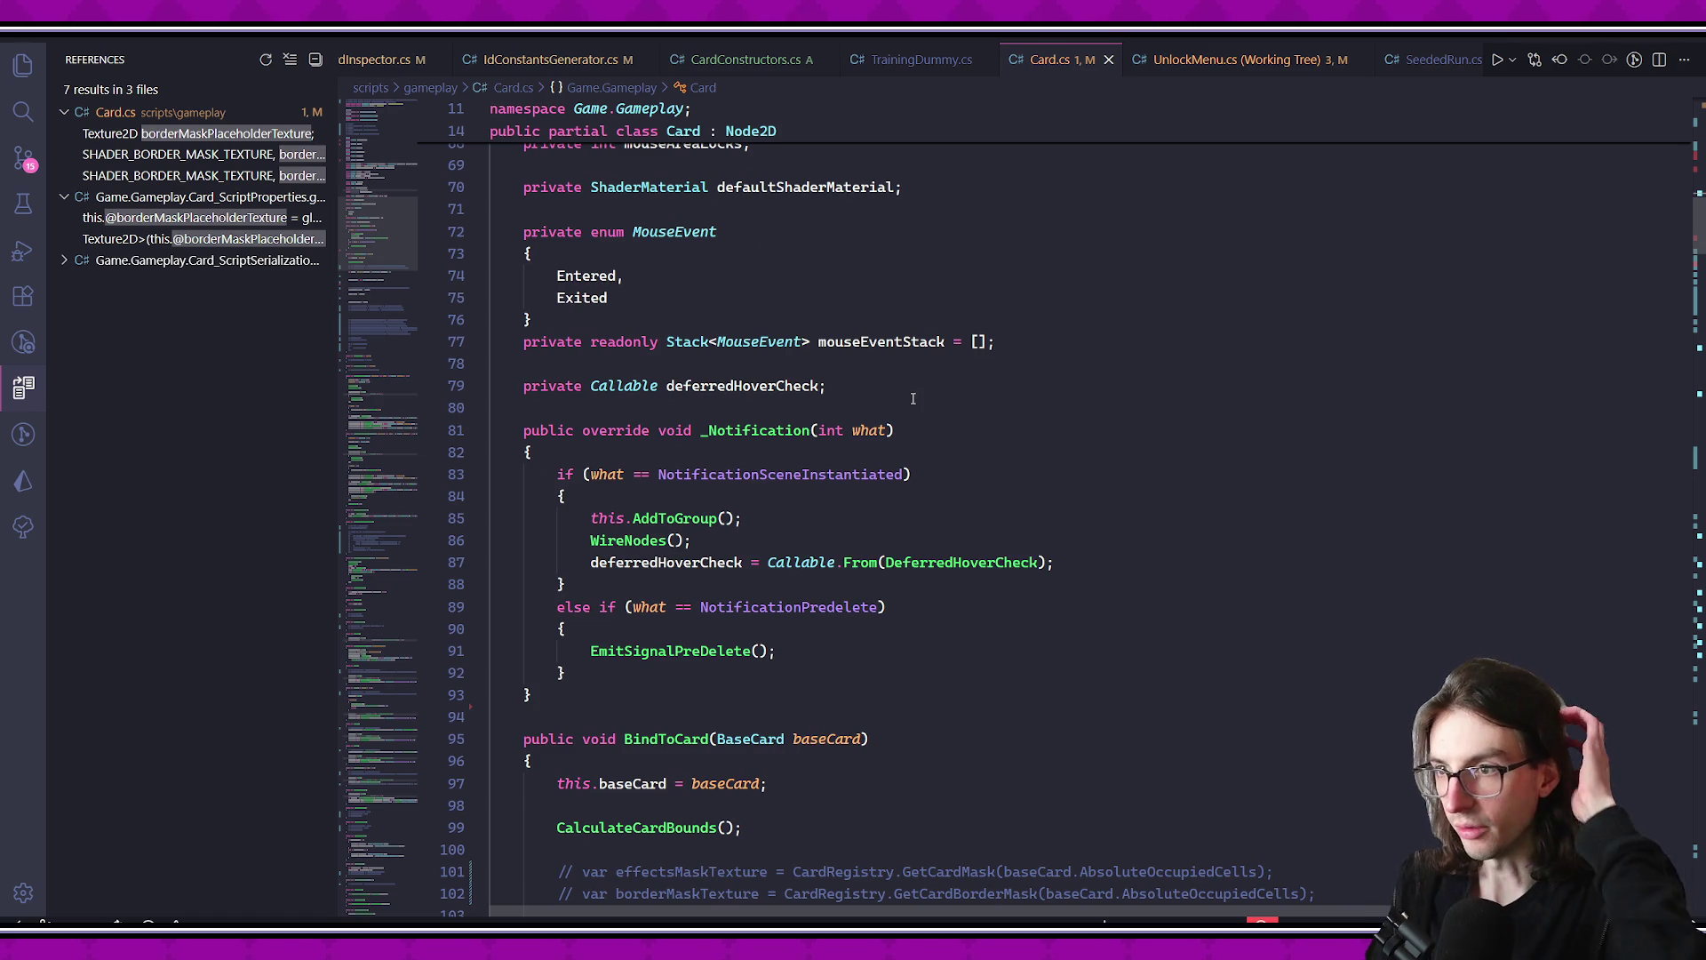
scroll(915, 401, "down", 8)
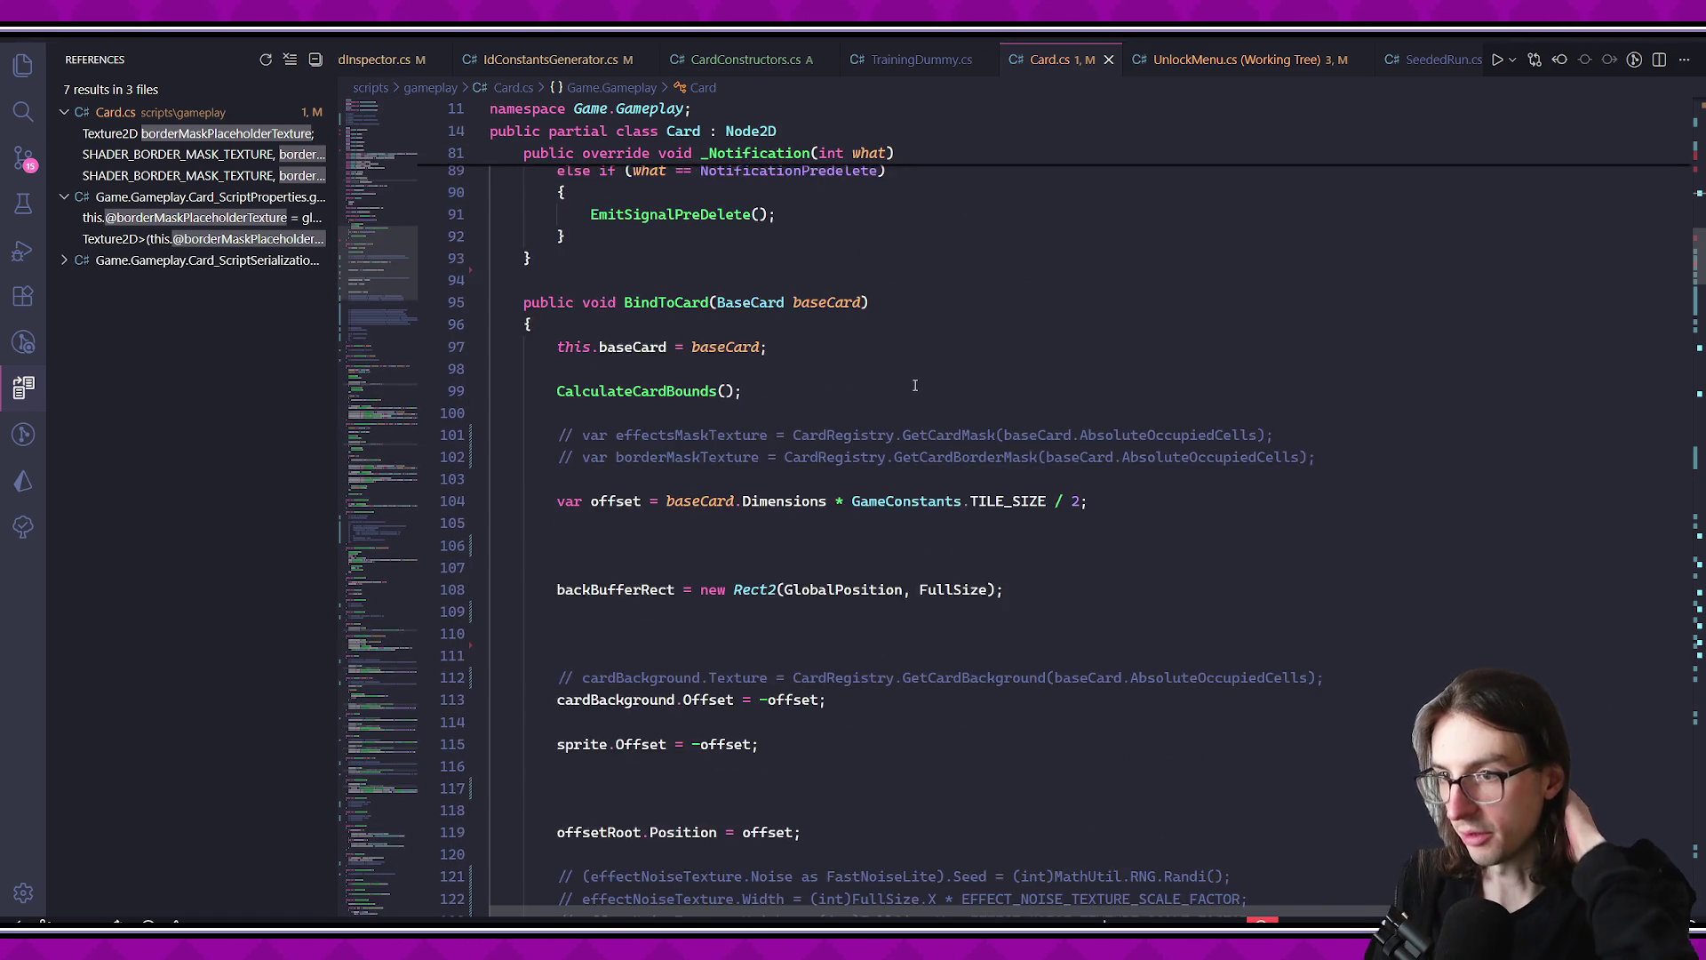
left_click(922, 407)
key("BackSpace")
key("BackSpace")
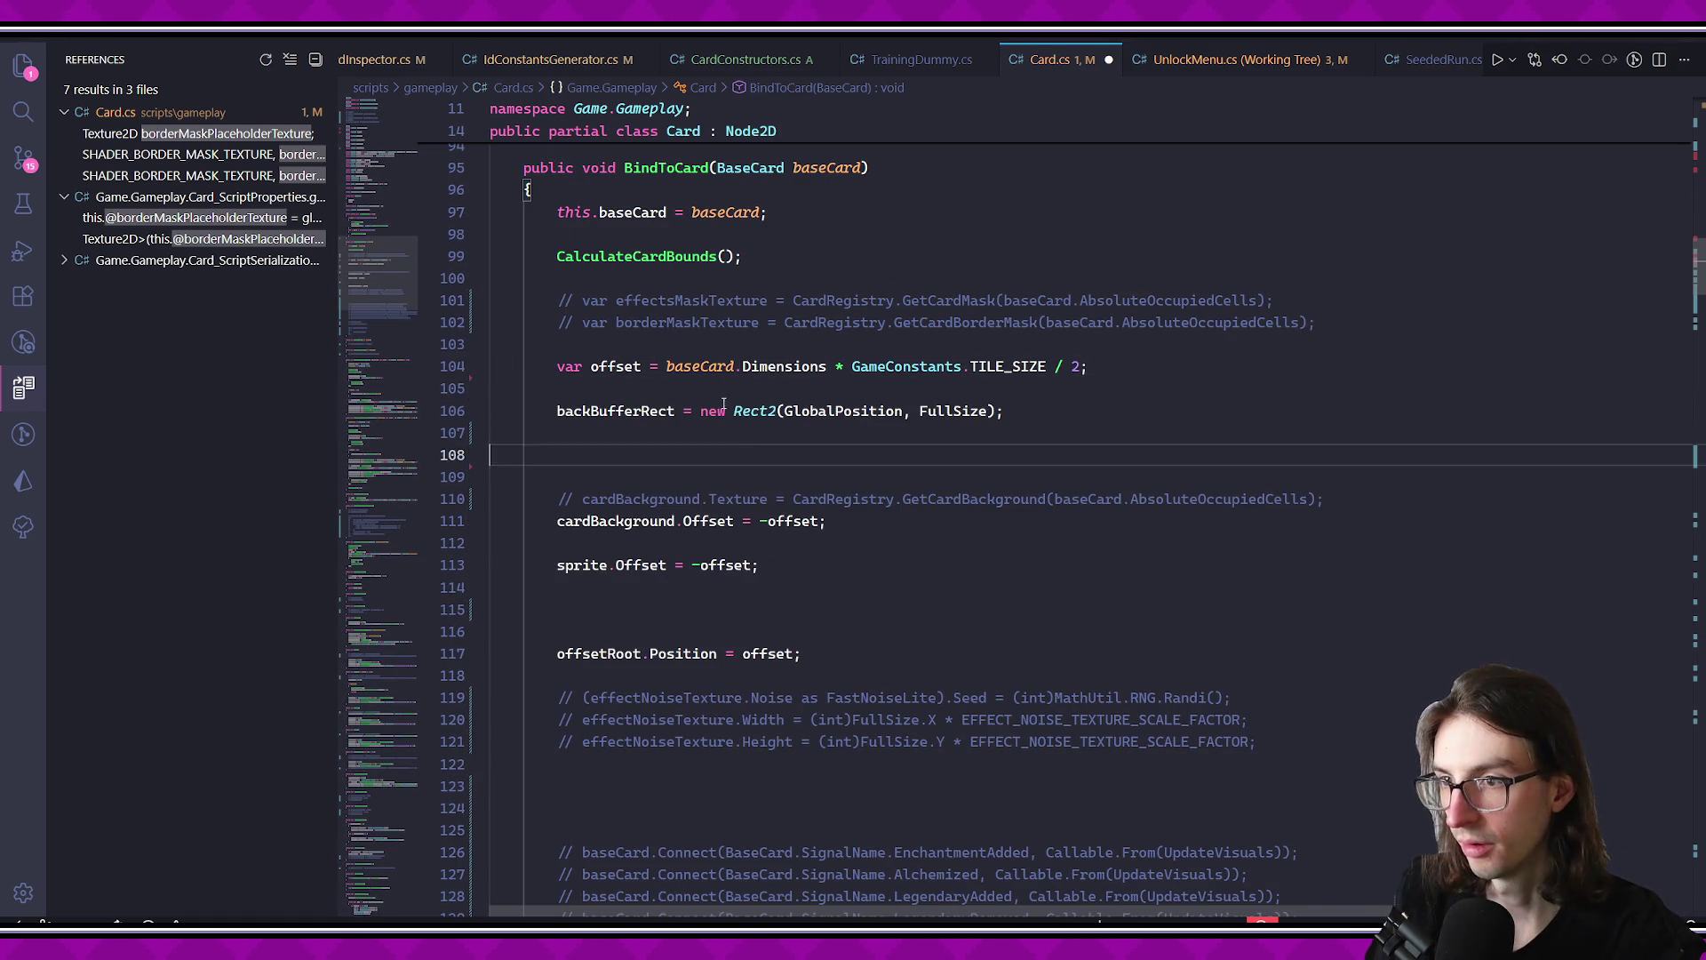
scroll(760, 402, "down", 2)
left_click(617, 432)
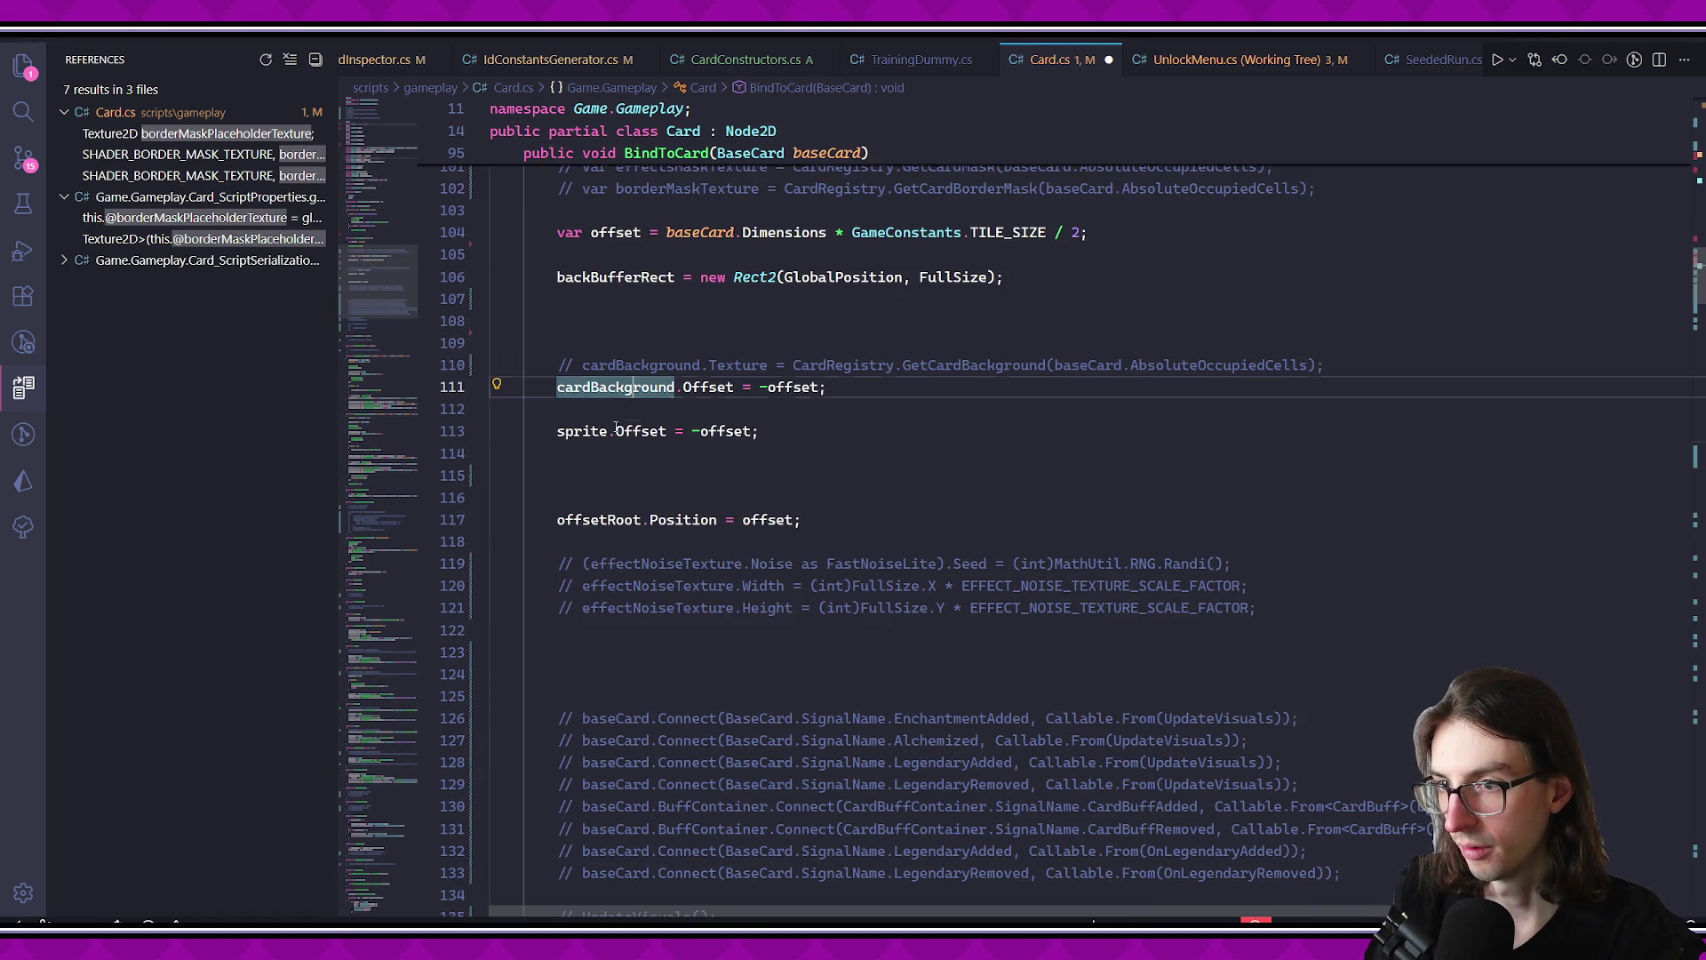
- Review the commented-out code block in Card.cs that ends with BindToCard
scroll(724, 440, "down", 3)
scroll(725, 440, "down", 4)
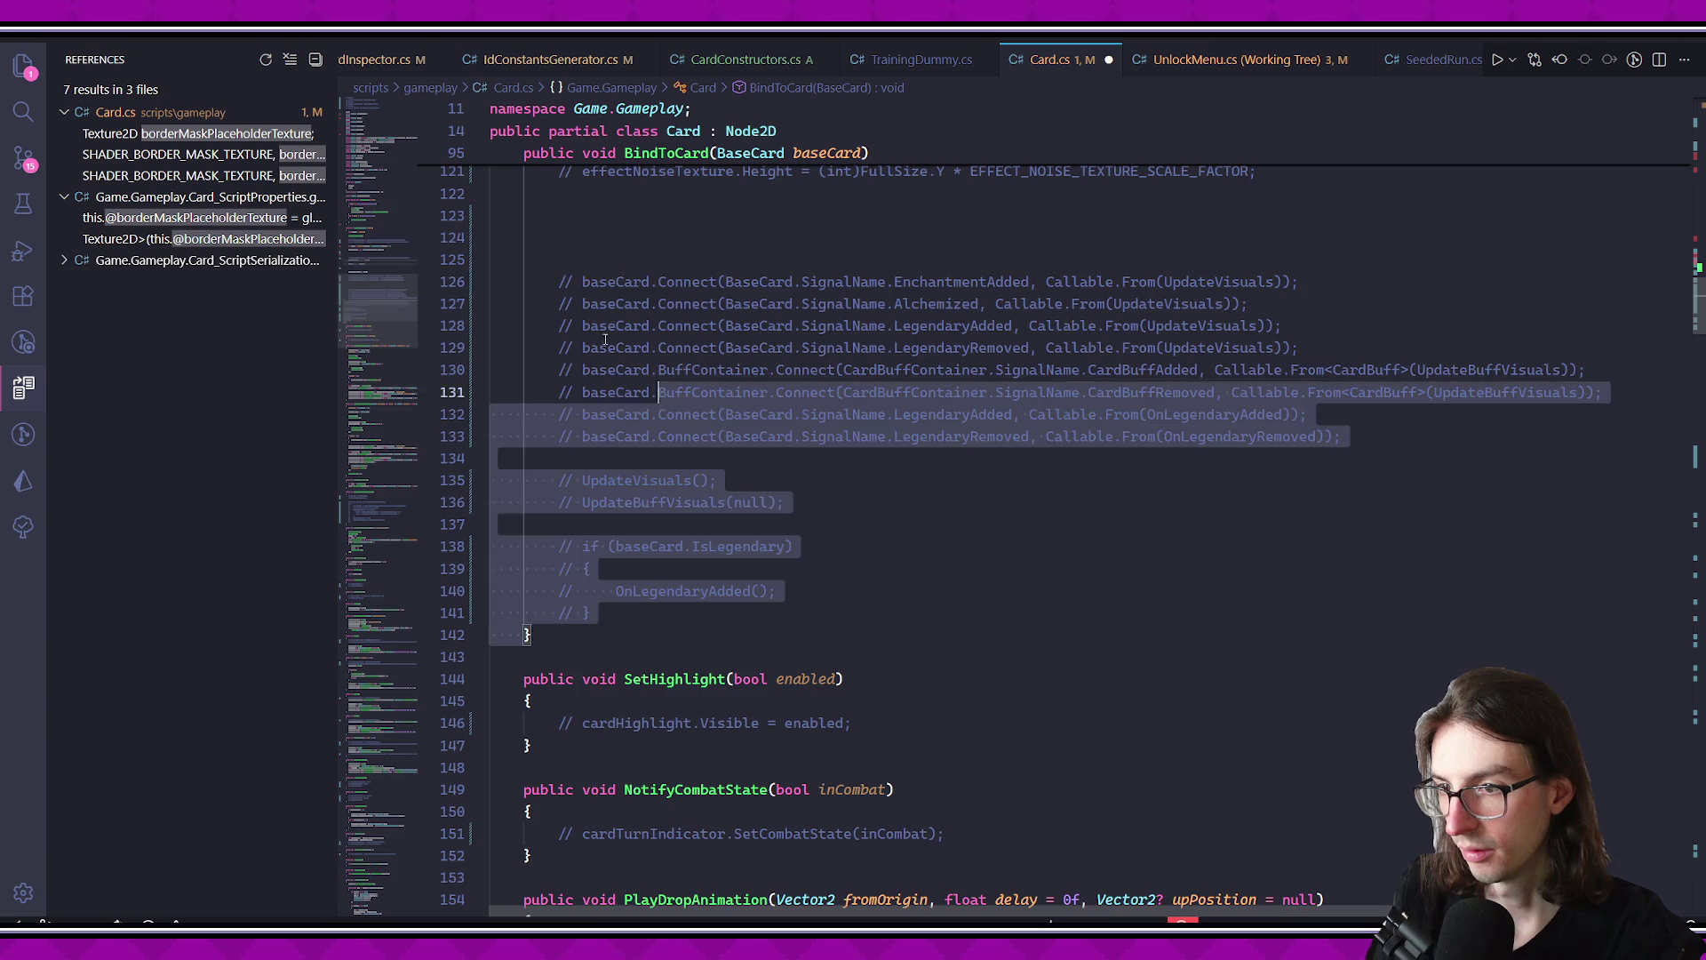
key("shift+Up")
key("shift+Up")
key("shift+Up")
scroll(800, 463, "down", 18)
scroll(827, 465, "down", 20)
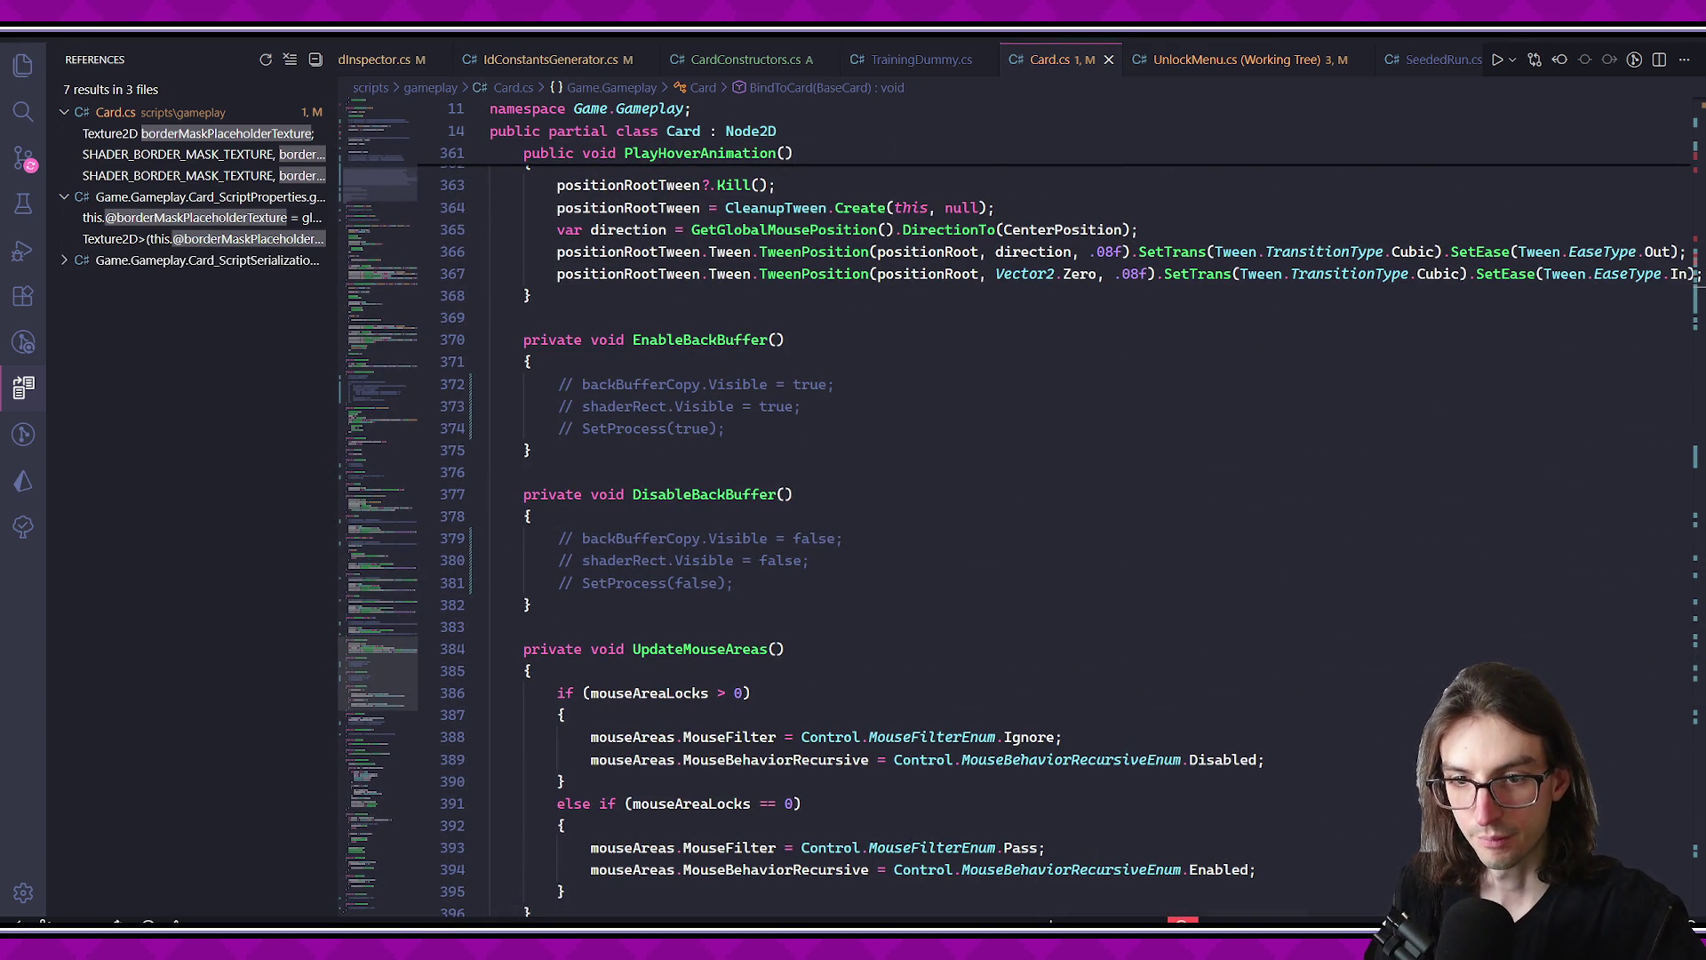
scroll(803, 718, "down", 4)
scroll(803, 718, "up", 9)
scroll(803, 718, "up", 20)
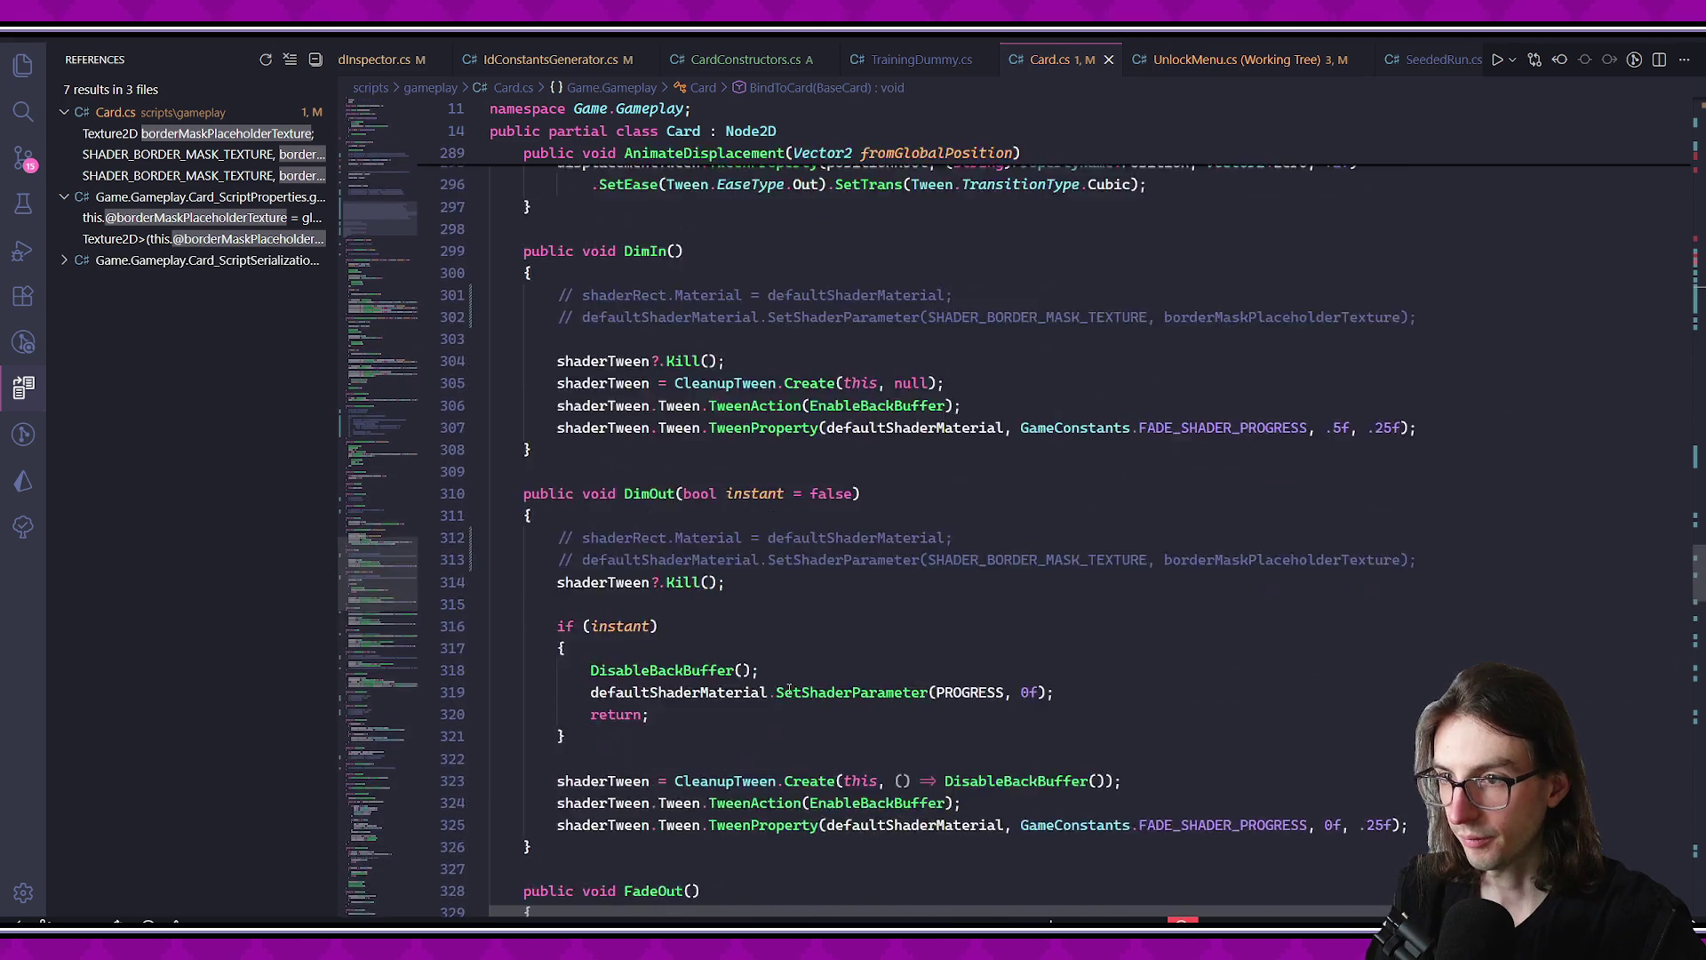
scroll(828, 547, "up", 20)
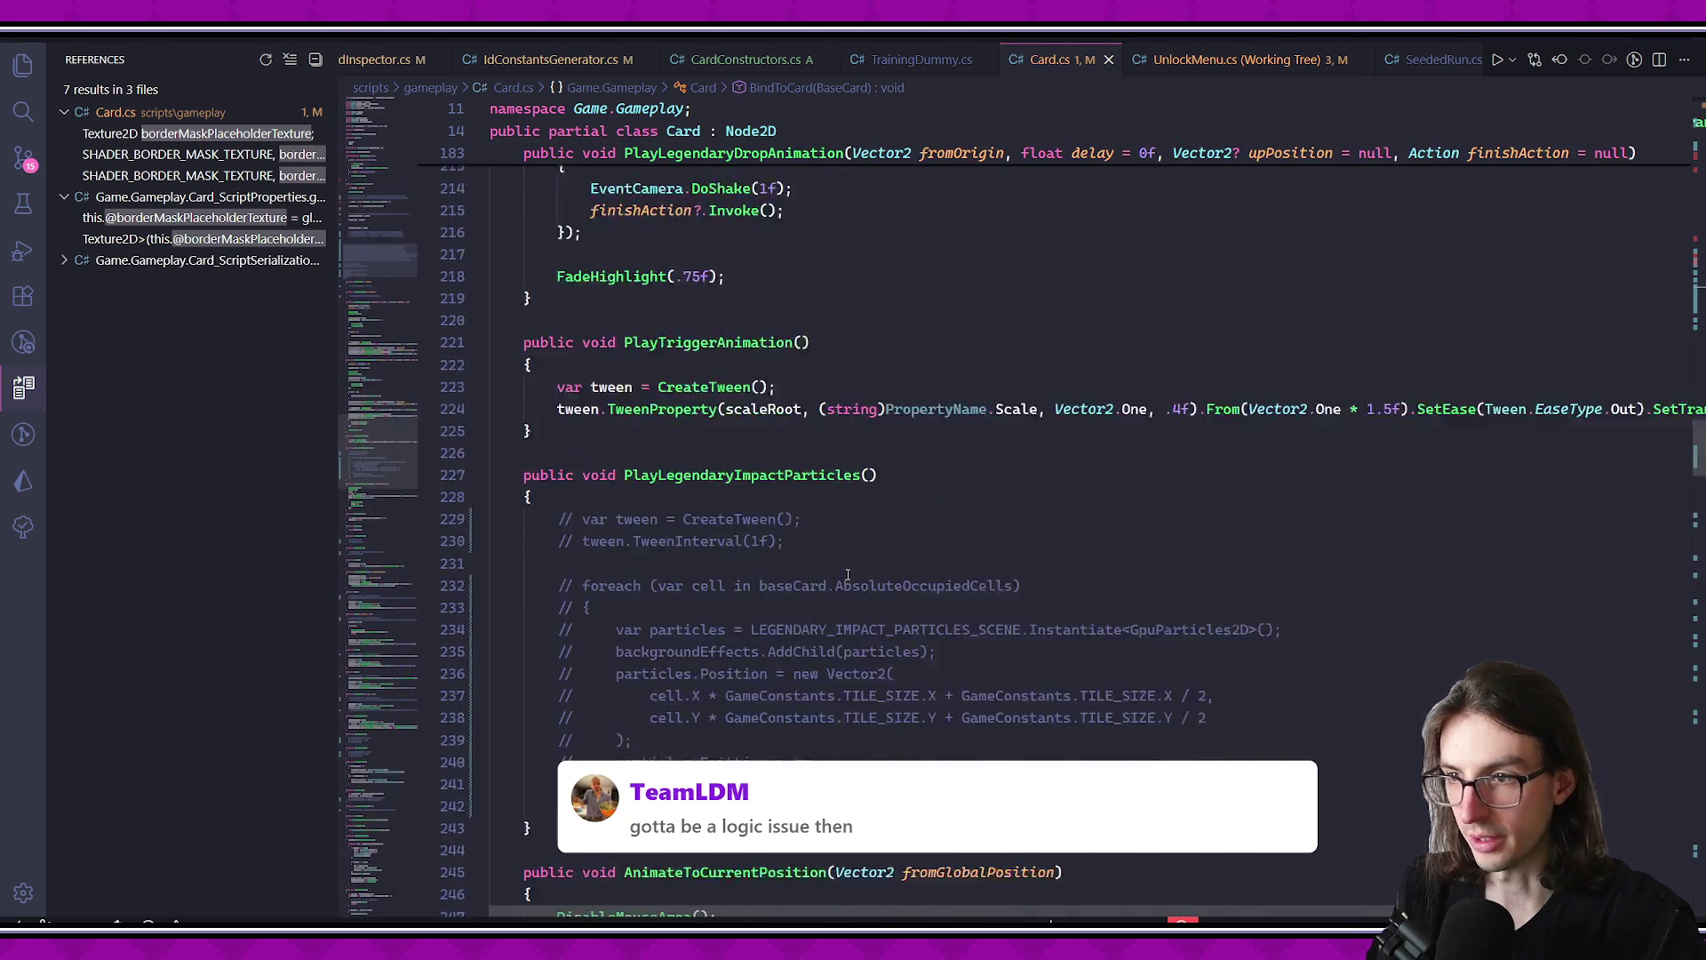
scroll(828, 540, "up", 18)
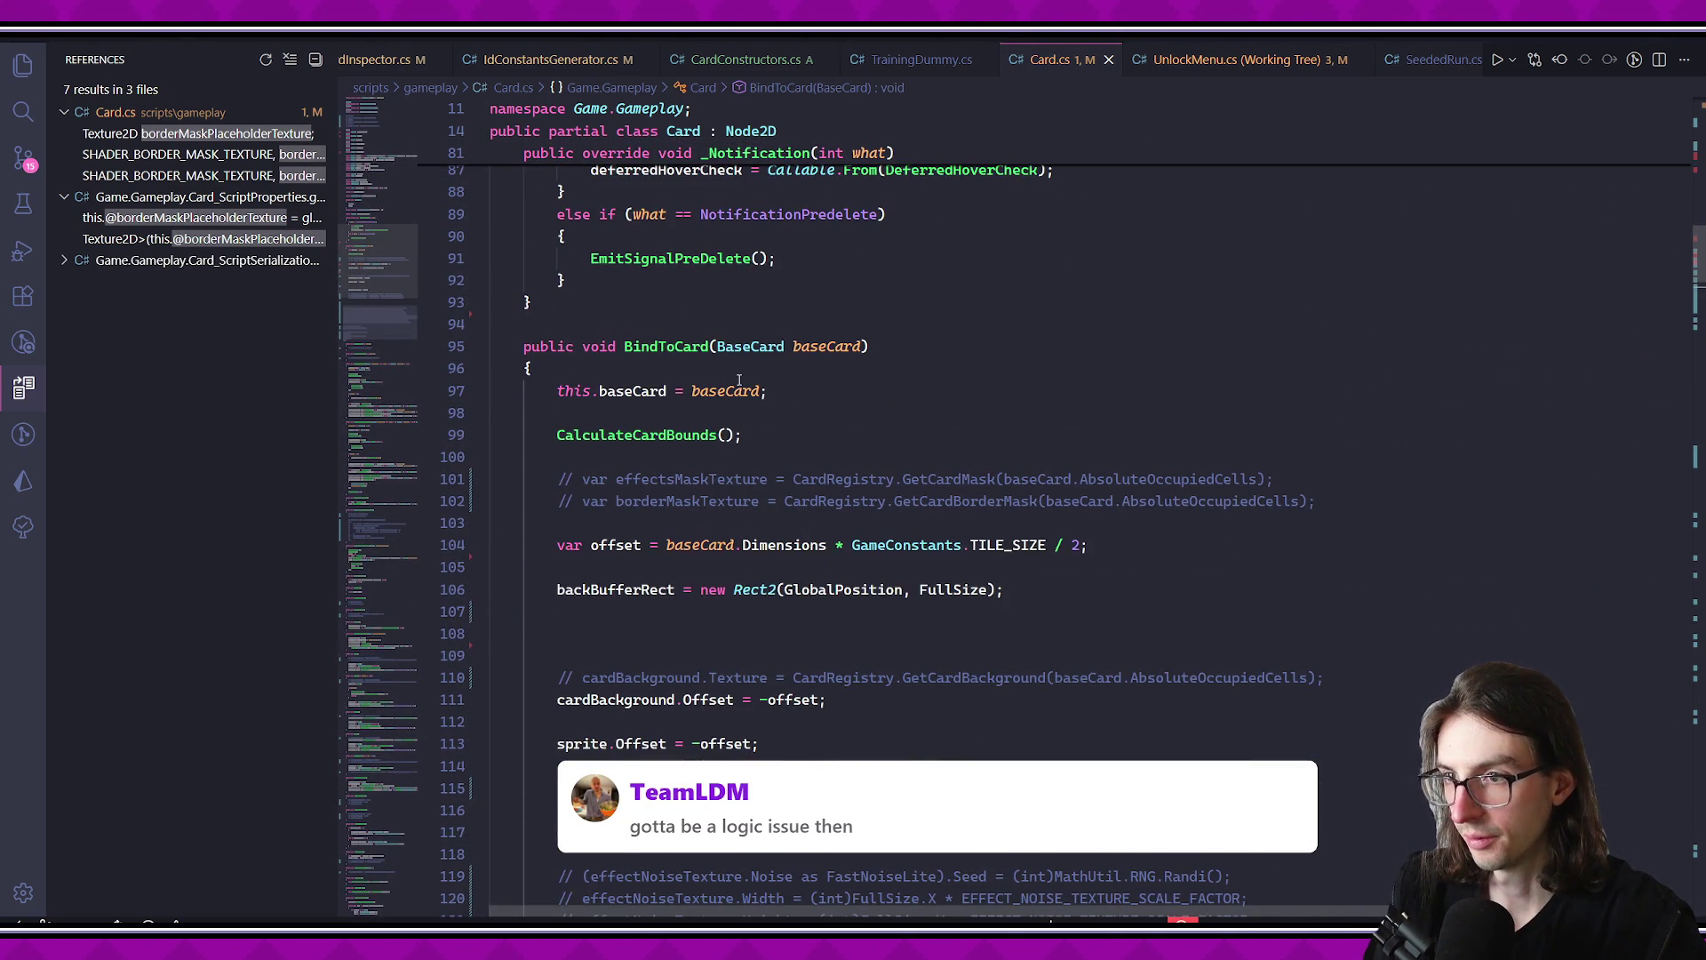
mouse_move(533, 368)
left_mouse_down()
mouse_move(742, 440)
mouse_move(1022, 498)
mouse_move(1055, 470)
mouse_move(800, 735)
left_mouse_up()
scroll(800, 533, "up", 12)
- List all references to BindToCard and open its call in CardFactory.cs
left_click(660, 514)
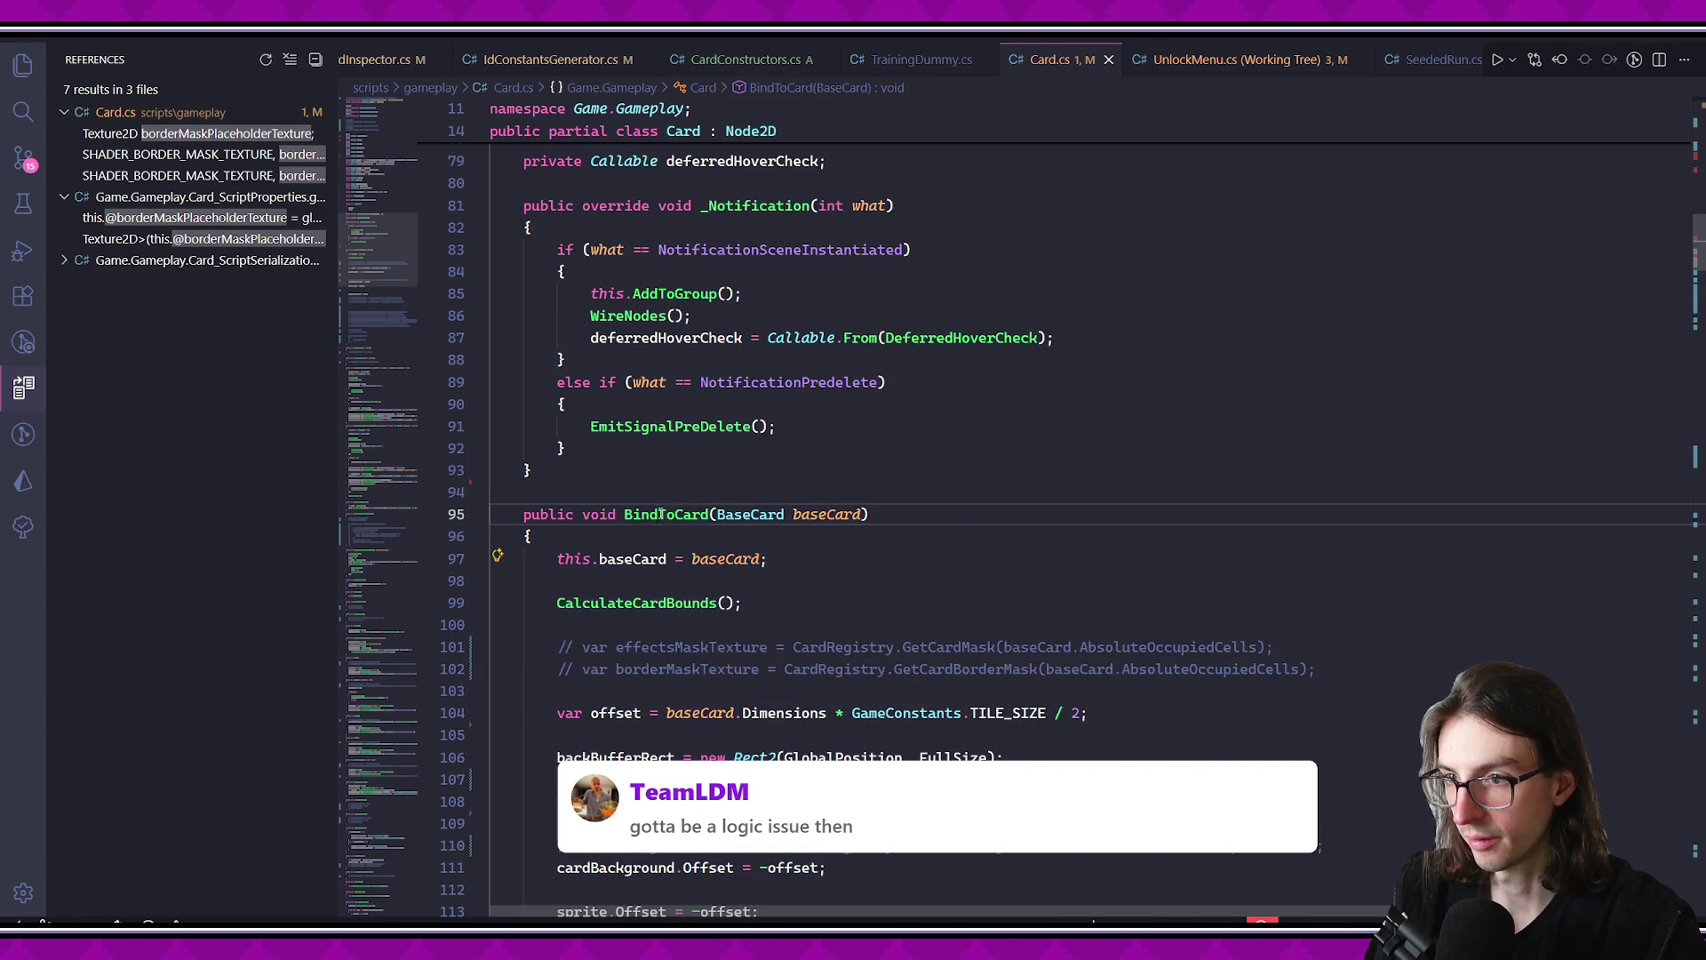
right_click(661, 514)
left_click(782, 318)
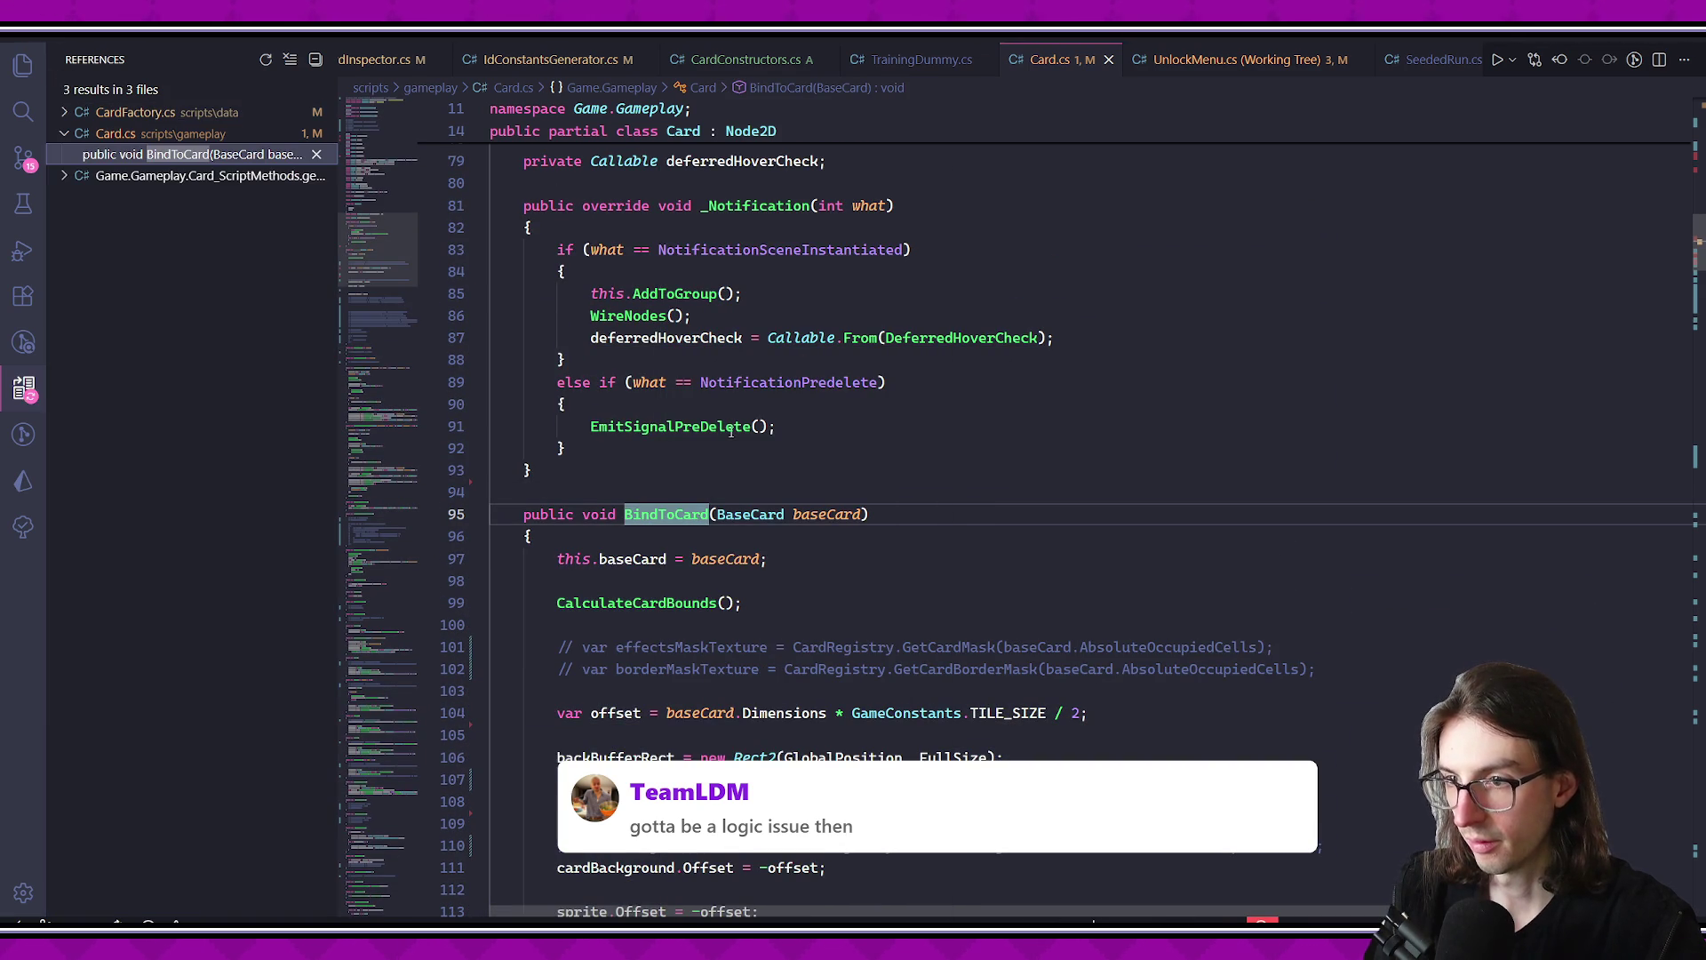
left_click(169, 112)
left_click(171, 133)
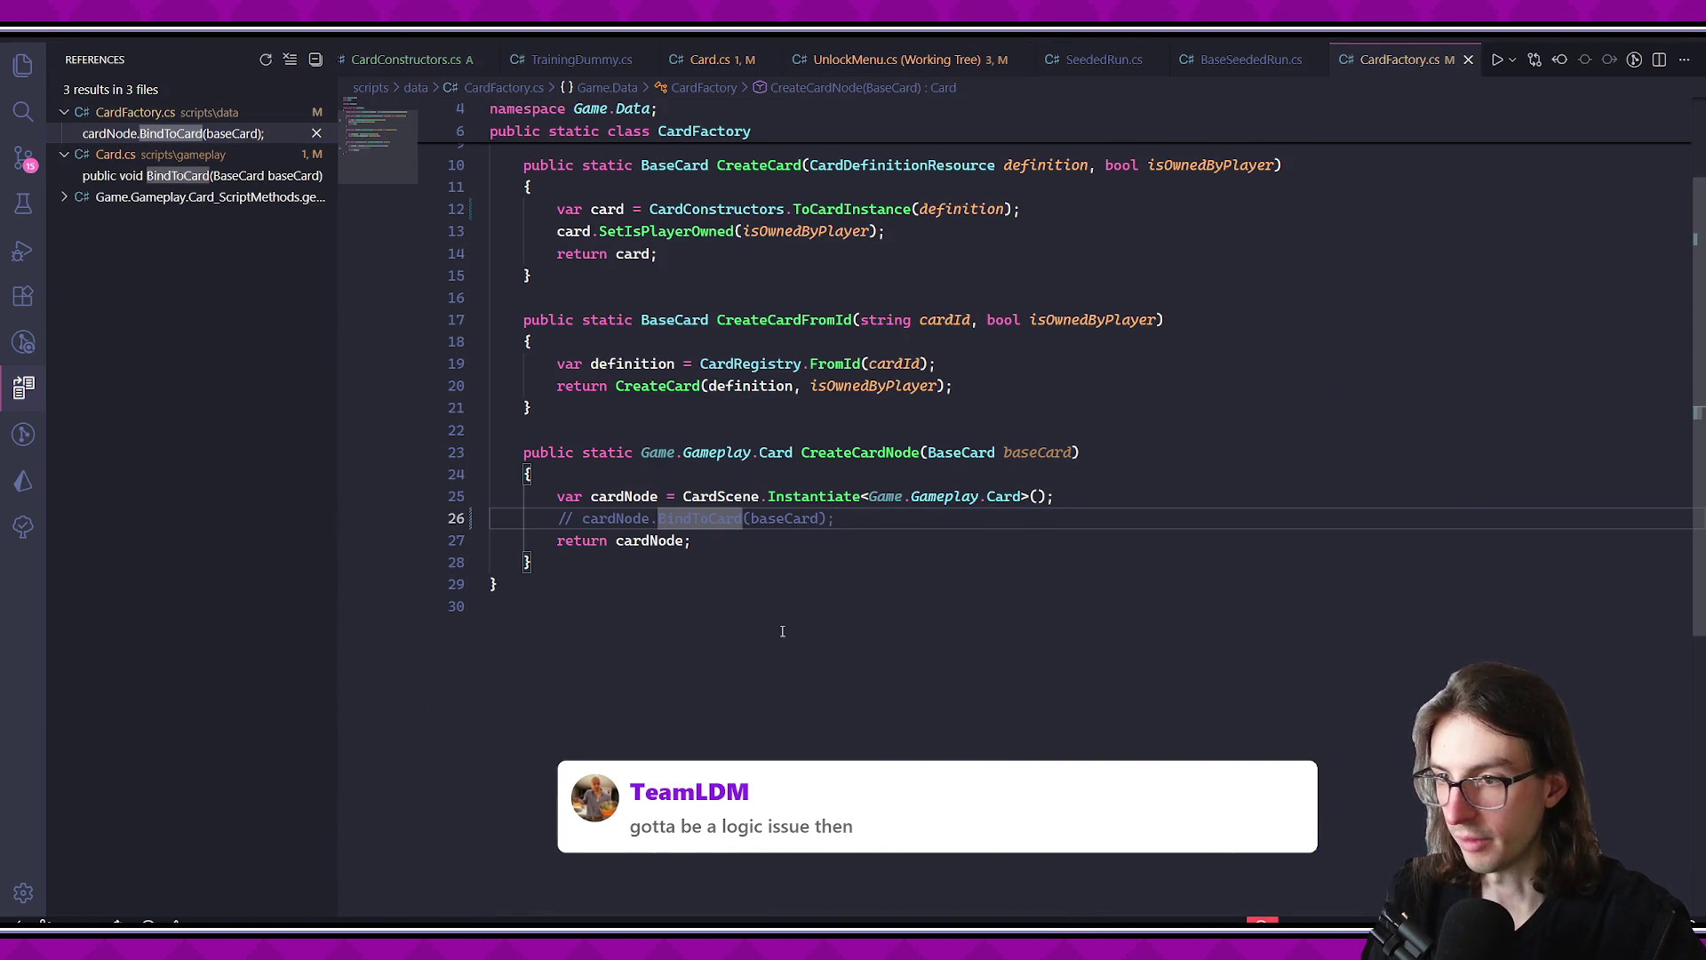
- Check BindToCard's definition in Card.cs, including the commented UpdateVisuals line
left_click(205, 175)
scroll(845, 555, "down", 3)
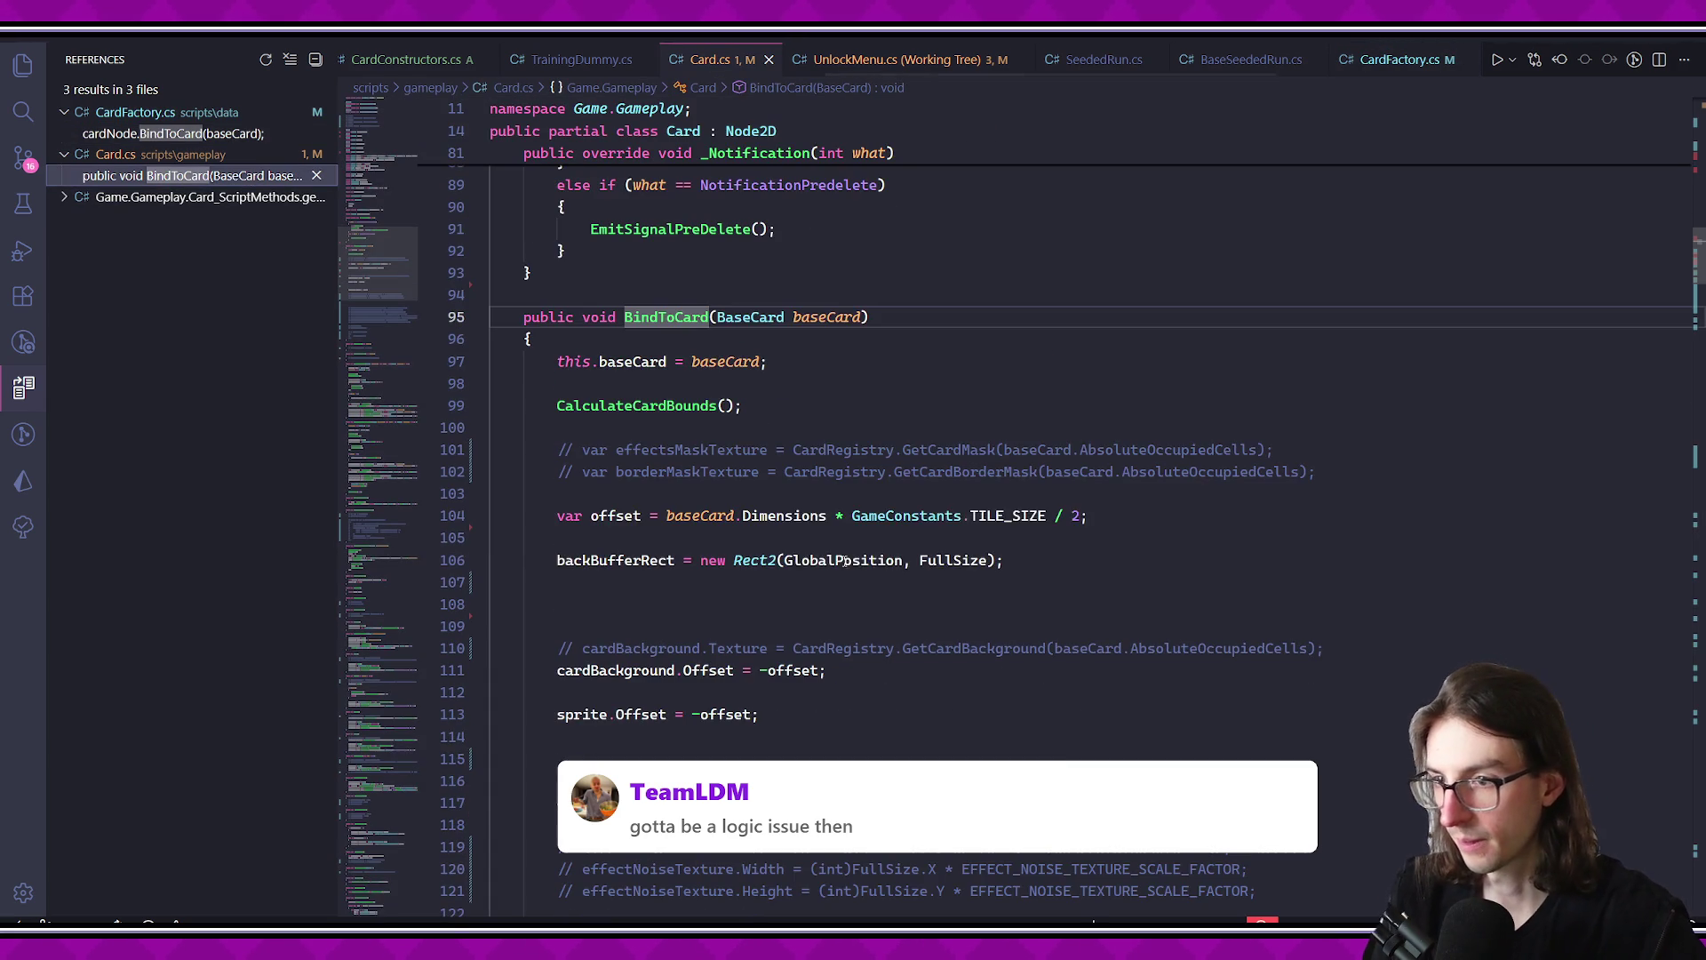
scroll(889, 587, "down", 8)
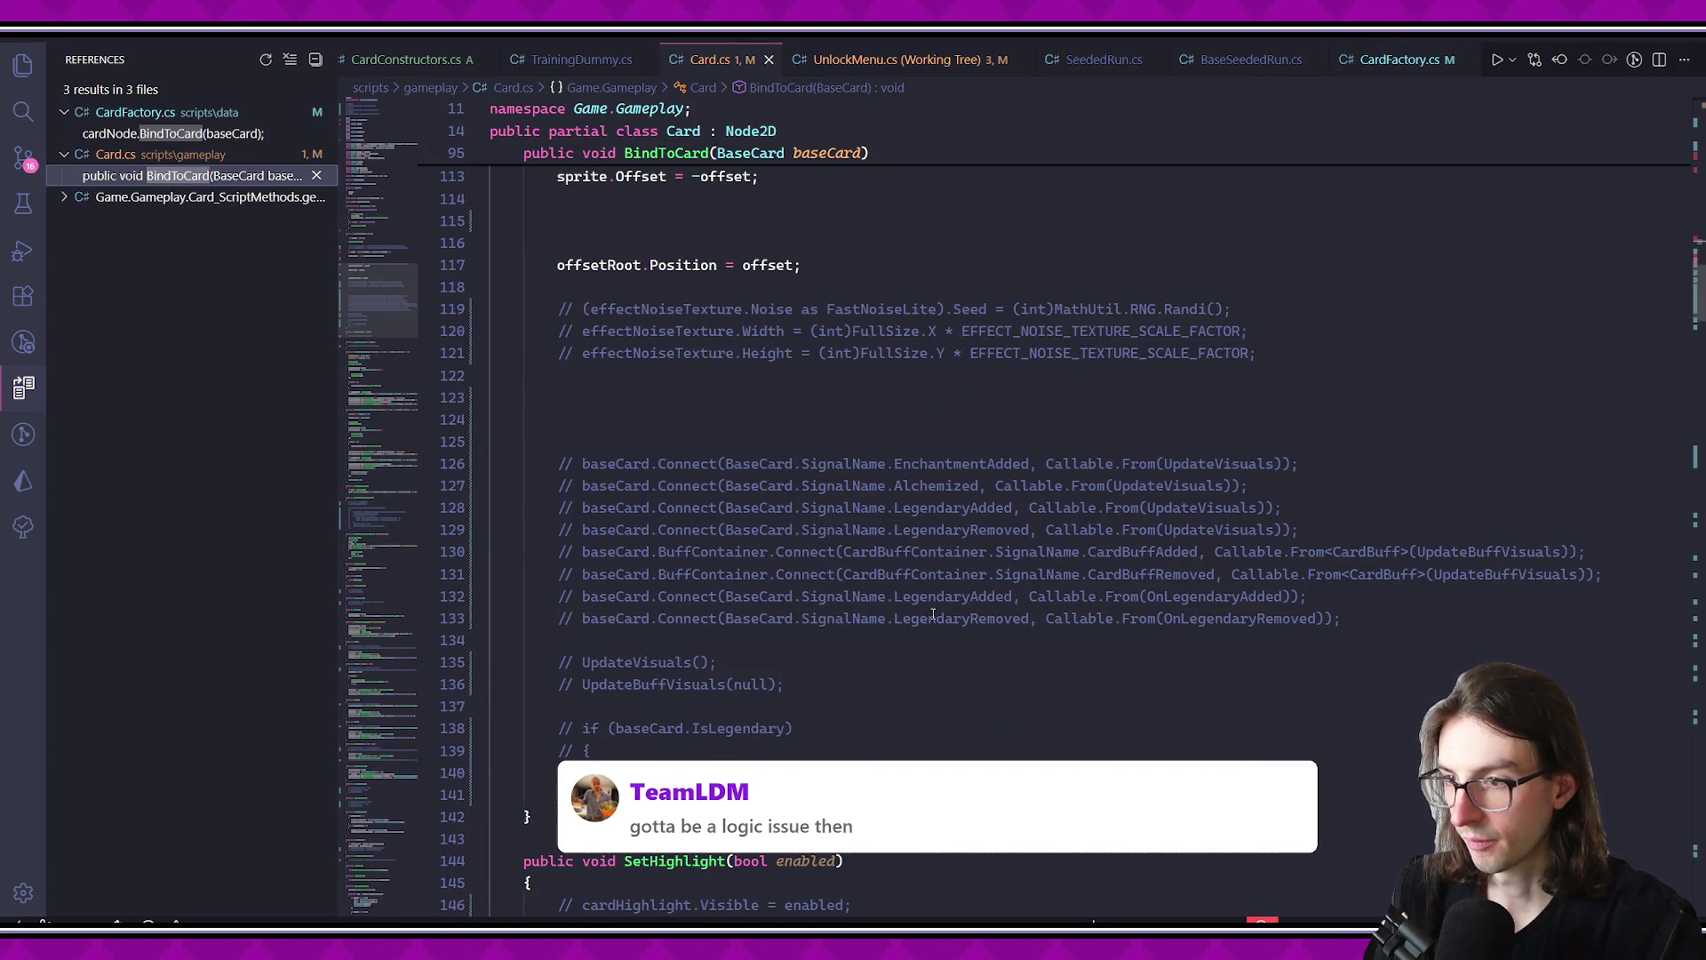
left_click(910, 653)
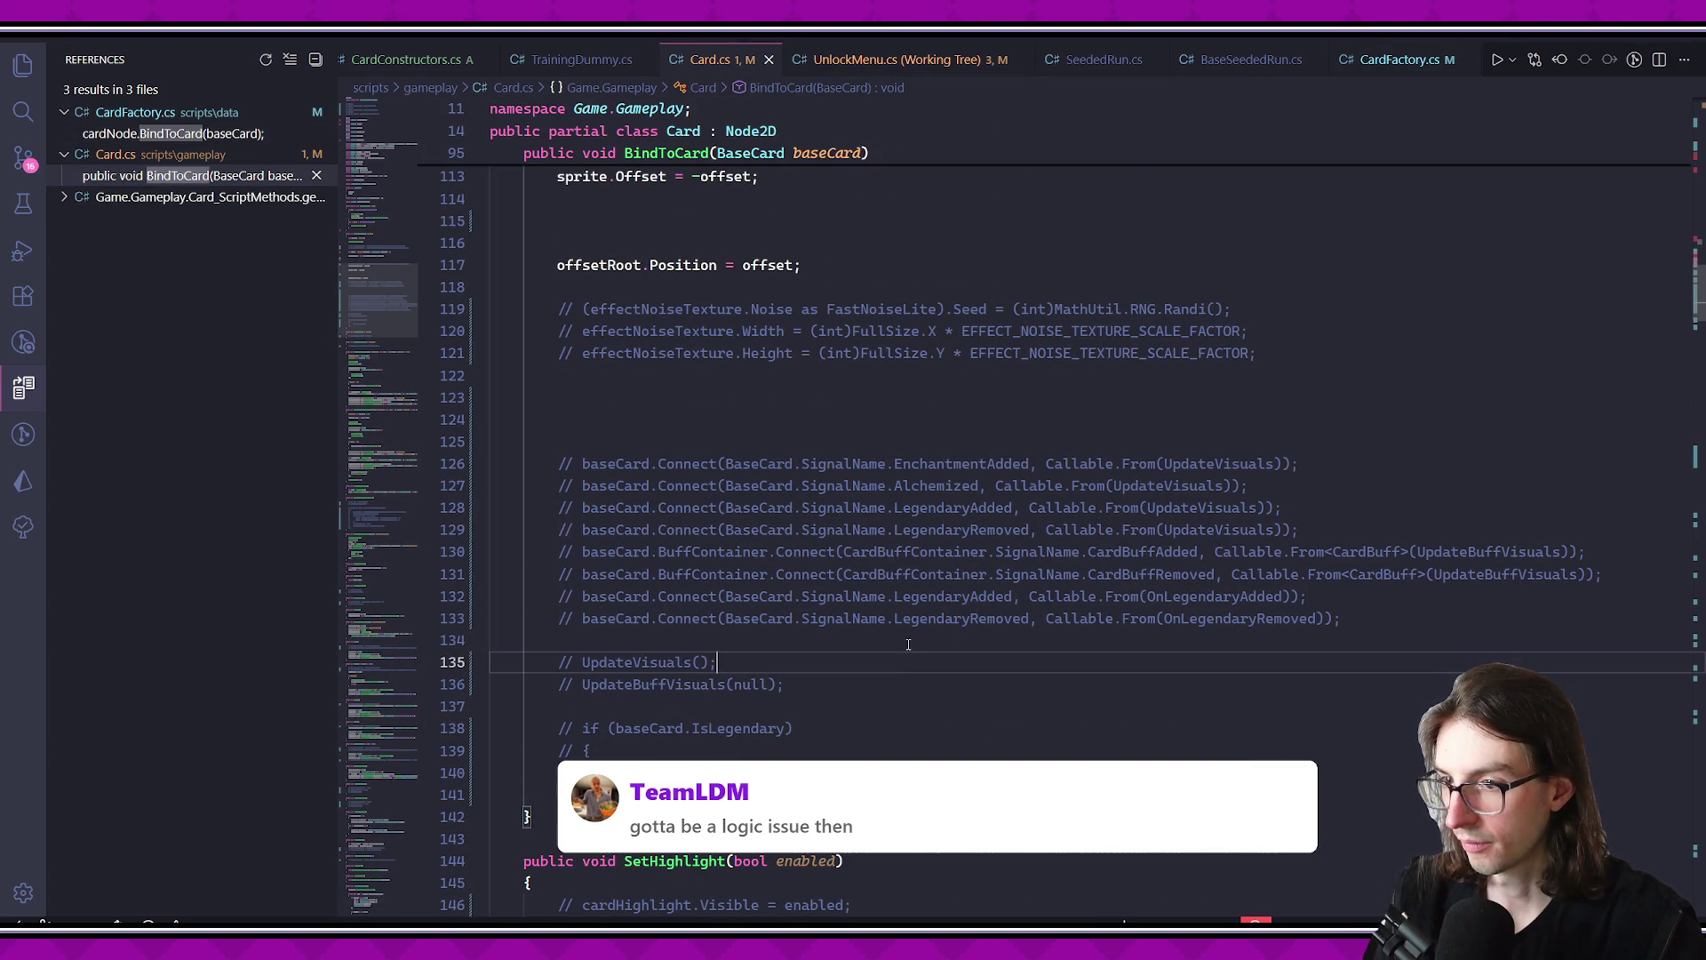
- Return to the commented BindToCard call inside CreateCardNode in CardFactory.cs
scroll(901, 631, "down", 7)
scroll(879, 618, "up", 20)
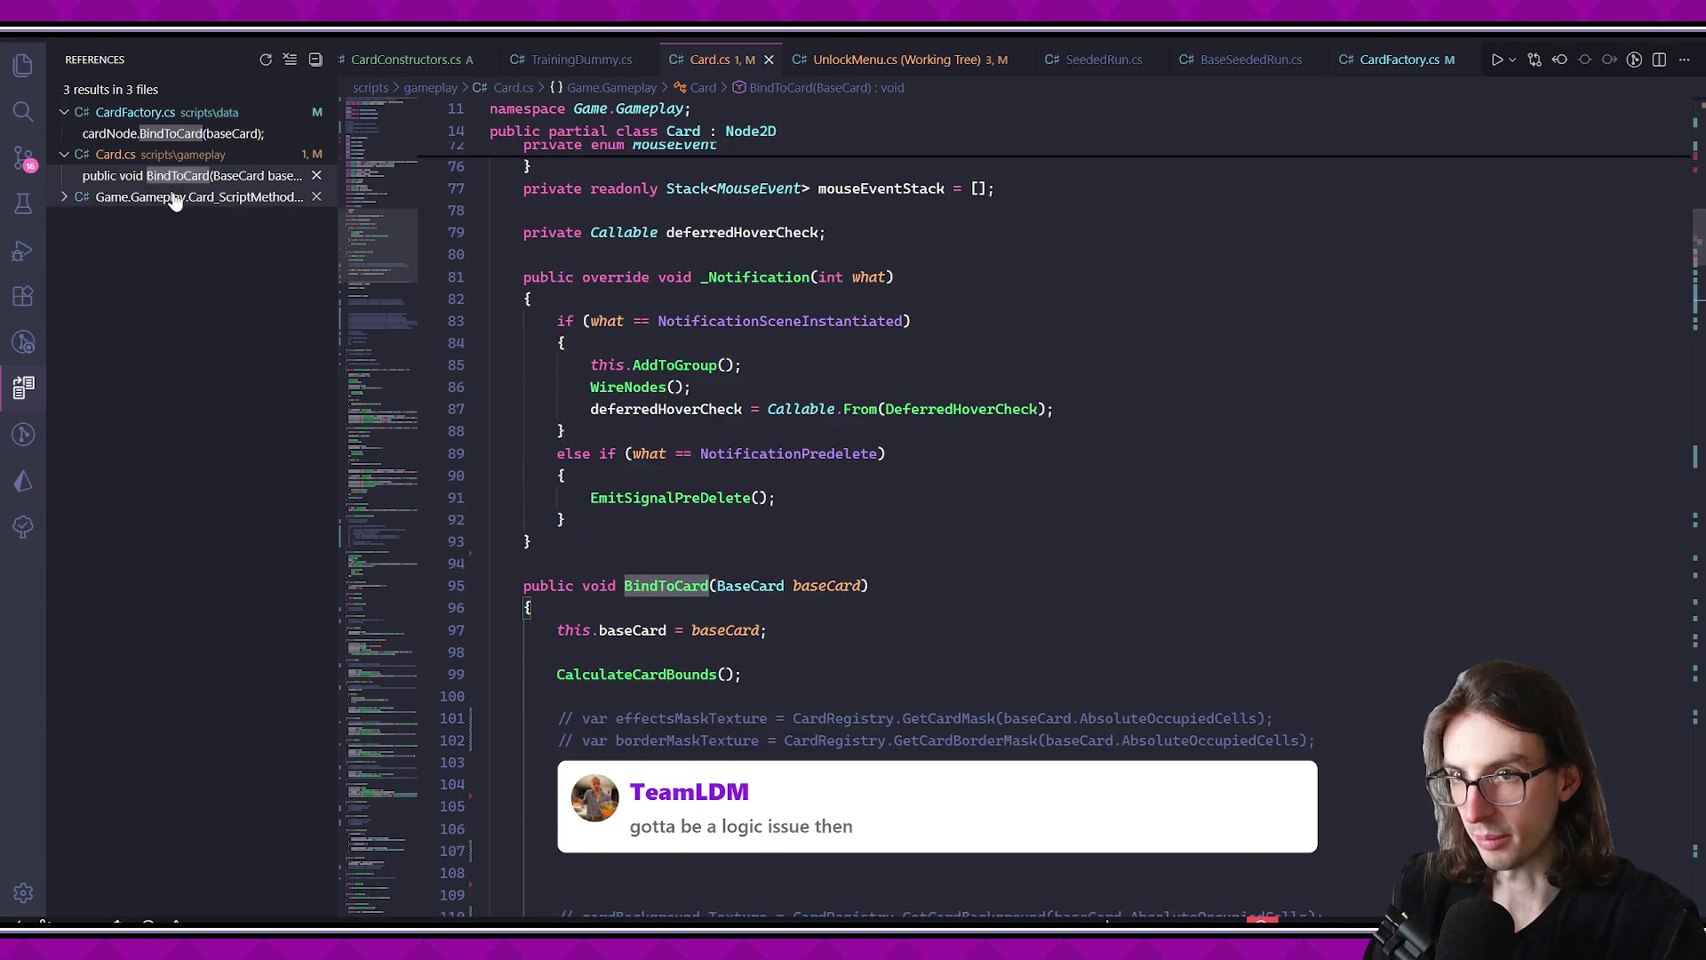
left_click(173, 133)
left_click(811, 453)
right_click(810, 453)
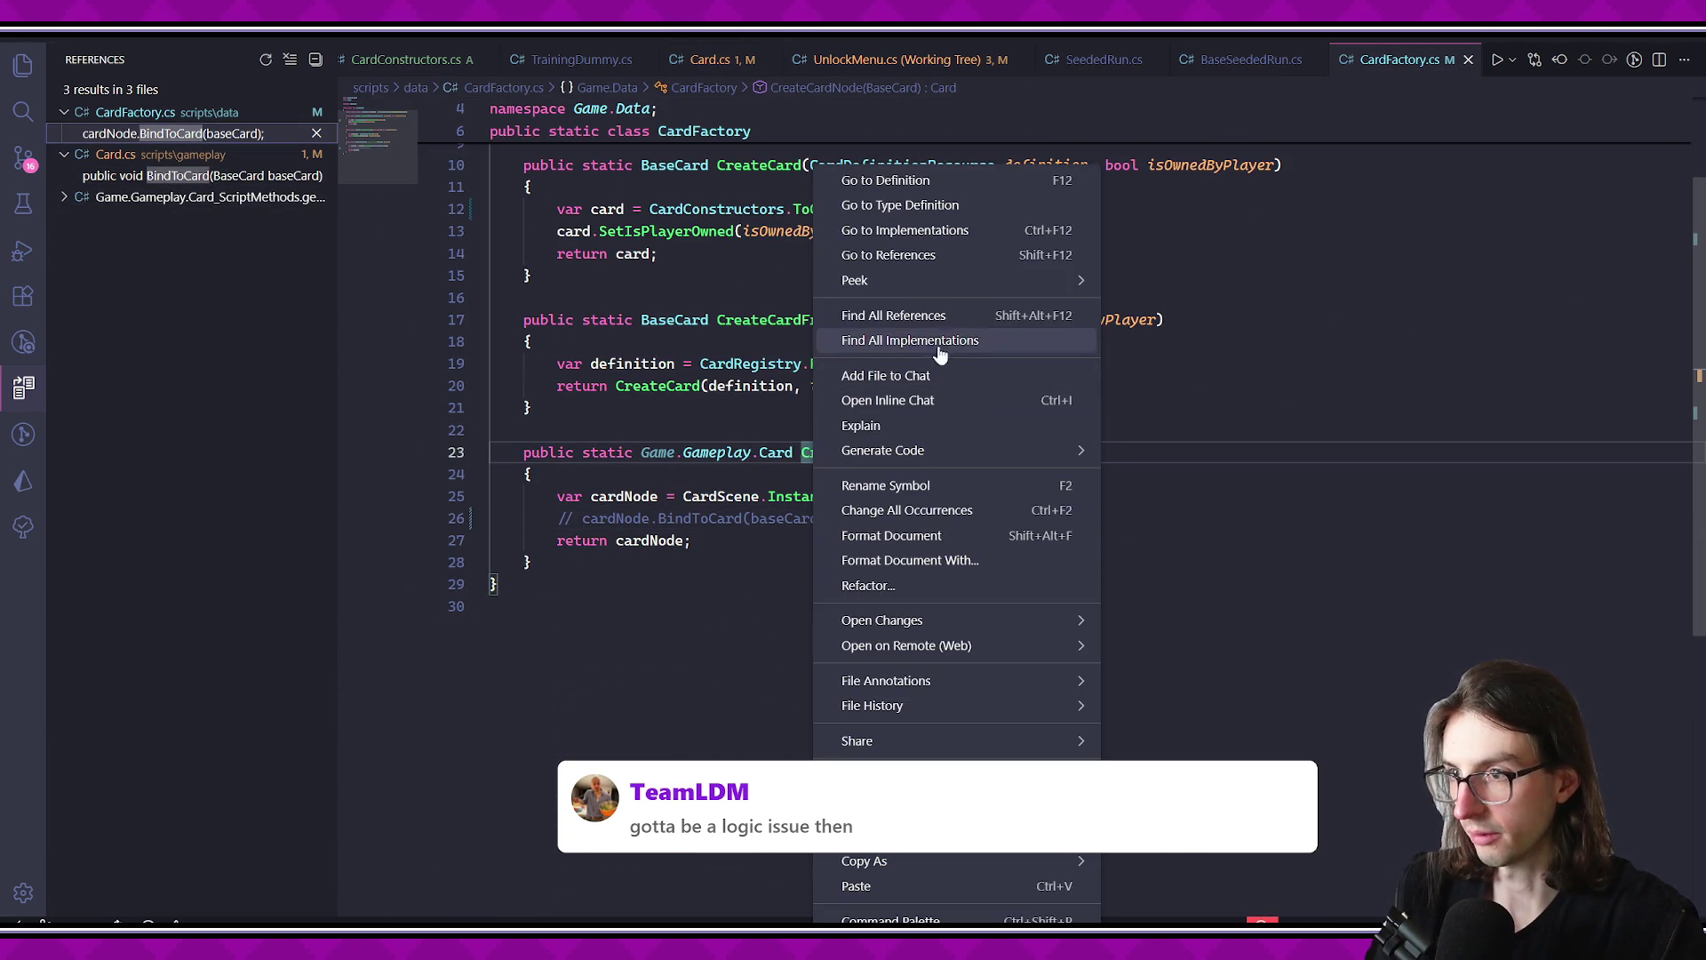
- List references to CreateCardFromId and inspect its CardRegistry.FromId(cardId) call
left_click(924, 335)
right_click(769, 315)
left_click(822, 311)
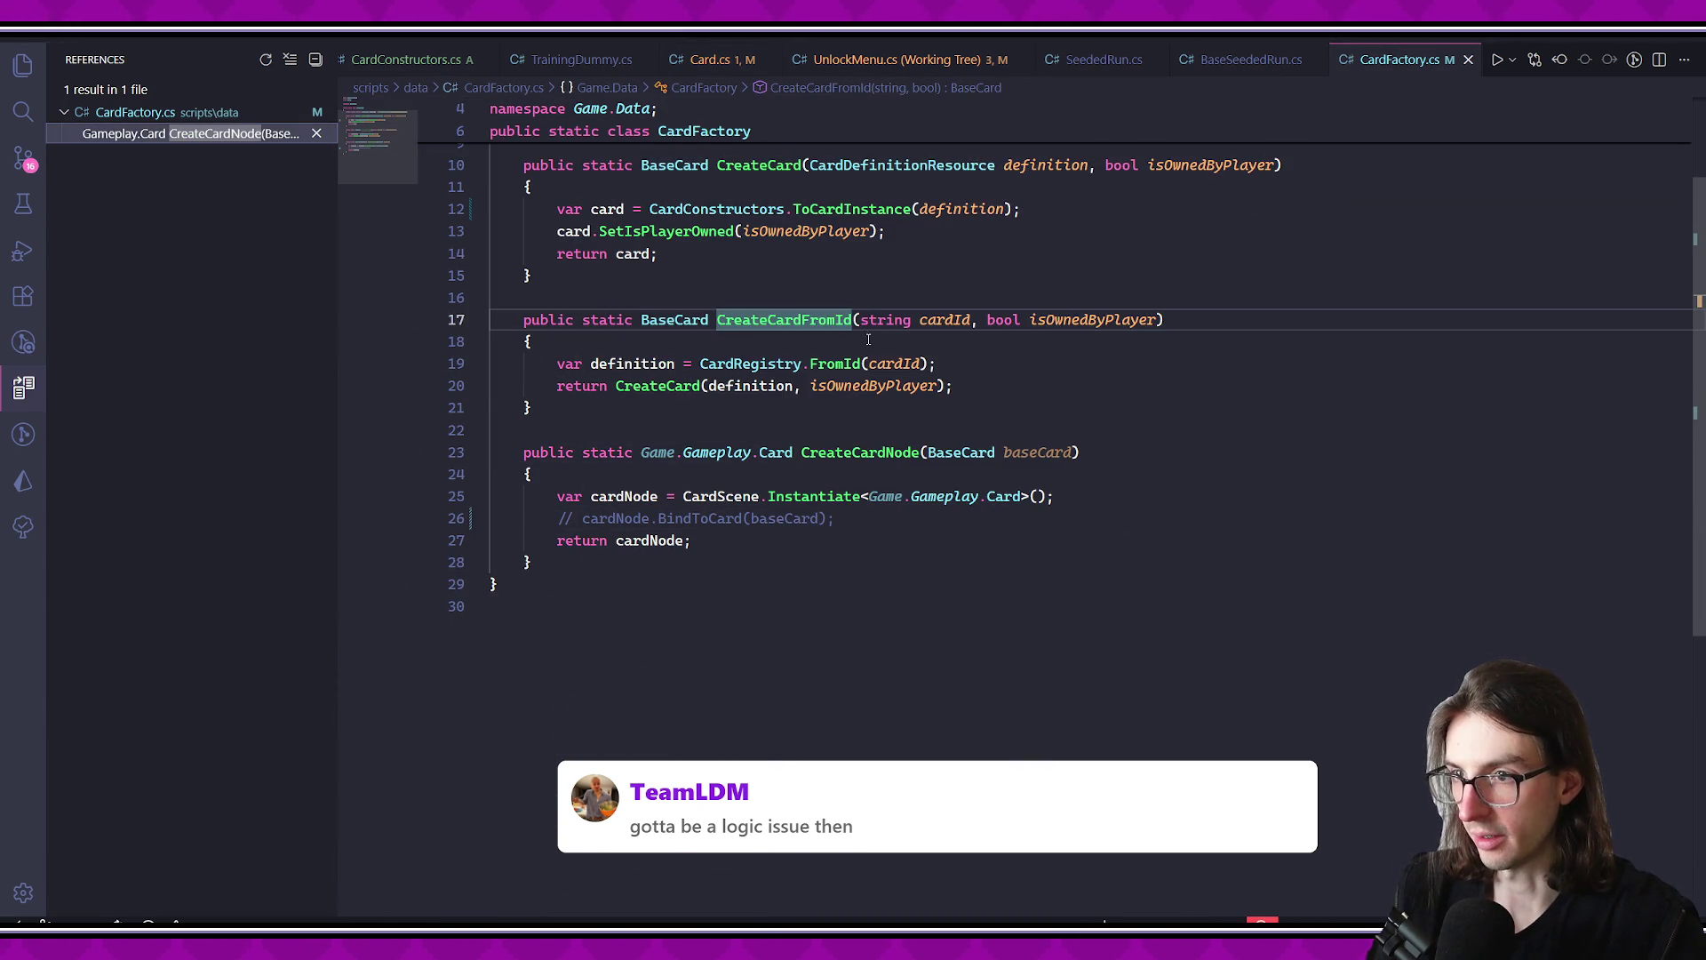
left_click_drag(720, 365, 937, 364)
left_click(533, 407)
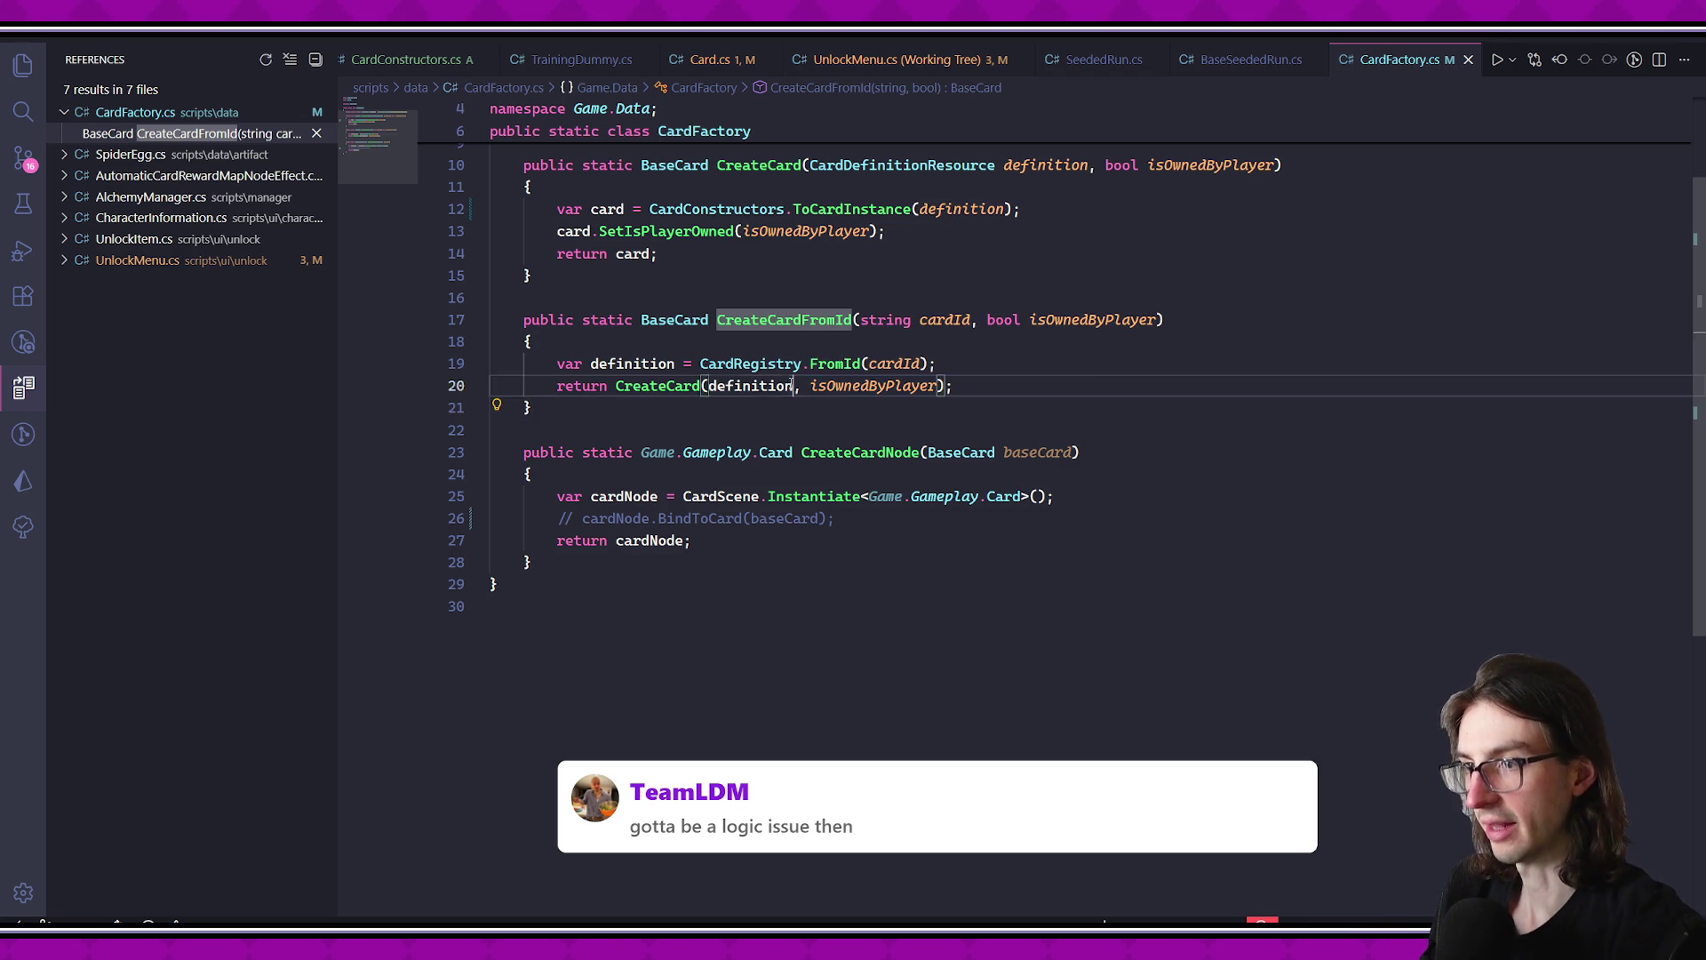
key("Down")
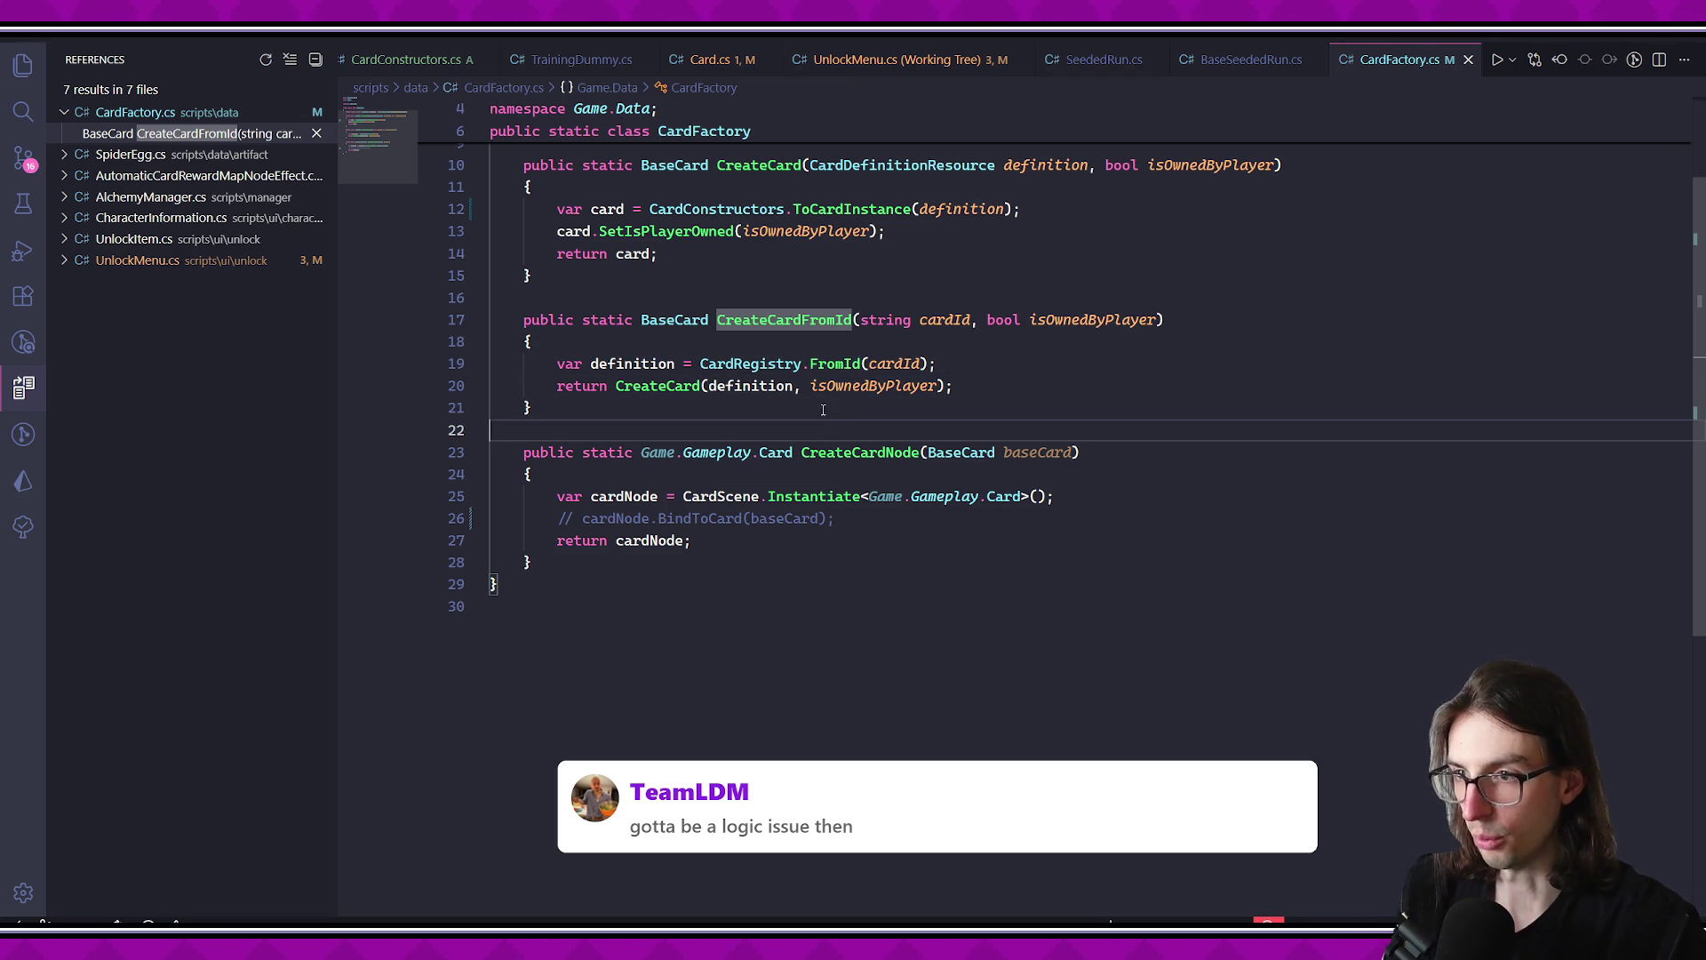
- Follow CreateCard into ToCardInstance's definition in CardConstructors.cs, then go back
left_click(661, 392, "ctrl")
left_click(782, 396)
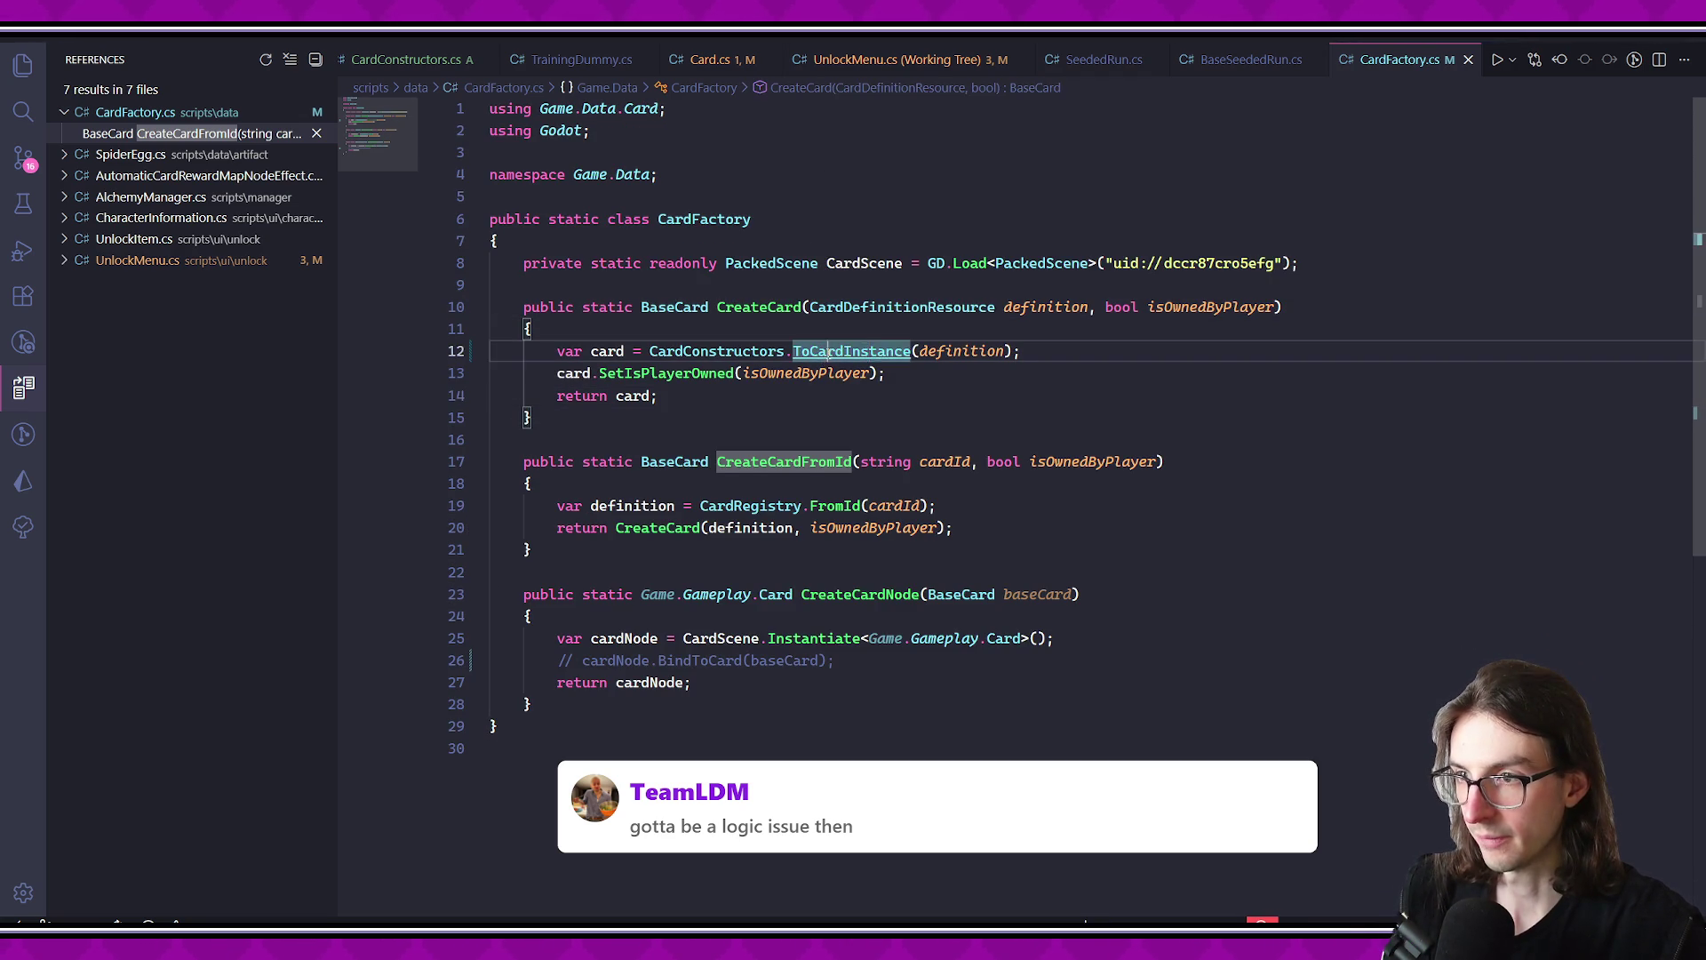
left_click(872, 354, "ctrl")
scroll(931, 570, "up", 5)
scroll(932, 571, "up", 5)
left_click(1080, 569)
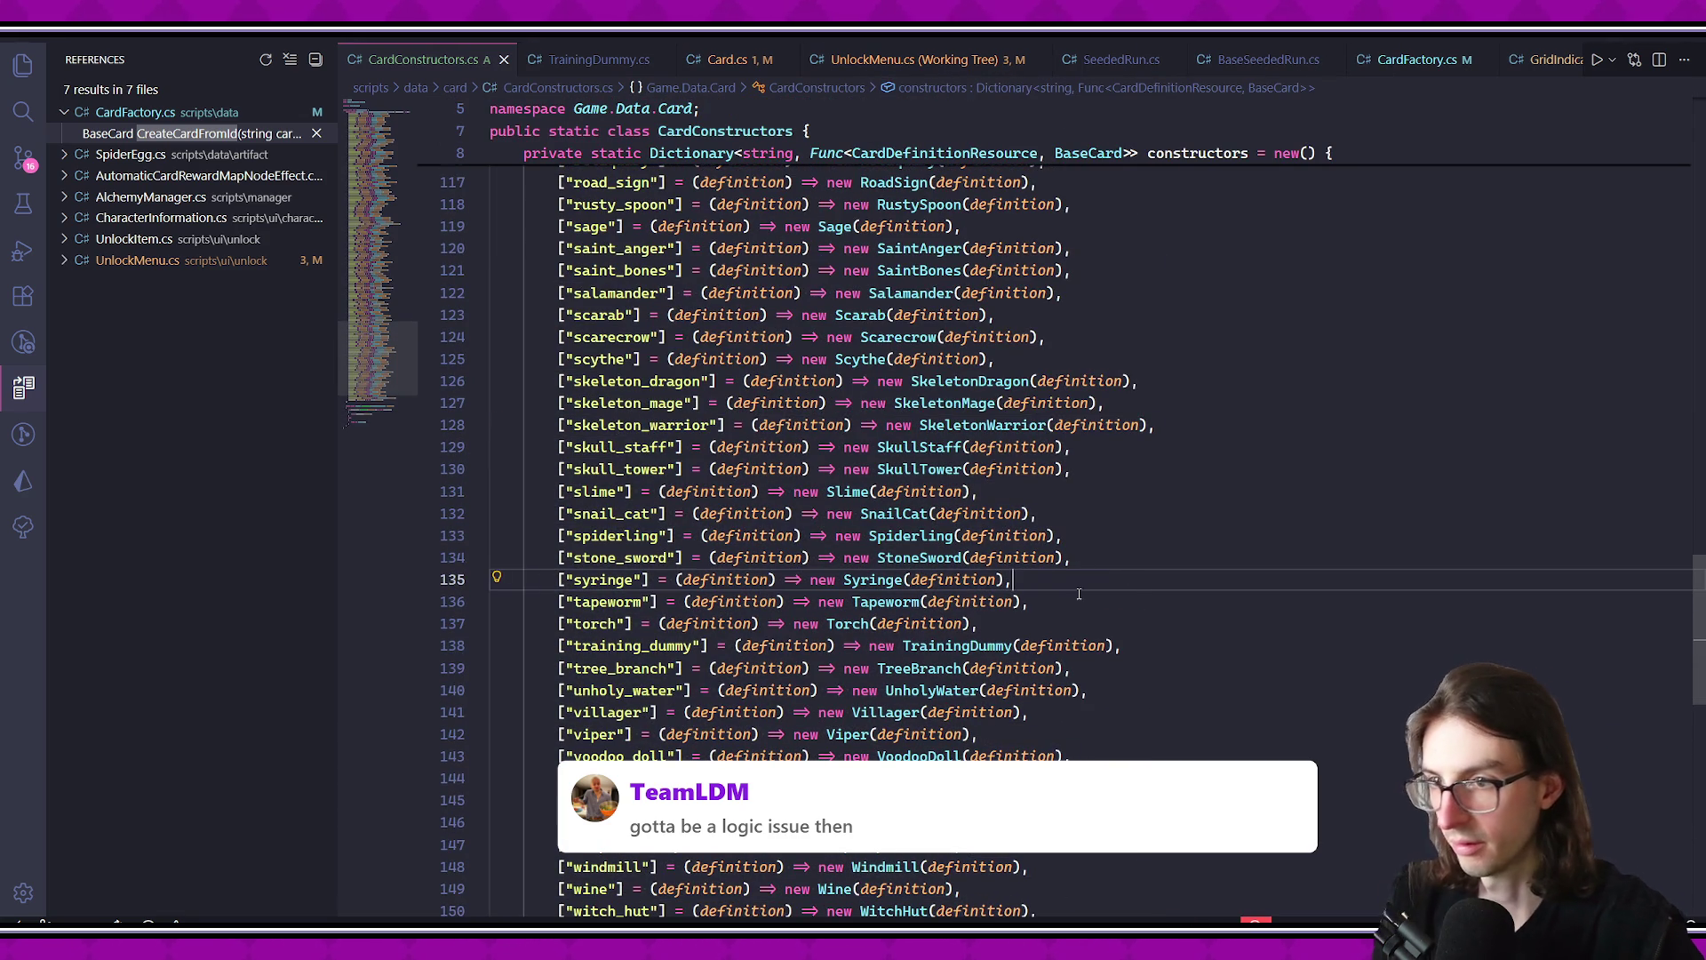
scroll(1128, 585, "up", 10)
scroll(1066, 585, "down", 15)
key("alt+Left")
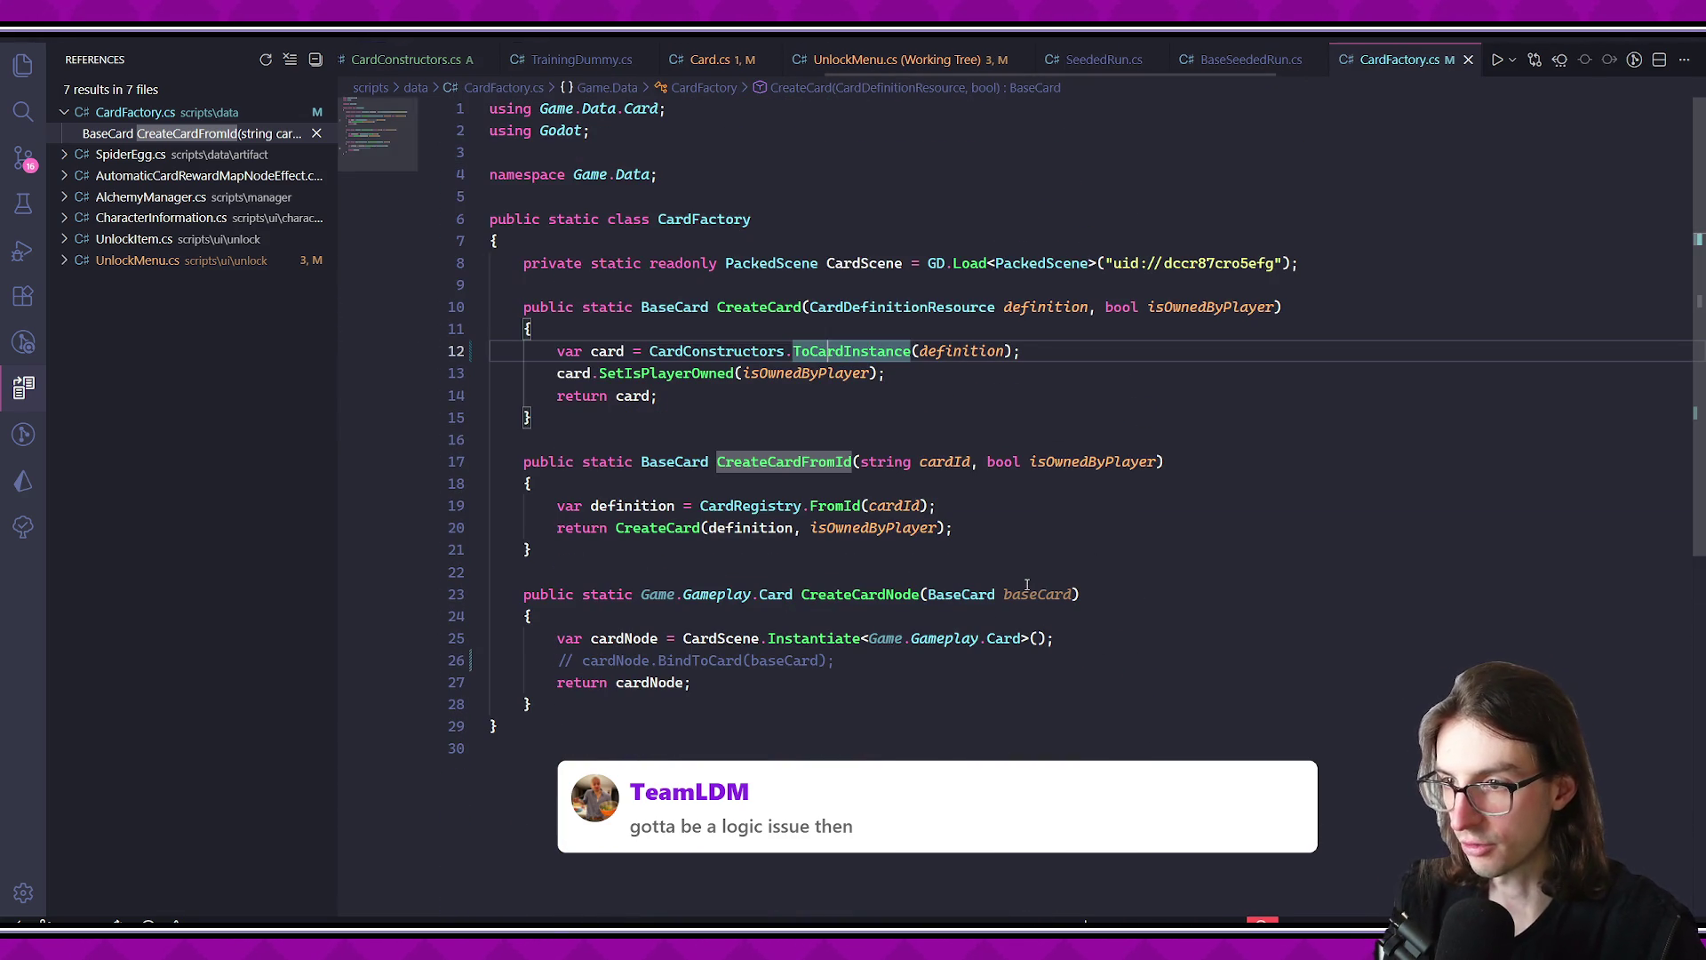
- Inspect SetIsPlayerOwned in BaseCard.cs, then review CreateCardNode's CardScene instantiation
left_click(676, 374, "ctrl")
key("Down")
key("Down")
key("Down")
key("alt+Left")
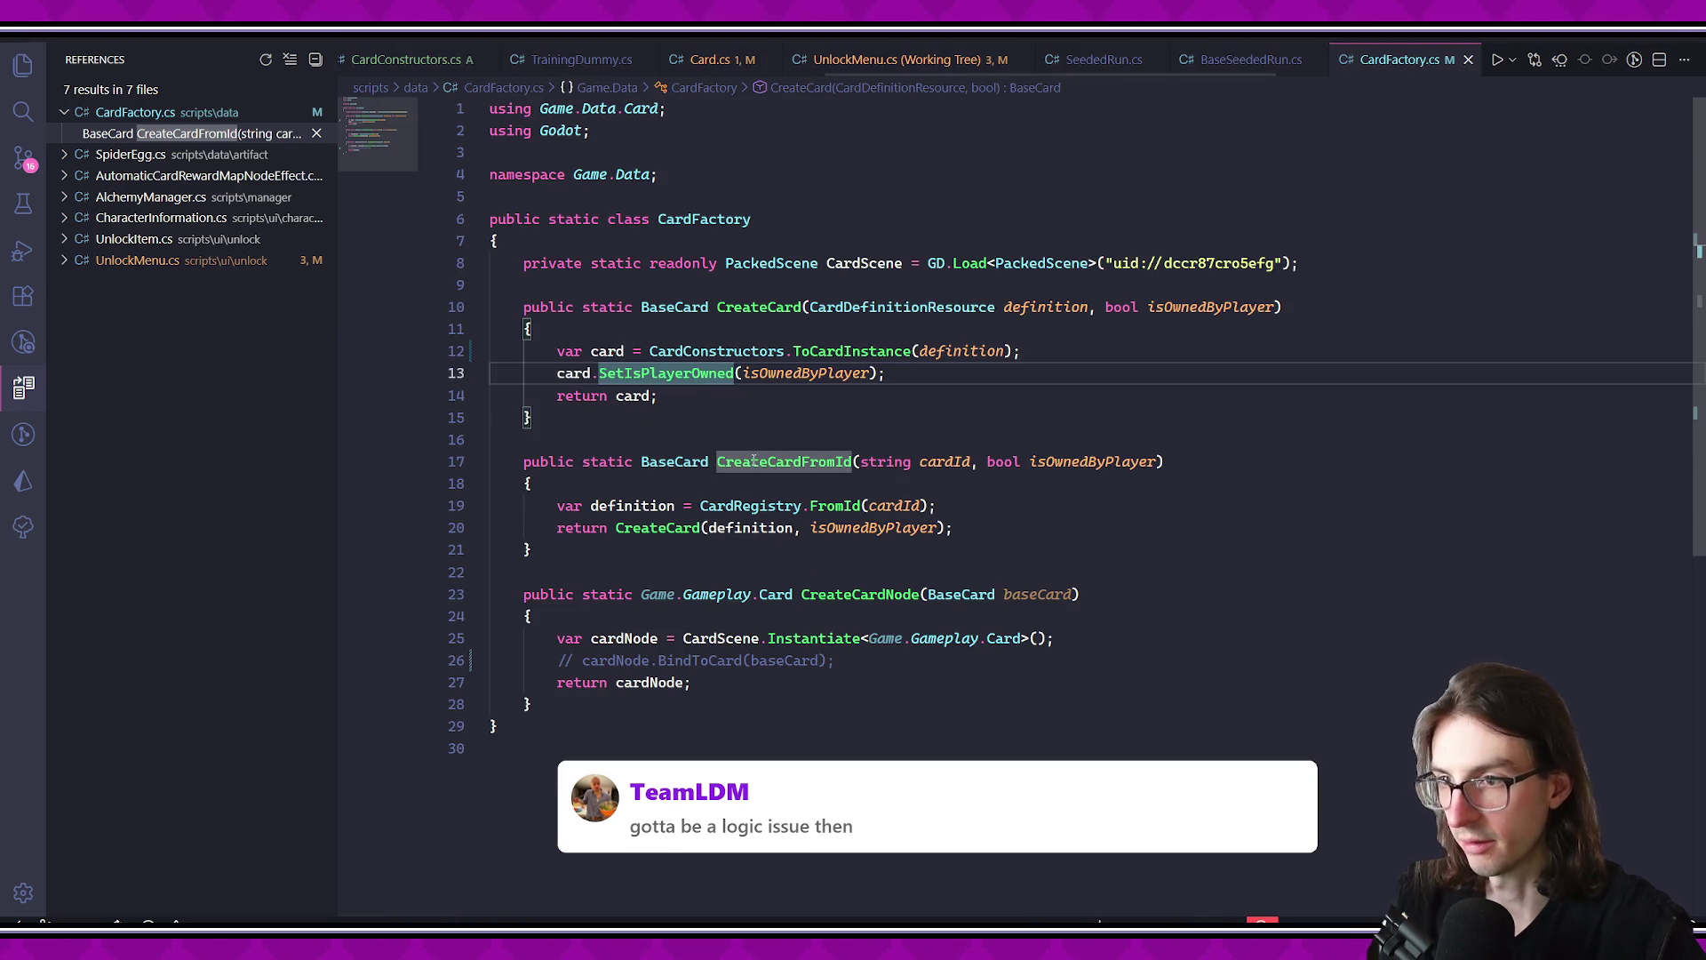
left_click(843, 443)
scroll(711, 471, "down", 1)
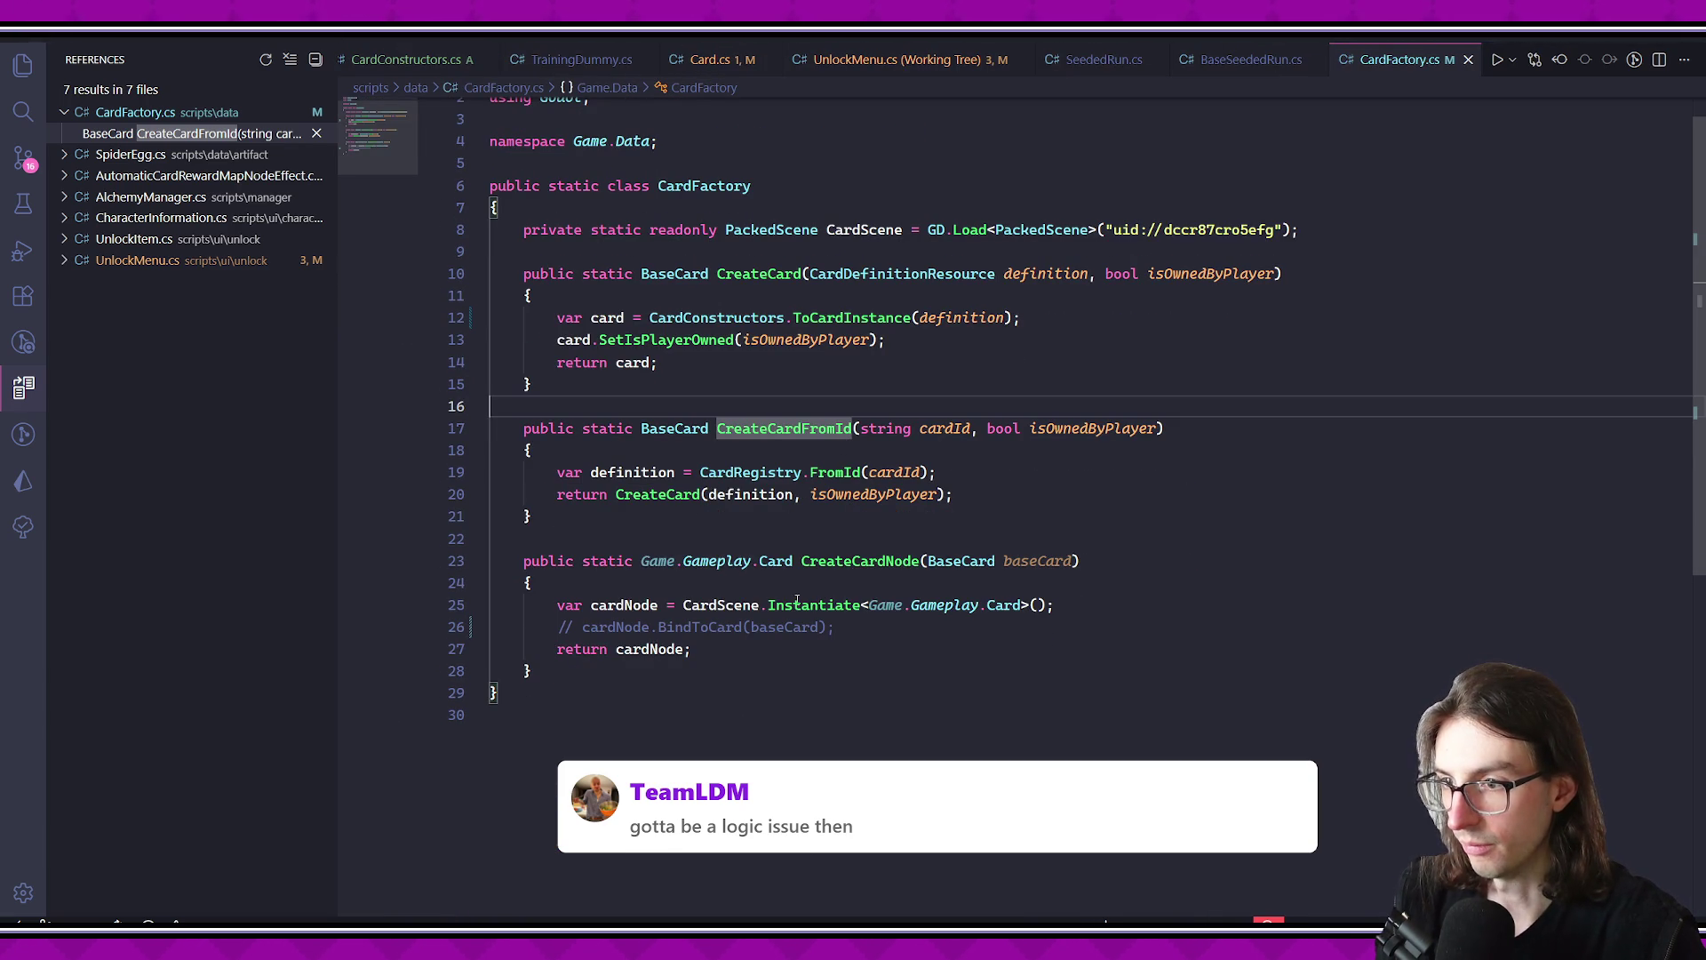
left_click_drag(681, 605, 1056, 606)
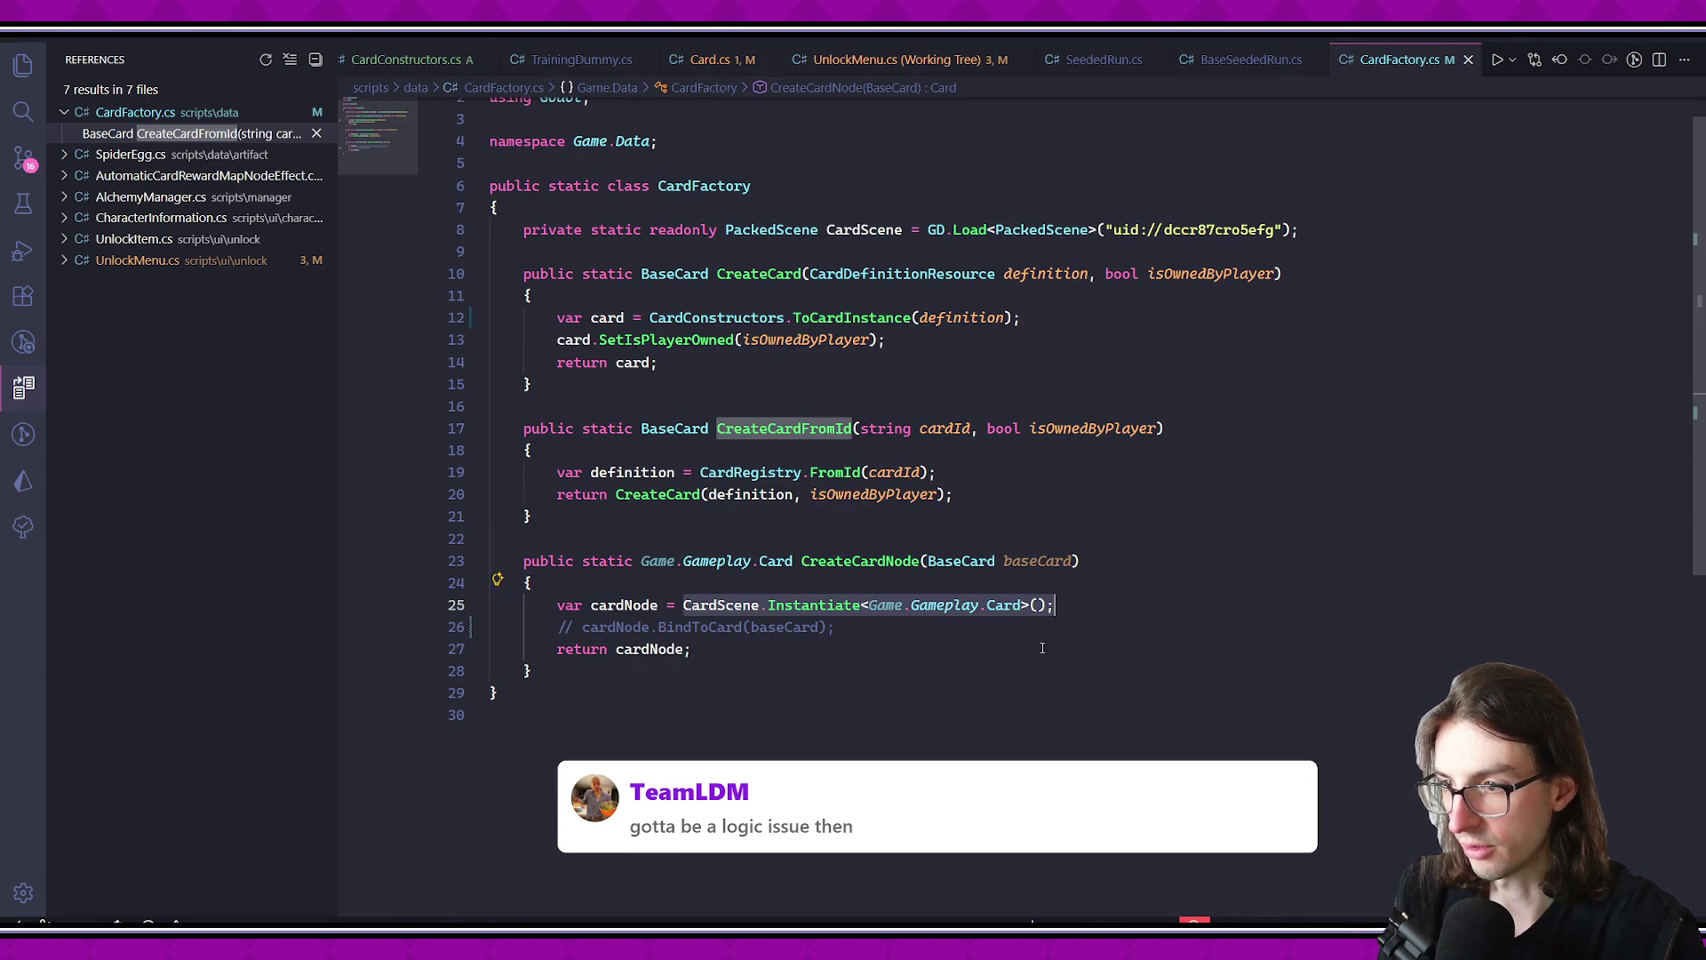
left_click(1043, 656)
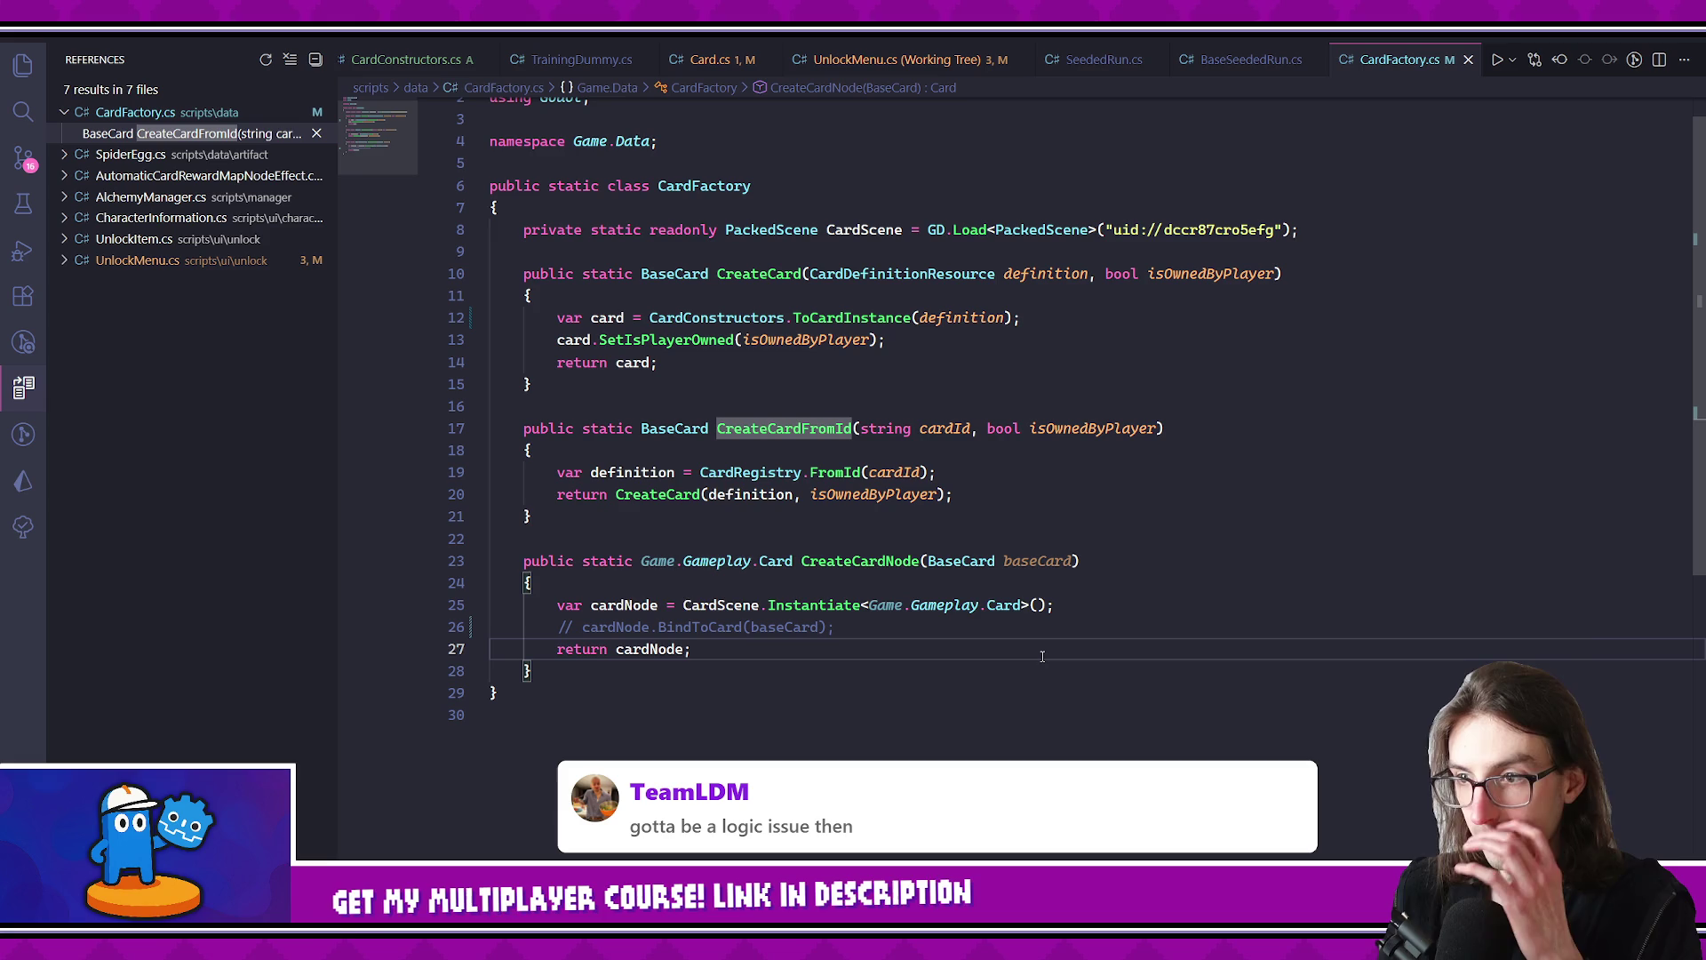
left_click(836, 561)
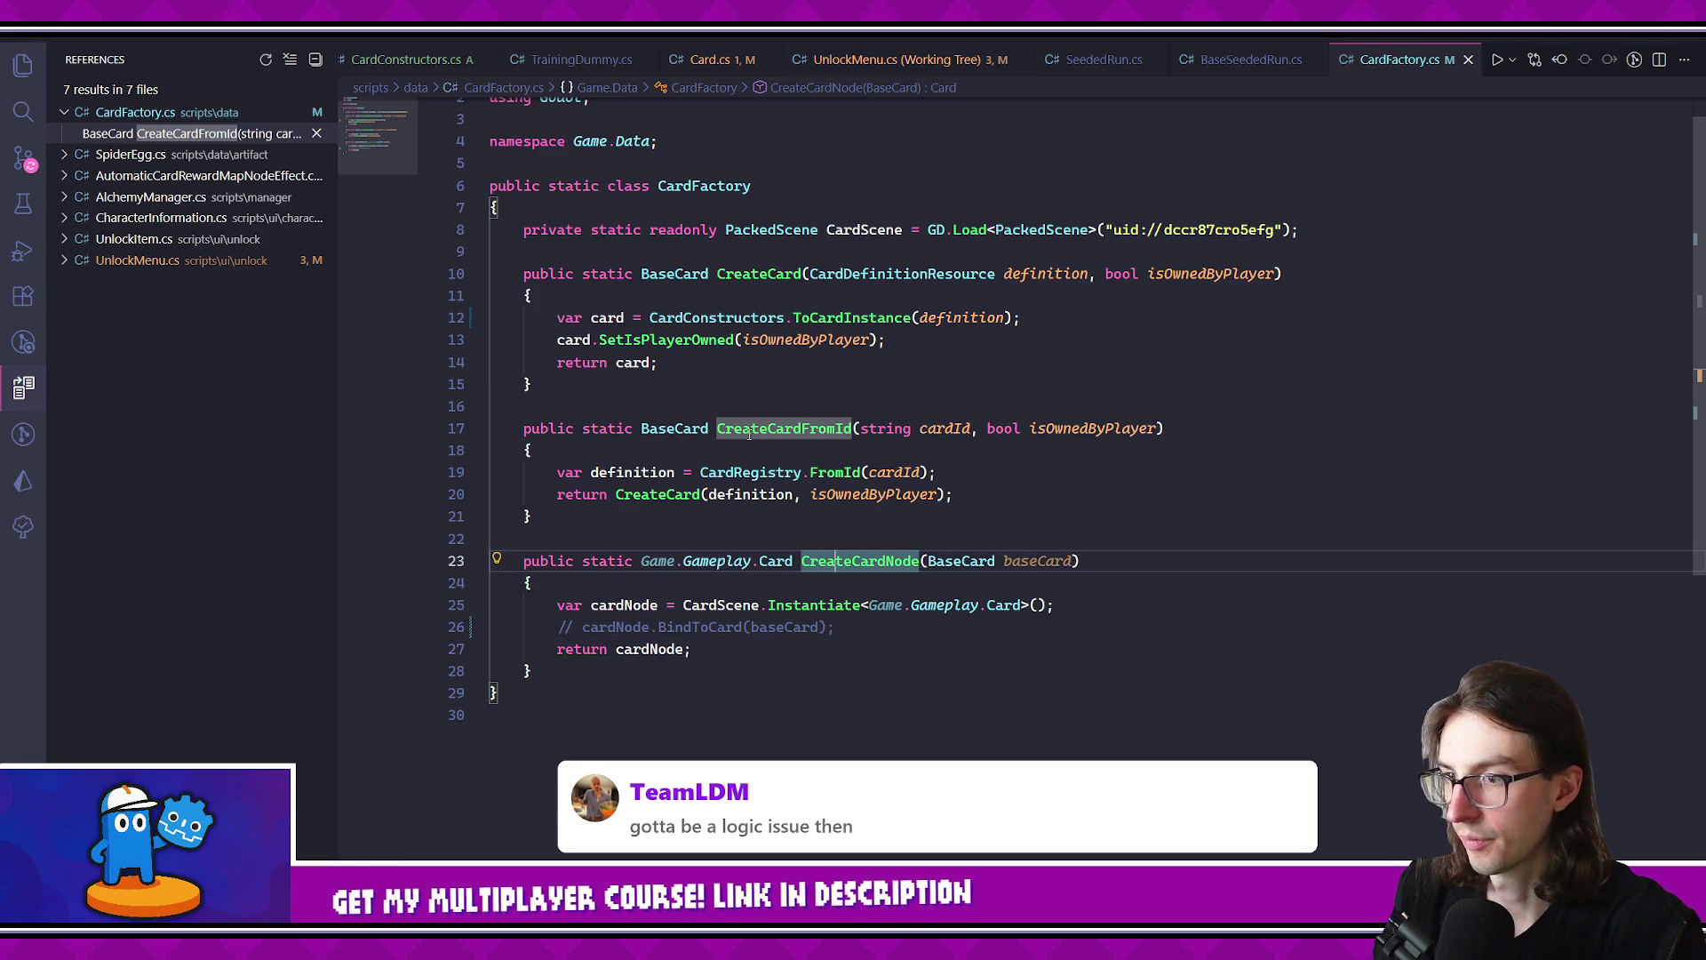
- Find all references to CreateCardFromId and open its call in UnlockMenu.cs
left_click(800, 428)
right_click(799, 428)
left_click(888, 342)
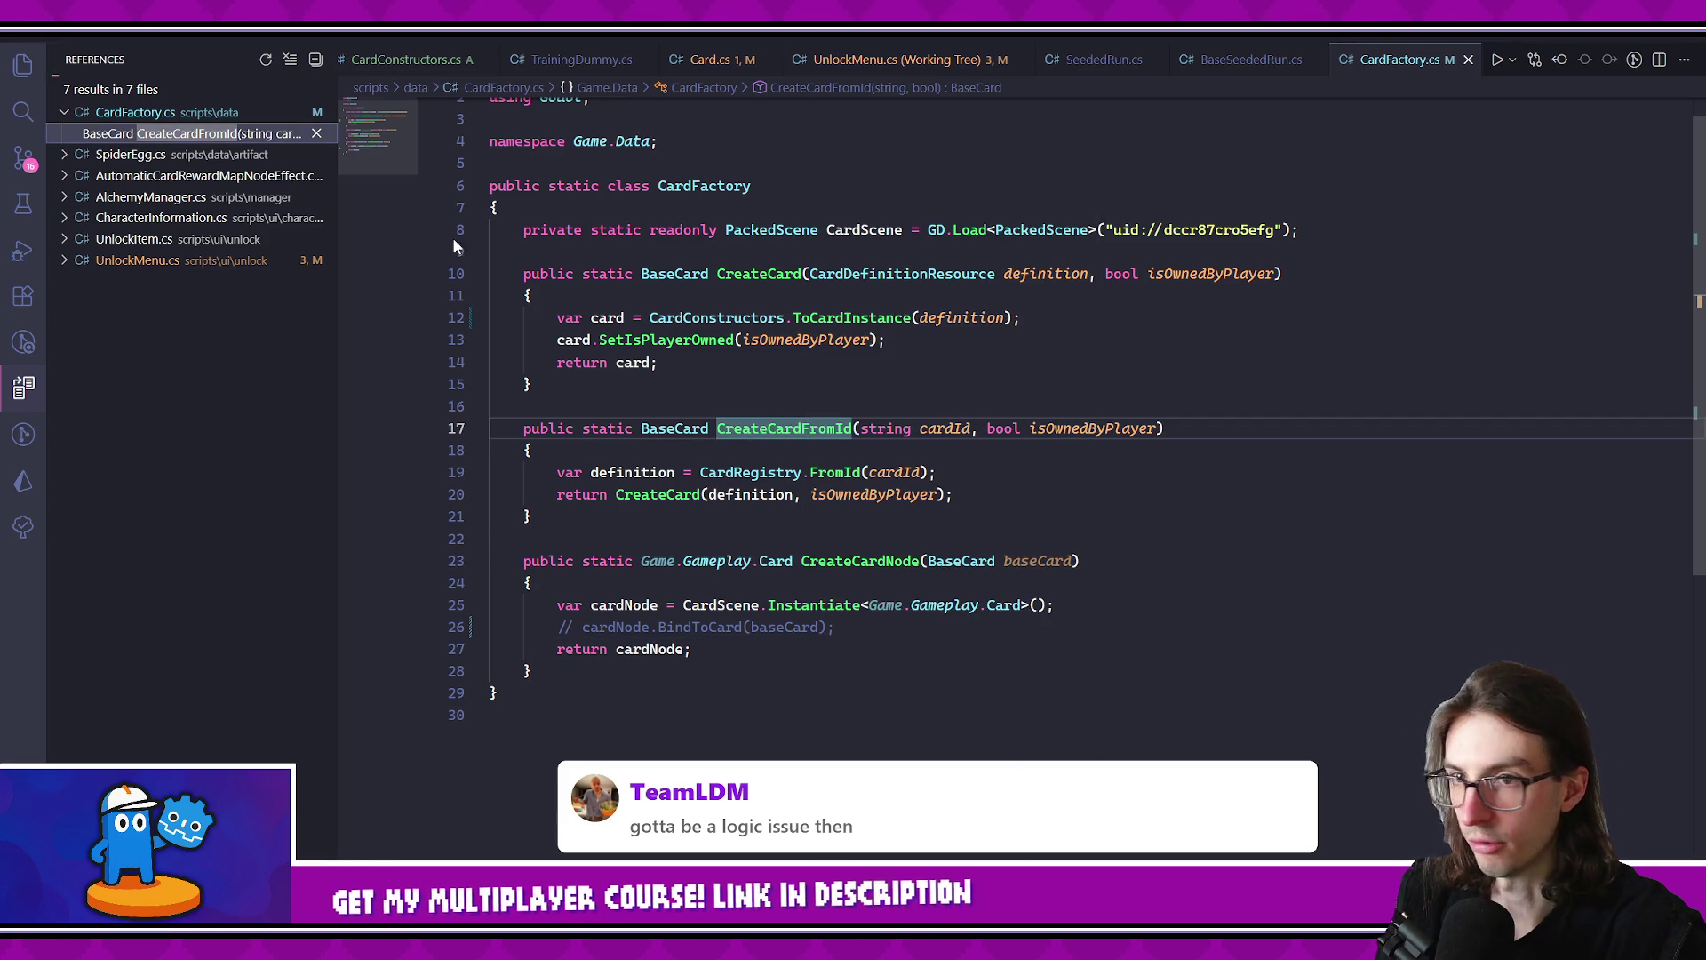
left_click(133, 239)
left_click(138, 281)
left_click(177, 303)
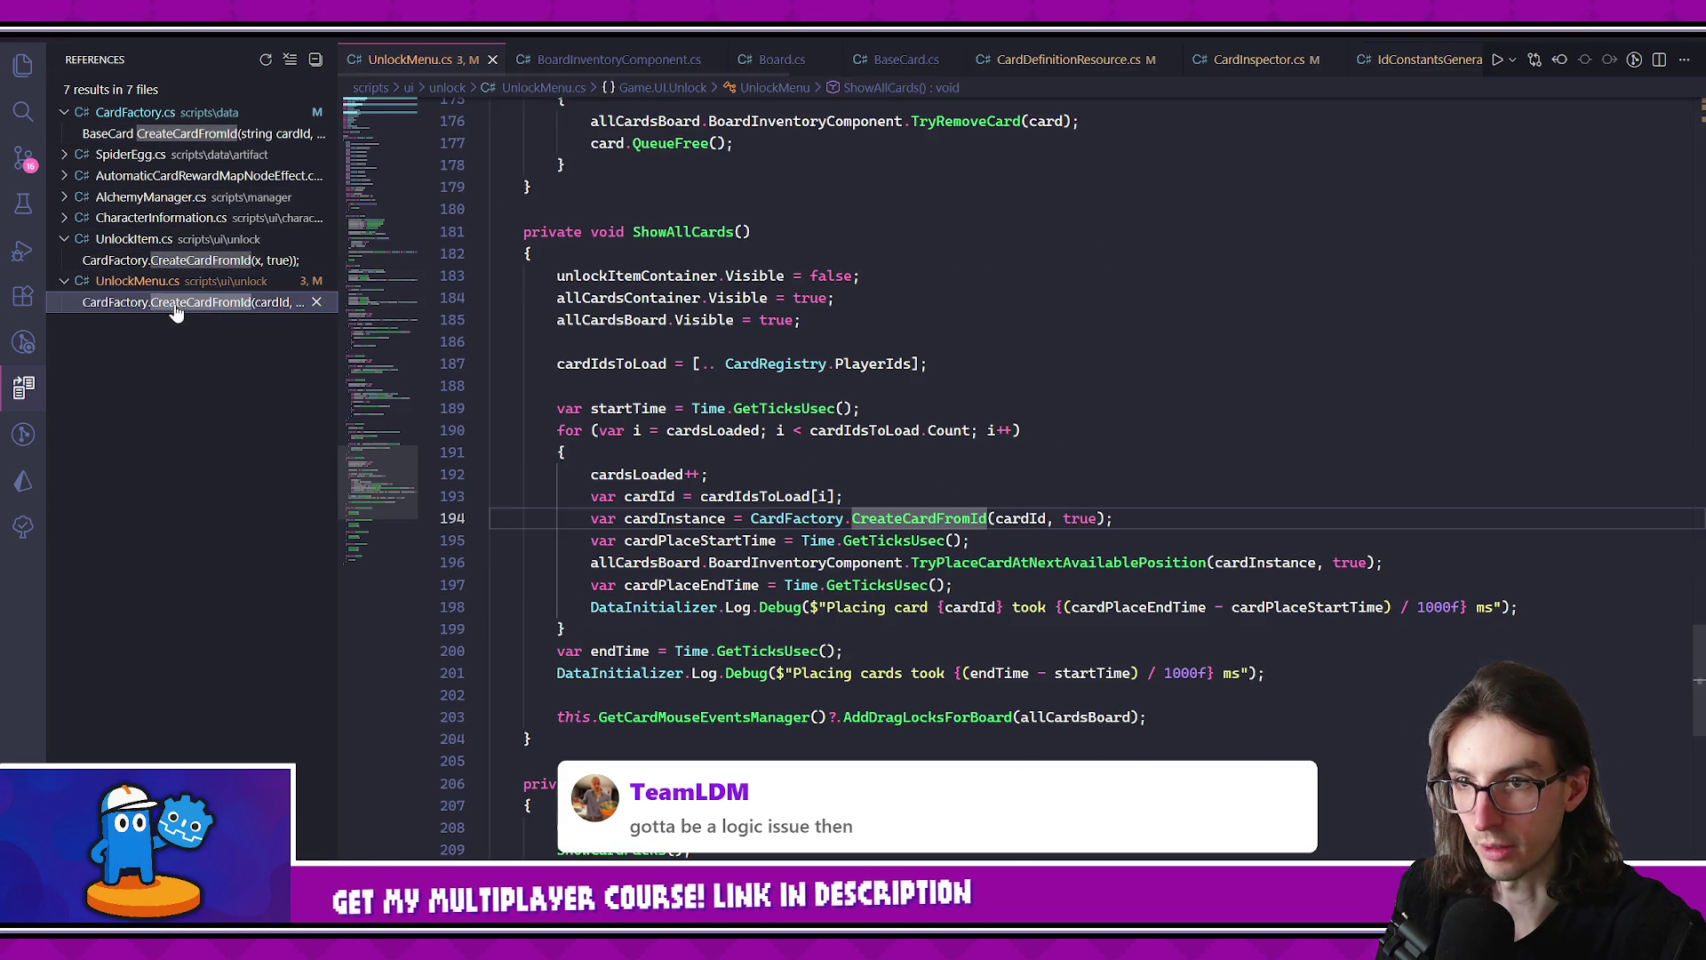
left_click(1026, 366)
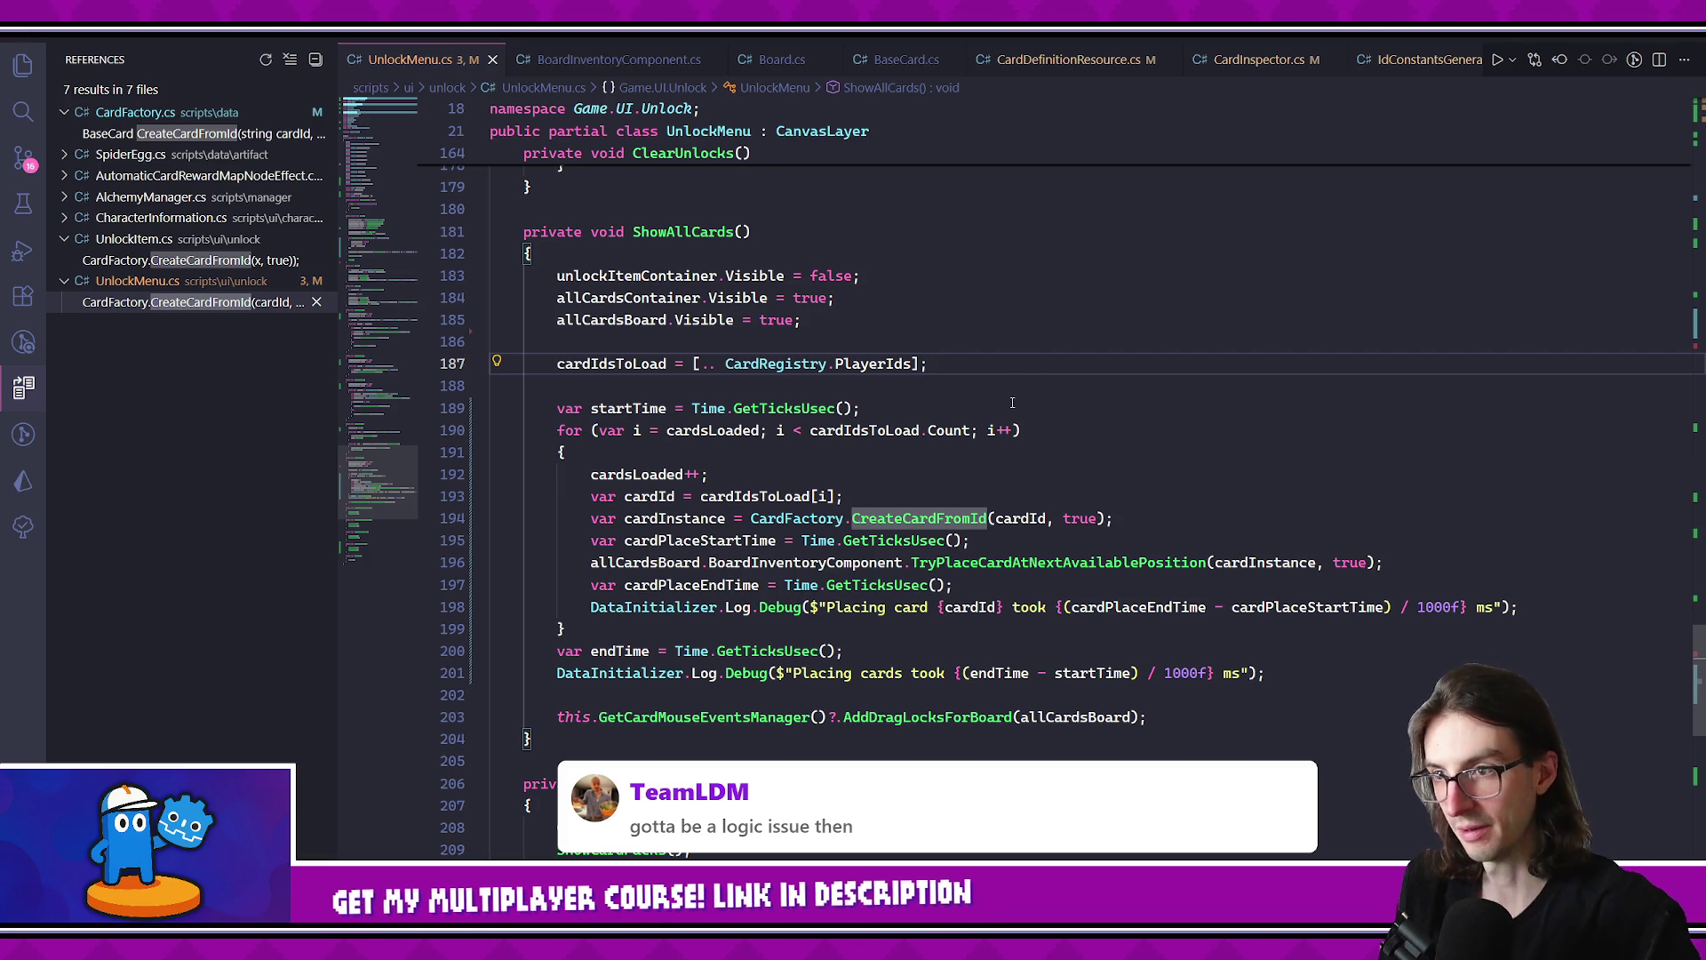
left_click(873, 406)
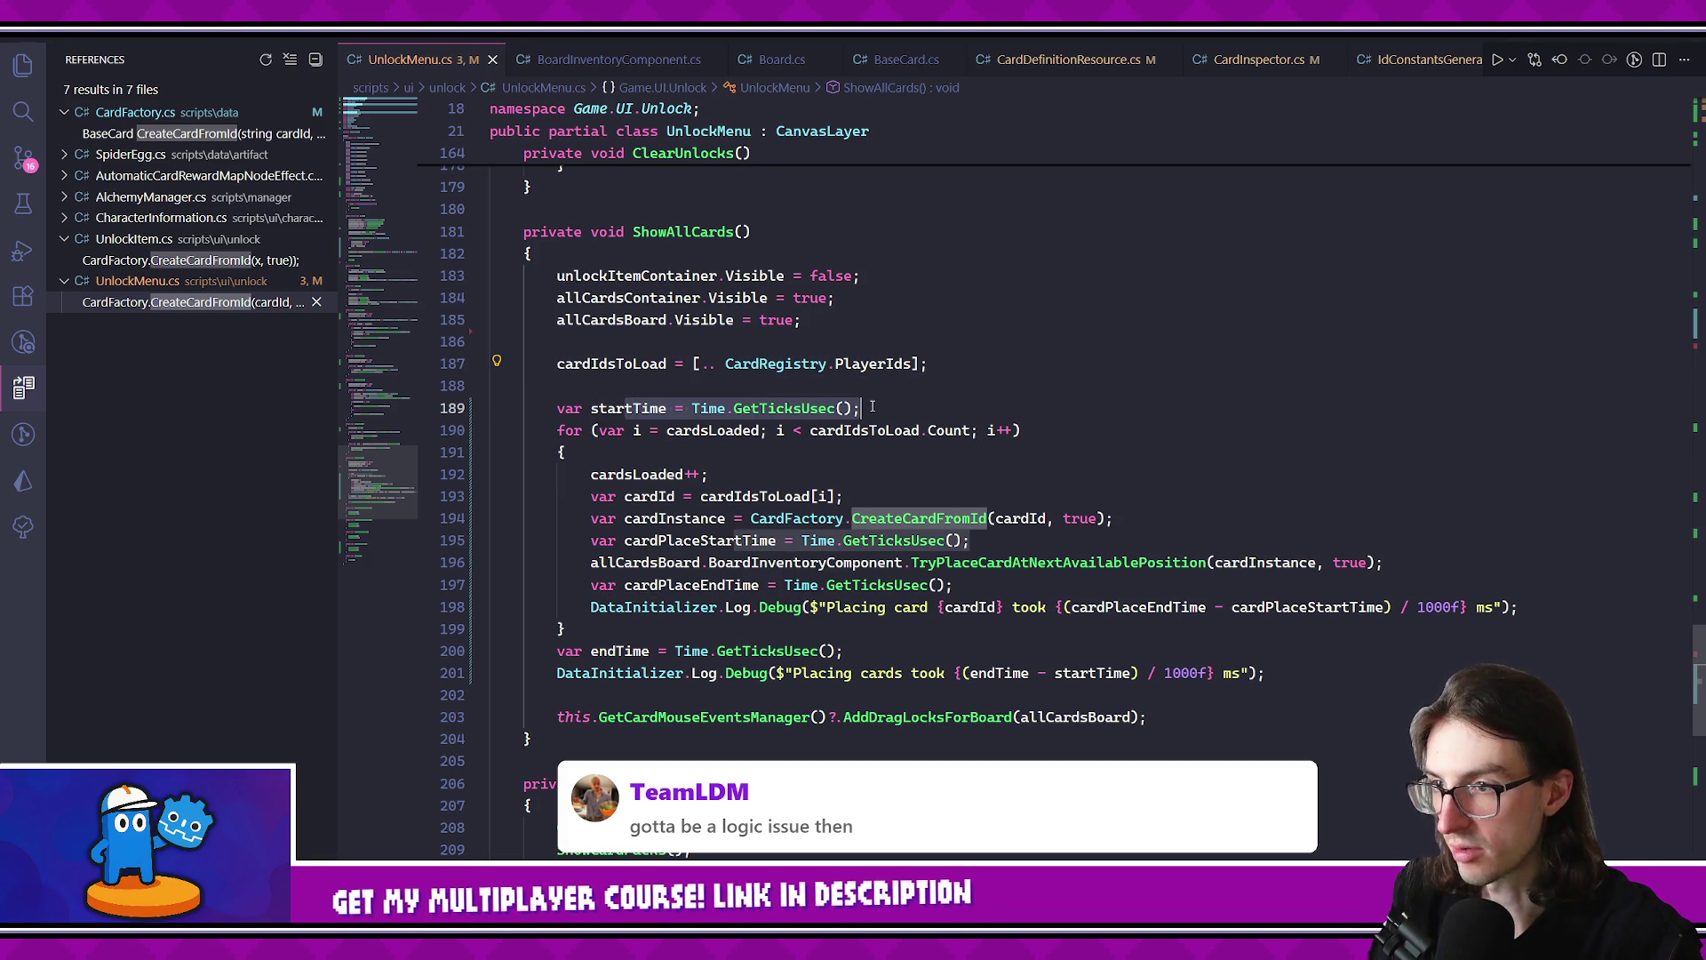
left_click(800, 651)
left_click(835, 562)
left_click(985, 631)
left_click(969, 610)
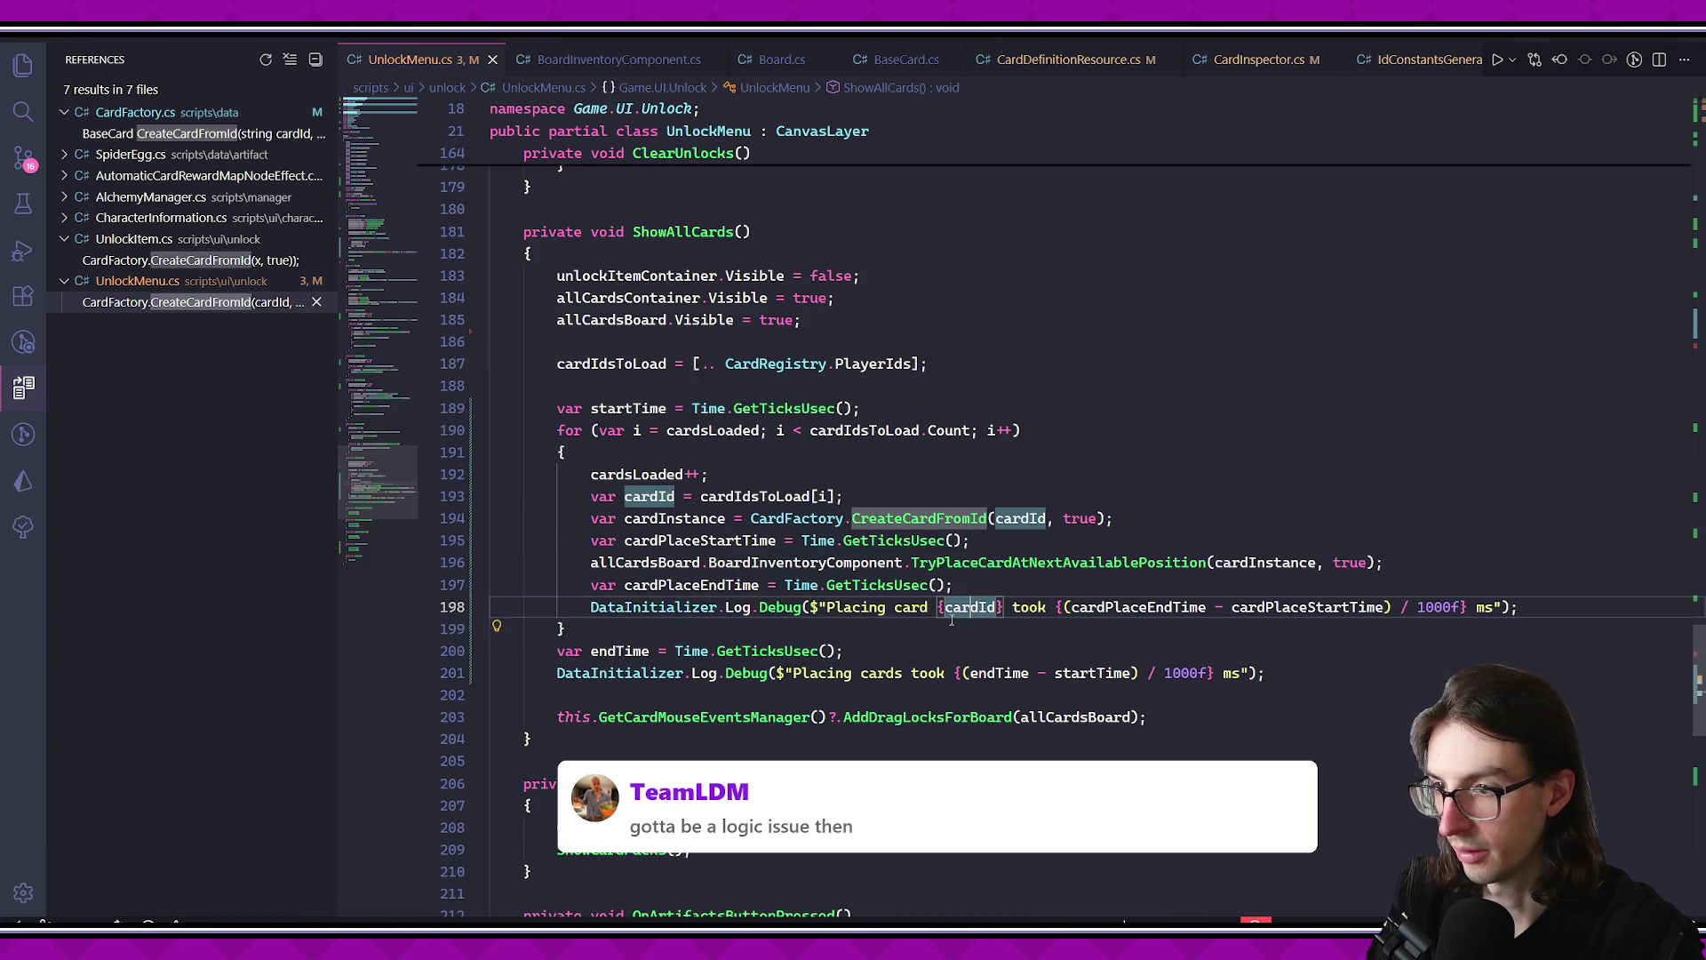
left_click(880, 585)
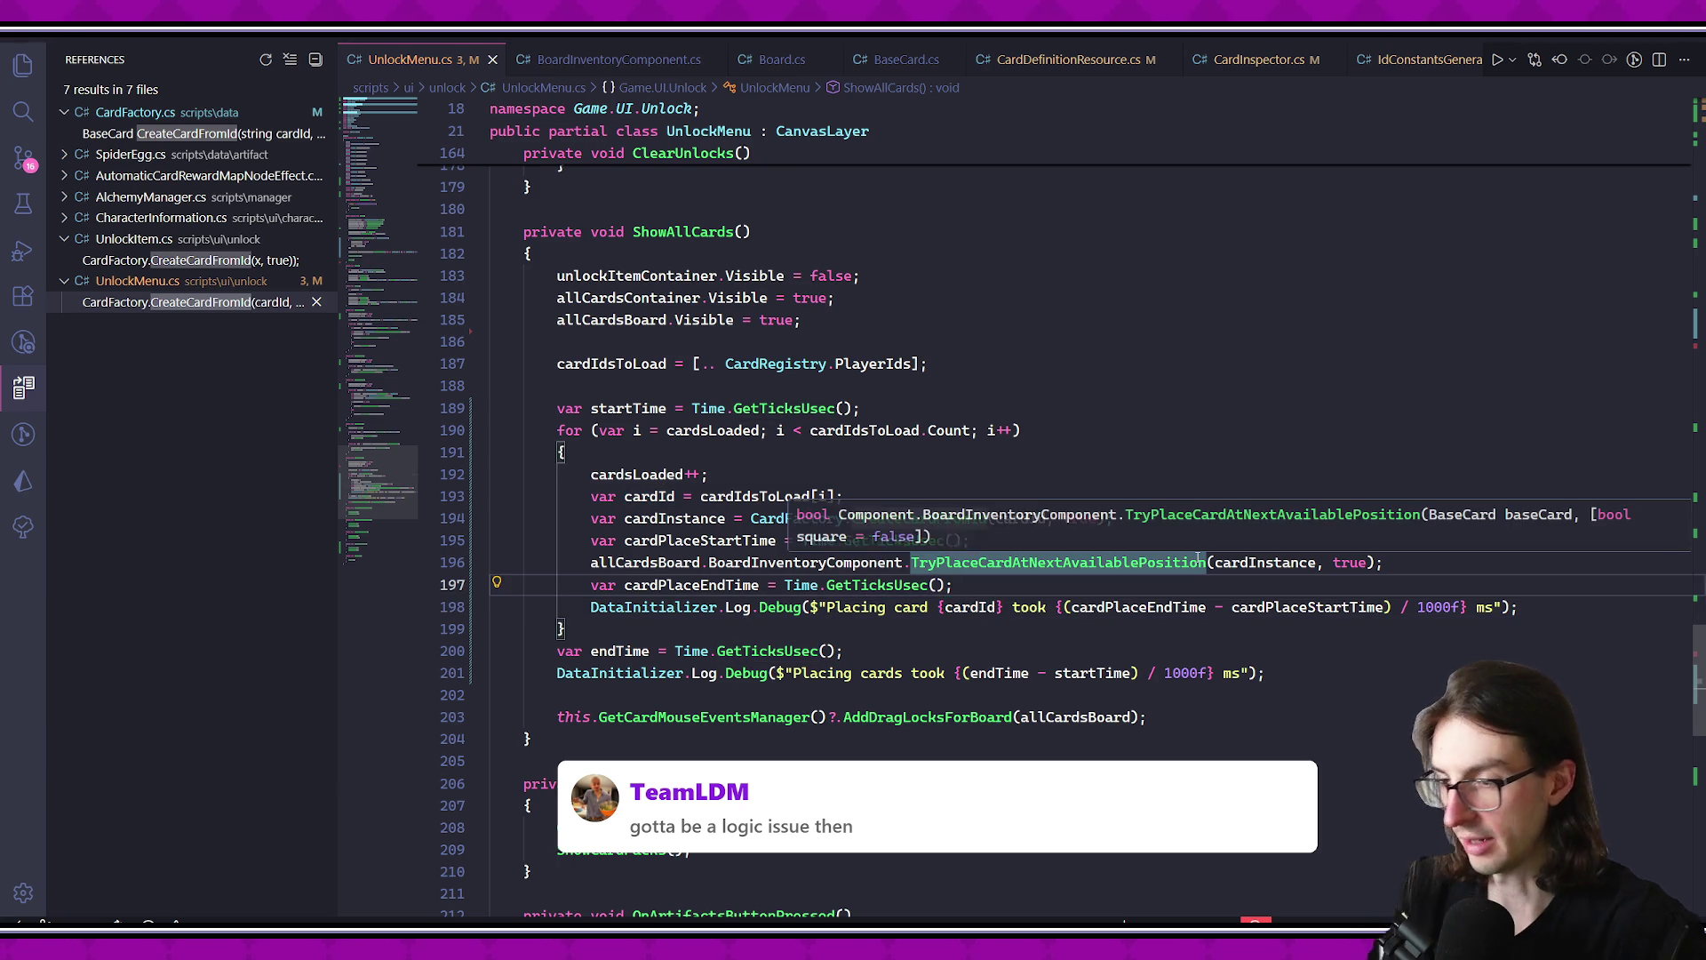
left_click(879, 59)
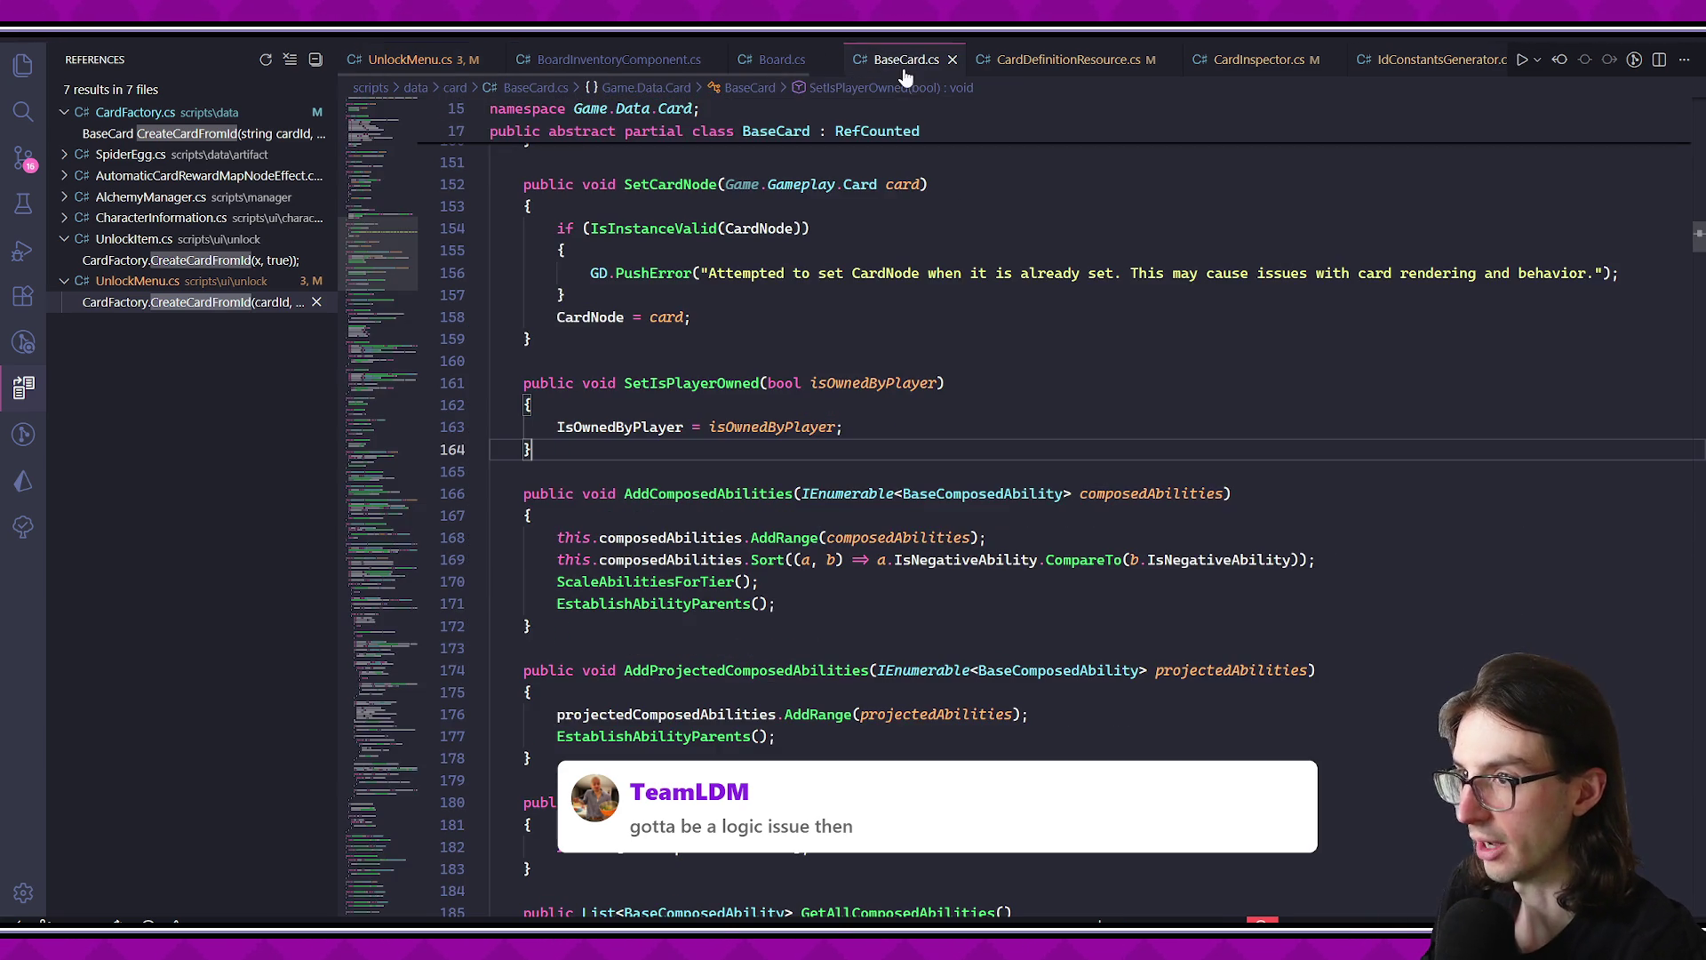
left_click(786, 60)
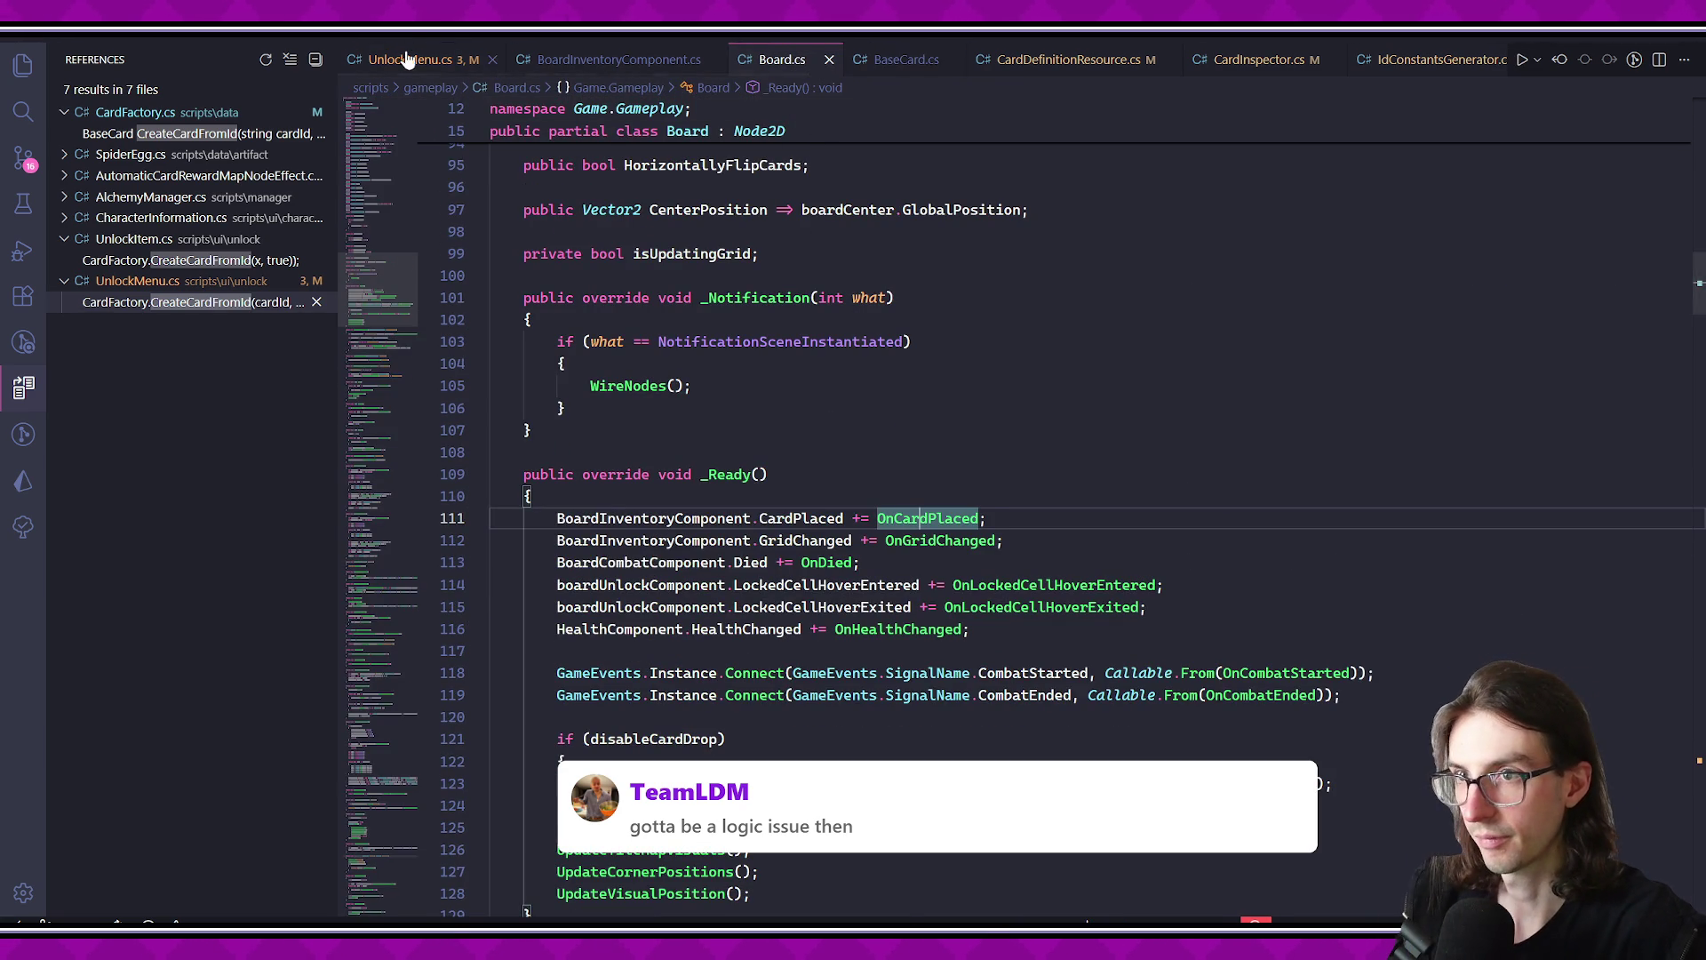
left_click(407, 59)
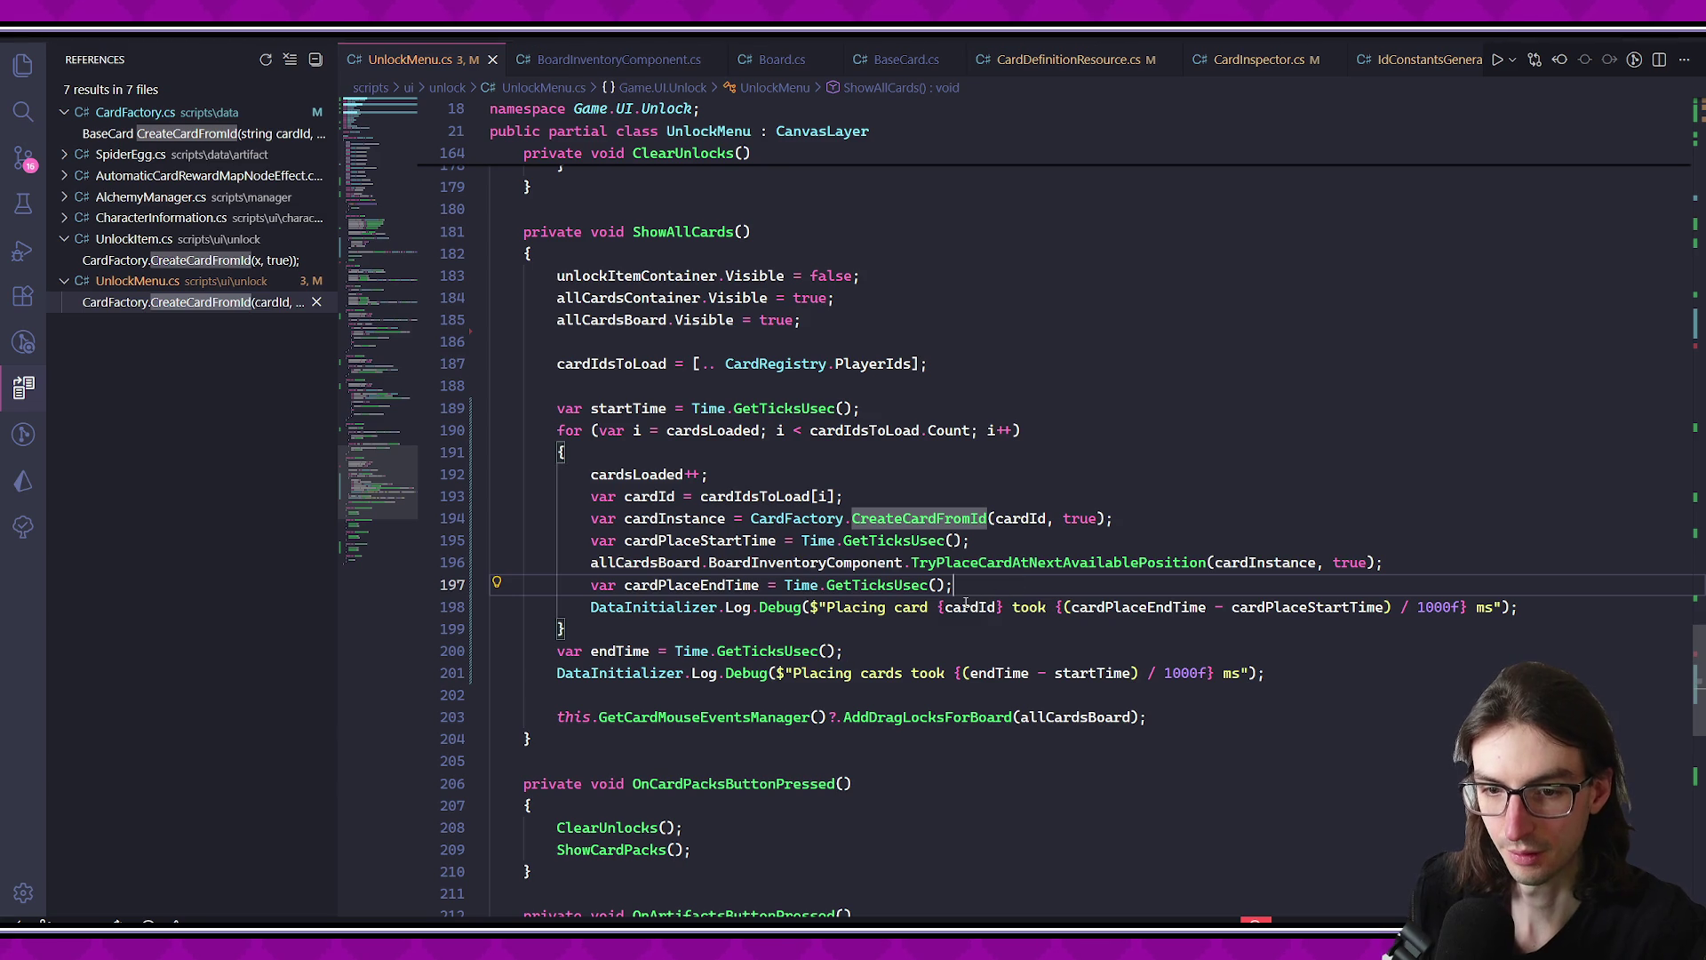
- Switch between the BoardInventoryComponent.cs, CardDefinitionResource.cs and UnlockMenu.cs tabs
left_click(970, 607)
key("Down")
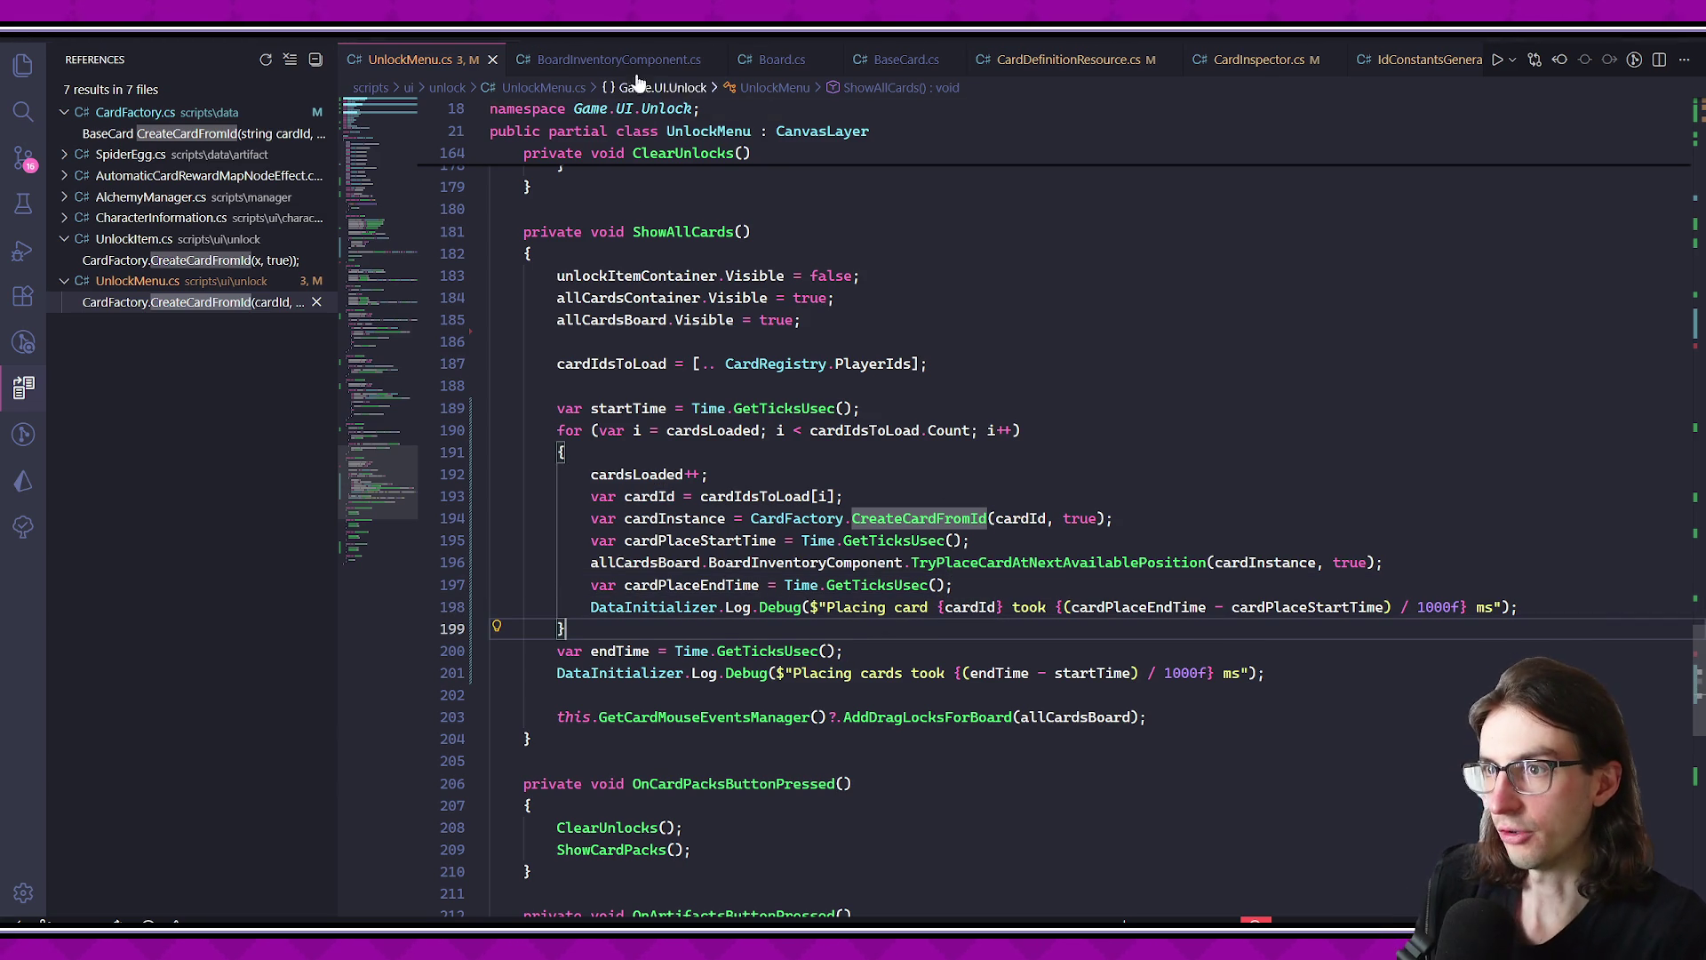
left_click(619, 58)
left_click(1051, 71)
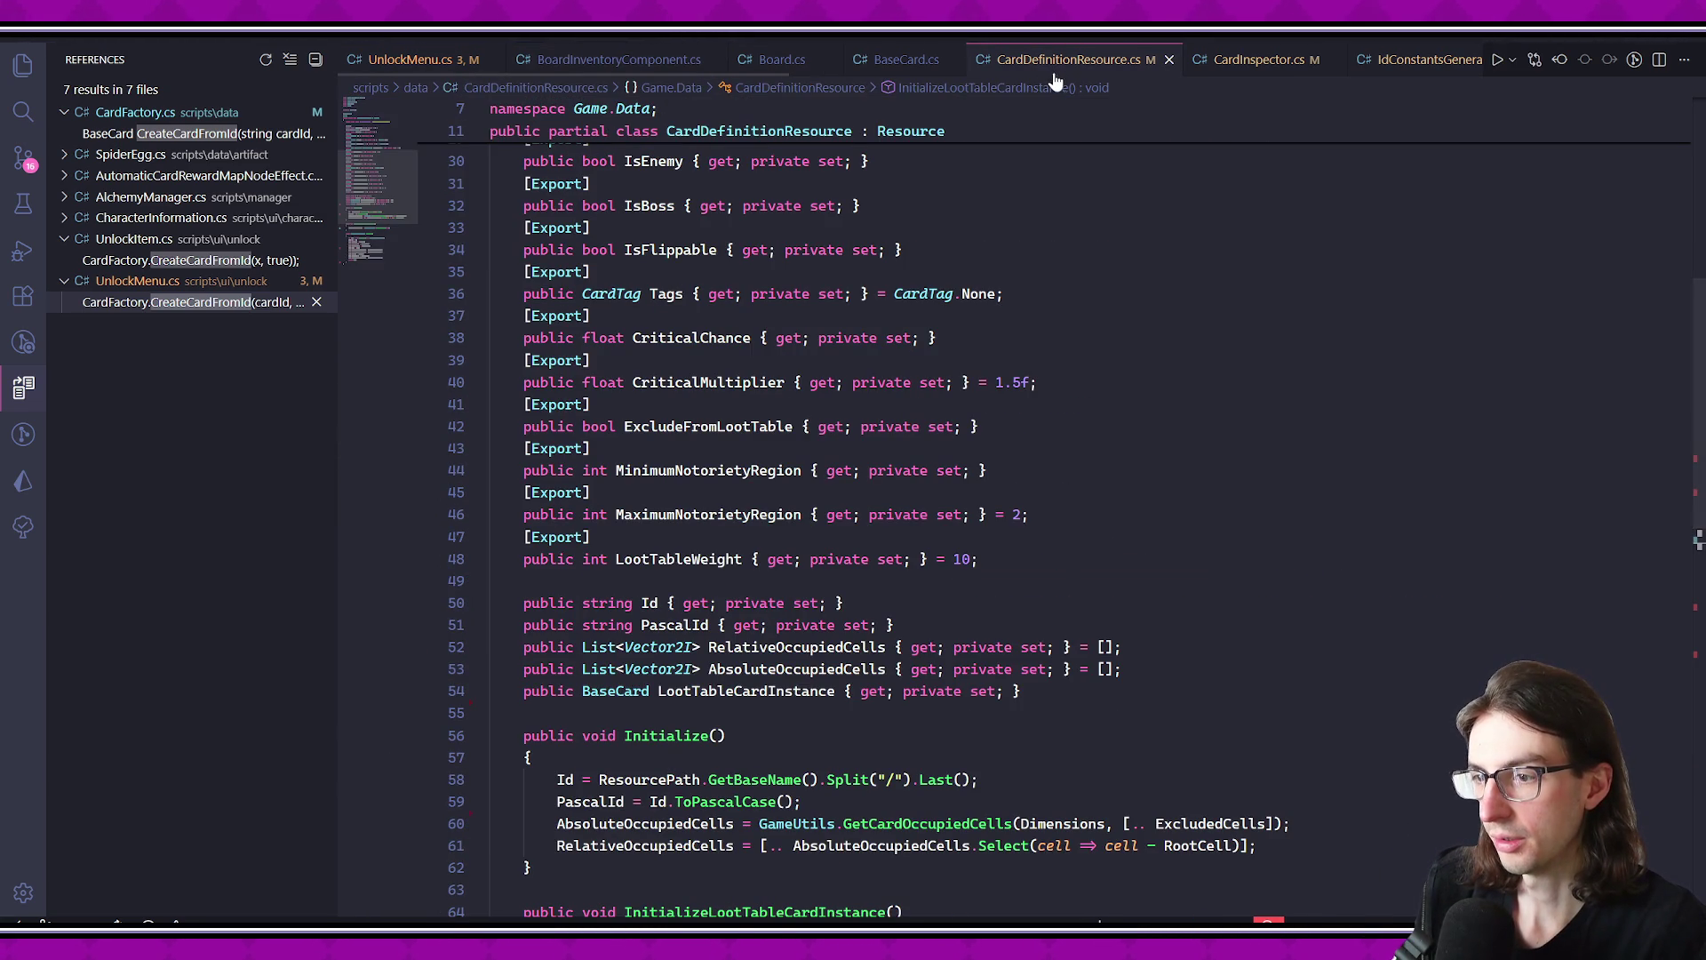
scroll(903, 168, "down", 5)
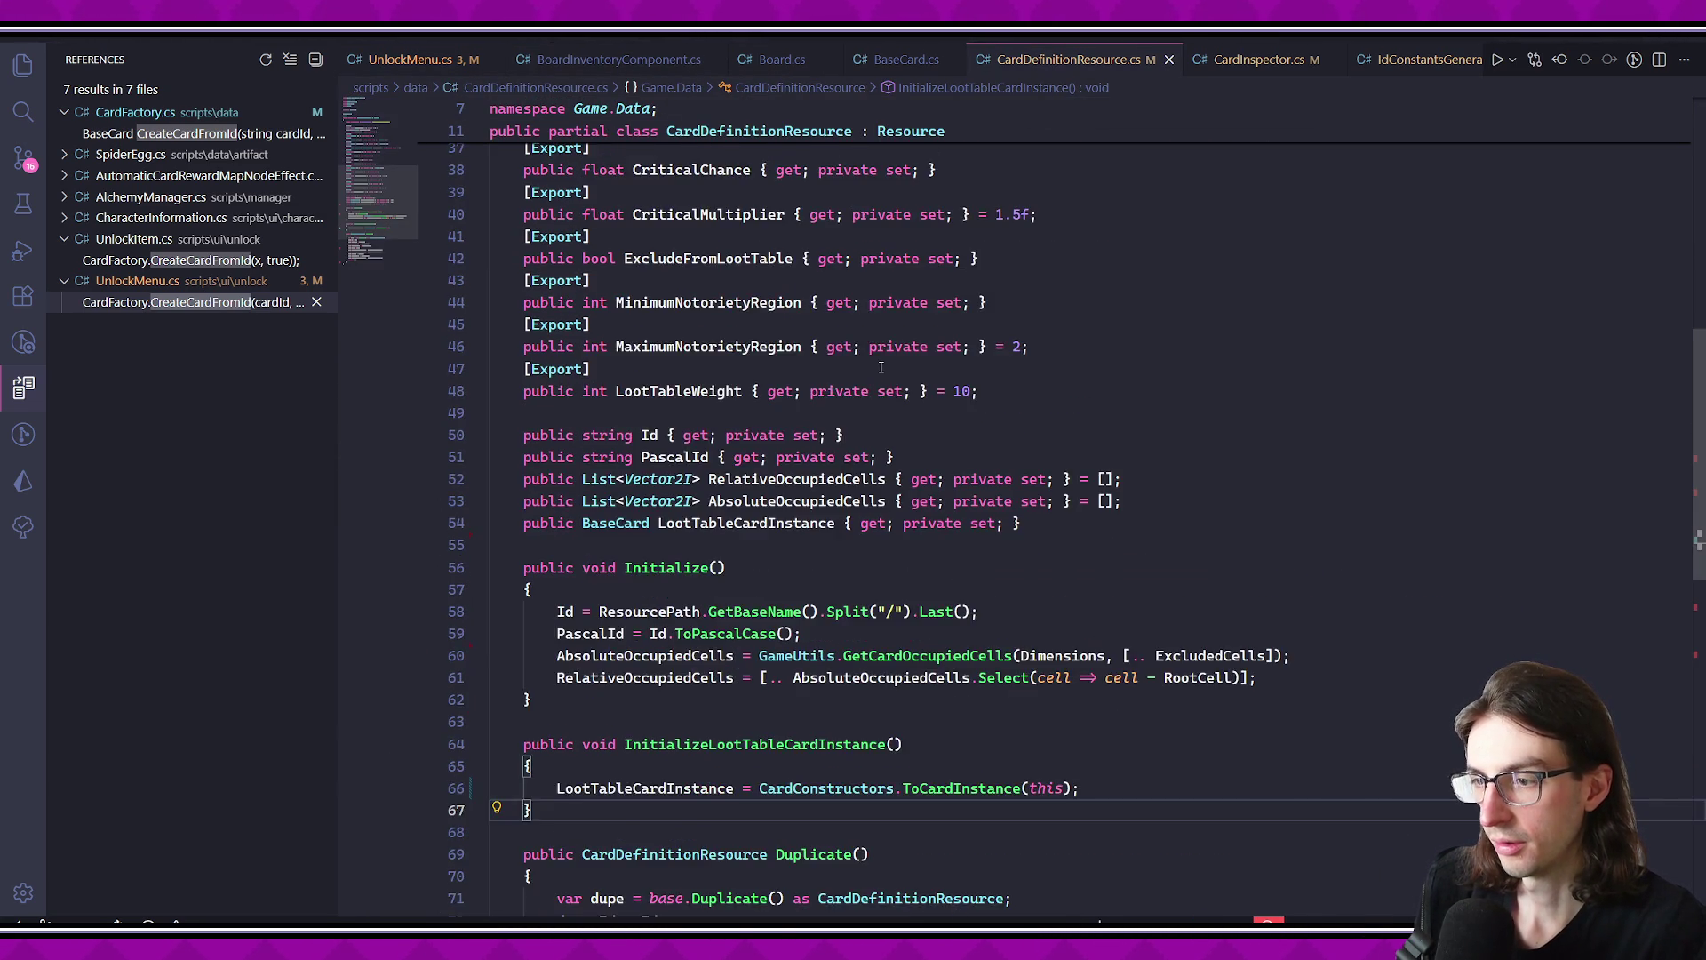
left_click(587, 62)
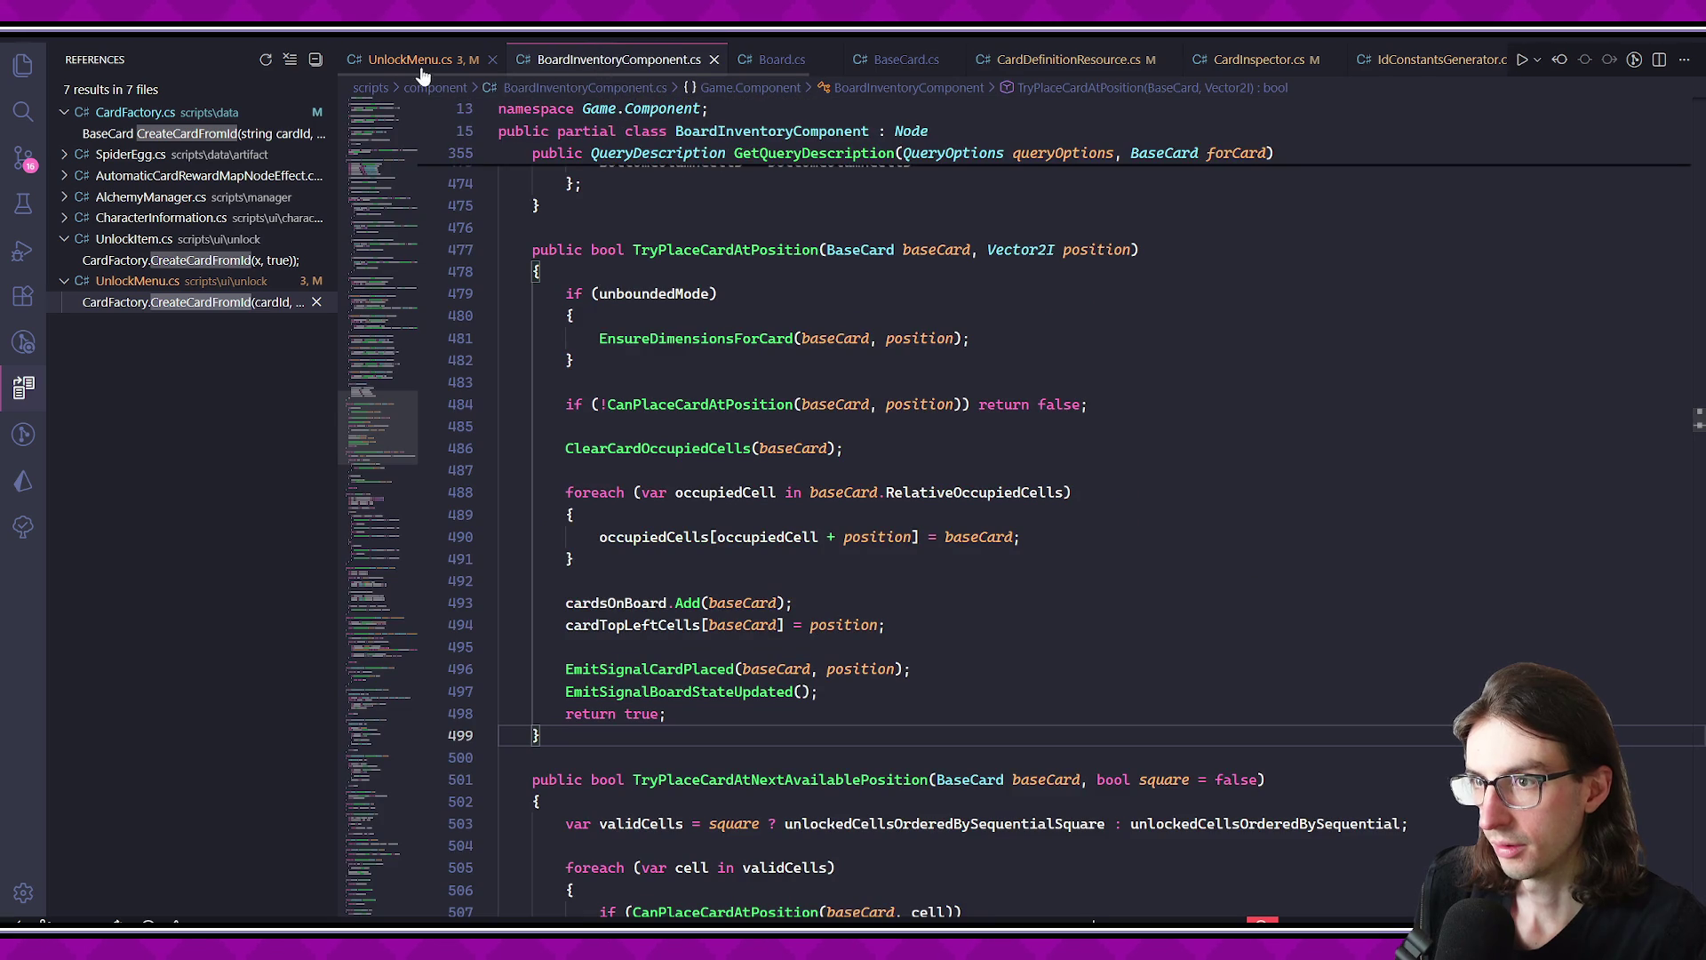
left_click(411, 64)
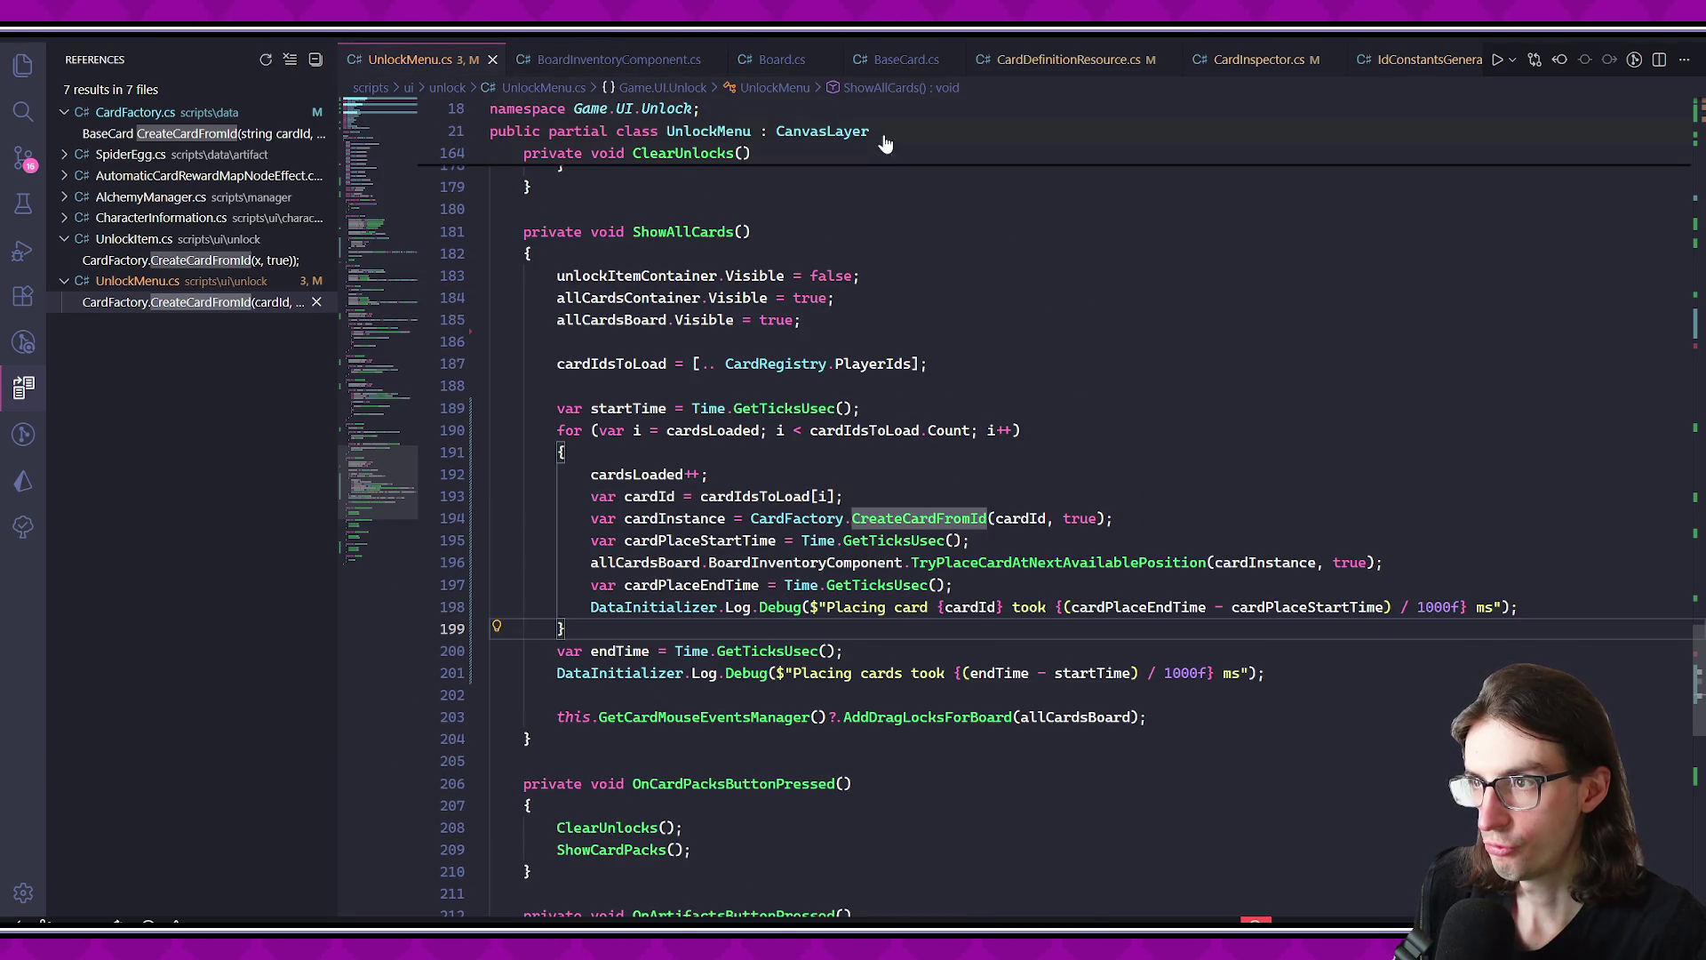
- Review the EmitSignalBoardStateUpdated call and placement code in BoardInventoryComponent.cs
left_click(619, 59)
scroll(806, 367, "down", 4)
double_click(679, 456)
scroll(1067, 476, "up", 4)
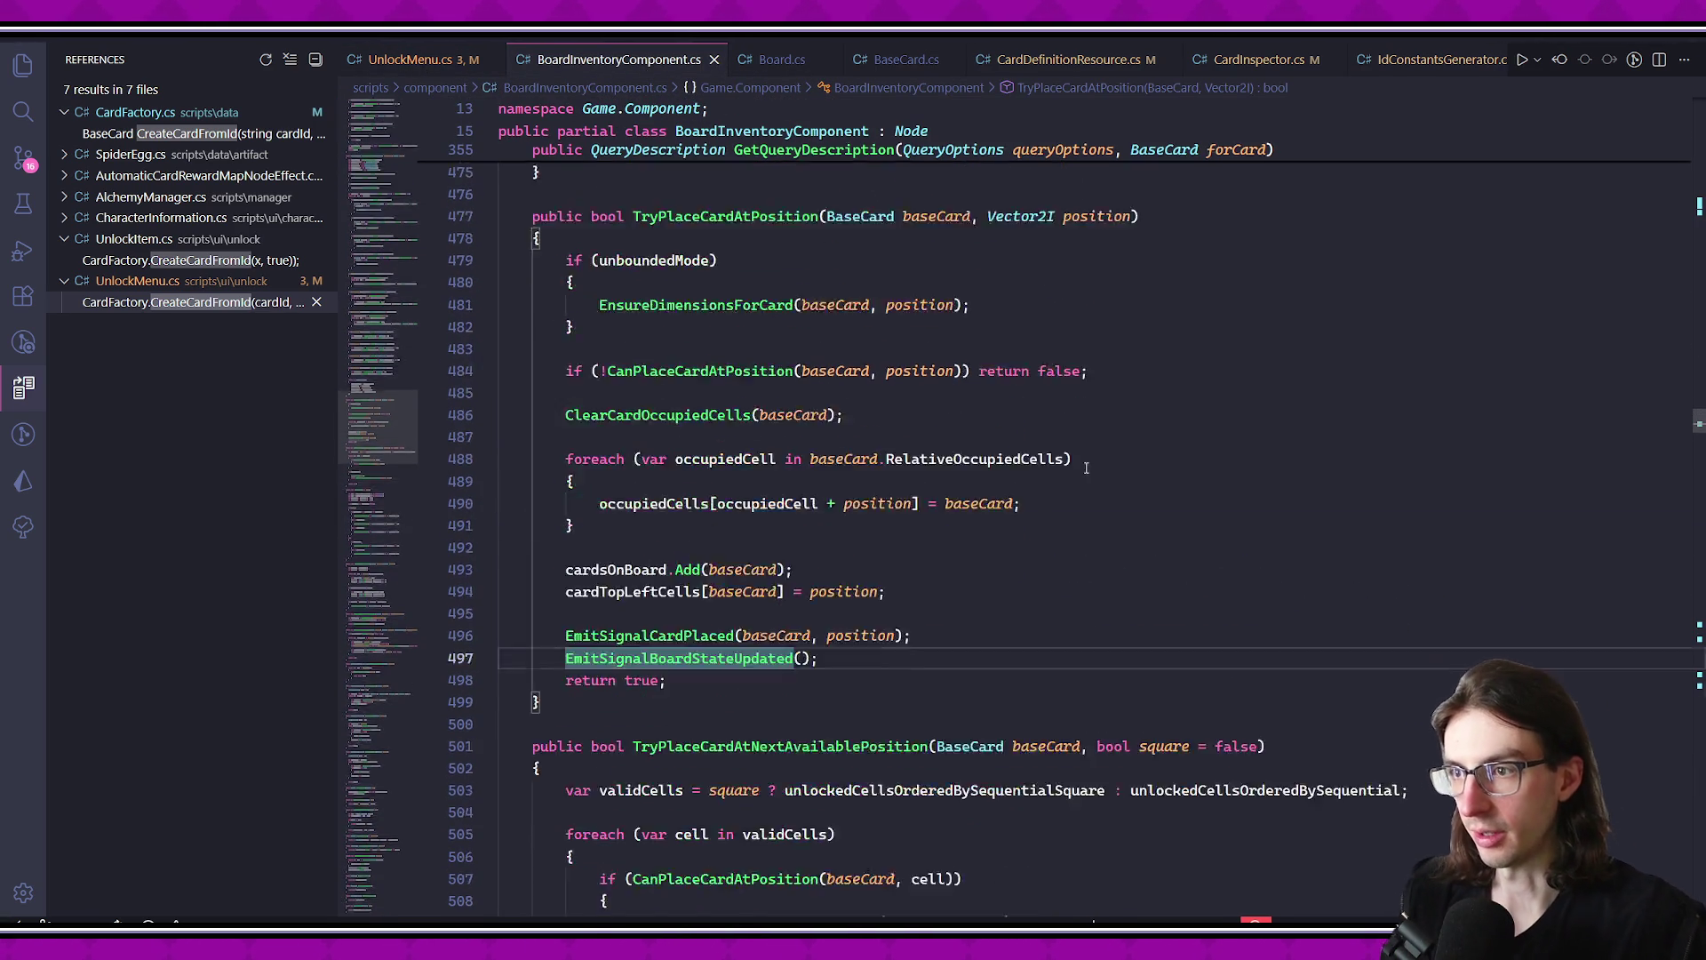
key("ctrl+slash")
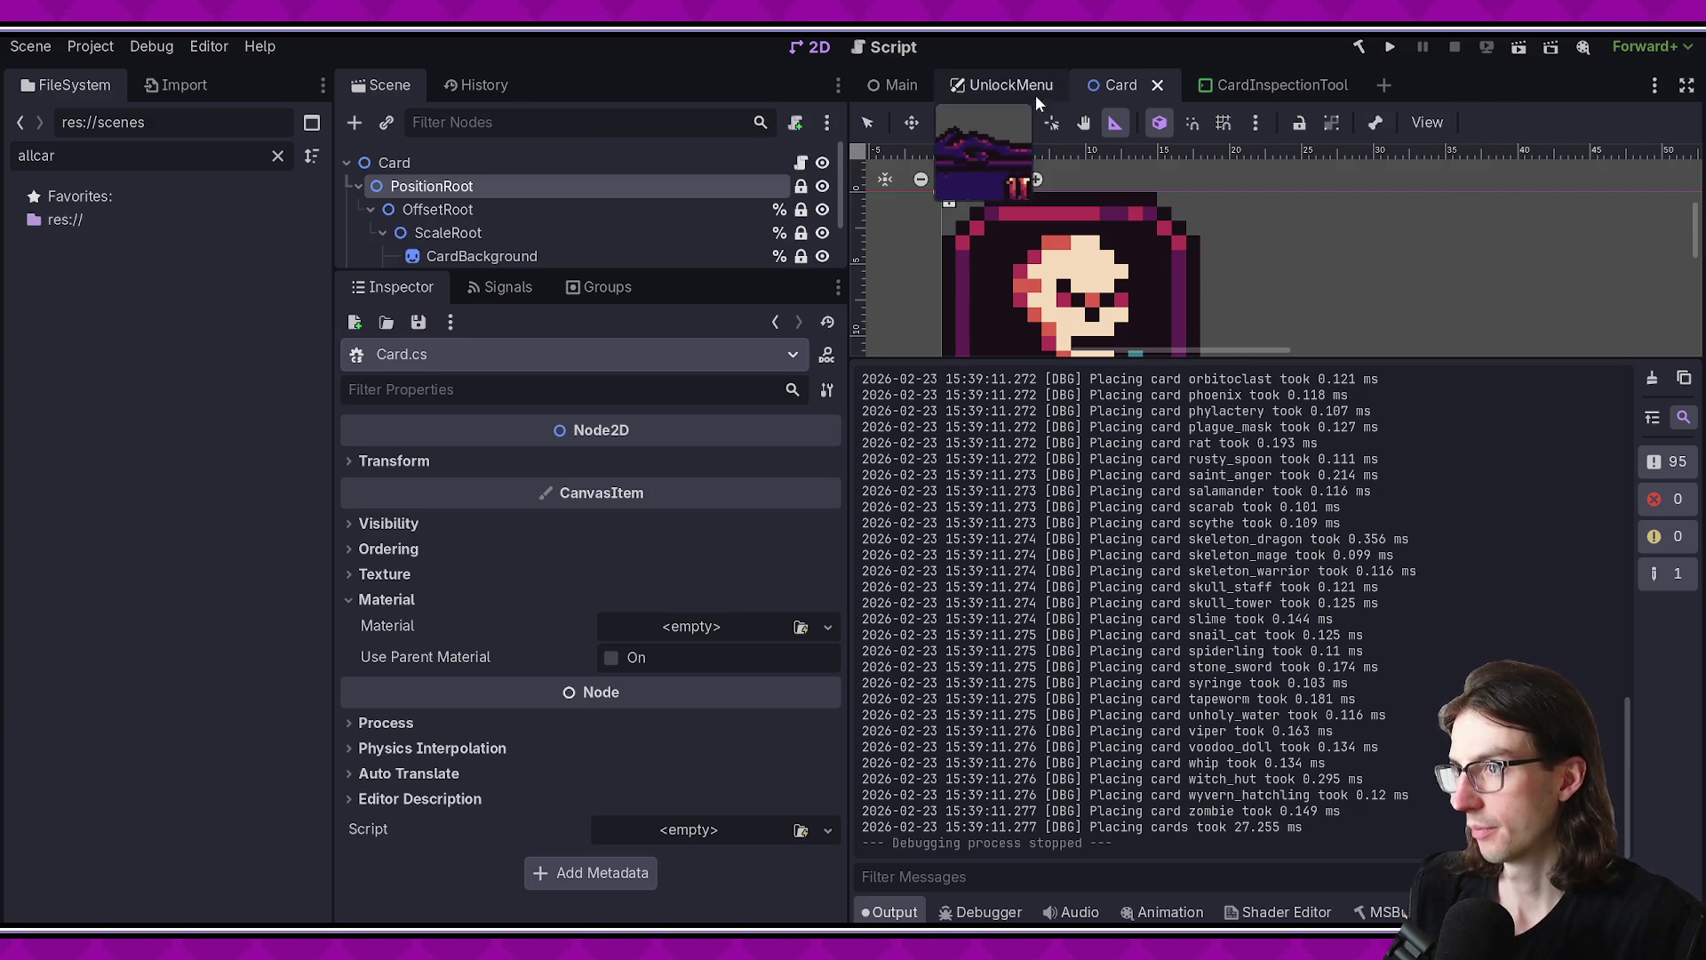
scroll(1226, 462, "down", 10)
scroll(1225, 461, "down", 20)
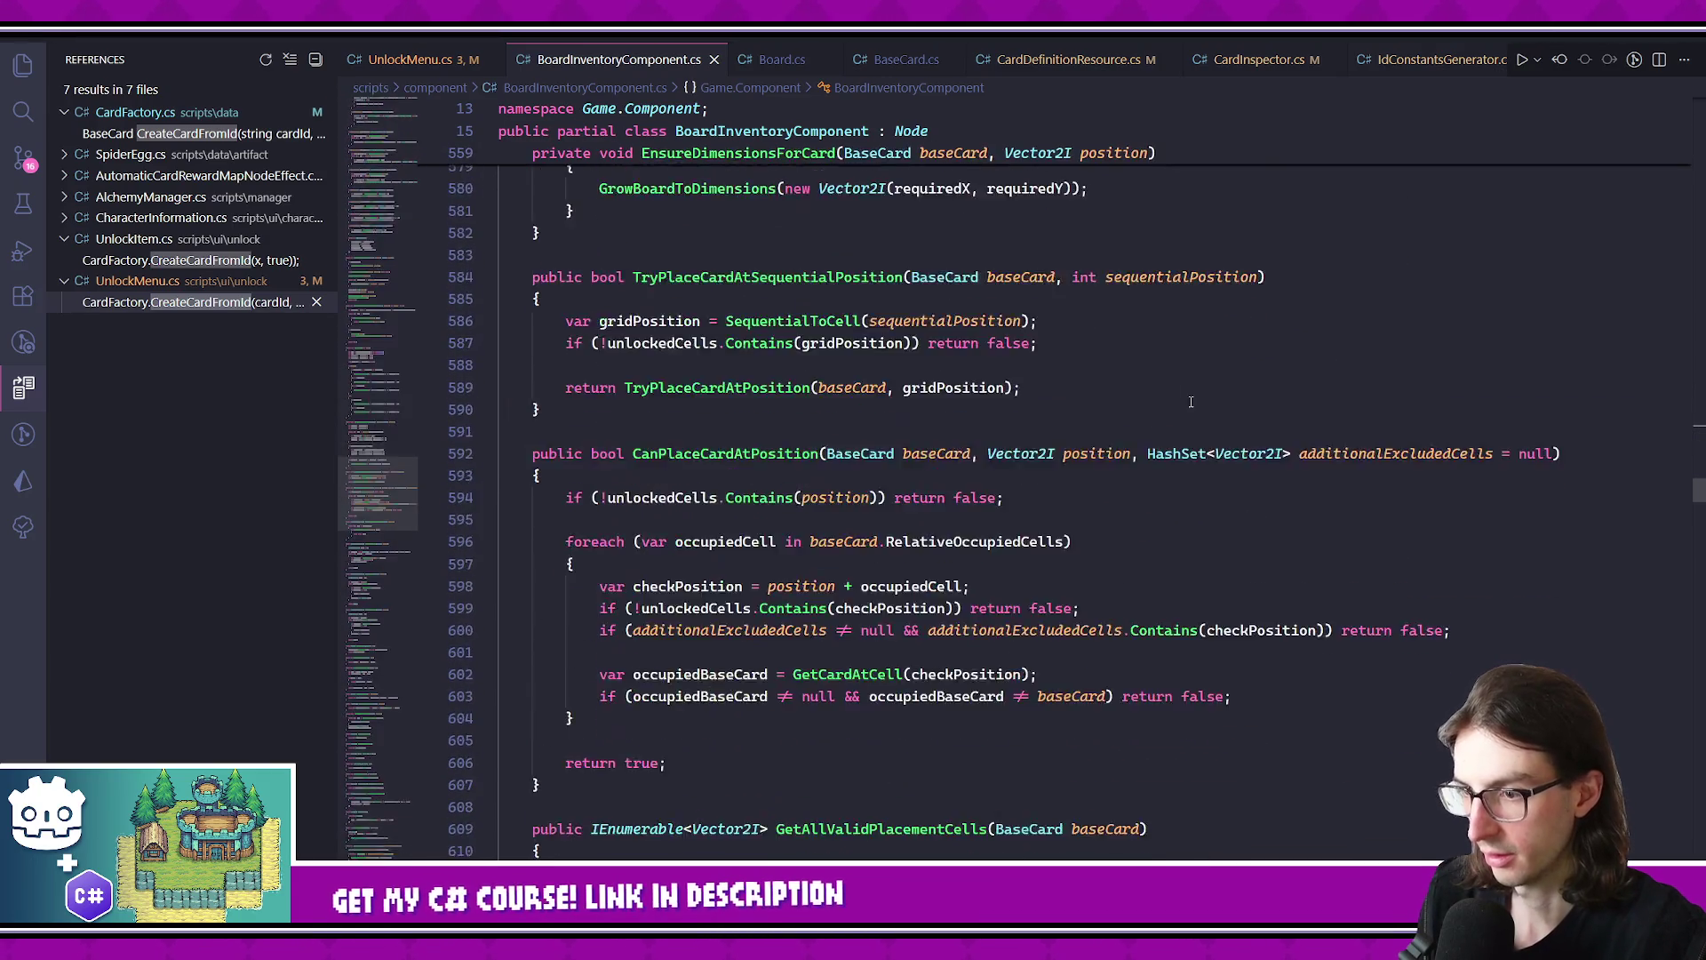
scroll(914, 450, "up", 8)
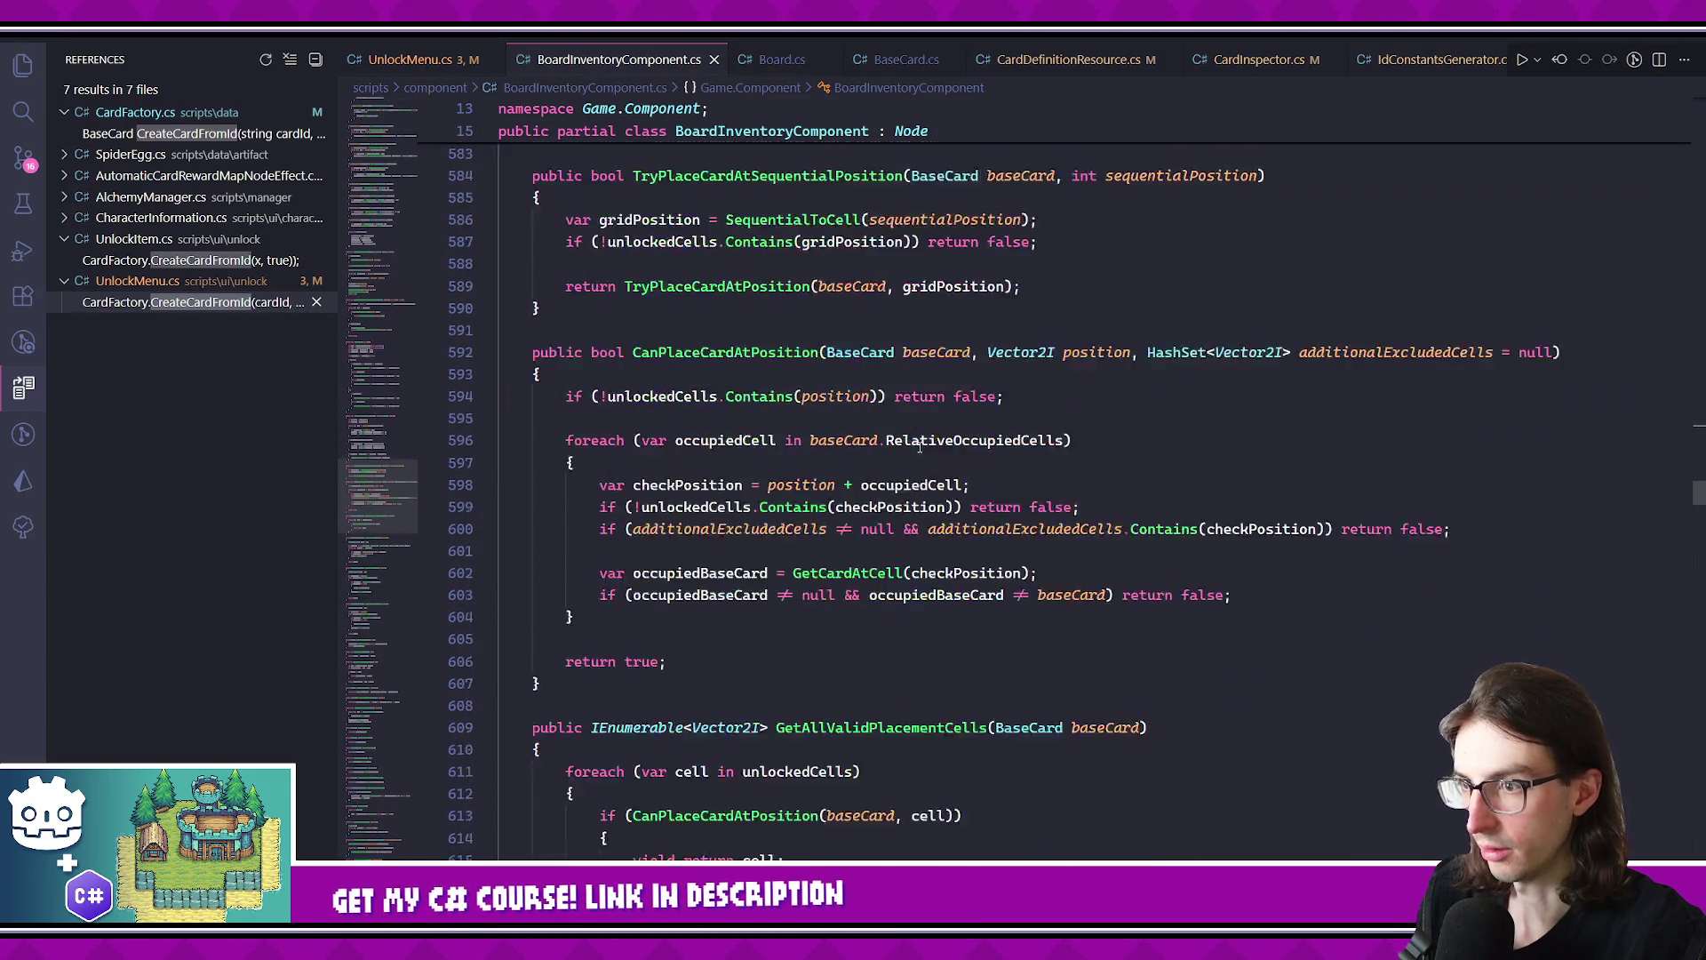
key("ctrl+shift+o")
- Comment out TryPlaceCardAtPosition's EmitSignalCardPlaced and board-state-updated lines (496–497) and save
type("tryplace")
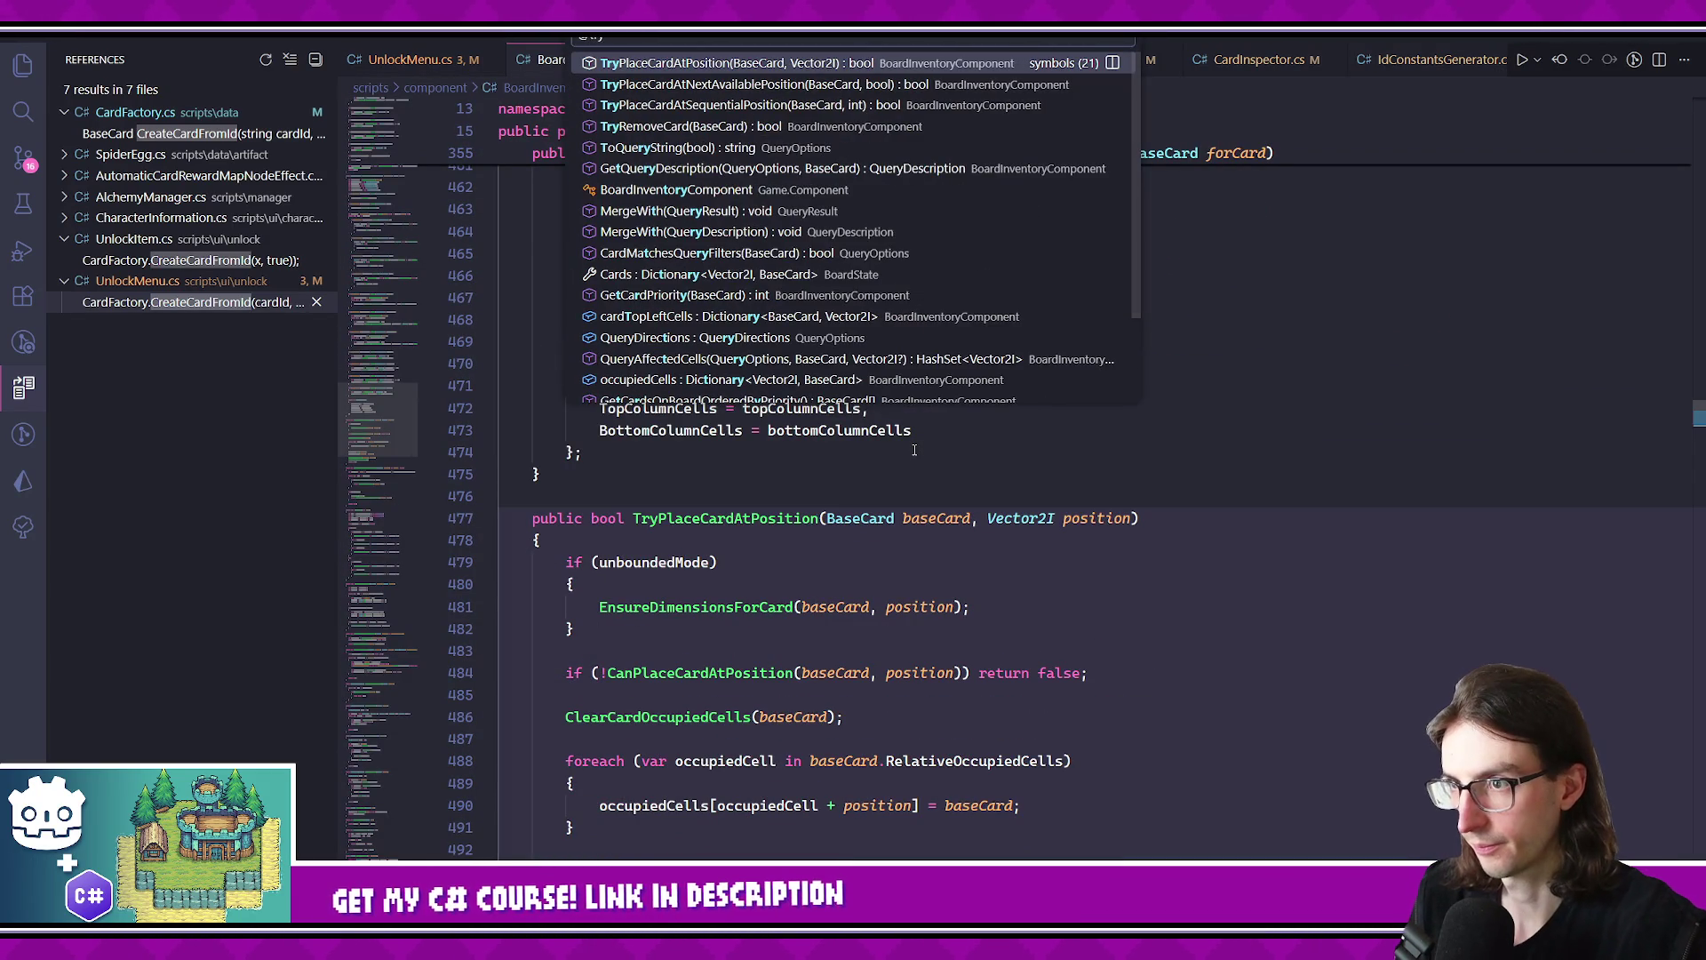
key("Return")
scroll(914, 451, "down", 7)
left_click_drag(567, 501, 933, 530)
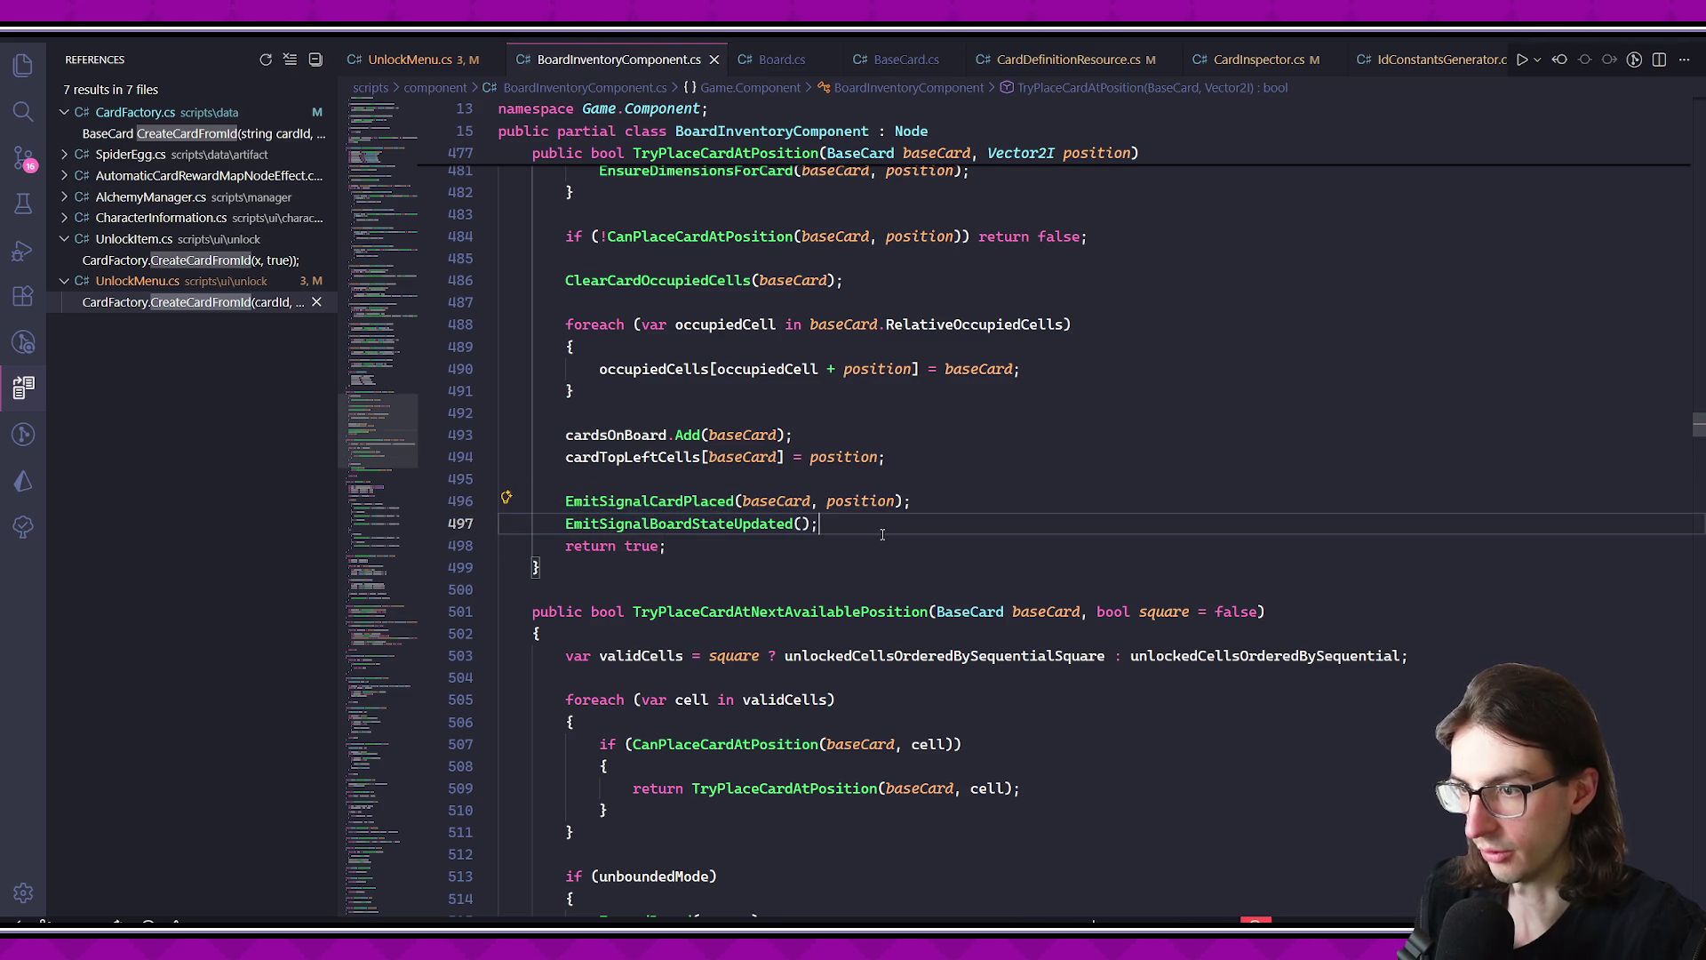
left_click_drag(565, 501, 911, 502)
mouse_move(558, 503)
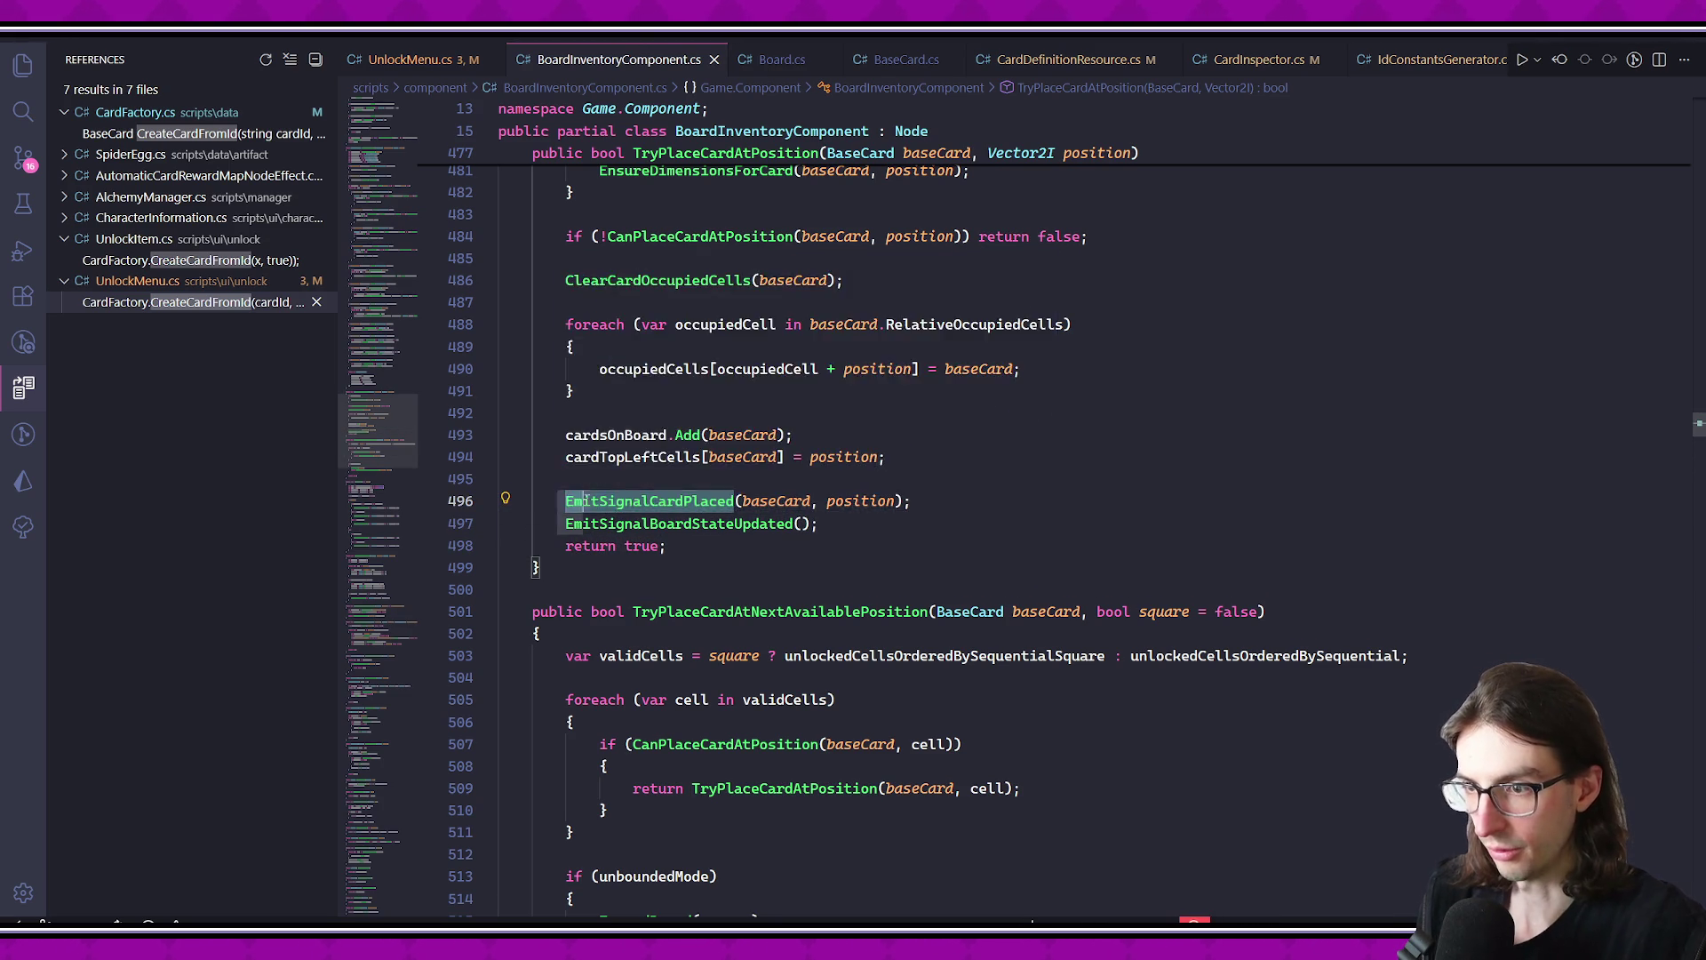
key("shift+Down")
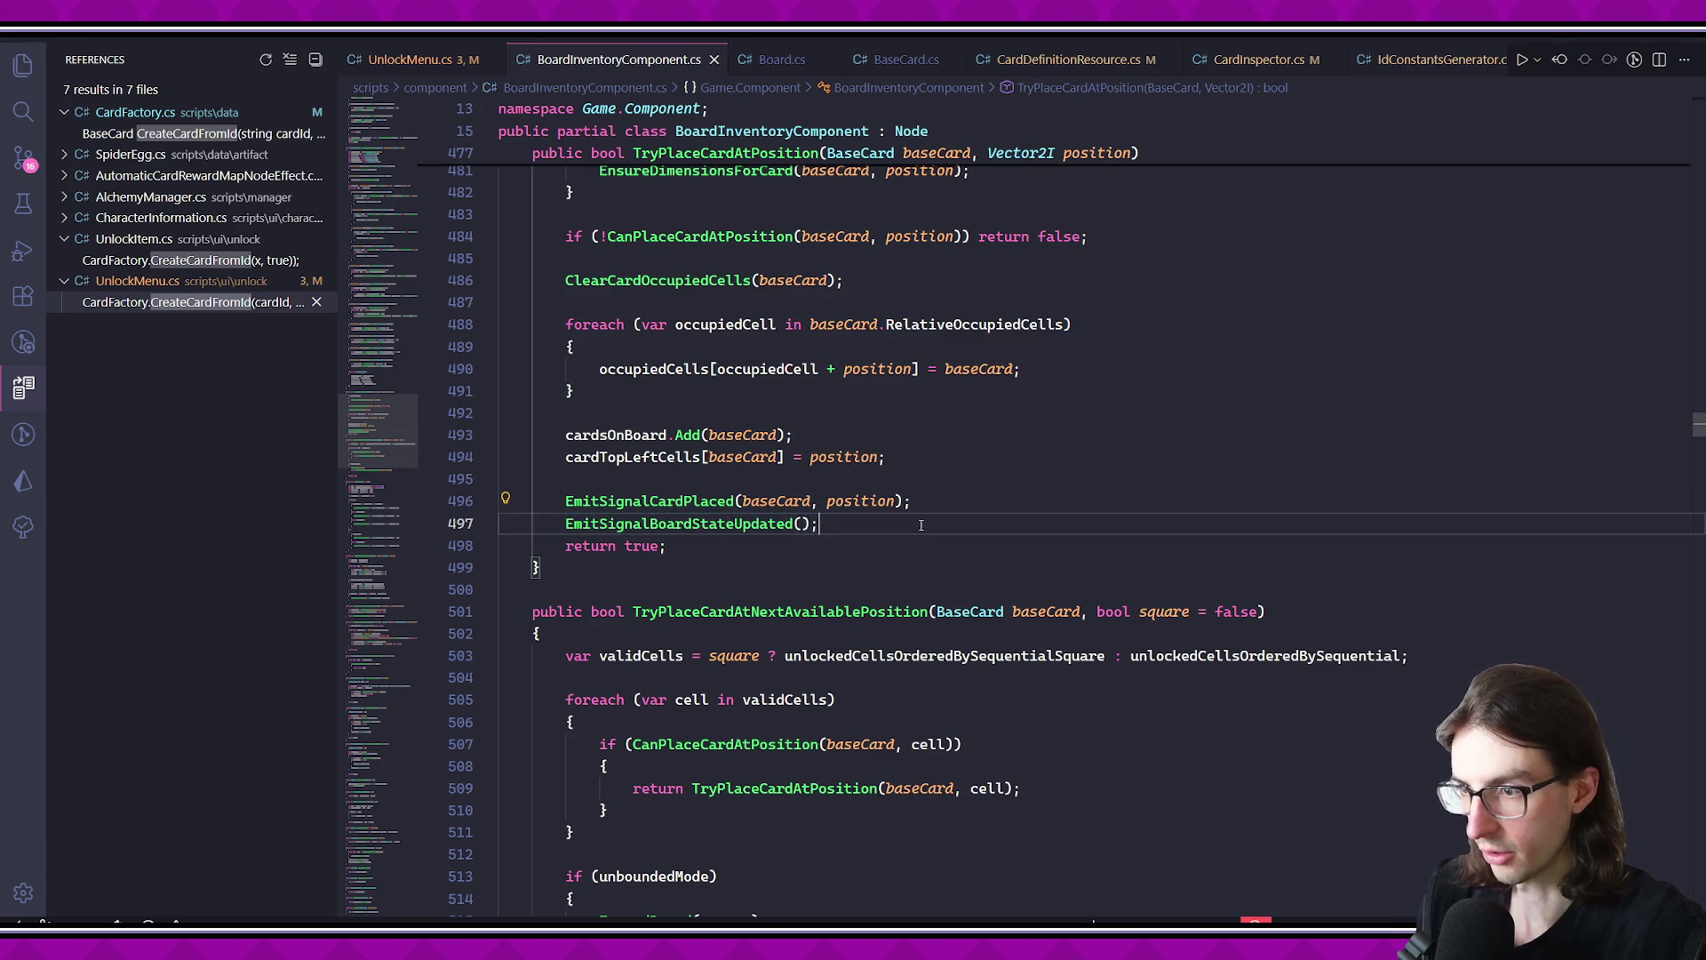
key("ctrl+slash")
key("ctrl+s")
- Run the game to time card placement, then close it and return to Godot
key("F5")
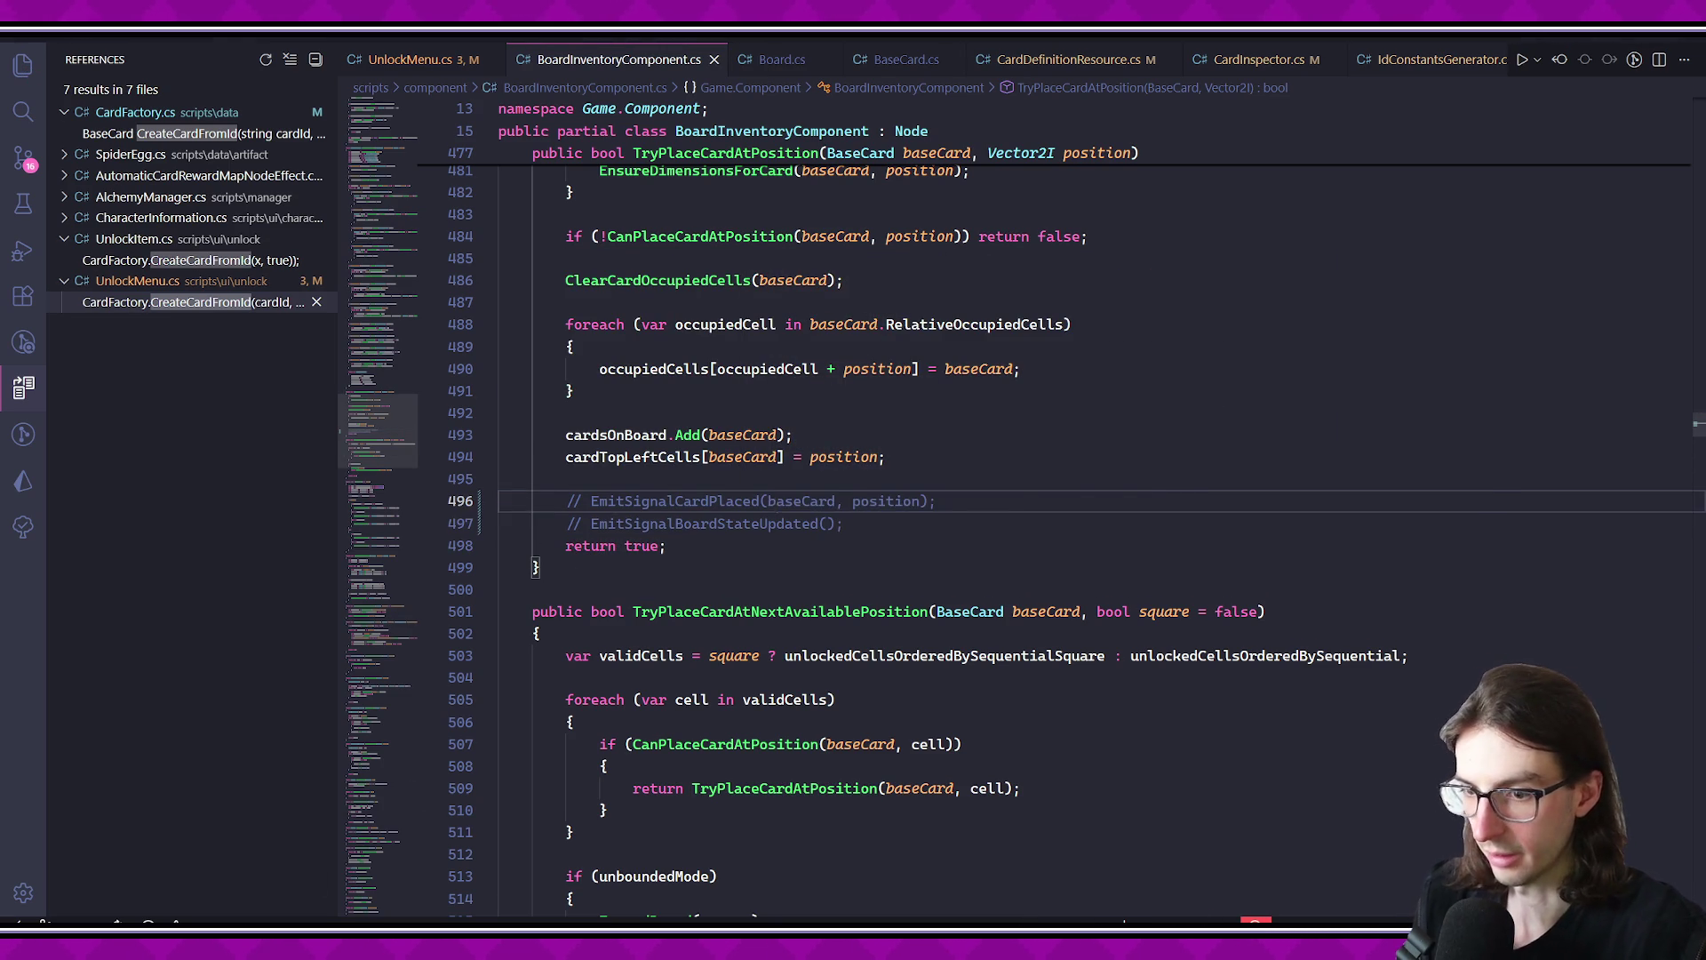
left_click(1480, 103)
key("alt+Tab")
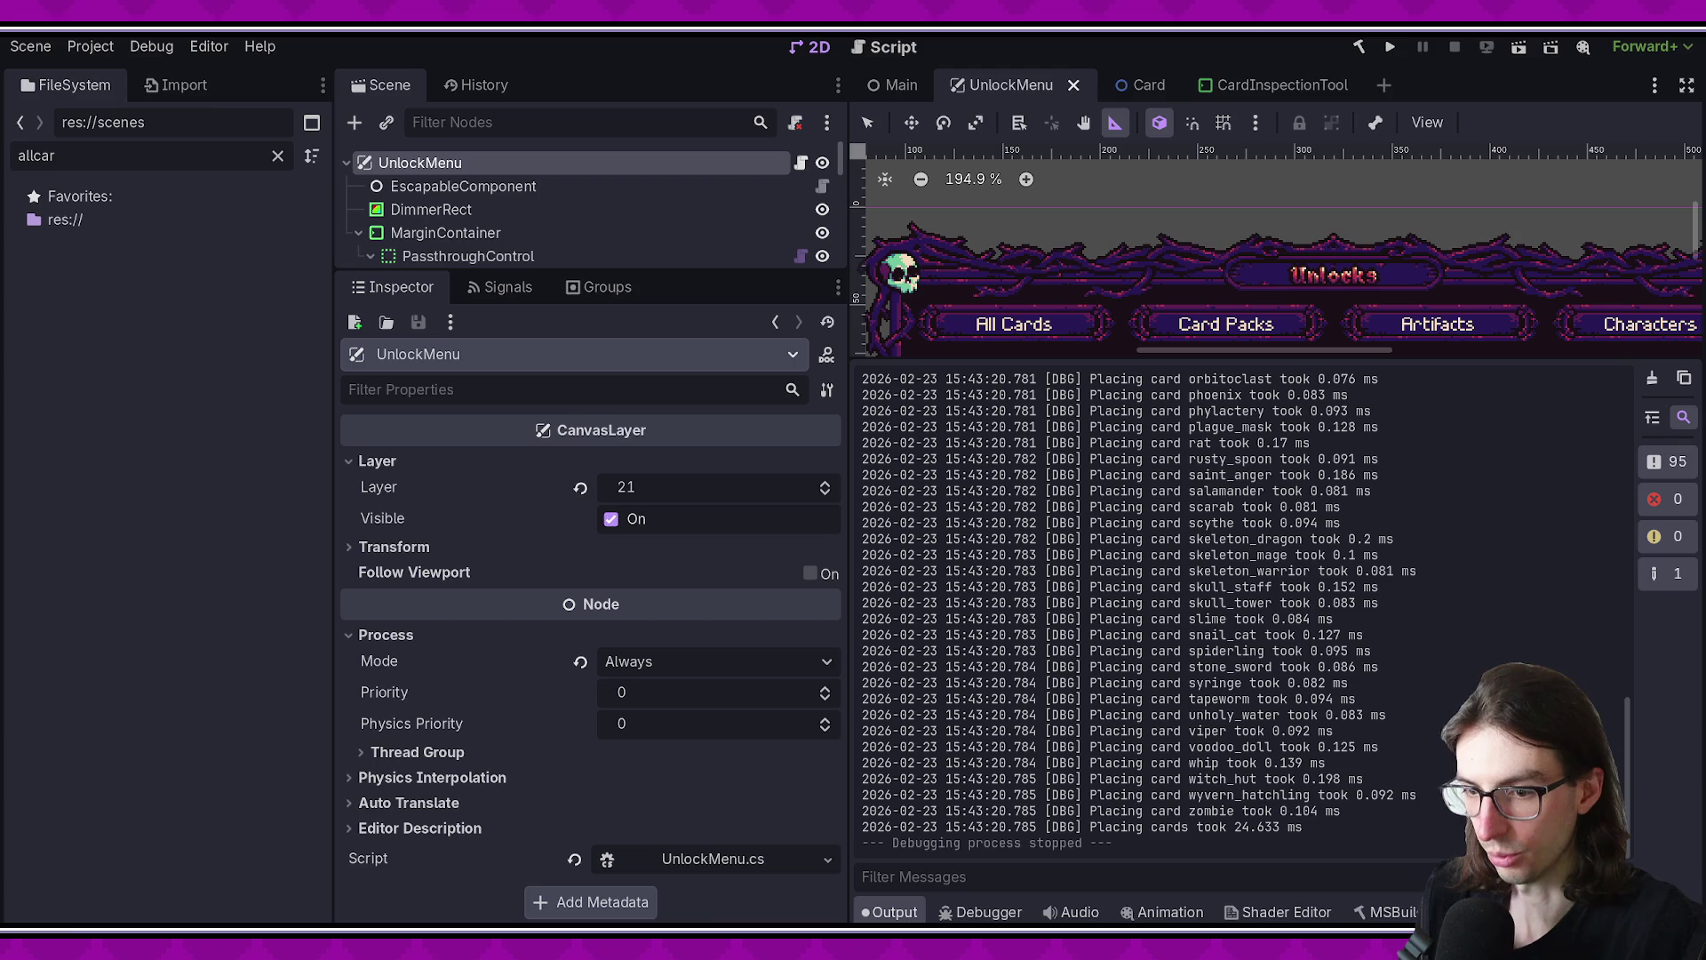
- Rerun the UnlockMenu scene and read the 11.161 ms placement total and per-card times
left_click(1512, 48)
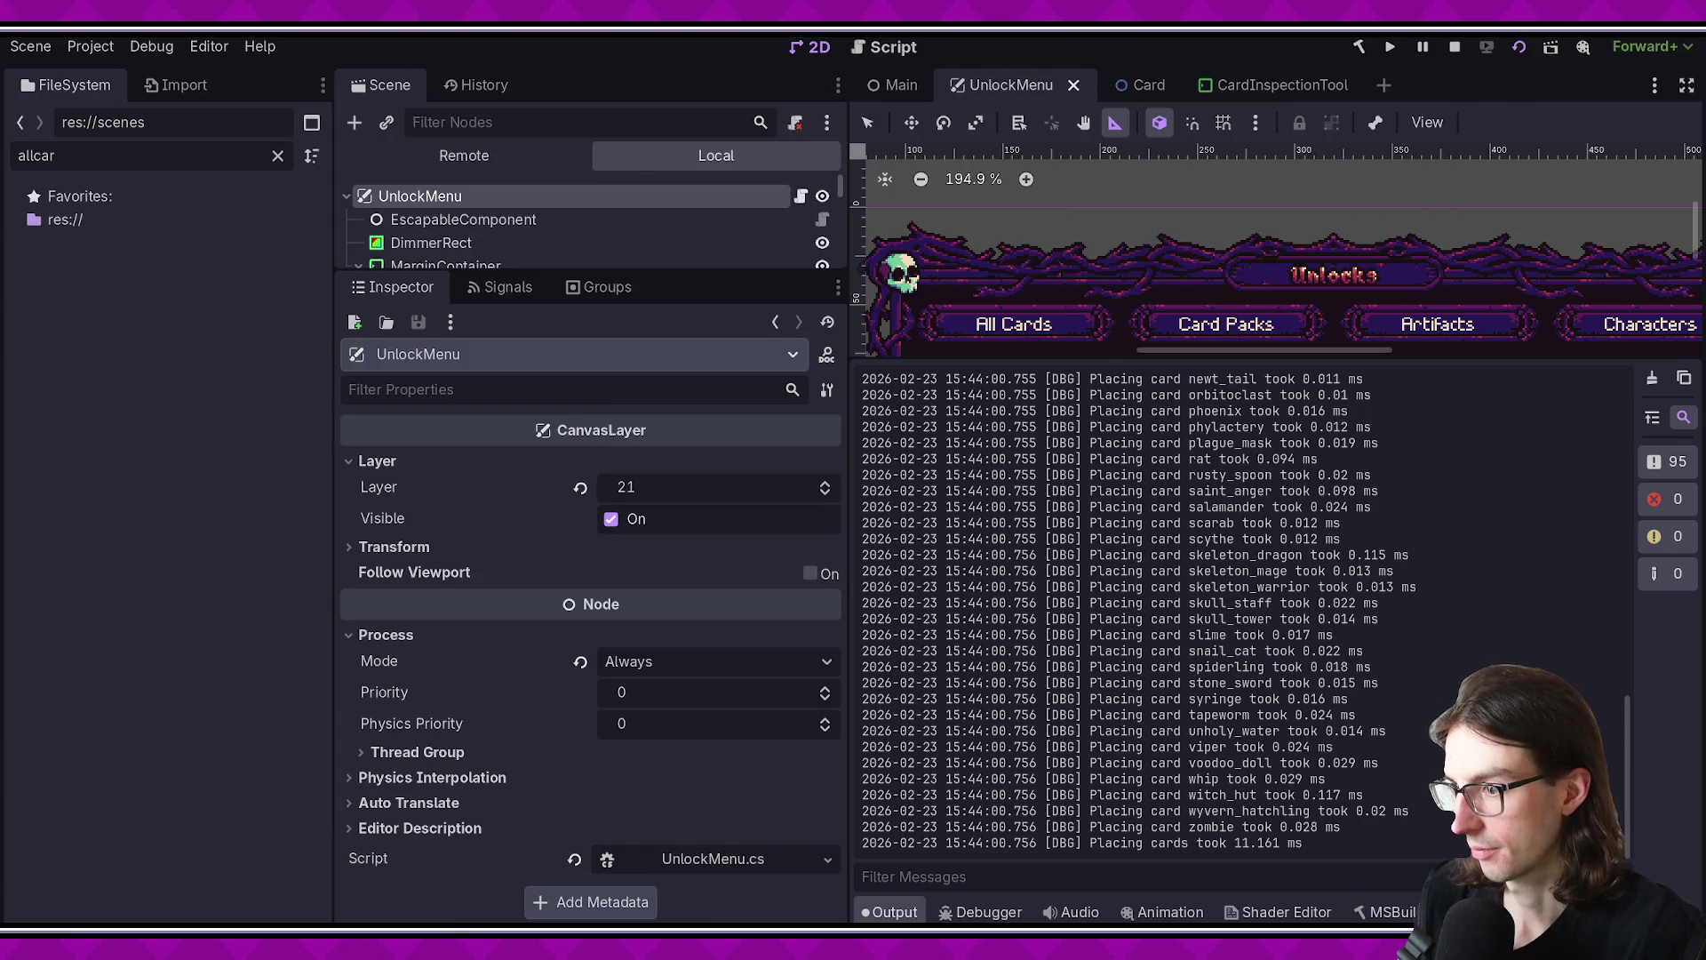
left_click_drag(1160, 849, 1321, 839)
left_click(1386, 836)
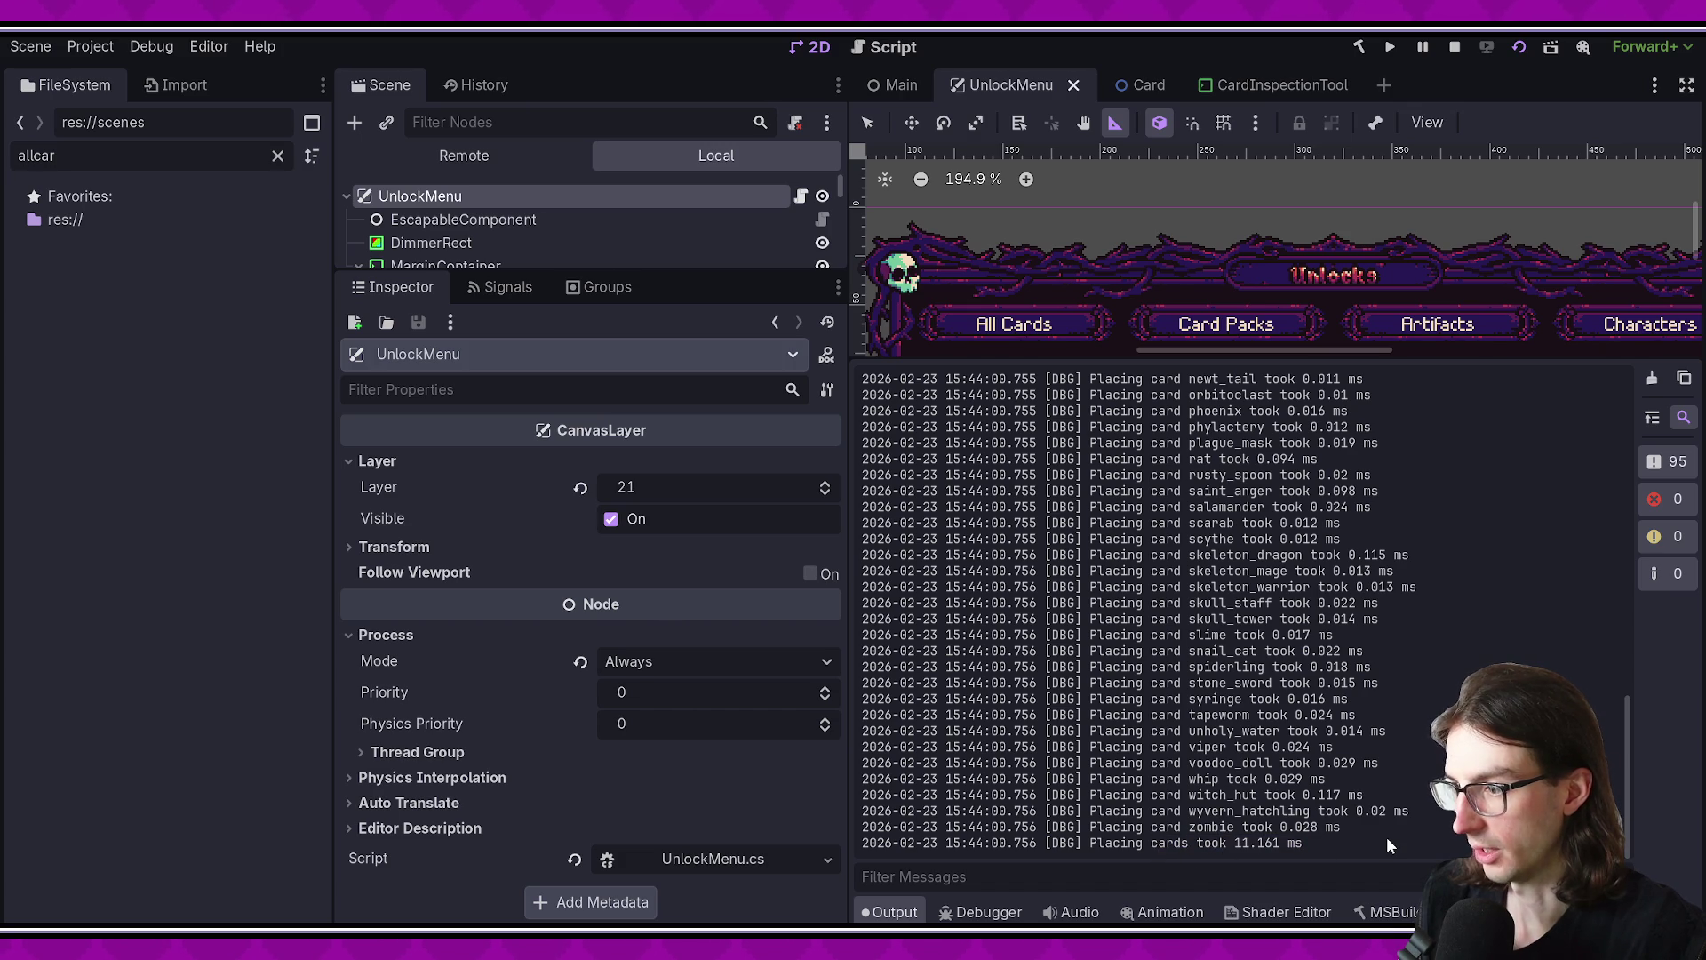
scroll(1386, 835, "up", 15)
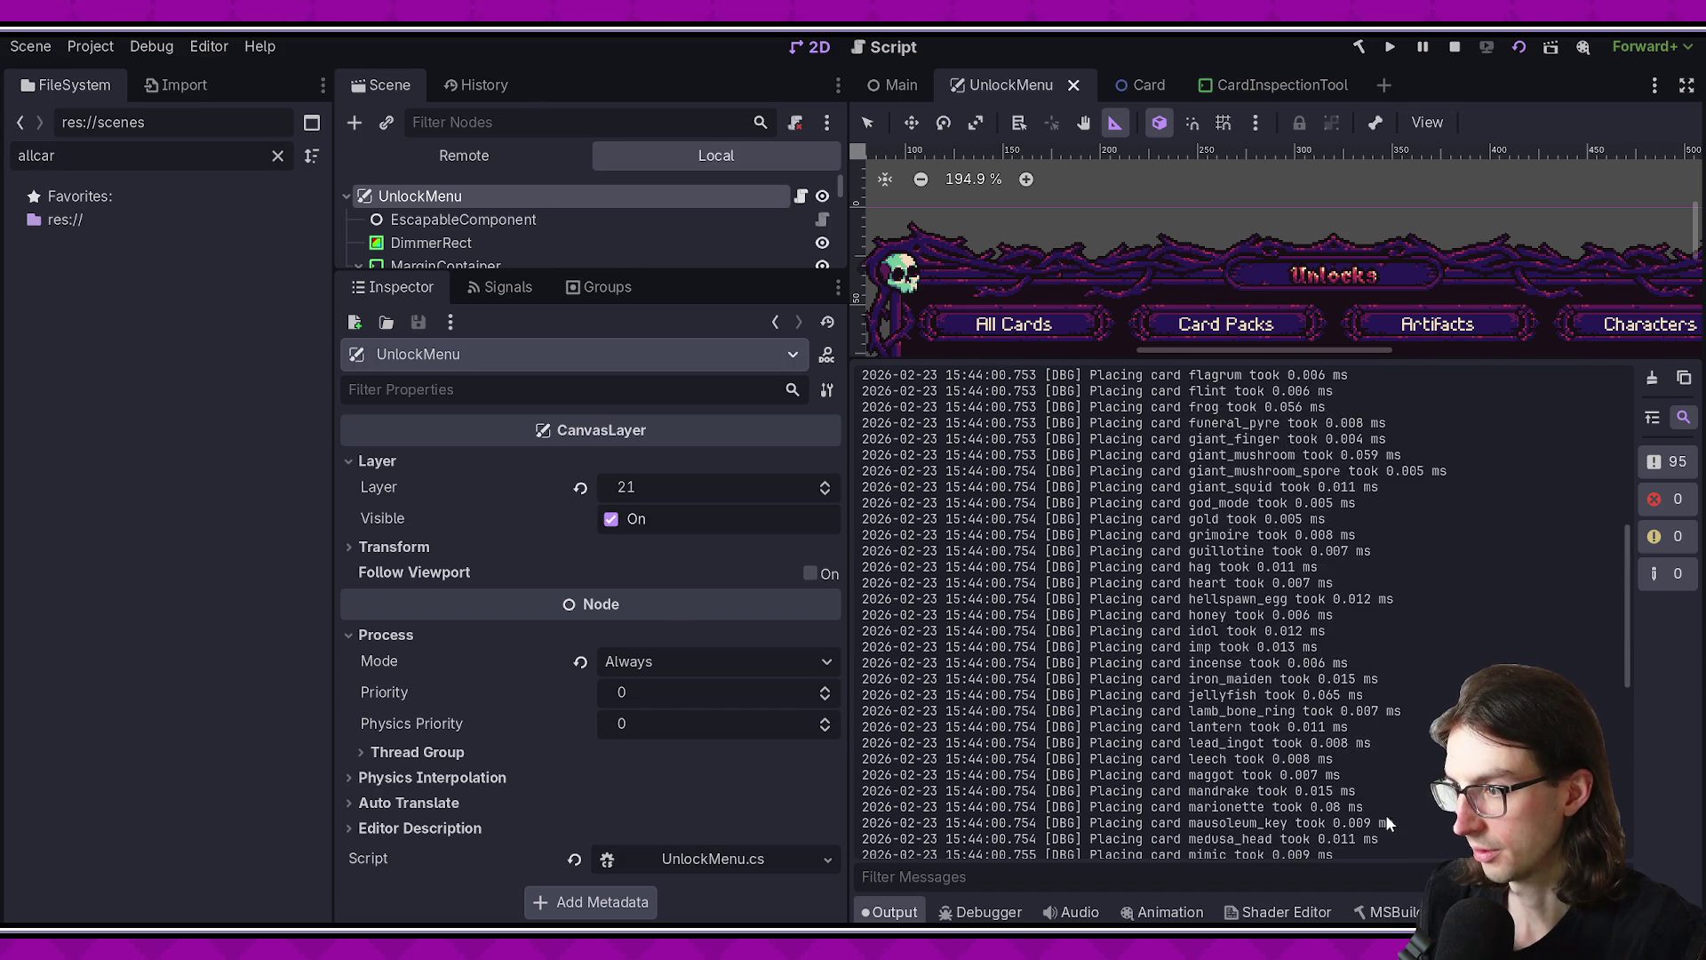
scroll(1387, 810, "up", 7)
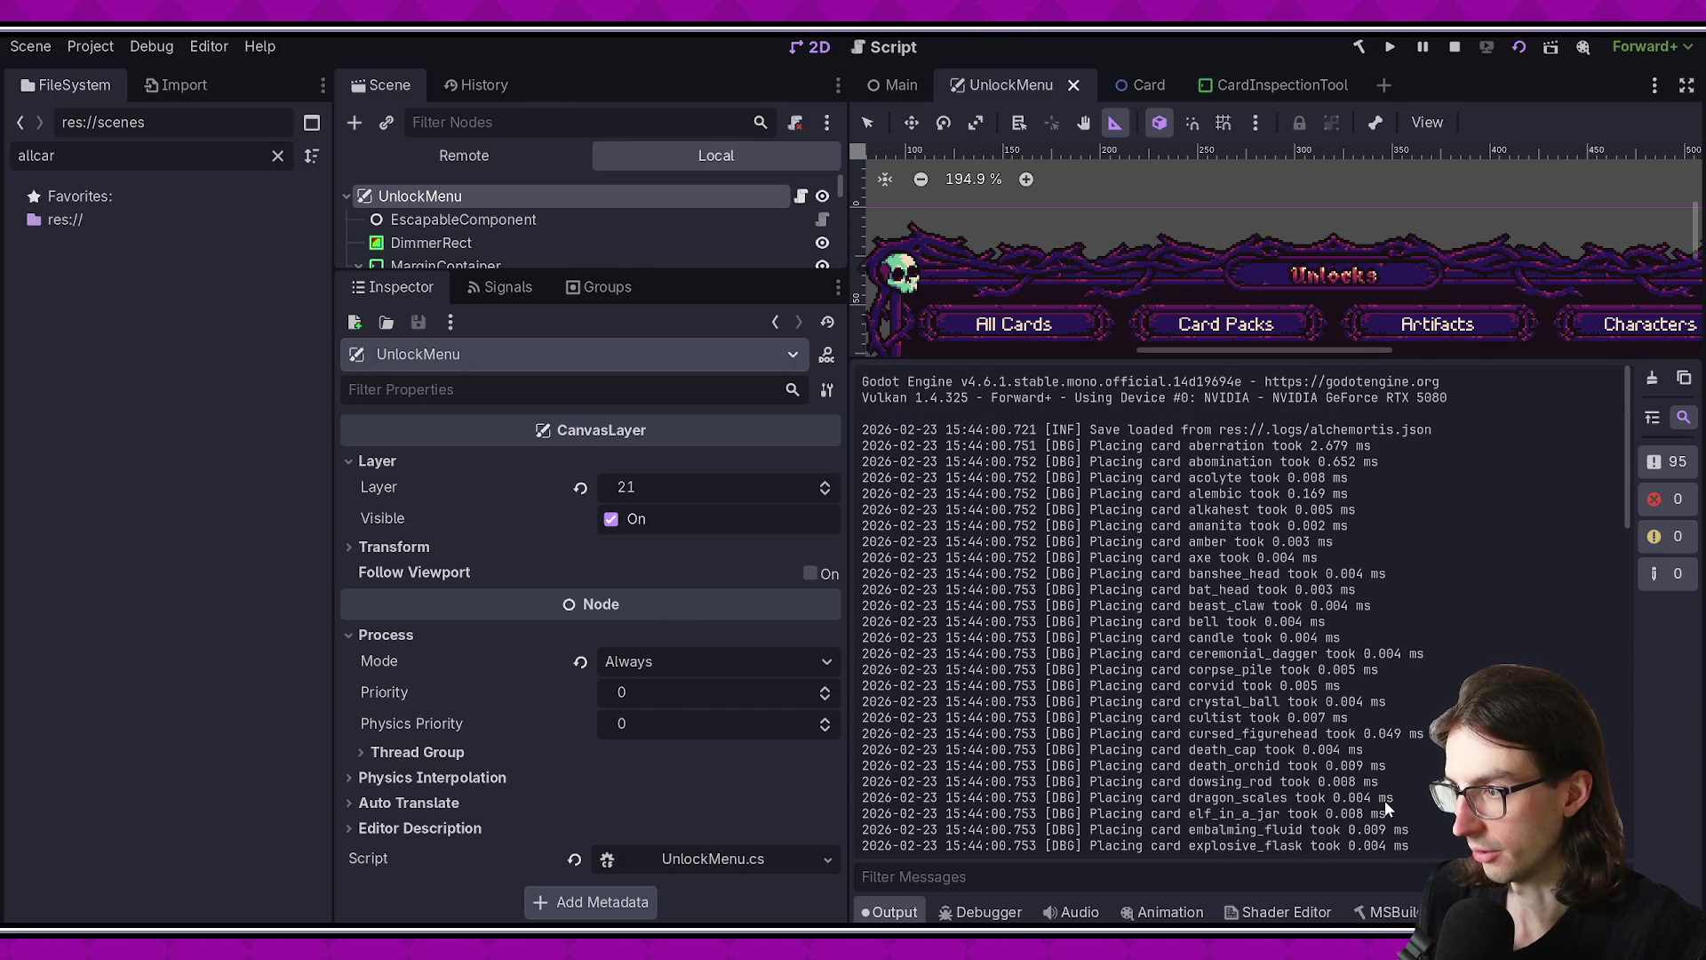
key("alt+Tab")
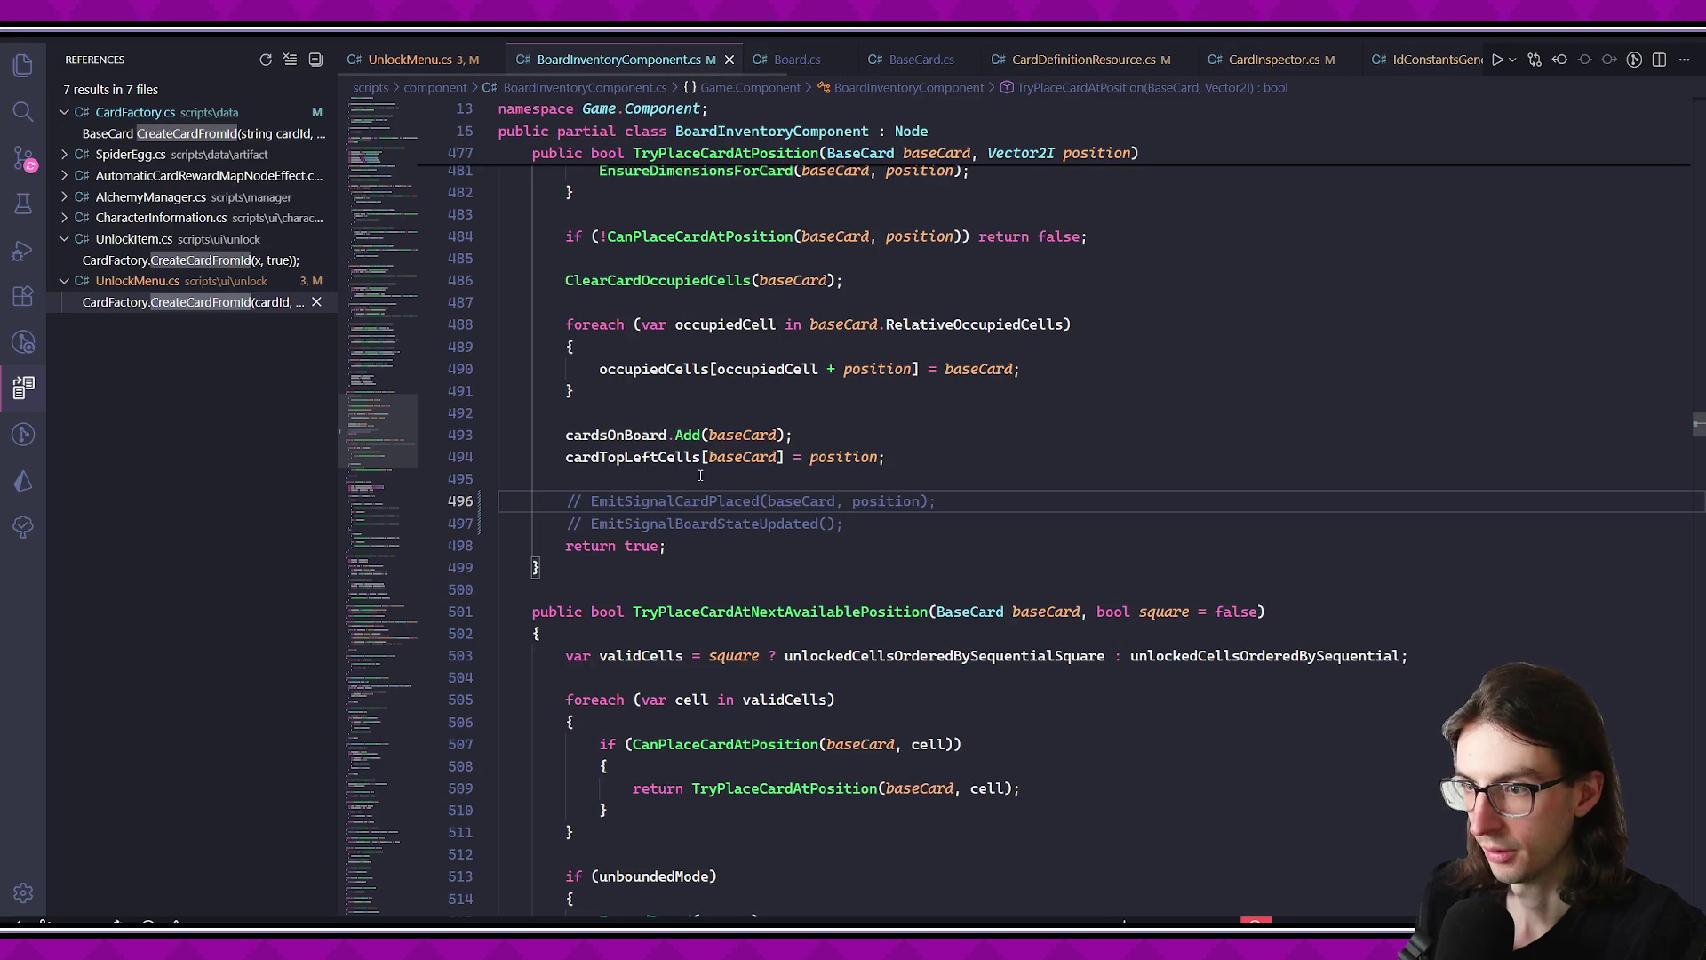
- Find the 17 references to TryPlaceCardAtPosition across 8 files, then return to UnlockMenu.cs
scroll(867, 392, "up", 2)
scroll(866, 393, "up", 3)
left_click(889, 339)
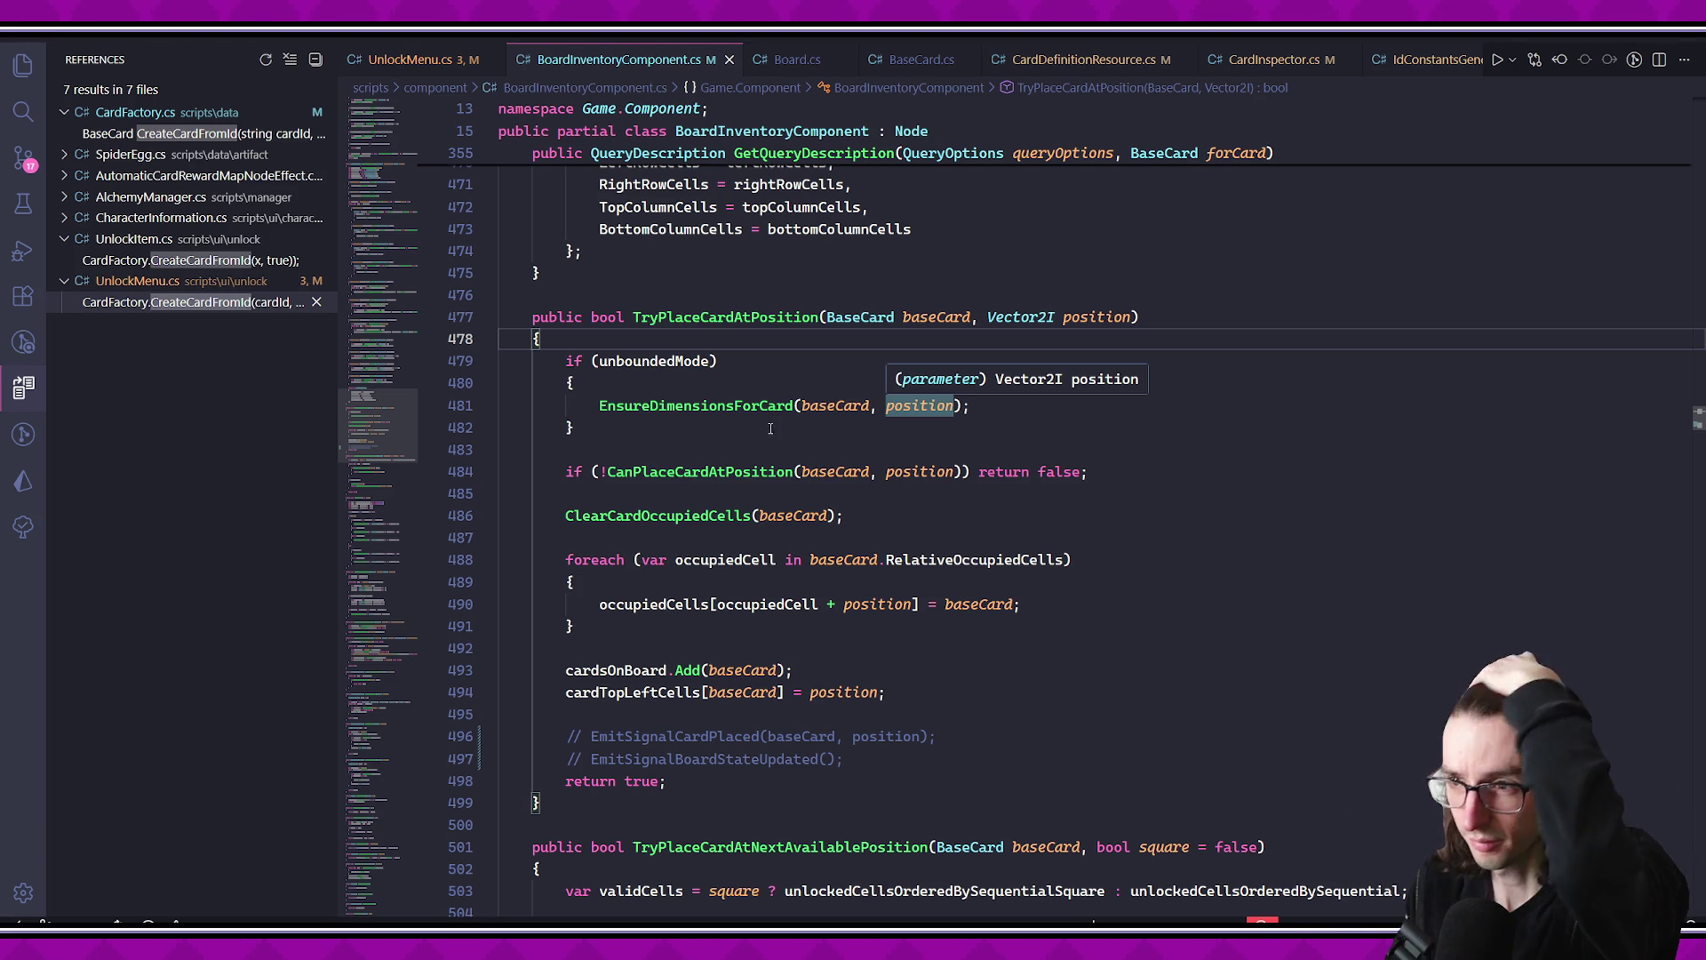
left_click(720, 322)
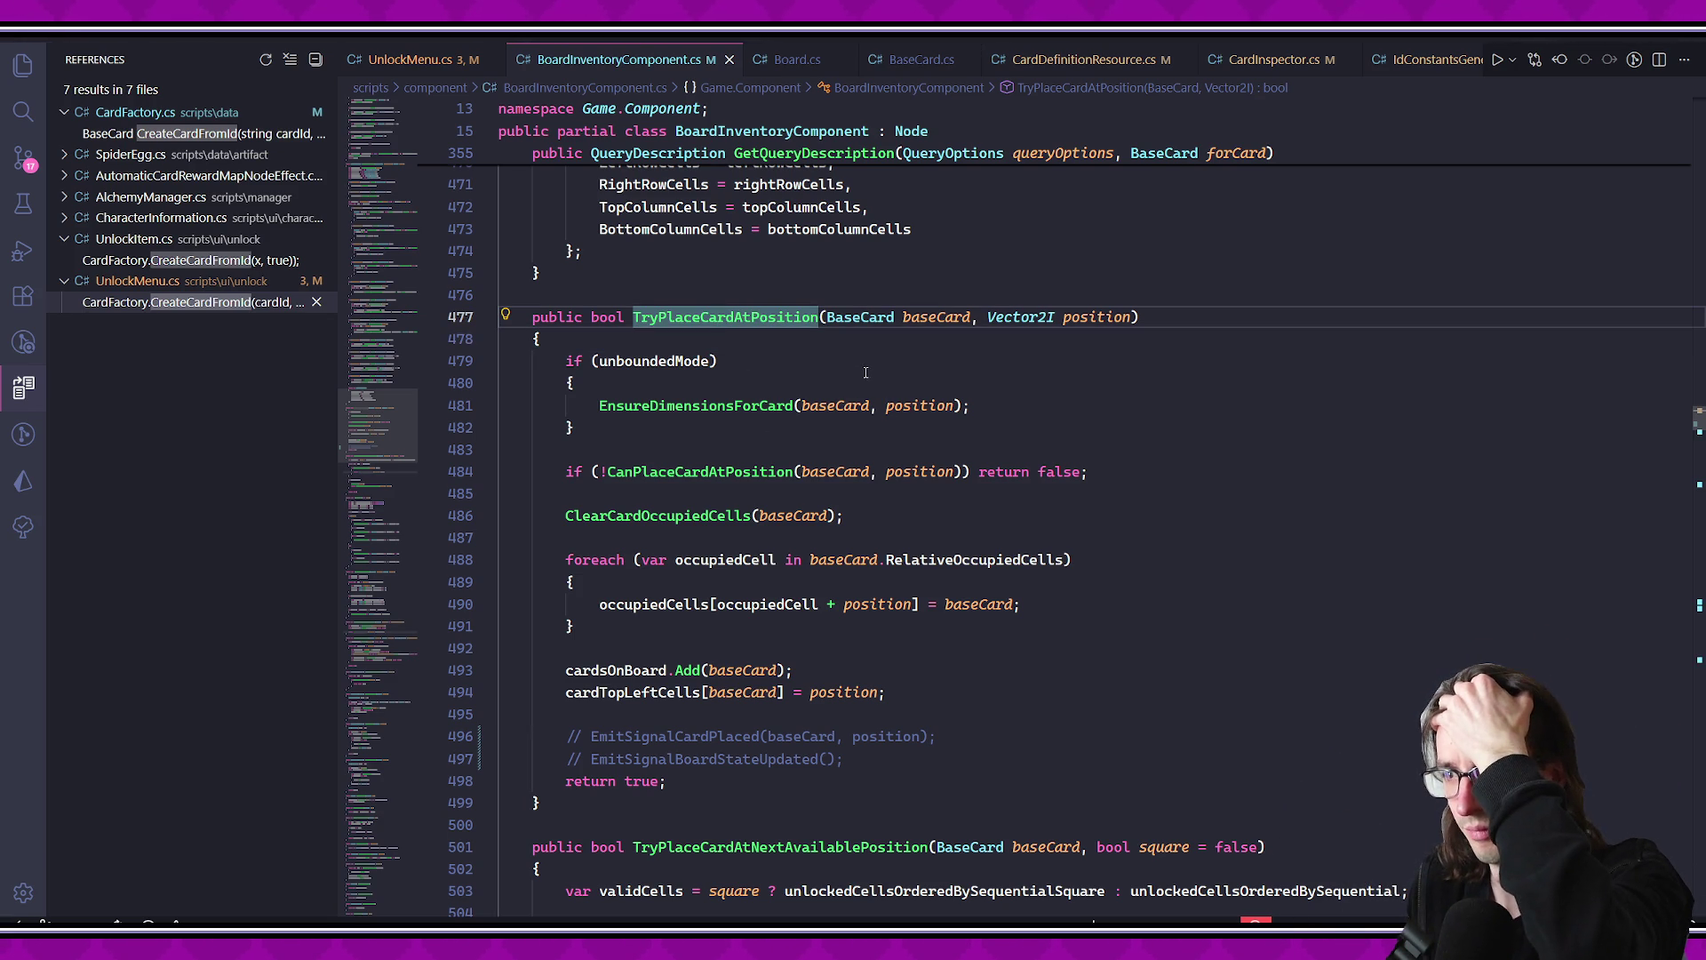
scroll(891, 406, "up", 6)
scroll(891, 405, "down", 4)
right_click(753, 485)
left_click(718, 462)
scroll(718, 462, "down", 1)
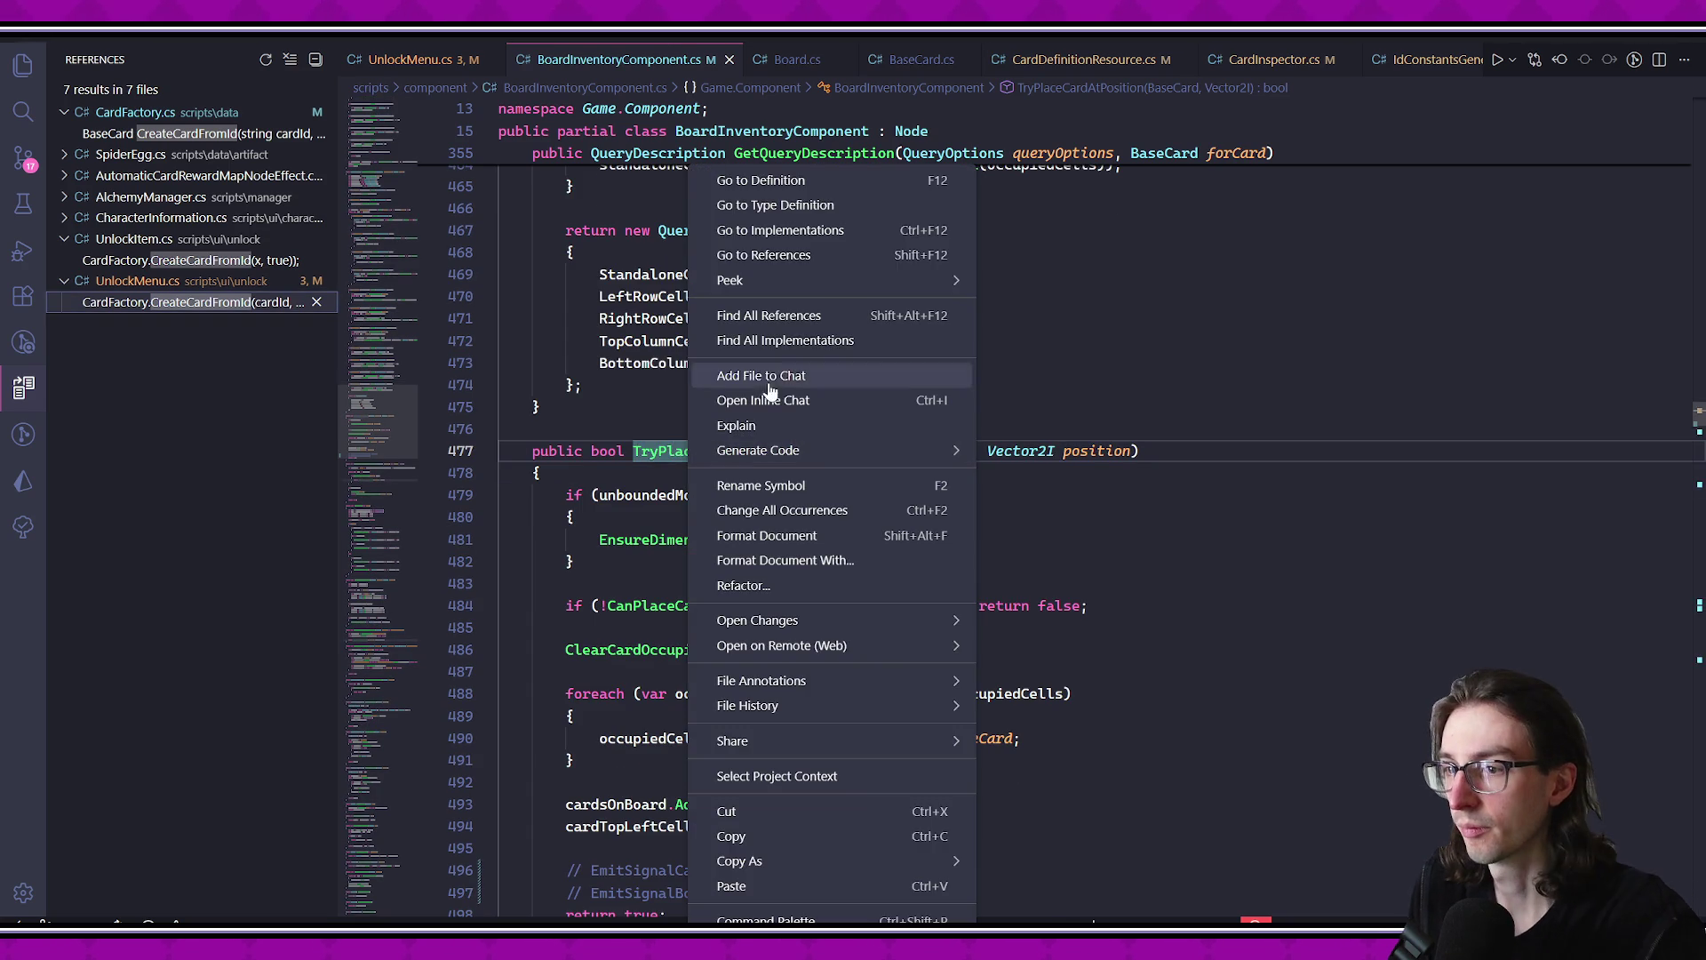
right_click(690, 451)
left_click(790, 318)
key("alt+Left")
- Step through ShowAllCards' placement loop and the cardId debug log line
left_click(1079, 567)
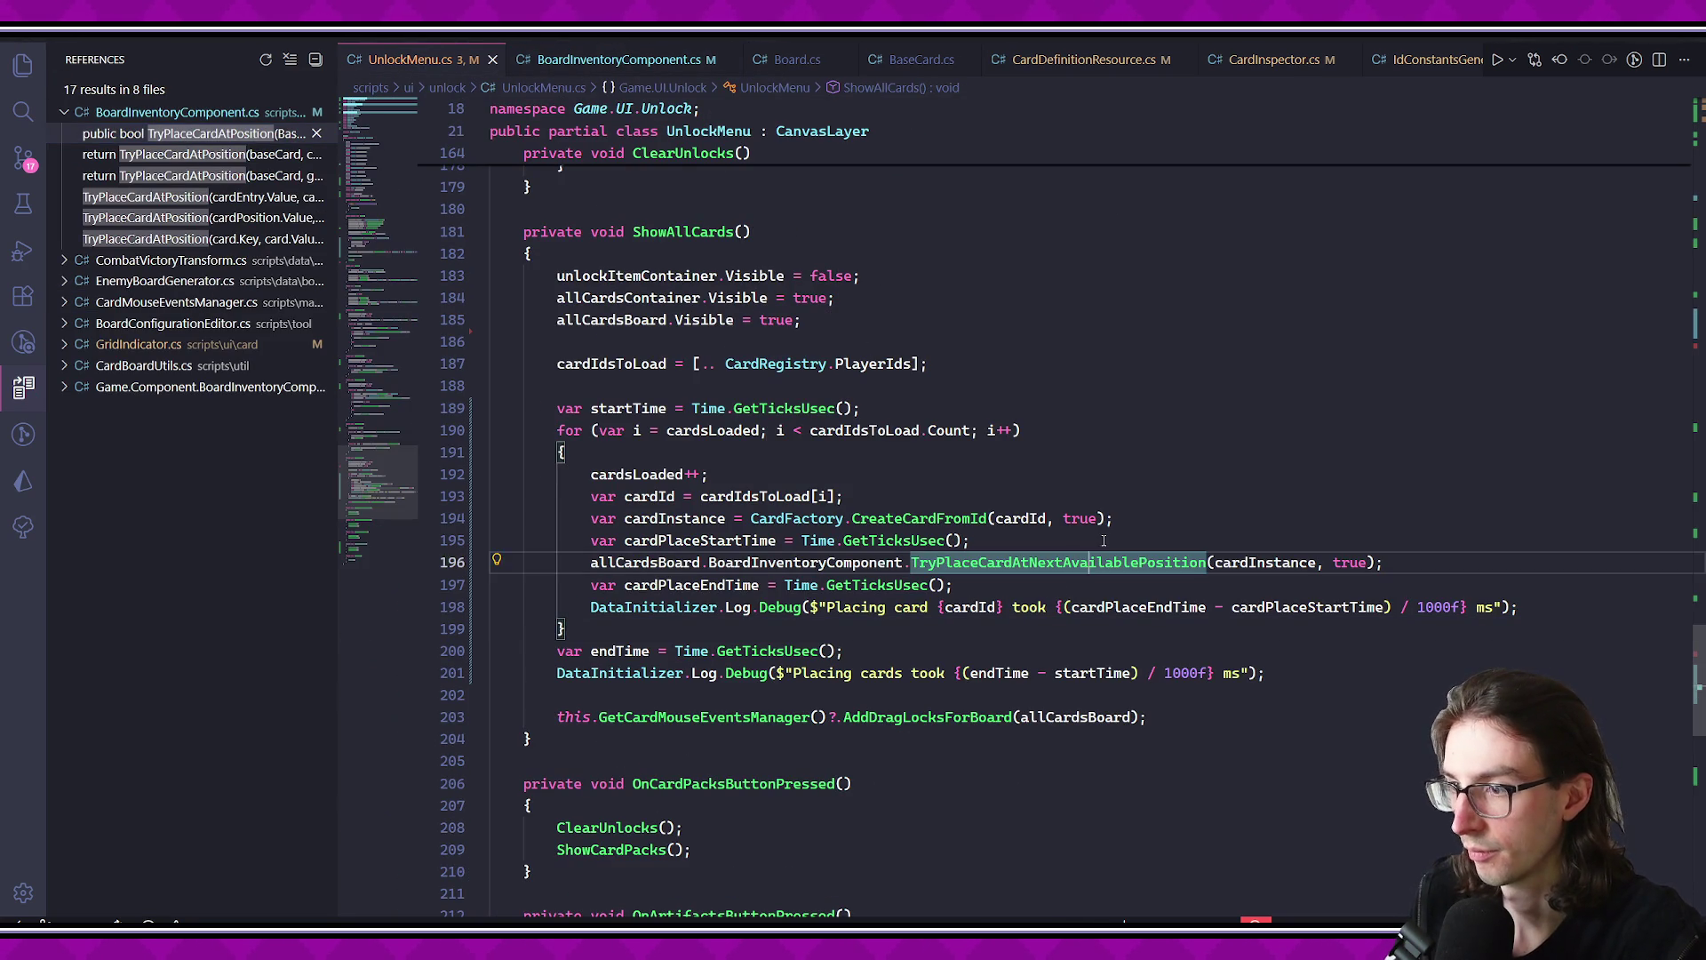
key("ctrl+shift+Return")
key("ctrl+z")
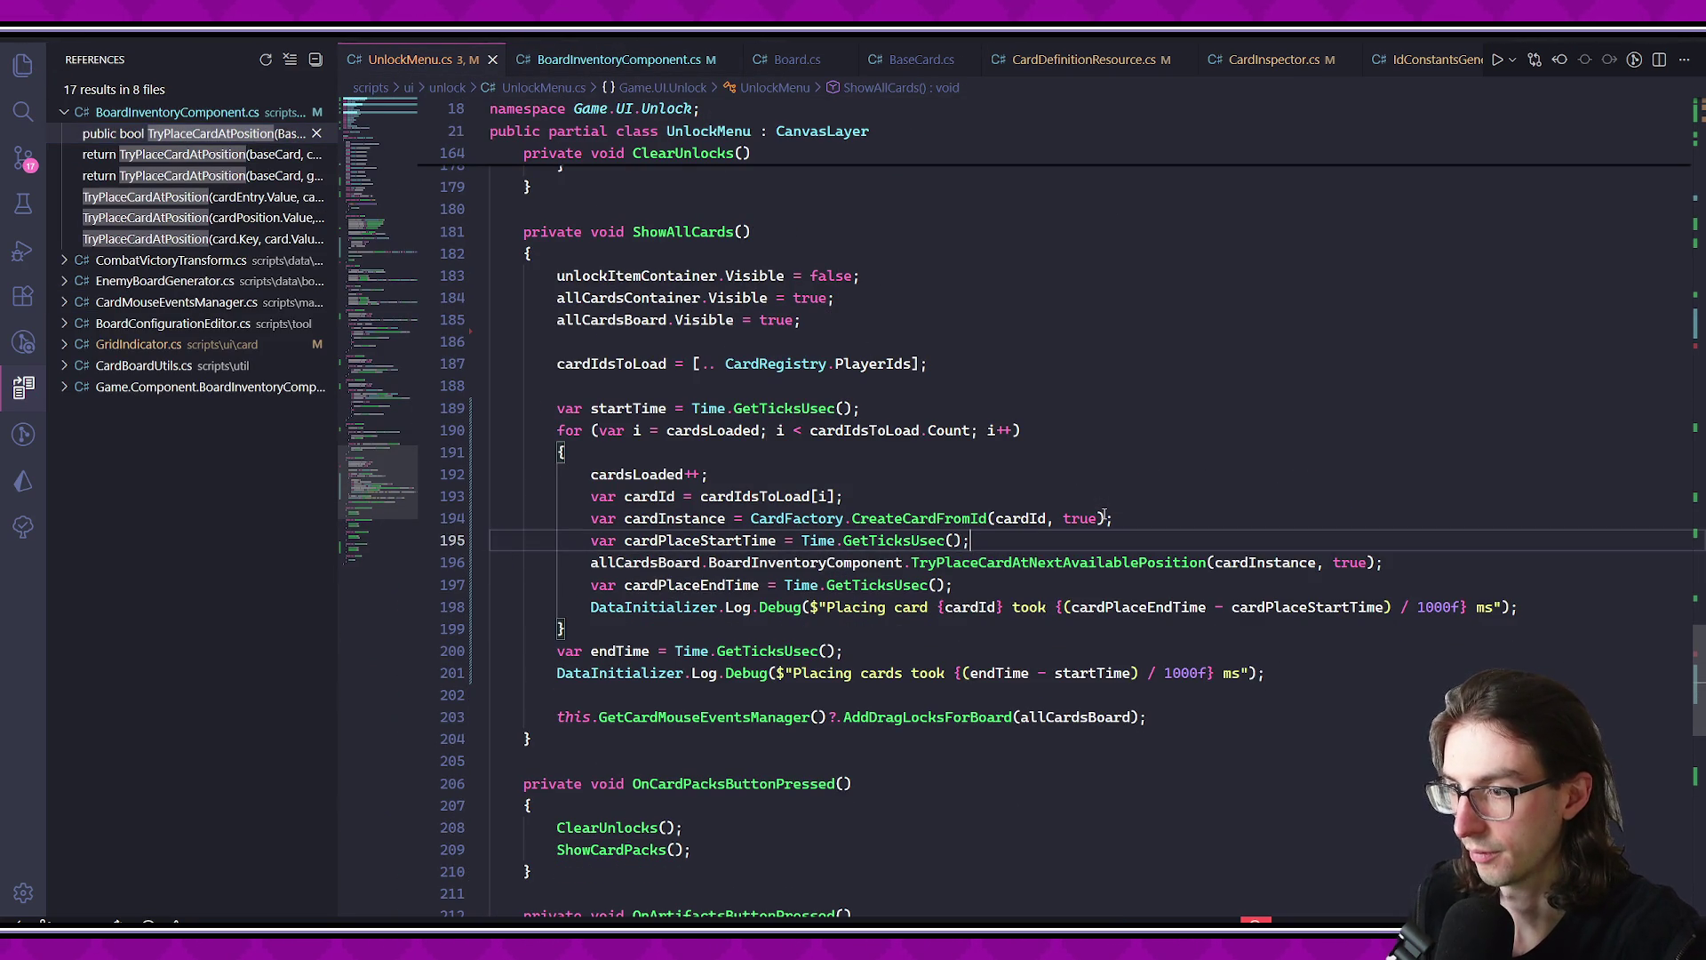
key("Up")
key("Down")
key("Down")
key("Down")
key("Down")
key("Up")
key("Home")
left_click(957, 613)
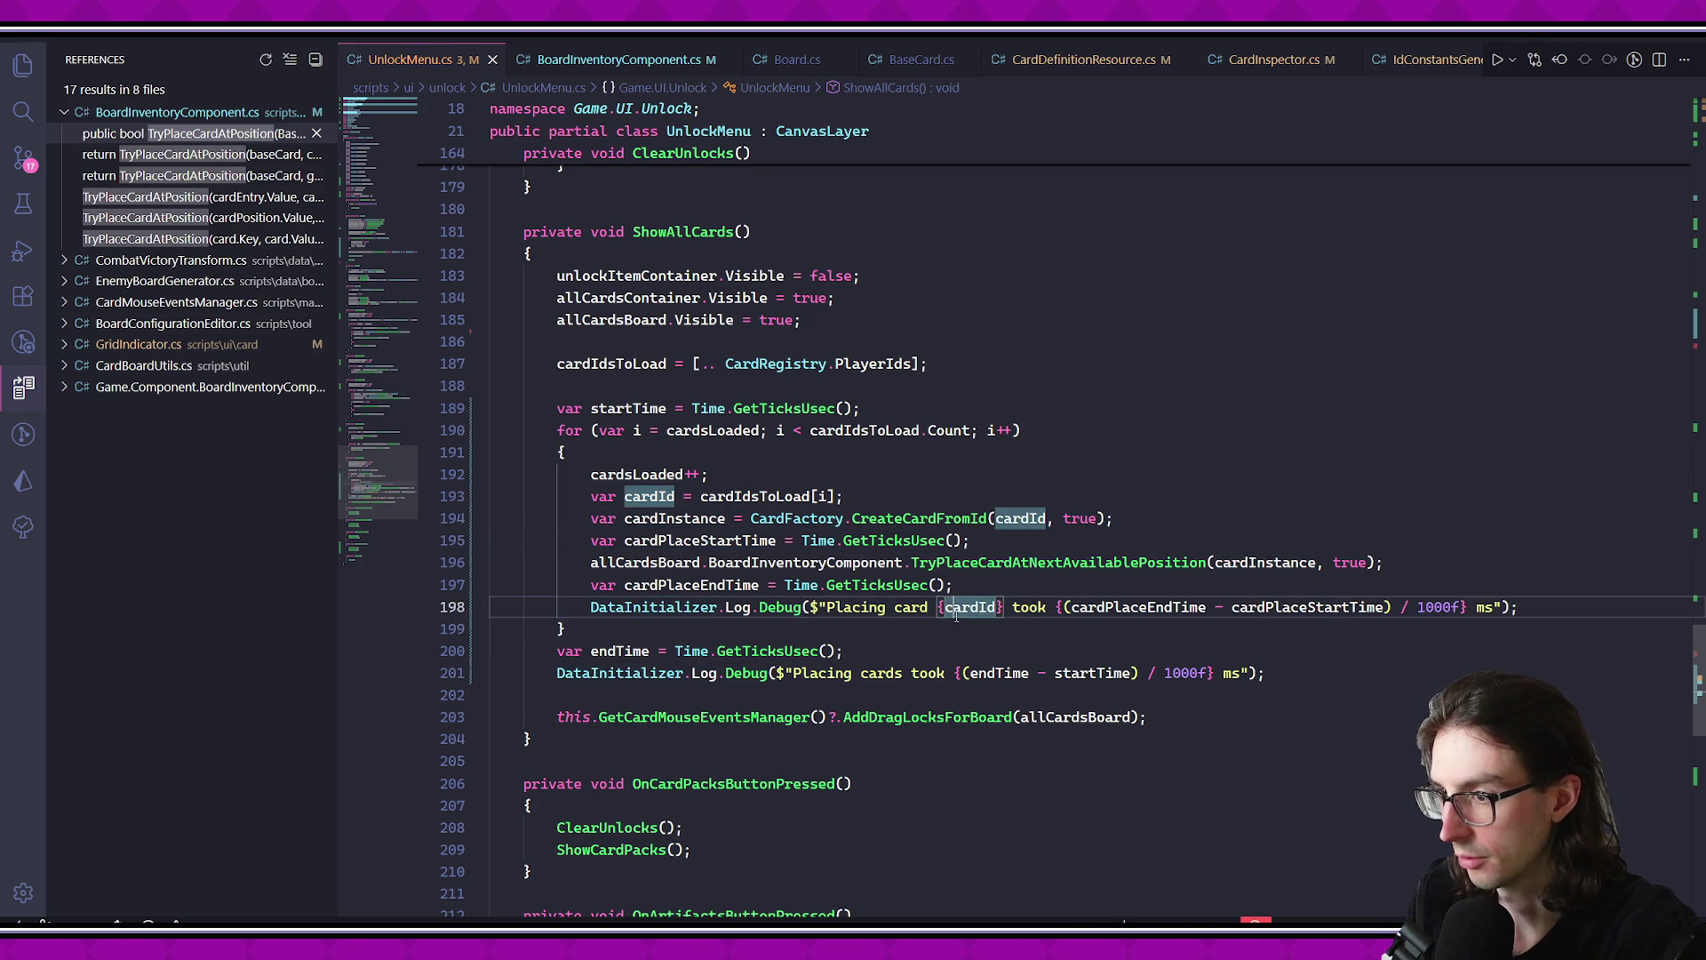
- Inspect the placement start-time and end-time lines before returning to Godot's output log
key("Up")
key("Up")
key("Up")
key("ctrl+Left")
key("ctrl+Left")
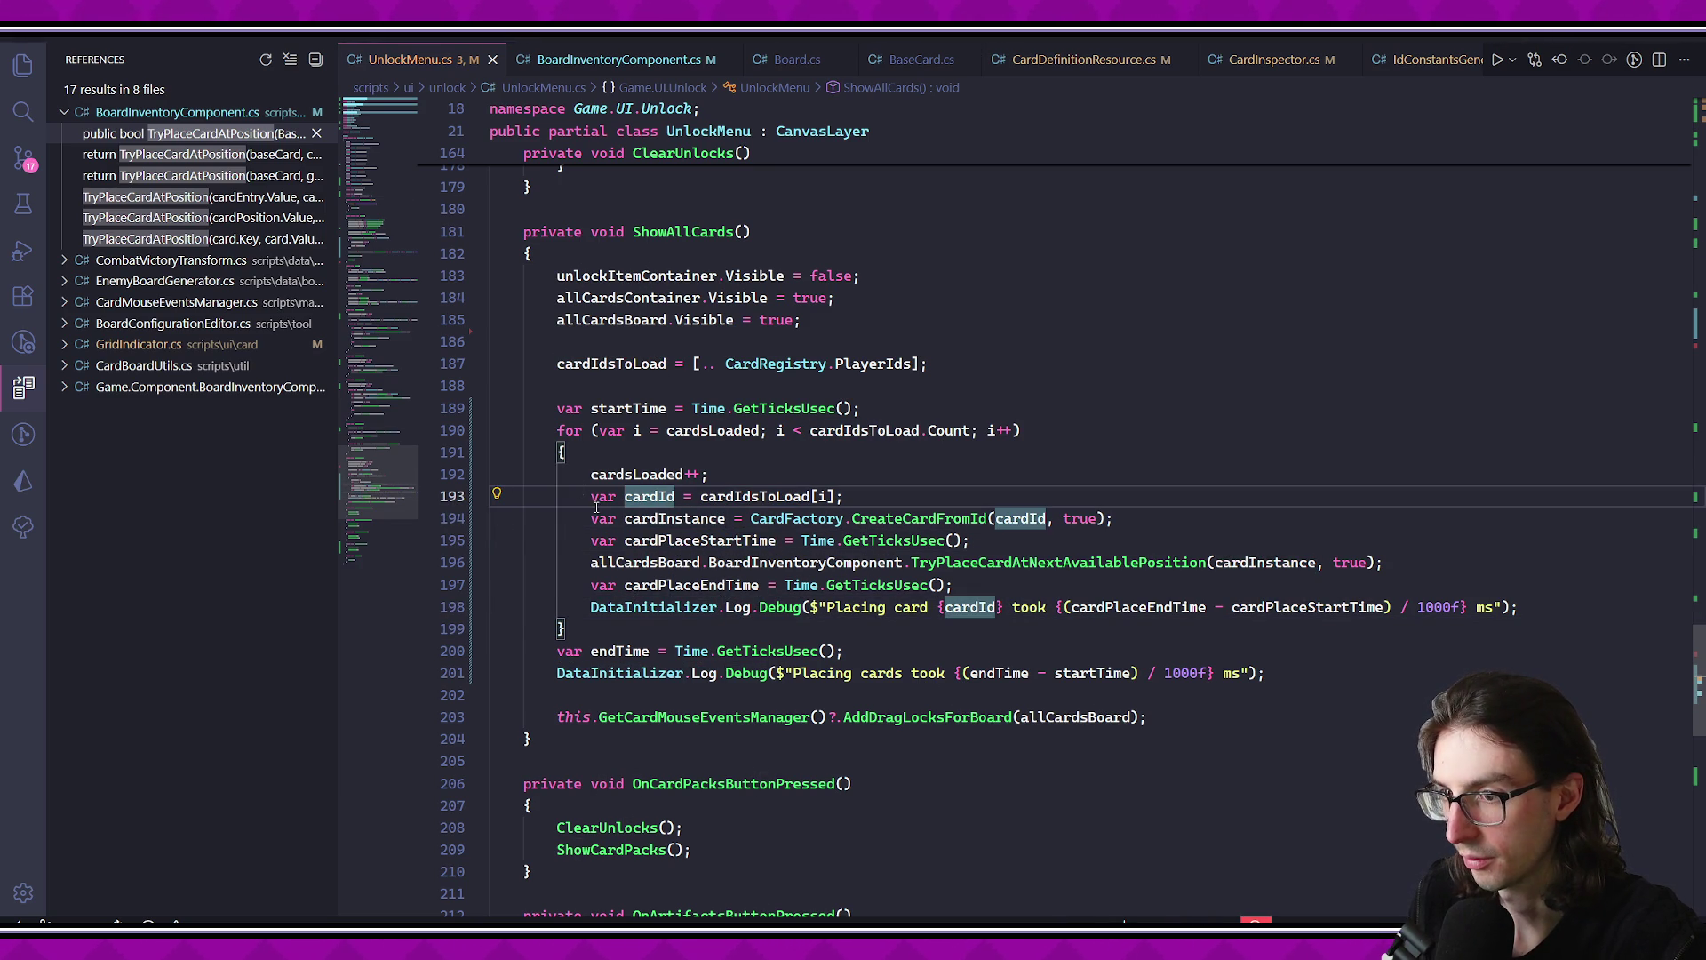
key("Down")
key("Down")
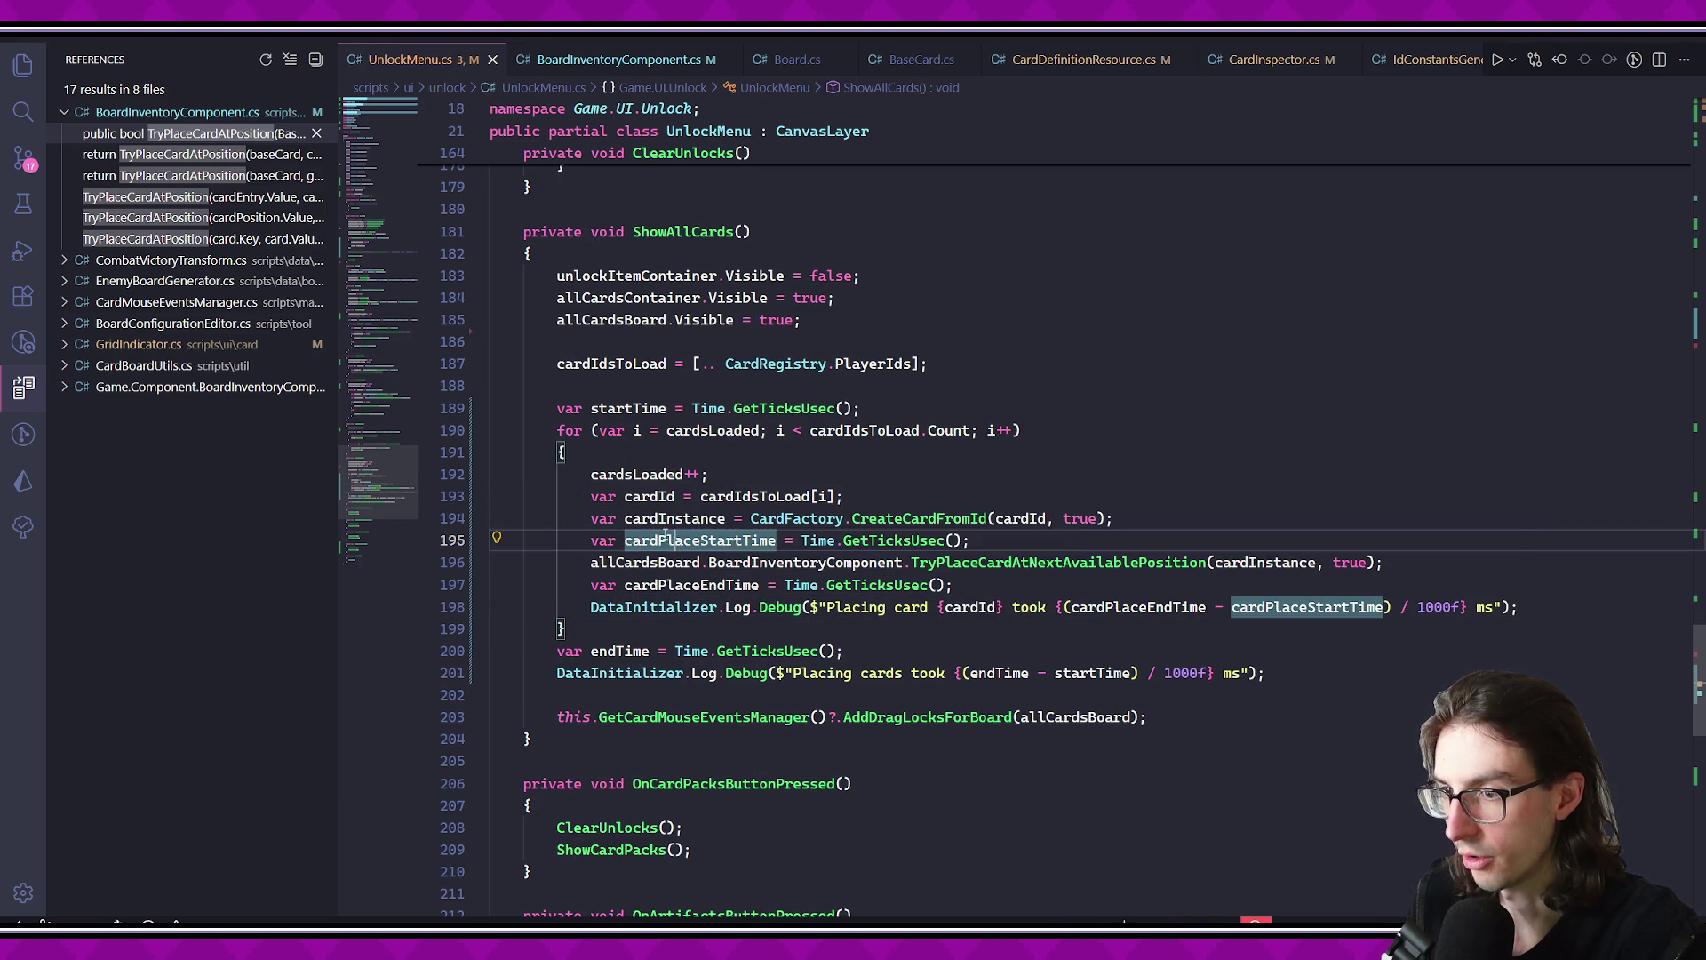
key("shift+End")
key("Down")
key("Down")
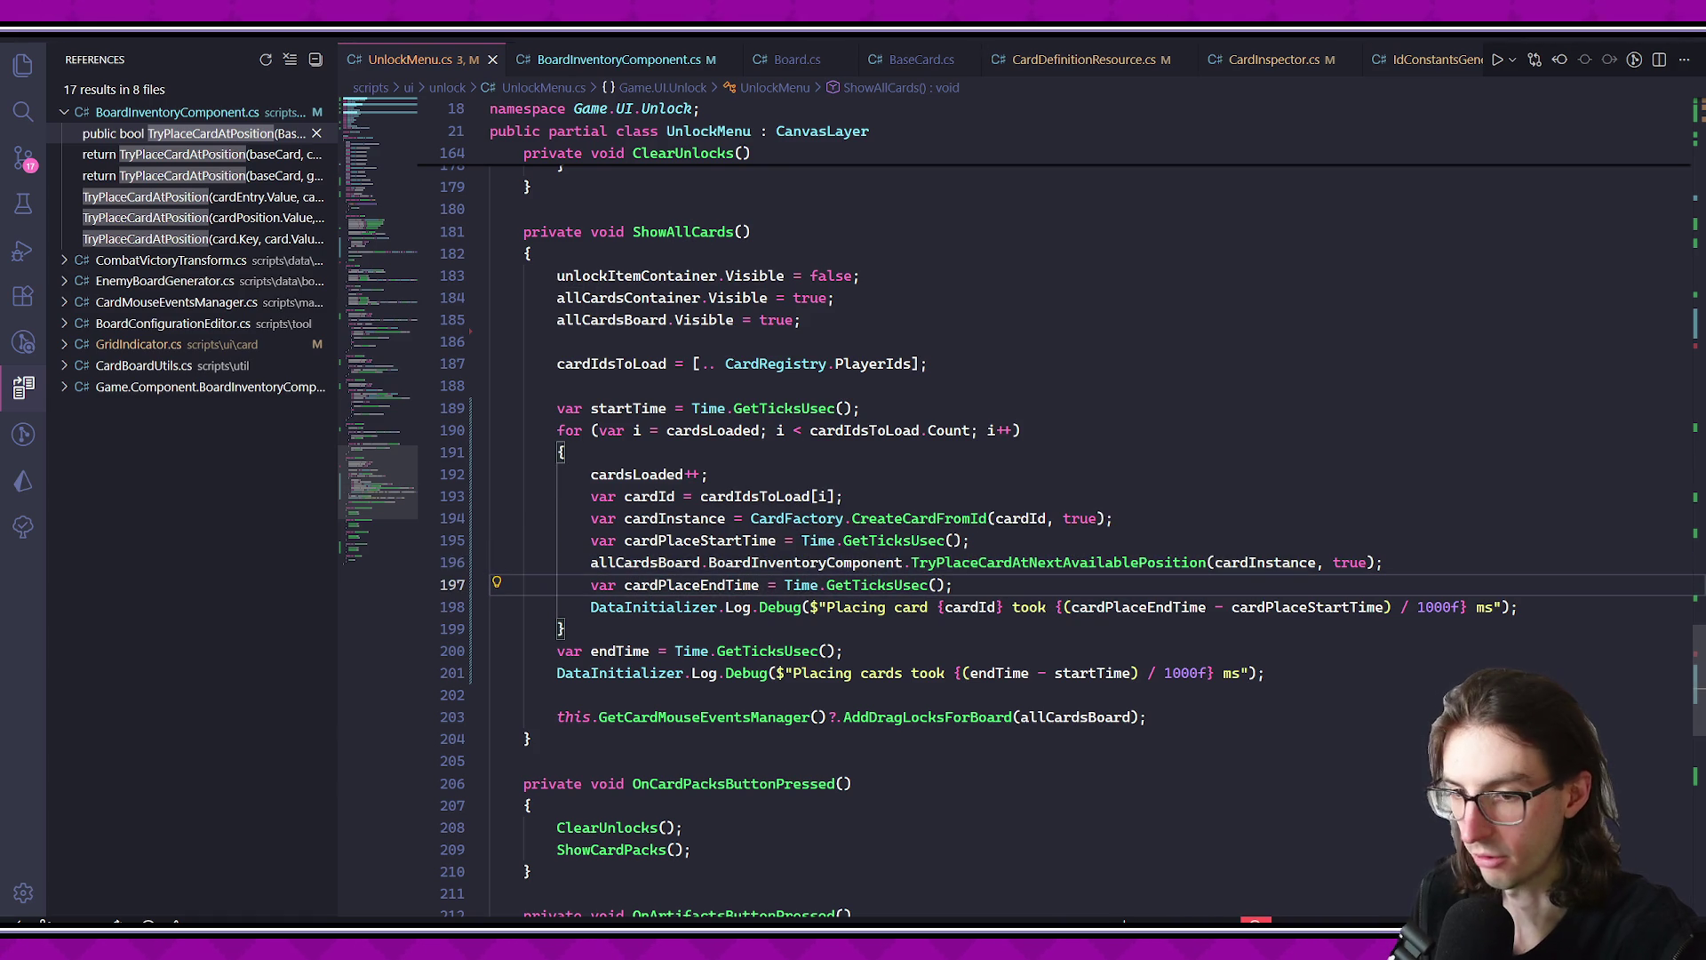
key("alt+Tab")
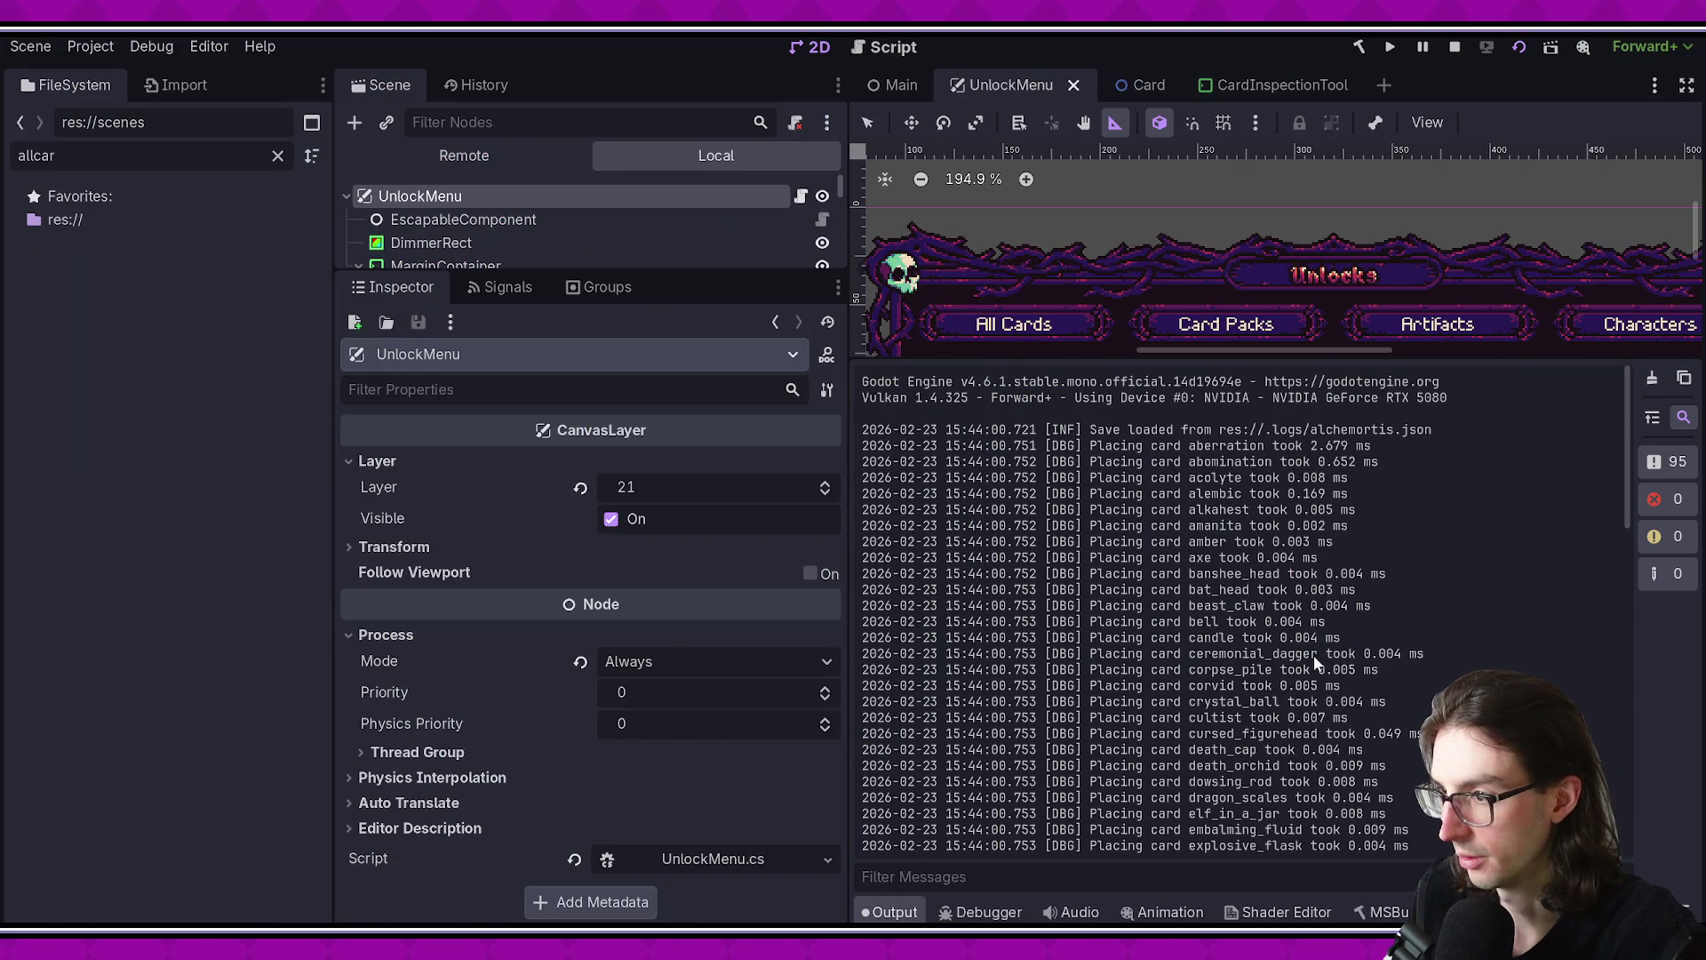
key("alt+Tab")
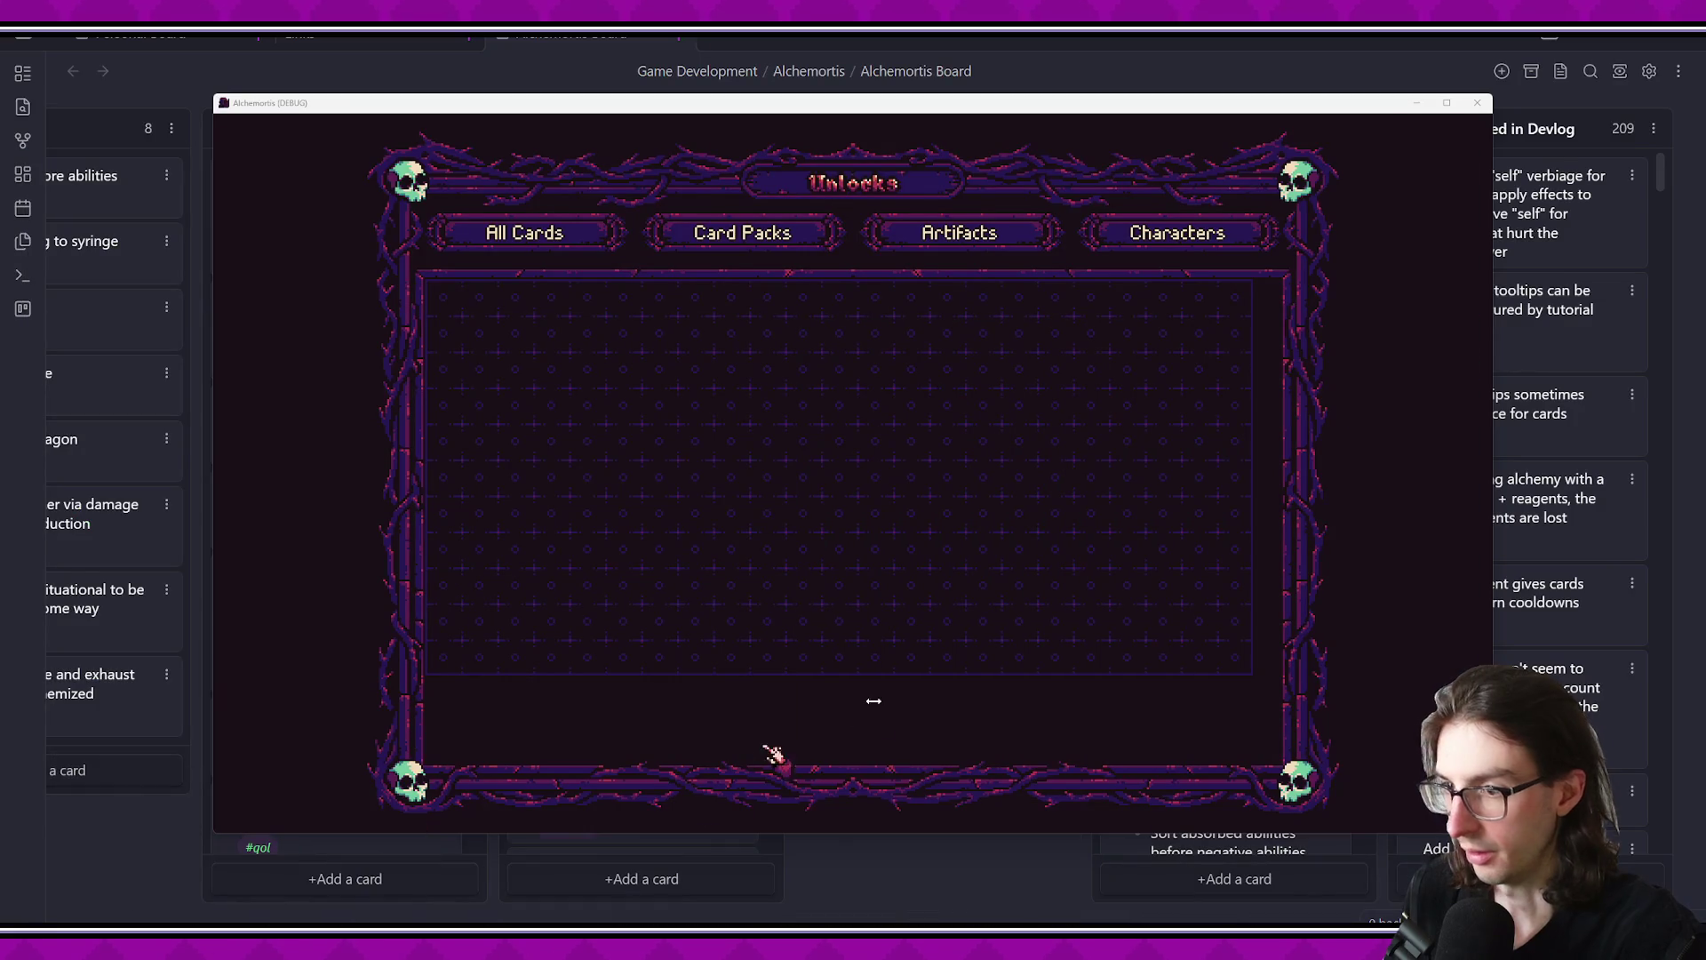
key("alt+Tab")
left_click_drag(824, 607, 1493, 607)
key("alt+Tab")
key("alt+Tab")
key("alt+Tab")
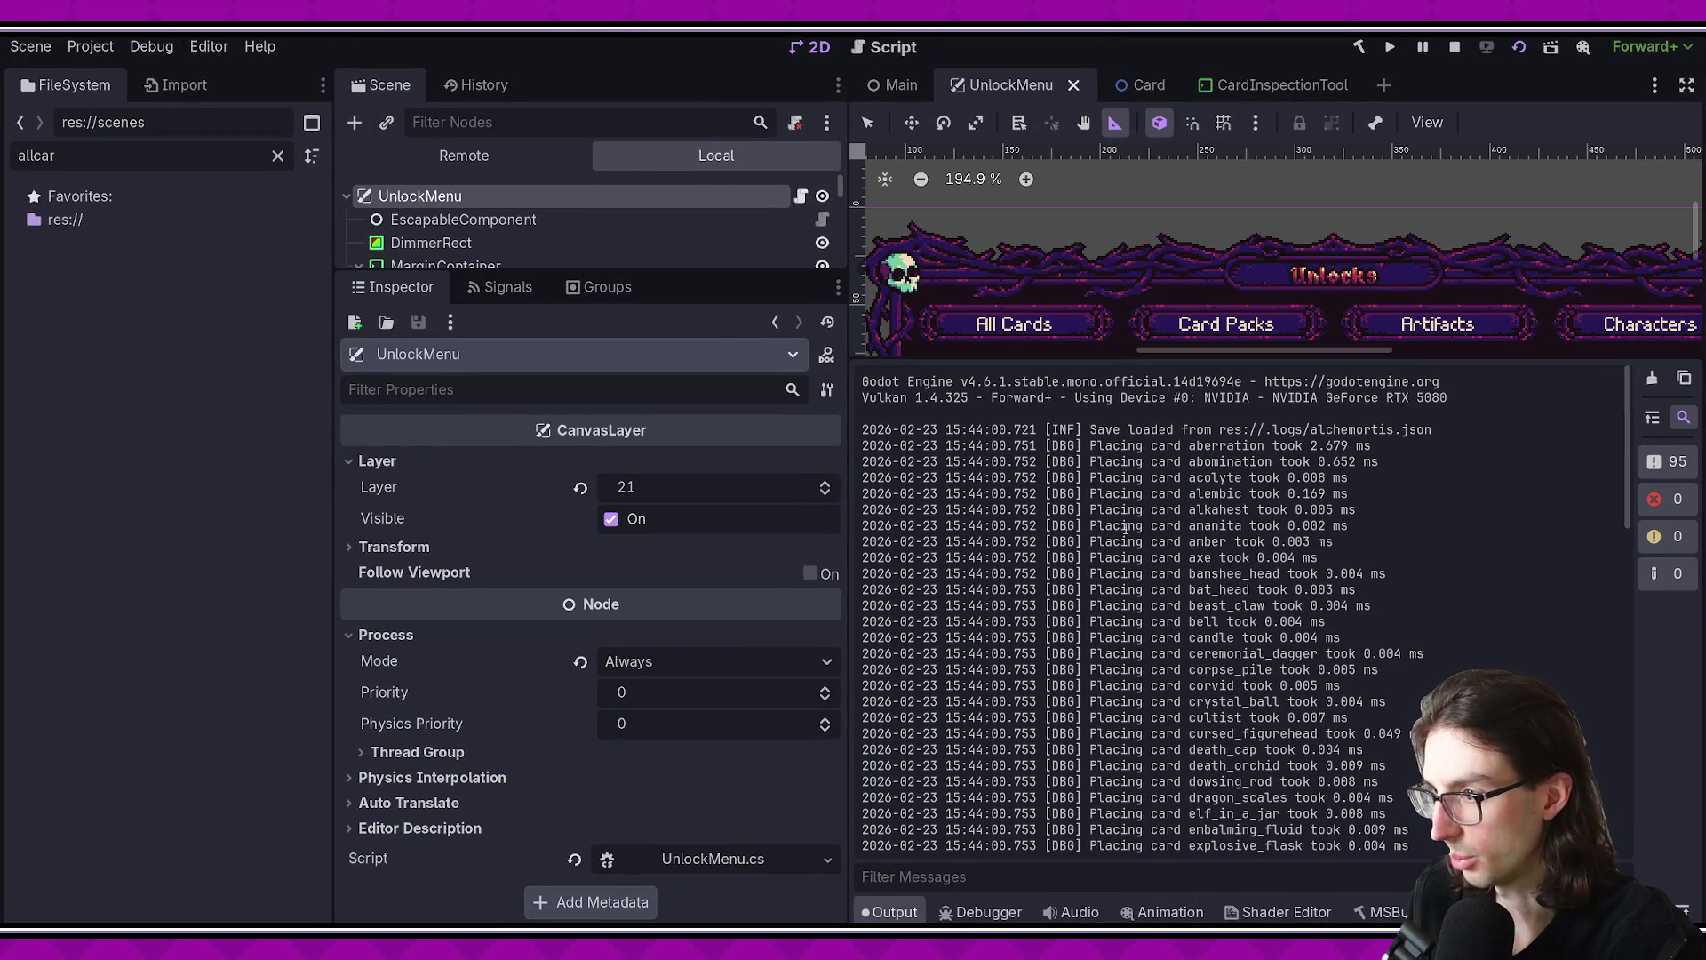
left_click_drag(1121, 528, 1352, 531)
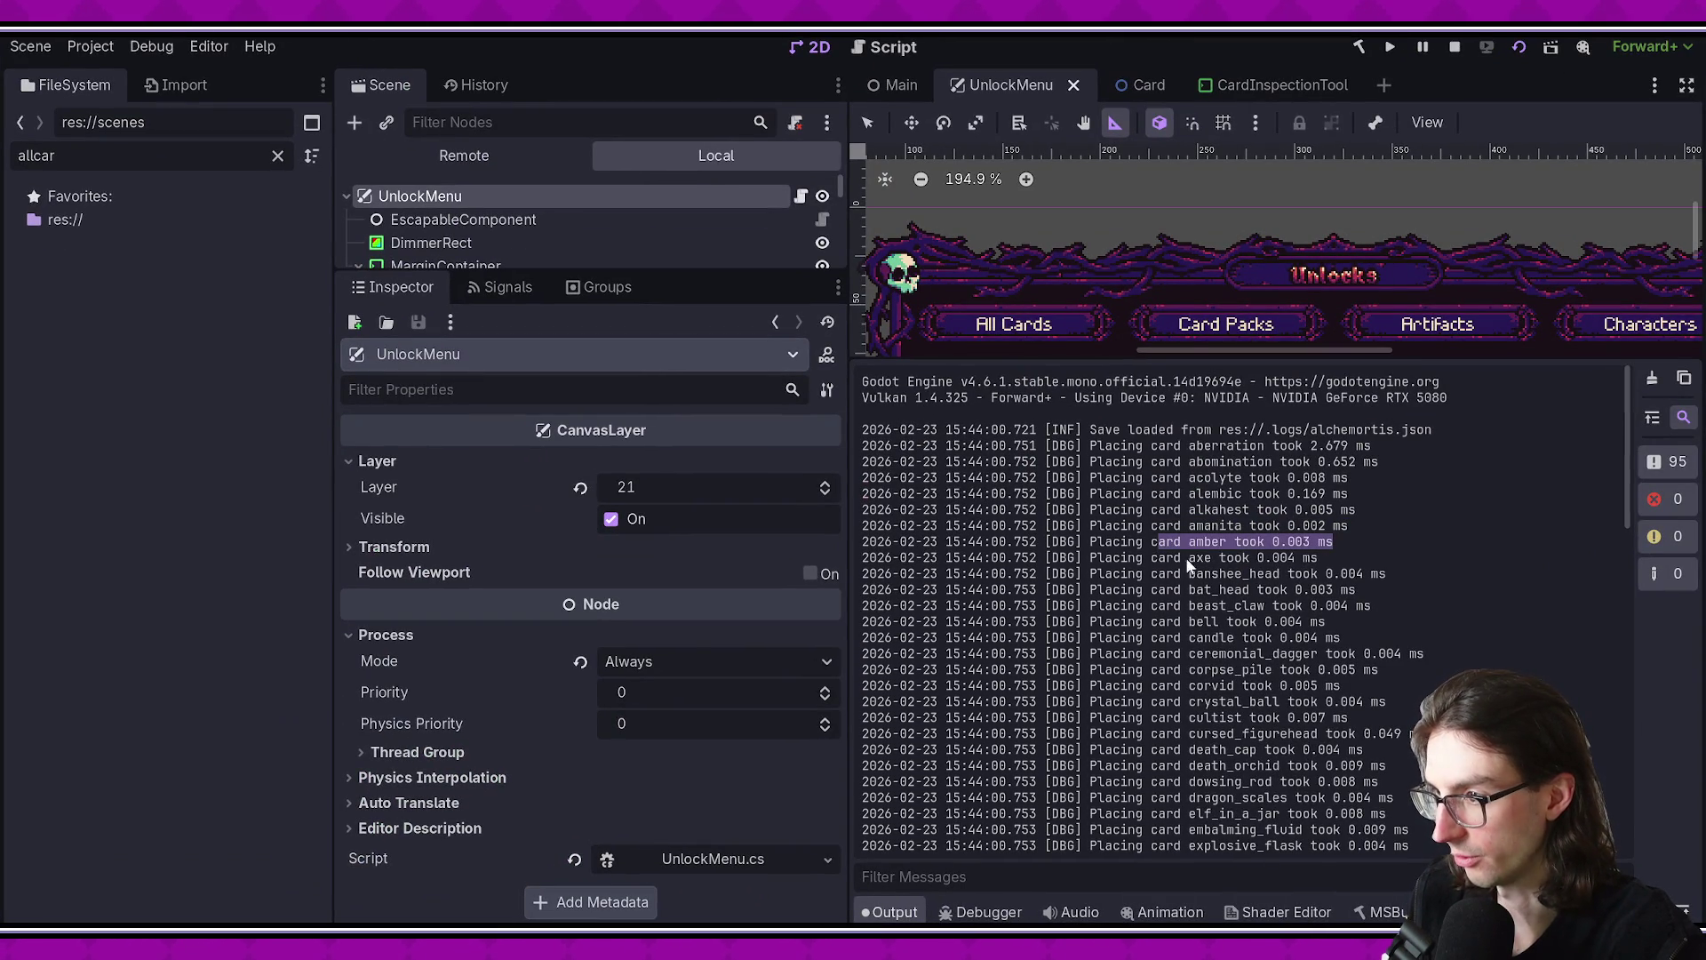
left_click_drag(1189, 557, 1337, 566)
mouse_move(1221, 578)
left_mouse_down()
mouse_move(1420, 580)
mouse_move(1288, 591)
mouse_move(1404, 589)
left_mouse_up()
left_click(1381, 614)
scroll(1324, 604, "down", 1)
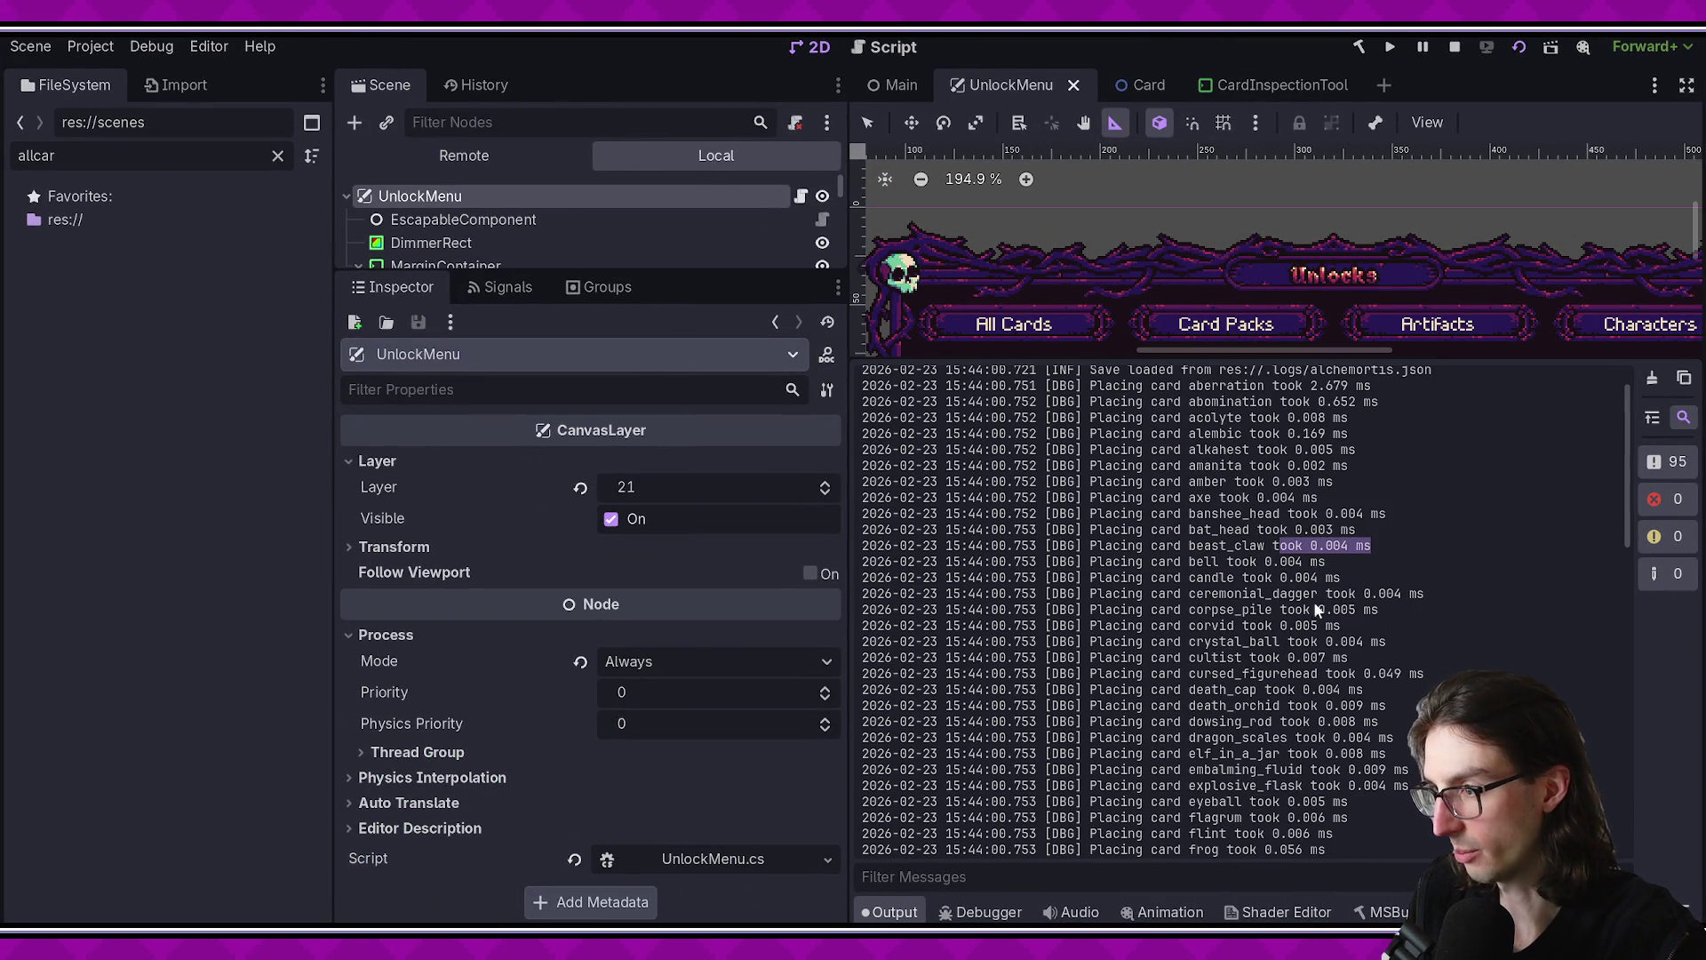
left_click(1232, 571)
left_click_drag(1233, 578, 1381, 578)
left_click(1385, 578)
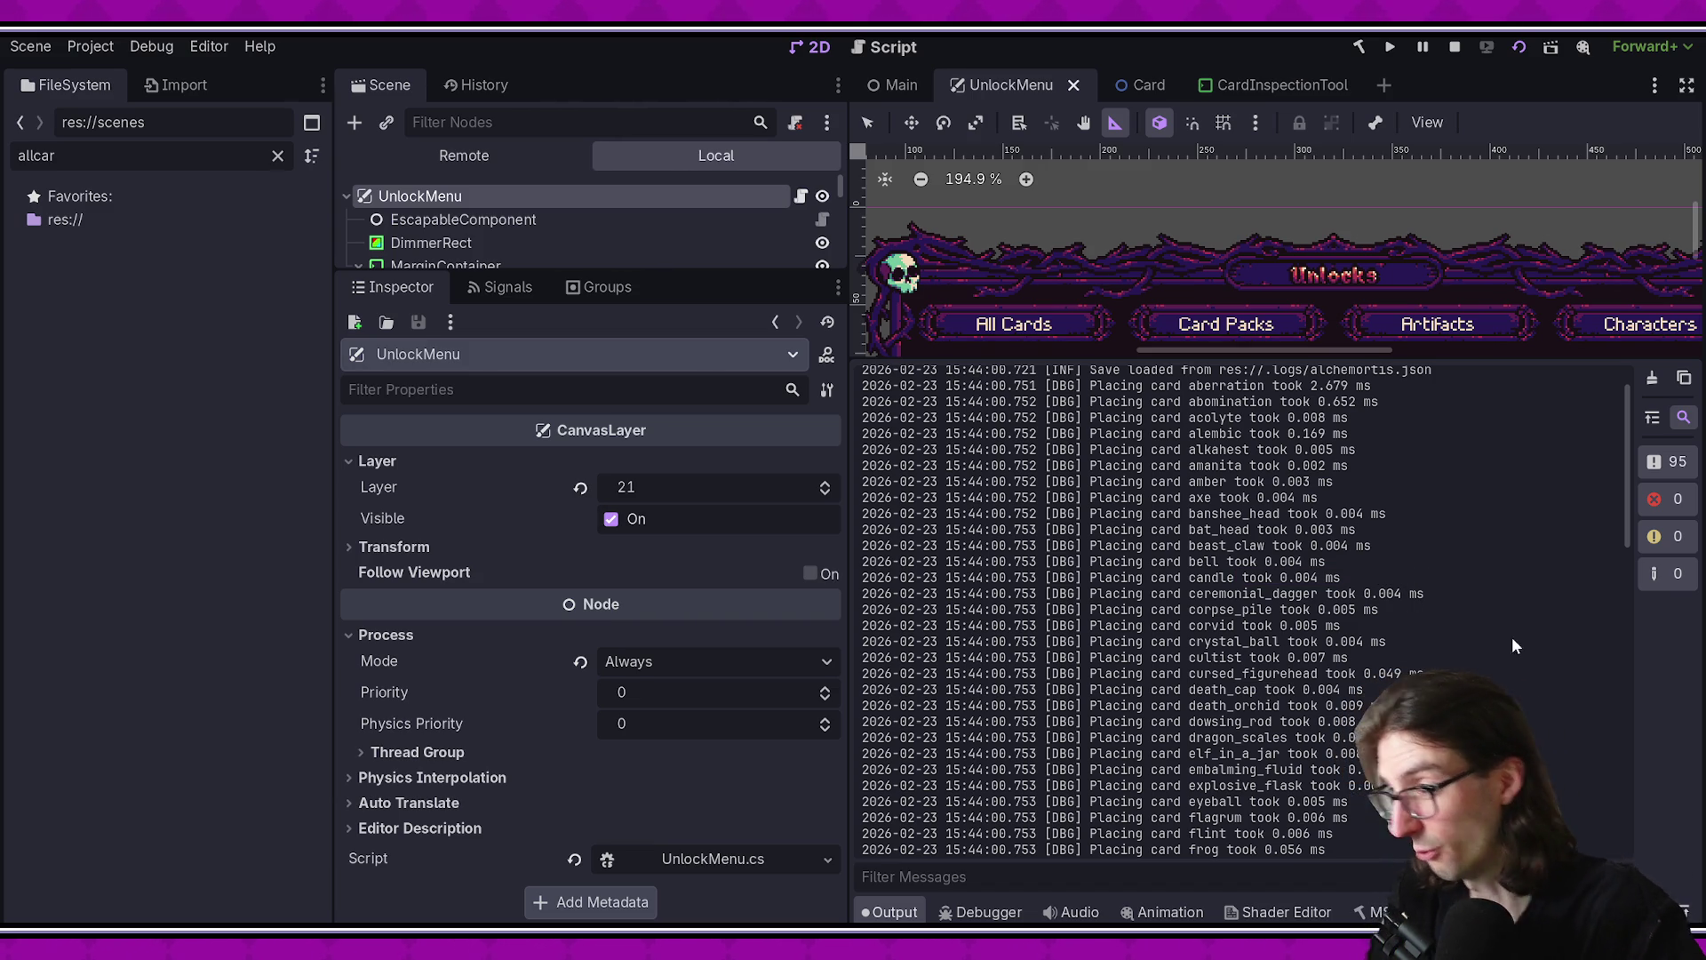
scroll(1438, 595, "down", 3)
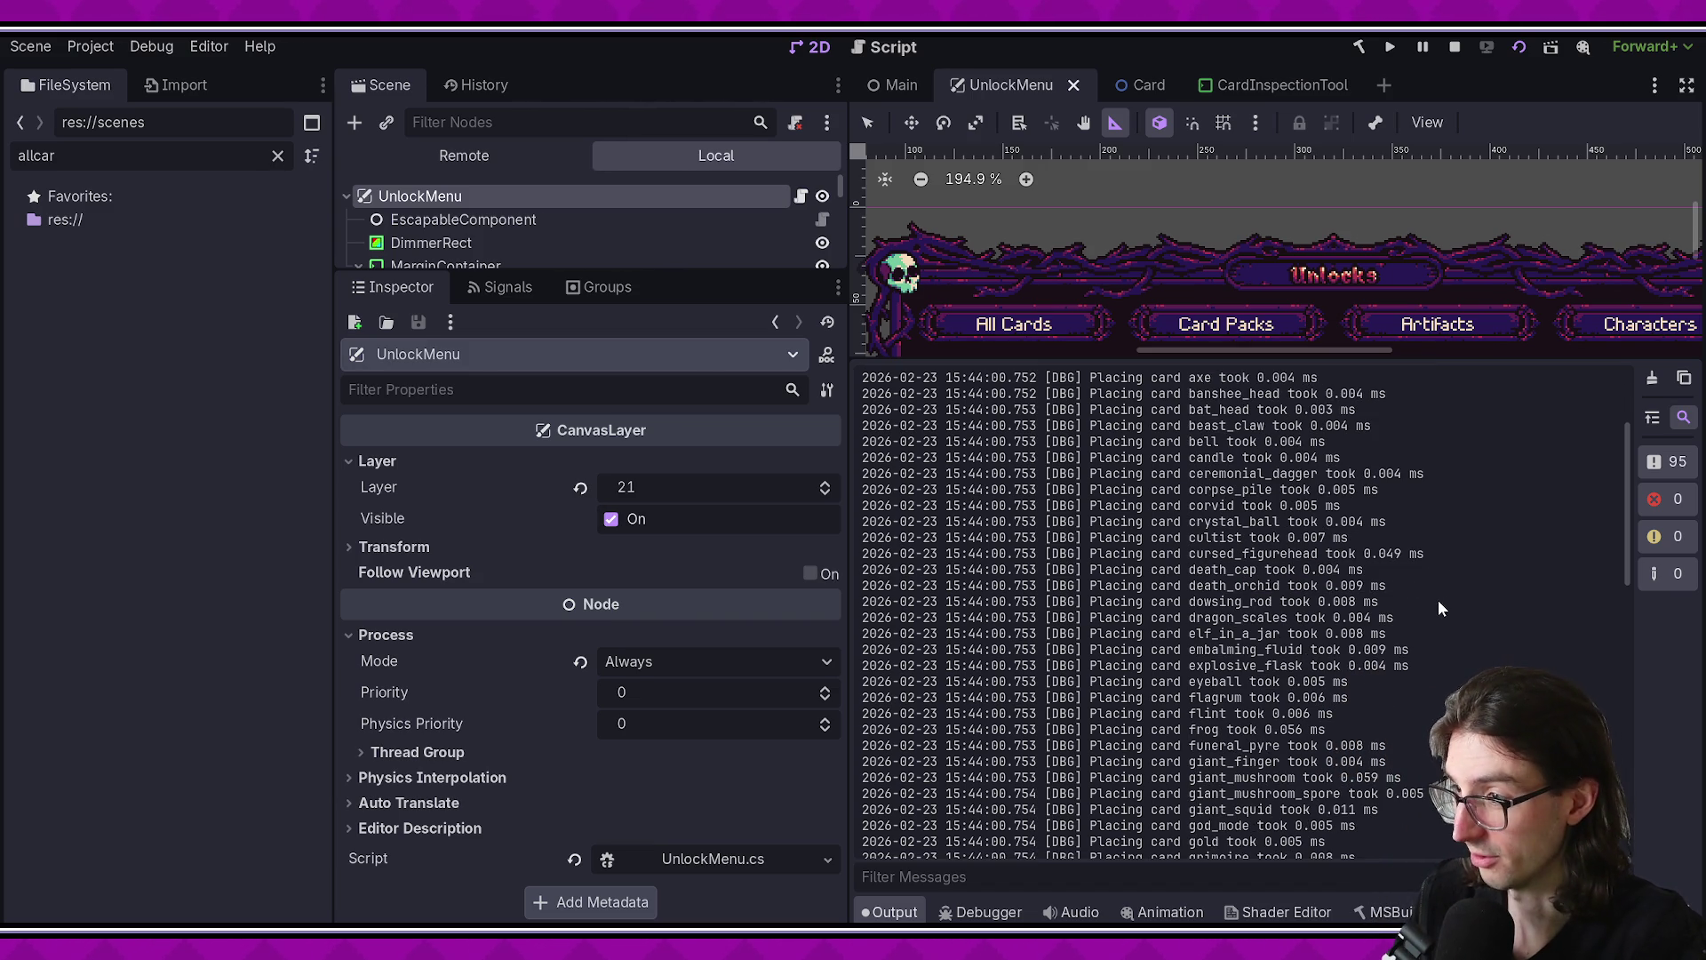
left_click_drag(1333, 554, 1468, 554)
left_click(1467, 554)
left_click_drag(1196, 553, 1425, 554)
left_click(1384, 571)
left_click(1367, 556)
scroll(1415, 579, "down", 2)
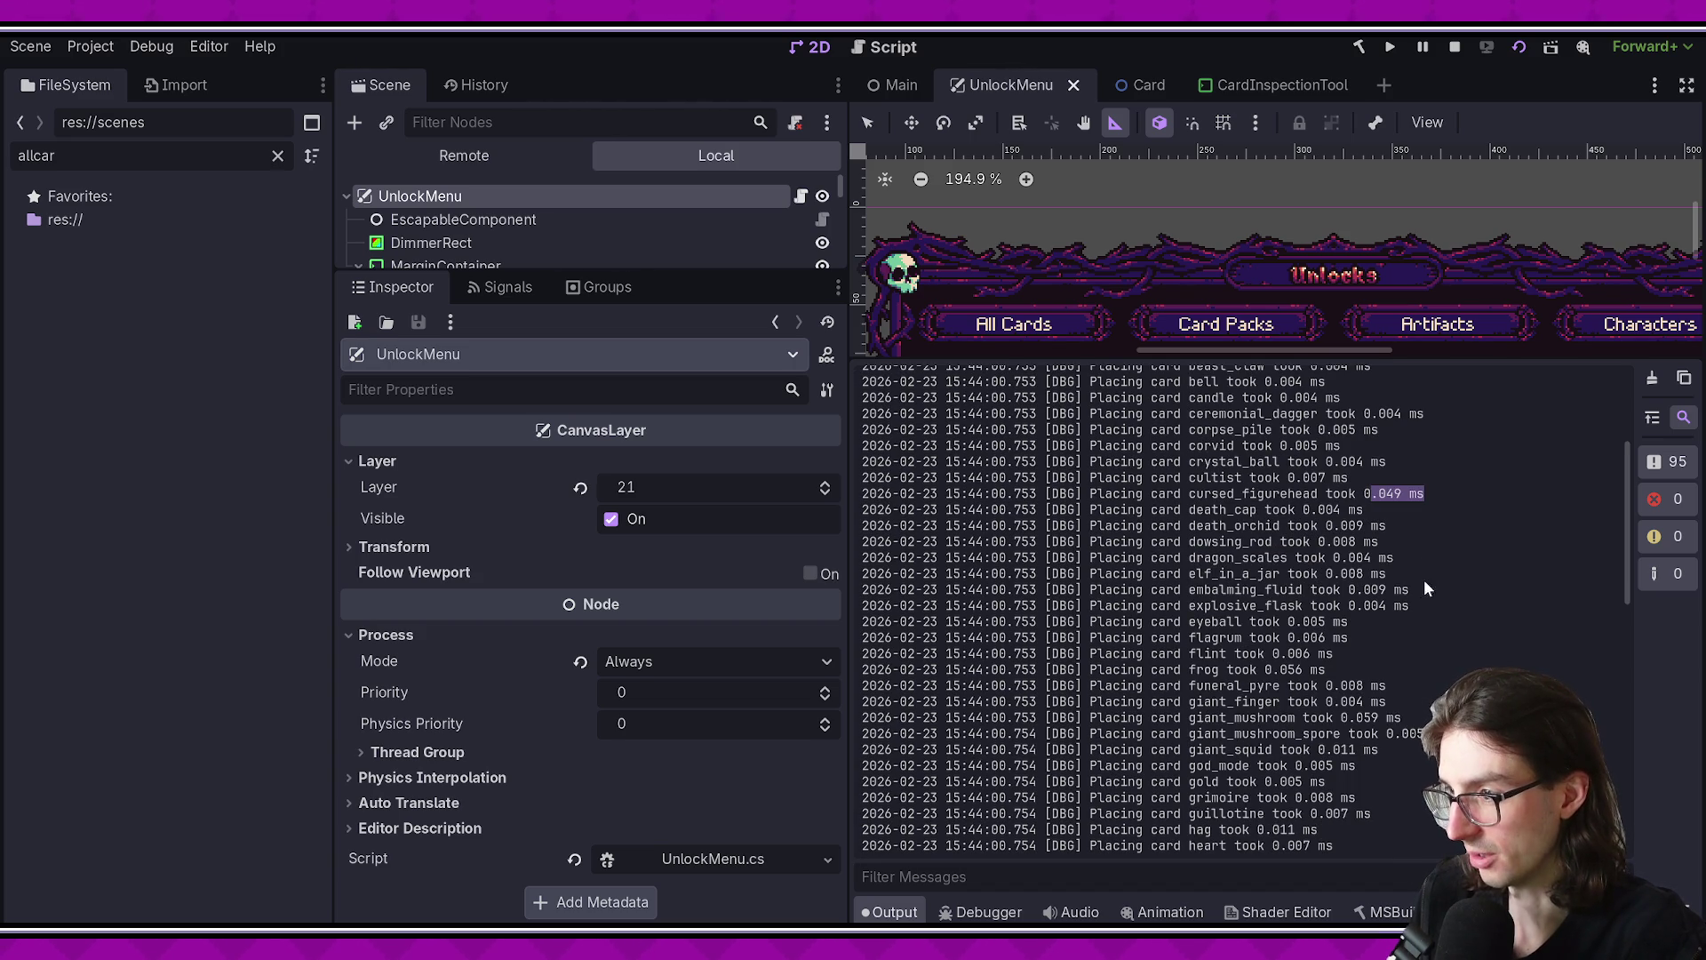
left_click_drag(1357, 493, 1425, 493)
scroll(1442, 544, "down", 2)
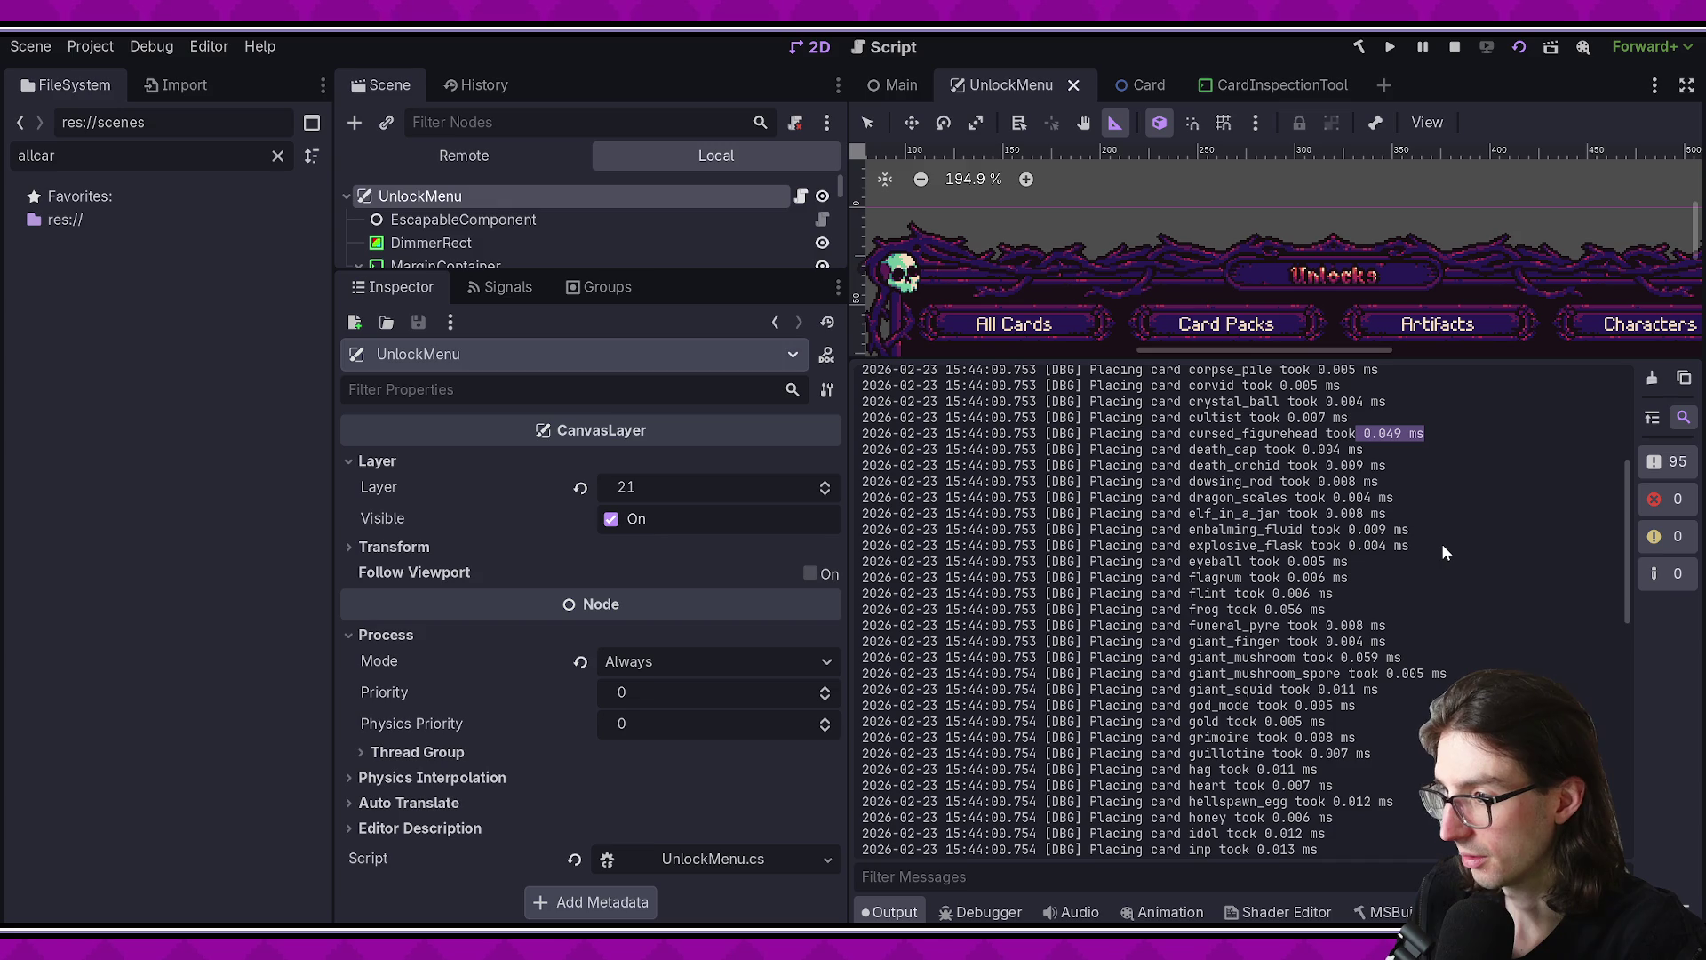
scroll(1441, 549, "down", 3)
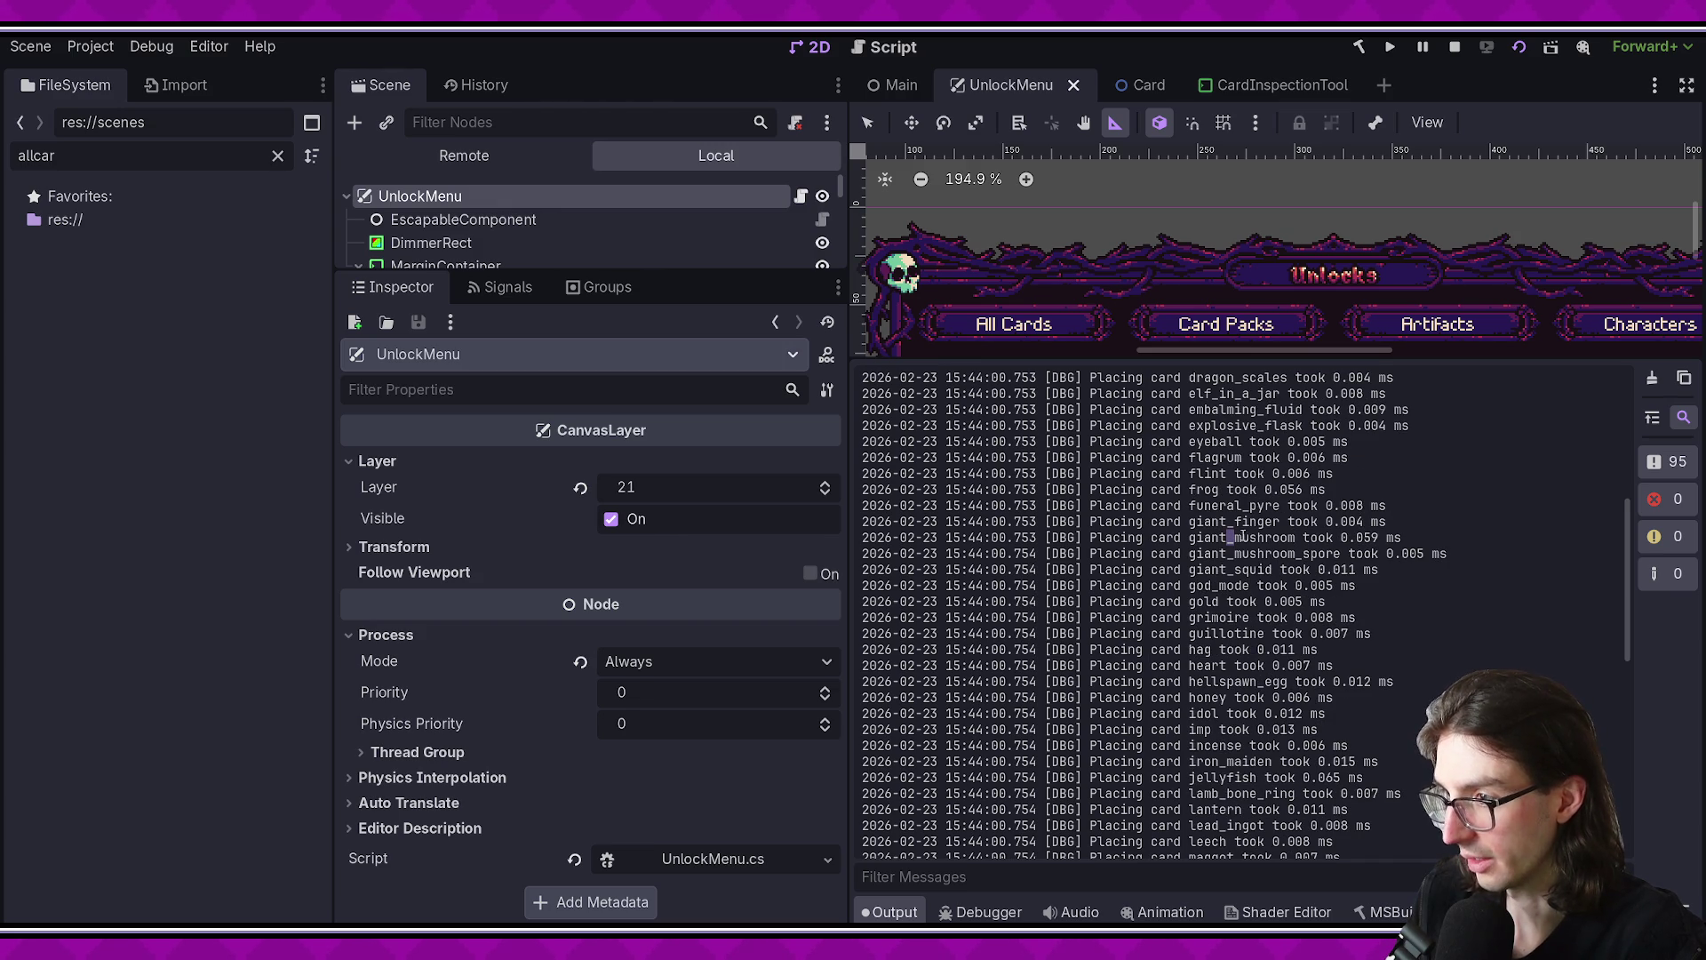
left_click_drag(1227, 537, 1403, 538)
scroll(1431, 622, "down", 2)
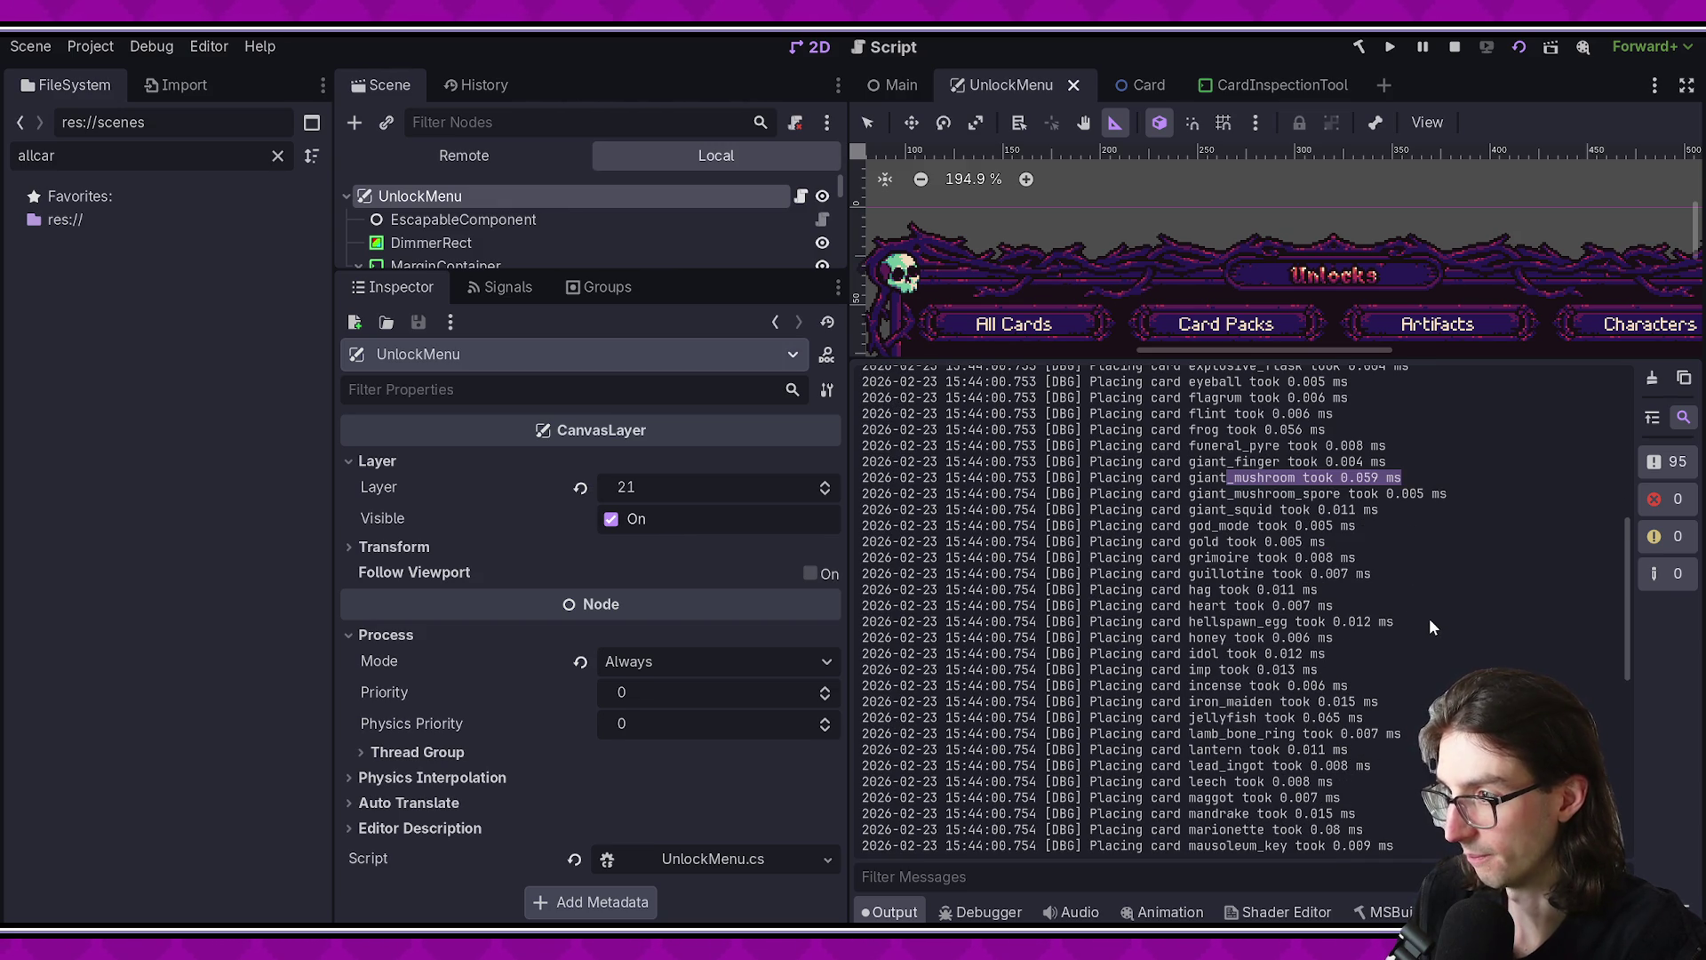
left_click_drag(1235, 557, 1388, 588)
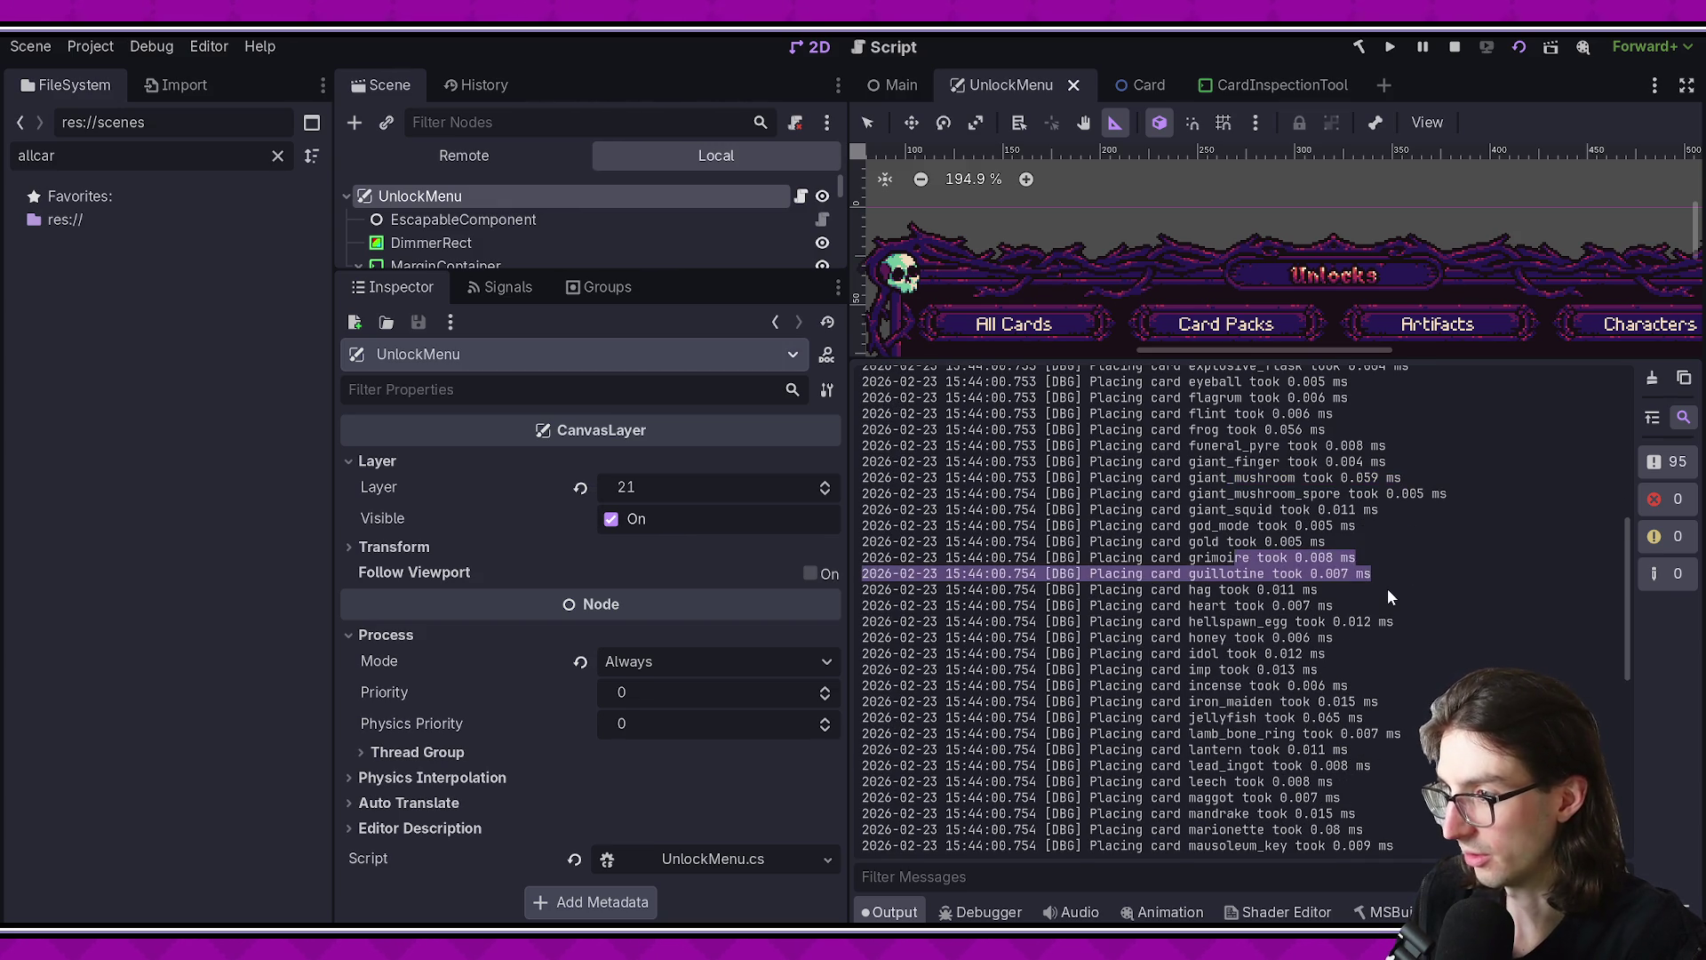
scroll(1388, 588, "down", 6)
scroll(1386, 584, "down", 10)
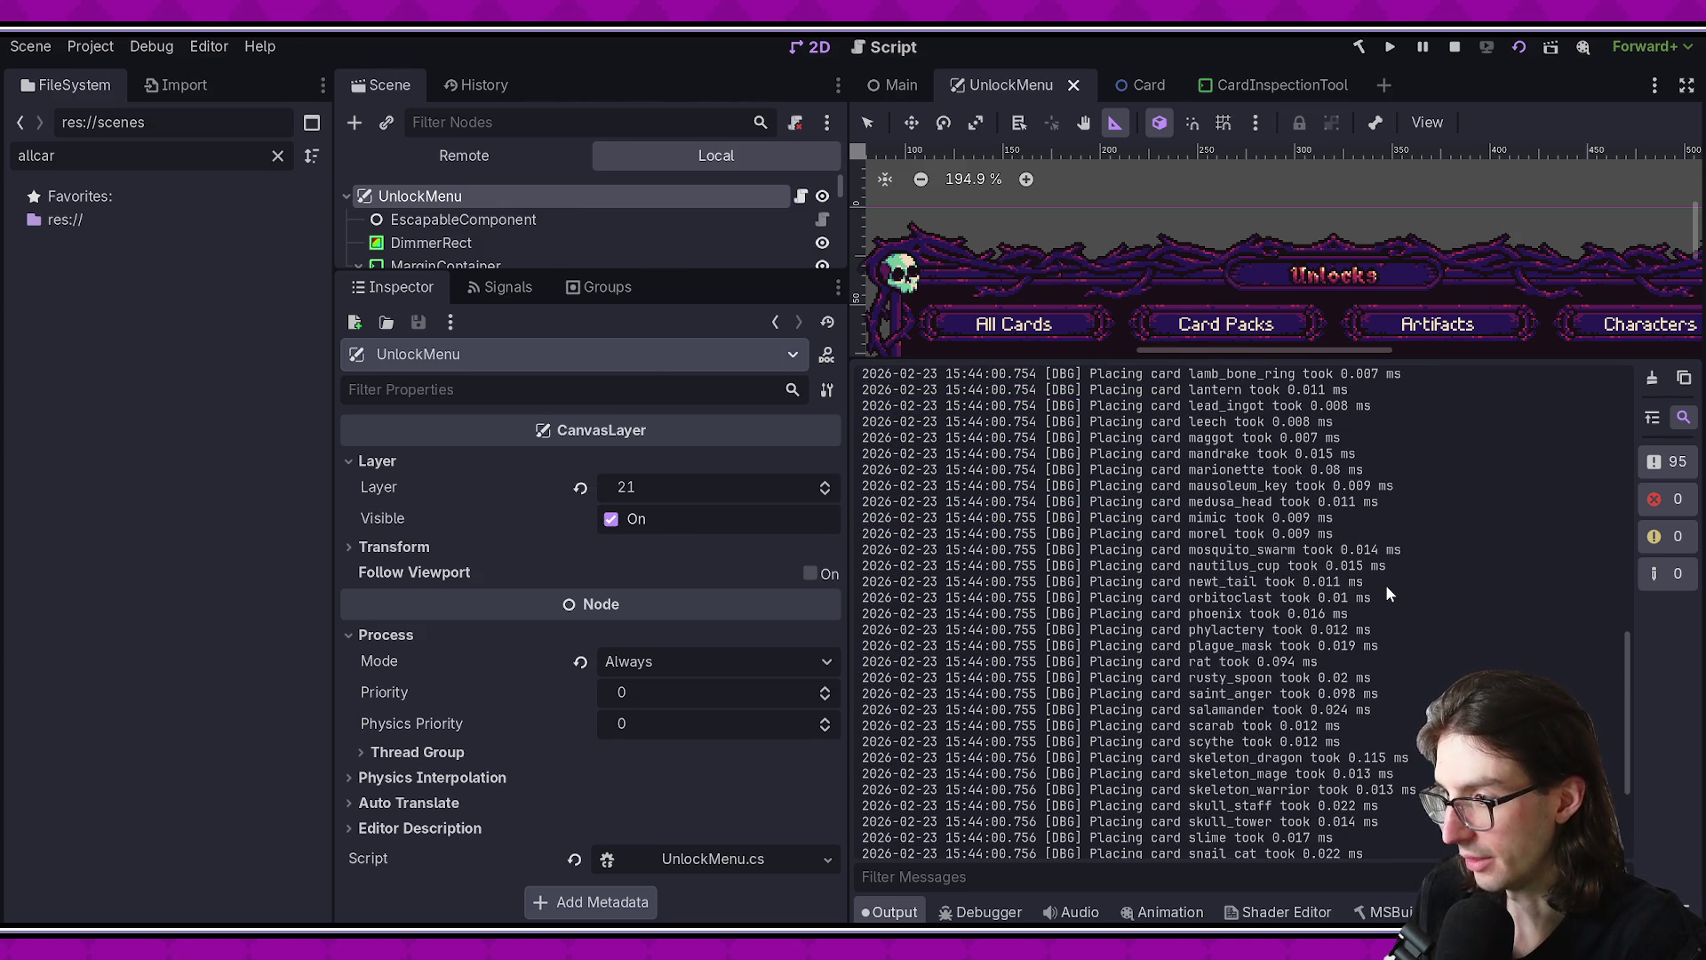
scroll(1384, 583, "down", 3)
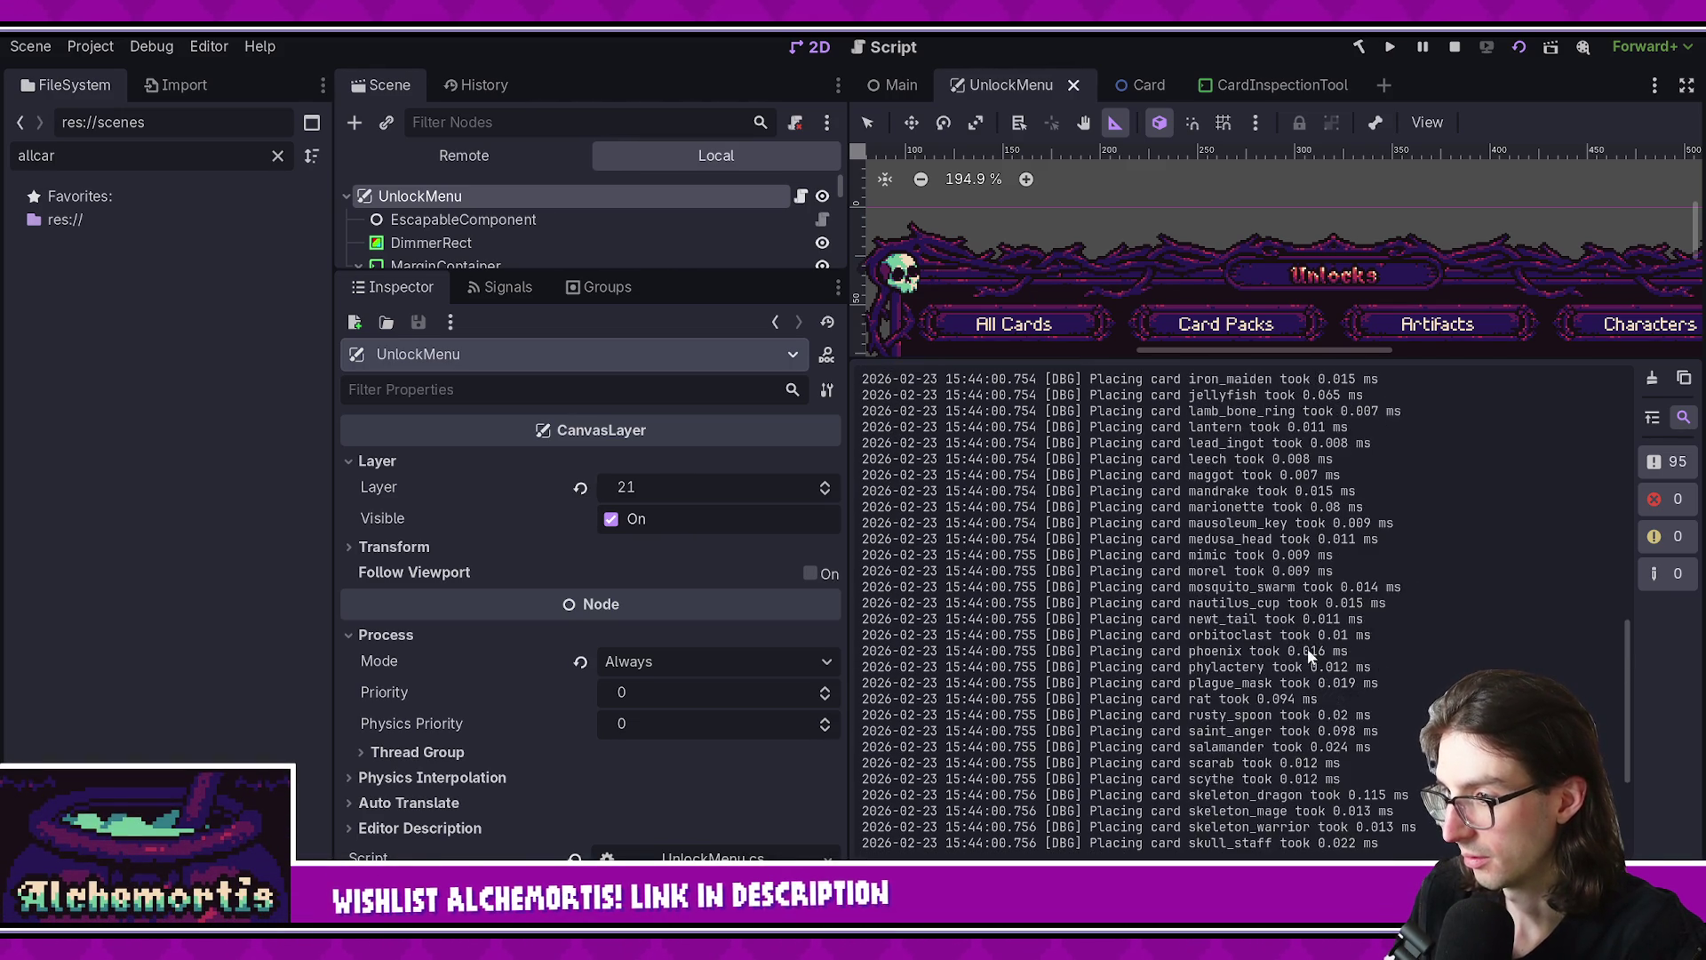
scroll(1308, 649, "up", 15)
left_click_drag(1236, 534, 1373, 551)
left_click(1324, 636)
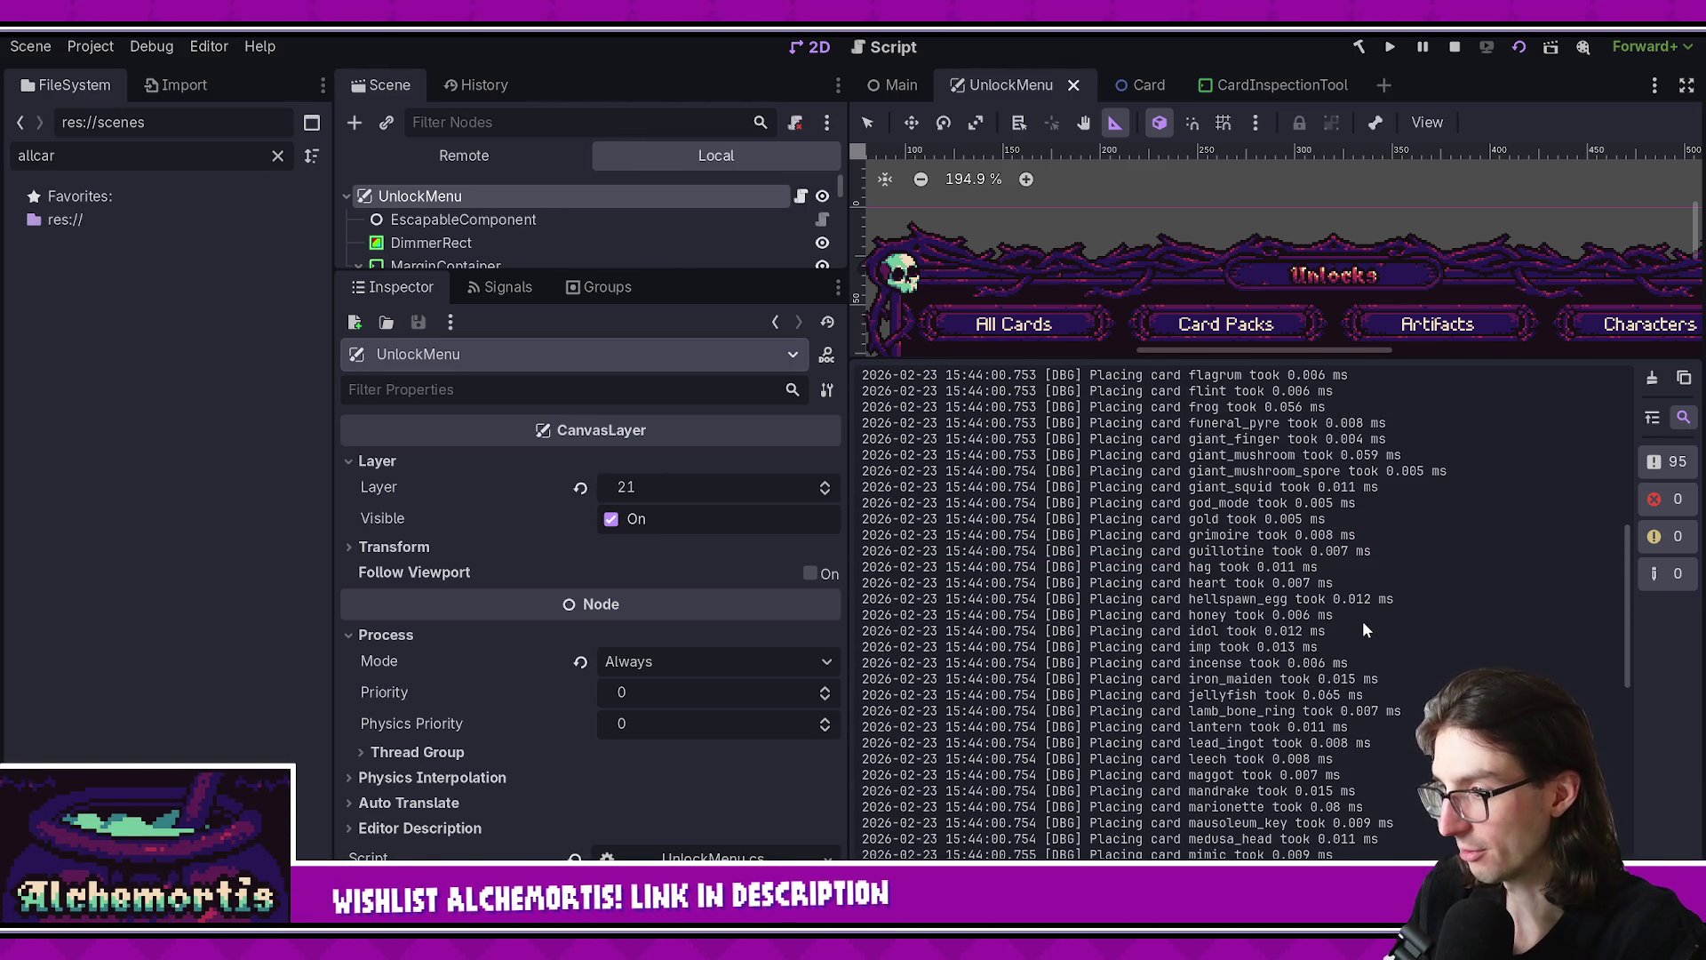
scroll(1363, 620, "up", 9)
scroll(1372, 633, "up", 2)
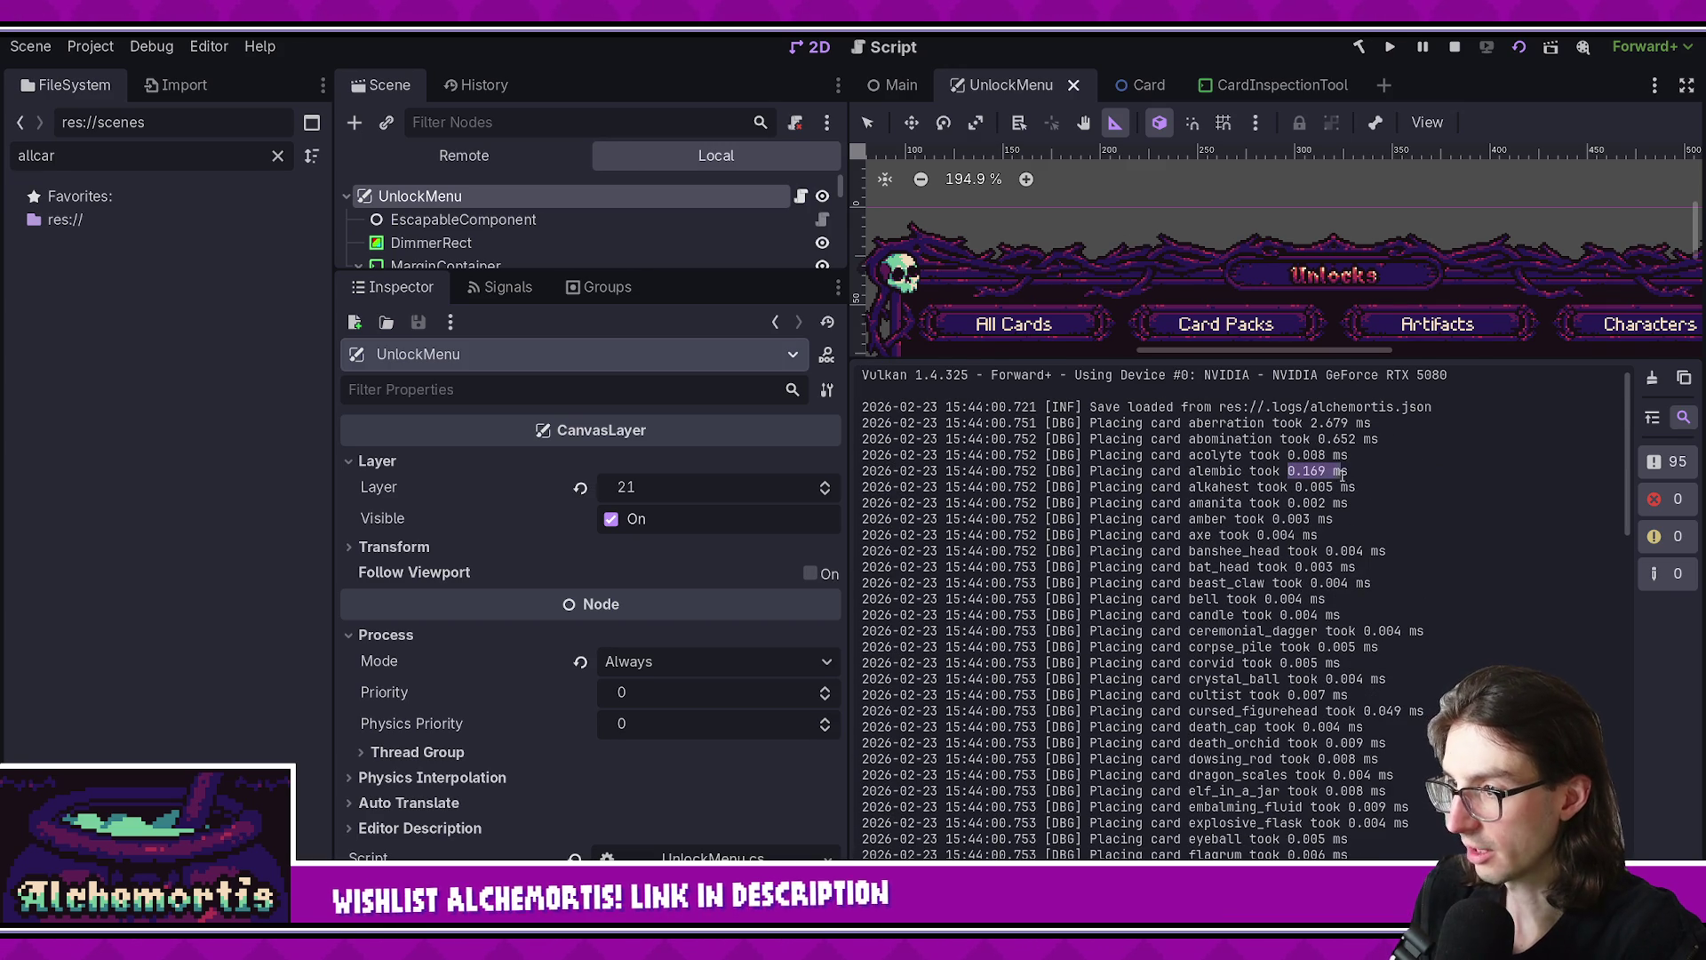
left_click_drag(1189, 471, 1373, 472)
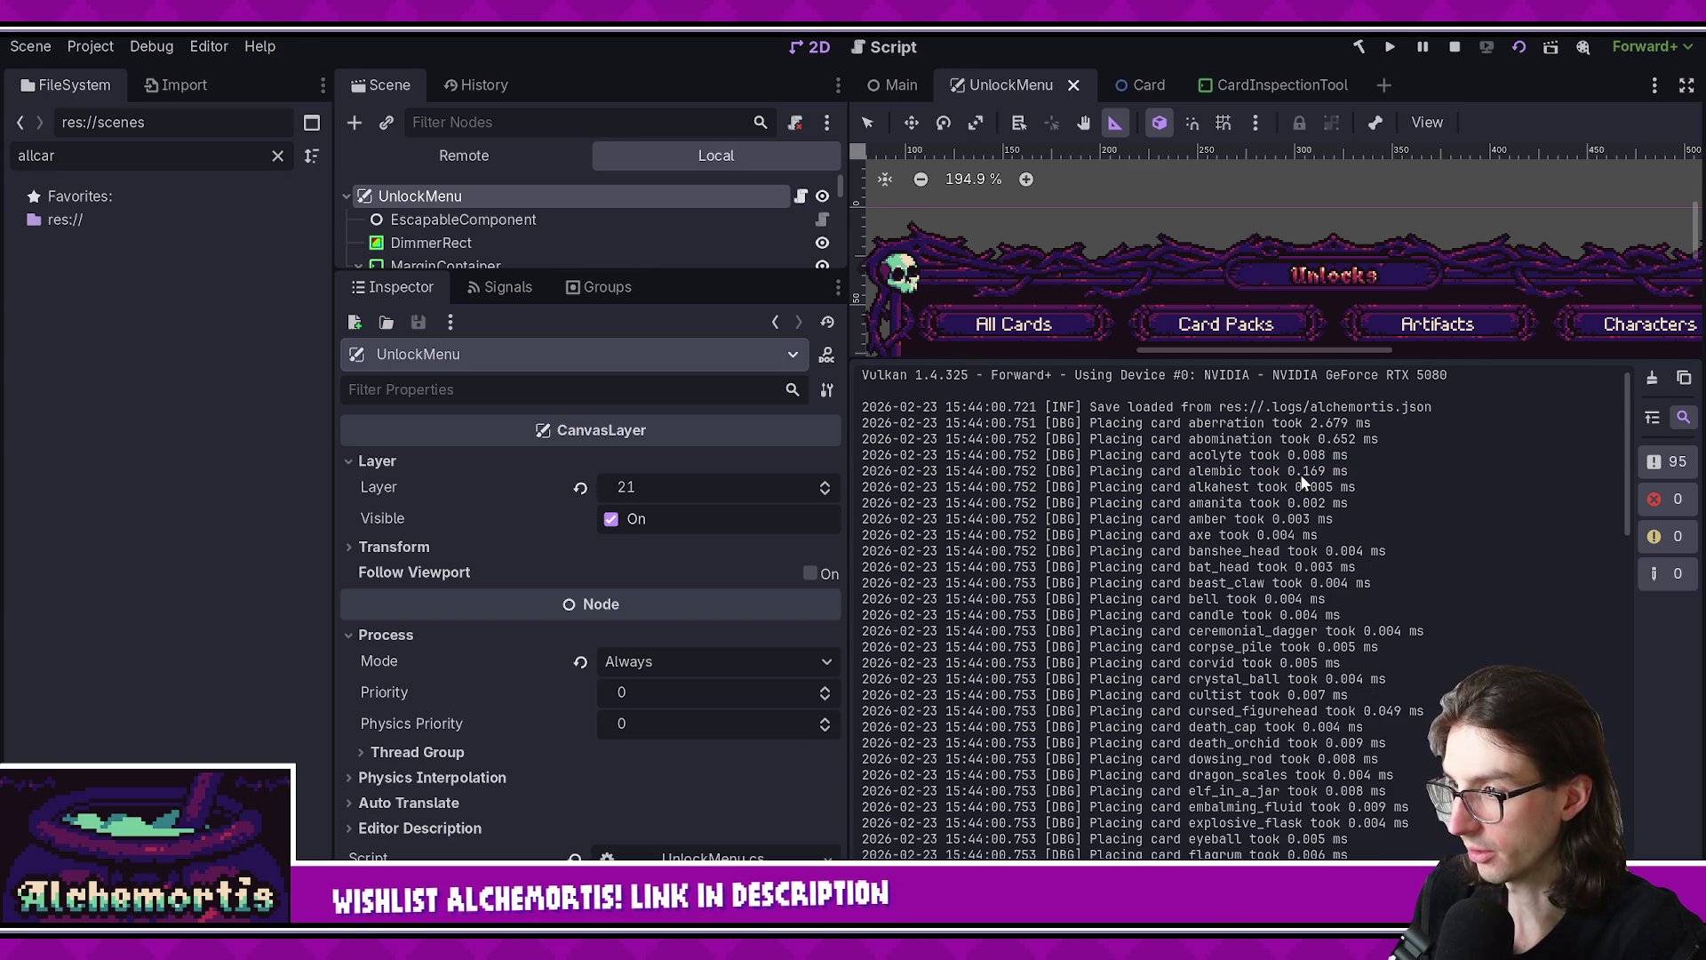
scroll(1360, 507, "down", 4)
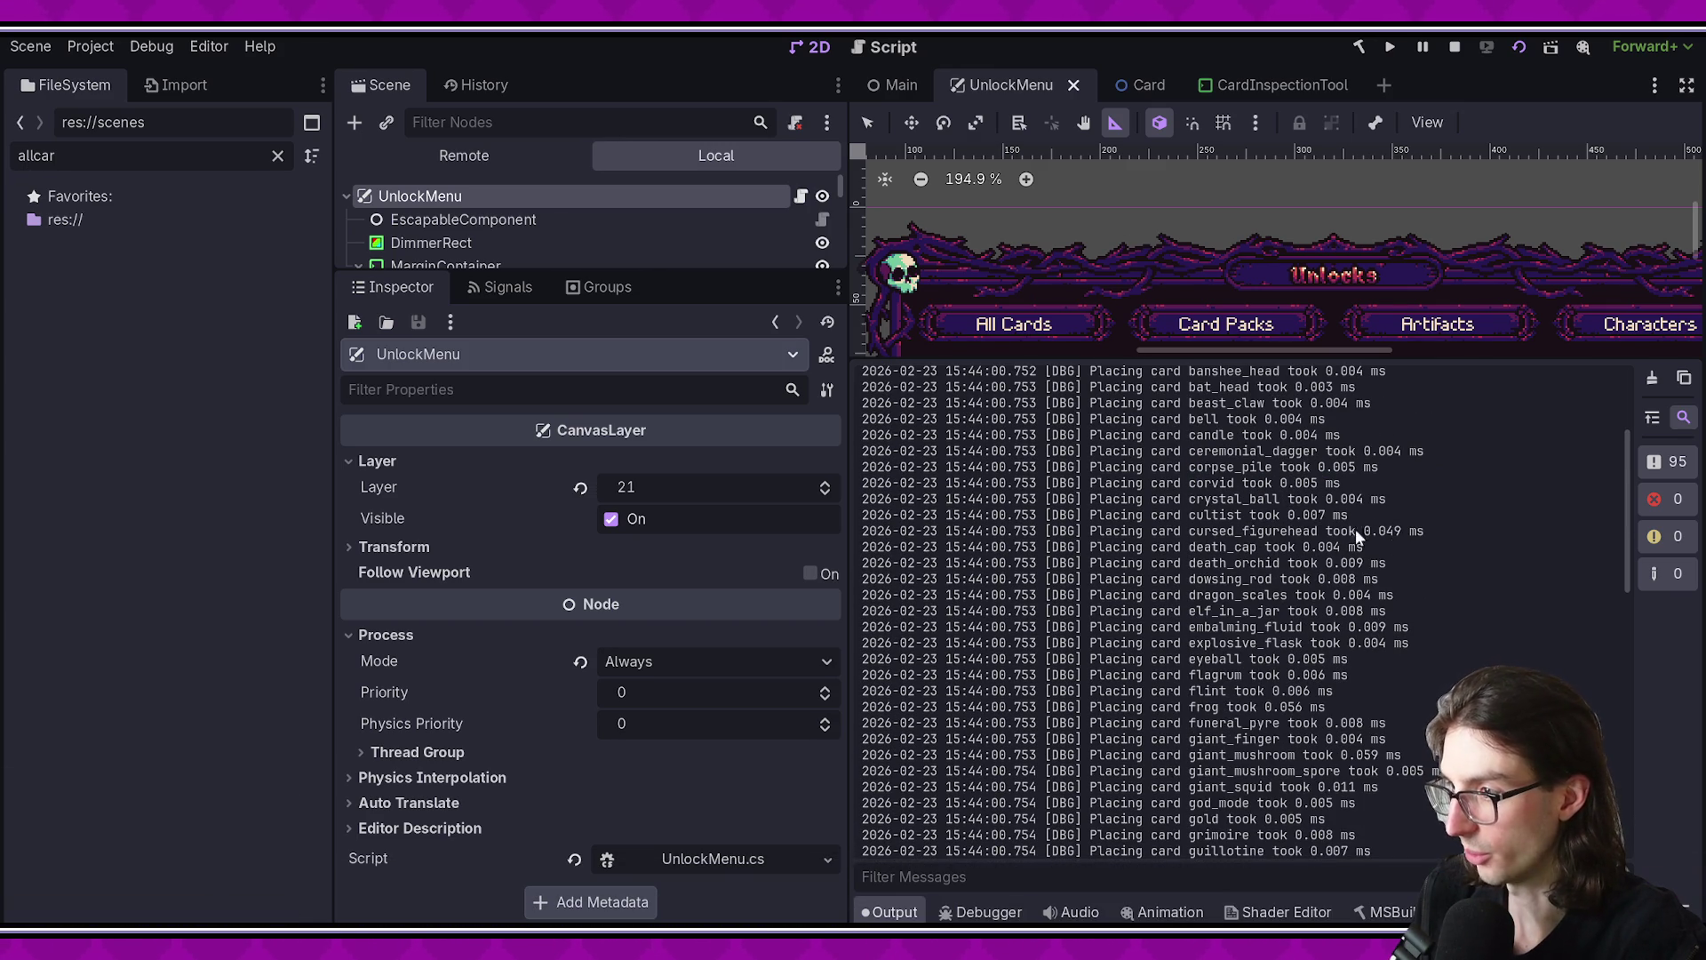
scroll(1404, 542, "down", 4)
scroll(1409, 536, "down", 1)
left_click_drag(1303, 482, 1384, 484)
scroll(1422, 525, "down", 3)
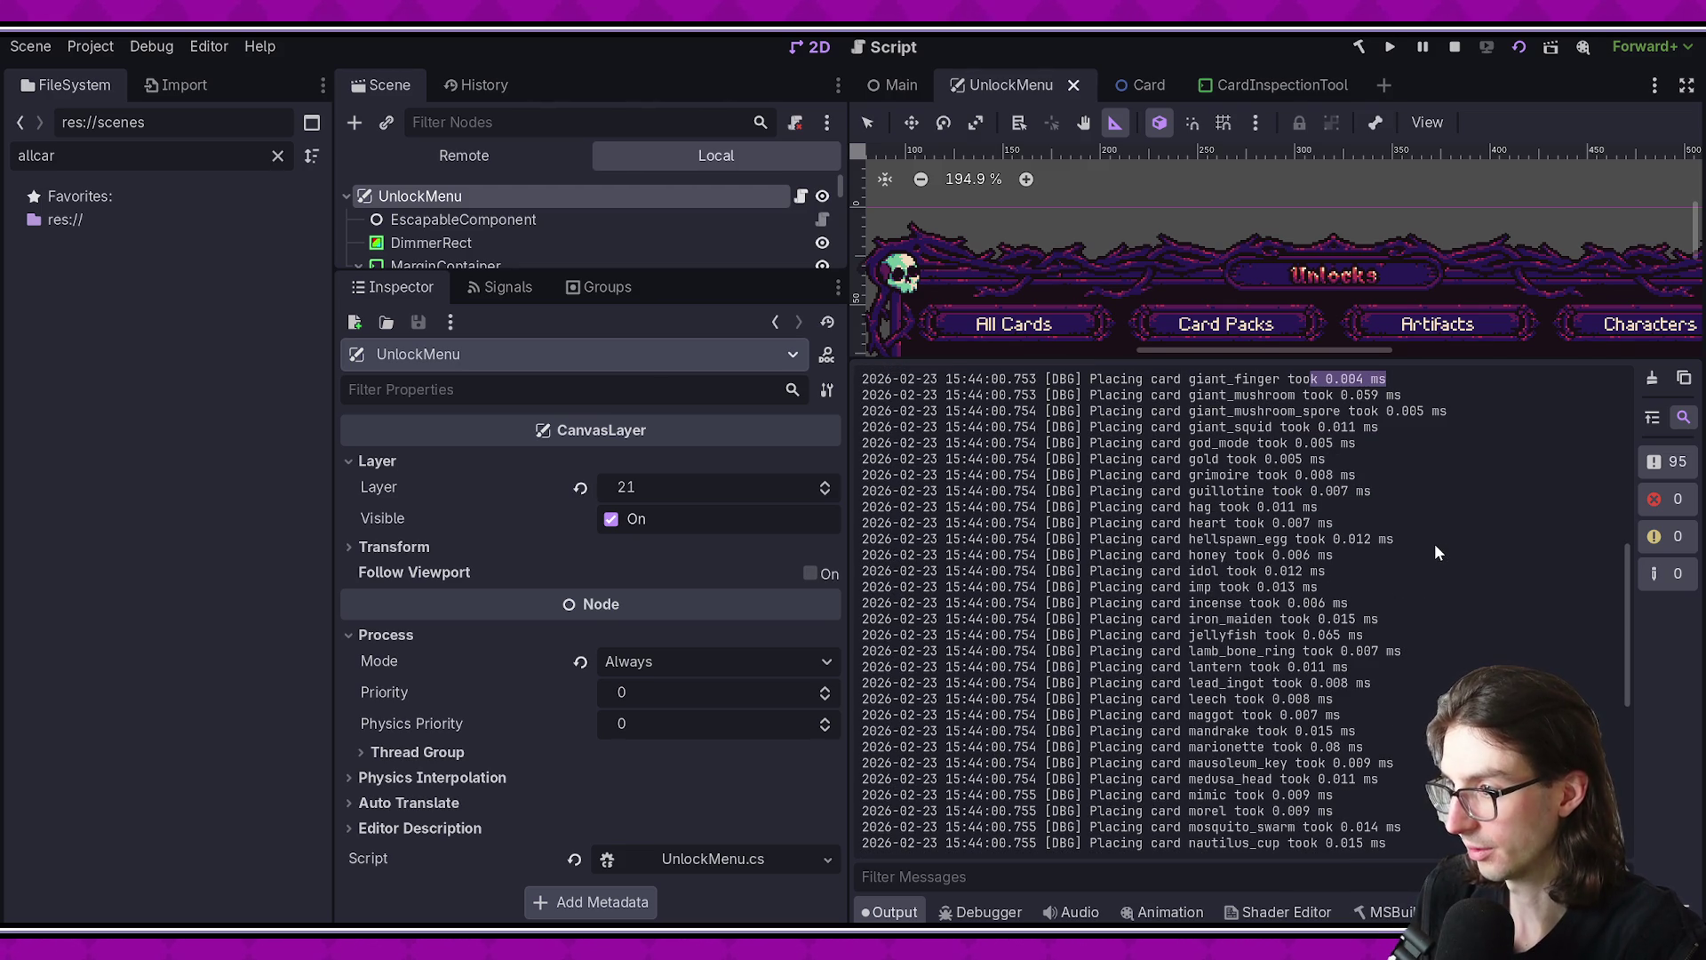
left_click_drag(1275, 539, 1335, 554)
scroll(1390, 585, "down", 10)
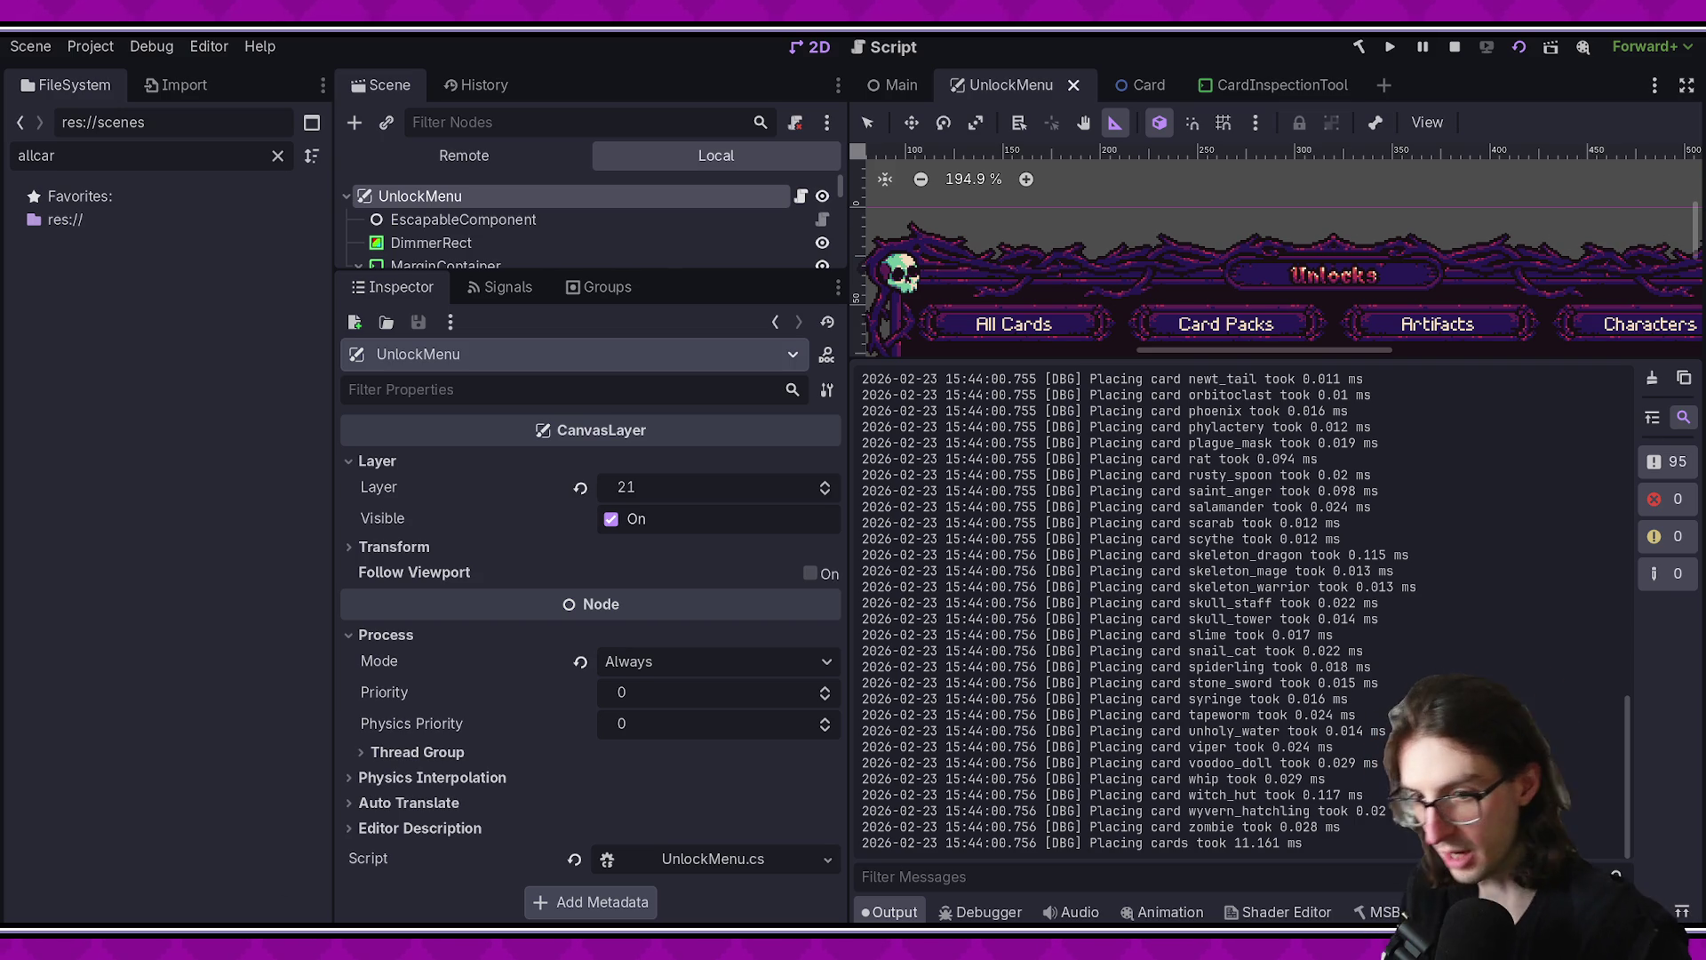
scroll(1309, 558, "up", 15)
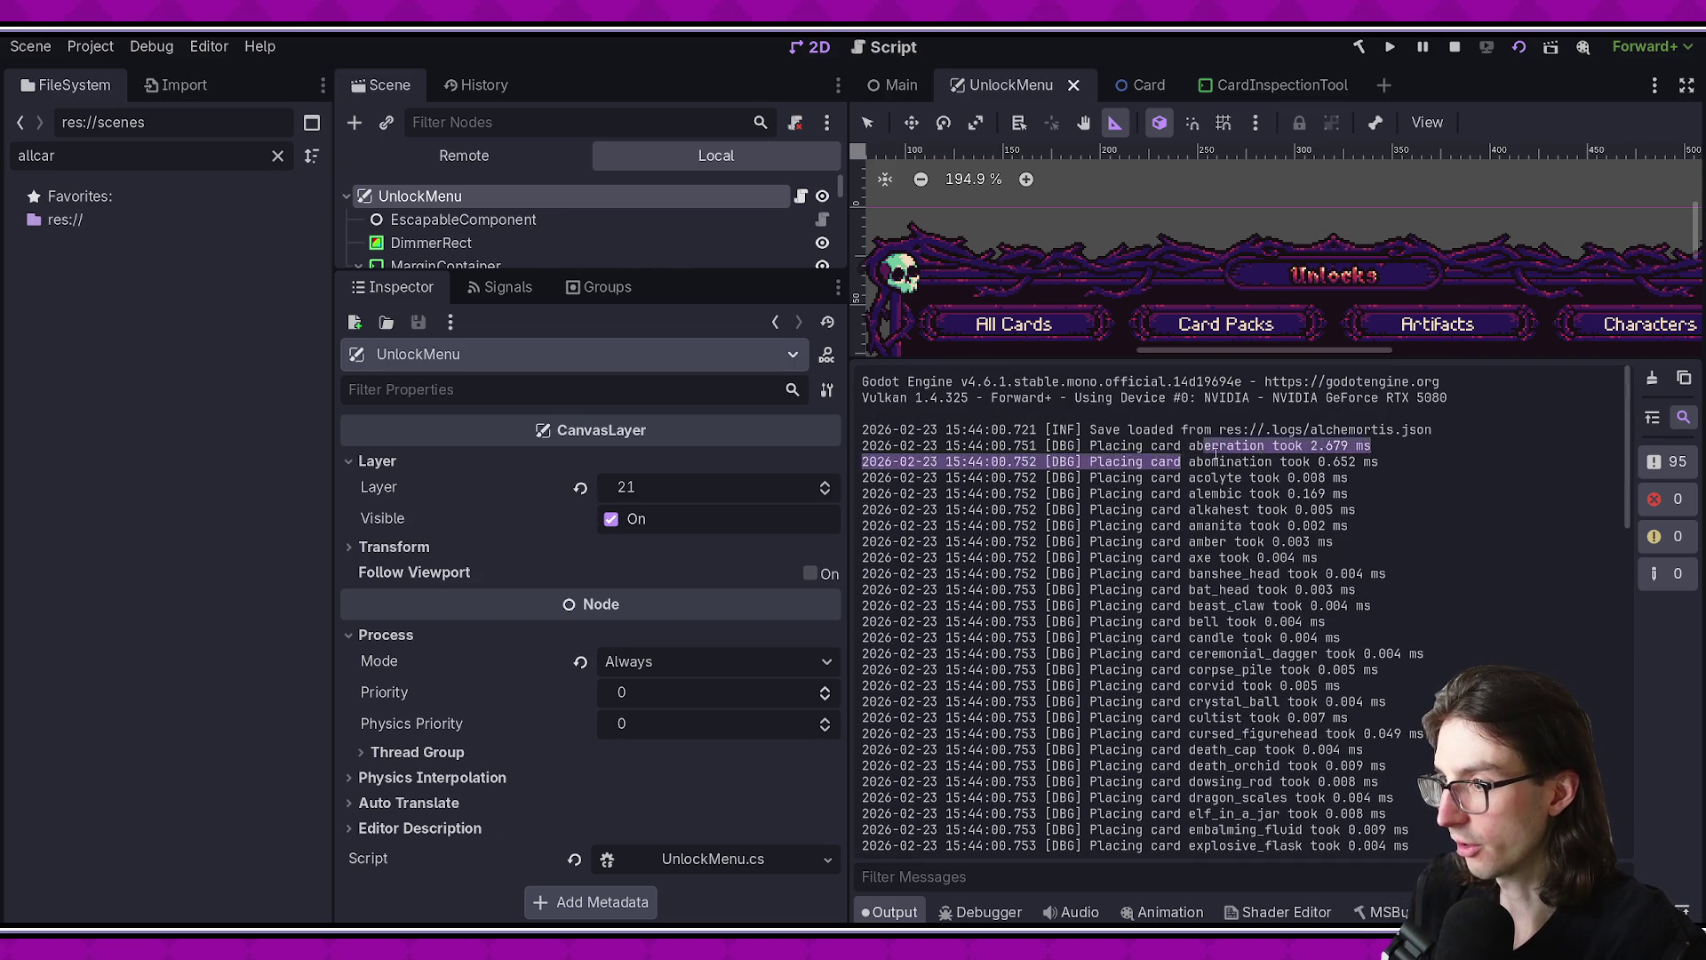
left_click_drag(1373, 446, 1245, 437)
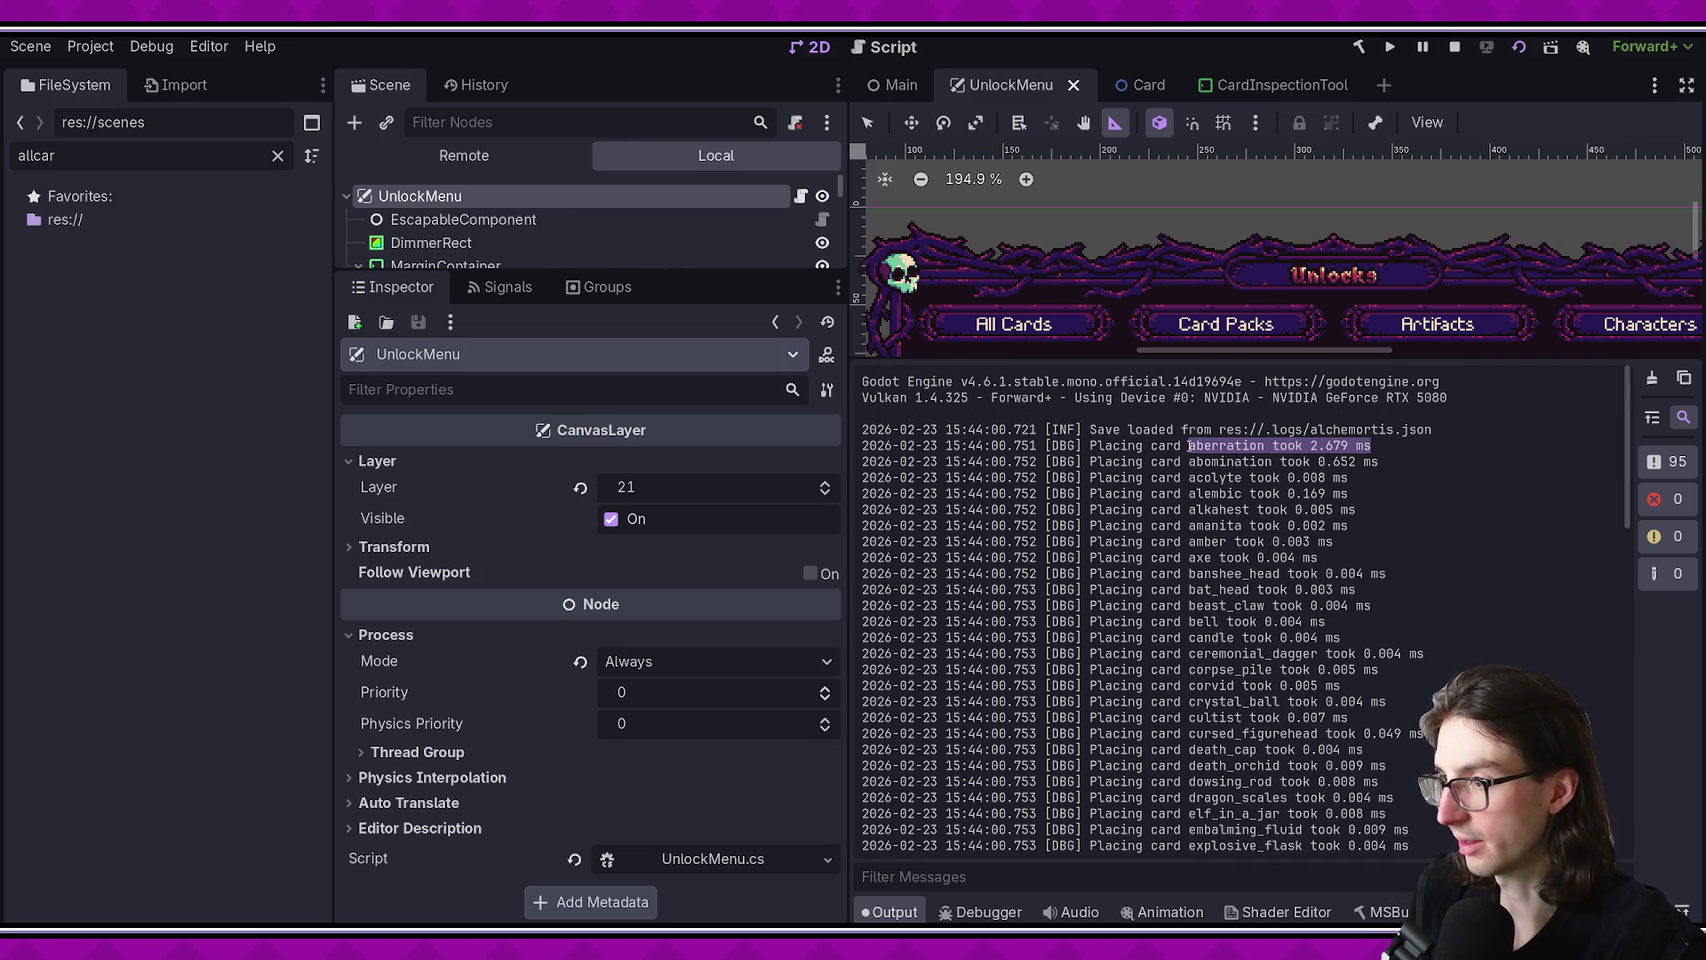
left_click(1405, 558)
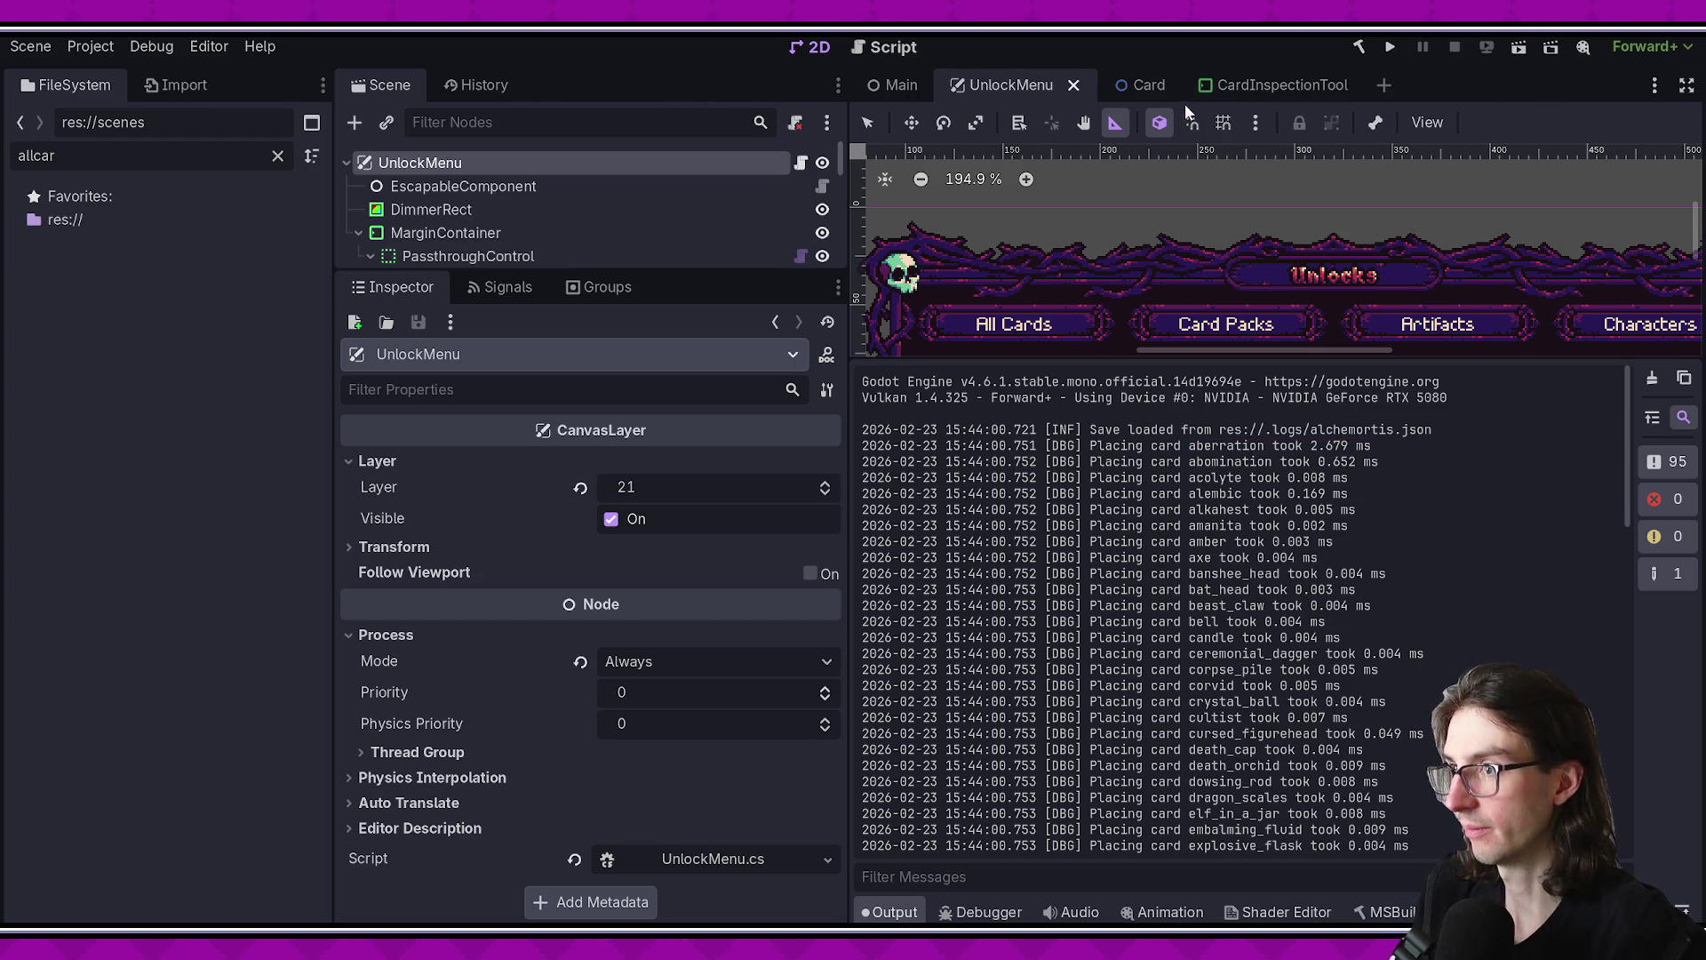
left_click(1390, 49)
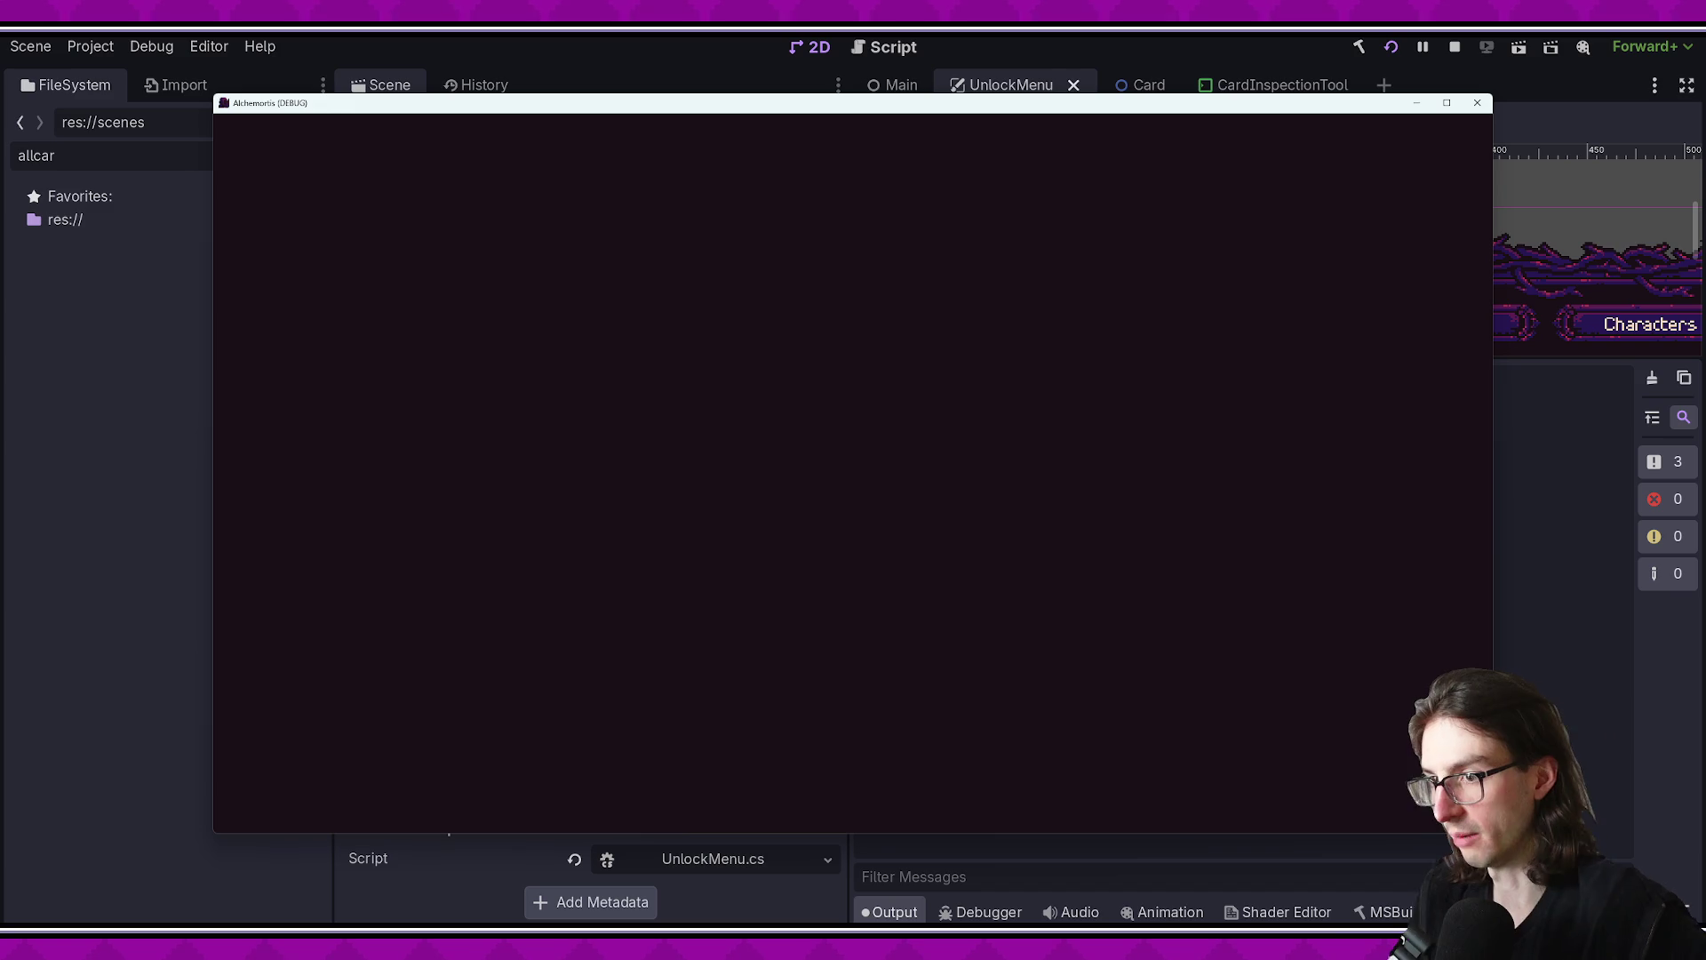
key("Escape")
left_click(921, 473)
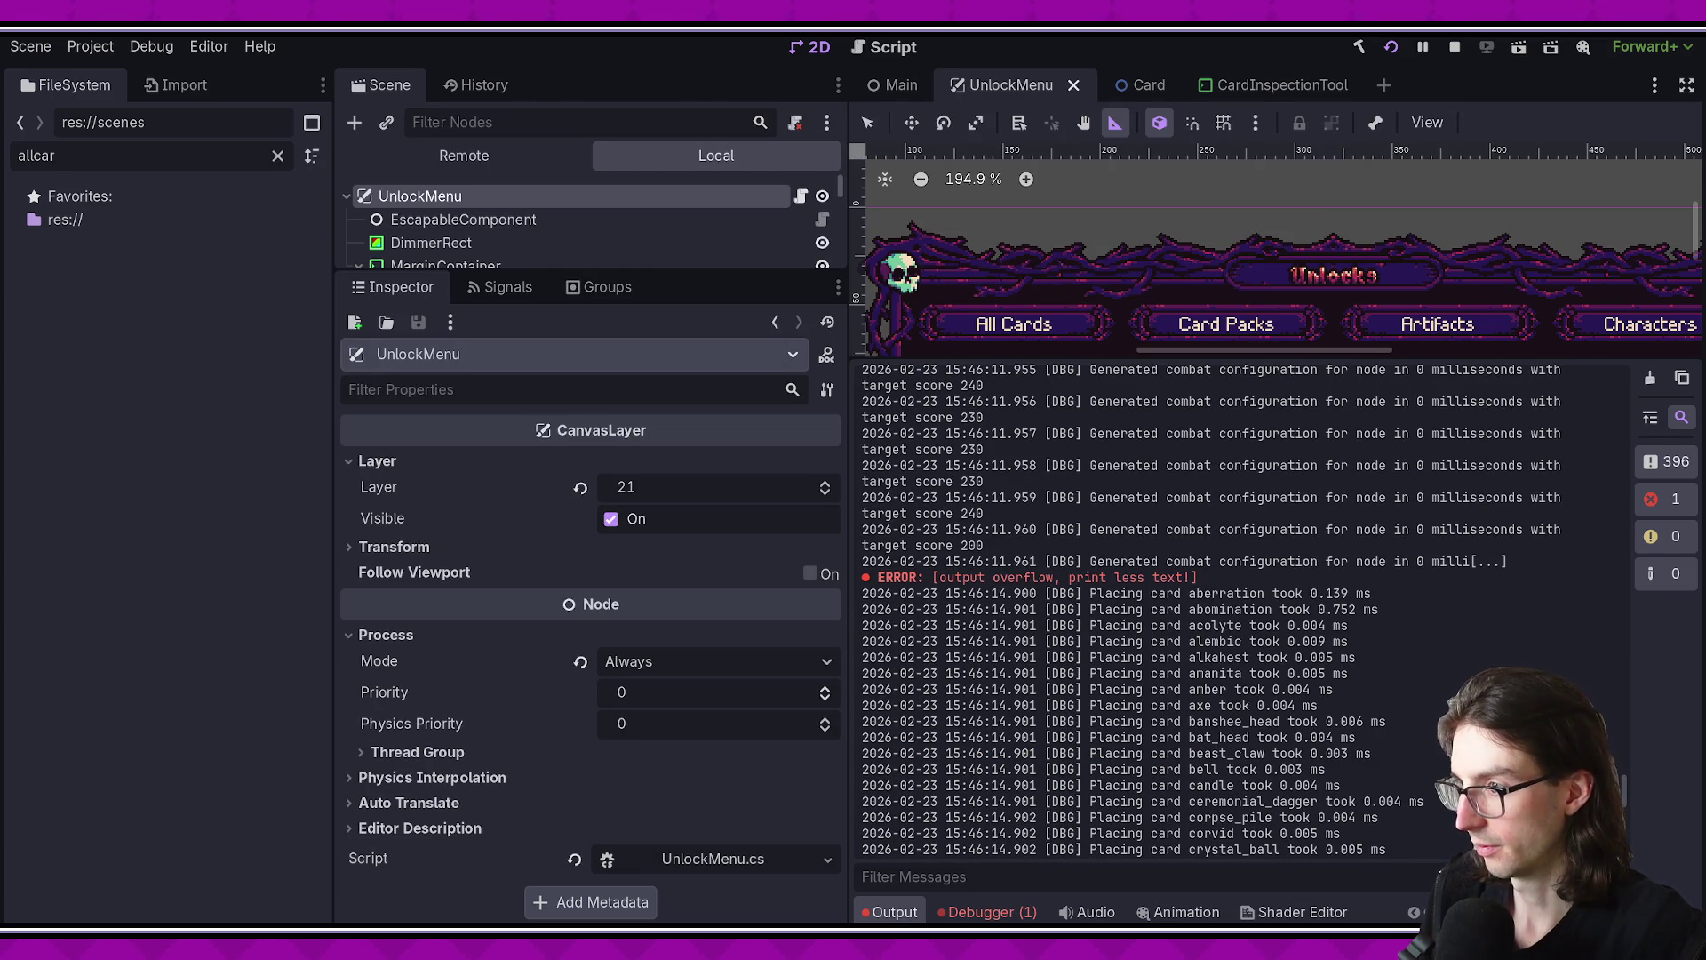
scroll(1398, 633, "down", 3)
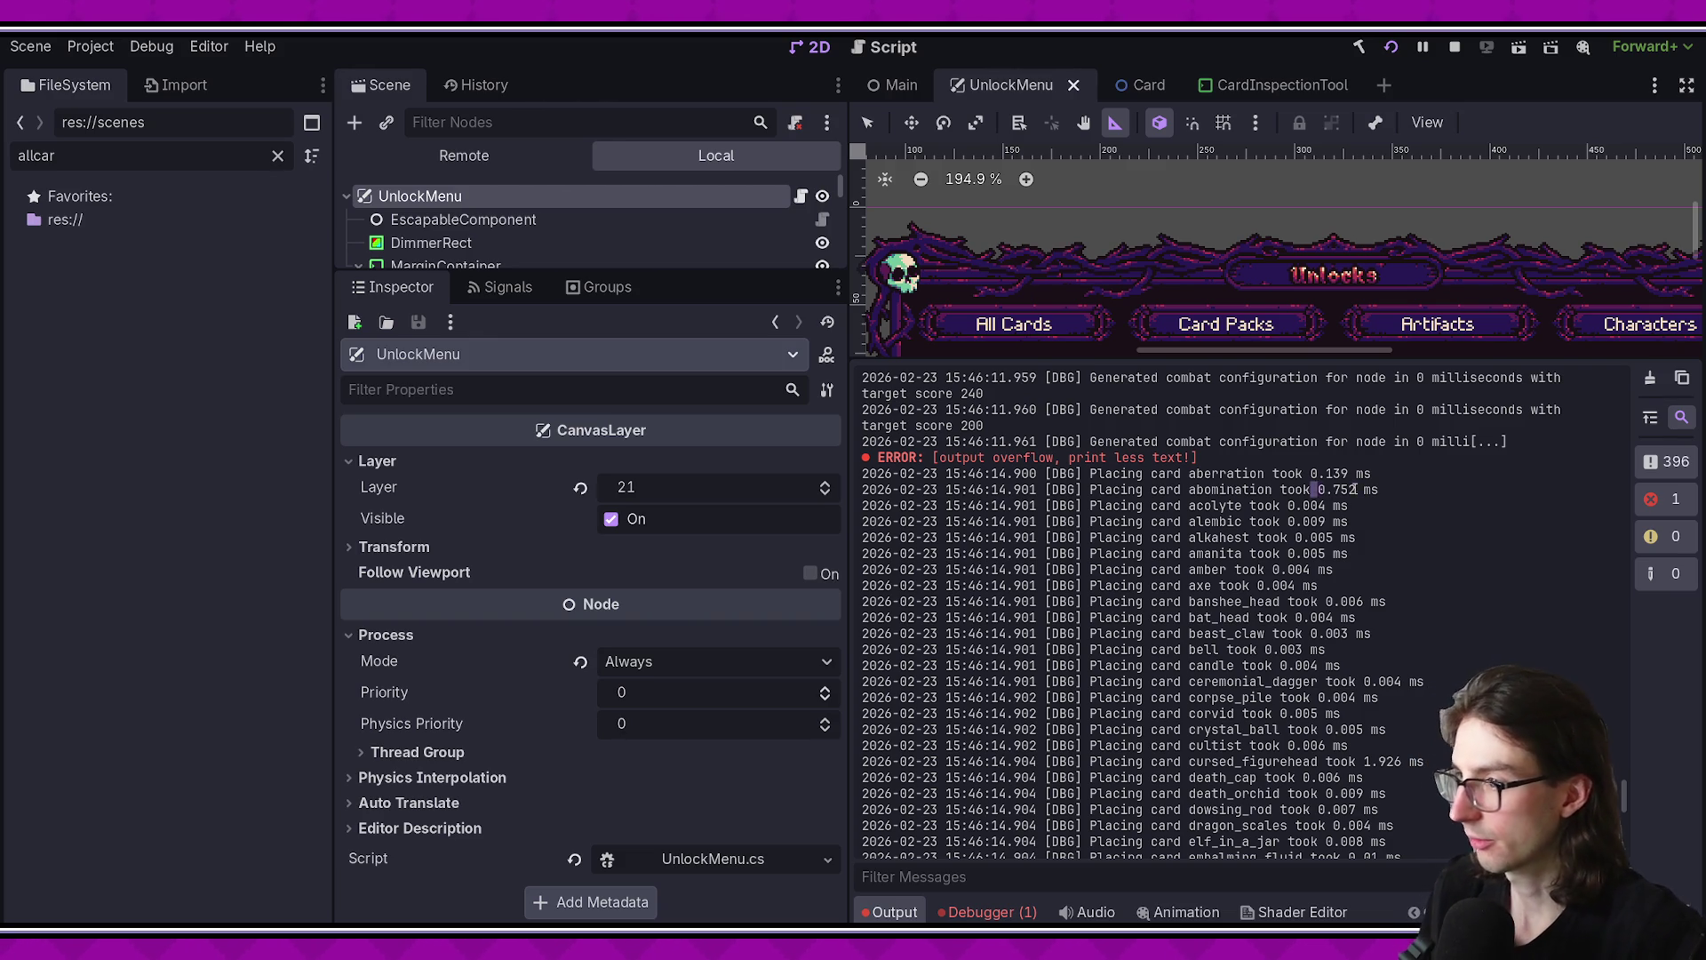
scroll(1402, 516, "down", 10)
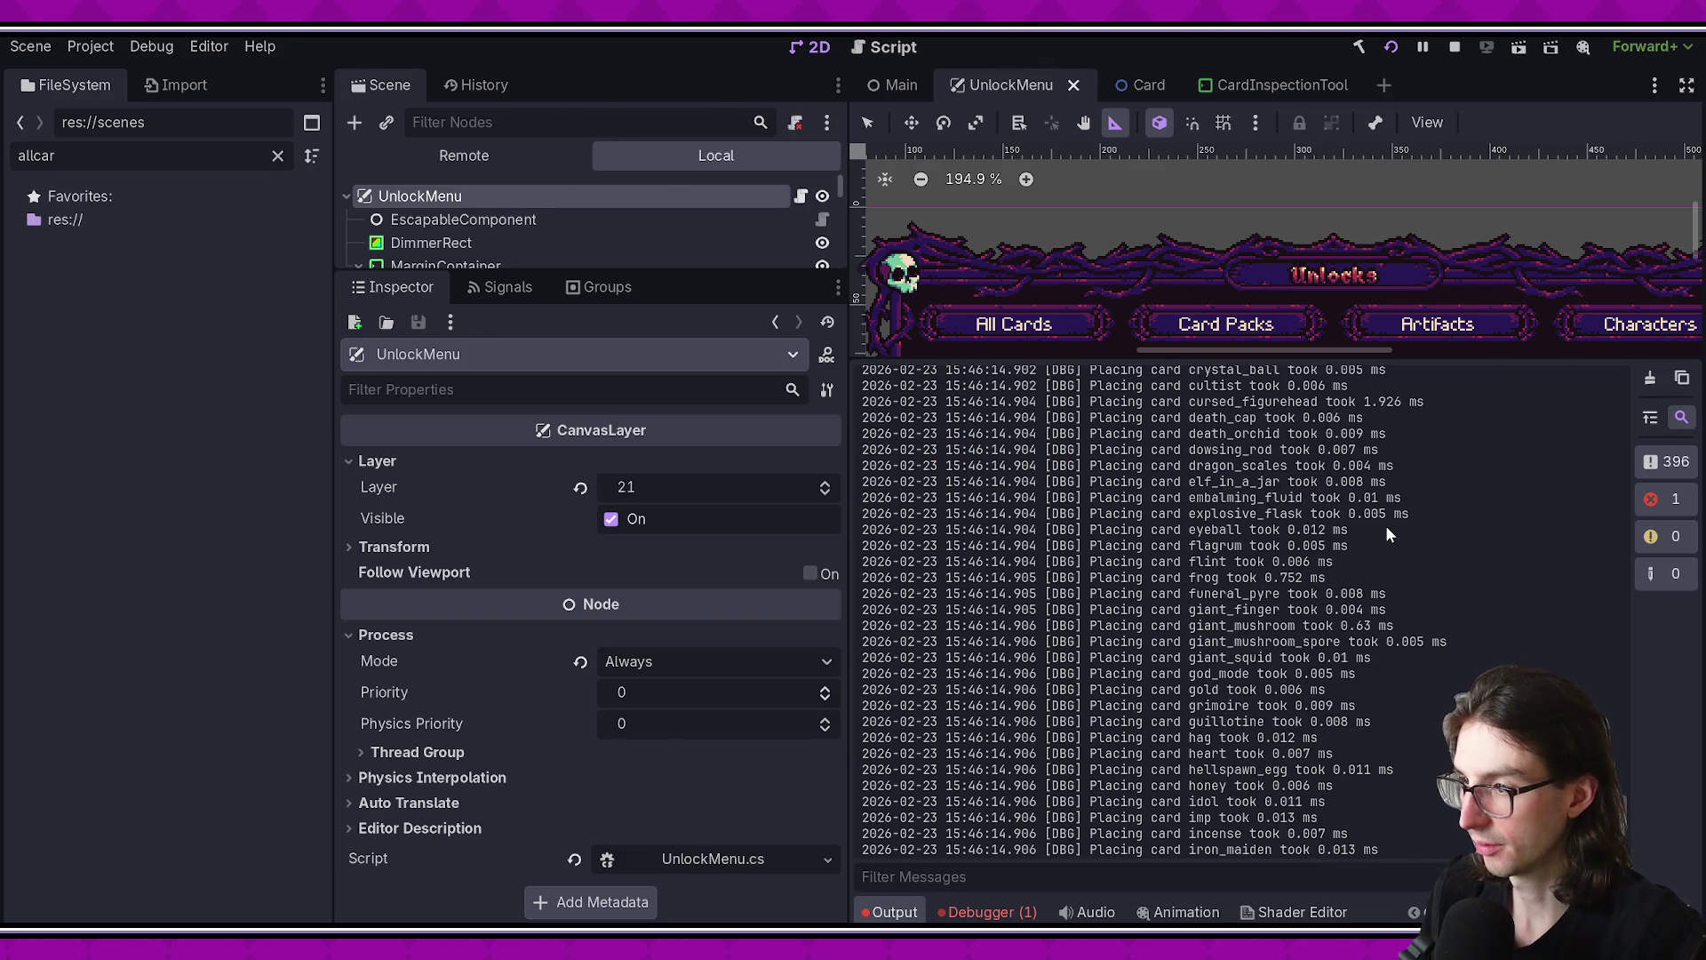
double_click(1413, 524)
left_click(1453, 505)
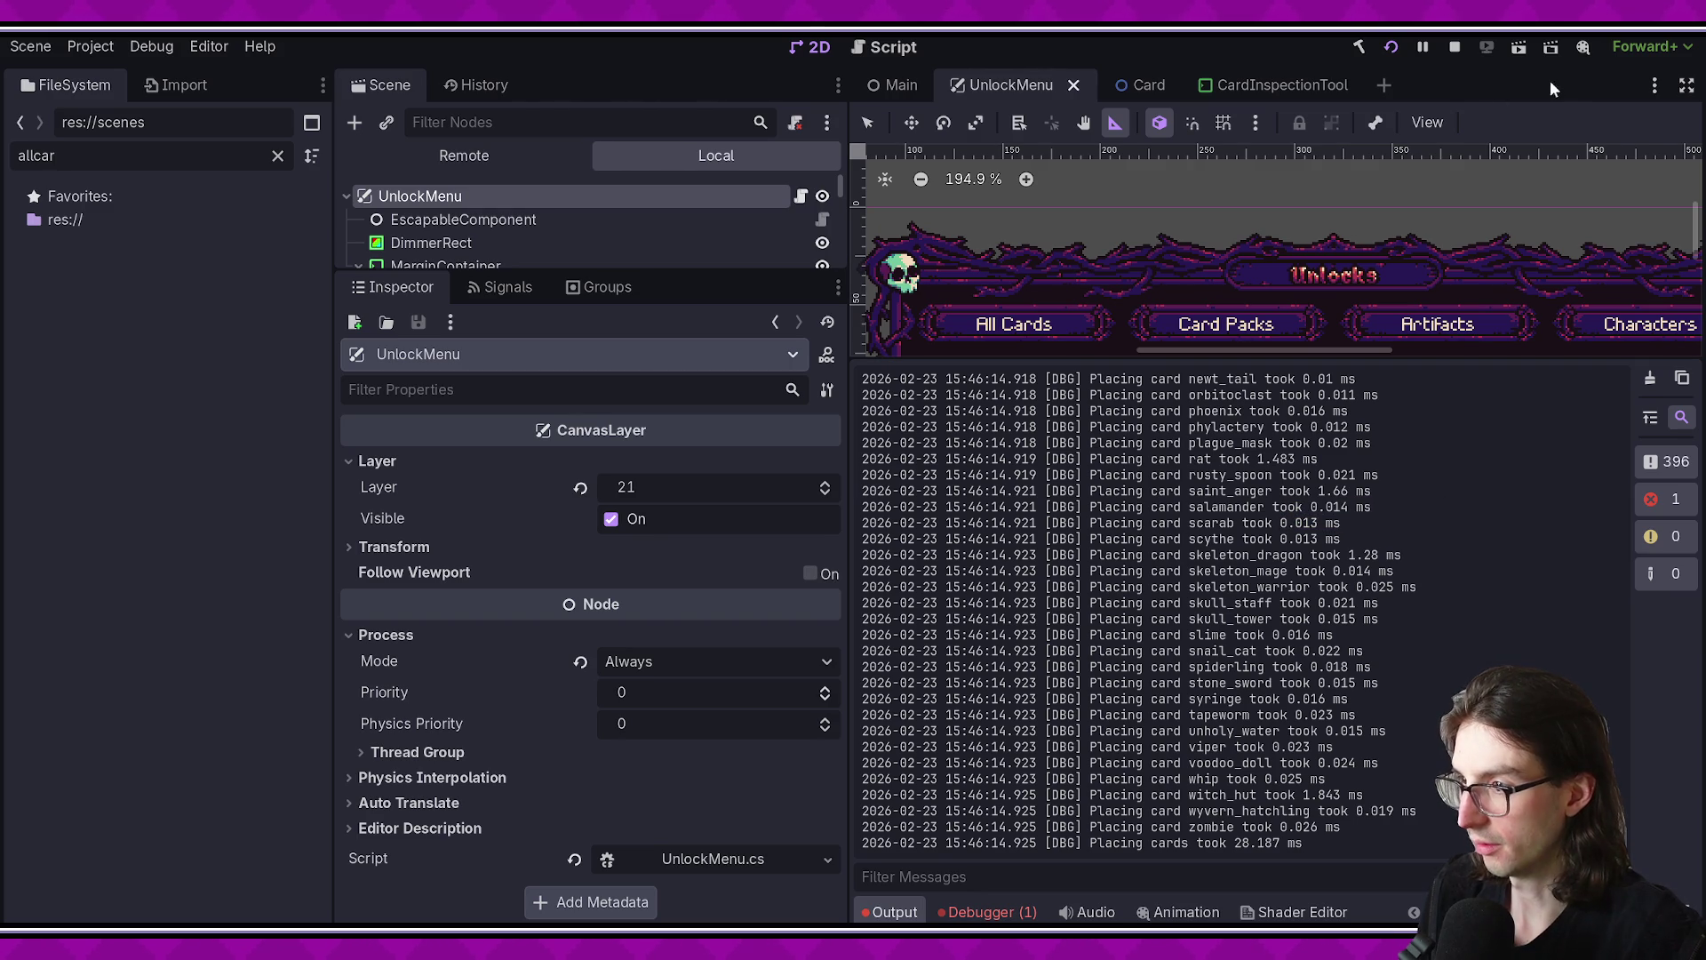
left_click_drag(1209, 489, 1342, 506)
left_click(1400, 492)
left_click(1390, 48)
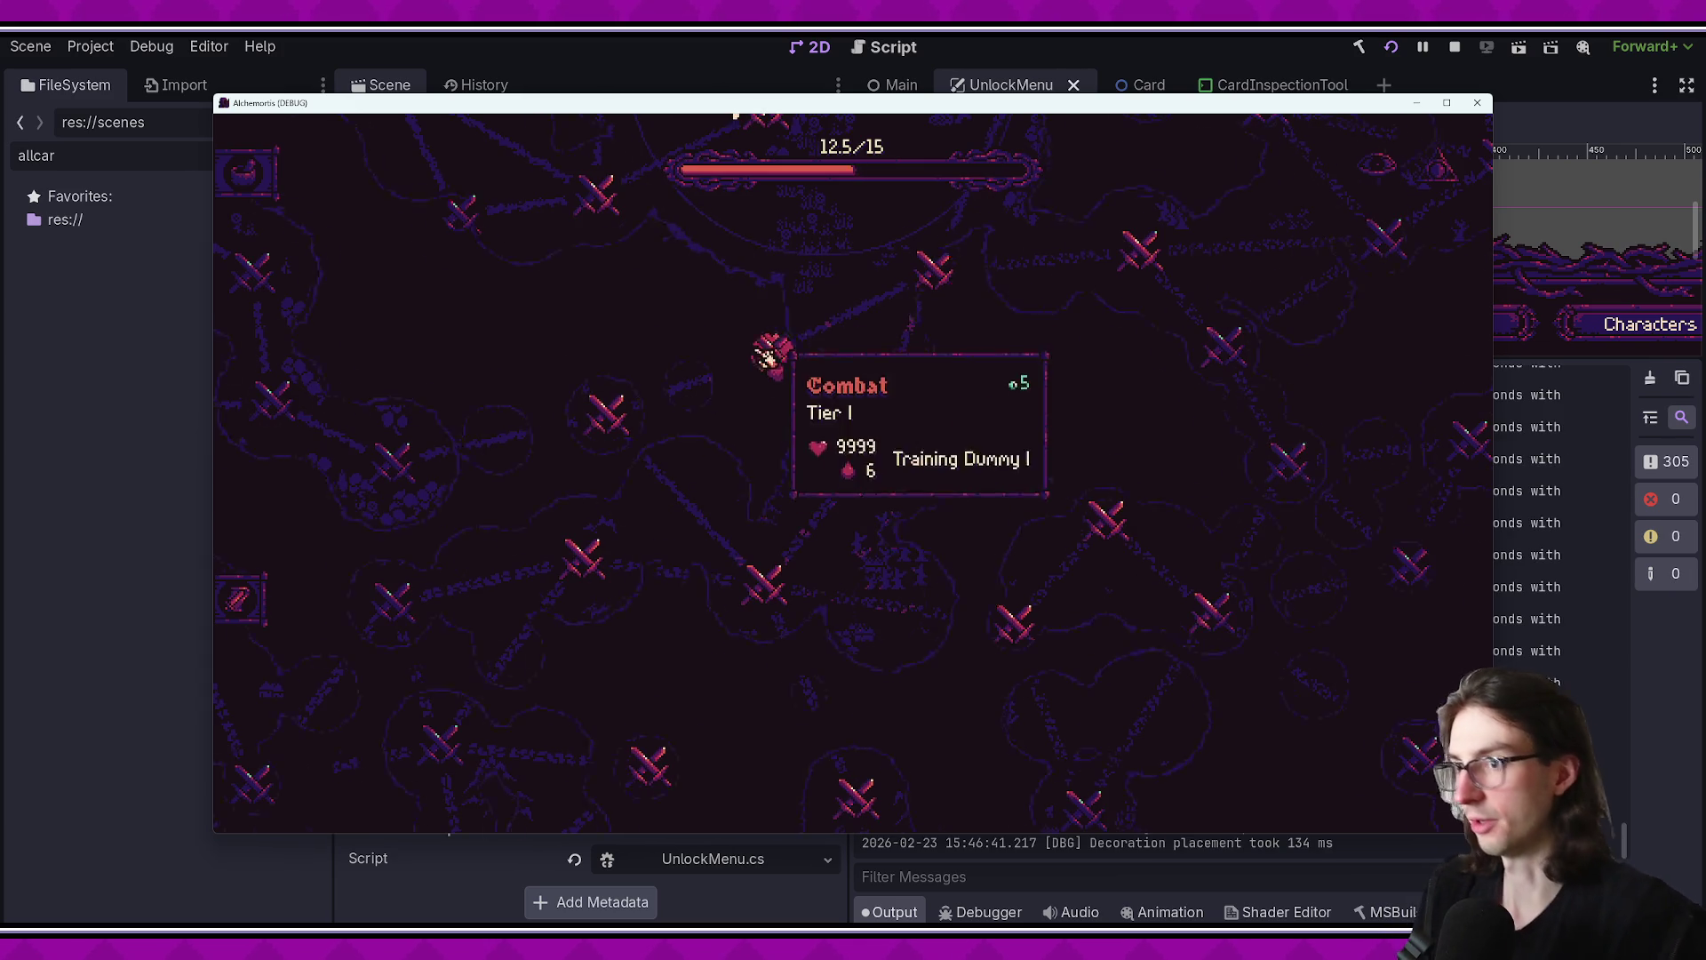
- Open the Unlocks screen from the running game's pause menu, then return to the editor
key("Escape")
left_click(933, 472)
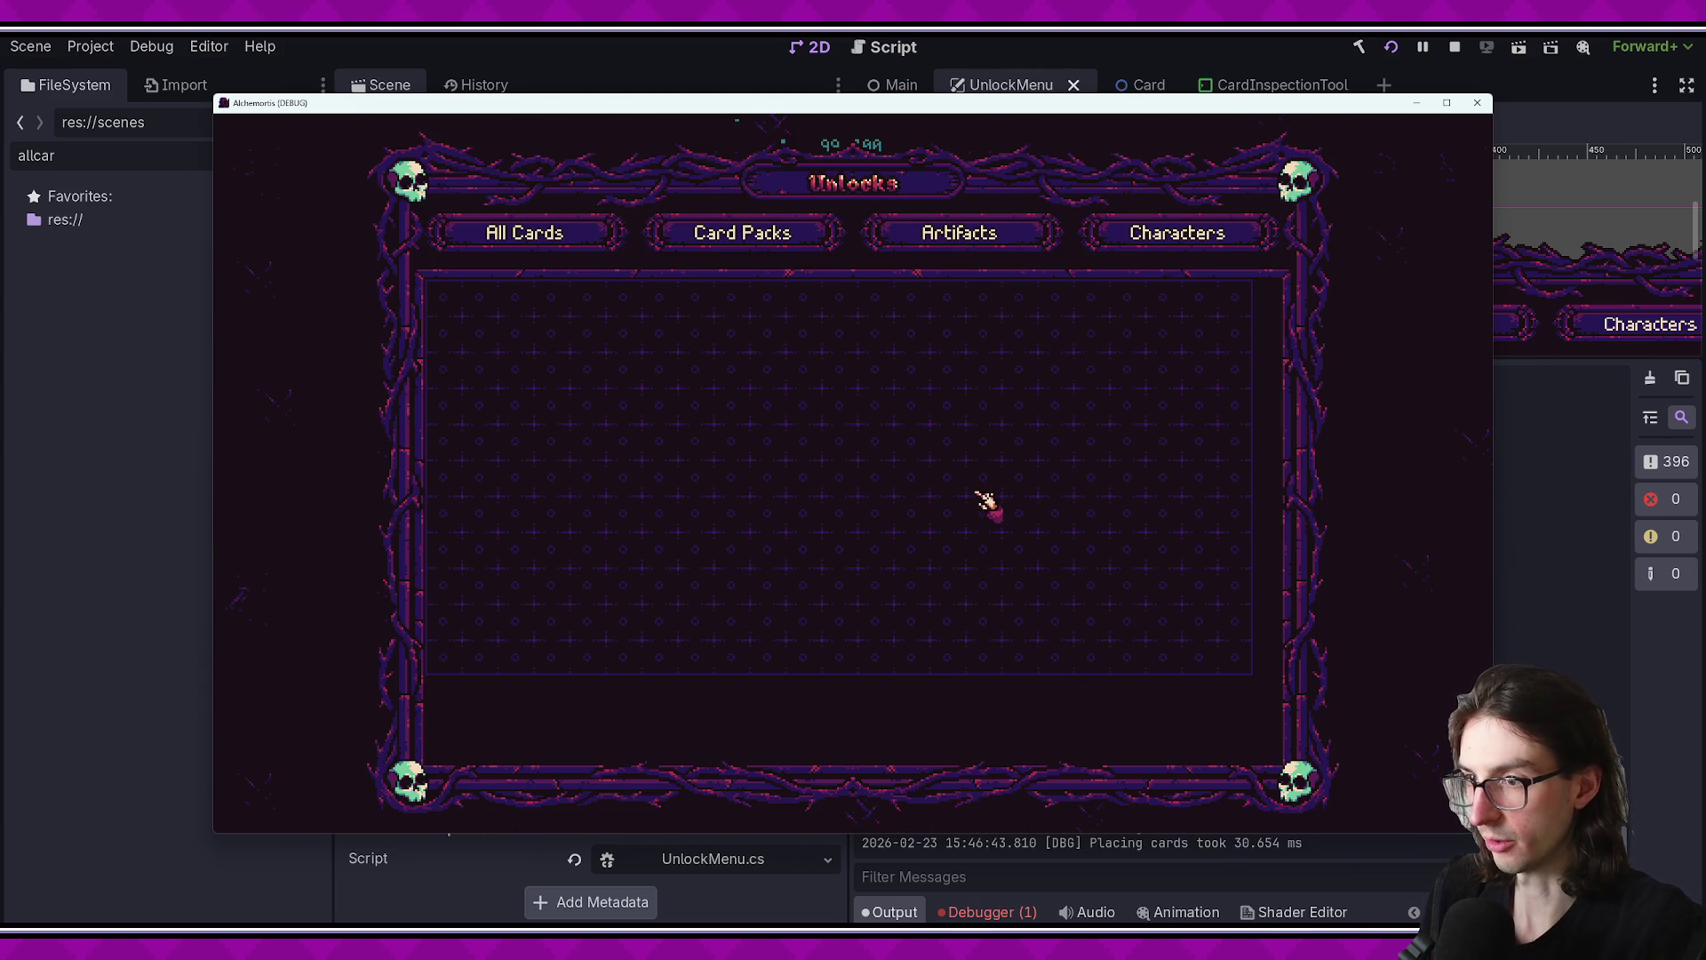
left_click(1521, 544)
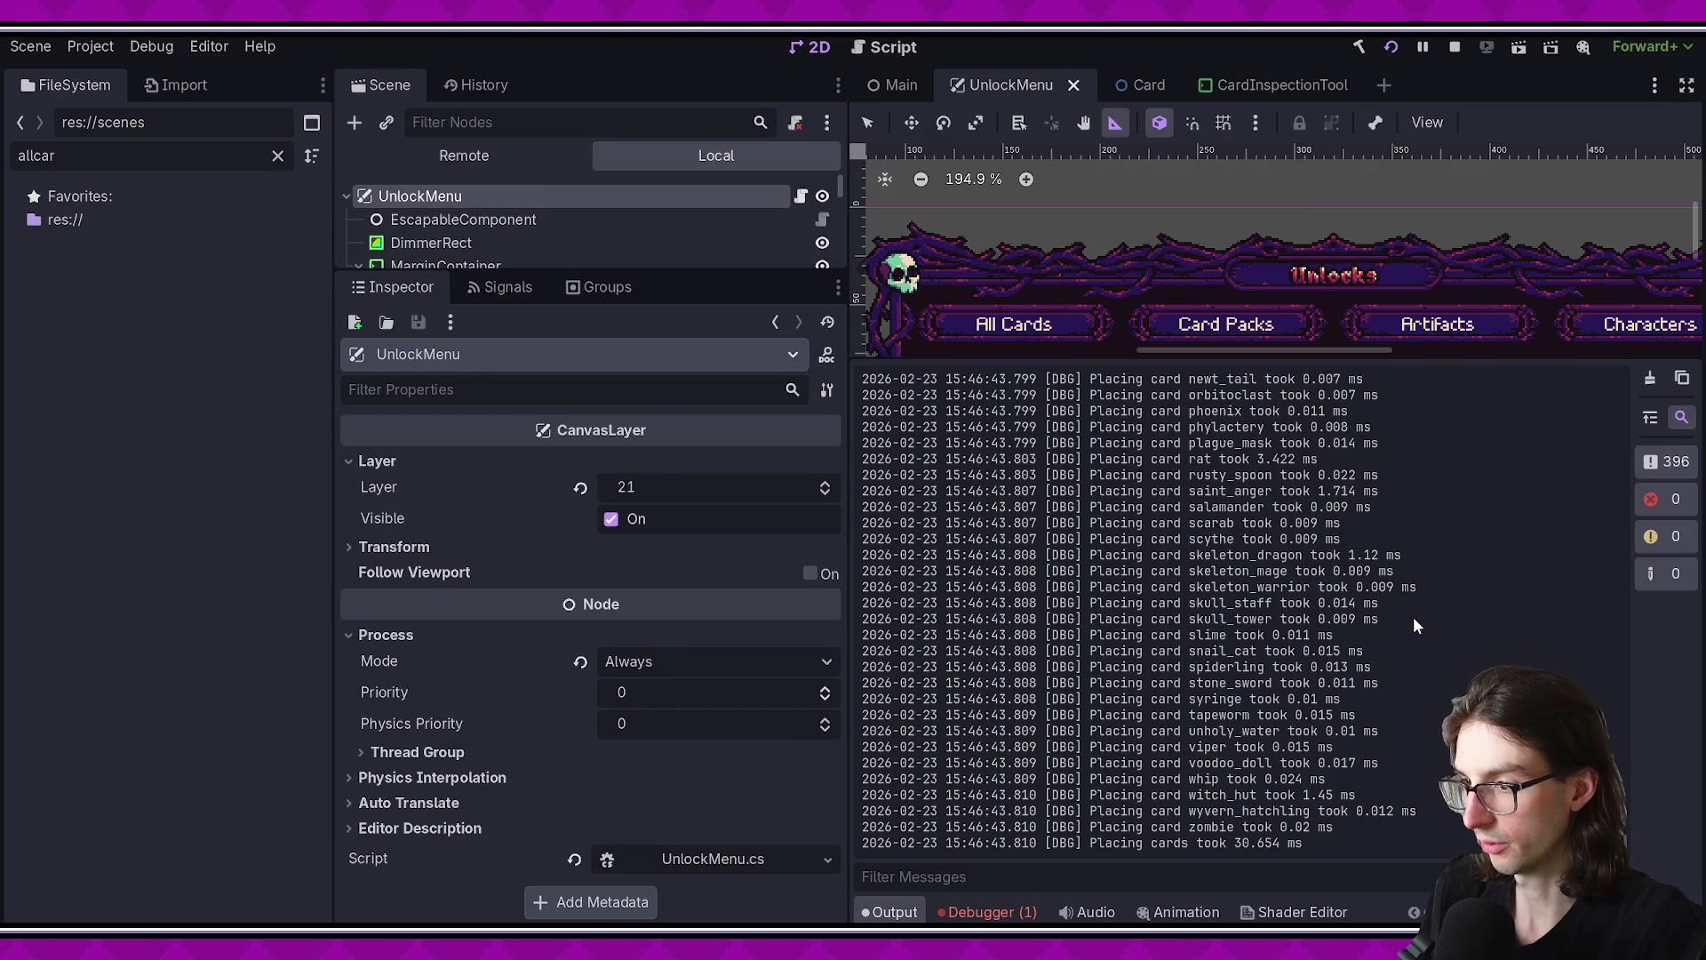
- Check per-card times in the Output log, such as abomination 0.735 ms and saint_anger 1.714 ms
scroll(1410, 615, "up", 1)
scroll(1409, 615, "up", 10)
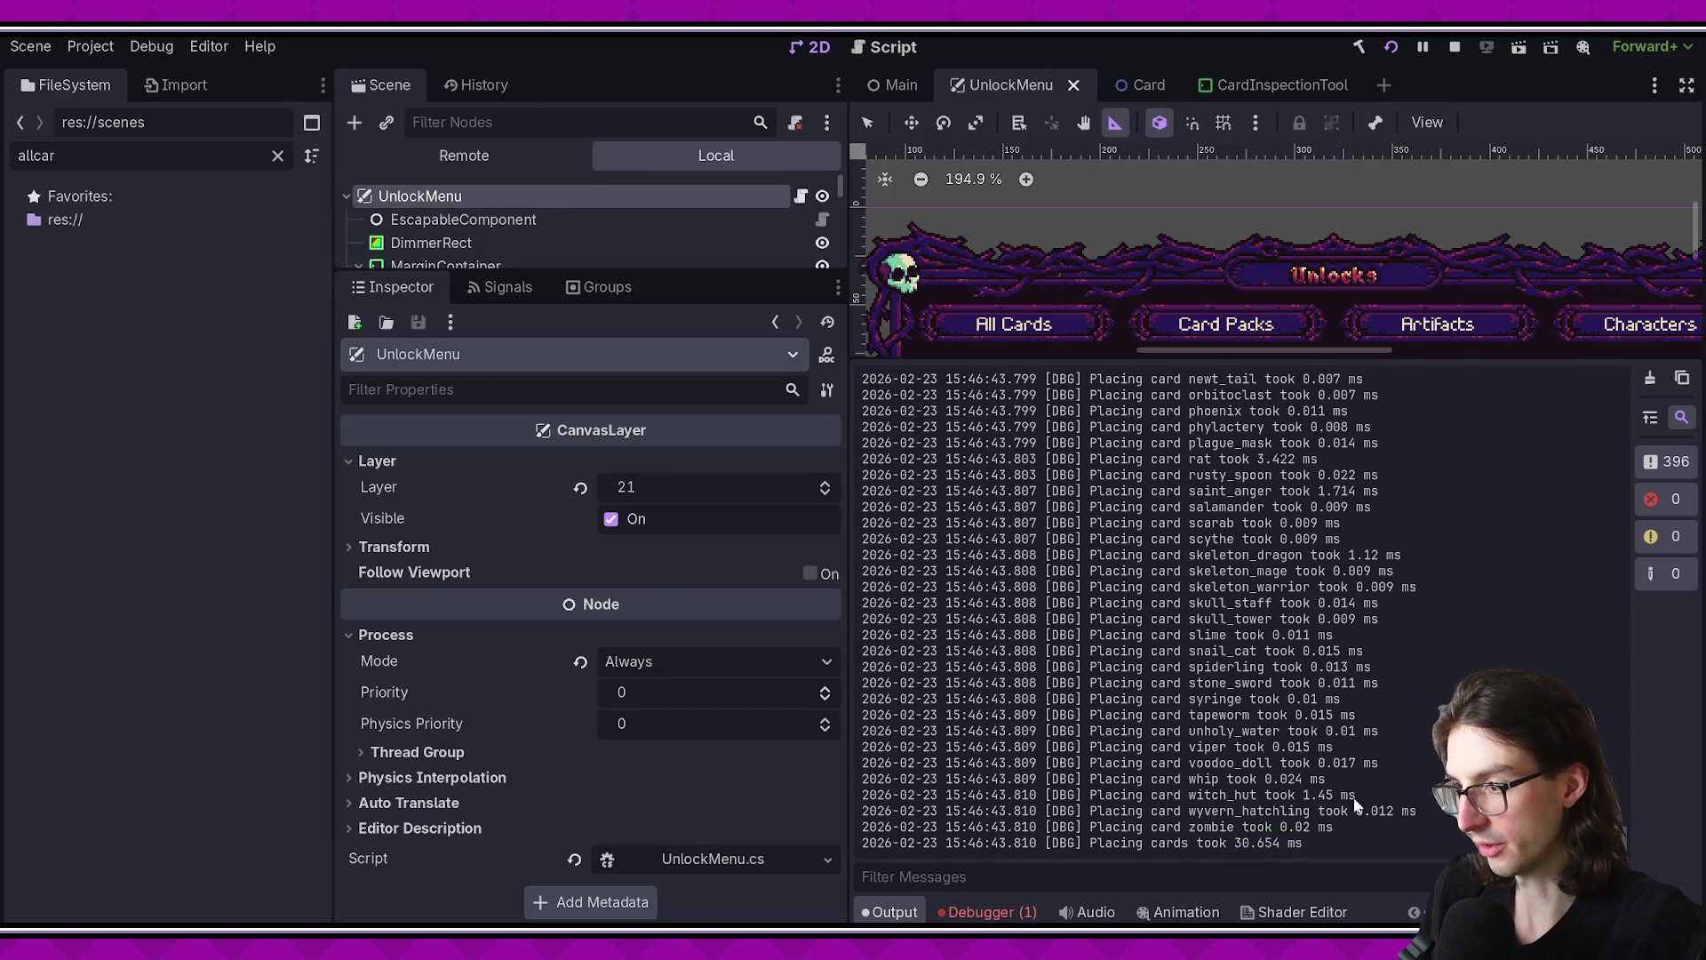
scroll(1369, 702, "up", 10)
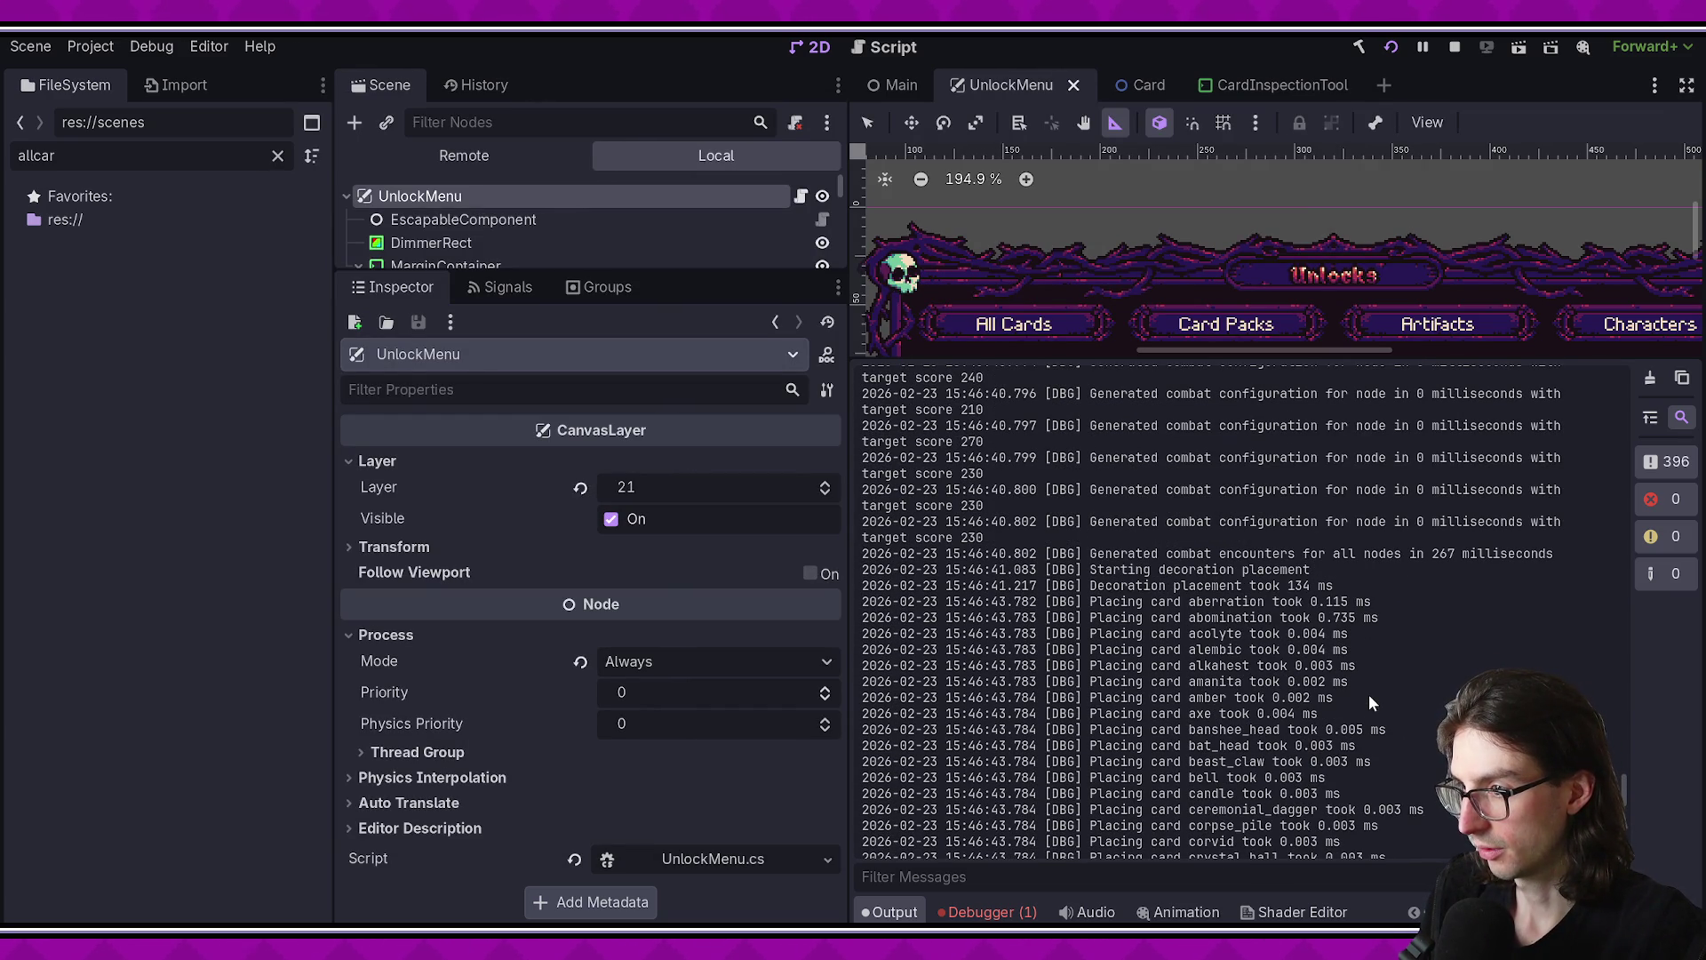
scroll(1388, 622, "down", 3)
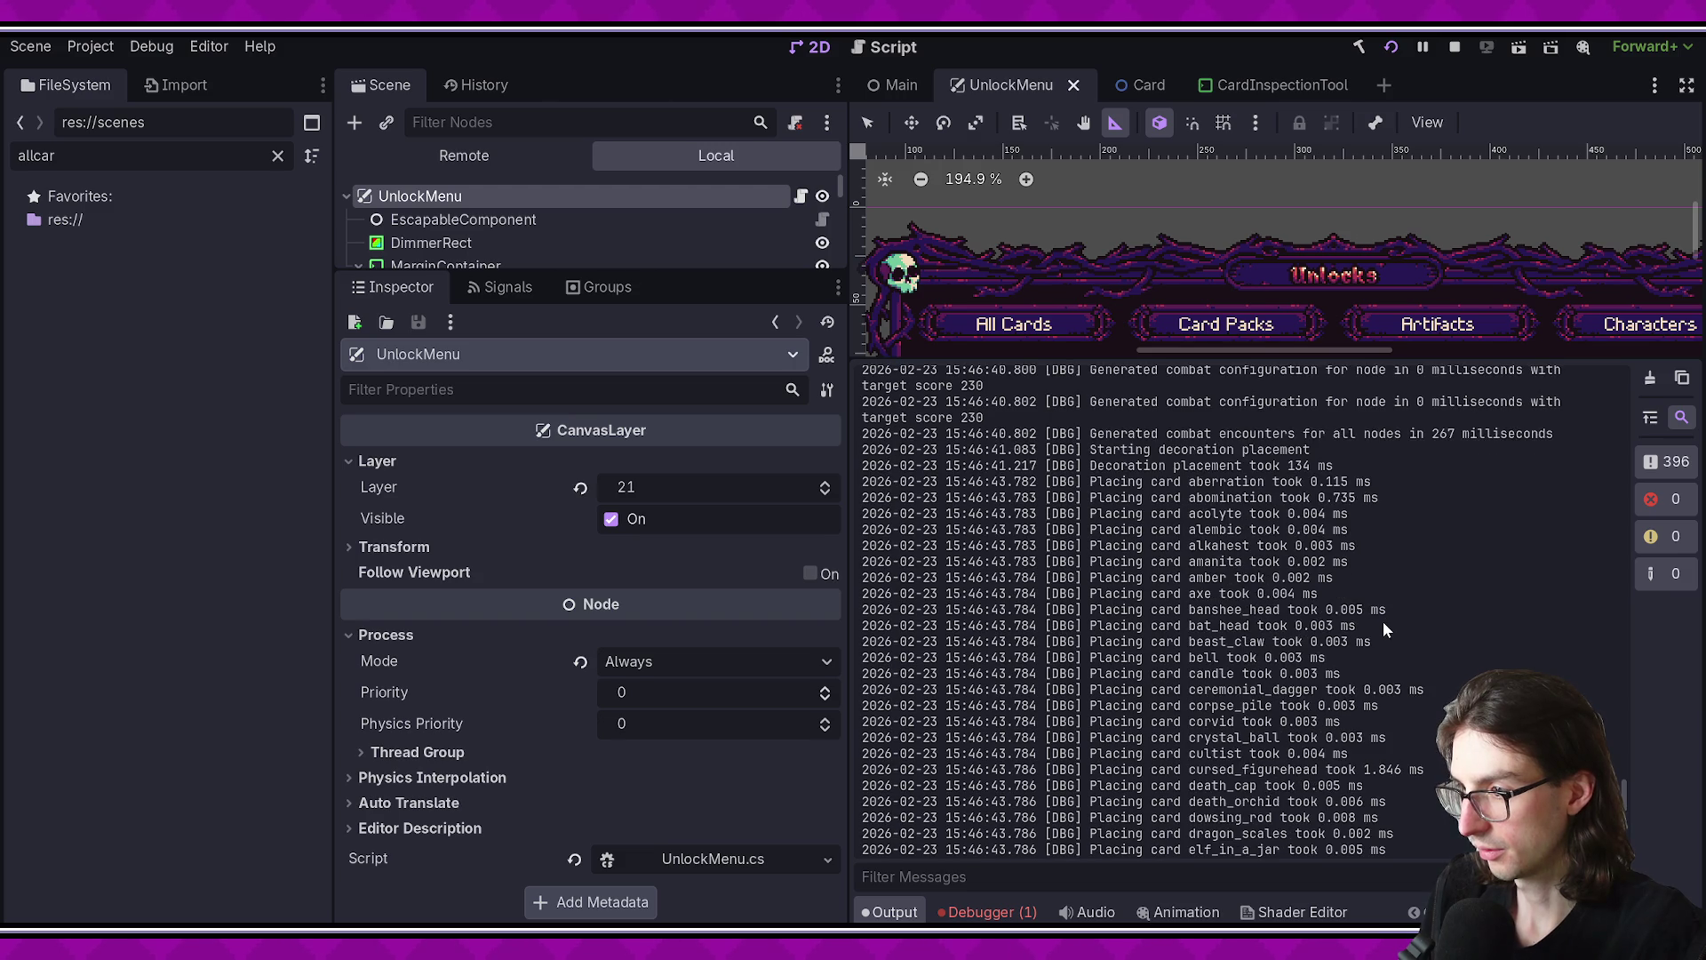
double_click(1324, 438)
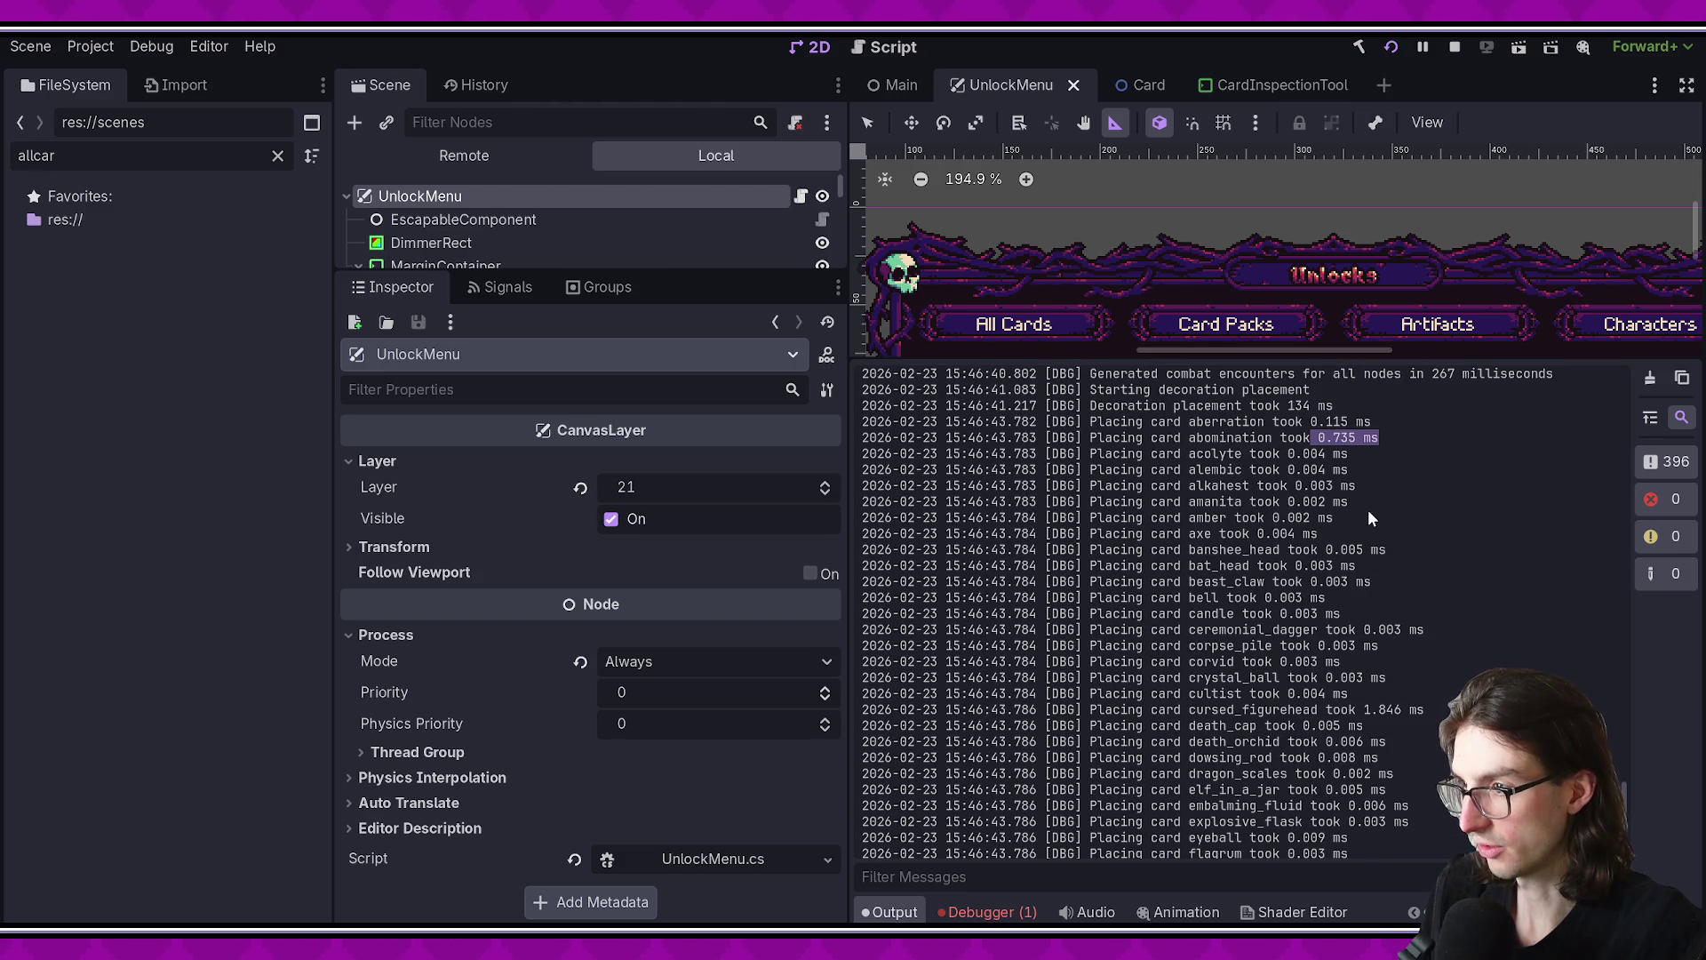
scroll(1378, 520, "down", 6)
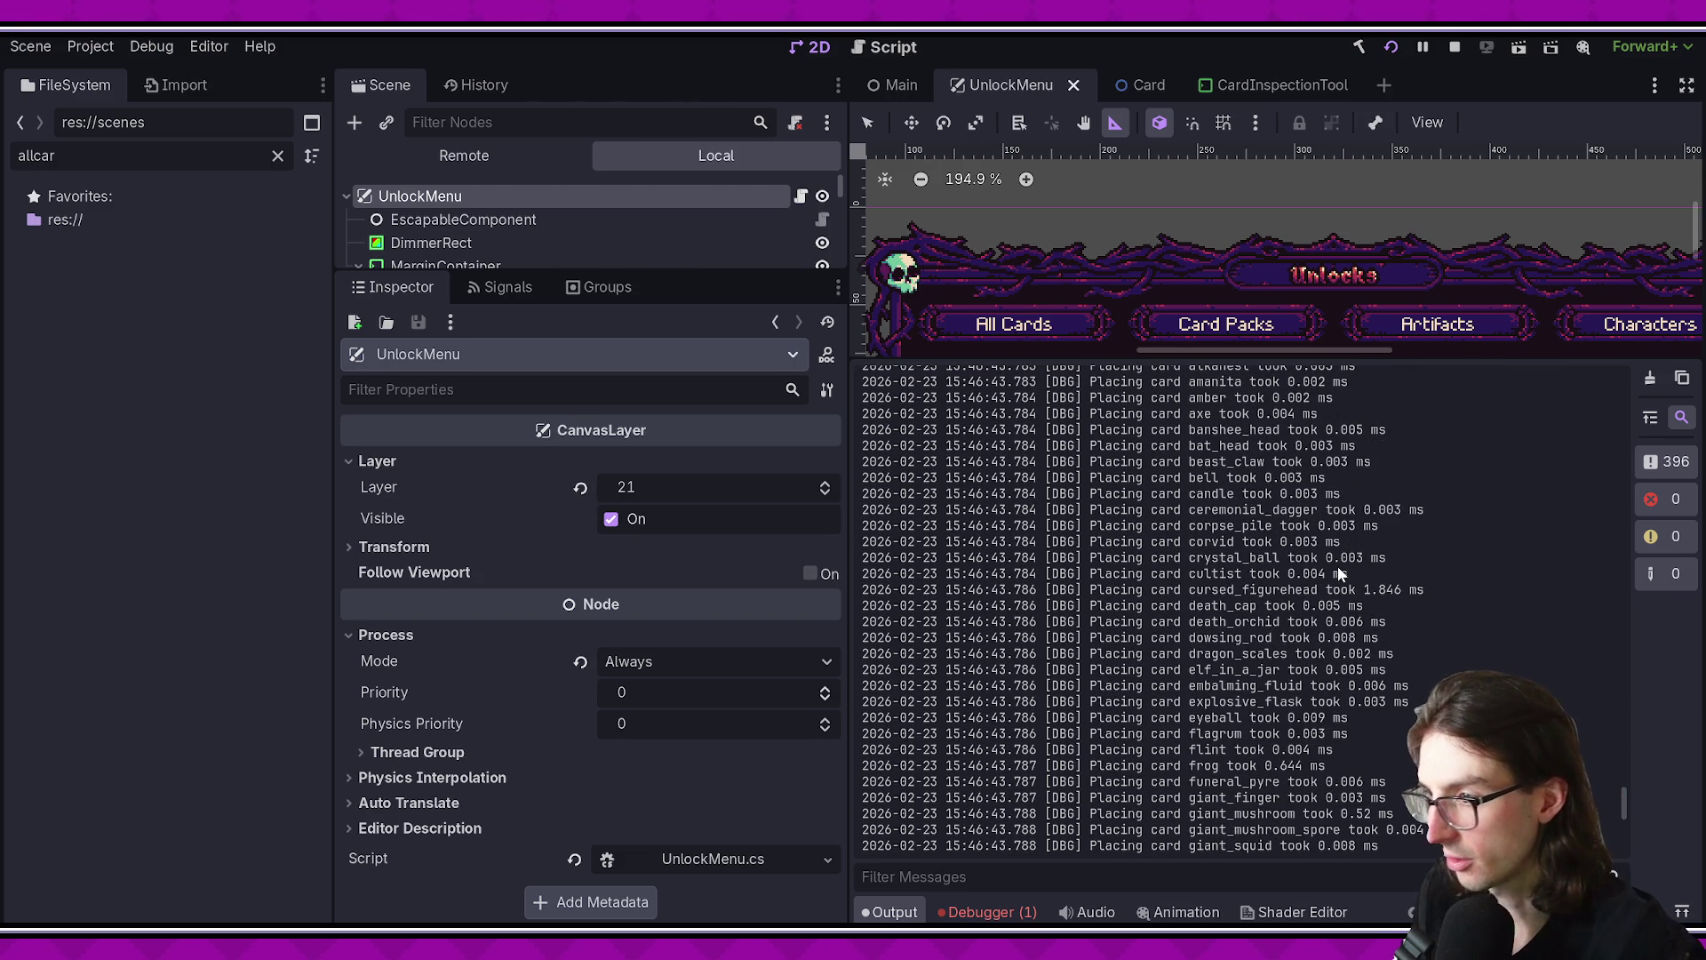
scroll(1333, 565, "up", 2)
scroll(1324, 556, "down", 15)
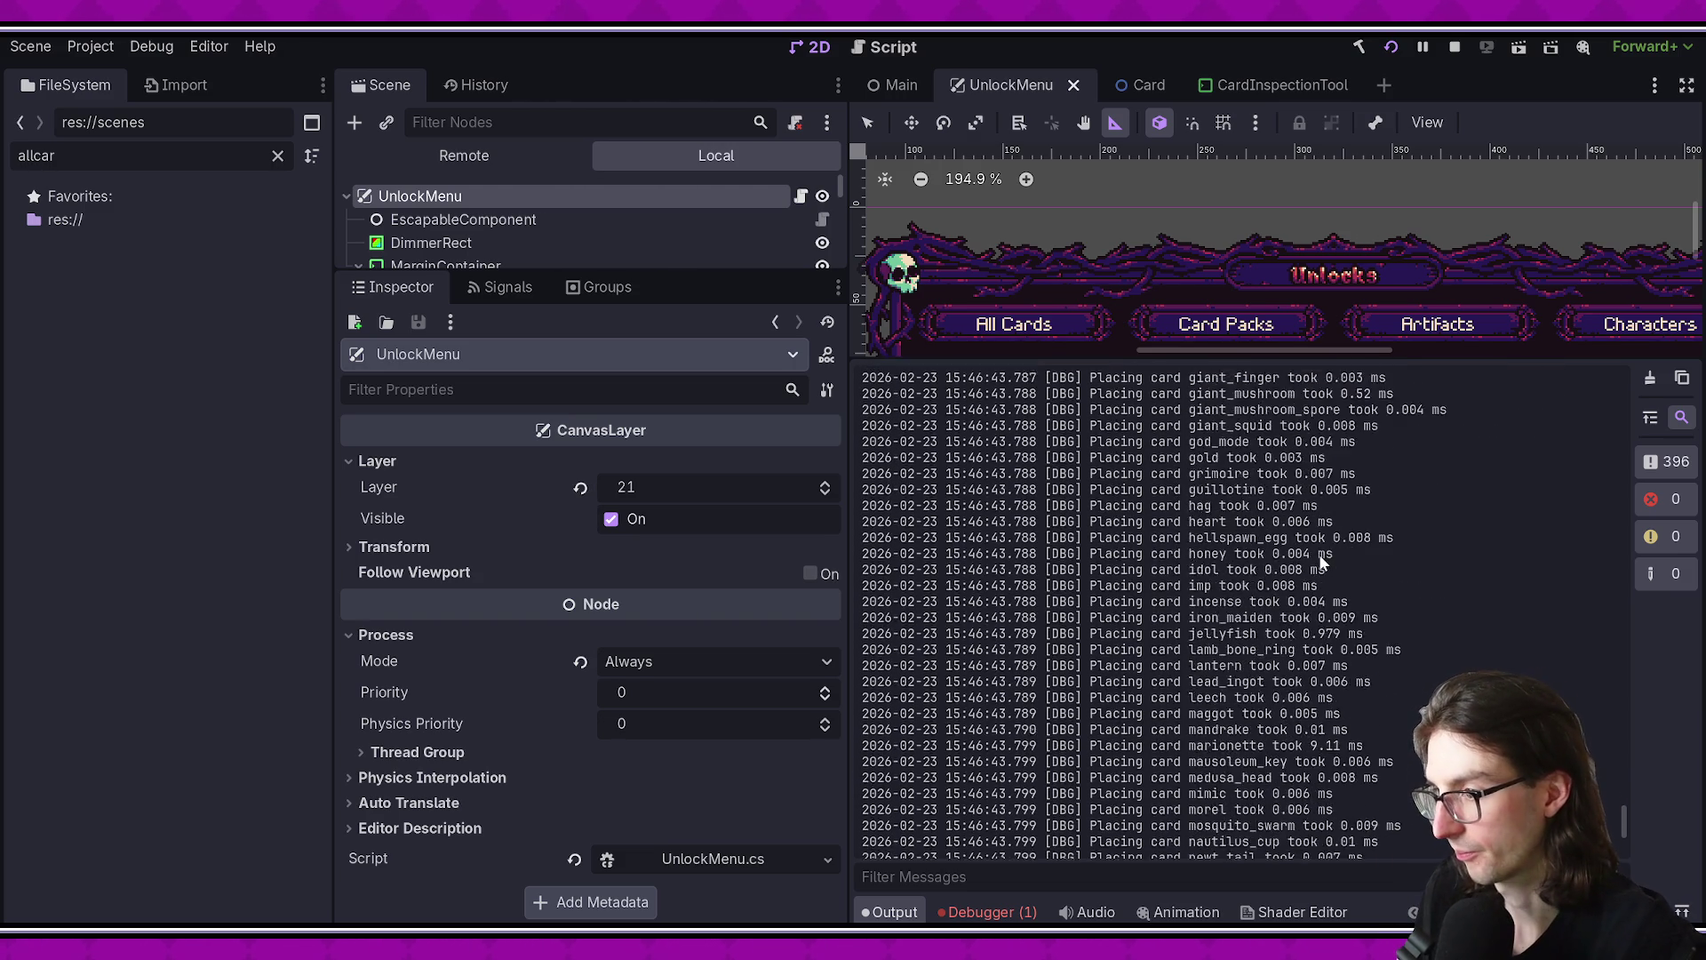
scroll(1320, 549, "down", 2)
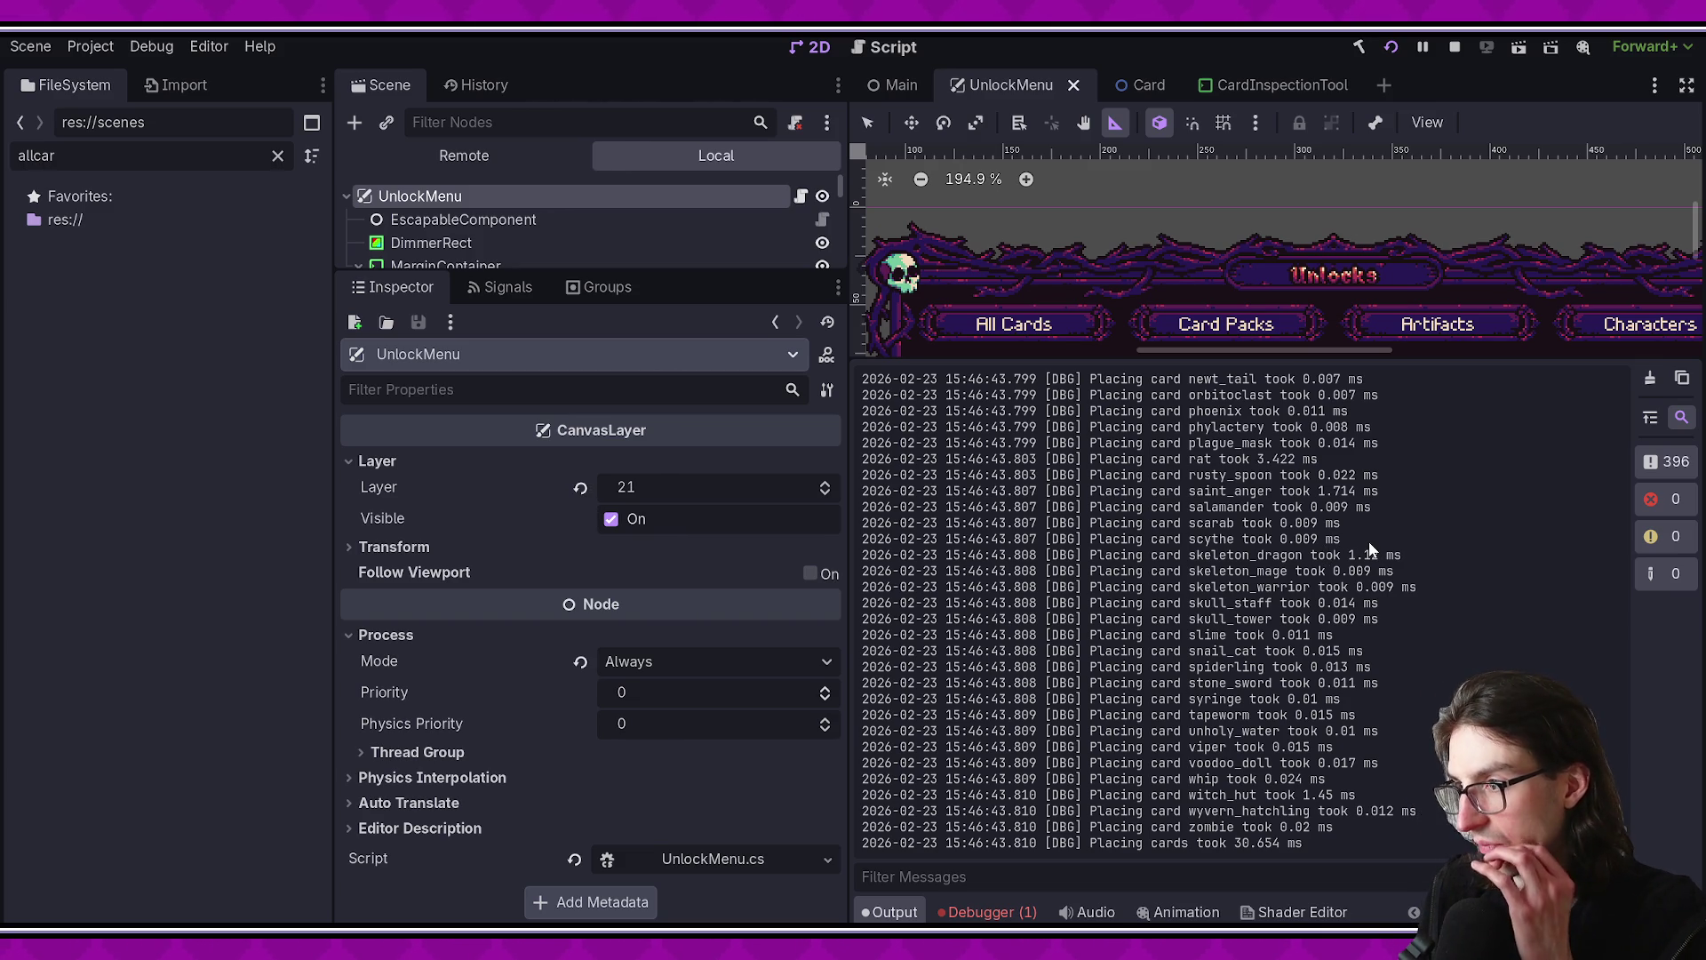
left_click_drag(1295, 492, 1380, 492)
left_click(1404, 520)
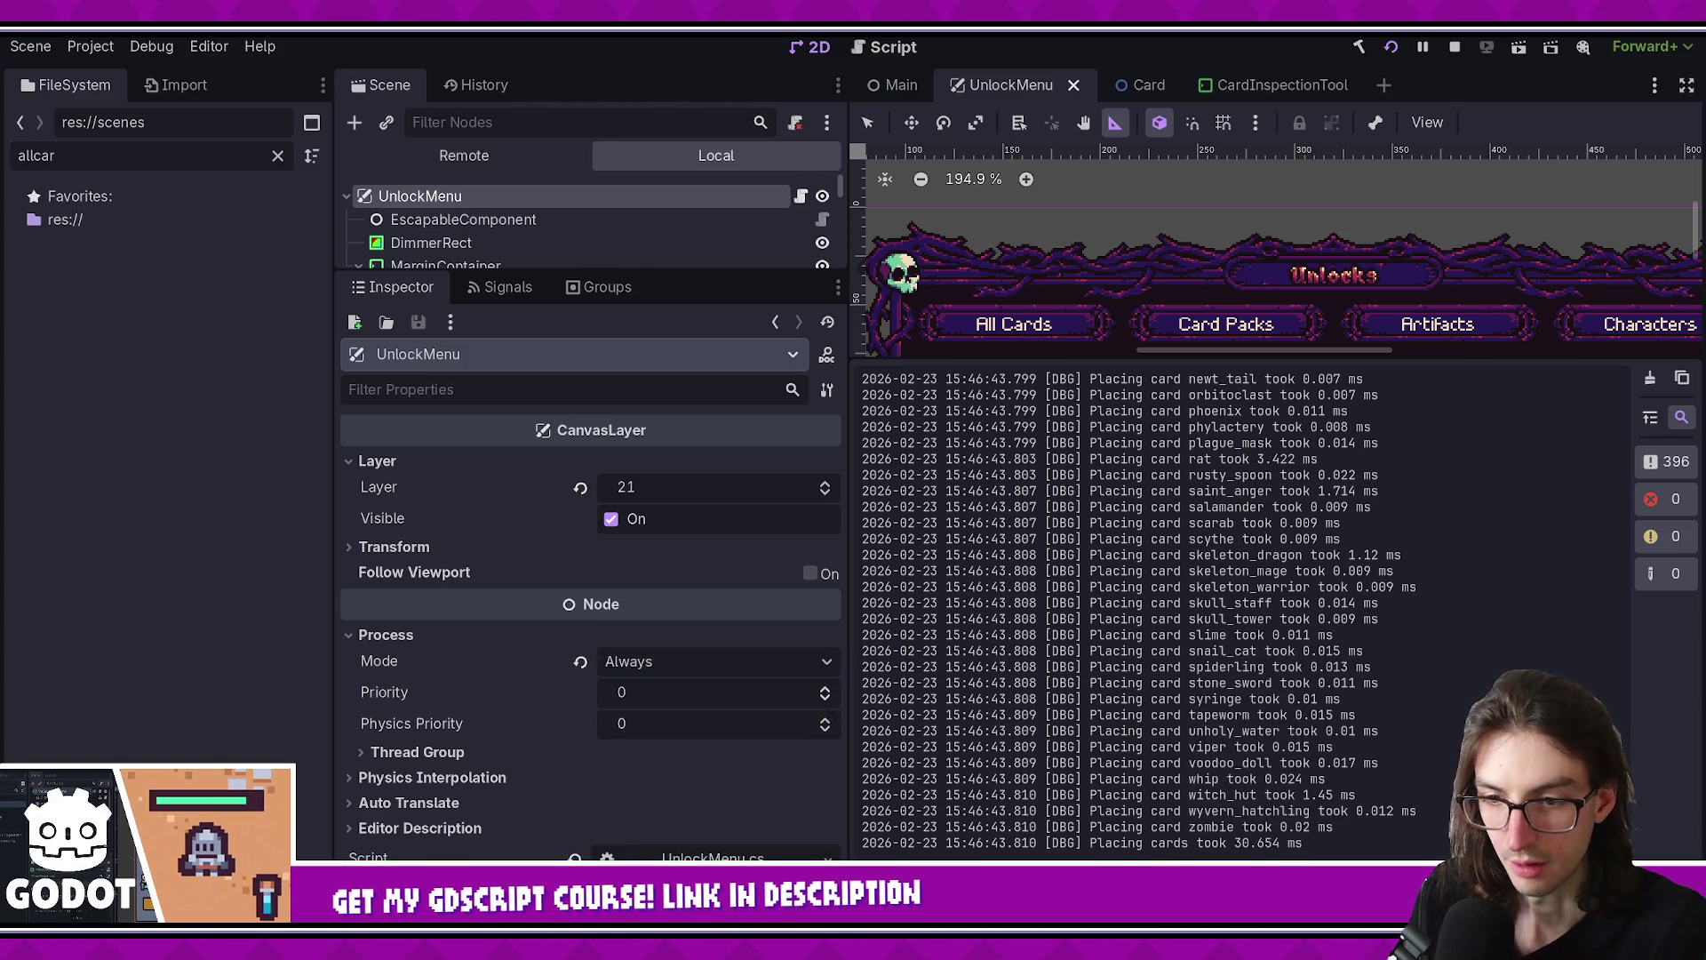
key("alt+Tab")
- Open CardConstructors.cs through quick file search with 'cardcon'
key("ctrl+p")
type("con")
key("BackSpace")
key("BackSpace")
key("BackSpace")
type("cardcon")
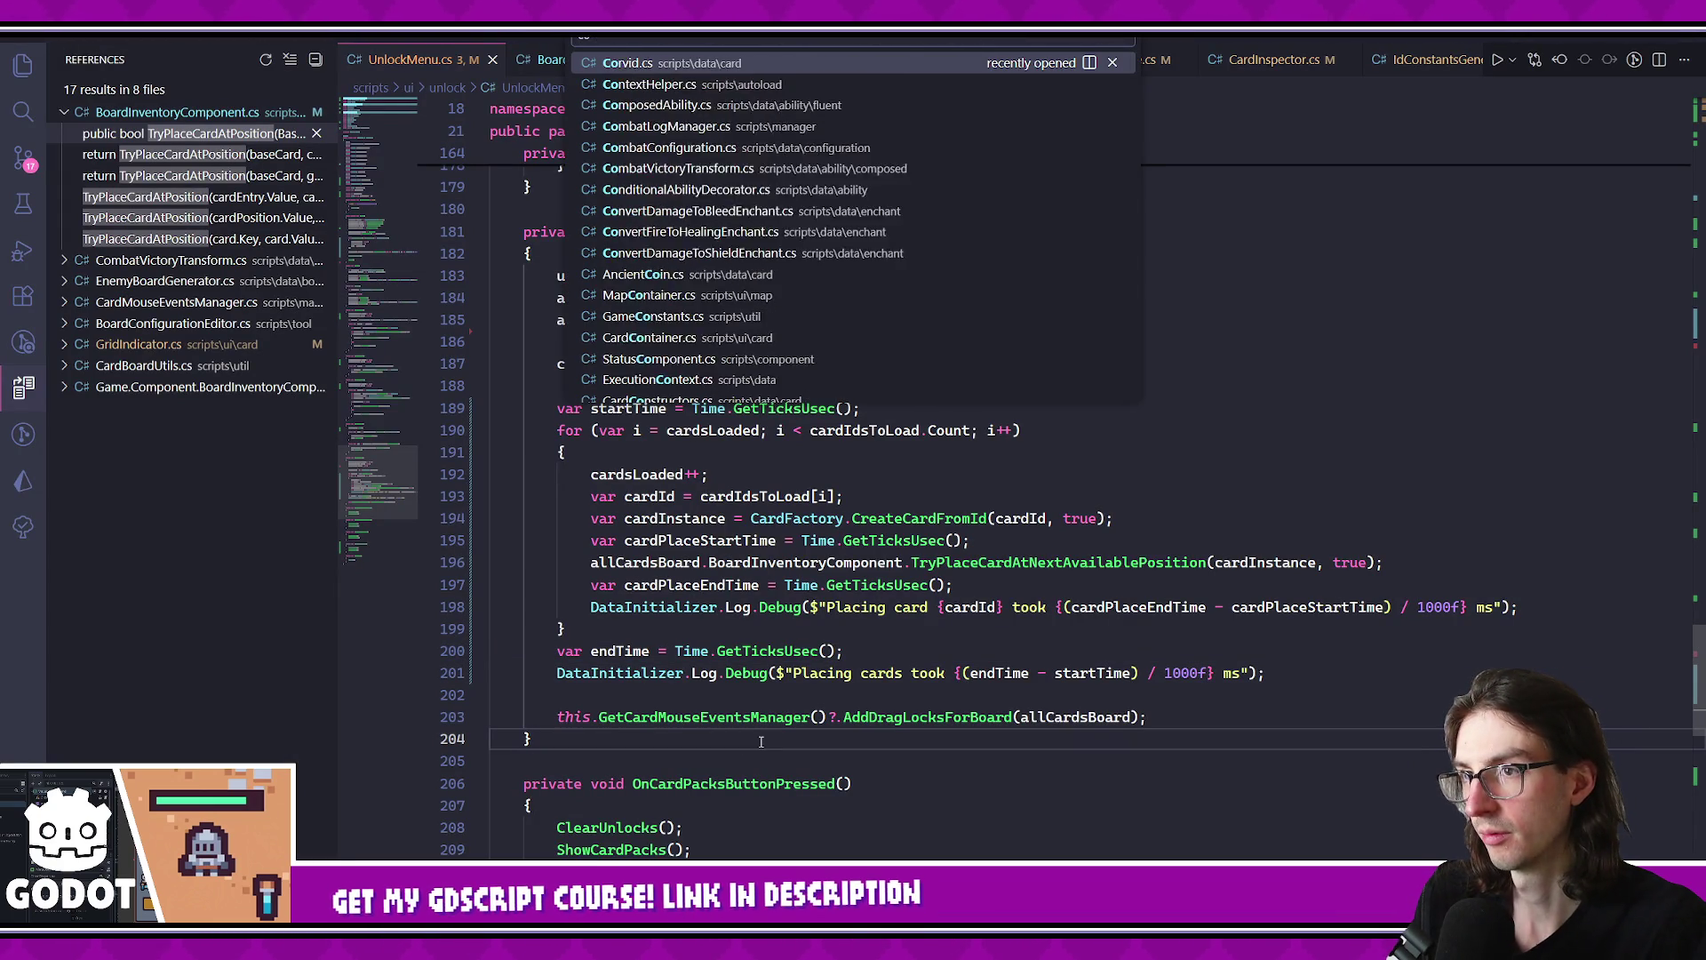
key("Return")
- Review the constructors dictionary entries, selecting lines 13–18 and checking the definition parameter on line 143
scroll(992, 501, "up", 15)
scroll(992, 500, "up", 20)
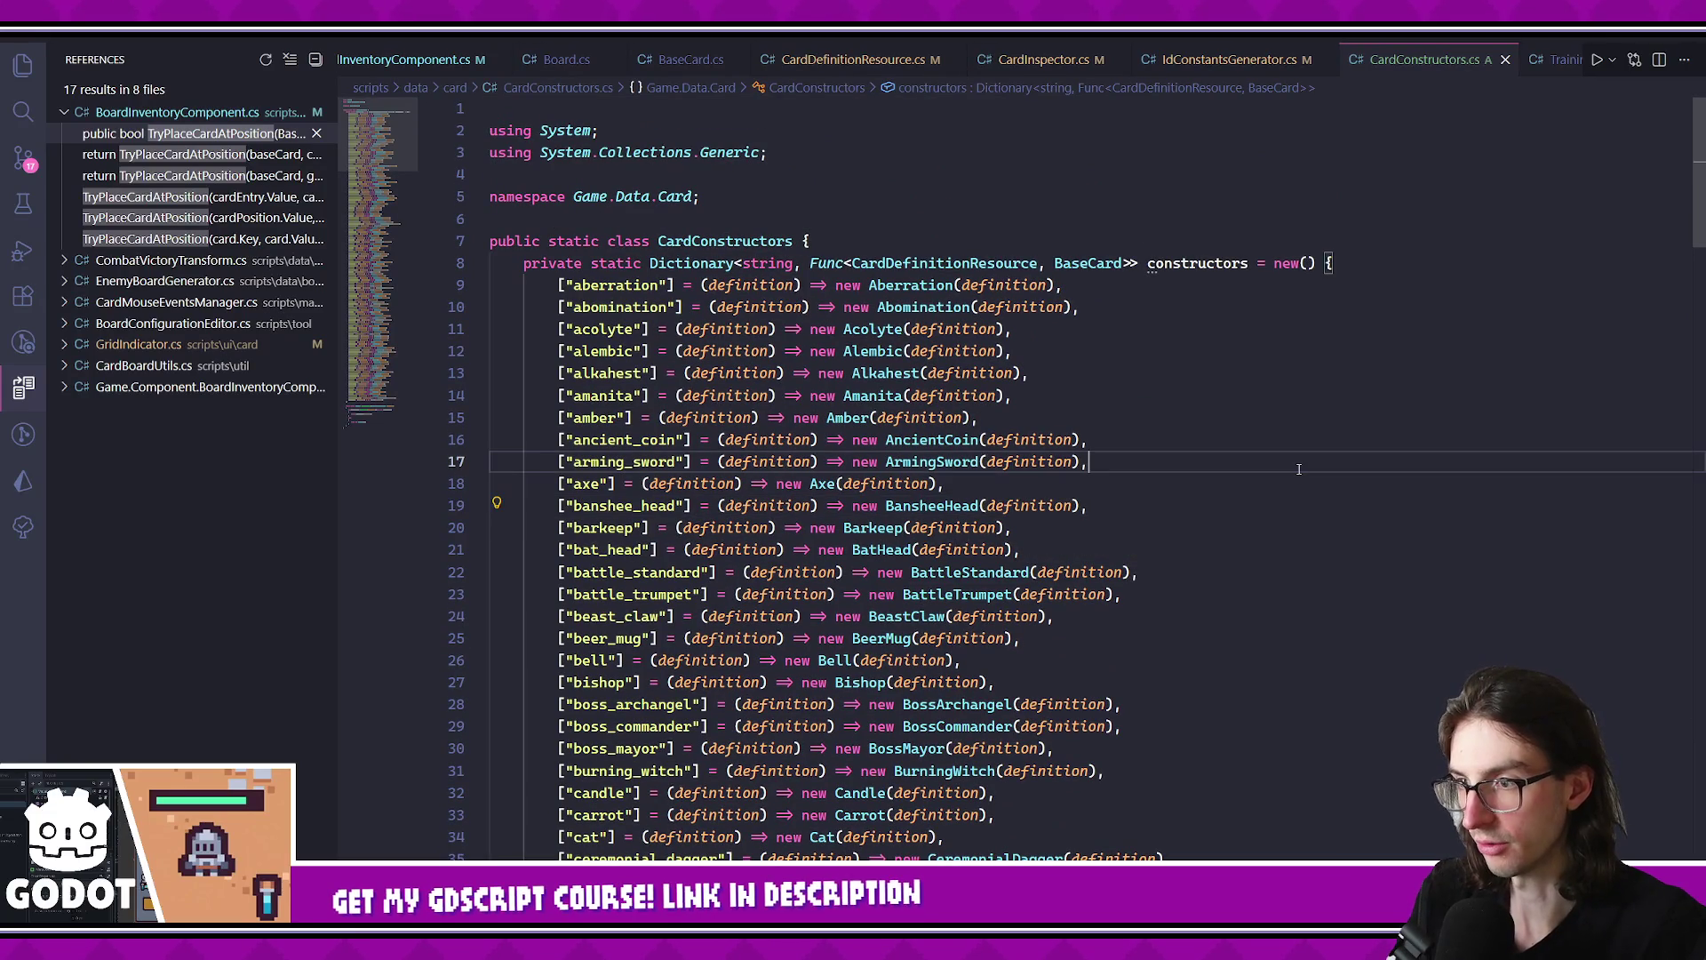
left_click(1298, 468)
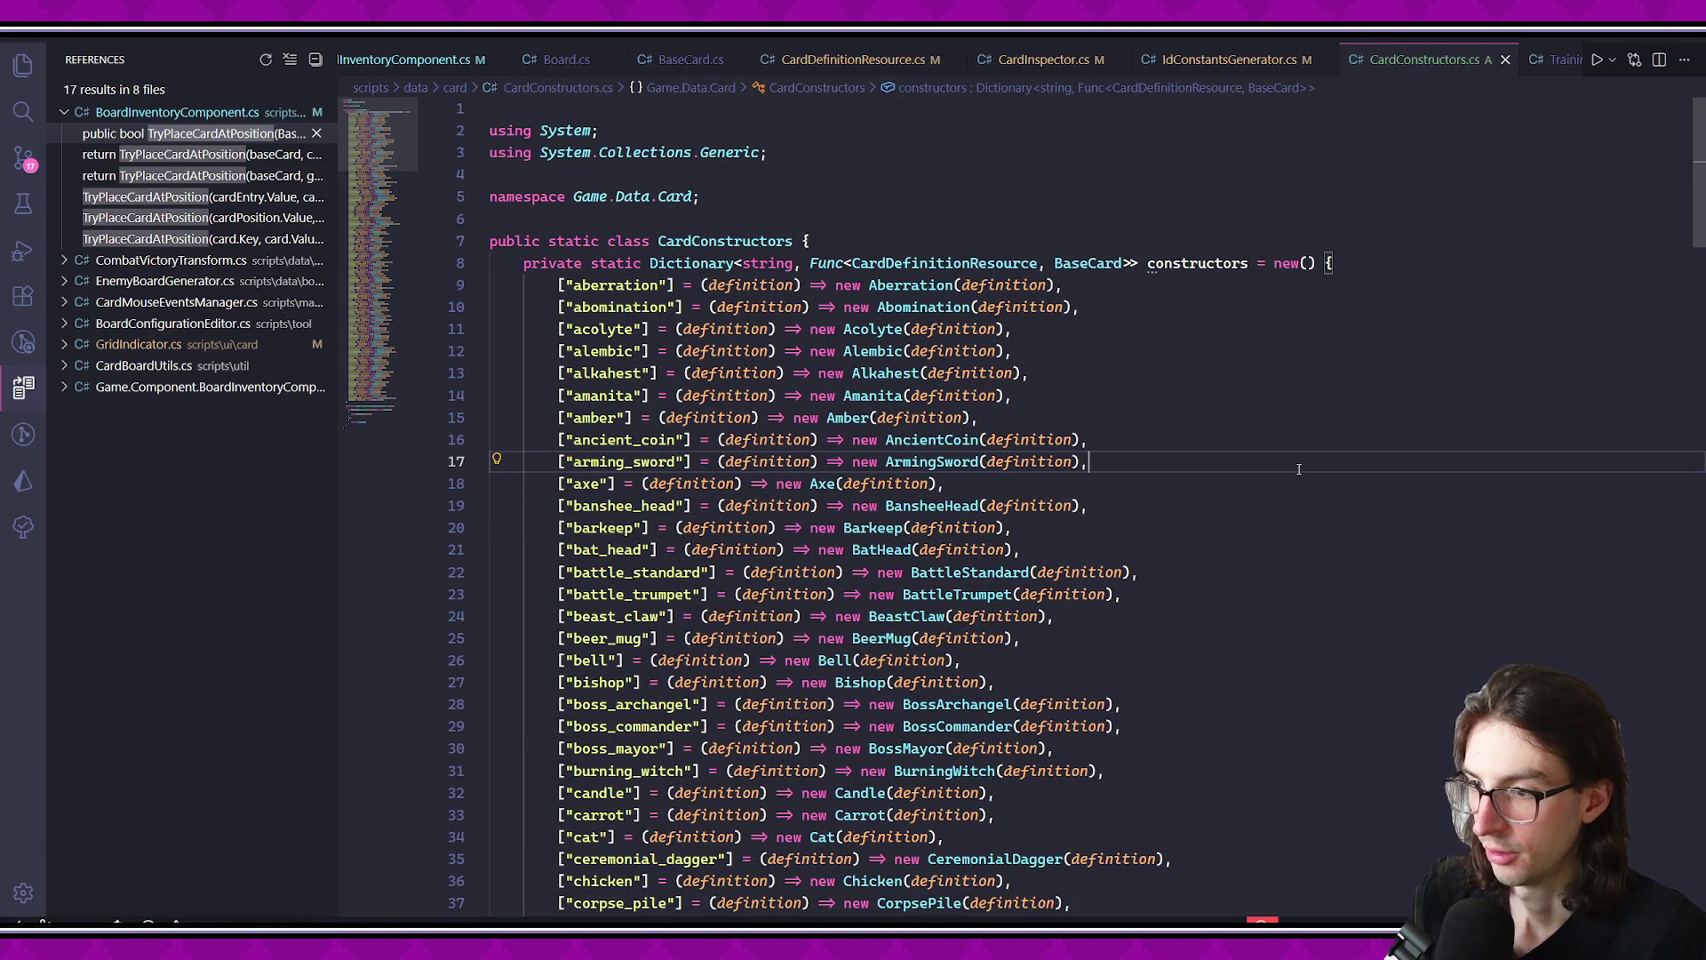
mouse_move(736, 384)
left_mouse_down()
mouse_move(569, 306)
mouse_move(1111, 800)
mouse_move(1119, 898)
mouse_move(1122, 692)
left_mouse_up()
left_click(1122, 692)
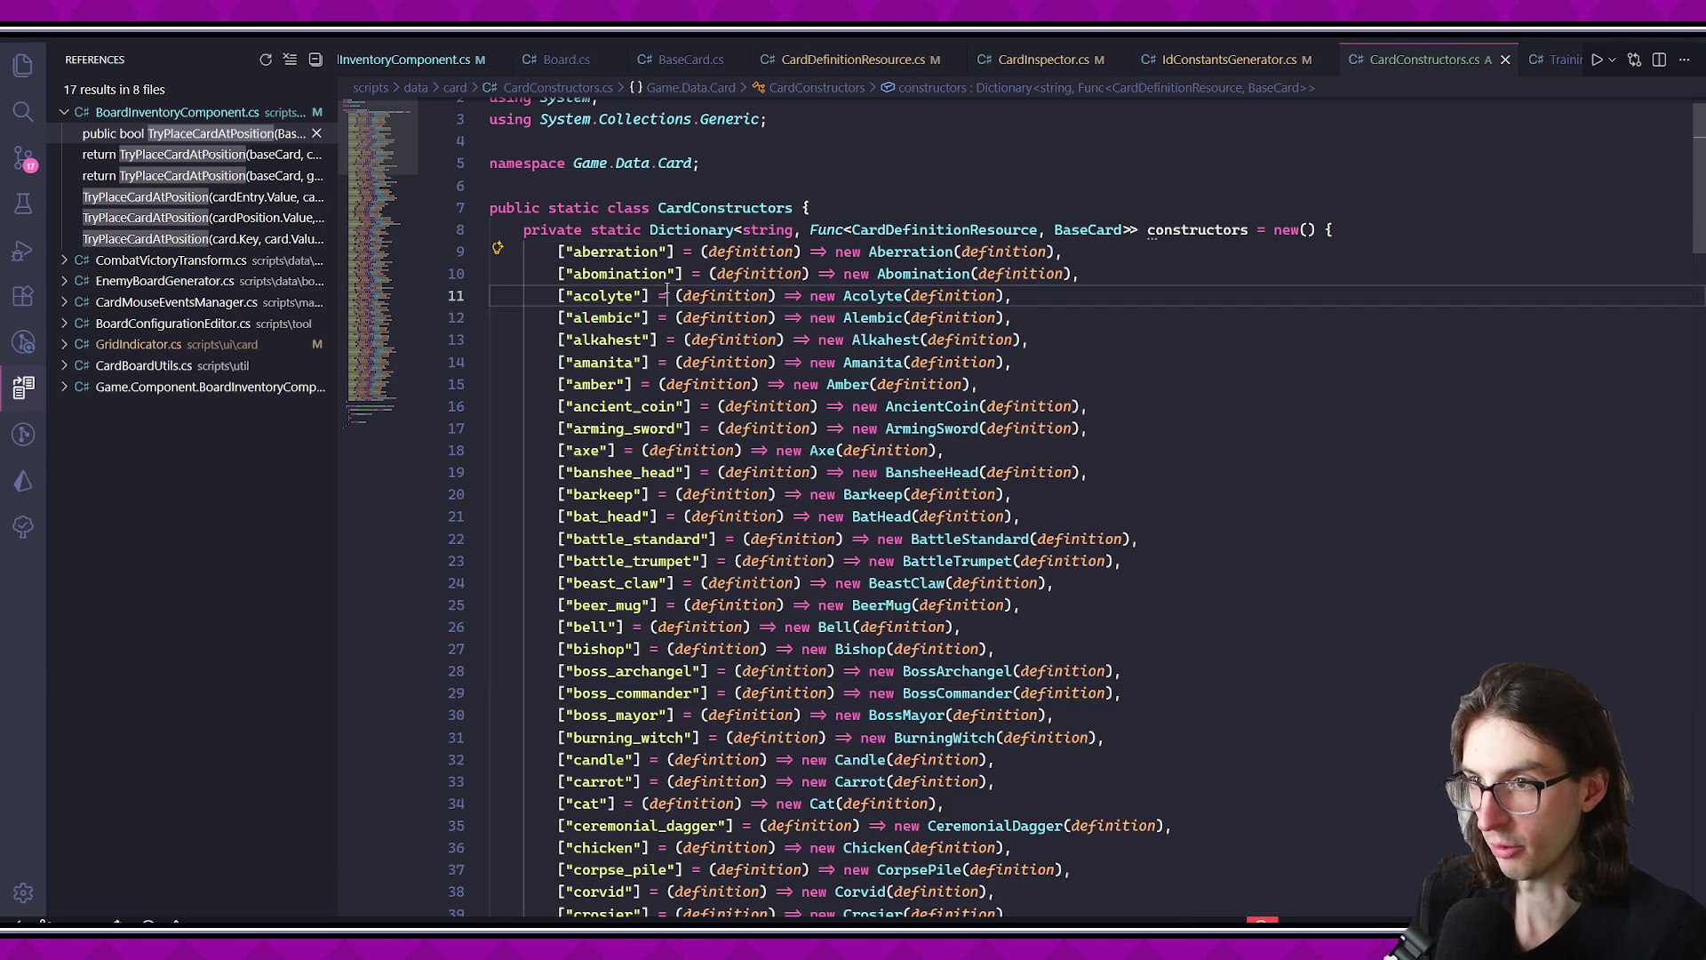
left_click_drag(491, 340, 951, 450)
scroll(1056, 480, "down", 19)
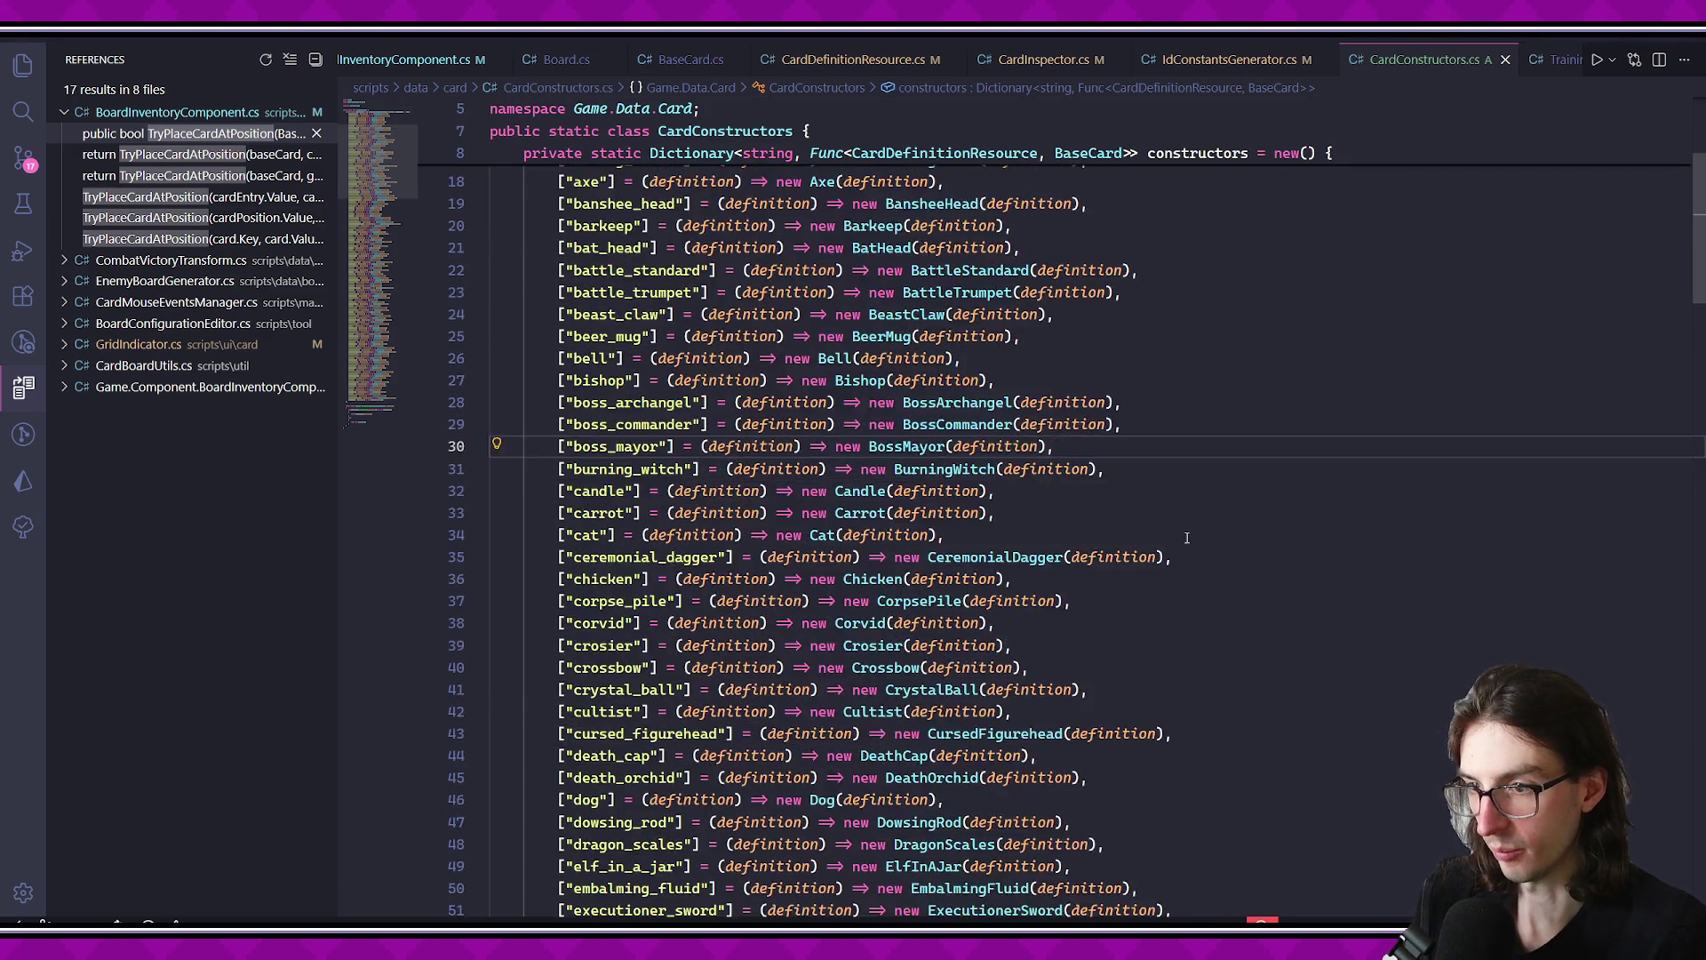
scroll(1193, 493, "down", 20)
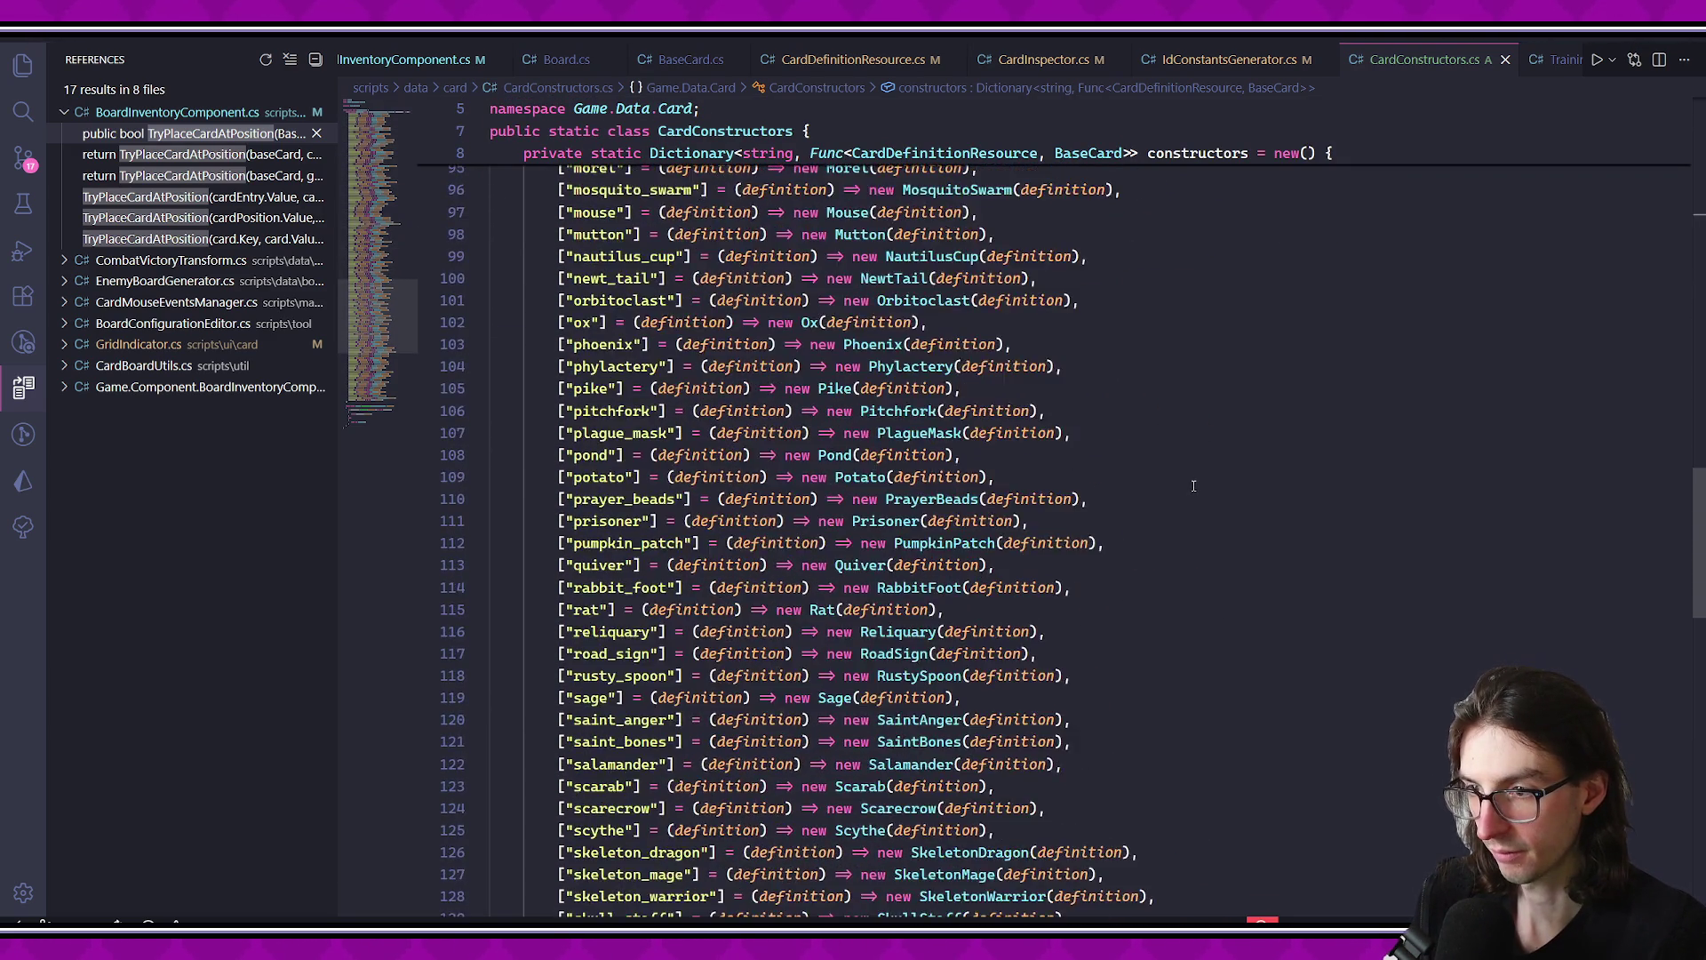
scroll(1191, 488, "down", 1)
left_click_drag(997, 653, 1031, 391)
left_click(1013, 454)
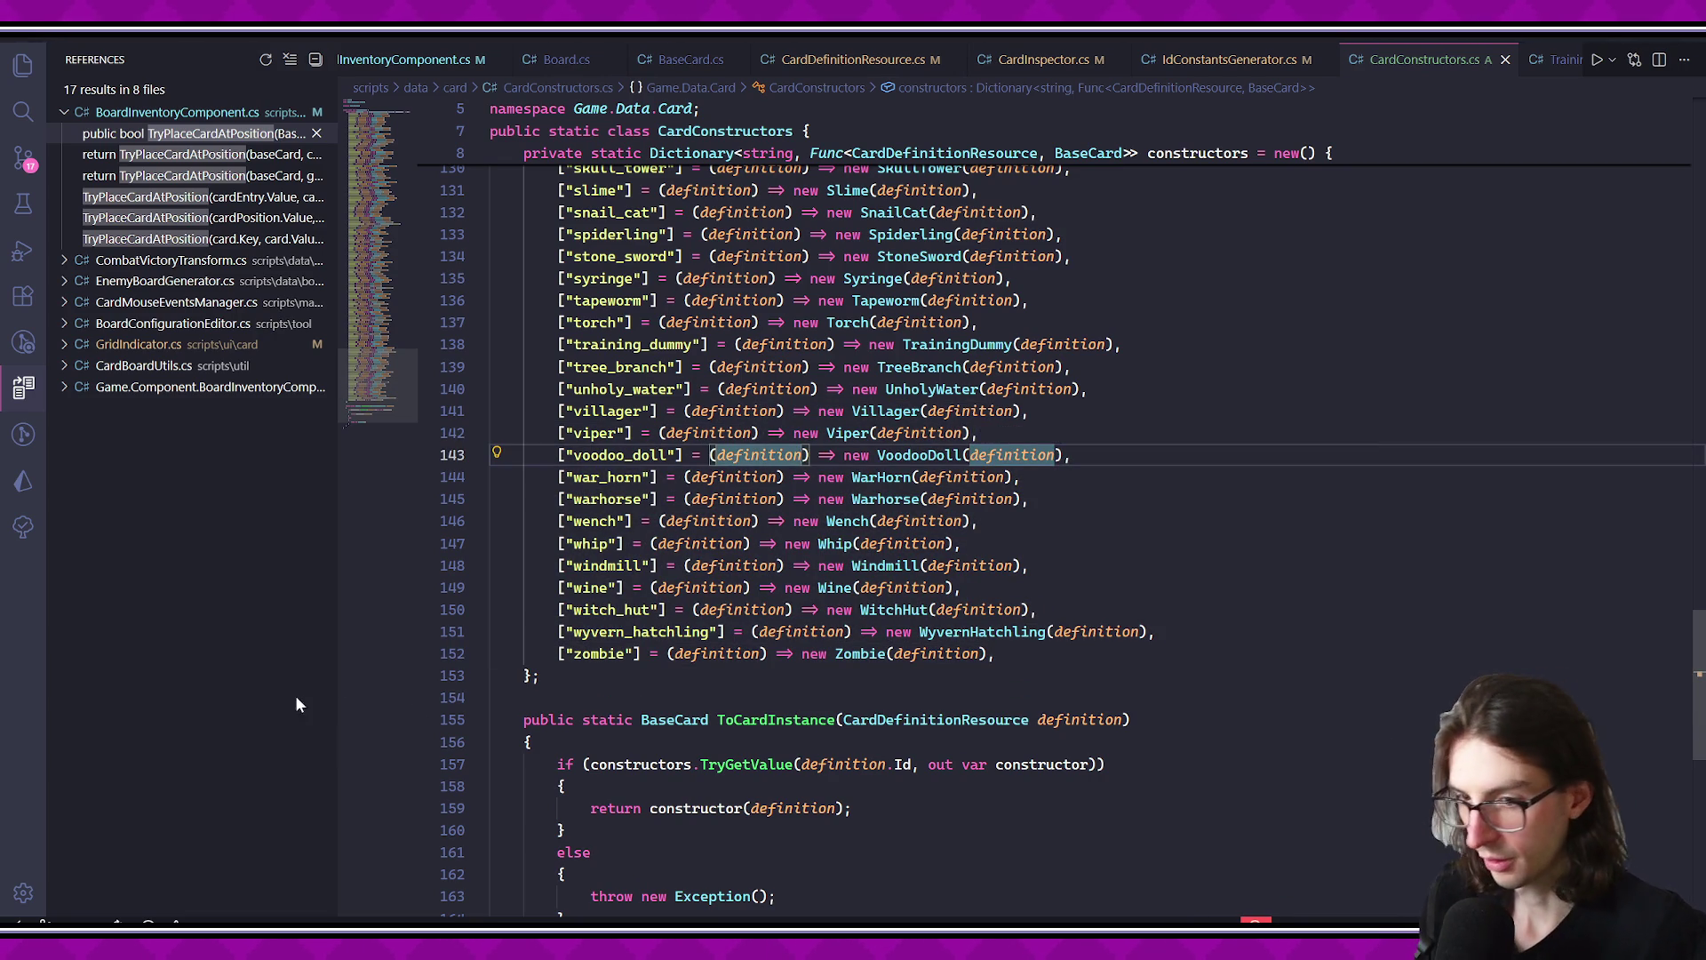
- Flip through the CardDefinitionResource, CardInspector and IdConstantsGenerator.cs tabs, ending back on CardConstructors.cs
left_click(853, 59)
left_click(1038, 60)
left_click(1208, 60)
left_click(1037, 59)
left_click(875, 60)
left_click(1294, 60)
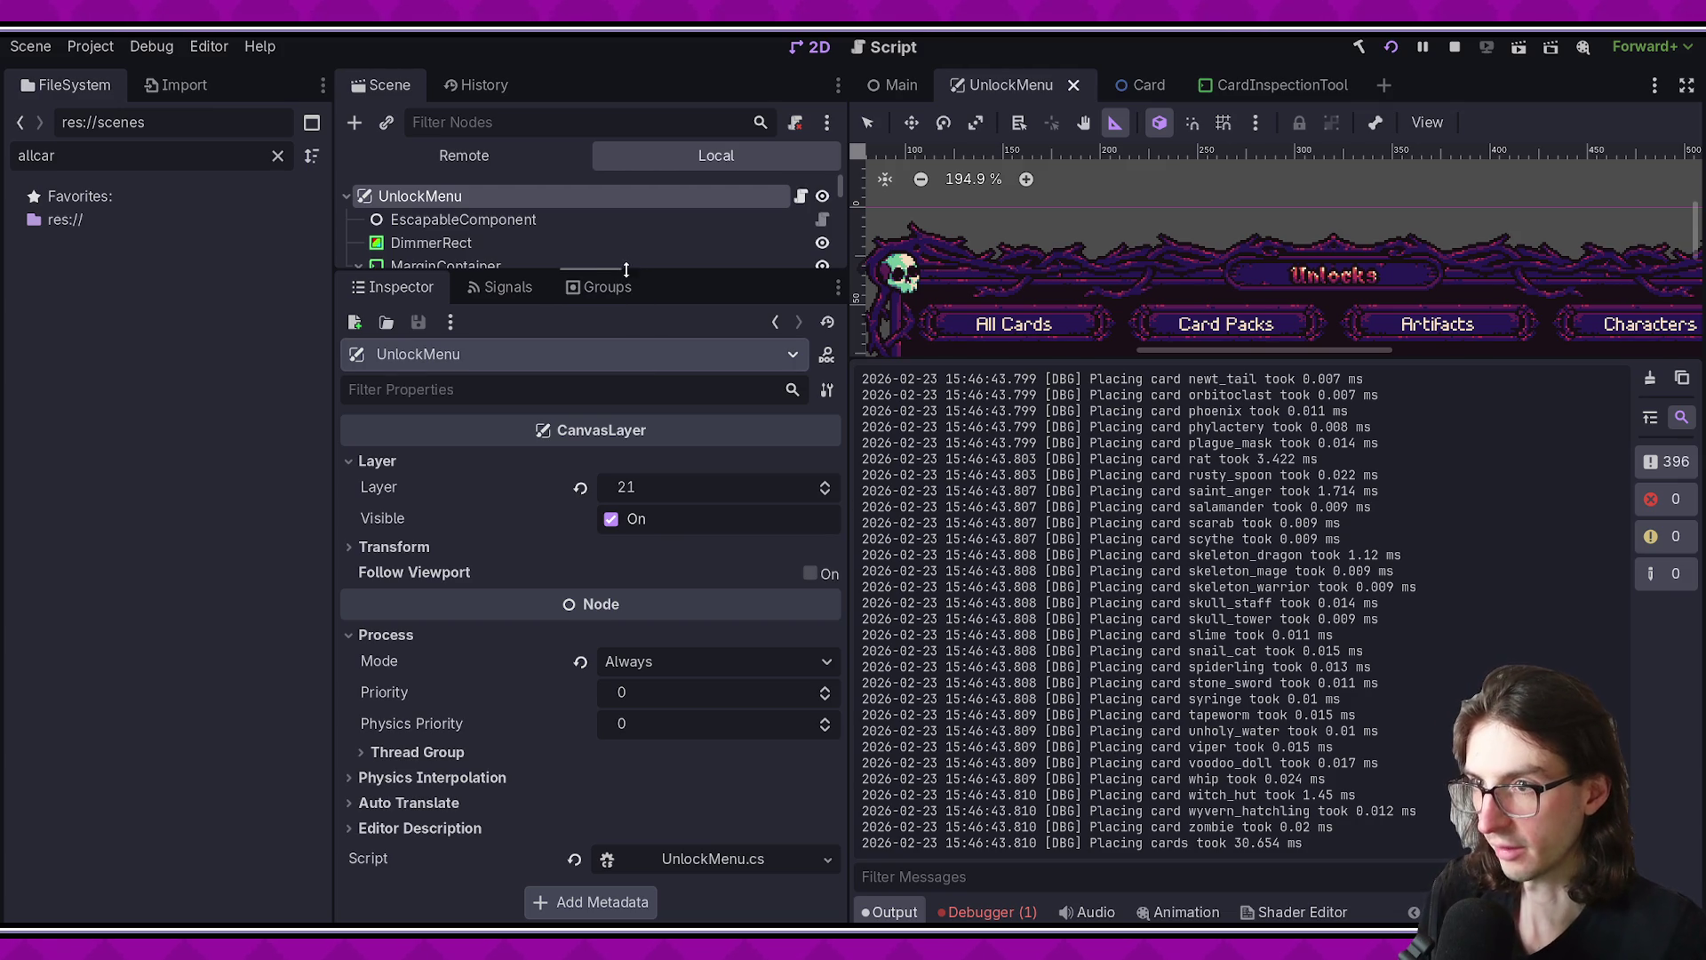
- In Godot, open the Card scene and inspect its CardBackground and Sprite nodes
left_click_drag(626, 270, 643, 357)
left_click(1132, 87)
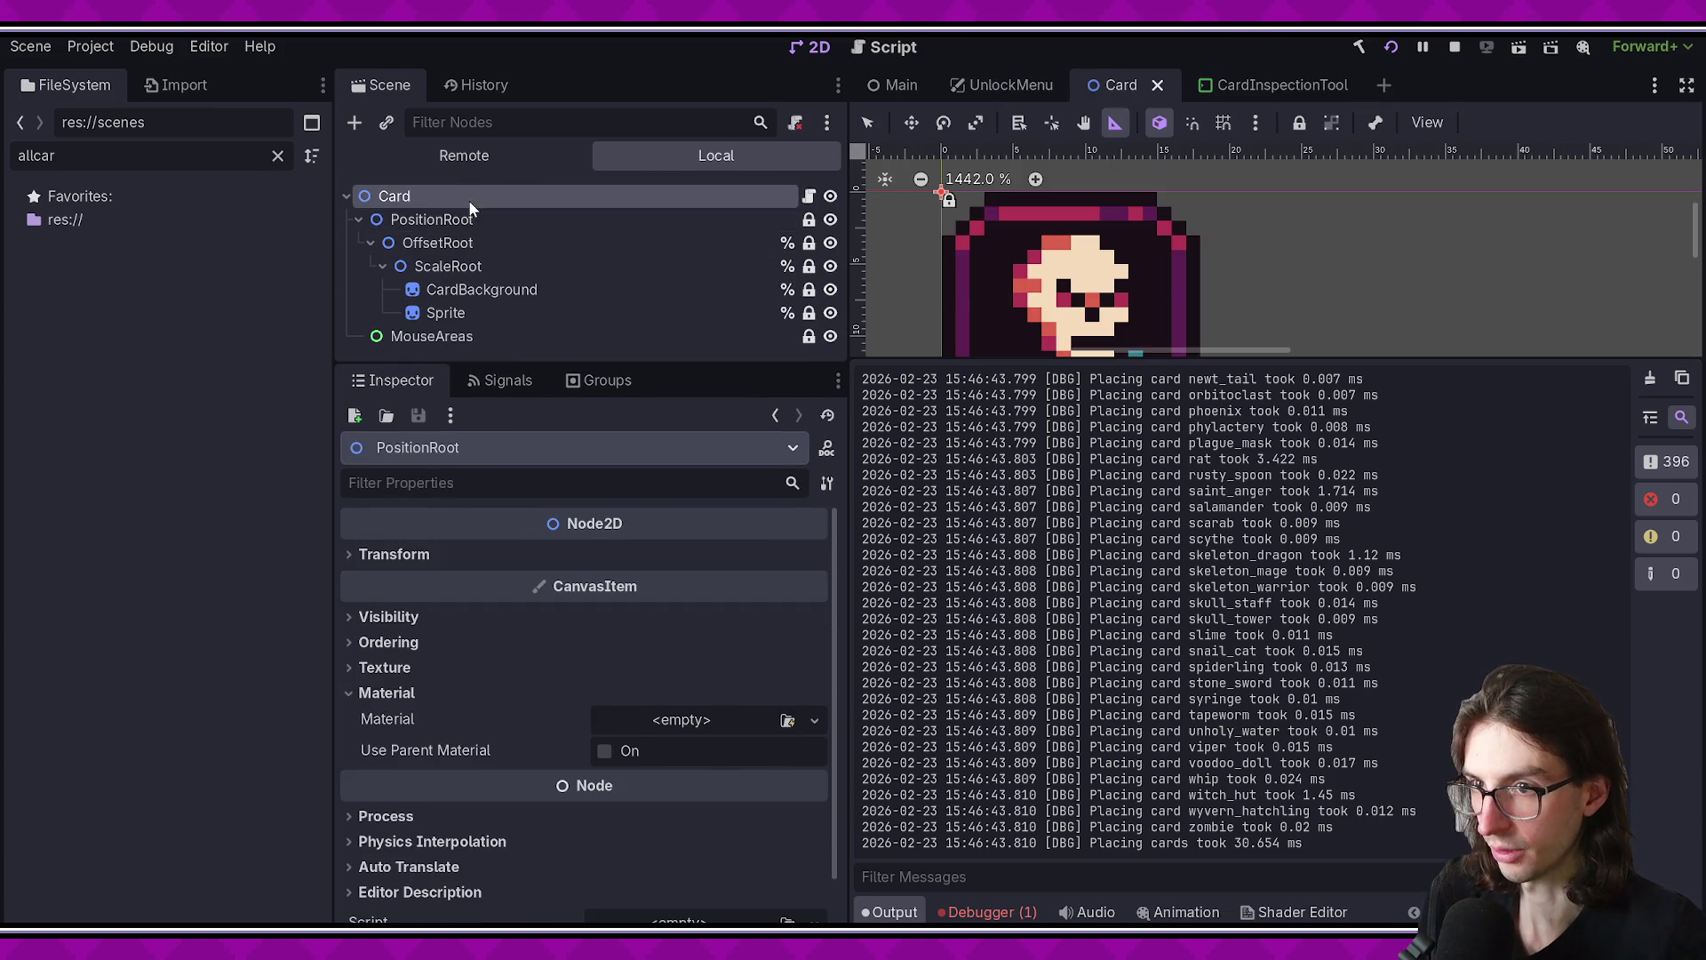
left_click(475, 290)
left_click(476, 315)
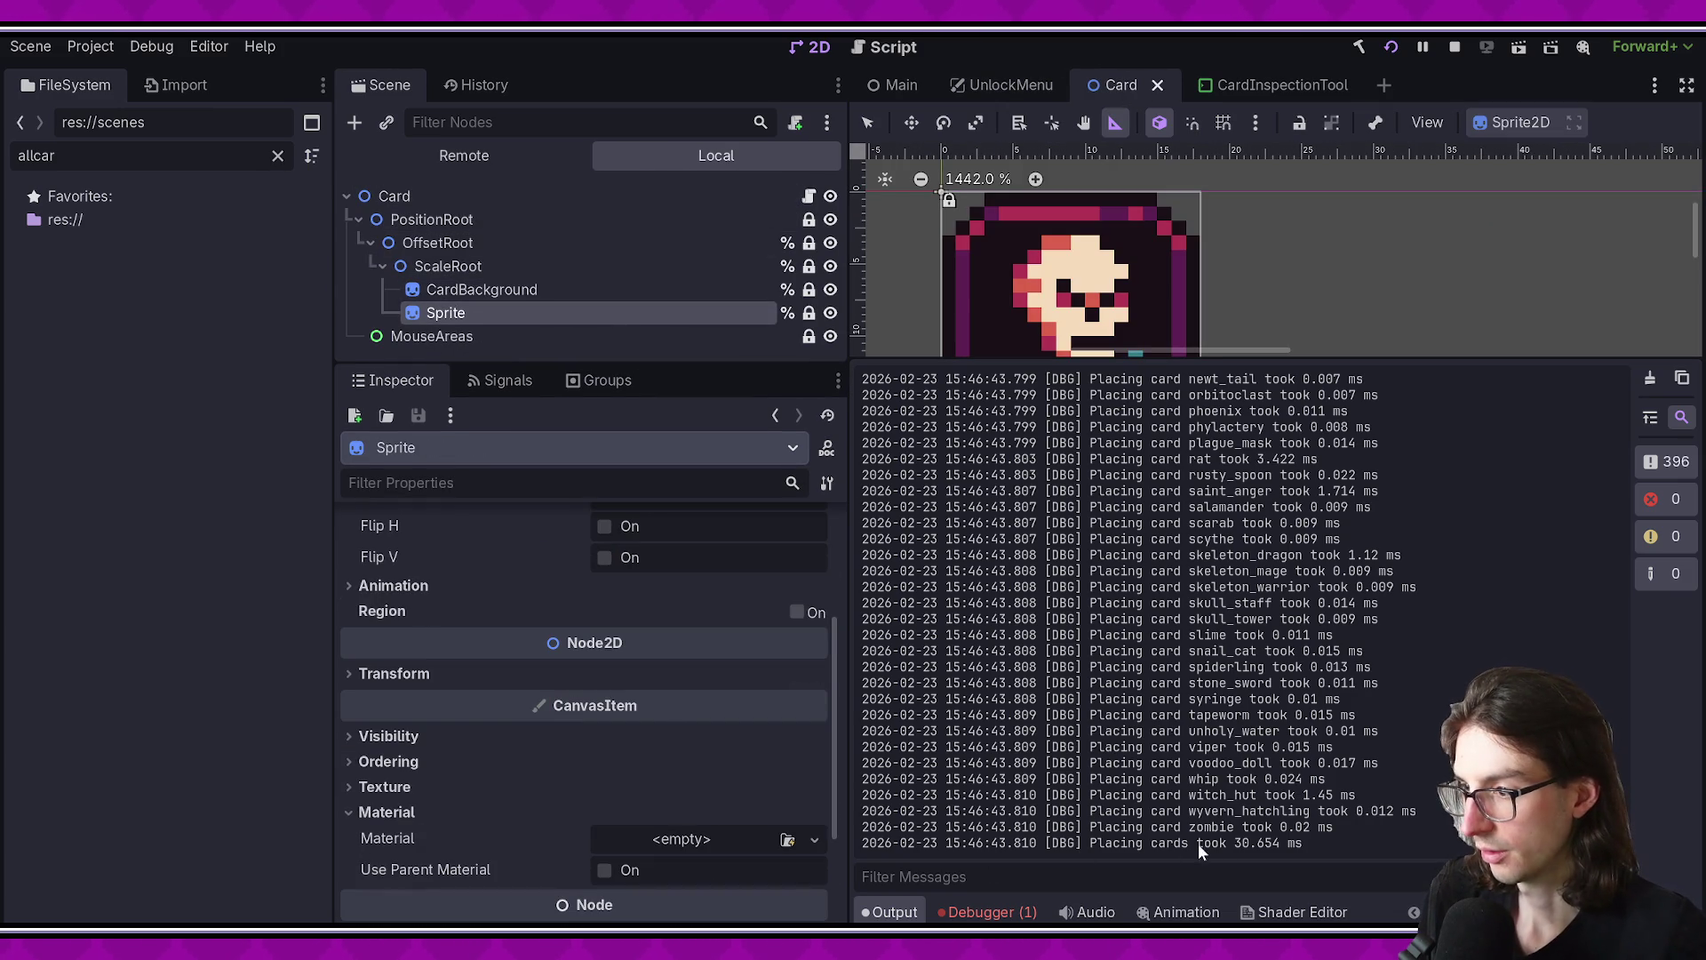
key("alt+Tab")
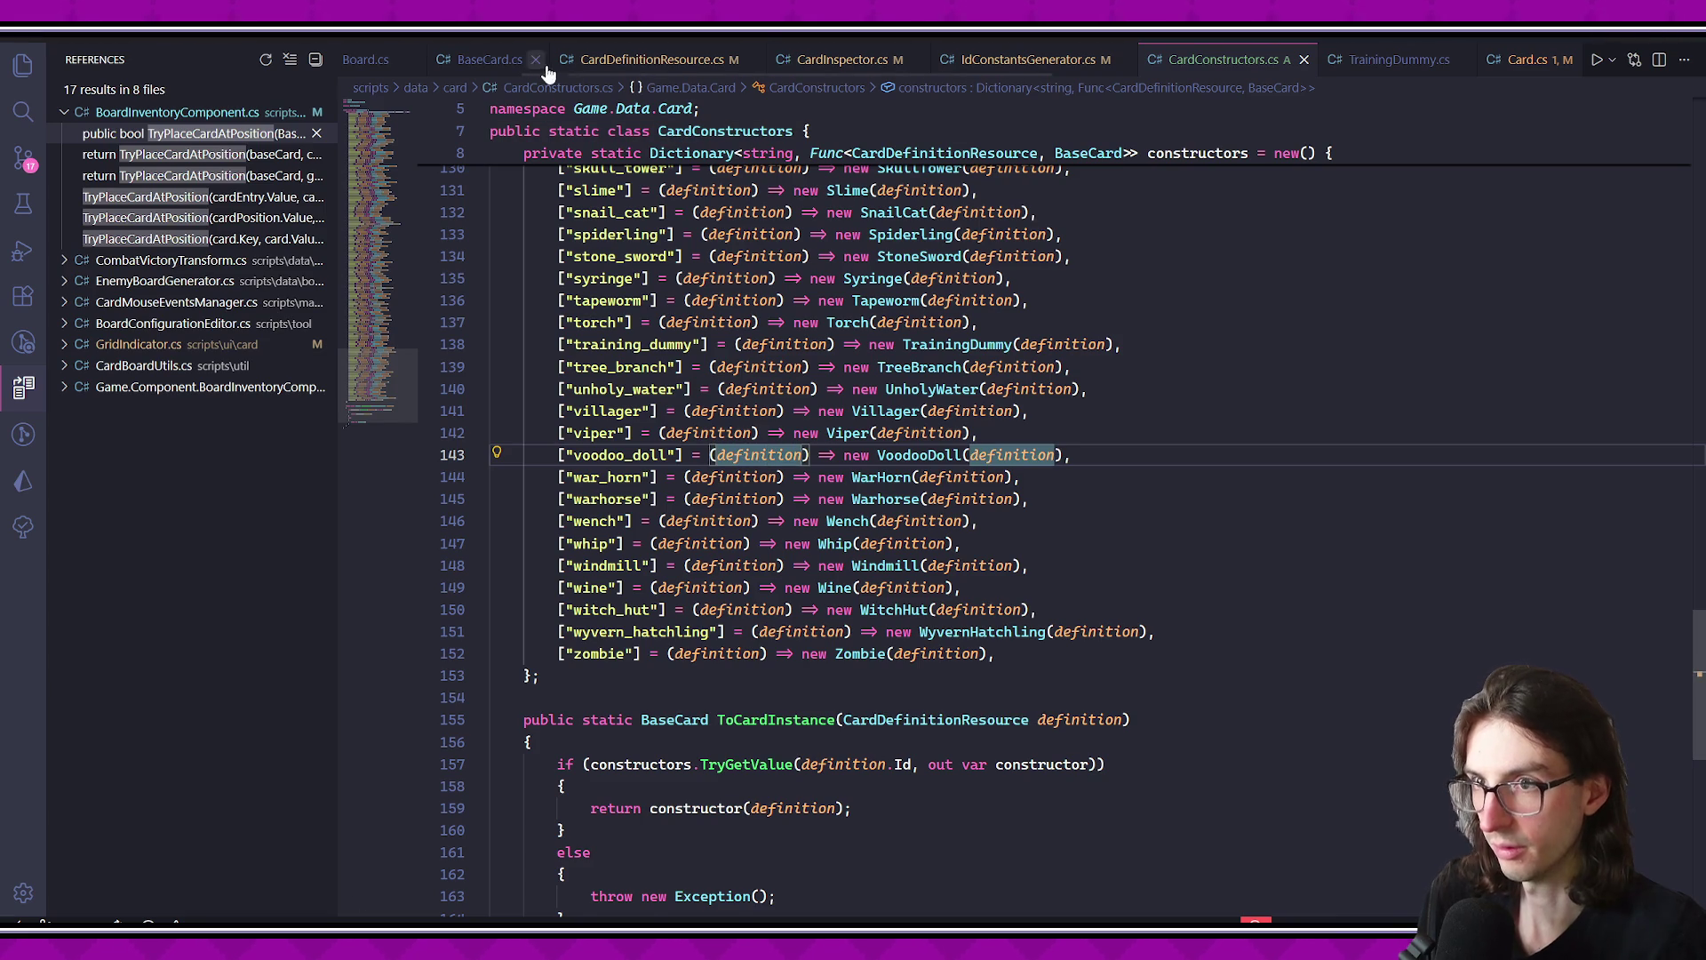
- Uncomment the two signal emit lines 496–497 in BoardInventoryComponent.cs's TryPlaceCardAtPosition
left_click(544, 67)
scroll(455, 62, "left", 3)
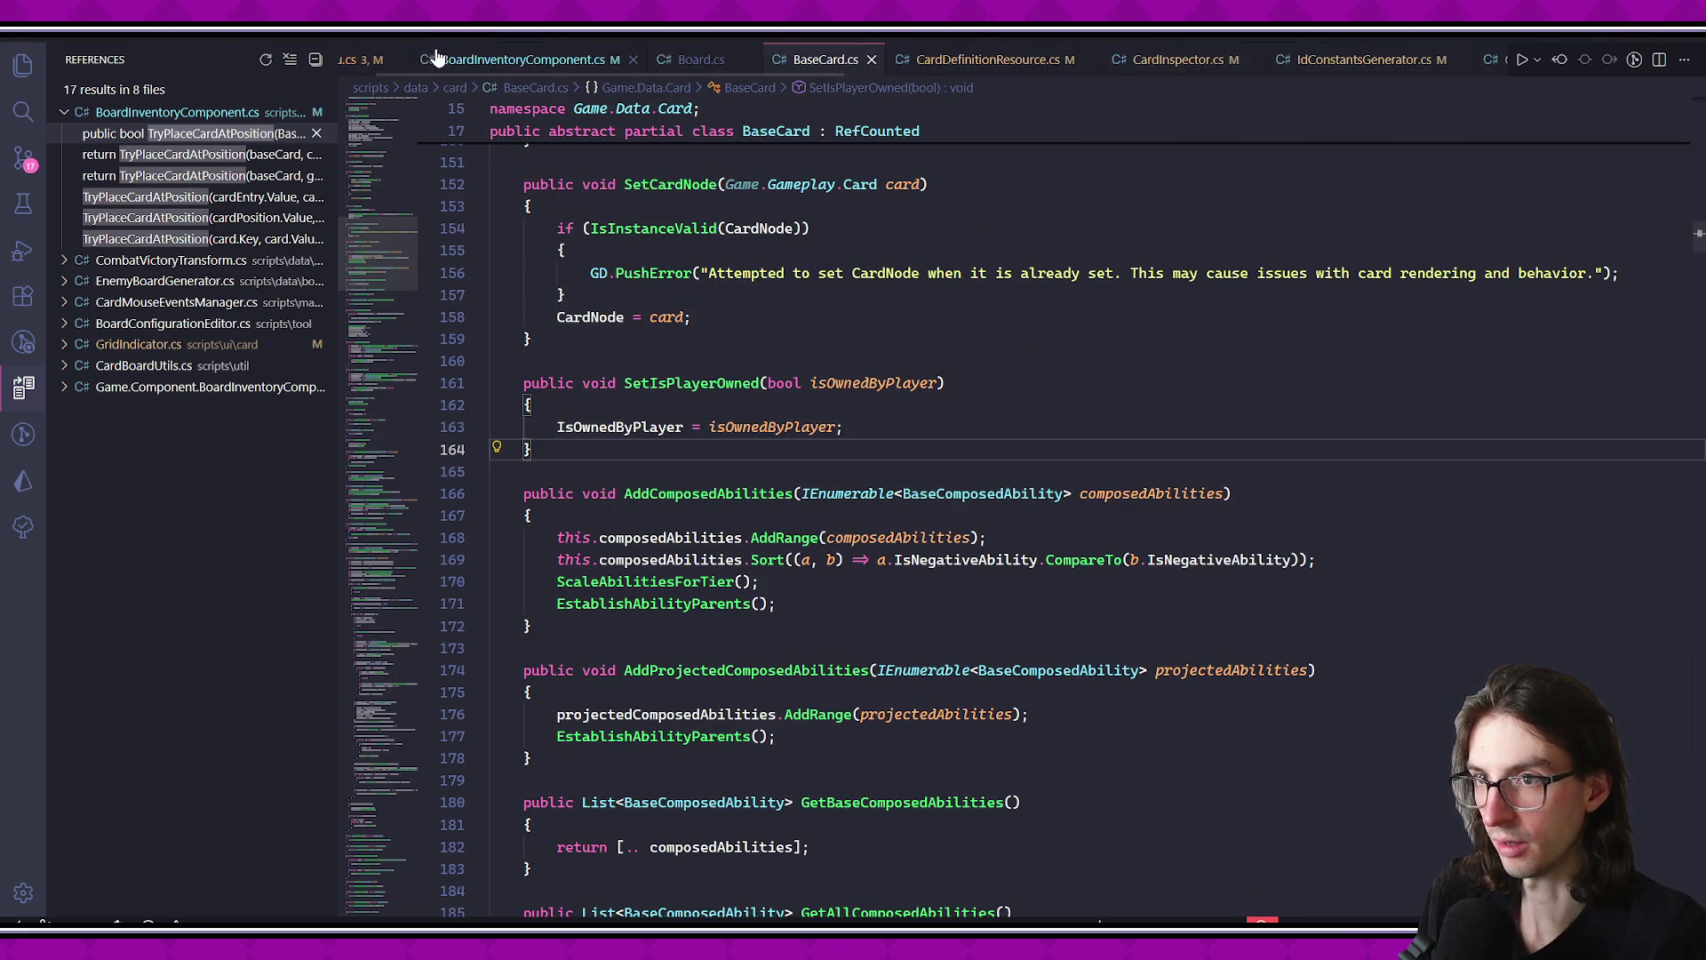
left_click(656, 71)
scroll(800, 445, "down", 3)
mouse_move(652, 668)
left_mouse_down()
mouse_move(937, 672)
mouse_move(893, 693)
left_mouse_up()
key("ctrl+slash")
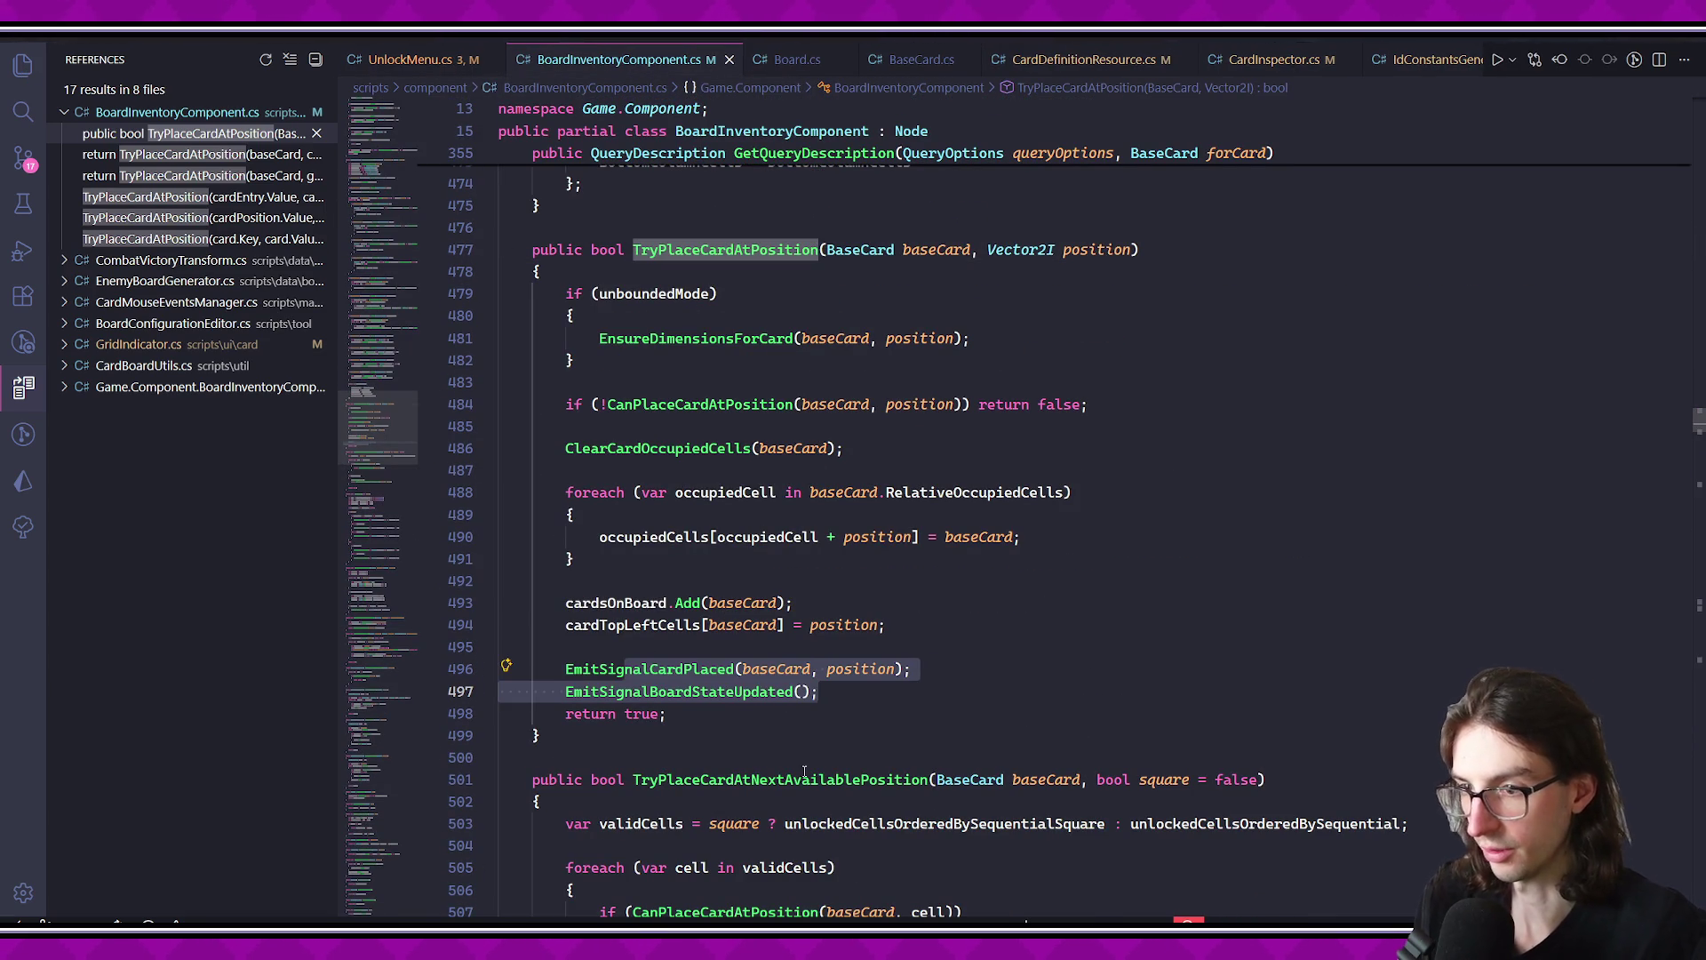
key("alt+Tab")
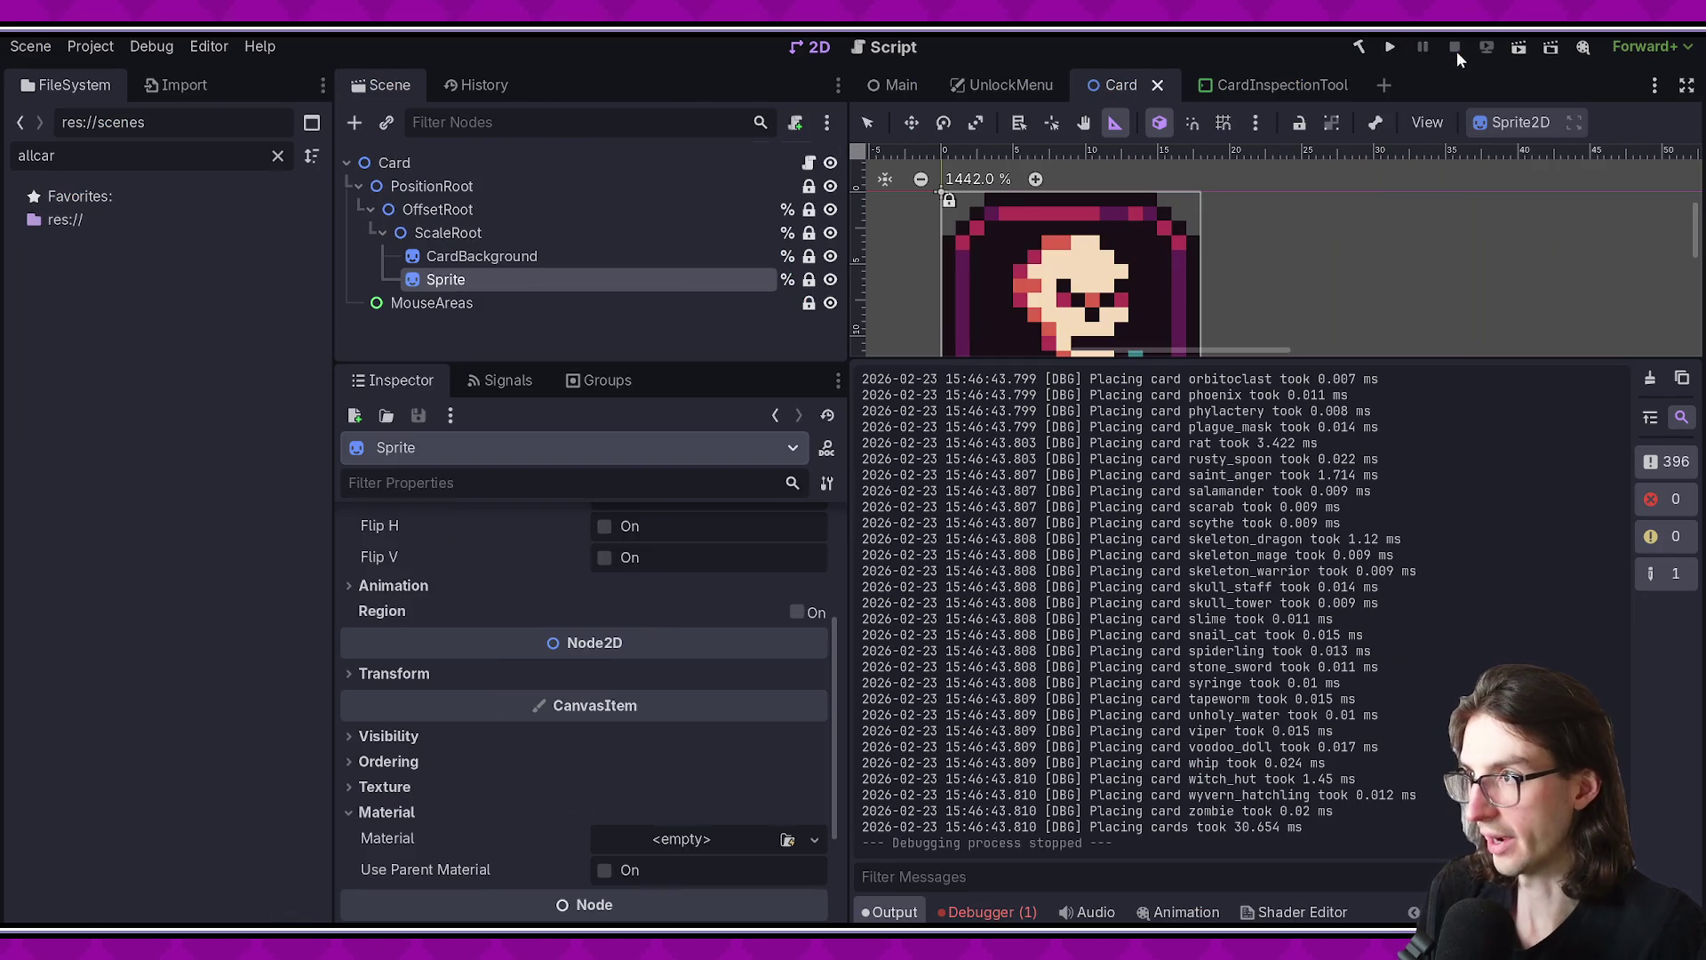
- Rebuild, close the test run, then build and run the UnlockMenu scene
left_click(1518, 47)
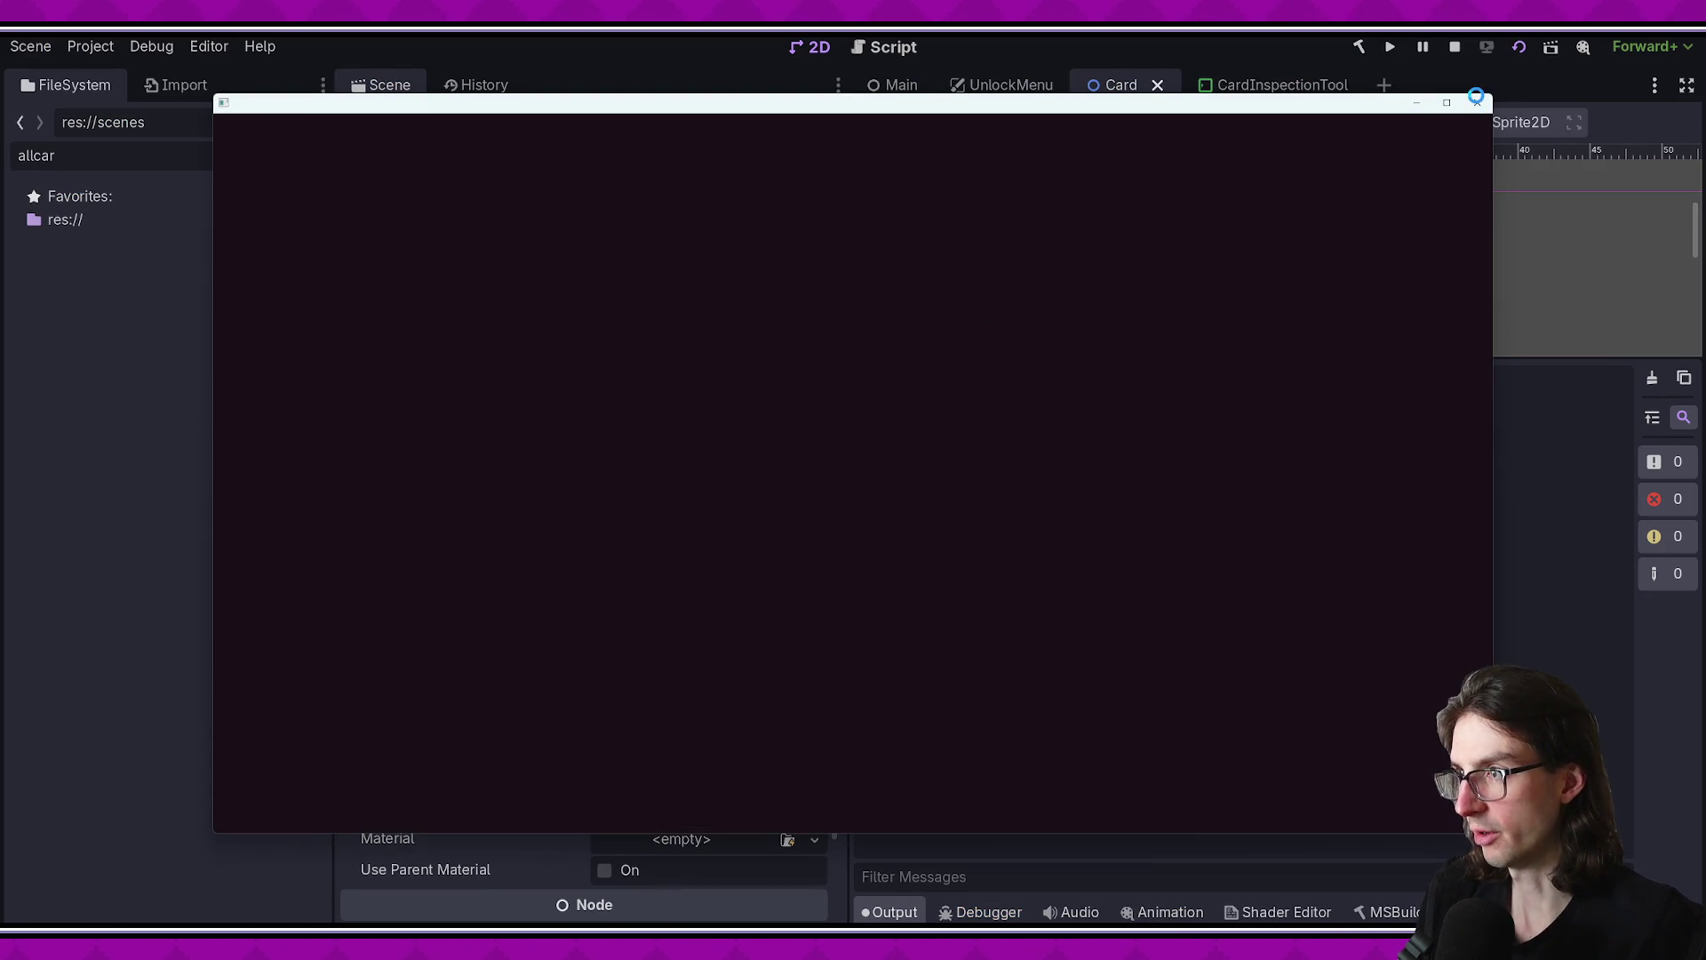
left_click(1476, 100)
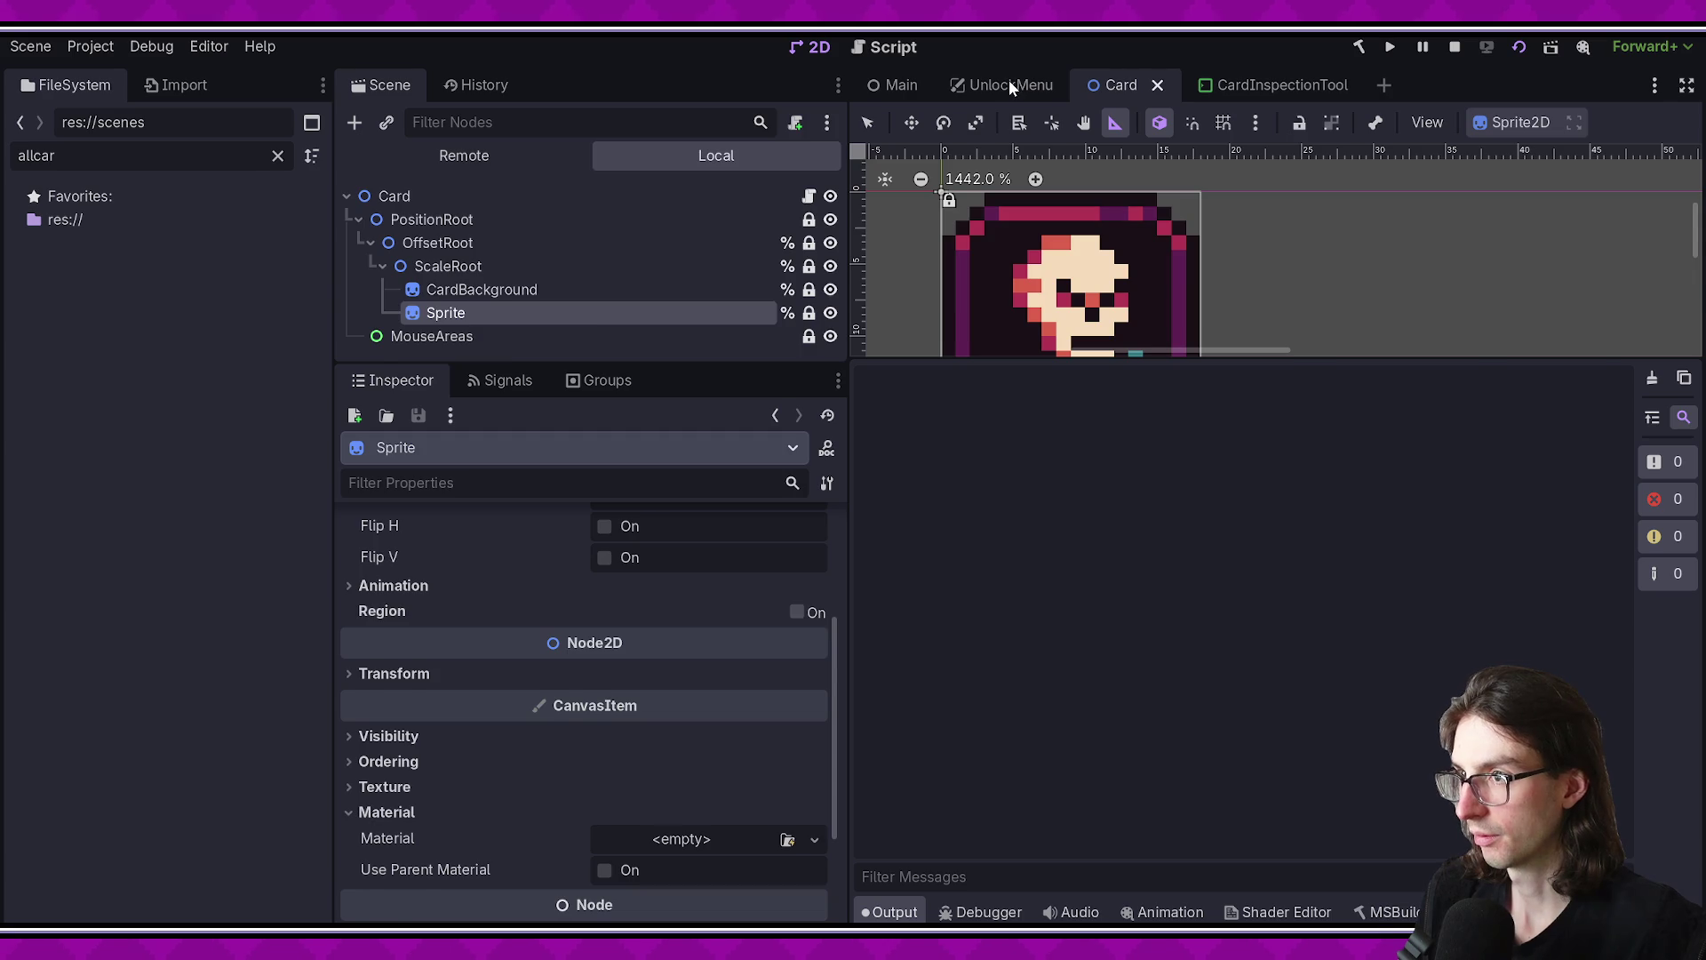
left_click(1010, 82)
left_click(1513, 52)
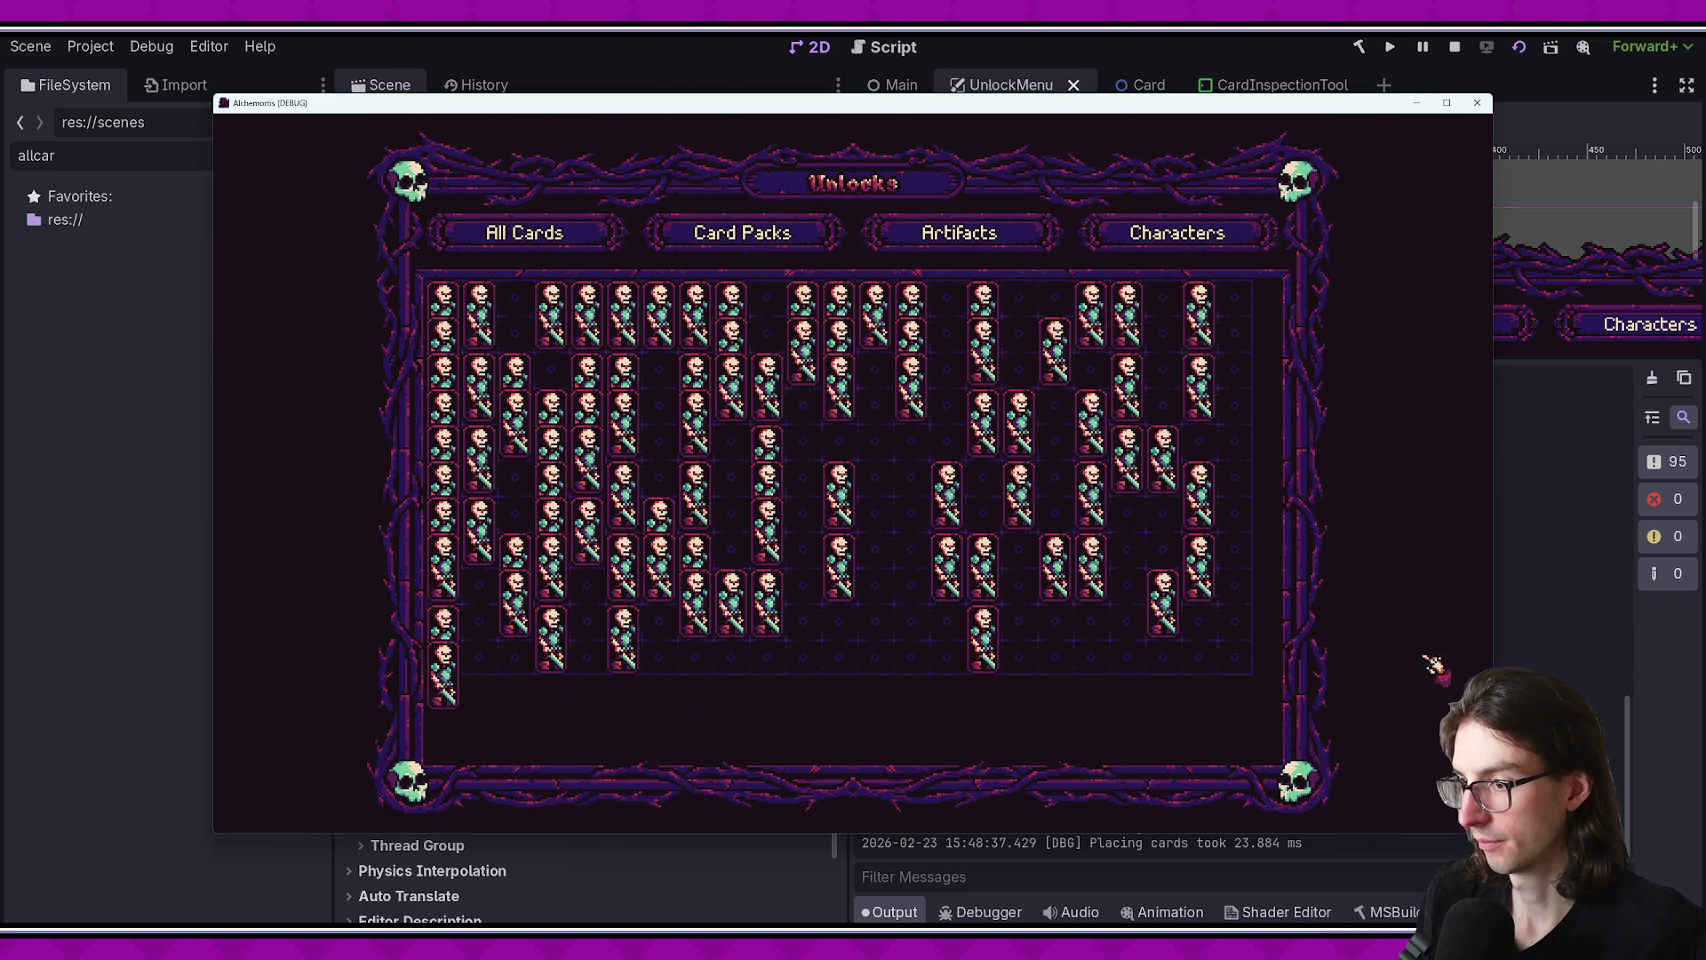
- Read the Output log's per-card placement timings down to the 23.884 ms total
left_click(1267, 830)
left_click(1390, 841)
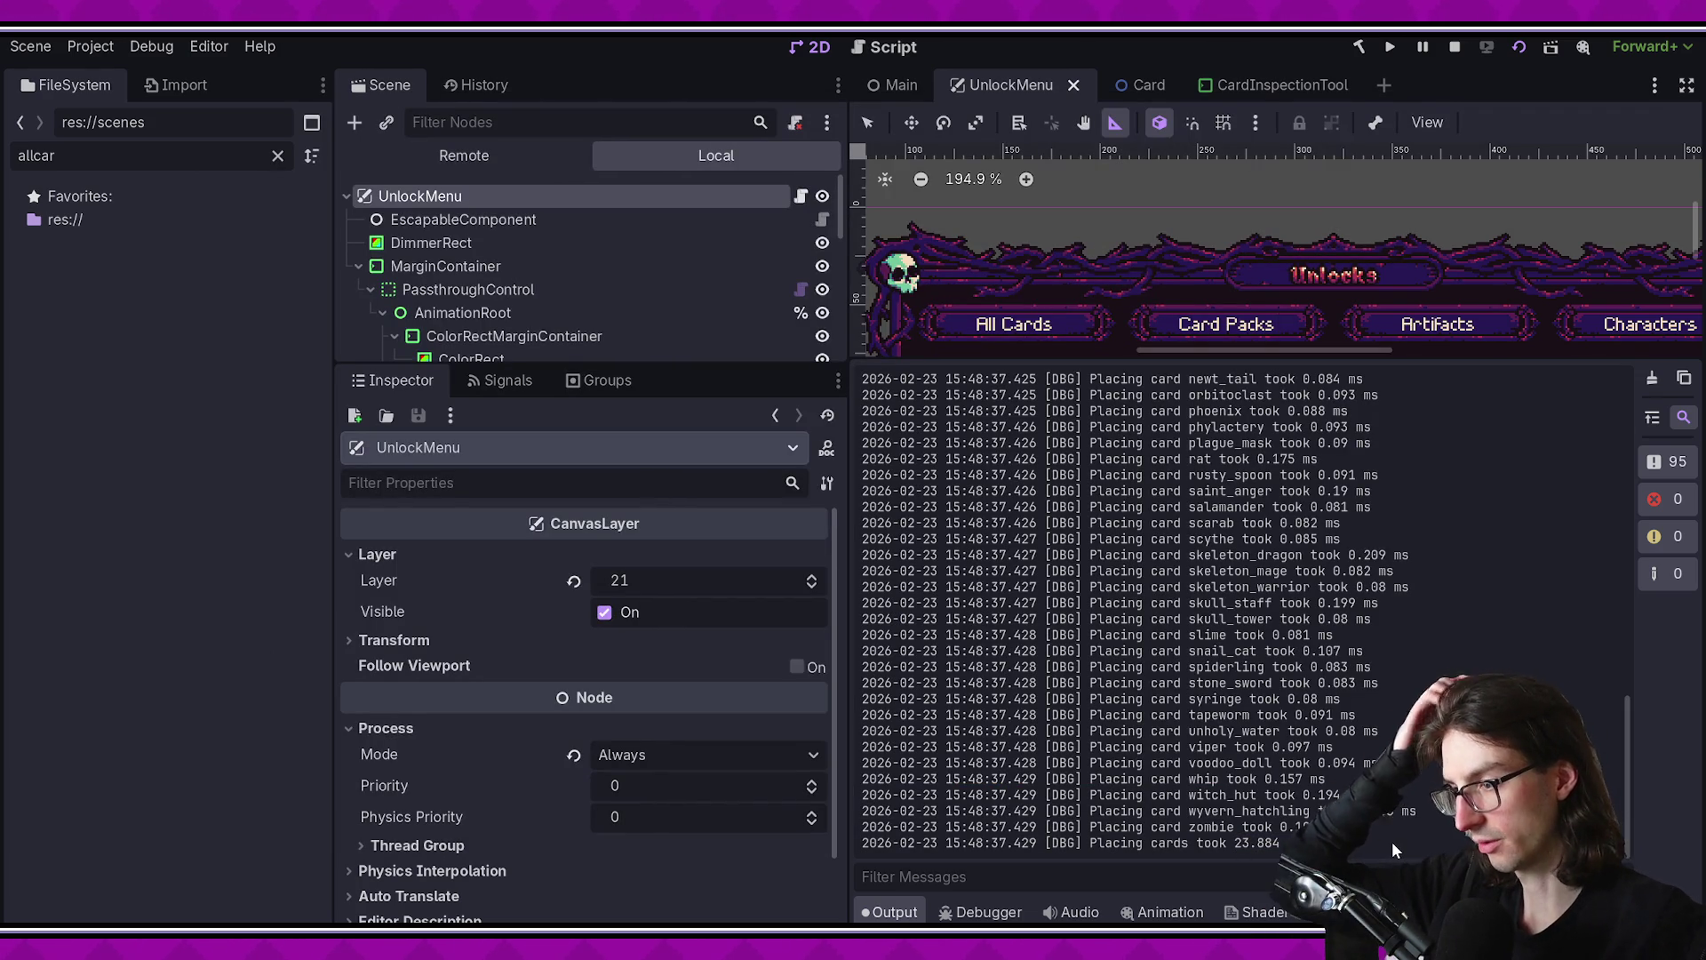
scroll(1362, 700, "up", 15)
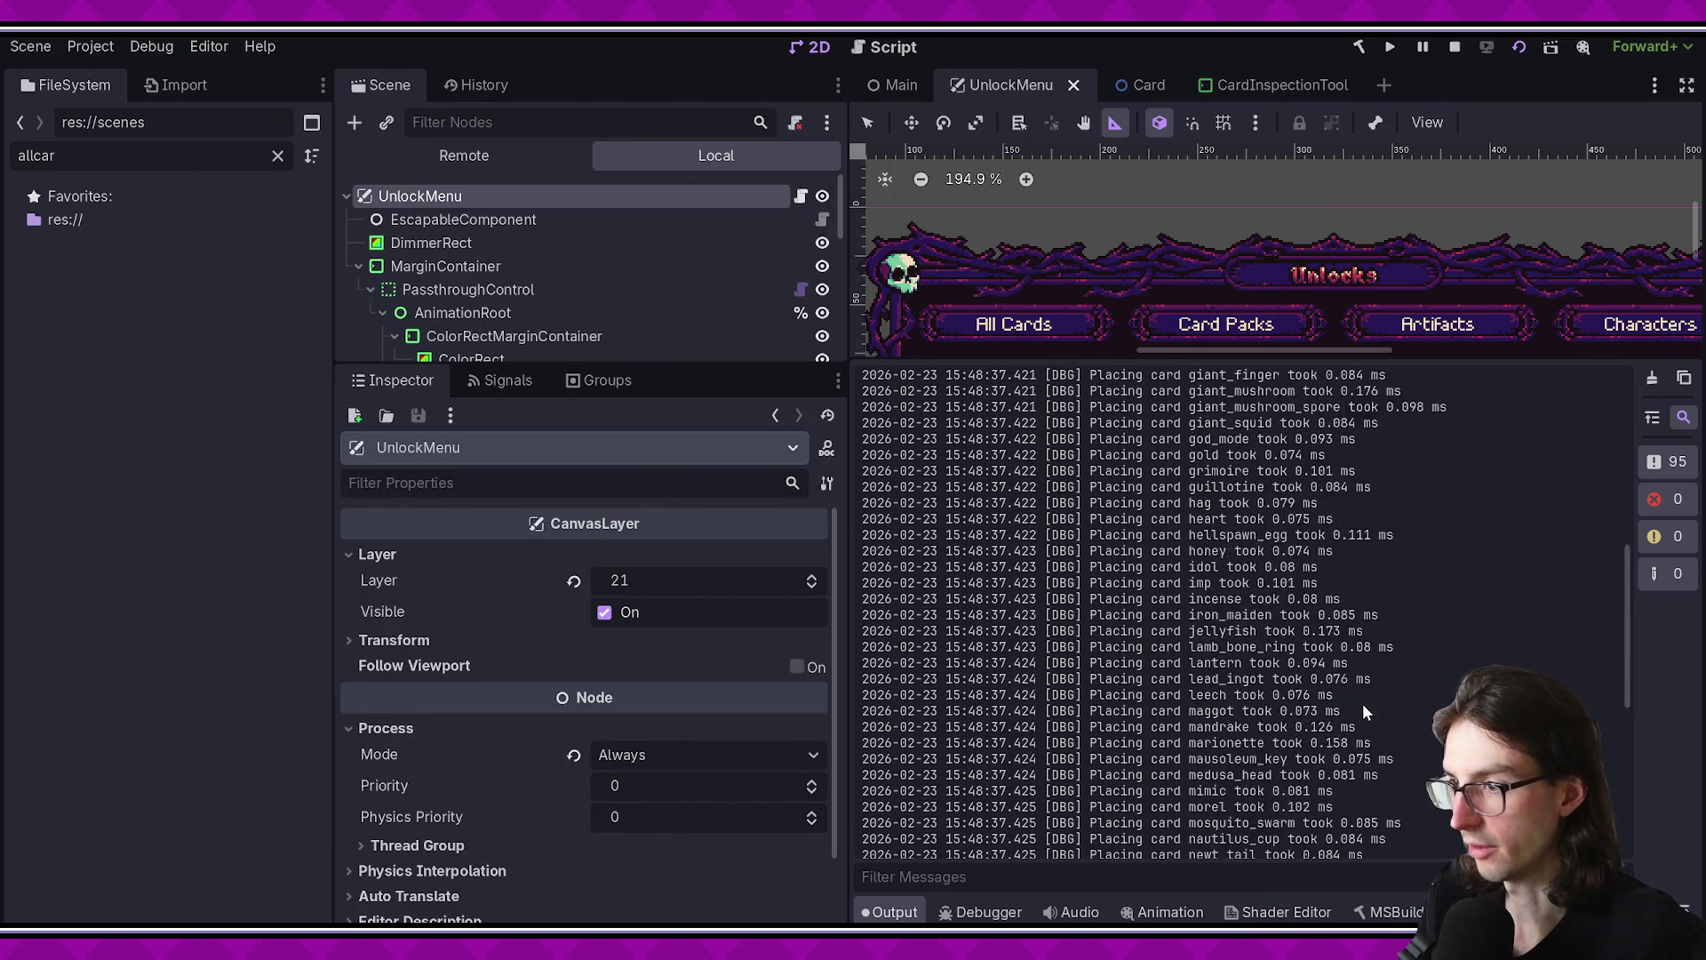
scroll(1438, 440, "down", 3)
scroll(1447, 480, "down", 15)
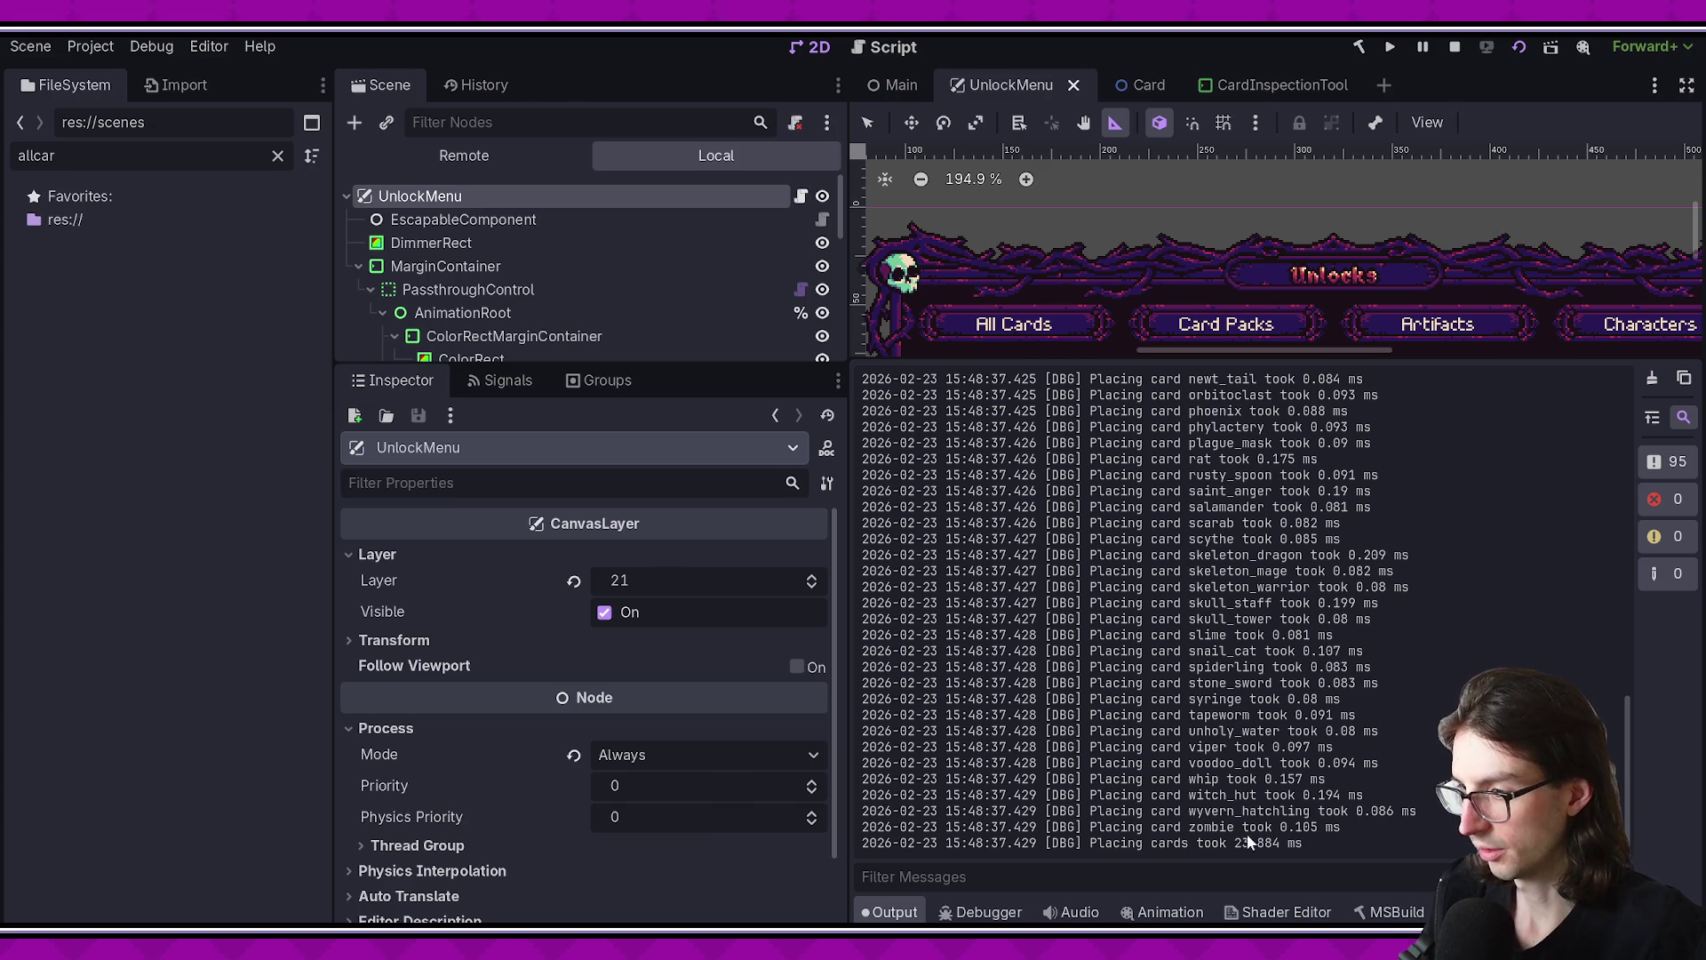
key("F6")
key("alt+Tab")
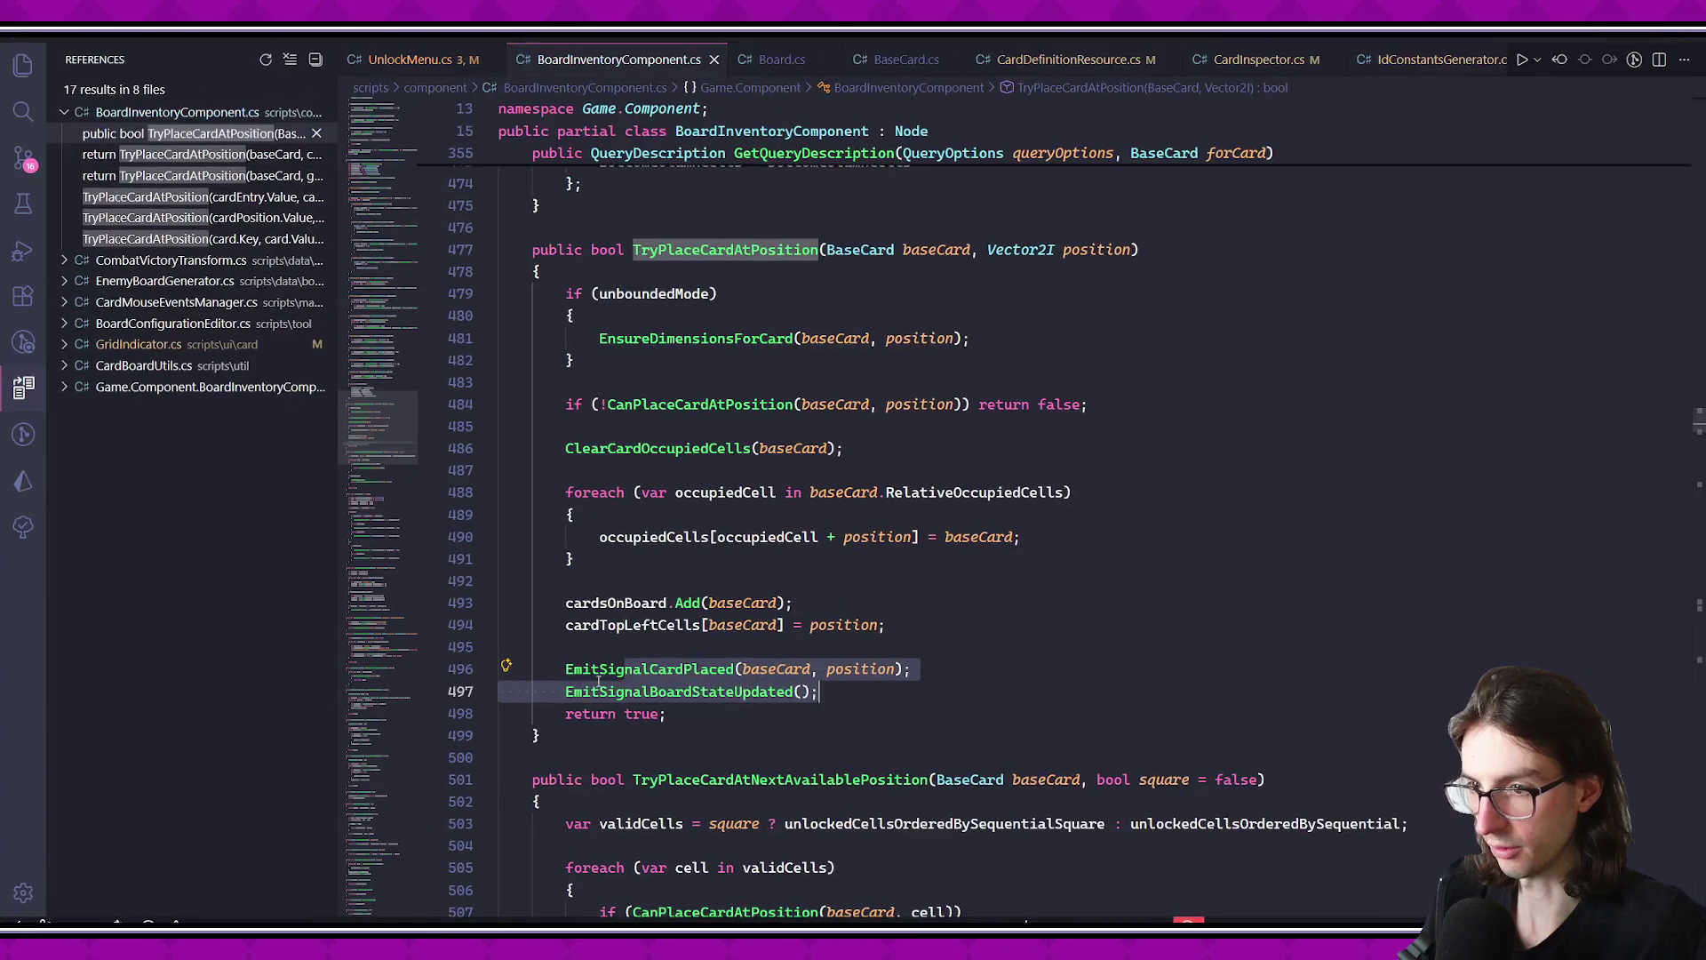
- Toggle lines 496–497 off and back on so both signal emits stay enabled, then rebuild and run
key("ctrl+slash")
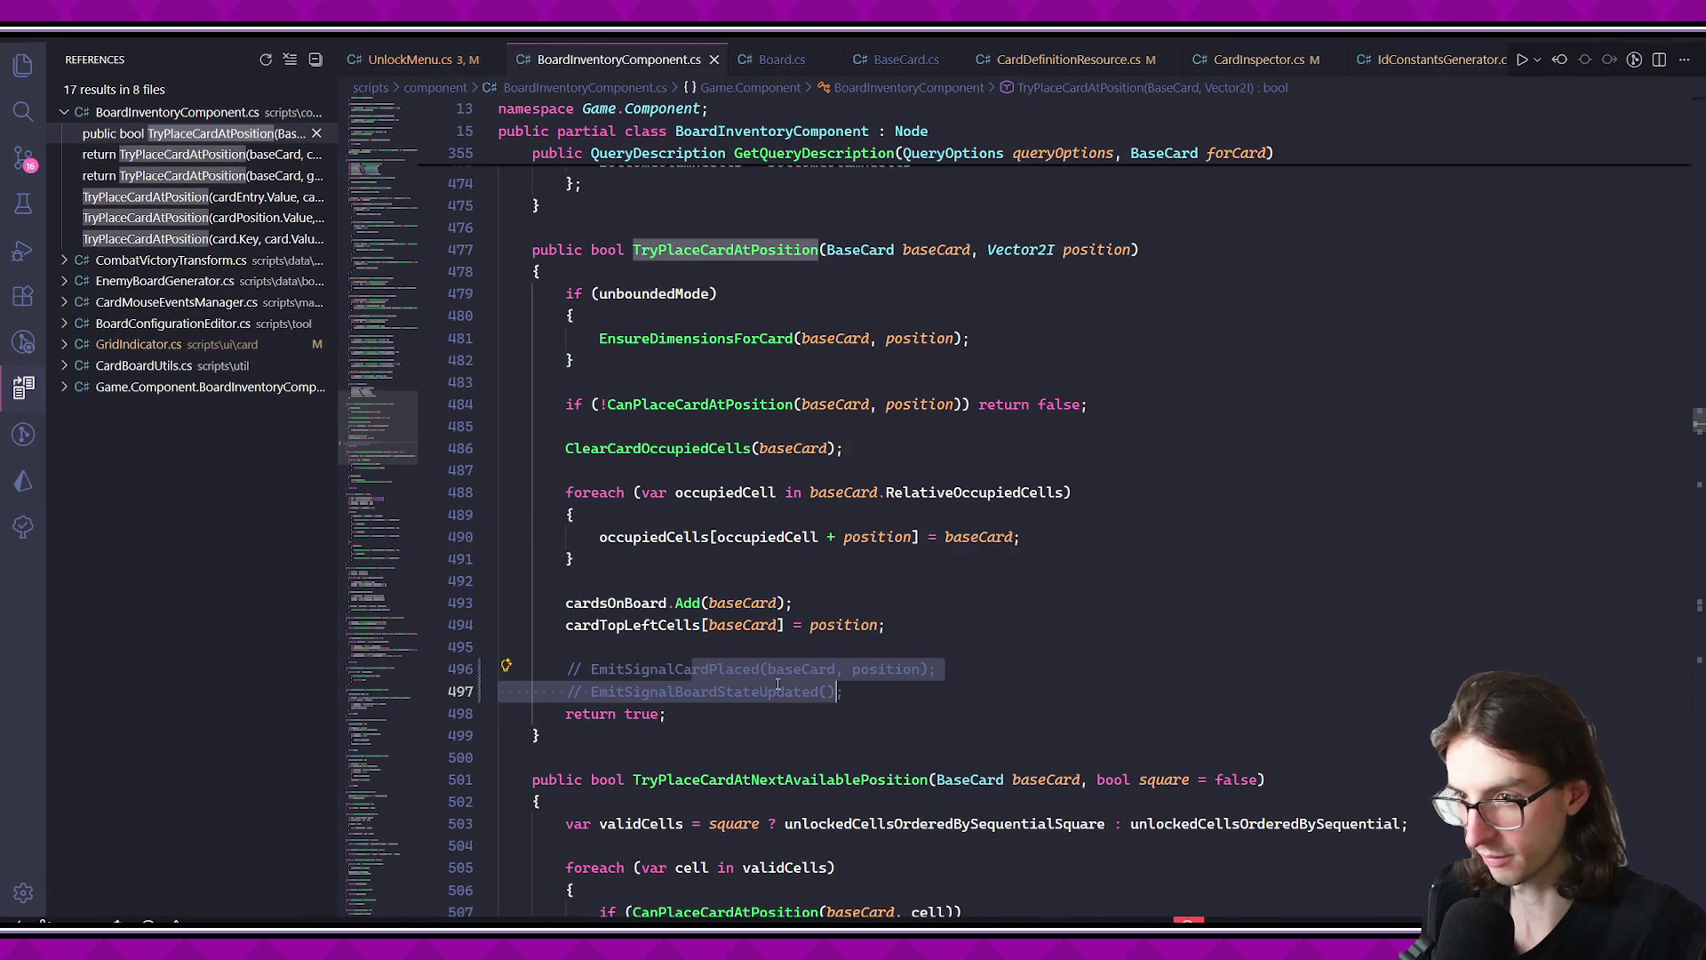
left_click(959, 651)
key("ctrl+z")
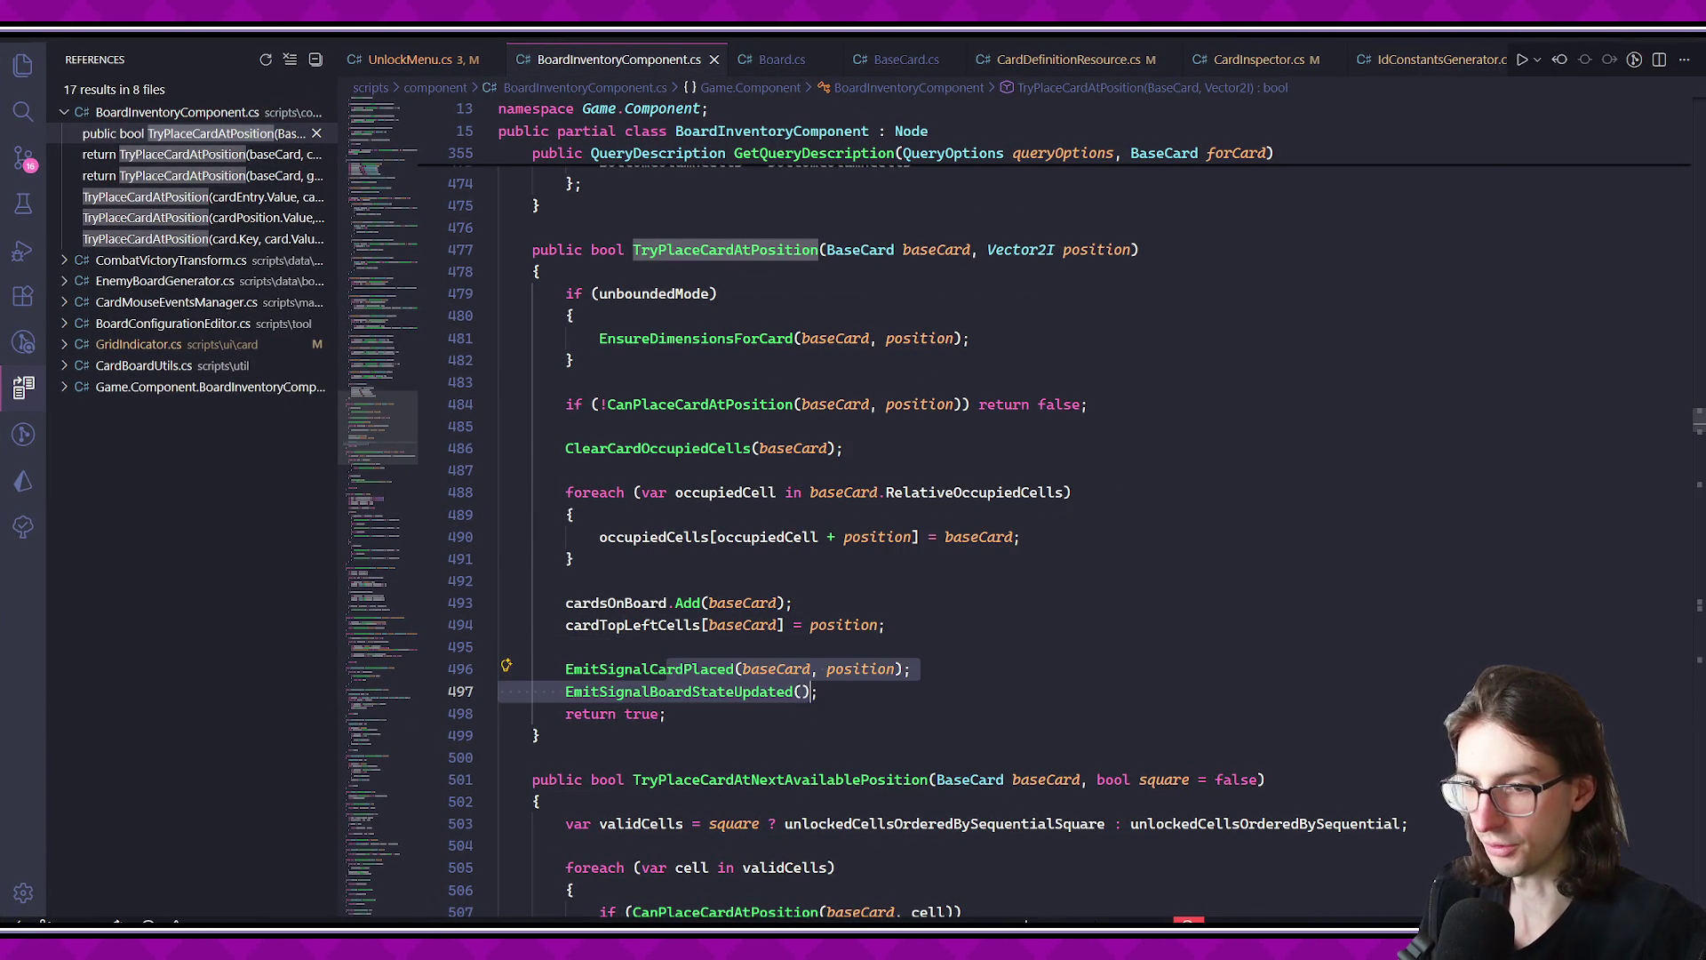
key("F6")
key("alt+Tab")
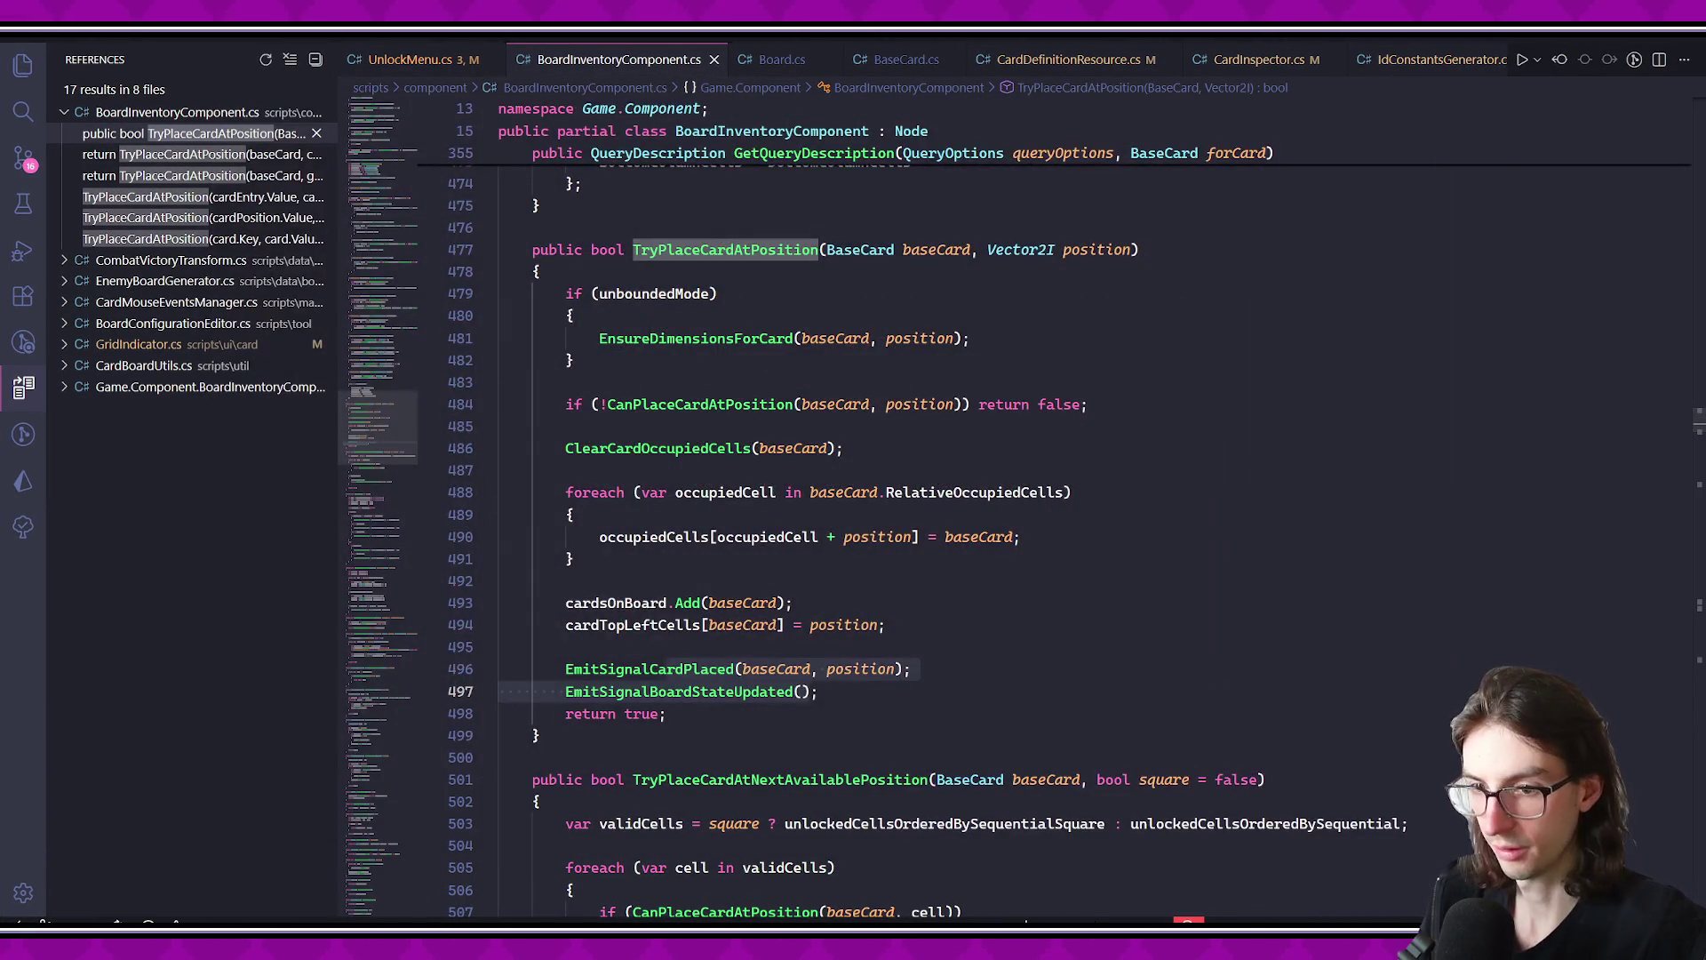
key("shift+Up")
key("alt+Tab")
left_click(1389, 45)
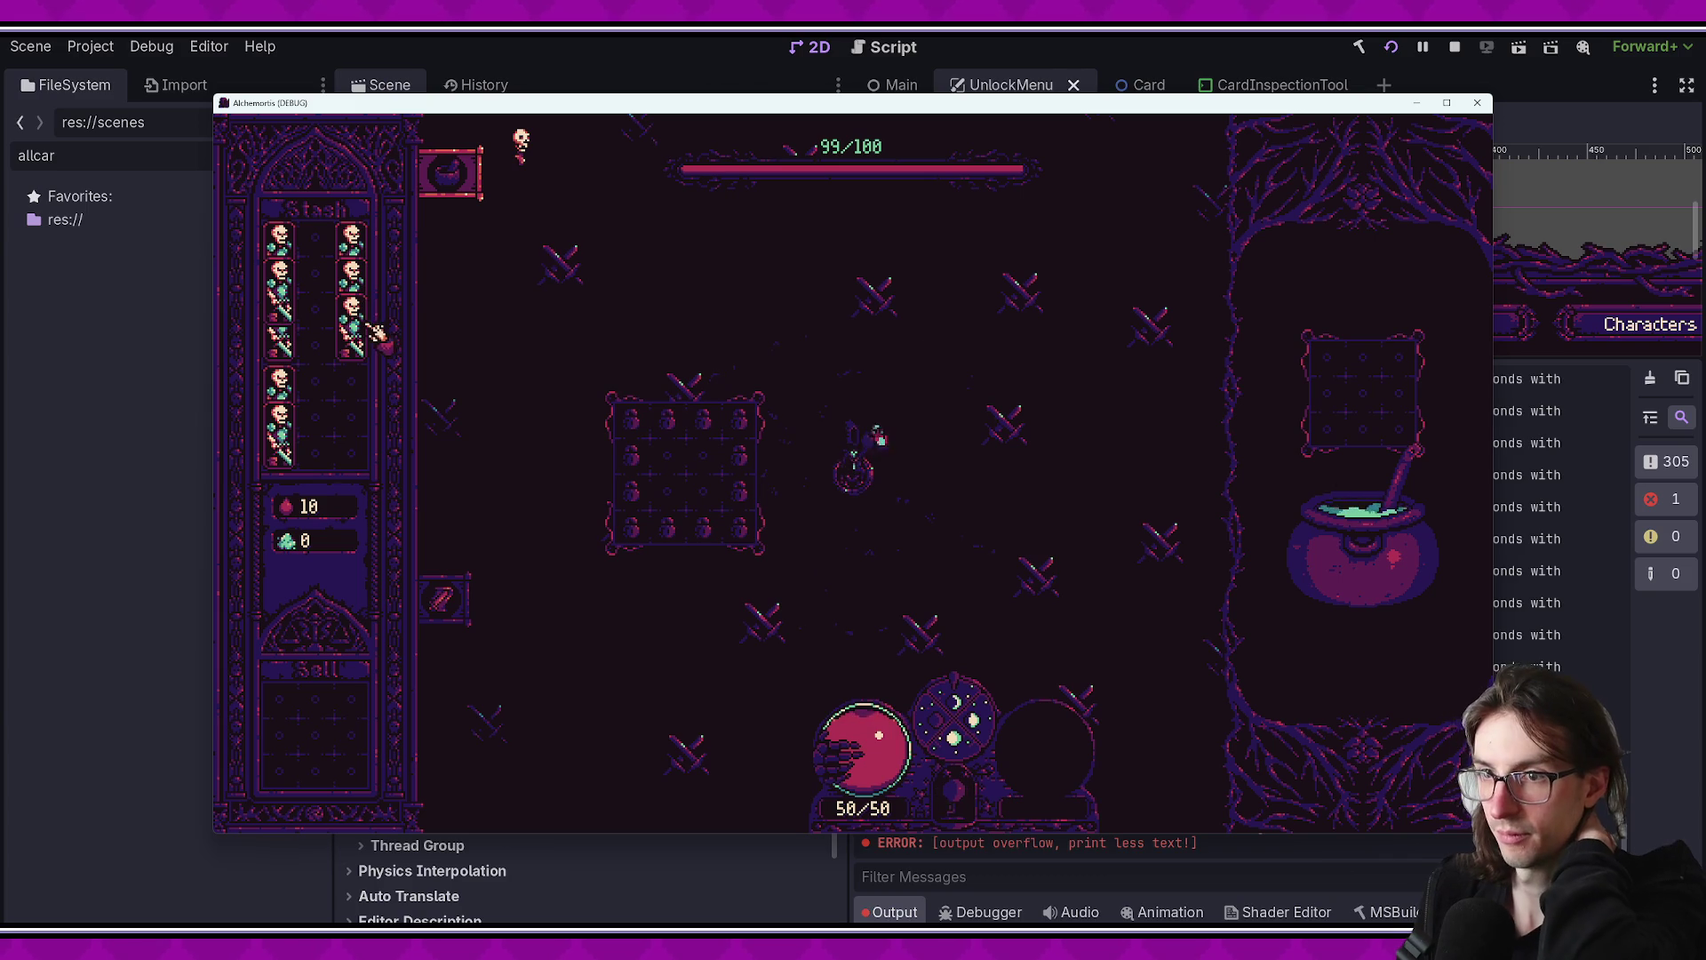
- Open Unlocks from the in-game pause menu and read the 141.213 ms placement total
key("Escape")
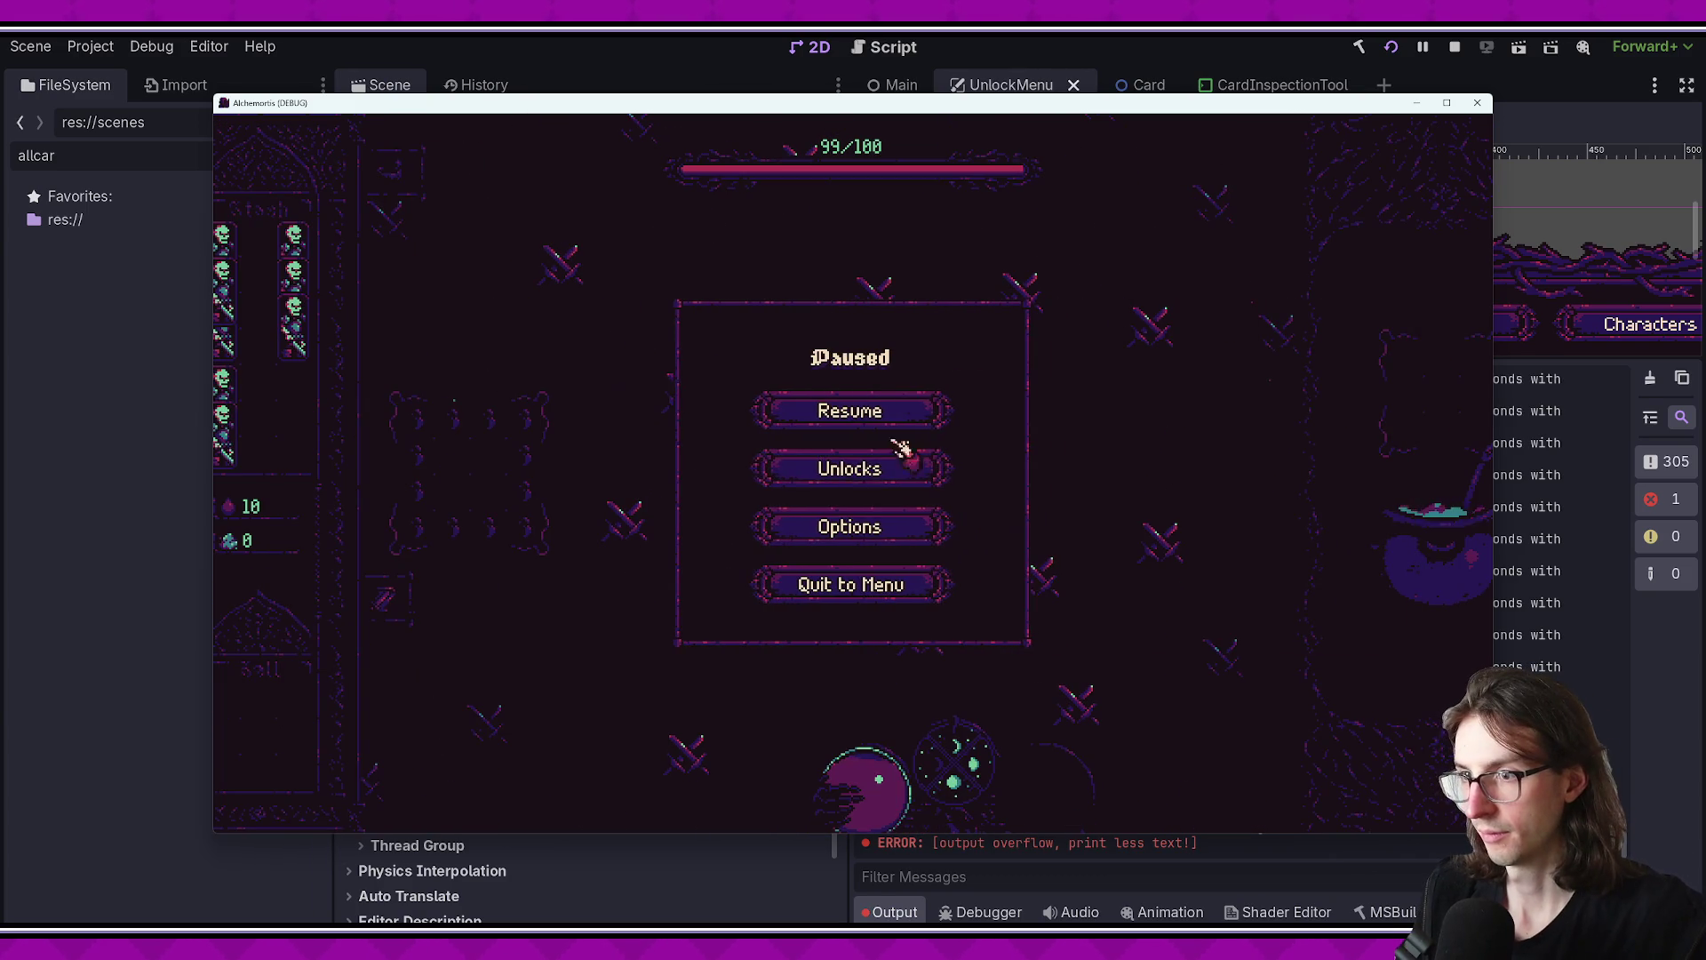
left_click(826, 469)
left_click(1237, 851)
left_click(1317, 843)
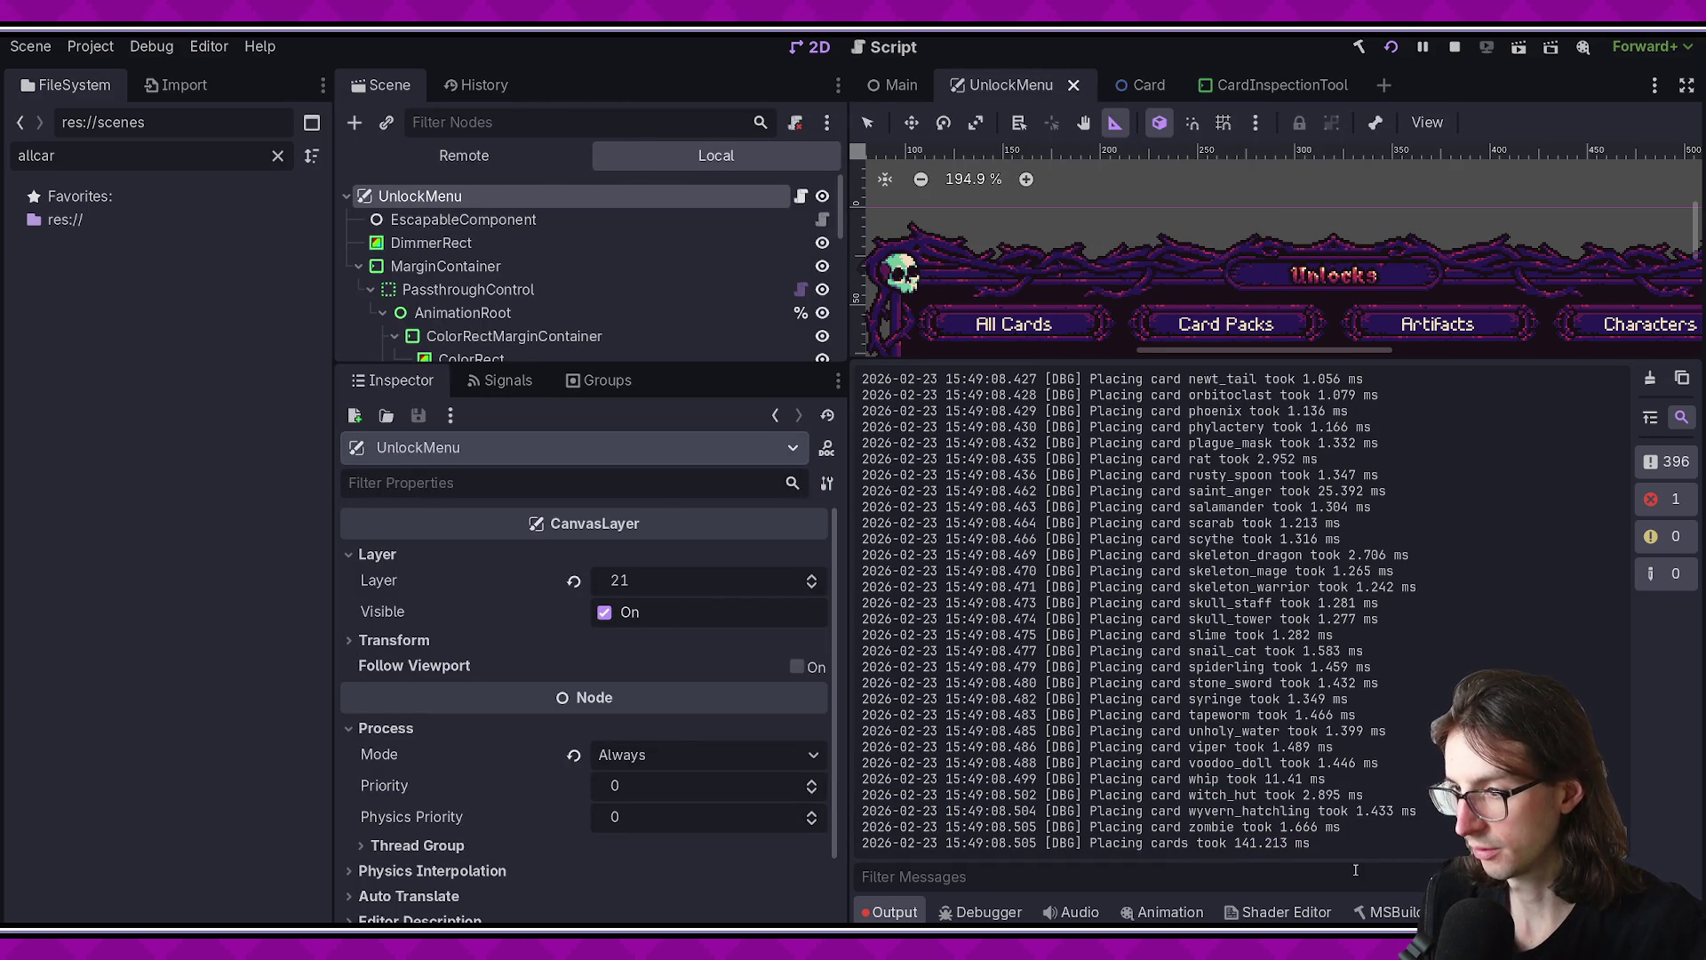
- Stop and rerun the game, then check the new 24.859 ms placement total
left_click(1455, 47)
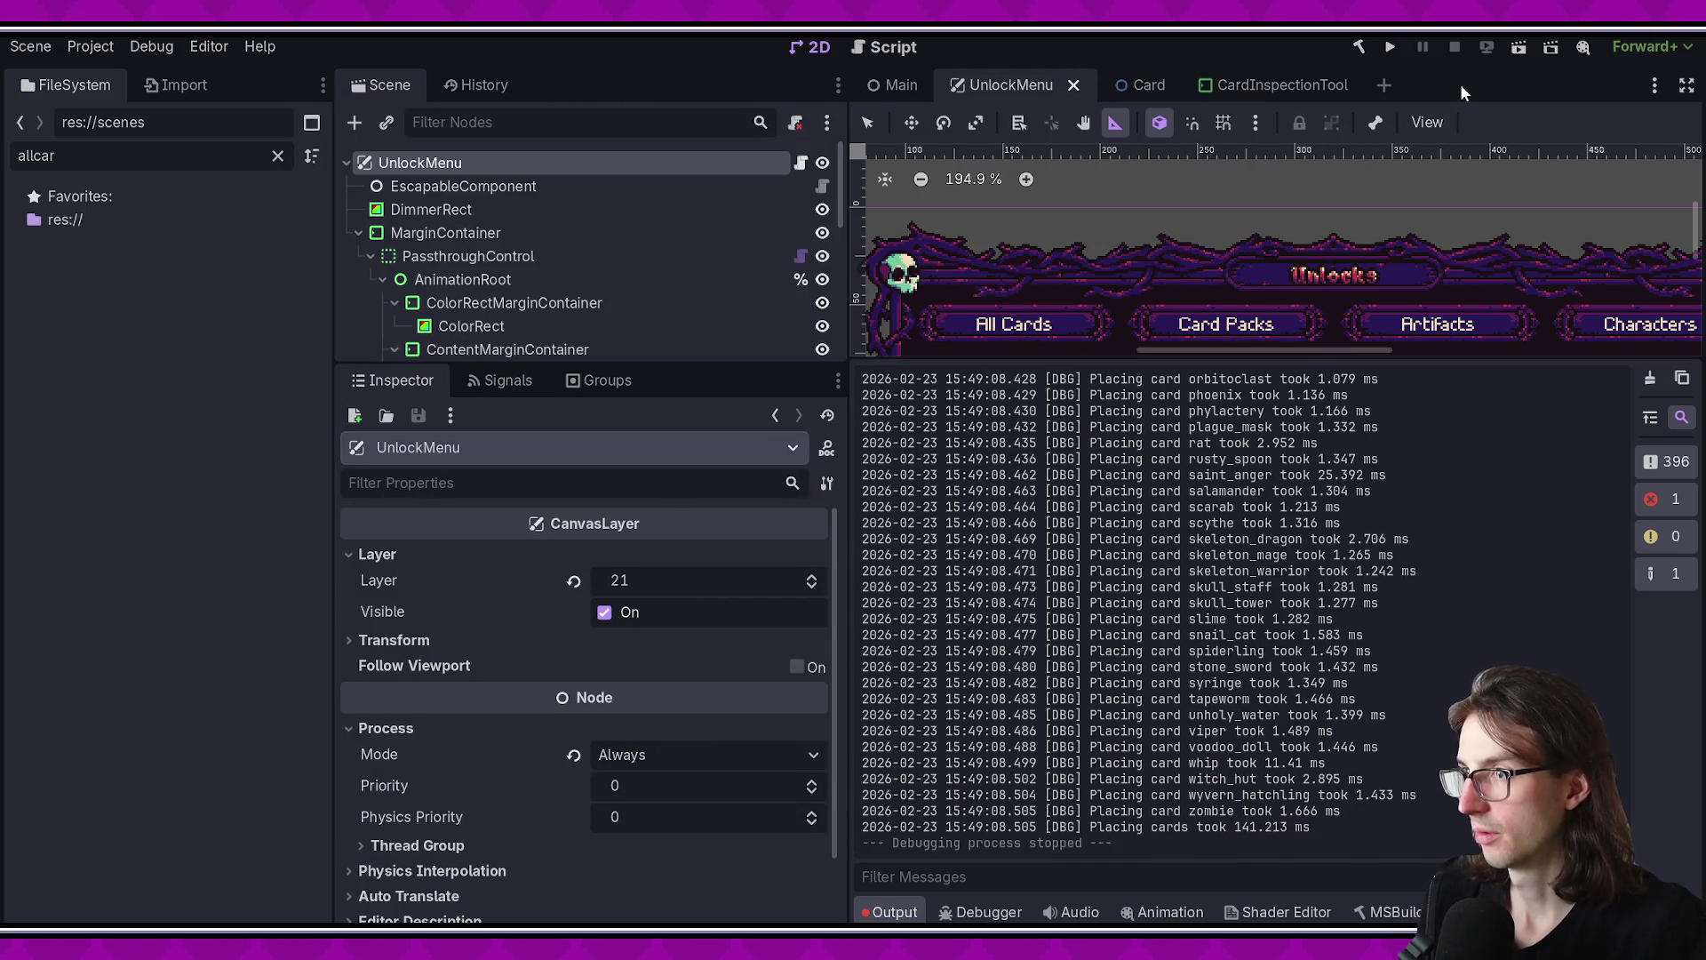
left_click(1519, 47)
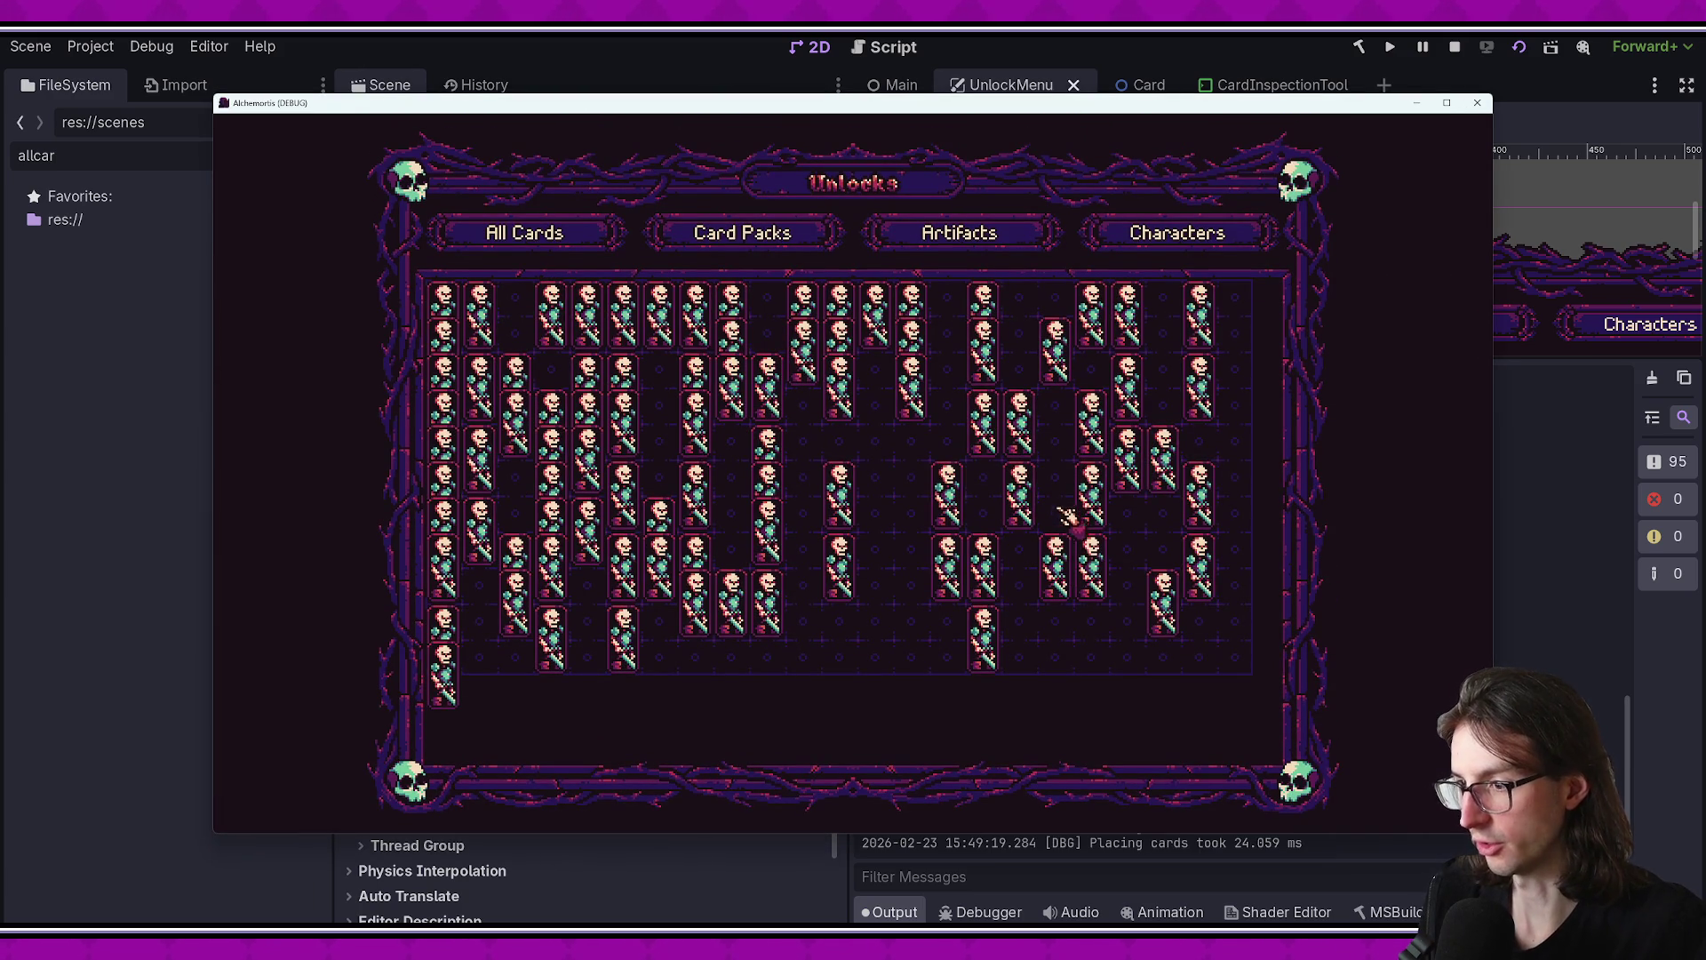
left_click(1250, 860)
left_click(1354, 836)
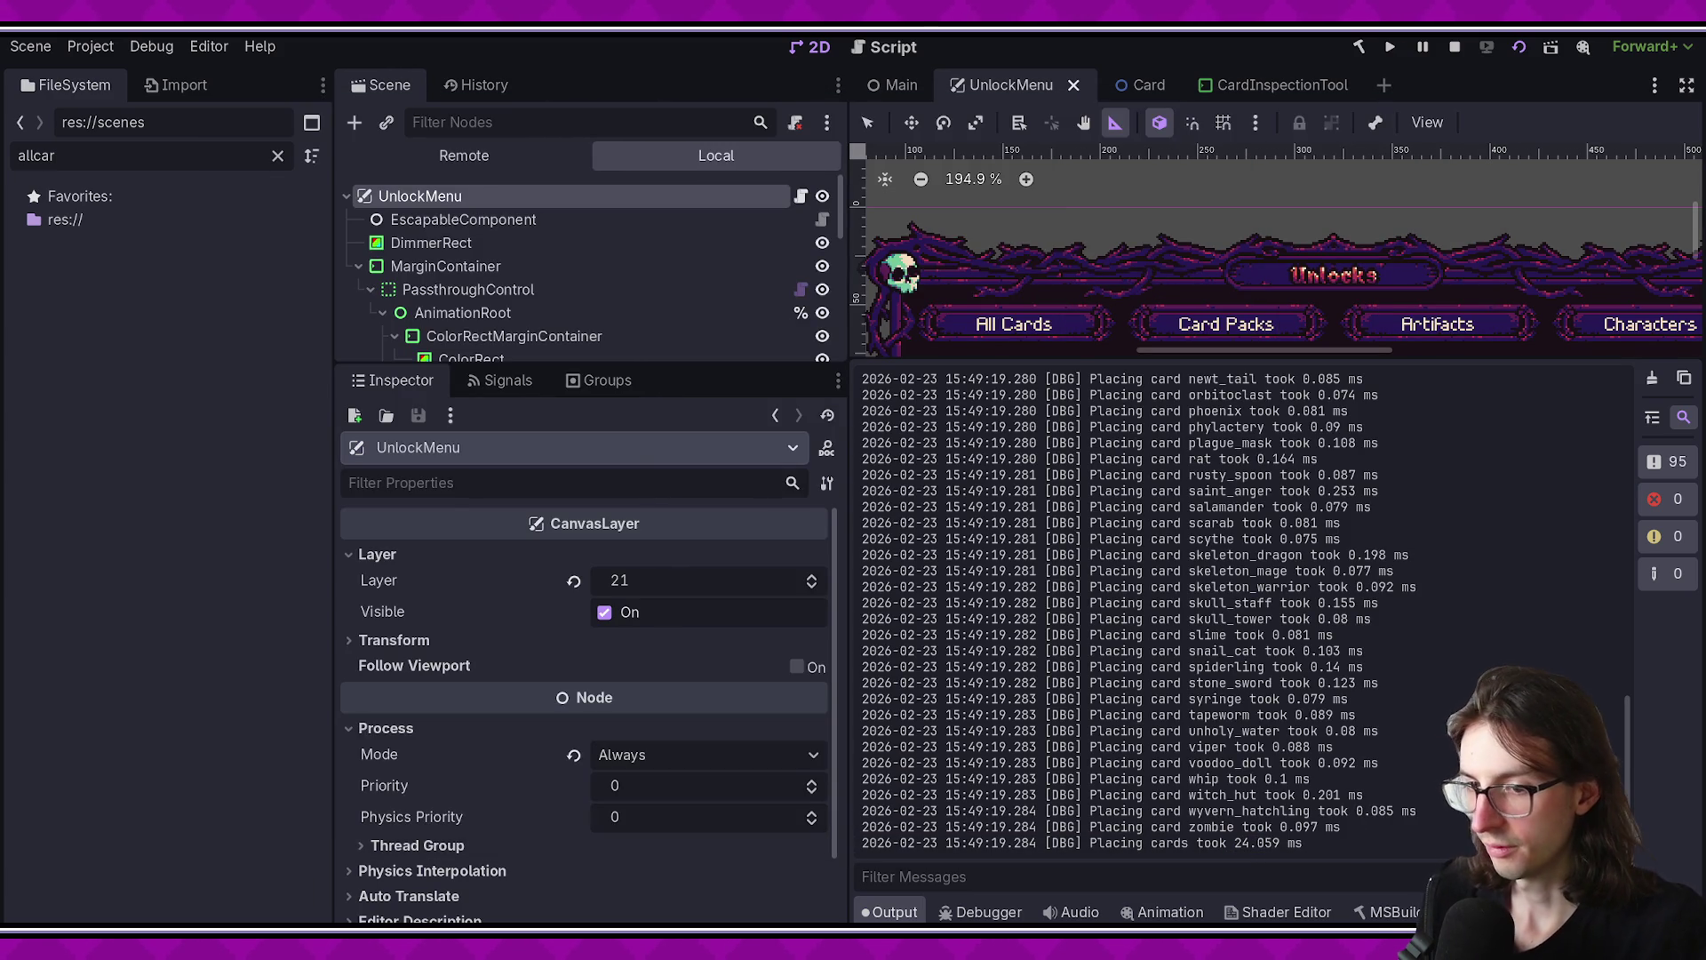
key("alt+Tab")
- Inspect ShowAllCards in UnlockMenu.cs, highlighting its GetTicksUsec timing calls
left_click(409, 59)
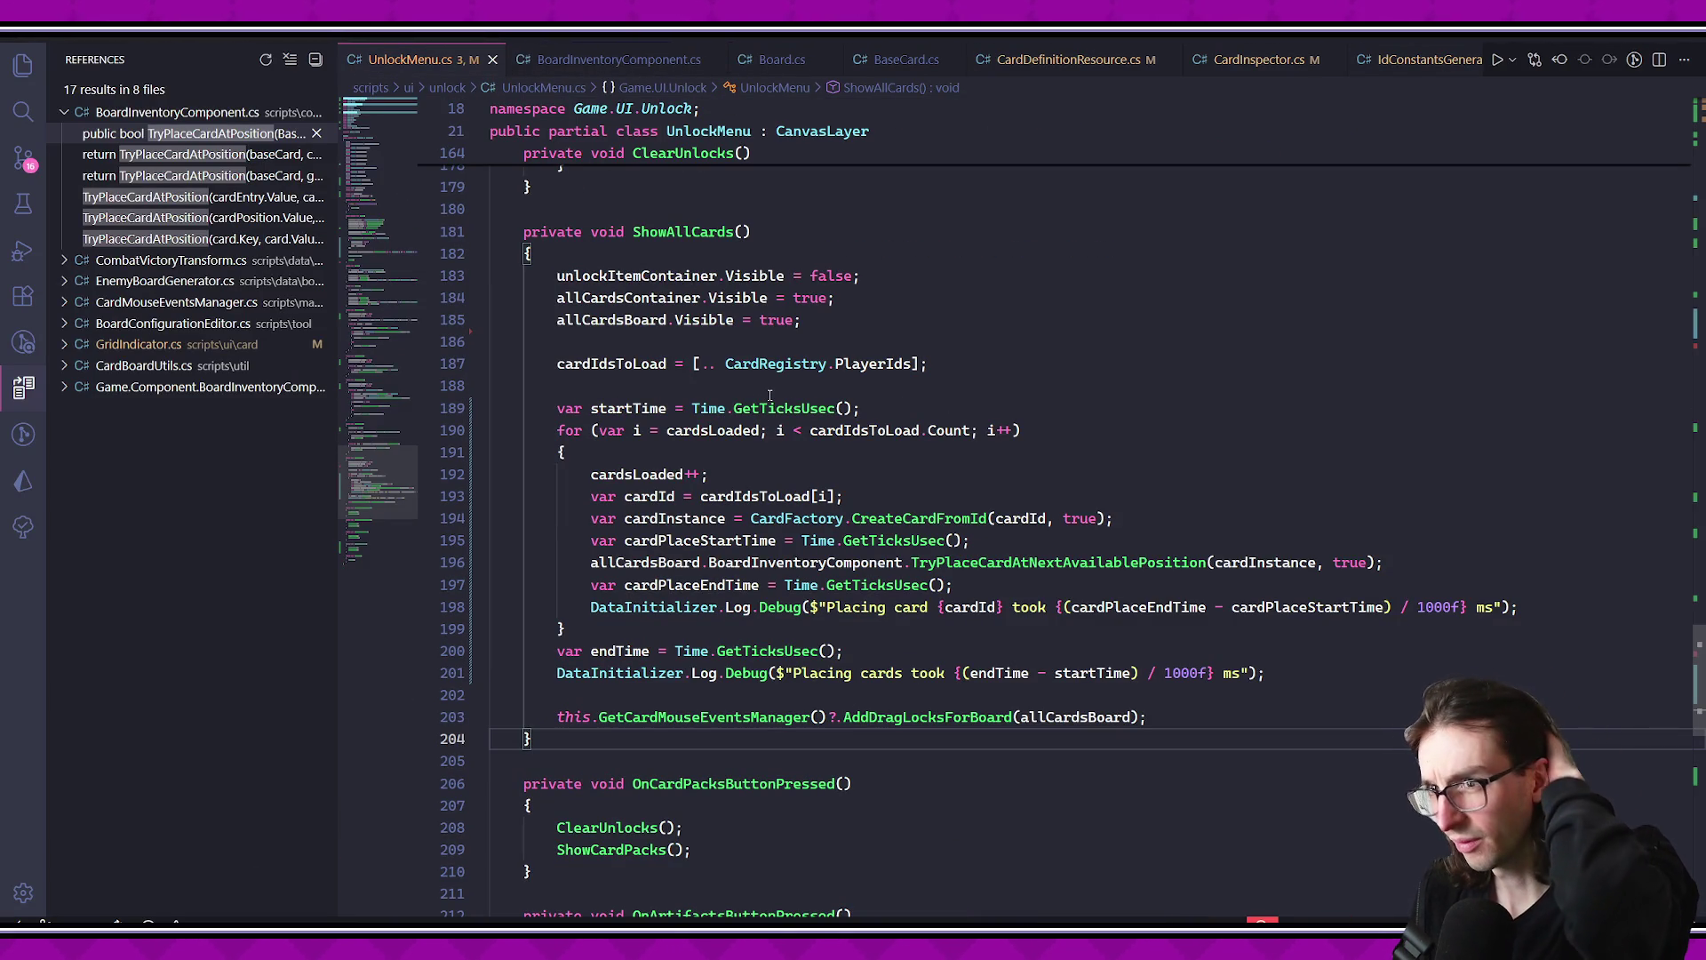
left_click(675, 229)
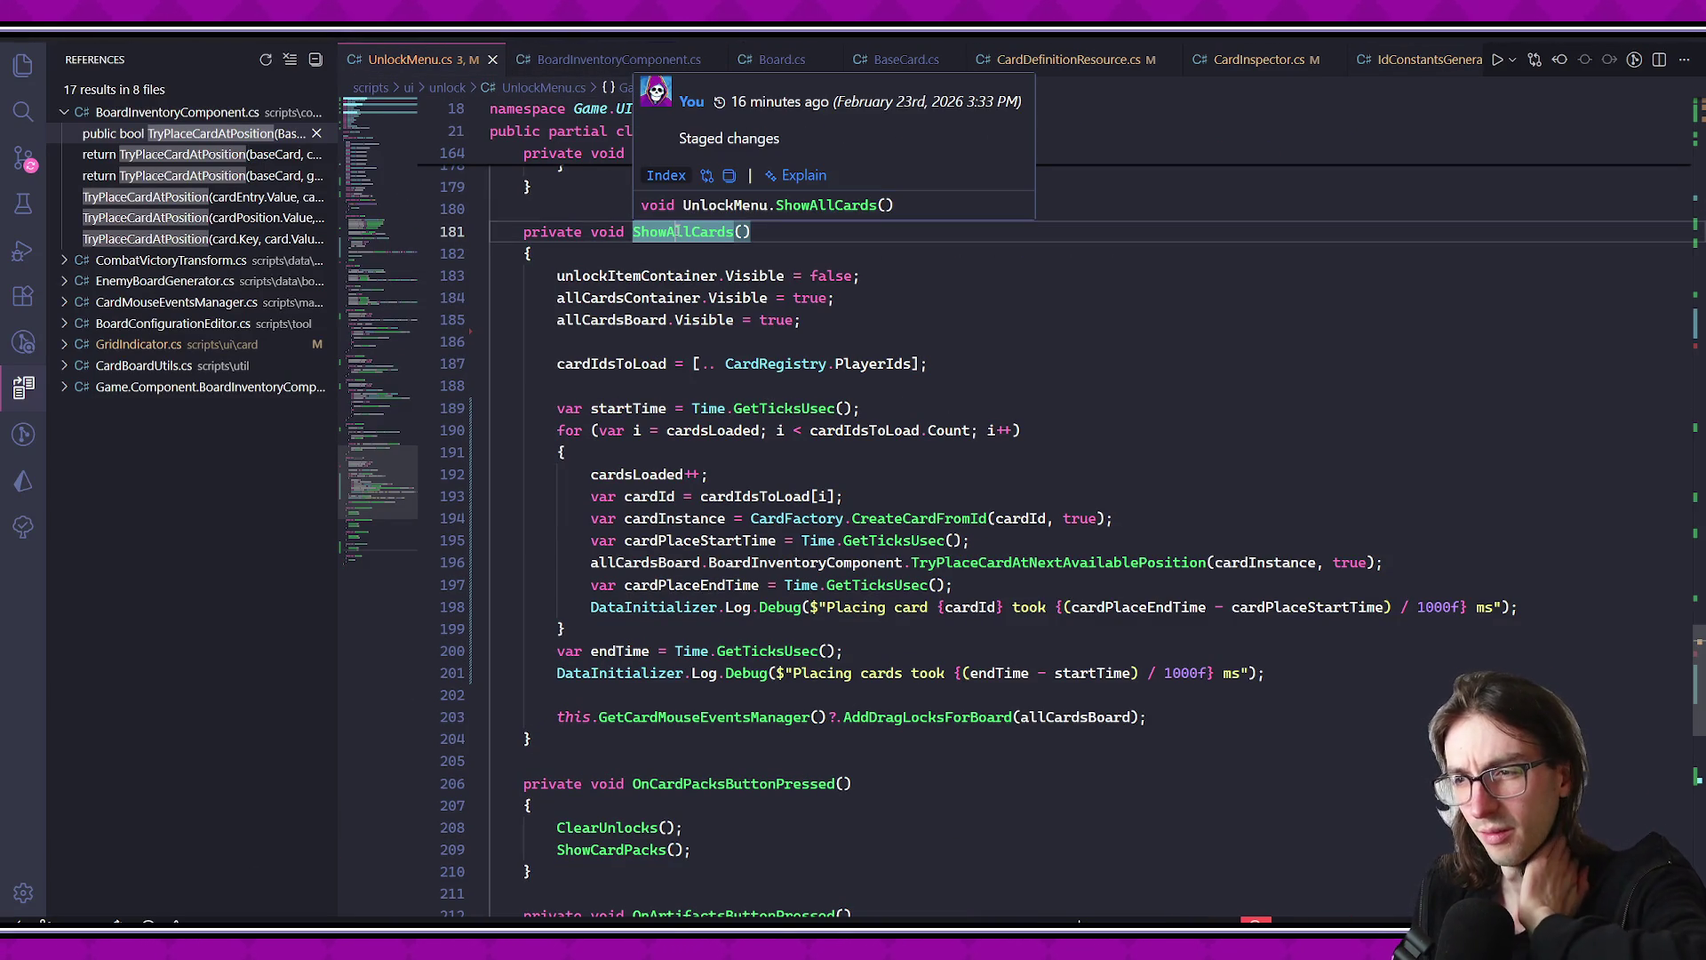
left_click(758, 408)
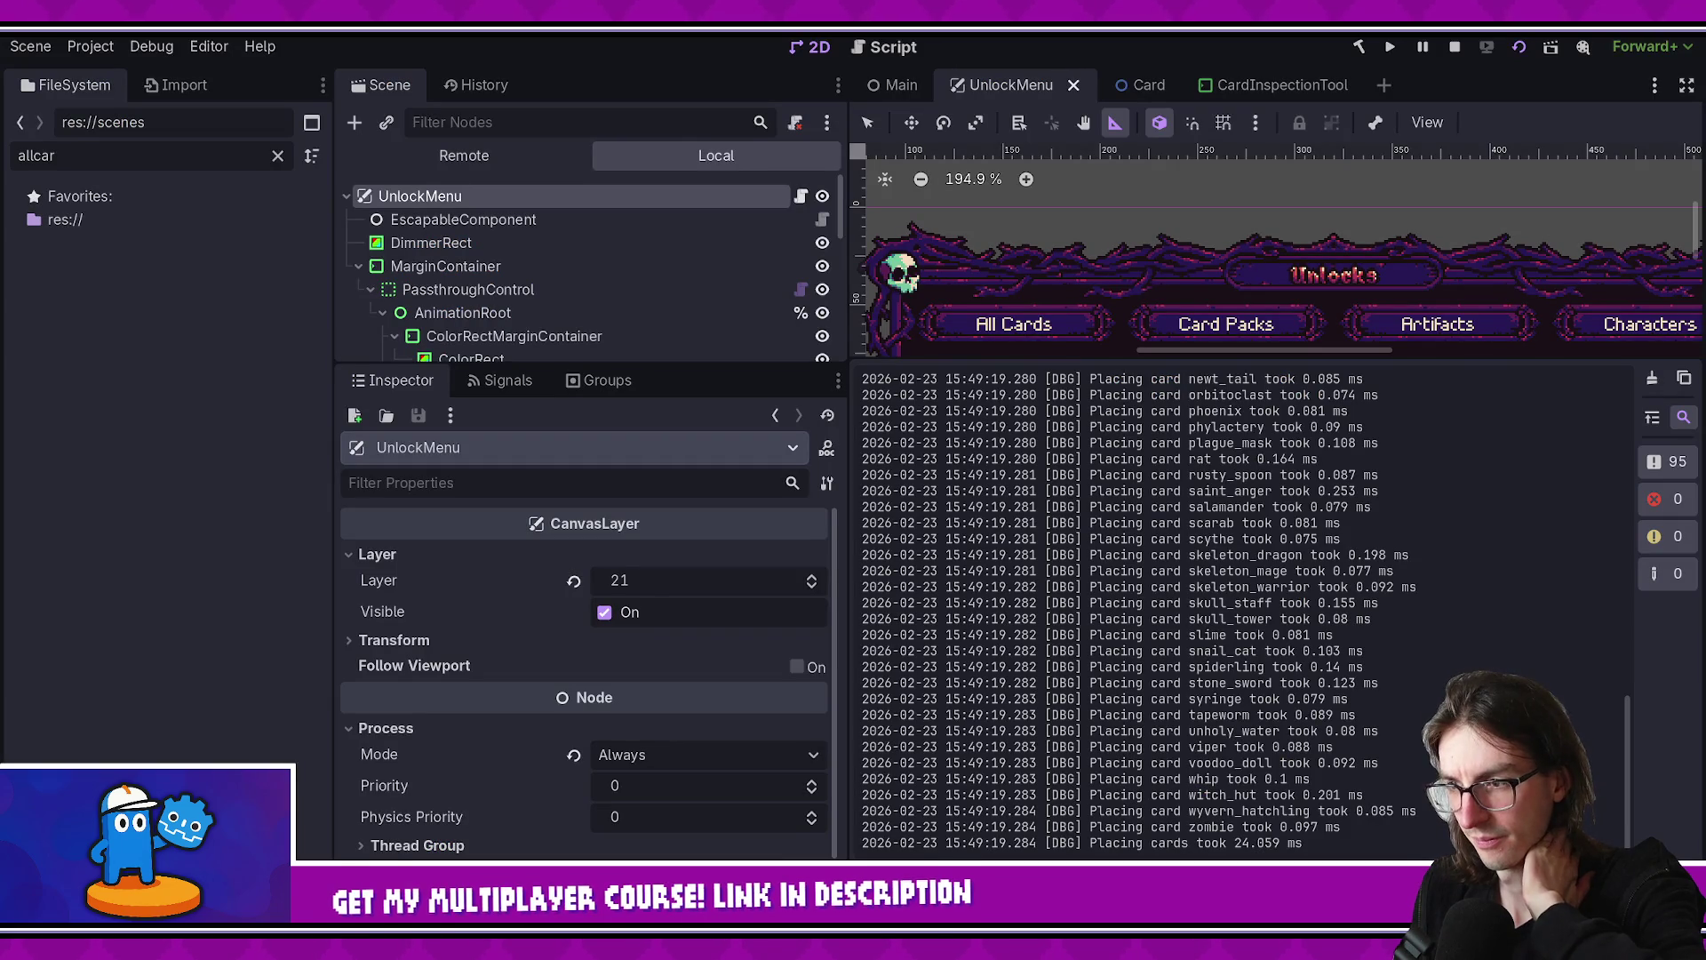
key("alt+Tab")
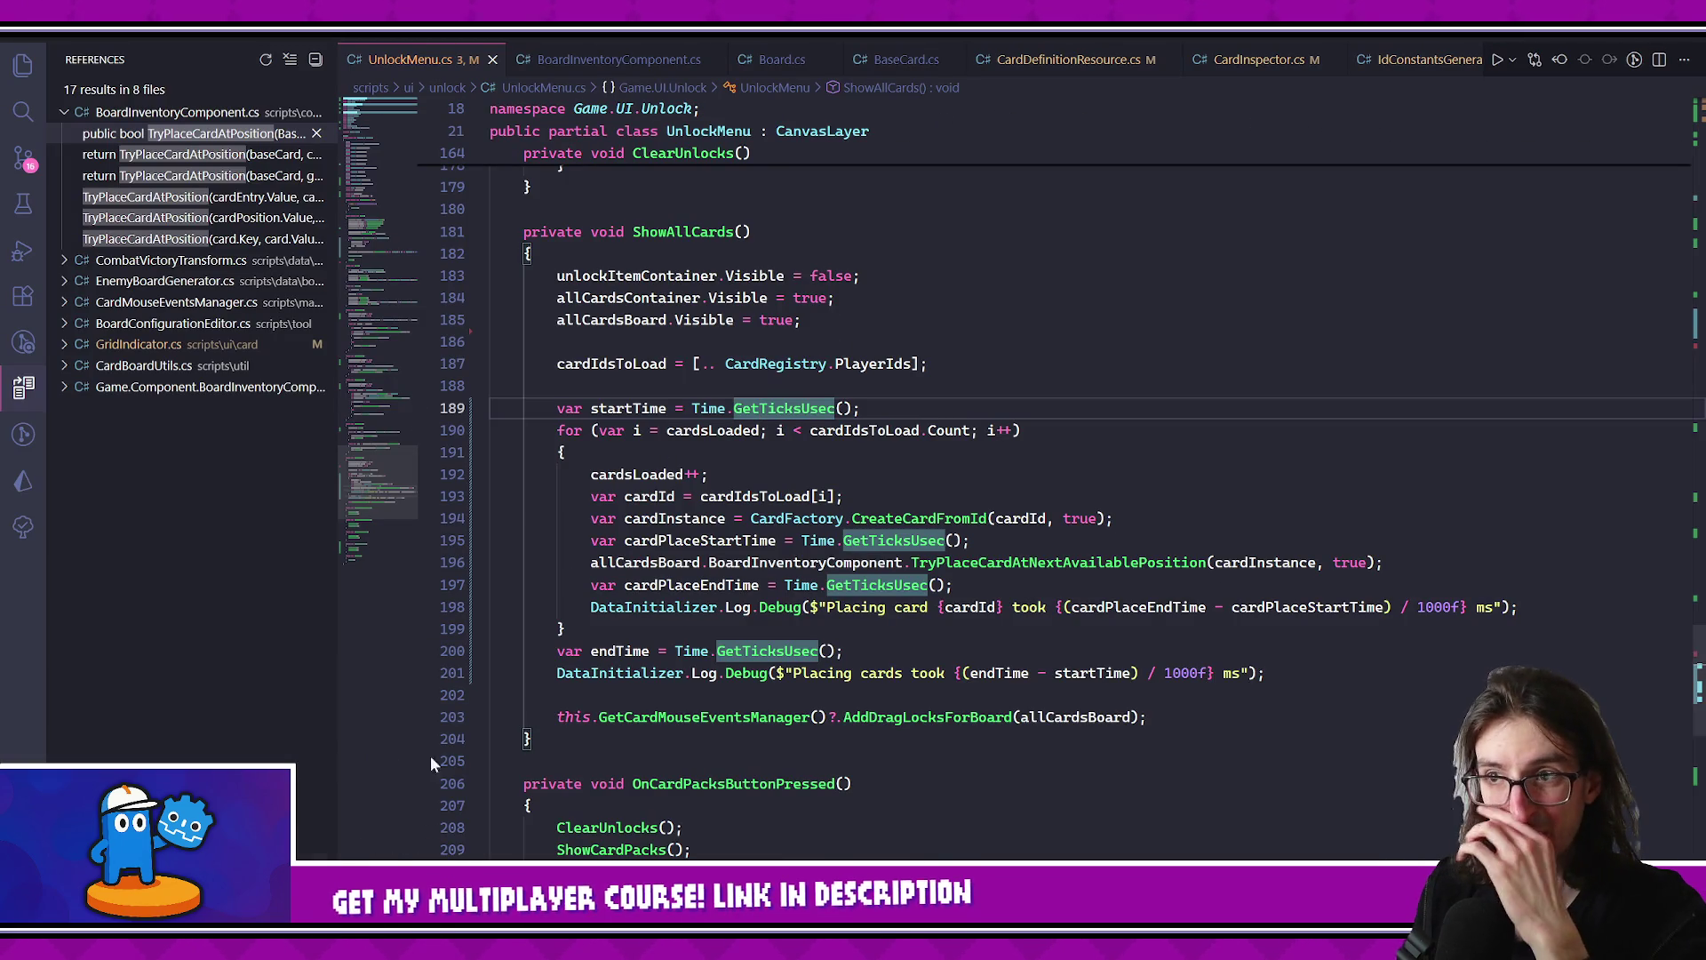
- Comment out EmitSignalCardPlaced and EmitSignalBoardStateUpdated on lines 496–497 in BoardInventoryComponent.cs
scroll(619, 70, "down", 3)
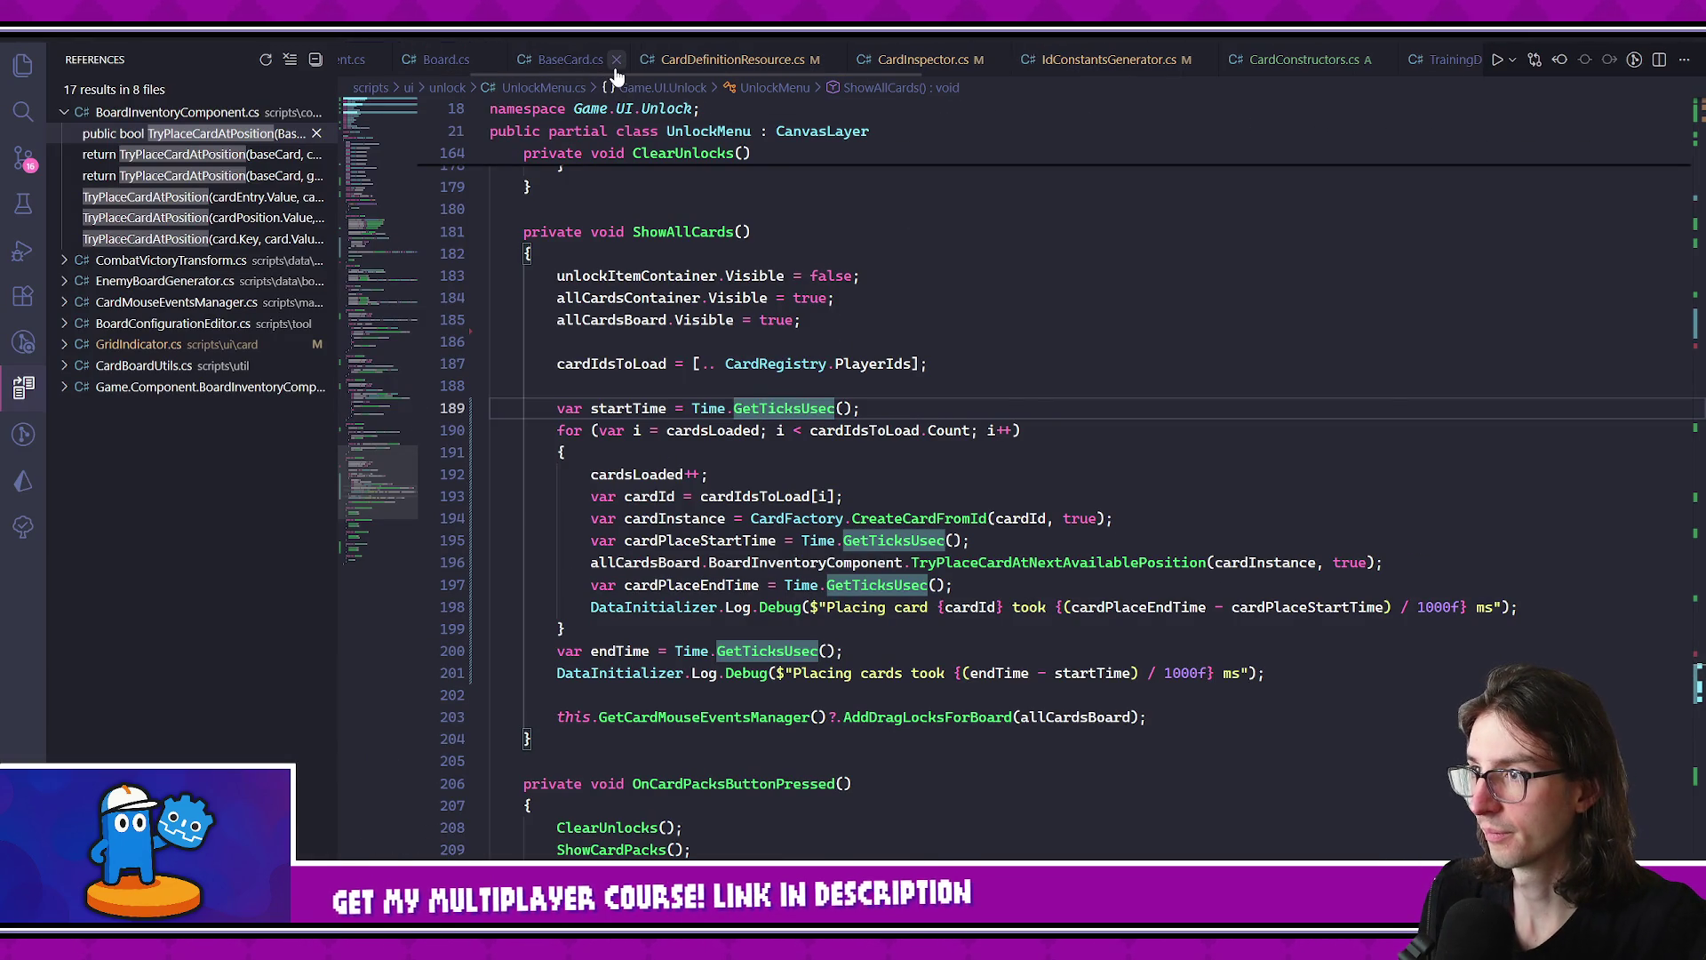
scroll(752, 68, "up", 3)
left_click(613, 63)
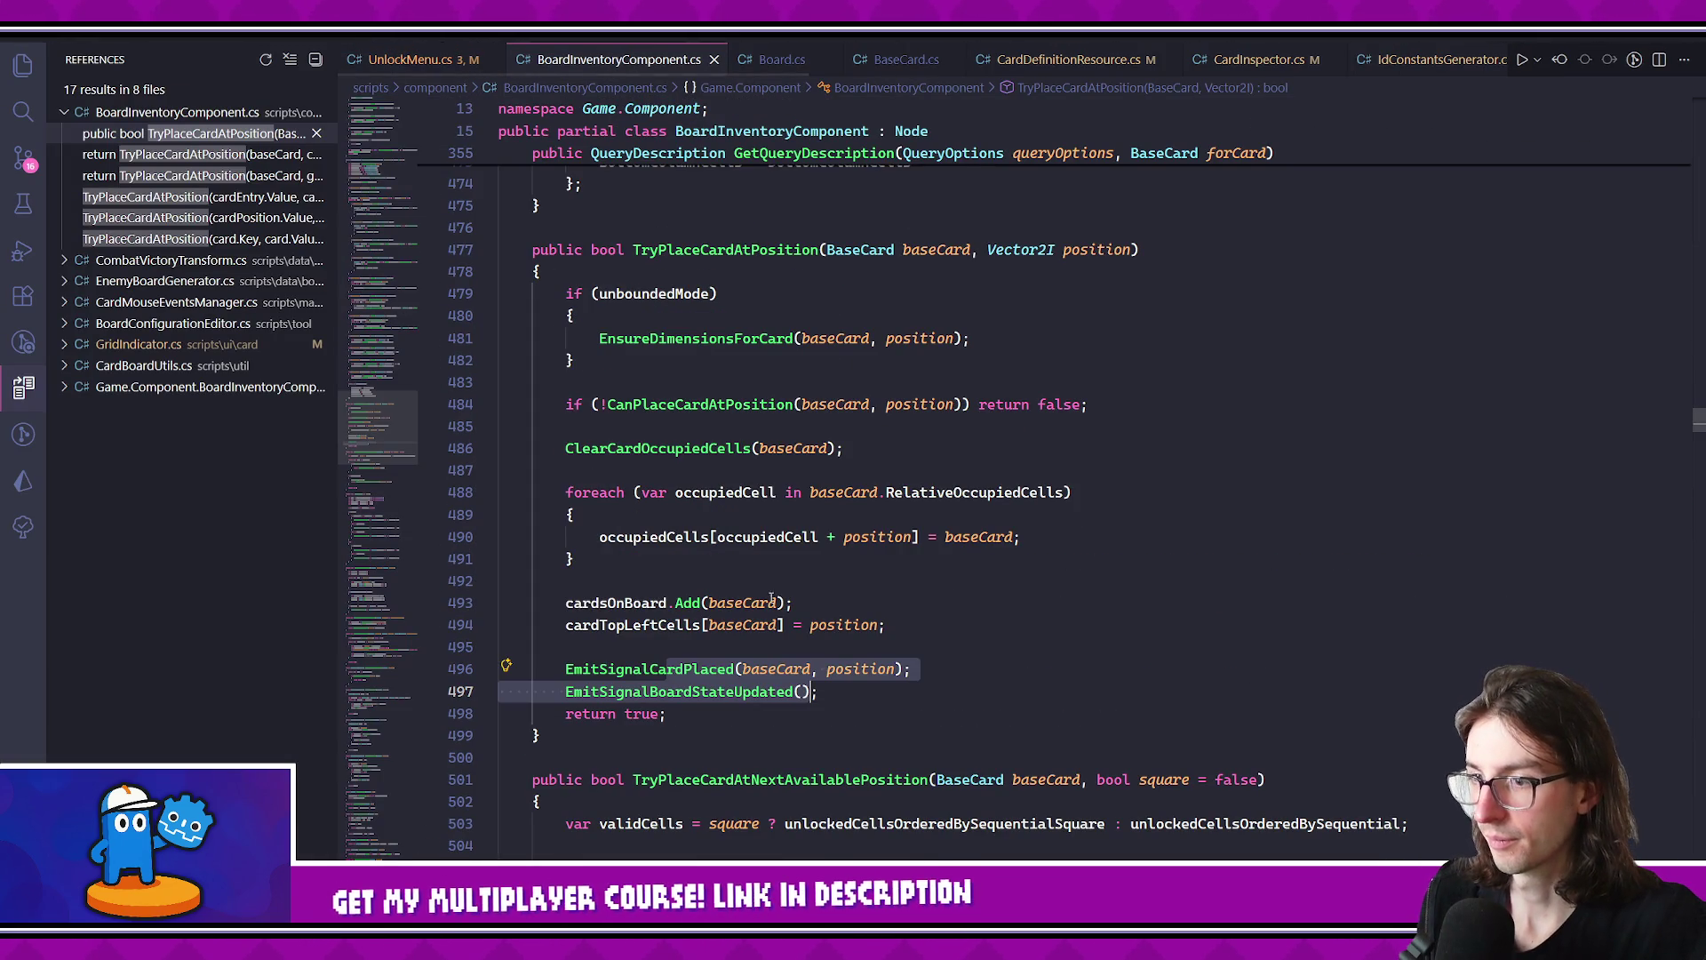
left_click_drag(635, 664, 932, 701)
key("ctrl+slash")
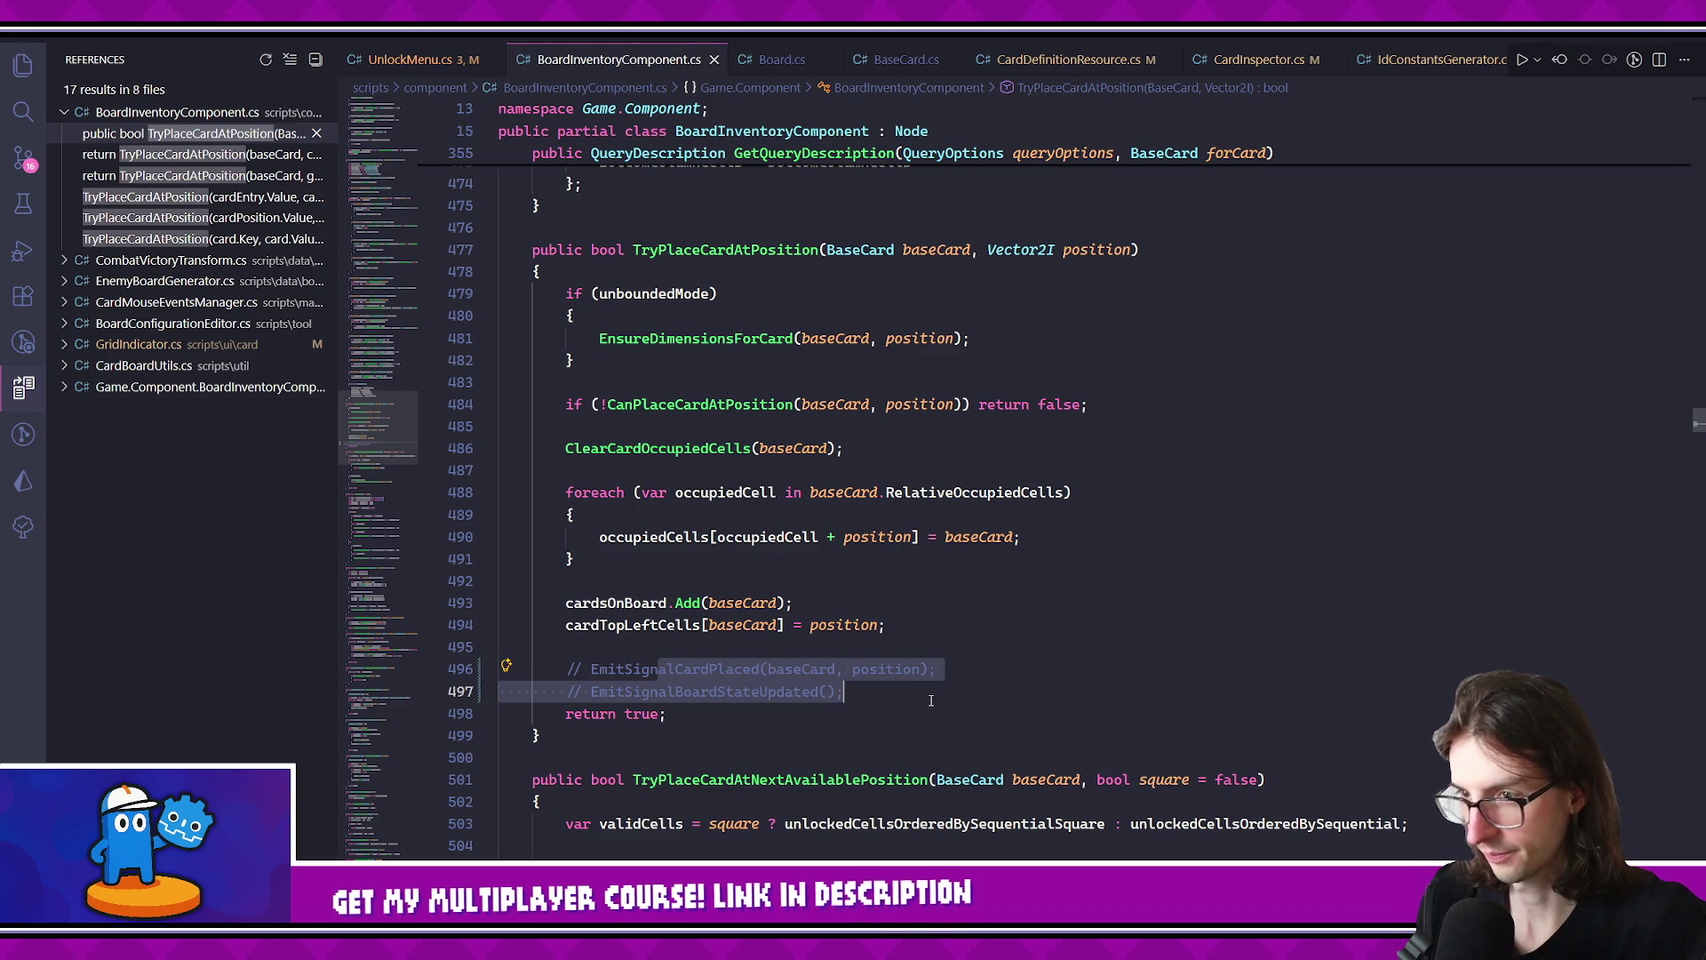
- Stop and restart the scene with F6, logging an 11.248 ms placement total without signals
key("alt+Tab")
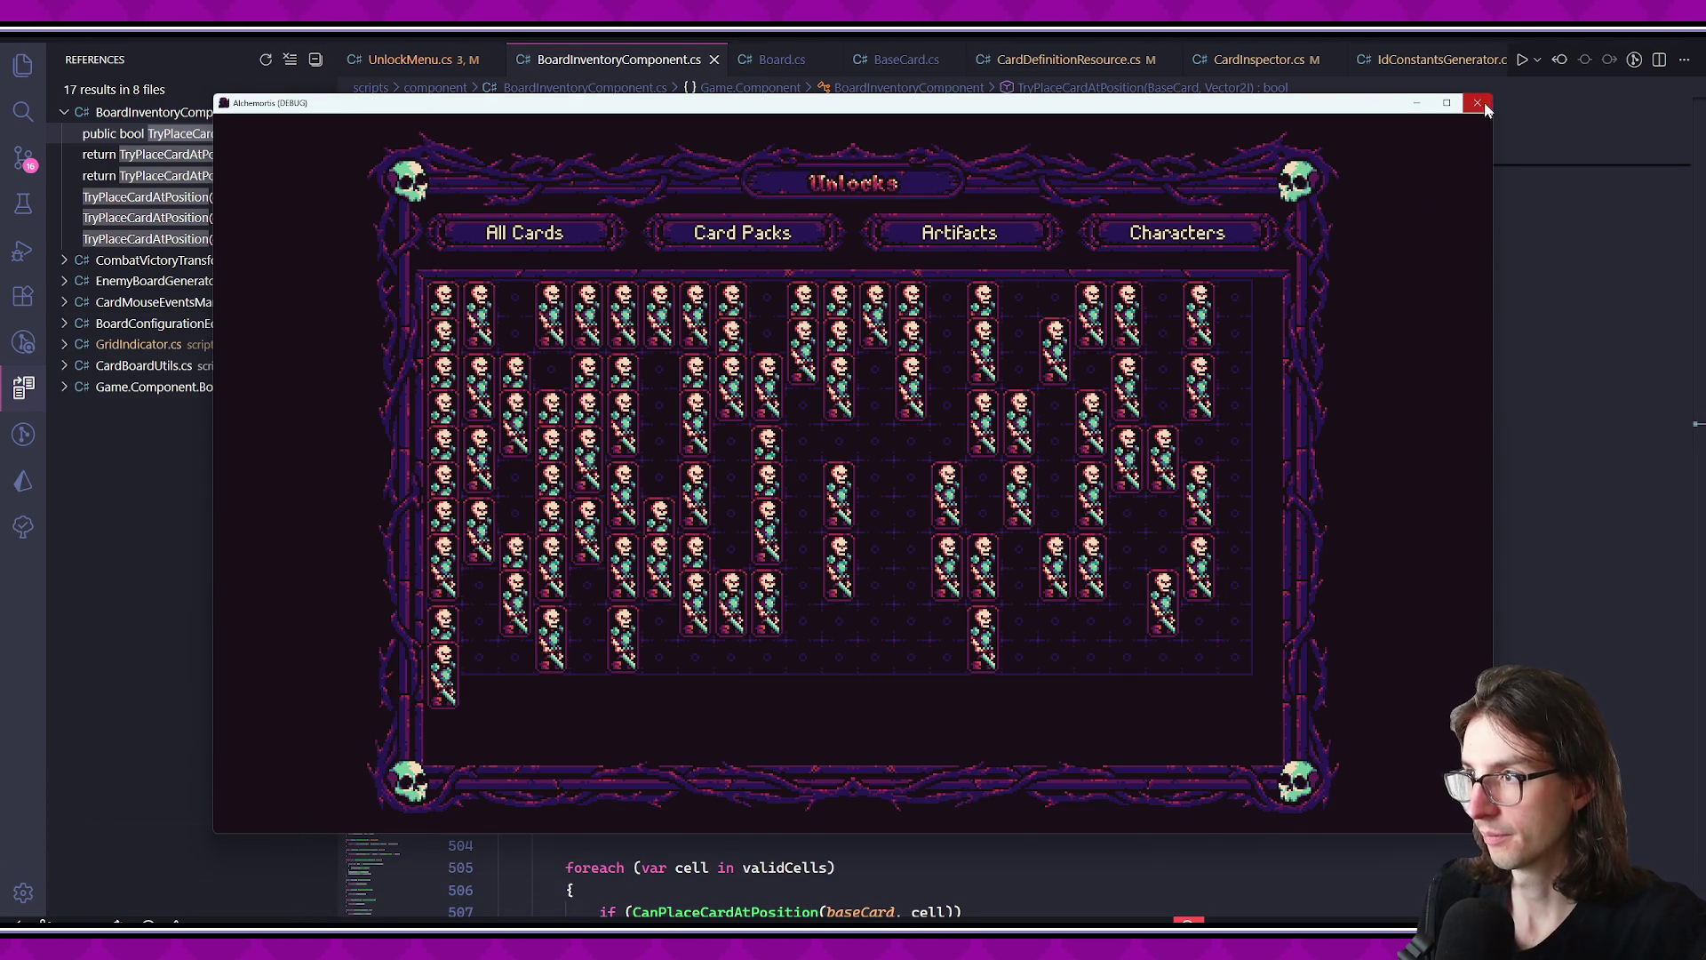
key("alt+Tab")
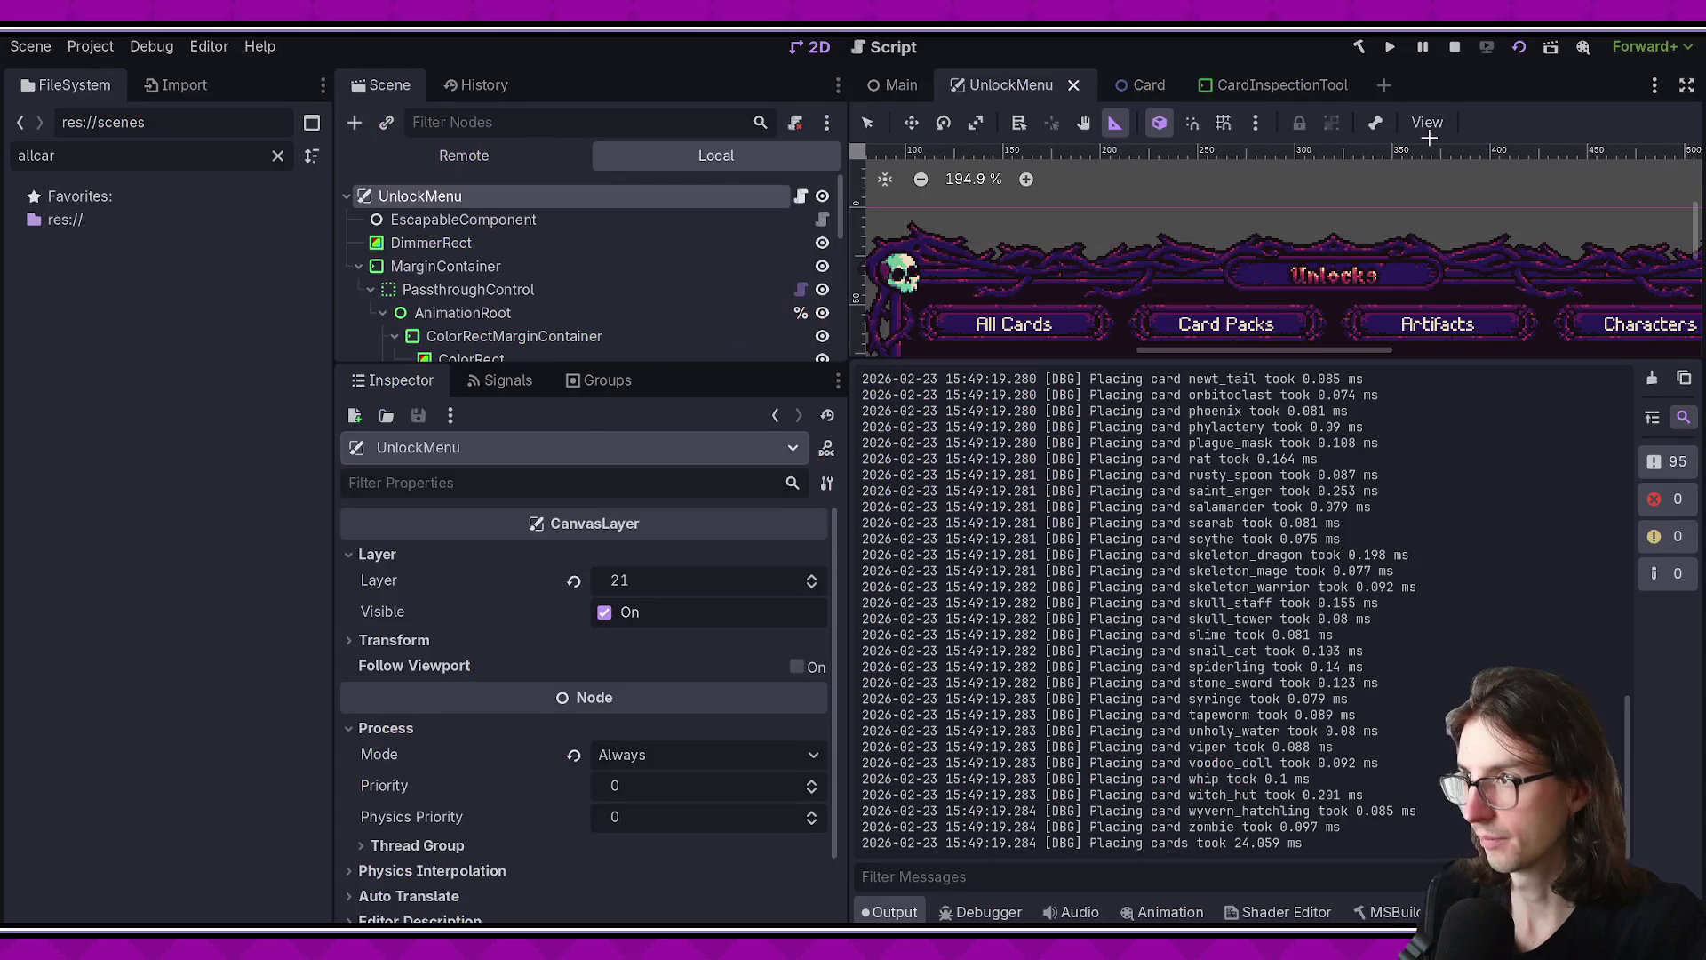
left_click(1455, 47)
key("F6")
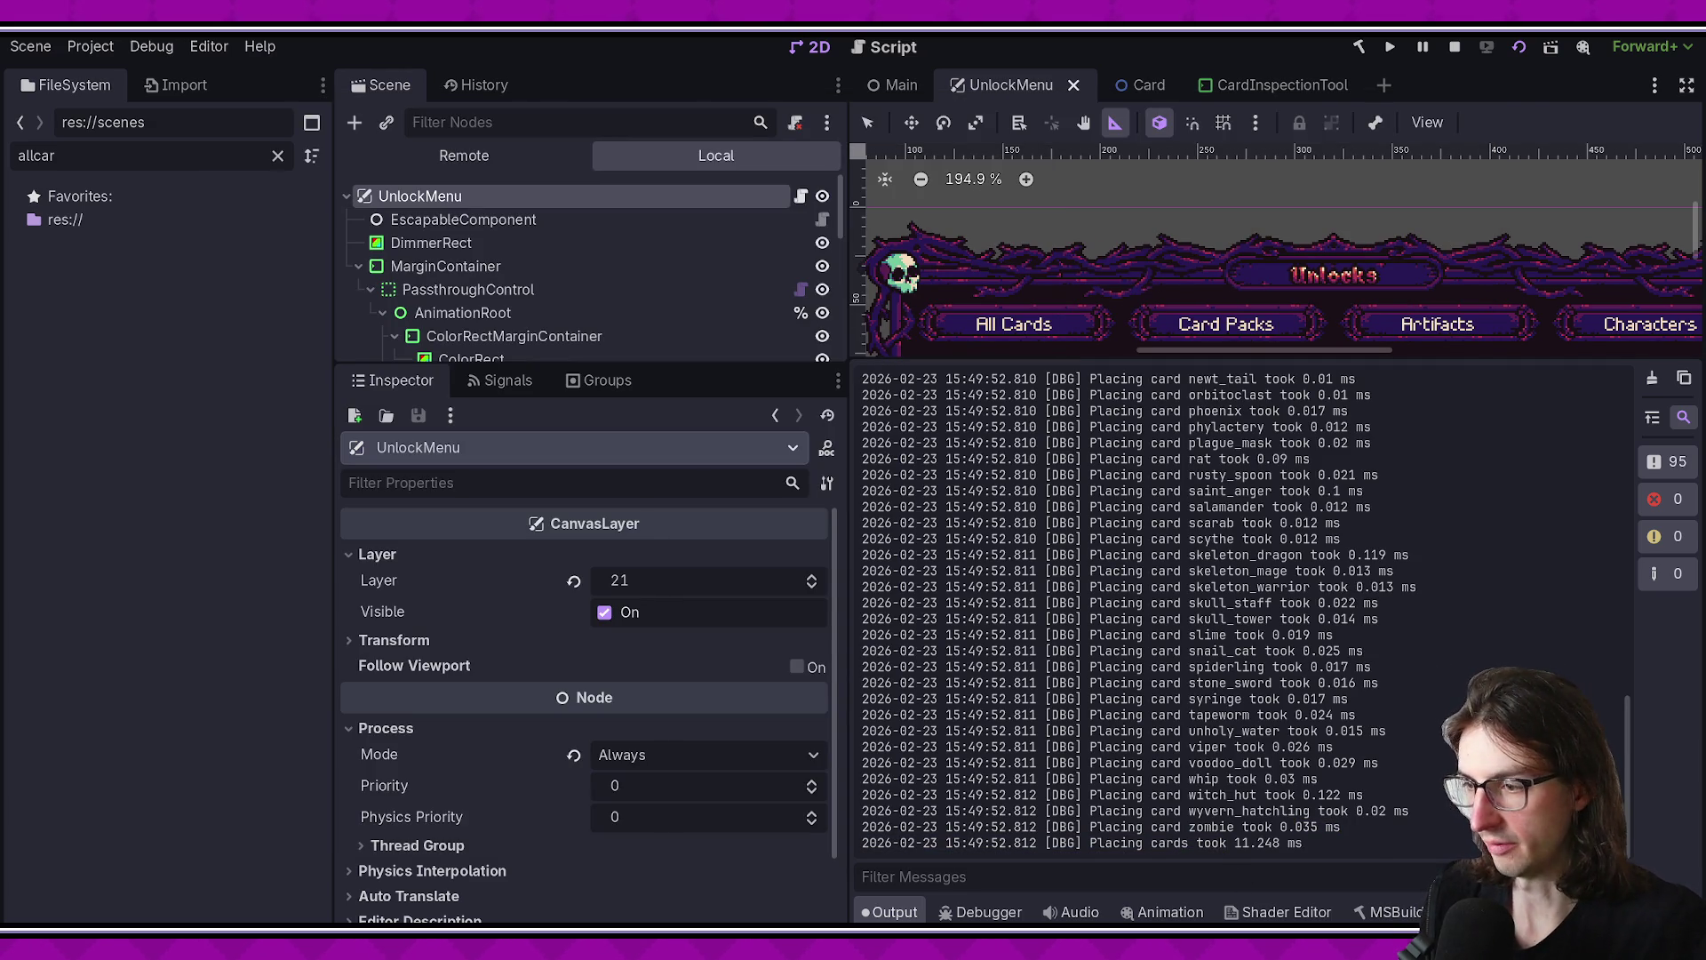
- Stop, relaunch the game and bring up its pause menu
left_click(1454, 46)
left_click(1390, 46)
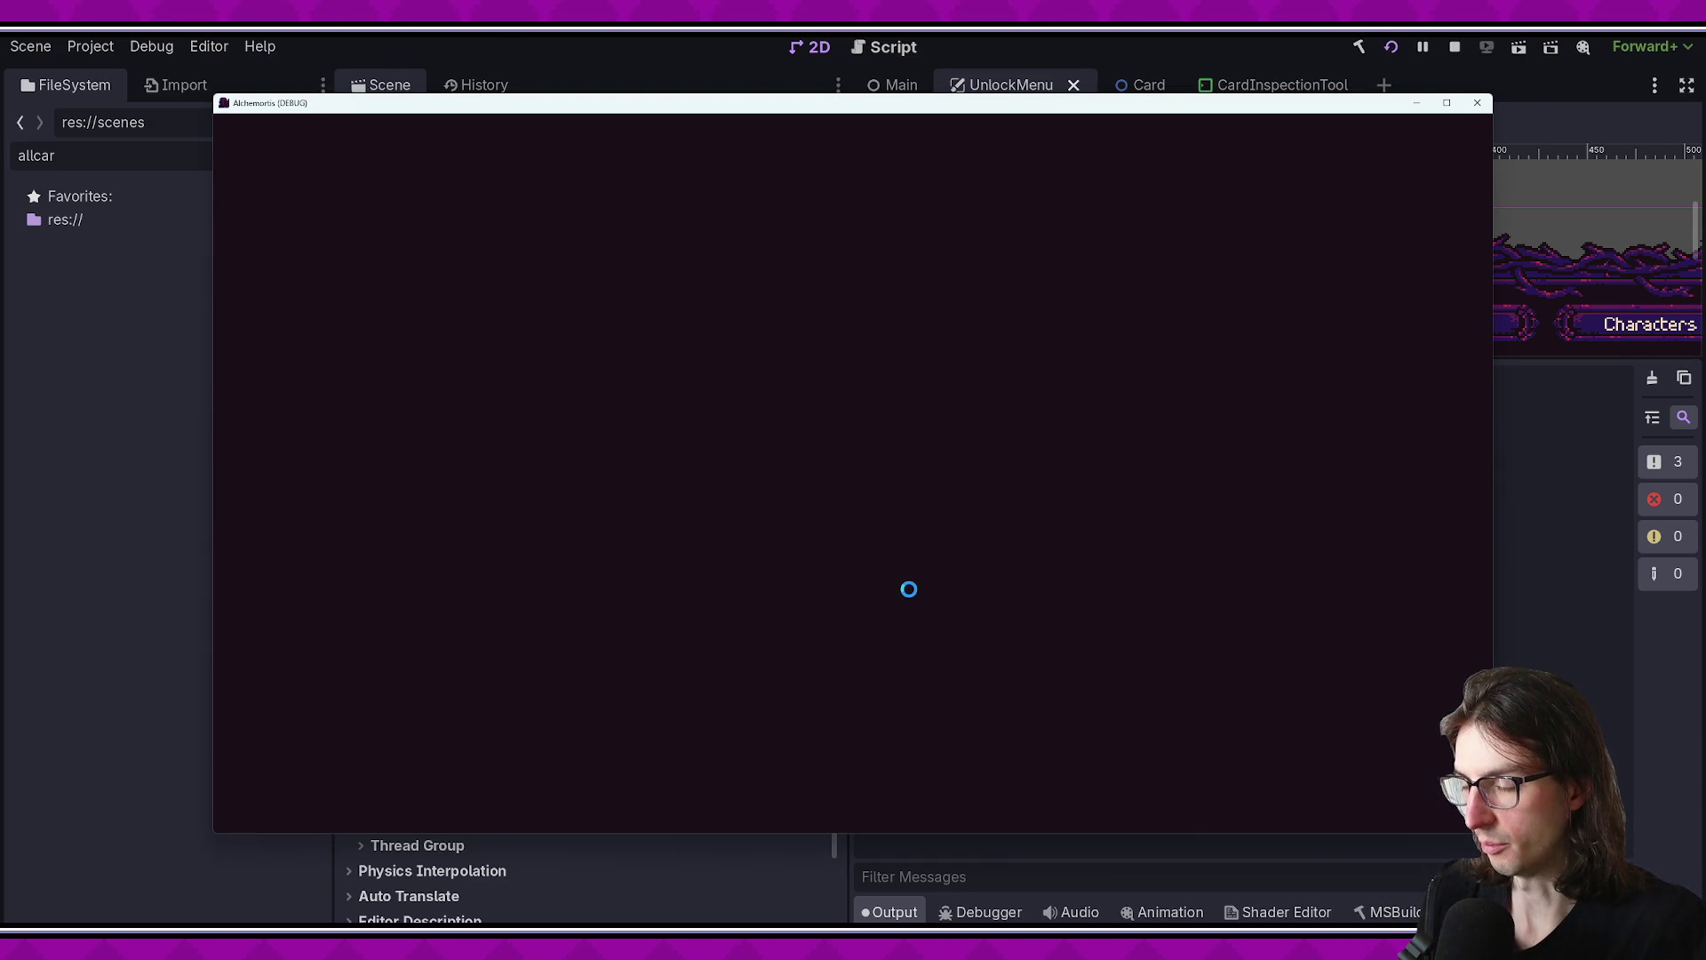
key("Escape")
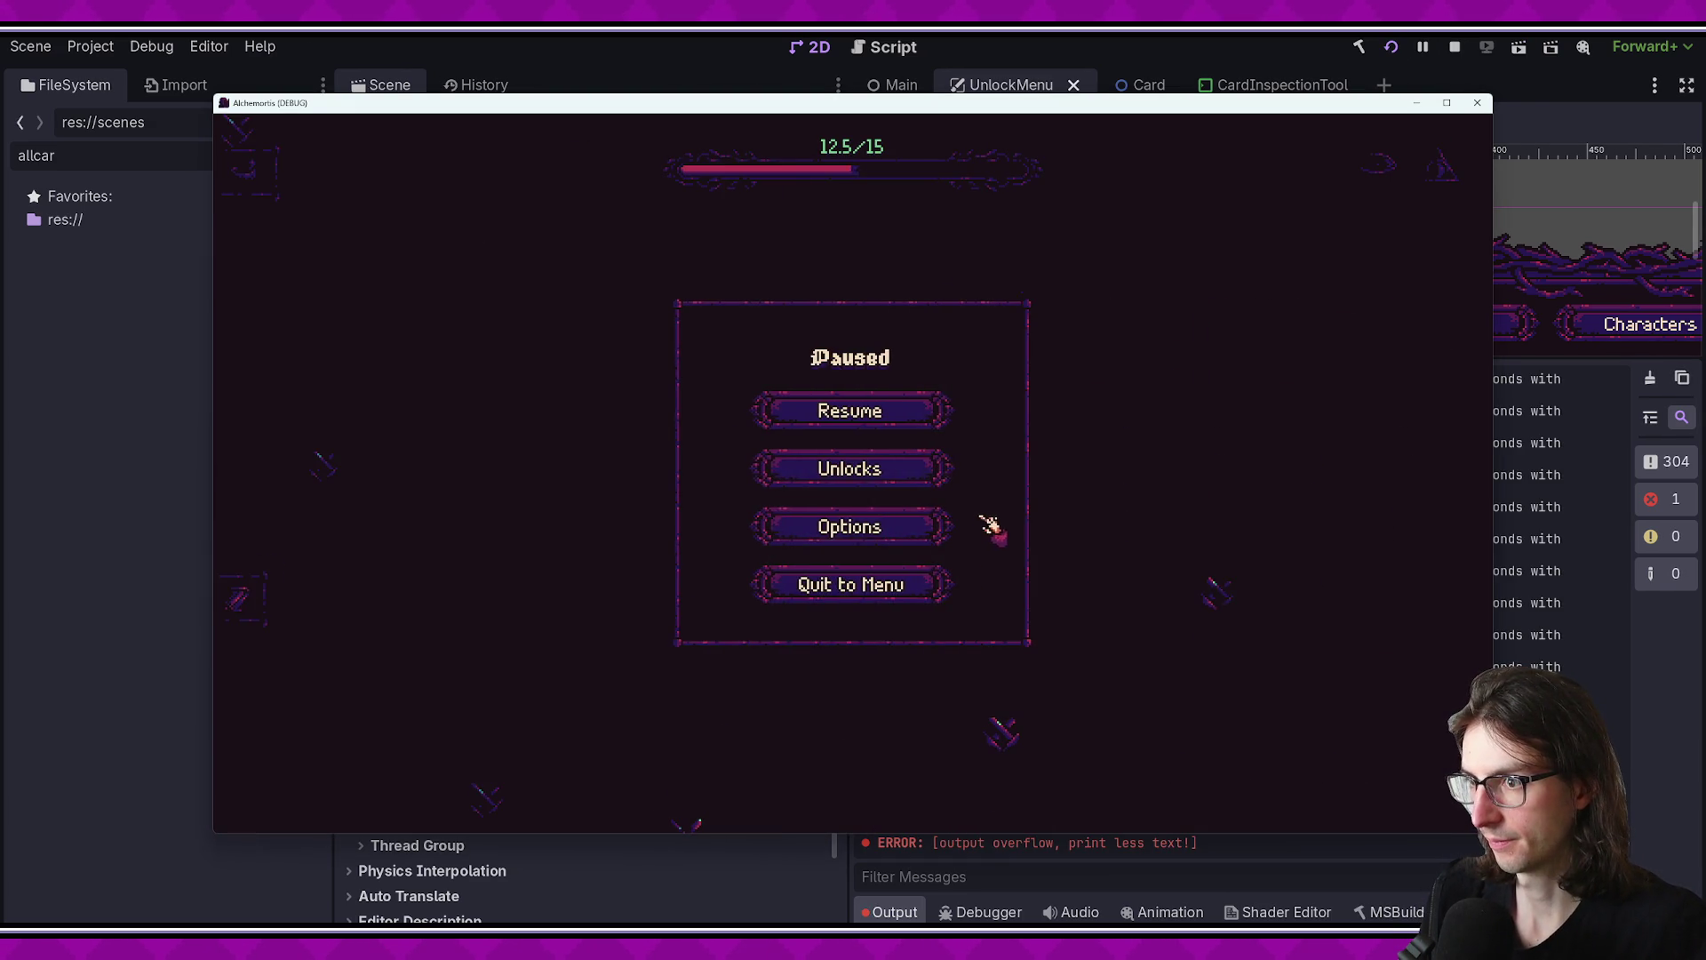
- Open Unlocks from the pause menu, read the 18.08 ms placement total, then hide the Output panel
left_click(925, 471)
key("alt+Tab")
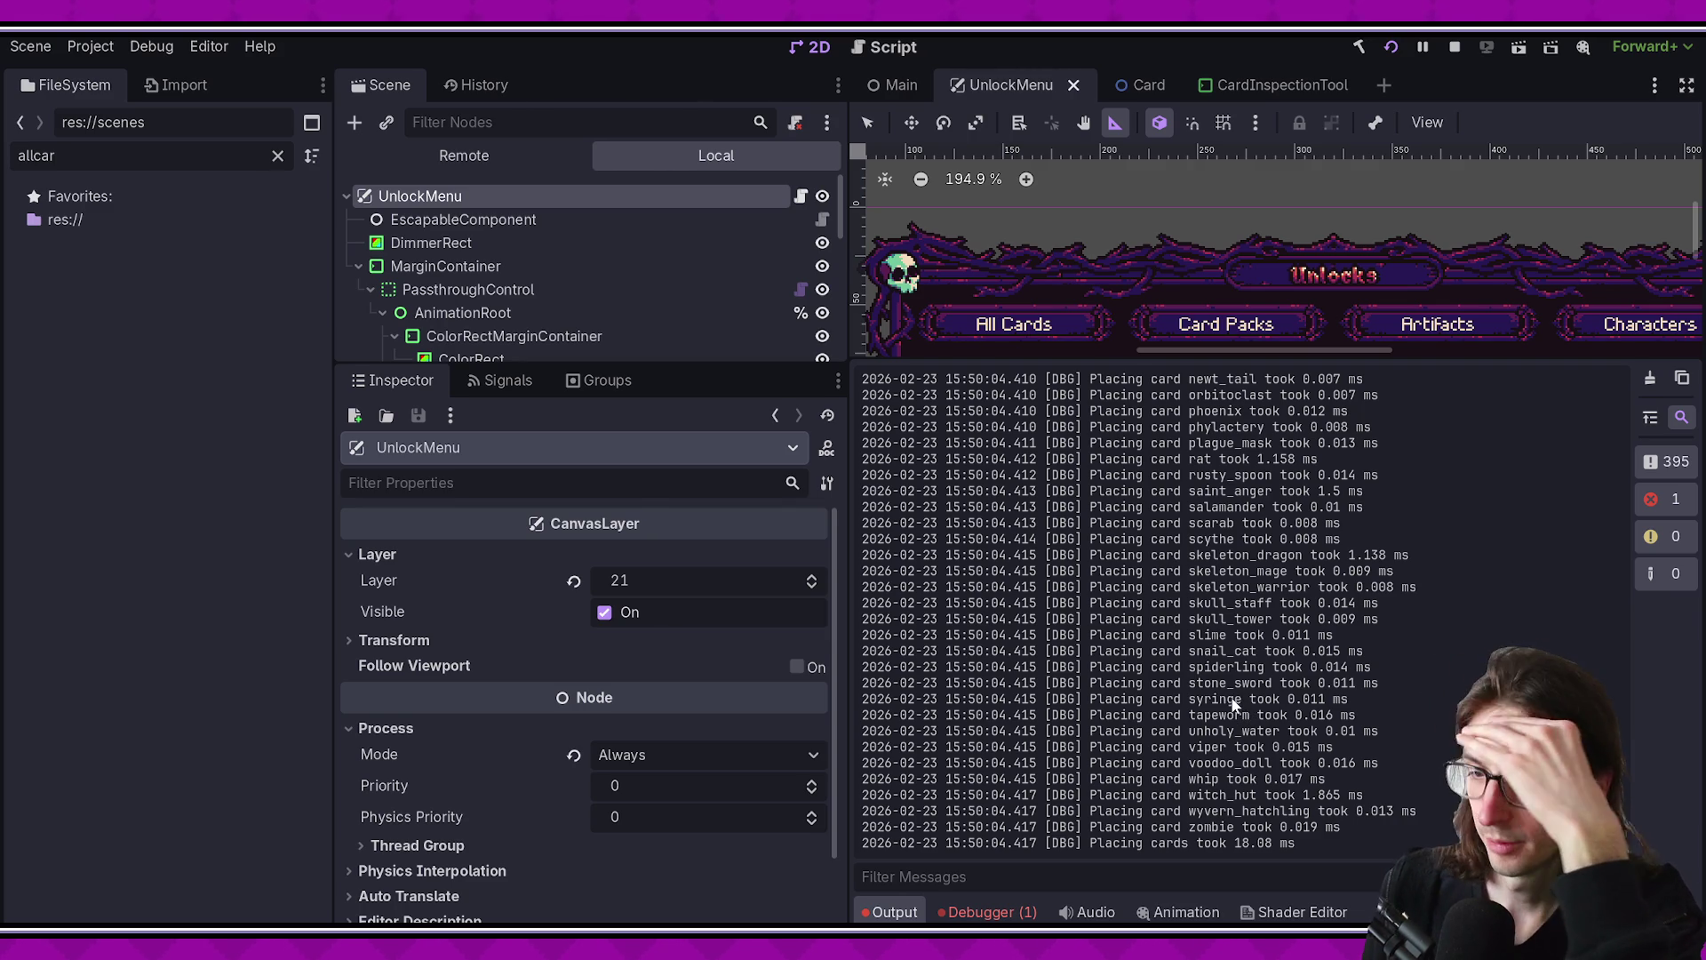
left_click(919, 906)
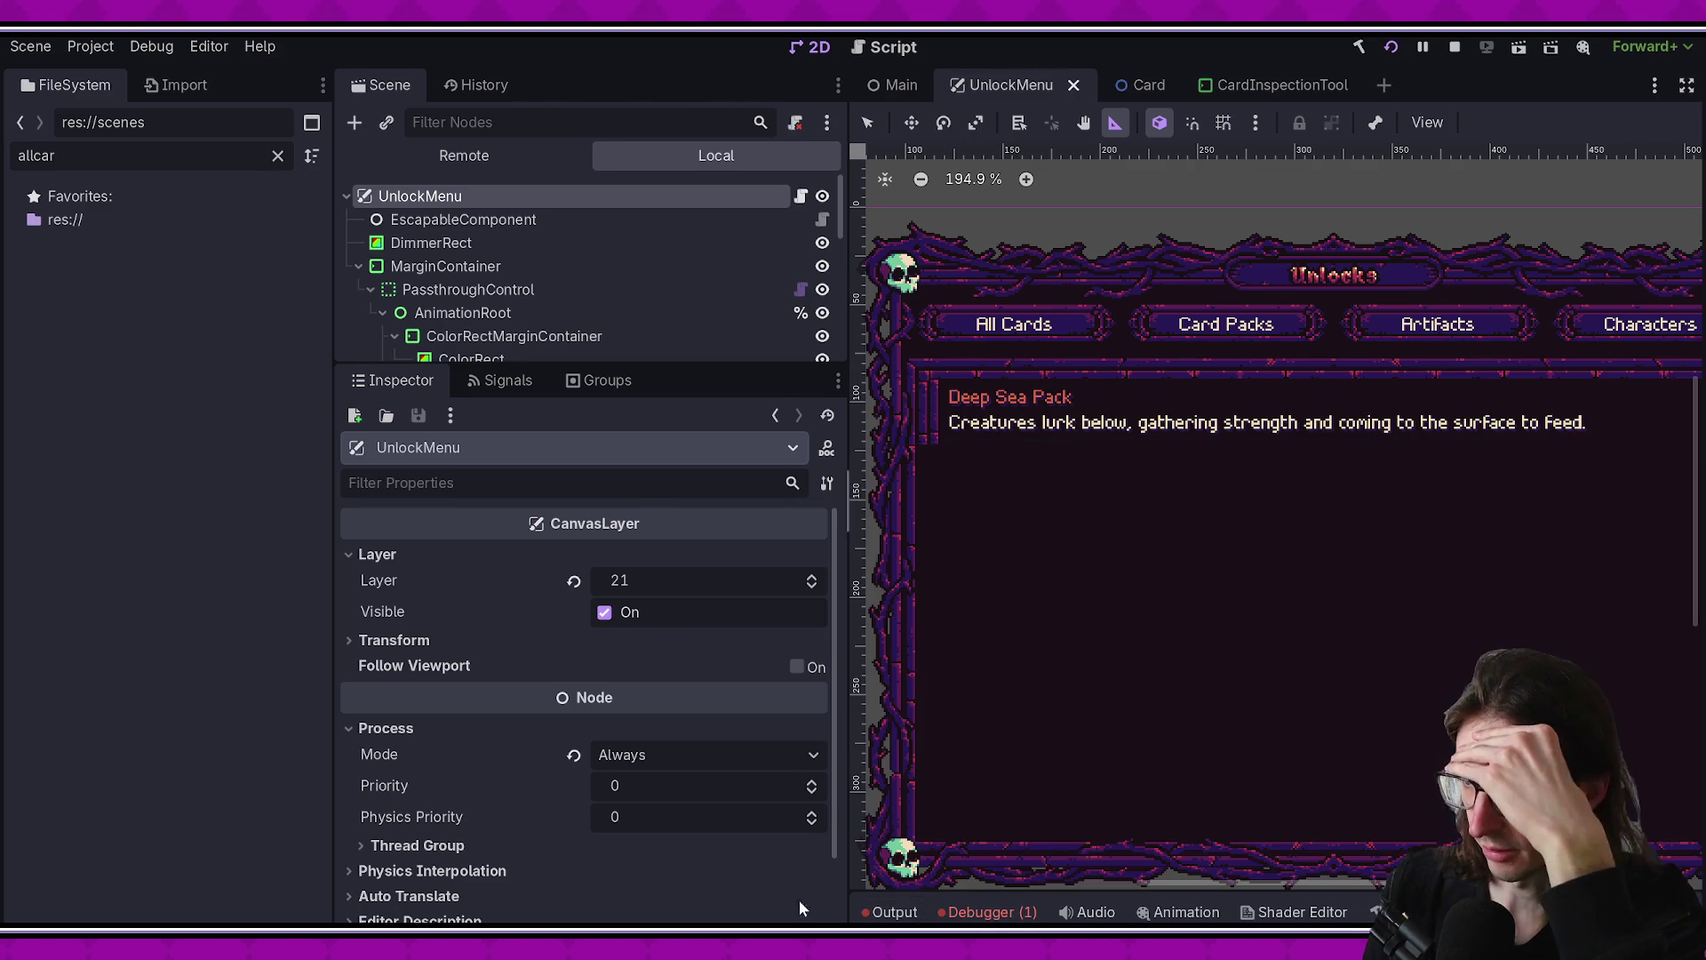
key("alt+Tab")
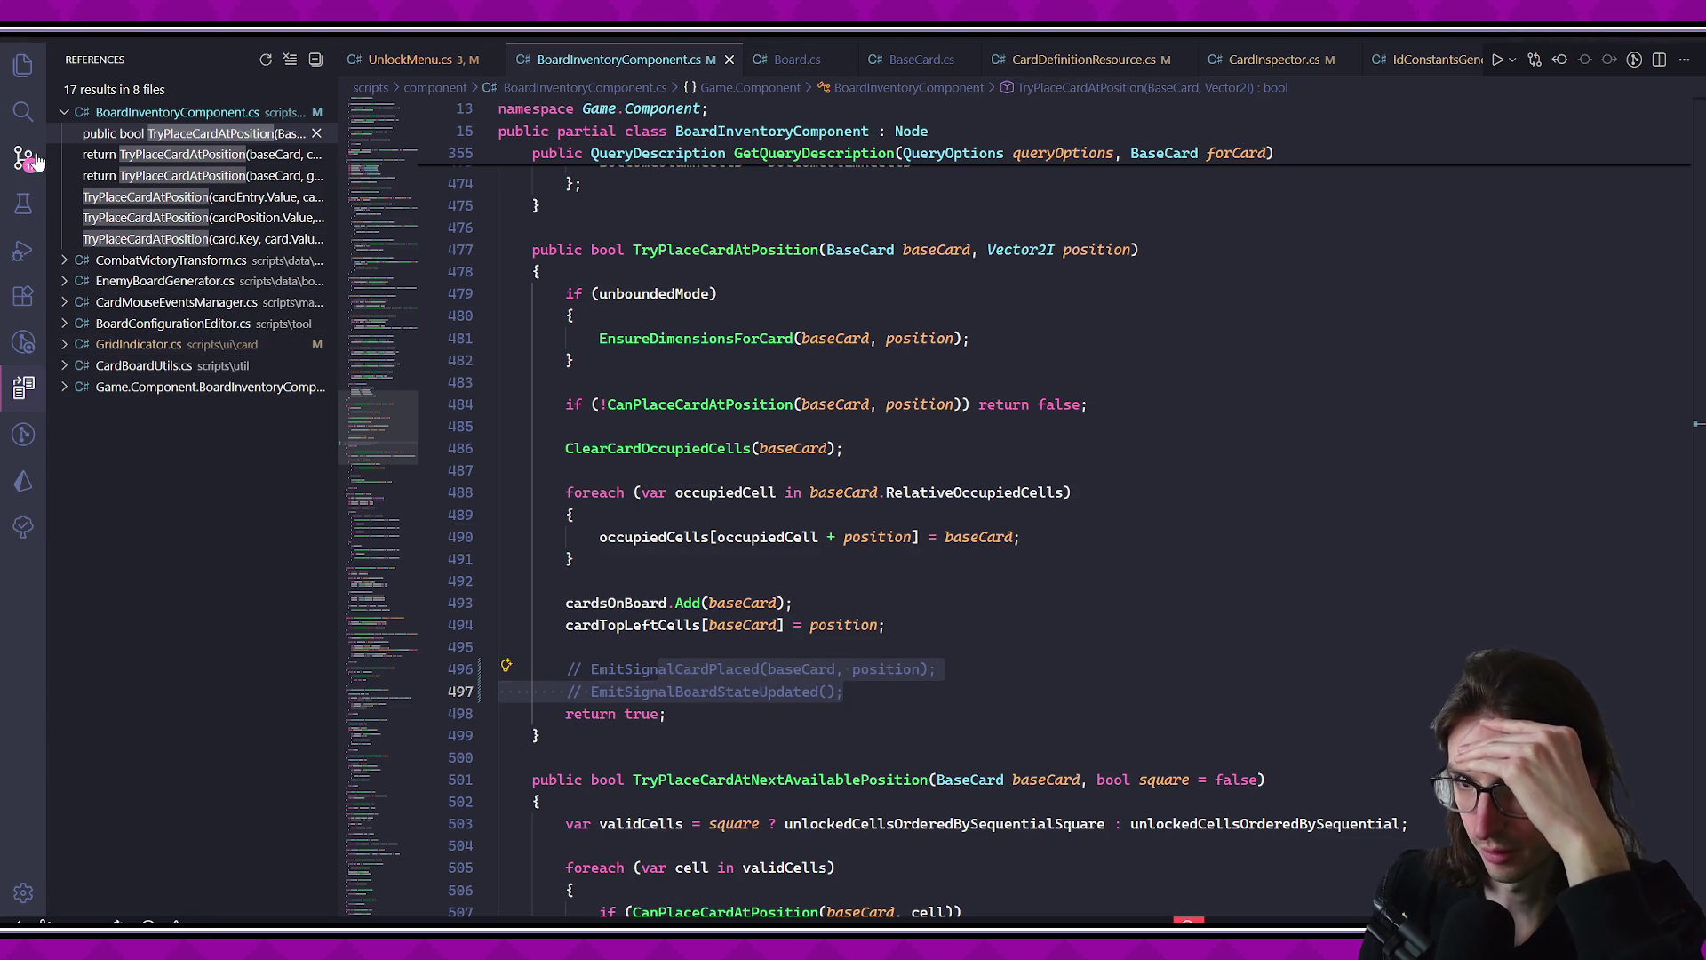
- Review the BoardInventoryComponent.cs, CardFactory.cs and Card.cs diffs in Source Control's changes list
left_click(23, 157)
left_click(158, 494)
left_click(155, 514)
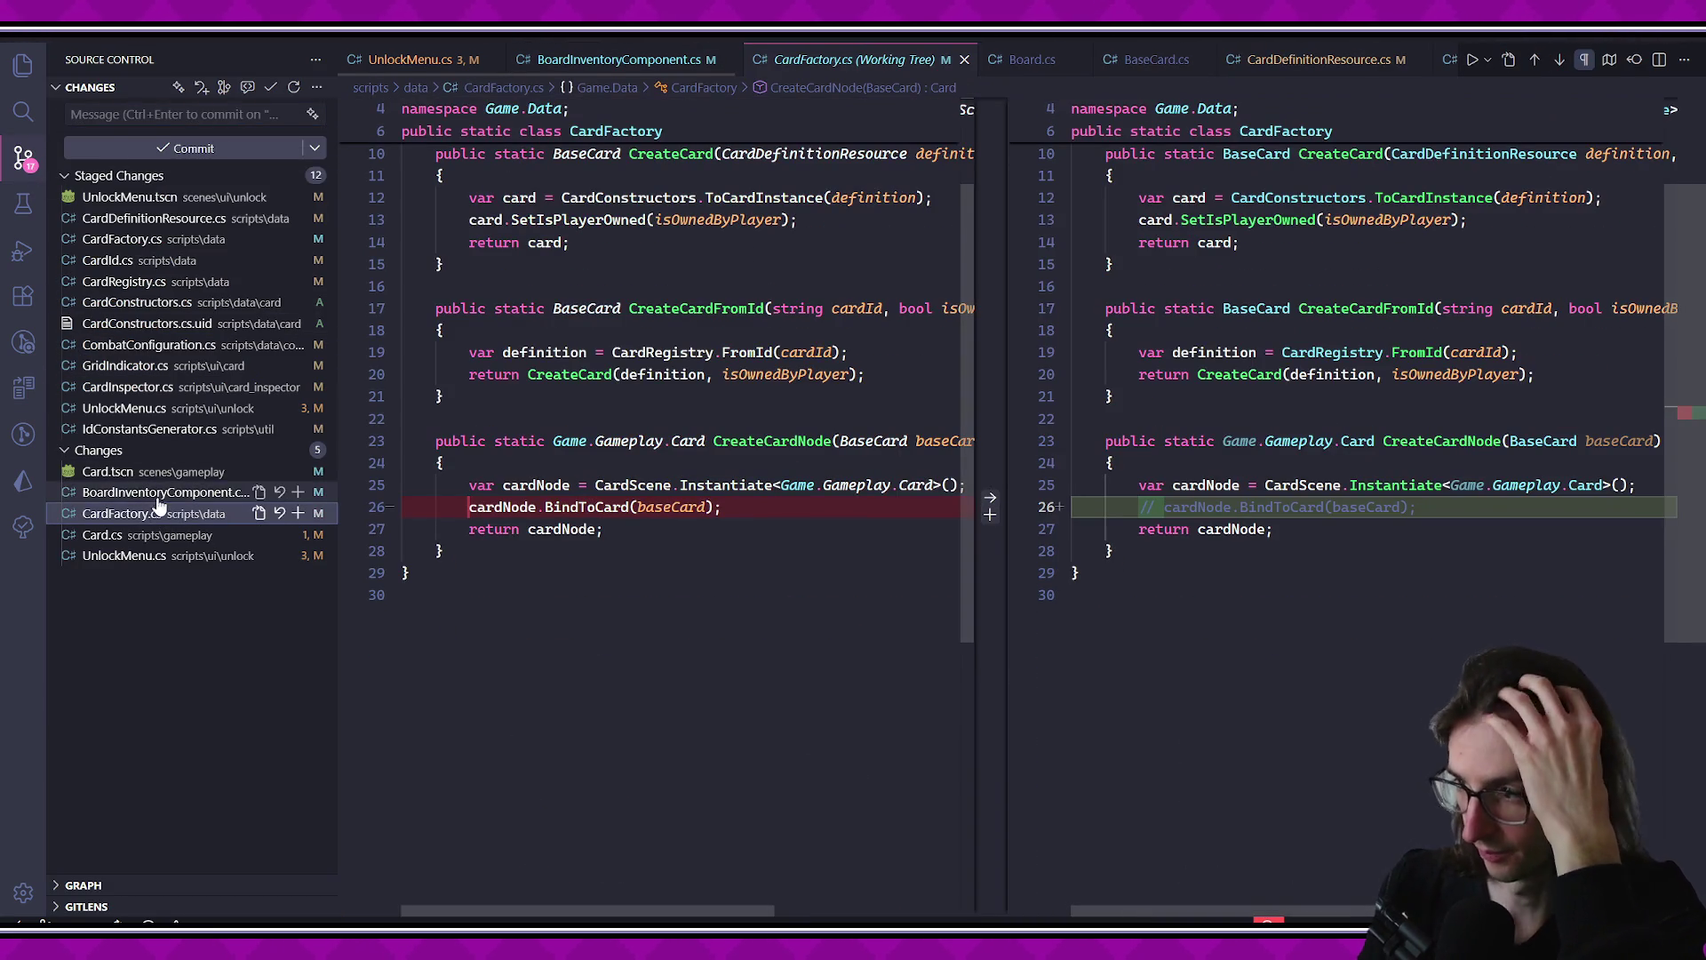
left_click(151, 535)
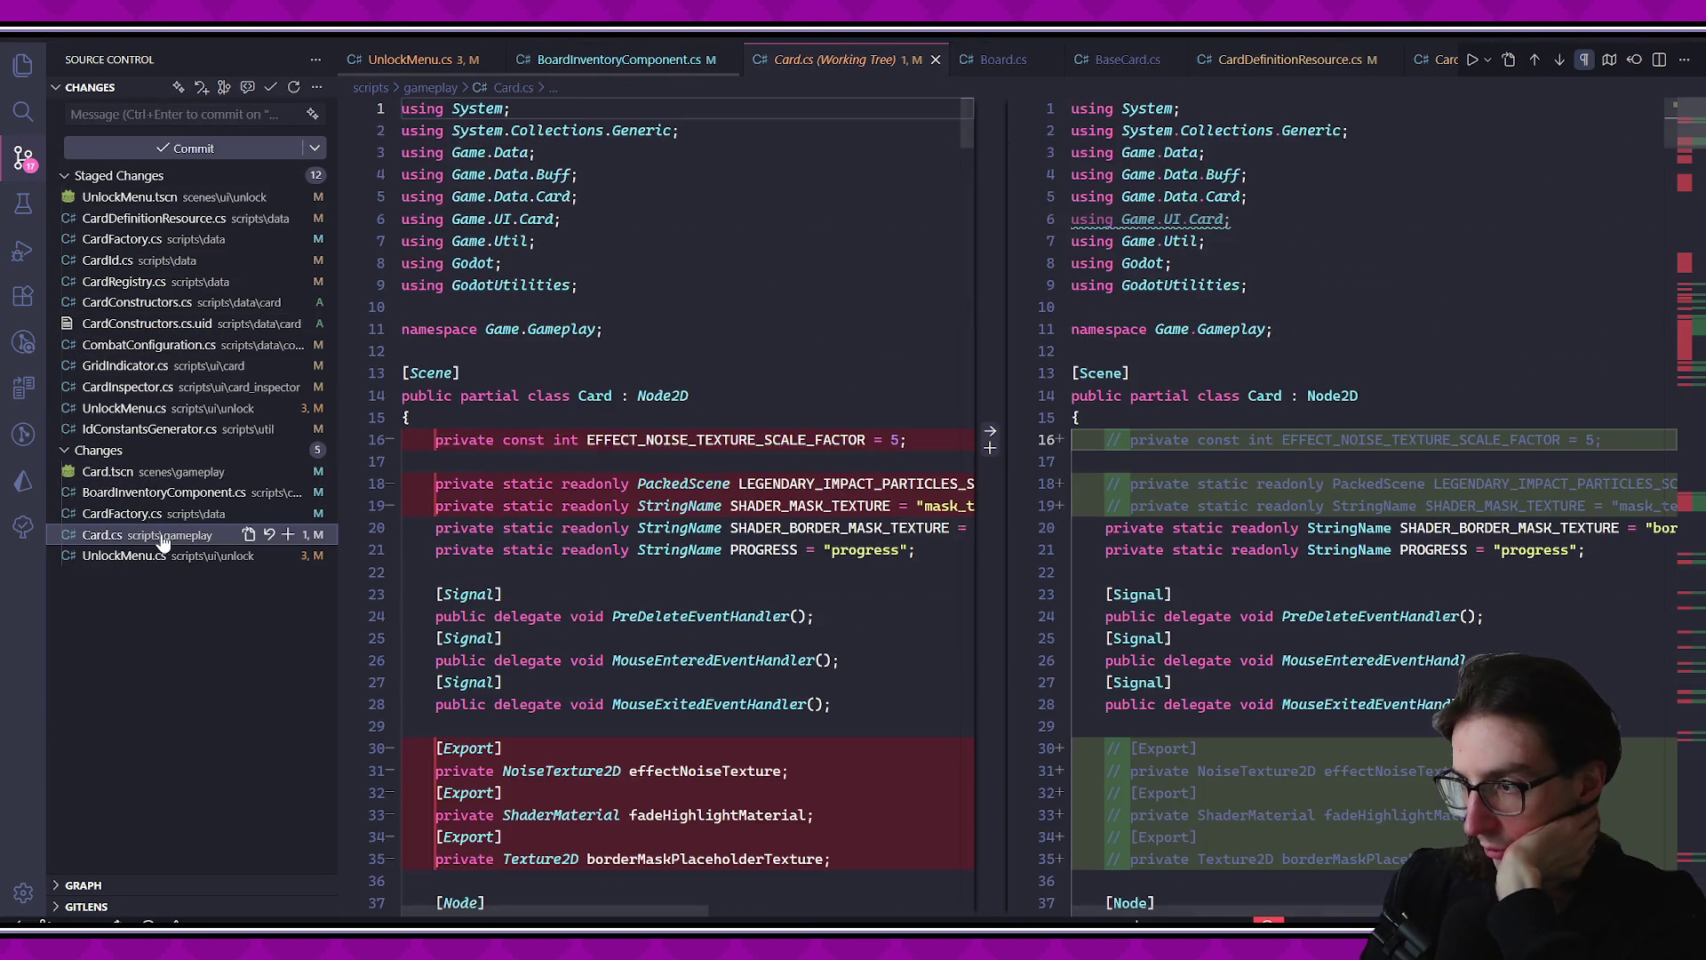
scroll(1376, 572, "down", 10)
scroll(1376, 571, "down", 20)
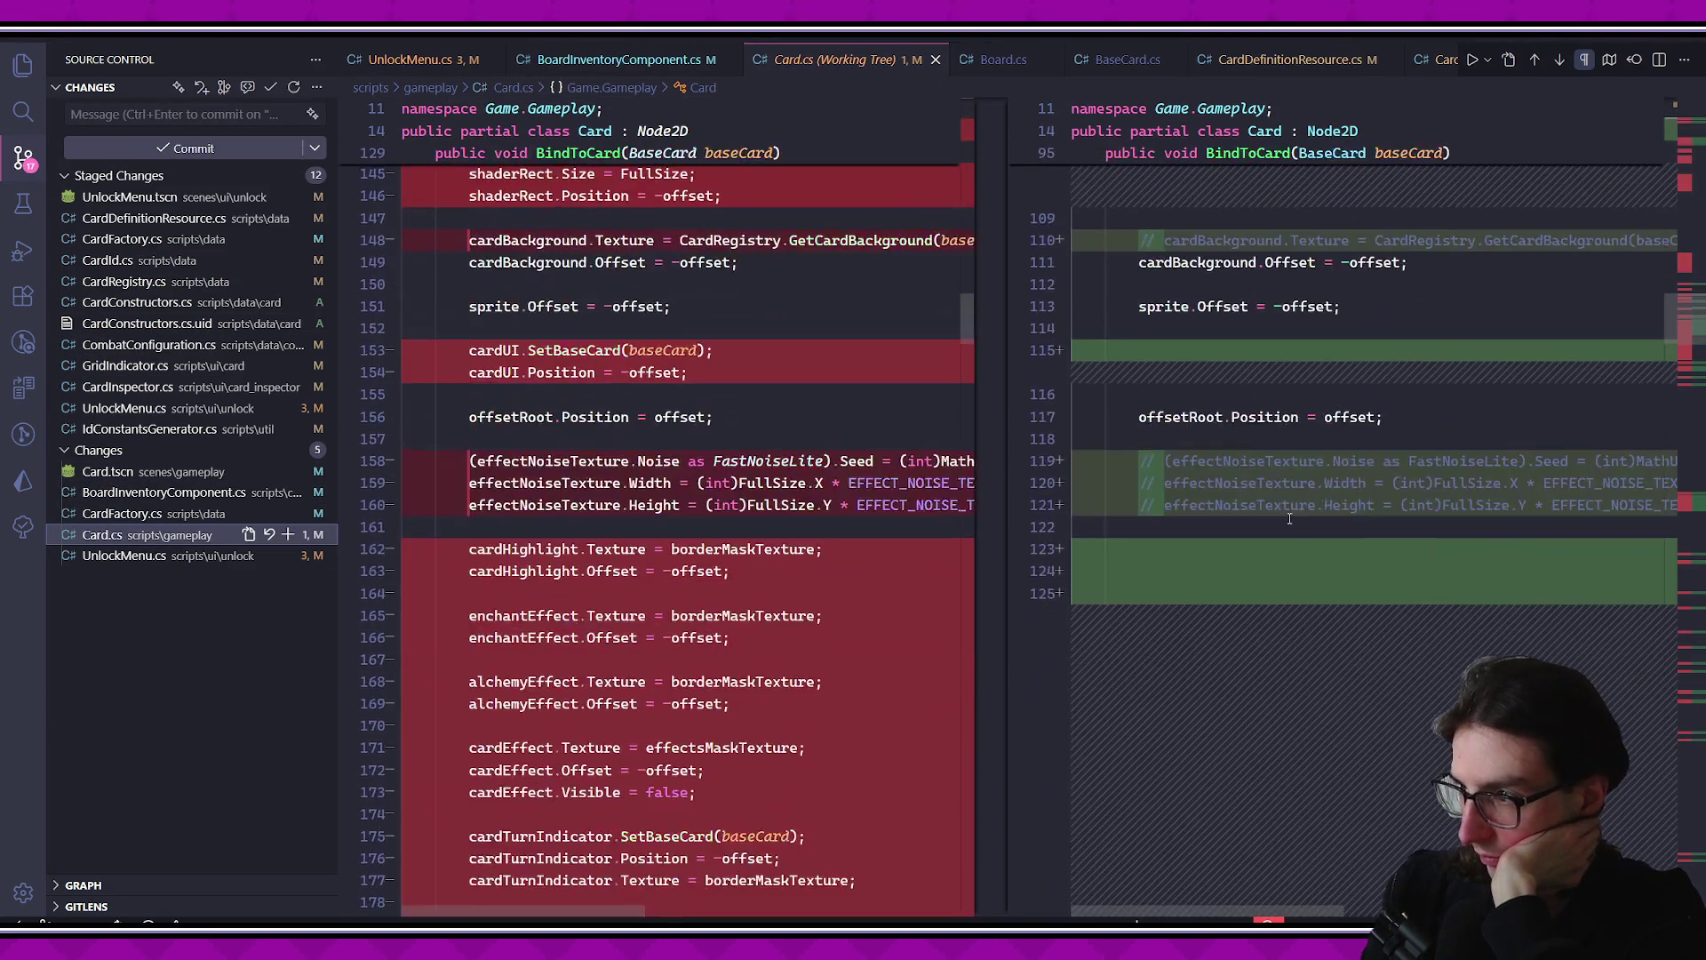
scroll(1271, 489, "down", 20)
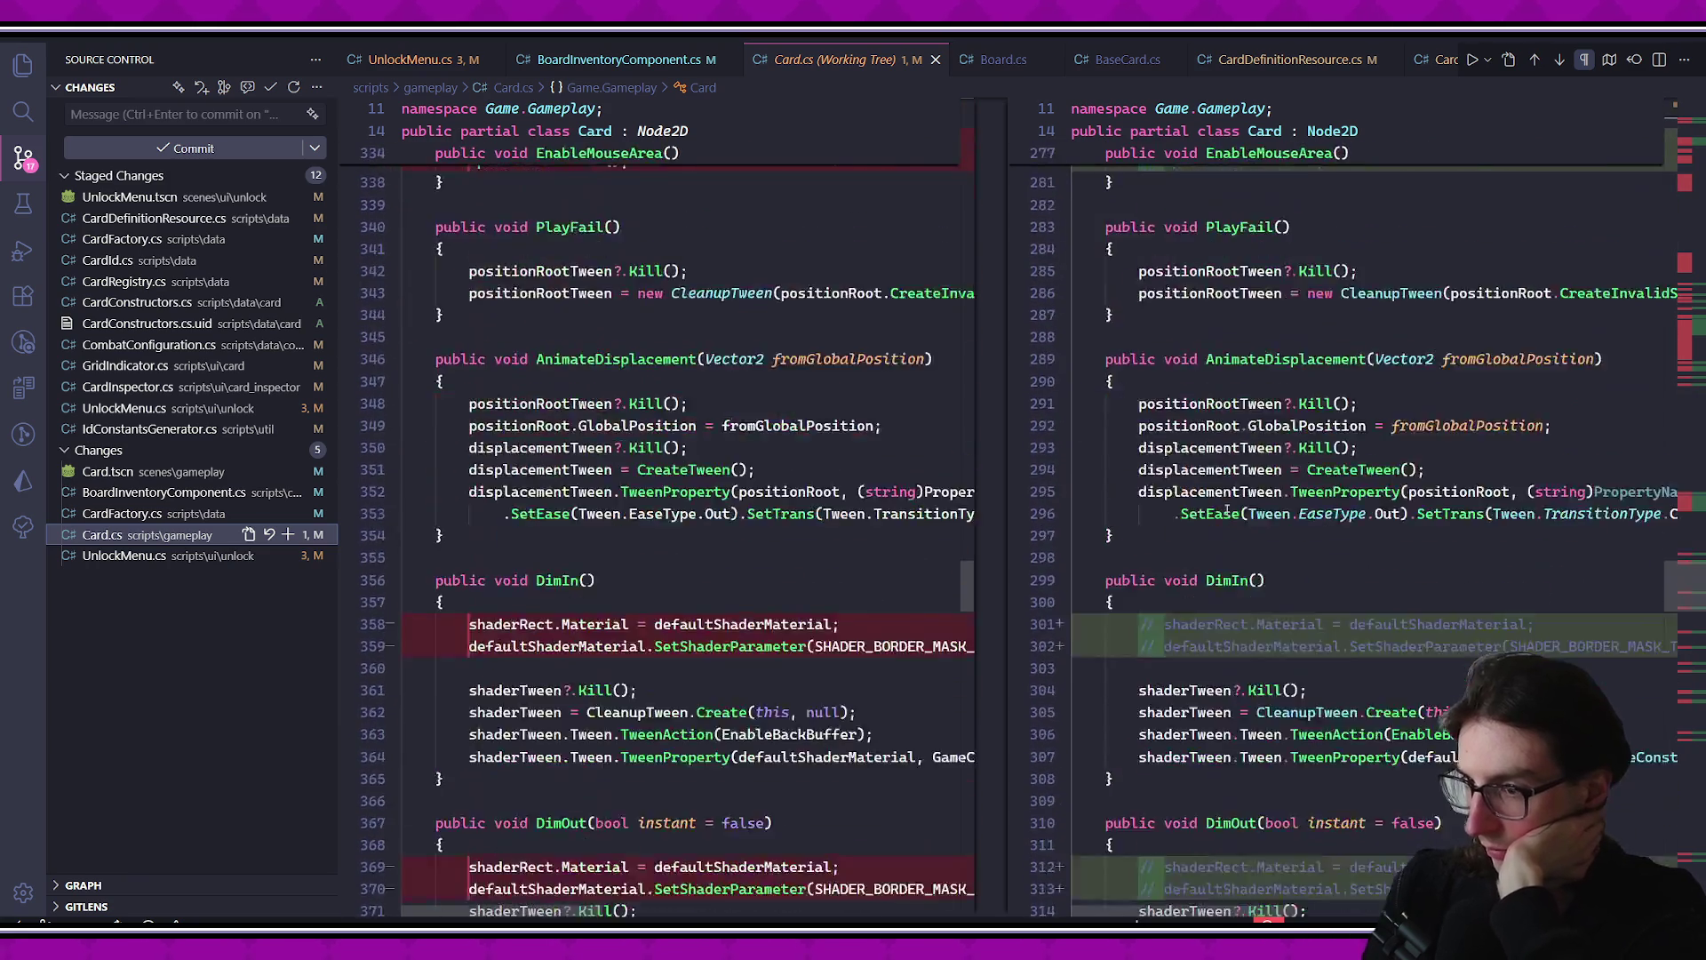
scroll(1217, 498, "down", 15)
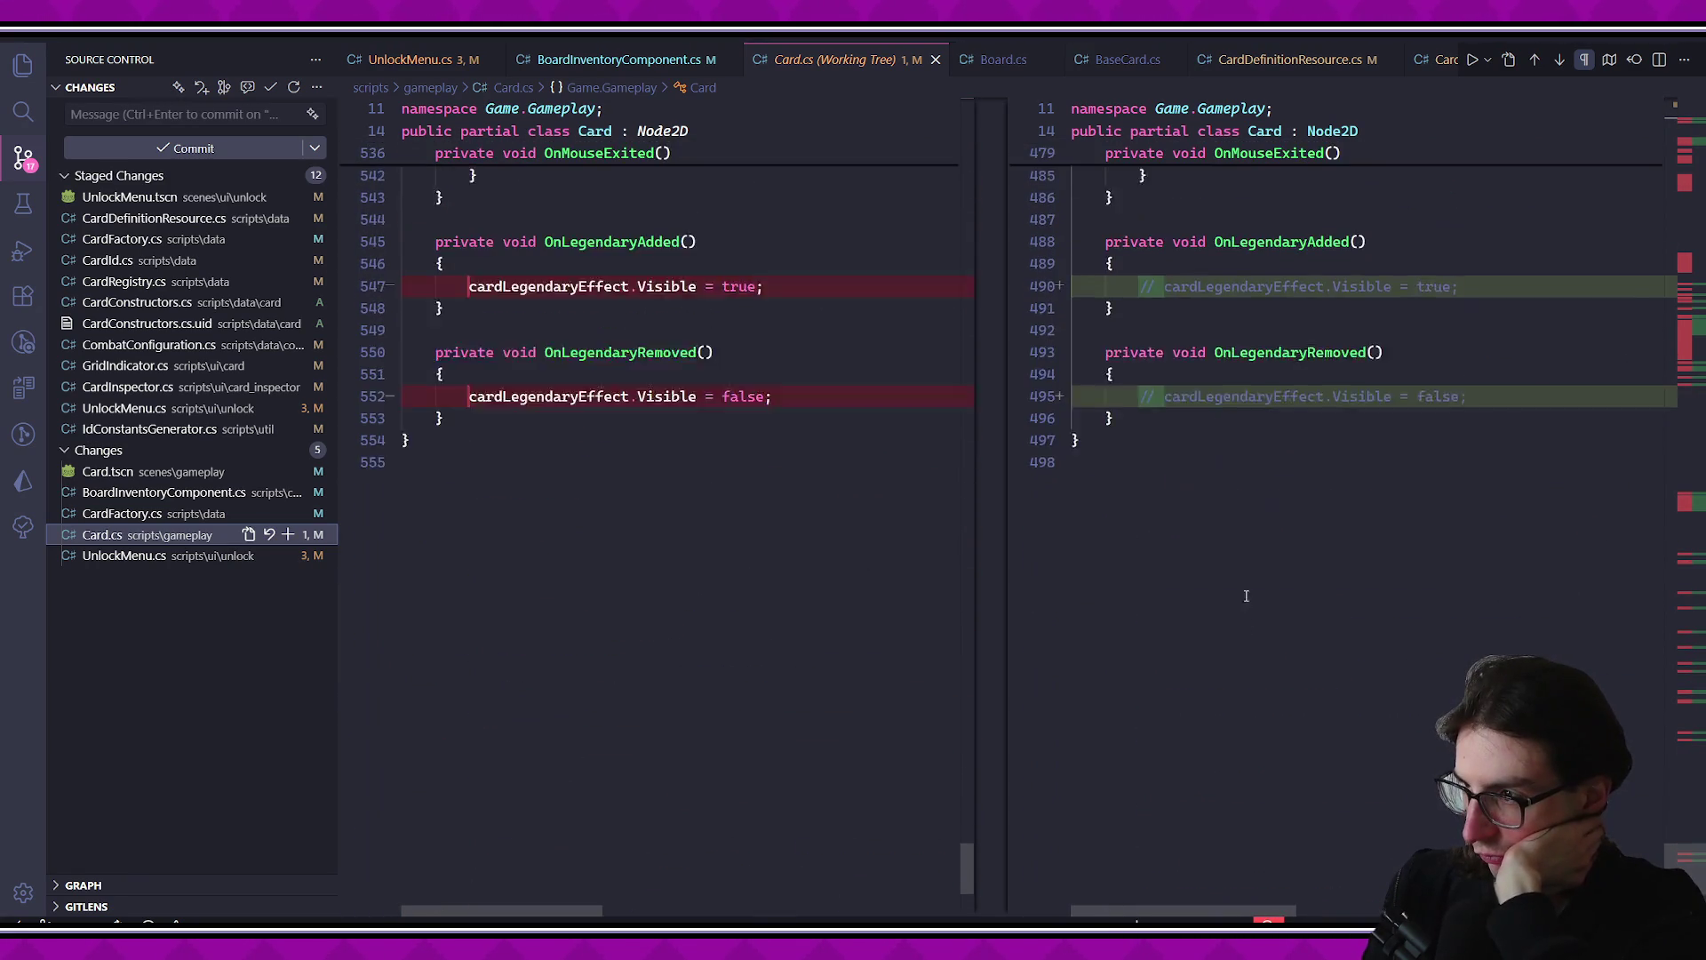
- Recheck the UnlockMenu.cs, Card.cs, CardFactory.cs, BoardInventoryComponent.cs and Card.tscn diffs, ending on UnlockMenu.cs
left_click(165, 555)
left_click(173, 535)
left_click(168, 514)
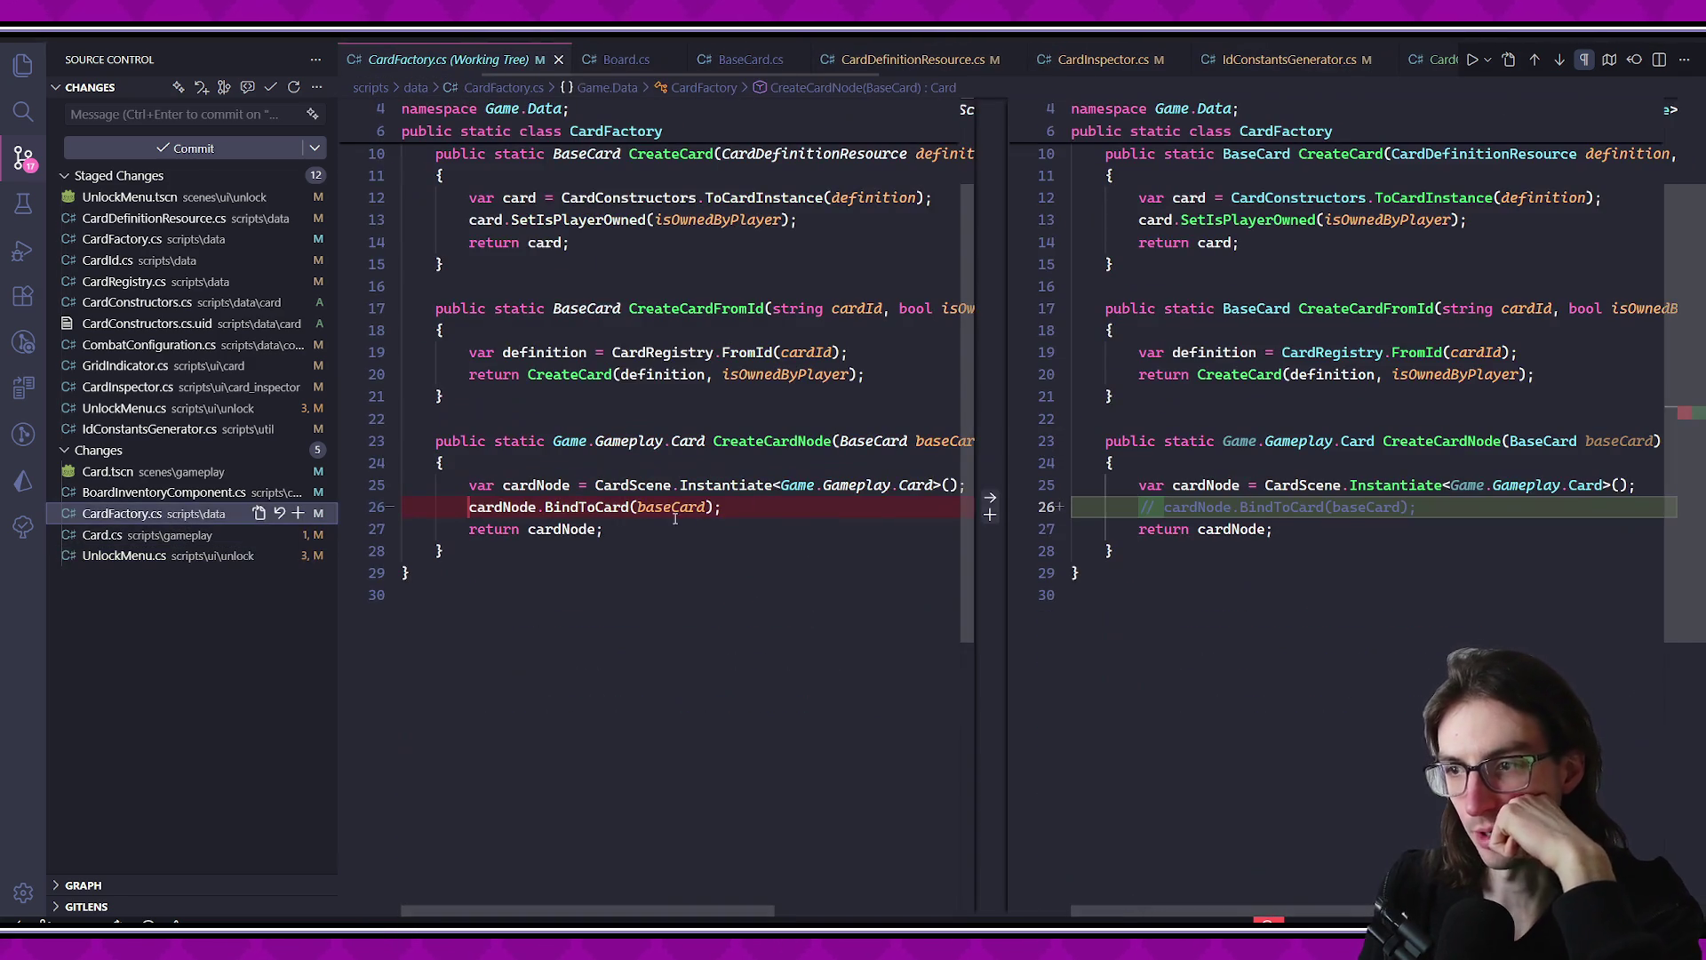
left_click(209, 493)
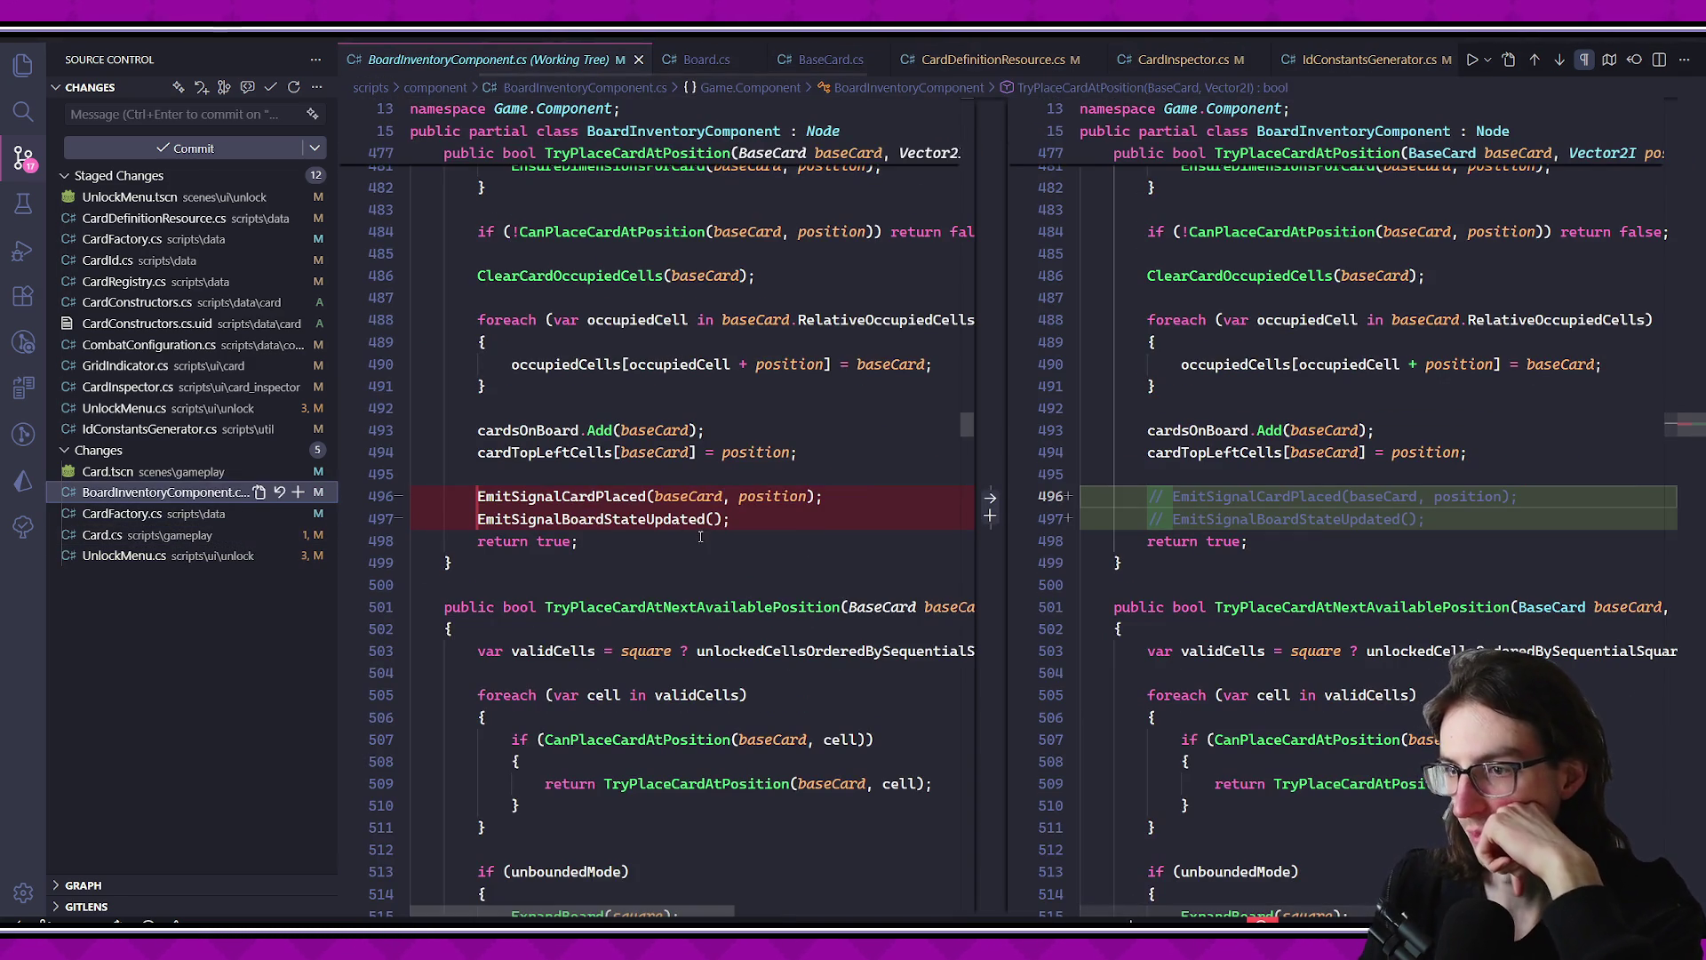
left_click(124, 472)
left_click(129, 492)
left_click(136, 535)
left_click(128, 555)
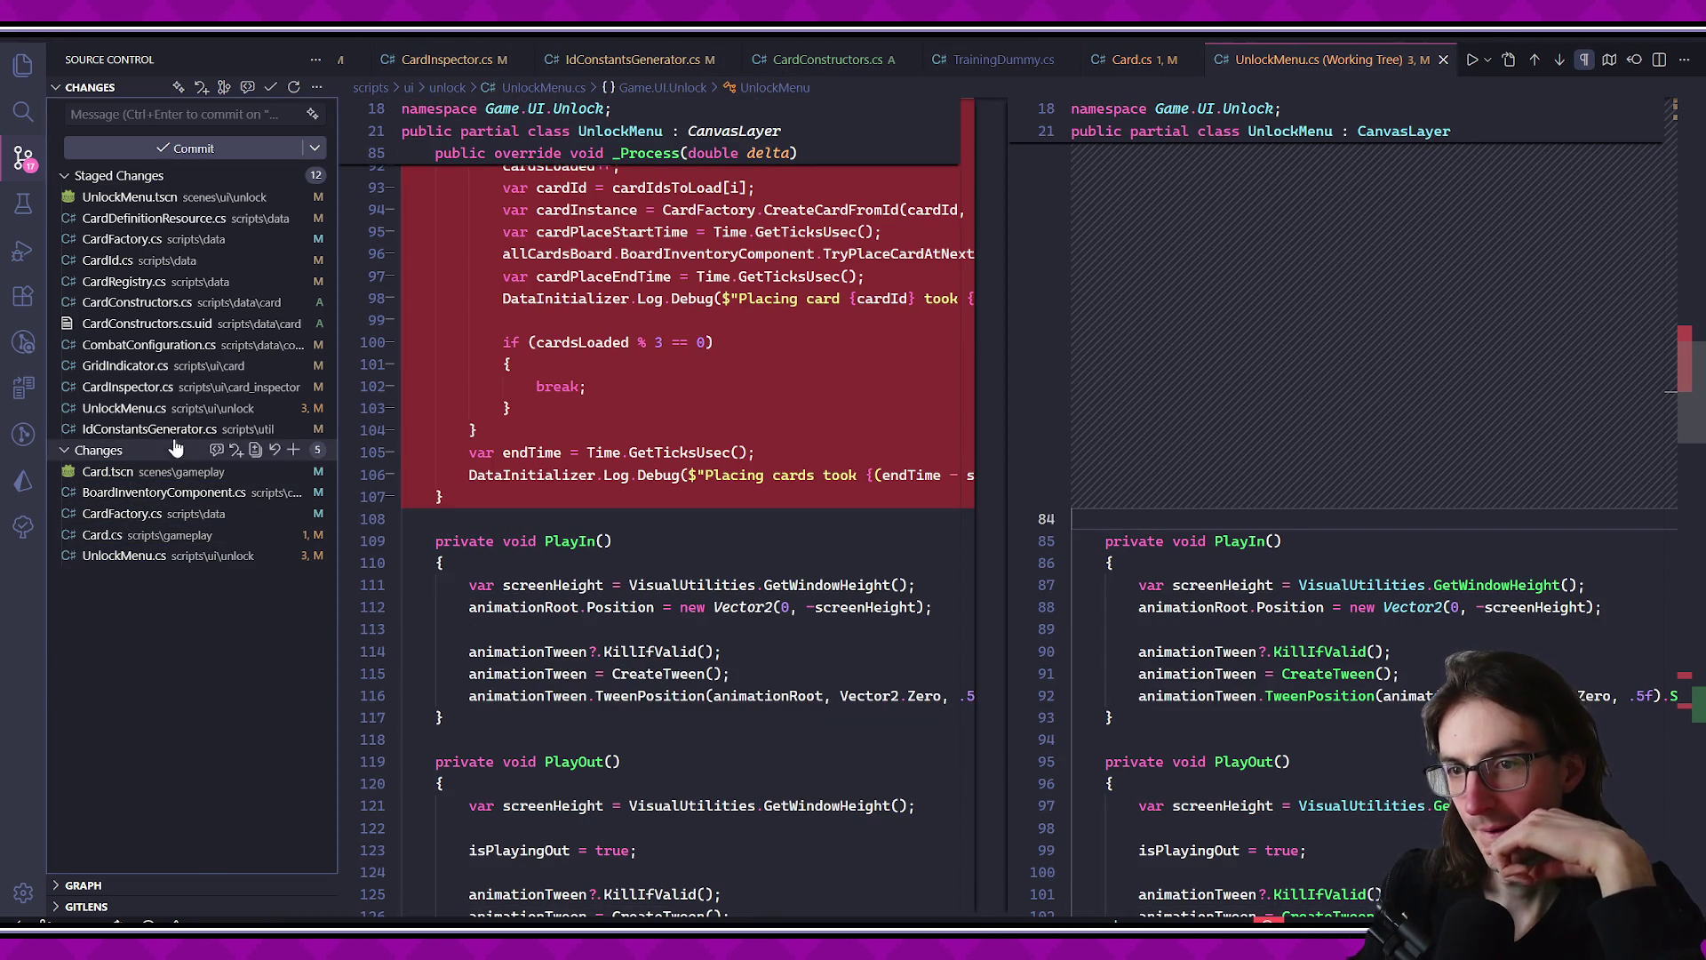
left_click(77, 919)
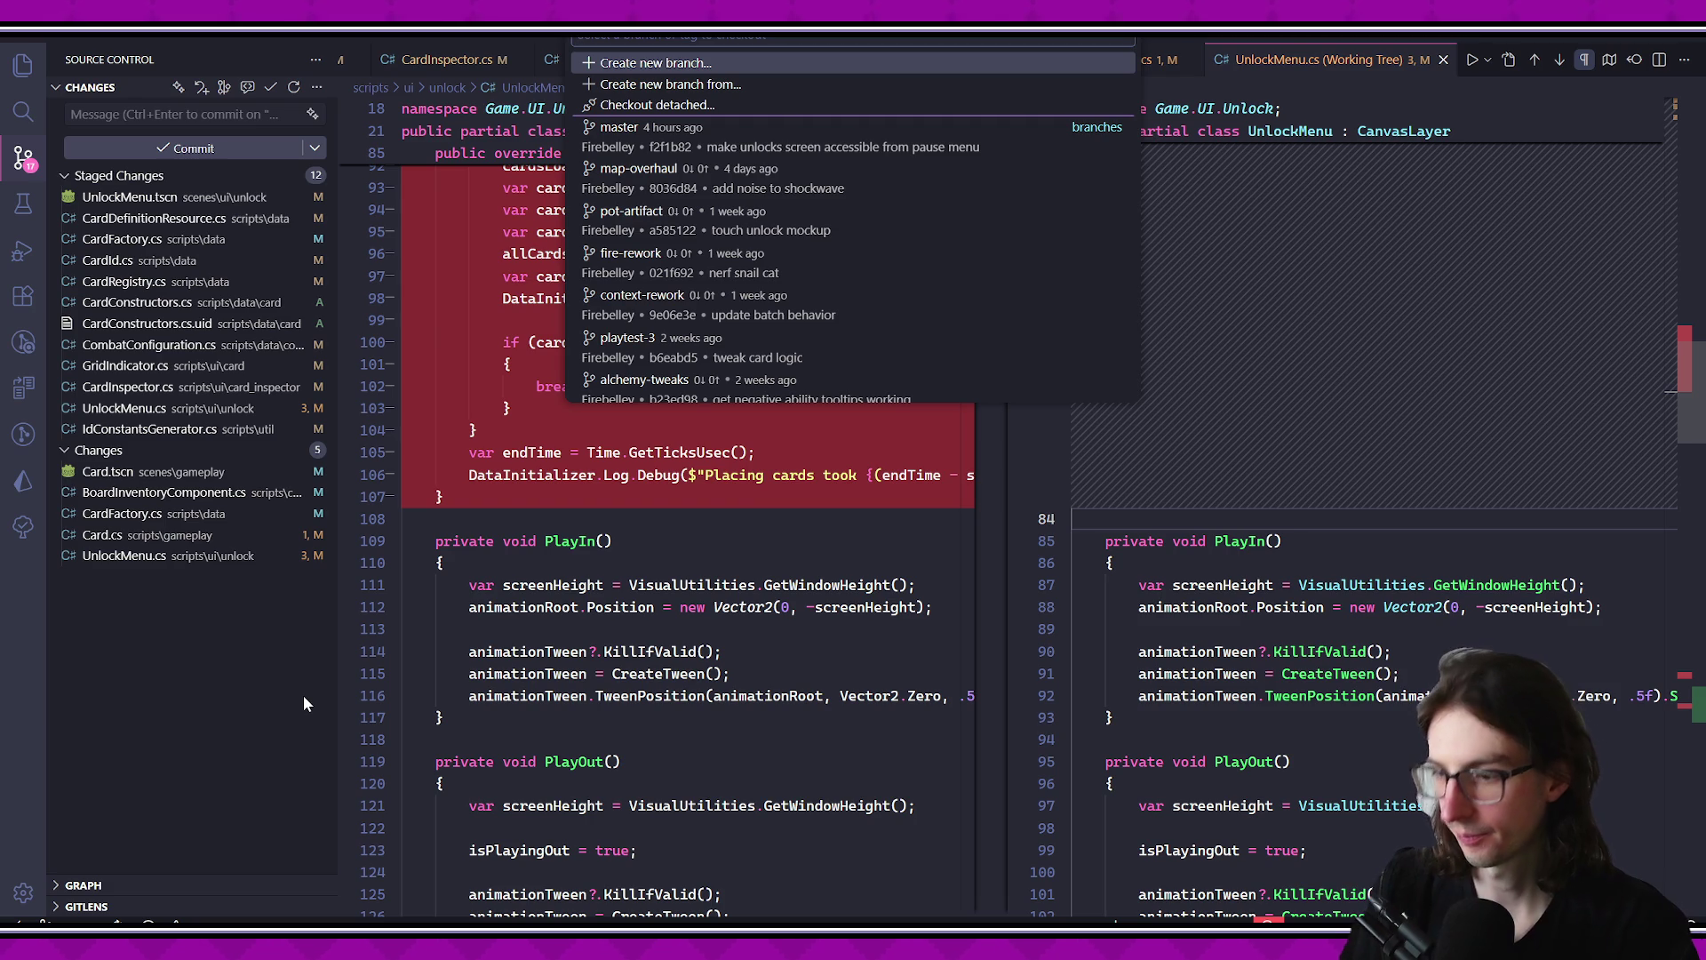
- Filter the branch list for card branches, then dismiss it without switching
type("cards")
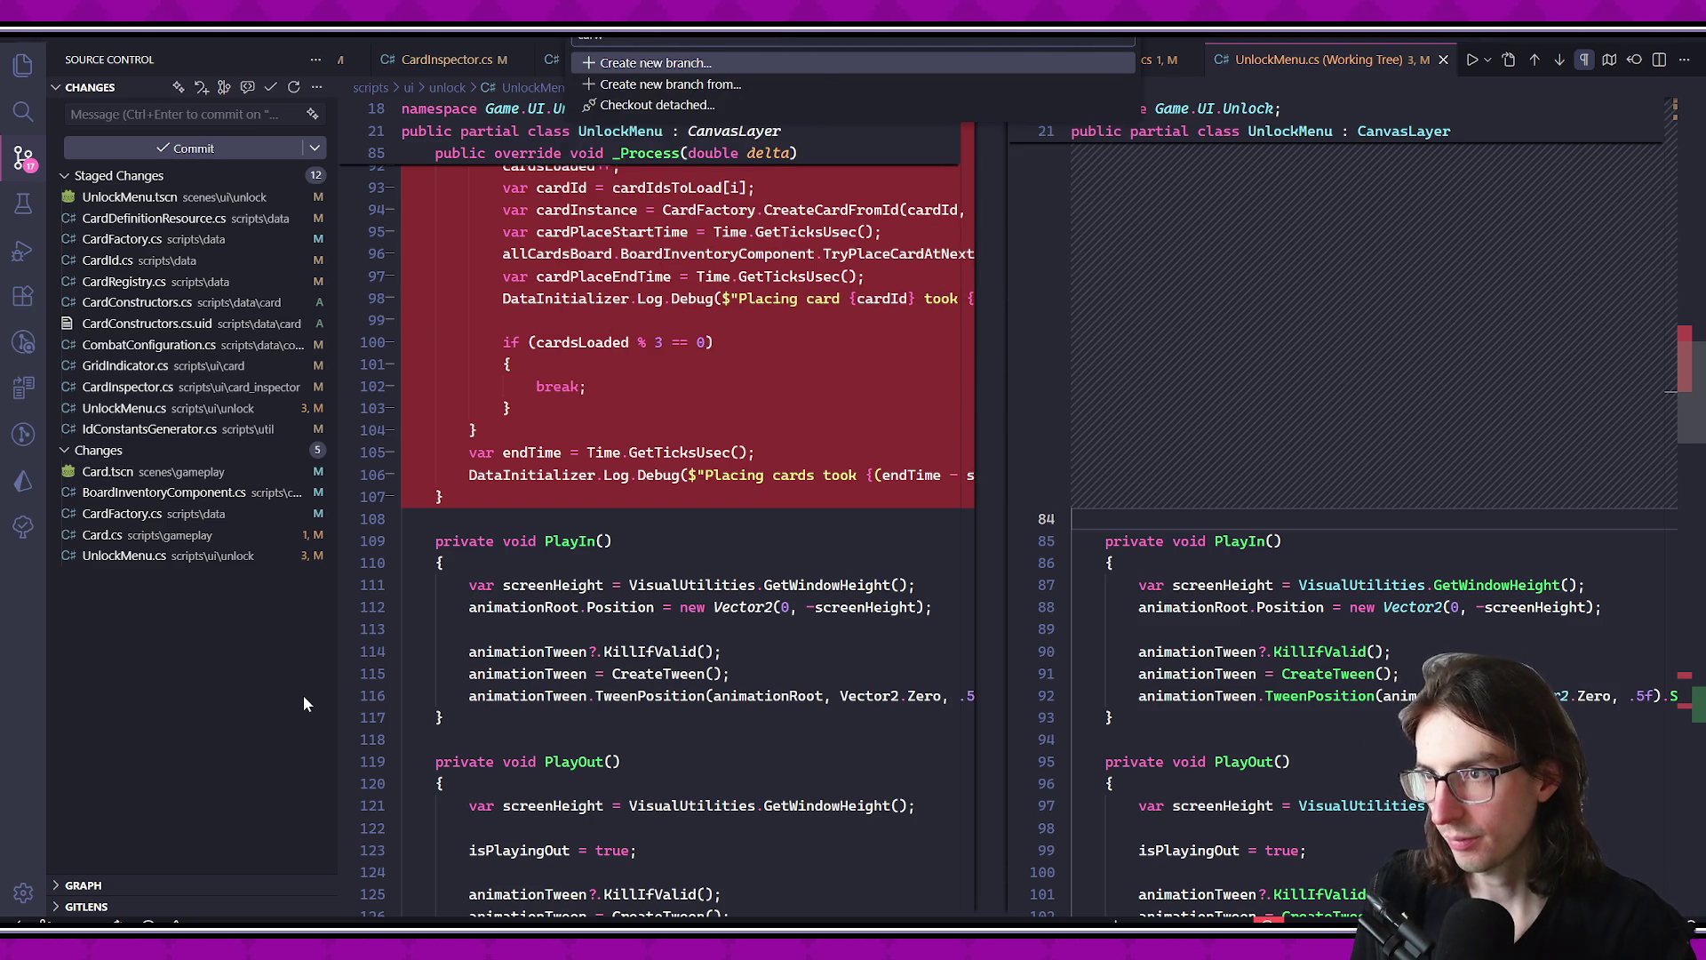
key("BackSpace")
type("eq")
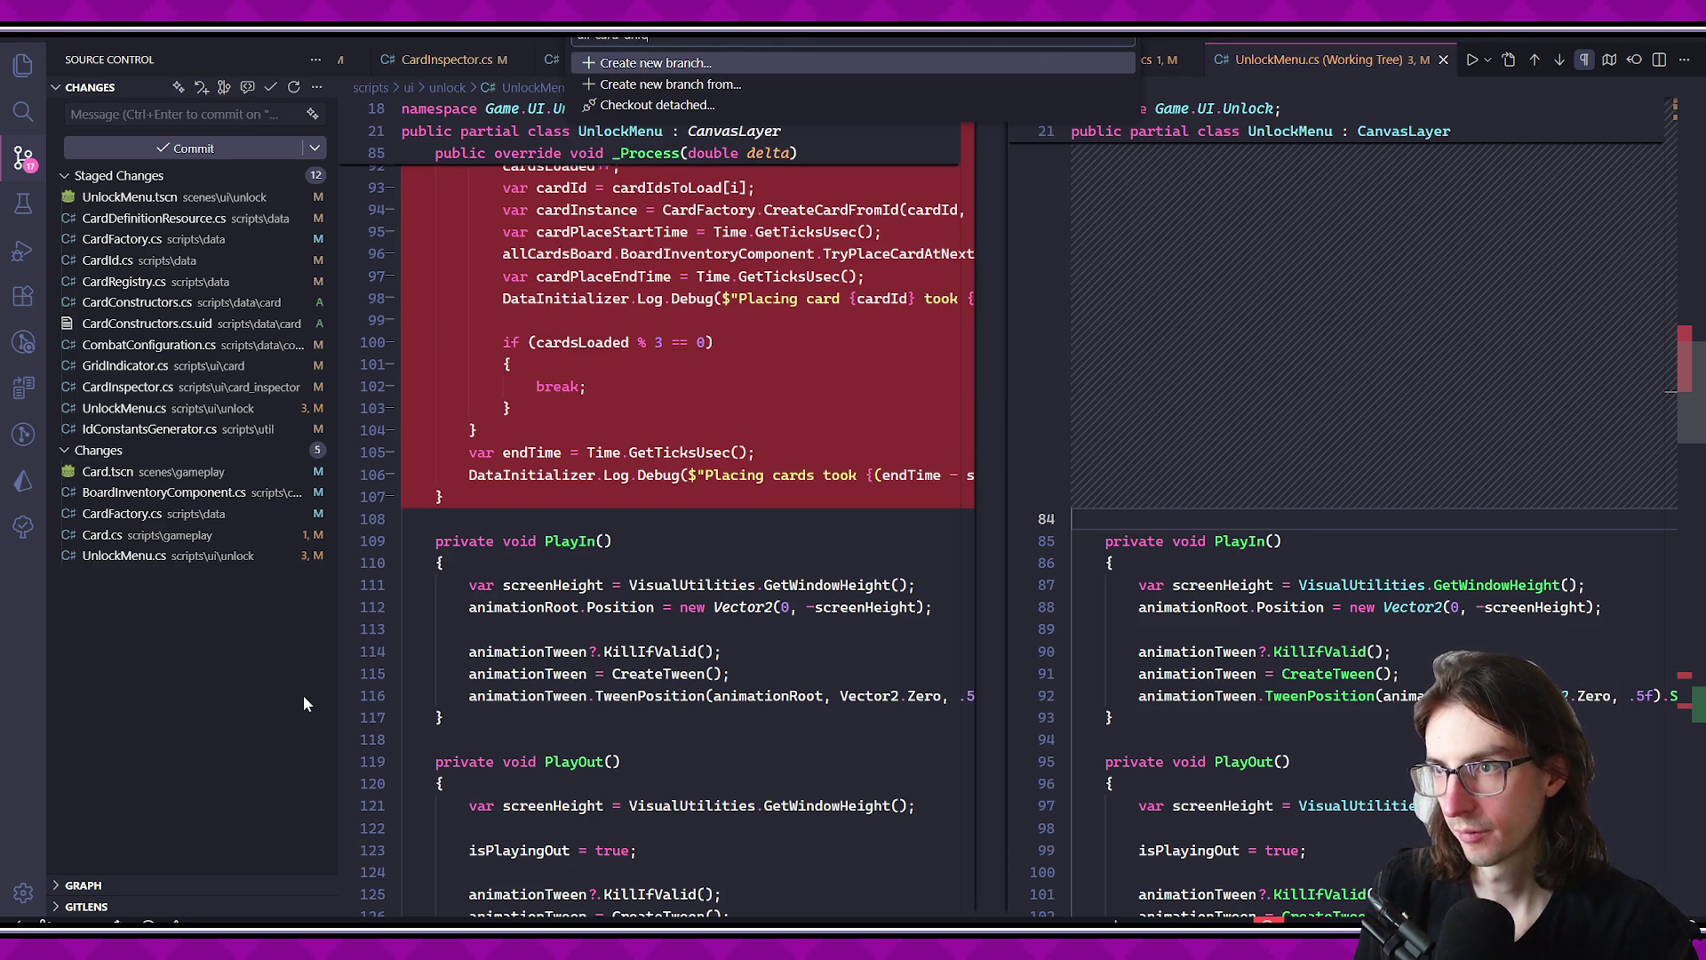
key("Escape")
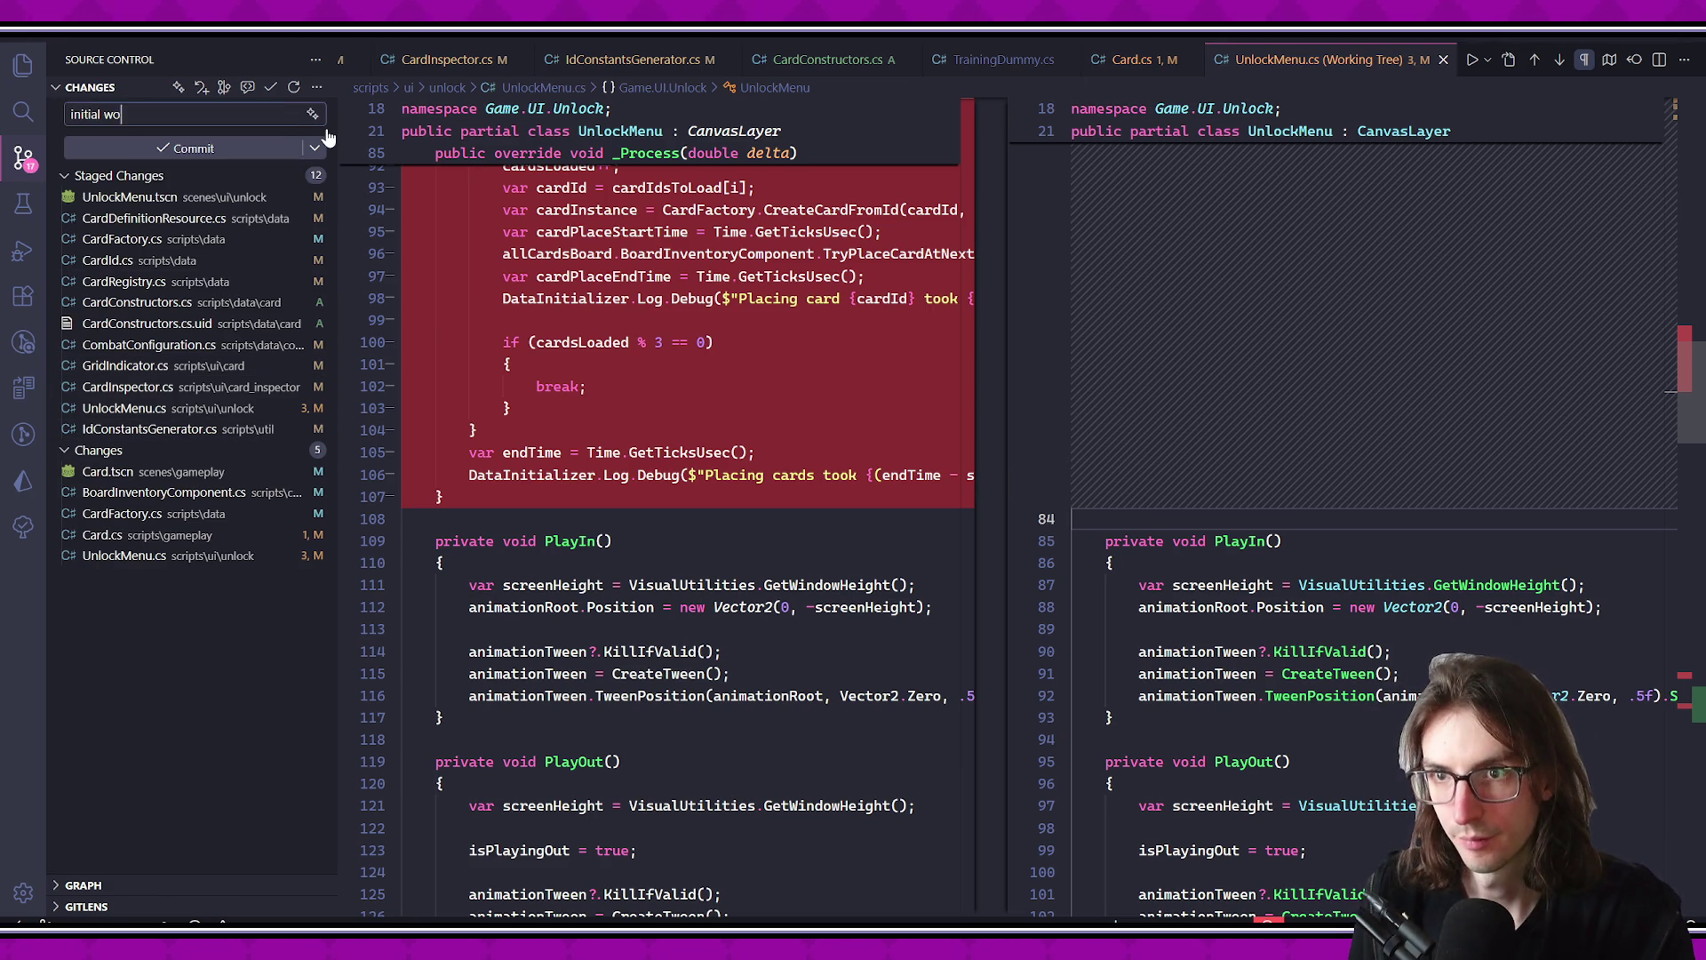
- Commit the 12 staged files as 'initial work on card unlocks' and close the UnlockMenu.cs diff
type("rk on card unlocks")
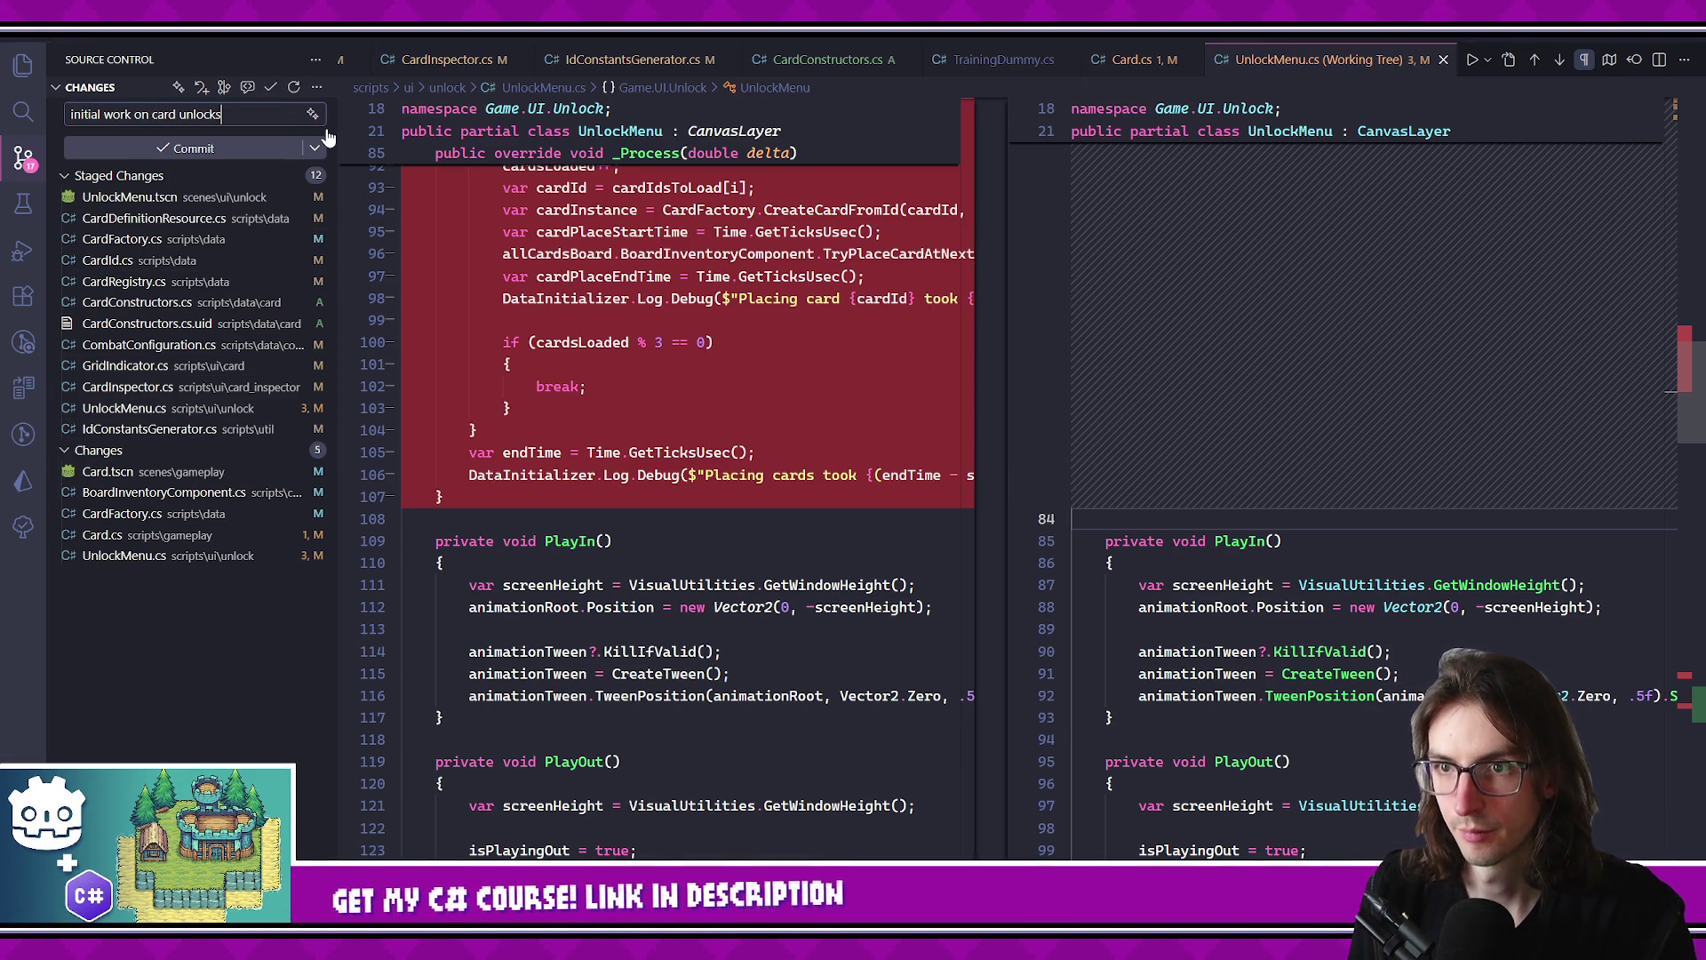
key("ctrl+Return")
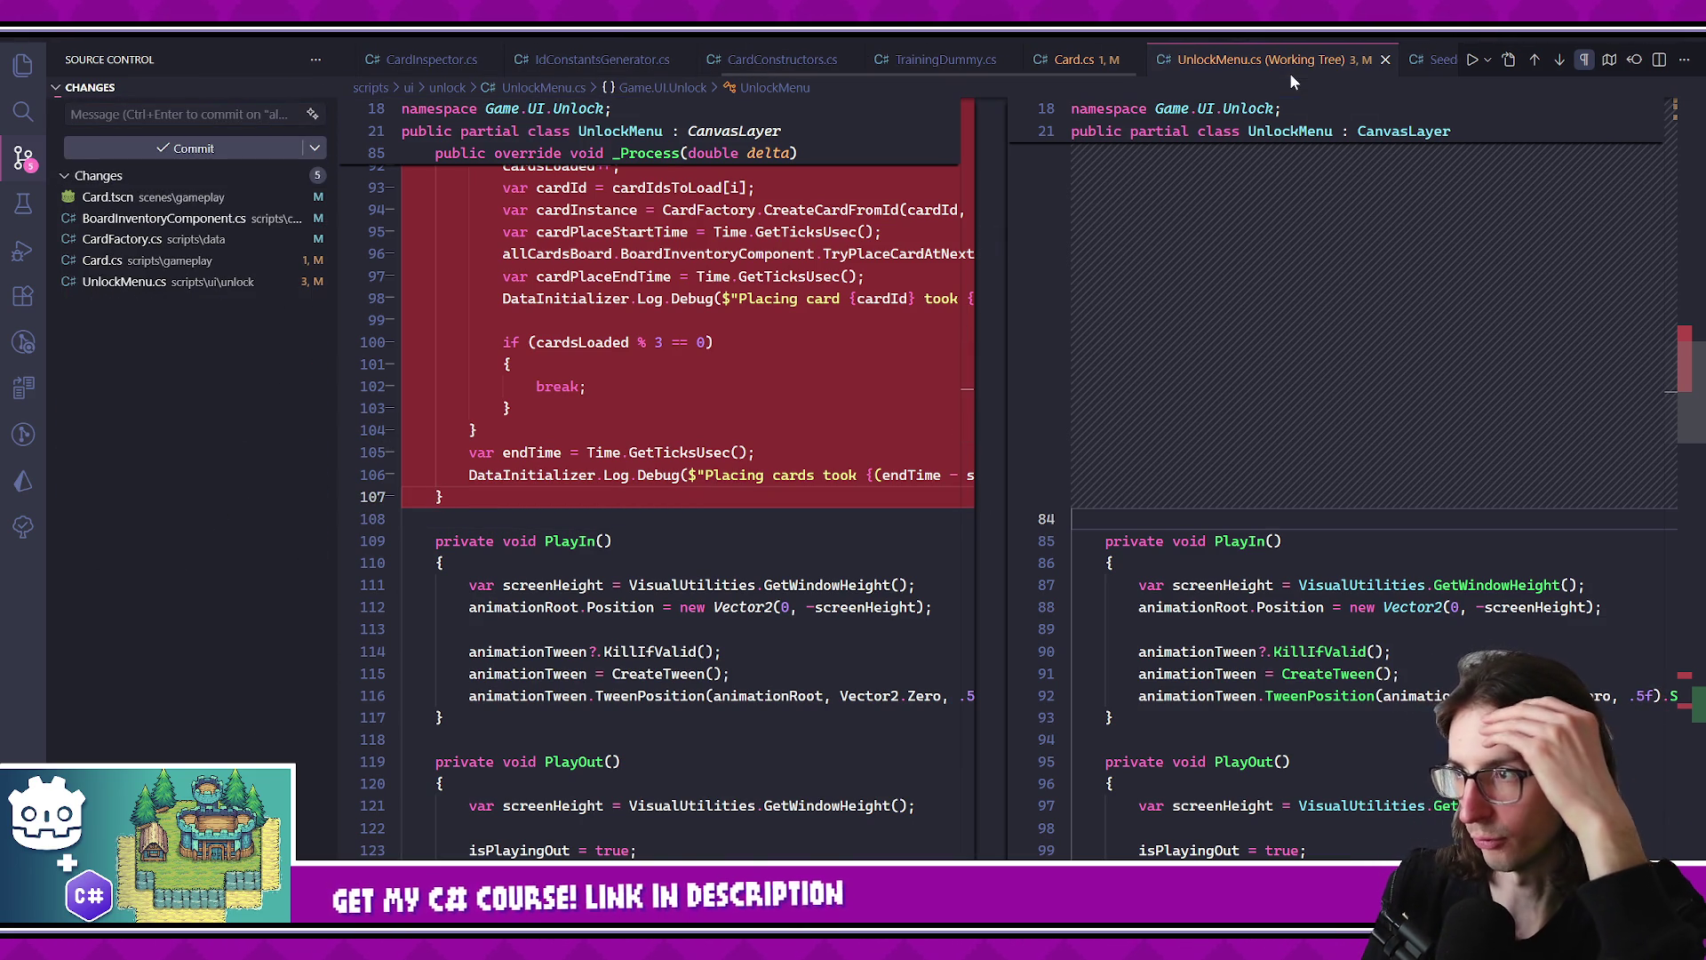
key("ctrl+w")
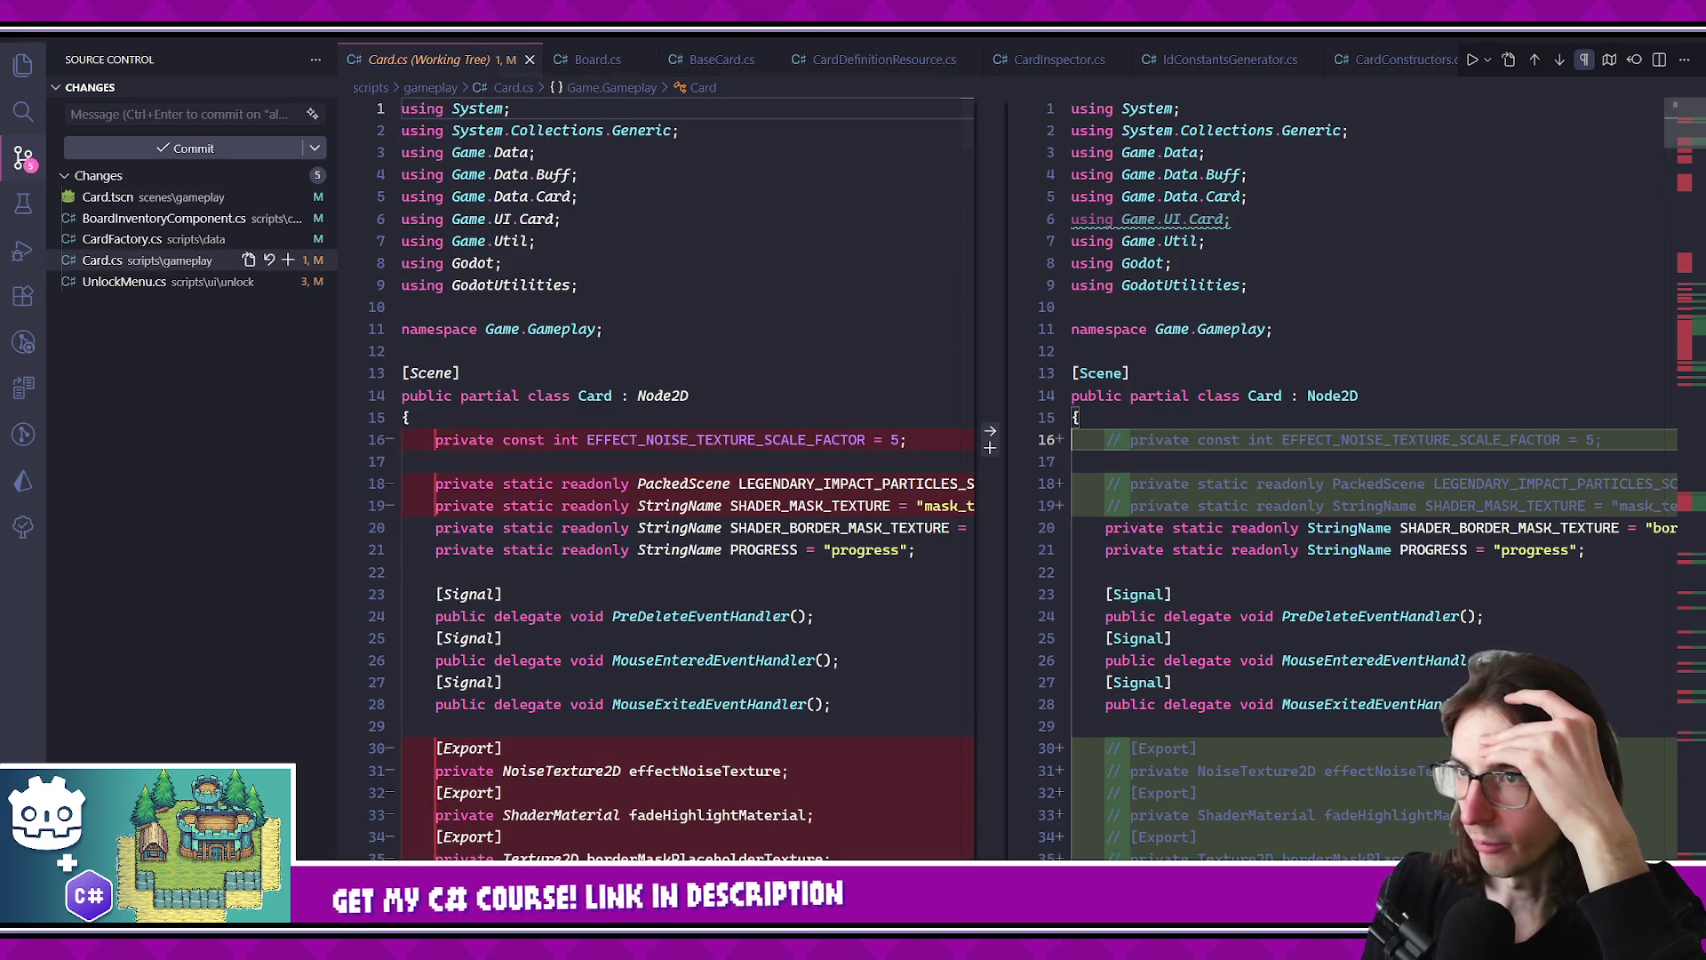
- Close the eight leftover editor tabs so only the key files remain open
middle_click(734, 60)
middle_click(735, 62)
middle_click(736, 62)
middle_click(737, 63)
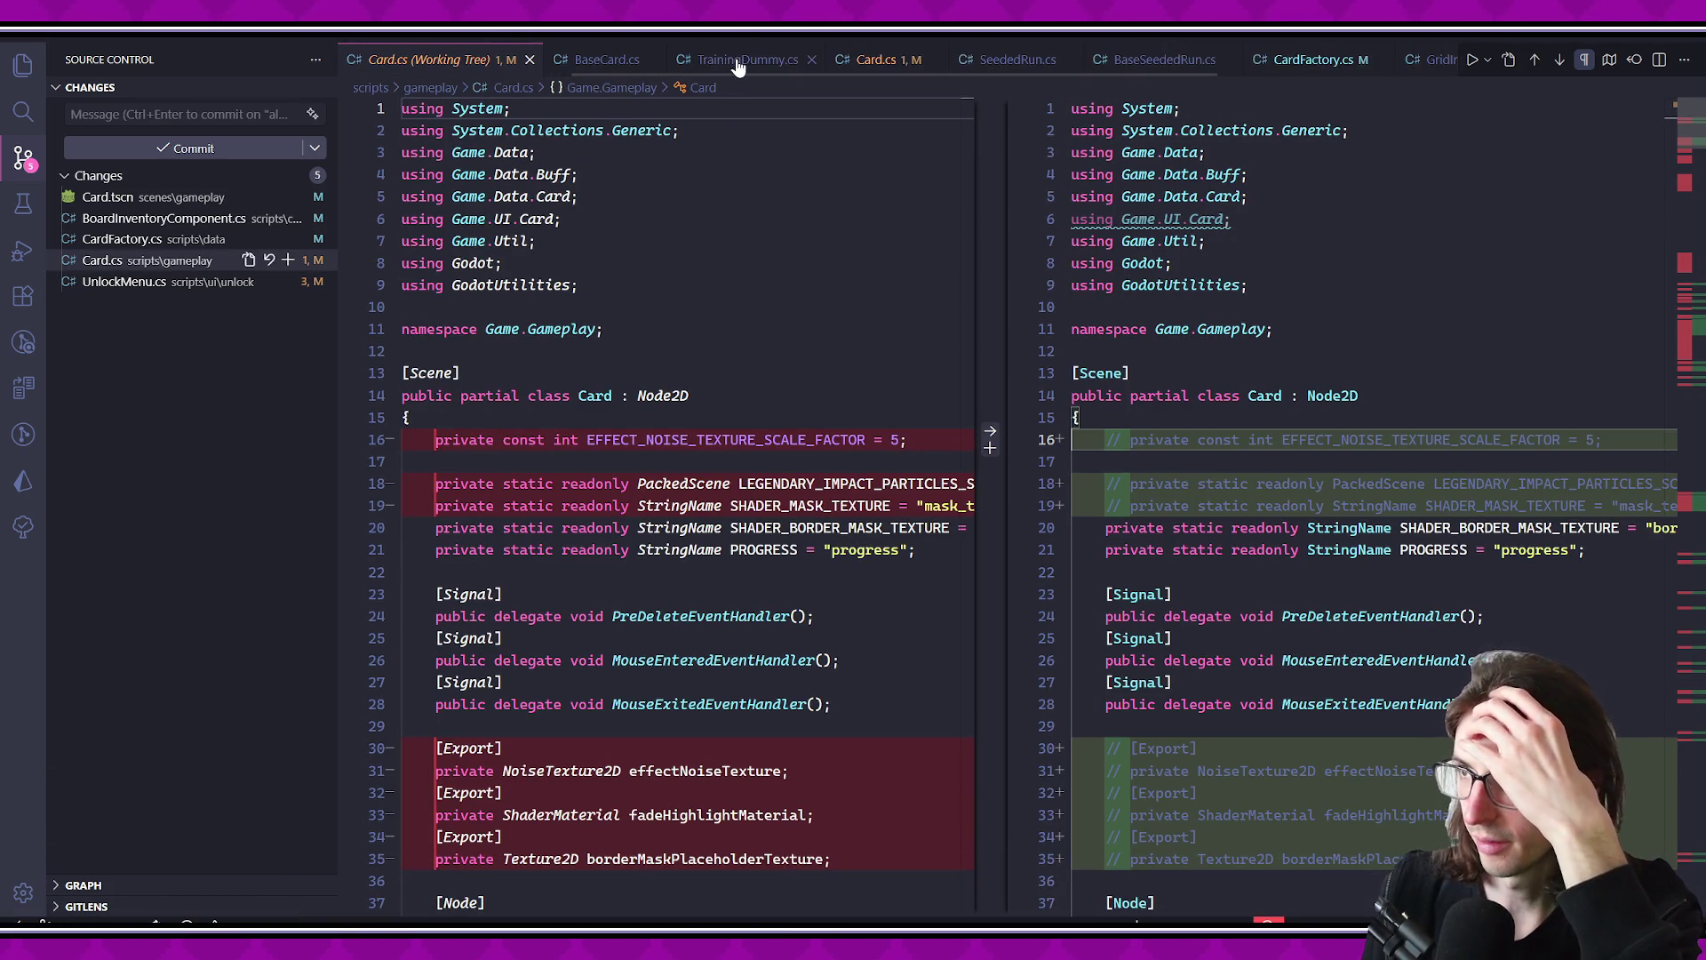
middle_click(737, 64)
middle_click(738, 65)
middle_click(738, 66)
middle_click(741, 69)
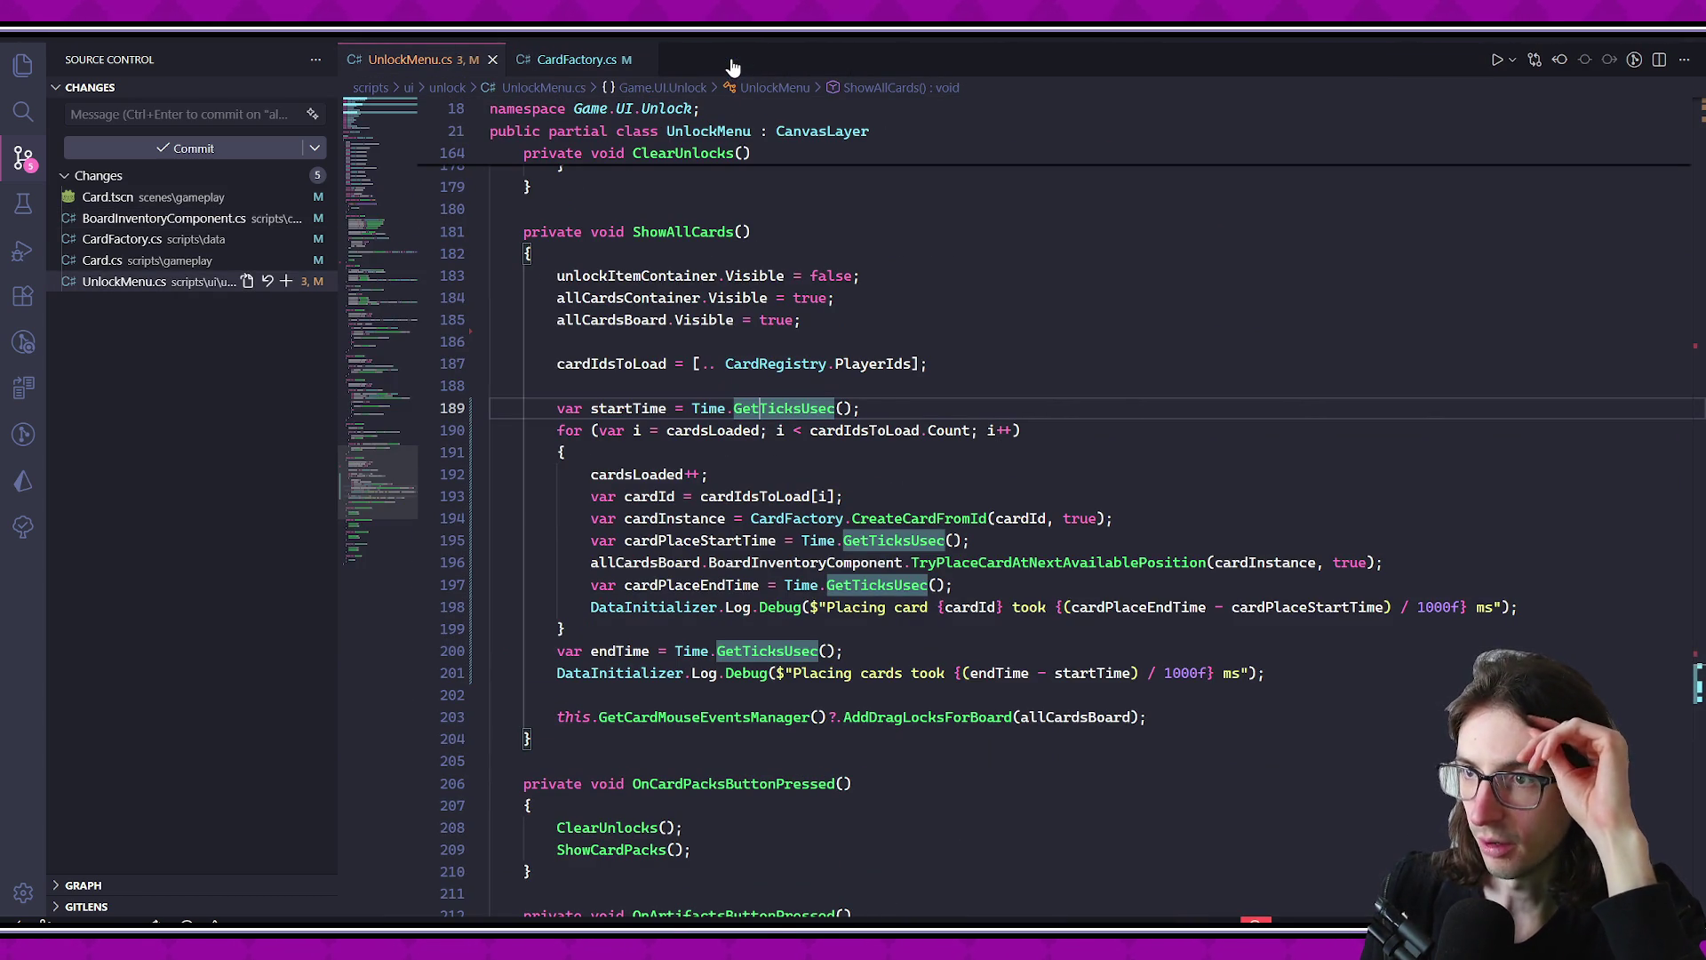
scroll(1623, 325, "up", 20)
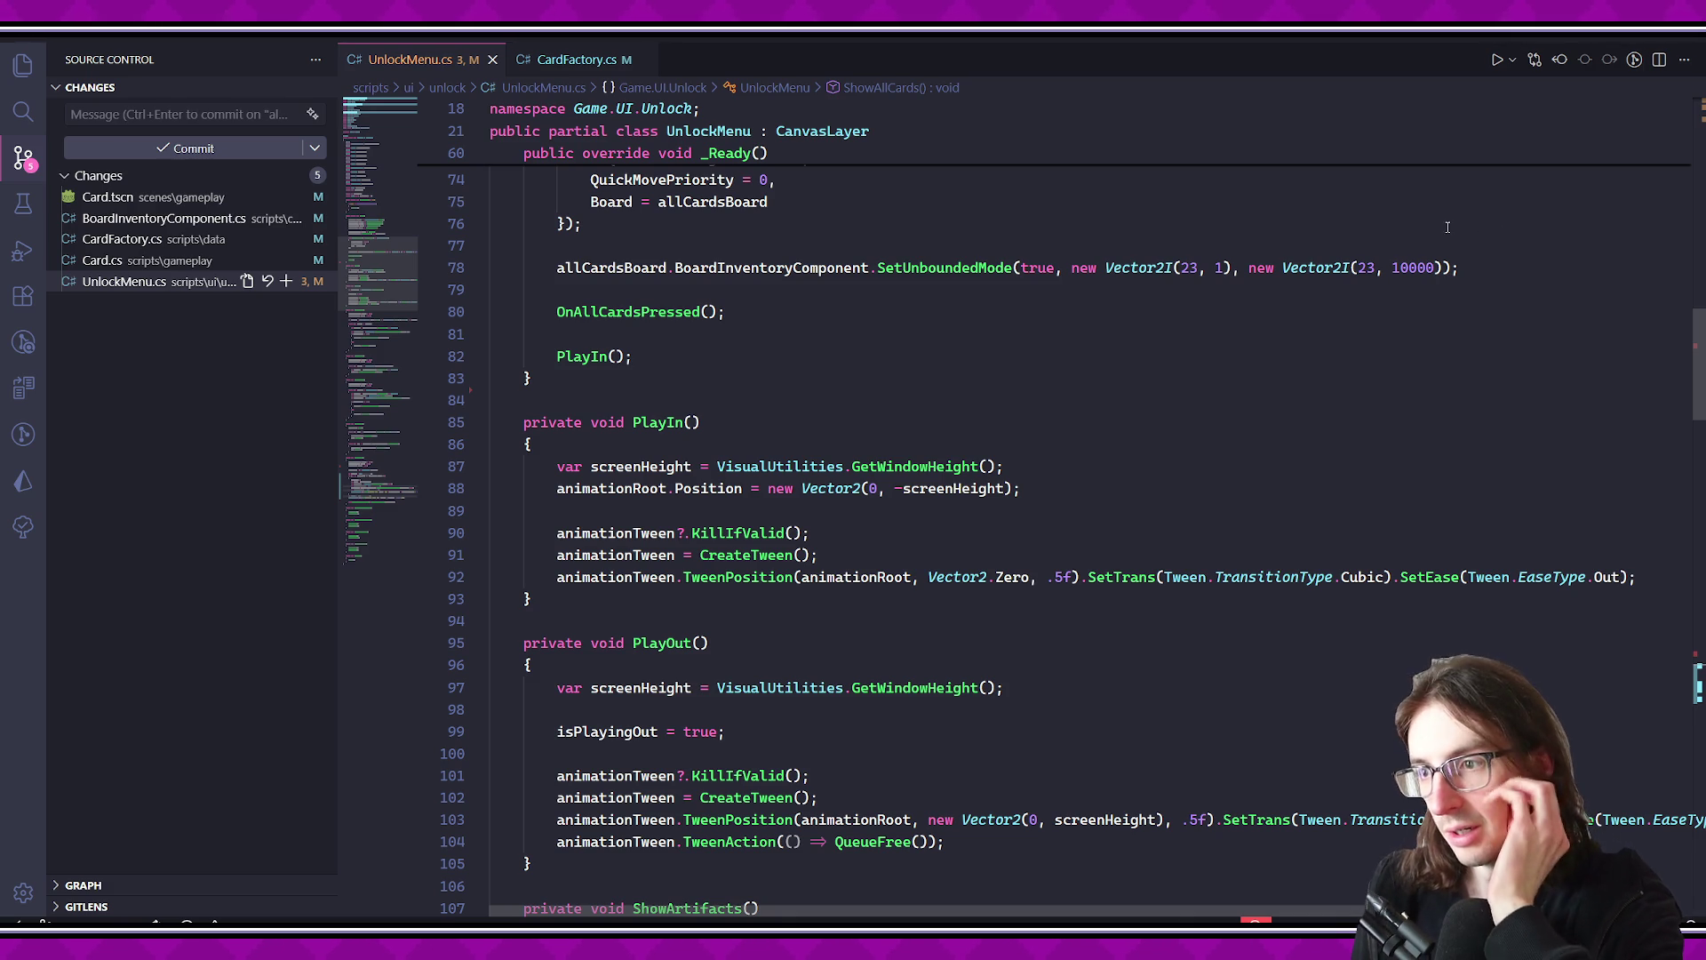
- View CardFactory.cs, then open BoardInventoryComponent.cs through a quick search for 'board'
left_click(577, 58)
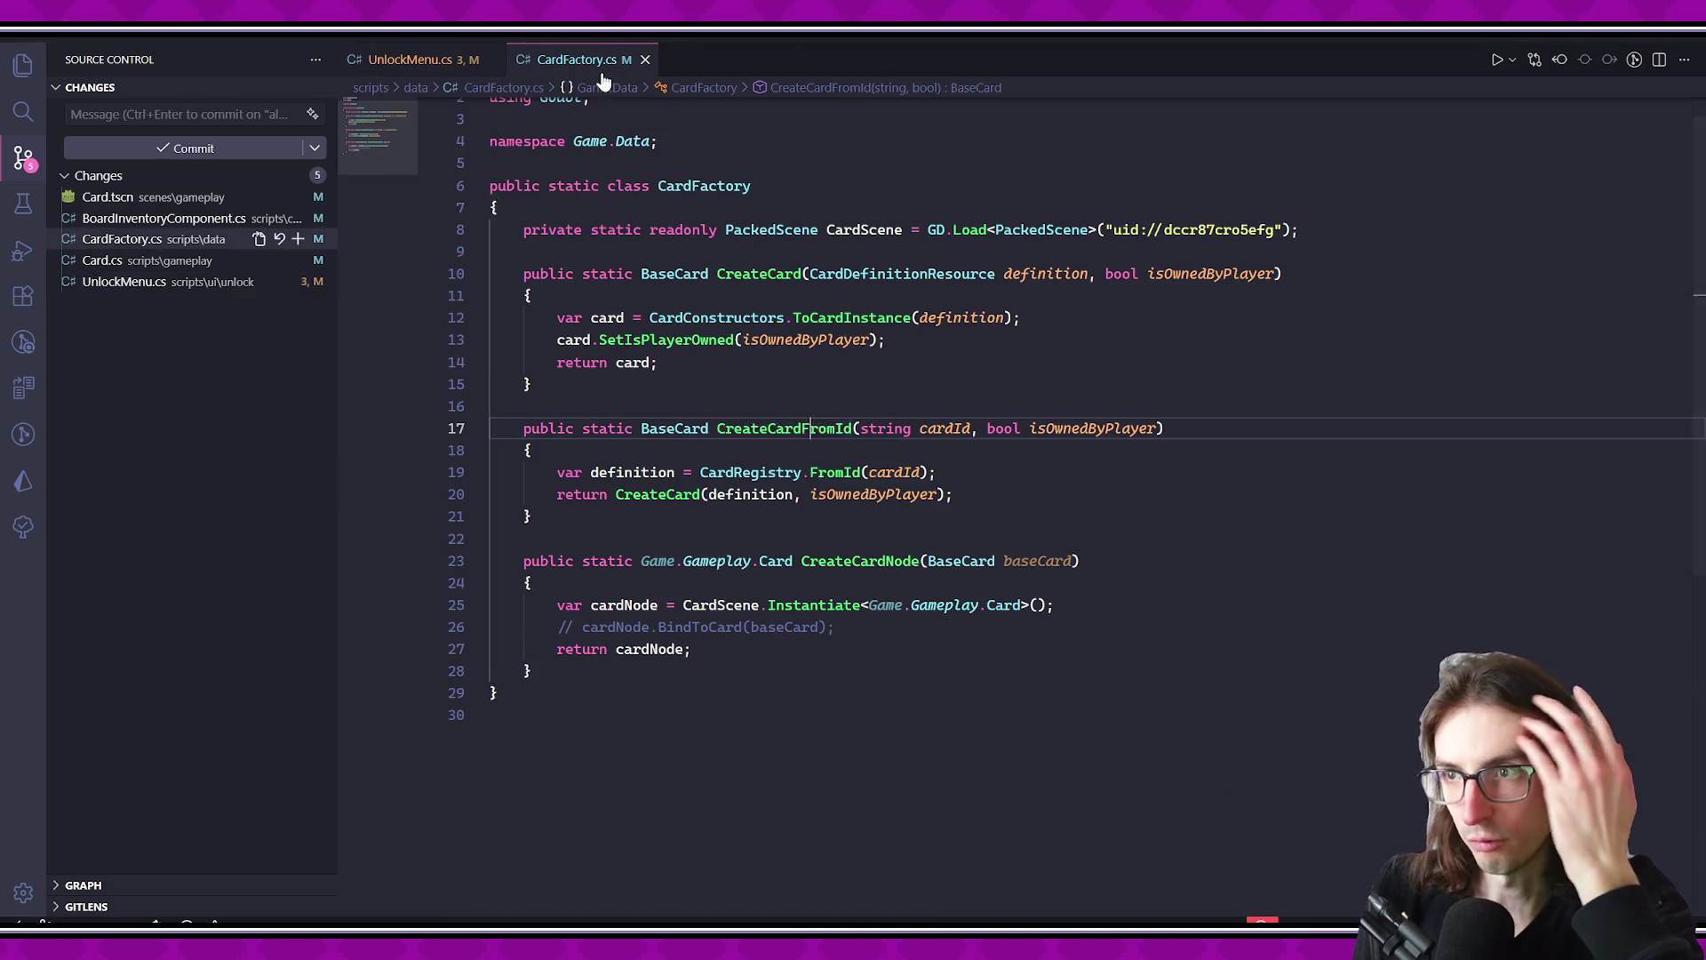
left_click(886, 384)
key("ctrl+p")
type("board")
key("Return")
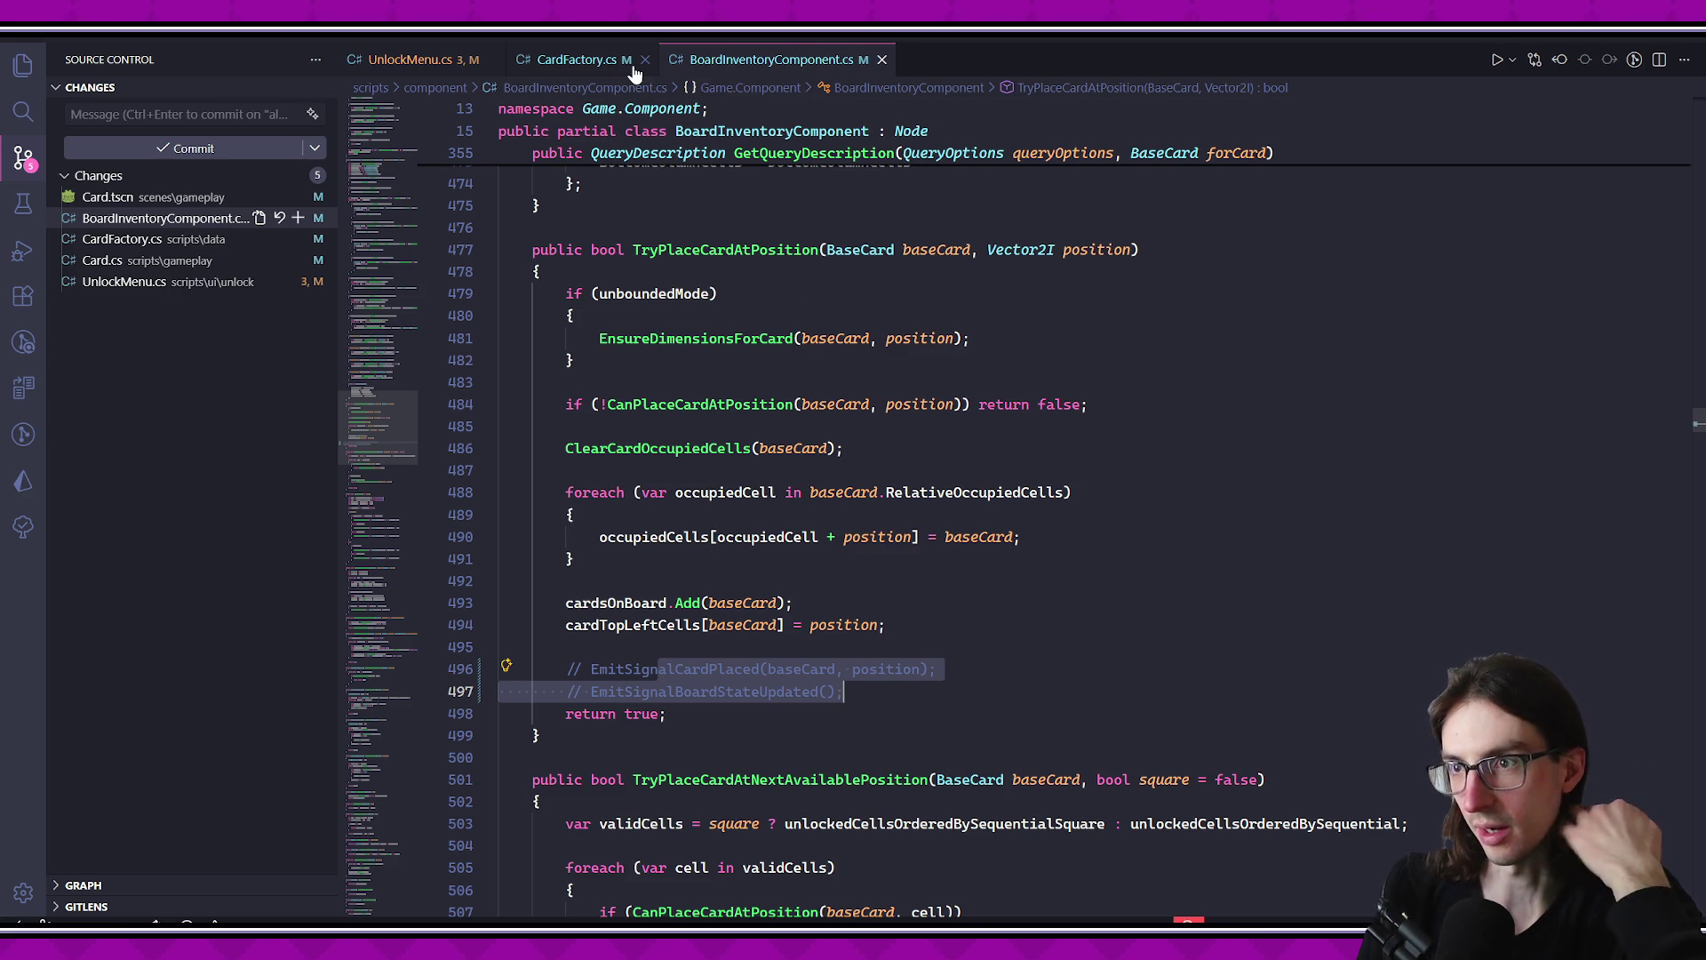
- Flip between CardFactory.cs, UnlockMenu.cs and BoardInventoryComponent.cs to compare their code
left_click(527, 60)
left_click(435, 64)
left_click(573, 60)
left_click(769, 60)
scroll(694, 197, "down", 2)
key("ctrl+Page_Up")
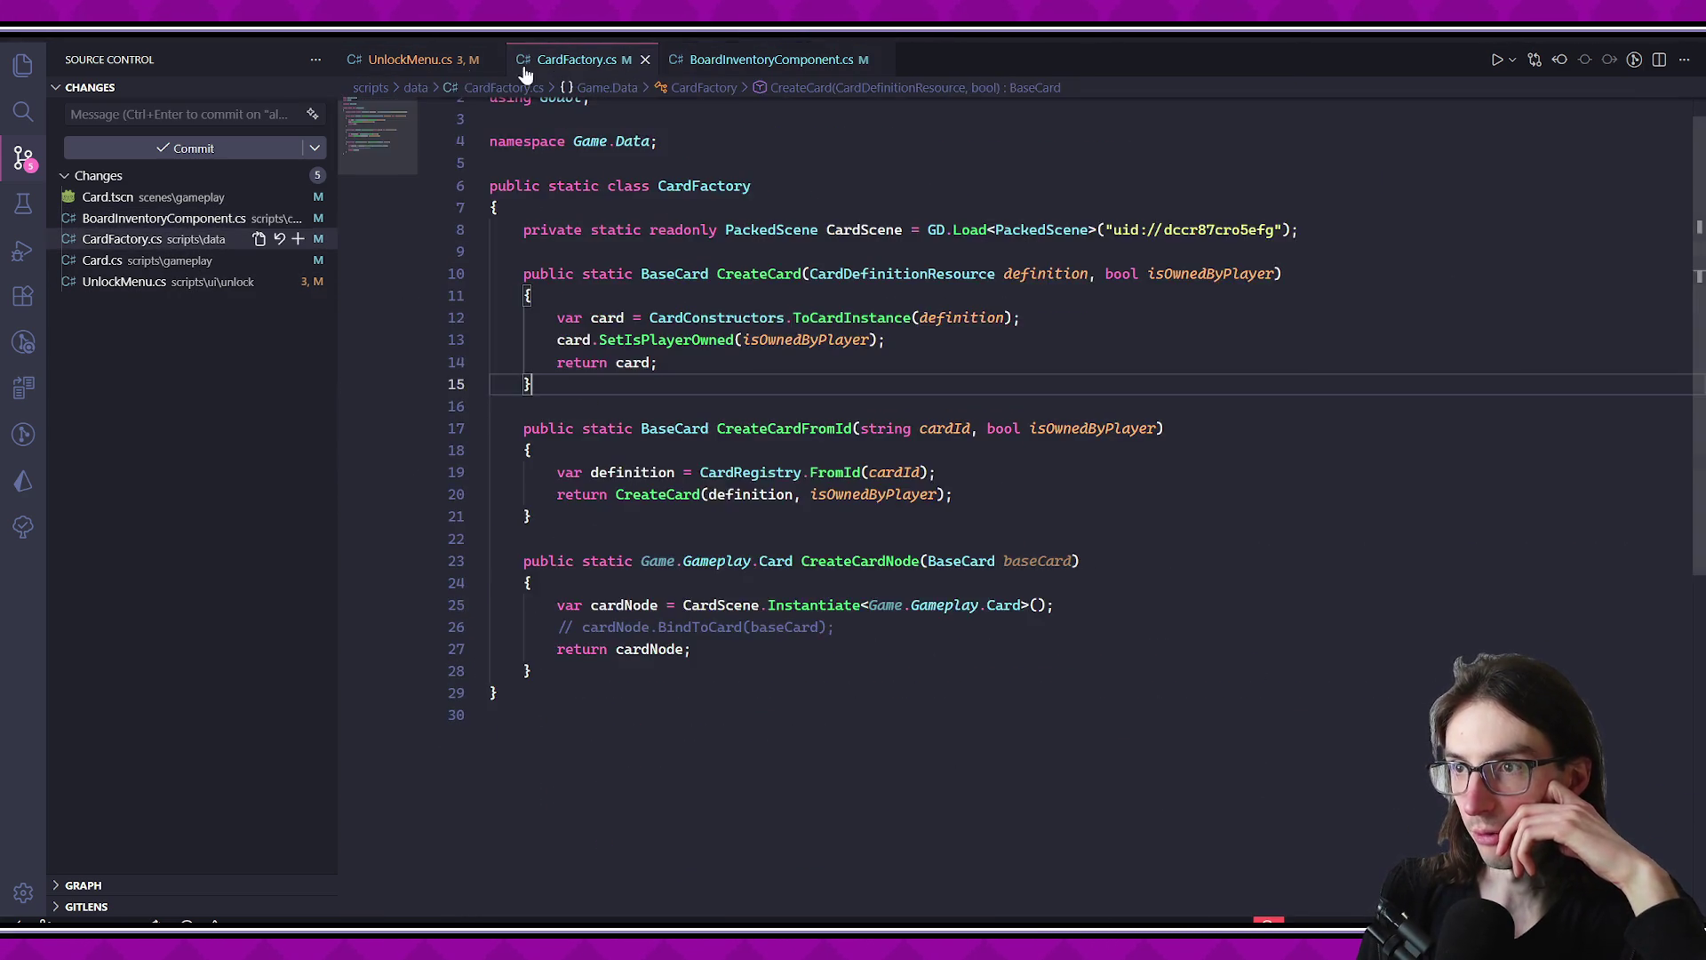
key("ctrl+Page_Up")
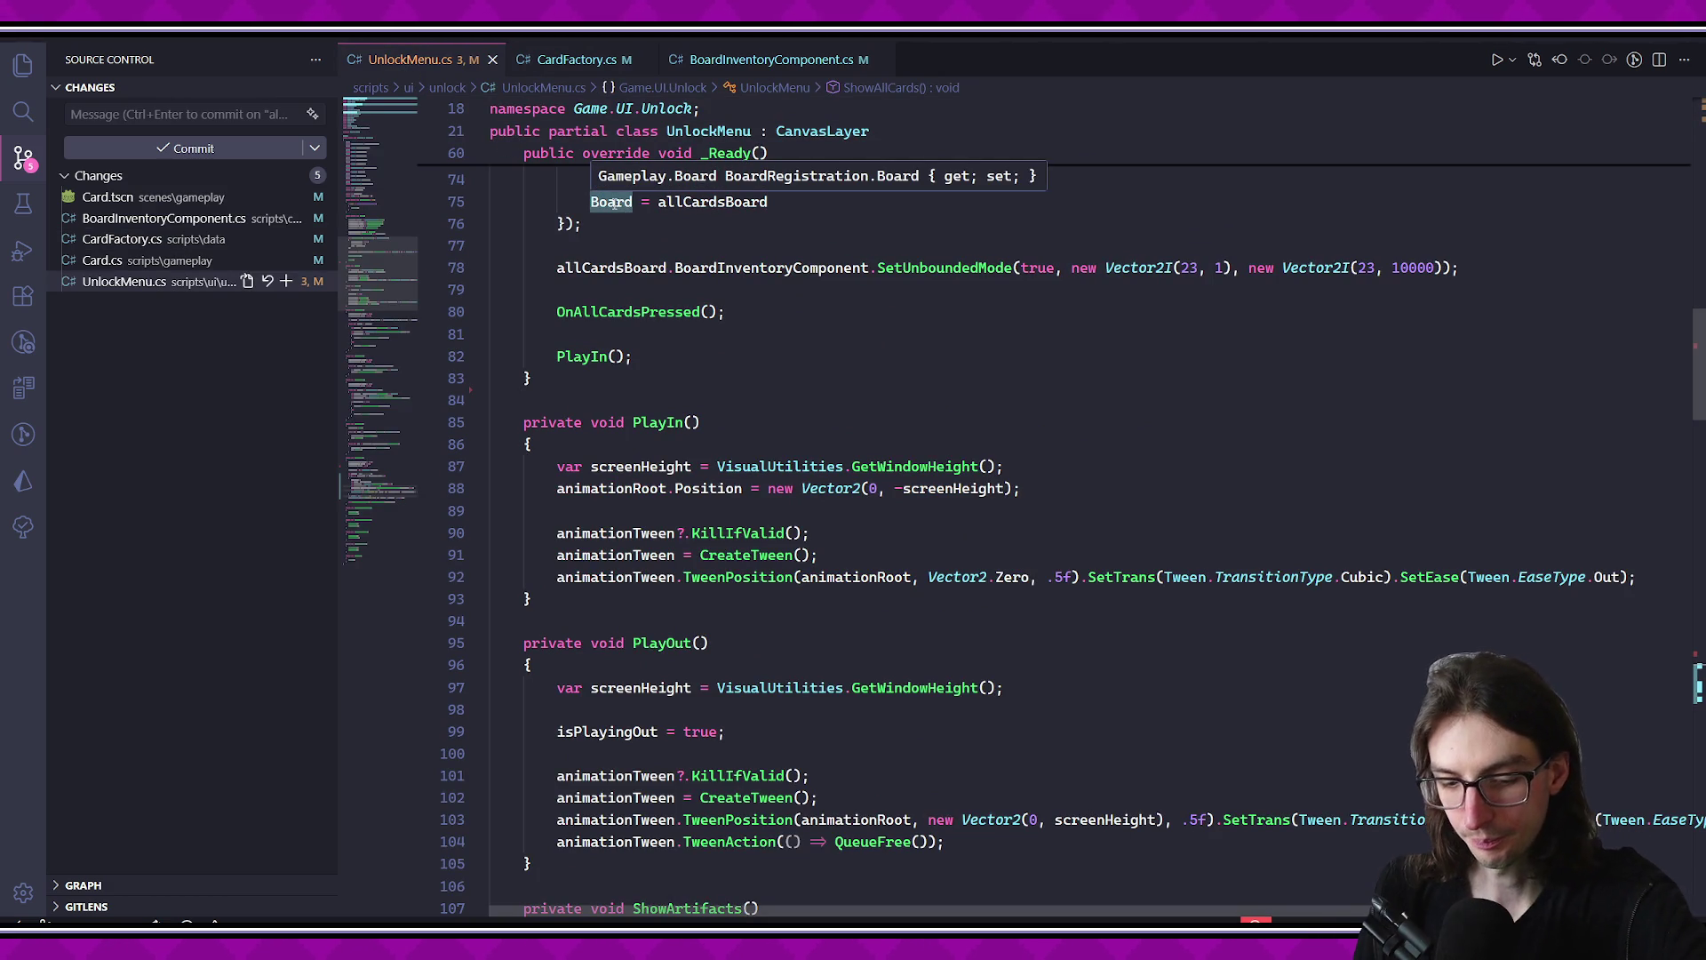
key("ctrl+Page_Down")
key("ctrl+Page_Down")
- Select the card placement code to line 477, check line 484's last change, then return to Godot's Card scene
left_click_drag(539, 600, 575, 381)
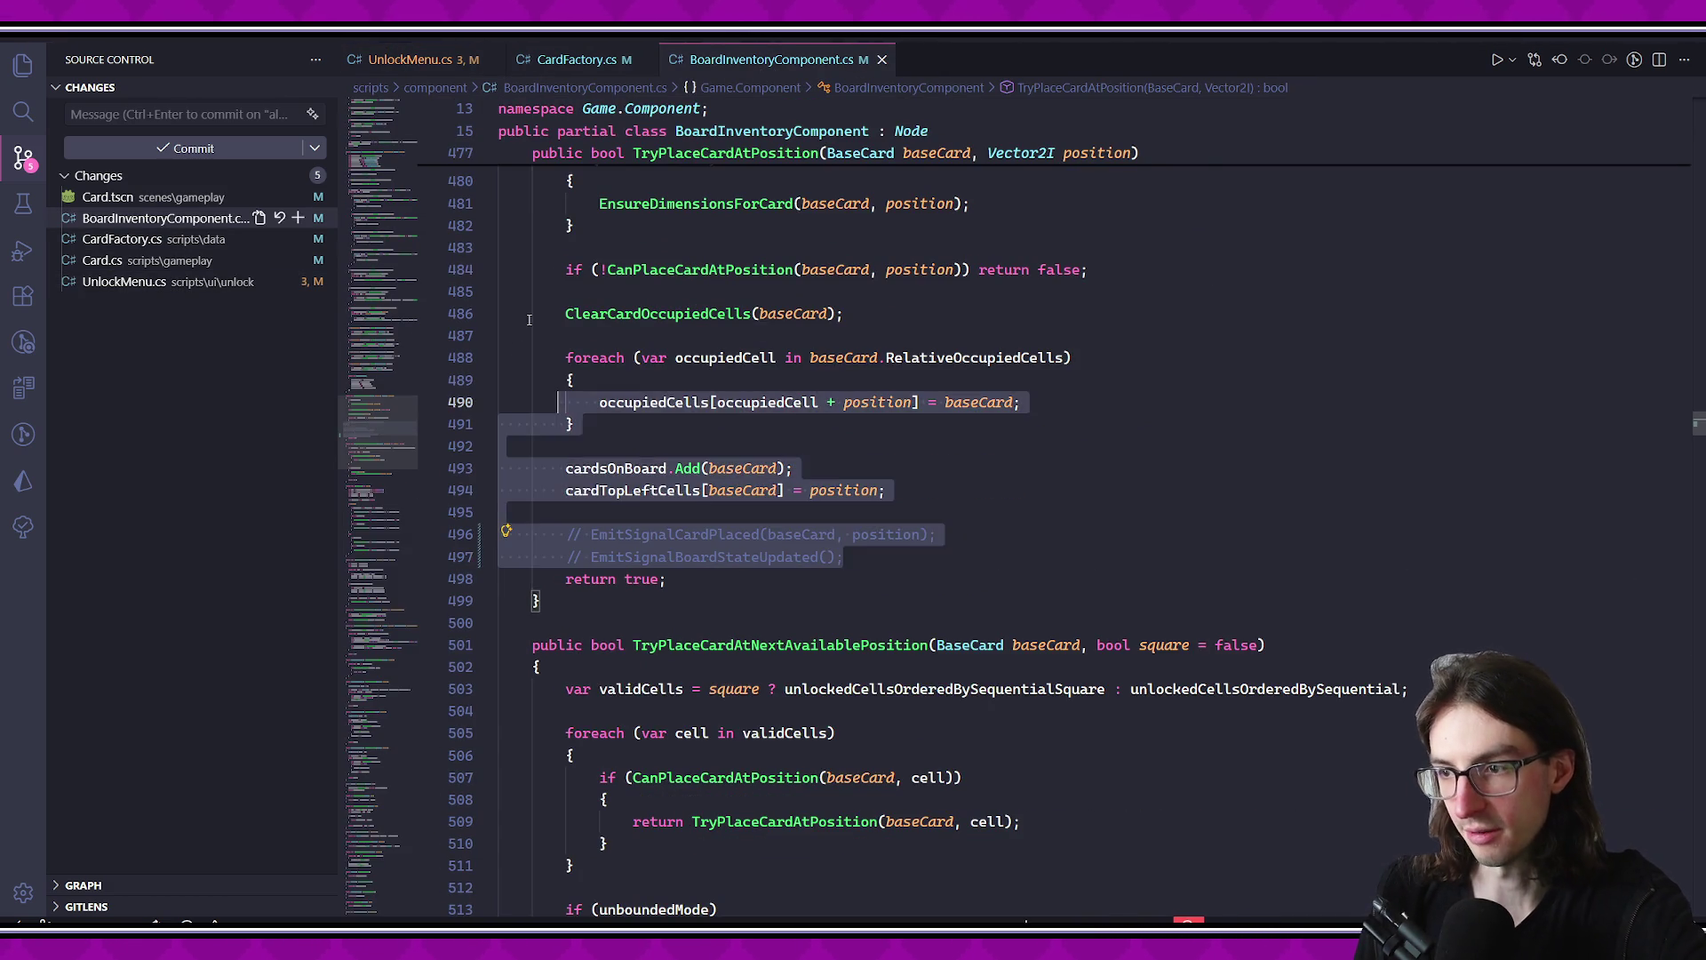
scroll(625, 519, "up", 3)
left_click_drag(625, 519, 534, 321)
left_click(918, 471)
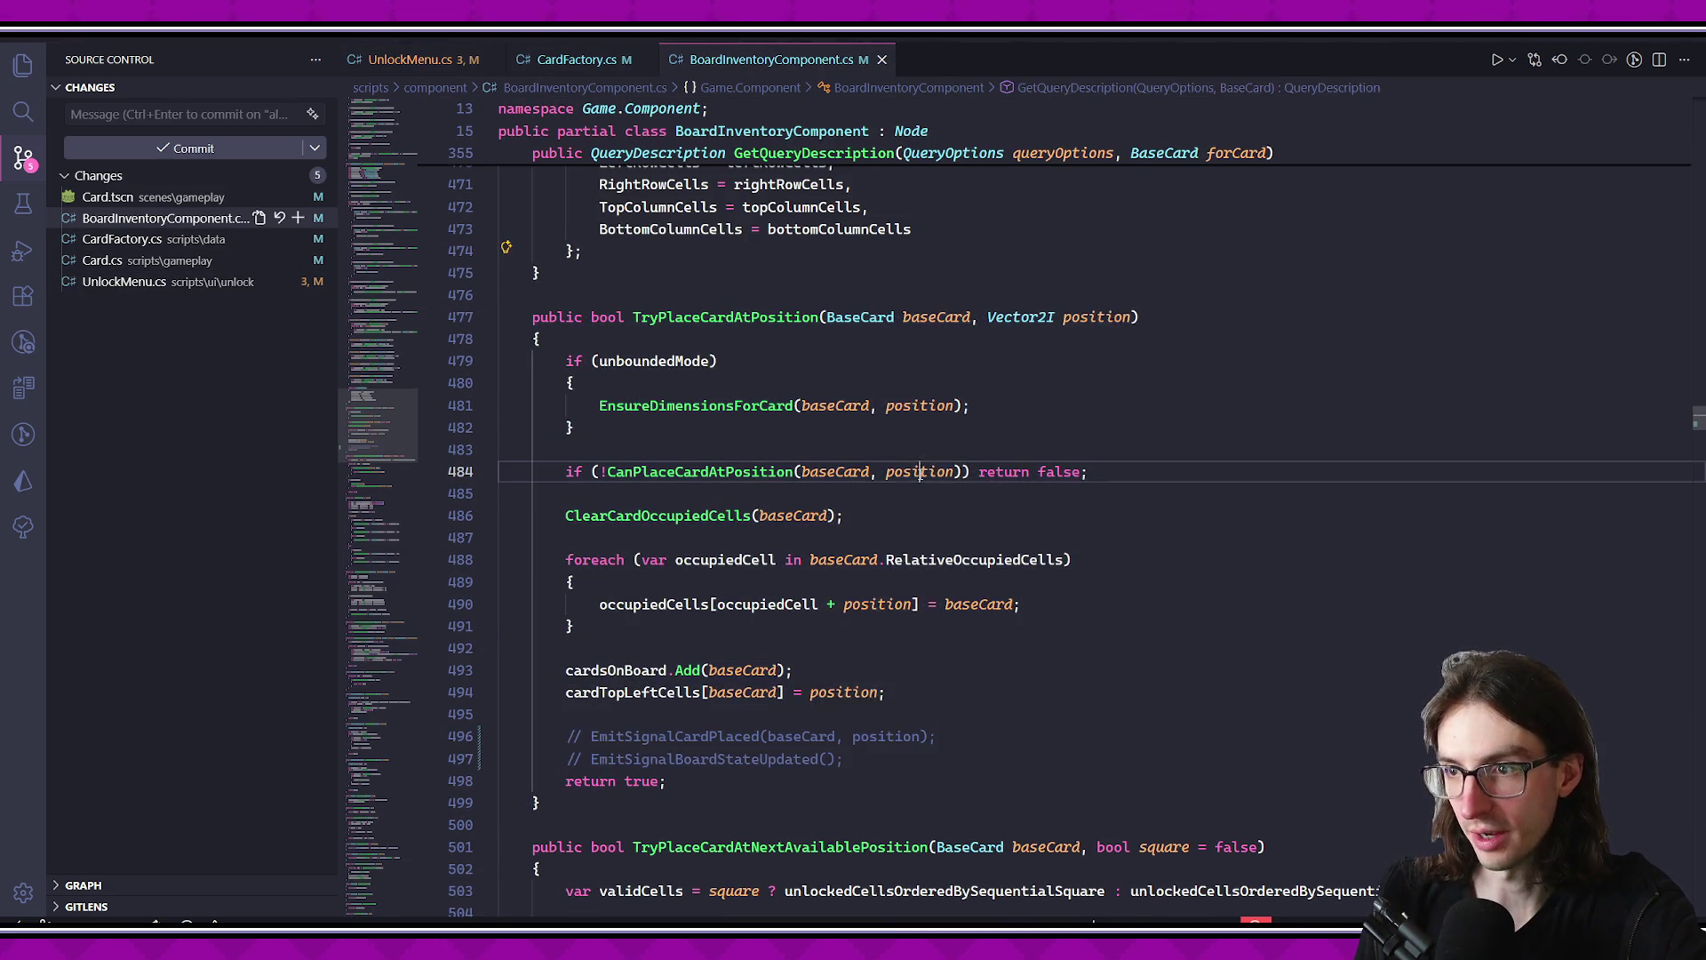
mouse_move(918, 471)
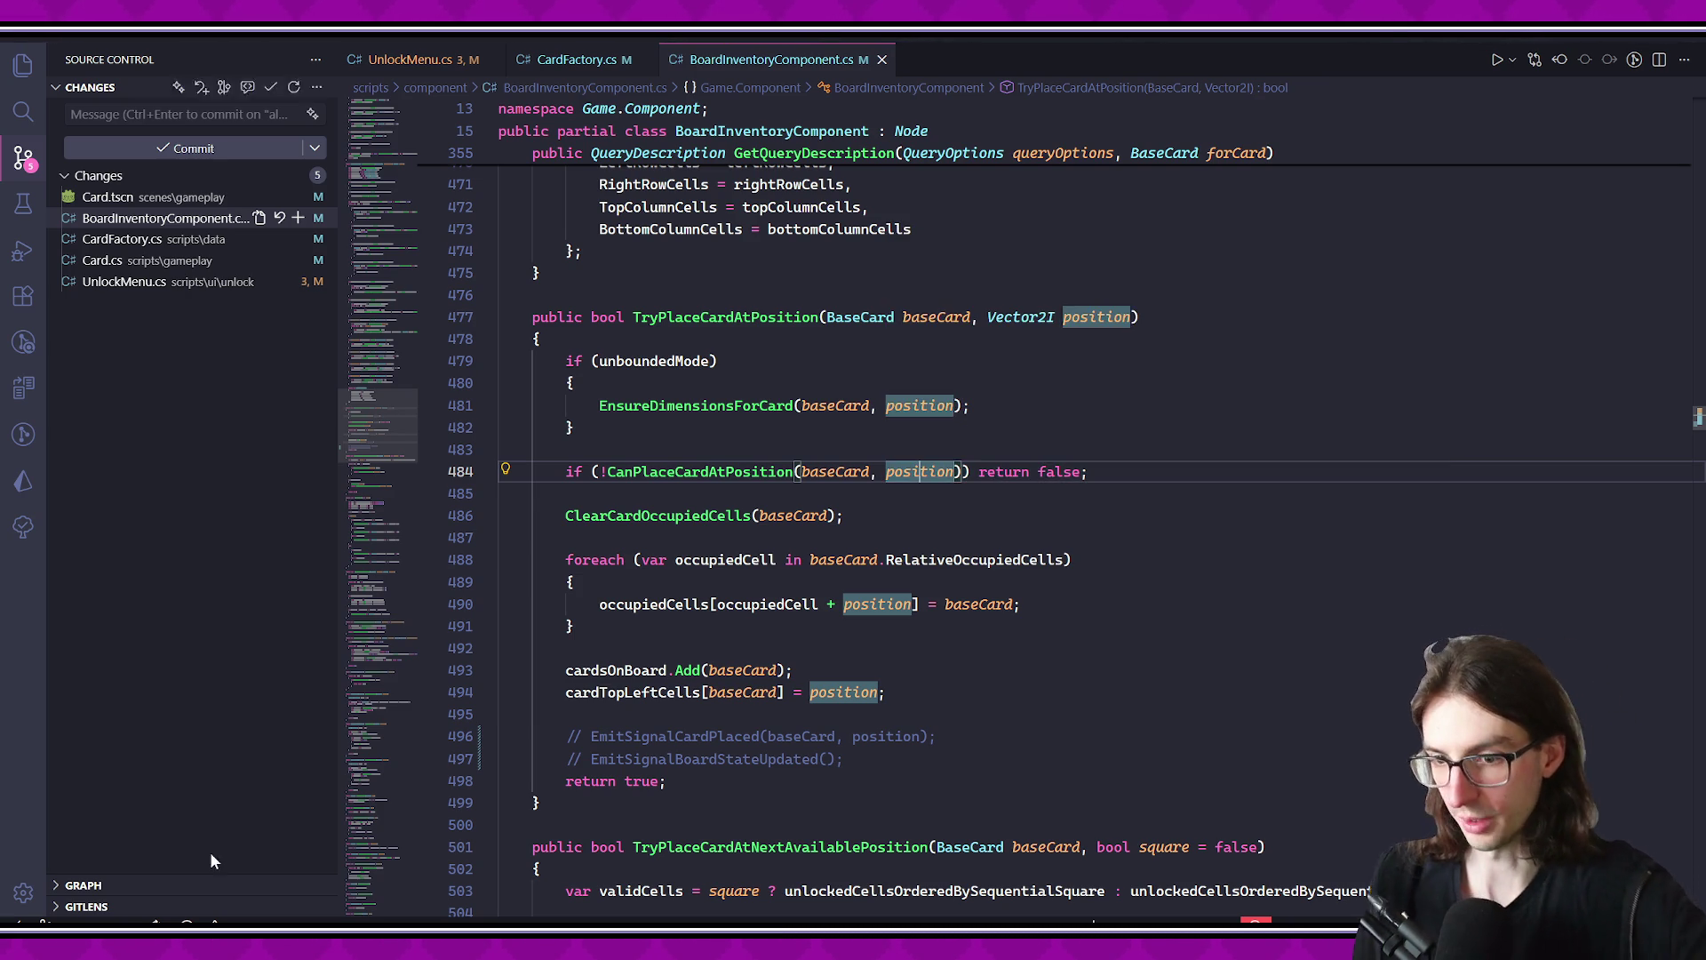
key("alt+Tab")
left_click(1140, 85)
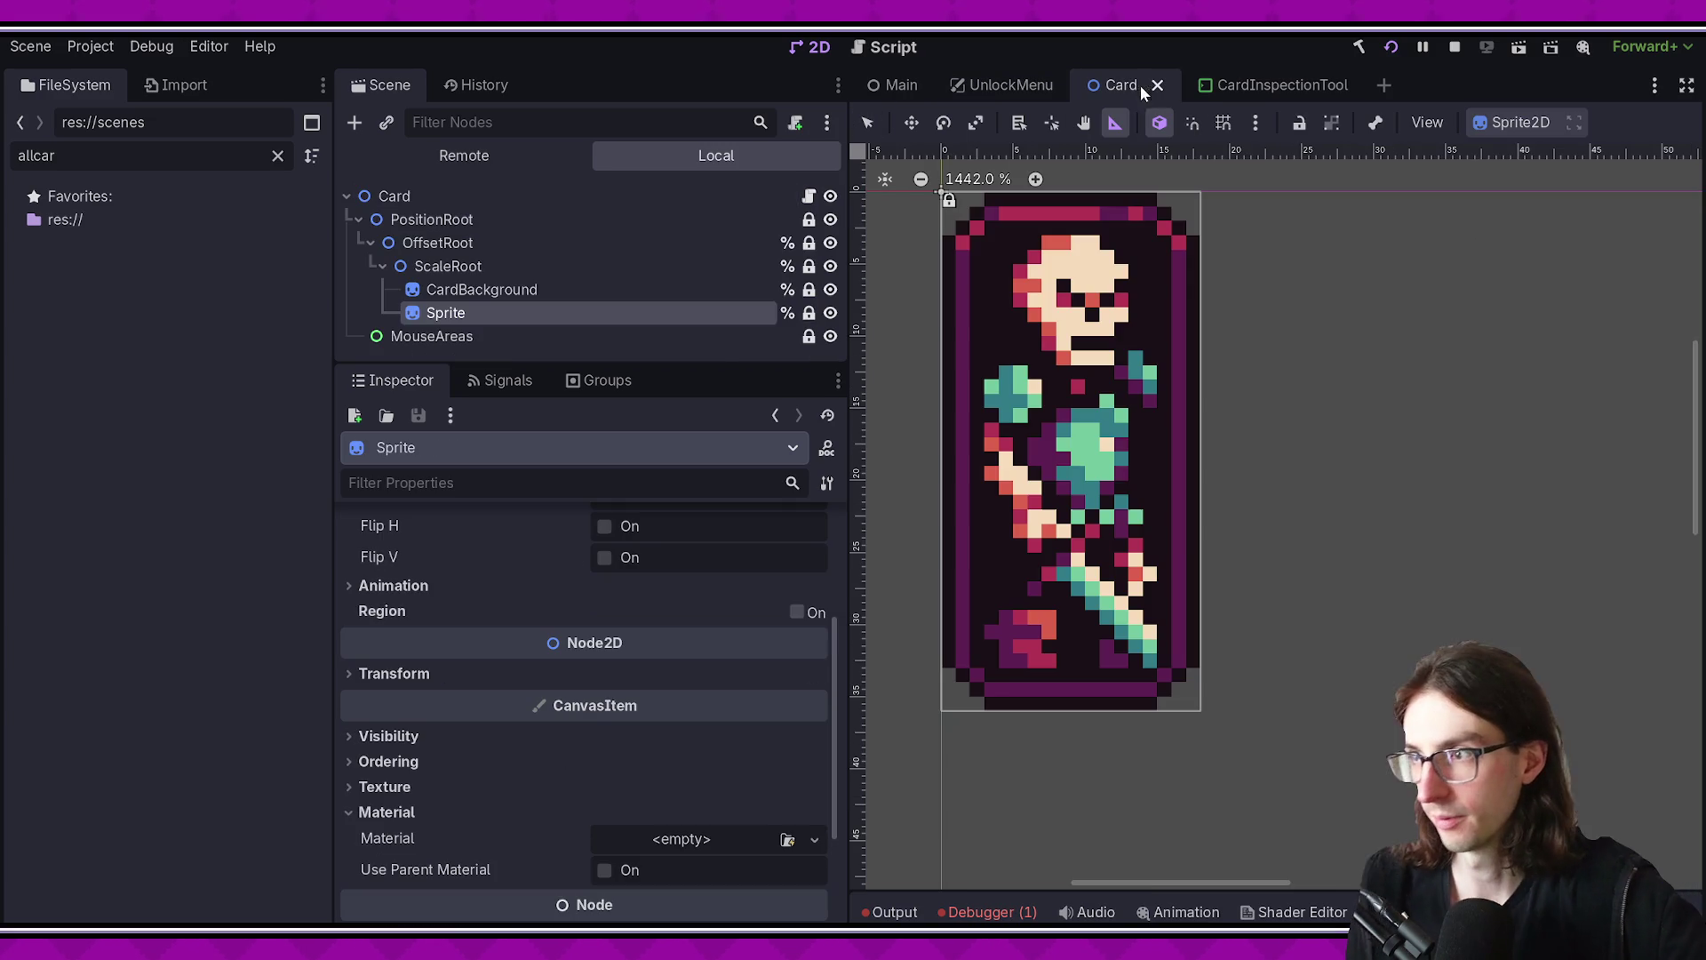
- Click into the Card scene viewport showing the skeleton card sprite
left_click(695, 411)
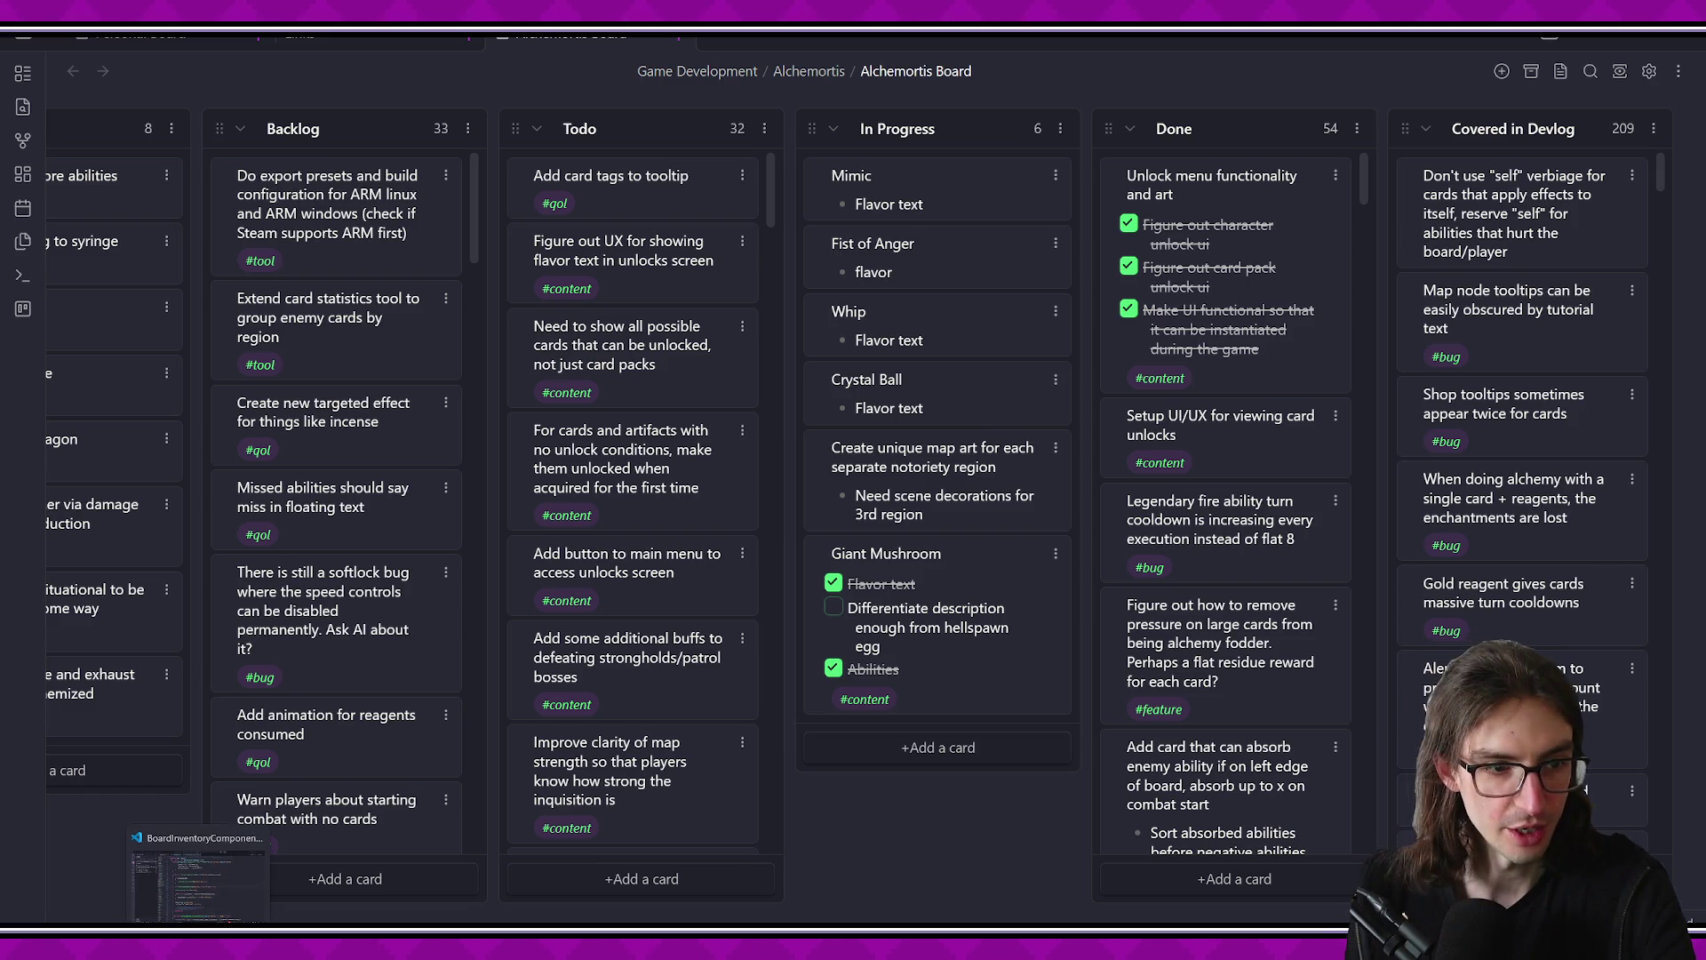
- Bring up the Alchemortis Board kanban, scroll right to the Ideas columns, then return to VS Code
left_click(165, 907)
left_click(302, 872)
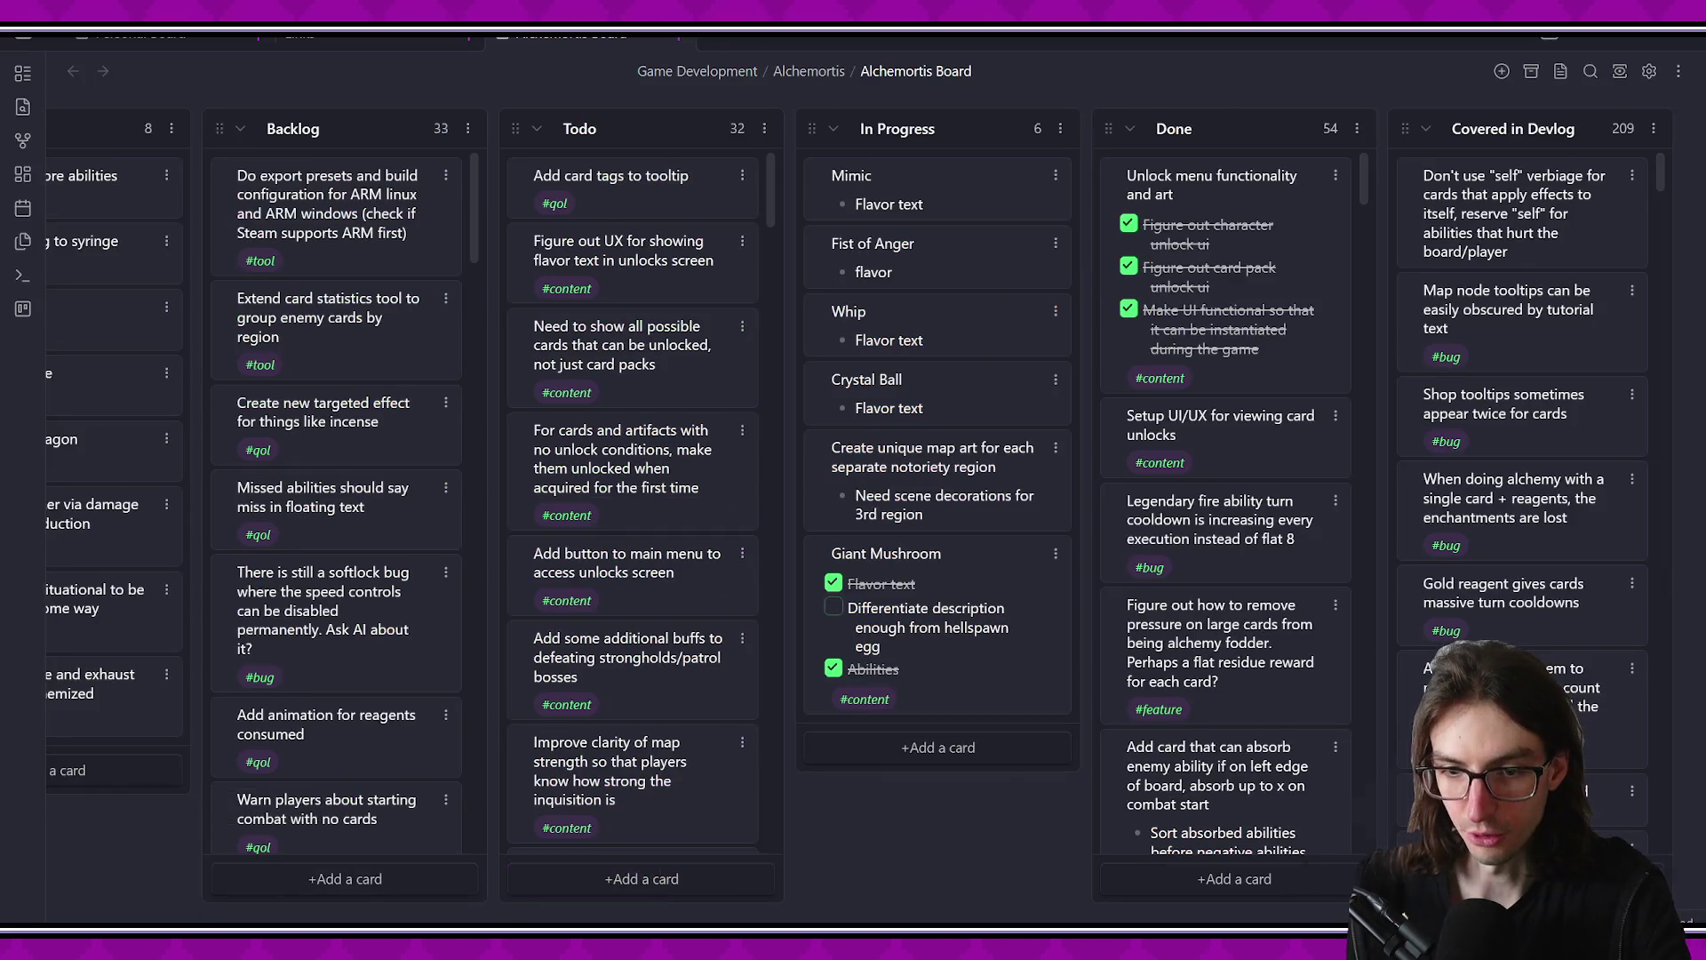
scroll(444, 780, "right", 10)
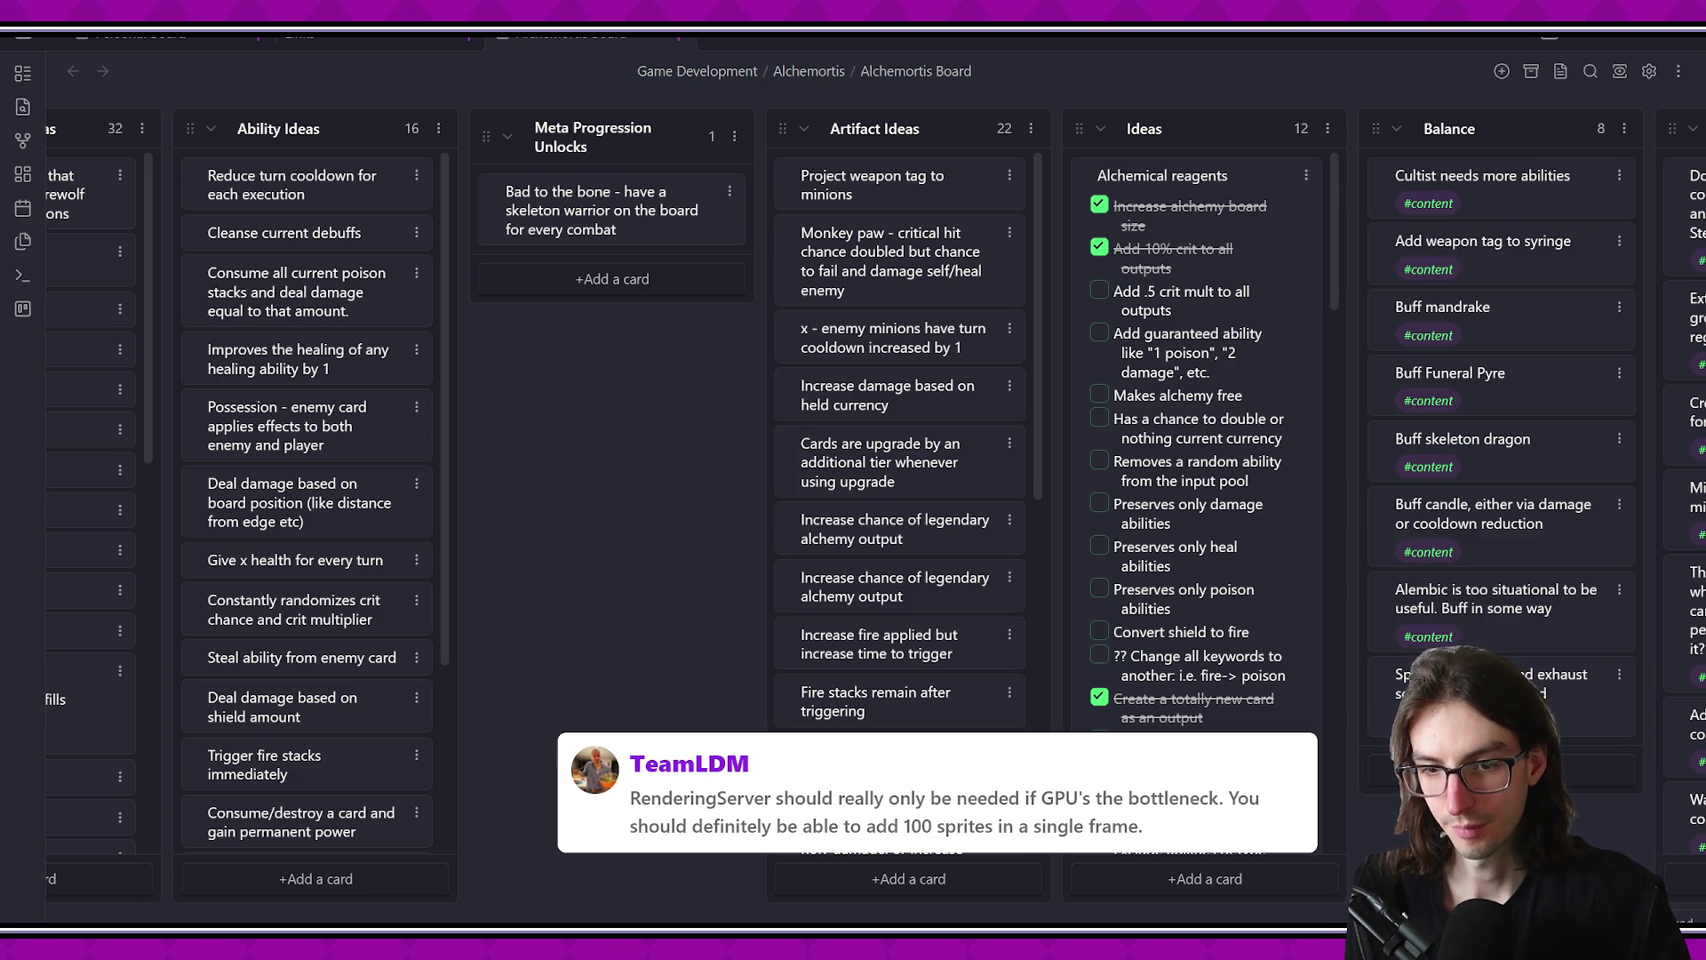
key("alt+Tab")
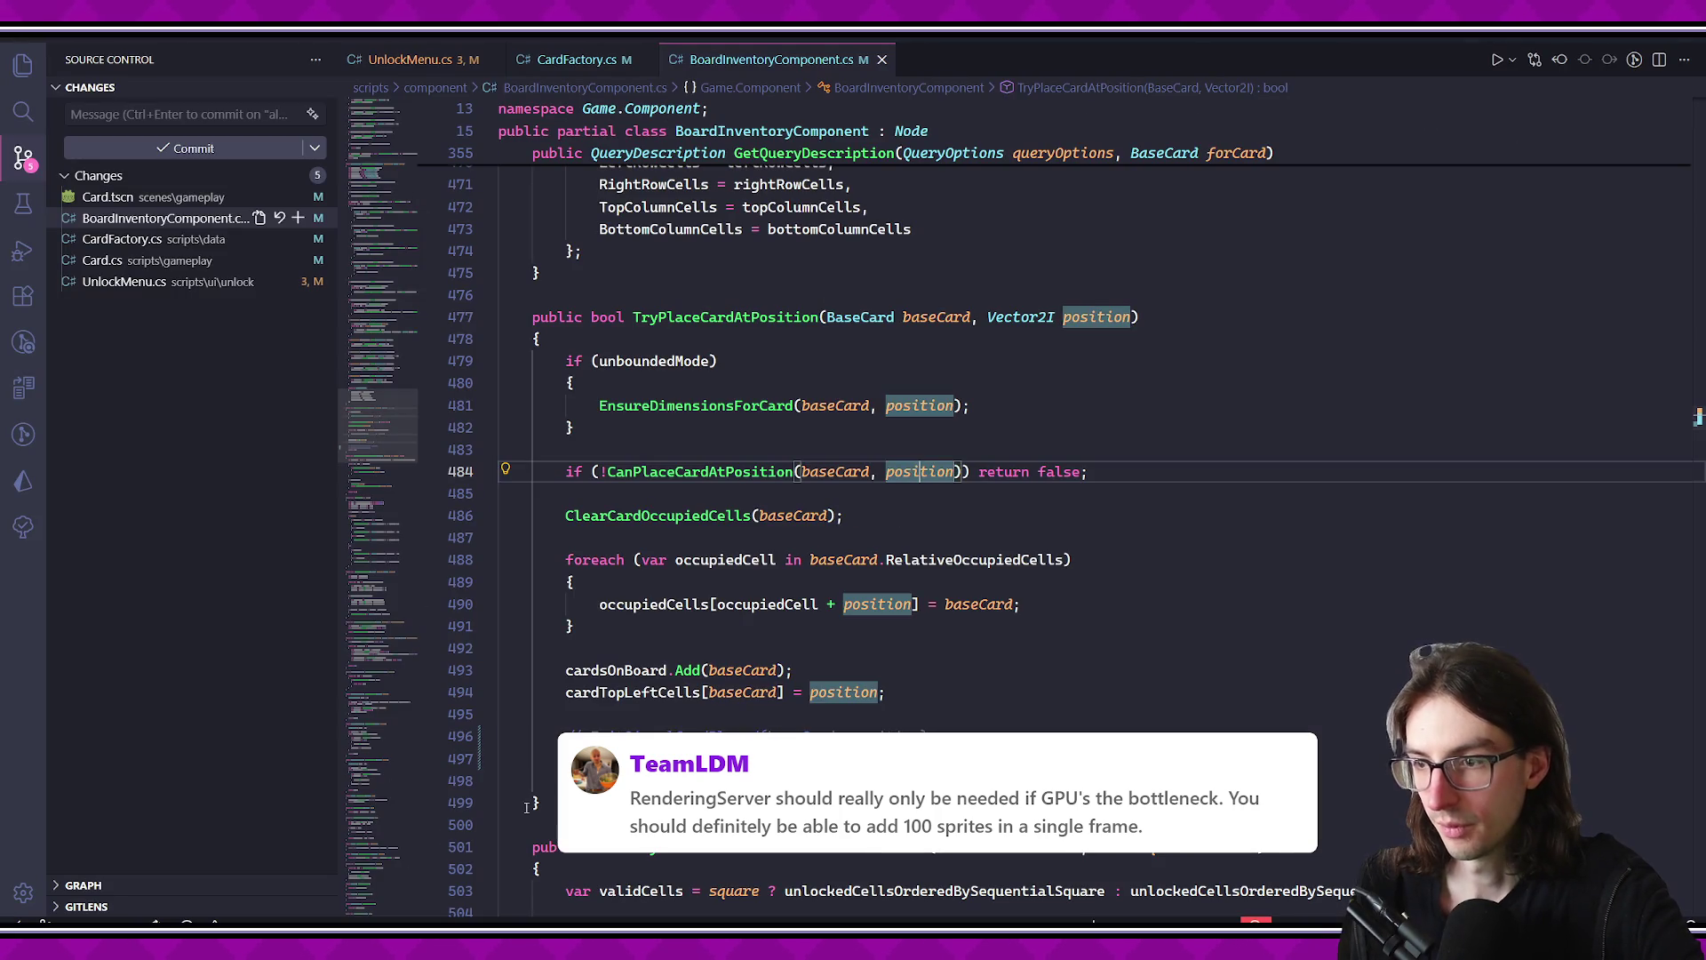
- Go to the commented-out signal lines at line 496, then switch to CardFactory.cs
left_click(794, 736)
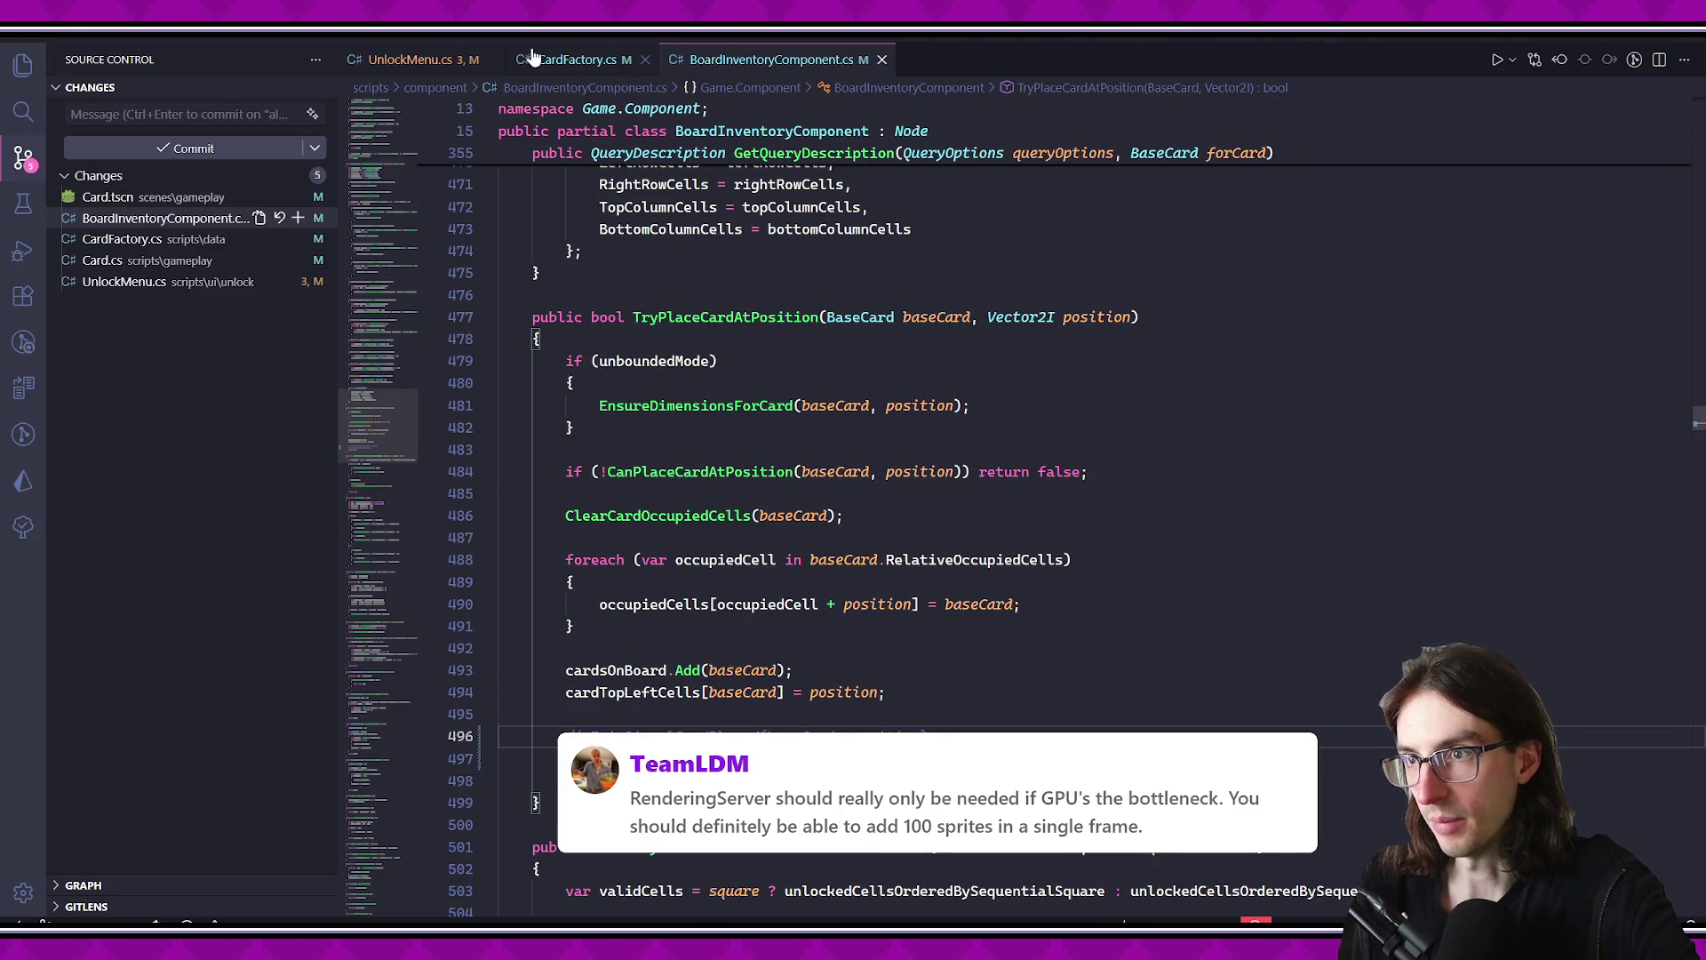
left_click(523, 58)
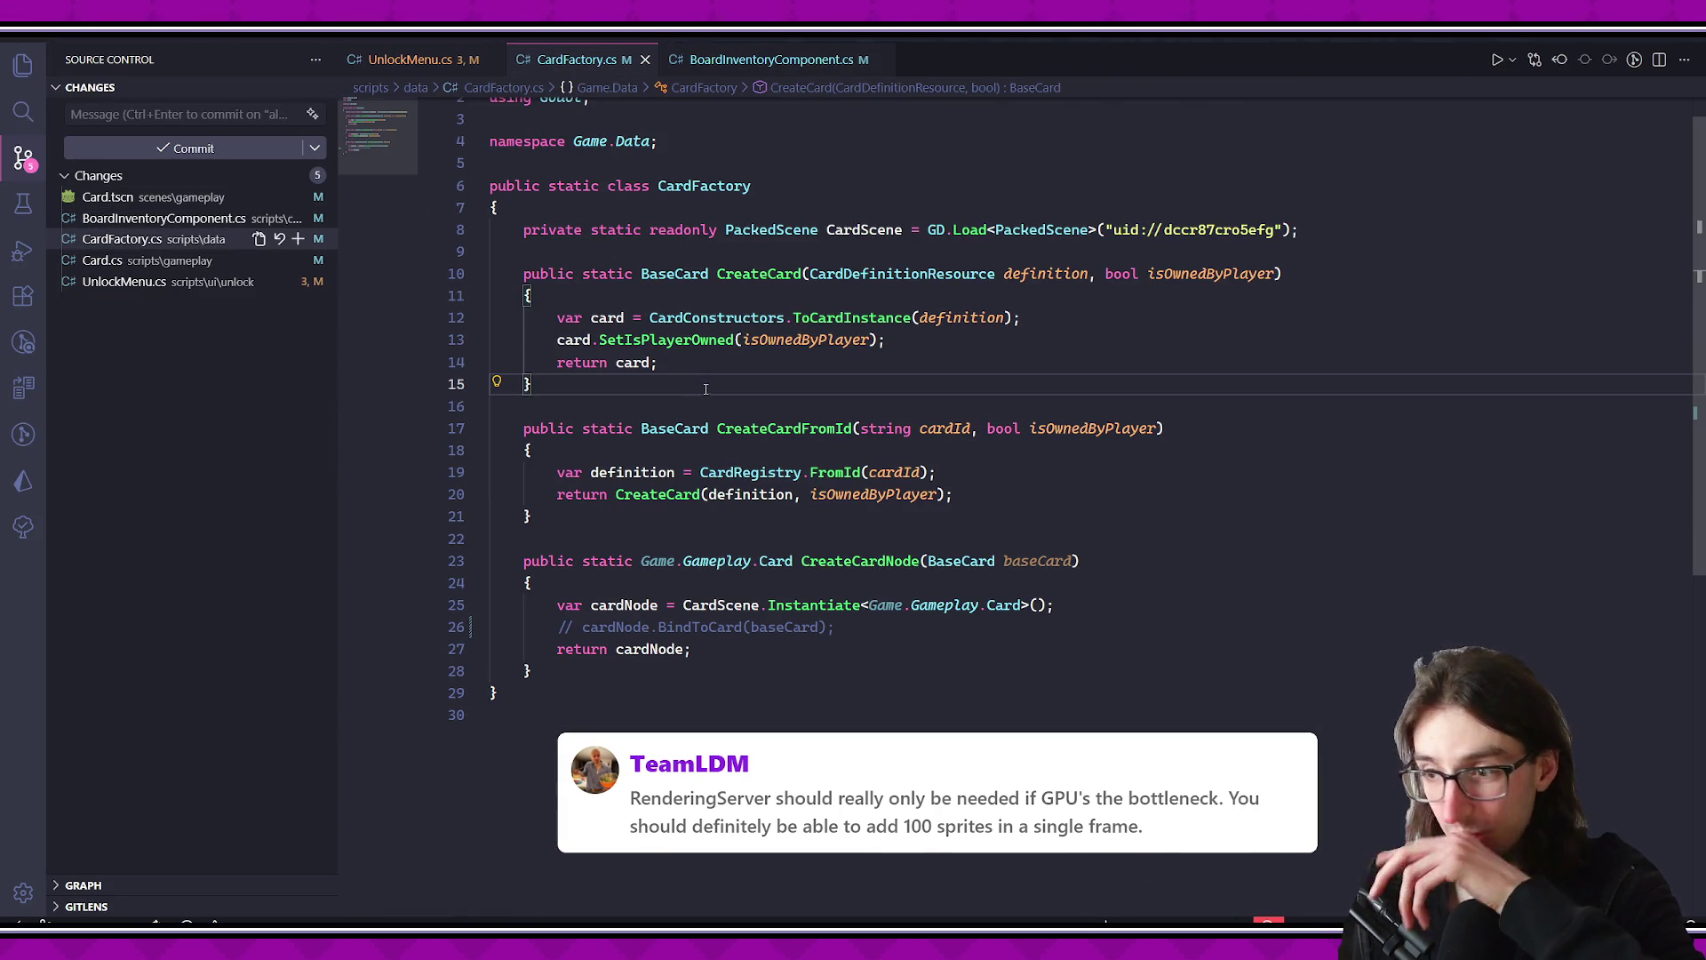